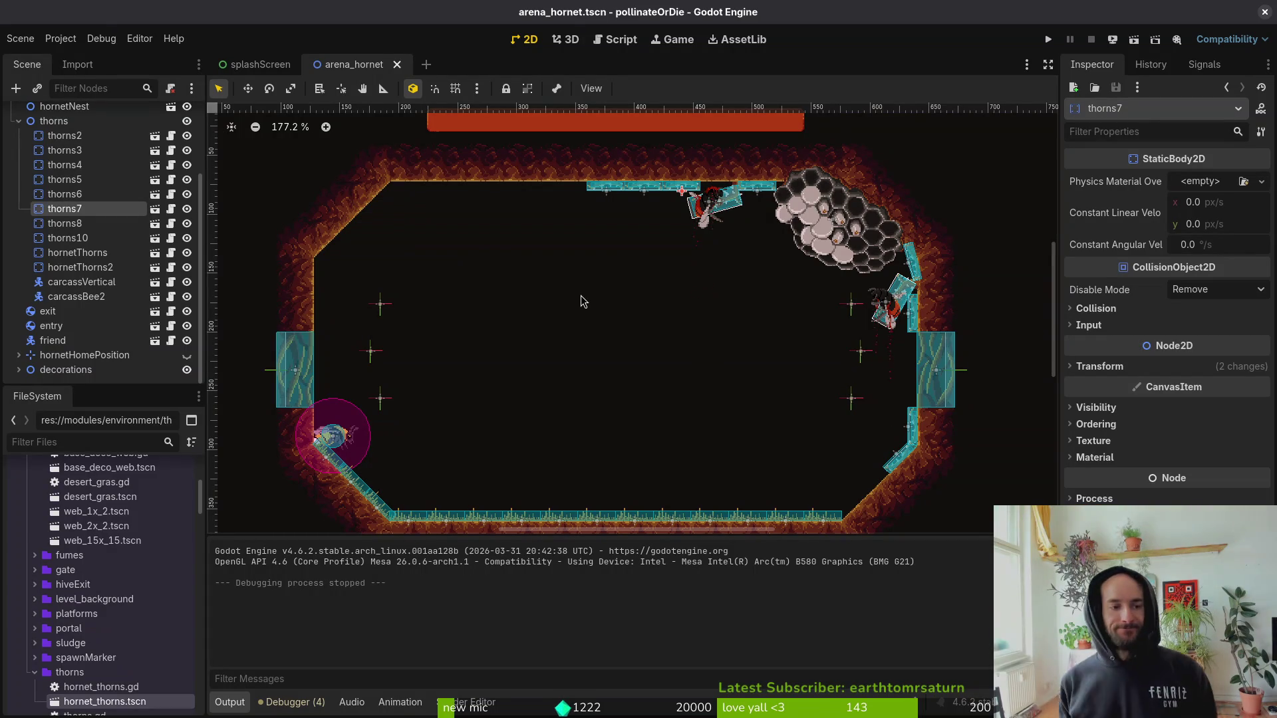
Paste a copy of hornetThorns2 as hornetThorns3, tilt it 15 degrees, and move it toward the top-left corner.
left_click(64, 269)
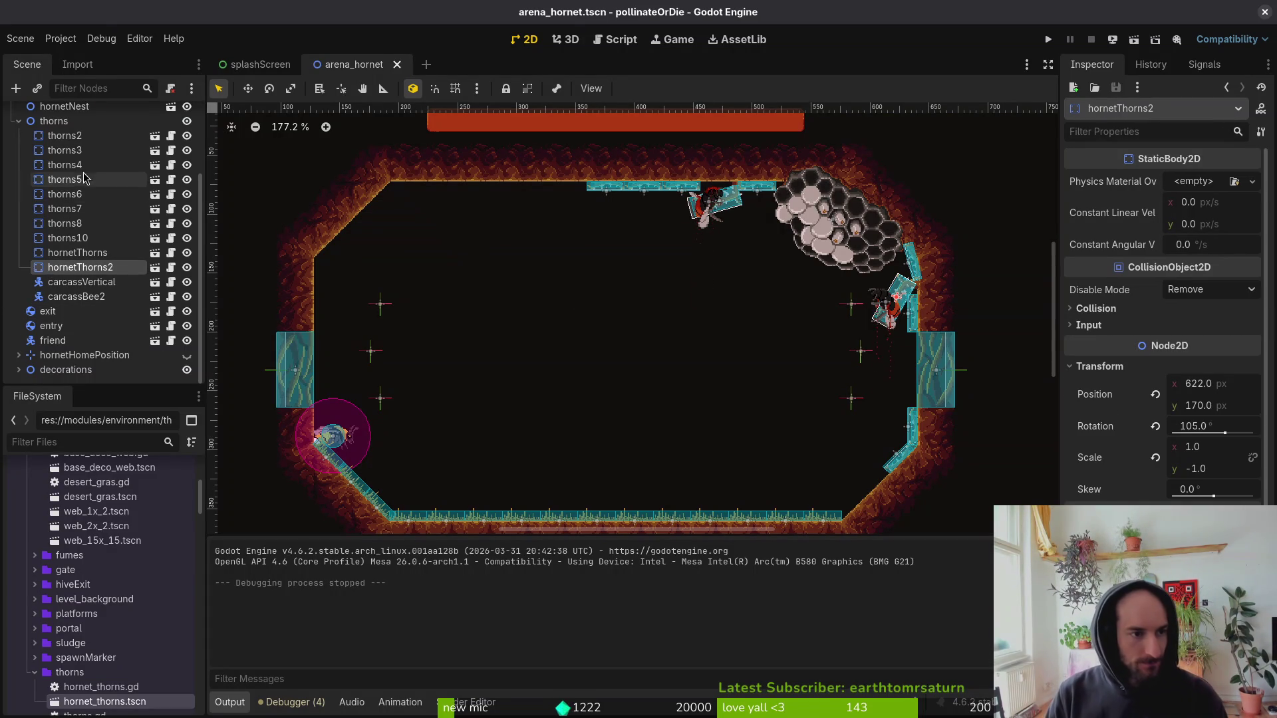
key("ctrl+v")
left_click_drag(875, 320, 462, 331)
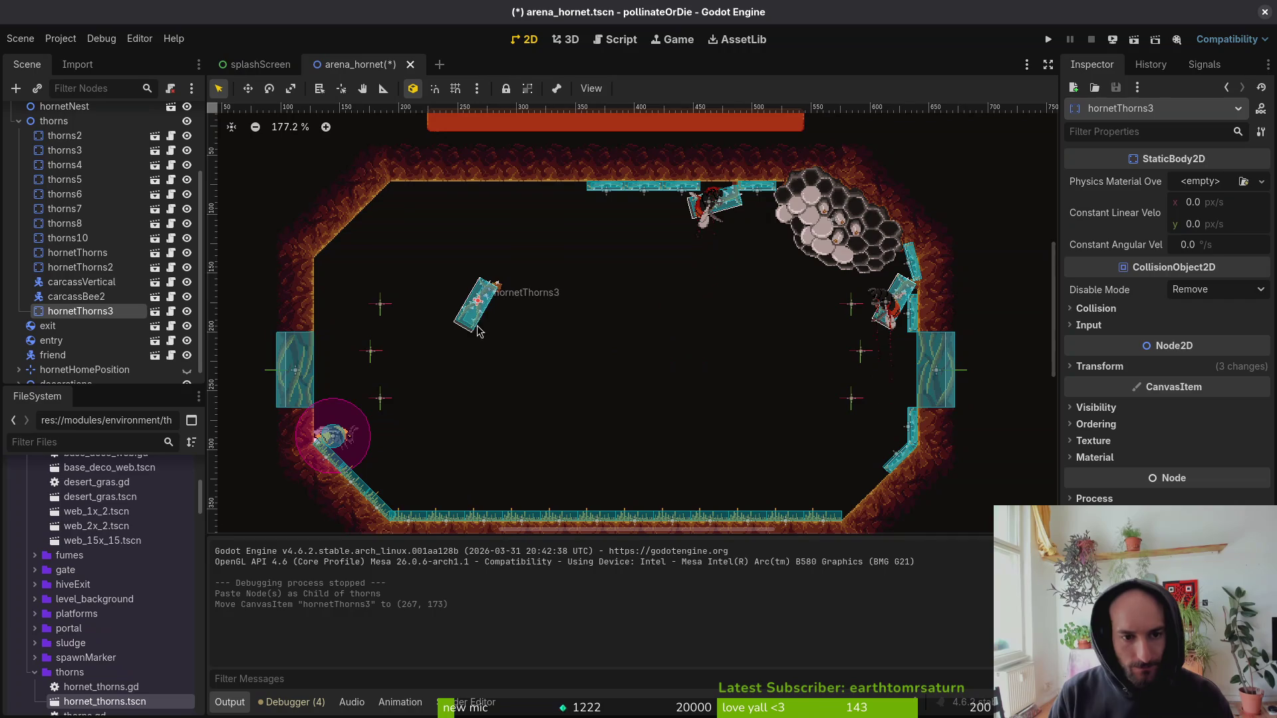
scroll(465, 332, "up", 5)
mouse_move(492, 409)
left_mouse_down()
mouse_move(490, 429)
mouse_move(590, 393)
mouse_move(558, 419)
left_mouse_up()
scroll(744, 336, "up", 3)
scroll(745, 336, "down", 4)
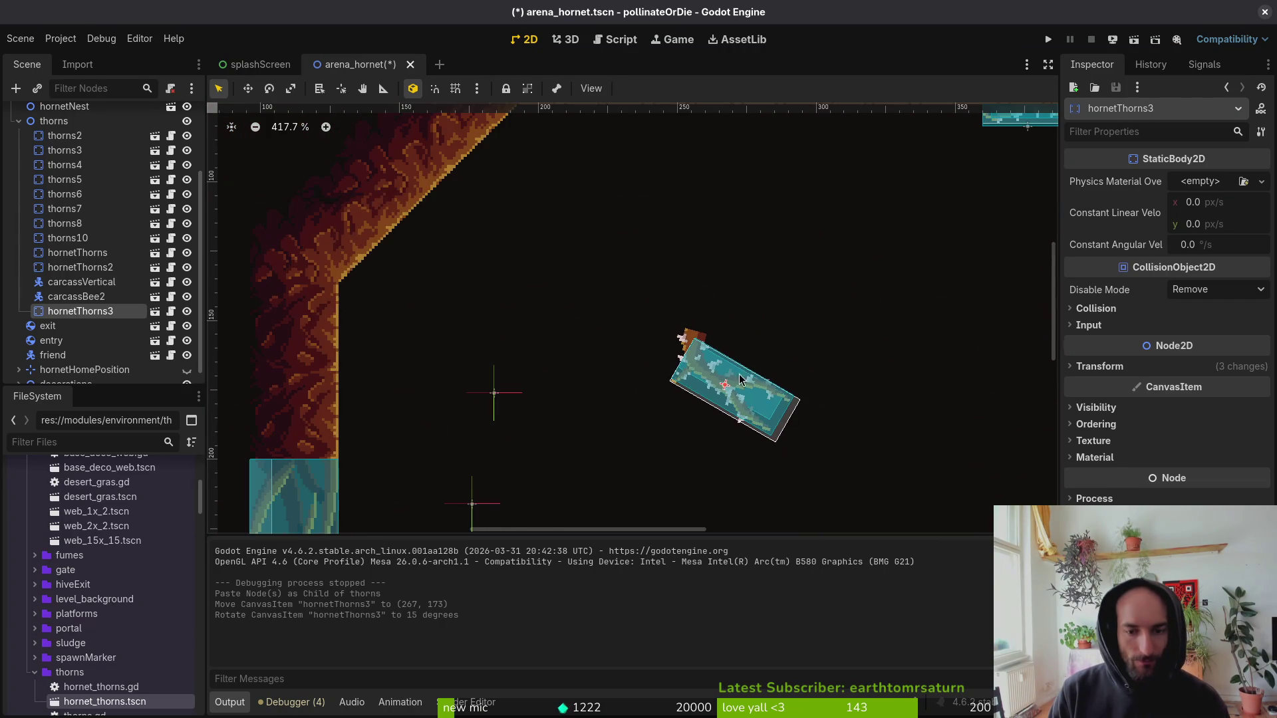
left_click_drag(739, 379, 611, 199)
scroll(610, 199, "up", 3)
mouse_move(606, 326)
left_mouse_down()
mouse_move(573, 259)
mouse_move(575, 270)
mouse_move(596, 264)
mouse_move(585, 268)
left_mouse_up()
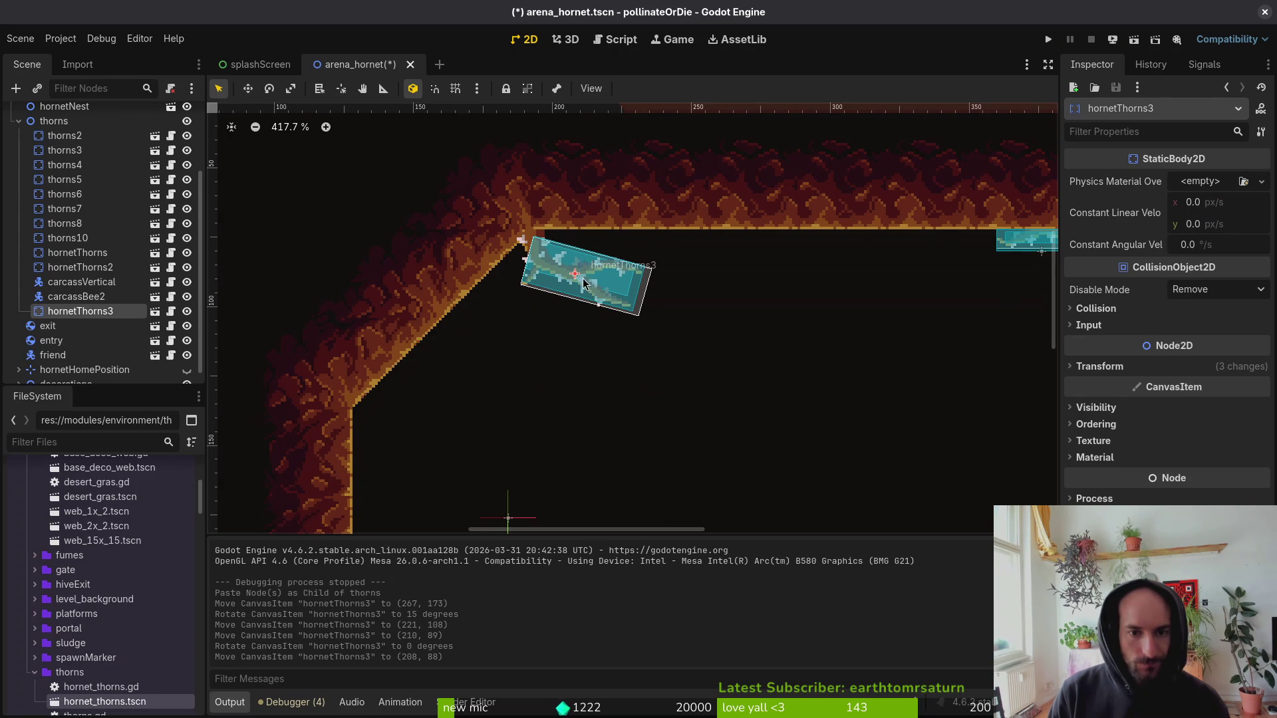
Angle hornetThorns3 along the diagonal left wall and settle it in the top-left ceiling corner at (209, 88).
scroll(584, 292, "down", 2)
left_click(93, 297)
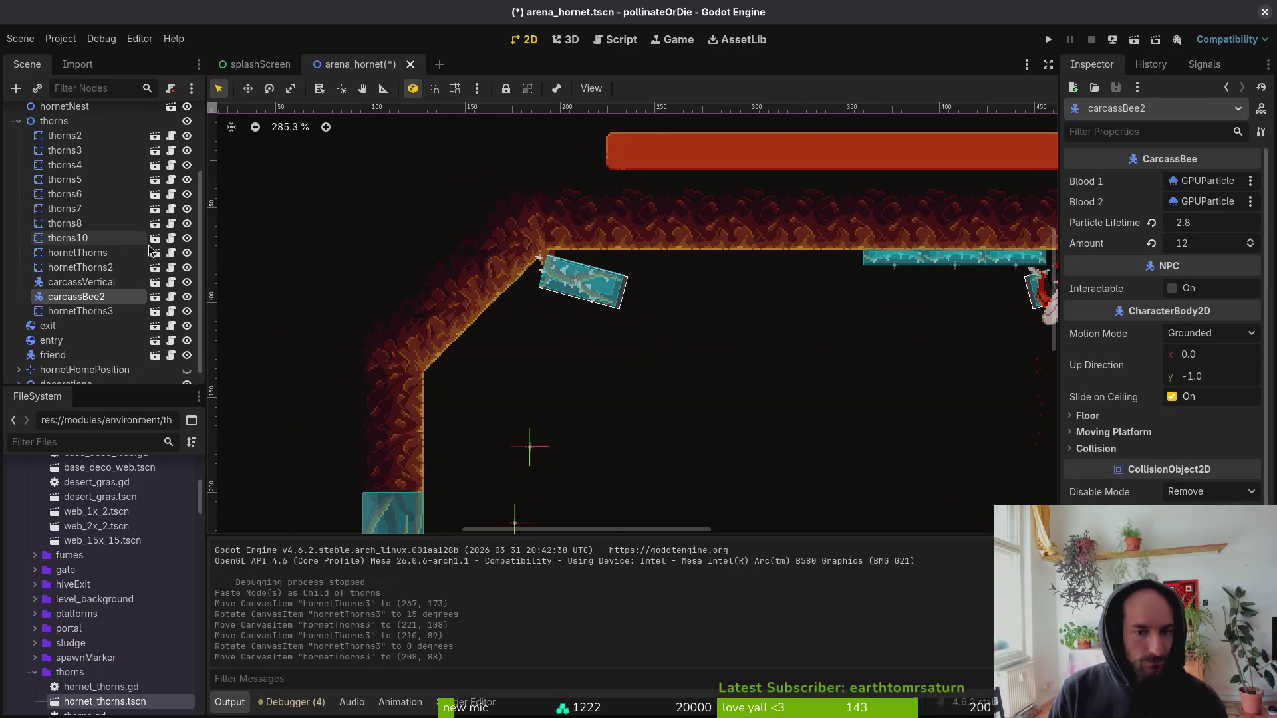
scroll(693, 408, "down", 3)
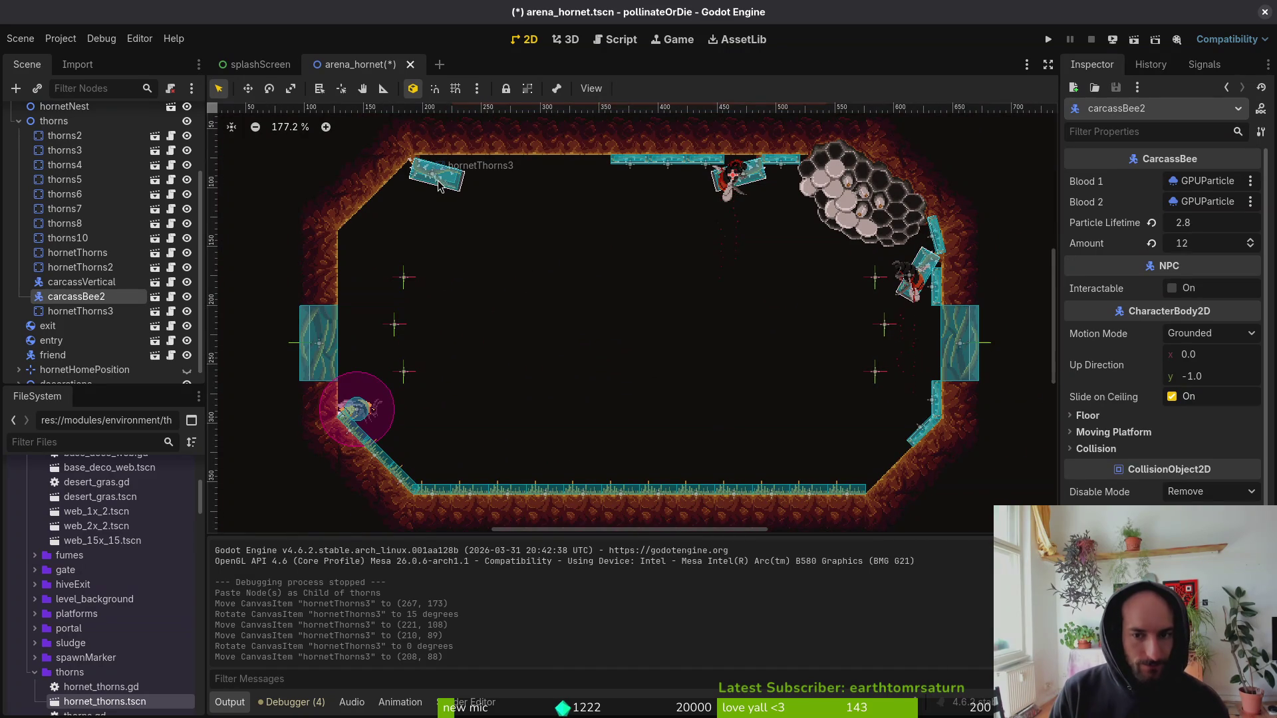
mouse_move(438, 186)
left_mouse_down()
mouse_move(473, 264)
mouse_move(443, 336)
mouse_move(335, 350)
left_mouse_up()
scroll(413, 346, "up", 2)
left_click_drag(458, 334, 426, 320)
scroll(436, 329, "up", 5)
left_click_drag(425, 321, 419, 311)
scroll(445, 335, "down", 8)
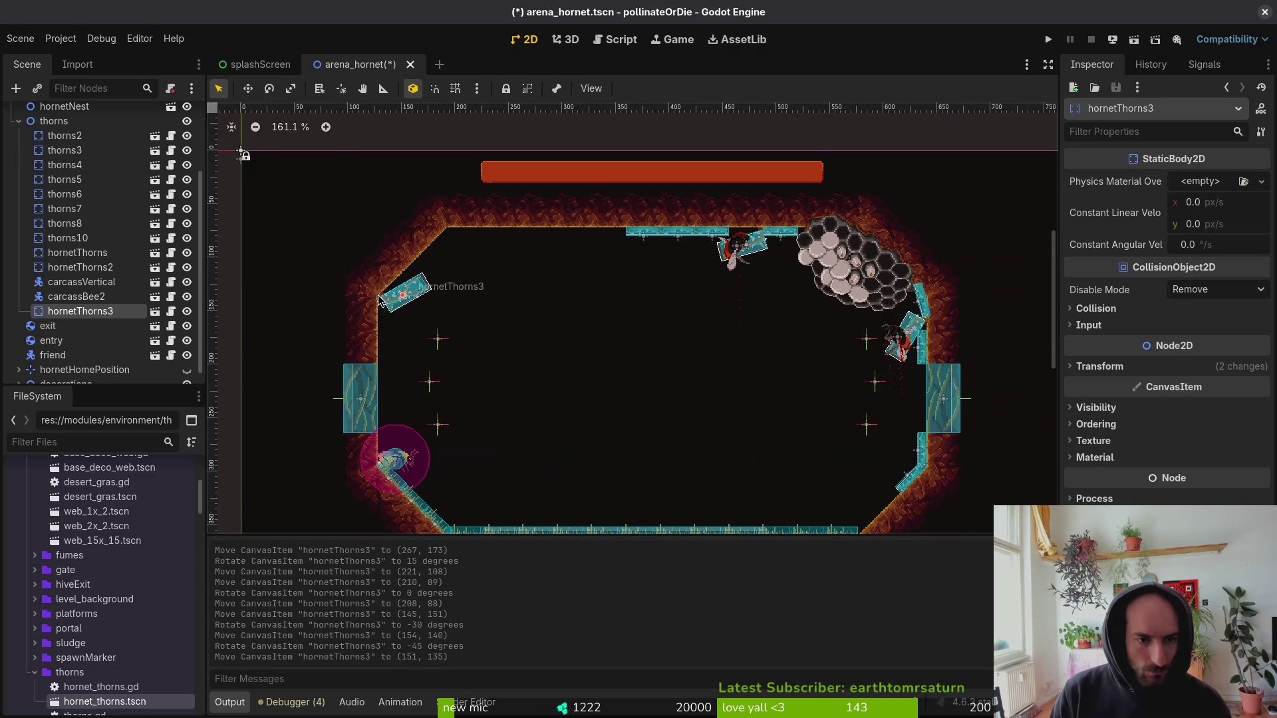
mouse_move(433, 274)
left_mouse_down()
mouse_move(500, 249)
mouse_move(474, 258)
left_mouse_up()
Select the carcassVertical bee carcass in the Scene dock, ready to copy.
scroll(495, 252, "up", 8)
scroll(469, 269, "down", 4)
left_click(80, 297)
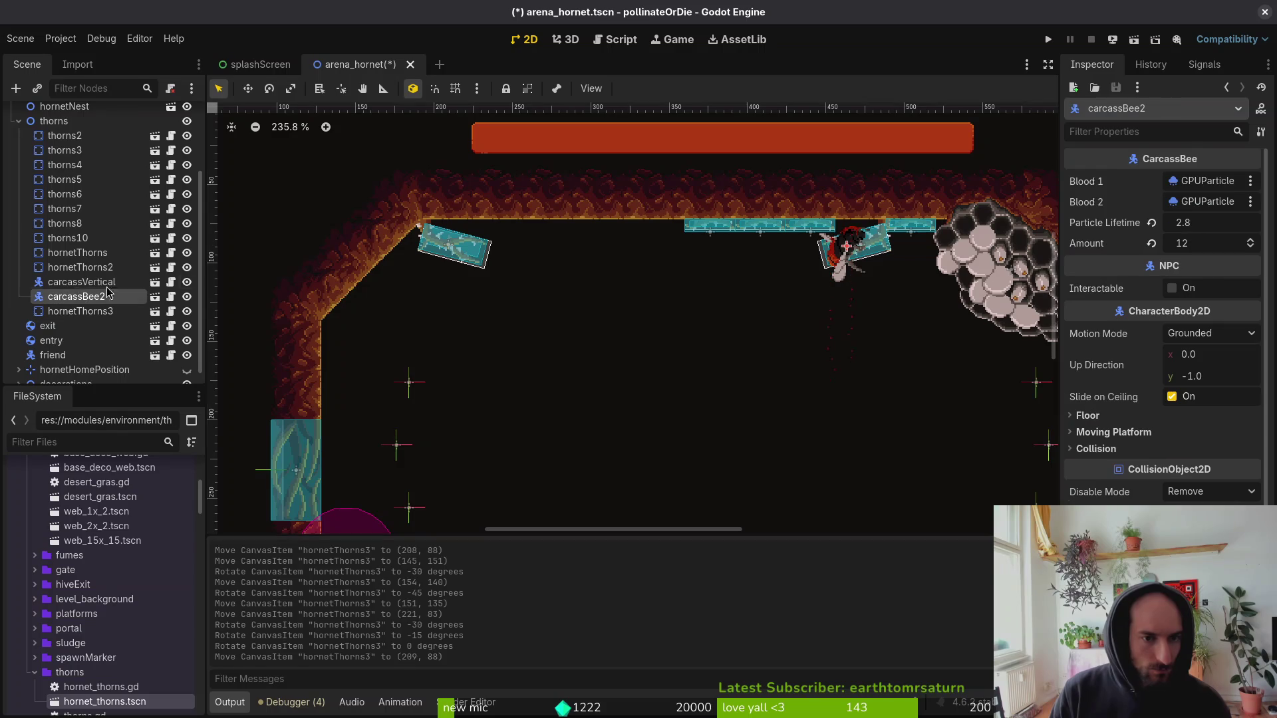
scroll(815, 266, "up", 3)
scroll(304, 288, "down", 1)
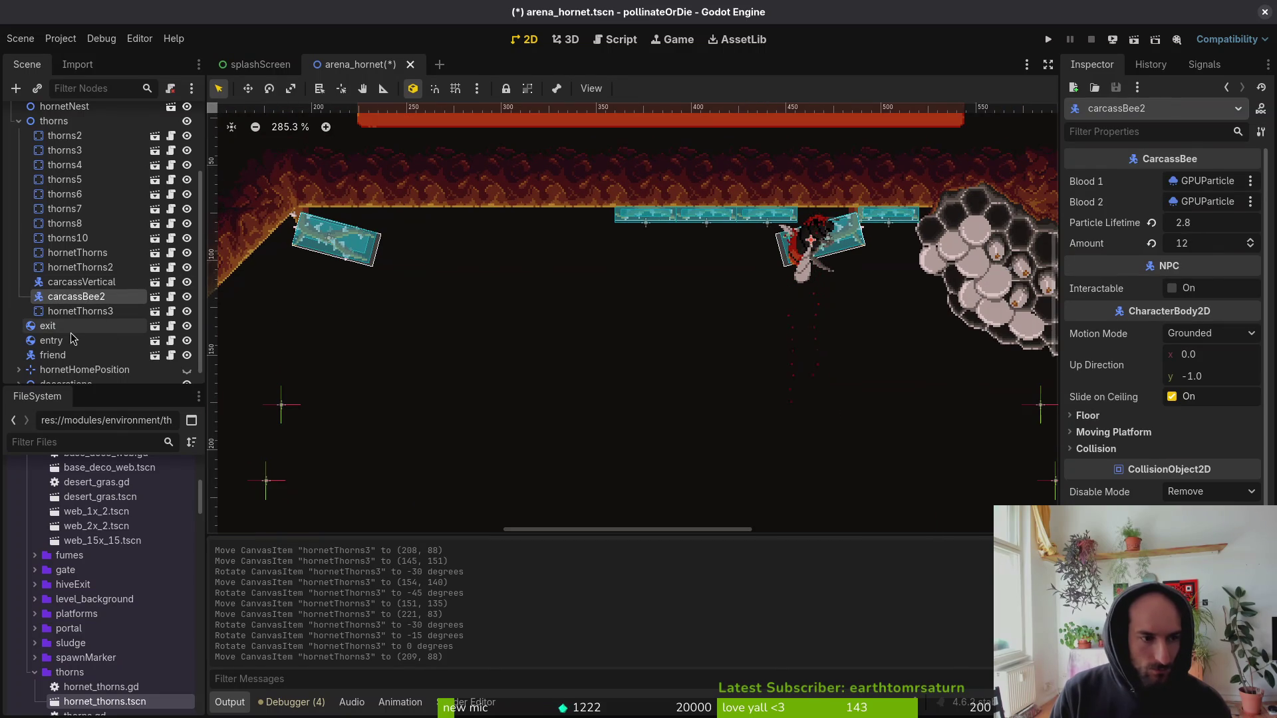
left_click(79, 267)
left_click(84, 281)
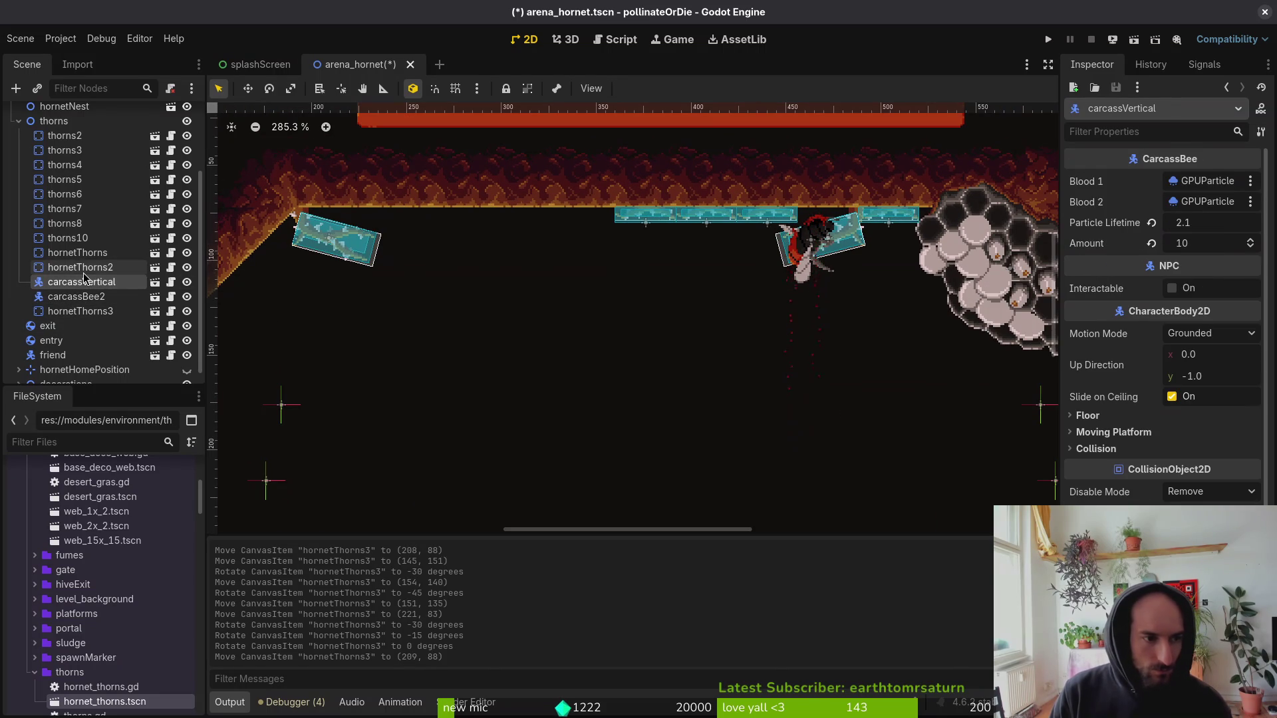
Paste the carcass as carcassVertical2, hang it on the top-left thorn, and save the scene.
left_click(66, 121)
key("ctrl+v")
scroll(695, 365, "down", 2)
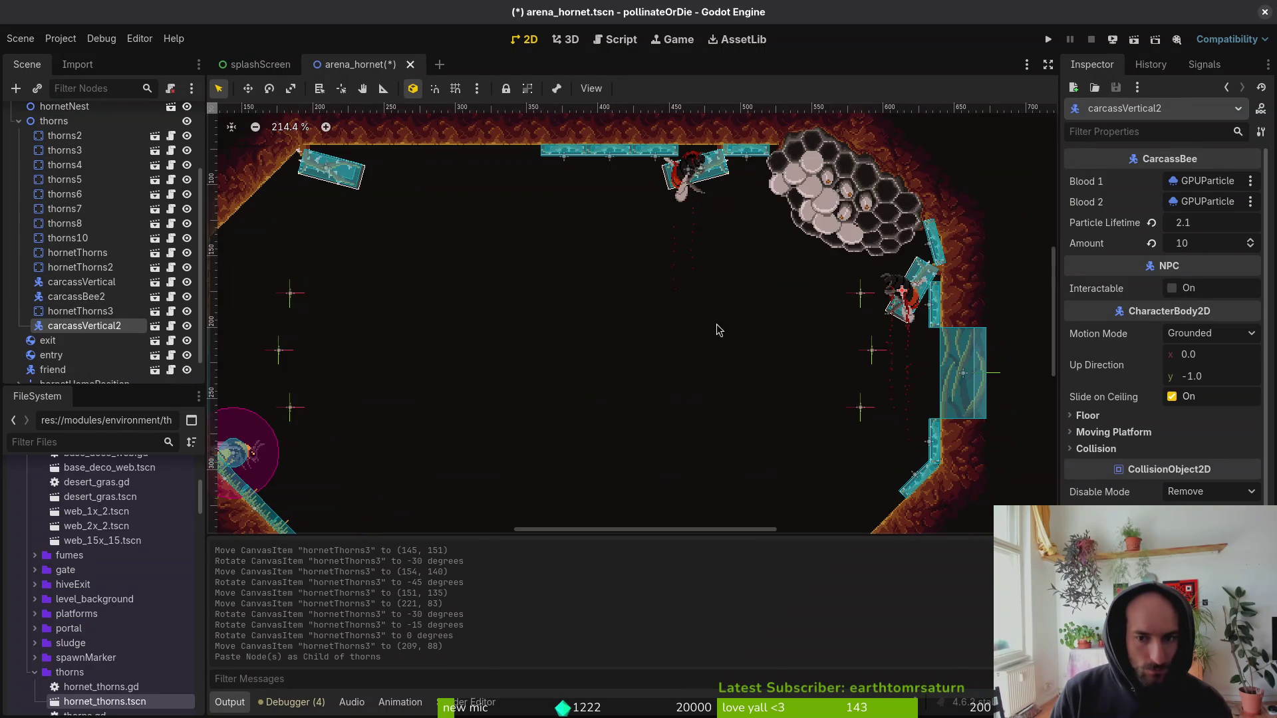
left_click_drag(906, 297, 340, 192)
scroll(346, 200, "up", 8)
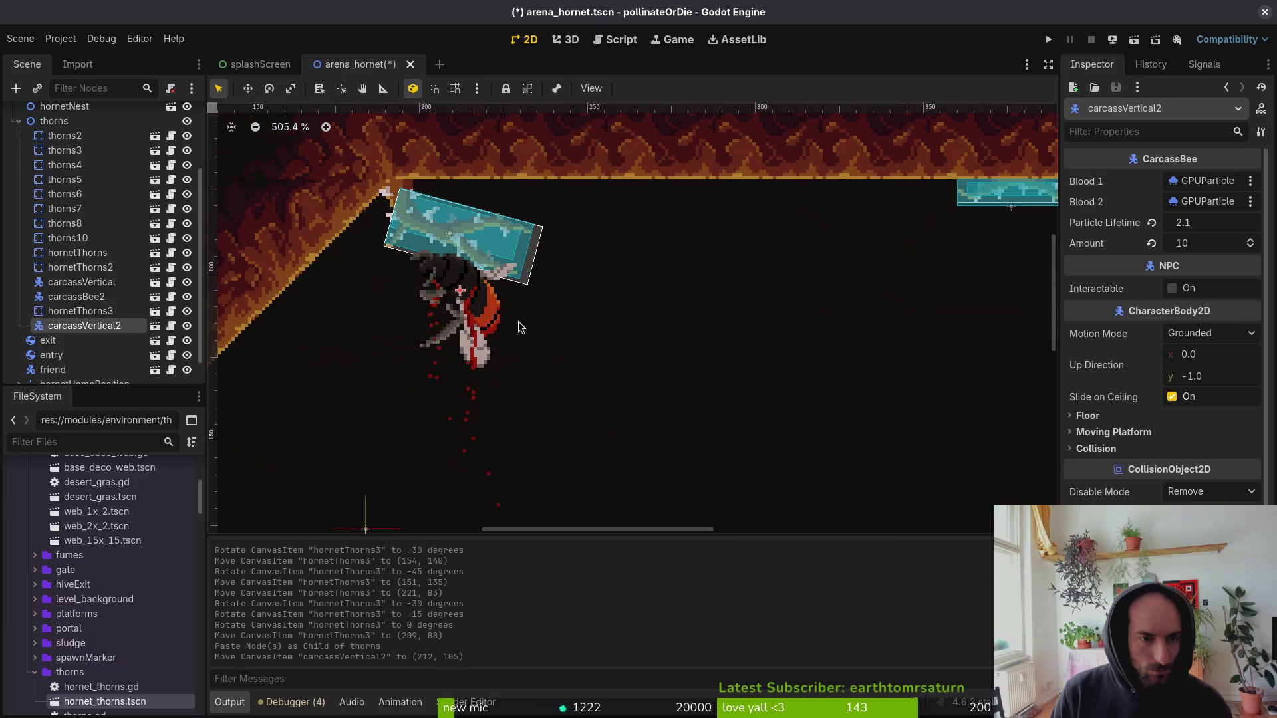
mouse_move(466, 296)
left_mouse_down()
mouse_move(507, 279)
mouse_move(504, 264)
left_mouse_up()
left_click(599, 321)
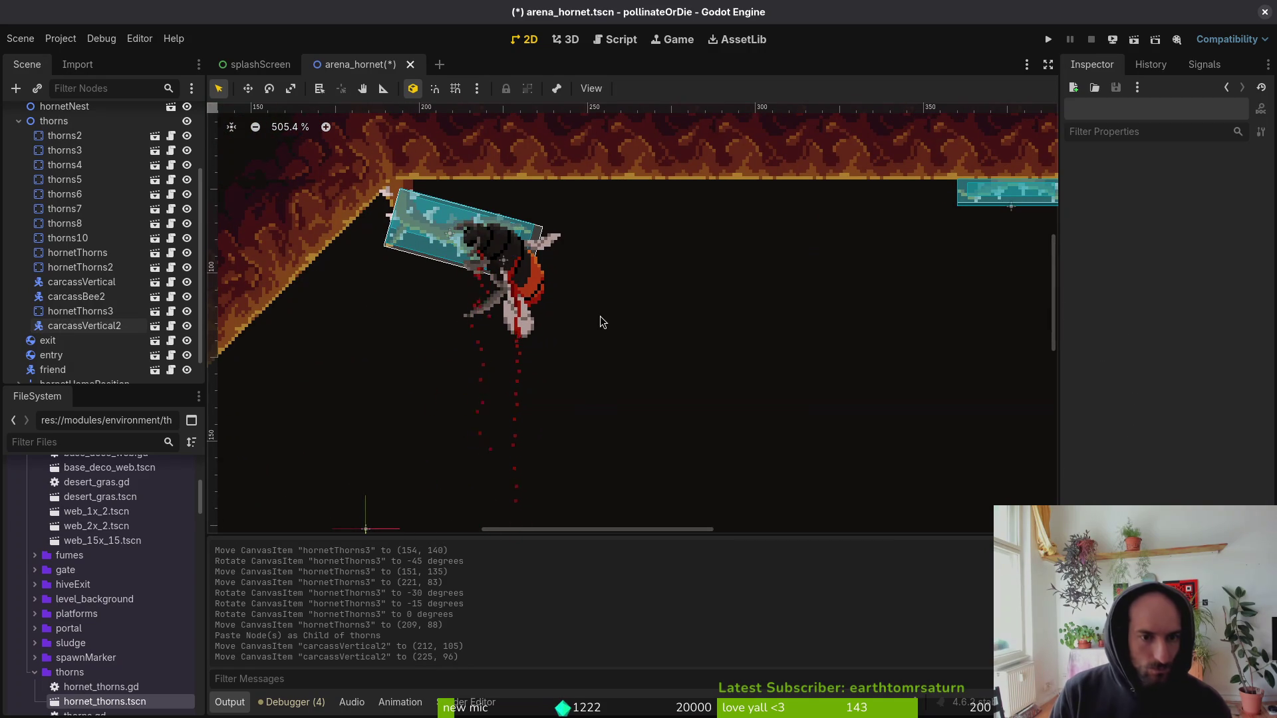
key("ctrl+s")
scroll(606, 322, "down", 3)
scroll(605, 323, "down", 2)
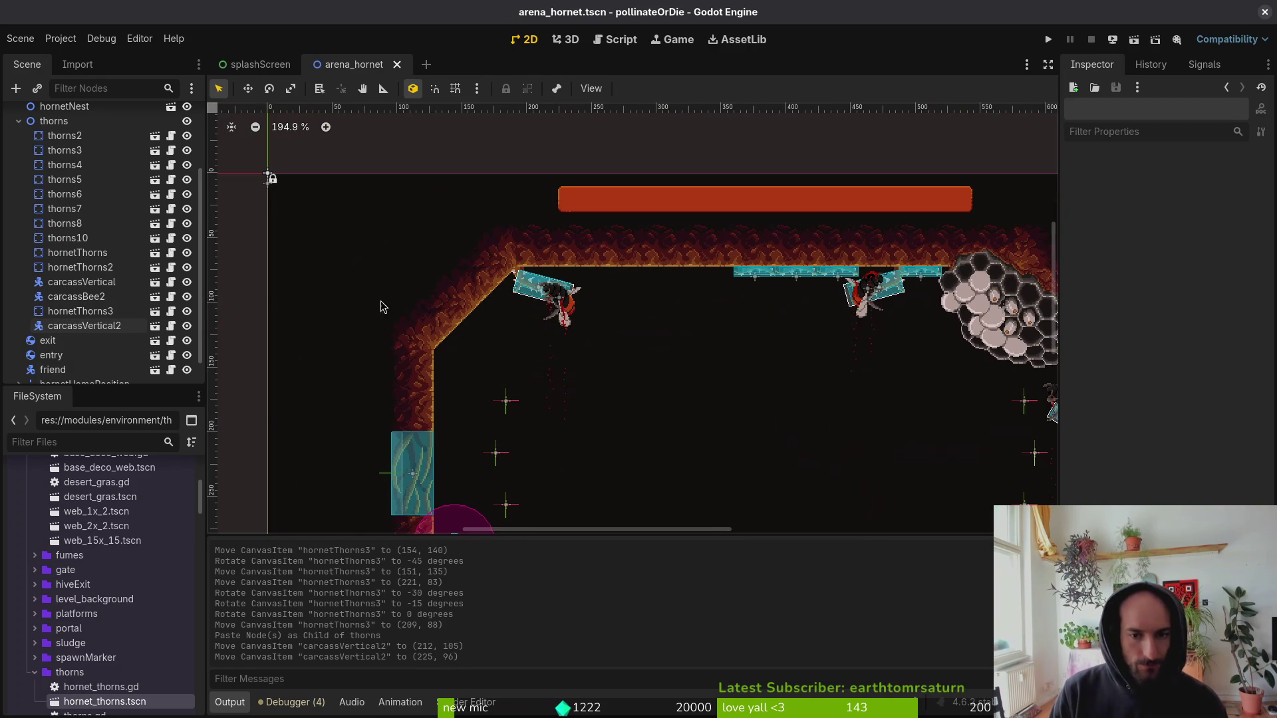
Copy three ceiling thorns as thorns9, thorns11 and thorns12 and place them on the upper-left ceiling.
left_click(64, 134)
left_click(61, 123)
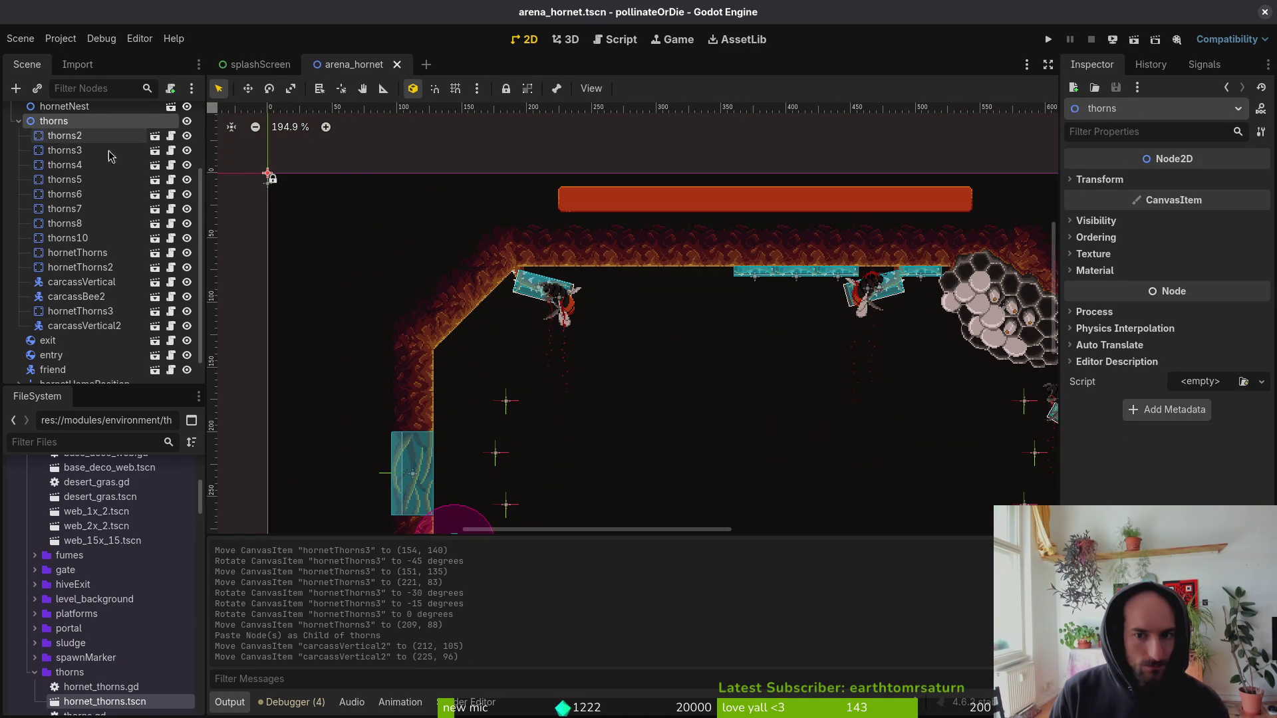
left_click(754, 283)
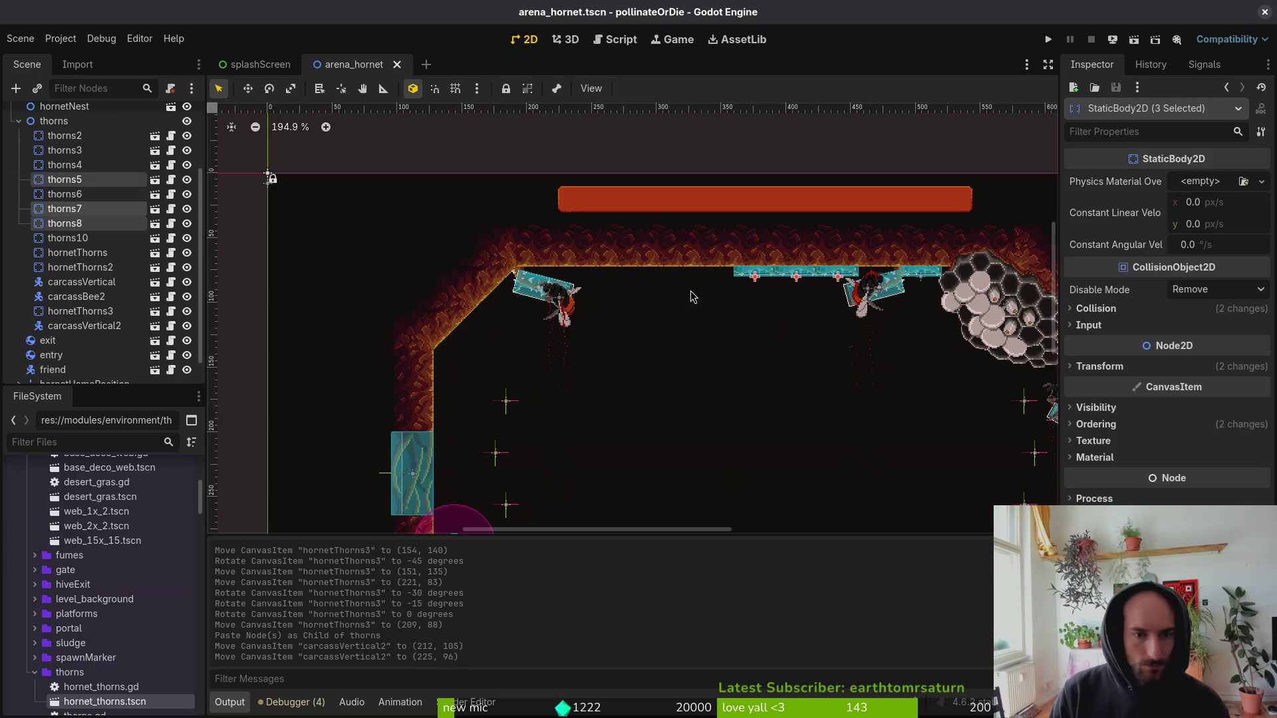
left_click(61, 122)
key("ctrl+v")
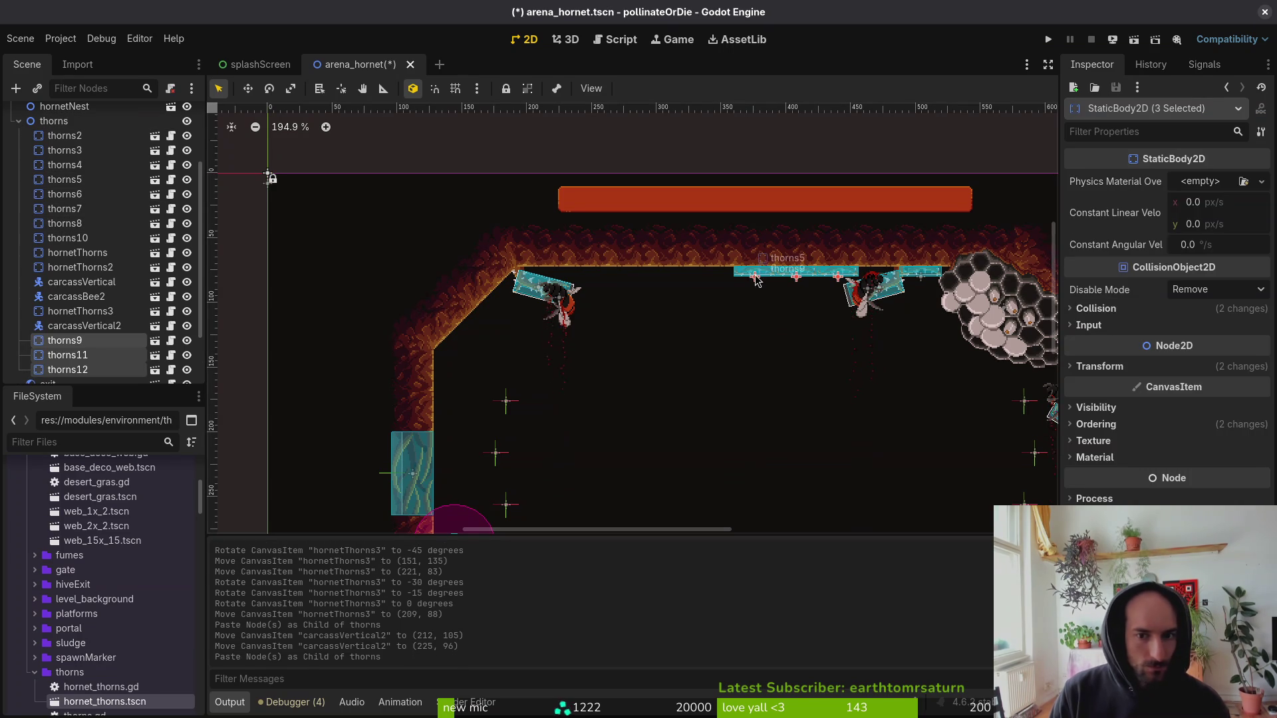
scroll(597, 280, "up", 3)
left_click_drag(597, 280, 544, 272)
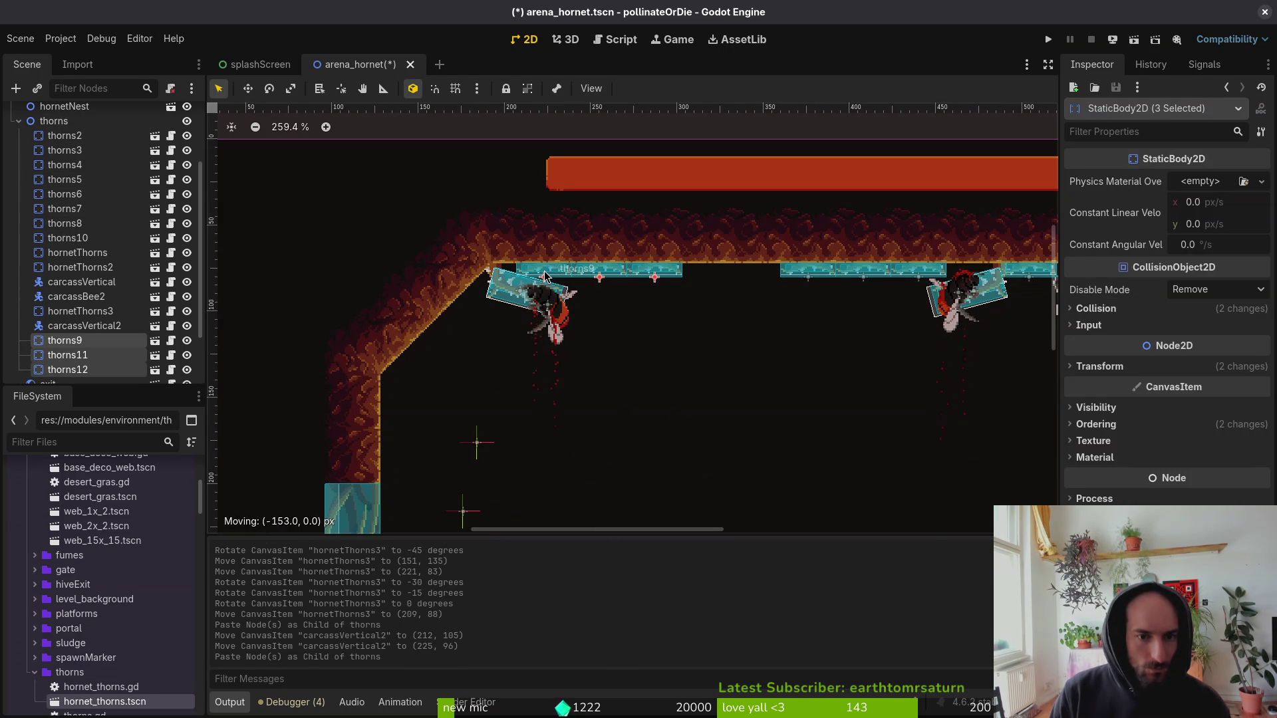
left_click_drag(544, 272, 627, 270)
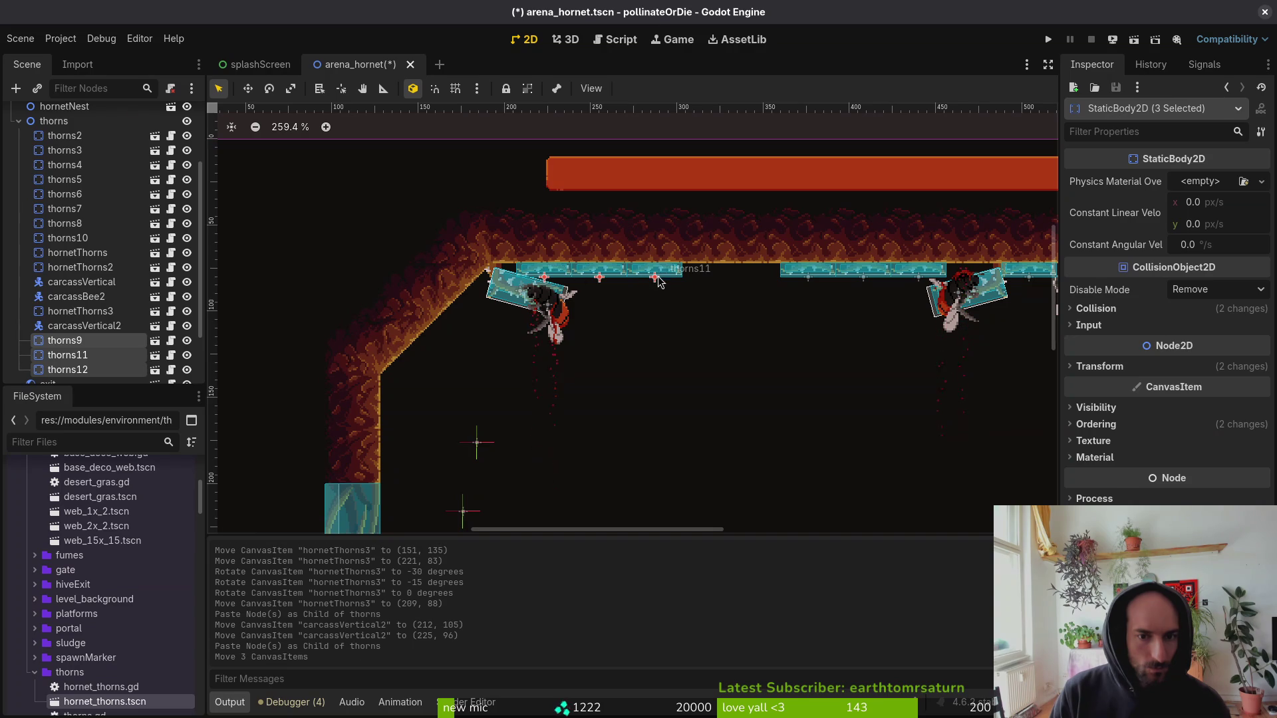
left_click(673, 326)
Duplicate thorns11 as thorns13, turn it to -225 degrees in the top corner, and save.
left_click(660, 286)
left_click(270, 265)
left_click(651, 280)
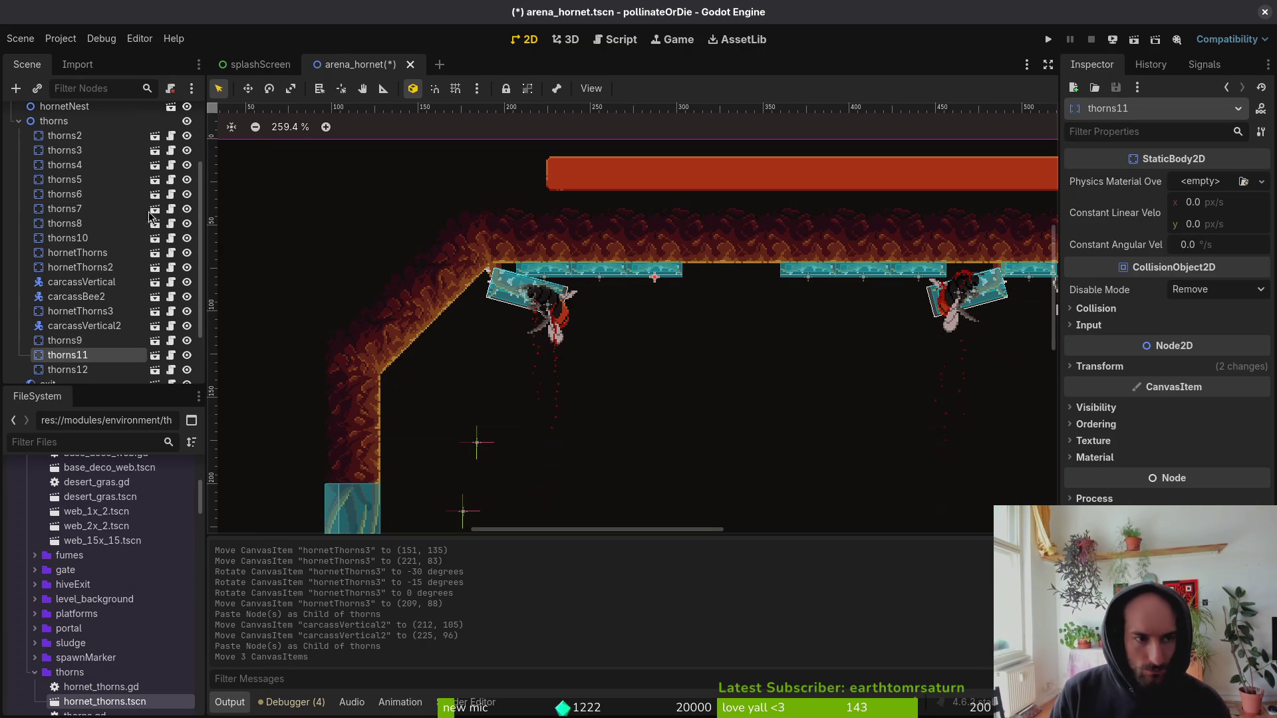
left_click(54, 121)
key("ctrl+v")
scroll(655, 268, "up", 5)
mouse_move(655, 268)
left_mouse_down()
mouse_move(474, 375)
mouse_move(372, 381)
mouse_move(359, 356)
left_mouse_up()
left_click_drag(365, 367, 370, 301)
left_click(601, 313)
key("ctrl+s")
scroll(611, 318, "down", 6)
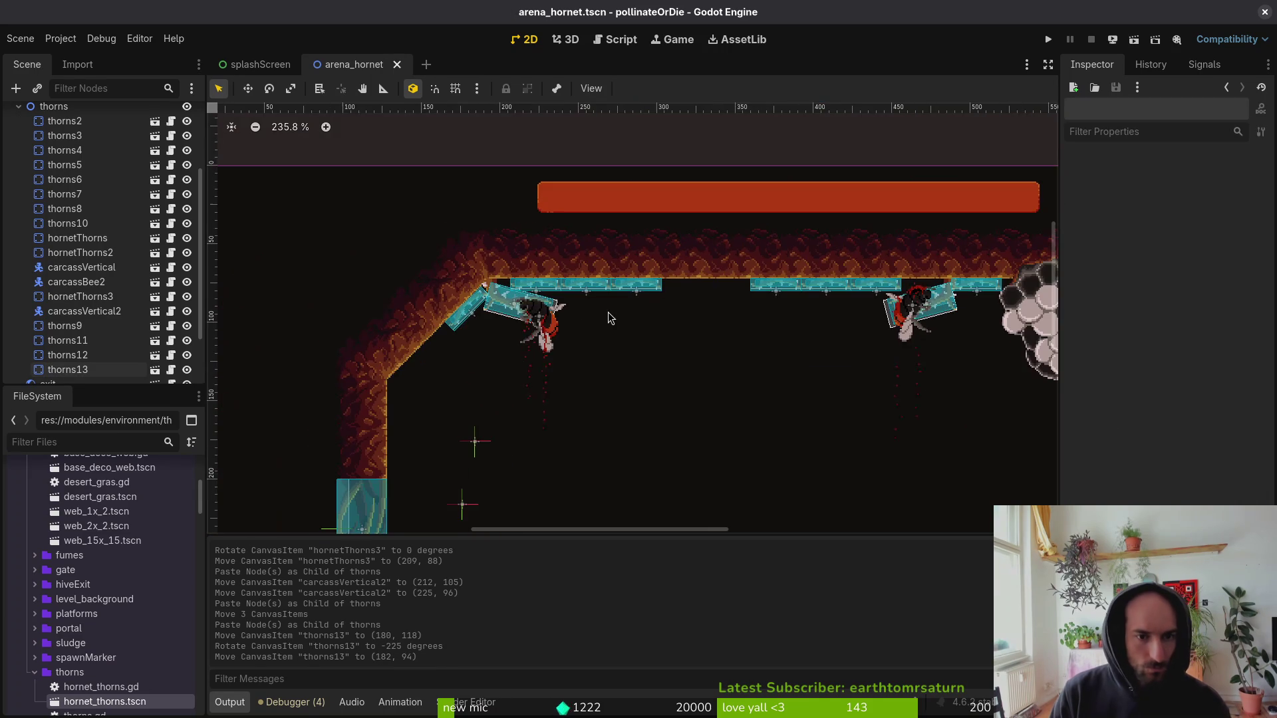
scroll(560, 334, "down", 4)
scroll(714, 313, "down", 3)
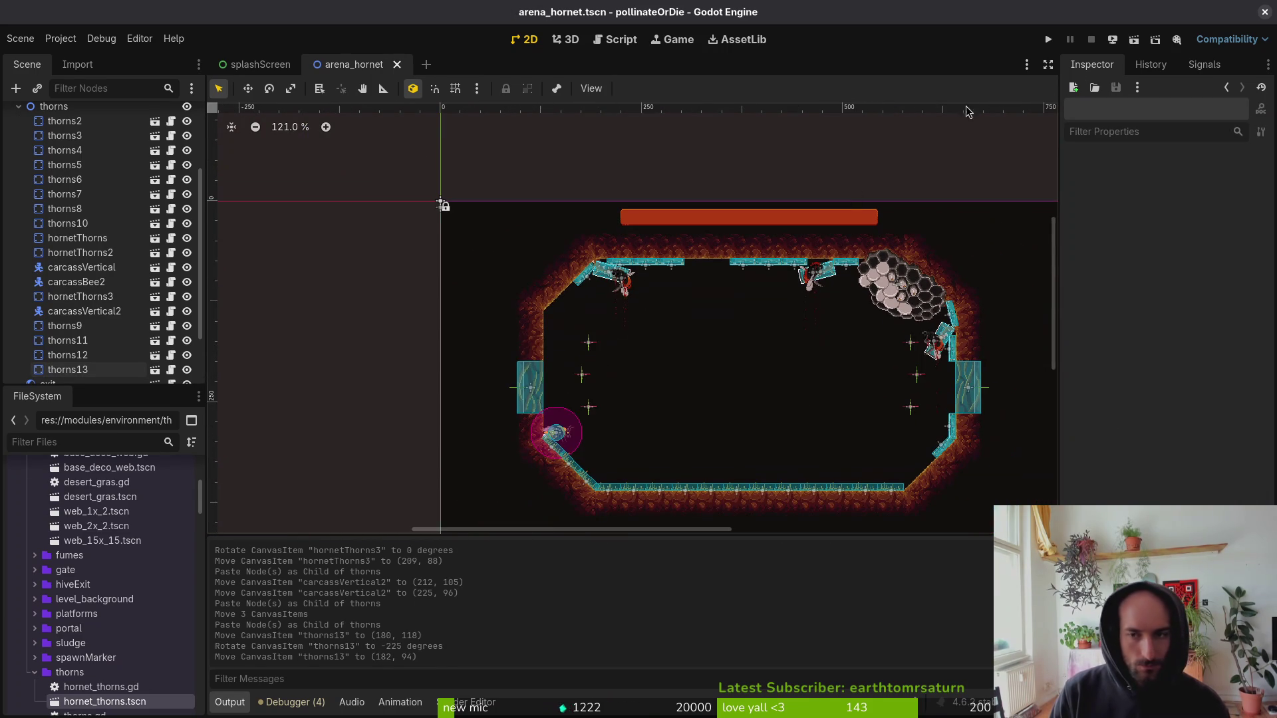
scroll(74, 279, "up", 5)
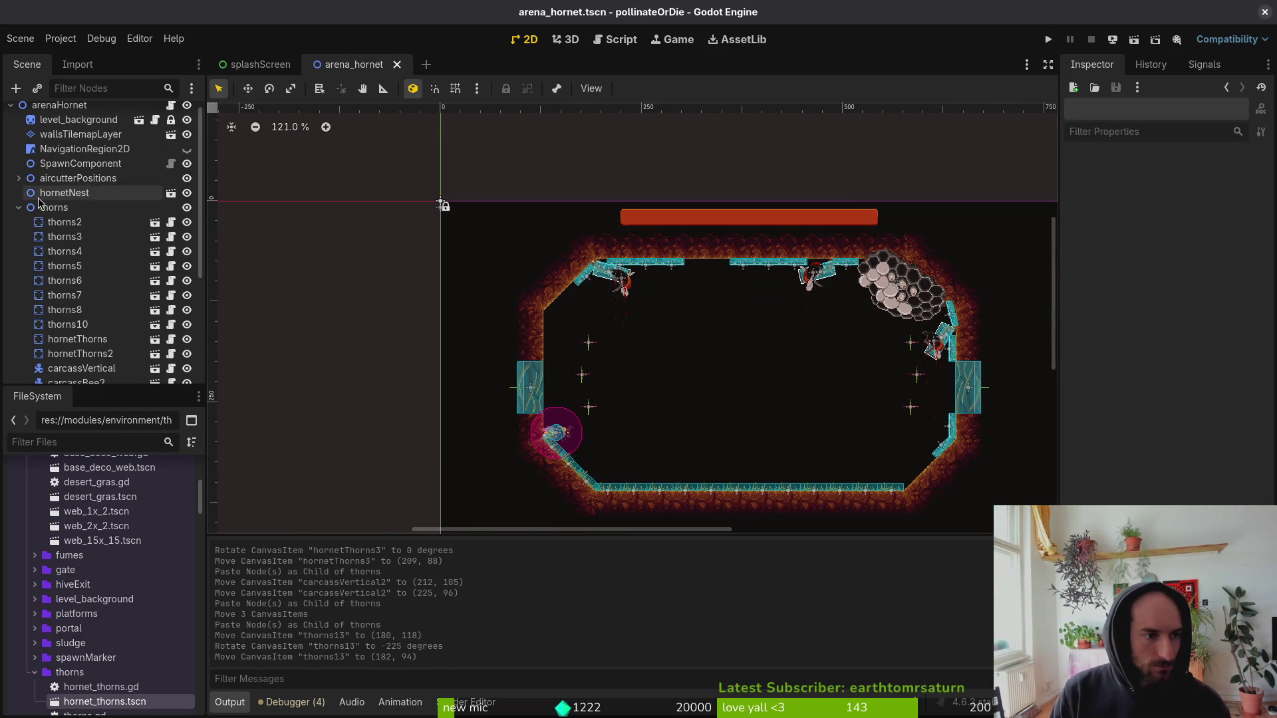
Copy the desertGras and desertGras2 tufts from decorations, pasting them as desertGras16 and desertGras17.
left_click(18, 218)
left_click(19, 291)
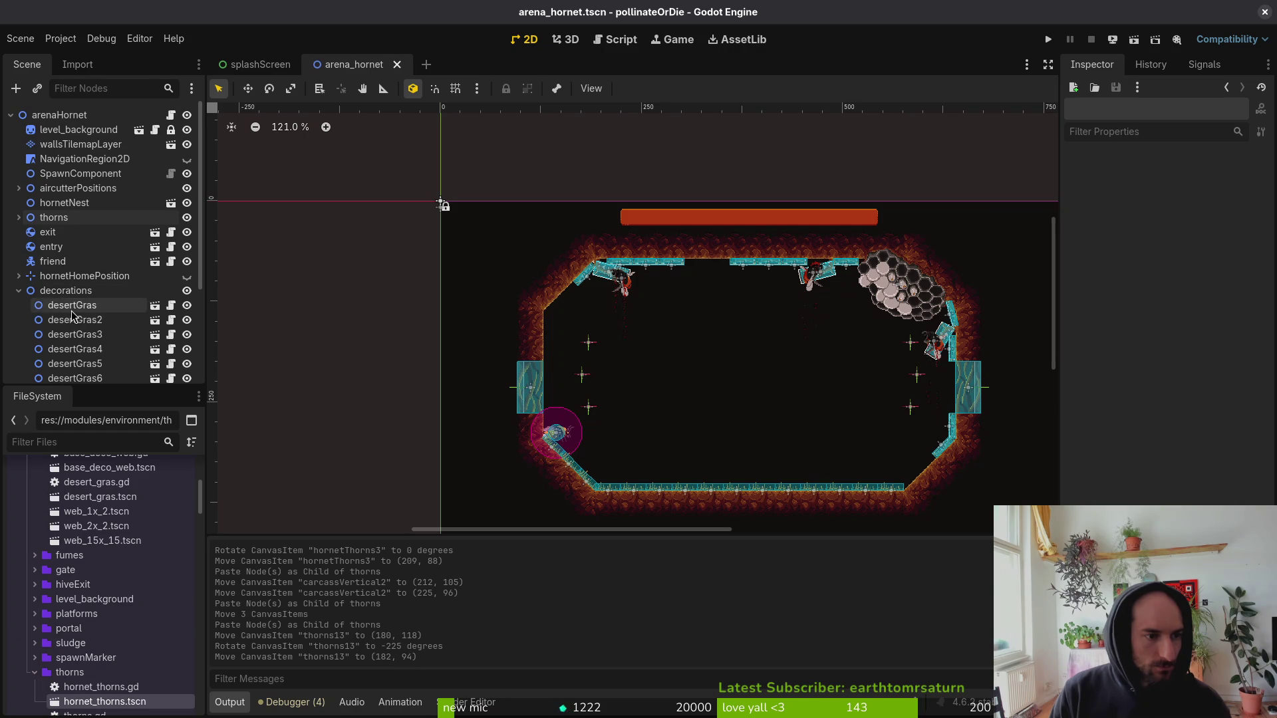
left_click(75, 320)
left_click(76, 304, "shift")
key("ctrl+c")
key("ctrl+v")
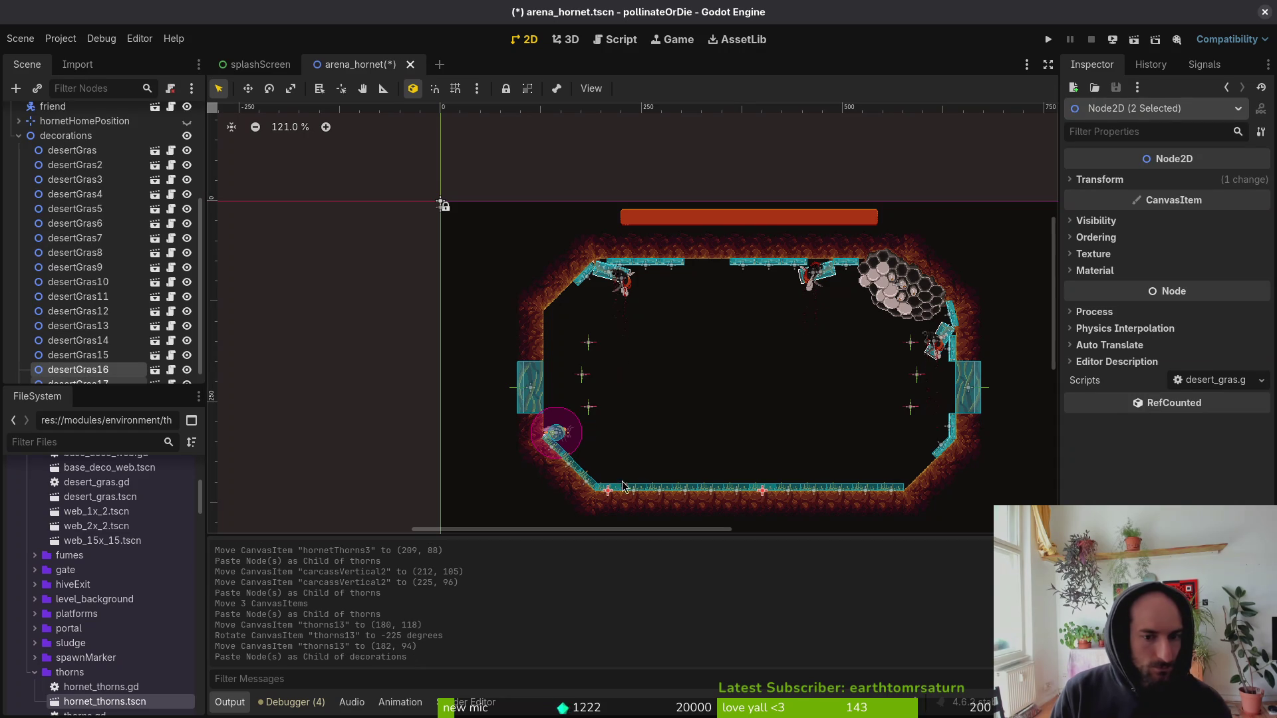
Flip both grass tufts 180°, snap them to the grid onto the ceiling ledge, and save.
left_click_drag(755, 394, 785, 360)
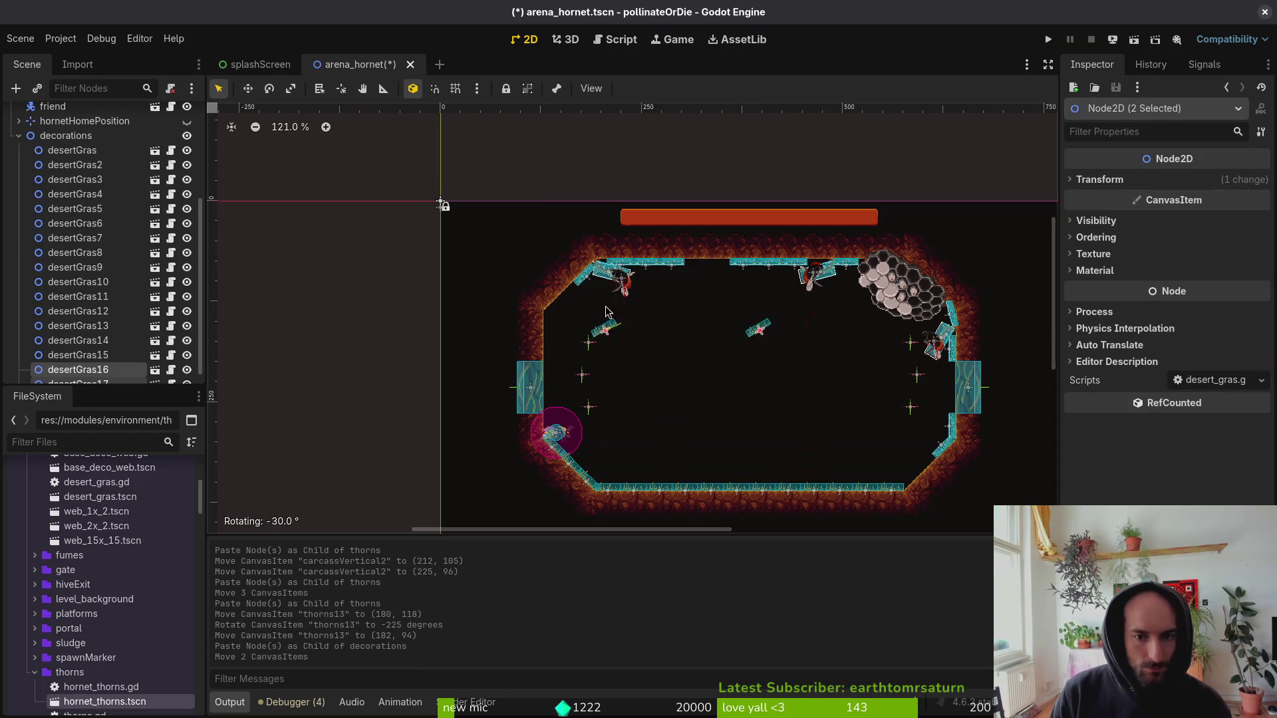
left_click_drag(544, 323, 544, 322)
scroll(754, 359, "up", 8)
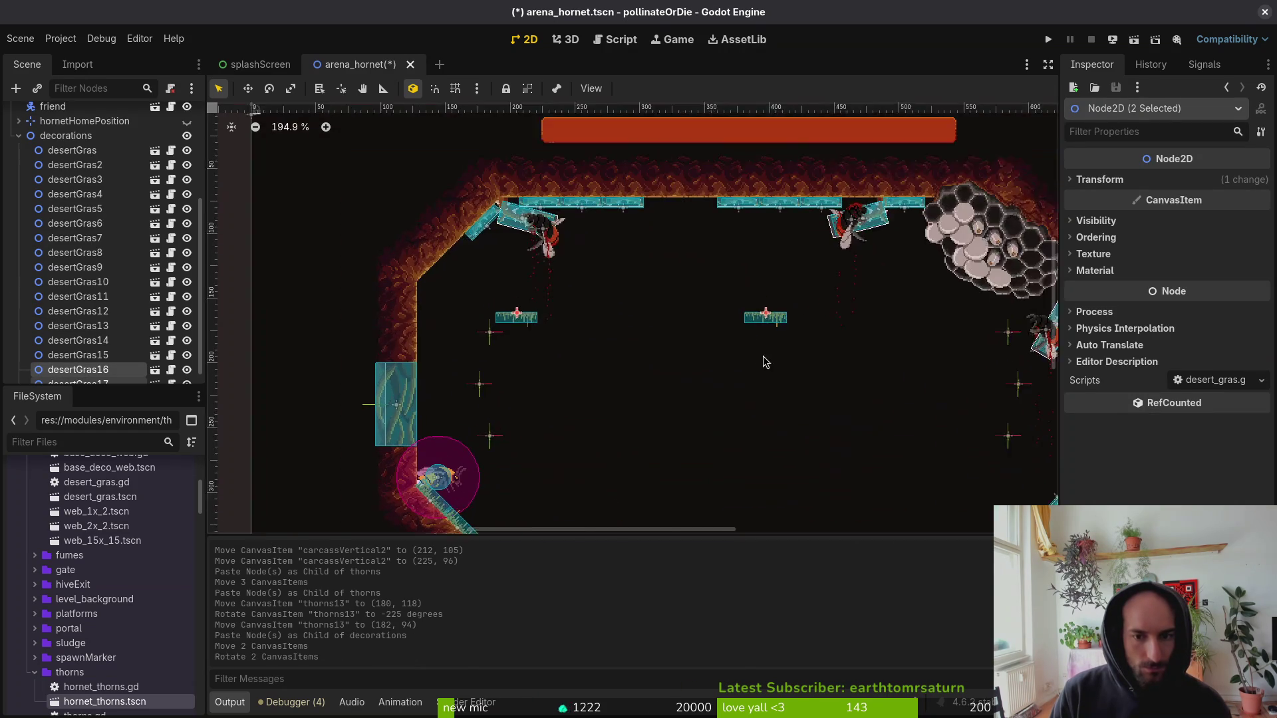
mouse_move(748, 315)
left_mouse_down()
mouse_move(668, 201)
mouse_move(707, 264)
mouse_move(673, 167)
left_mouse_up()
key("shift+g")
mouse_move(417, 362)
left_mouse_down()
mouse_move(655, 164)
mouse_move(660, 179)
left_mouse_up()
key("ctrl+s")
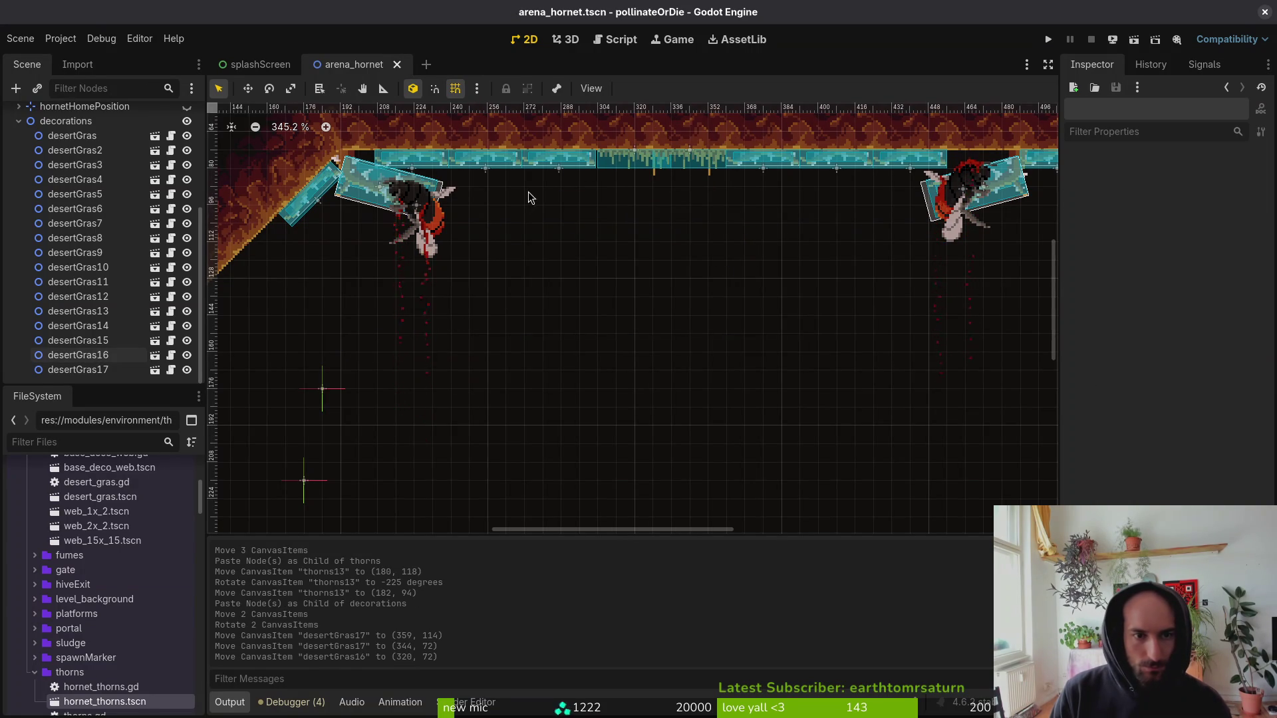
Line up thorns9, thorns12 and thorns11 along the ceiling and save the scene.
scroll(527, 232, "up", 3)
scroll(527, 233, "left", 3)
left_click(520, 260)
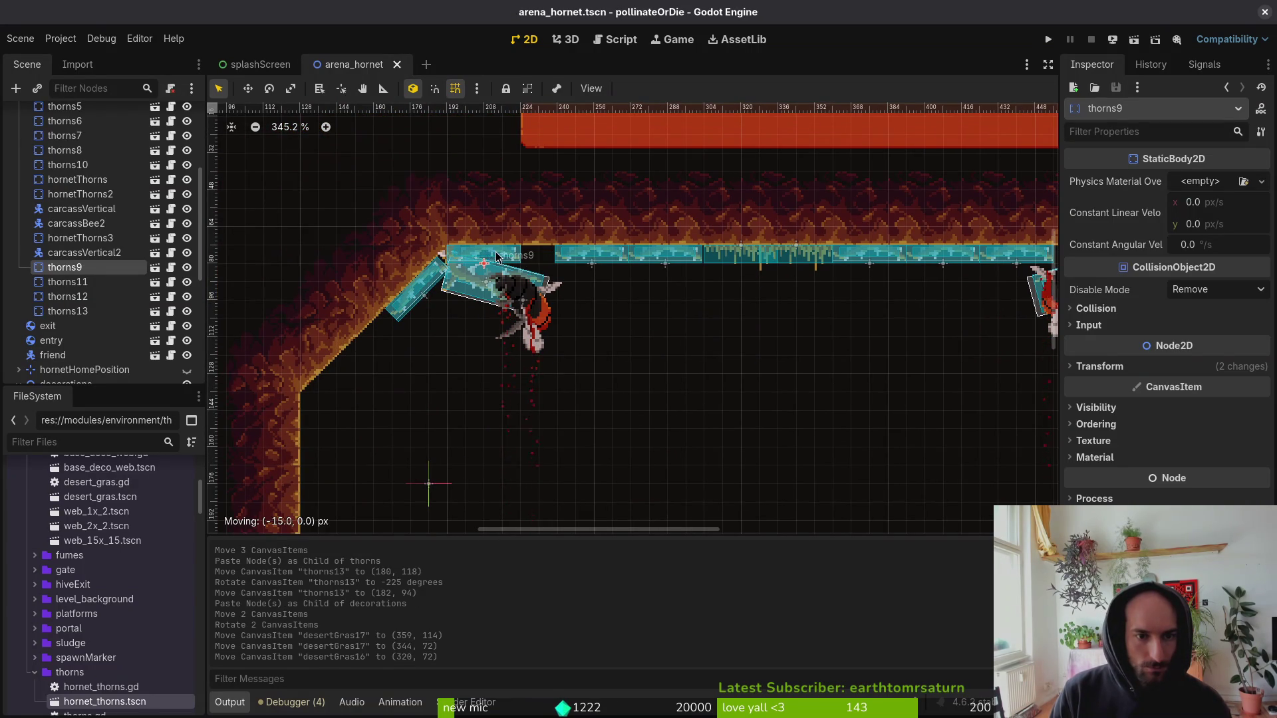
left_click_drag(504, 255, 504, 255)
left_click_drag(599, 256, 582, 256)
left_click(645, 260)
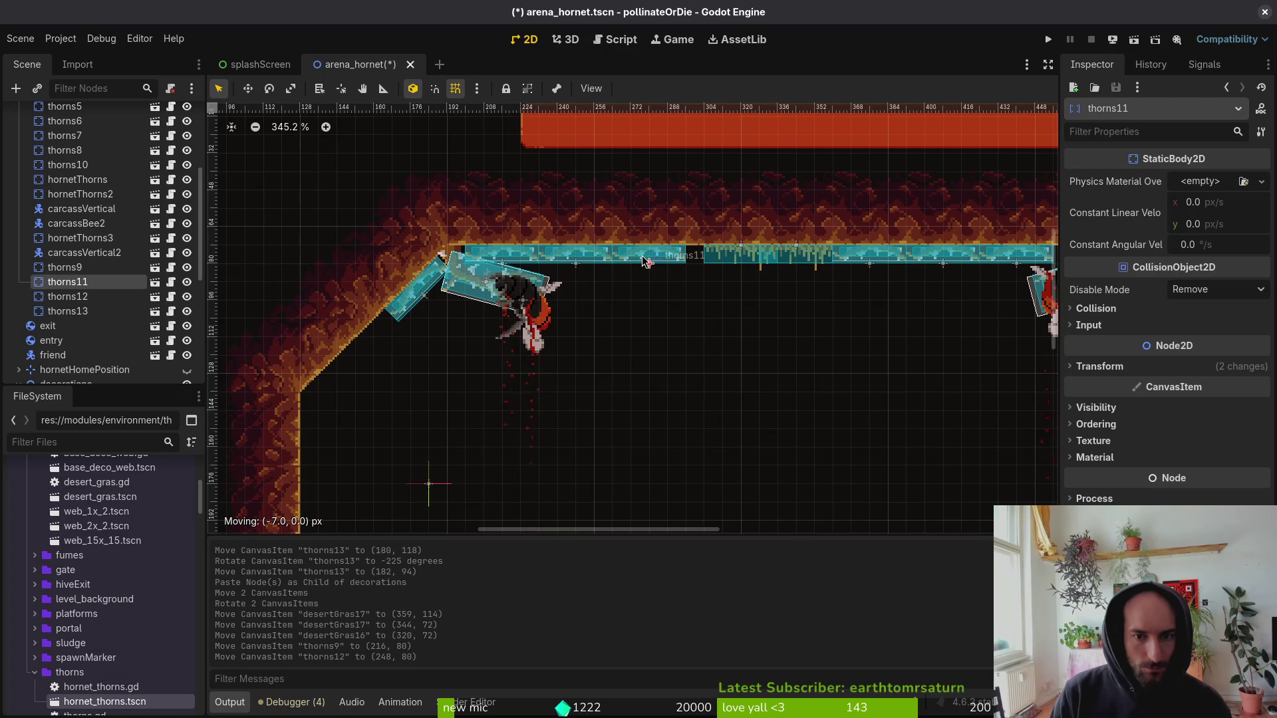
left_click_drag(660, 261, 699, 273)
left_click(645, 288)
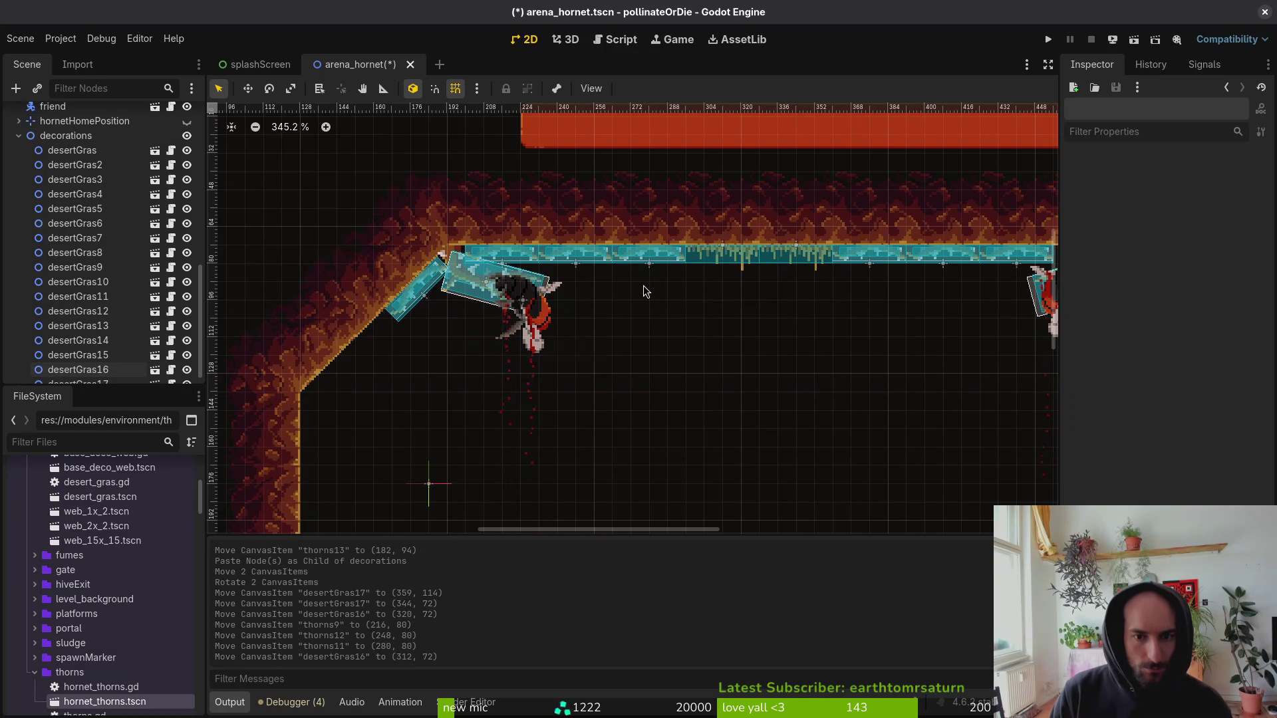
key("ctrl+s")
scroll(536, 258, "up", 1)
scroll(535, 258, "up", 1)
Rotate thorns9 to -225 degrees onto the upper-left slope with grid snapping off, then run the project.
left_click(511, 256)
left_click_drag(508, 256, 346, 391)
mouse_move(369, 407)
left_mouse_down()
mouse_move(354, 375)
mouse_move(310, 370)
left_mouse_up()
key("shift+g")
left_click(539, 254)
scroll(625, 266, "down", 3)
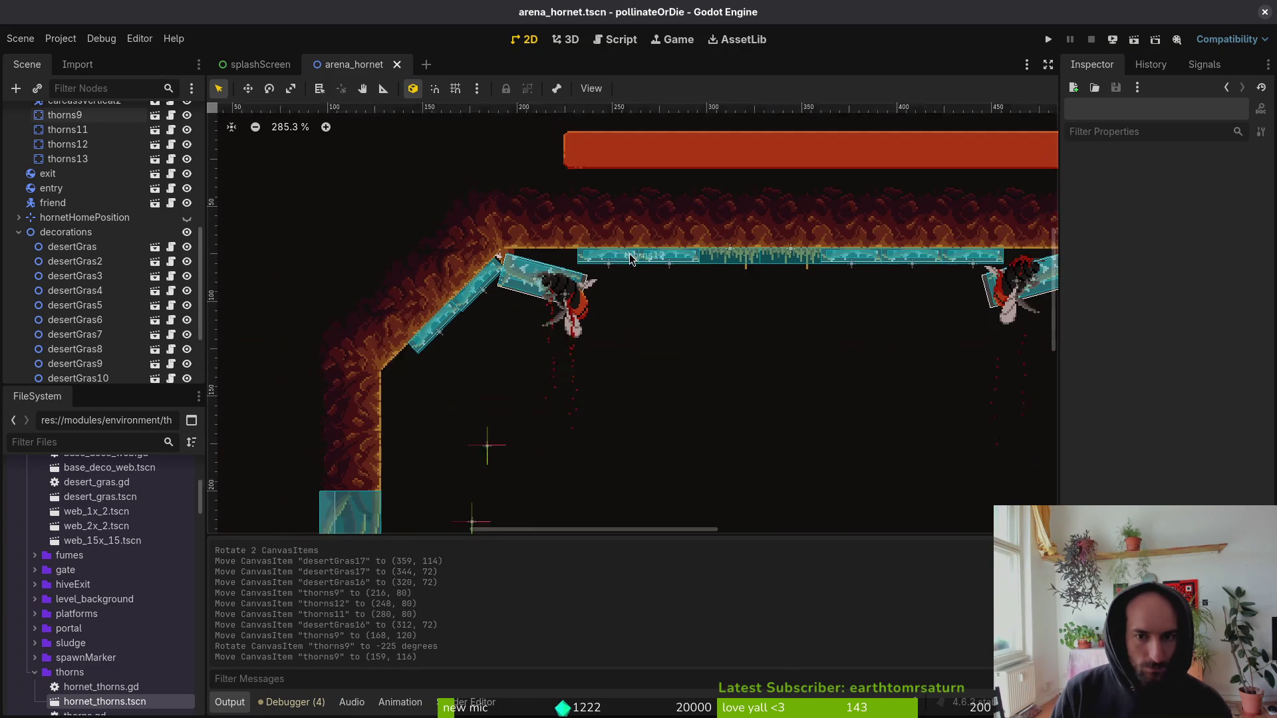
scroll(627, 260, "up", 3)
left_click_drag(625, 260, 567, 259)
key("Escape")
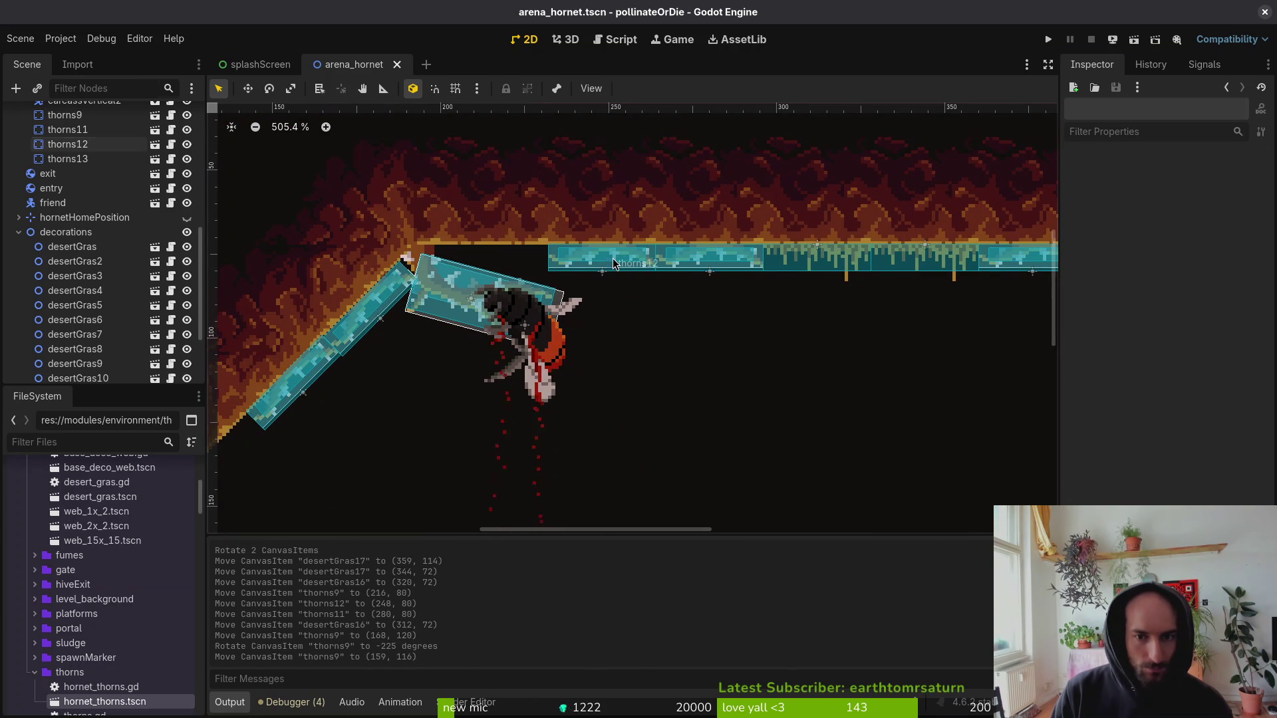
left_click(1048, 39)
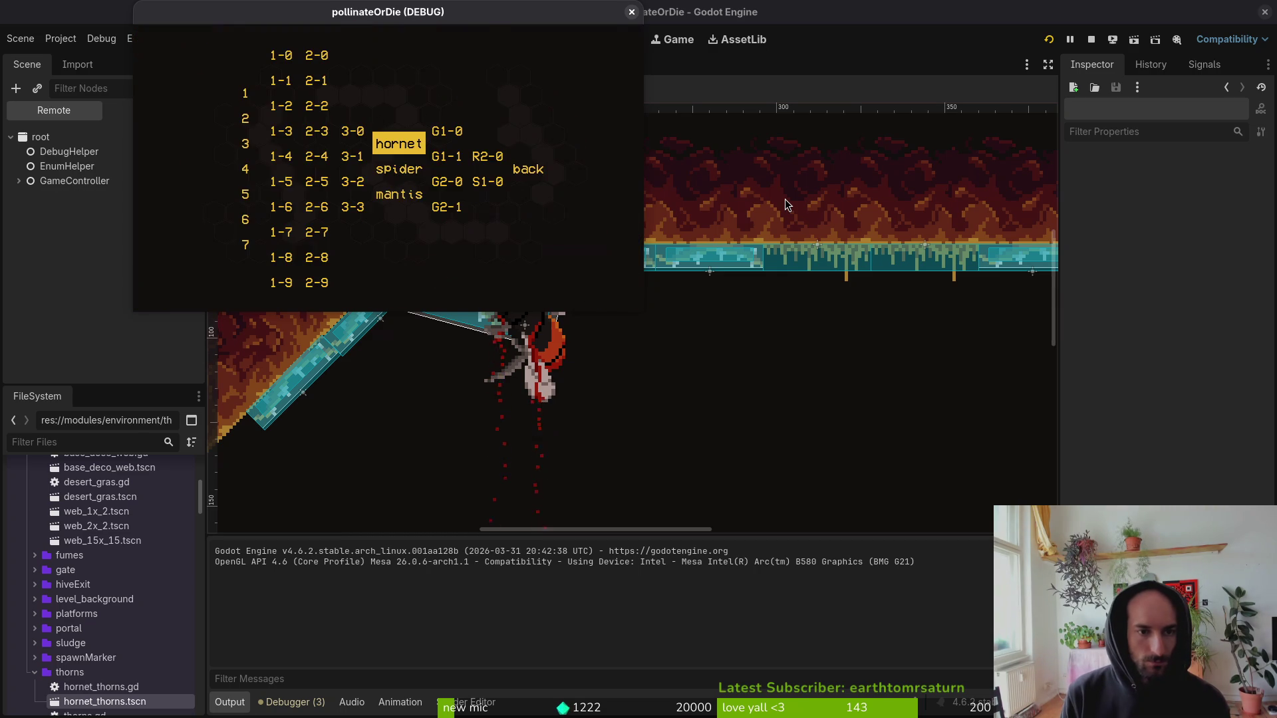
Maximize the game window, playtest the hornet arena until the bee dies, then close the game.
double_click(280, 20)
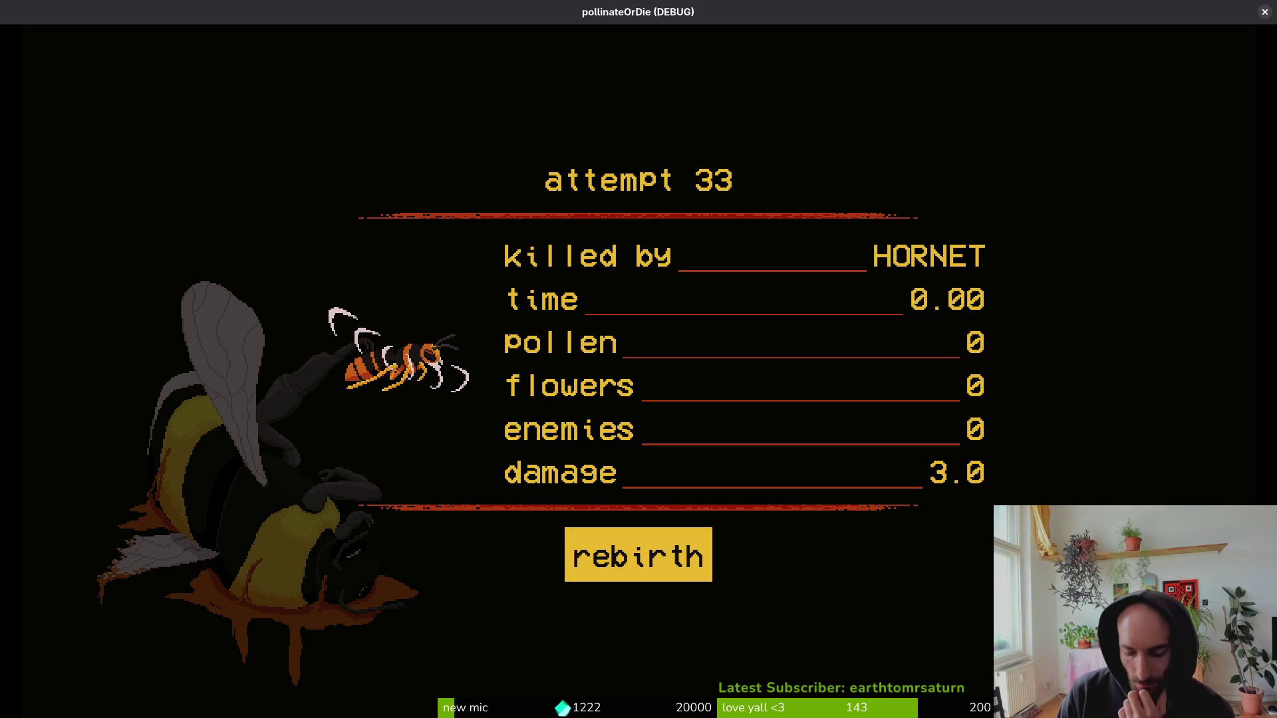
left_click(1264, 11)
scroll(826, 393, "down", 10)
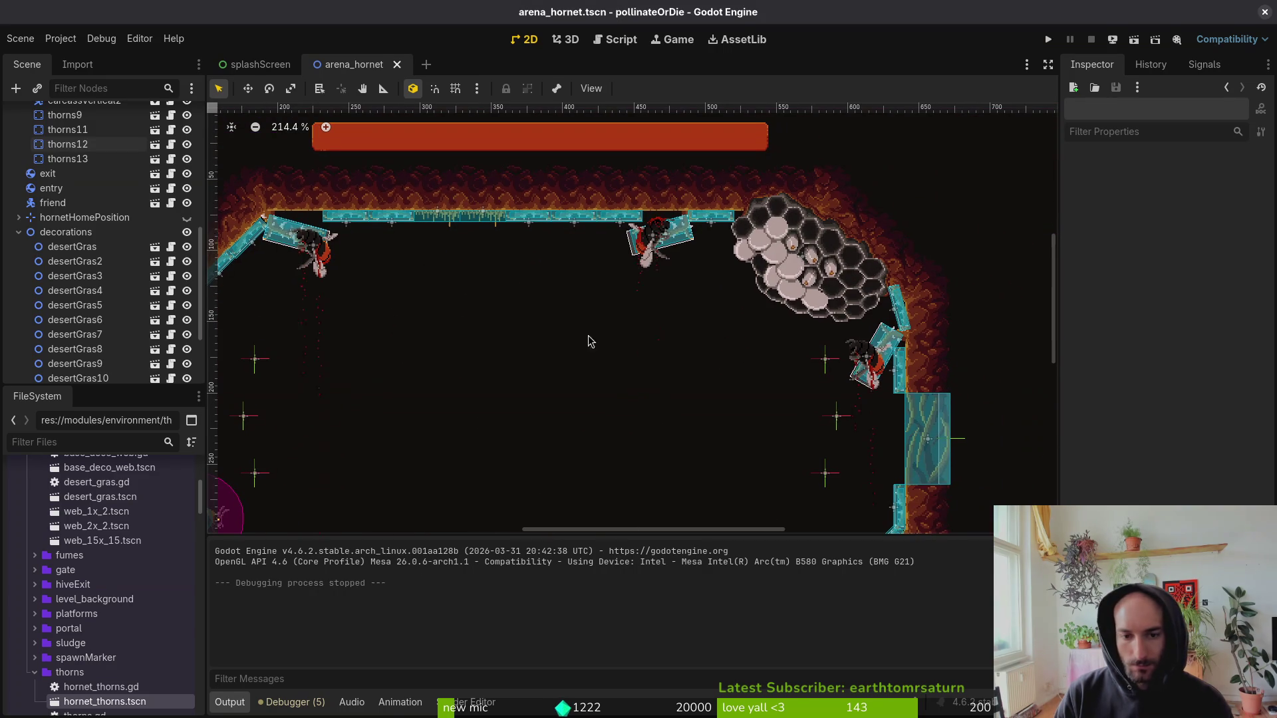
Move hornetThorns, hornetThorns2 and hornetThorns3 below carcassVertical2 in the Scene dock and save.
scroll(106, 253, "up", 5)
left_click(70, 227)
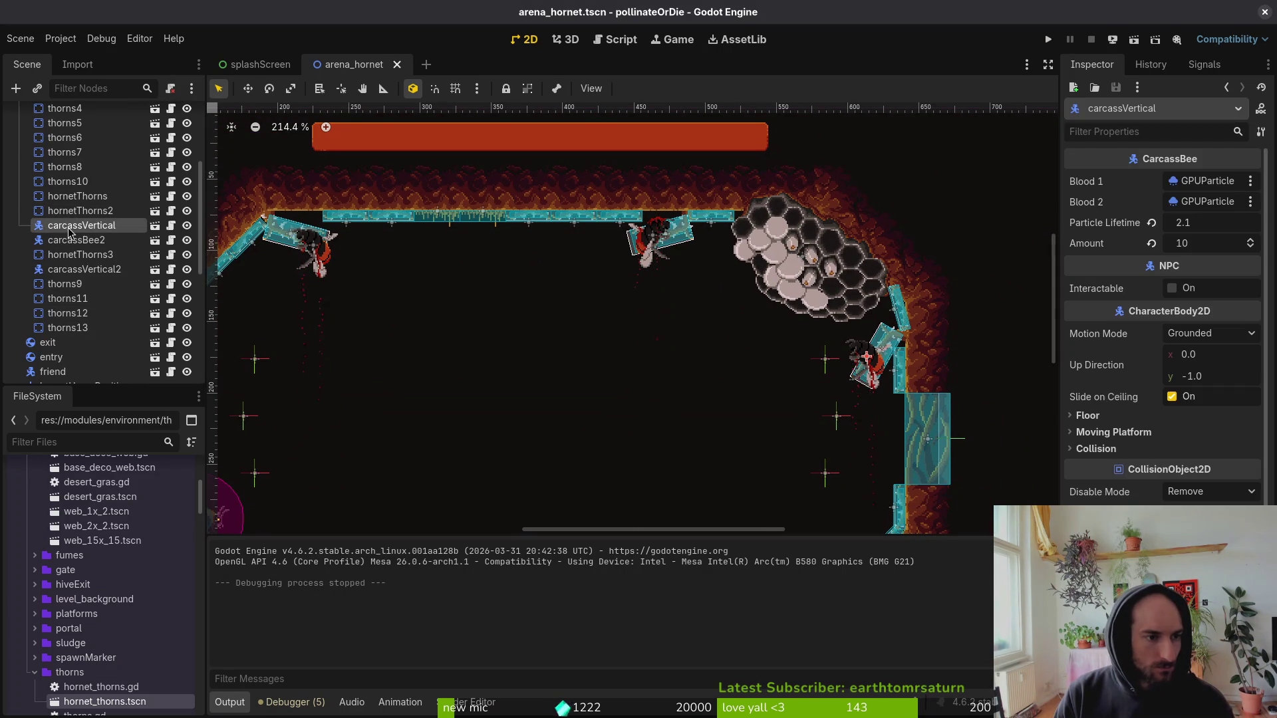
left_click(81, 255)
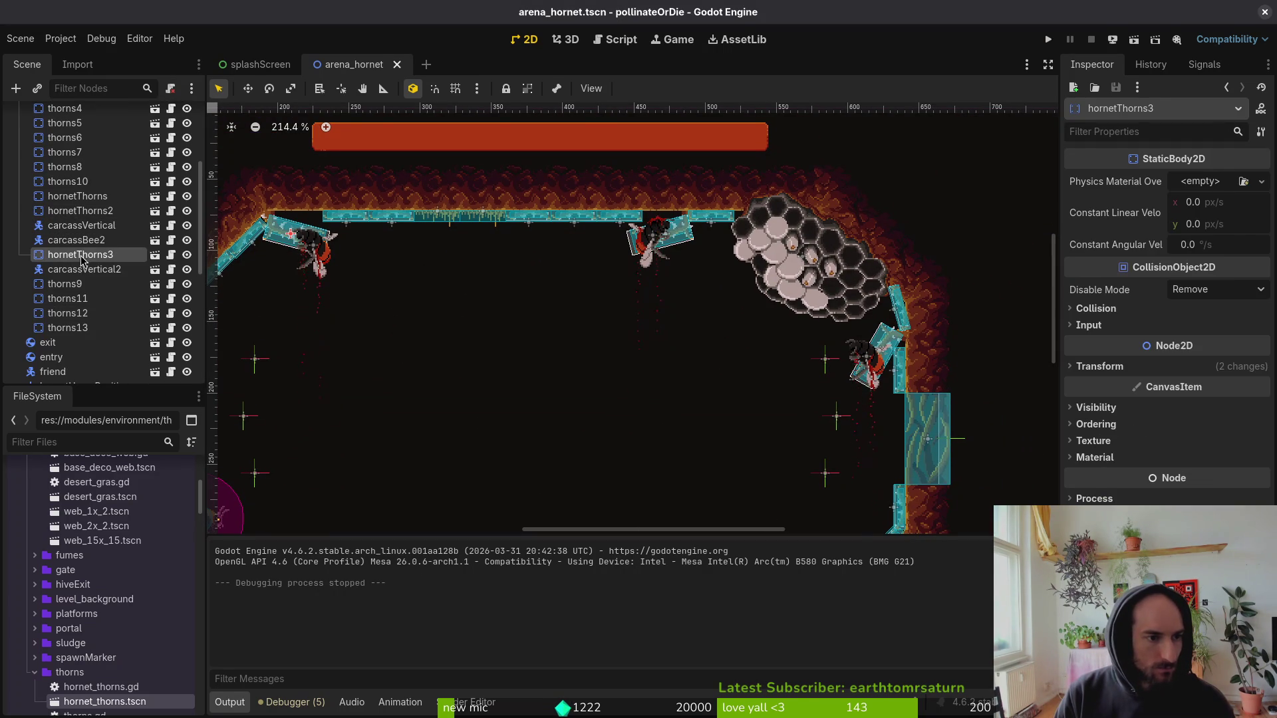
left_click(78, 197, "ctrl")
left_click(79, 210, "ctrl")
left_click_drag(77, 281, 76, 280)
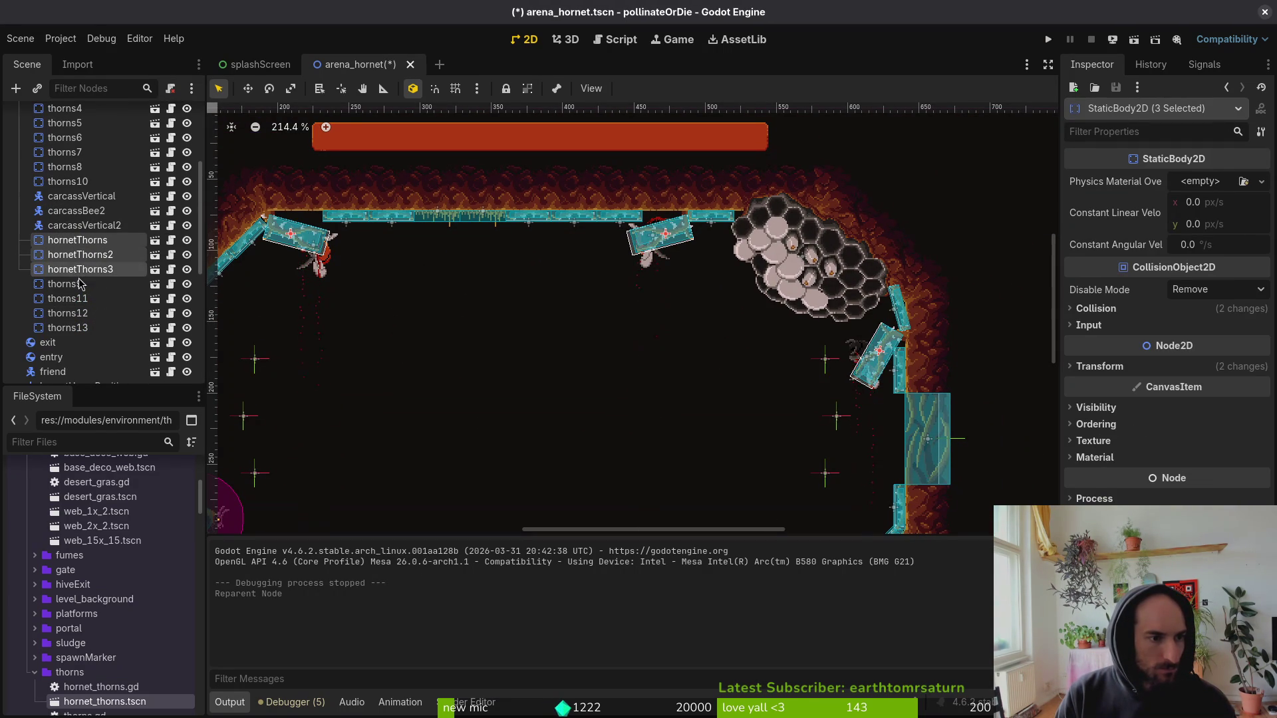
left_click(815, 372)
key("ctrl+s")
Run the game and go from the main menu to the debug level-select menu.
scroll(817, 374, "down", 1)
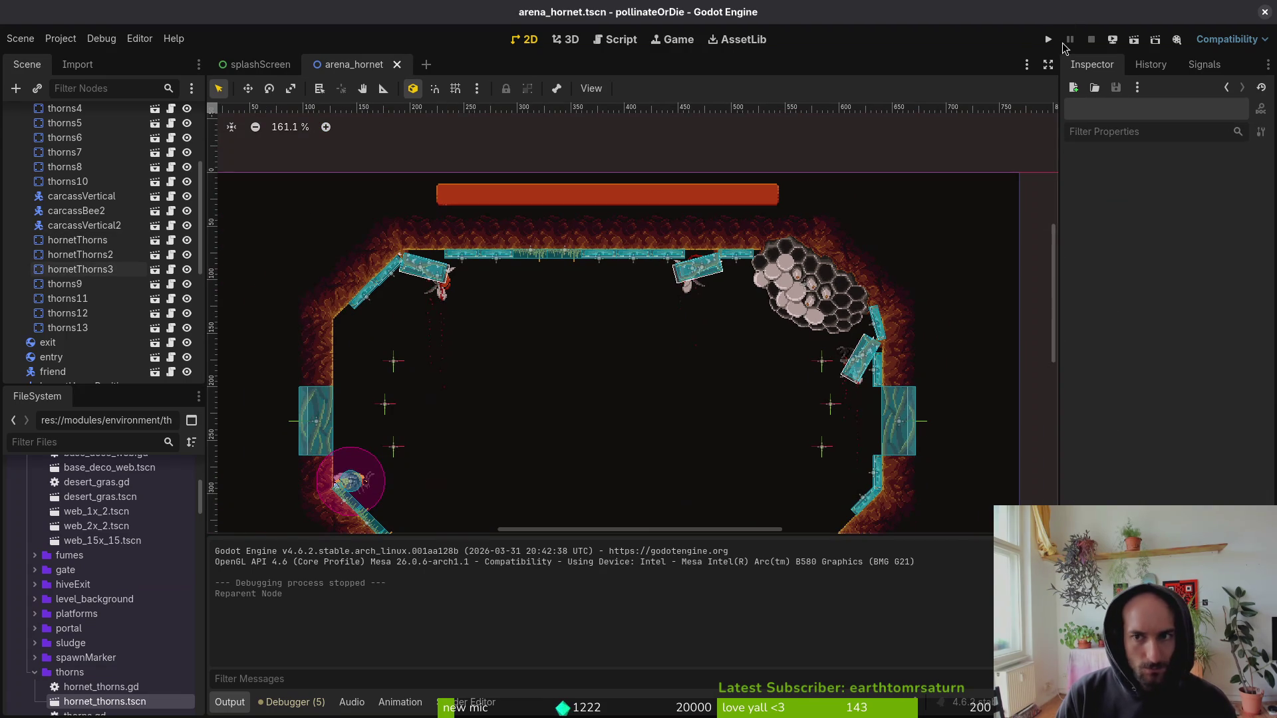
left_click(1049, 40)
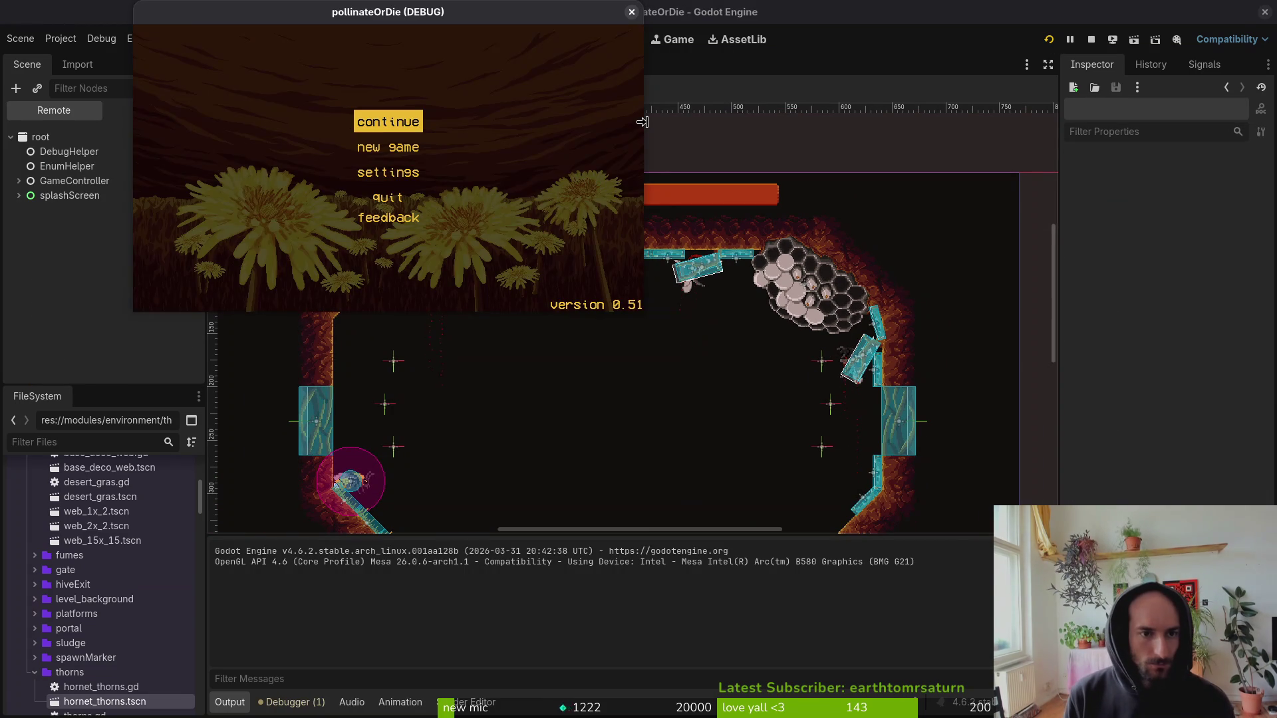
key("Return")
key("Escape")
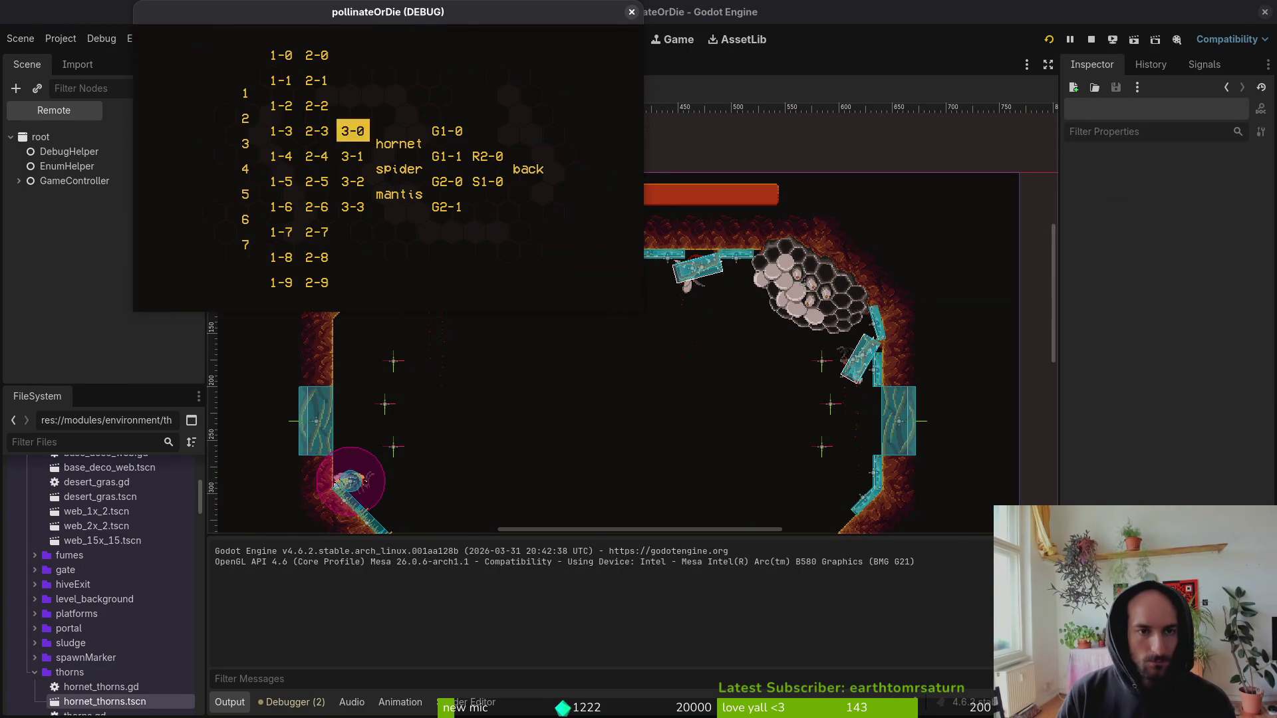
Maximize the game window and start the hornet level from level select.
double_click(383, 16)
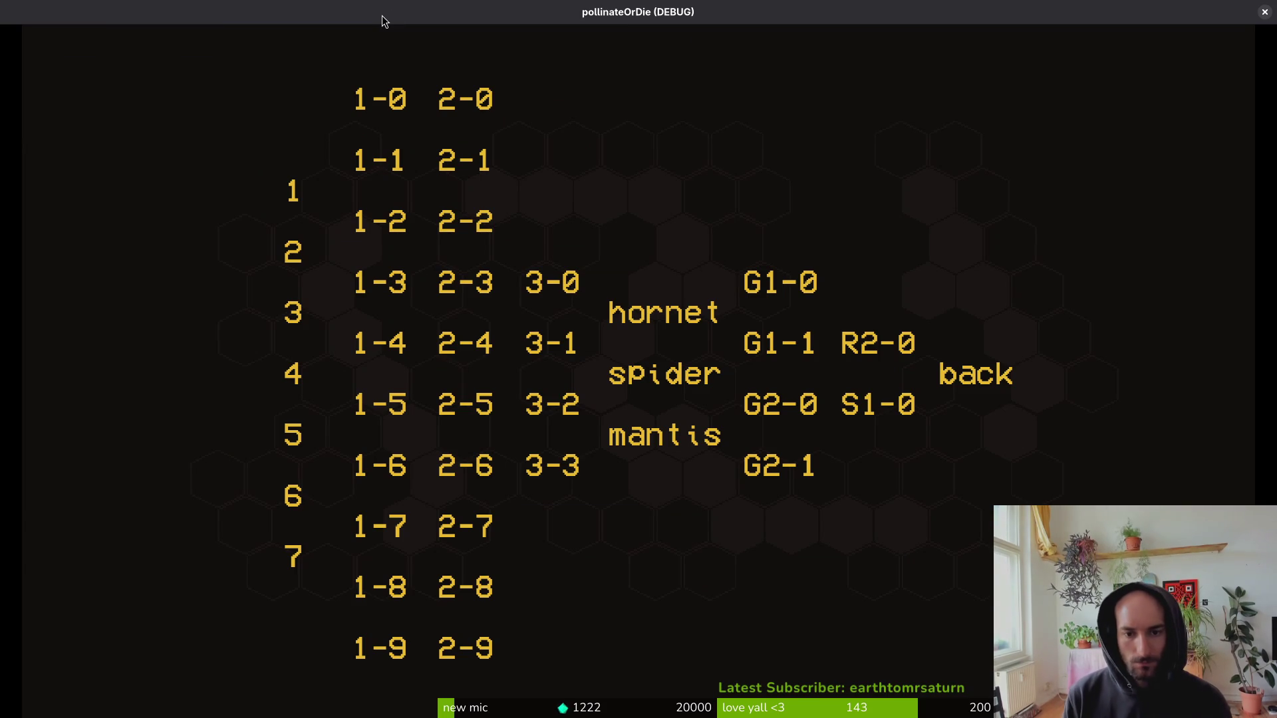
key("Left")
key("Left")
key("Return")
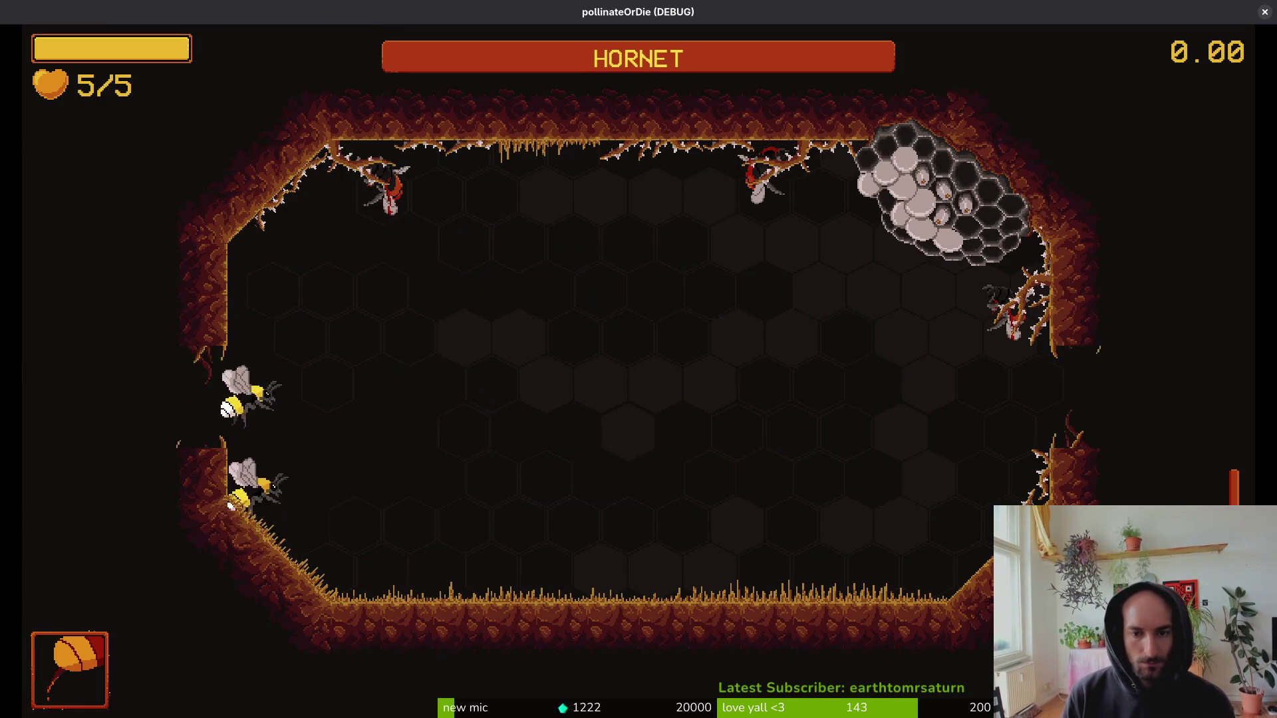
Fly the bee around the arena, slashing left and right at the hornet.
key("d")
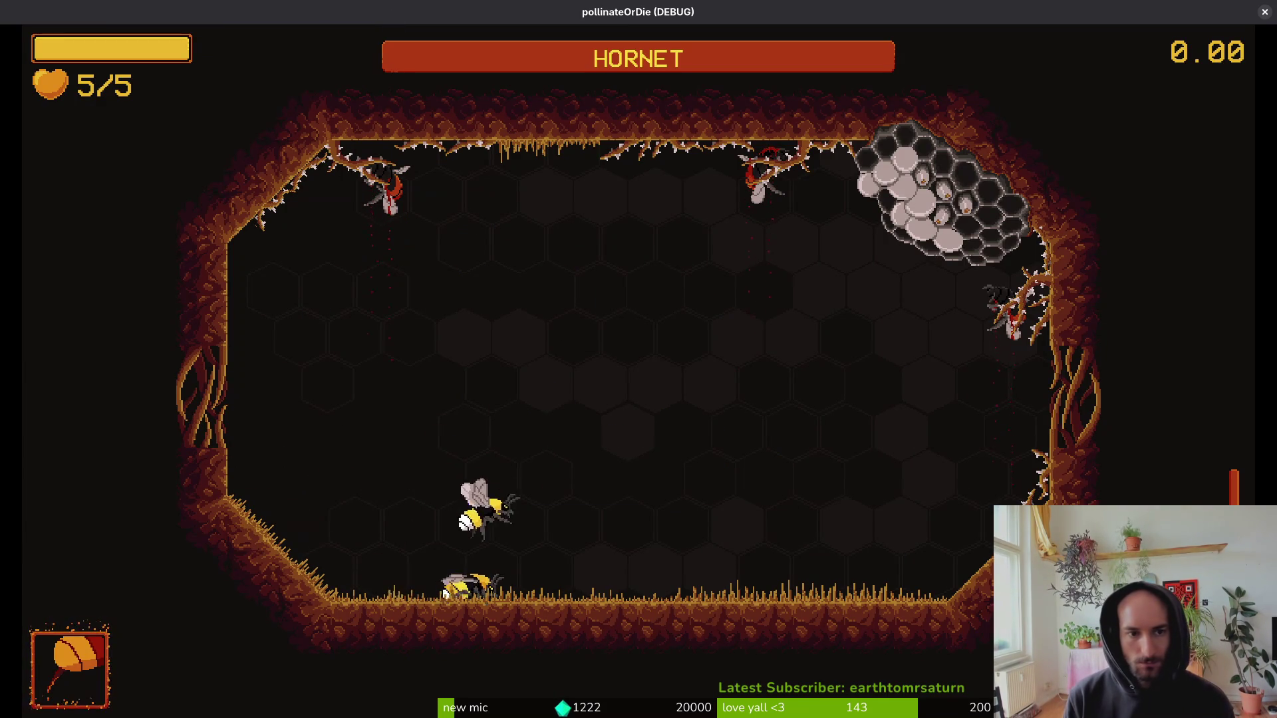
key("w")
key("d")
key("space")
key("d")
key("a")
key("s")
key("space")
key("space")
key("s")
key("w")
key("space")
key("a")
key("w")
Keep dashing and attacking the hornet until the bee dies, then close the game.
key("space")
key("d")
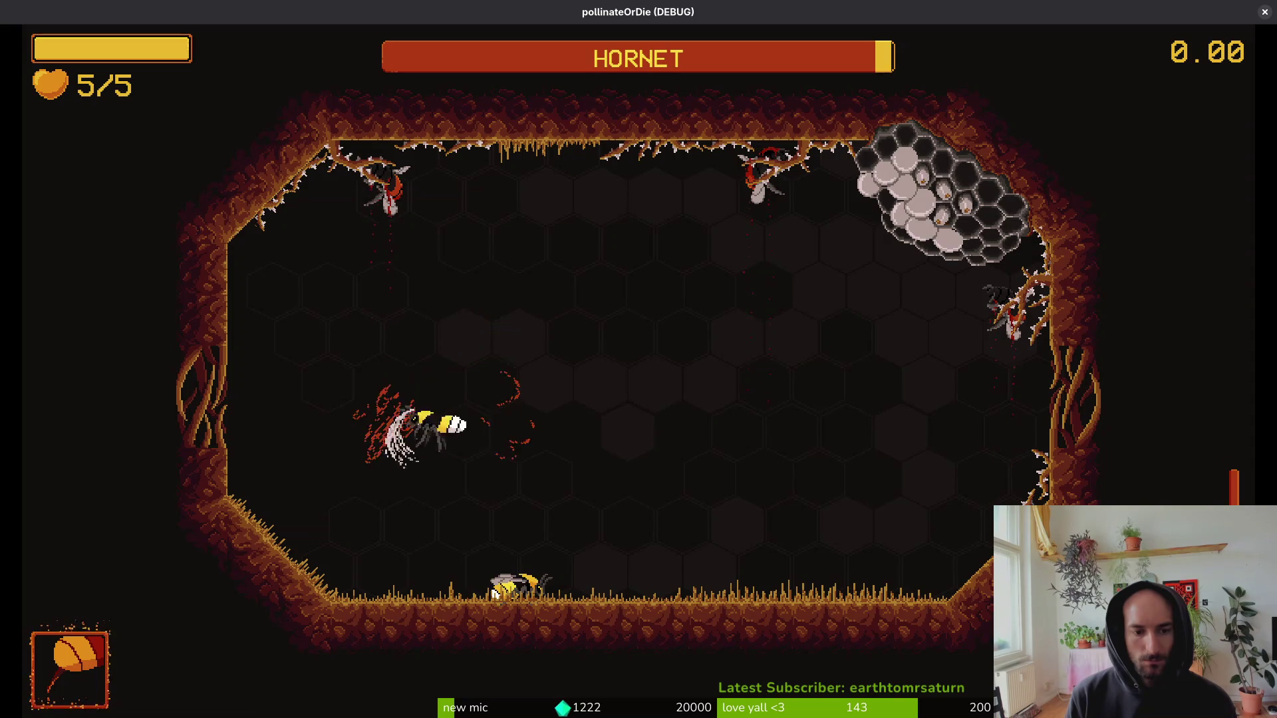
key("s")
key("w")
key("space")
key("d")
key("s")
key("a")
key("space")
key("w")
key("space")
key("d")
key("s")
key("a")
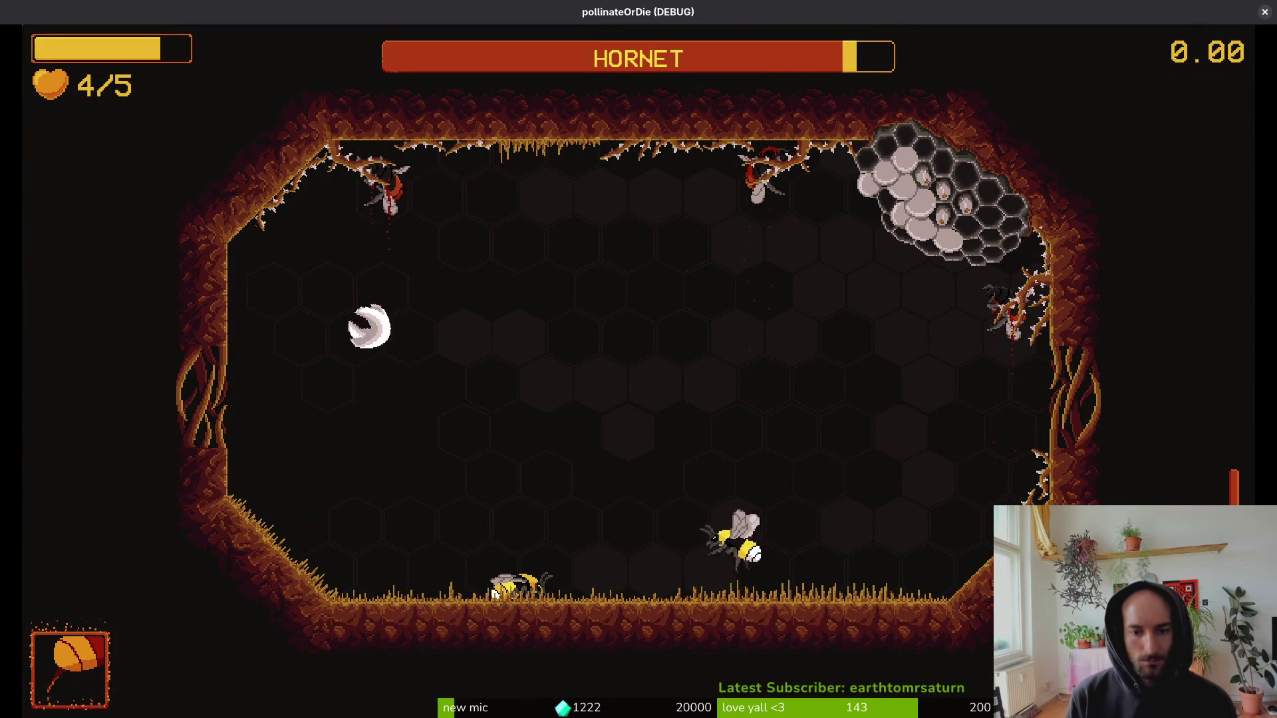
key("a")
key("d")
key("w")
key("space")
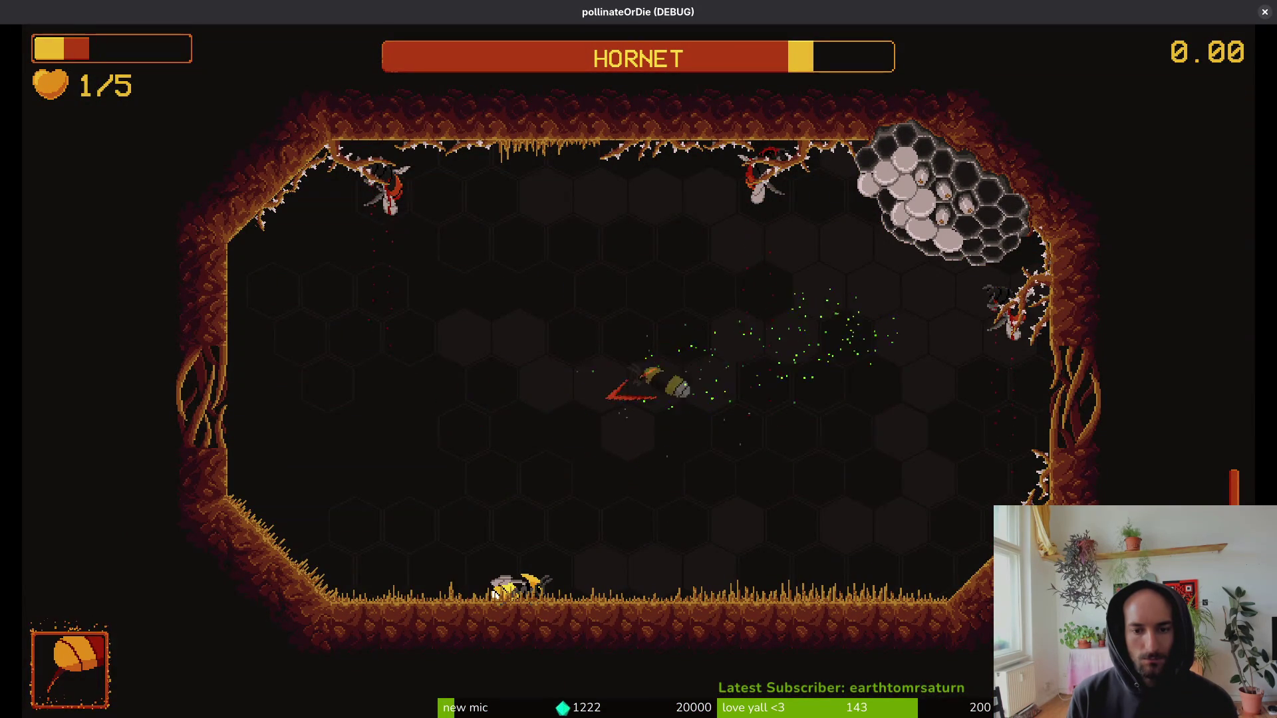
key("space")
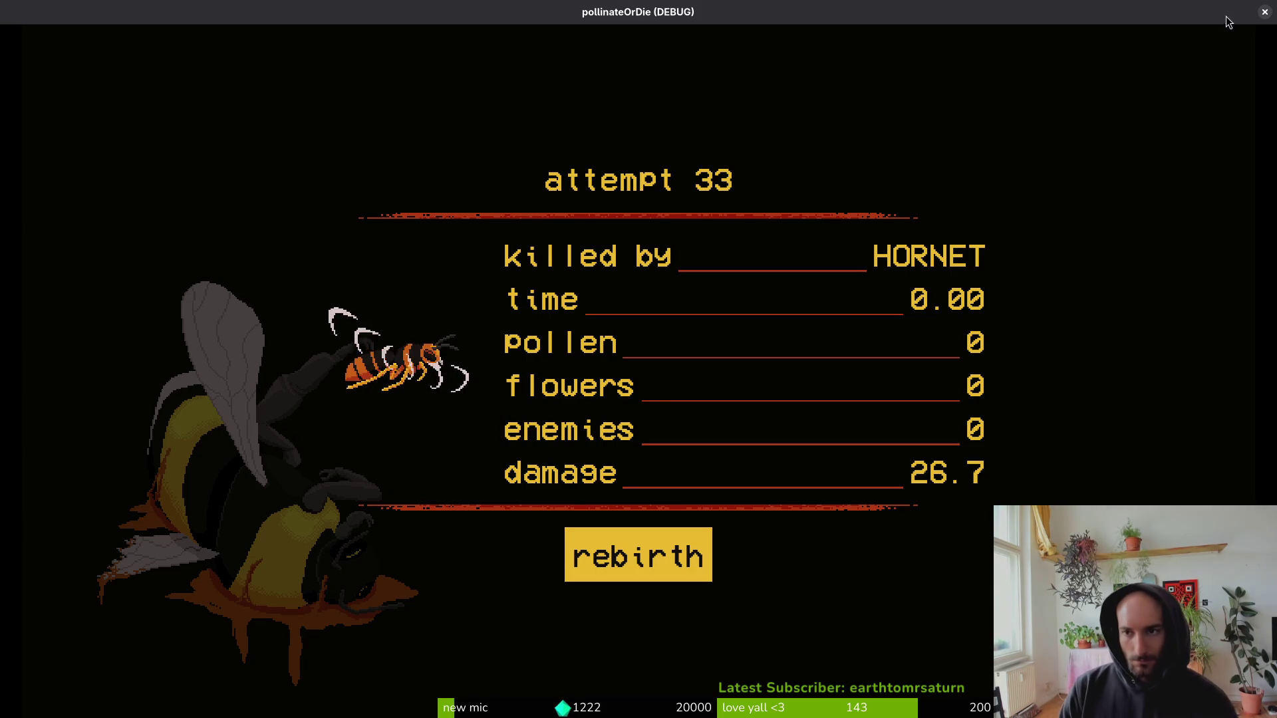
left_click(1264, 12)
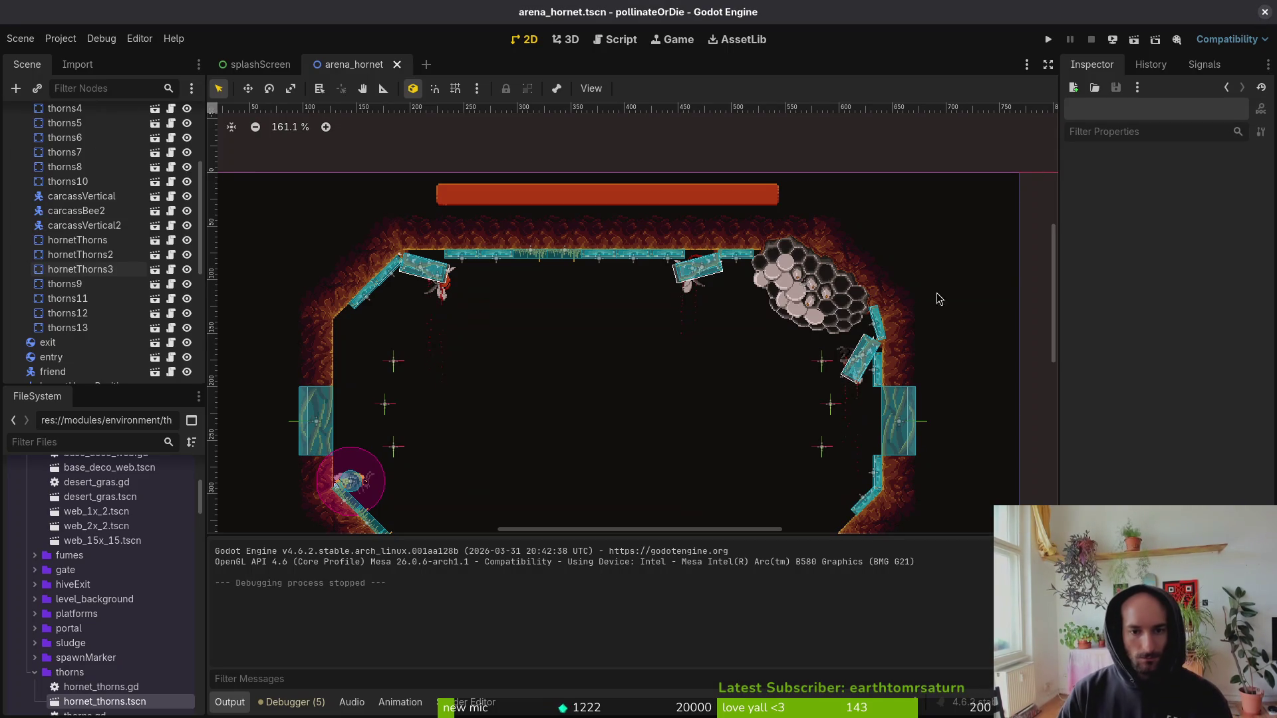
Paste a copy of a grass piece onto the lower-right slope, tilted -45°.
left_click(600, 259)
scroll(599, 283, "up", 4)
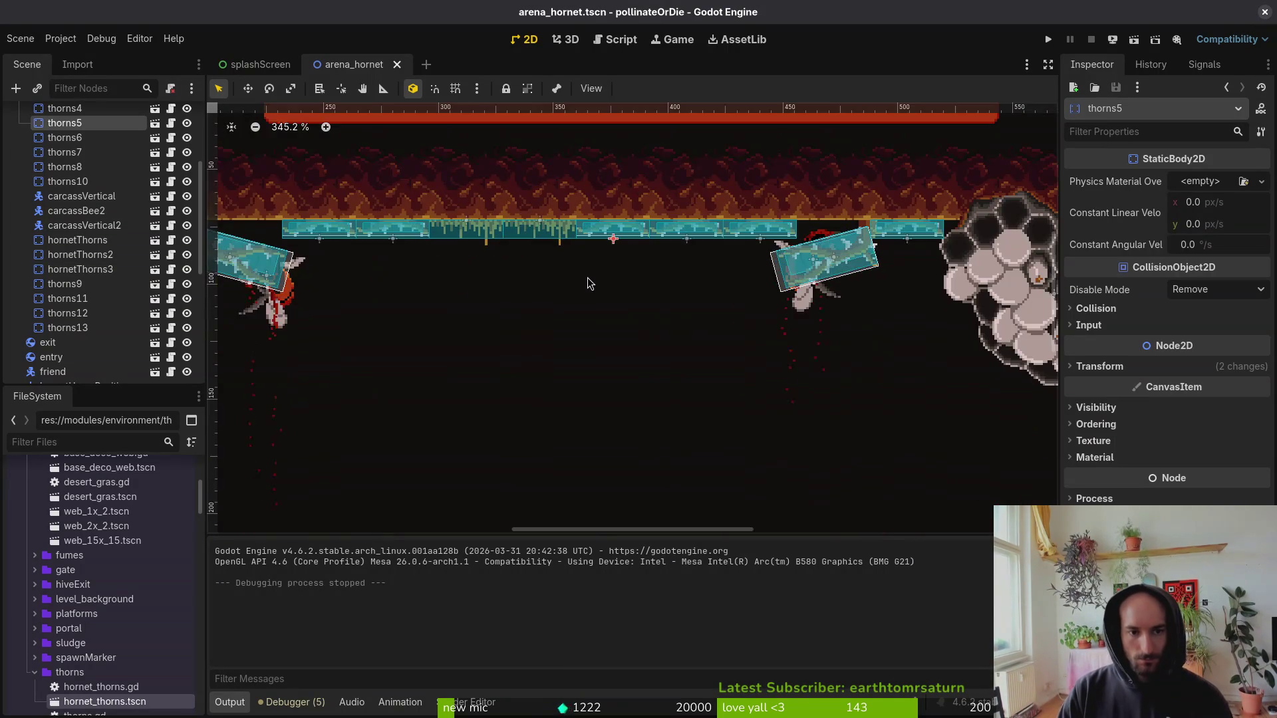
scroll(592, 290, "down", 2)
scroll(598, 279, "down", 2)
scroll(607, 330, "up", 1)
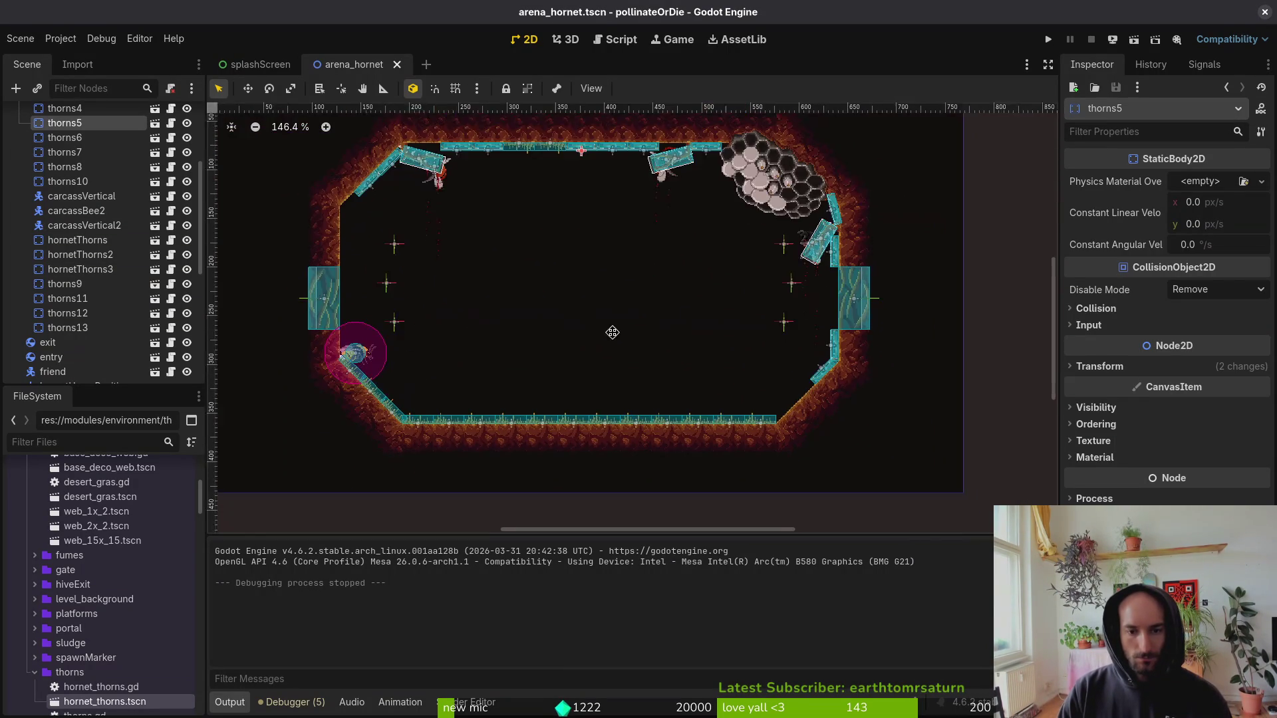
scroll(746, 421, "up", 2)
left_click(746, 421)
key("ctrl+v")
mouse_move(754, 419)
left_mouse_down()
mouse_move(797, 365)
mouse_move(868, 337)
mouse_move(861, 310)
left_mouse_up()
scroll(796, 365, "up", 5)
left_click_drag(806, 354, 853, 371)
Paste another grass into decorations, arrange desertGras18 and desertGras19 along the slope, and save.
scroll(104, 250, "up", 5)
left_click(101, 242)
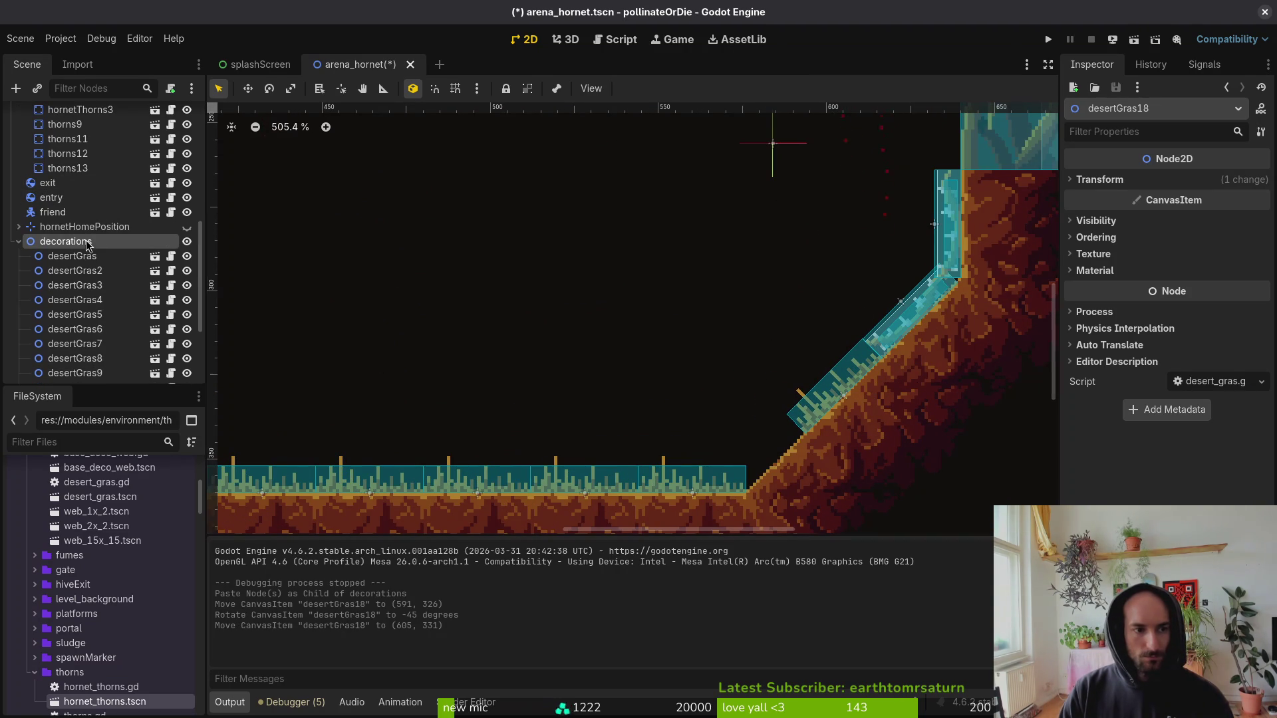
key("ctrl+v")
mouse_move(724, 479)
left_mouse_down()
mouse_move(818, 416)
mouse_move(805, 399)
mouse_move(745, 429)
mouse_move(656, 322)
left_mouse_up()
left_click_drag(843, 391, 801, 416)
mouse_move(645, 342)
left_mouse_down()
mouse_move(878, 385)
mouse_move(871, 406)
mouse_move(912, 451)
left_mouse_up()
left_click_drag(891, 327, 884, 332)
left_click_drag(903, 436, 856, 355)
key("ctrl+s")
Copy desertGras and desertGras7, paste them, and stand desertGras20 upright on the left wall.
scroll(755, 411, "down", 8)
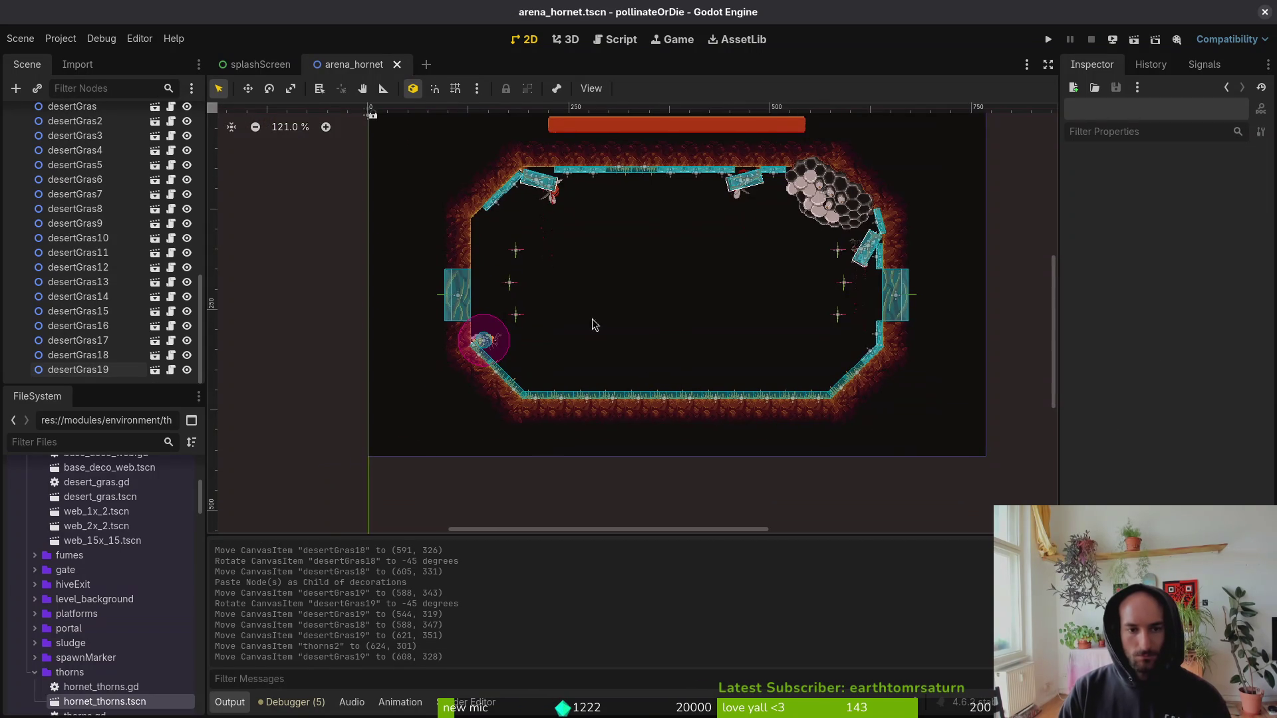
scroll(519, 299, "up", 3)
scroll(557, 402, "down", 3)
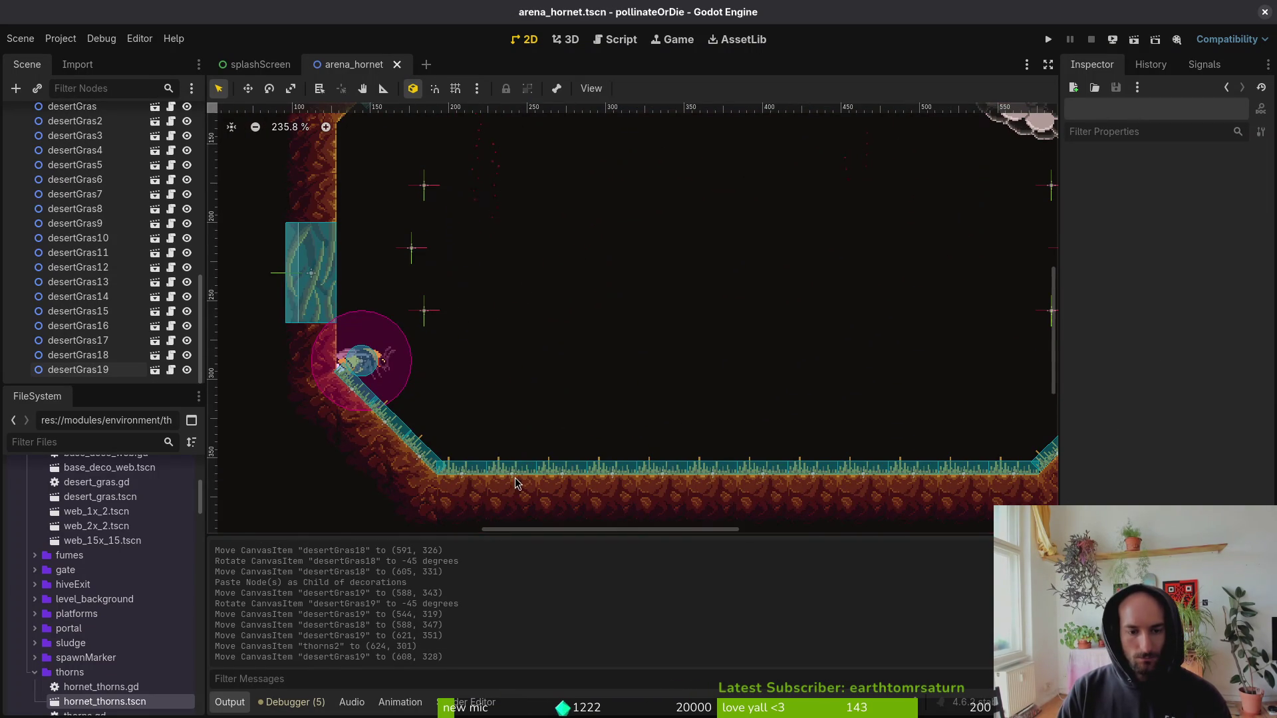
left_click(72, 107)
left_click(75, 202, "ctrl")
scroll(514, 357, "up", 3)
scroll(120, 266, "up", 5)
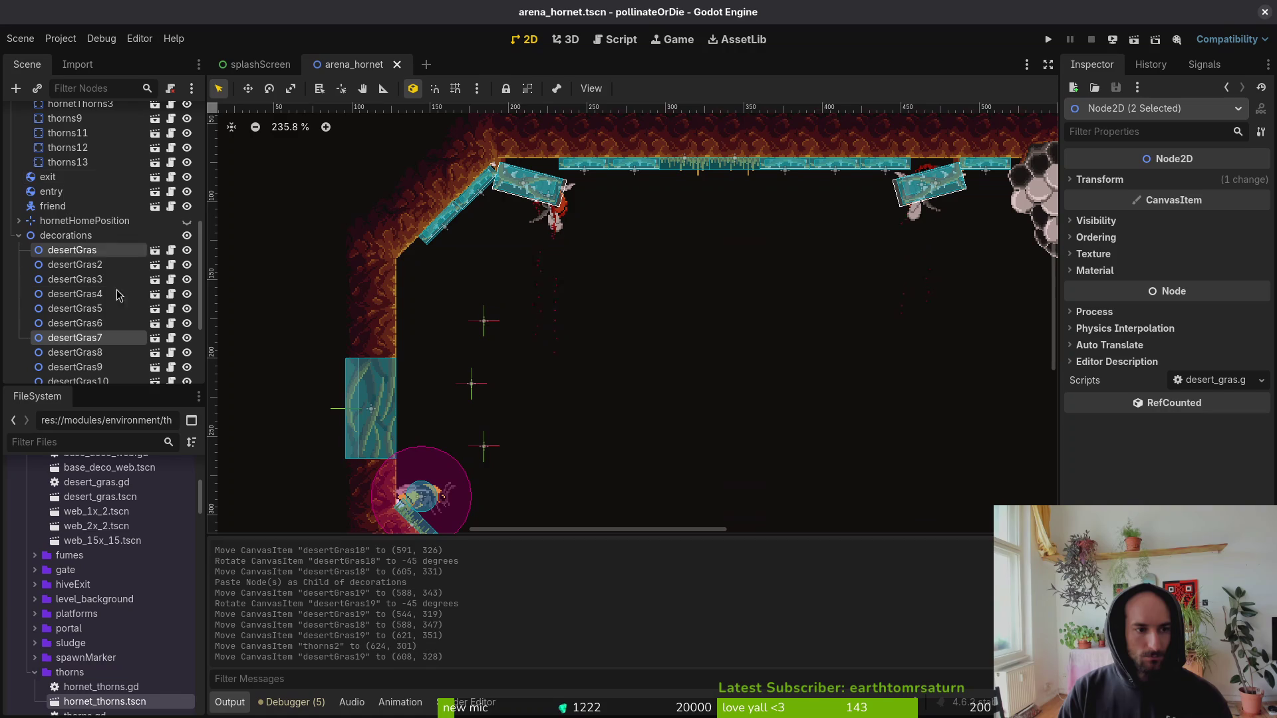
key("ctrl+v")
scroll(520, 317, "down", 3)
mouse_move(514, 437)
left_mouse_down()
mouse_move(507, 200)
mouse_move(466, 266)
mouse_move(499, 258)
left_mouse_up()
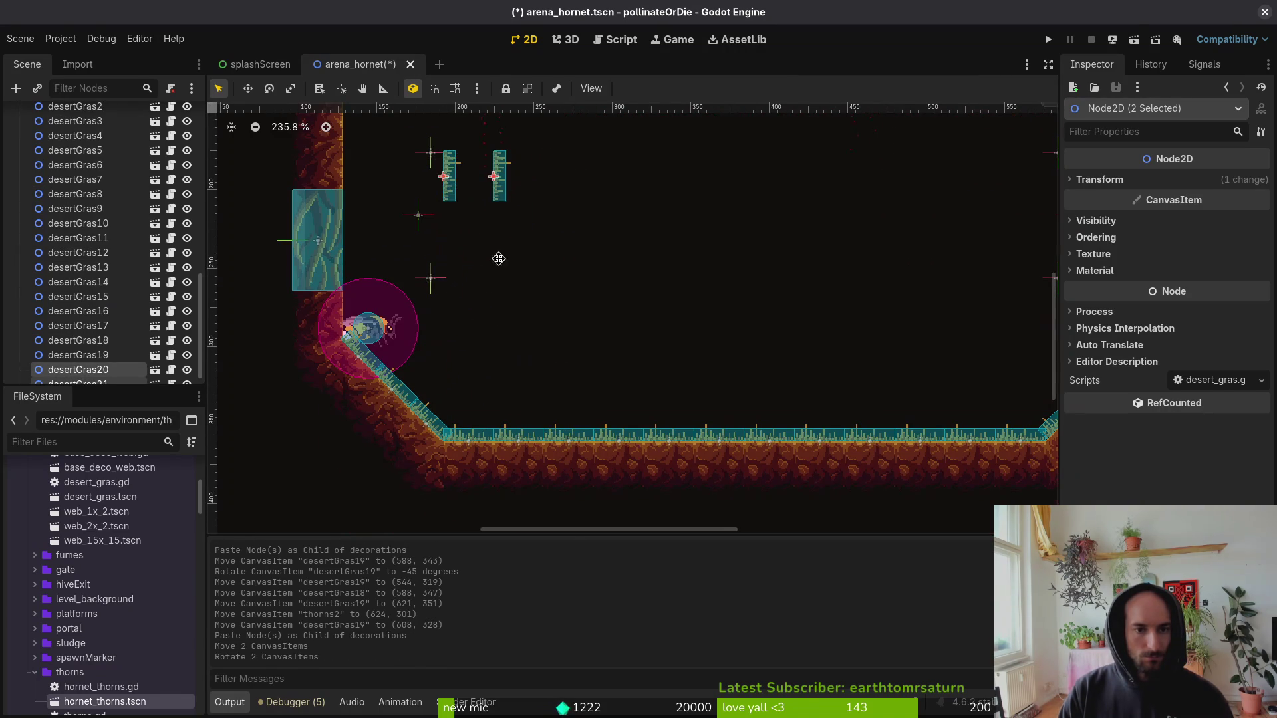
scroll(499, 258, "up", 4)
mouse_move(627, 337)
left_mouse_down()
mouse_move(498, 286)
mouse_move(433, 221)
left_mouse_up()
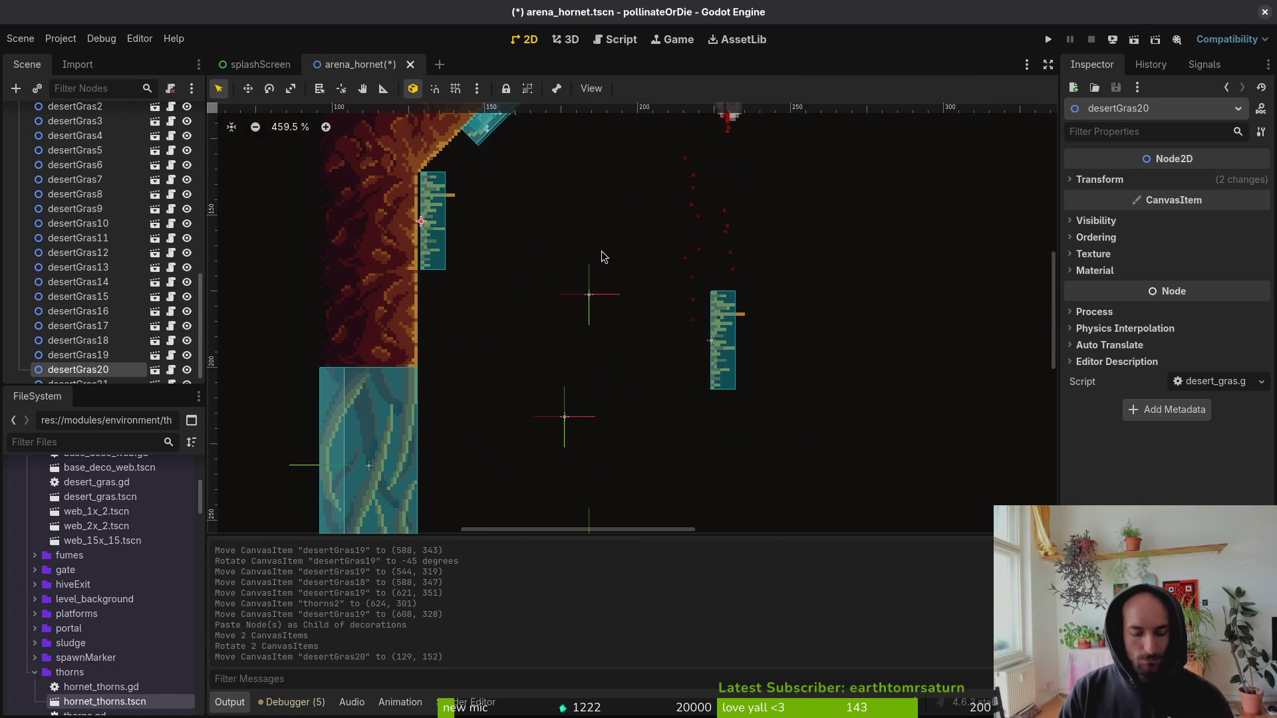
With grid snap on, nudge desertGras20 left, place desertGras21 on the left wall, and save.
key("shift+g")
key("Left")
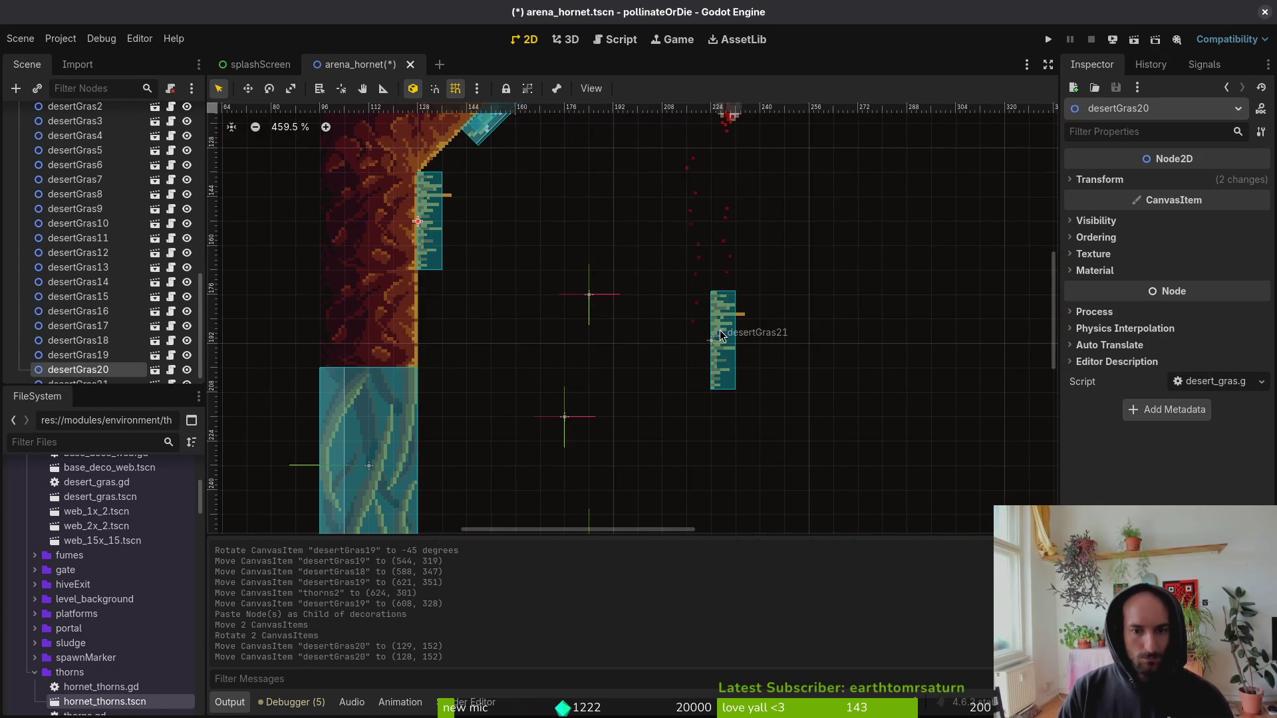
left_click_drag(721, 334, 438, 309)
left_click(545, 286)
key("ctrl+s")
scroll(629, 313, "down", 5)
scroll(575, 364, "right", 2)
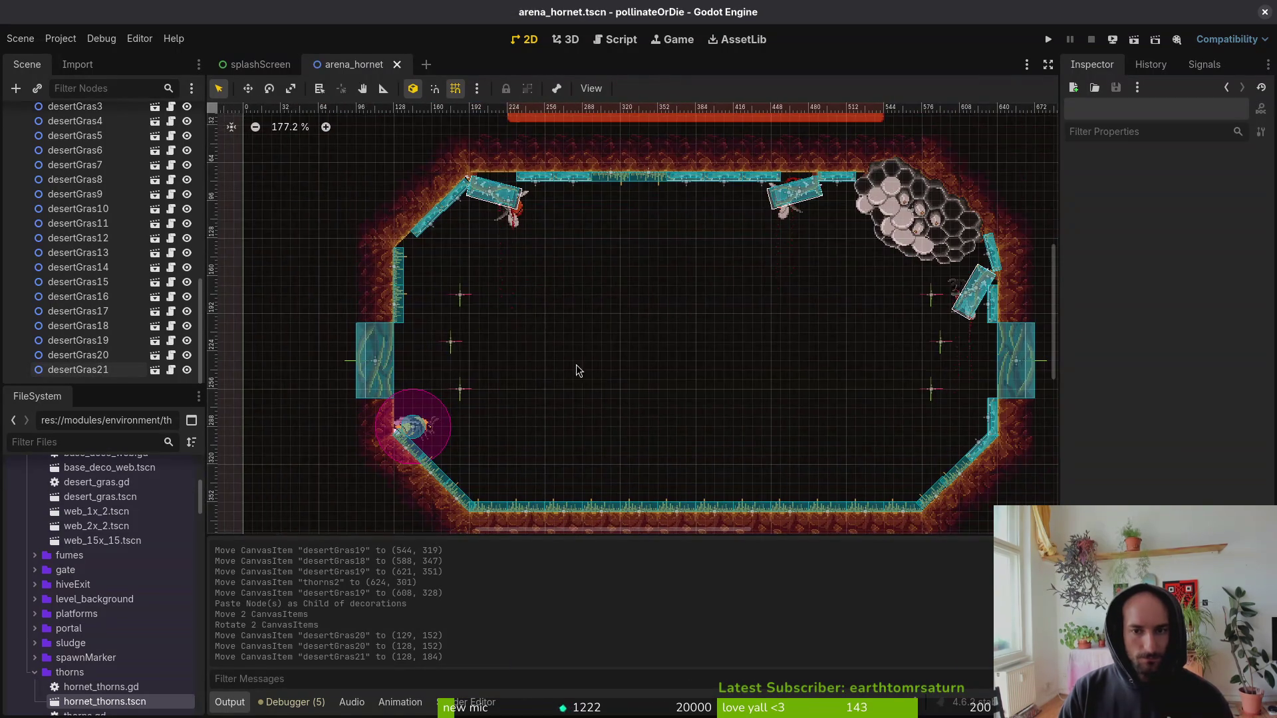
left_click_drag(633, 325, 579, 303)
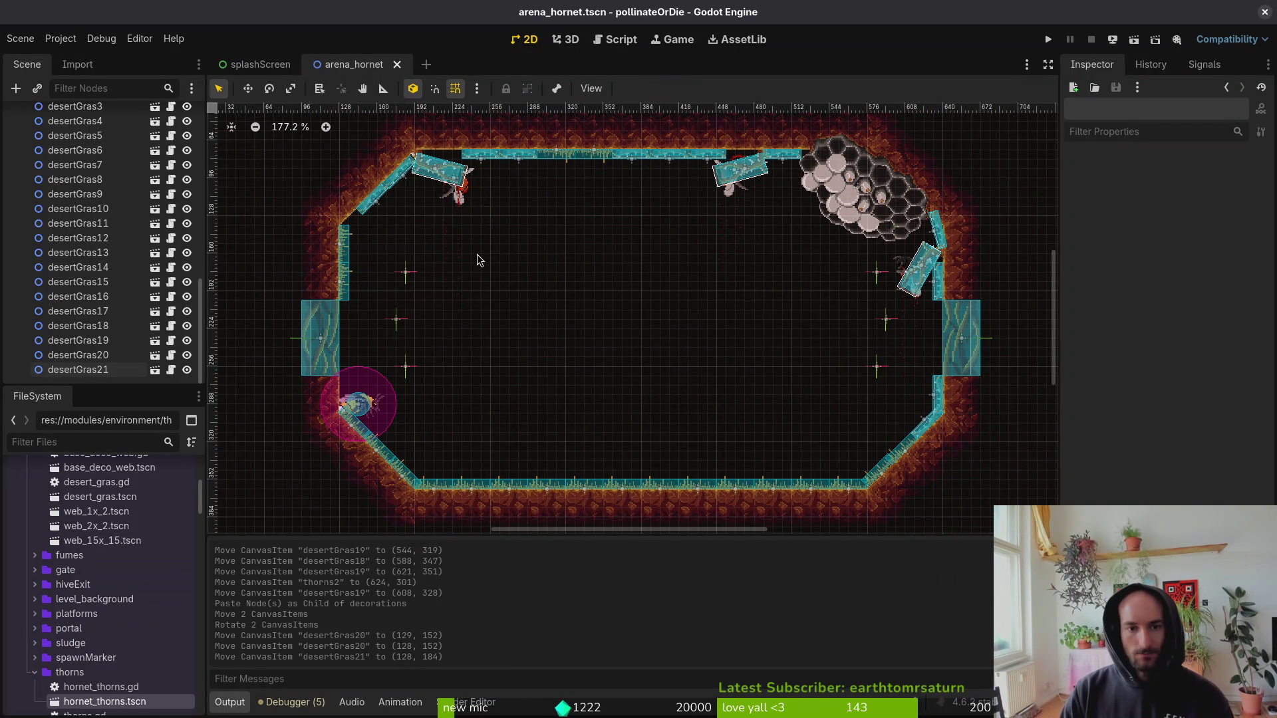
scroll(478, 259, "up", 1)
left_click_drag(478, 260, 631, 432)
Delete the carcassVertical2 bee carcass, cancelling the hornetThorns3 deletion instead.
left_click(580, 321)
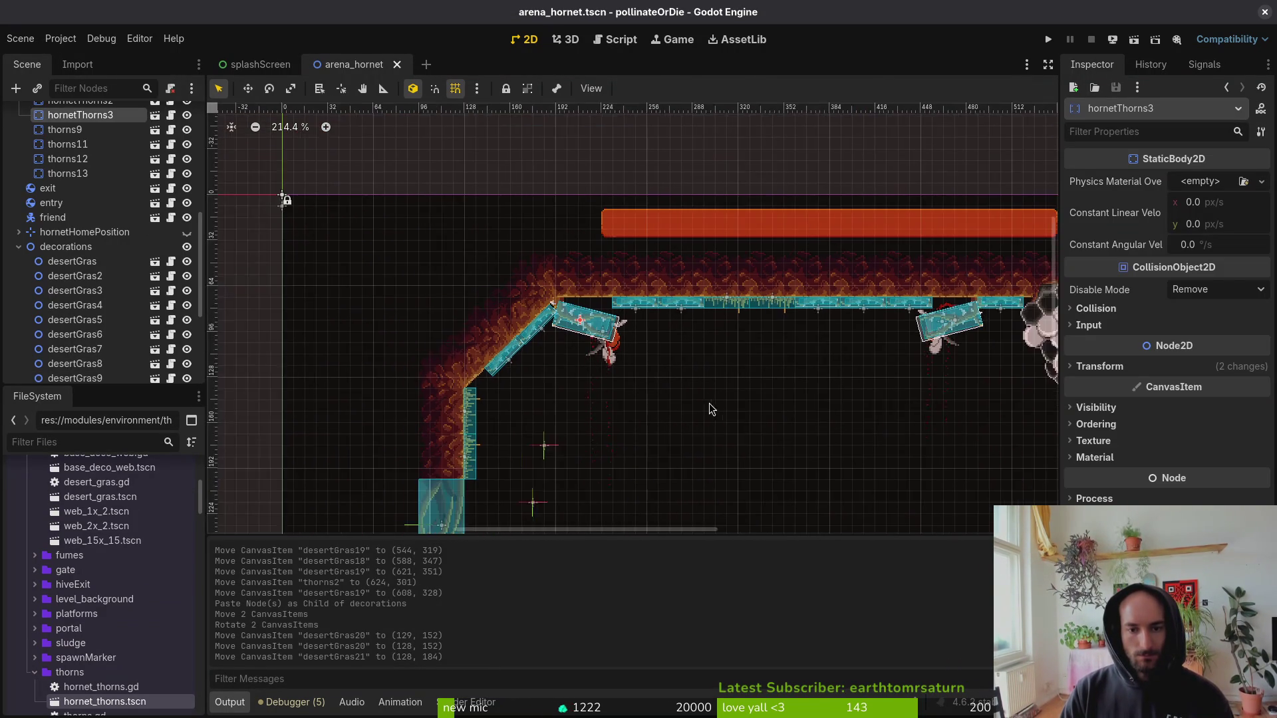
left_click_drag(708, 403, 519, 321)
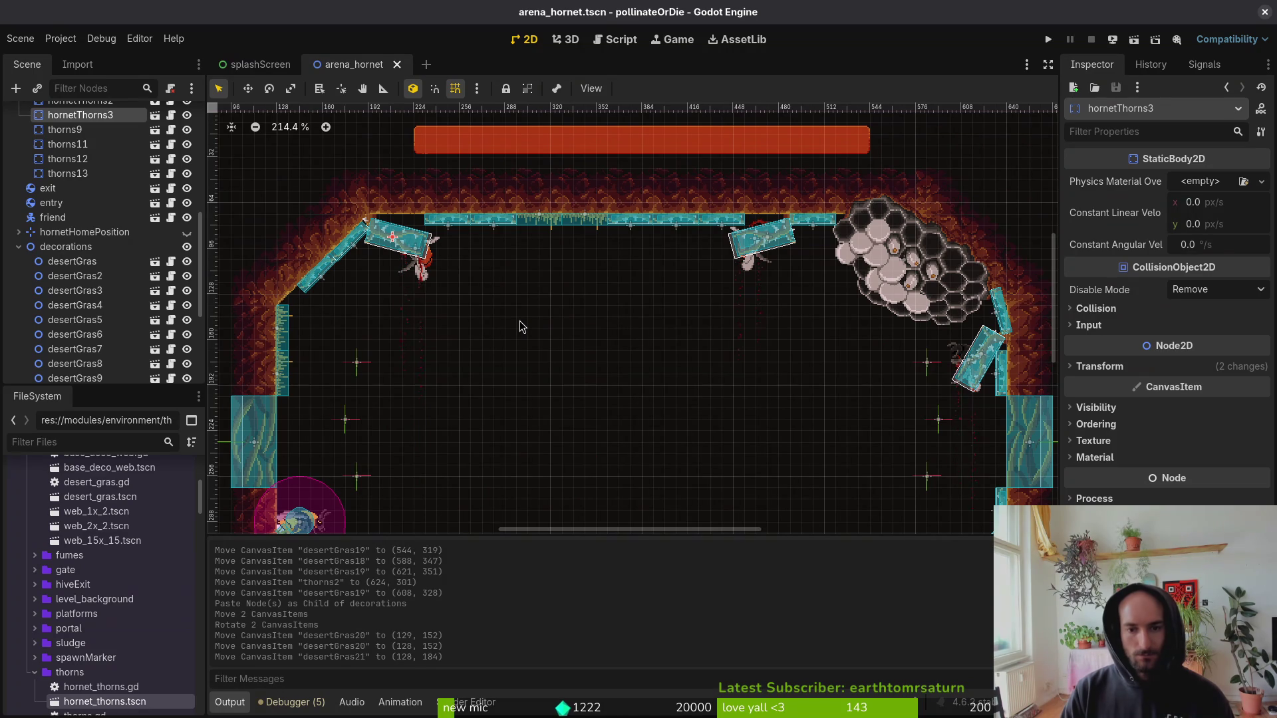
key("Delete")
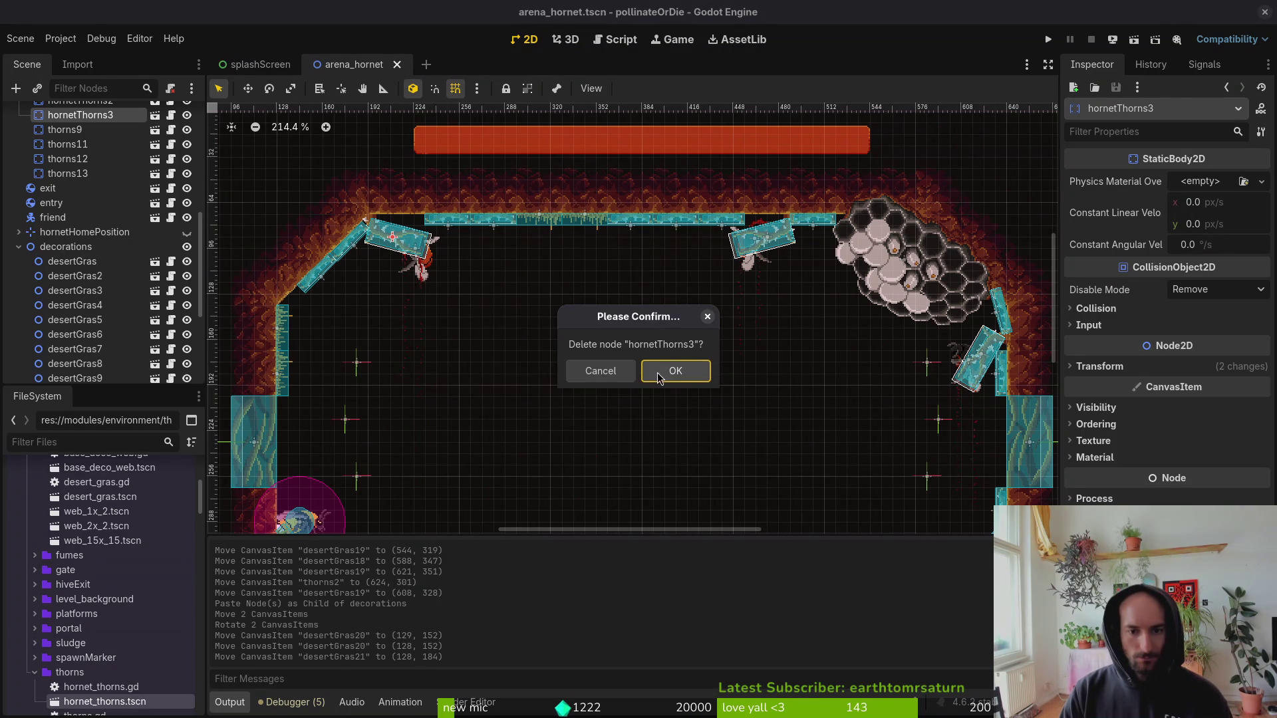
left_click(675, 371)
left_click(418, 272)
key("Delete")
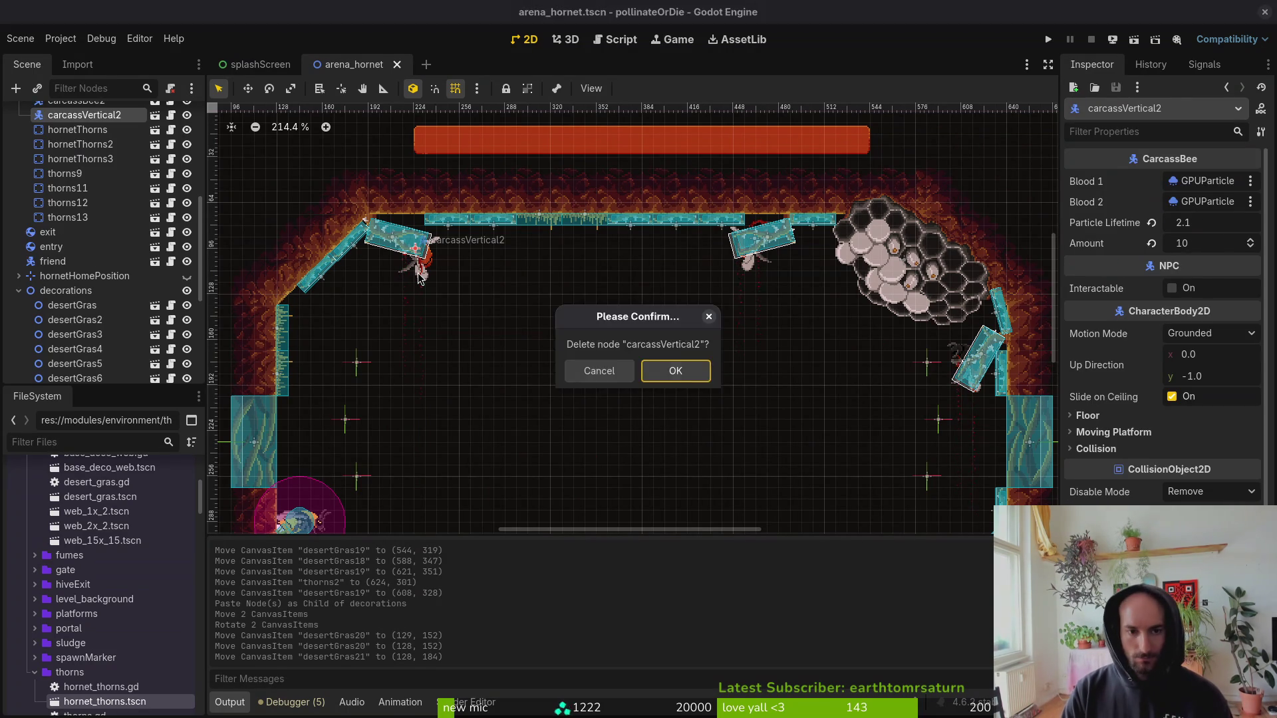
key("Return")
Reset hornetThorns3 scale to 1, rotate it -180° and place it at (216, 80).
scroll(400, 266, "up", 5)
left_click_drag(348, 203, 532, 301)
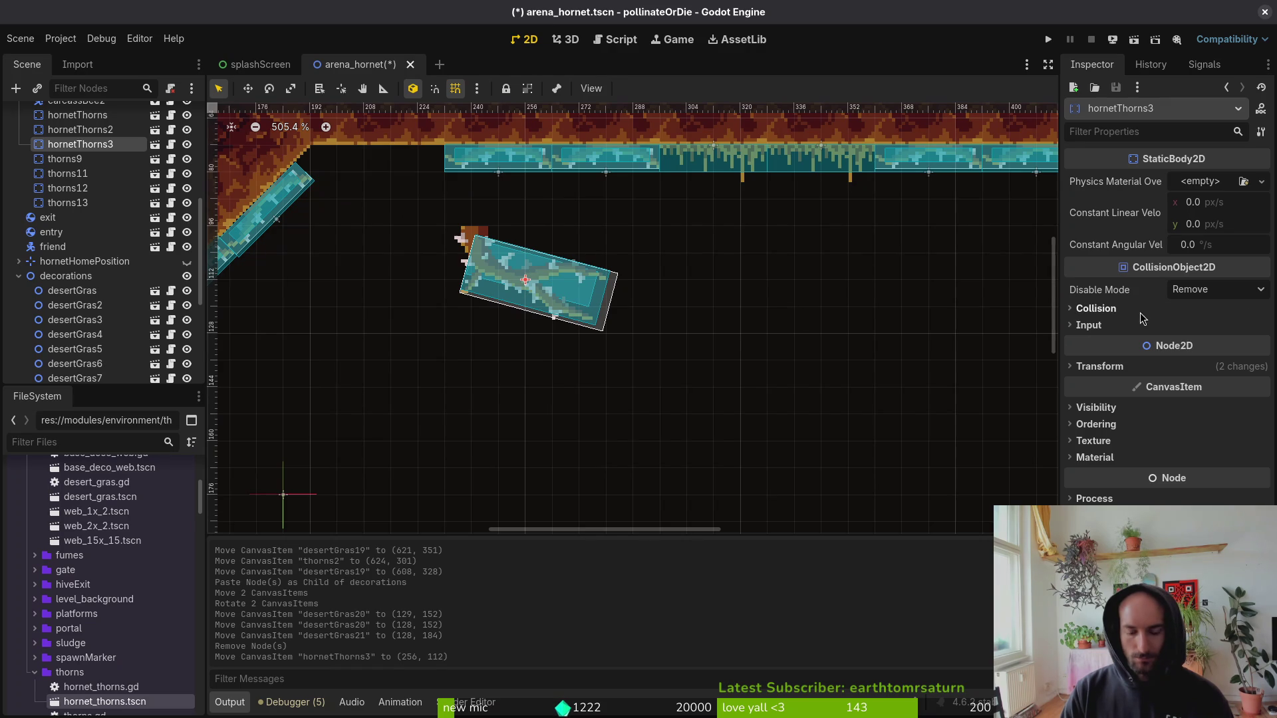
left_click(1127, 366)
left_click(1155, 458)
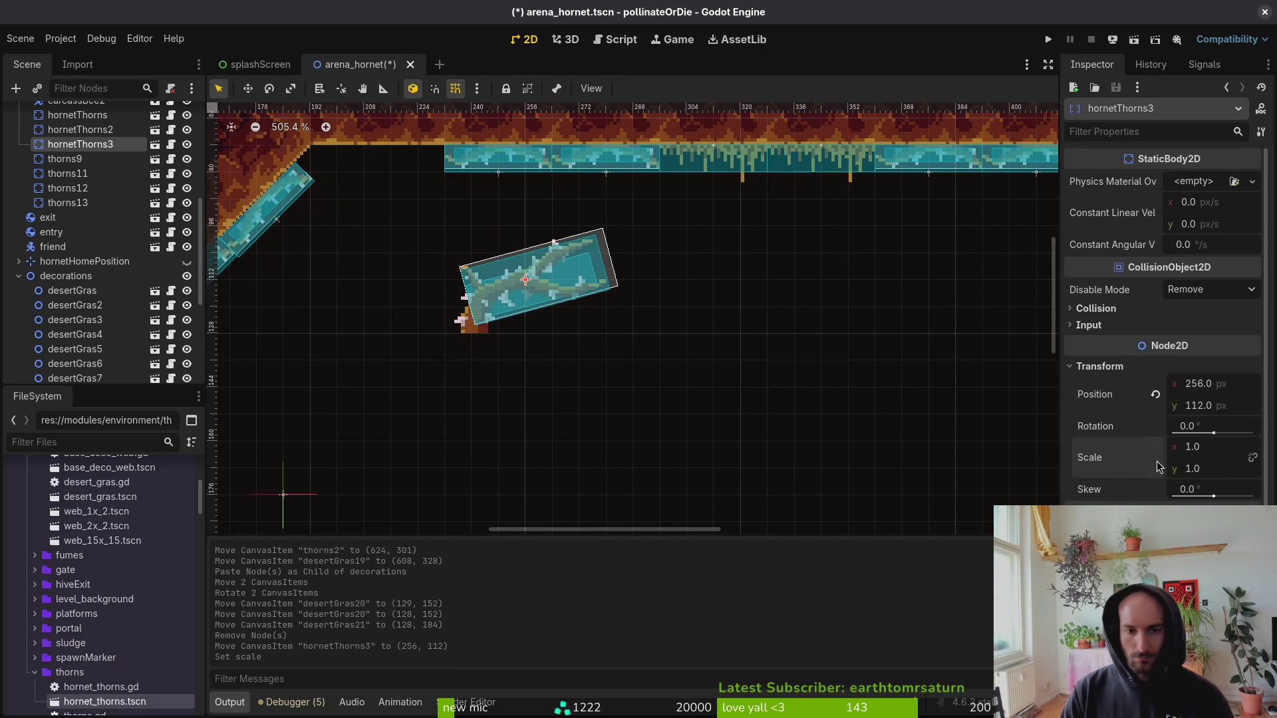
mouse_move(579, 284)
left_mouse_down()
mouse_move(284, 390)
mouse_move(277, 282)
mouse_move(432, 168)
left_mouse_up()
Save arena_hornet.tscn and launch the game.
key("ctrl+s")
scroll(442, 219, "down", 5)
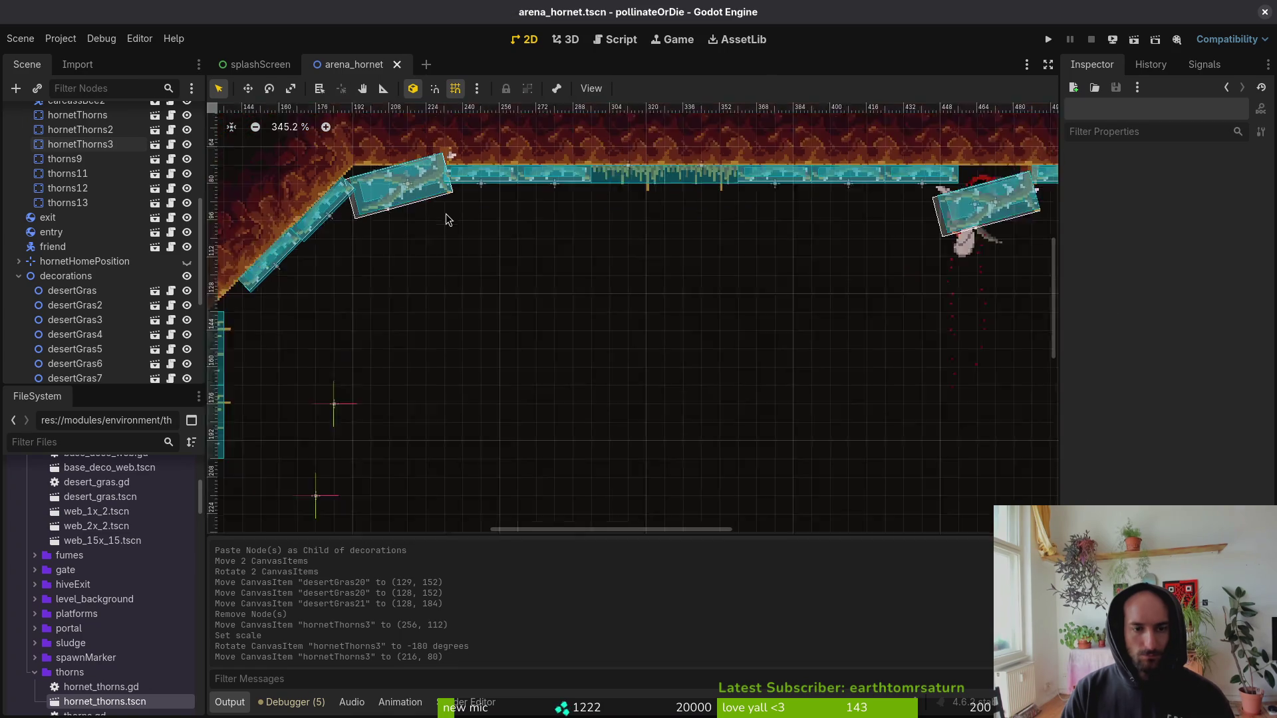
left_click(1048, 39)
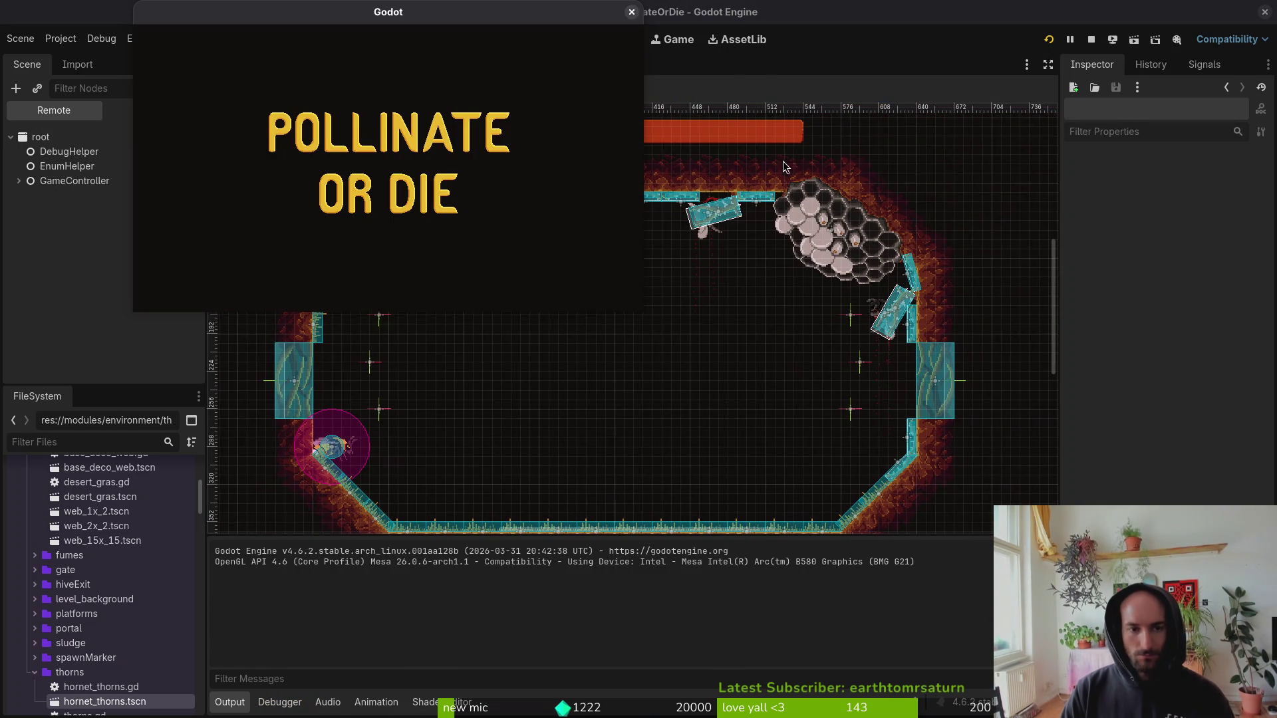
Start the HORNET level from the debug level select, play briefly, then close the game.
key("Return")
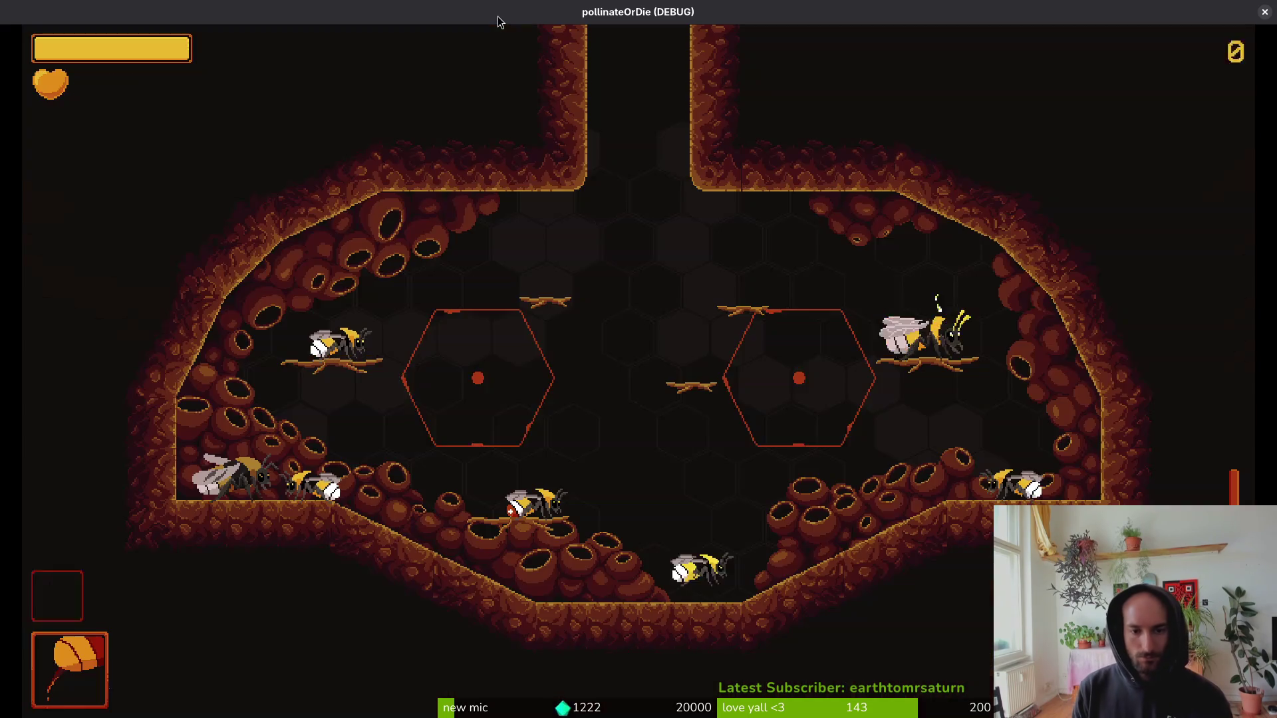
key("Escape")
key("Up")
key("Return")
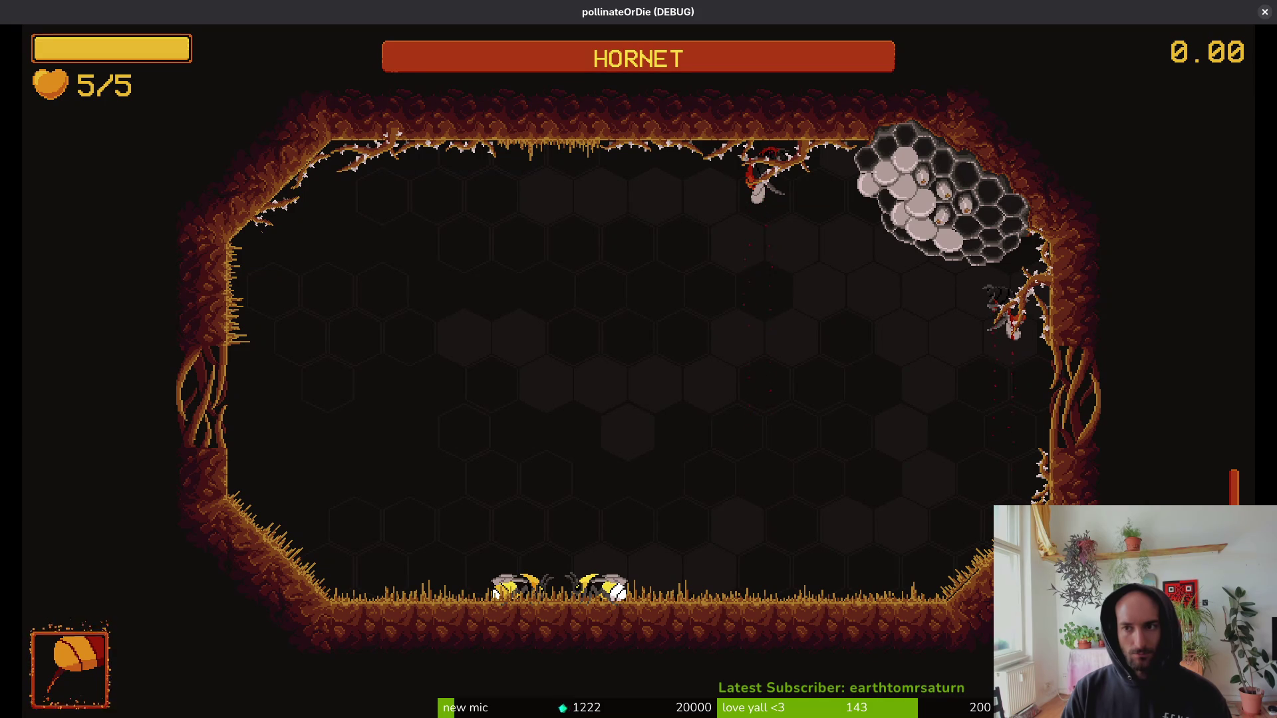
left_click(1265, 12)
scroll(498, 248, "up", 6)
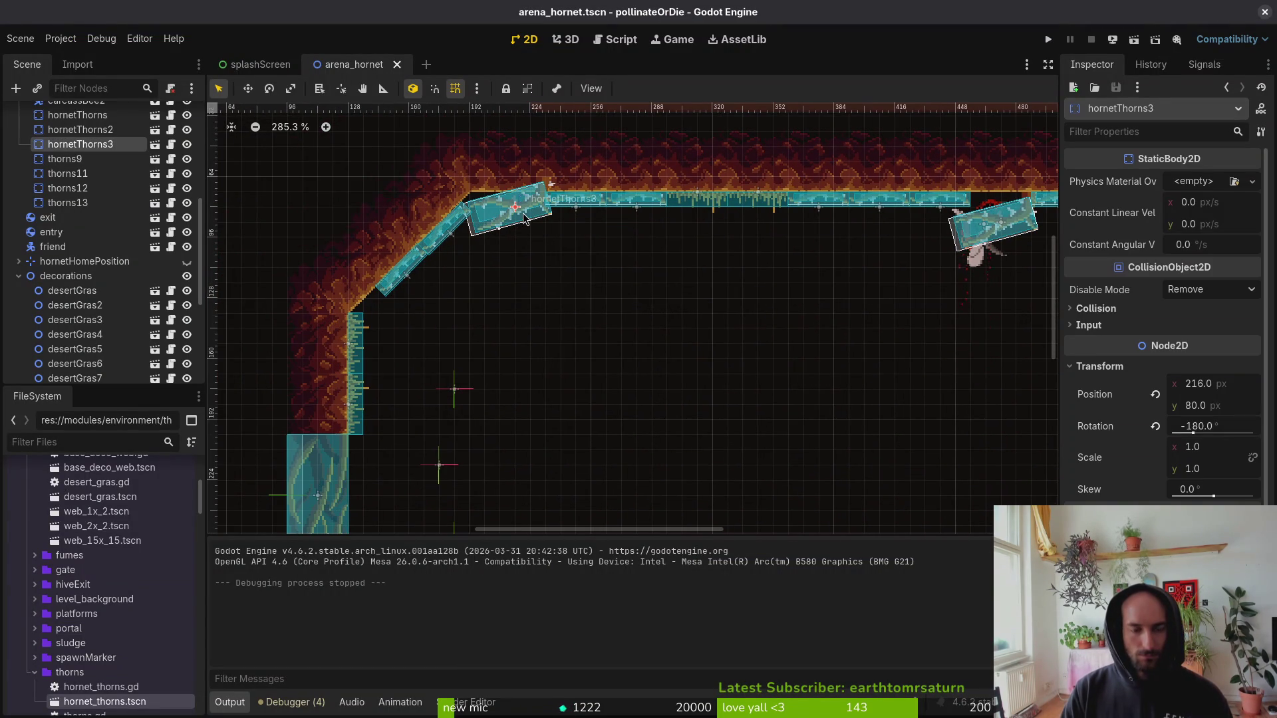
Undo the rotation and scale of hornetThorns3 and move it to (208, 88).
key("ctrl+z")
key("ctrl+z")
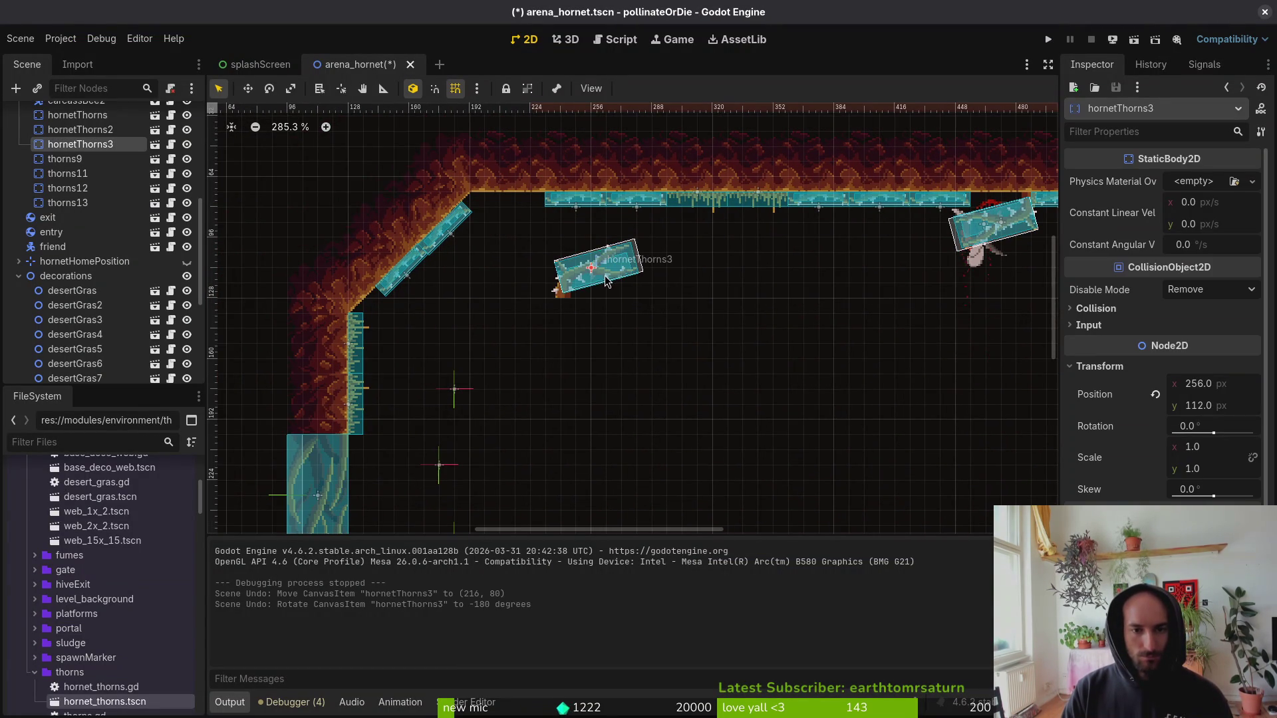
key("ctrl+z")
mouse_move(606, 279)
left_mouse_down()
mouse_move(596, 226)
mouse_move(532, 229)
left_mouse_up()
scroll(509, 210, "up", 5)
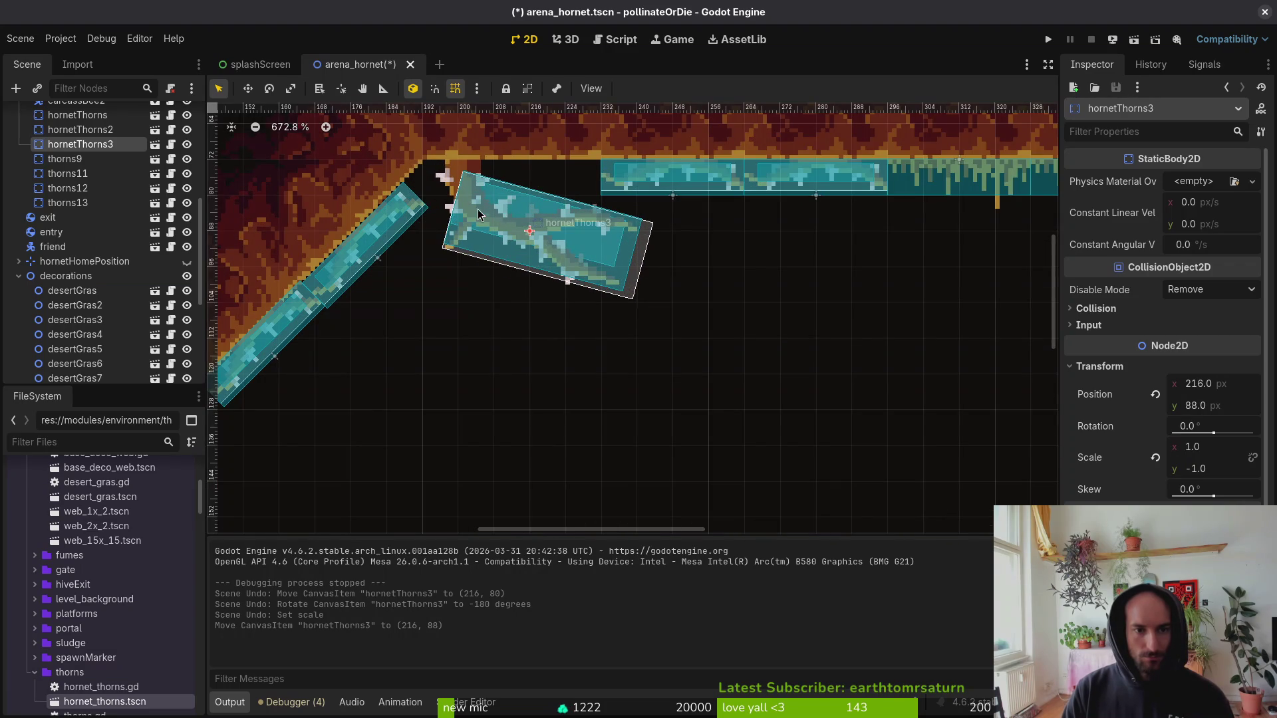
key("shift+Left")
key("Escape")
Save the arena_hornet scene and run the game again.
key("ctrl+s")
scroll(474, 203, "down", 3)
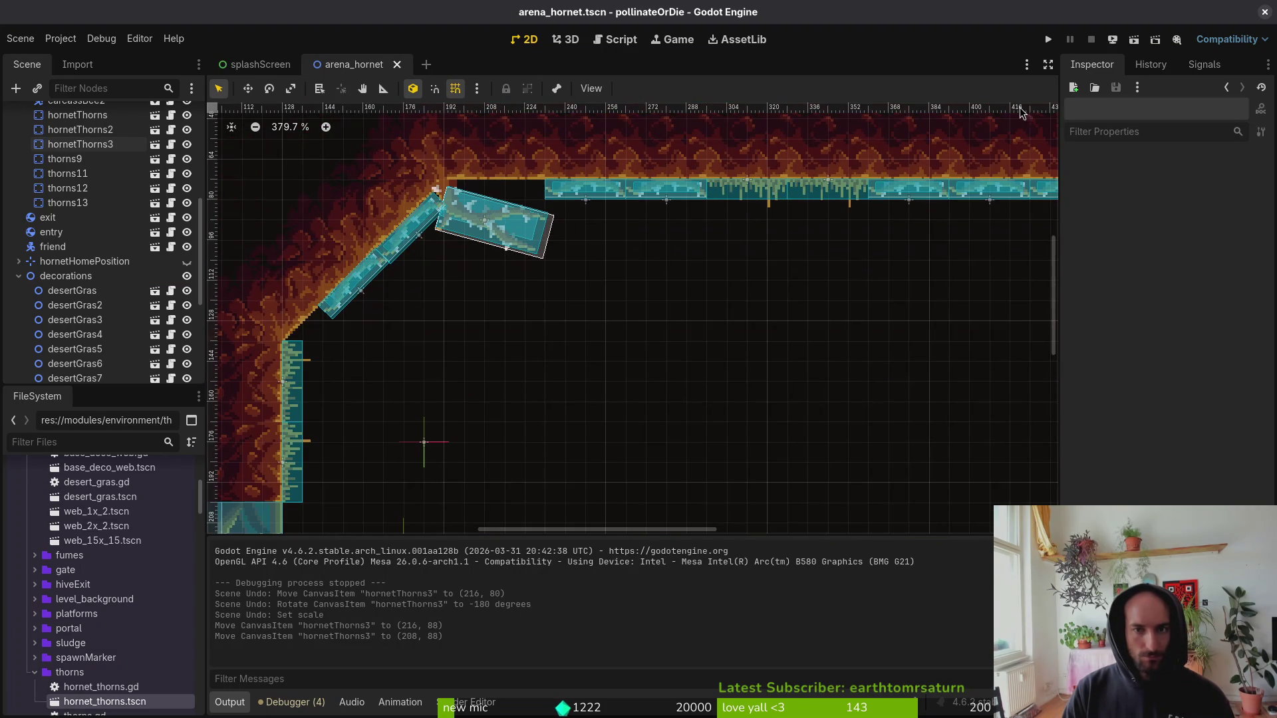
left_click(1047, 40)
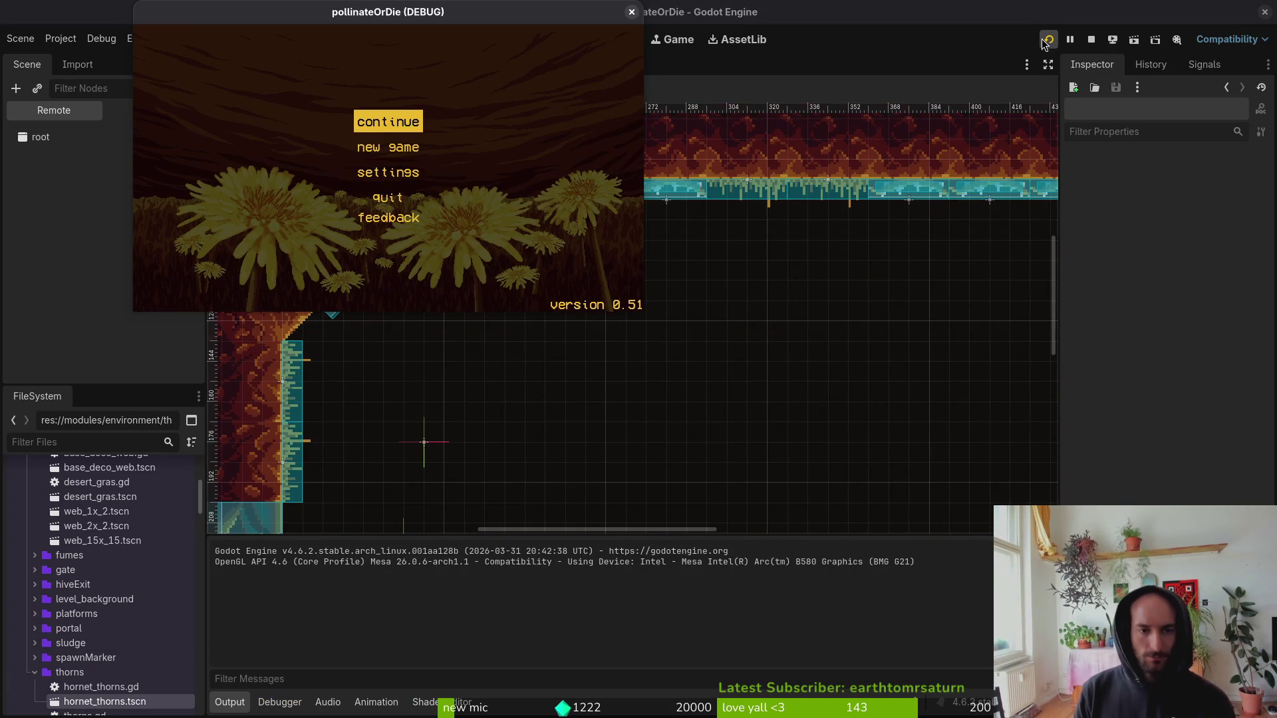
Play the HORNET level full-screen from the debug menu, quit with F8, and select hornetThorns3.
key("Return")
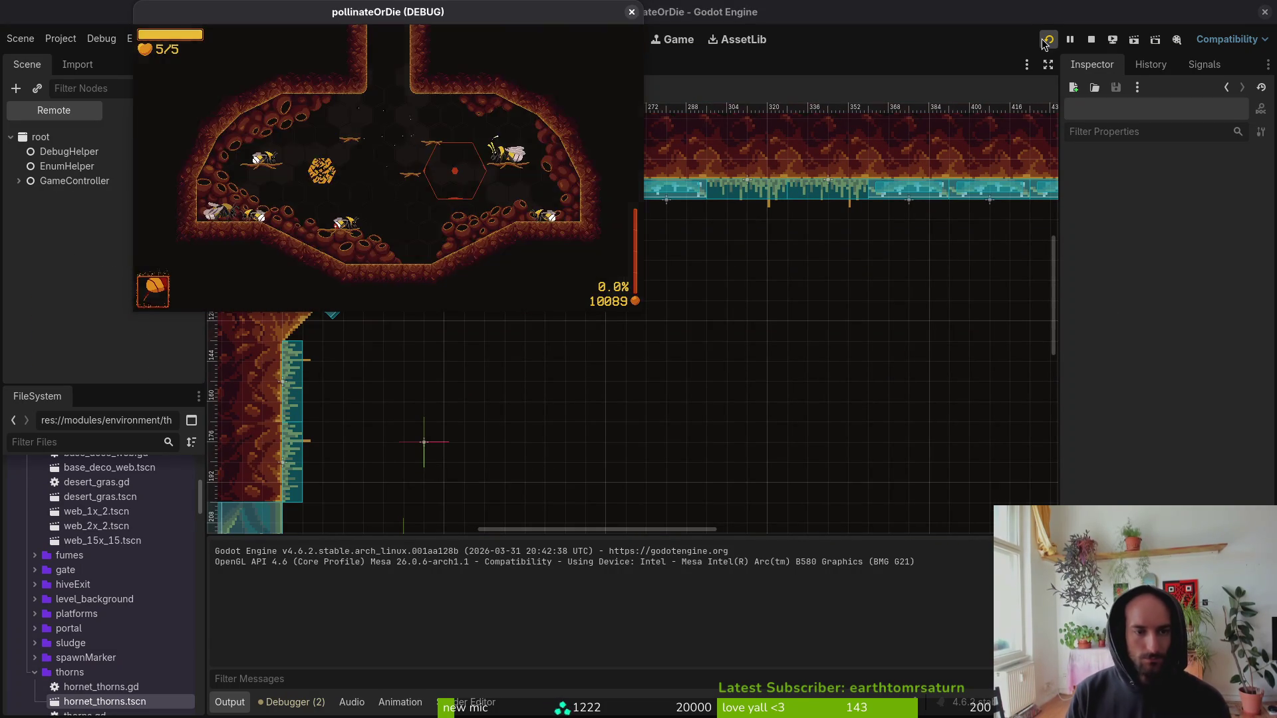
key("Escape")
double_click(475, 23)
key("Up")
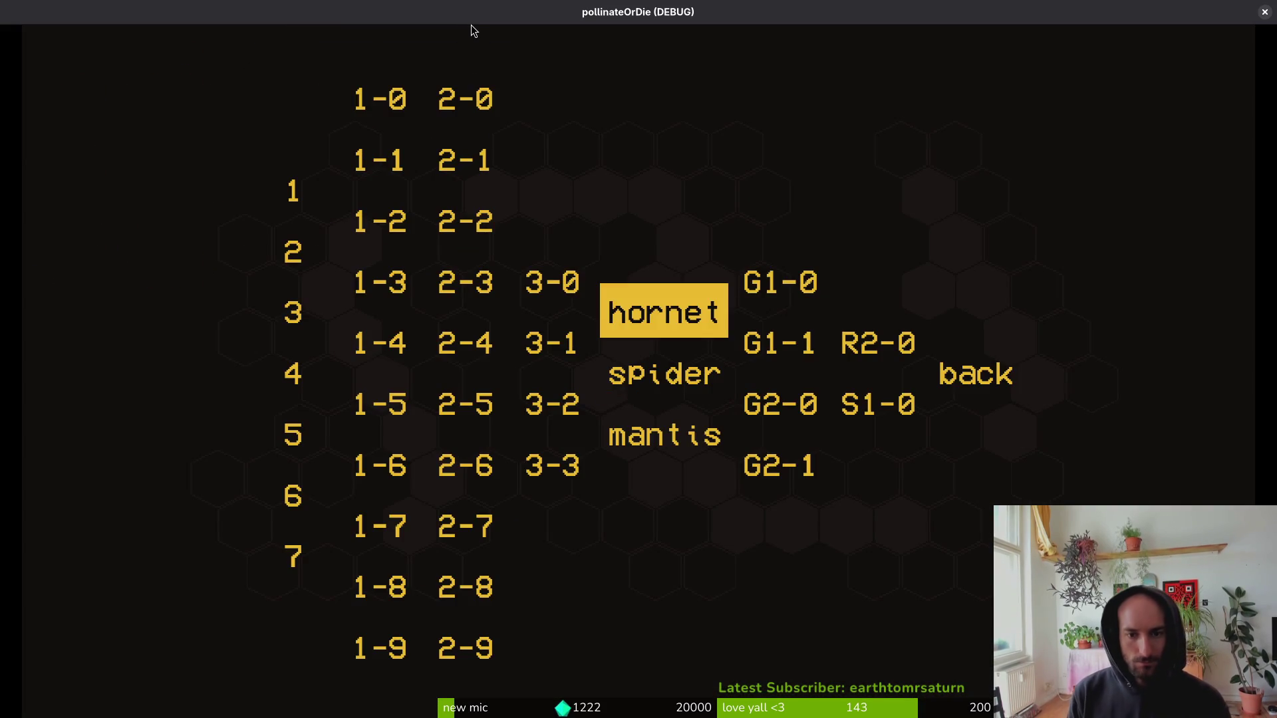
key("Return")
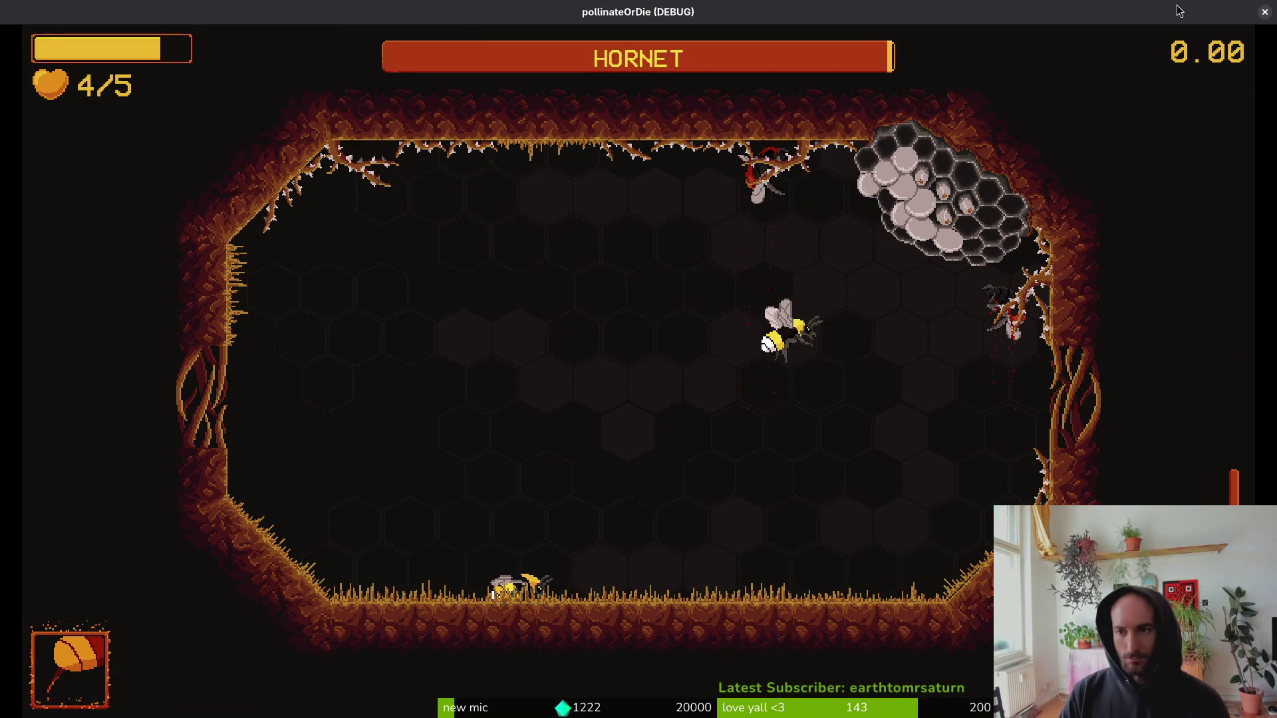
key("F8")
left_click(510, 238)
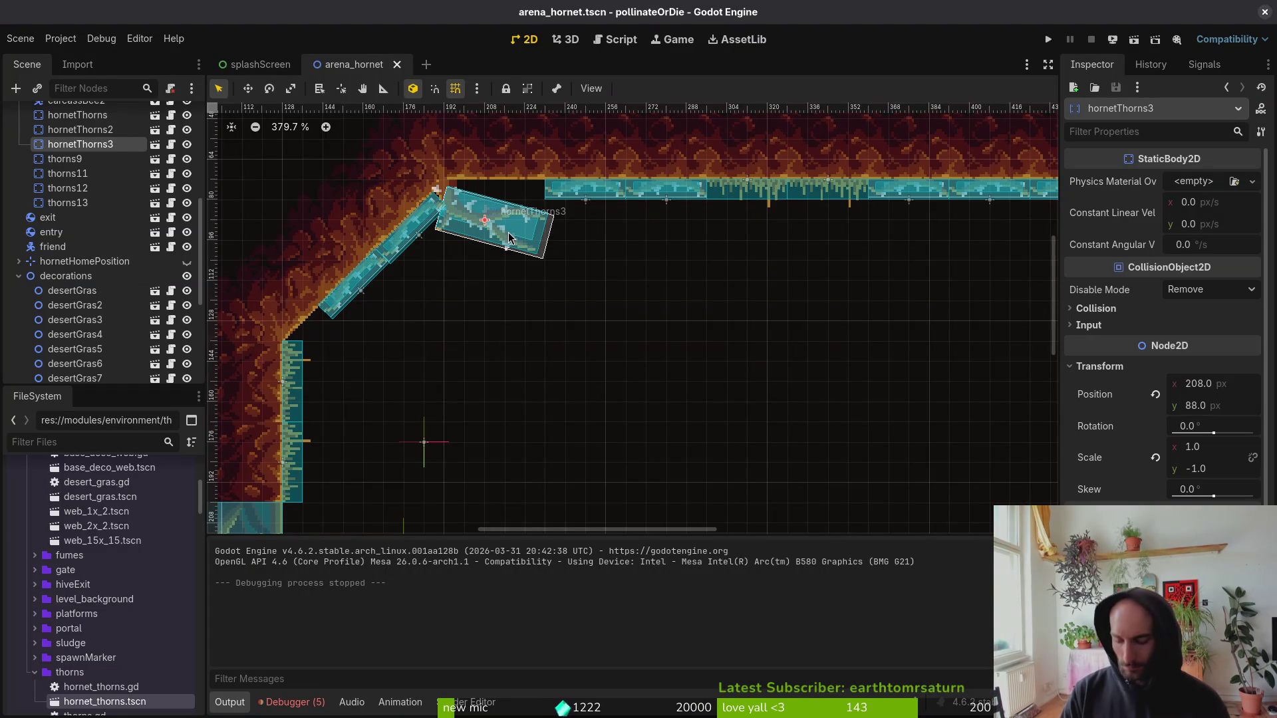
Delete hornetThorns3, move thorns12 to (208, 80) and thorns11 to (240, 80), and save.
key("Delete")
left_click_drag(588, 198, 487, 199)
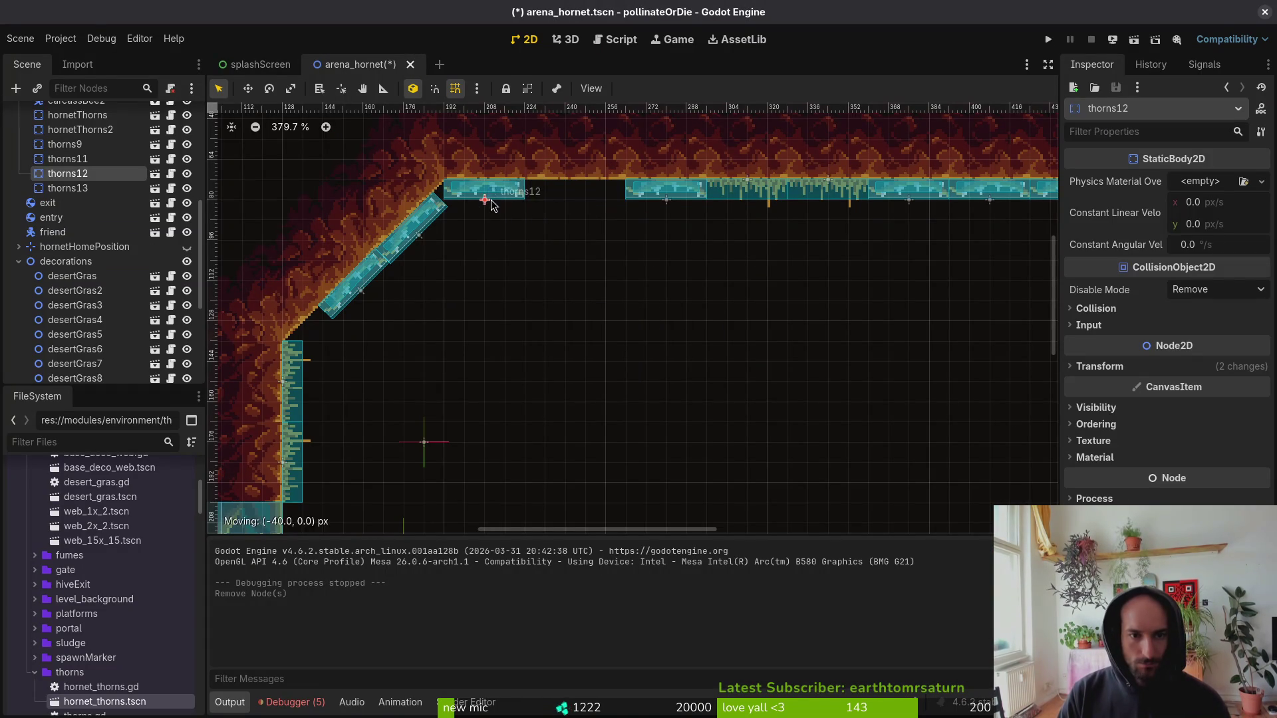
left_click_drag(635, 199, 561, 198)
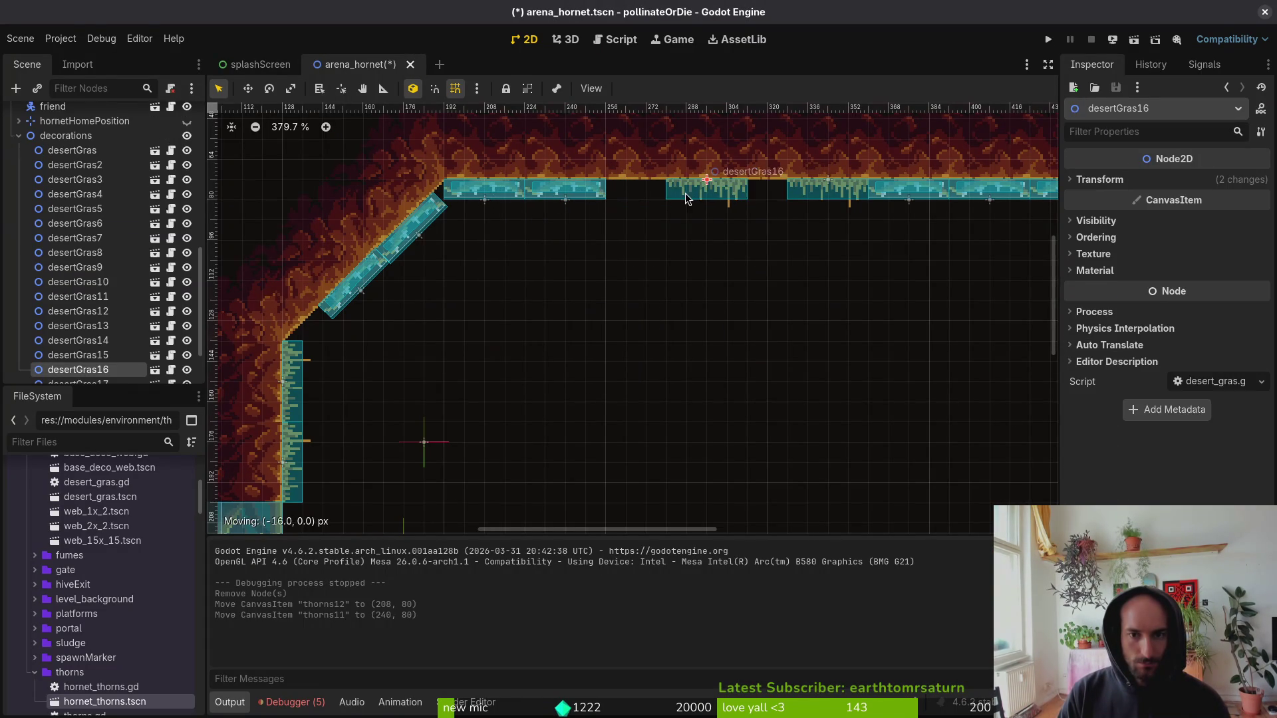
left_click(588, 244)
key("ctrl+s")
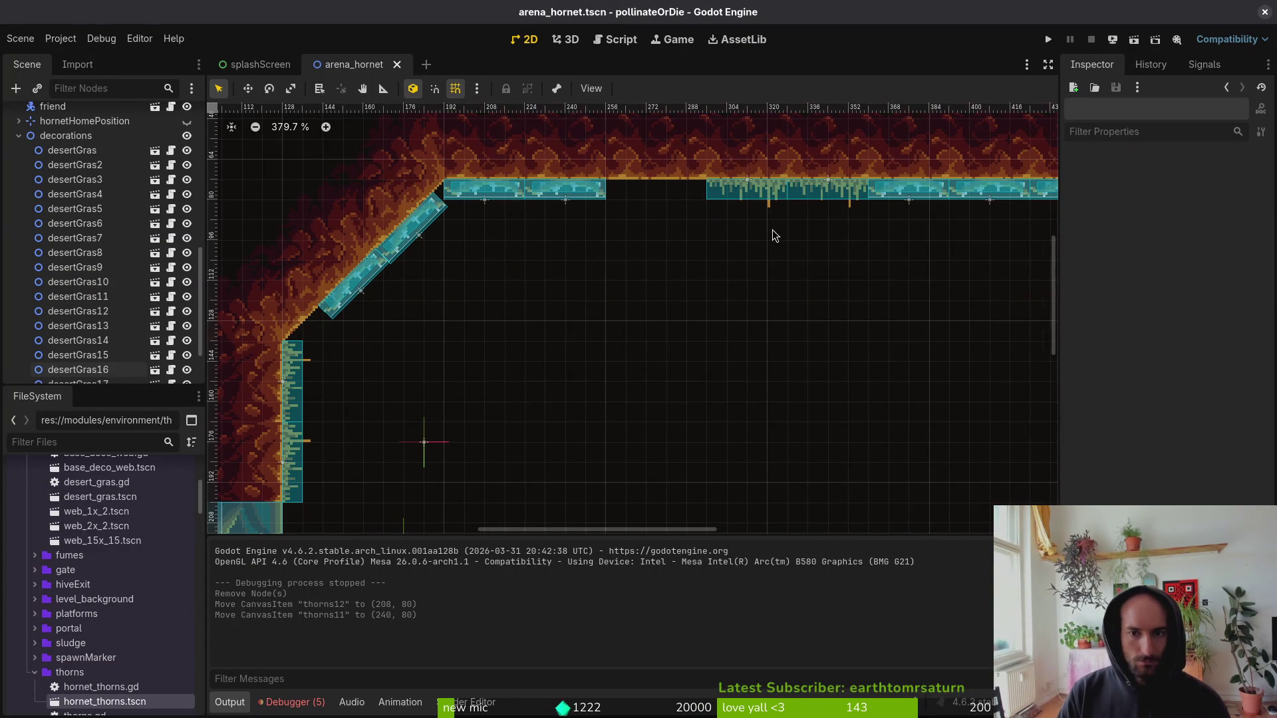
scroll(775, 235, "down", 5)
scroll(764, 277, "up", 7)
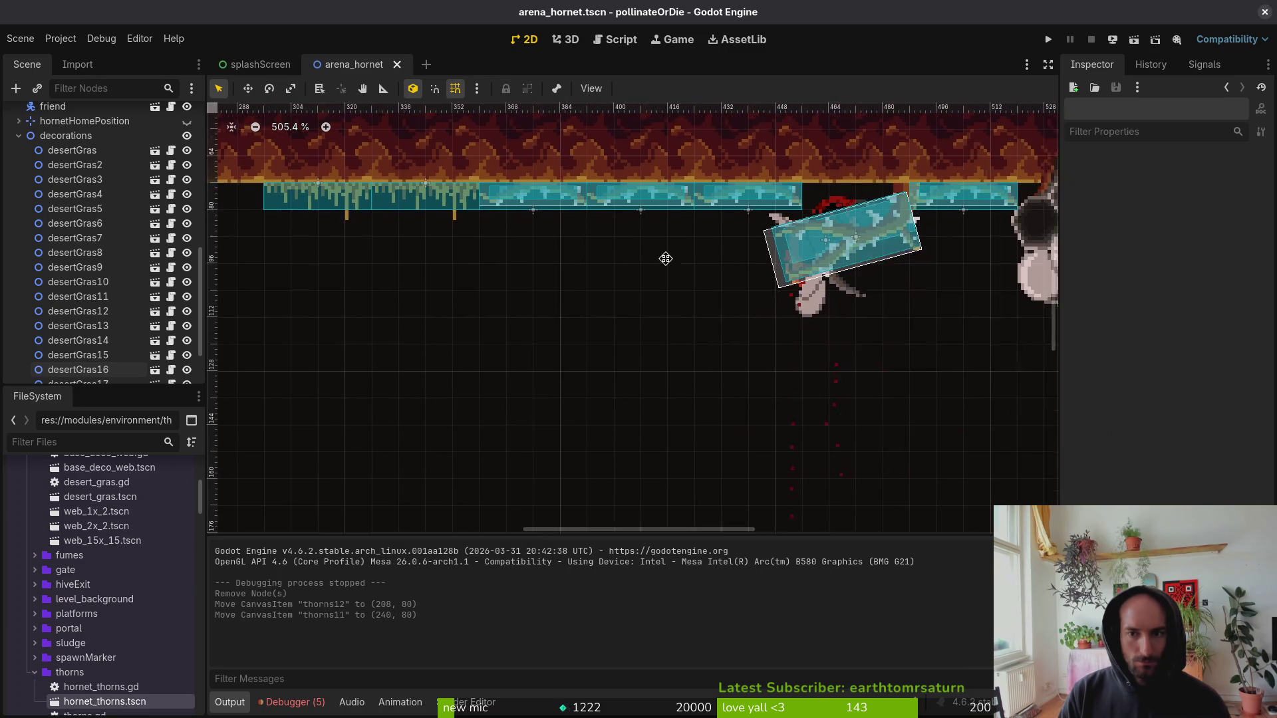
scroll(685, 299, "down", 10)
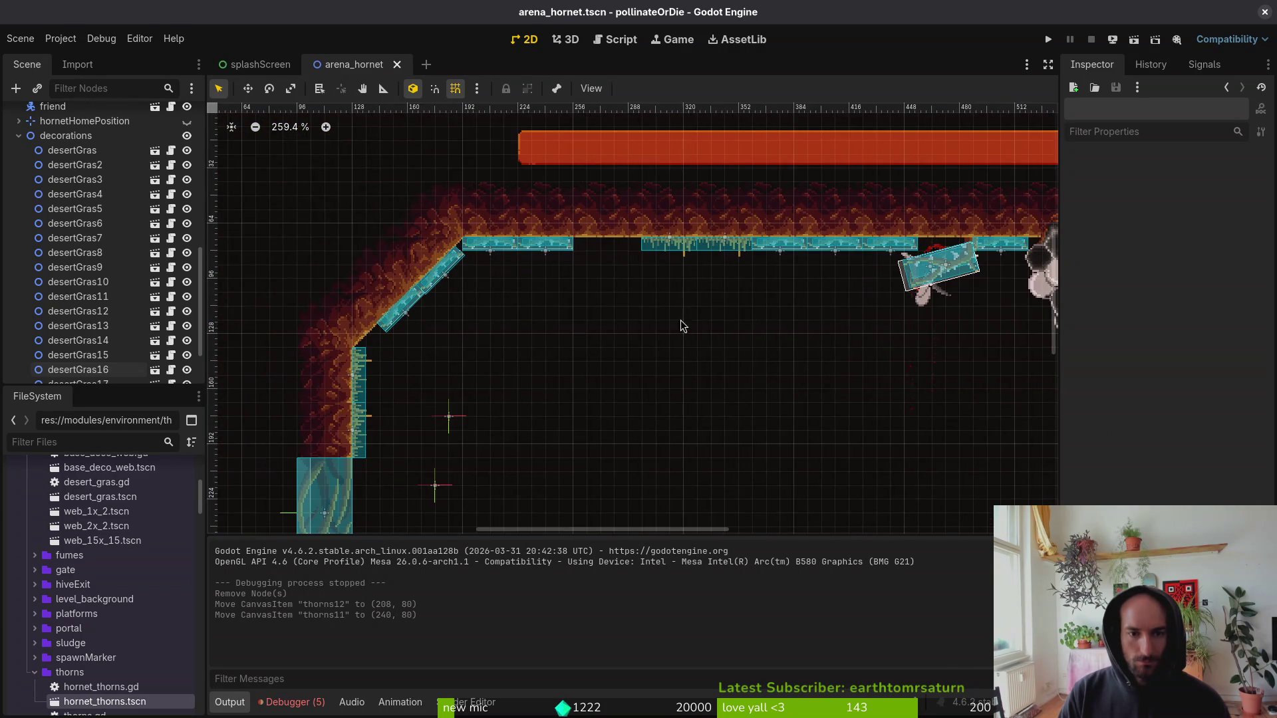
Duplicate desertGras16 as desertGras22 into the ceiling gap and run the game.
left_click(691, 248)
key("ctrl+c")
key("ctrl+v")
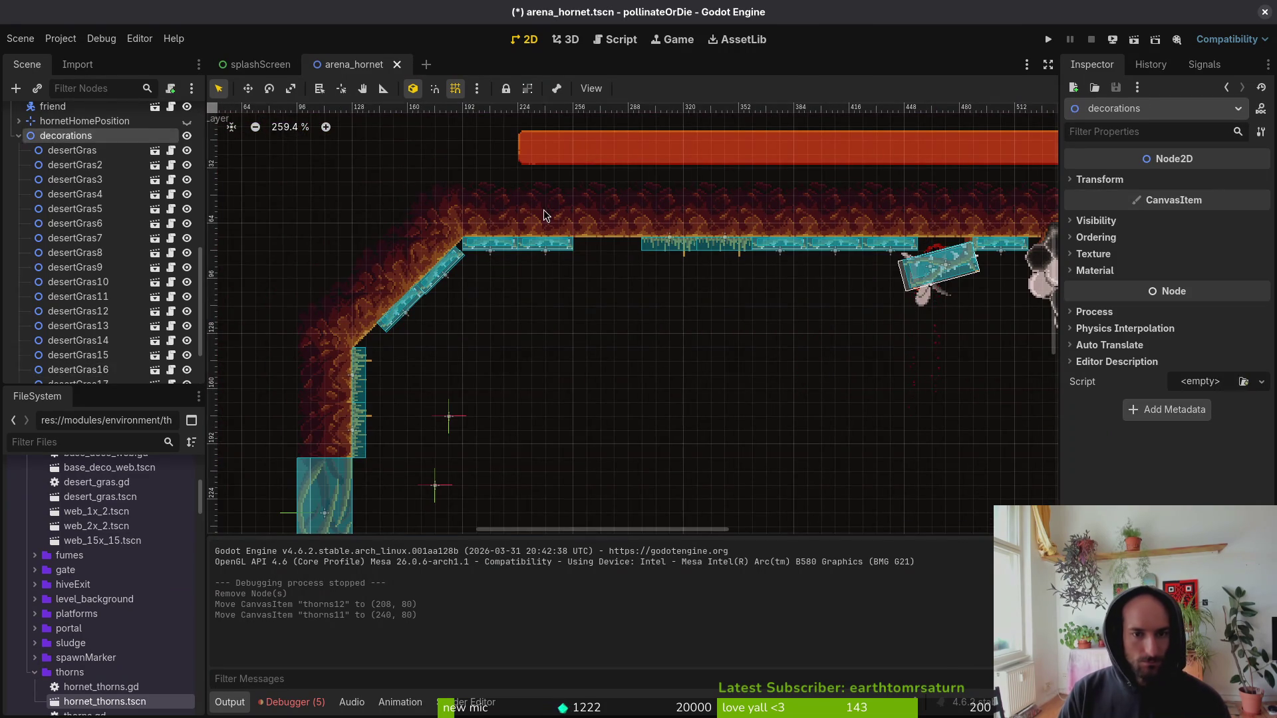
scroll(691, 255, "up", 3)
left_click_drag(692, 254, 595, 247)
left_click(1048, 40)
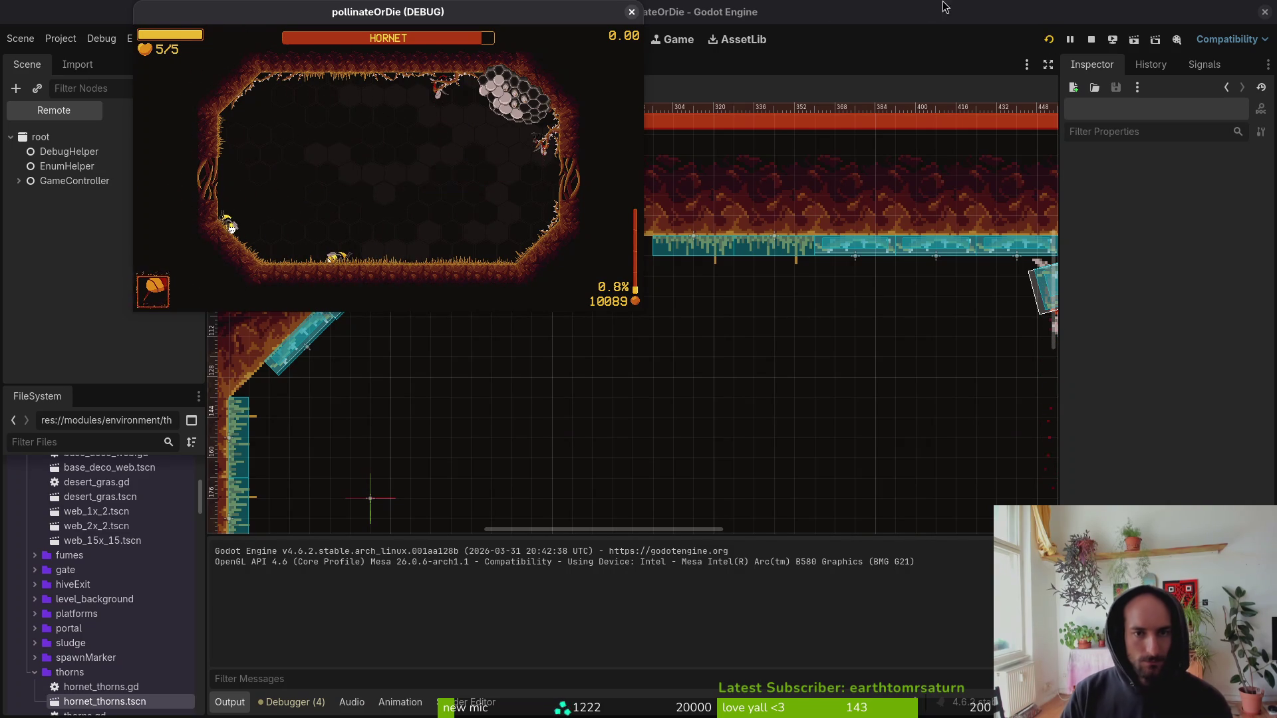
End the HORNET playtest, scroll the 2D view, and switch over to Aseprite.
left_click(632, 12)
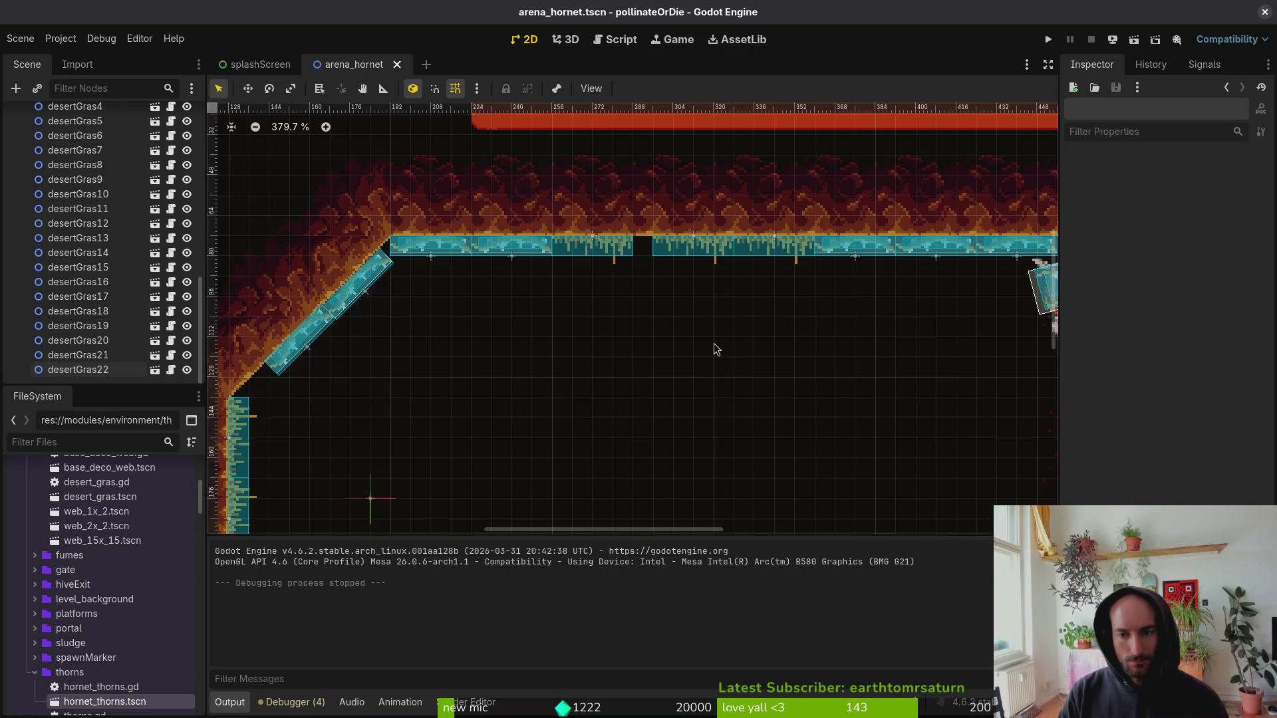
scroll(715, 349, "right", 5)
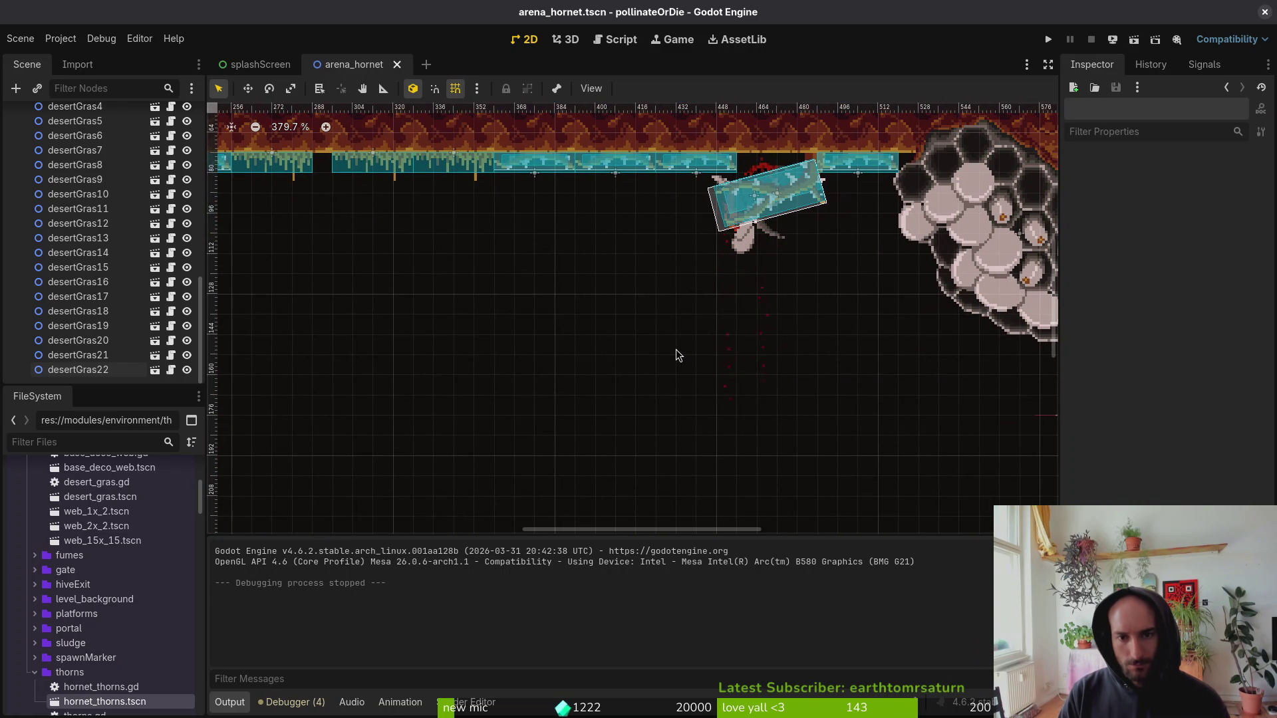
scroll(768, 193, "up", 3)
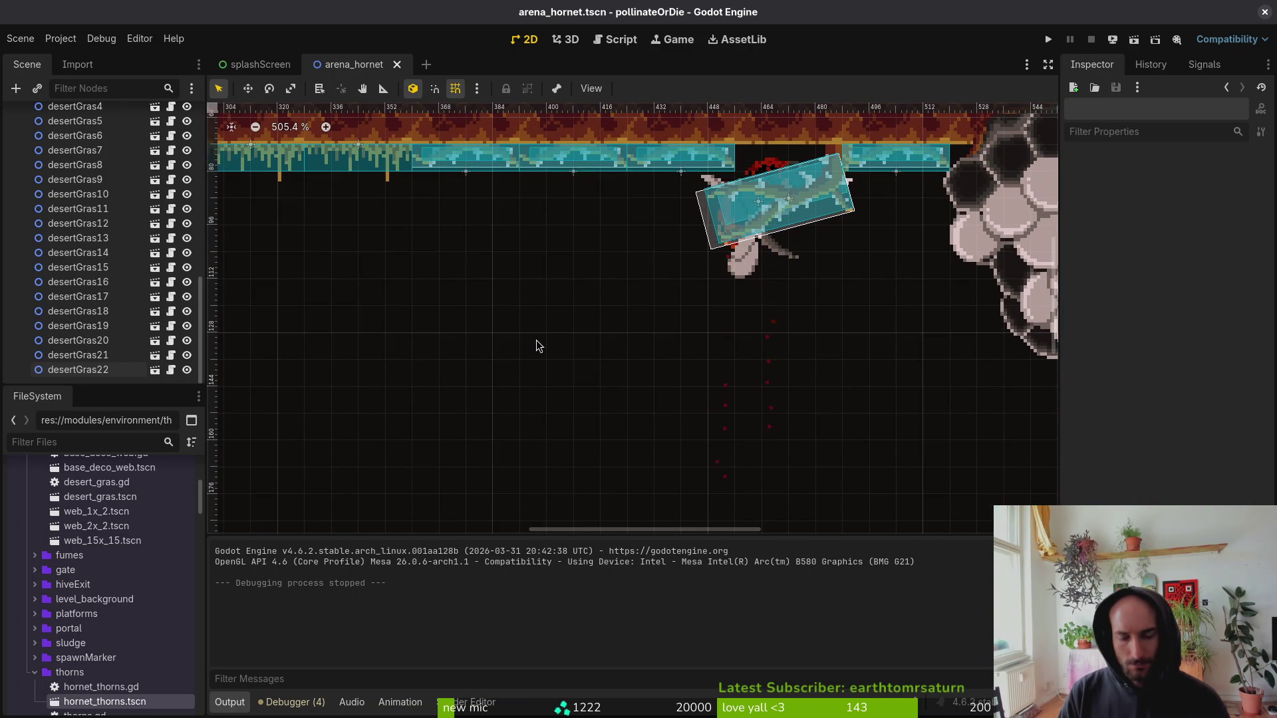
key("alt+Tab")
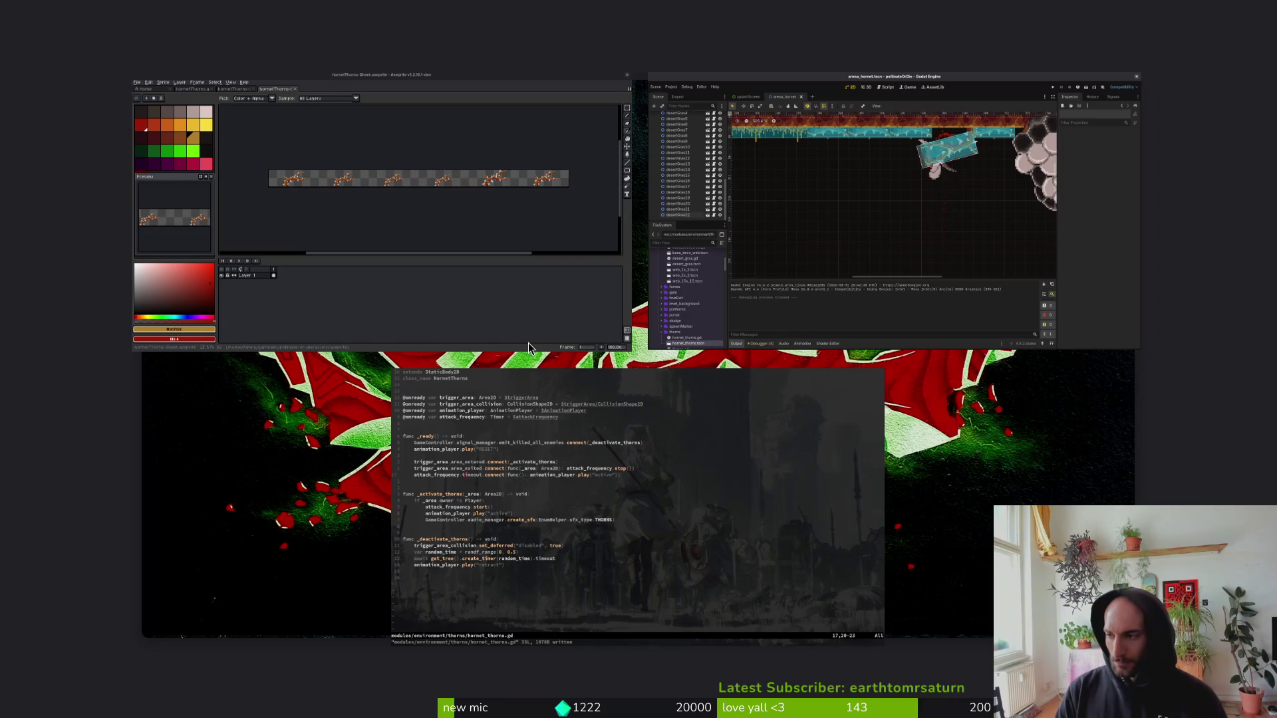
Bring up Aseprite's File > Open dialog and cancel it without opening anything.
left_click(13, 31)
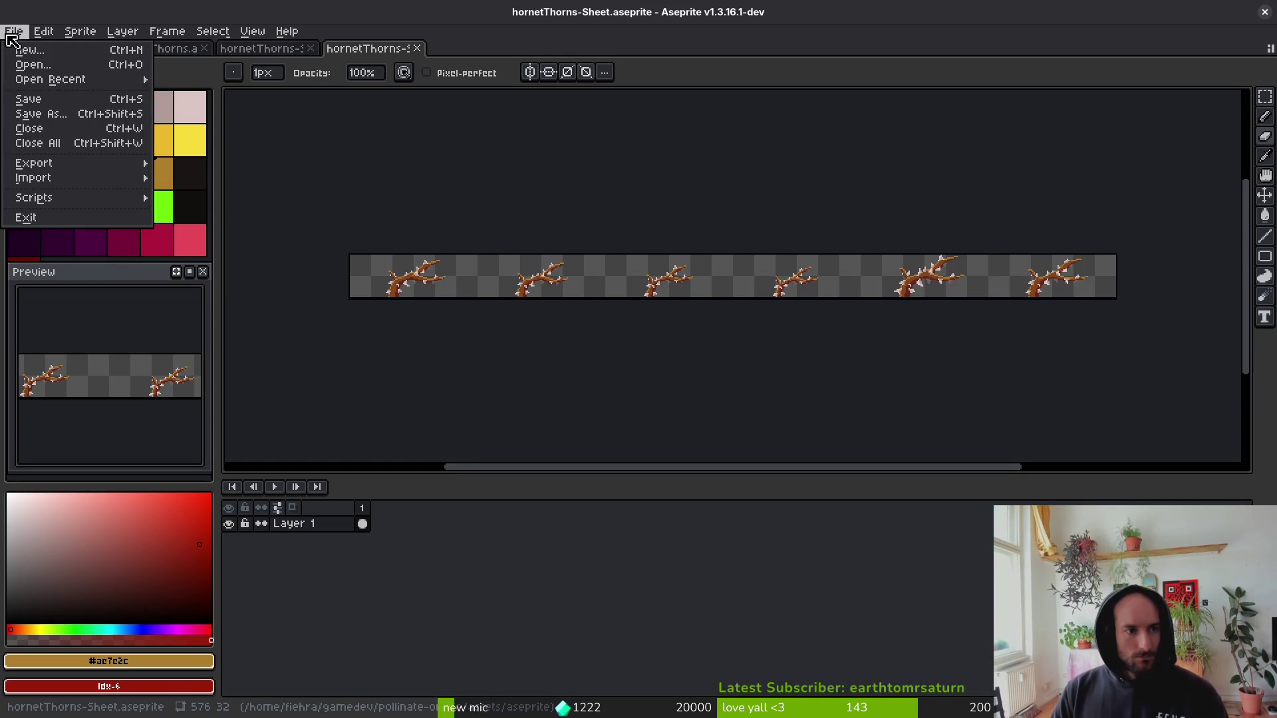
left_click(23, 62)
key("Escape")
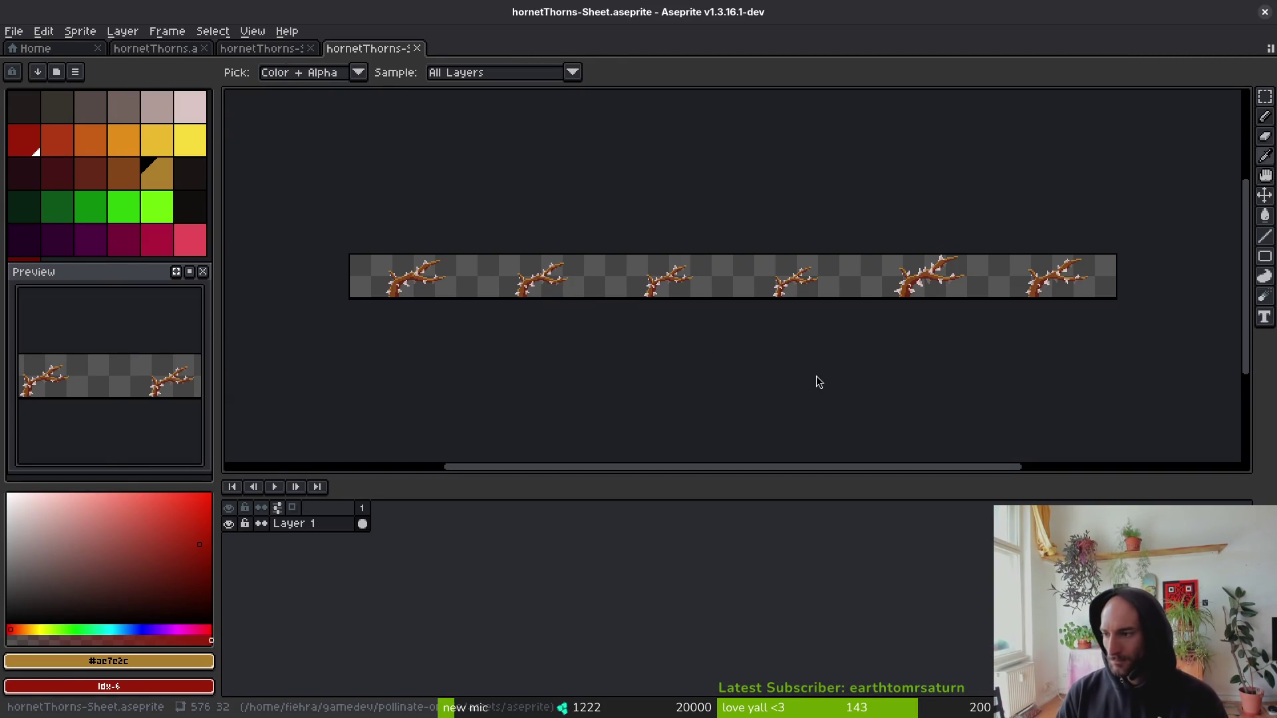
Return to the hornet_thorns.gd script in vim and type ':write' on the command line.
key("alt+Tab")
key("alt+Tab")
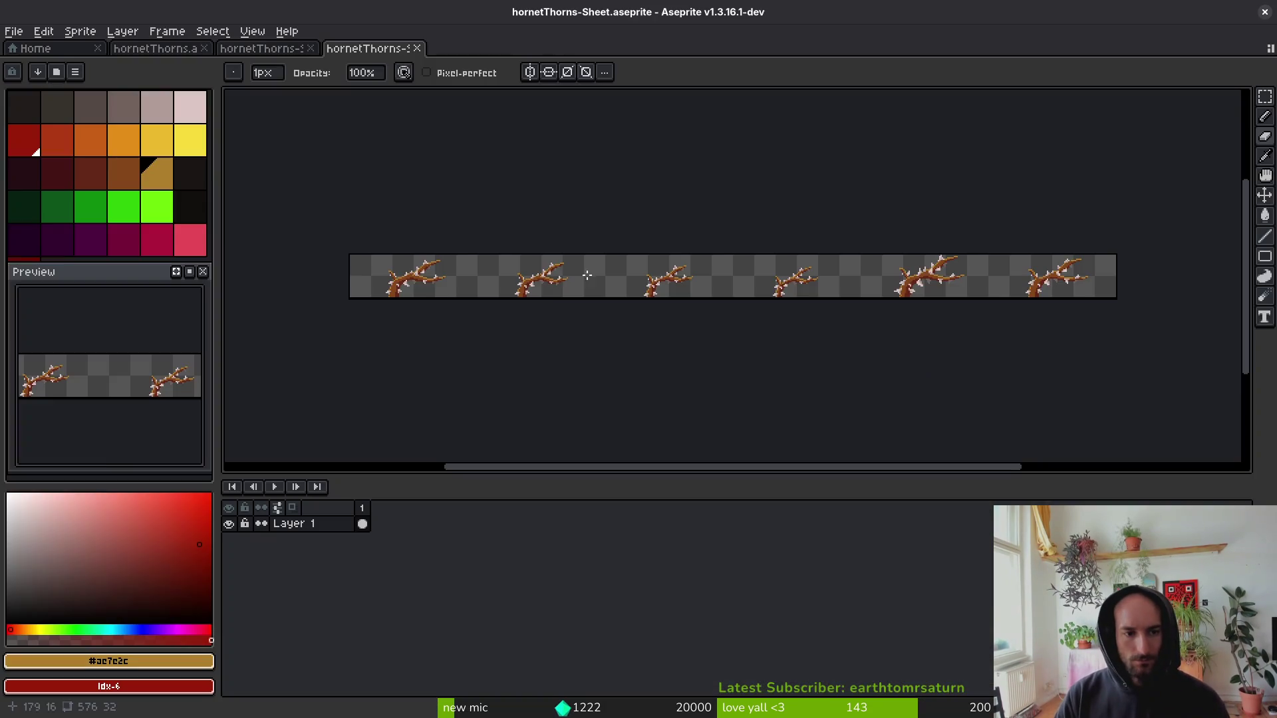
key("alt+Tab")
left_click(456, 302)
type(":write")
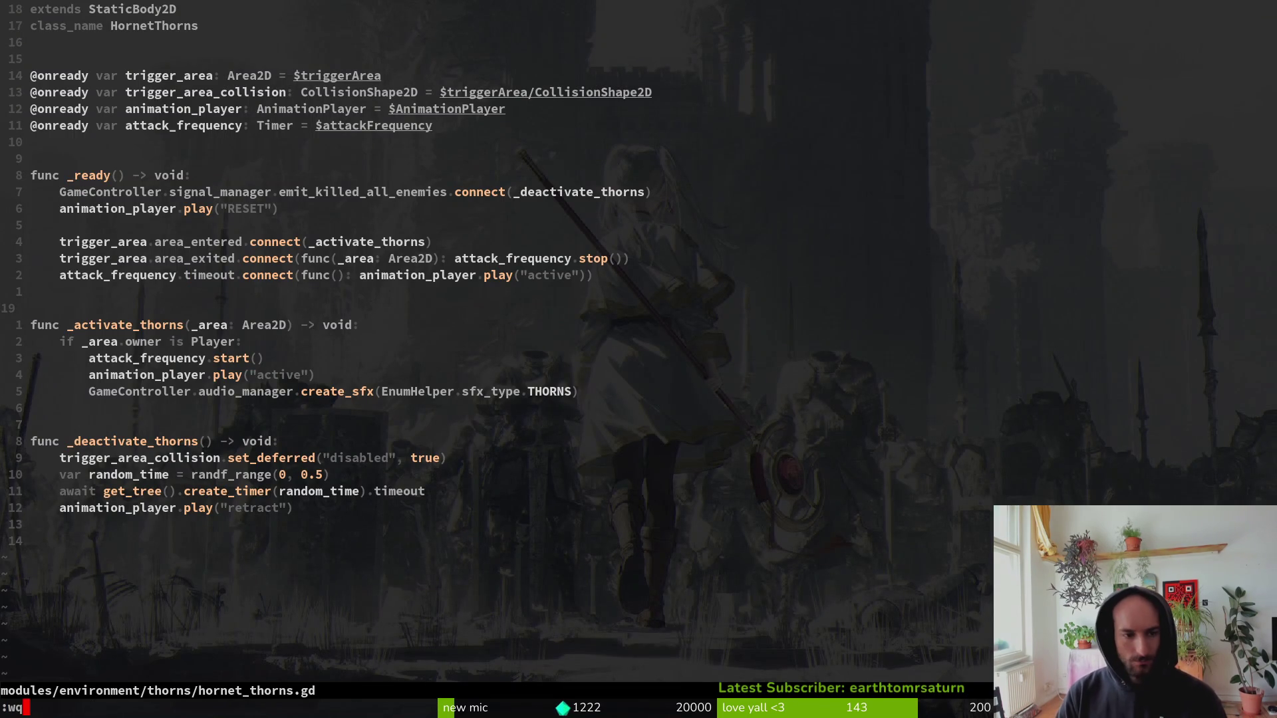
Save the thorns script and stage the hornet stinger VFX script and scene files in tig.
key("Return")
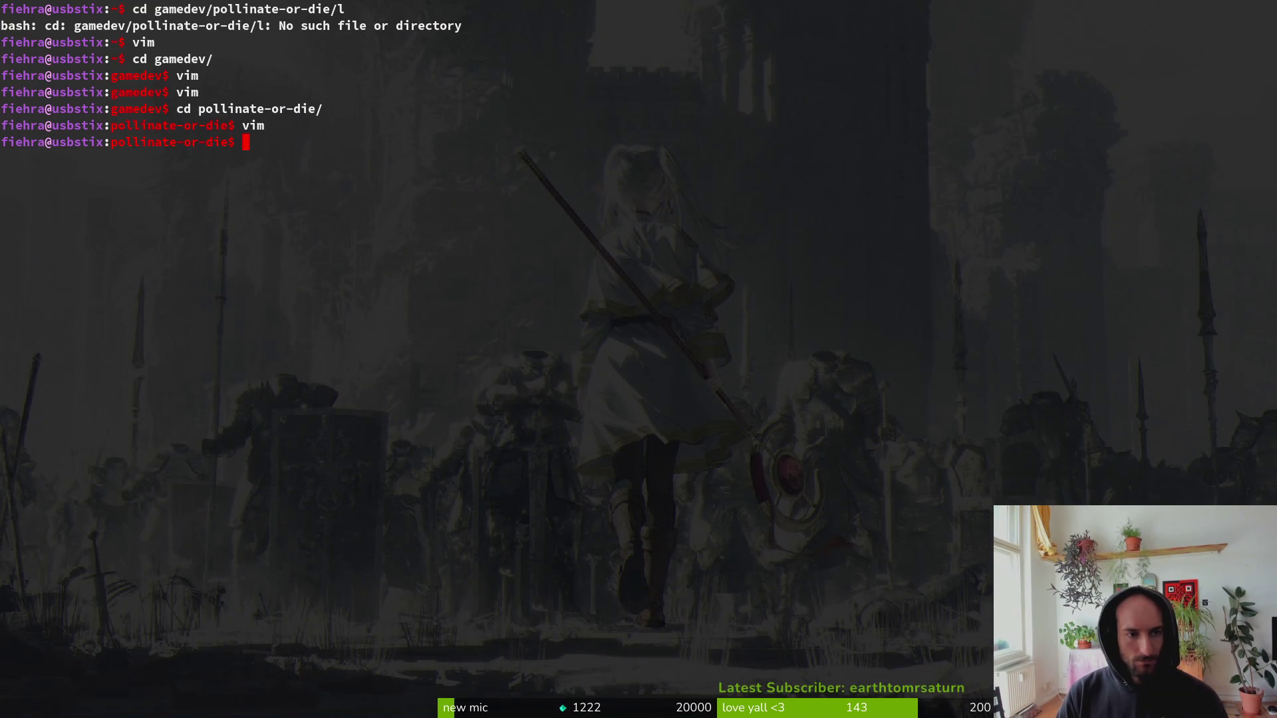
type("tig")
key("Return")
key("Down")
key("Down")
key("Down")
key("Down")
key("Down")
key("Return")
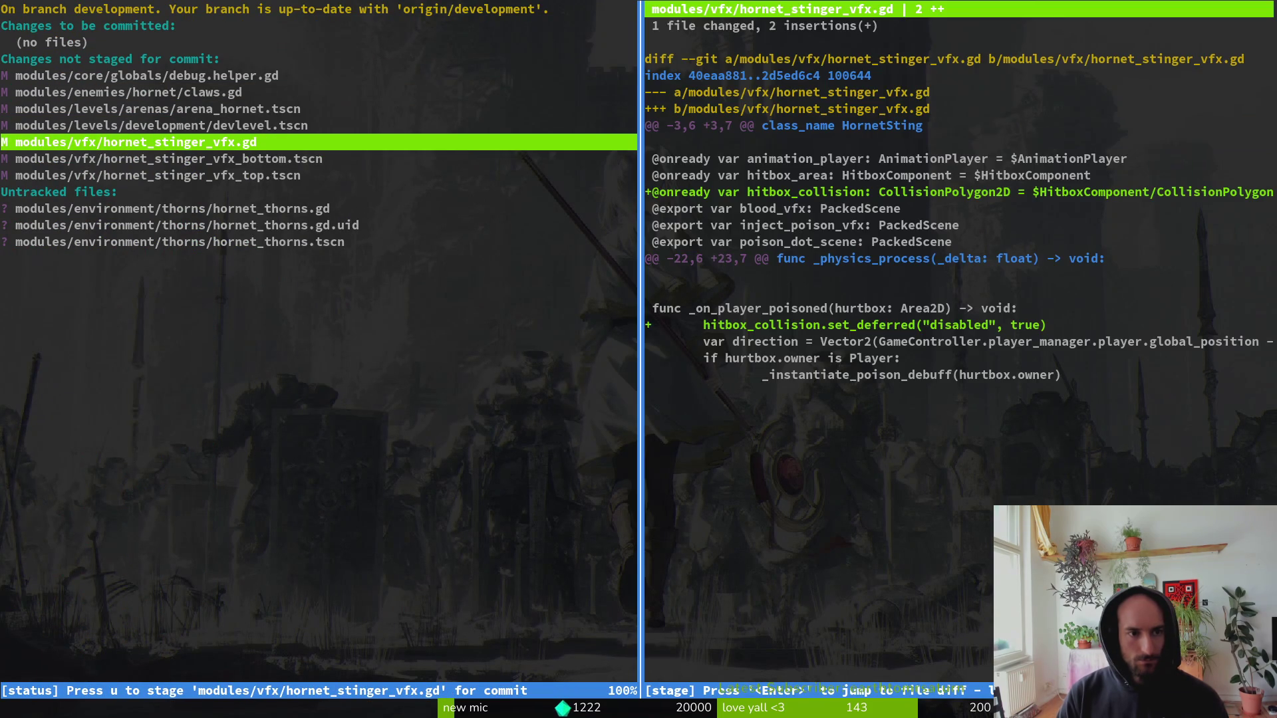
key("u")
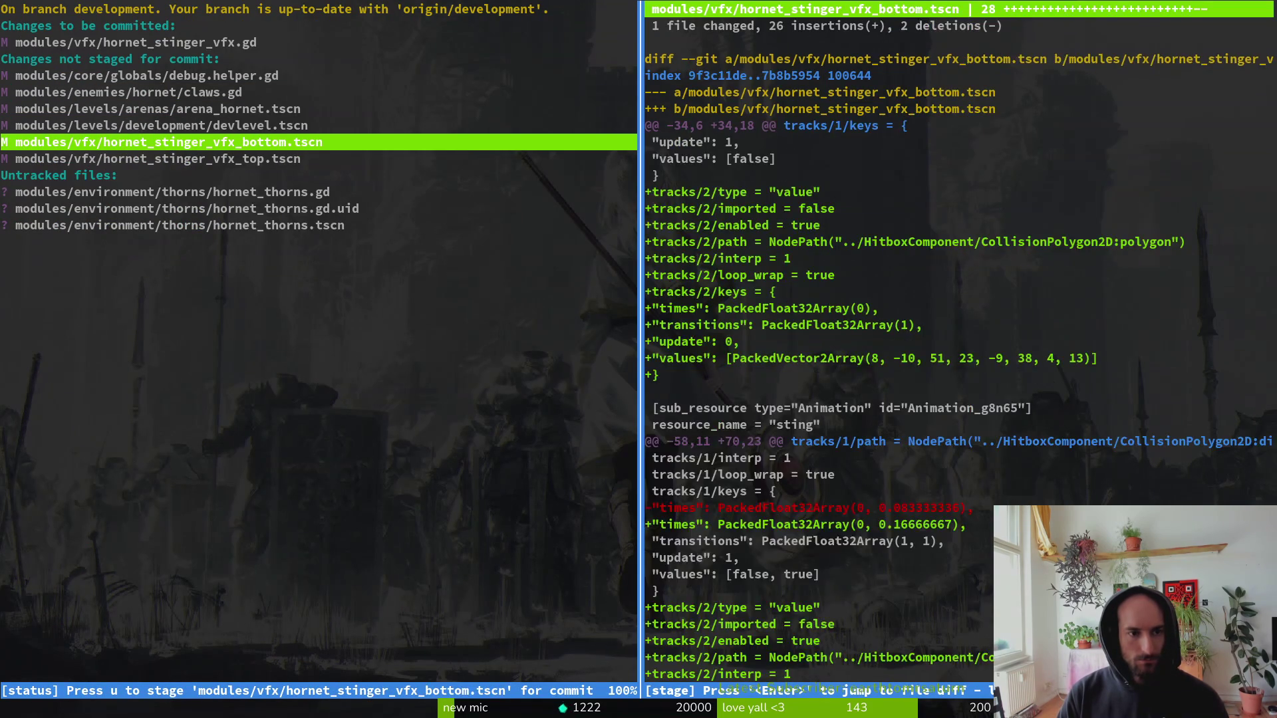
key("u")
key("Down")
key("u")
Stage the new hornet_thorns files, claws.gd and arena_hornet.tscn.
key("Down")
key("Down")
key("u")
key("u")
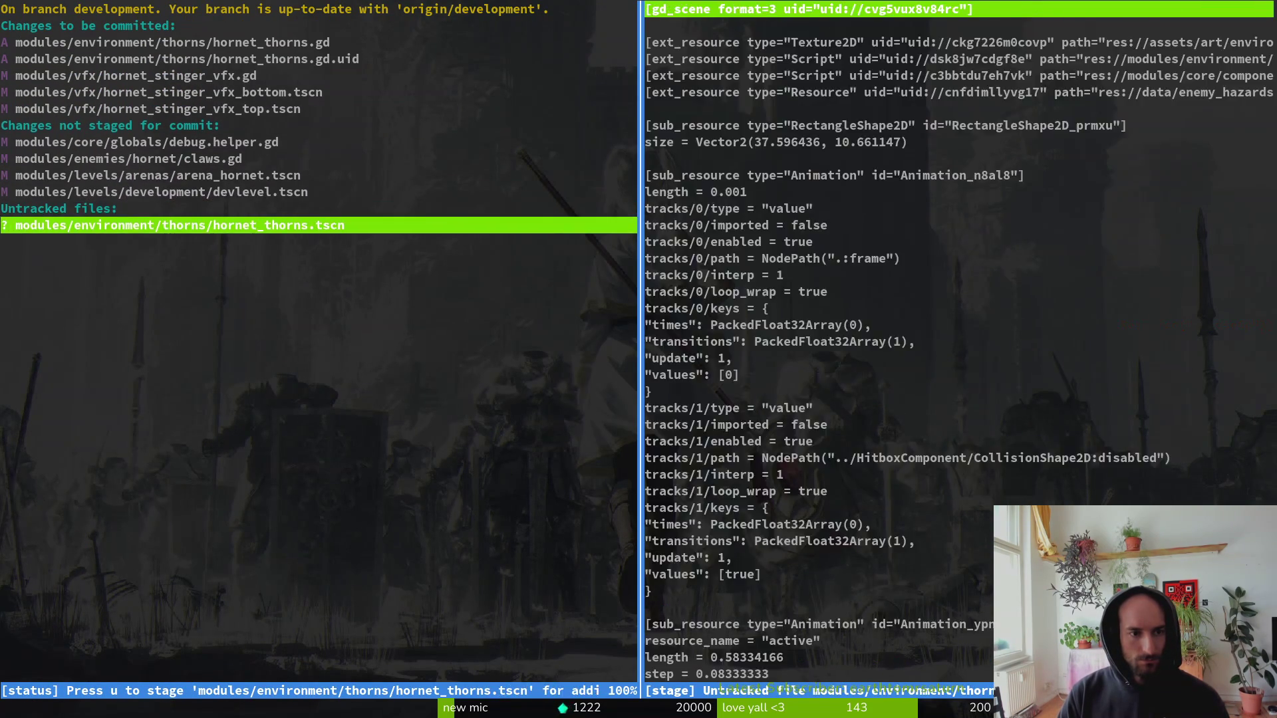
key("u")
key("u")
key("Down")
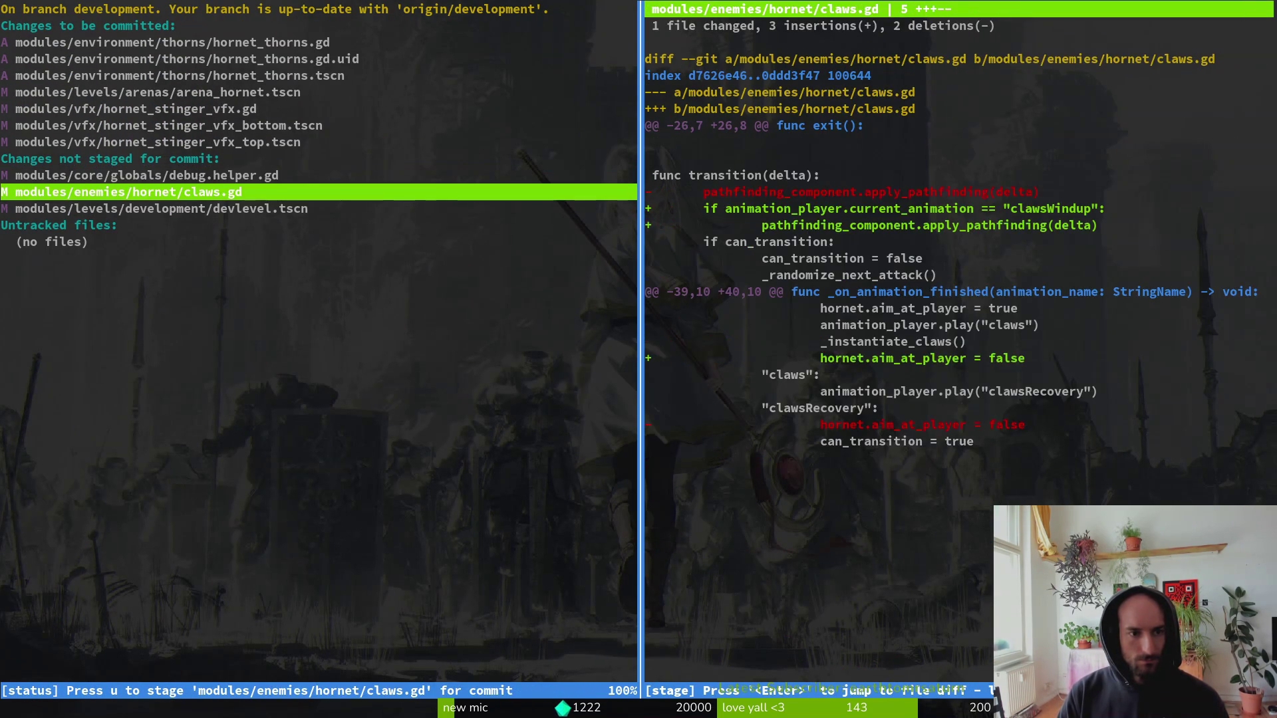
key("u")
key("Up")
Commit the staged hornet changes to development and push them.
type("qgit")
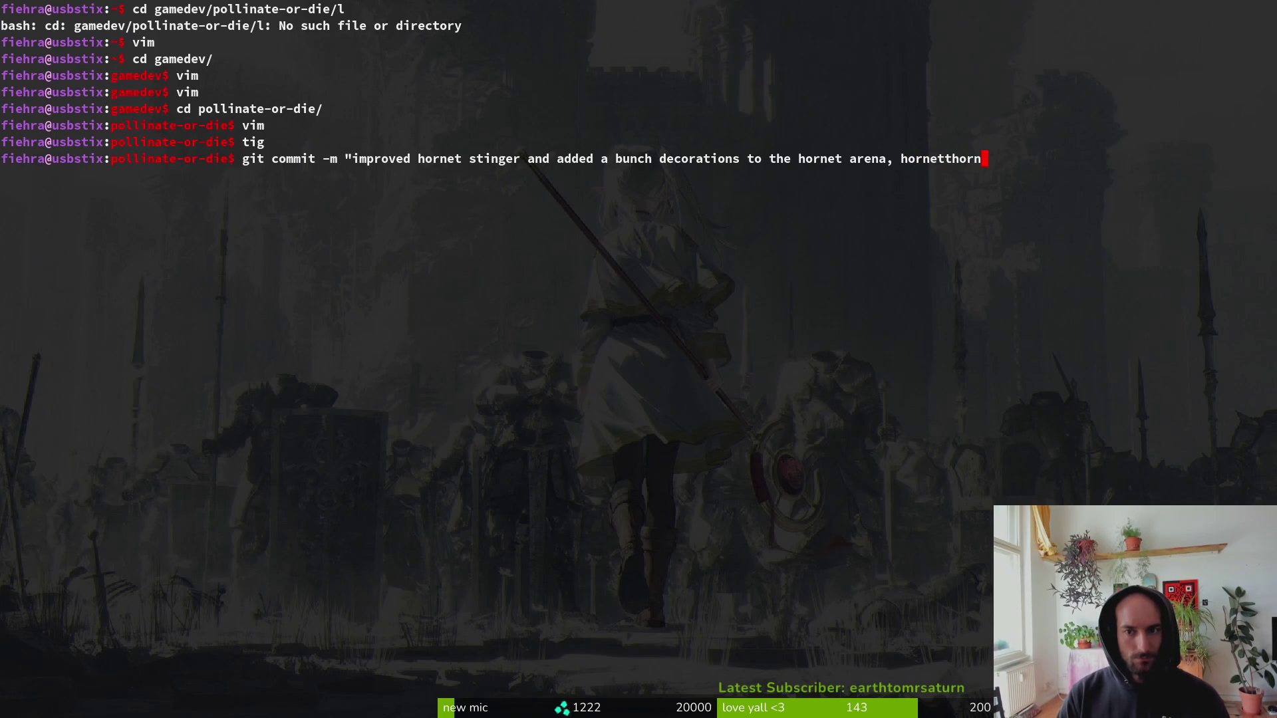
type("s\"")
key("Return")
type("git push")
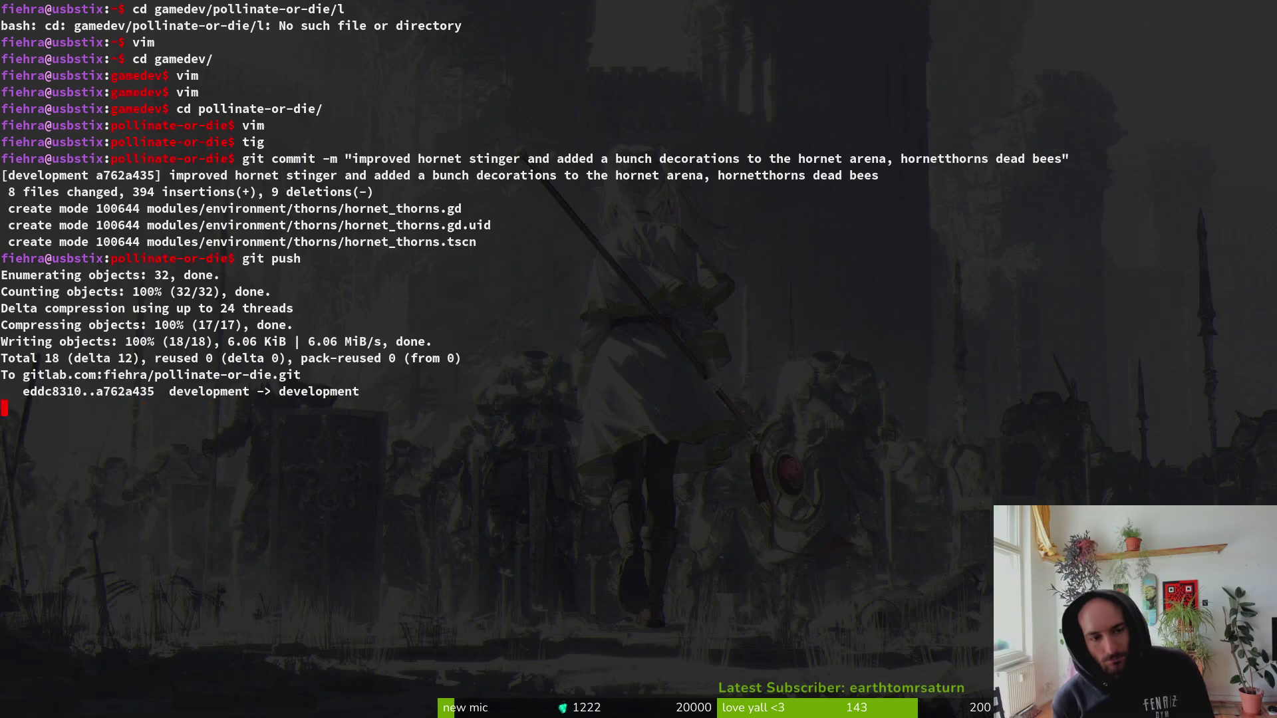
key("alt+Tab")
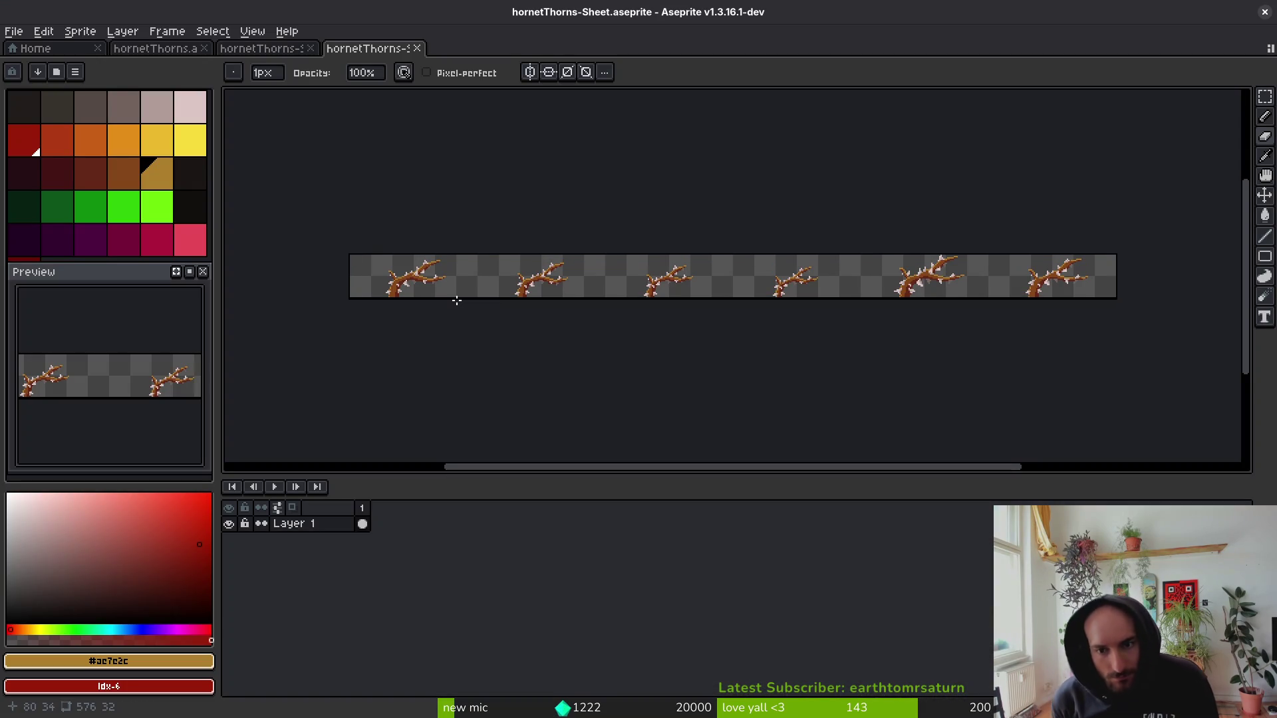
Close hornetThorns-Sheet.aseprite and hornetThorns-Sheet.png in Aseprite.
key("i")
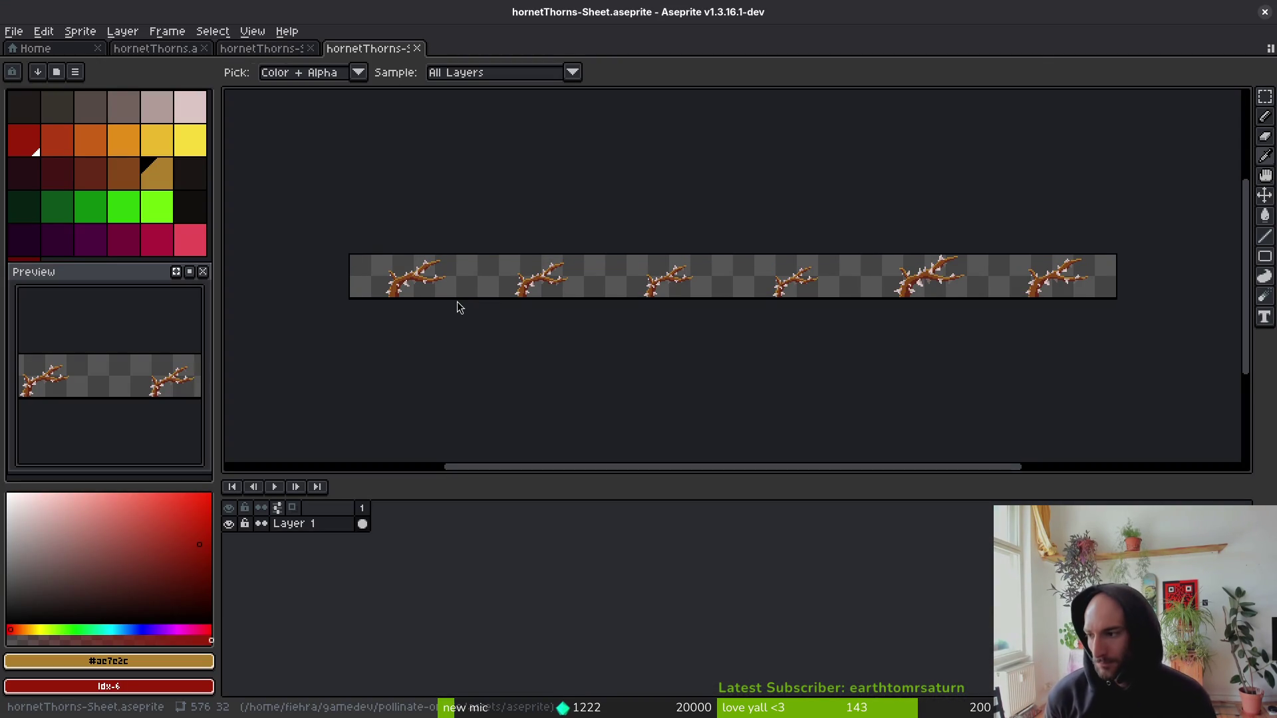
key("alt+Tab")
key("alt+Tab")
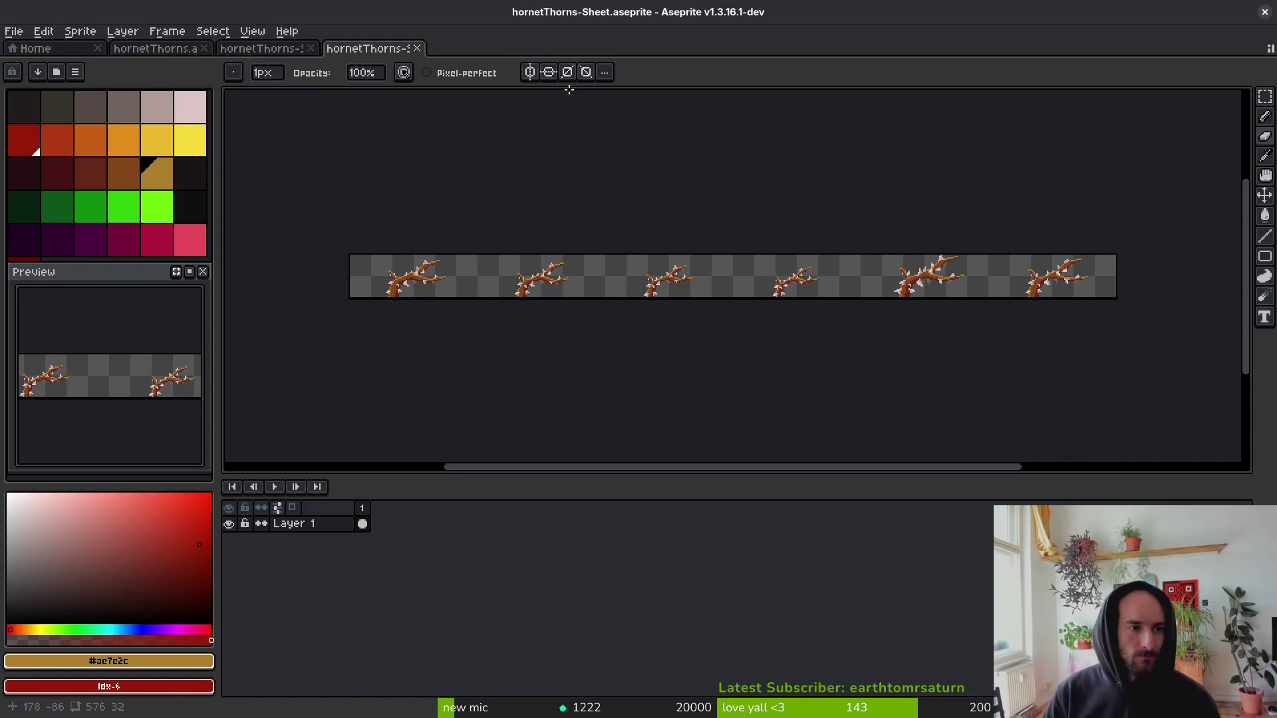
key("ctrl+w")
key("ctrl+w")
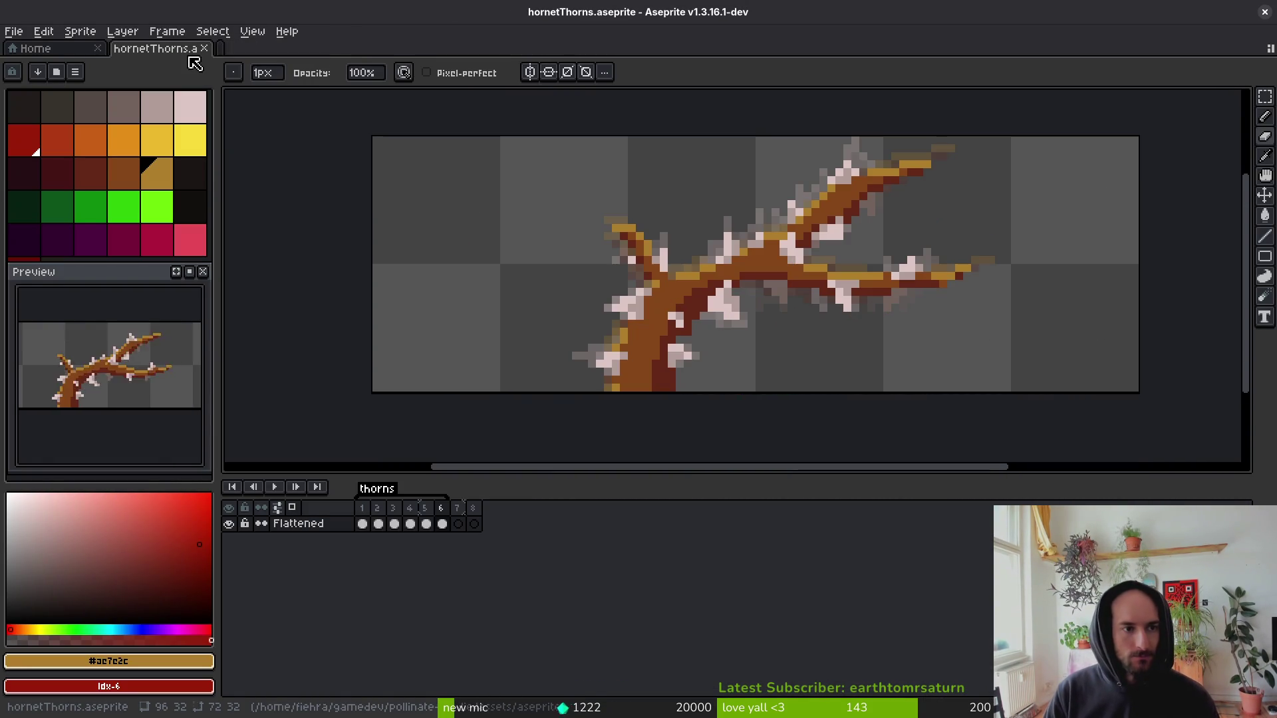
left_click(30, 48)
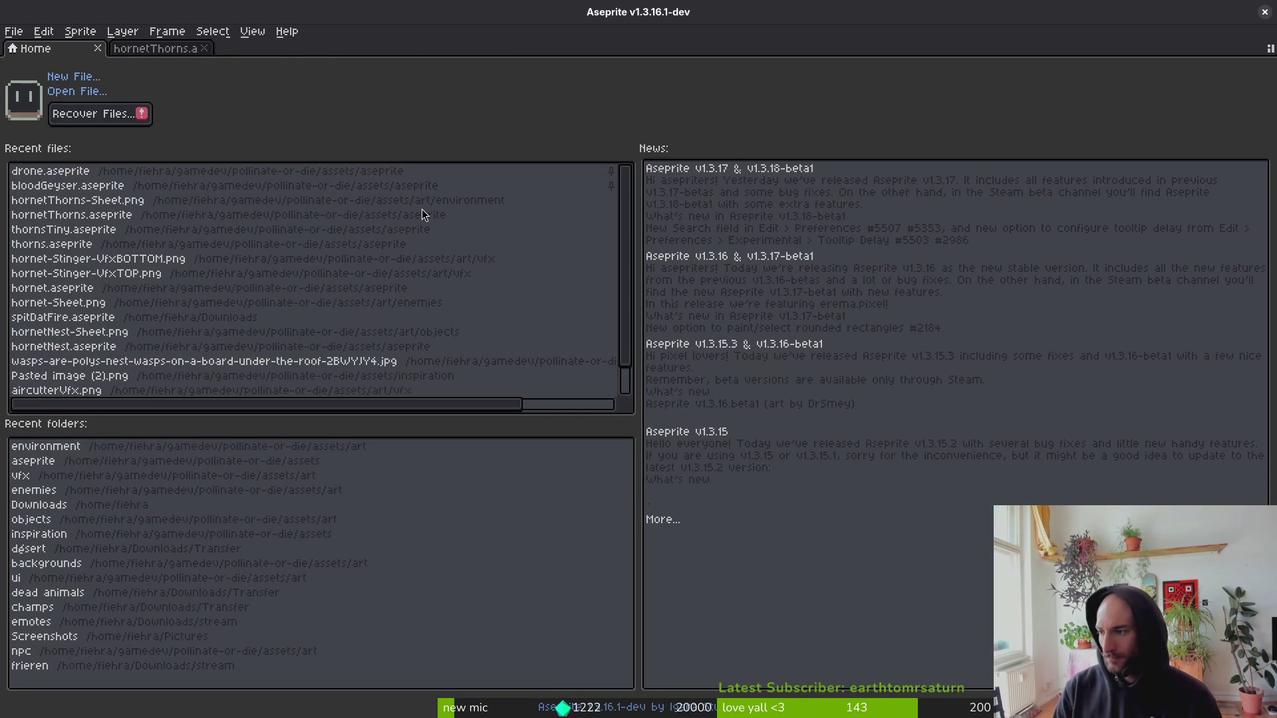
Open a new terminal and start changing into the gamedev project folder.
key("super")
key("super")
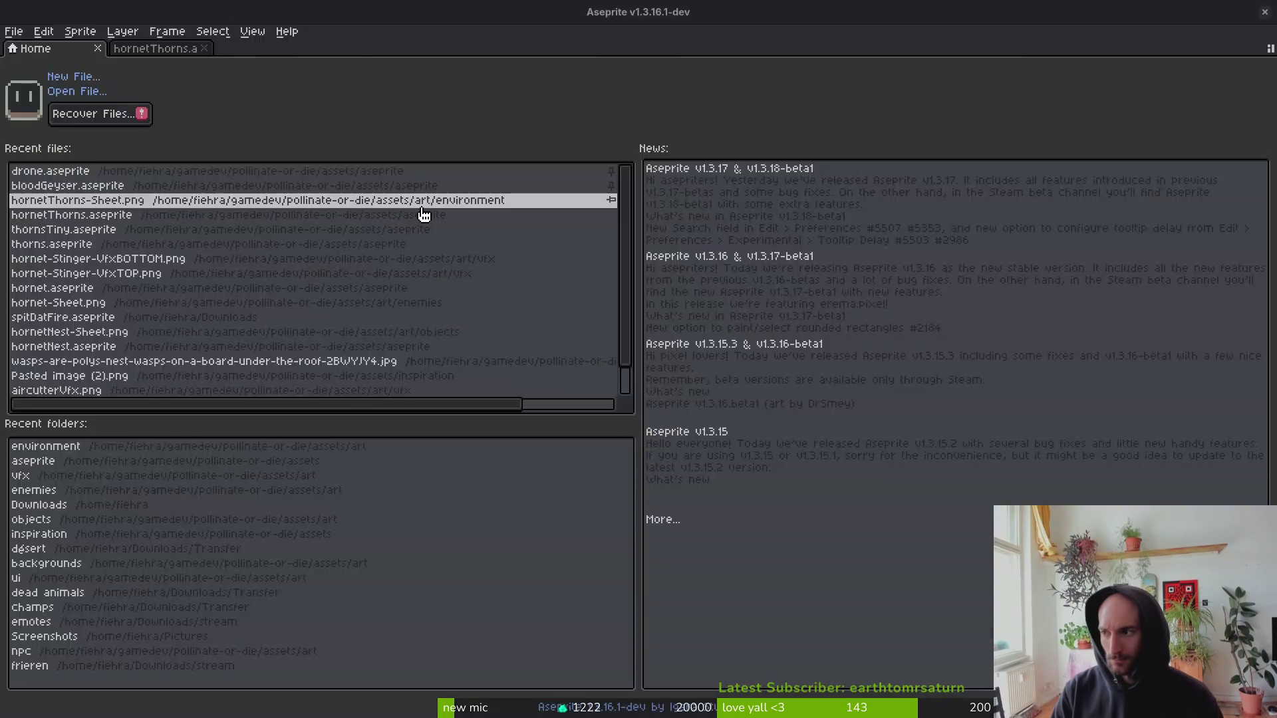
key("ctrl+alt+t")
type("cd gamedev/o")
key("BackSpace")
Go into pollinate-or-die/assets, list its contents and browse its changes in tig.
type("po")
key("Tab")
key("Return")
type("cd asse")
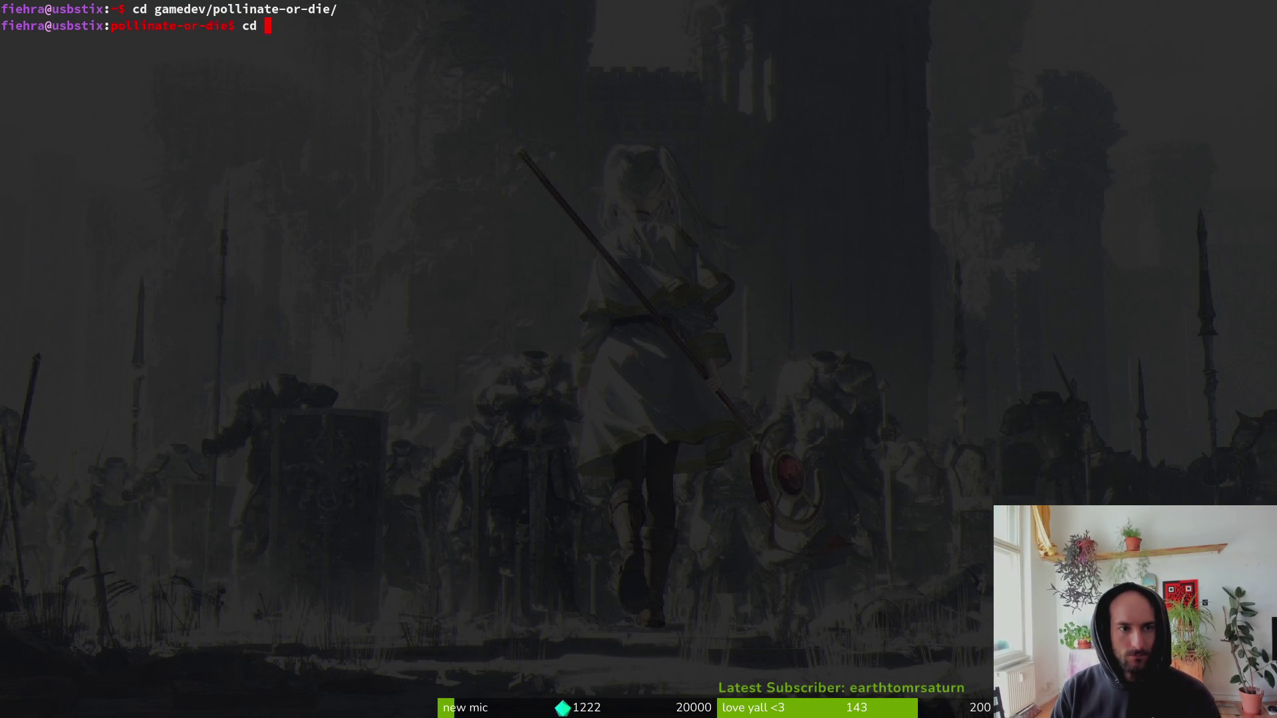
key("Tab")
key("Return")
type("ls")
key("Return")
type("tig")
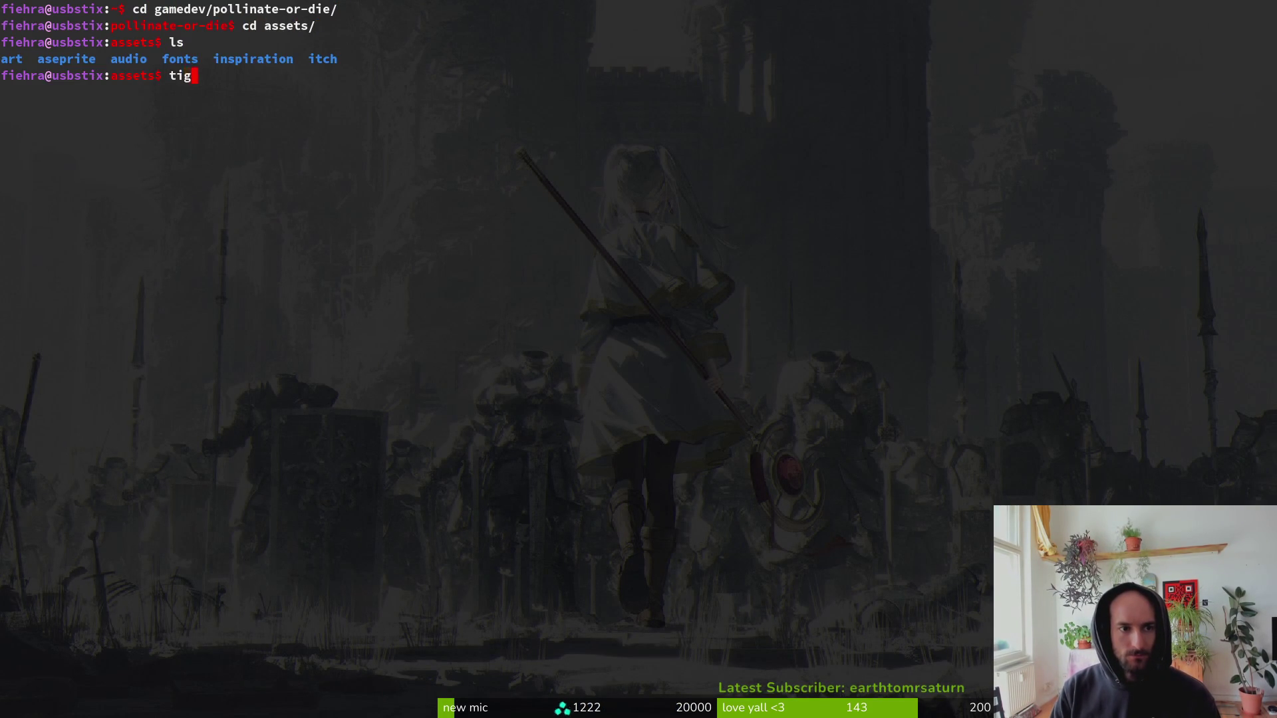
key("Return")
key("s")
key("Down")
key("Down")
Move into the aseprite folder and stage both changed files, including hornetThorns.aseprite.
type("qcd ase")
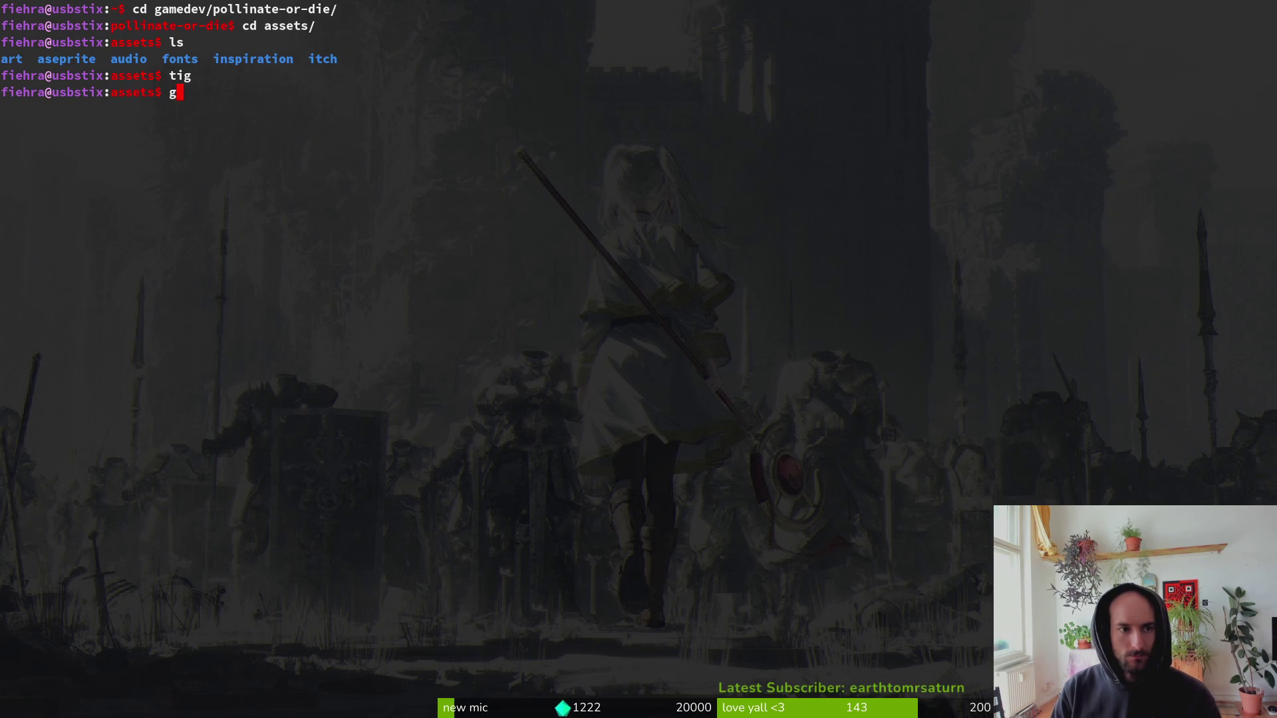
key("Tab")
key("Return")
type("tig")
key("Return")
key("s")
key("Down")
key("u")
key("u")
type("qig")
key("BackSpace")
key("BackSpace")
Commit with message 'hornet hitbox update and hornet thorns' and git push.
type("git commit -")
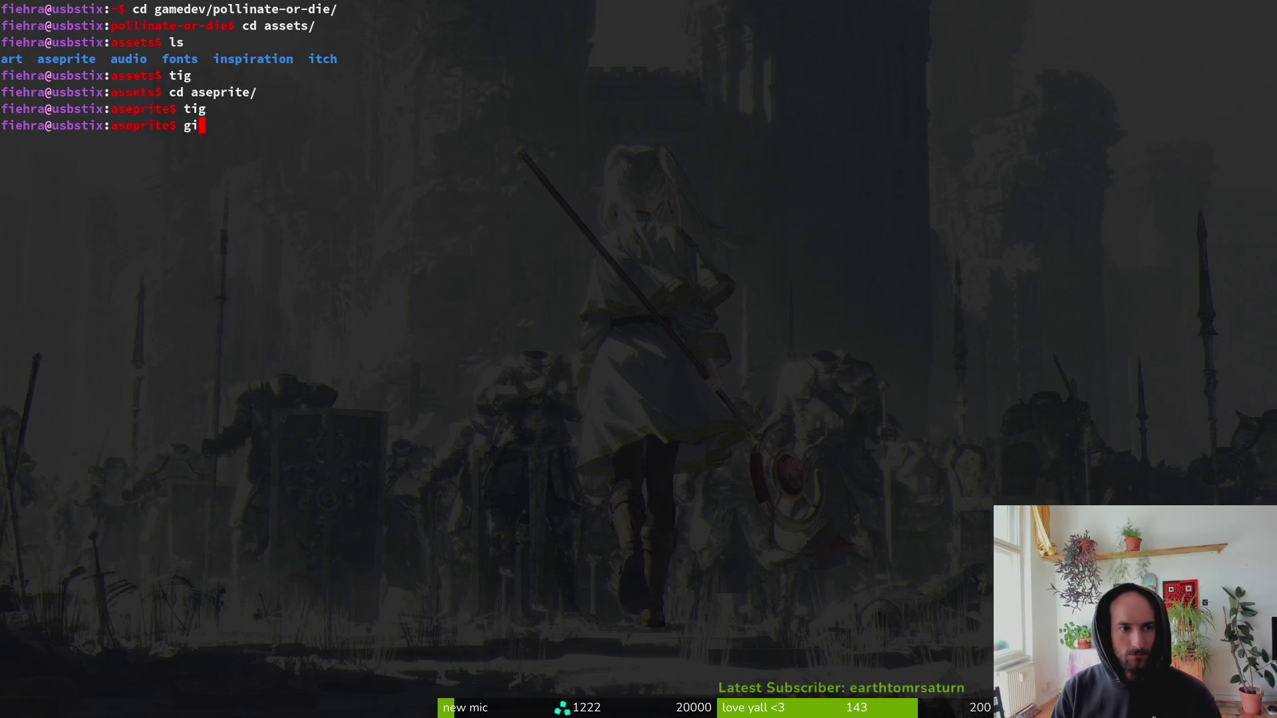
key("BackSpace")
type("m \"hornet hitbox update")
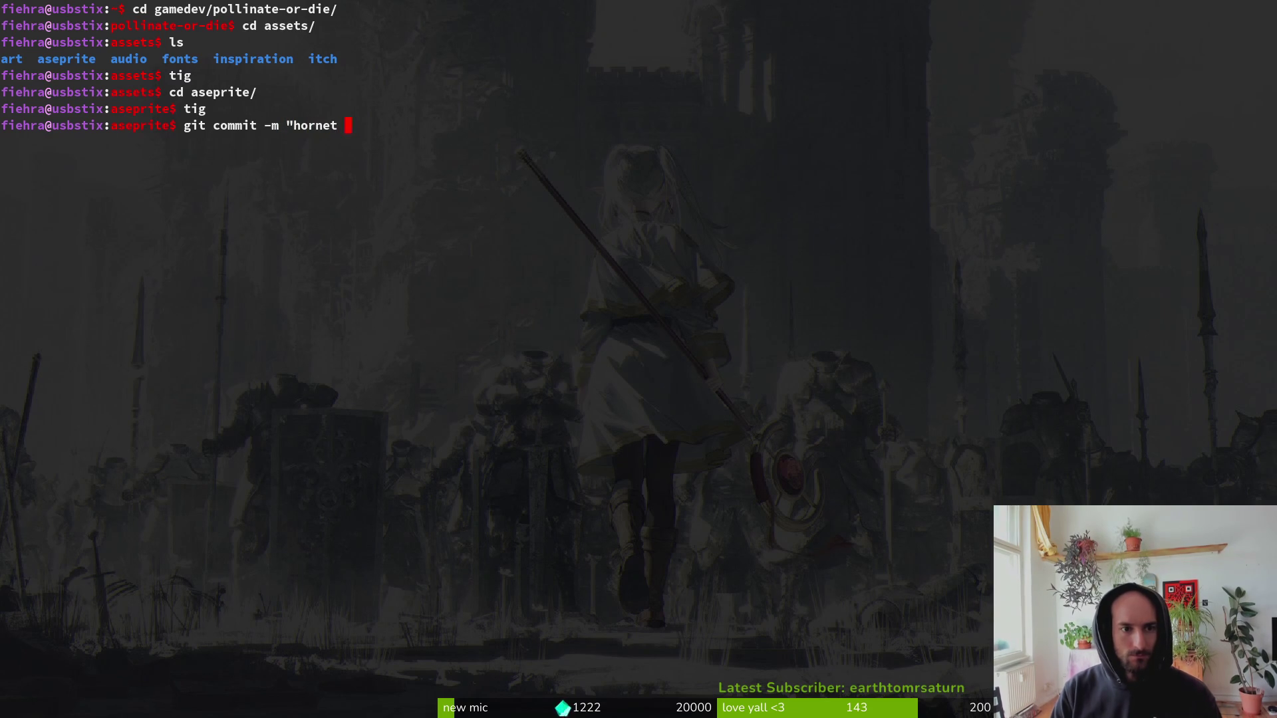
type(" a")
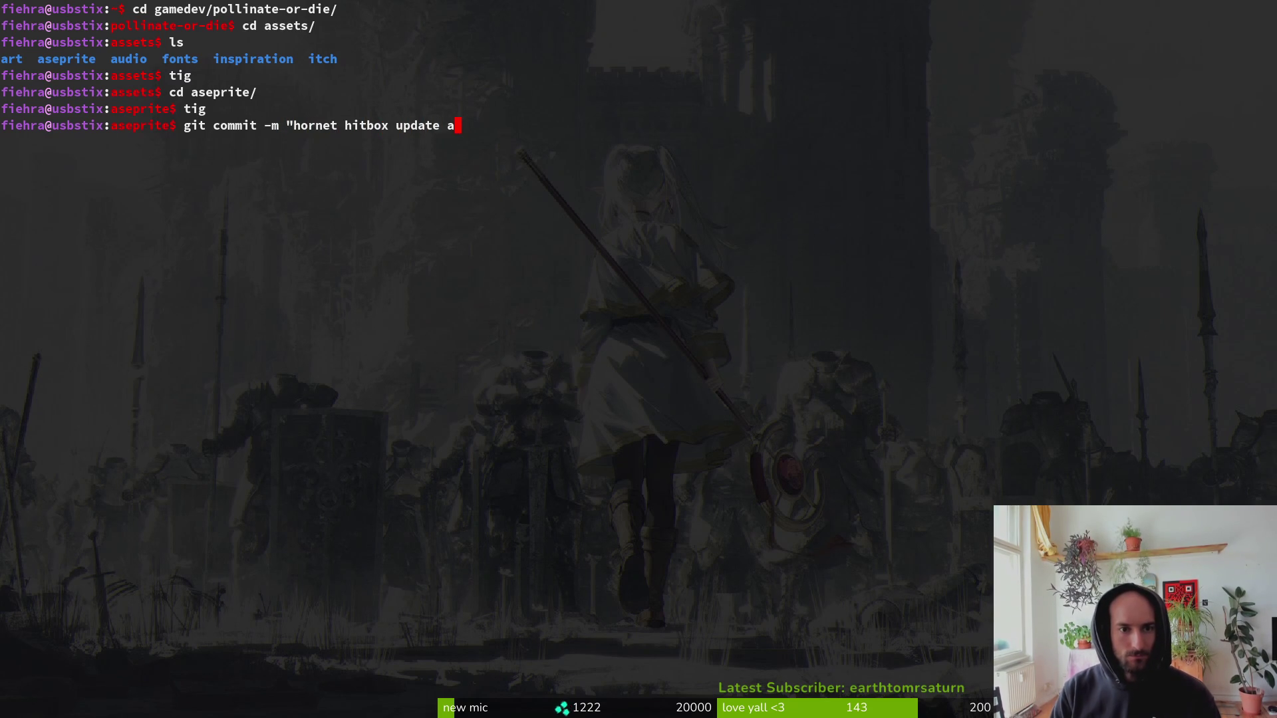
type("nd hornet thorns\"gi")
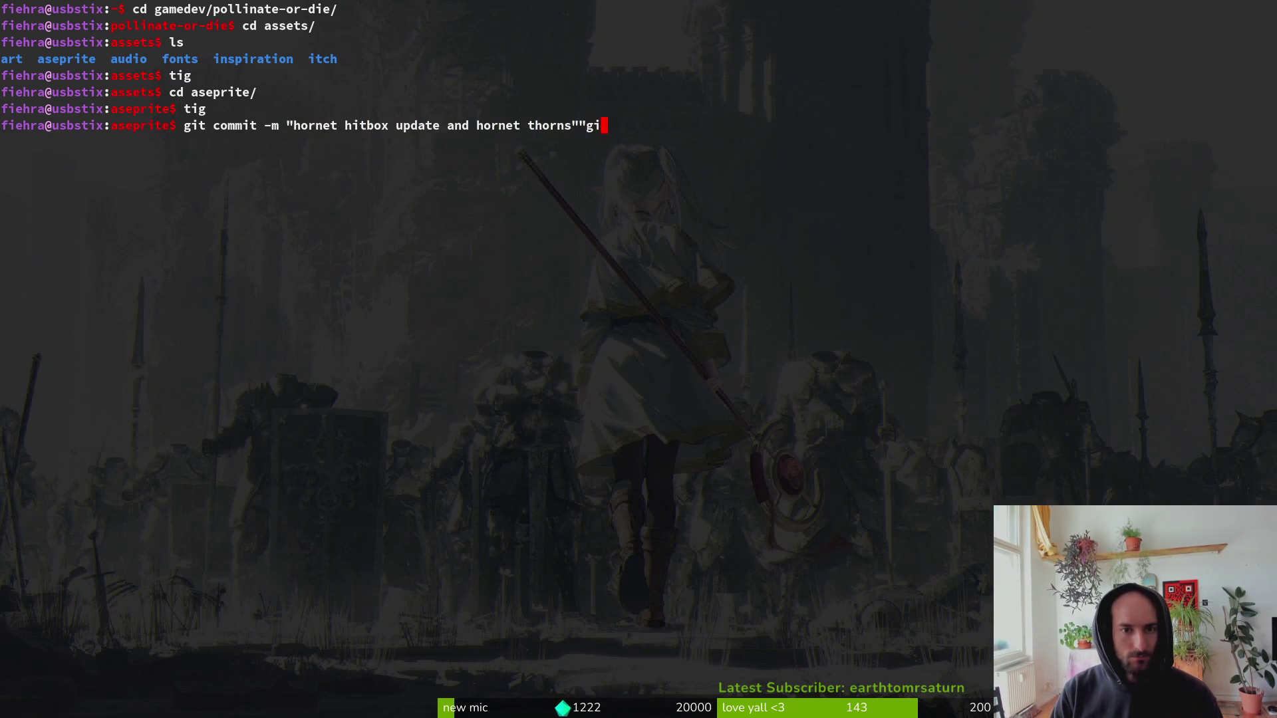
key("BackSpace")
key("BackSpace")
key("Return")
type("git push")
key("Return")
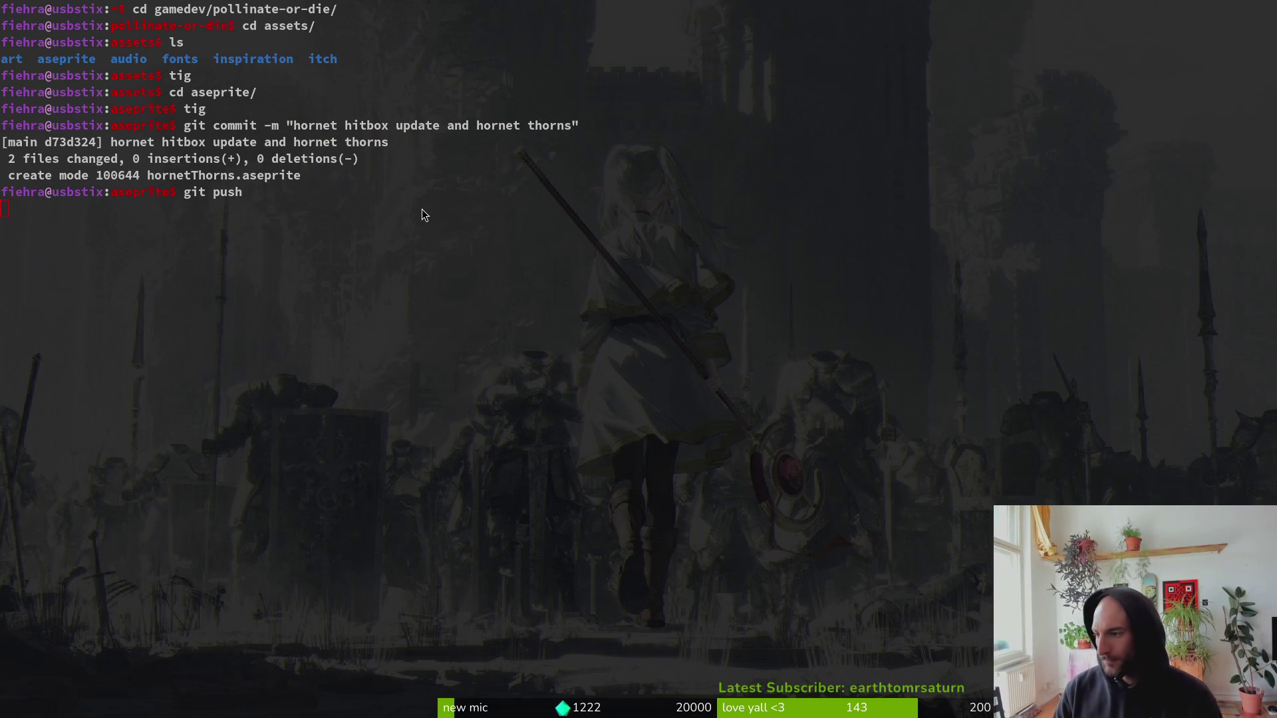
key("alt+Tab")
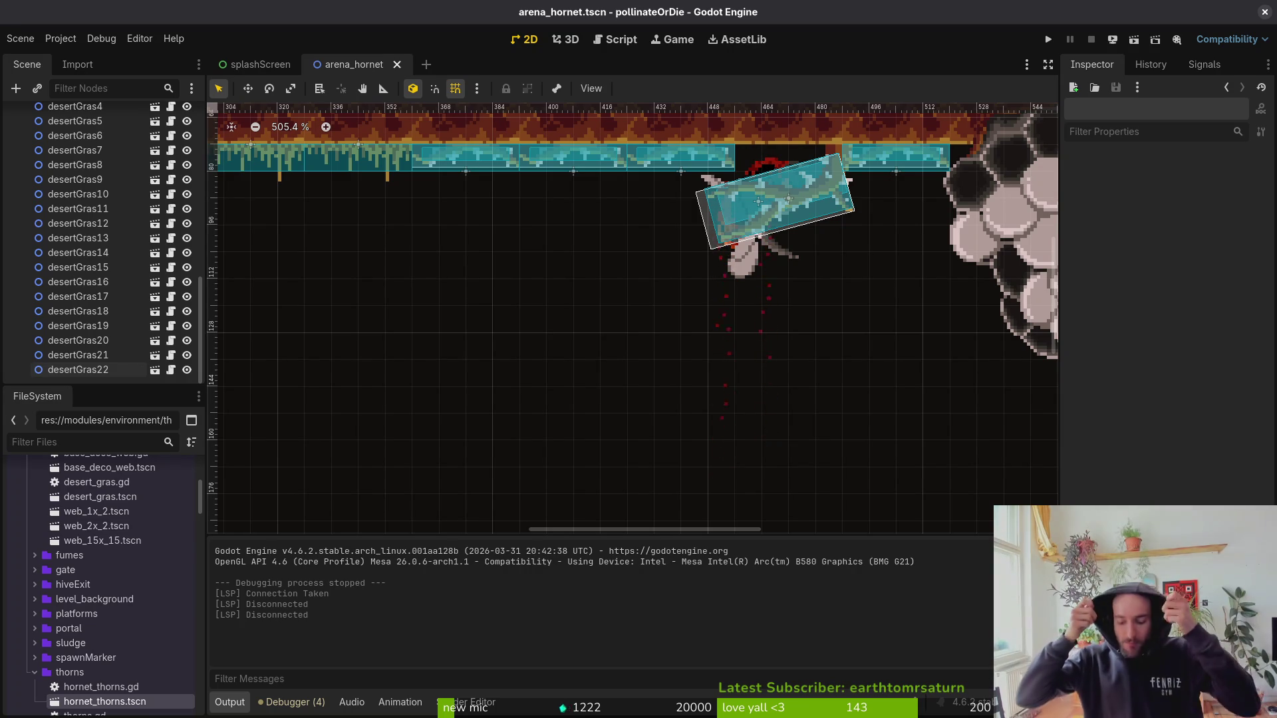
Zoom and pan the 2D viewport to frame the whole arena, hive and spawn markers.
scroll(694, 368, "down", 4)
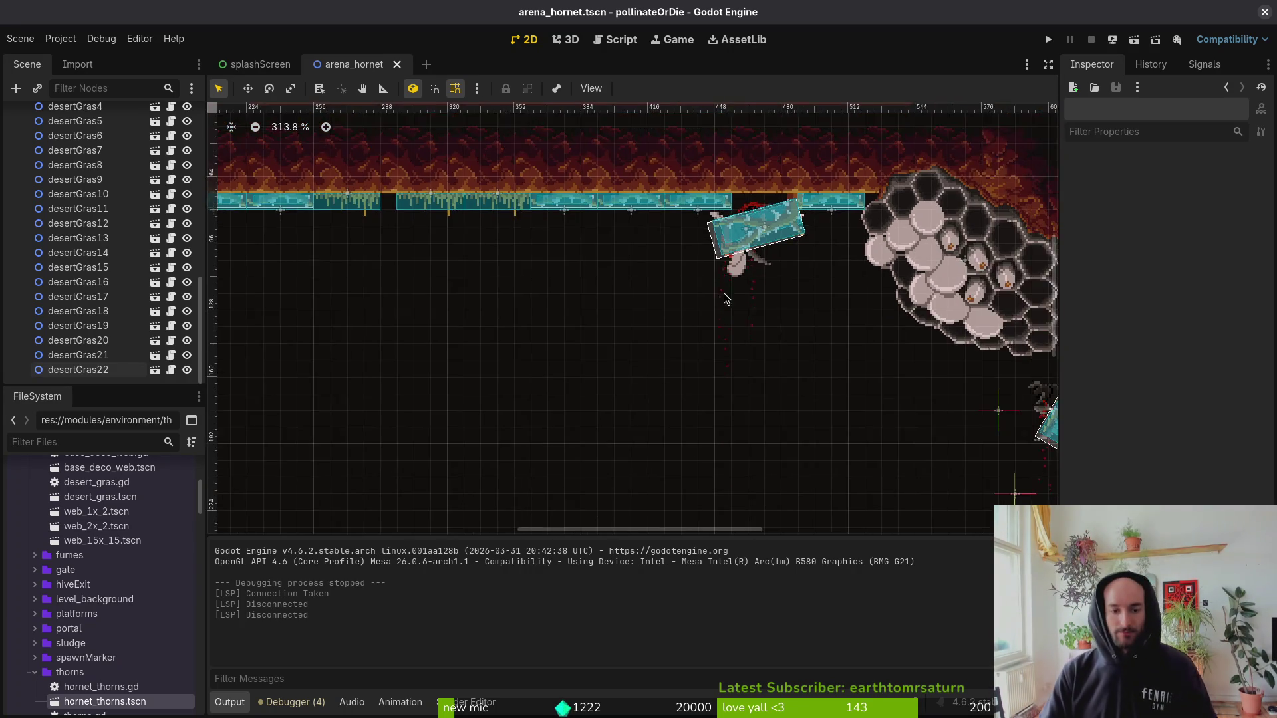
left_click_drag(694, 368, 783, 264)
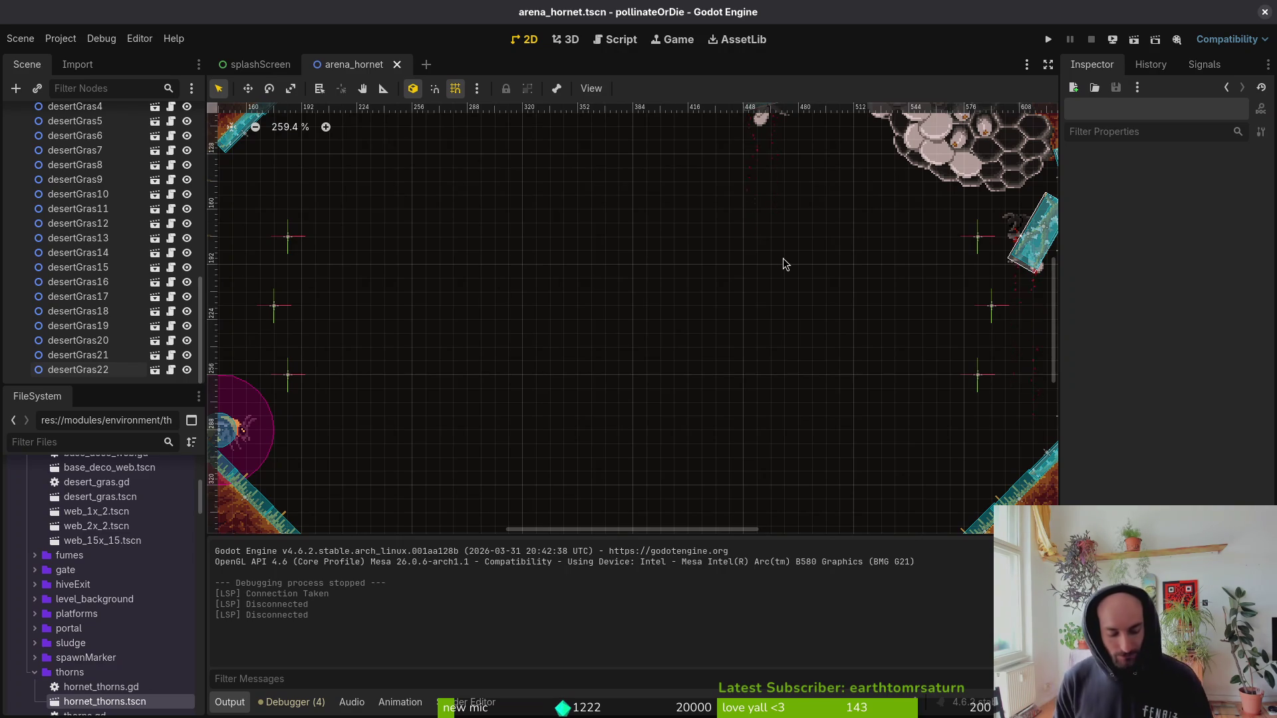
scroll(830, 360, "down", 5)
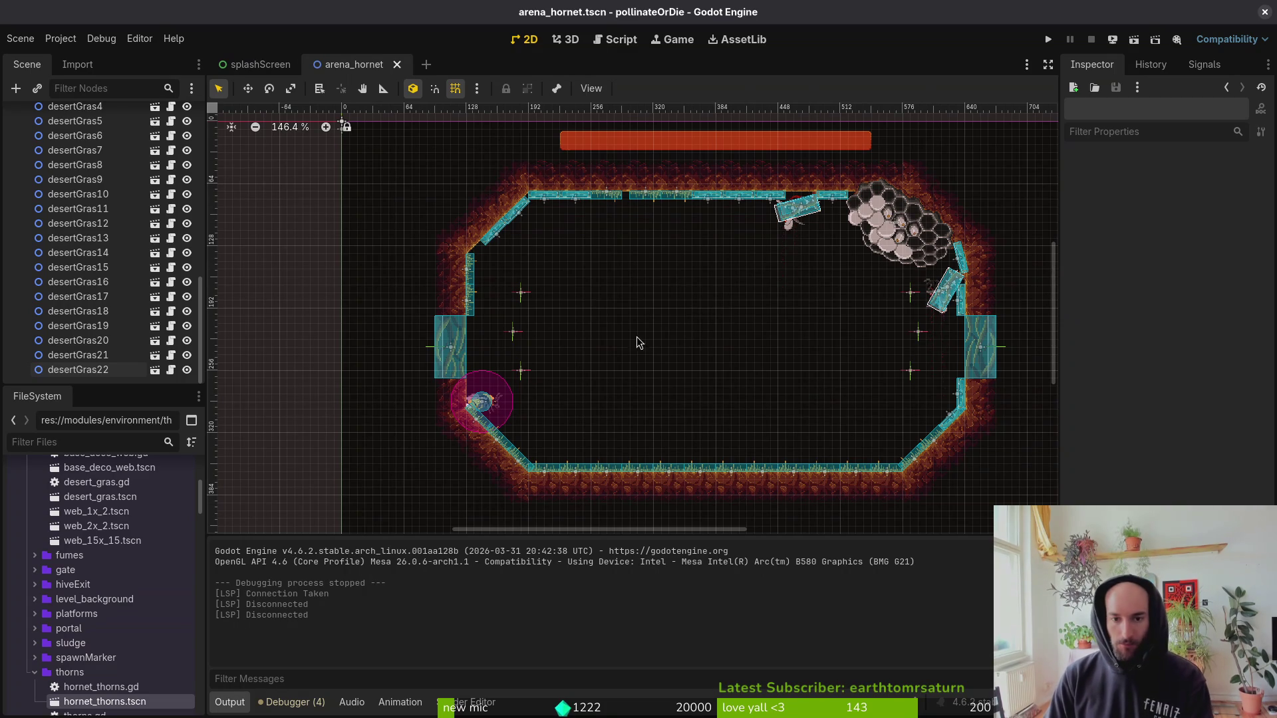
scroll(639, 342, "right", 2)
scroll(639, 342, "down", 1)
scroll(778, 347, "right", 1)
scroll(771, 347, "up", 1)
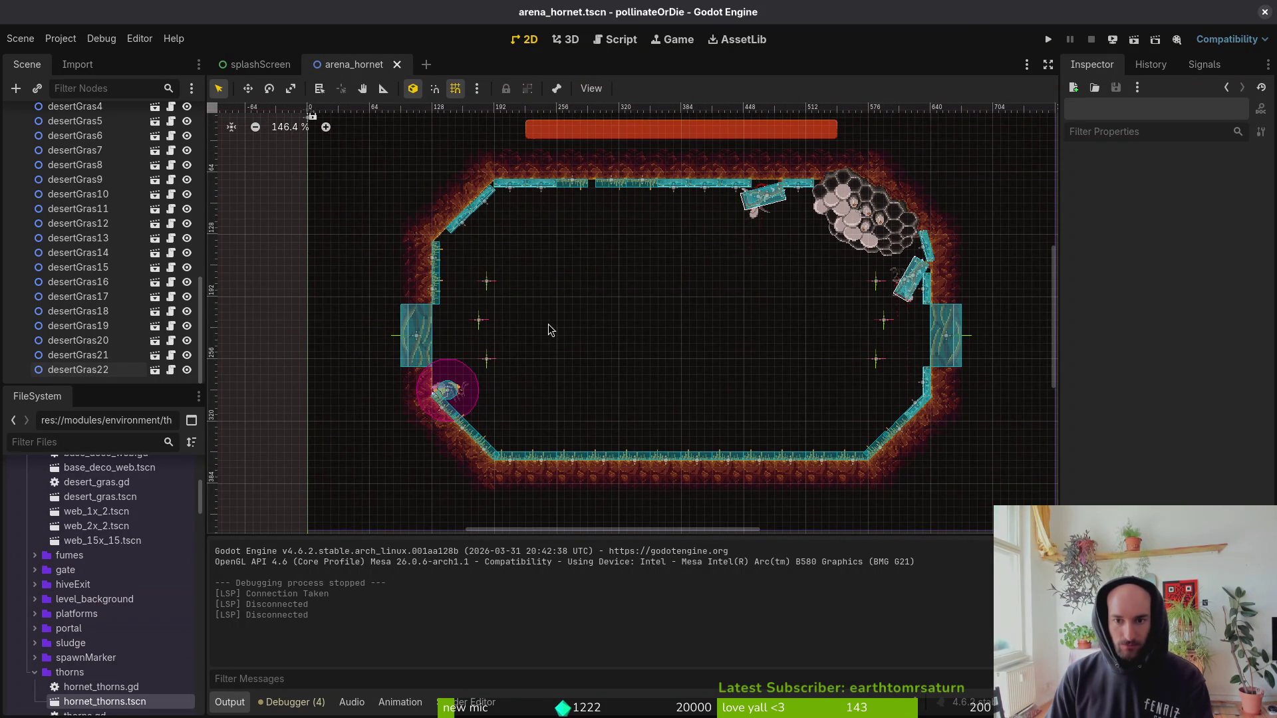
scroll(885, 311, "up", 3)
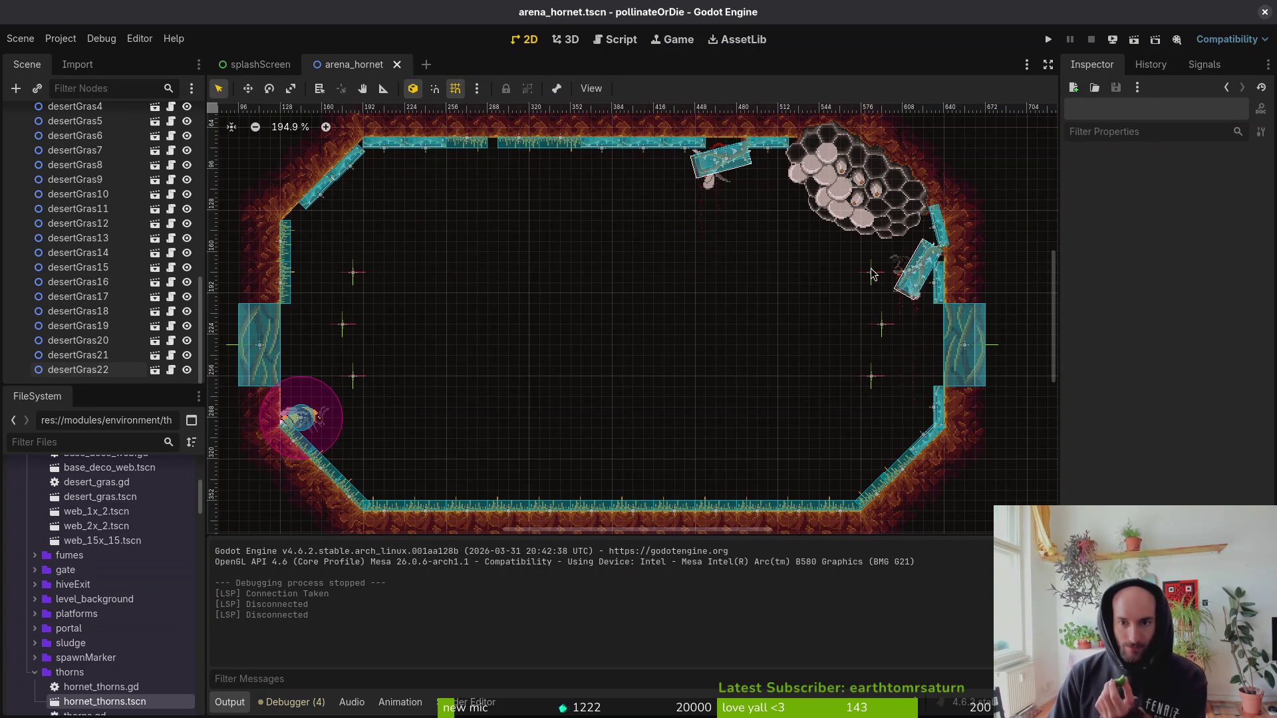
Move the topRight spawn marker to (576, 176) and save arena_hornet.tscn.
left_click_drag(870, 272, 854, 281)
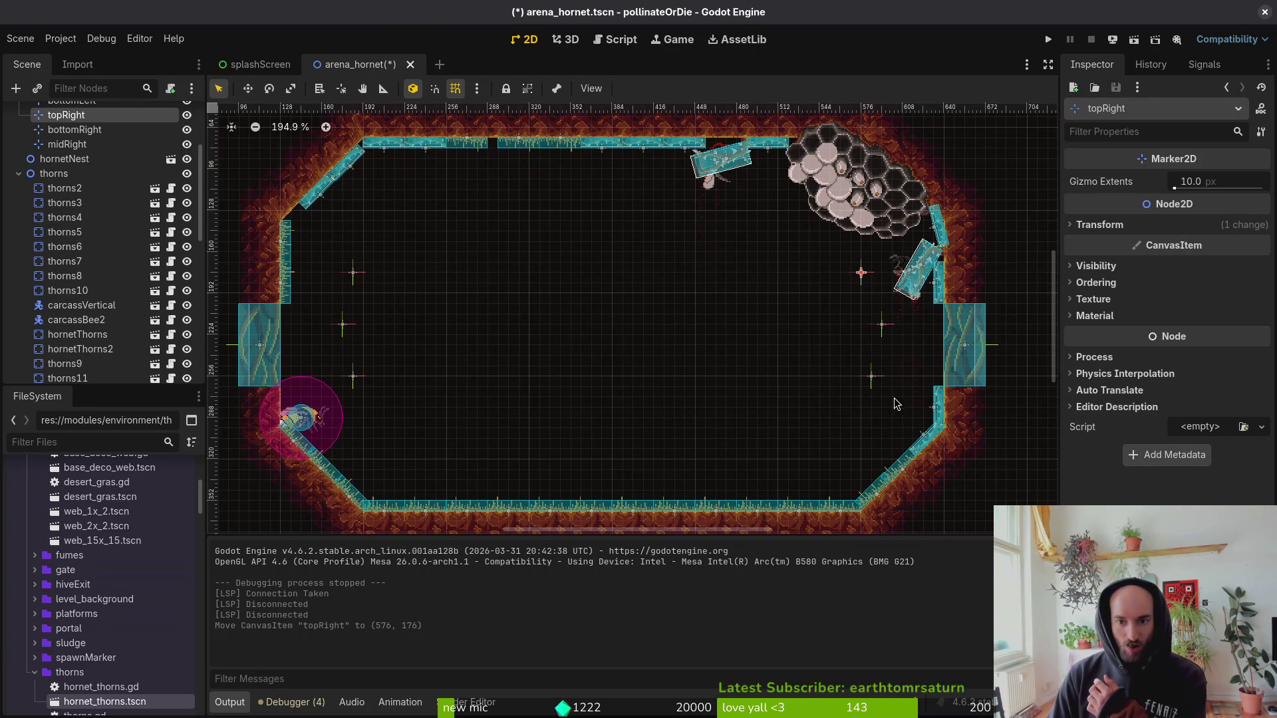
left_click(361, 279)
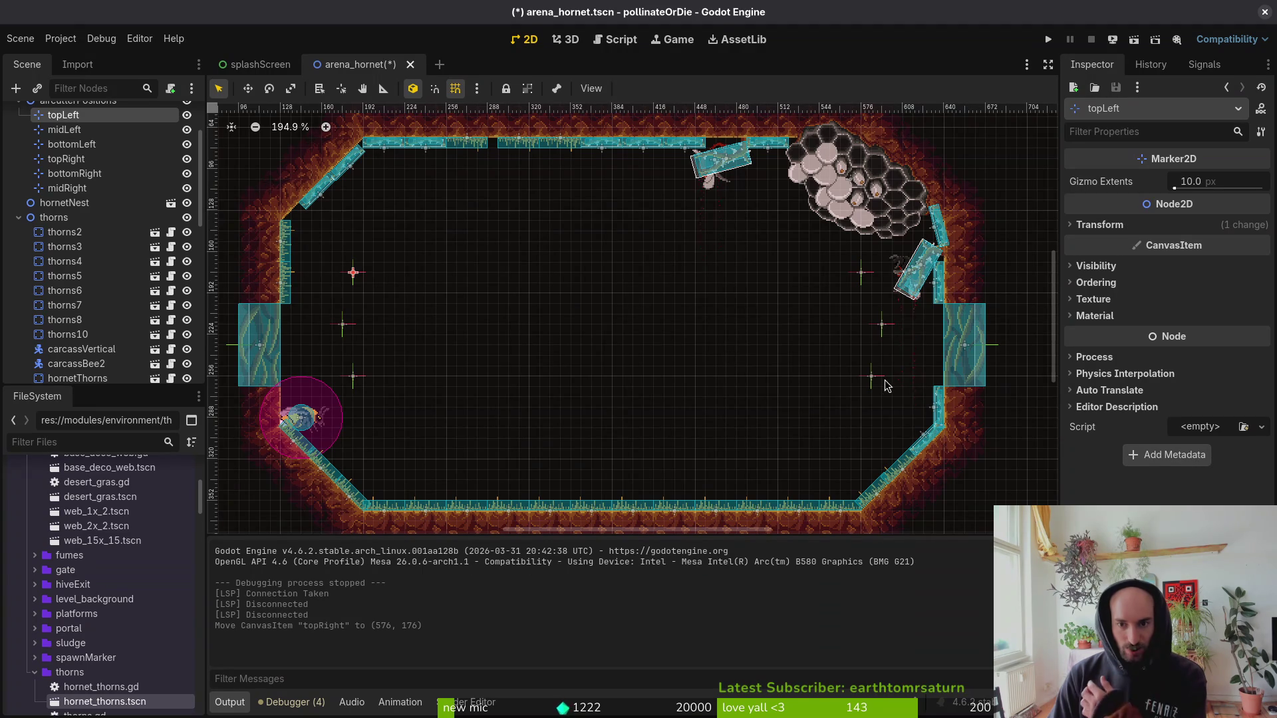
scroll(875, 306, "down", 2)
left_click(836, 303)
key("ctrl+s")
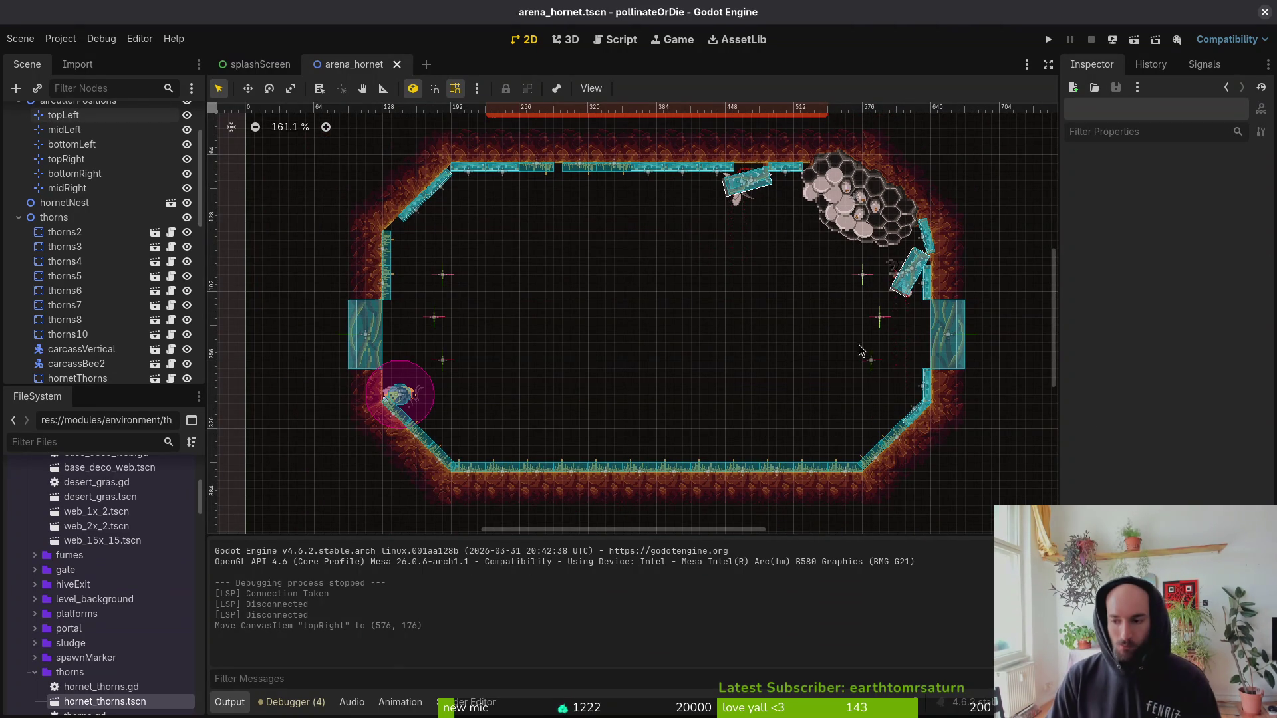
Expand the thorns group in the Scene dock and select the carcassVertical node.
scroll(425, 315, "down", 4)
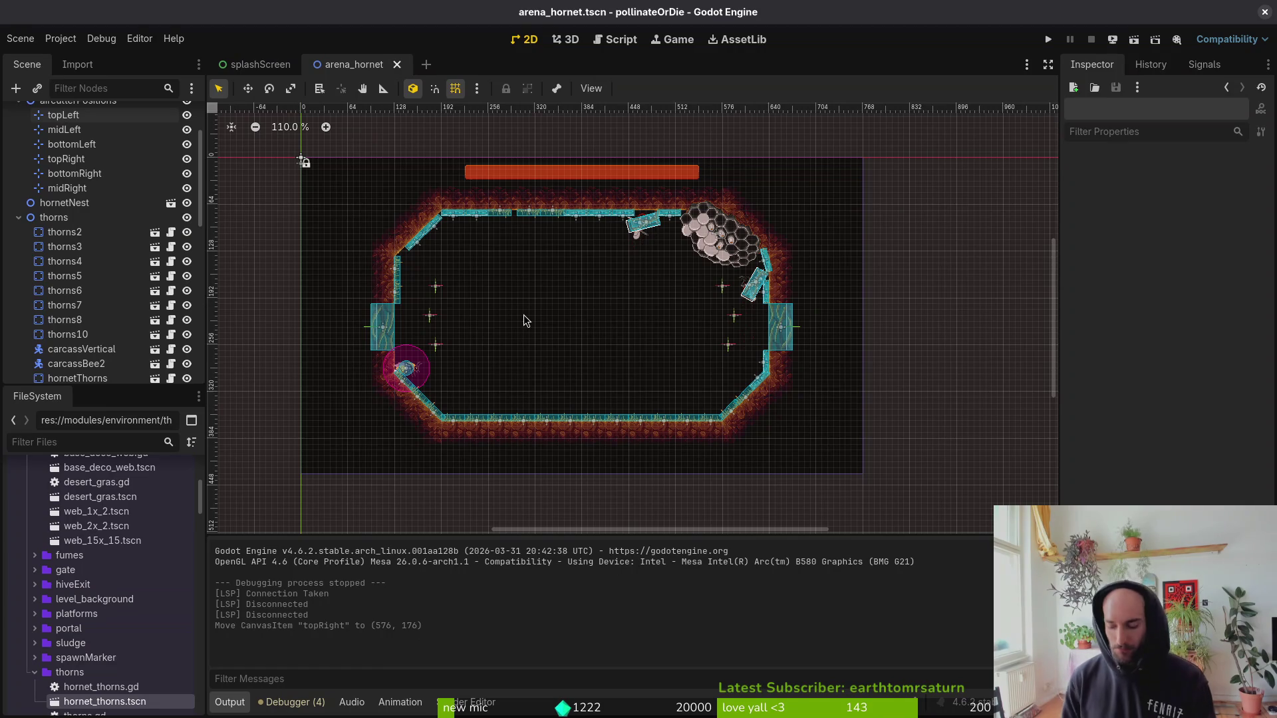
key("ctrl+s")
left_click(19, 218)
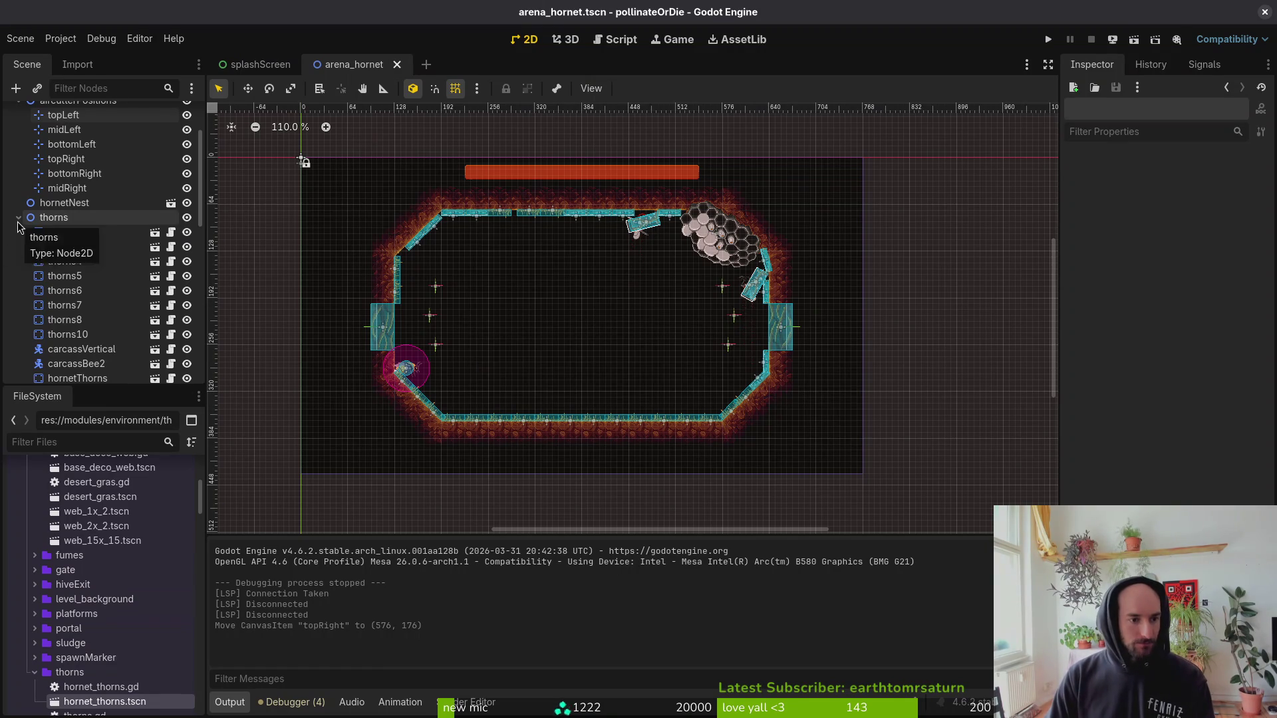
left_click(19, 218)
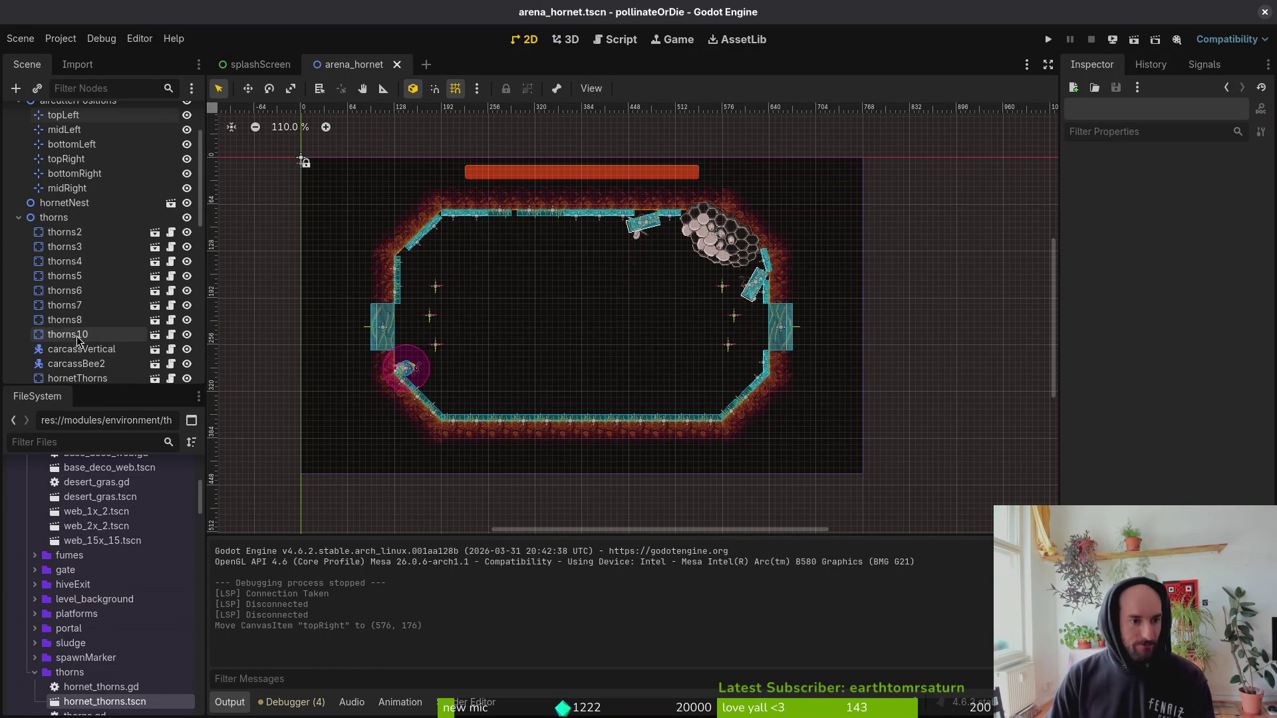
left_click(71, 340)
left_click(76, 351)
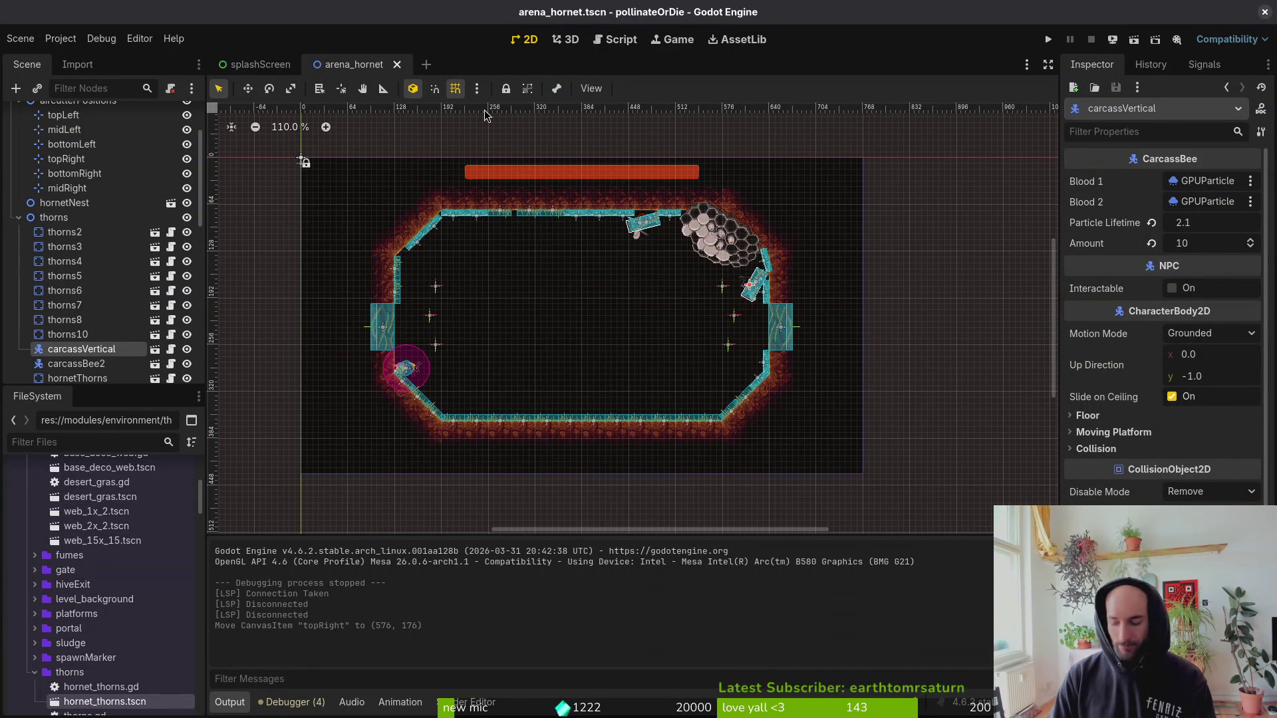
key("alt+shift+o")
Quick-open carcass_vertical.tscn by searching 'cracvert'.
type("cracb")
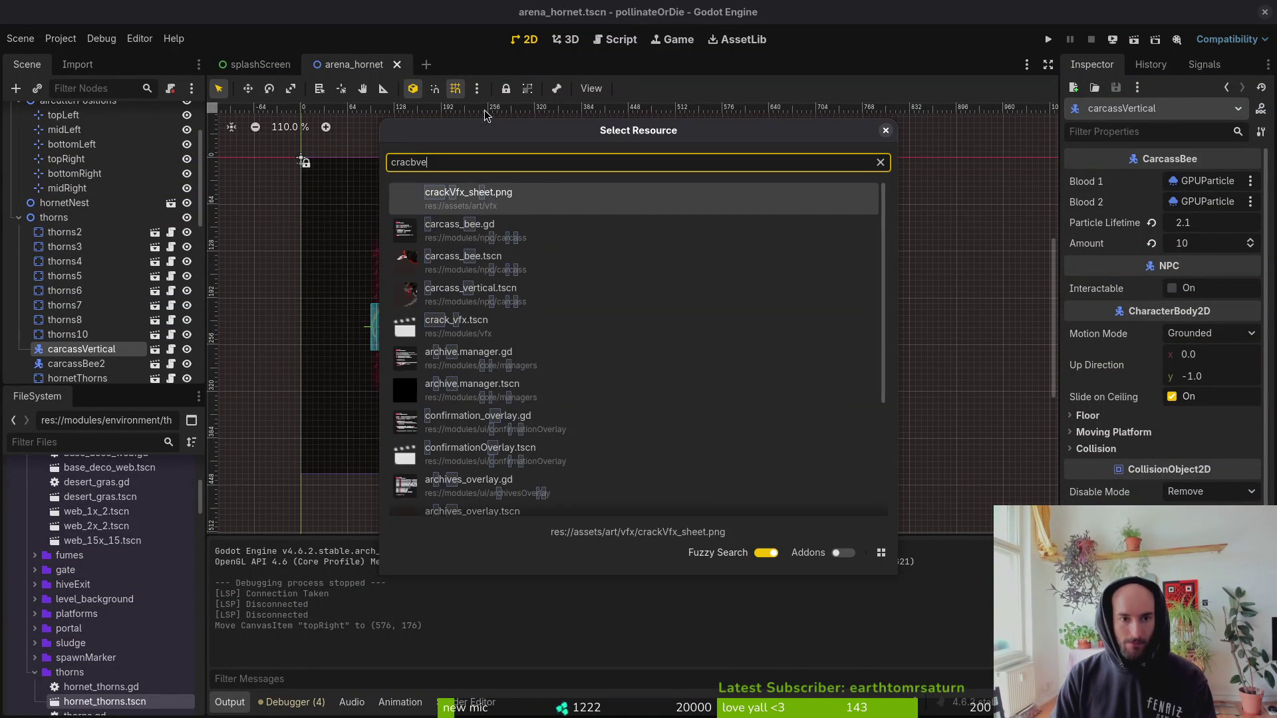
key("BackSpace")
type("vert")
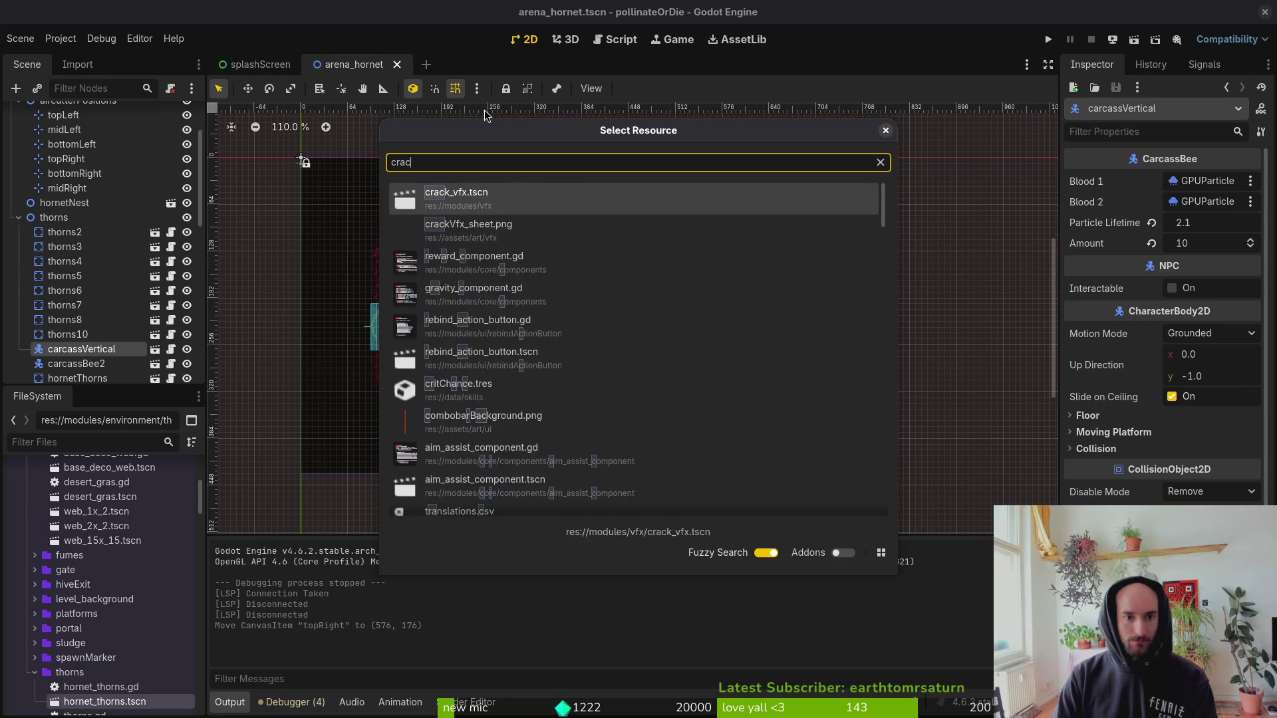
key("Return")
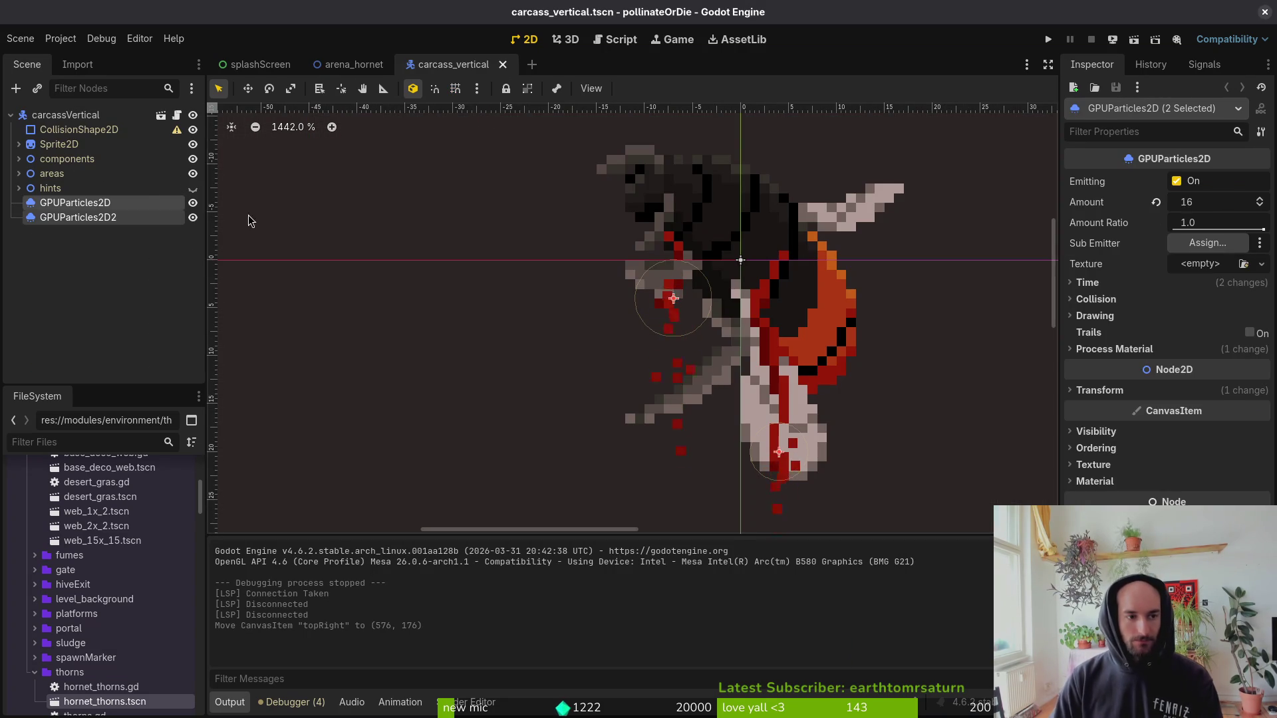
Inspect the GPUParticles2D2 blood emitter of the dead bee carcass.
left_click(54, 278)
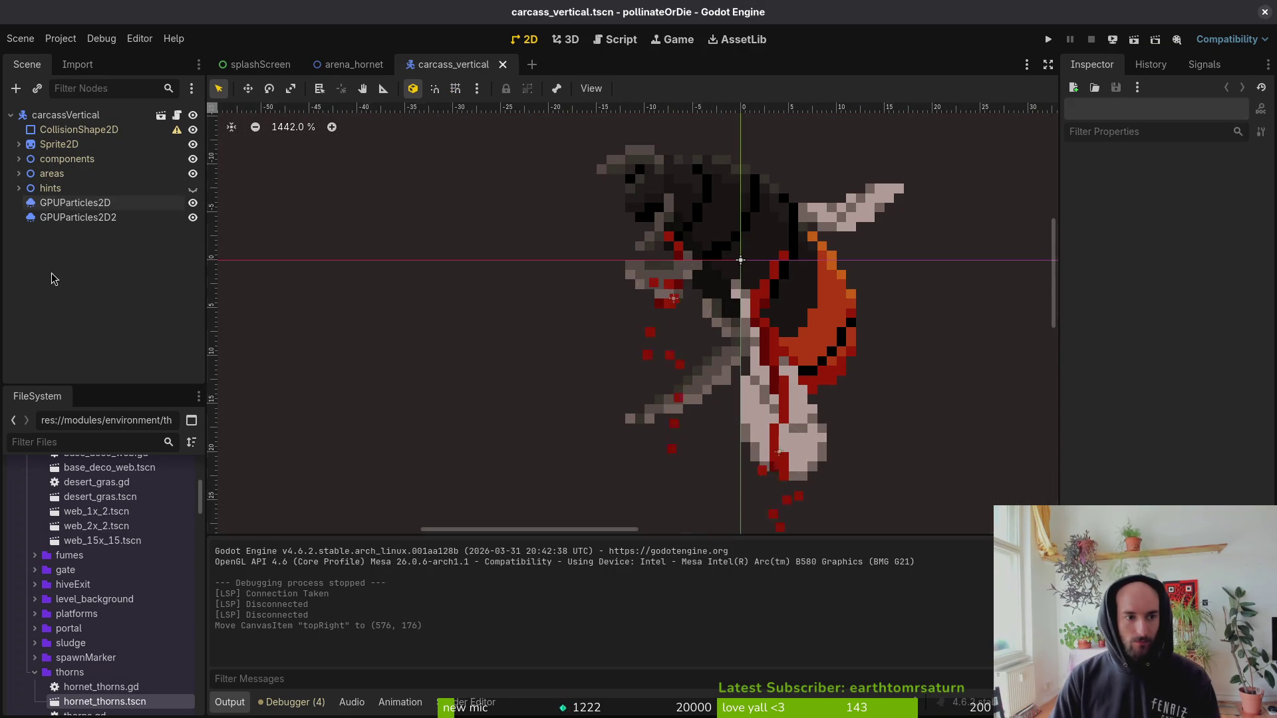
scroll(705, 326, "down", 6)
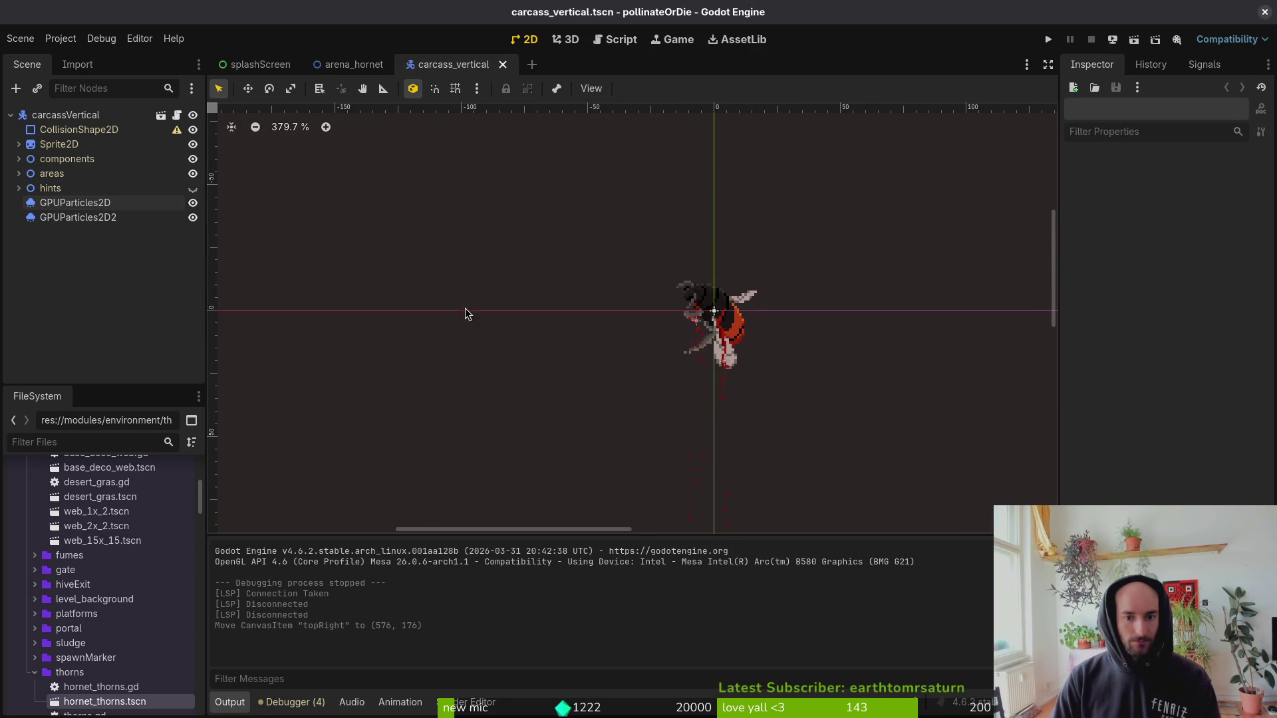
left_click(96, 219)
scroll(656, 364, "down", 2)
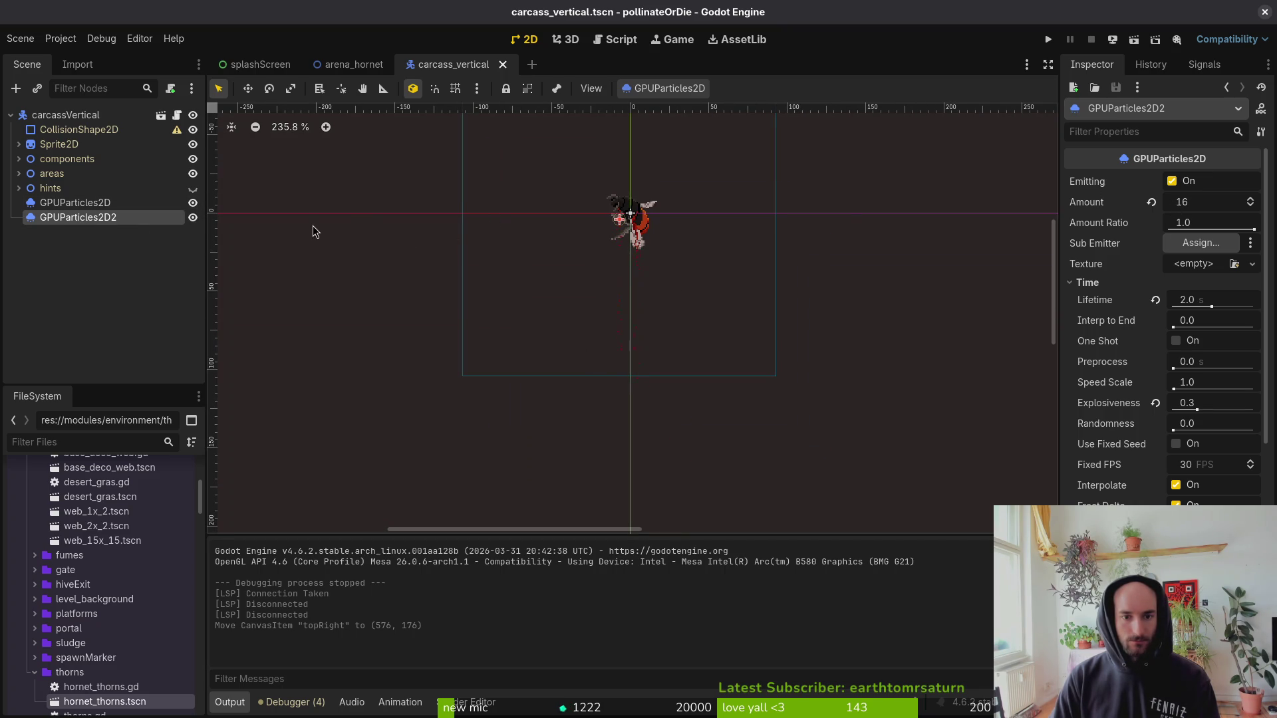
left_click(146, 203)
left_click(403, 323)
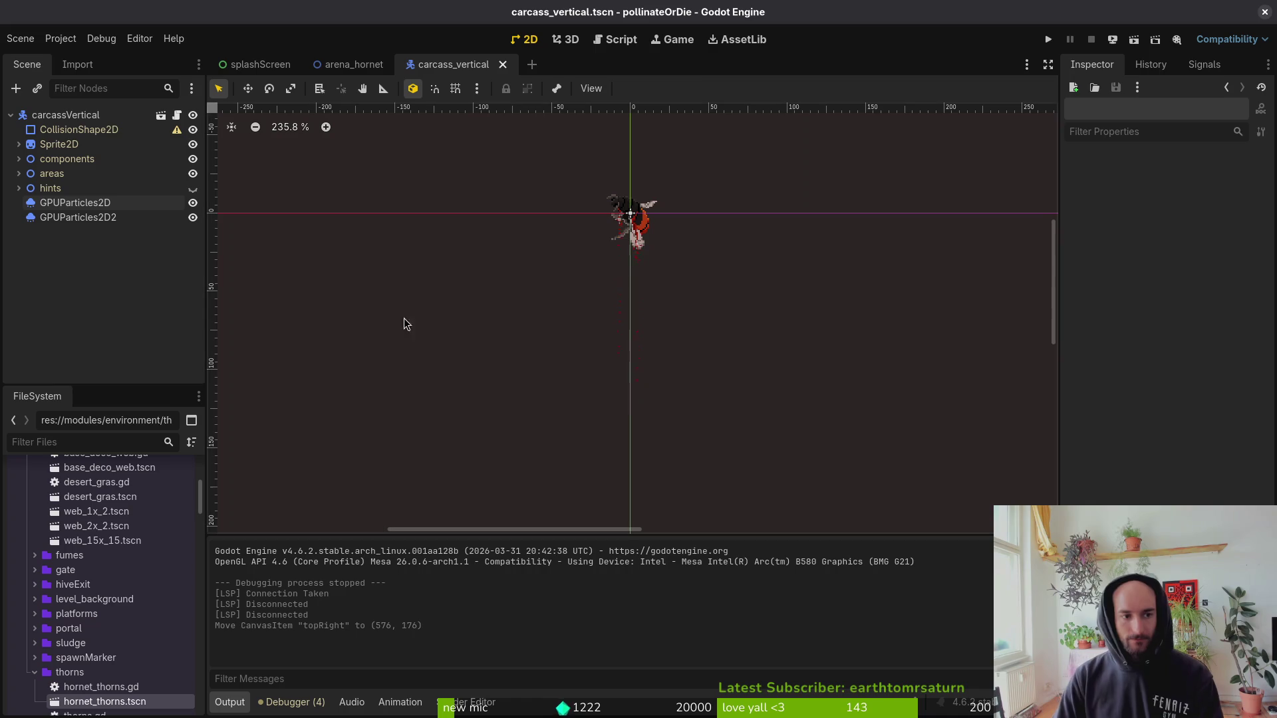
key("super")
left_click(319, 226)
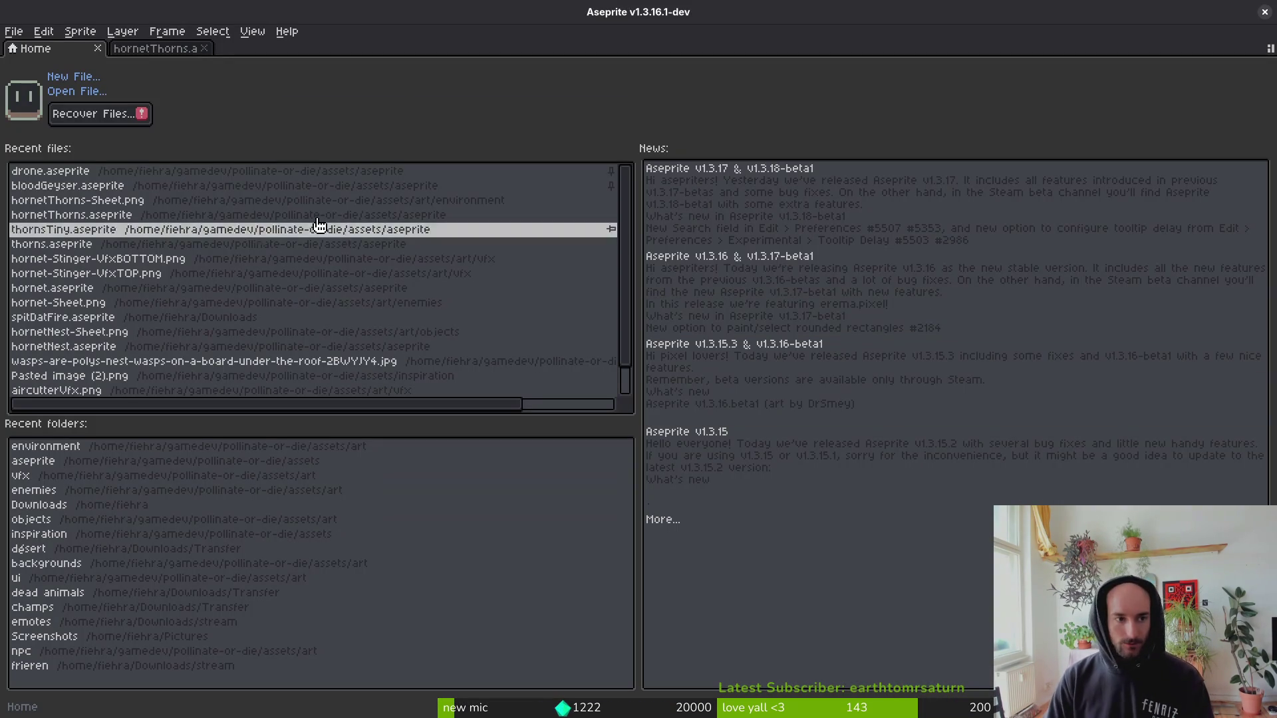
Open deadBee.aseprite from the assets/aseprite folder.
left_click(100, 92)
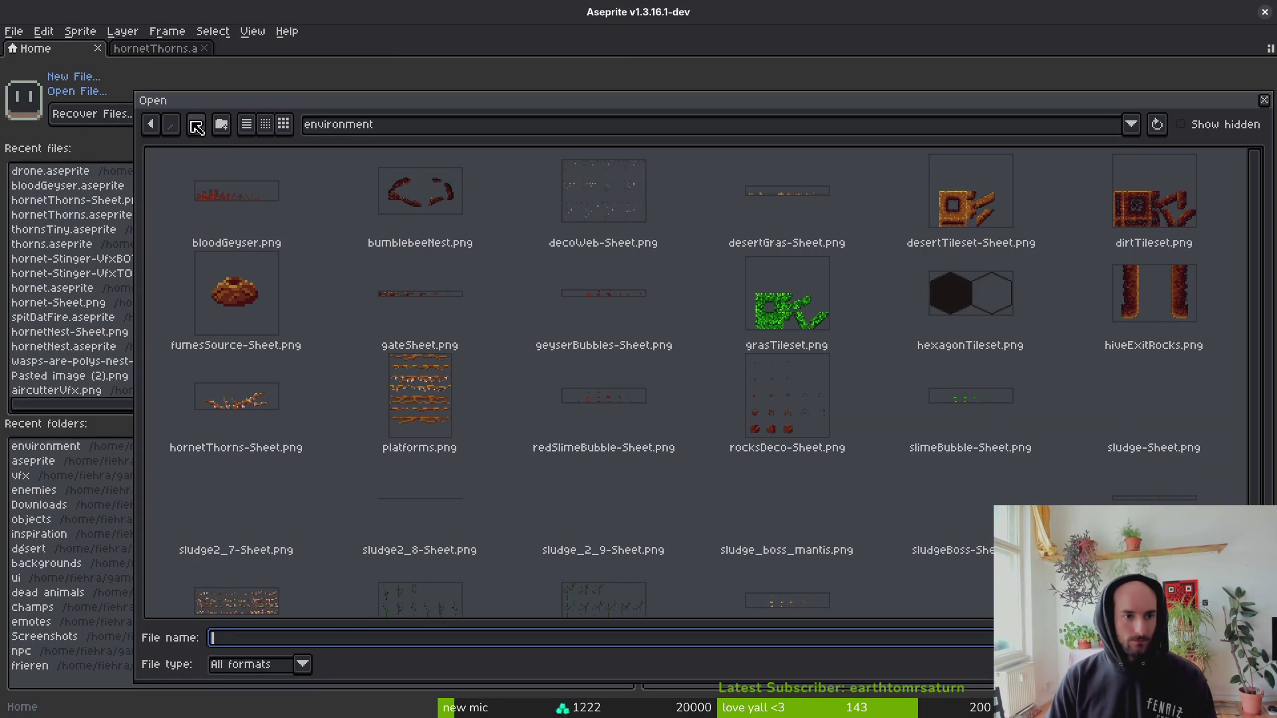
left_click(197, 127)
left_click(197, 127)
double_click(293, 241)
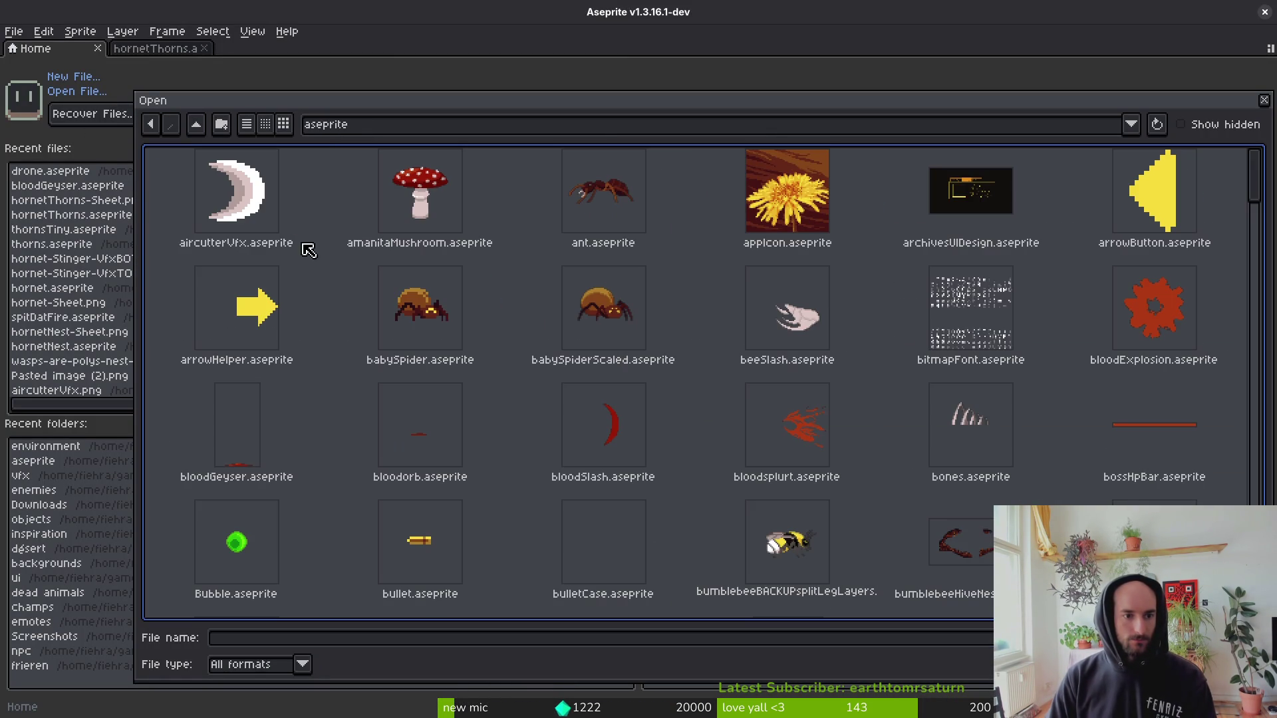
scroll(518, 339, "down", 5)
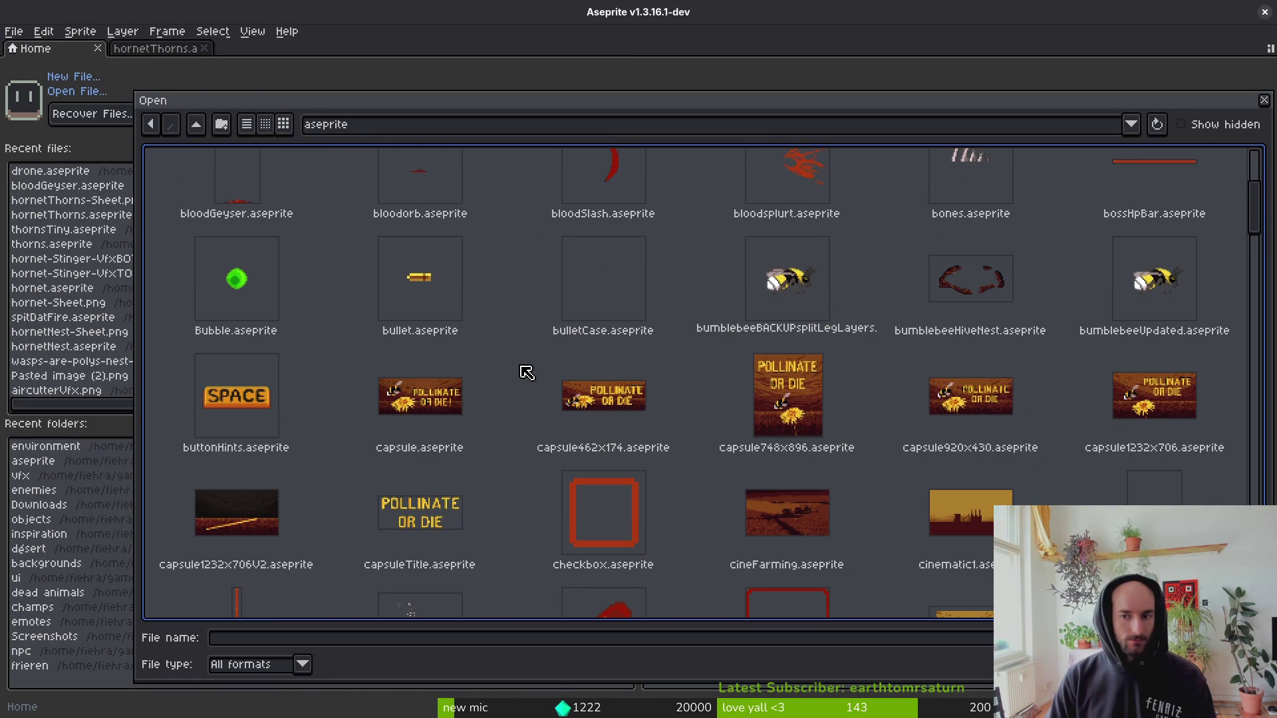
scroll(528, 372, "down", 5)
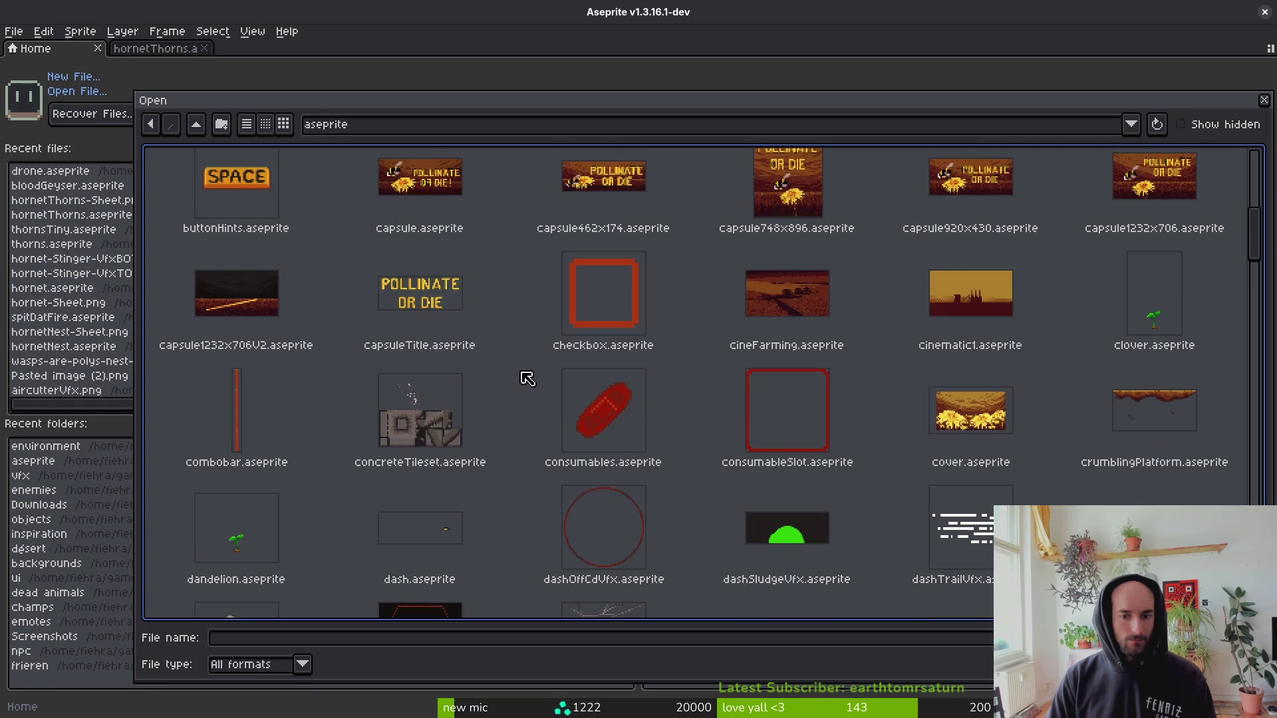
scroll(527, 379, "down", 5)
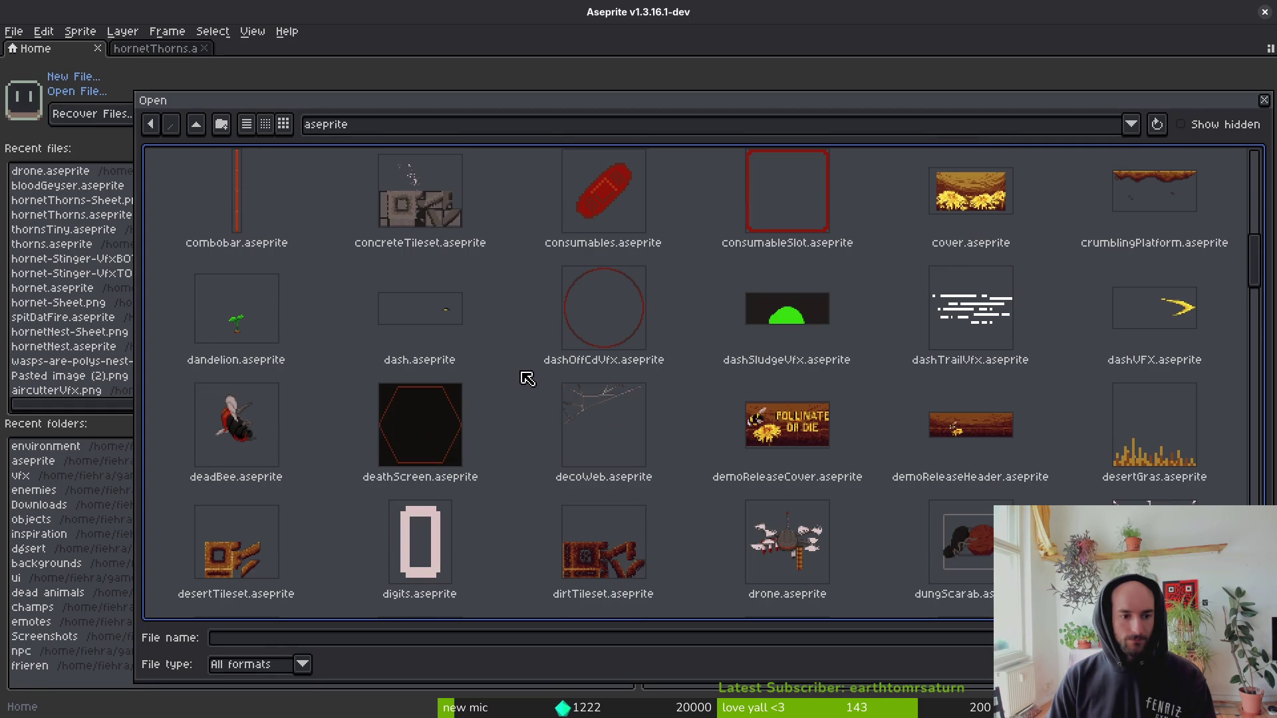
left_click(192, 427)
key("Return")
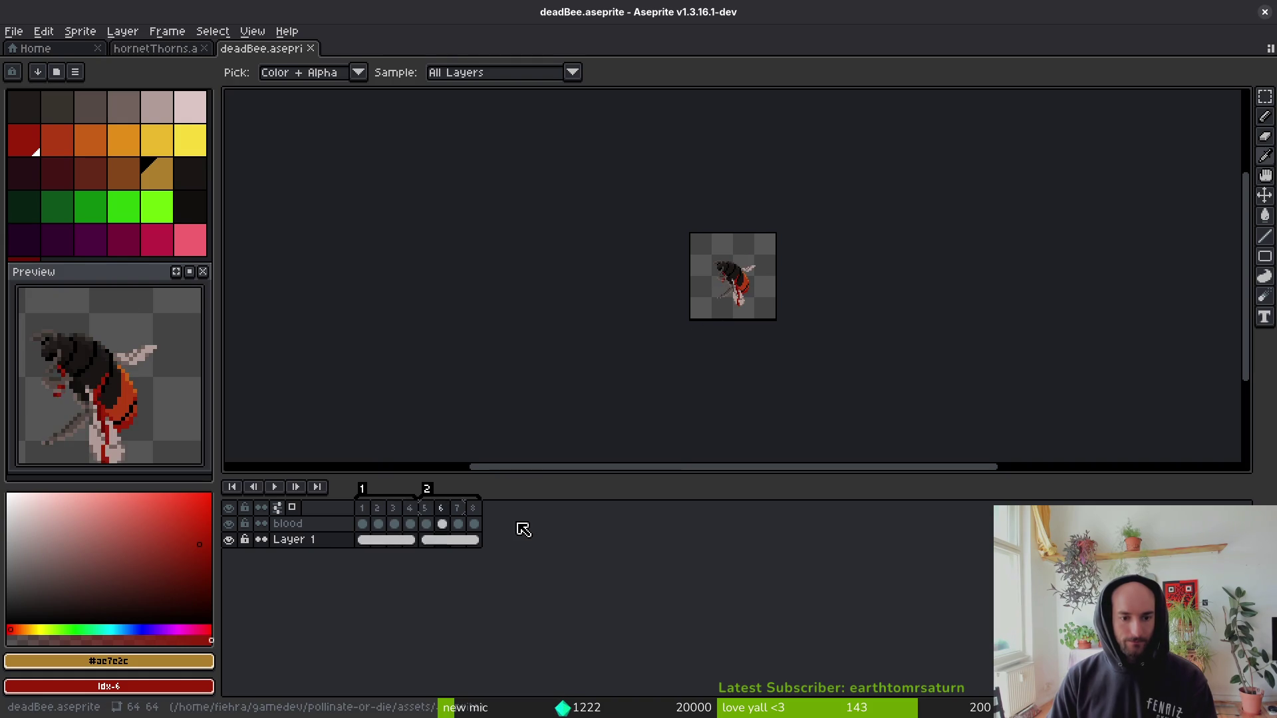
Extend the timeline to 16 frames, copy frames 1–8 into 9–16, and save.
mouse_move(379, 532)
left_mouse_down()
mouse_move(533, 532)
mouse_move(552, 547)
left_mouse_up()
left_click_drag(591, 498, 614, 505)
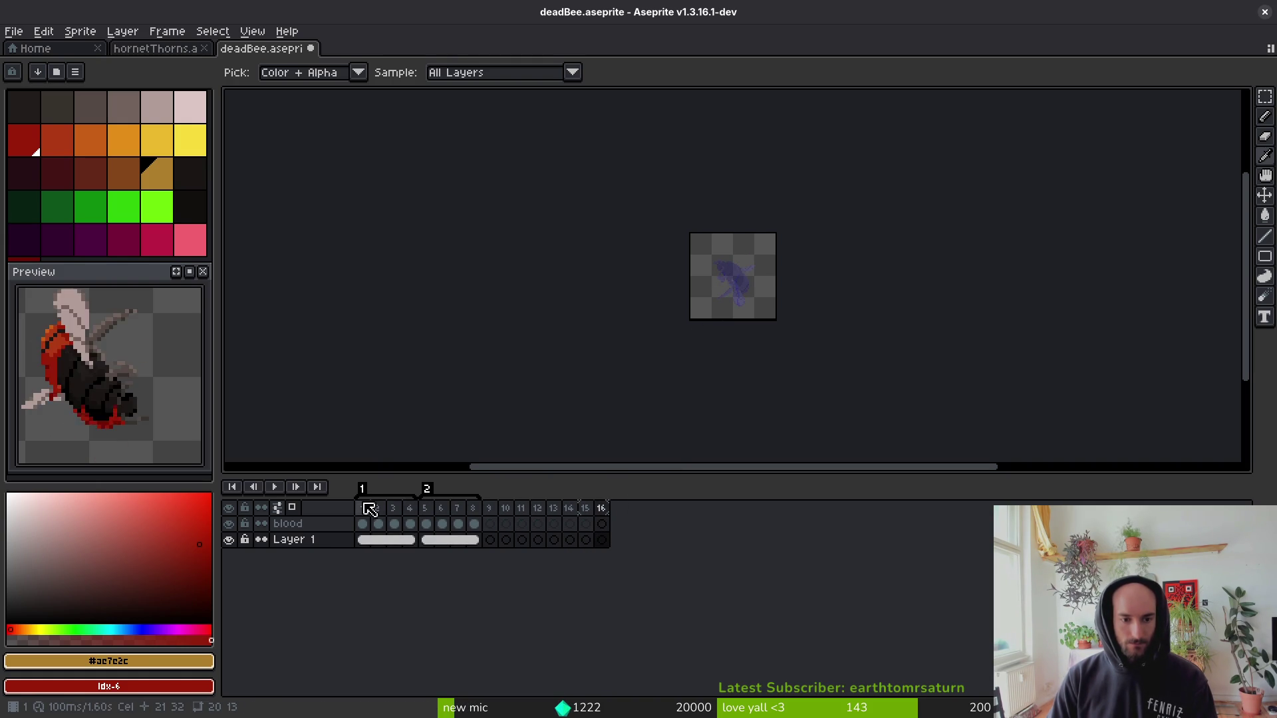
left_click(362, 508)
left_click_drag(368, 532, 479, 542)
key("ctrl+c")
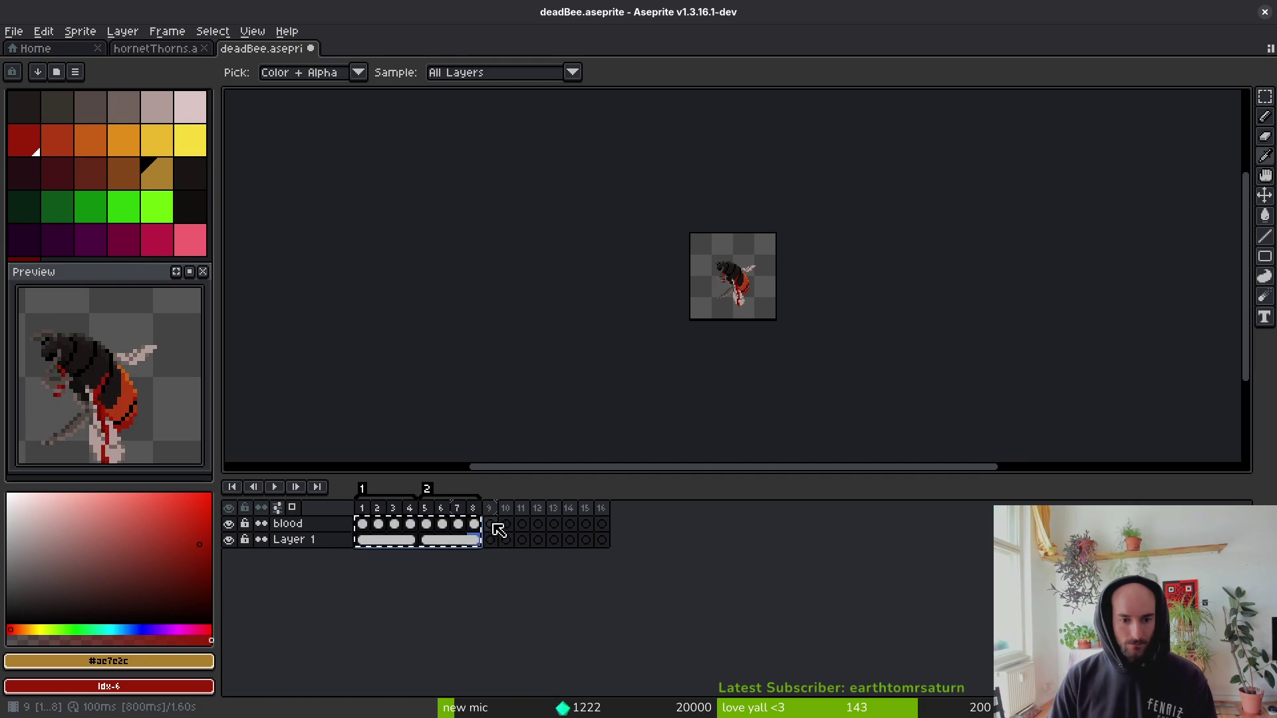
left_click(497, 529)
key("ctrl+v")
key("ctrl+s")
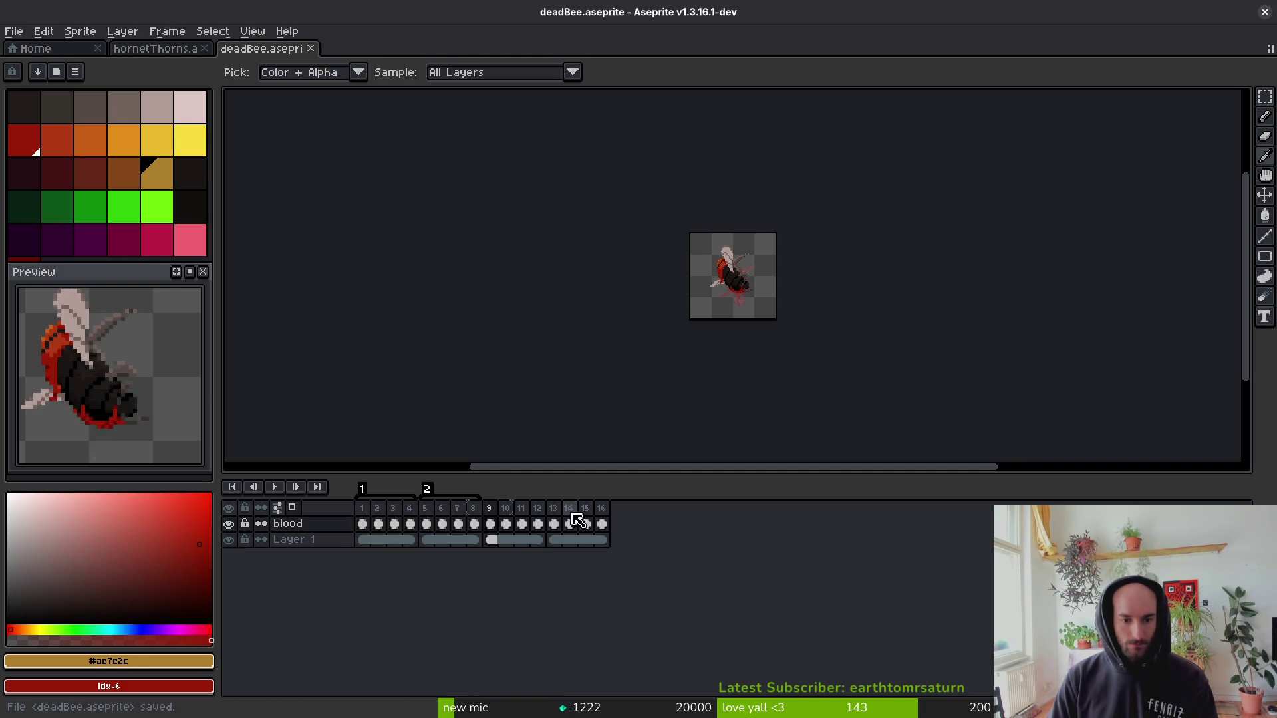
Step through frames 10 and 12 and switch to the pencil tool.
left_click(513, 509)
left_click(537, 508)
key("b")
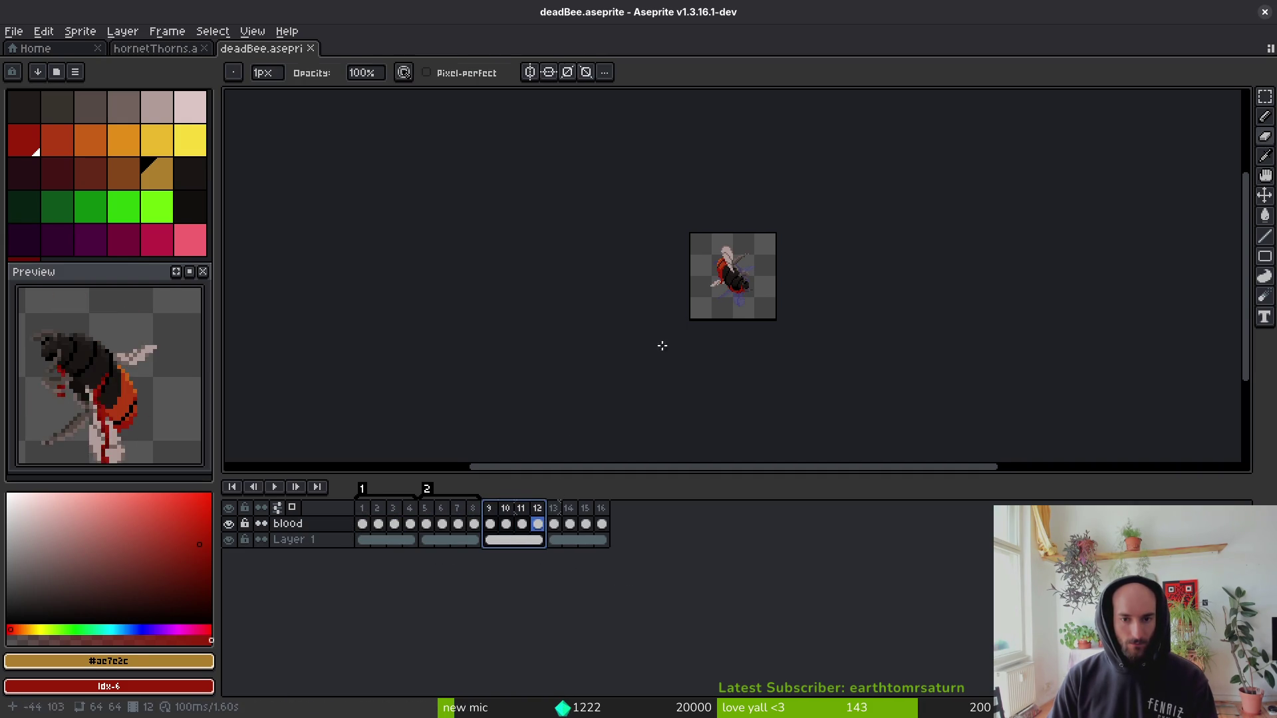
scroll(732, 286, "up", 4)
Set bright and darker yellow as colours and trial-fill the bee's red area, undoing the overspill.
left_click_drag(769, 282, 729, 312)
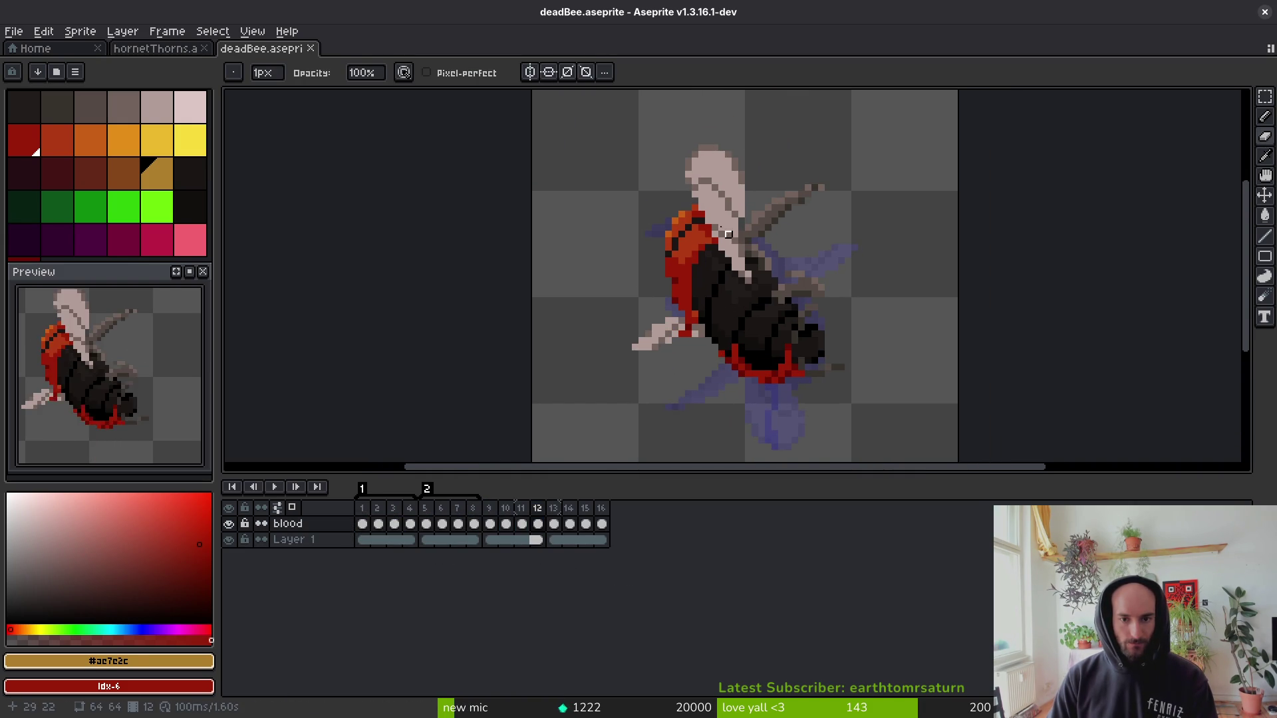
scroll(665, 279, "up", 3)
left_click(192, 143)
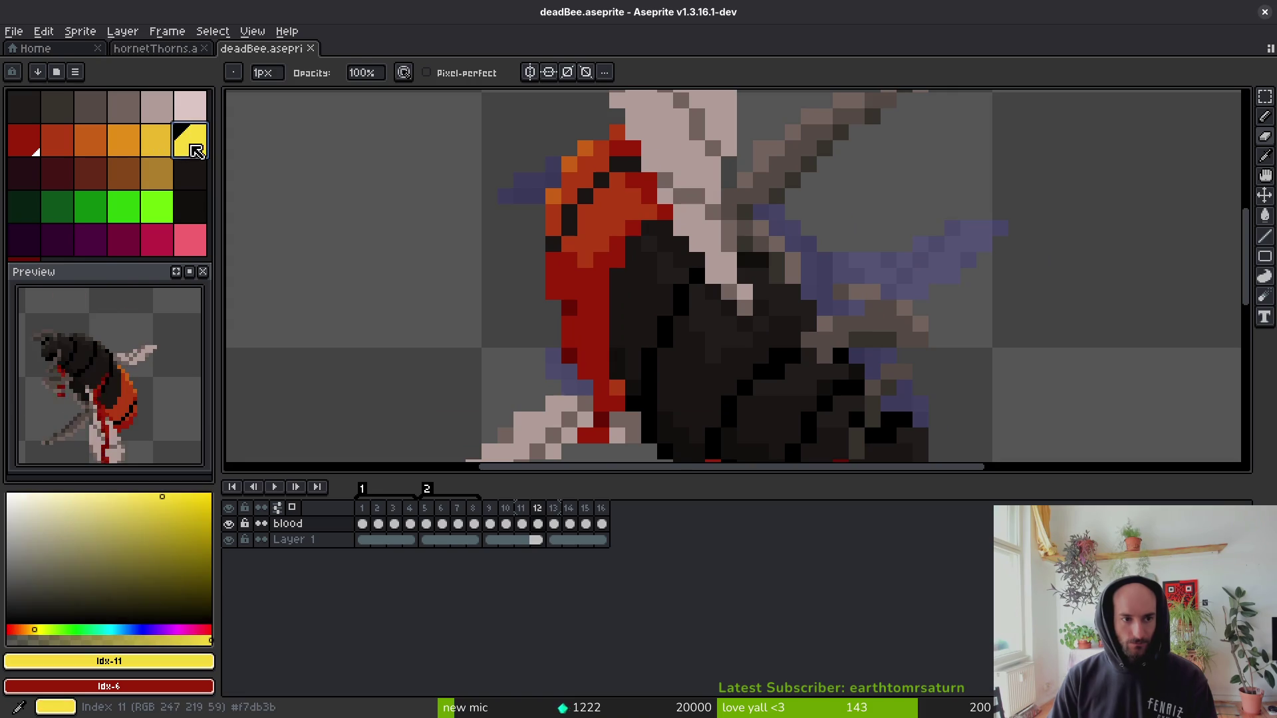
right_click(162, 146)
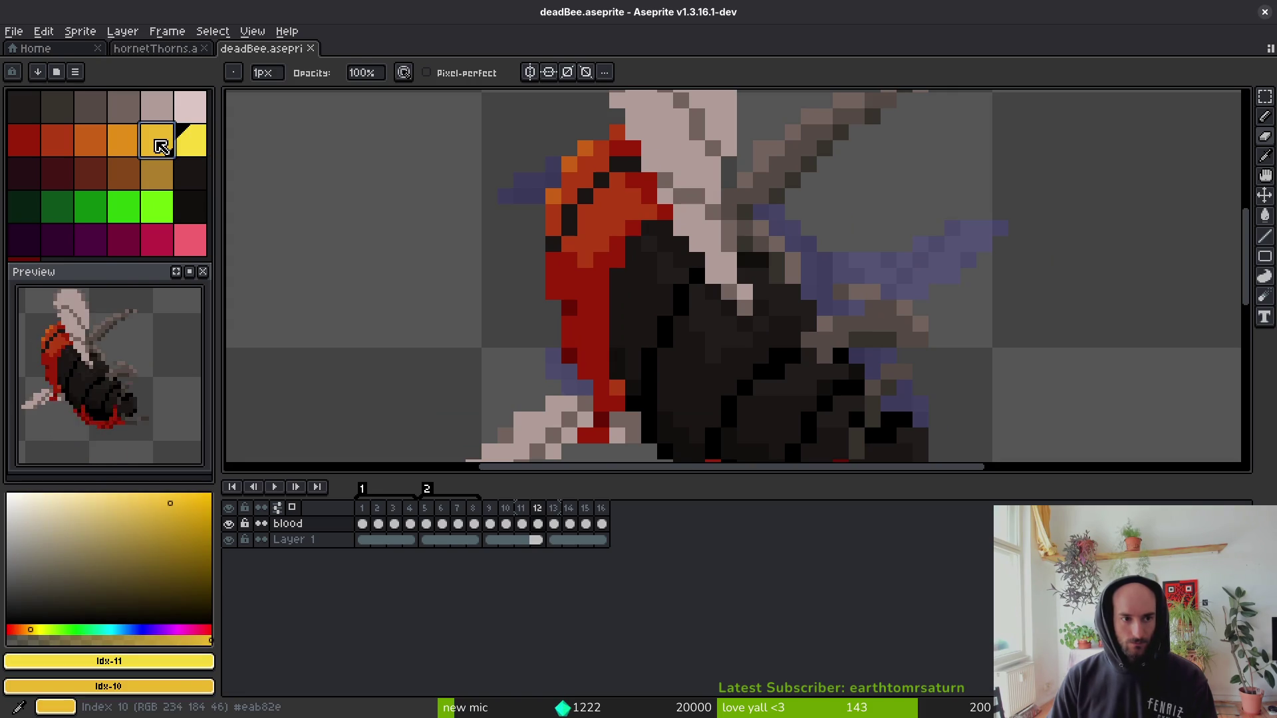
key("g")
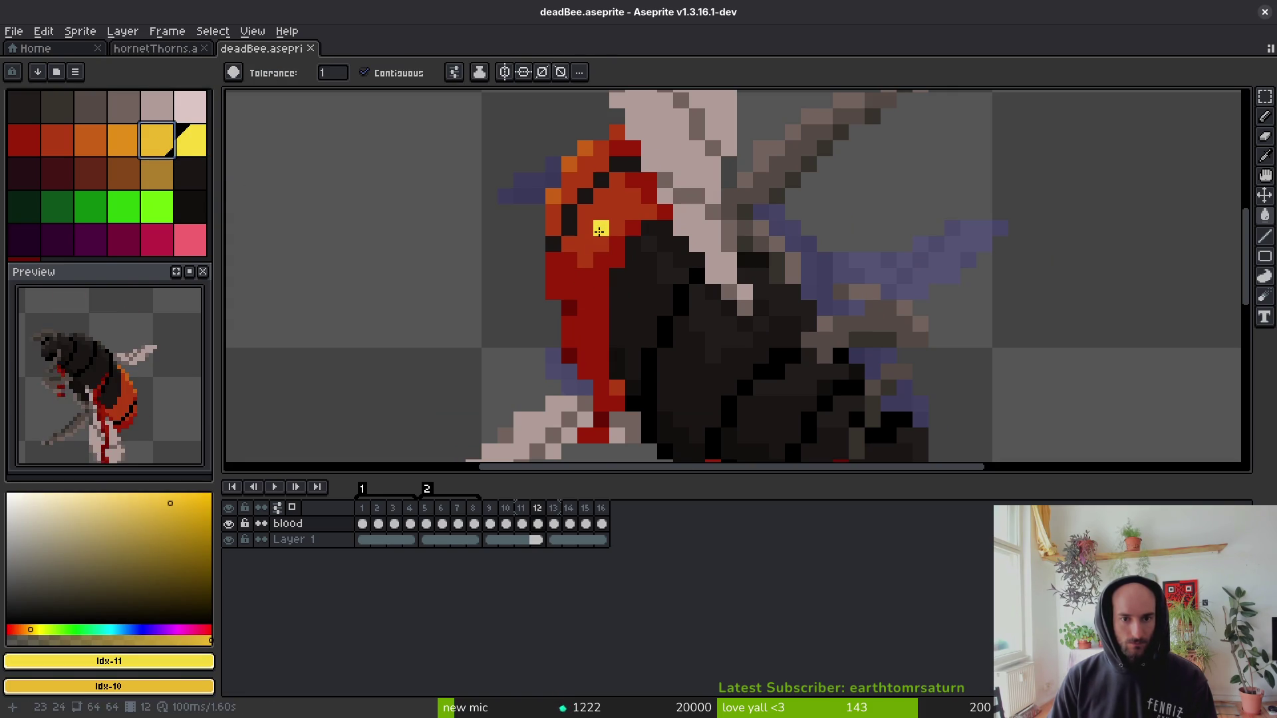
left_click(599, 231)
key("ctrl+z")
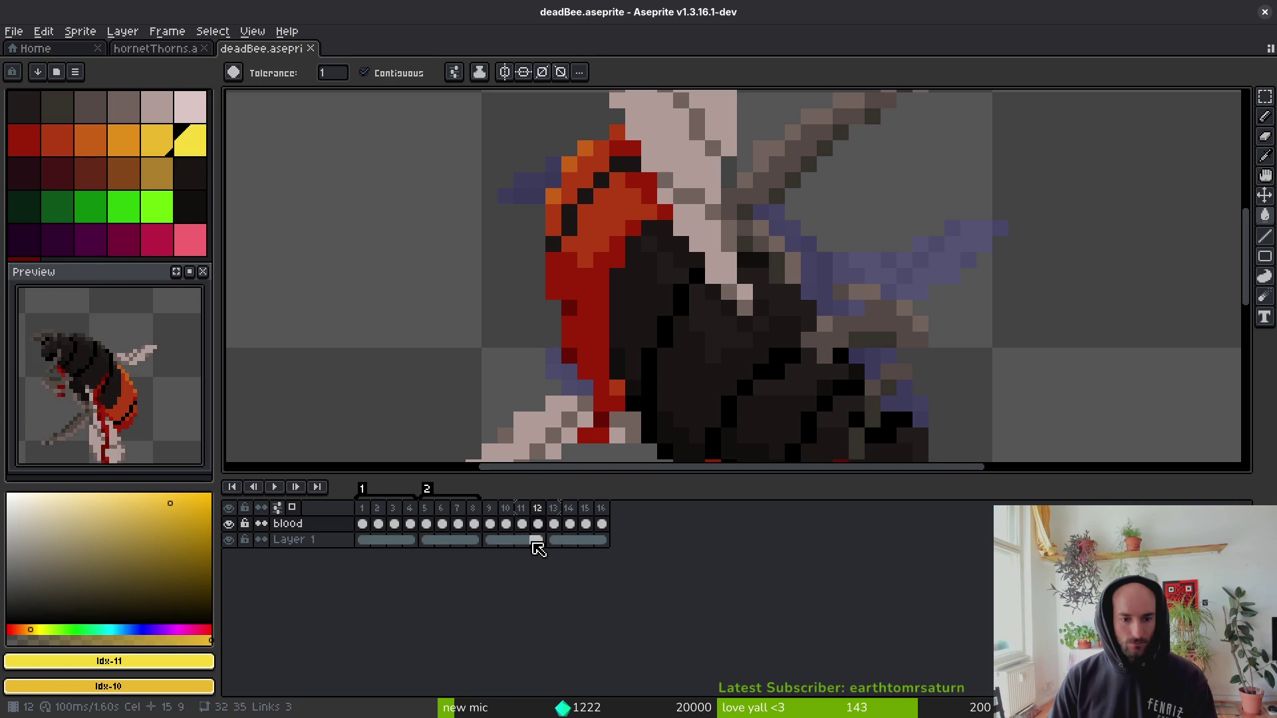
On Layer 1 at frame 12, fill the bee's red left side and head pixels yellow.
left_click(534, 540)
left_click(586, 213)
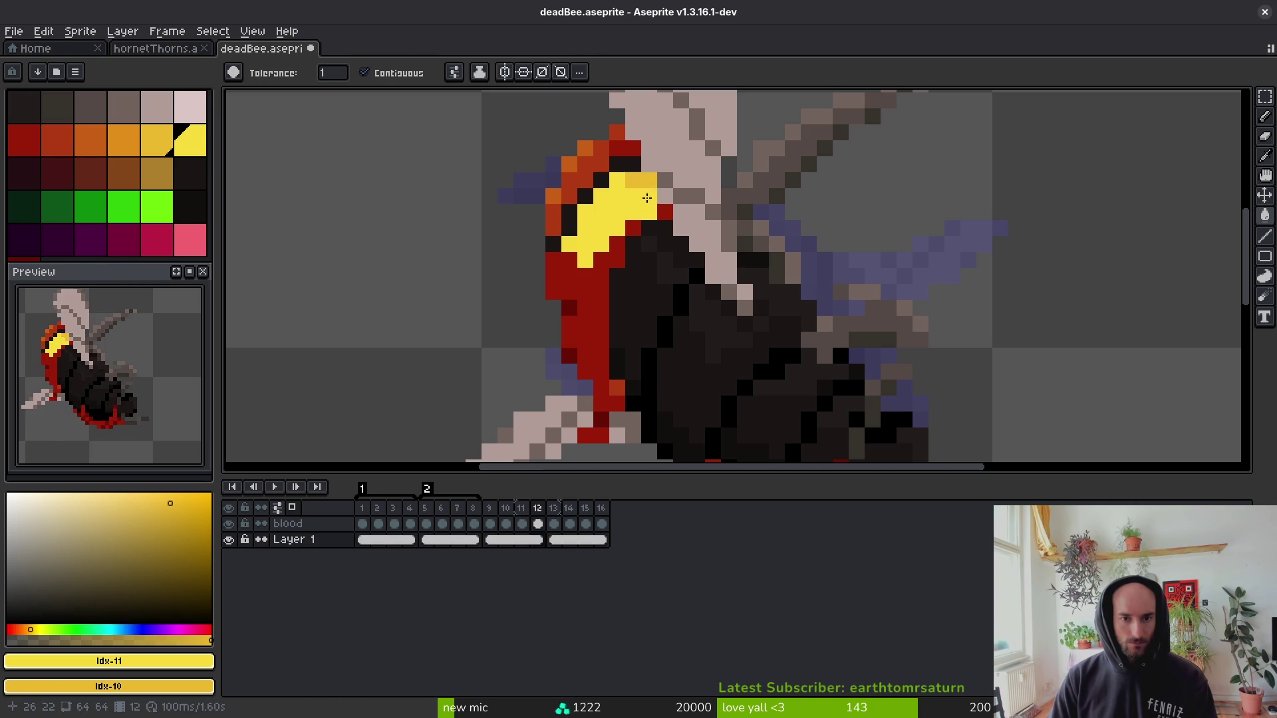
left_click(594, 285)
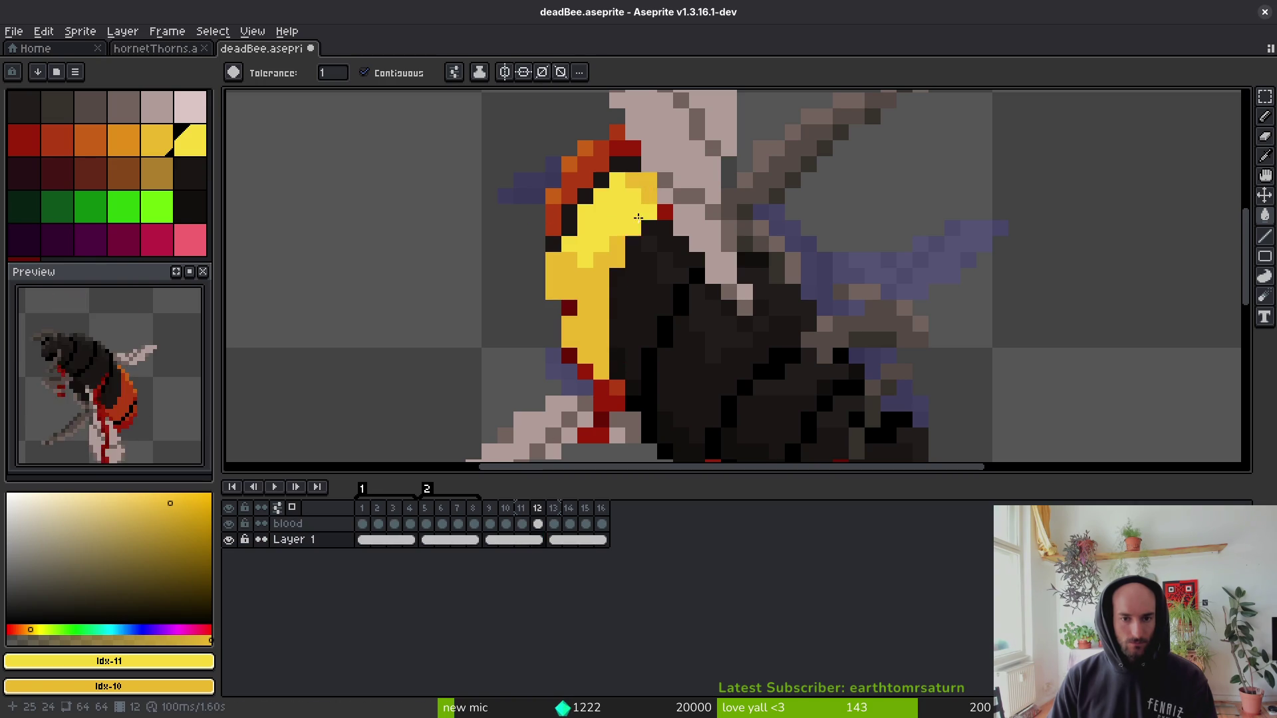
key("ctrl+z")
key("ctrl+z")
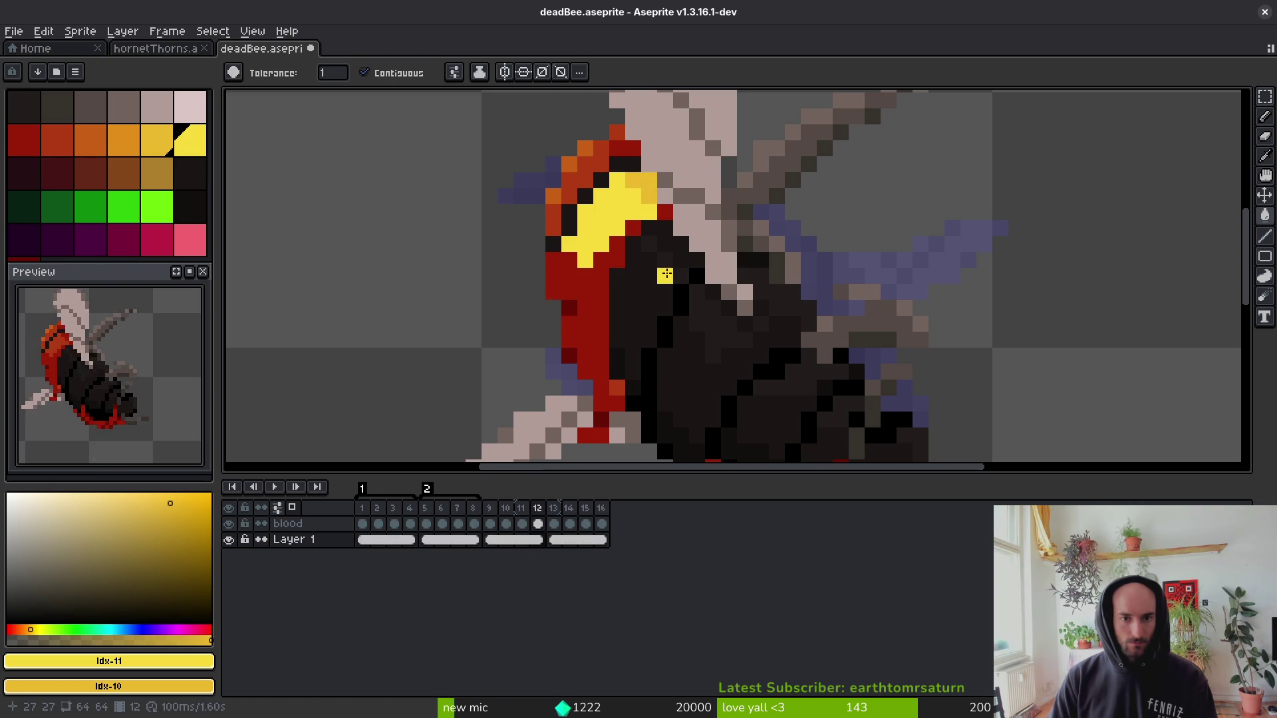
left_click(629, 226)
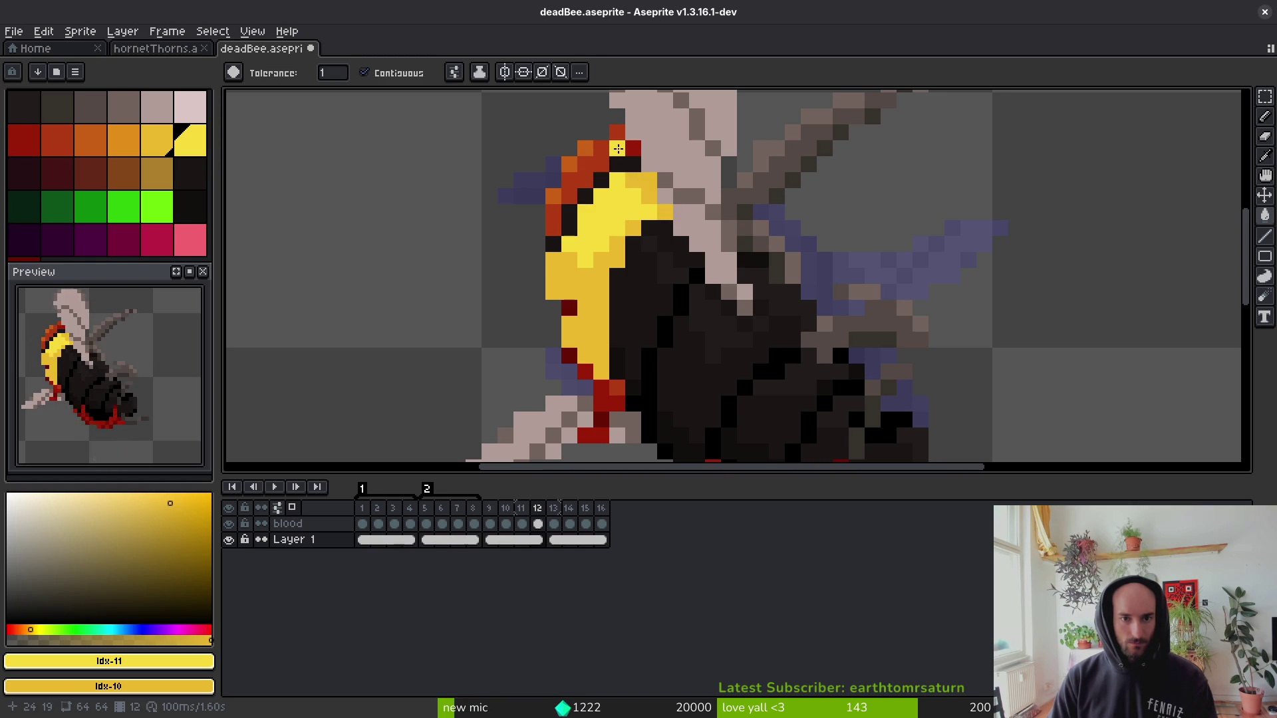
left_click(586, 164)
key("ctrl+z")
key("ctrl+z")
left_click(598, 169)
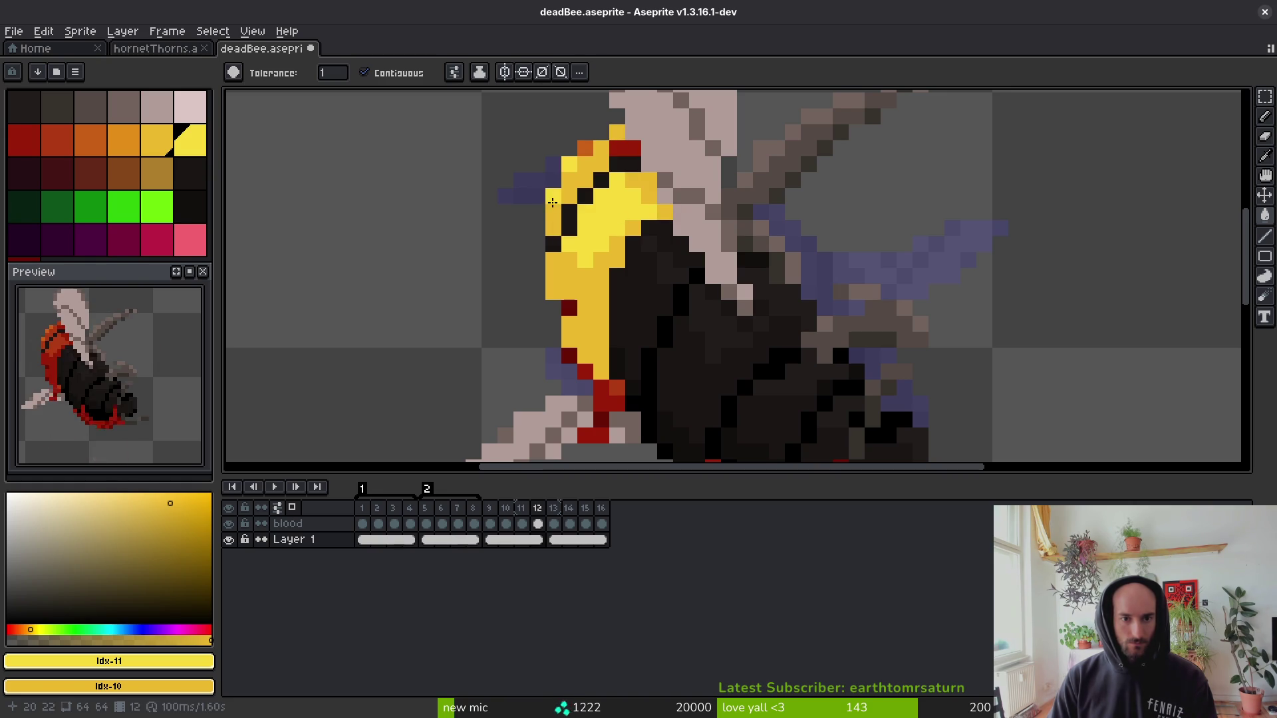
Fill two head cells orange, undoing an accidental orange background fill.
scroll(616, 146, "down", 4)
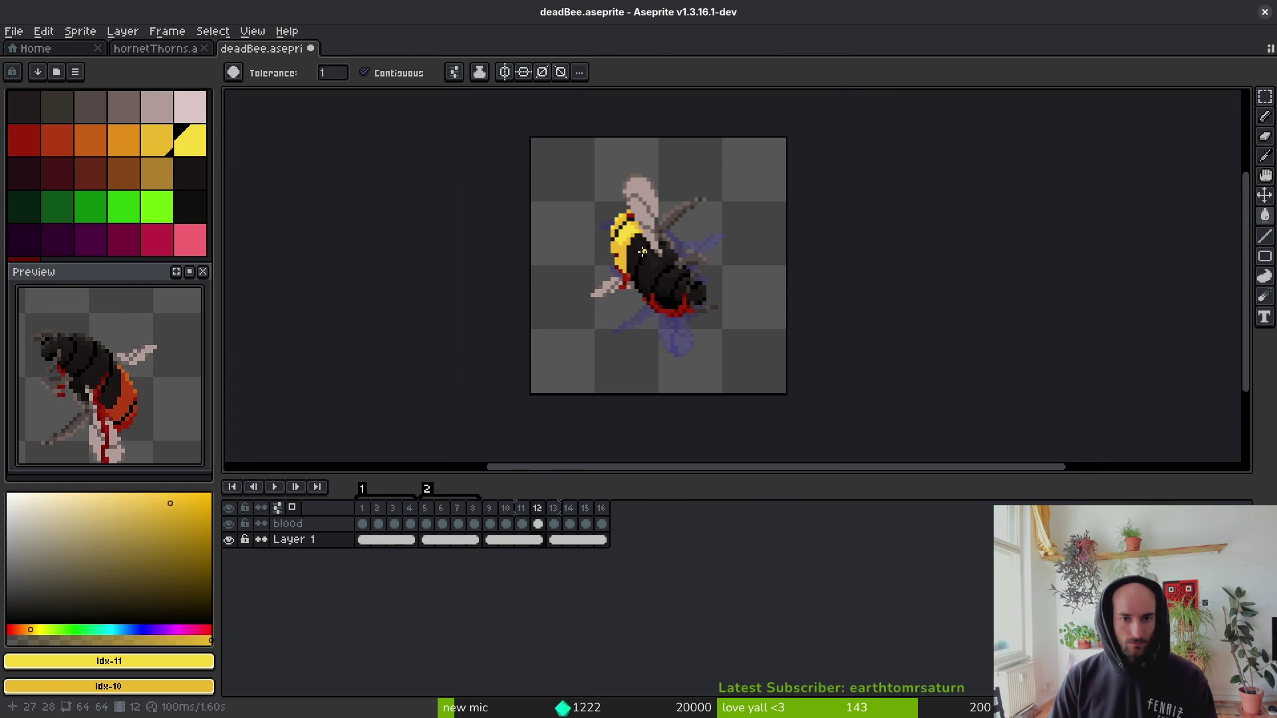
scroll(641, 252, "up", 5)
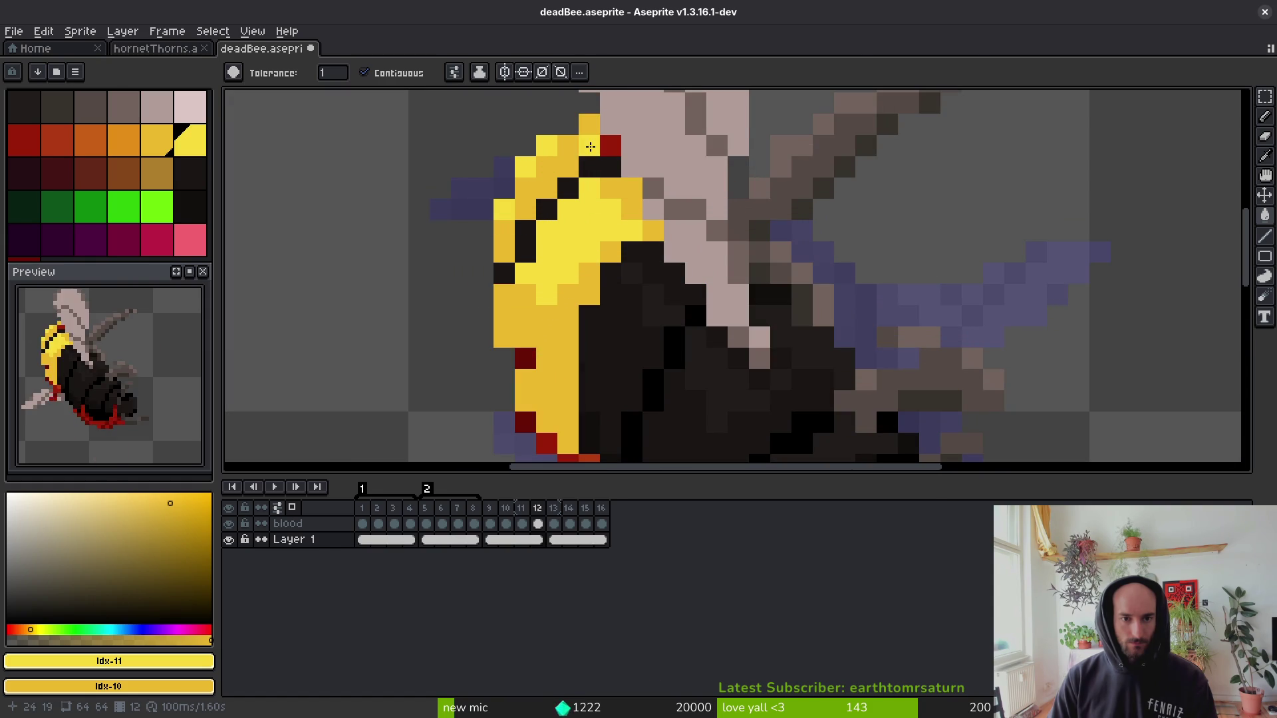
left_click(123, 139)
left_click(610, 146)
left_click(590, 146)
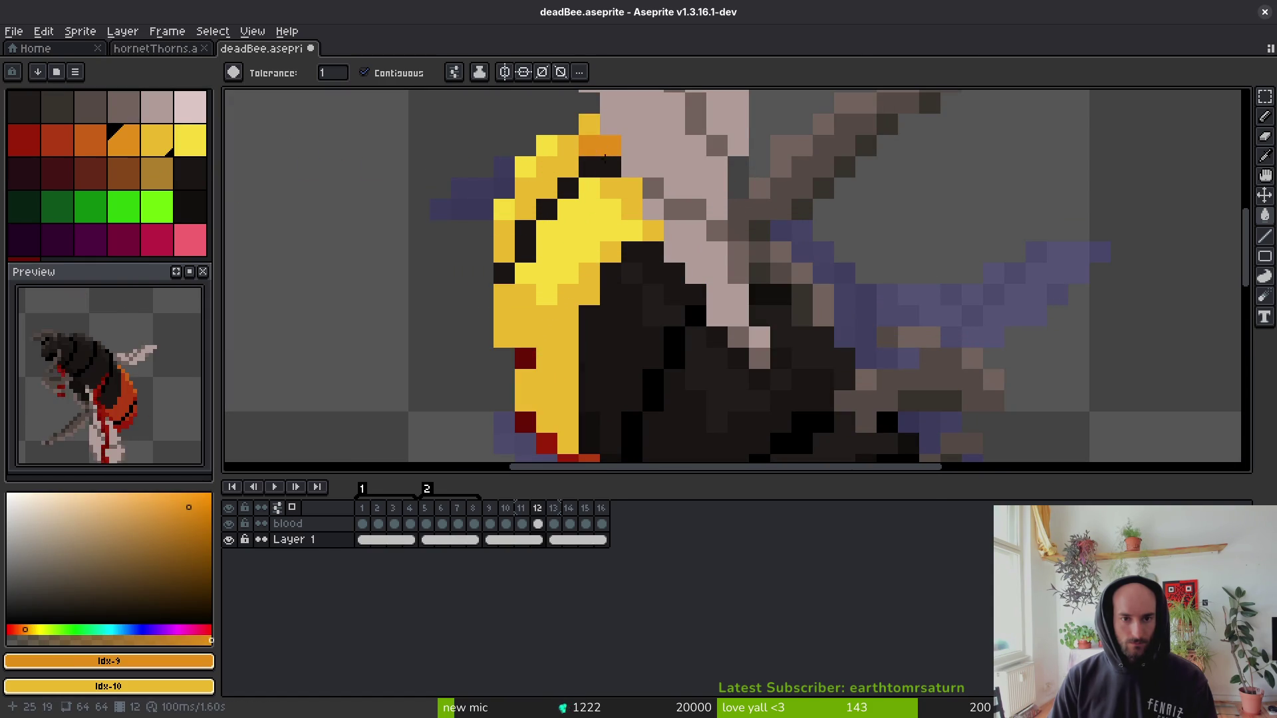
left_click_drag(561, 415, 507, 300)
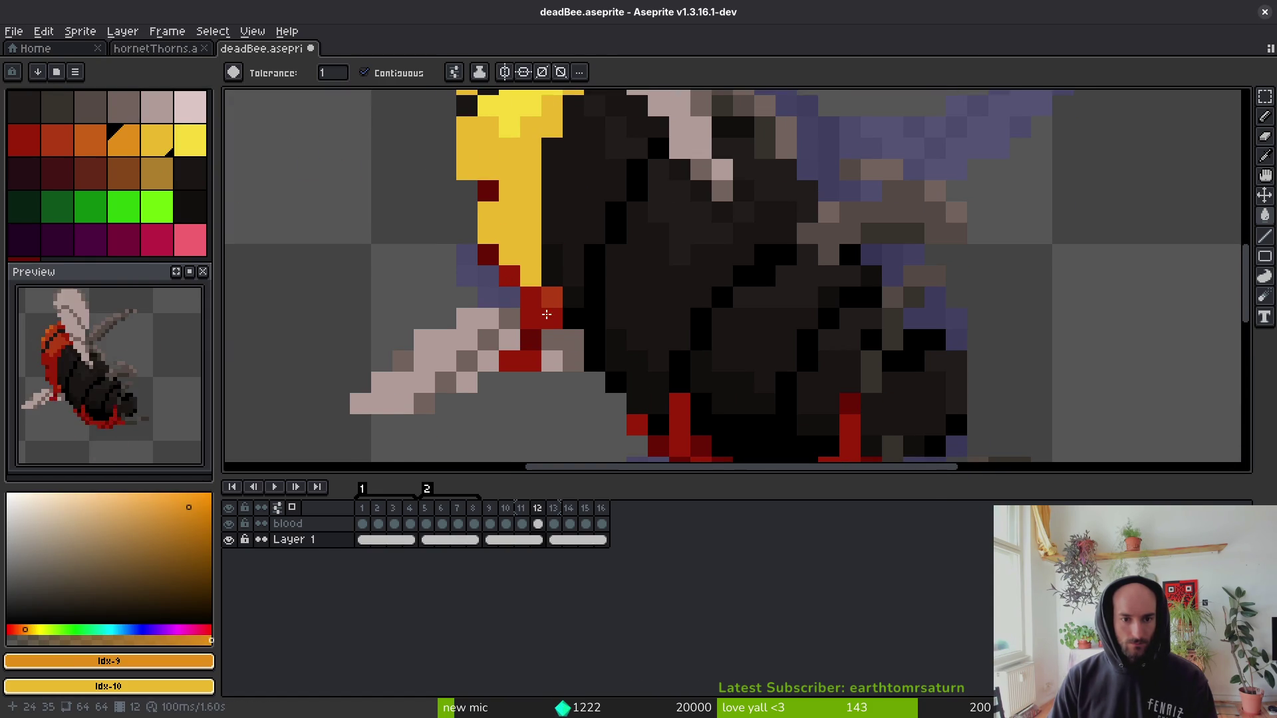
left_click_drag(831, 404, 649, 286)
left_click(617, 330)
key("ctrl+z")
Toggle the blood layer to check colours and sort out the orange fills with undo and redo.
scroll(617, 330, "down", 3)
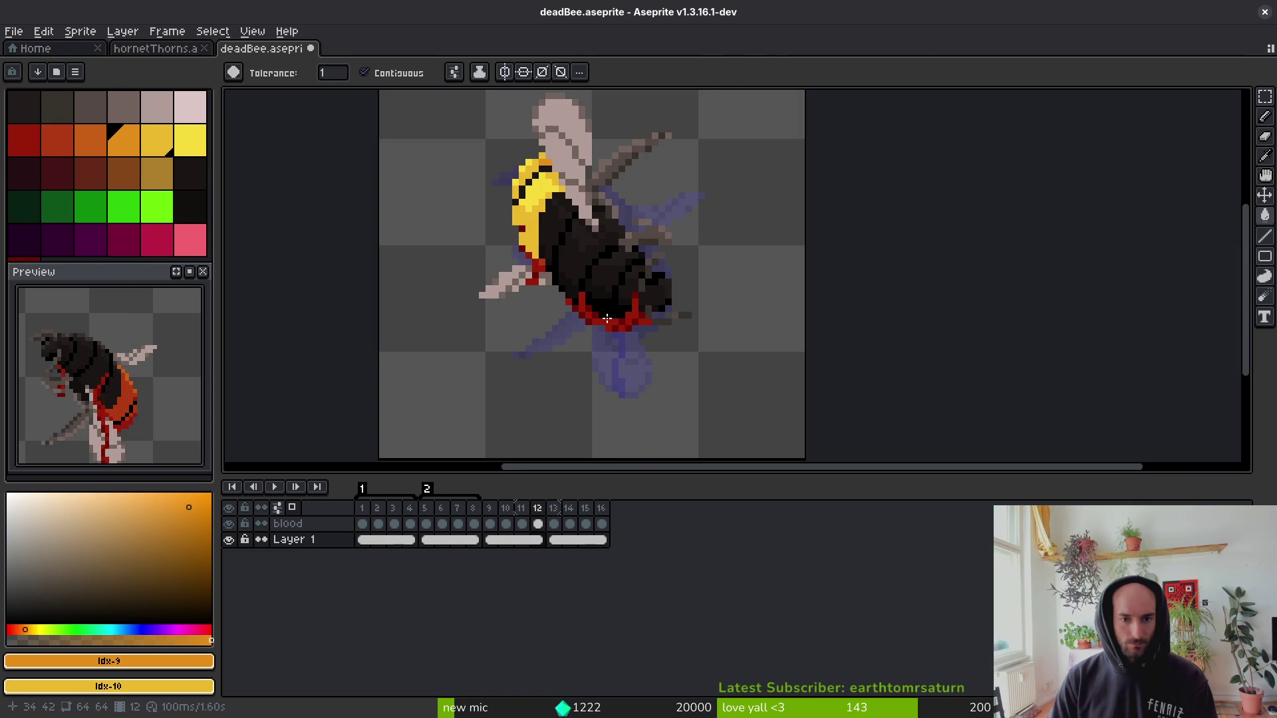
left_click(229, 524)
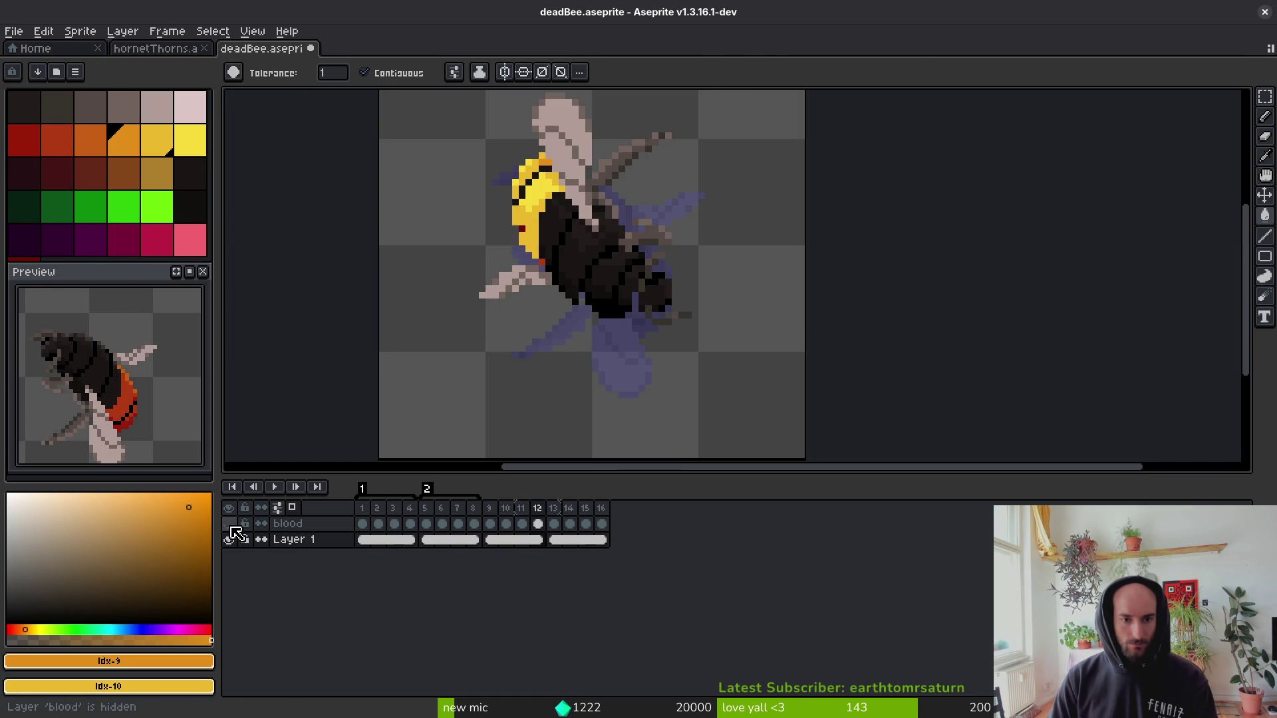
left_click(229, 524)
key("ctrl+z")
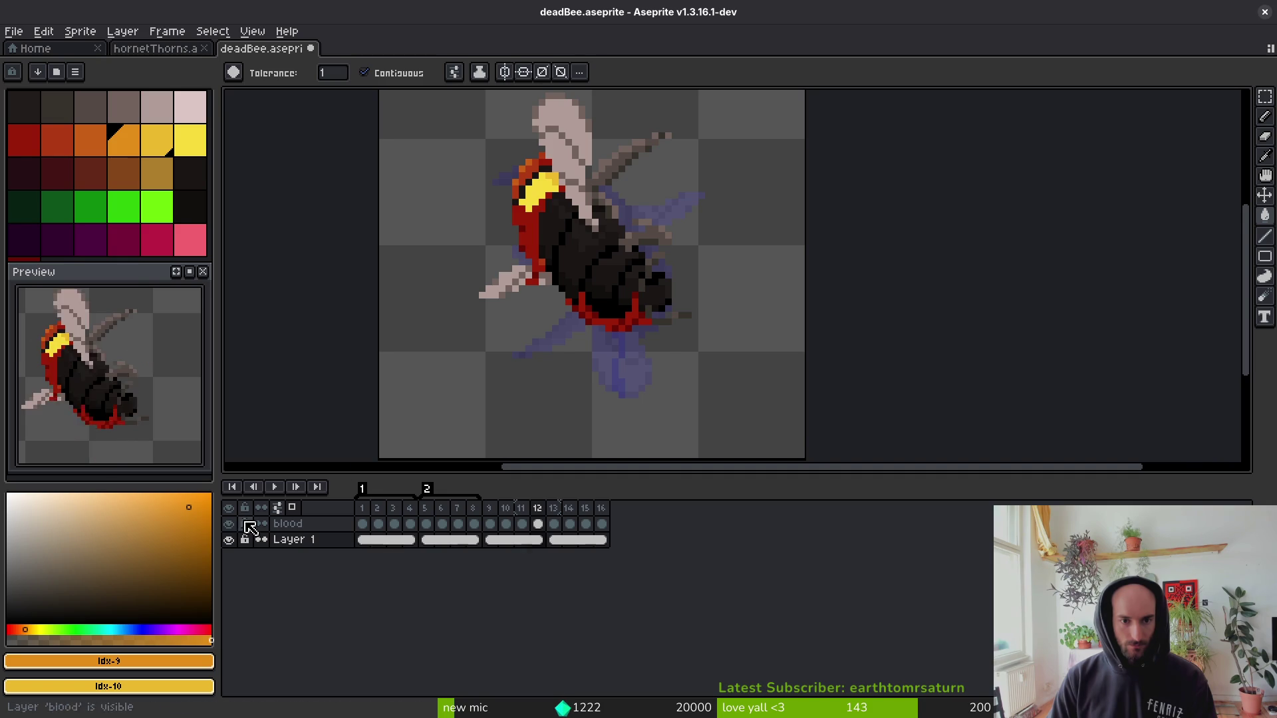
key("ctrl+z")
key("ctrl+y")
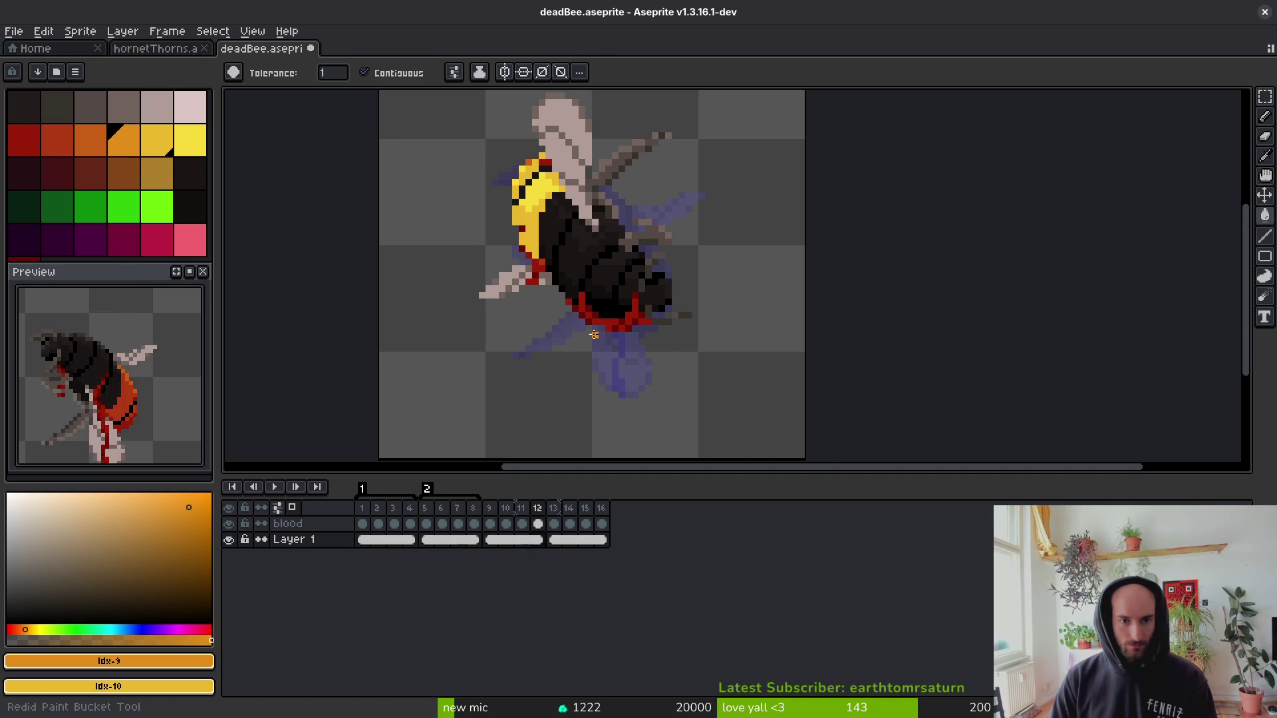
left_click(593, 335)
key("ctrl+z")
scroll(566, 253, "up", 2)
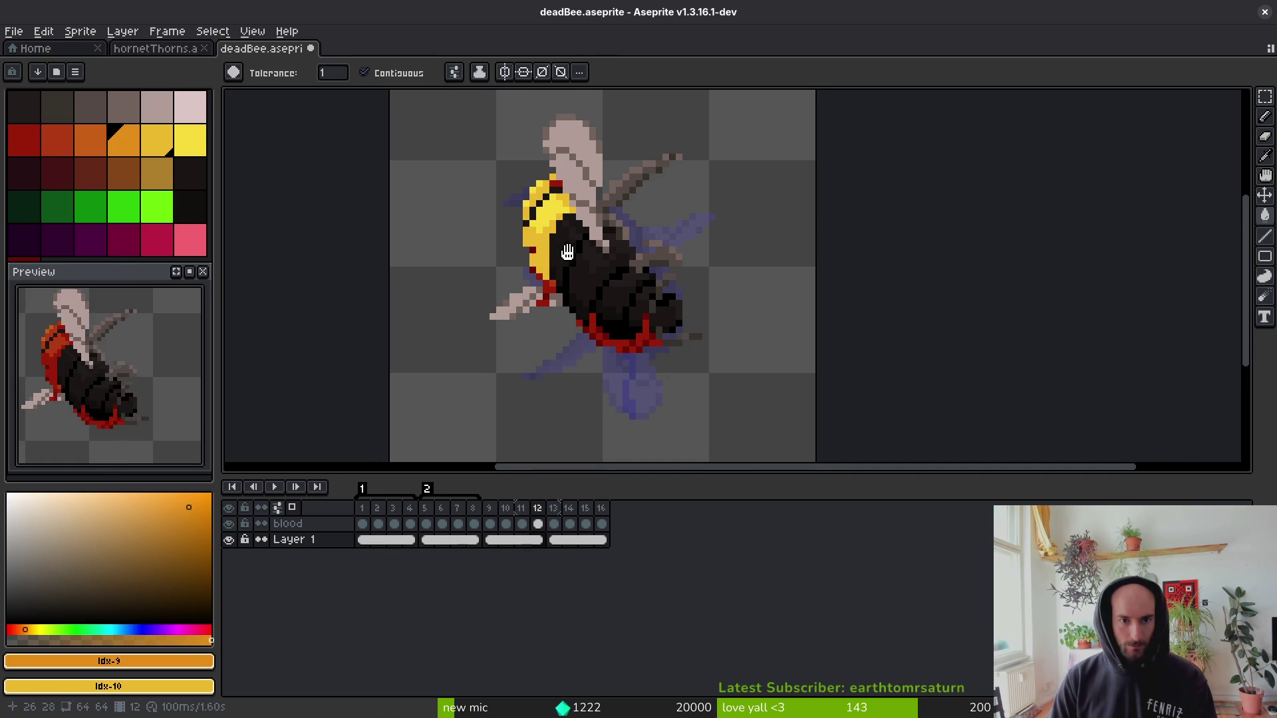
scroll(560, 229, "up", 4)
Paint white pixels along the head edge and fill yellow head patches pale pink.
left_click(622, 233, "alt")
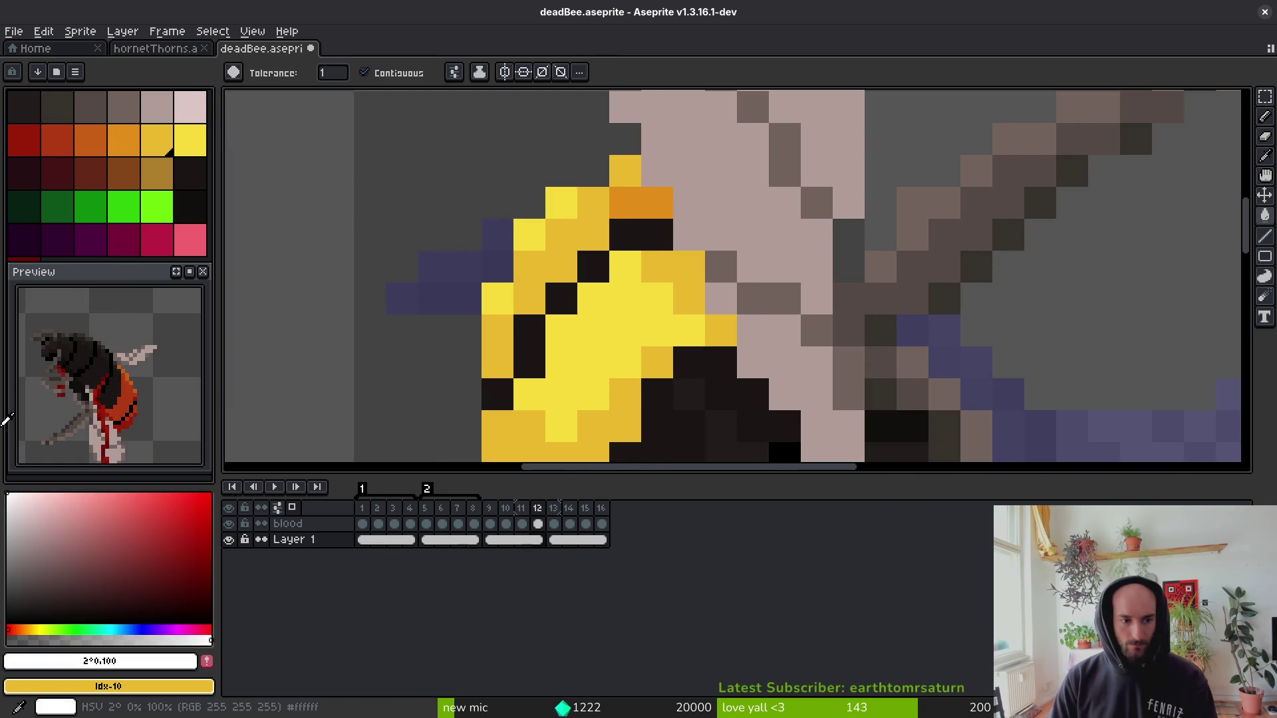
left_click(561, 202)
left_click(529, 234)
left_click(497, 299)
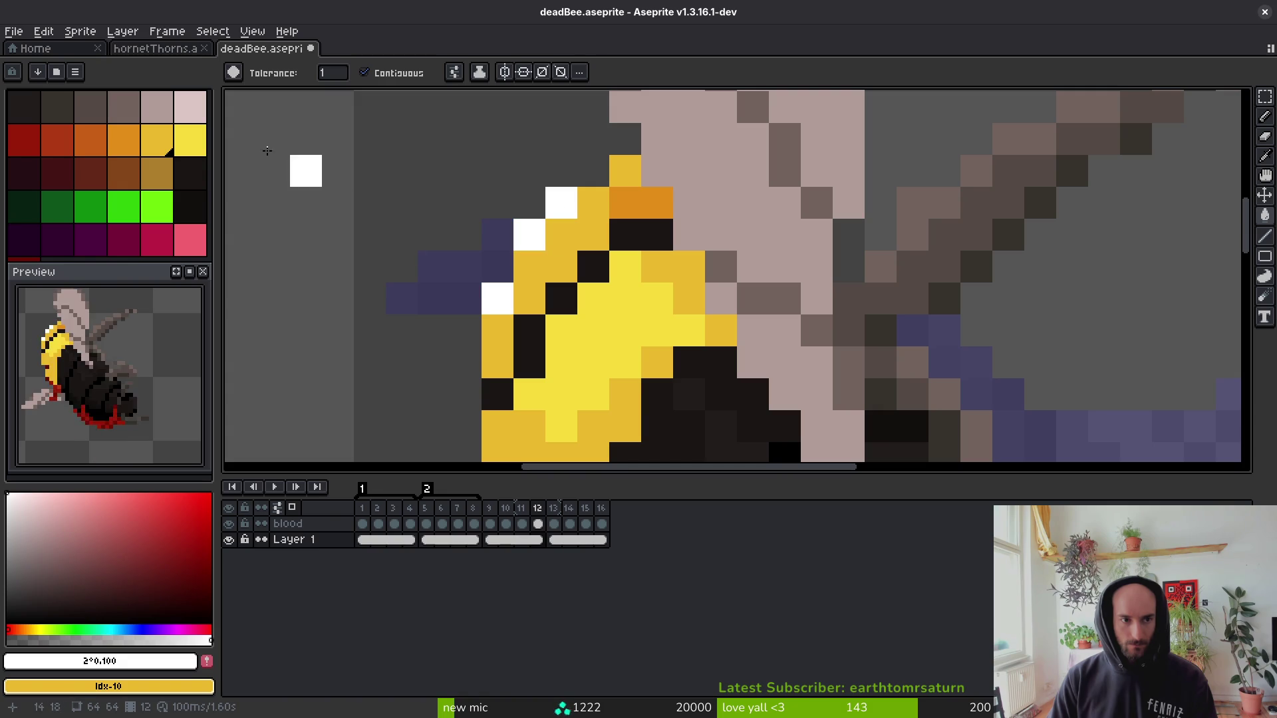
left_click(188, 118)
left_click(565, 239)
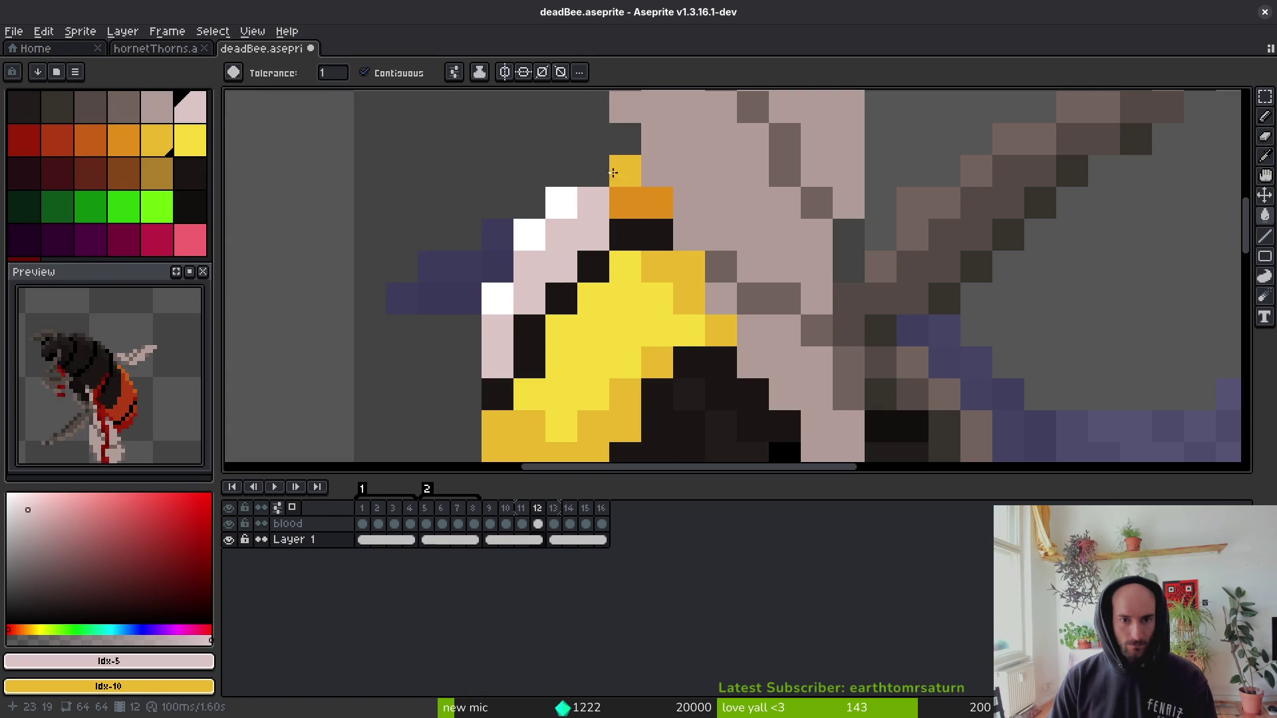
left_click(614, 172)
Recolour the two orange head pixels pale pink.
left_click(157, 106)
scroll(674, 273, "down", 7)
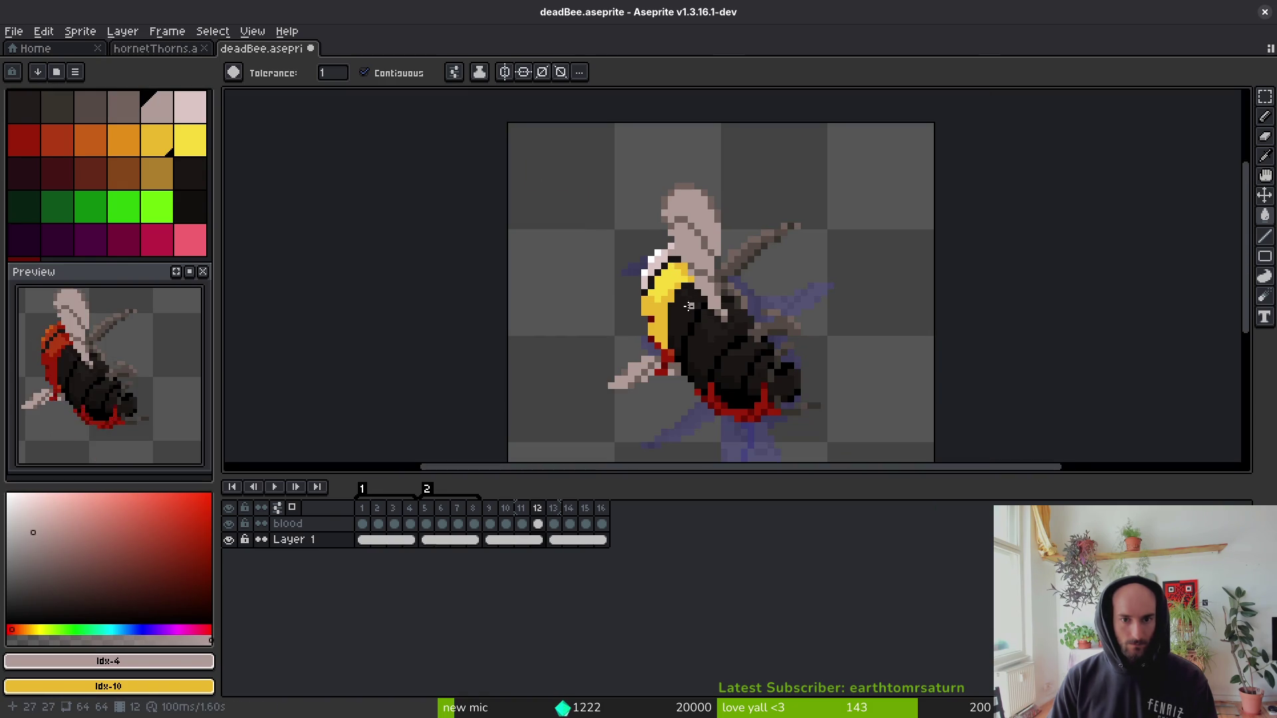
scroll(683, 304, "down", 1)
scroll(665, 279, "up", 4)
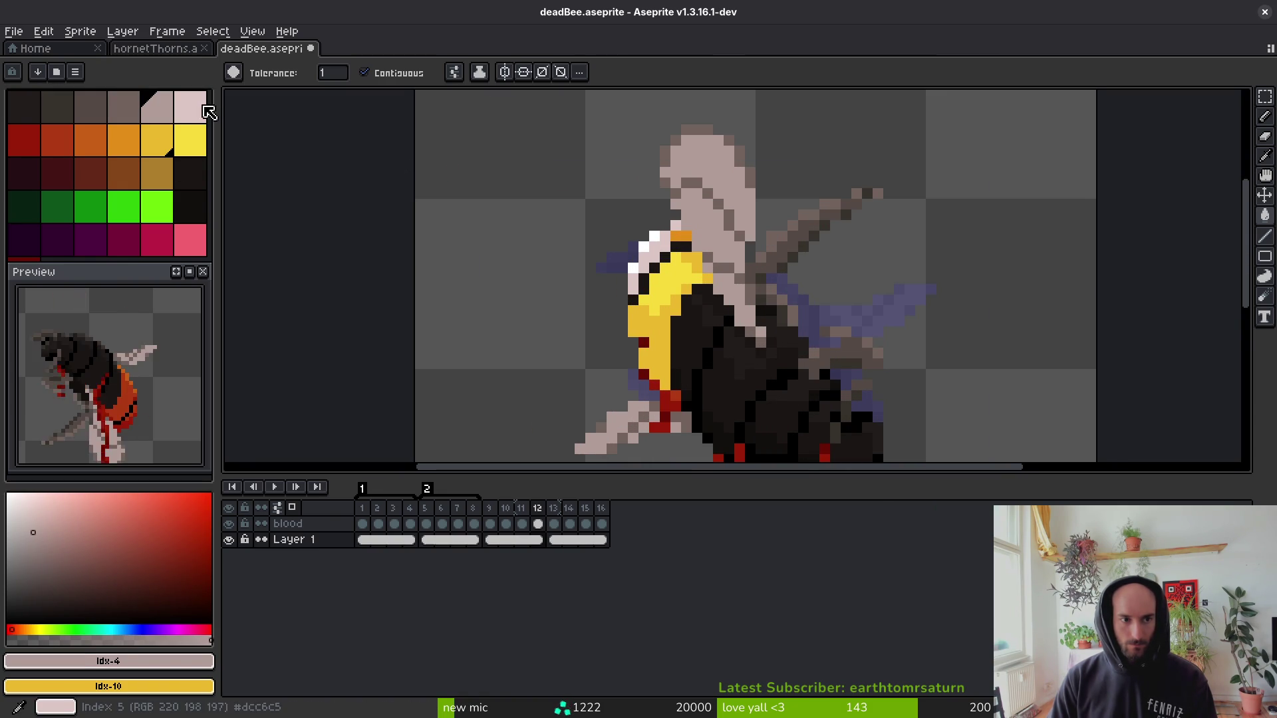
left_click(190, 106)
scroll(705, 246, "up", 2)
scroll(705, 246, "up", 1)
left_click(597, 200)
left_click(641, 200)
scroll(641, 200, "down", 6)
scroll(587, 173, "up", 4)
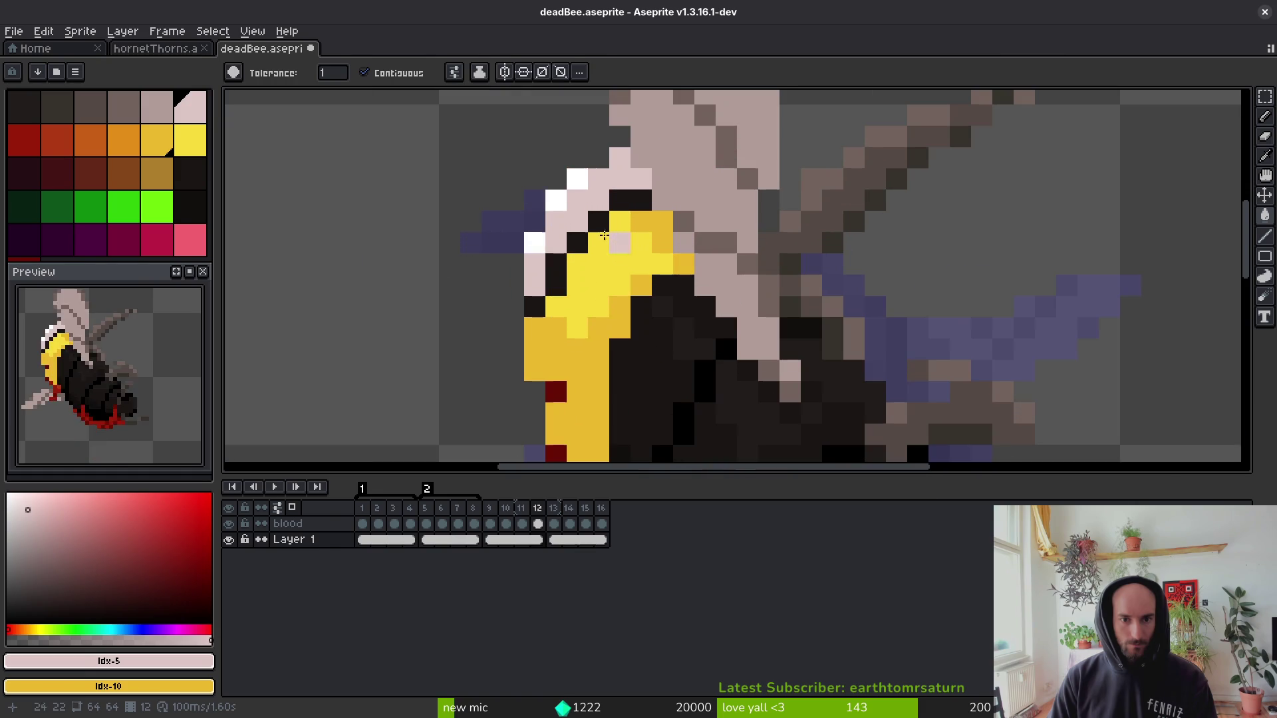
Add three more white highlight pixels along the head edge and save.
left_click(587, 173, "alt")
left_click(598, 178)
left_click(576, 200)
left_click(554, 222)
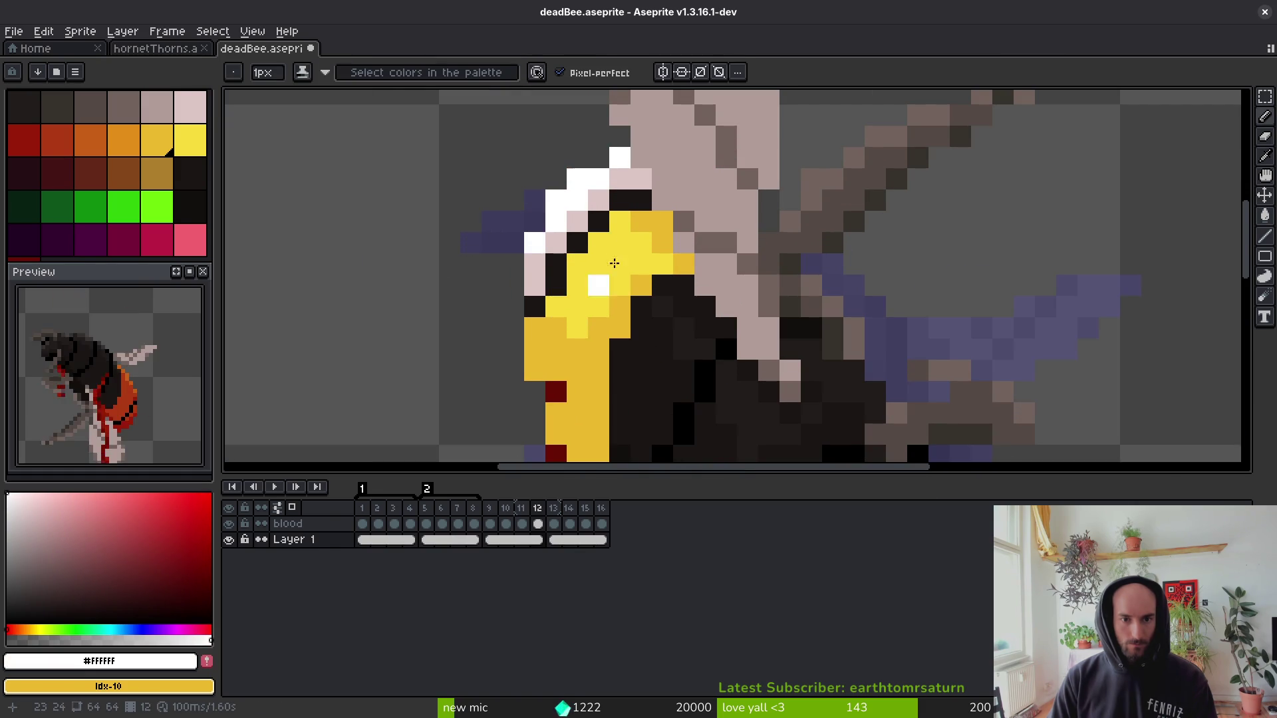
scroll(631, 305, "down", 6)
key("ctrl+s")
Eyedrop dark red and yellow to touch up single abdomen pixels, then save.
scroll(630, 305, "up", 5)
left_click(598, 306, "alt")
left_click(598, 307, "alt")
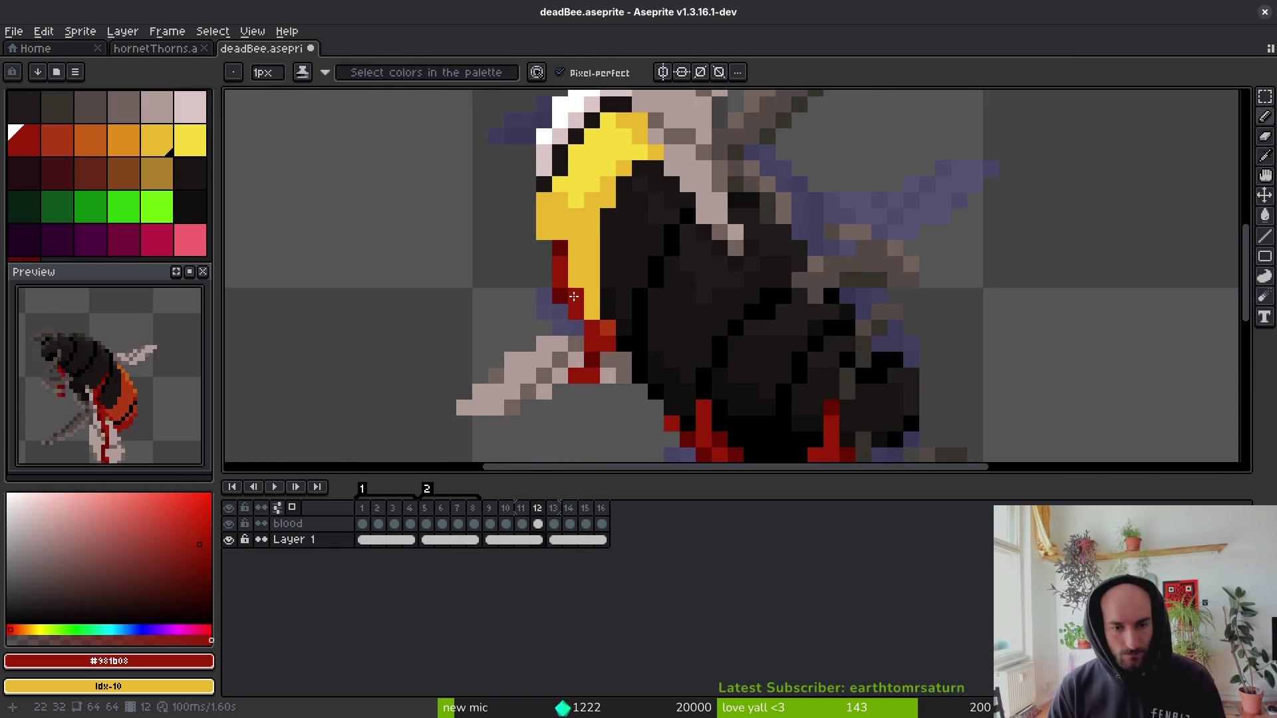
left_click(608, 278)
scroll(655, 307, "down", 5)
scroll(655, 307, "up", 5)
left_click(576, 232, "alt")
left_click(577, 232)
scroll(669, 282, "down", 5)
key("ctrl+s")
scroll(669, 283, "up", 2)
scroll(669, 283, "up", 2)
Flood-fill the dark abdomen stripe yellow, its top light yellow and the pixels below orange.
key("g")
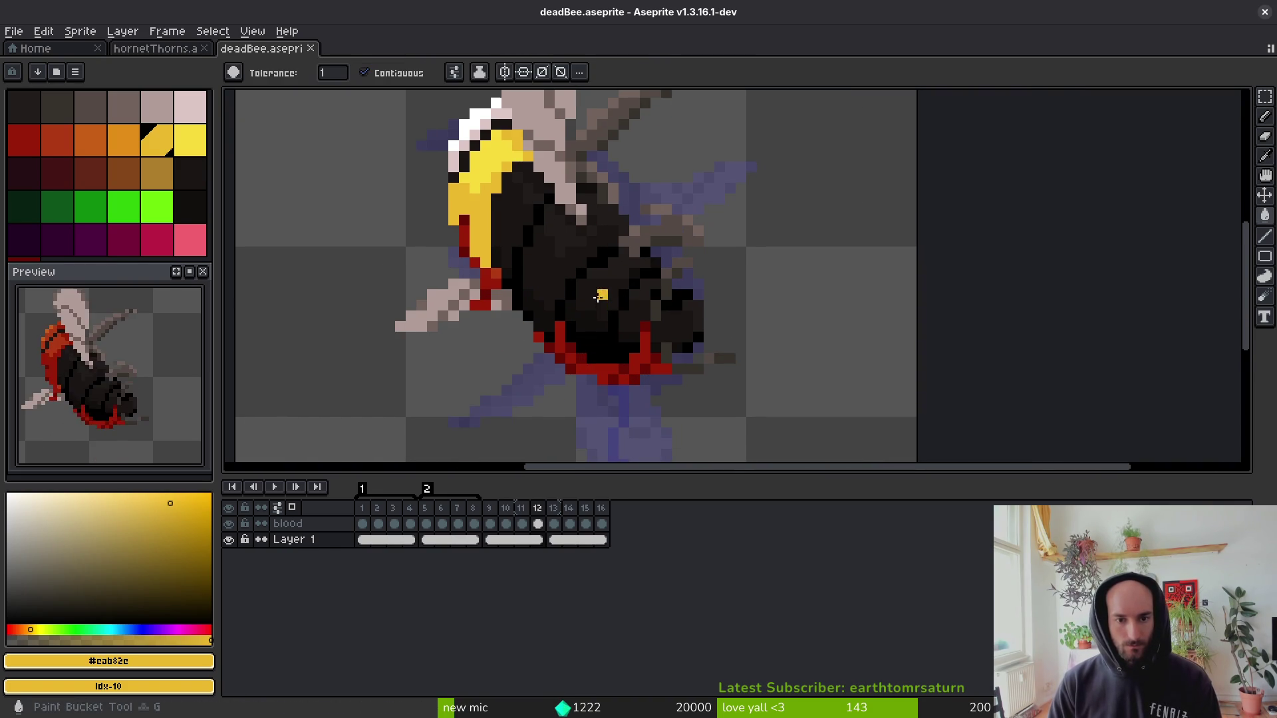
scroll(609, 307, "up", 3)
left_click(609, 307)
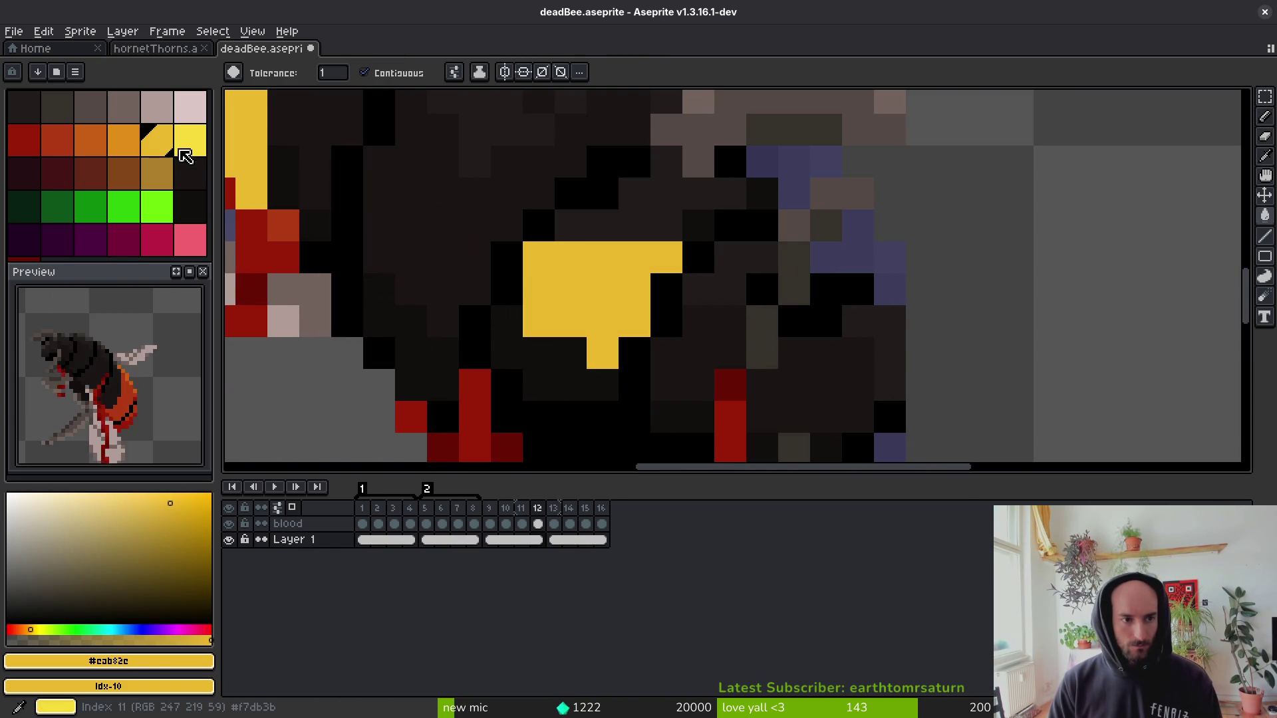
left_click(188, 141)
left_click(658, 226)
left_click(123, 141)
left_click(539, 385)
left_click(506, 353)
left_click(570, 353)
left_click(570, 265)
mouse_move(635, 433)
left_mouse_down()
mouse_move(571, 264)
mouse_move(552, 363)
mouse_move(584, 362)
left_mouse_up()
key("ctrl+z")
Shade the stripe's bottom with an orange pixel and darker orange fills and strokes.
key("b")
left_click(545, 303)
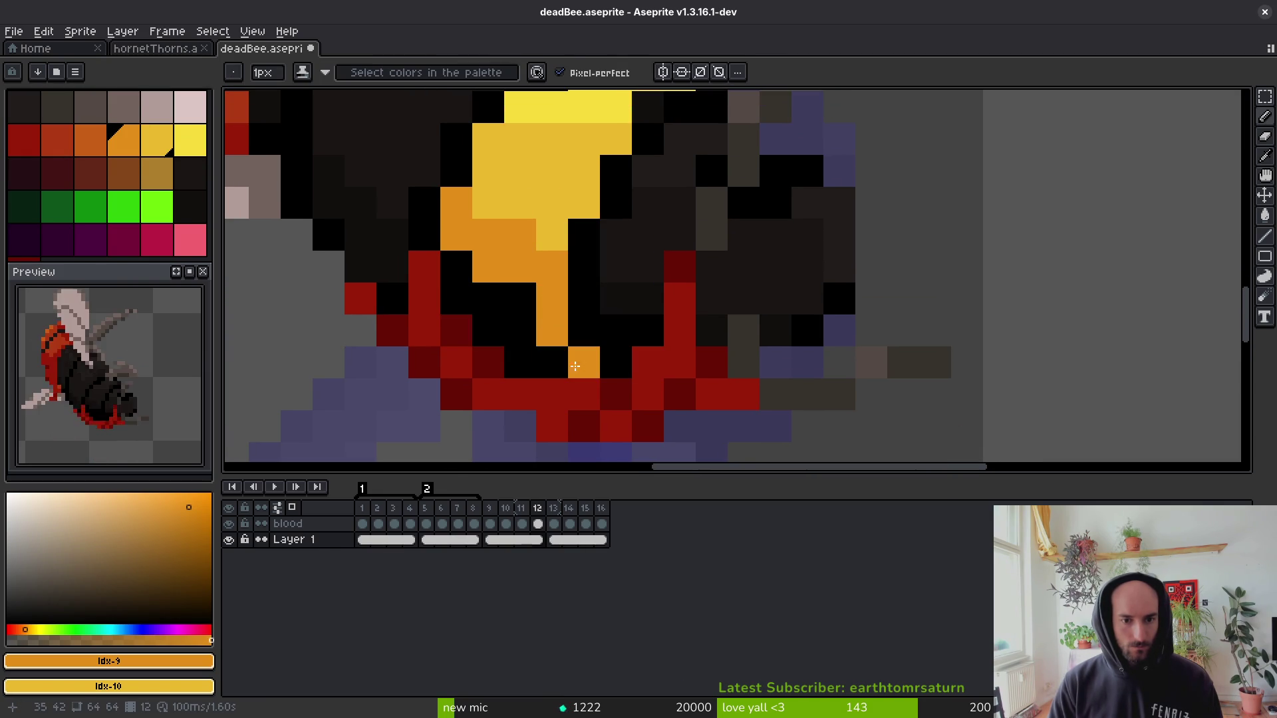
left_click(88, 140)
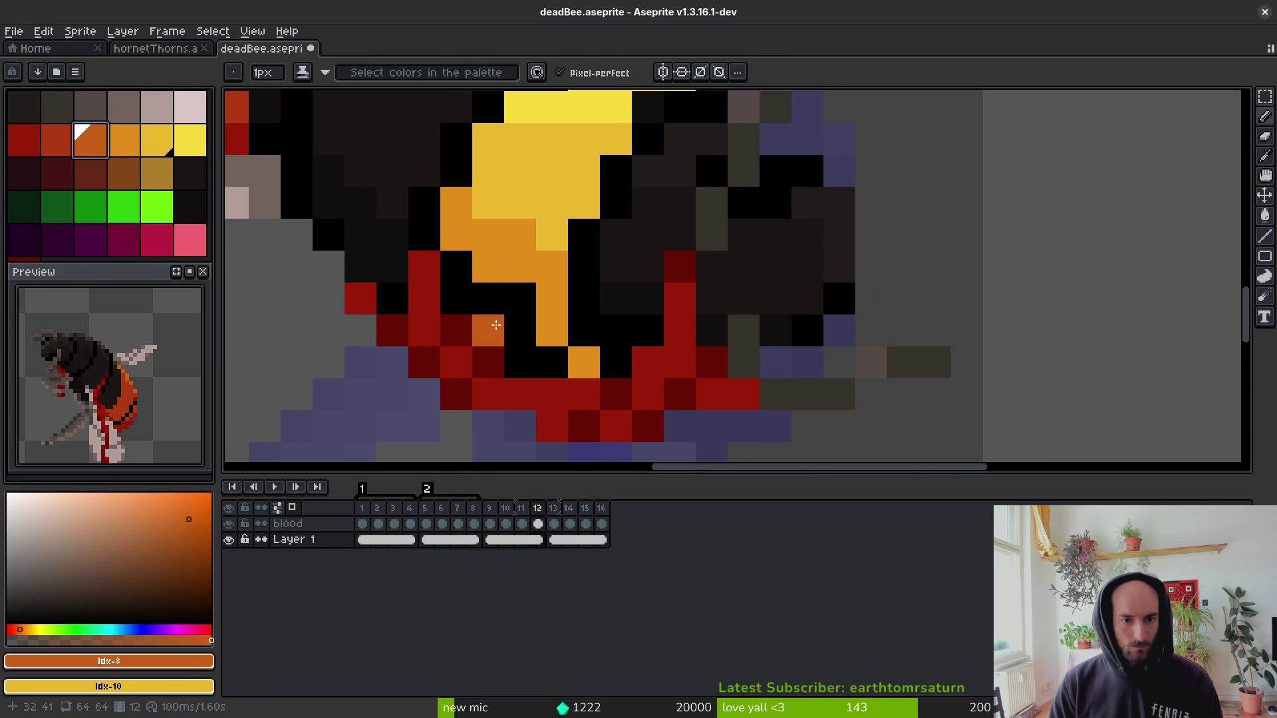
key("g")
left_click(504, 307)
key("f")
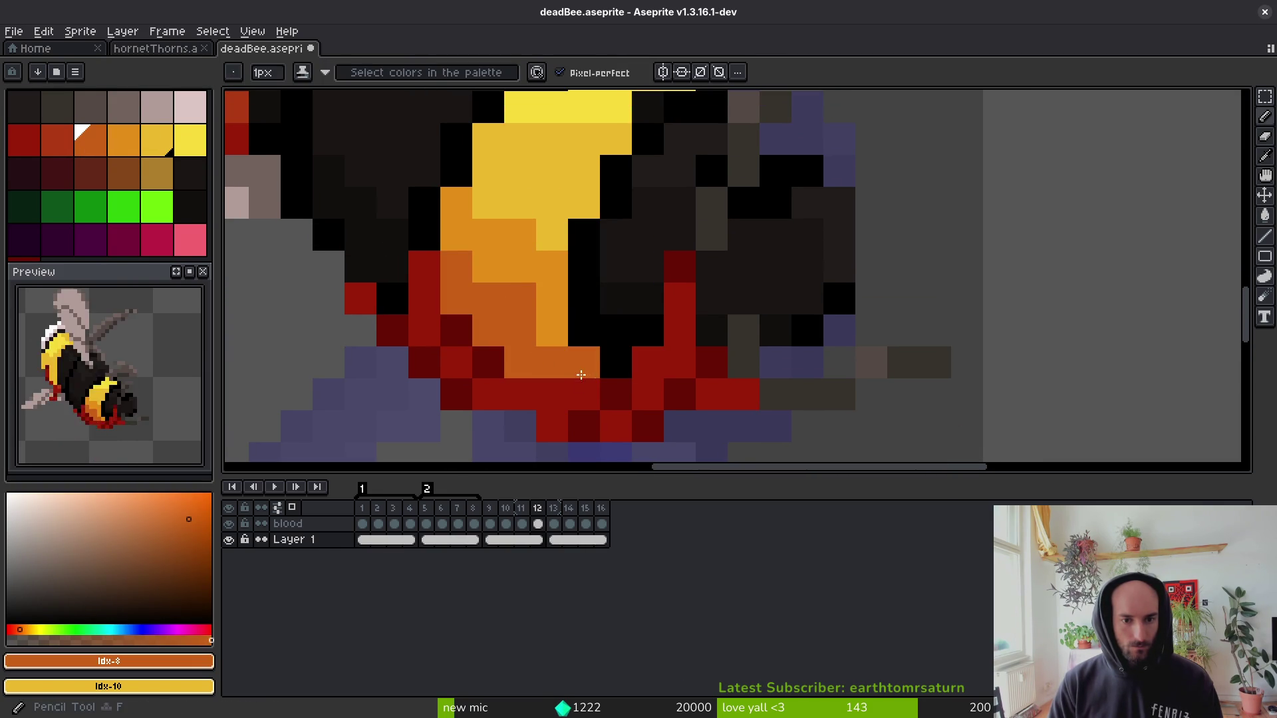
left_click_drag(571, 363, 537, 304)
scroll(500, 303, "down", 5)
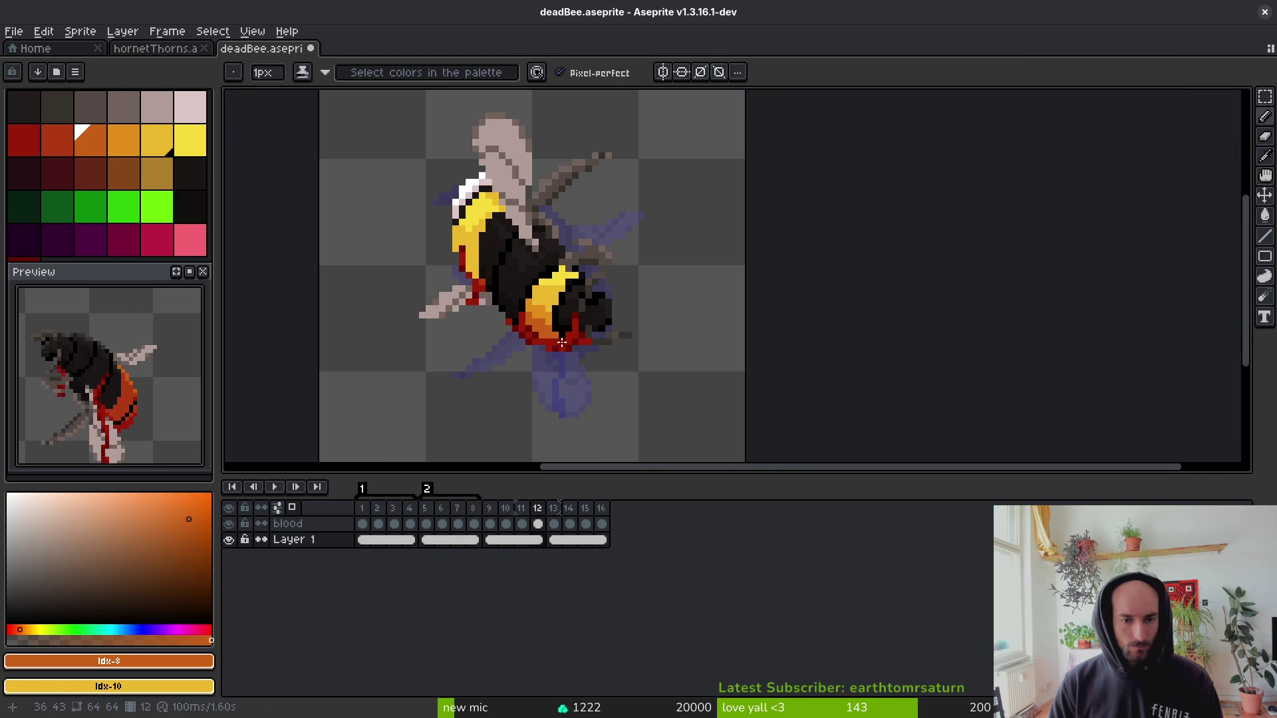
scroll(580, 348, "down", 2)
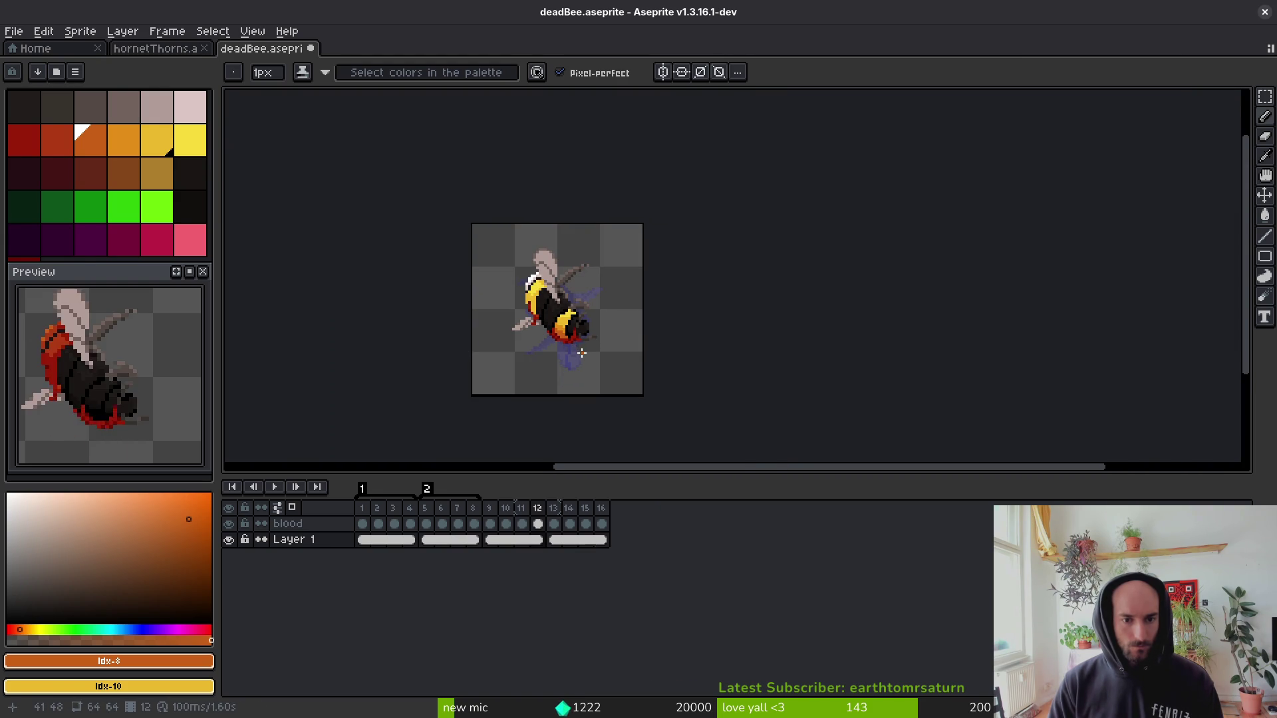
key("ctrl+s")
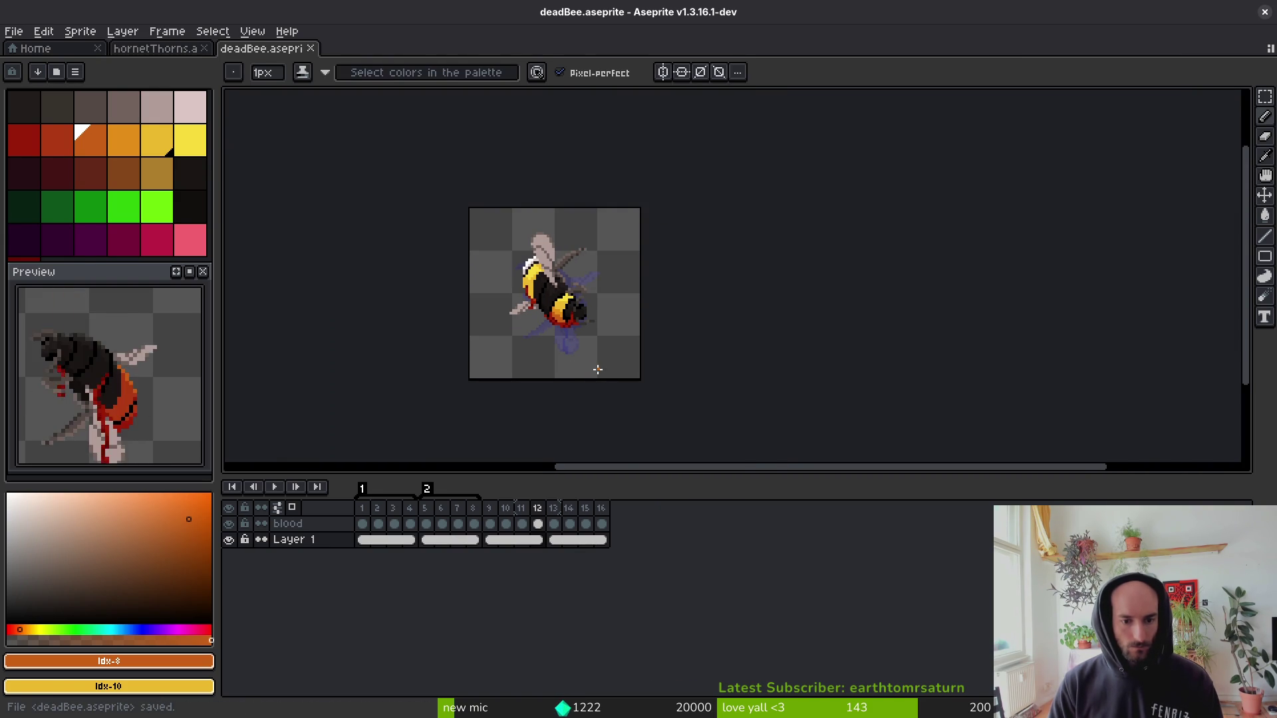
key("i")
key("comma")
key("comma")
key("comma")
key("period")
key("period")
key("period")
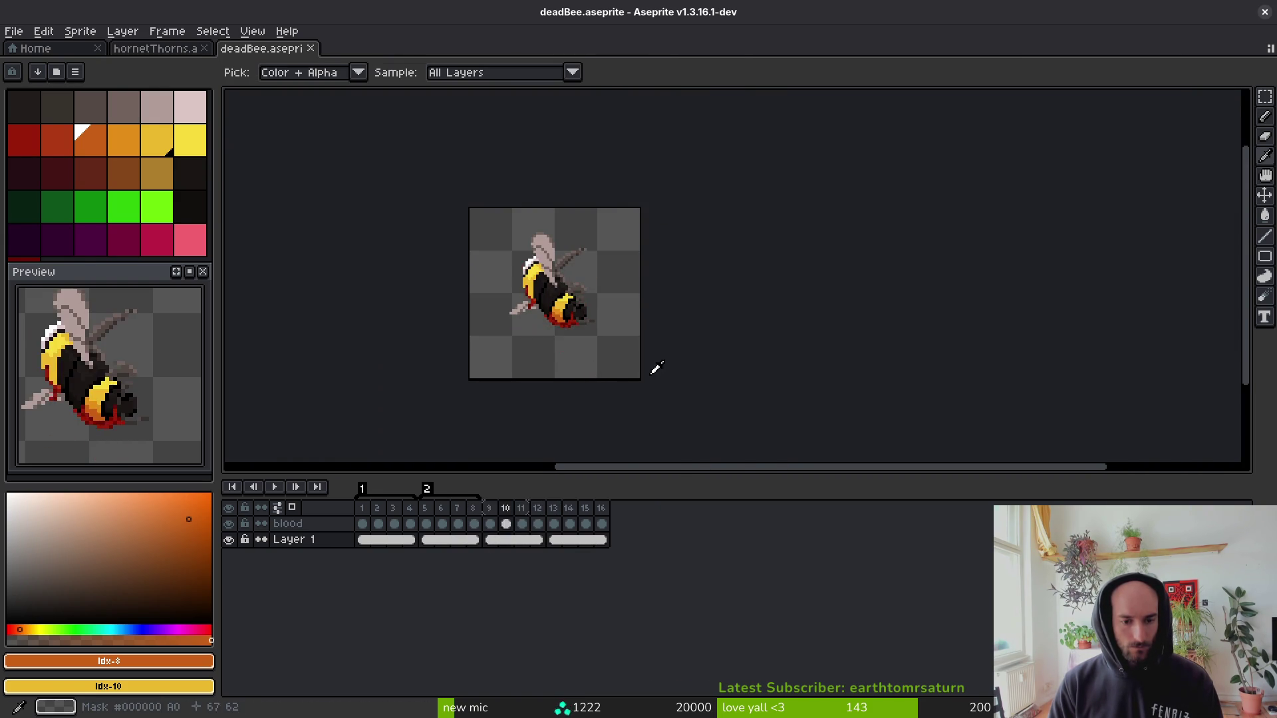
key("b")
scroll(571, 365, "up", 5)
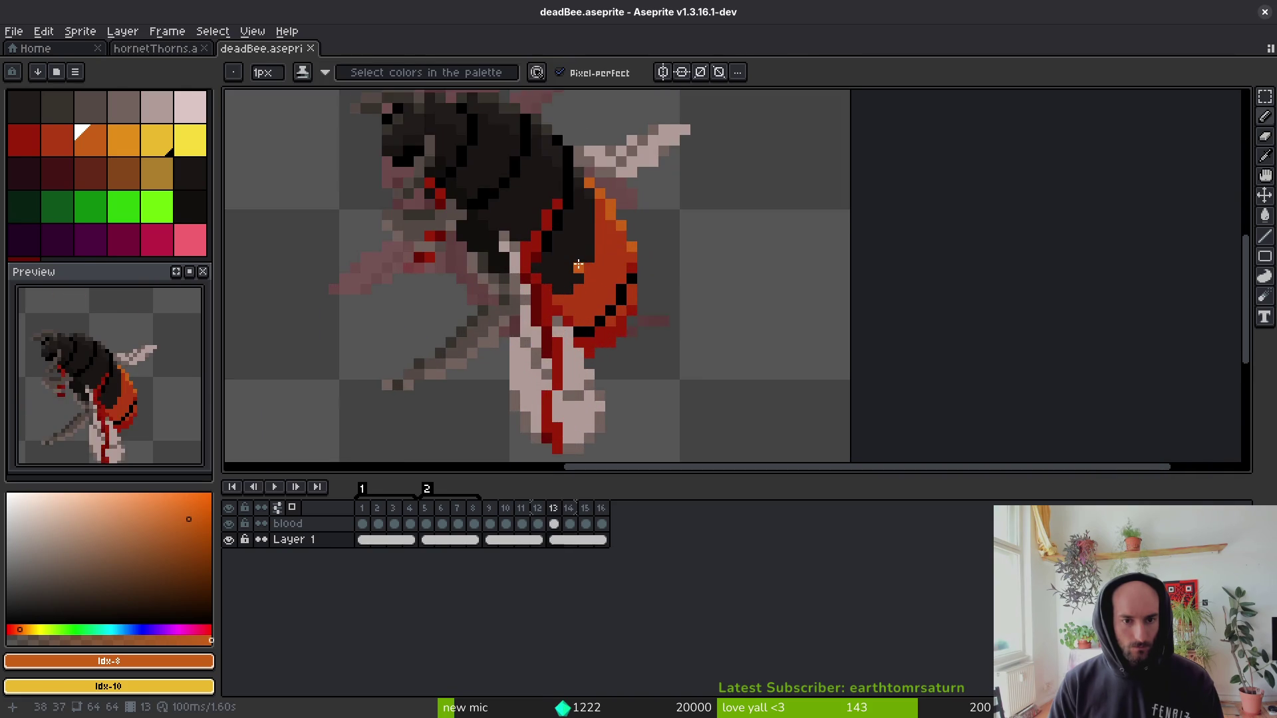
scroll(602, 375, "down", 2)
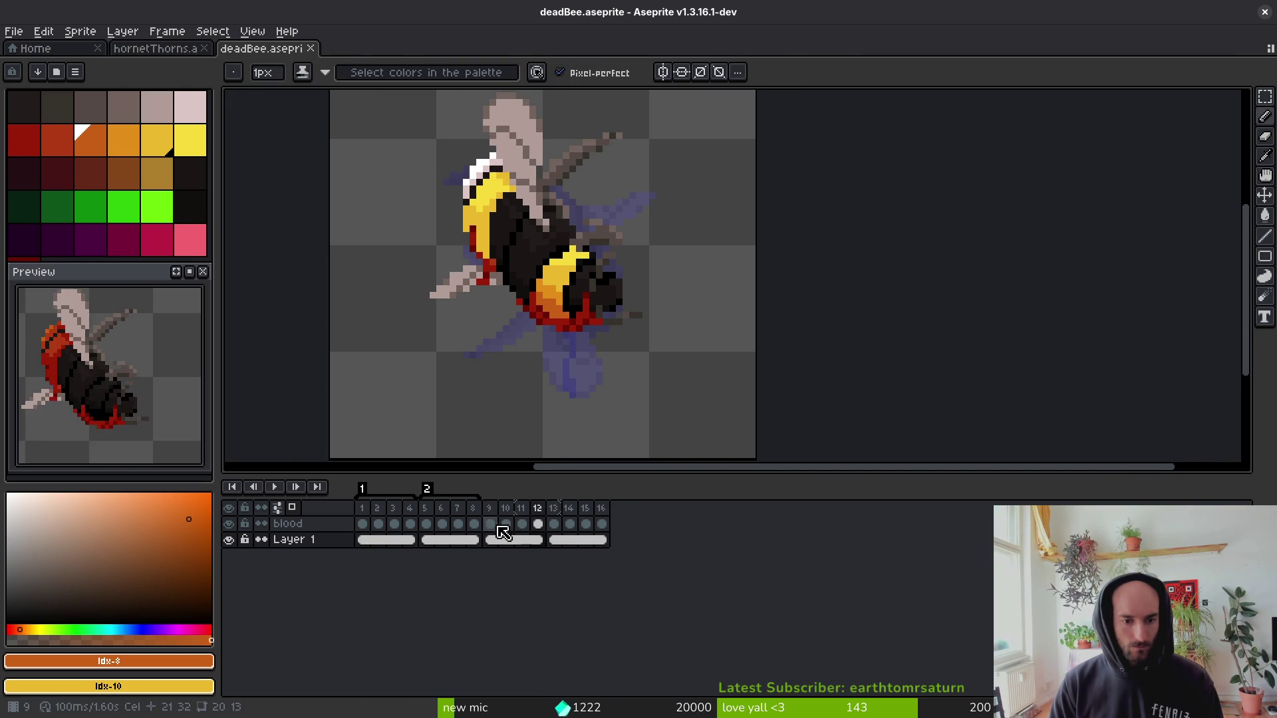
mouse_move(500, 549)
left_mouse_down()
mouse_move(561, 551)
mouse_move(538, 447)
left_mouse_up()
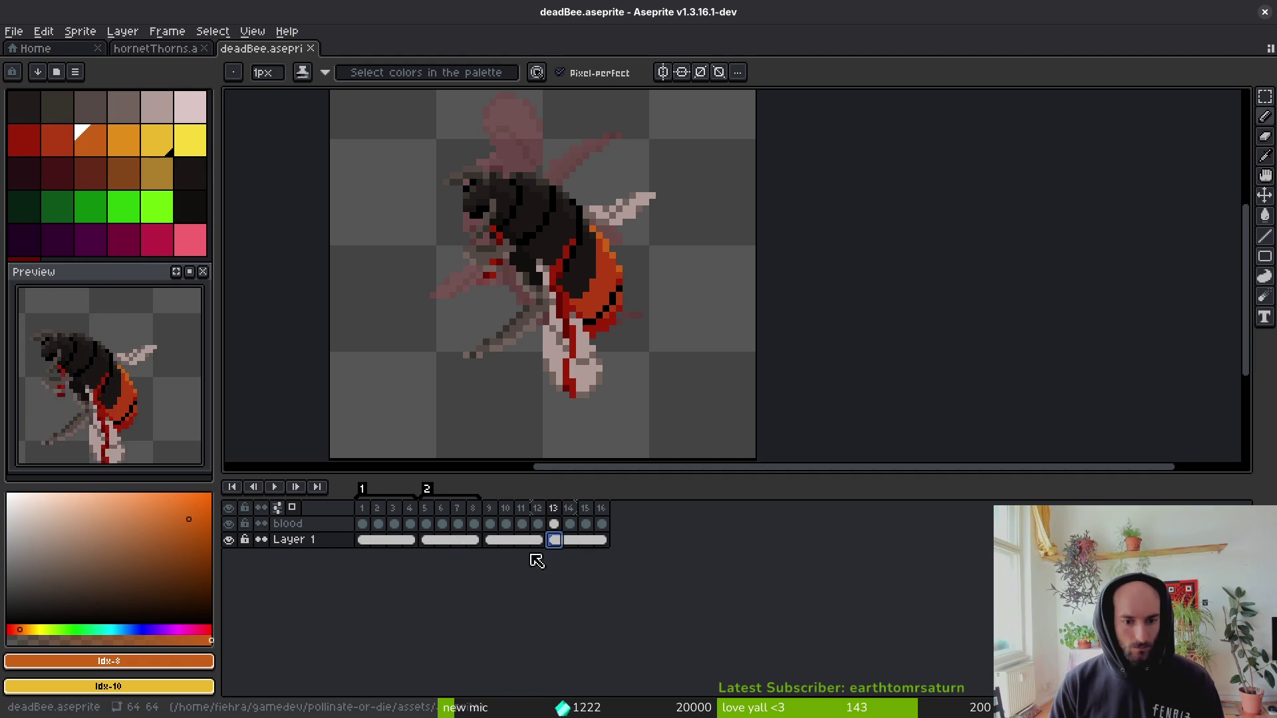
left_click(536, 542)
key("ctrl+c")
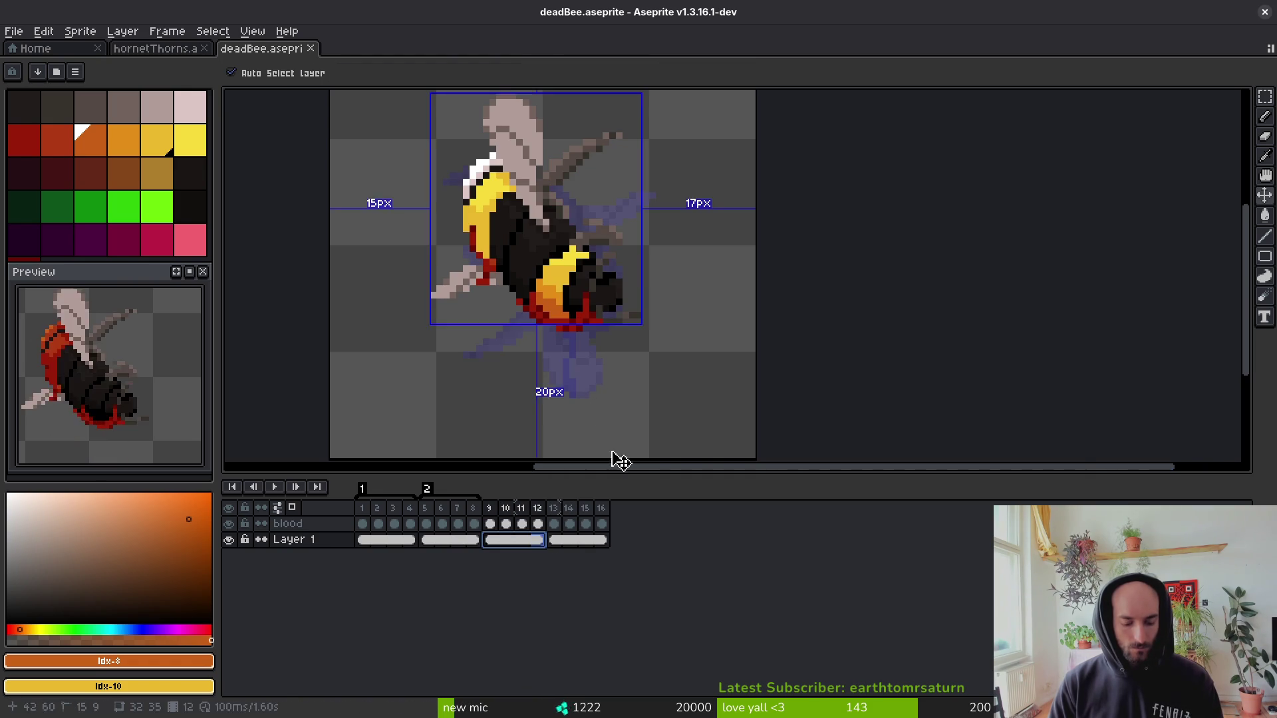
left_click(557, 542)
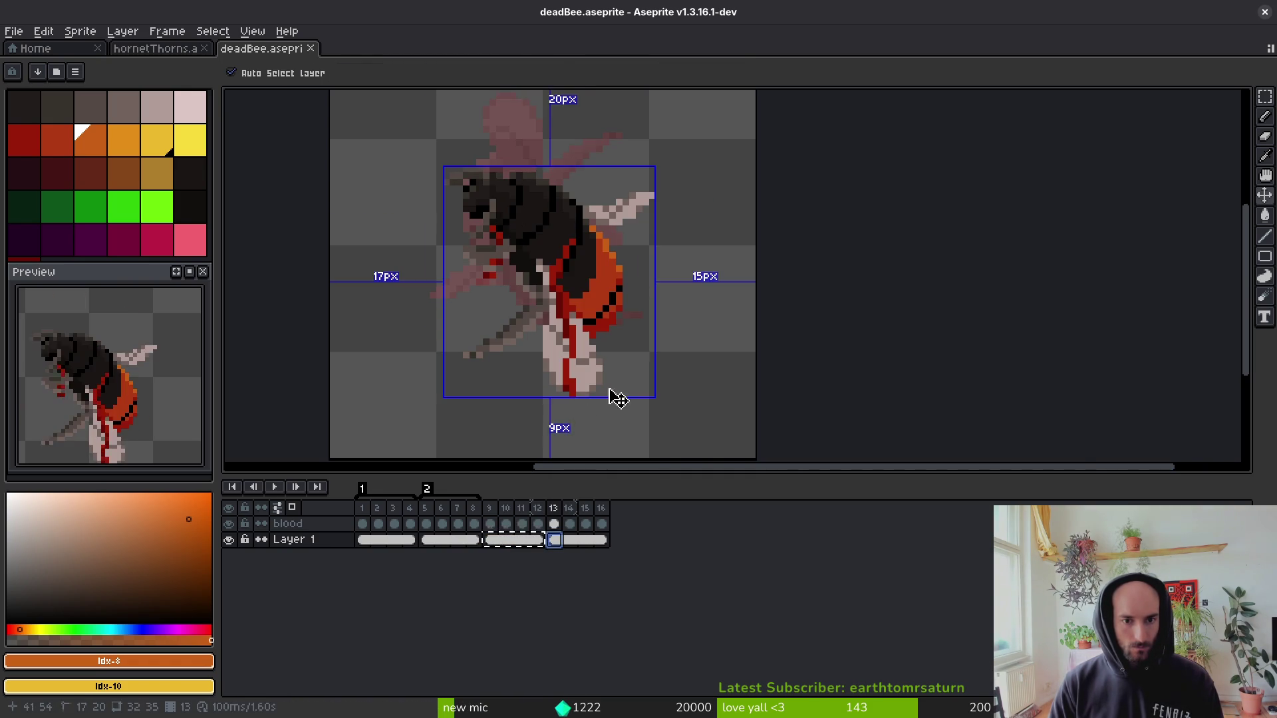
key("b")
key("Left")
scroll(533, 373, "down", 1)
key("Right")
key("ctrl+v")
key("m")
left_click(554, 540)
key("shift+r")
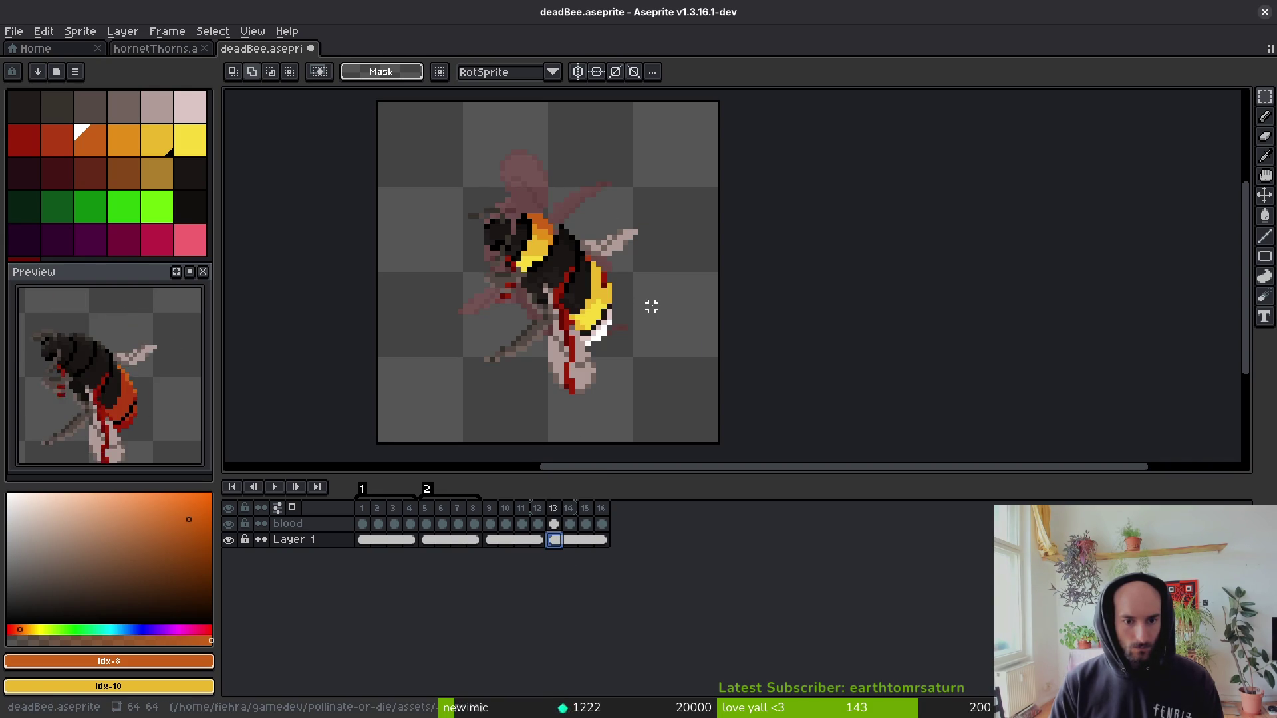
key("ctrl+s")
key("Left")
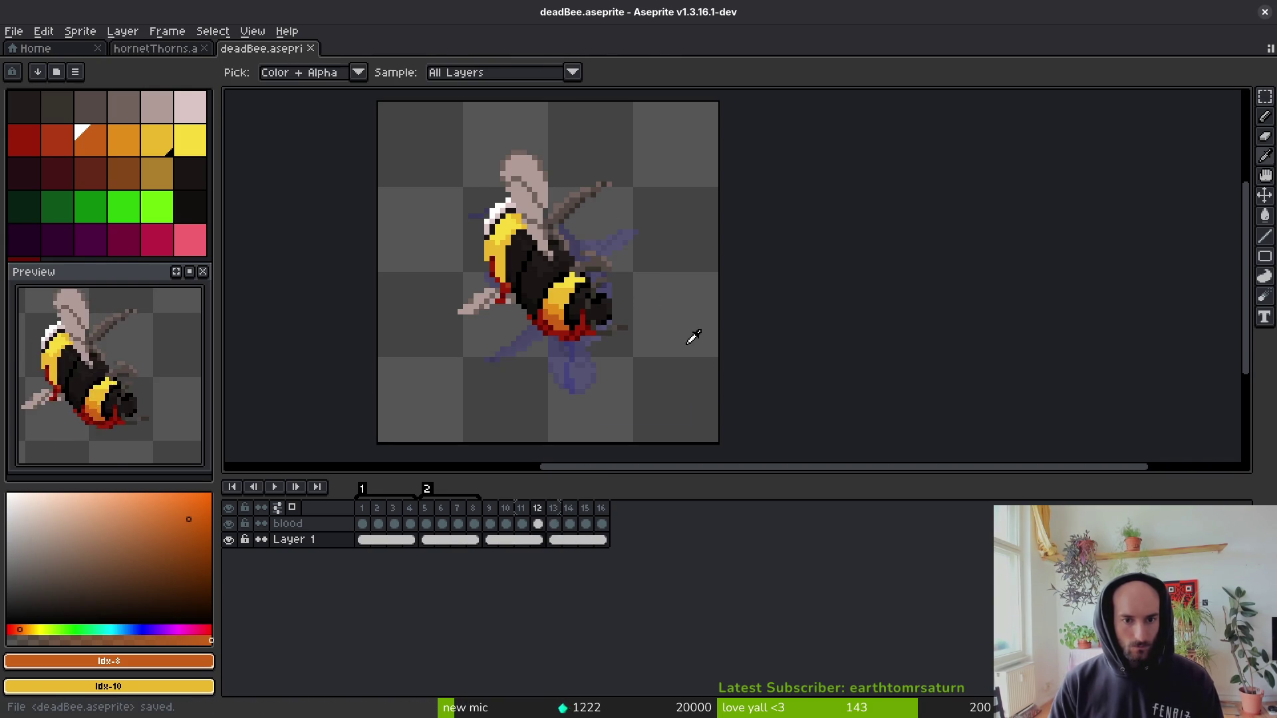
key("Right")
key("ctrl+z")
key("ctrl+z")
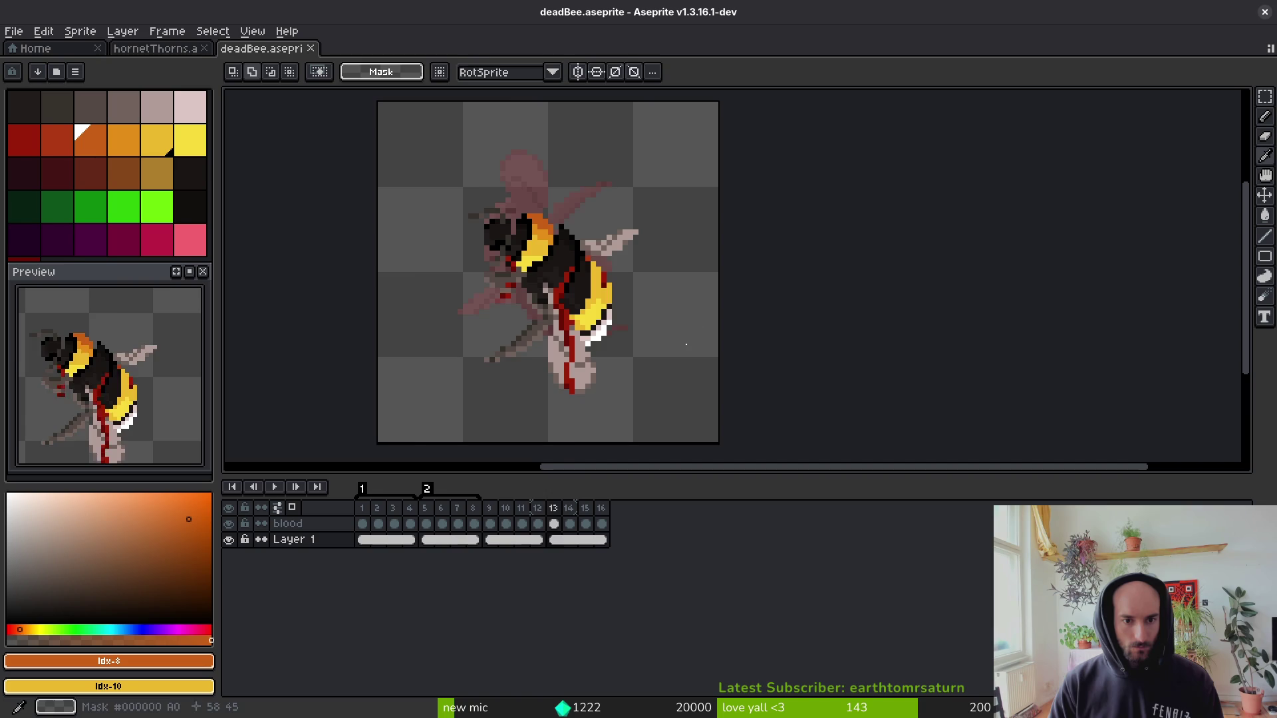
key("ctrl+z")
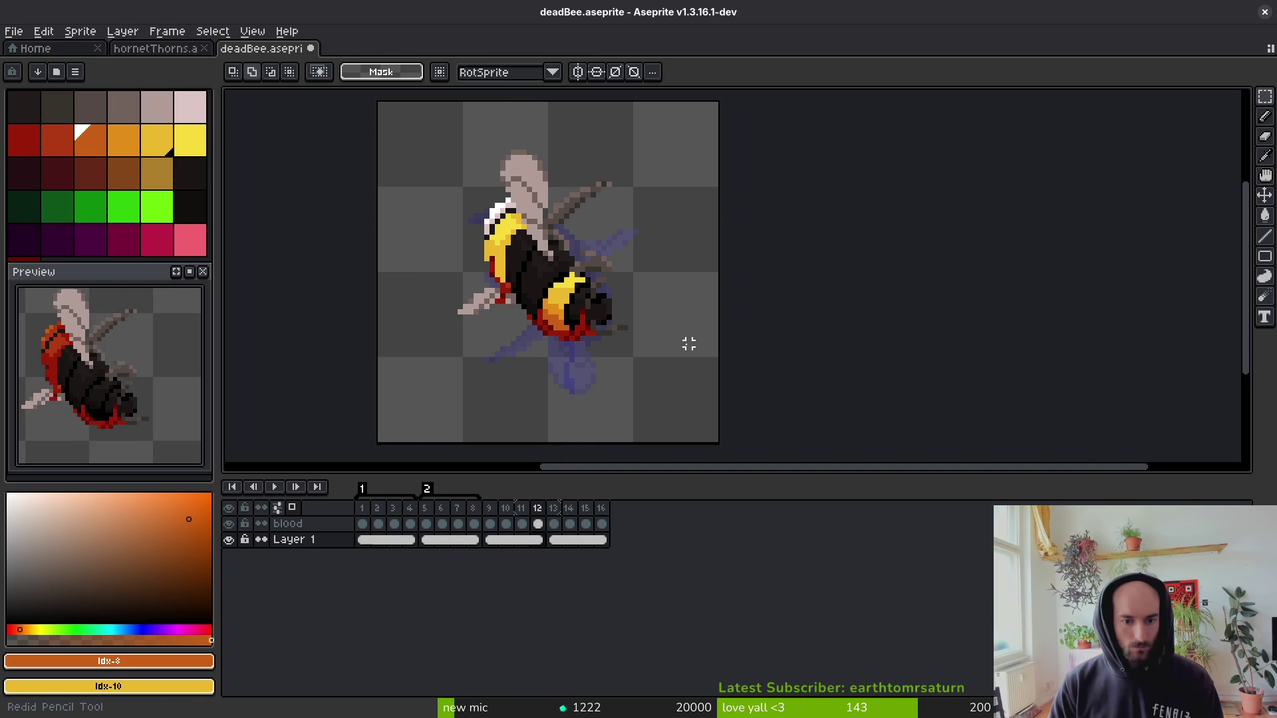
key("ctrl+z")
key("ctrl+y")
key("ctrl+z")
scroll(590, 324, "up", 3)
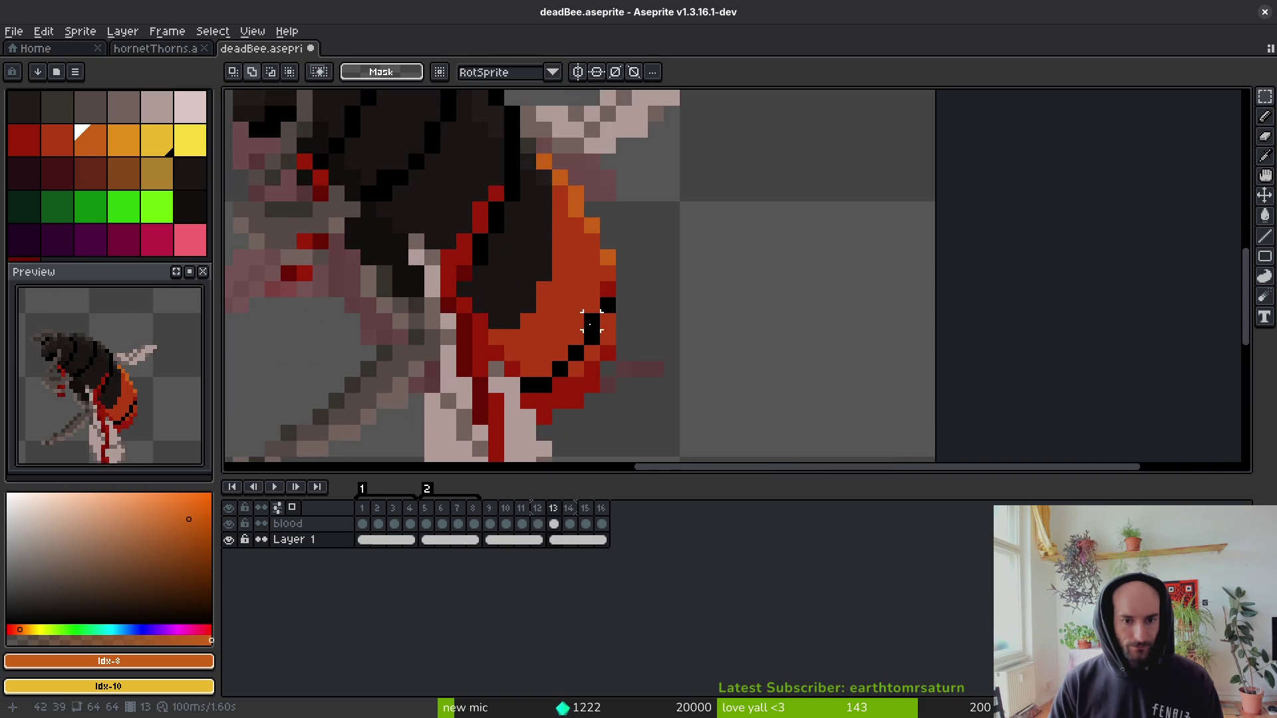
Fill the red blood pixels along the bee's lower edge light pink.
left_click(157, 108)
key("g")
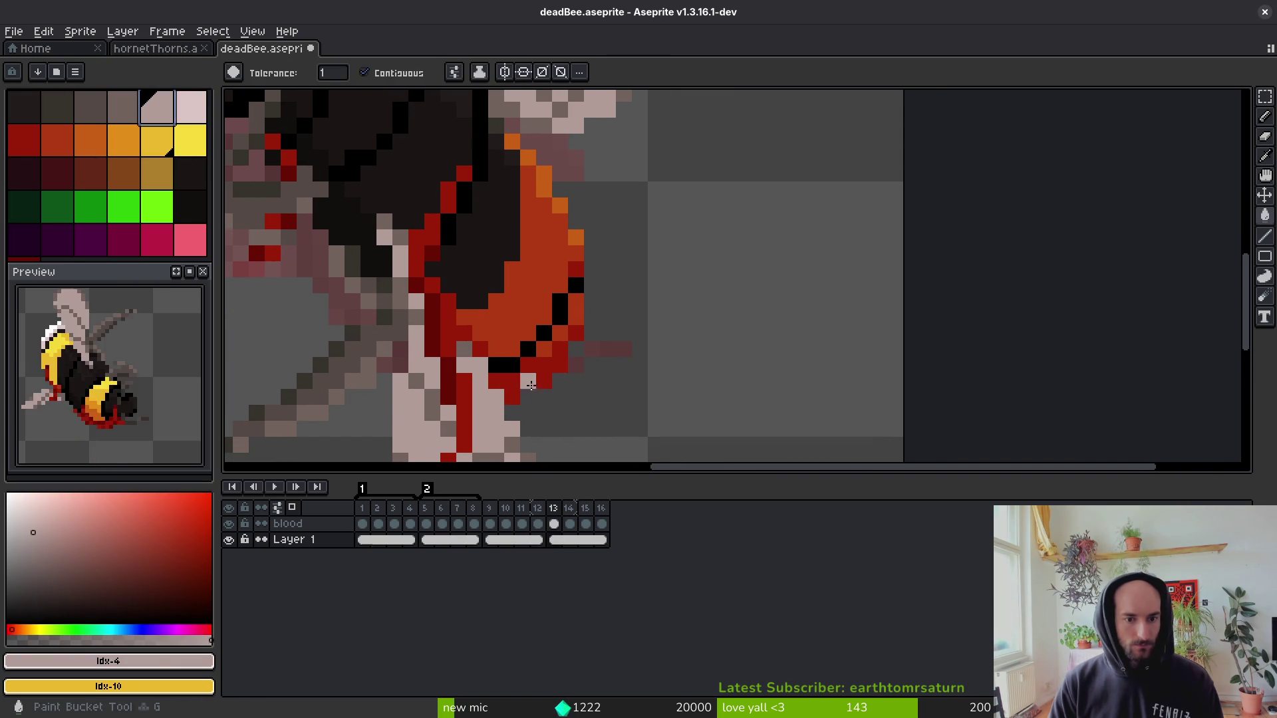
left_click(530, 386)
left_click(191, 108)
left_click(517, 290)
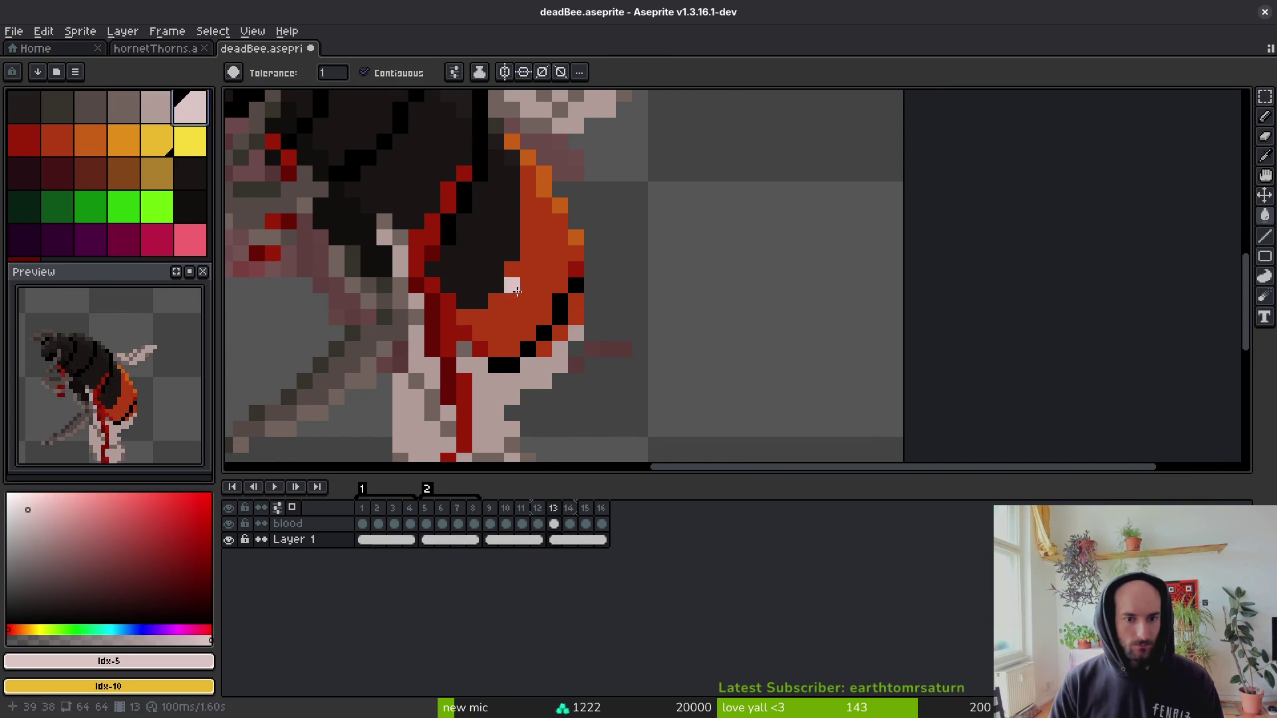
left_click(575, 301)
left_click(560, 334)
left_click(544, 349)
left_click(549, 381)
key("ctrl+z")
key("ctrl+z")
key("ctrl+z")
left_click(543, 377)
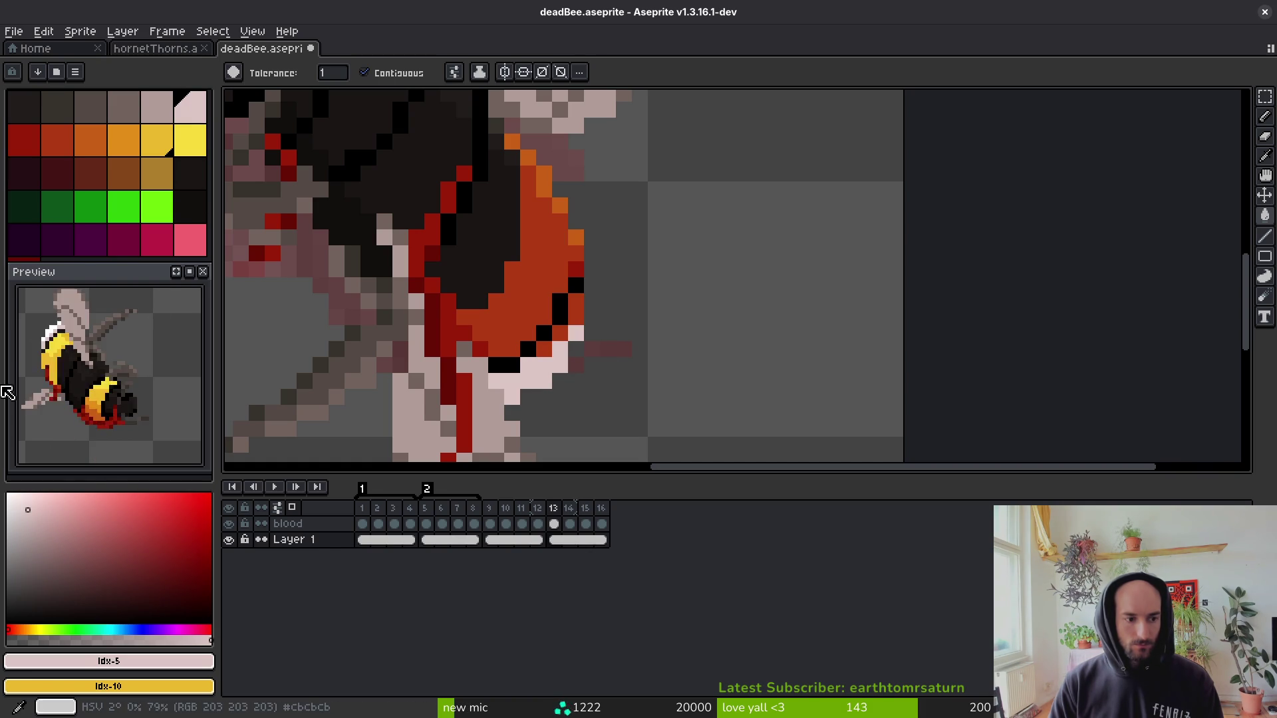
Fill the orange body band yellow and draw bright yellow highlights along its edge.
left_click(8, 494)
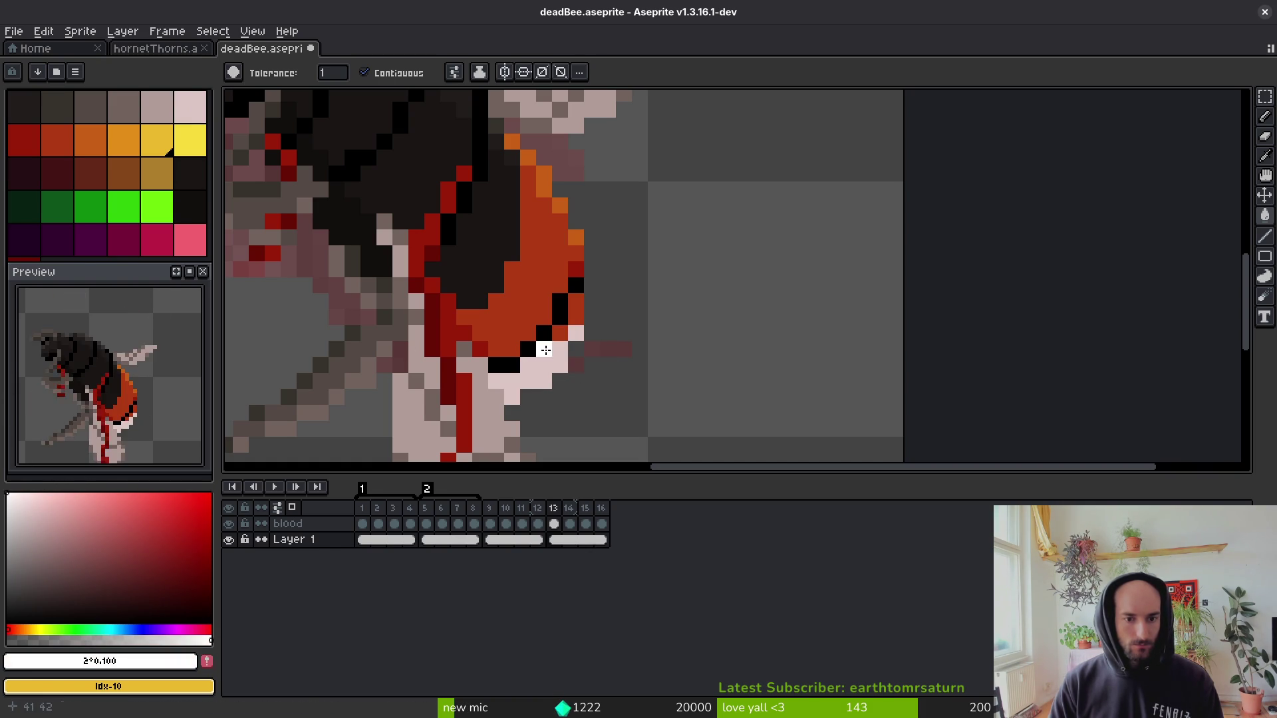
left_click(159, 142)
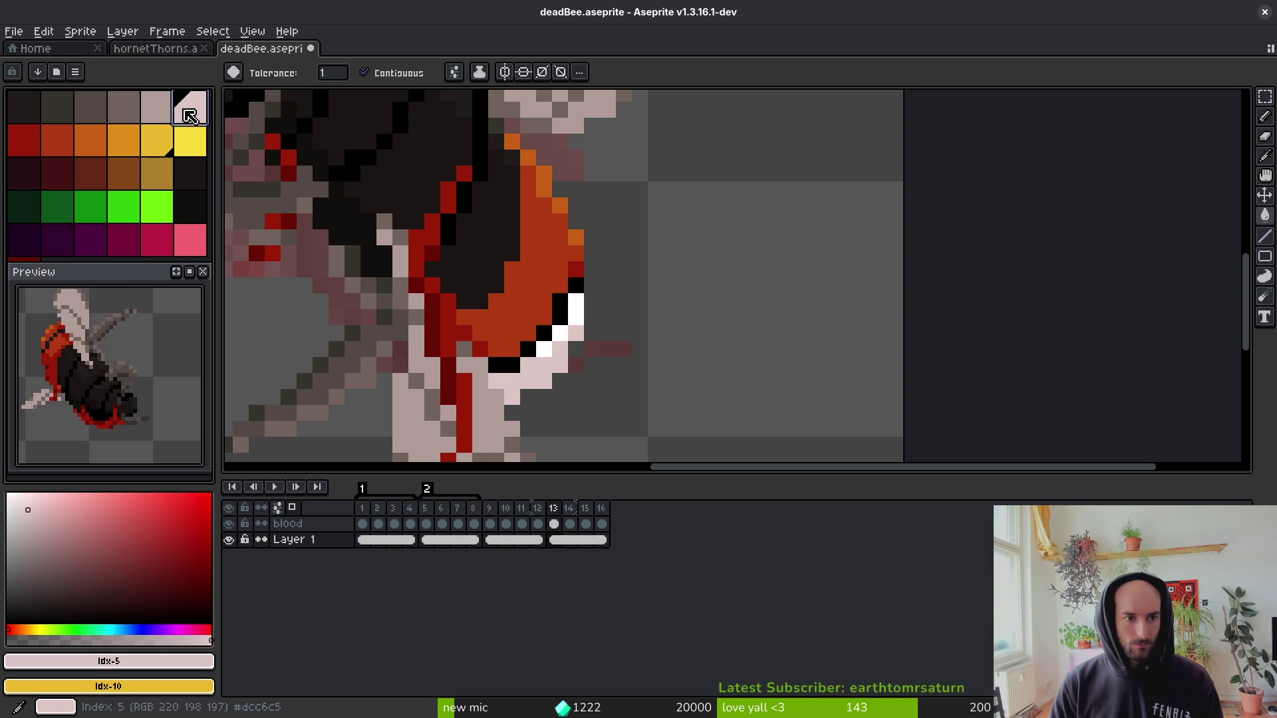
left_click(526, 266)
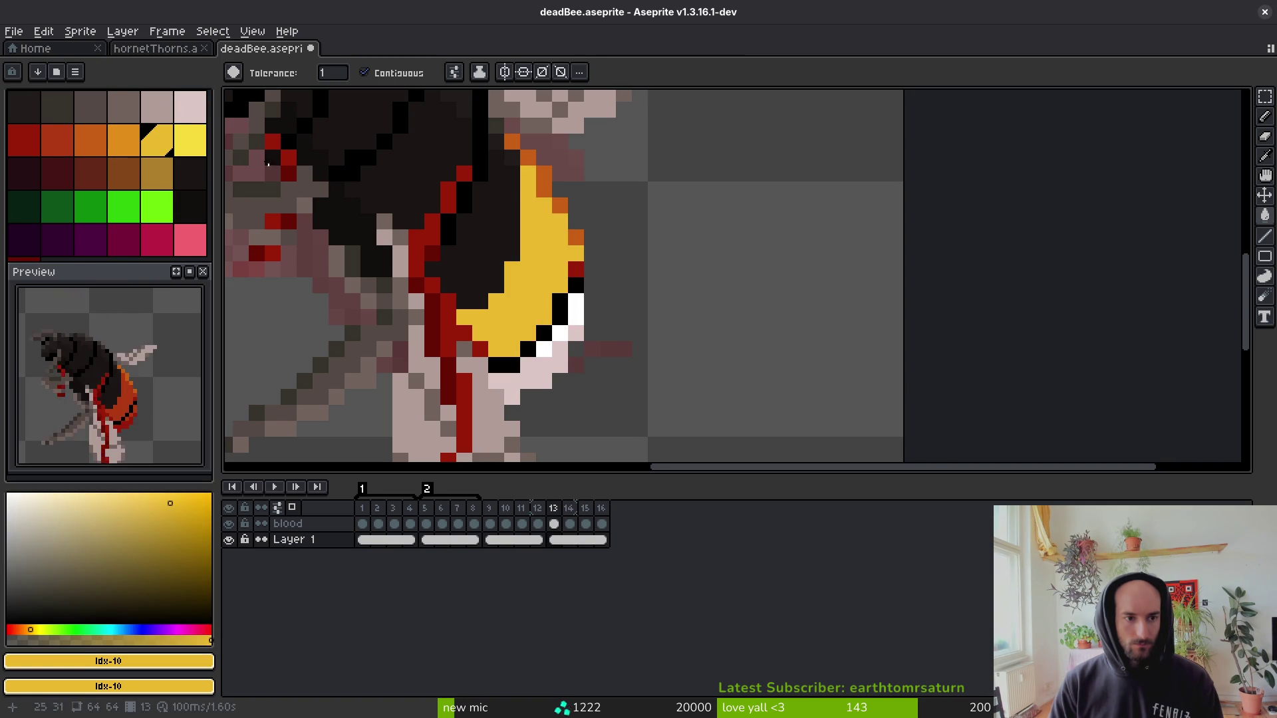
left_click(190, 139)
key("f")
left_click(512, 141)
mouse_move(516, 144)
left_mouse_down()
mouse_move(546, 176)
mouse_move(577, 266)
left_mouse_up()
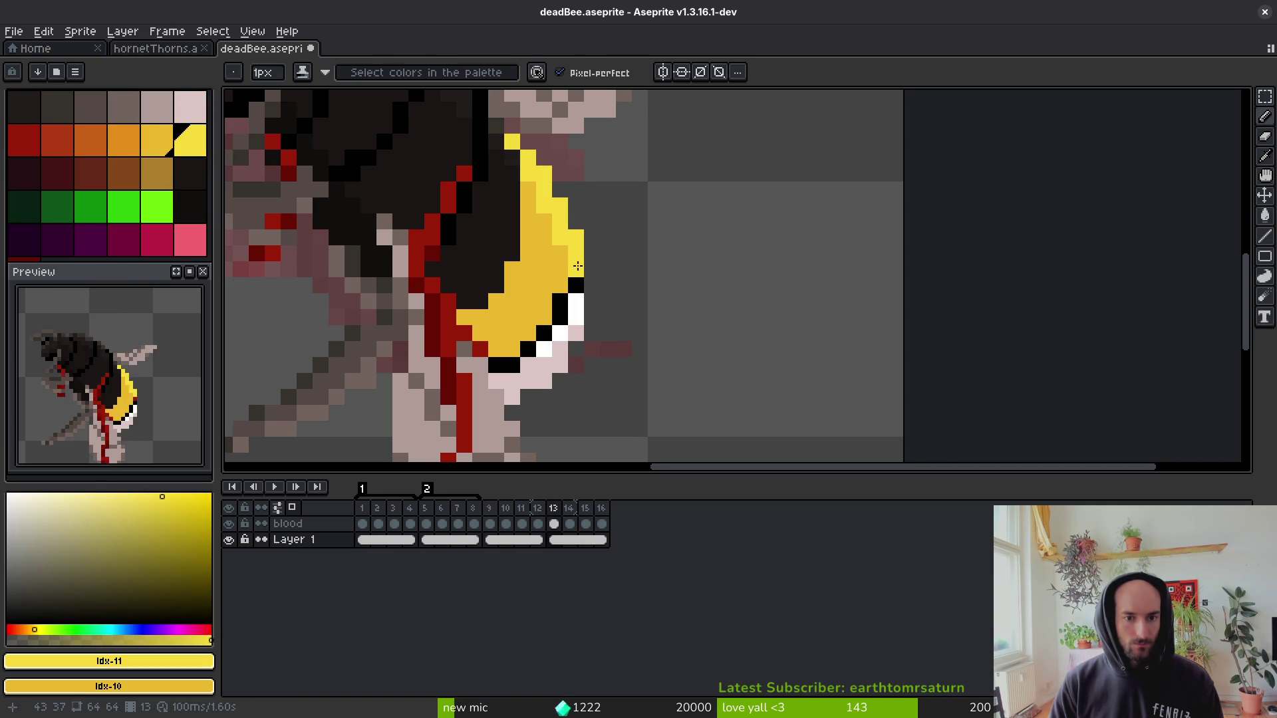
Paint orange shading along the yellow band's lower edge and save deadBee.aseprite.
scroll(593, 254, "down", 5)
scroll(622, 331, "up", 3)
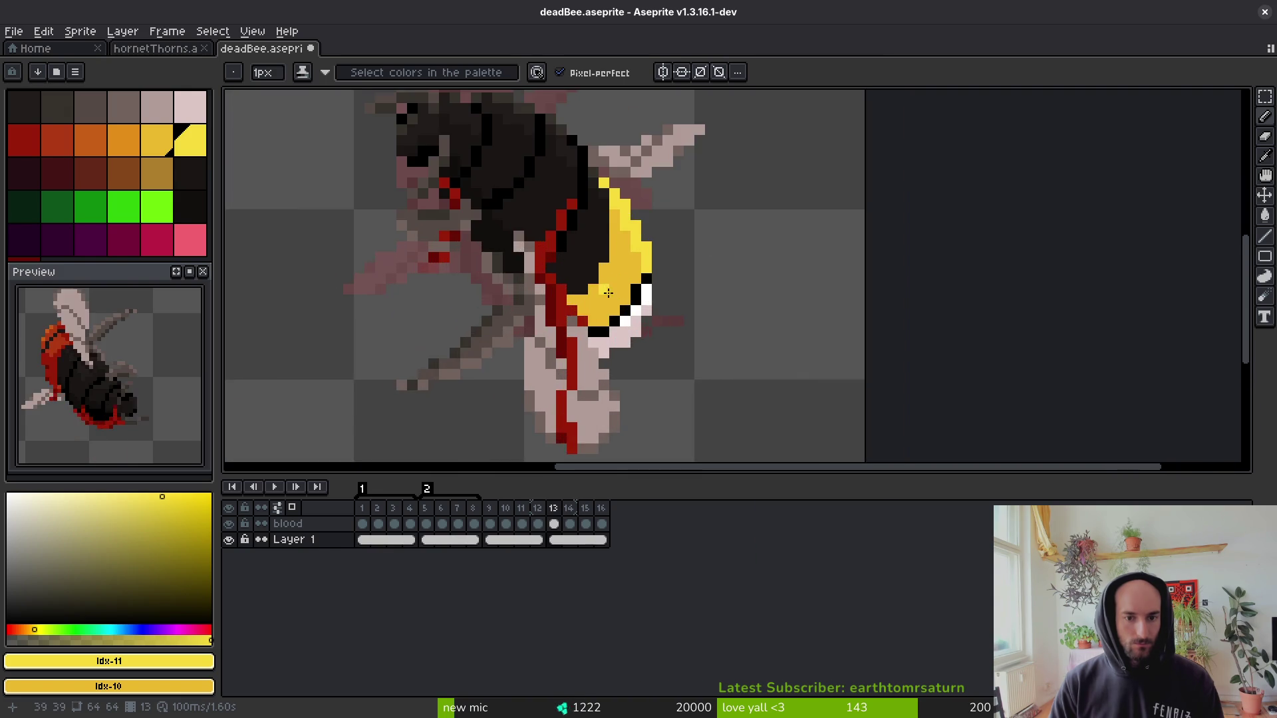
scroll(698, 324, "down", 4)
scroll(698, 324, "up", 5)
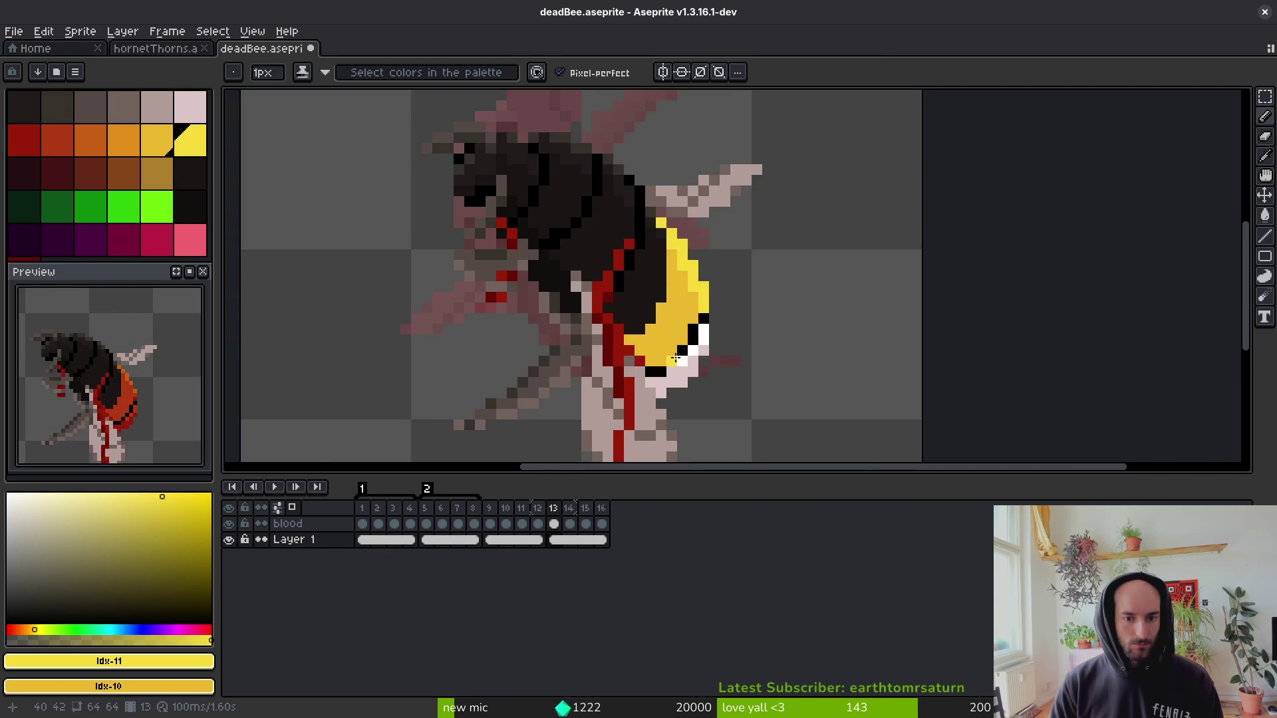
scroll(698, 323, "up", 1)
left_click(132, 155)
scroll(723, 335, "up", 3)
mouse_move(688, 383)
left_mouse_down()
mouse_move(722, 383)
mouse_move(752, 414)
mouse_move(725, 314)
left_mouse_up()
left_click(785, 414)
mouse_move(725, 346)
left_mouse_down()
mouse_move(695, 345)
mouse_move(662, 314)
left_mouse_up()
key("ctrl+s")
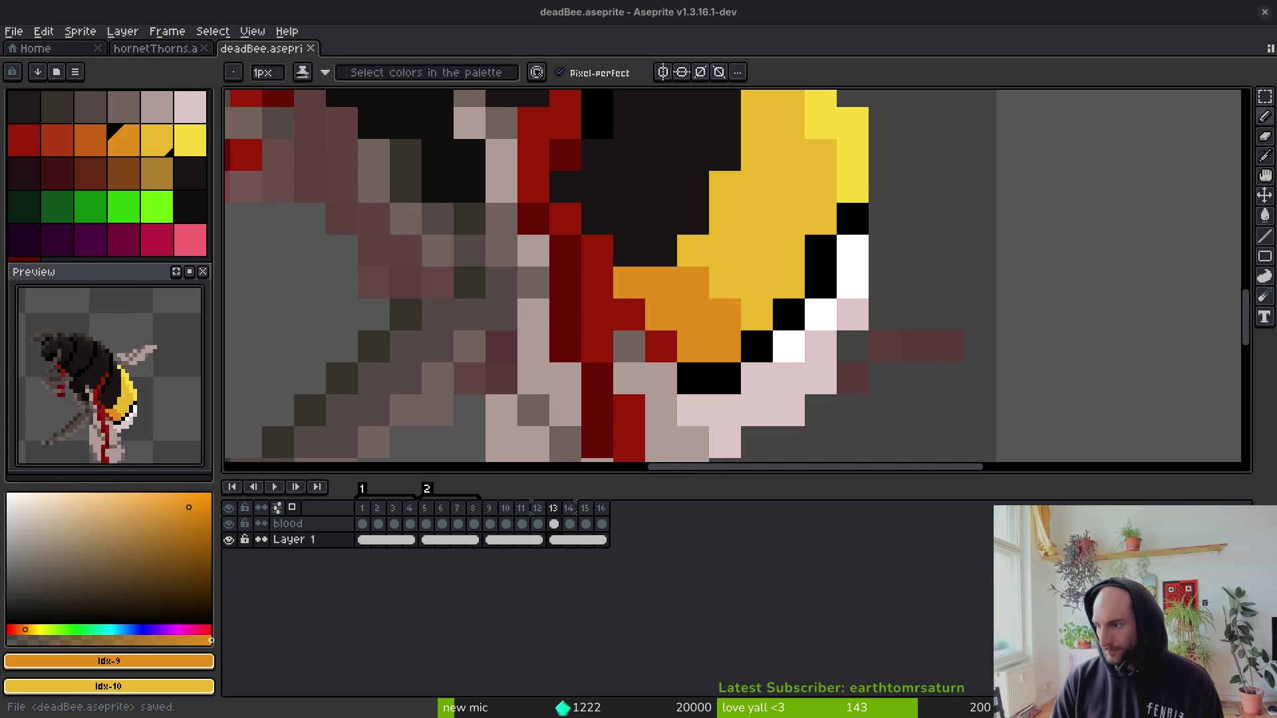
key("alt+Tab")
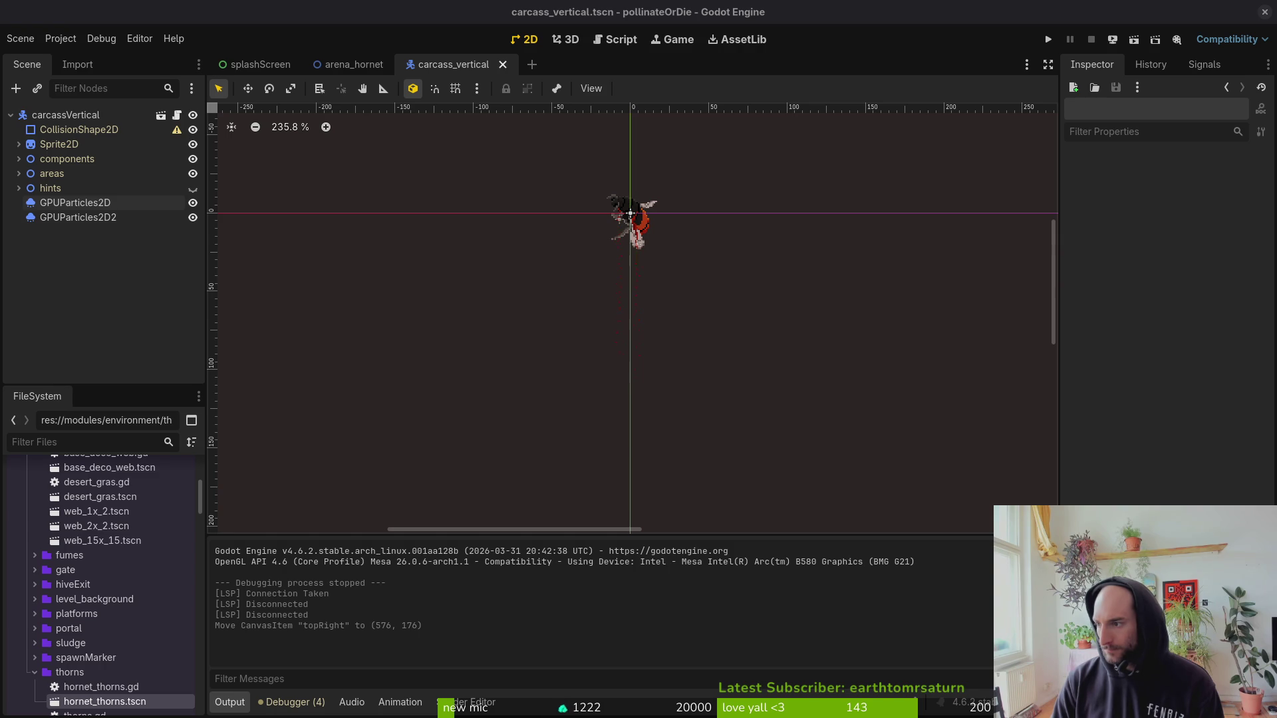
key("alt+Tab")
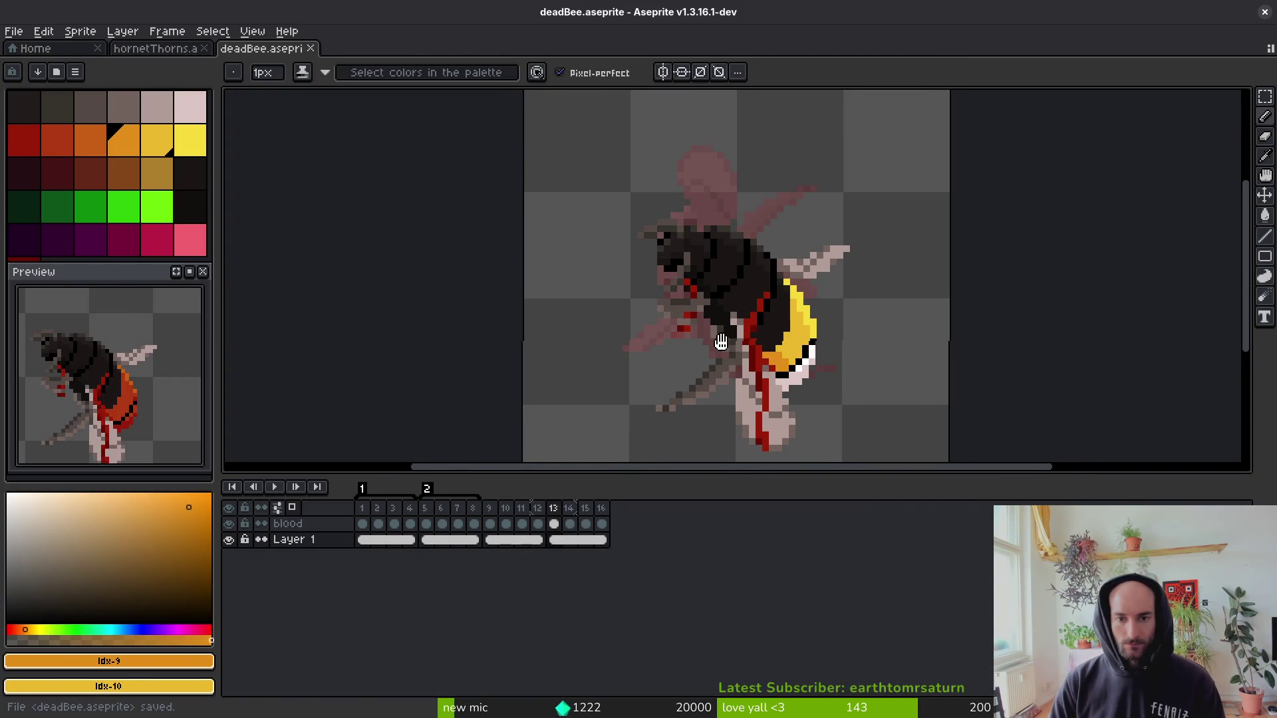
Draw orange shading pixels beside the red blood streaks on frame 13's bee.
key("g")
scroll(683, 236, "up", 3)
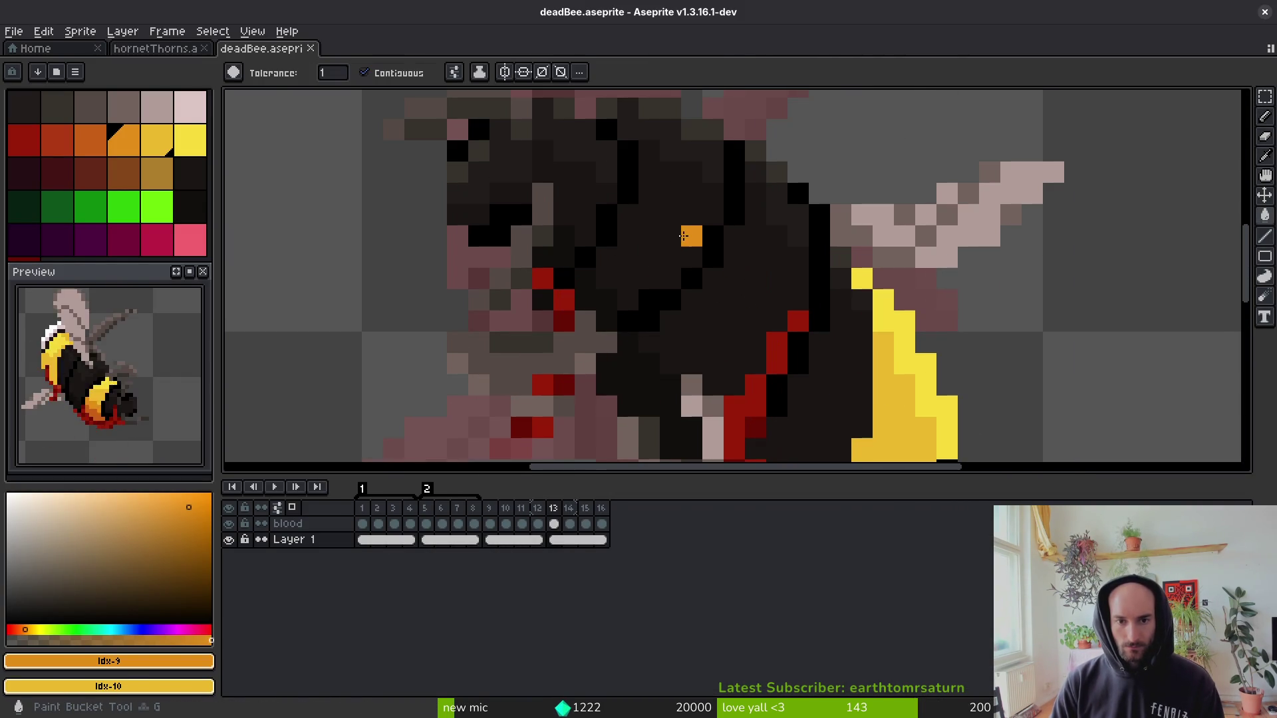
key("b")
mouse_move(607, 299)
left_mouse_down()
mouse_move(585, 278)
mouse_move(602, 315)
left_mouse_up()
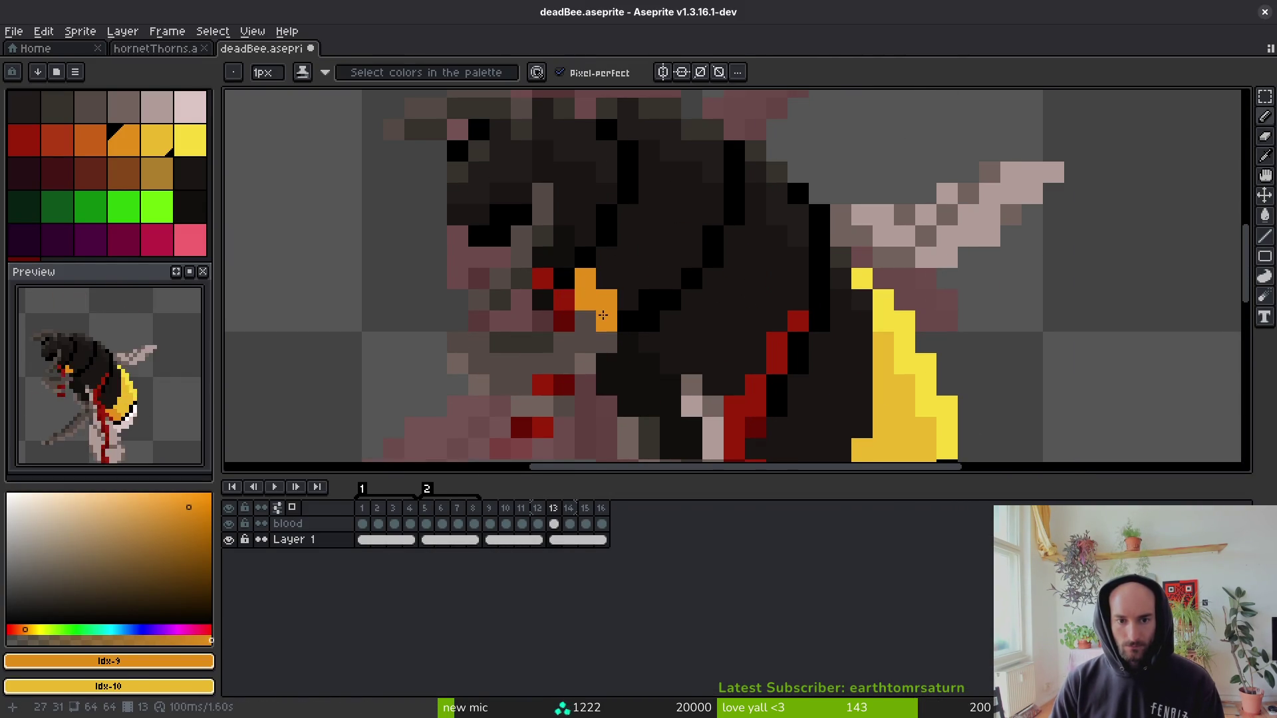
Fill the front body band with the rear band's mid-yellow and its top with light yellow #f7db3b.
key("i")
left_click(928, 412)
key("g")
left_click(667, 274)
key("i")
left_click(911, 350)
key("g")
left_click(691, 153)
scroll(706, 288, "down", 3)
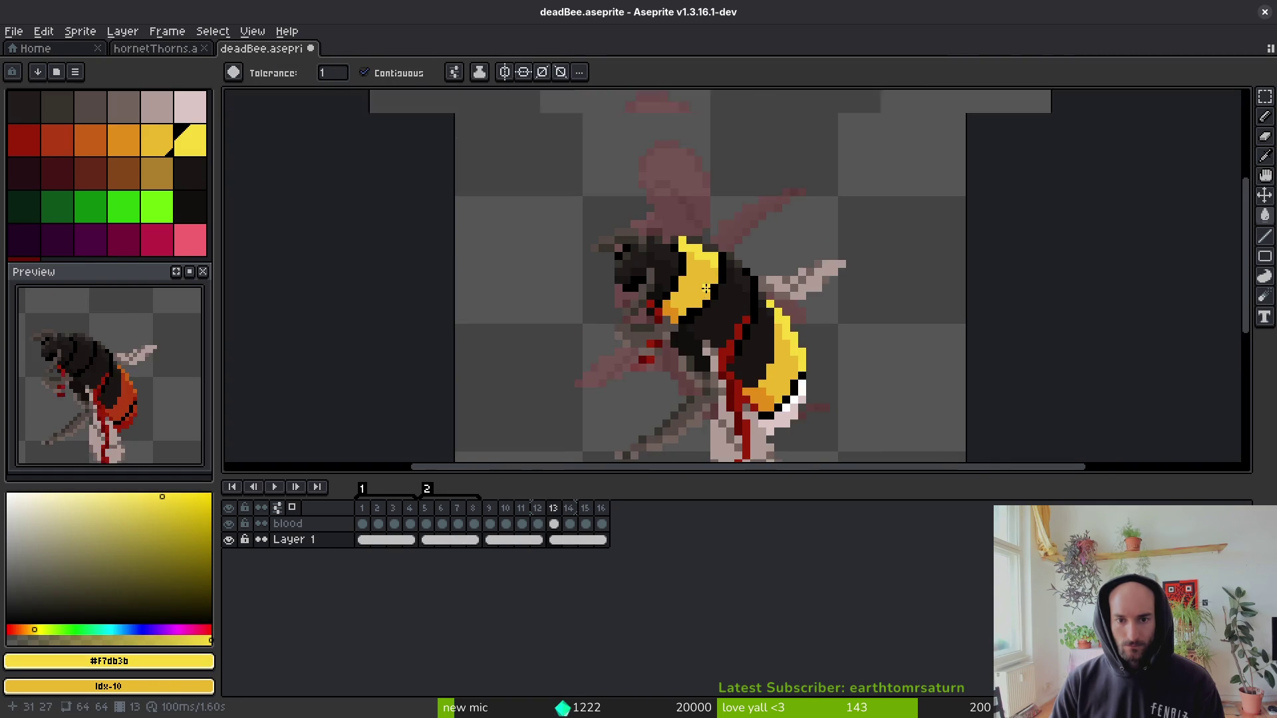
scroll(706, 288, "up", 2)
Add two light-yellow highlight pixels to the front band and save.
key("b")
left_click(675, 167)
left_click(626, 157)
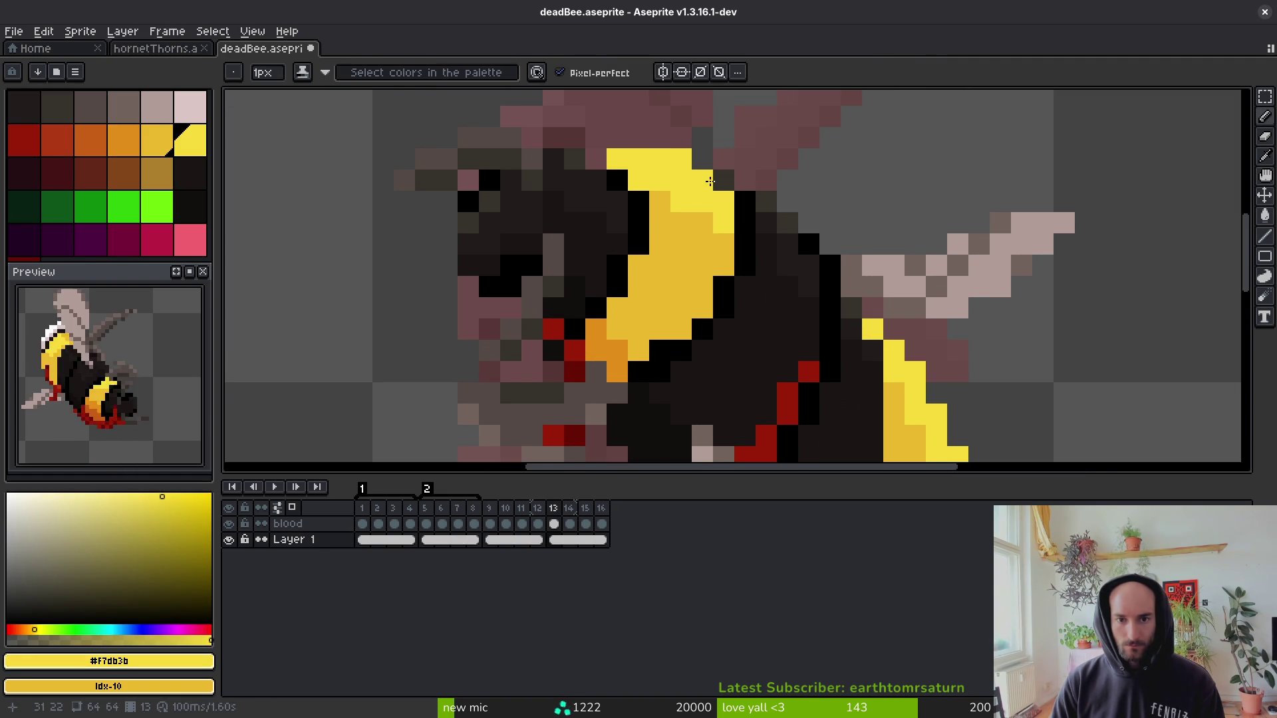
scroll(732, 259, "down", 3)
key("v")
key("b")
scroll(758, 299, "down", 5)
scroll(738, 291, "up", 4)
key("ctrl+s")
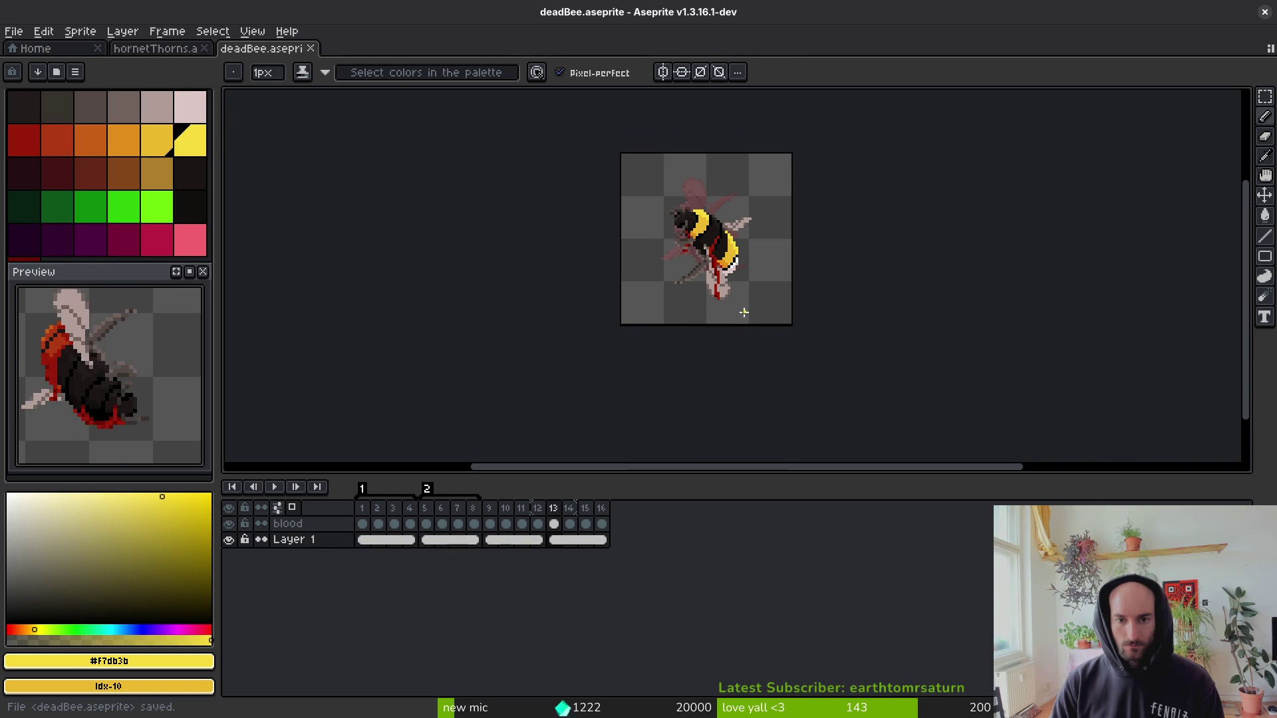
Outline the yellow band's edge with black pixels sampled from the bee's outline, then save.
scroll(828, 330, "up", 2)
scroll(828, 331, "down", 1)
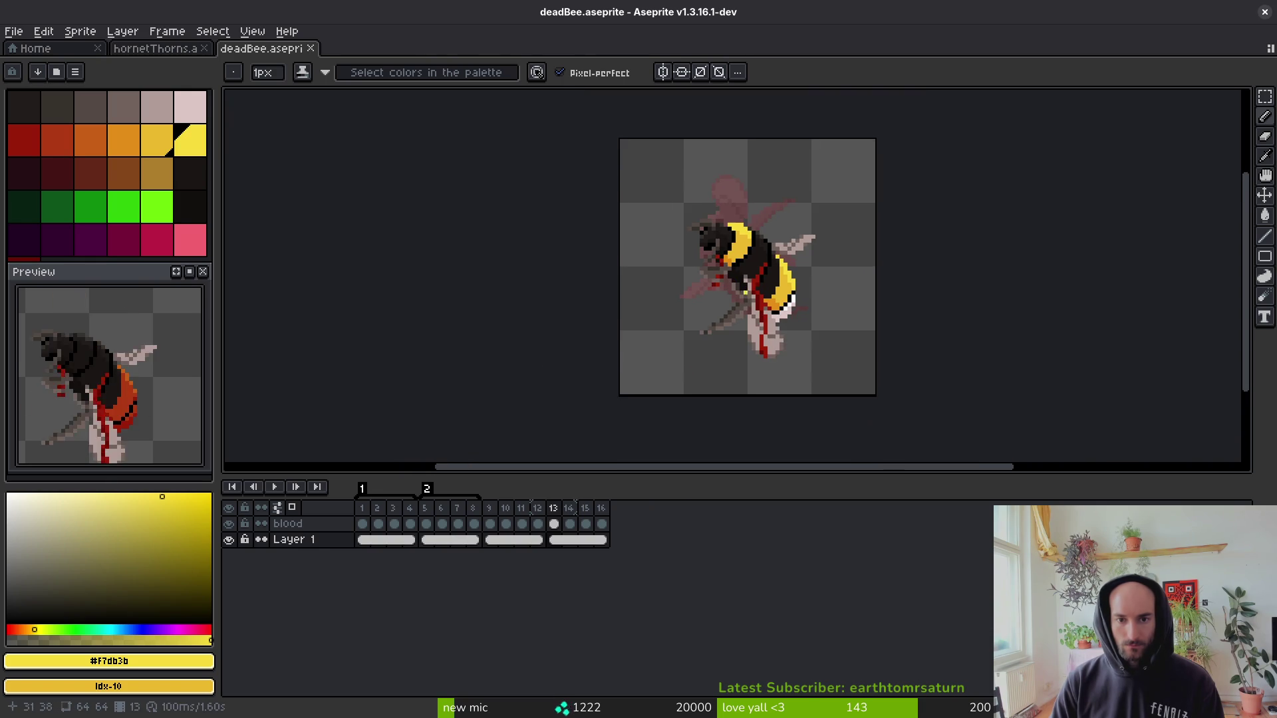
key("alt")
scroll(828, 330, "down", 1)
scroll(828, 331, "up", 1)
scroll(793, 304, "up", 4)
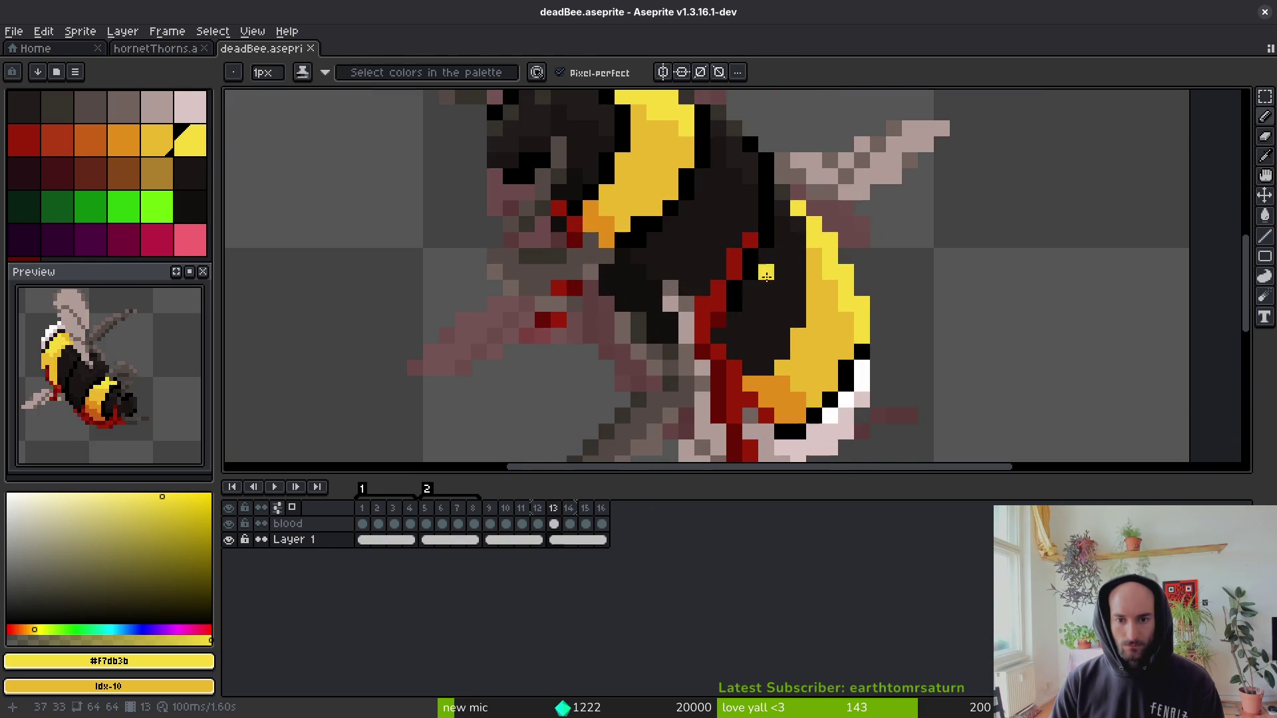
left_click(766, 230, "alt")
mouse_move(798, 312)
left_mouse_down()
mouse_move(765, 368)
mouse_move(750, 370)
left_mouse_up()
left_click(782, 336)
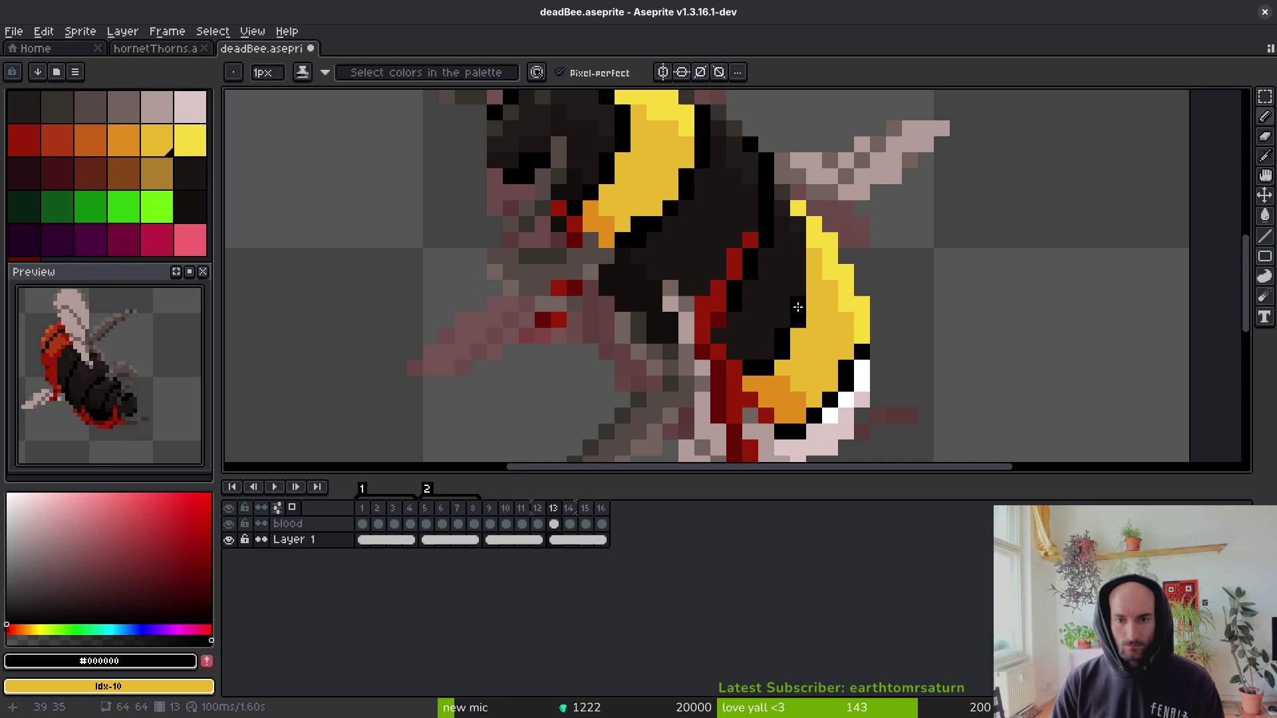
left_click(796, 220)
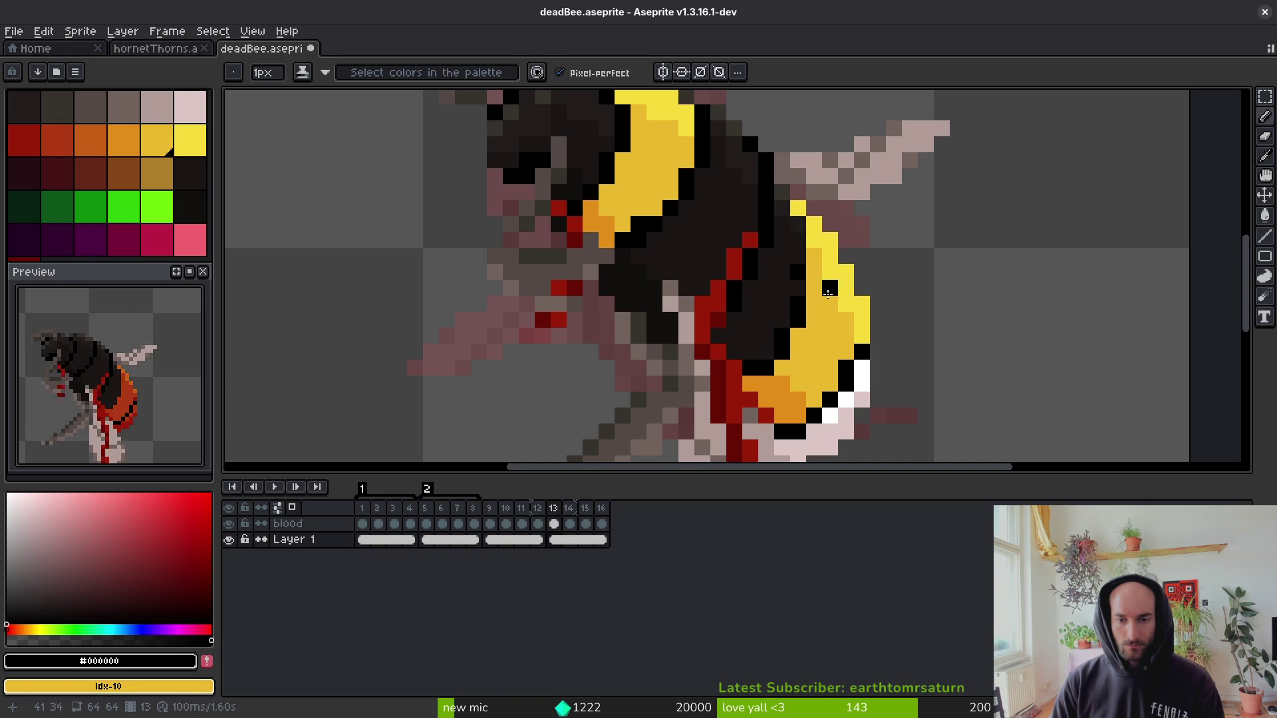
scroll(831, 293, "down", 5)
key("ctrl+s")
Paint one more light-yellow pixel sampled from the bee and save again.
scroll(850, 357, "down", 5)
scroll(850, 358, "up", 5)
key("alt")
left_click(848, 298, "alt")
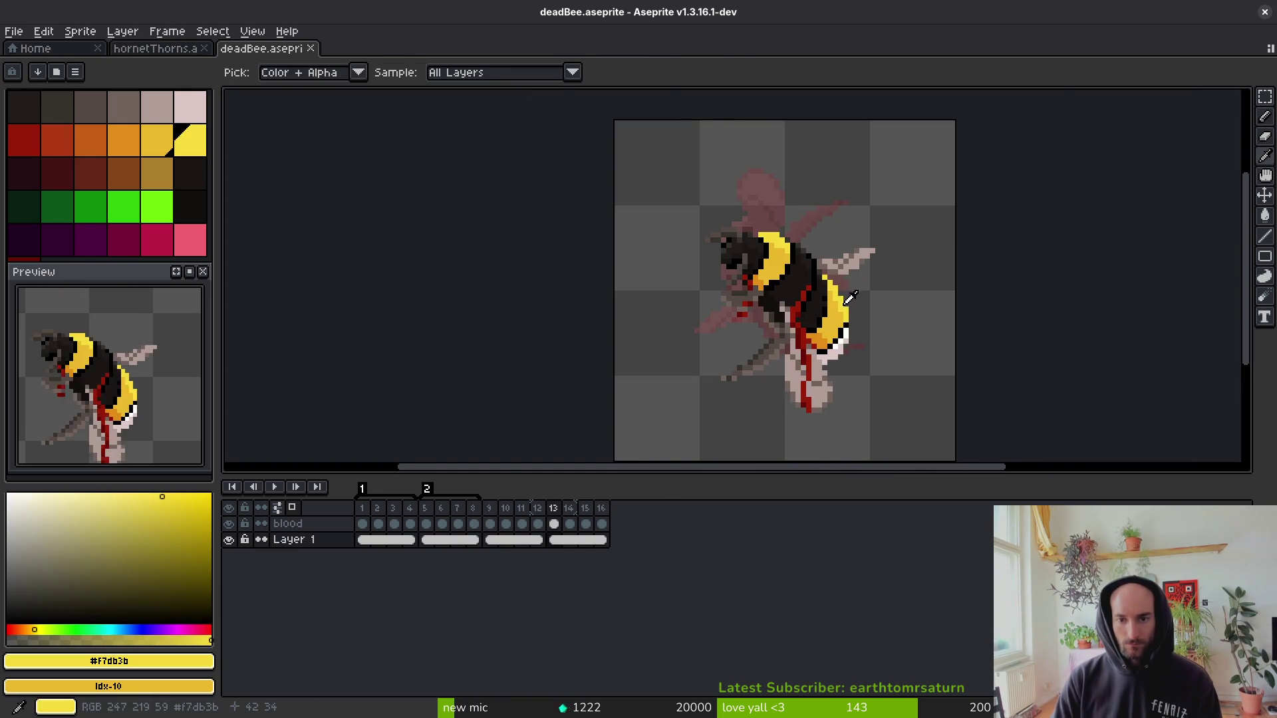
scroll(848, 297, "up", 2)
left_click(806, 283)
scroll(861, 327, "down", 1)
scroll(861, 328, "down", 3)
key("ctrl+s")
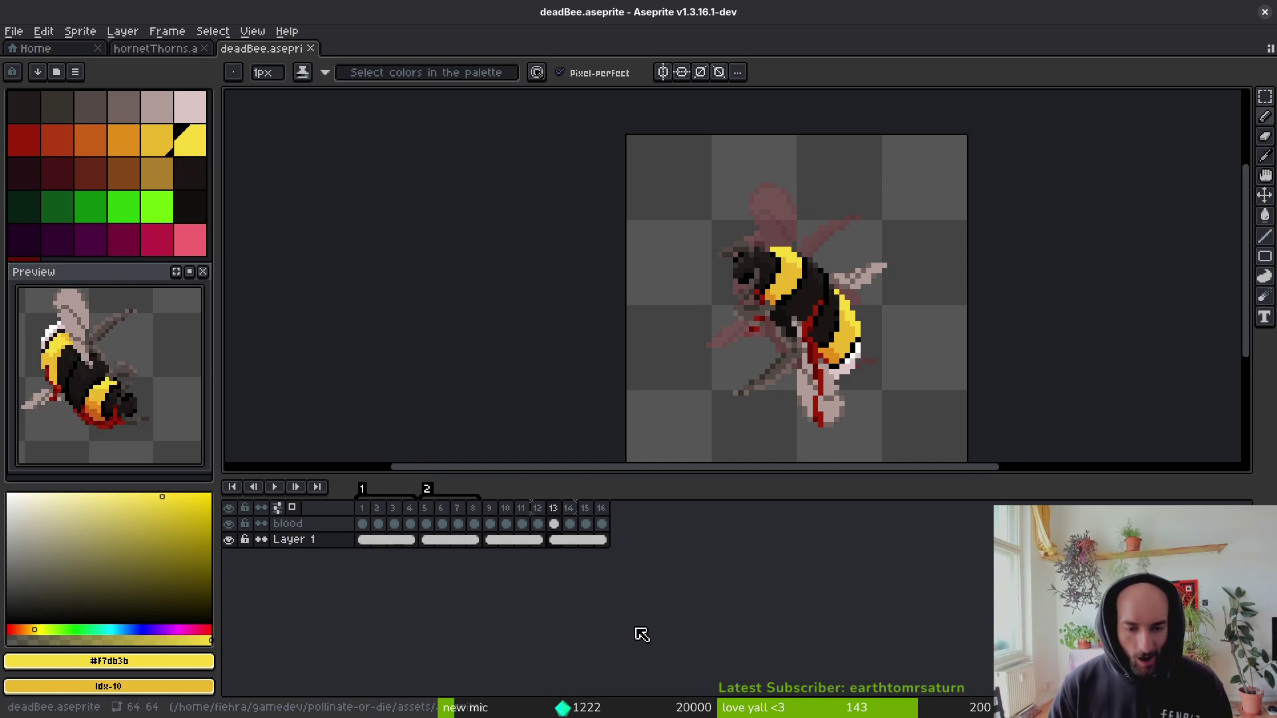
Add empty frames after frame 16, extend the blood and Layer 1 cels to frame 24, and save.
left_click(598, 539)
key("alt+b")
key("alt+b")
key("alt+b")
key("alt+b")
key("alt+b")
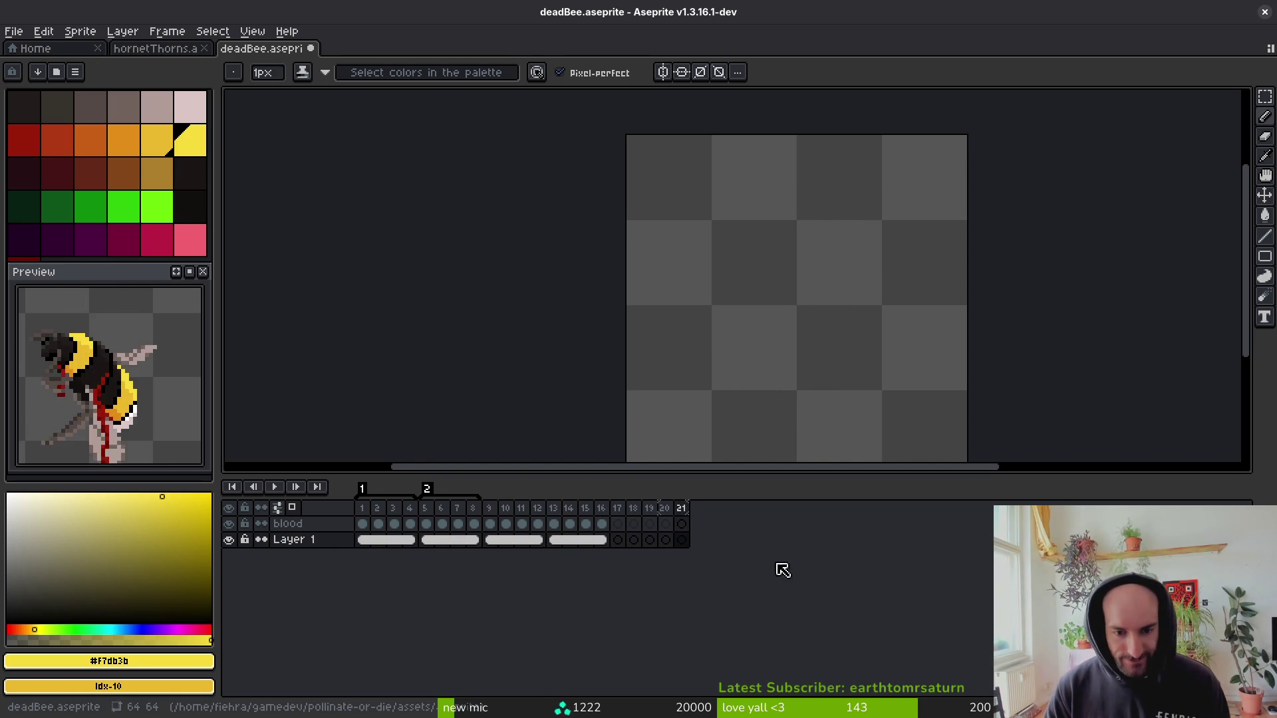
left_click(492, 526)
mouse_move(516, 539)
left_mouse_down()
mouse_move(631, 529)
mouse_move(663, 540)
left_mouse_up()
key("ctrl+s")
Delete the surplus frame 25 so the animation is 24 frames, and save.
left_click(744, 508)
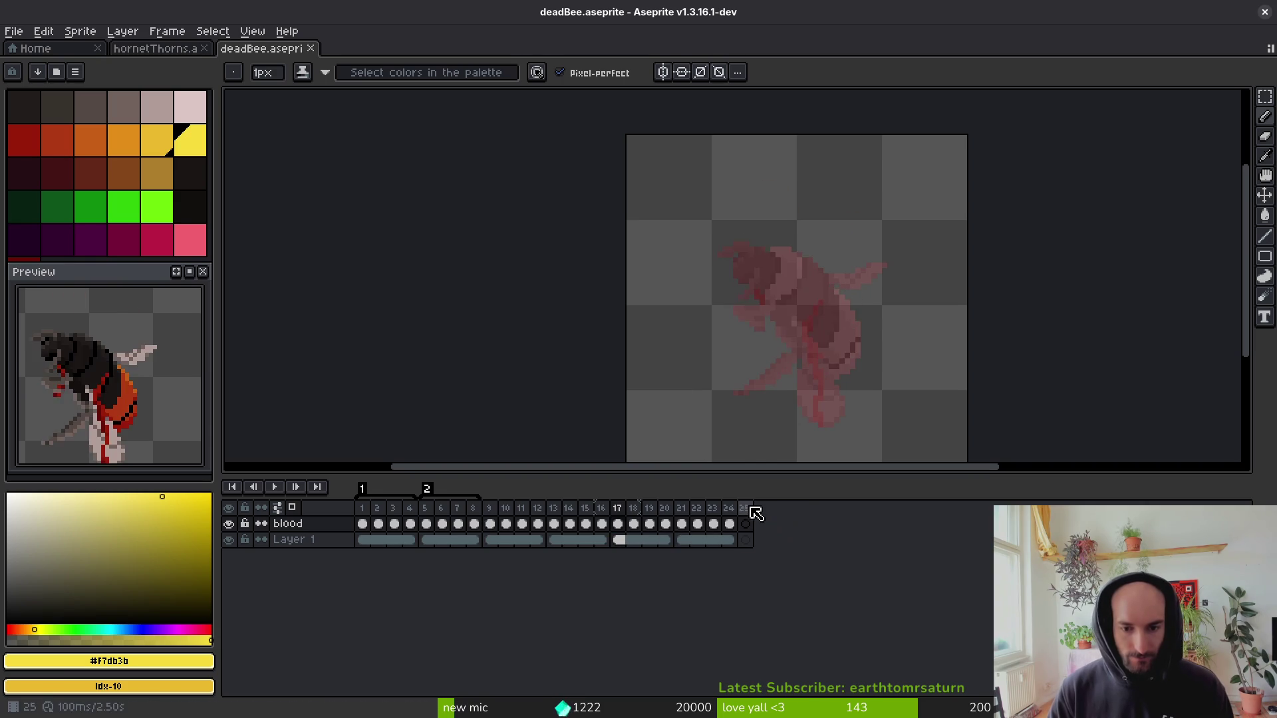
key("alt+c")
key("ctrl+s")
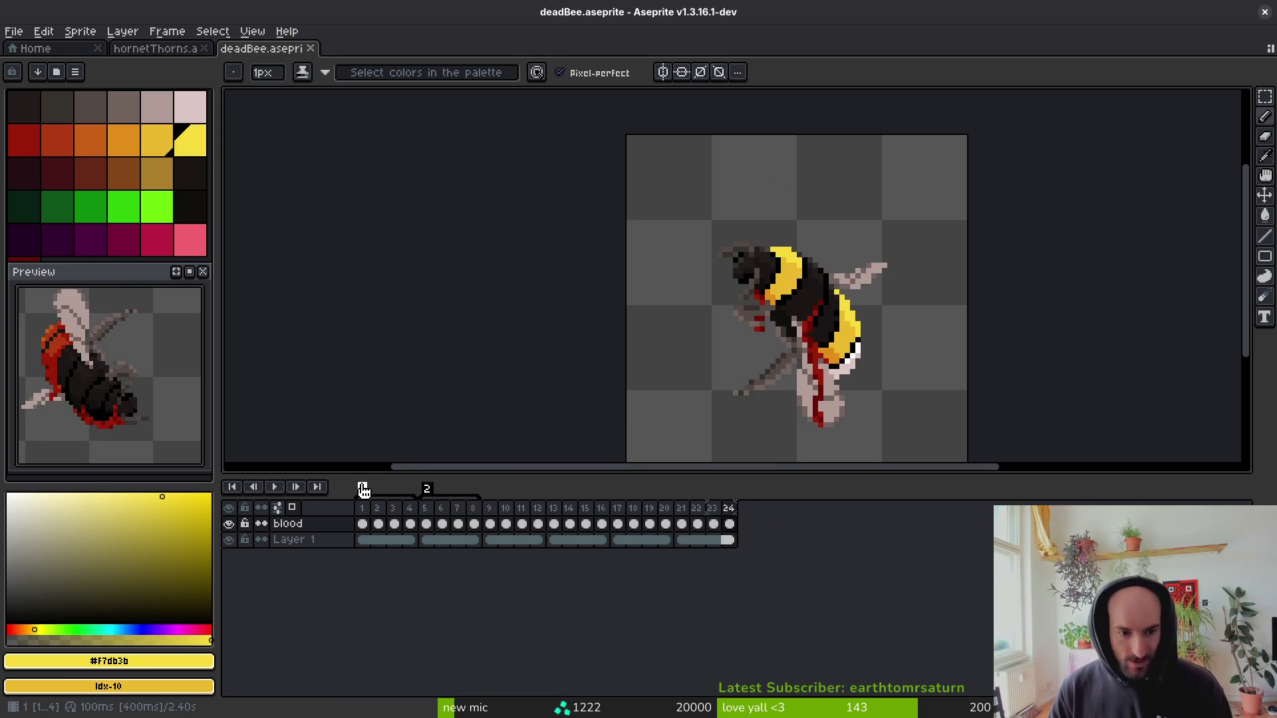
Rename the first two tags to red1 and red2.
double_click(365, 491)
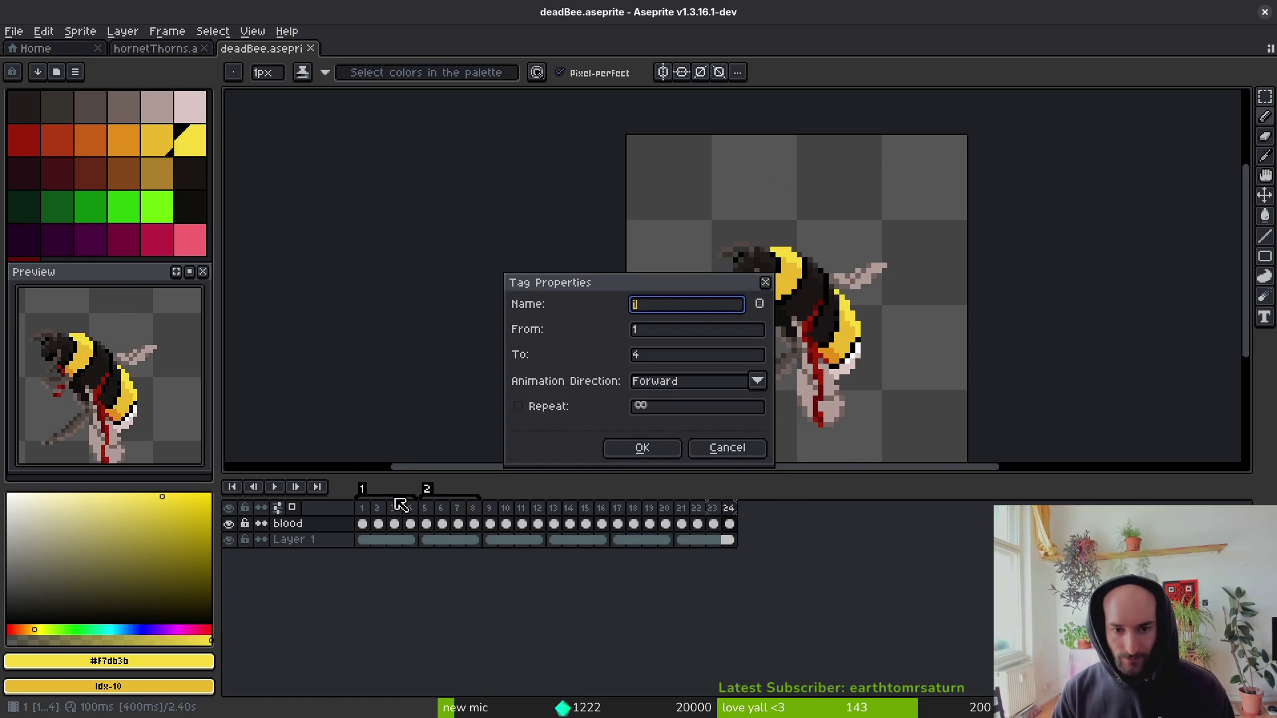
type("1")
key("Return")
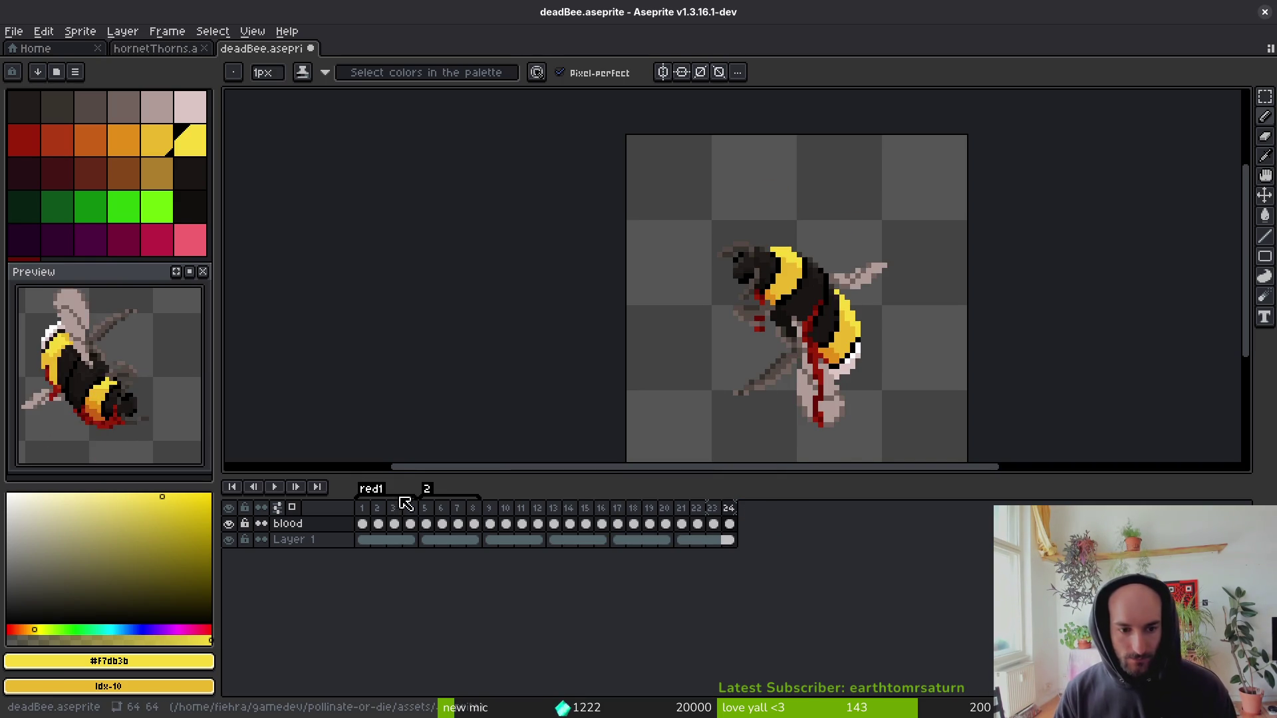
double_click(425, 491)
type("2")
key("Return")
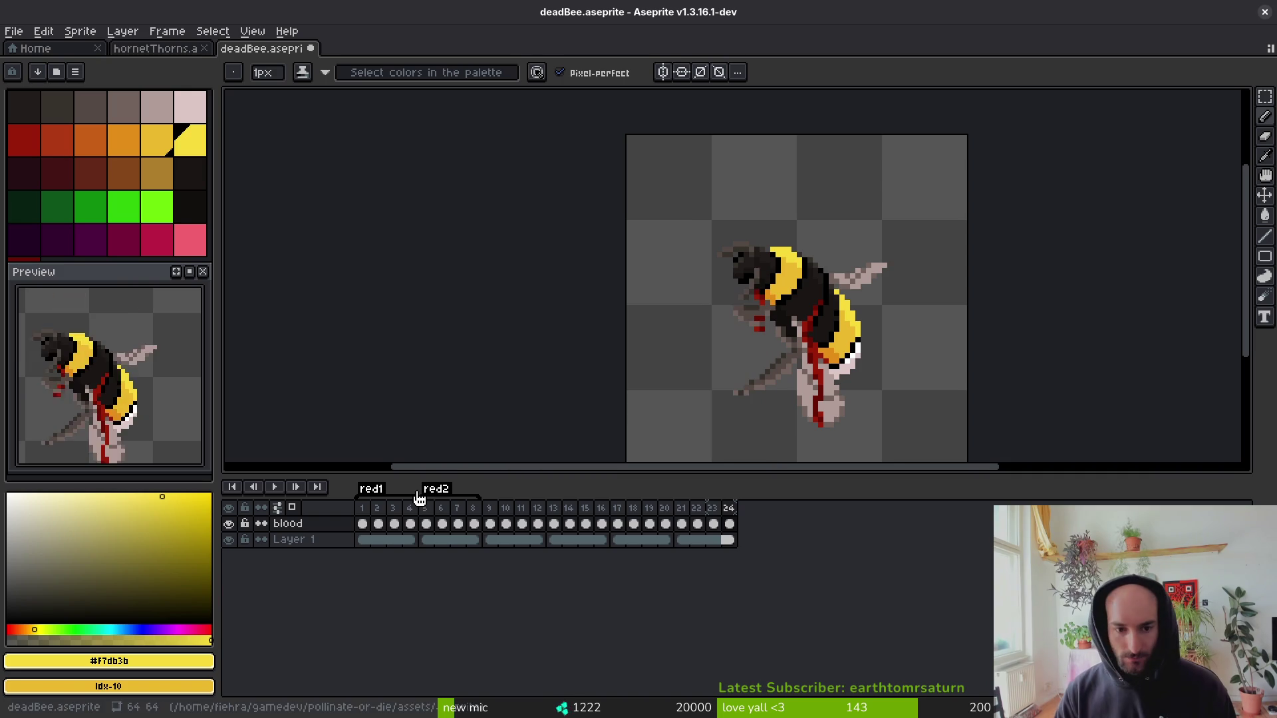
Tag frames 9–12 as buff1 and frames 13–16 as buff2.
left_click_drag(489, 508, 544, 510)
key("F2")
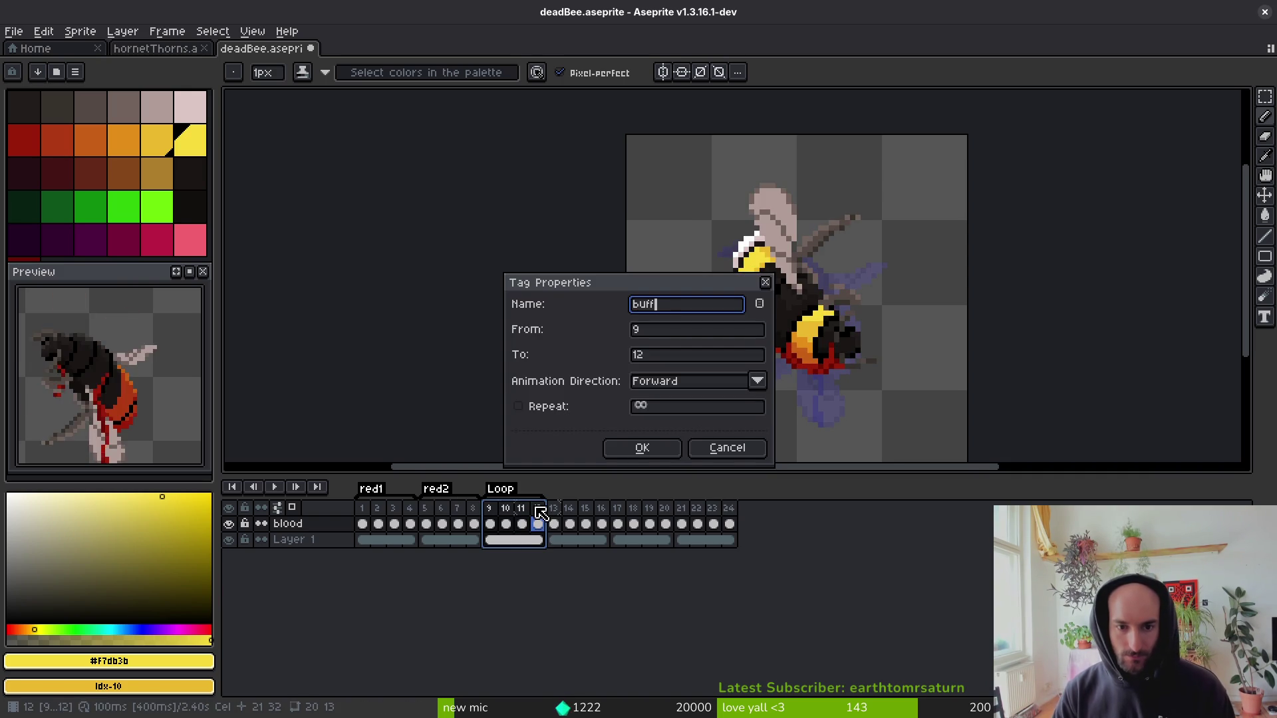
type("1")
key("Return")
left_click_drag(553, 510, 604, 511)
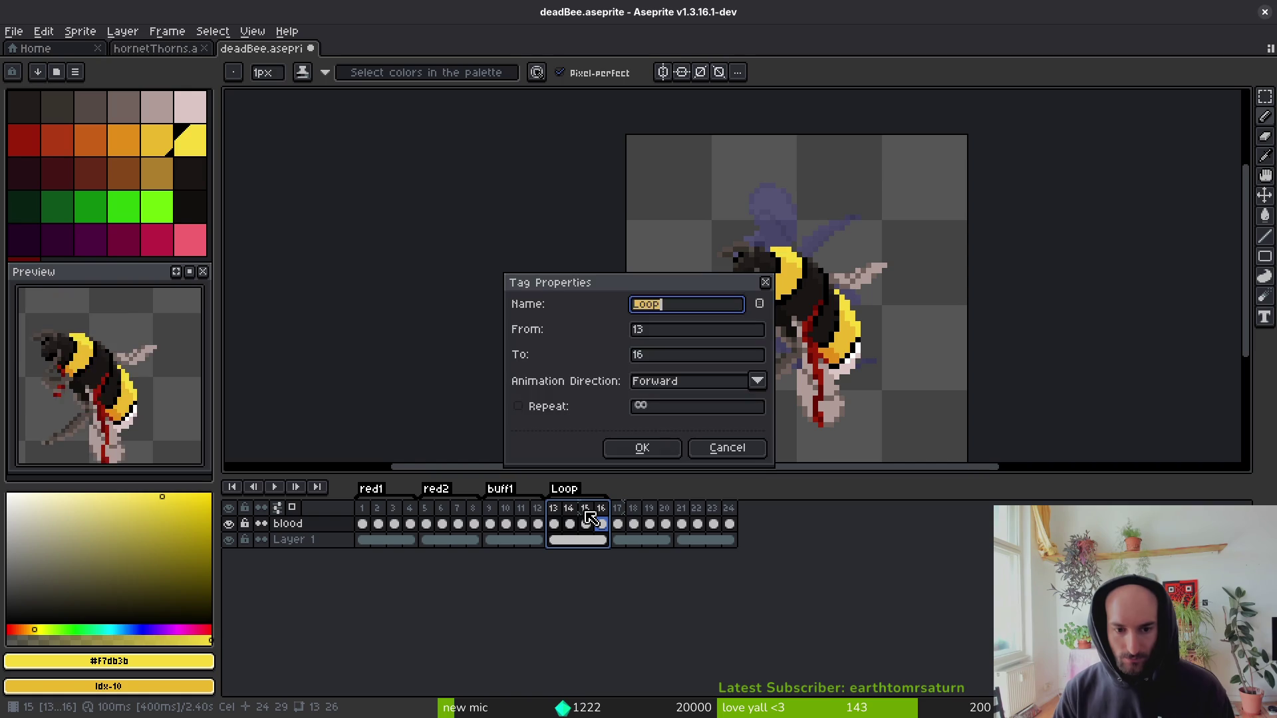
type("buff2")
key("Return")
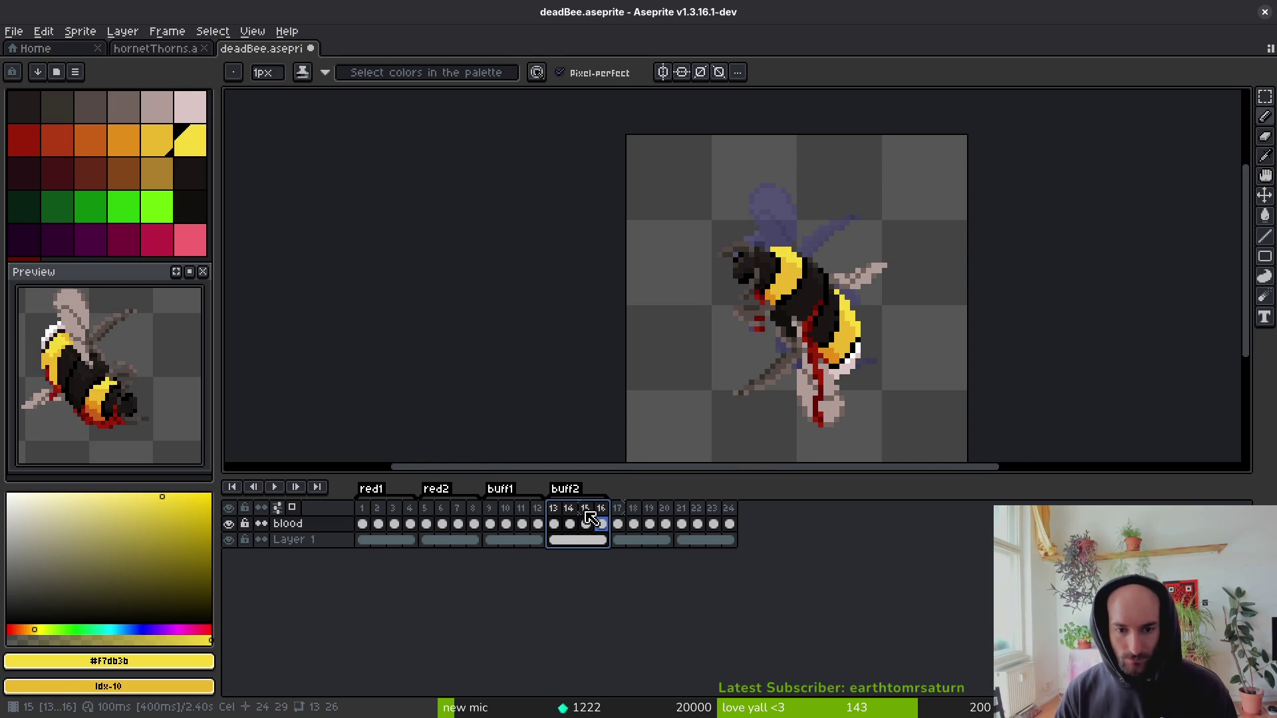
Tag frames 17–20 as carder1 and frames 21–24 as carder2, then save the file.
left_click_drag(618, 512, 671, 510)
key("F2")
type("carder1")
key("Return")
left_click(682, 524)
left_click_drag(692, 521, 731, 523)
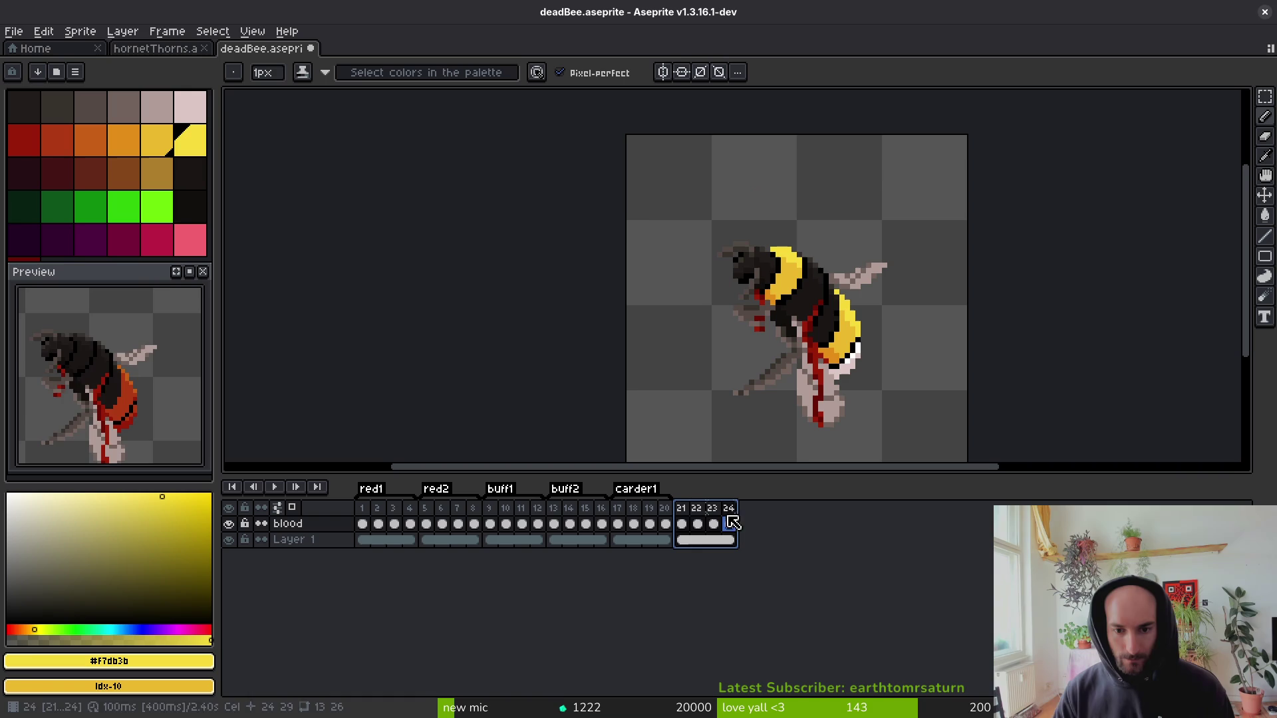
key("F2")
type("carder2")
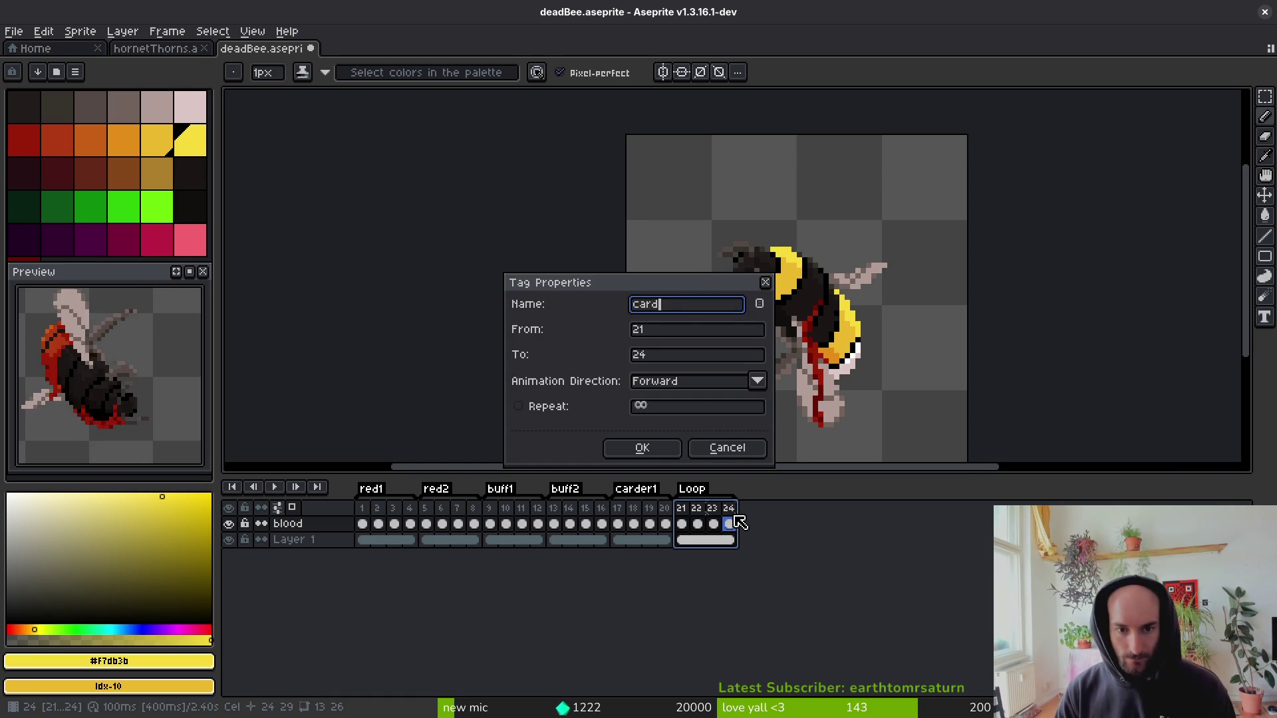
key("Return")
key("ctrl+s")
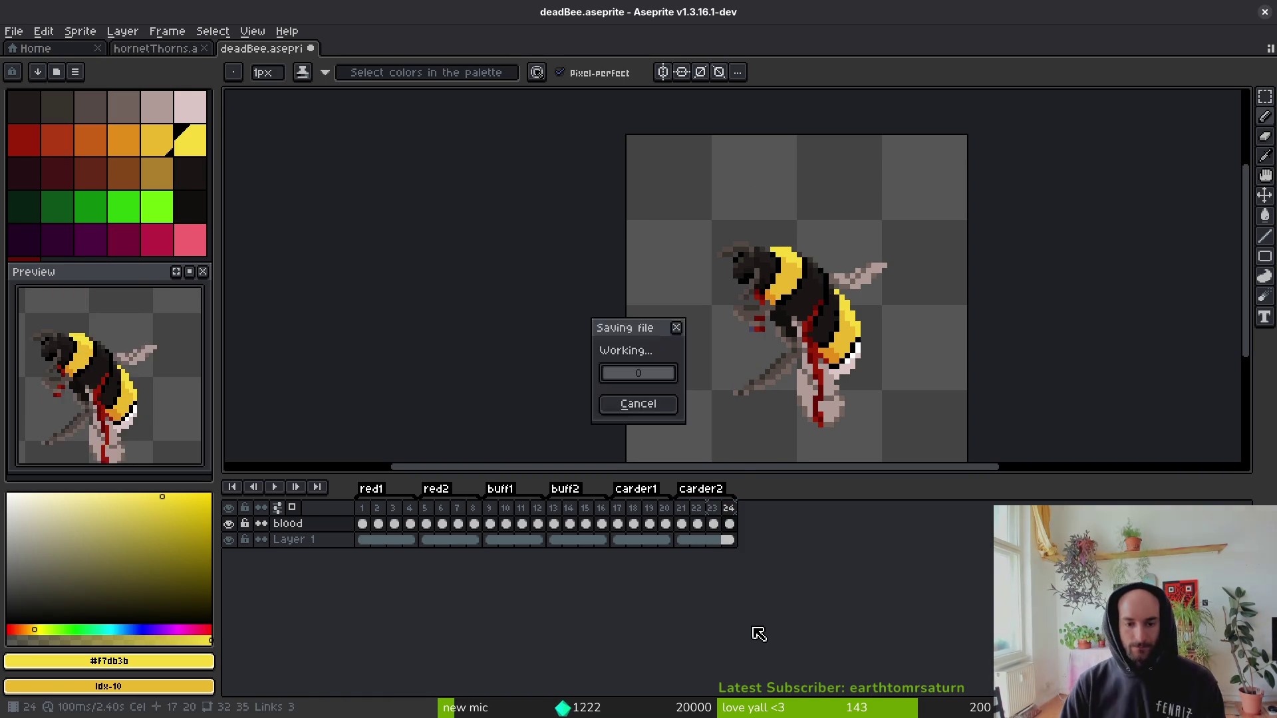
Open bumblebeeUpdated.aseprite from the Home page.
scroll(854, 322, "up", 2)
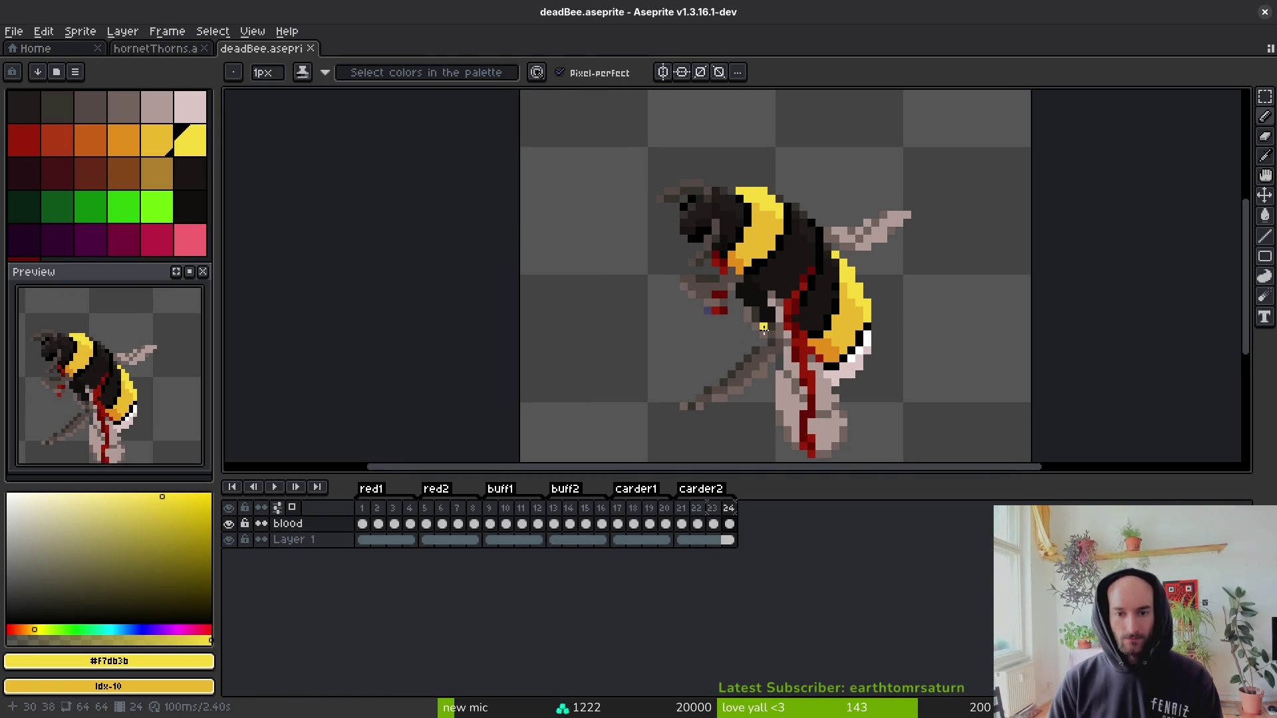
key("i")
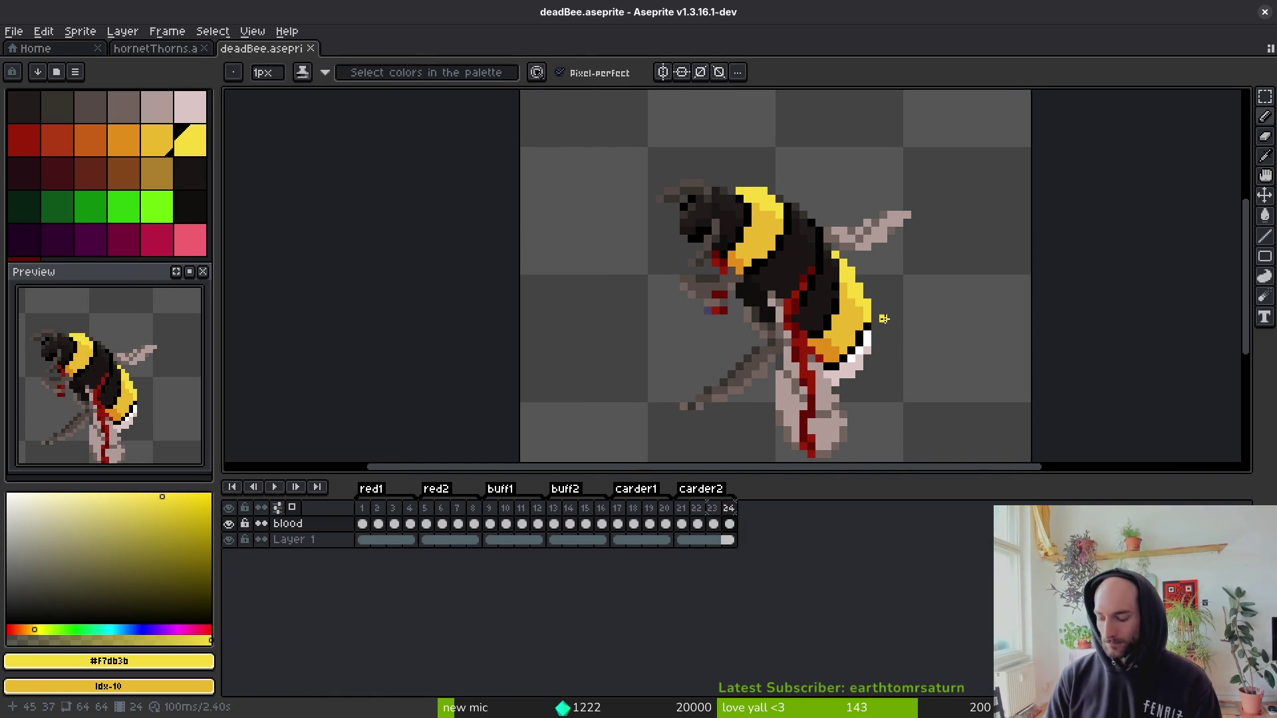
key("super+f")
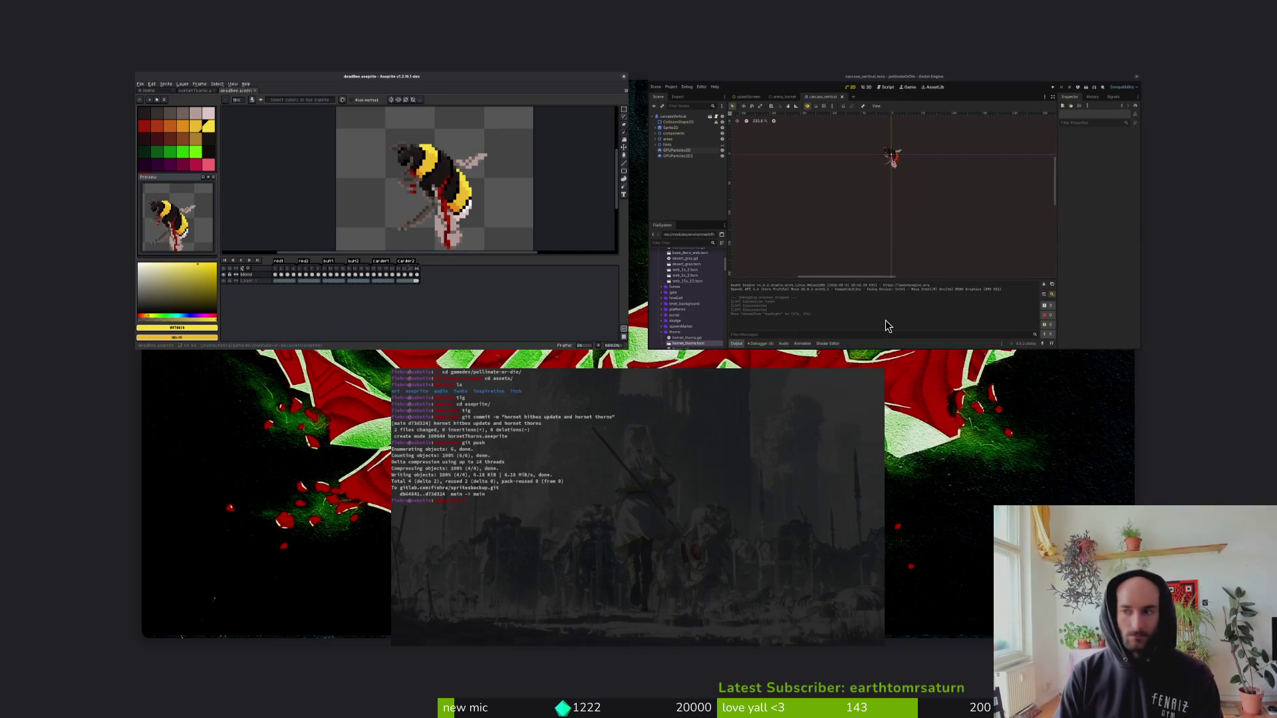
key("super+f")
left_click(47, 49)
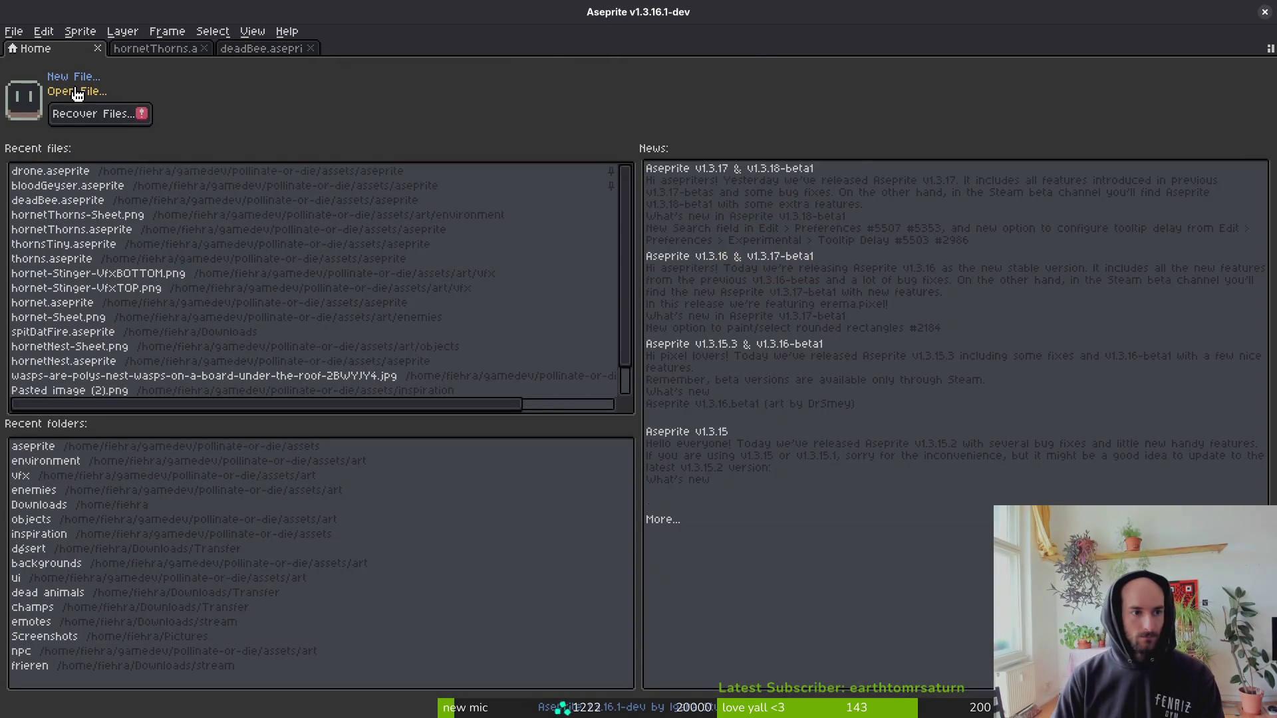
left_click(80, 91)
type("bumblebeeUpdated.aseprite")
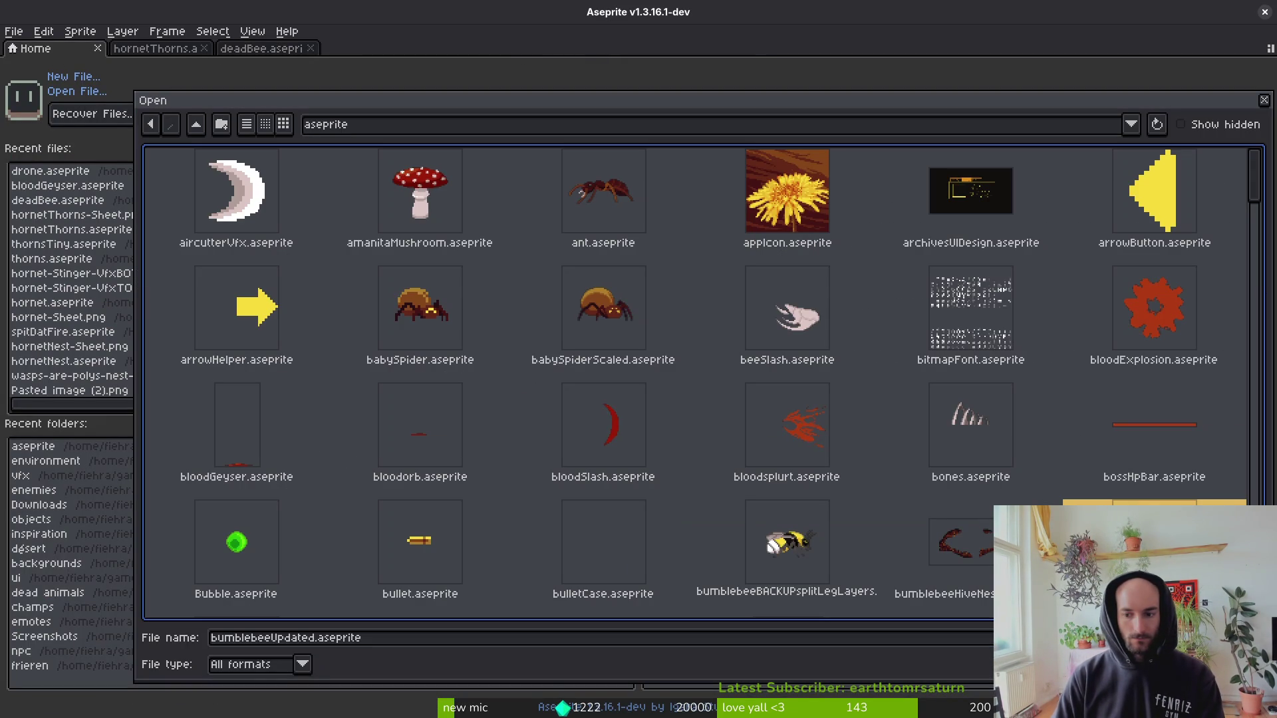
key("Return")
scroll(764, 663, "right", 3)
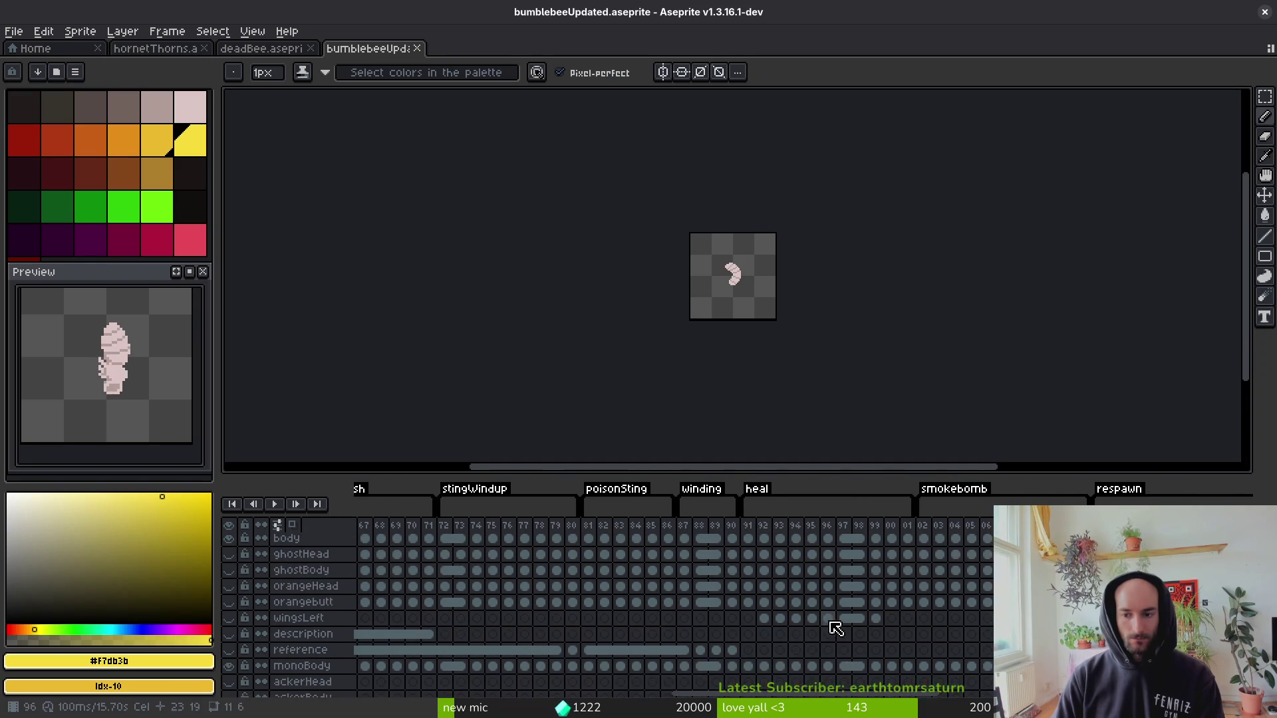
Enlarge the timeline to show all layers, show the body layer, and try toggling ackerBody.
left_click_drag(665, 468, 665, 326)
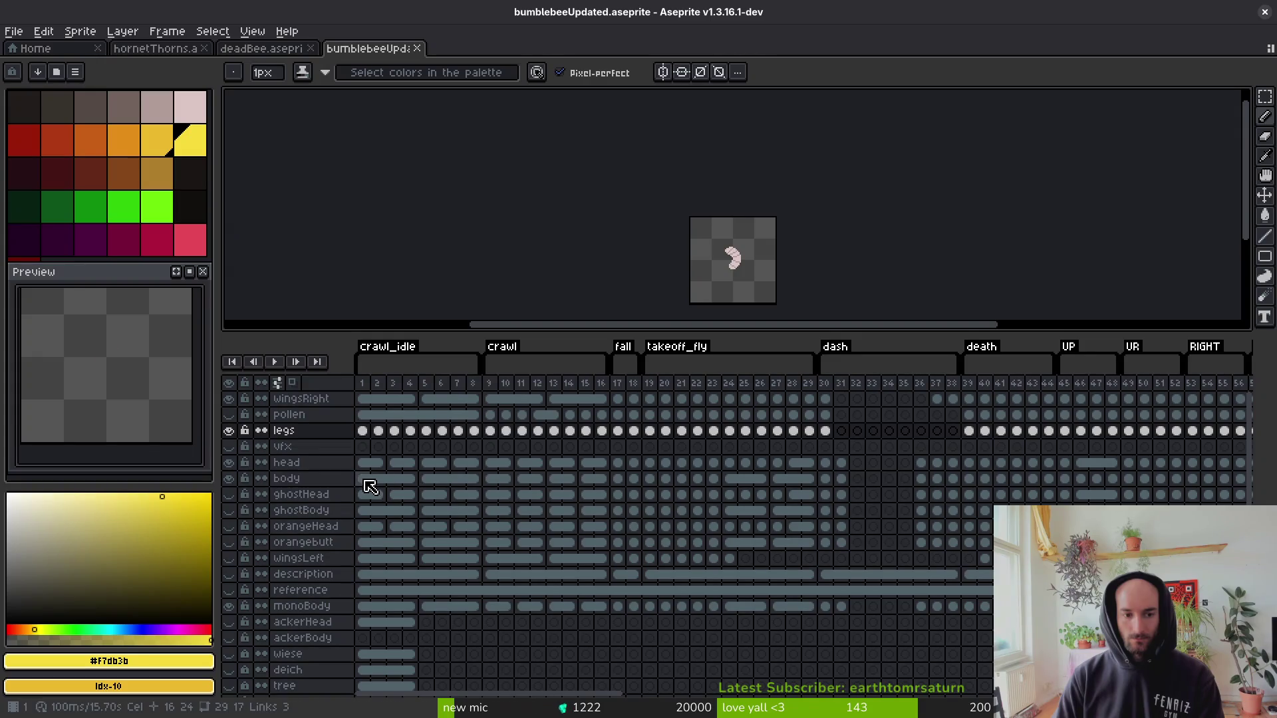
left_click(231, 481)
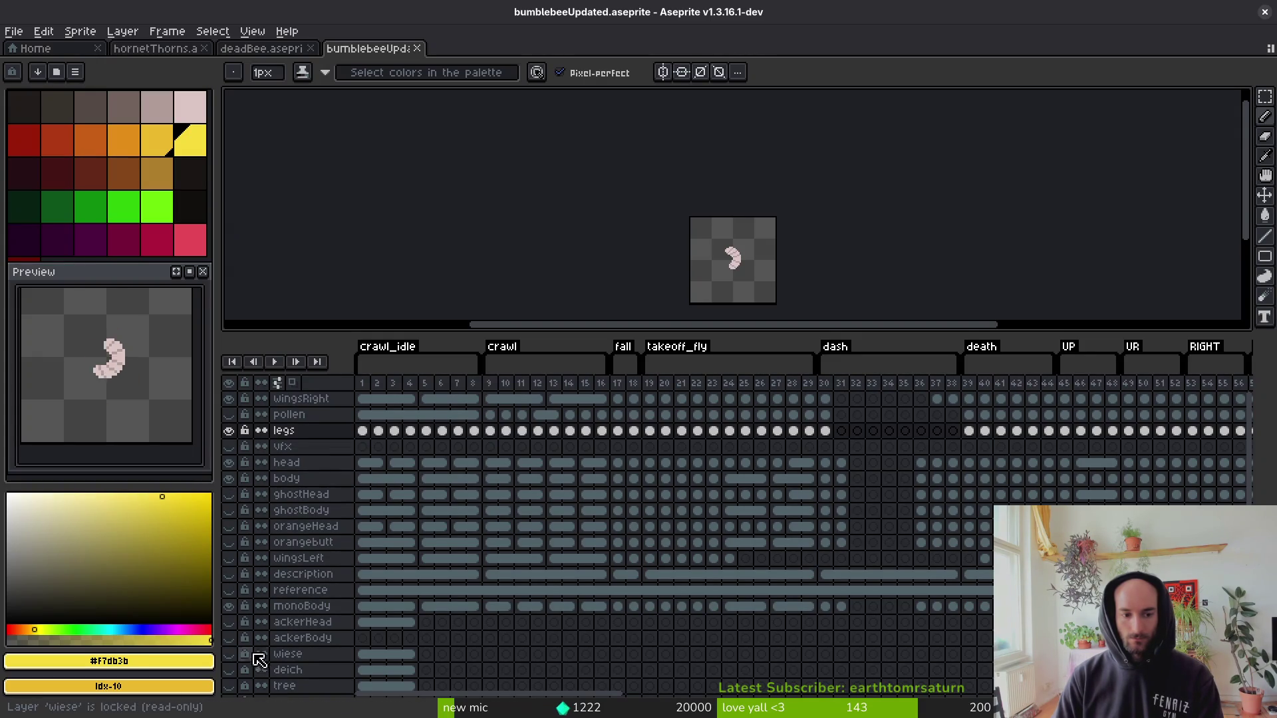
left_click(228, 638)
scroll(713, 612, "down", 1)
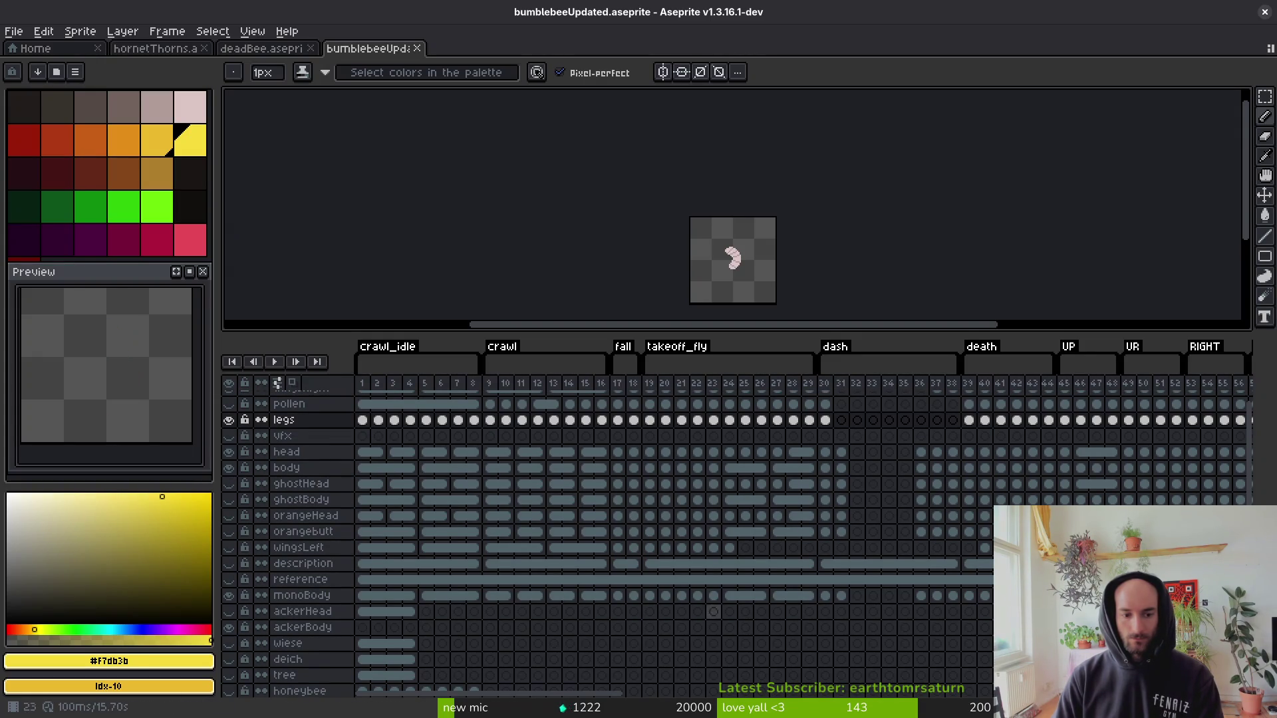
left_click(232, 629)
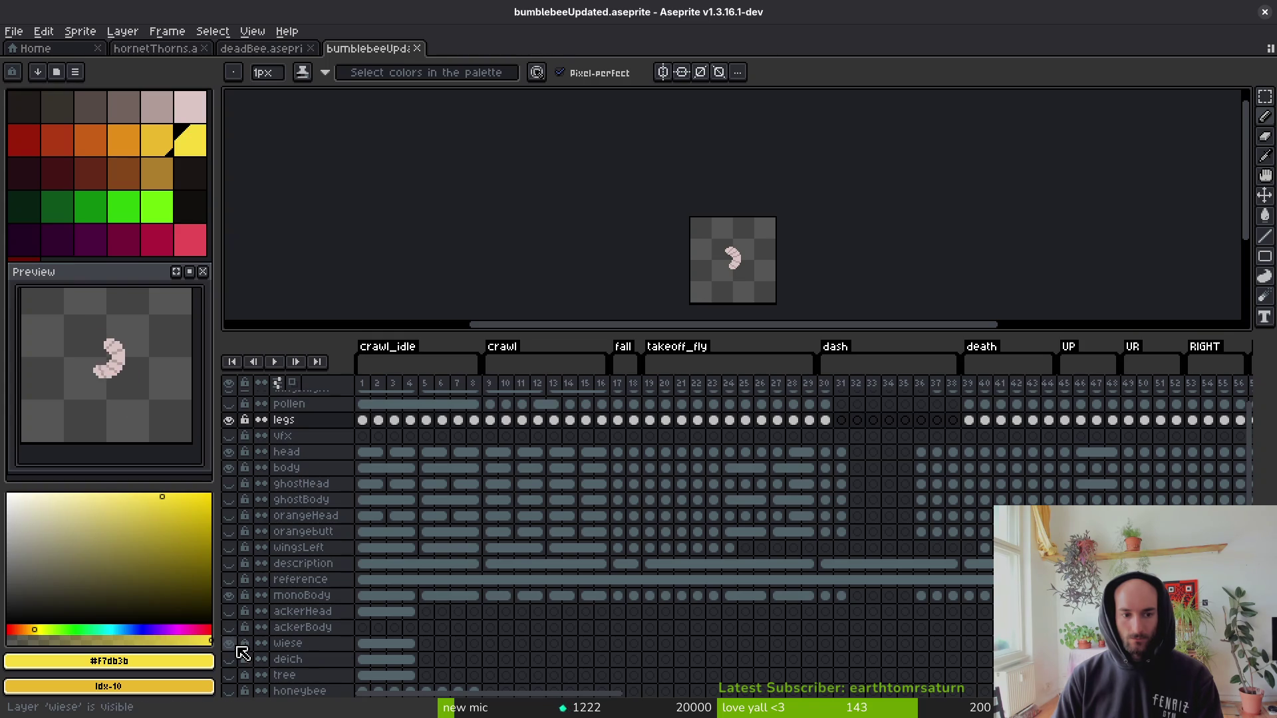
Hide the monoBody layer and re-show the body layer so the yellow-and-black bumblebee appears.
left_click(362, 420)
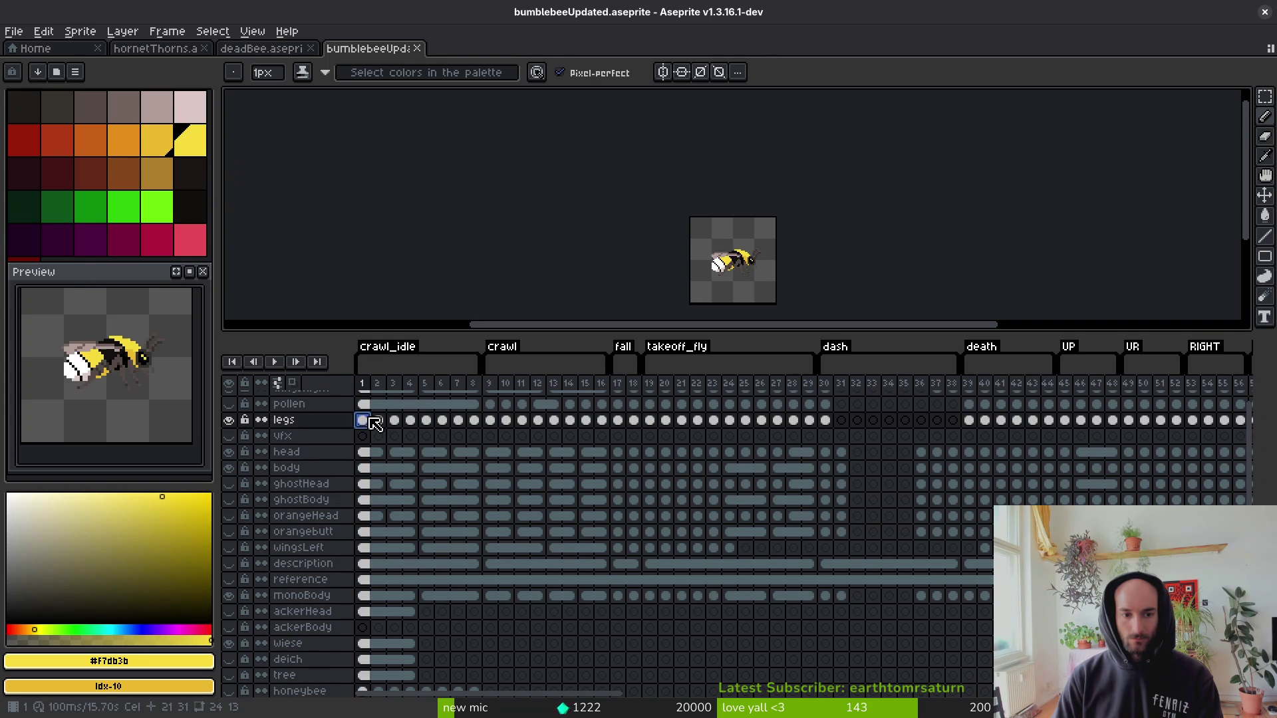
left_click(228, 467)
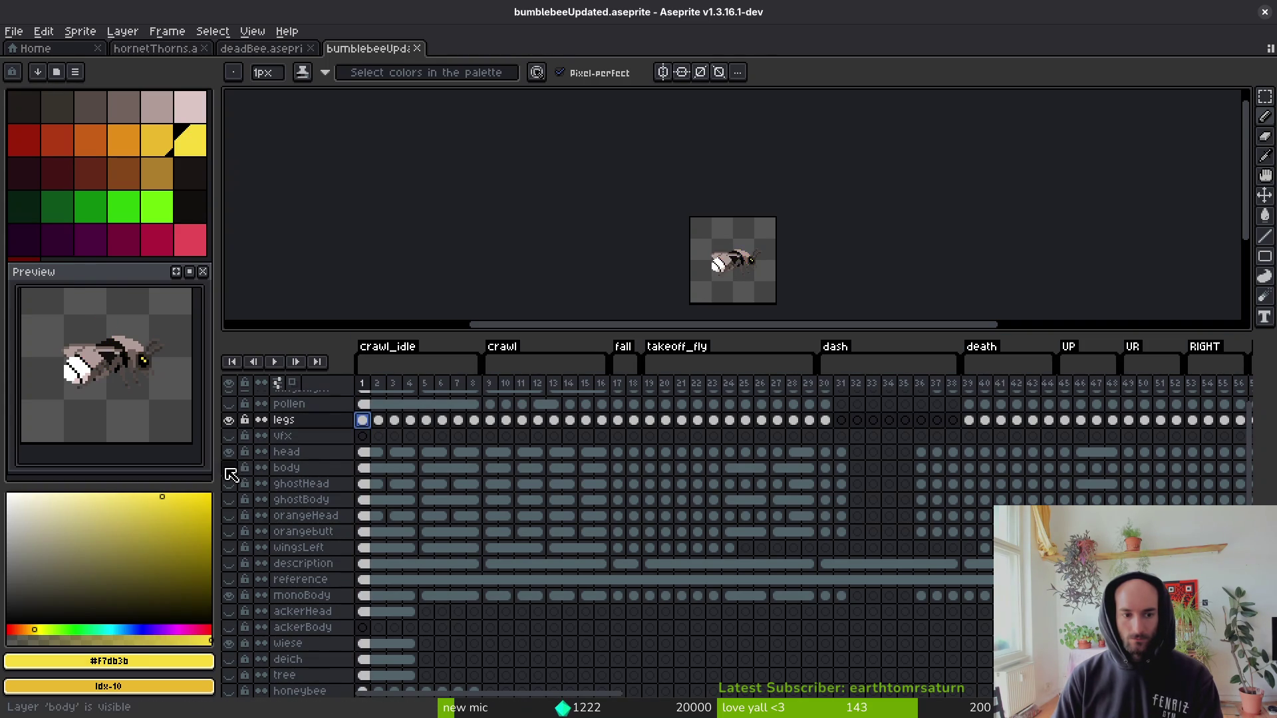
scroll(807, 213, "up", 4)
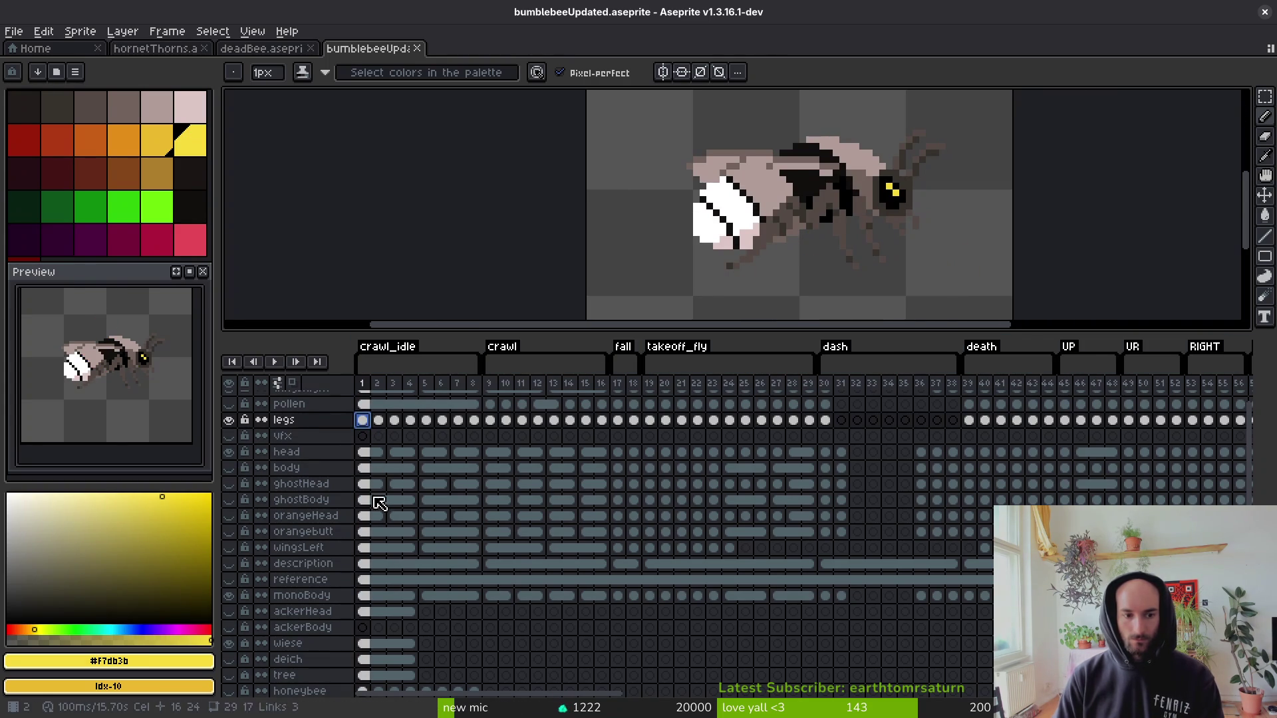
scroll(385, 512, "down", 1)
left_click(367, 625)
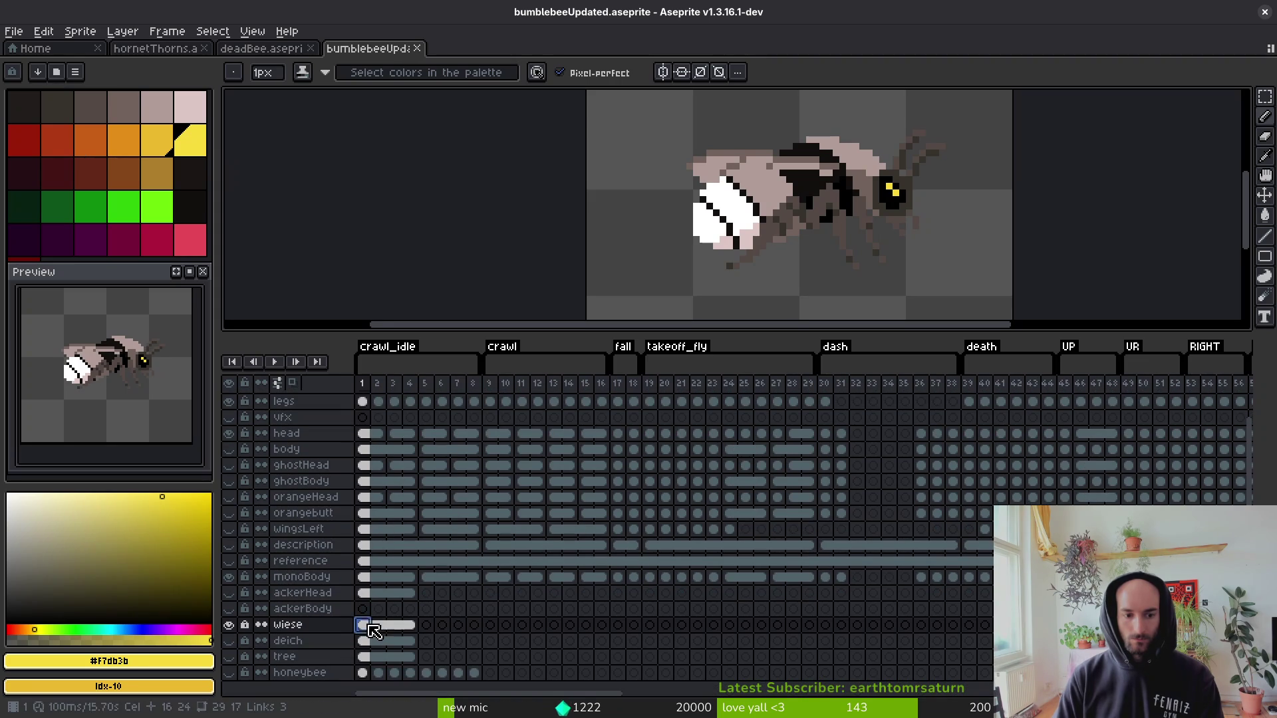
left_click(365, 641)
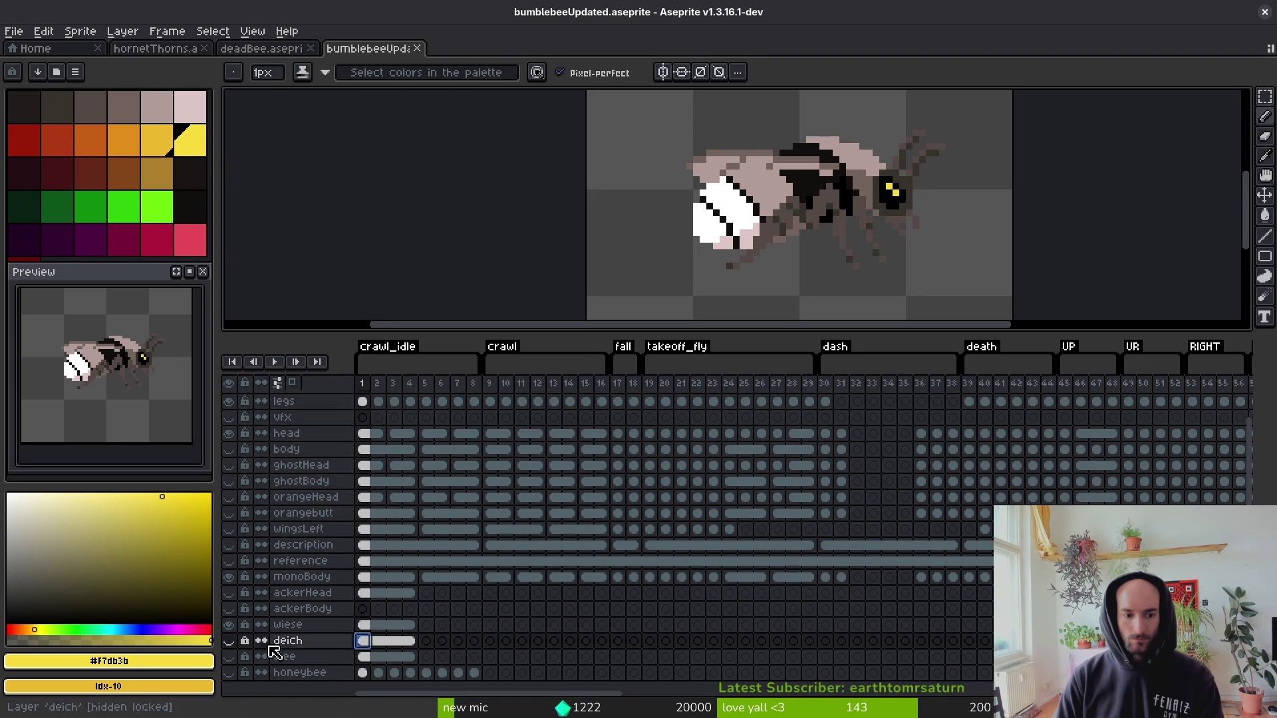
left_click(337, 626)
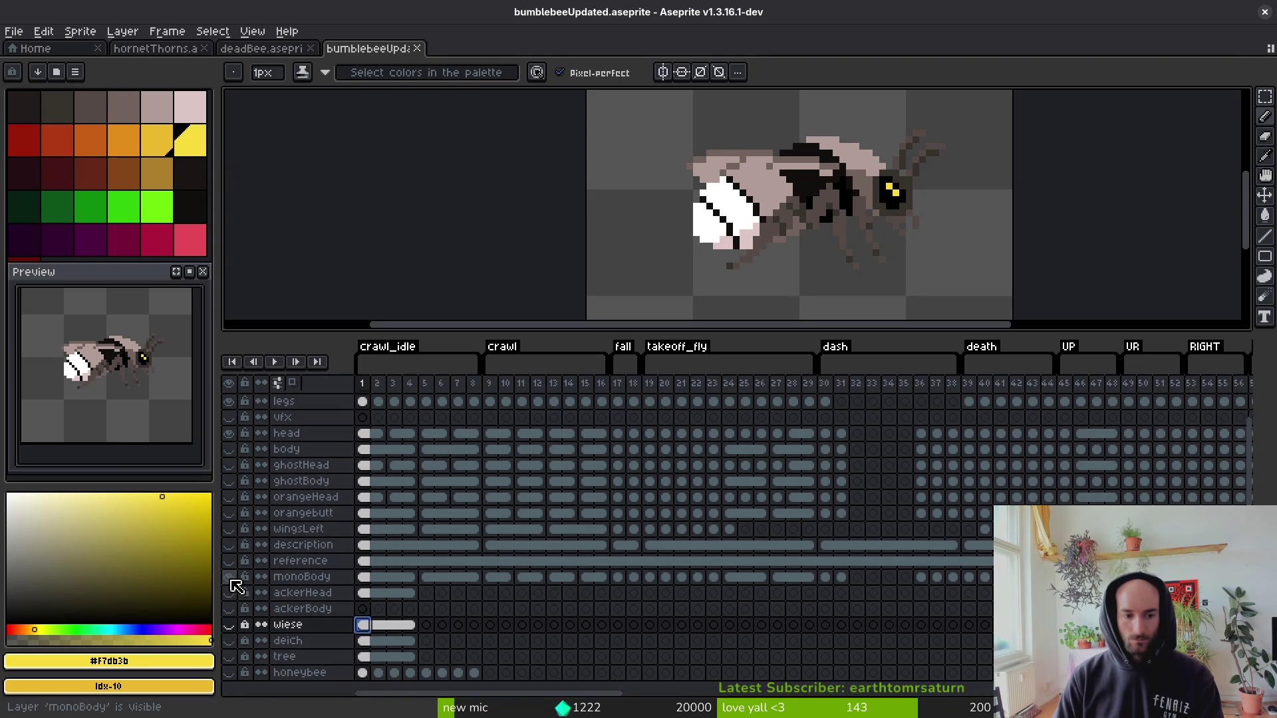
left_click(229, 577)
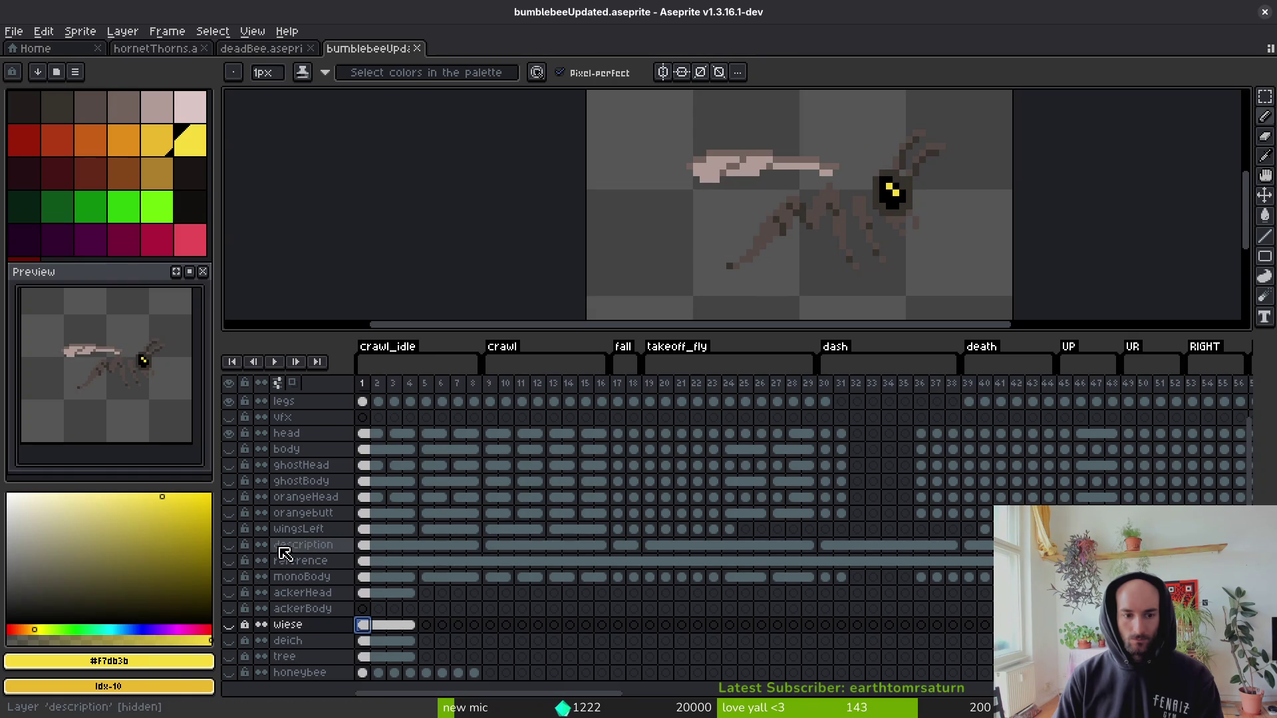
left_click(229, 450)
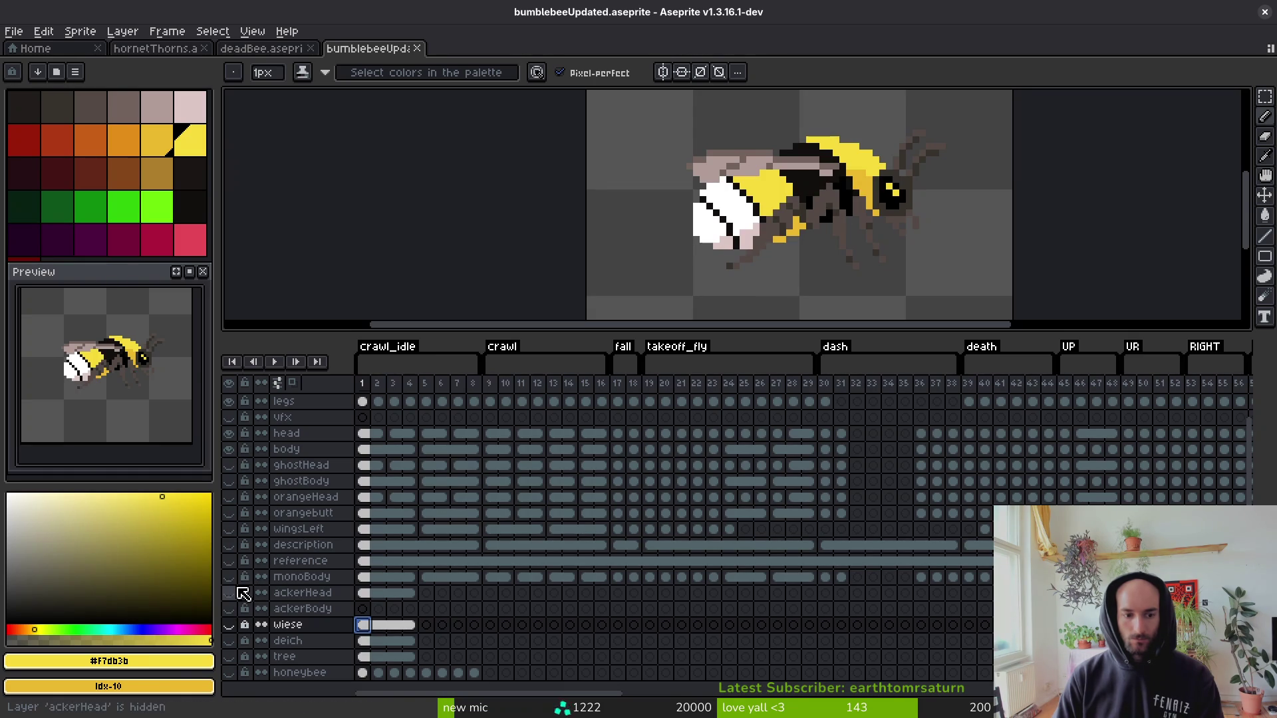
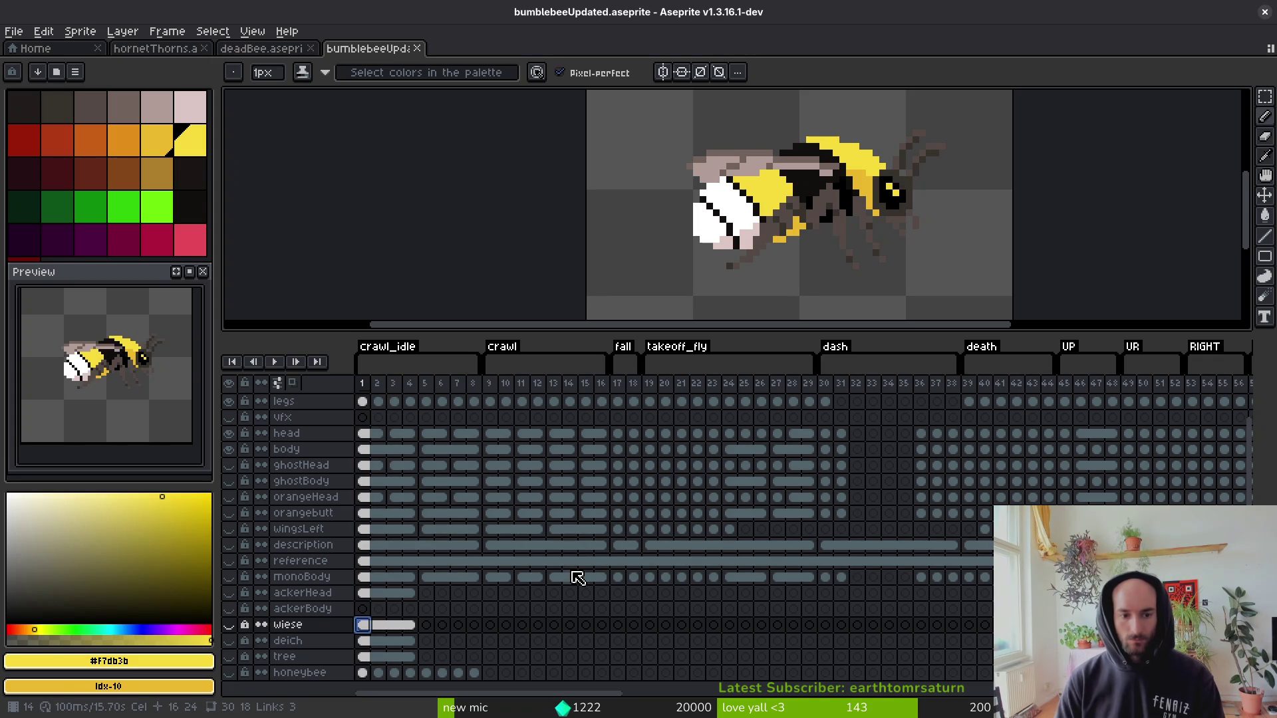
Hide the body layer and briefly preview the wiese, deich and tree layers' bee bodies.
left_click(228, 449)
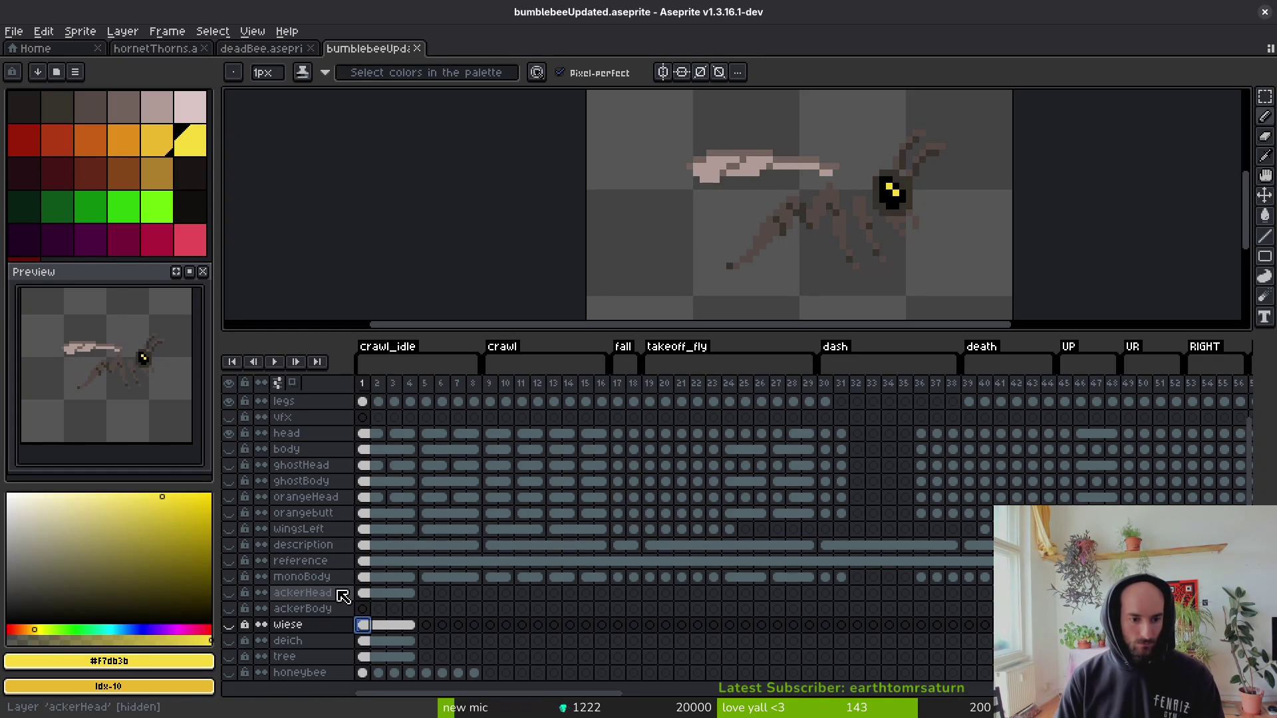
left_click(230, 625)
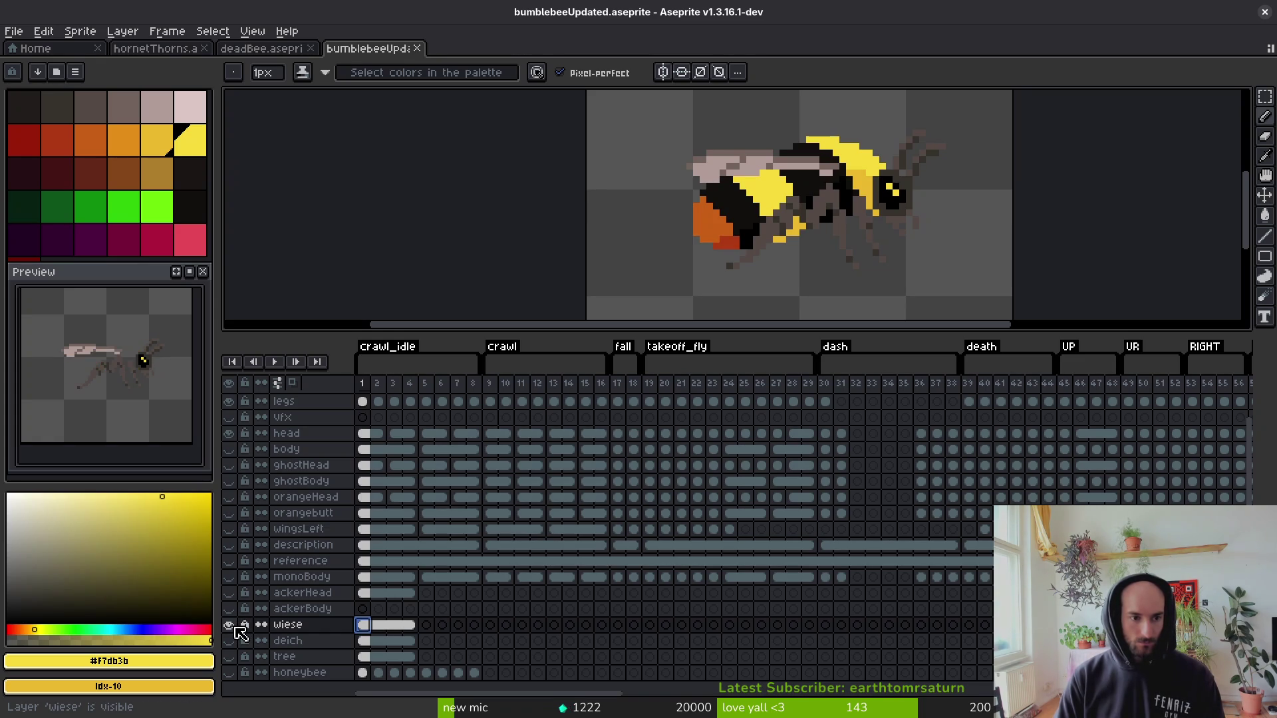
left_click(229, 626)
left_click(231, 642)
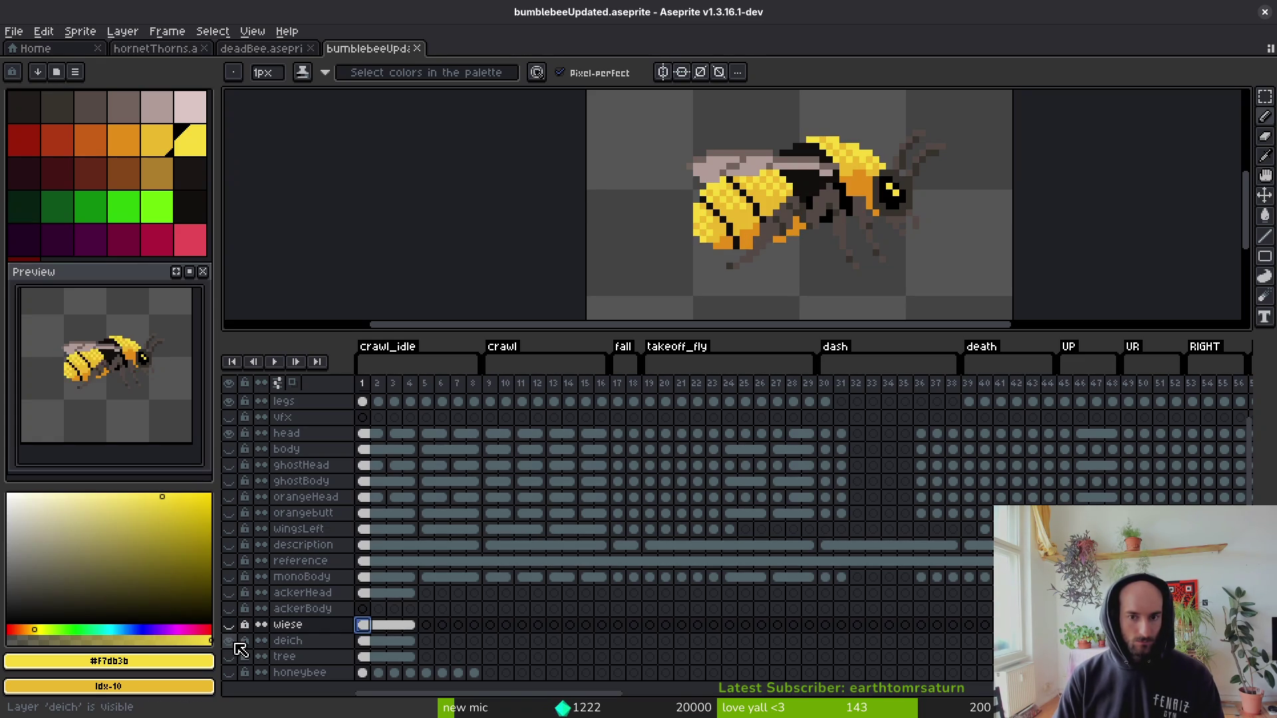
left_click(235, 644)
left_click(229, 657)
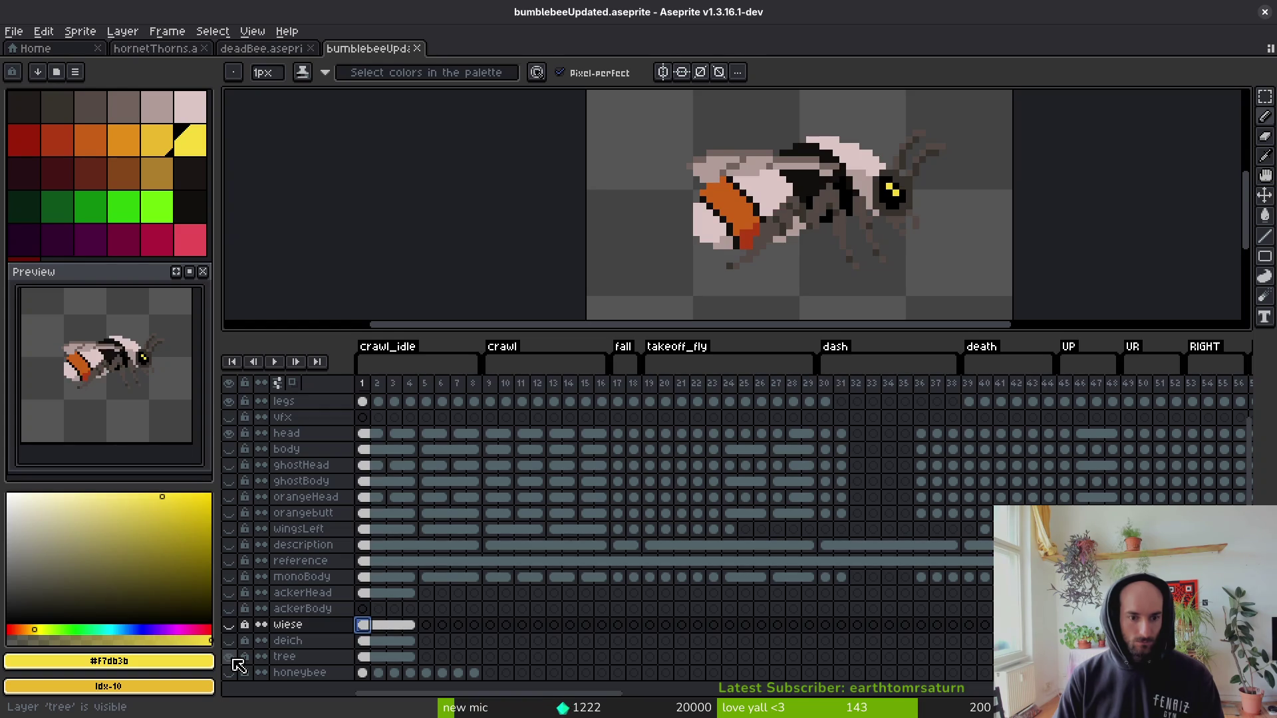
left_click(232, 659)
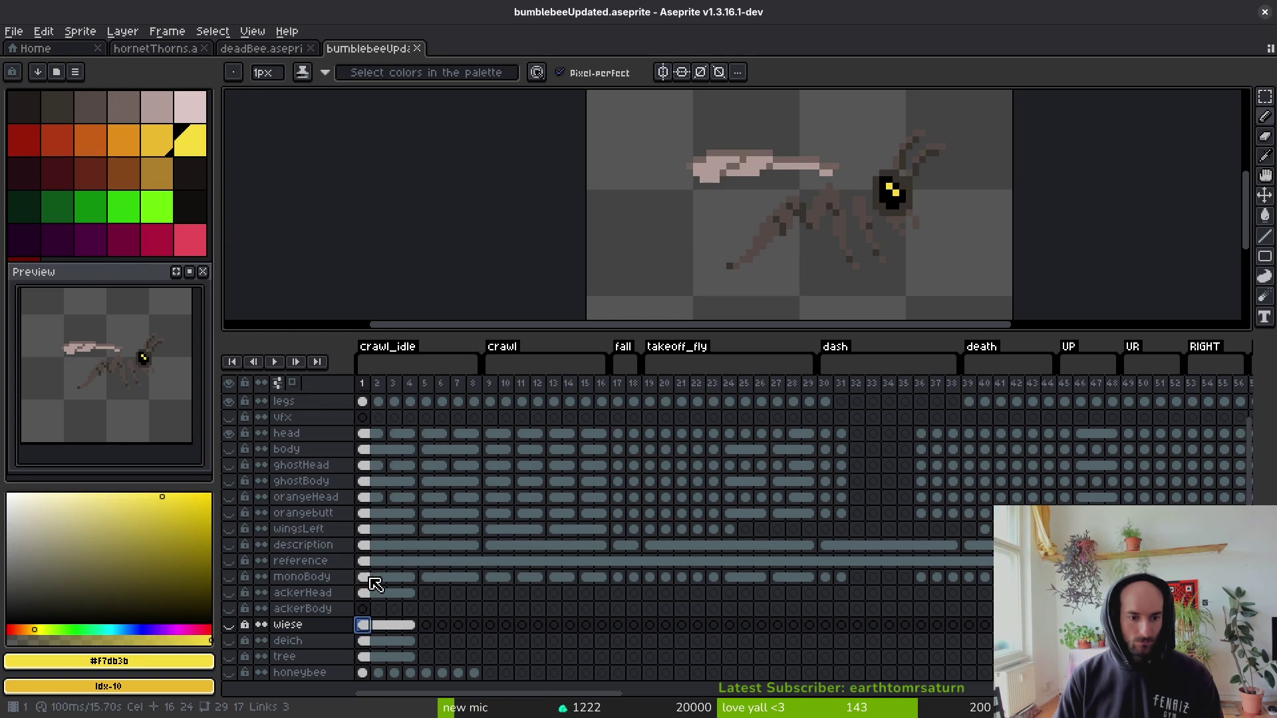
Copy monoBody frames 1–4 into ackerBody frame 1 and make ackerBody visible.
left_click_drag(365, 576, 413, 577)
key("ctrl+c")
left_click(365, 610)
key("ctrl+v")
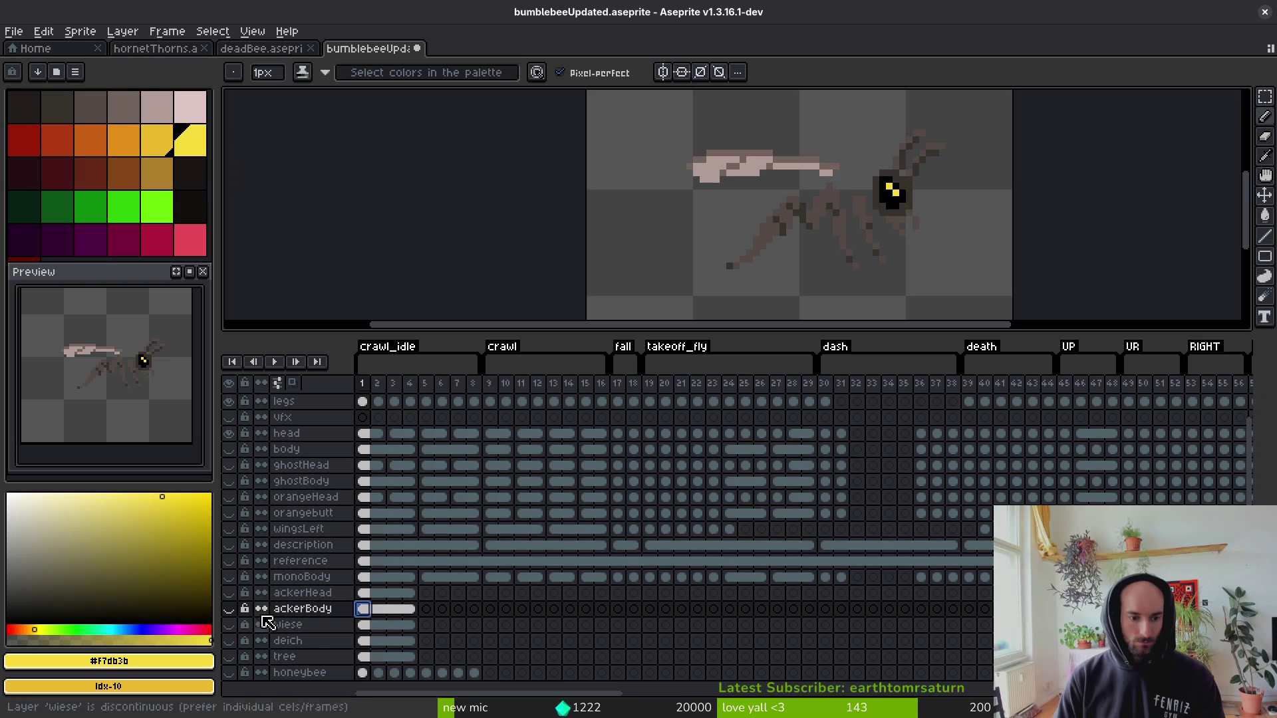
left_click(229, 609)
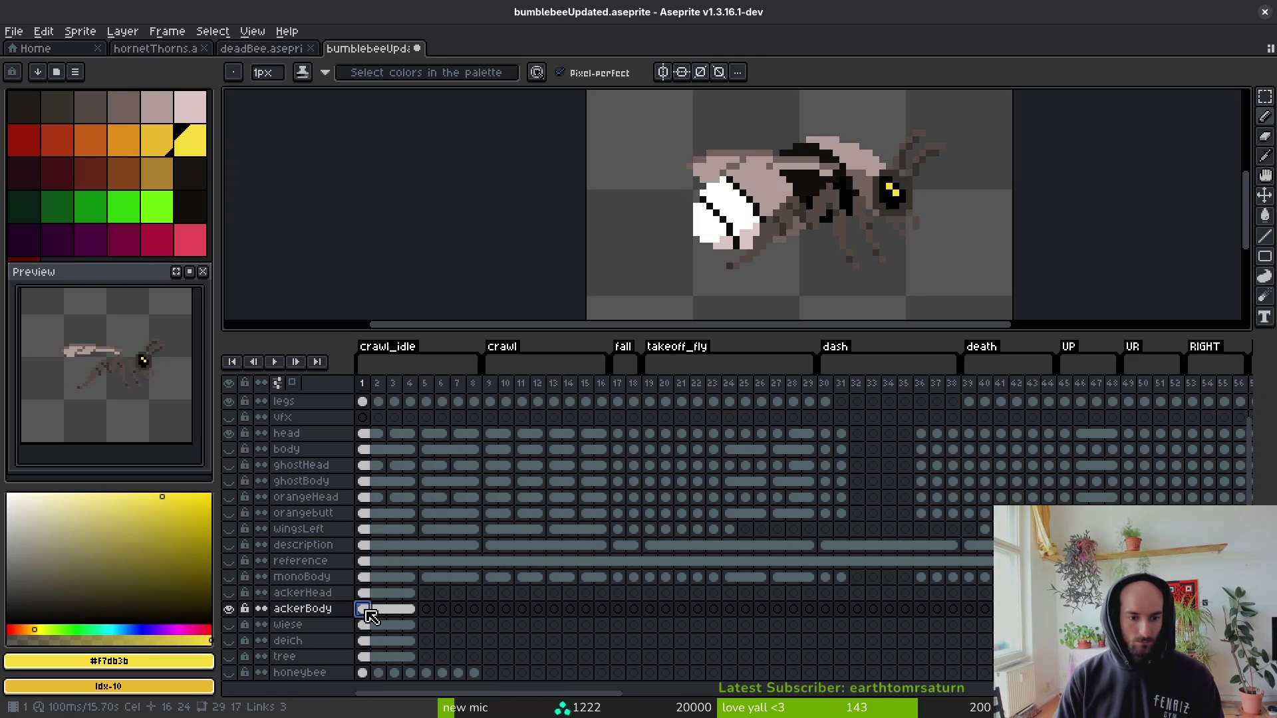
Save the bumblebee sprite with Ctrl+S.
scroll(802, 221, "down", 1)
scroll(802, 221, "up", 2)
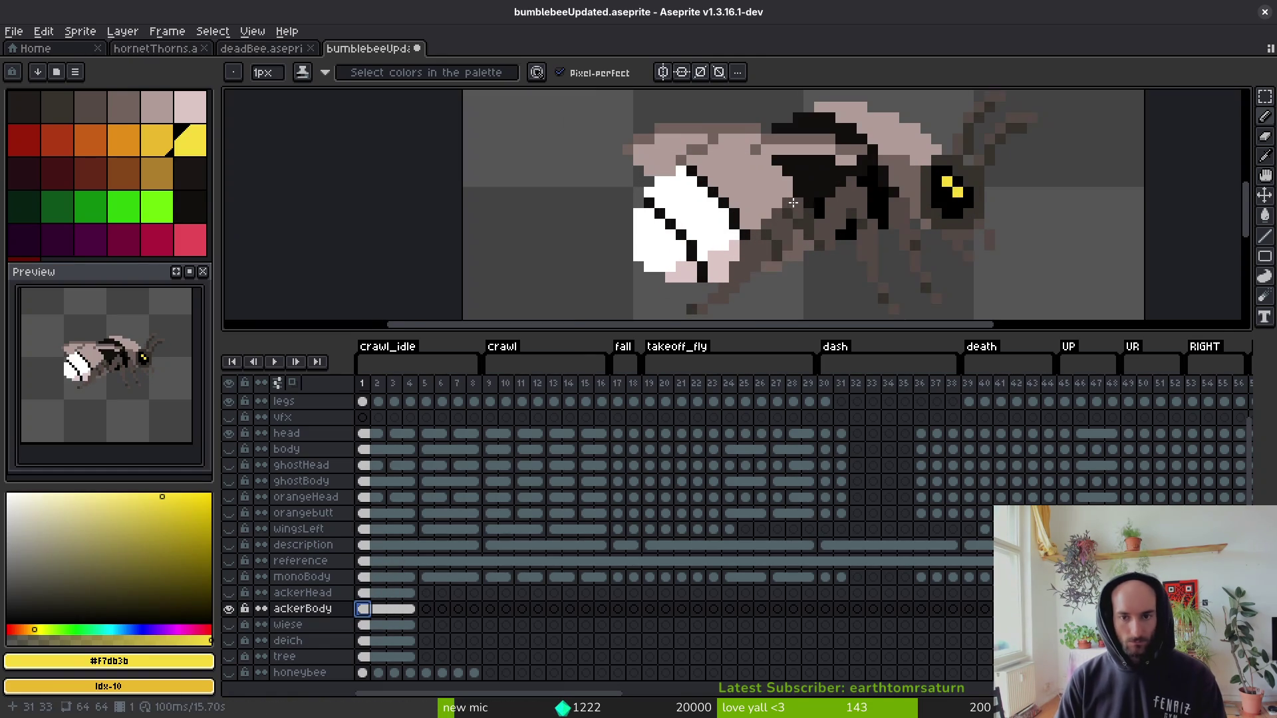
key("ctrl+s")
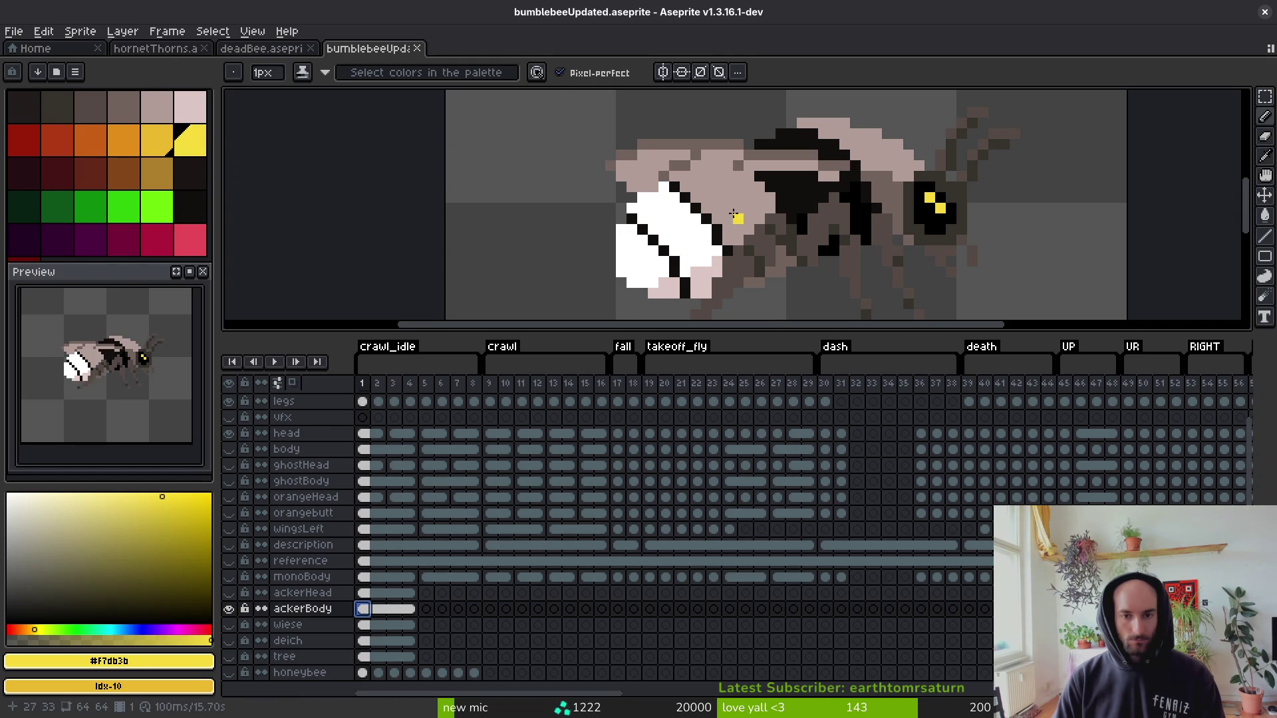
Open the Files manager at Home from the desktop overview.
key("i")
key("super")
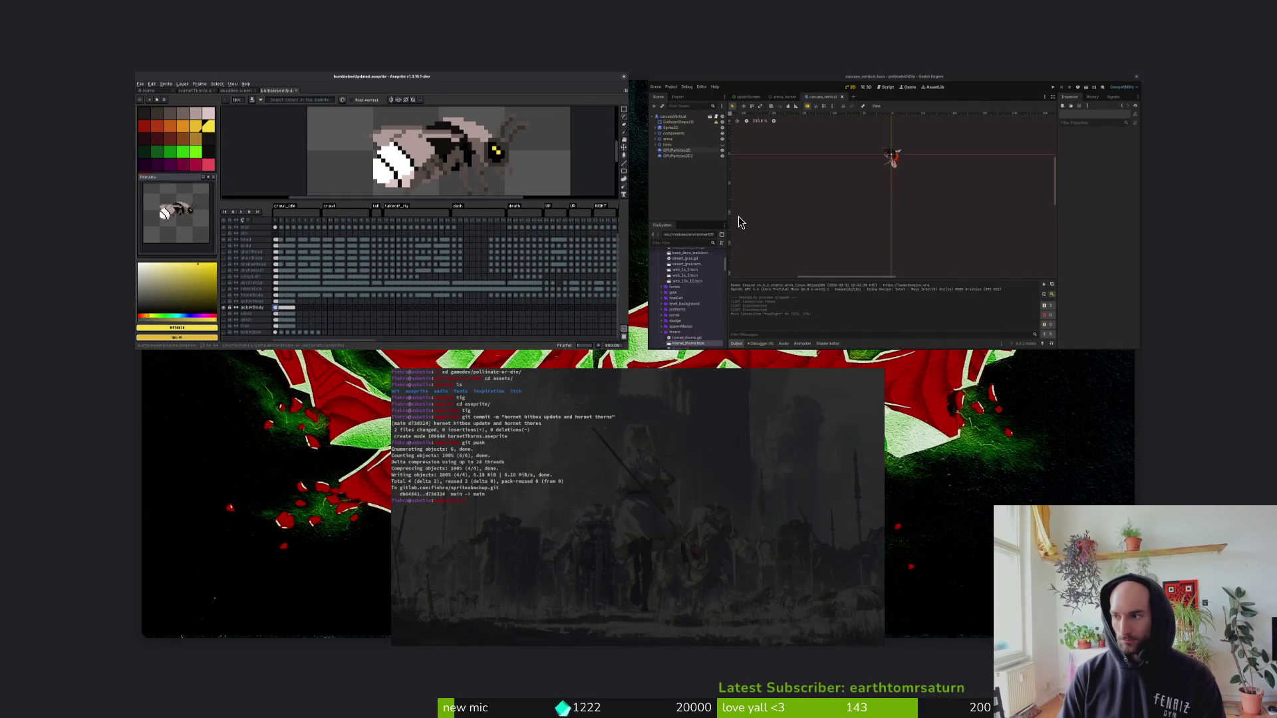
key("super+e")
Play and close the mp4 clip, then browse into Downloads › bee › sadf.
double_click(439, 211)
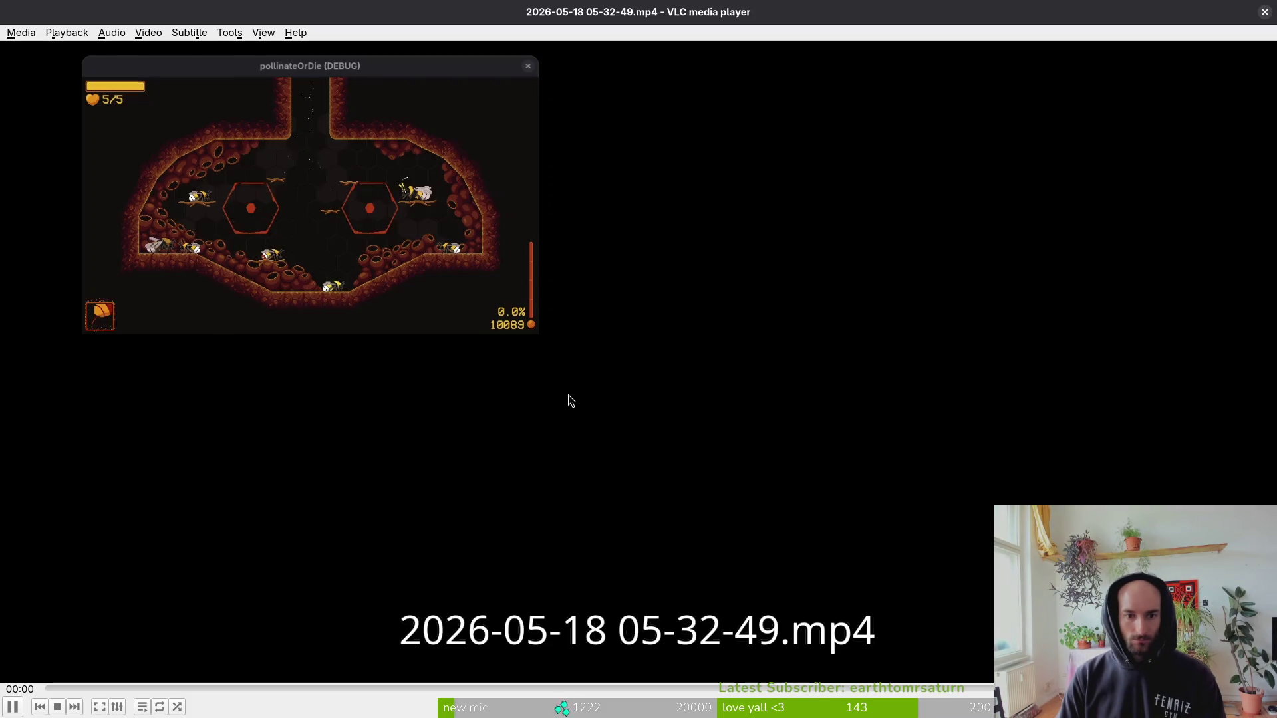
left_click(1265, 13)
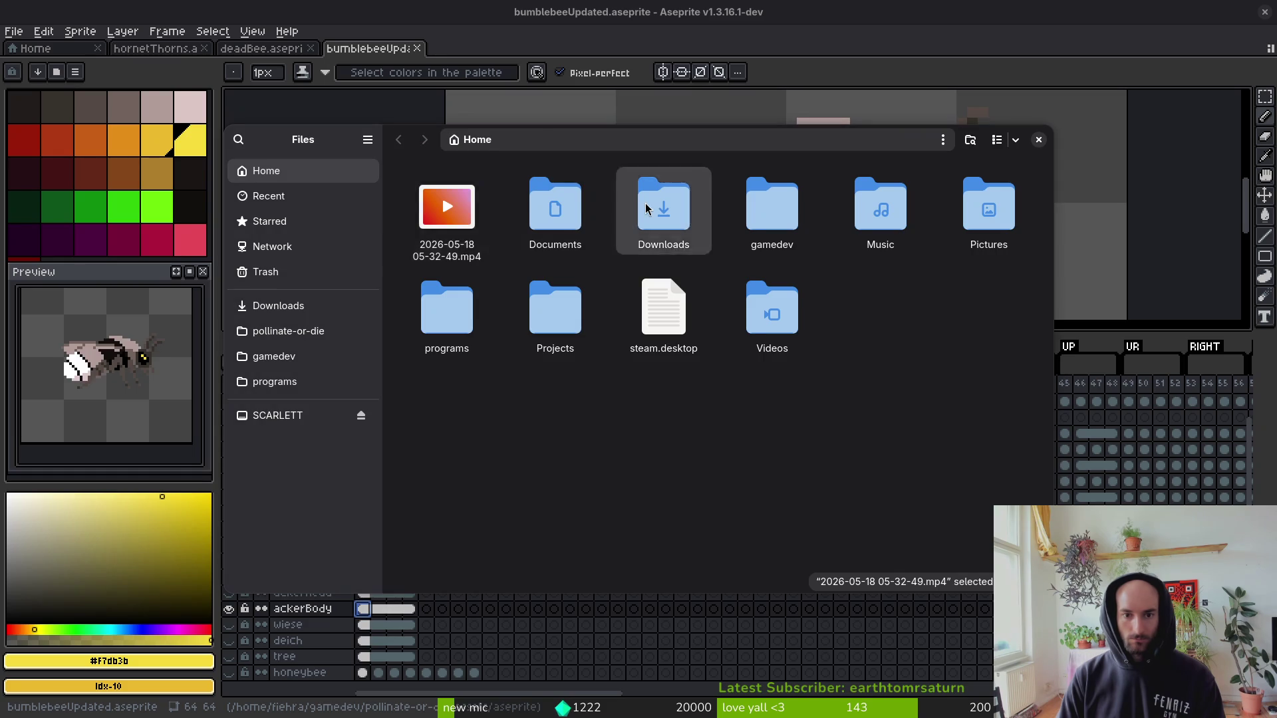
double_click(659, 200)
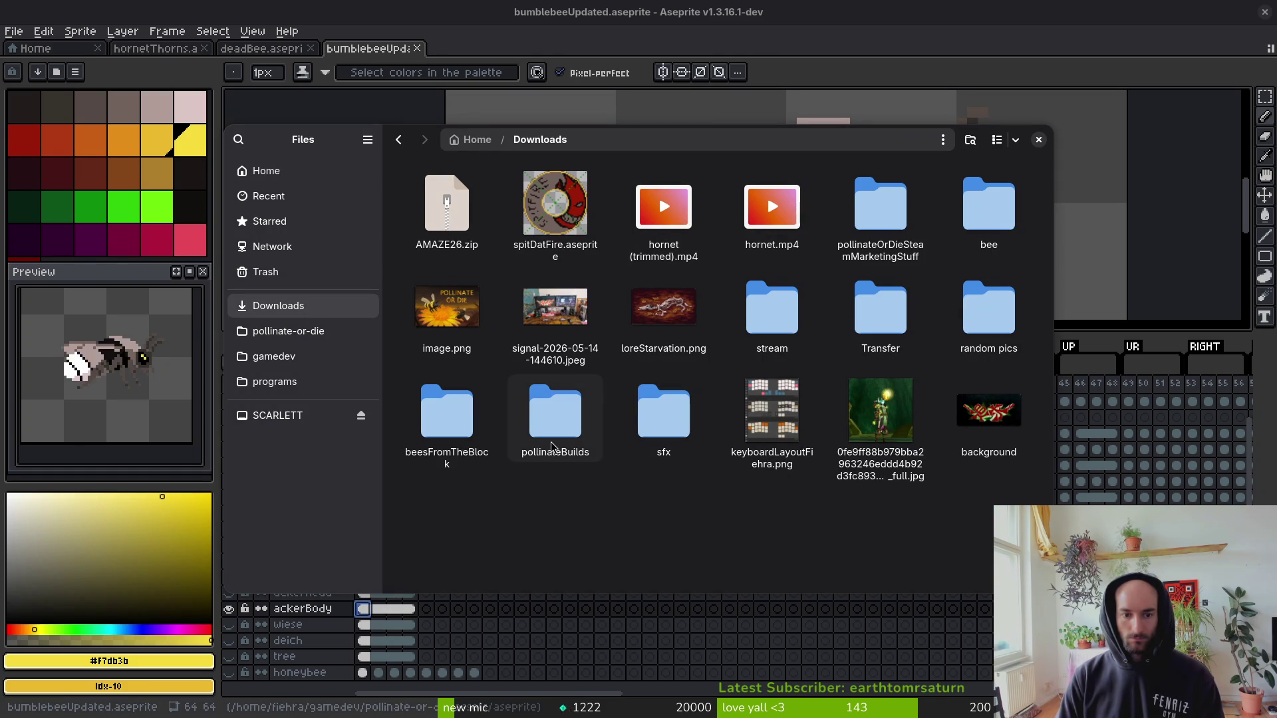
double_click(979, 210)
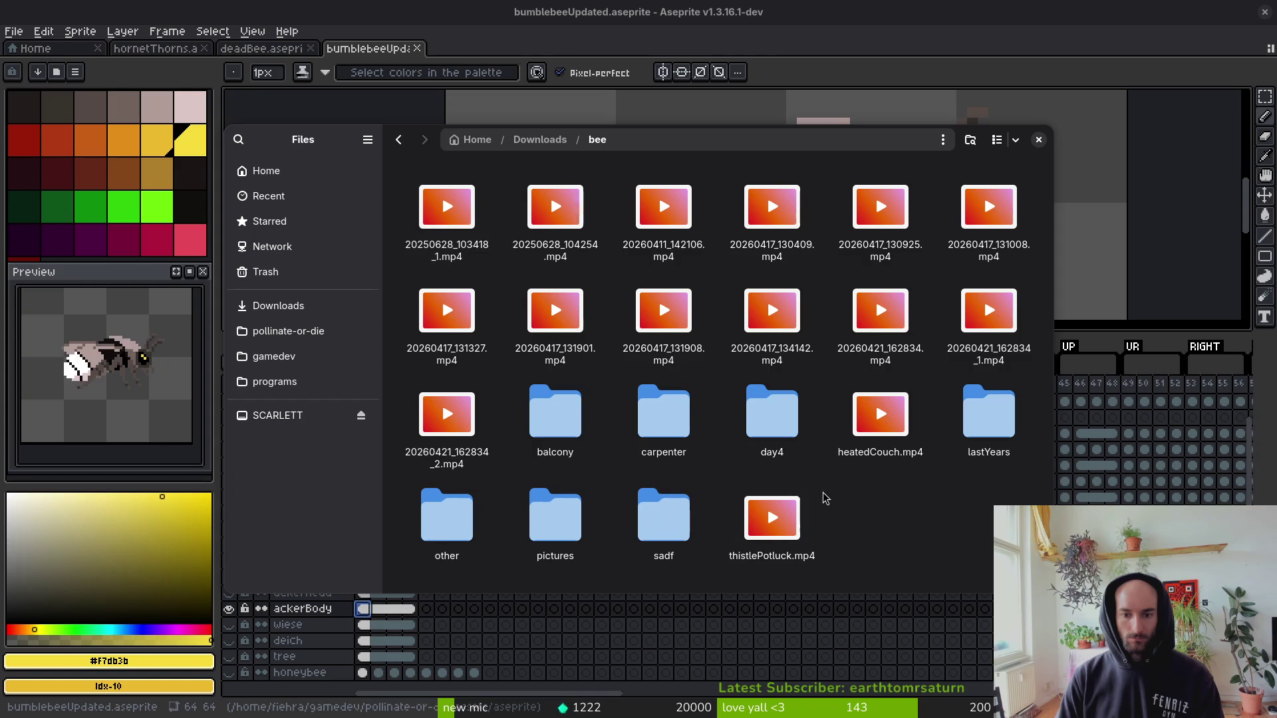
double_click(659, 553)
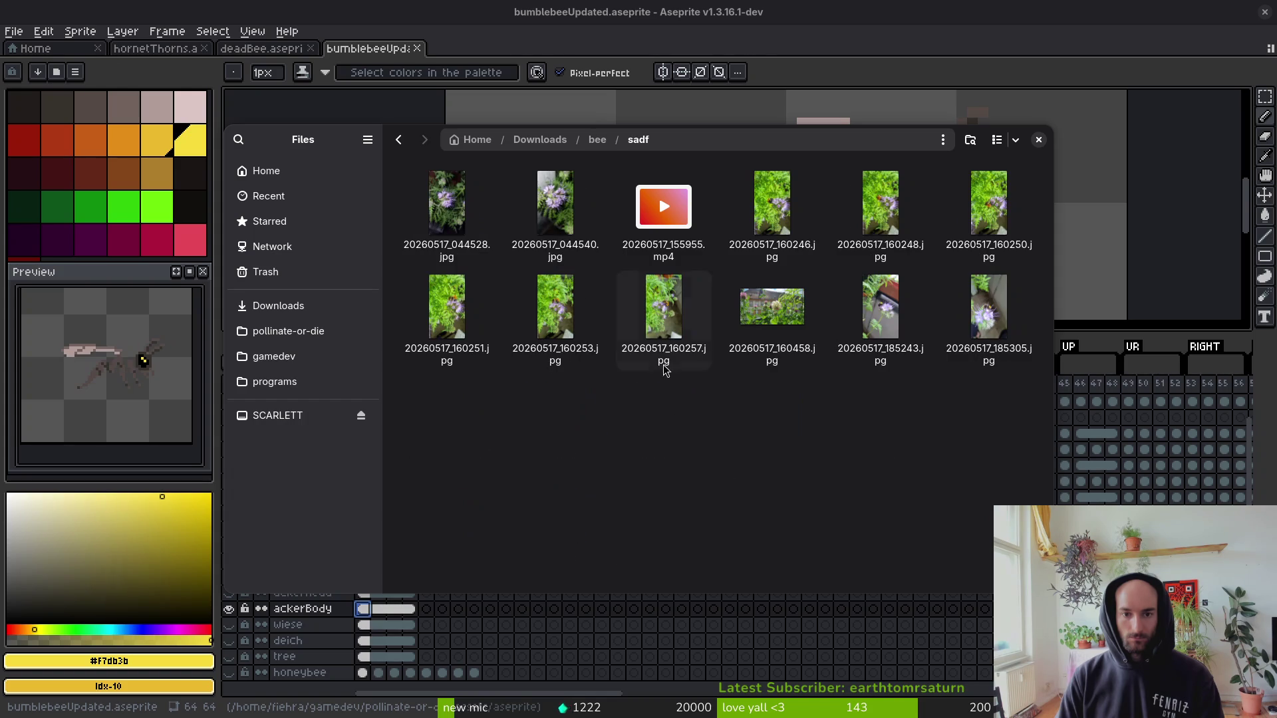
double_click(758, 216)
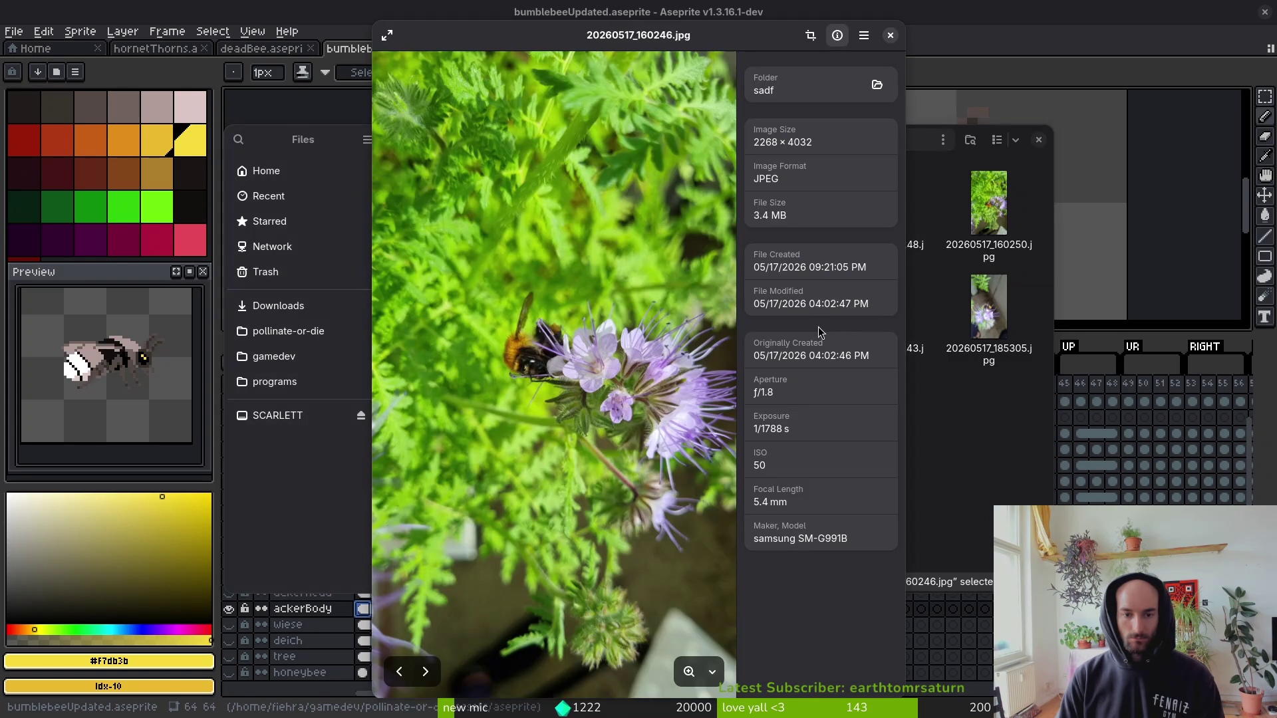
key("Right")
key("Right")
key("Right")
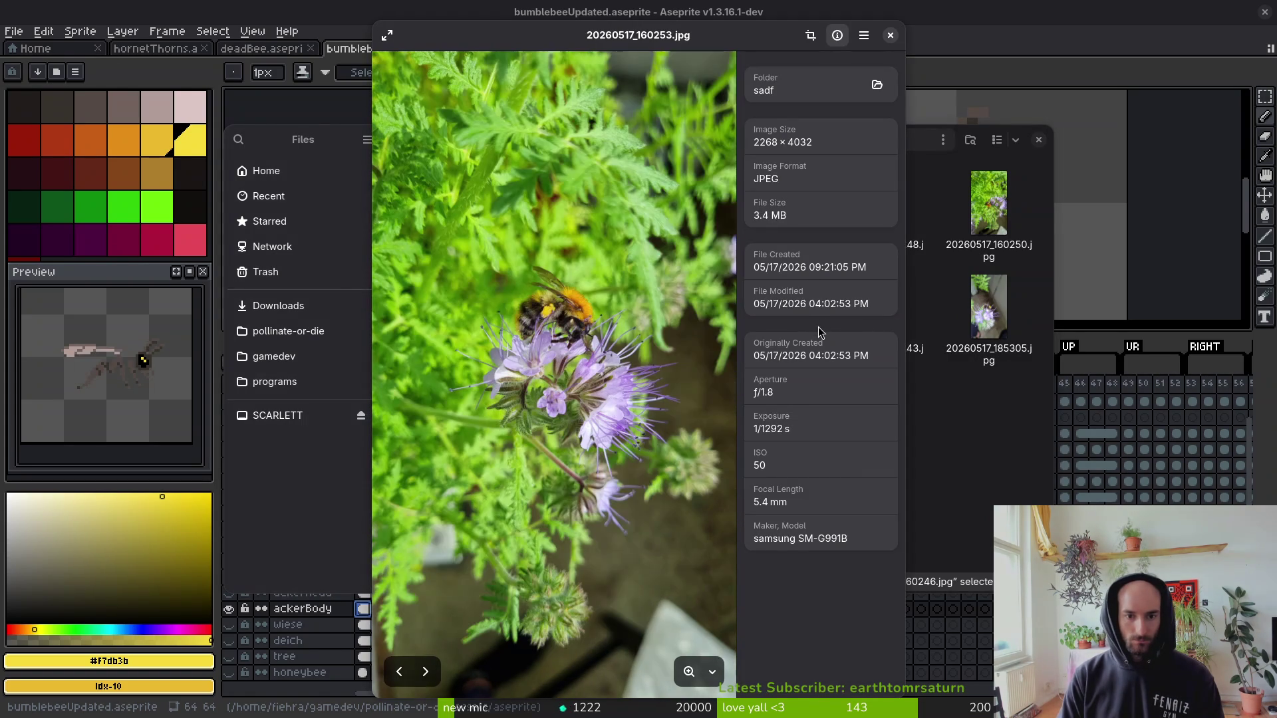
key("Right")
key("Right")
key("Right")
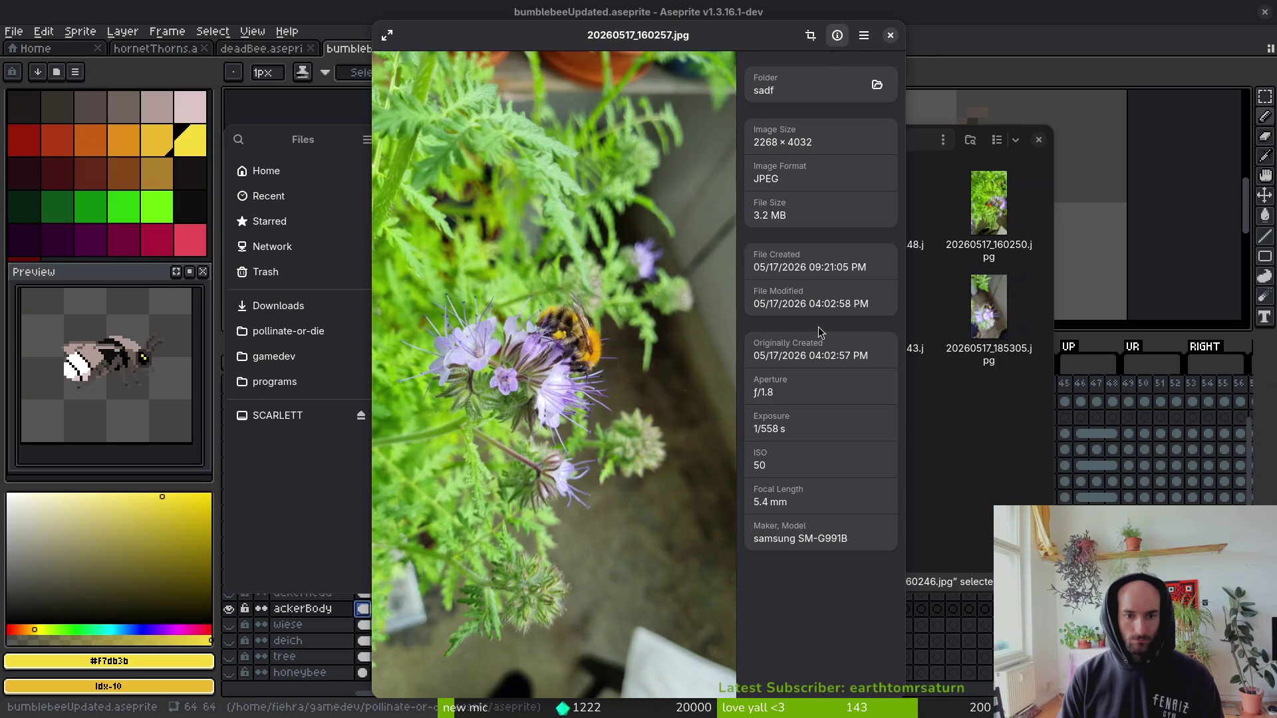
scroll(596, 333, "up", 5)
scroll(600, 377, "down", 2)
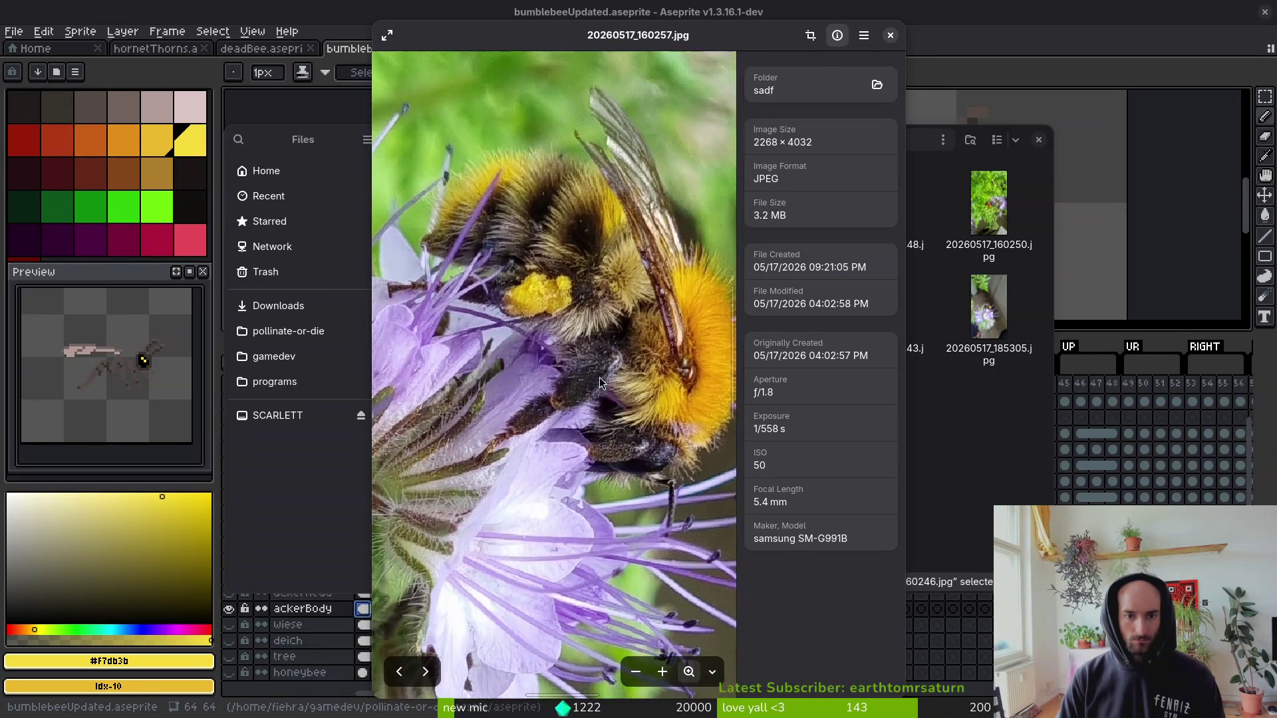
key("Left")
key("Left")
key("Left")
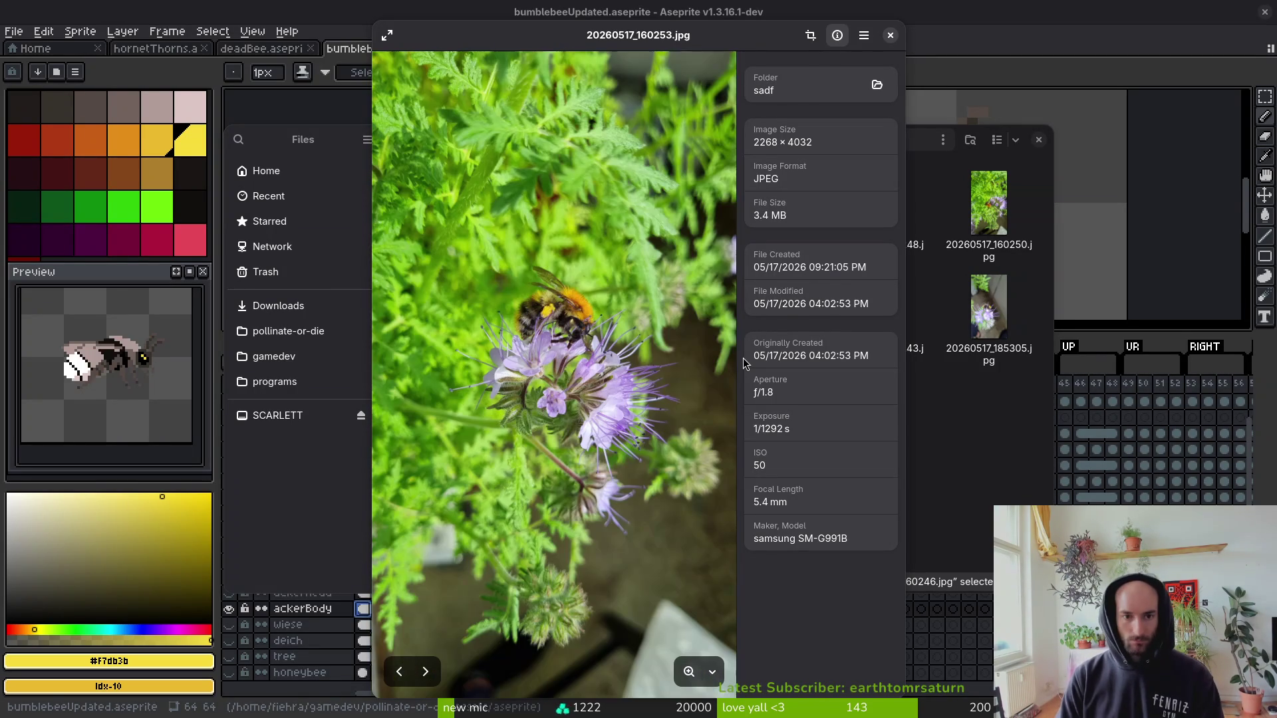
scroll(523, 326, "up", 5)
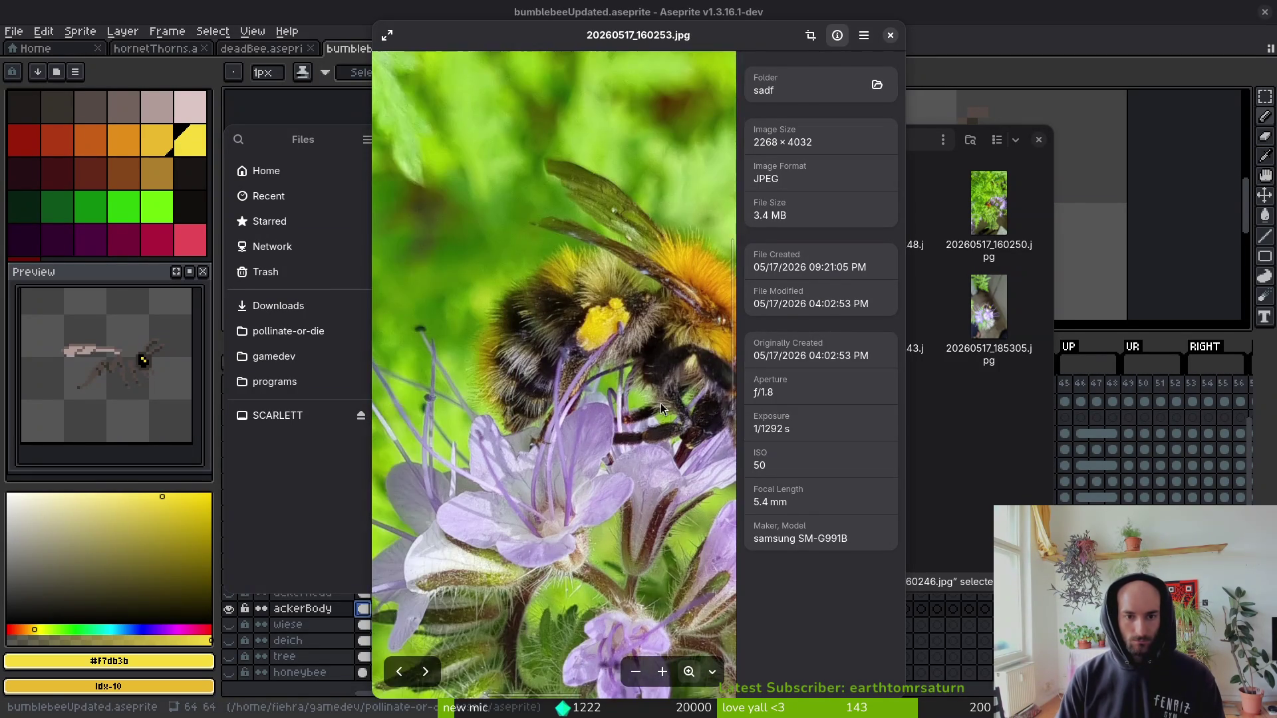
key("Right")
key("Right")
key("Right")
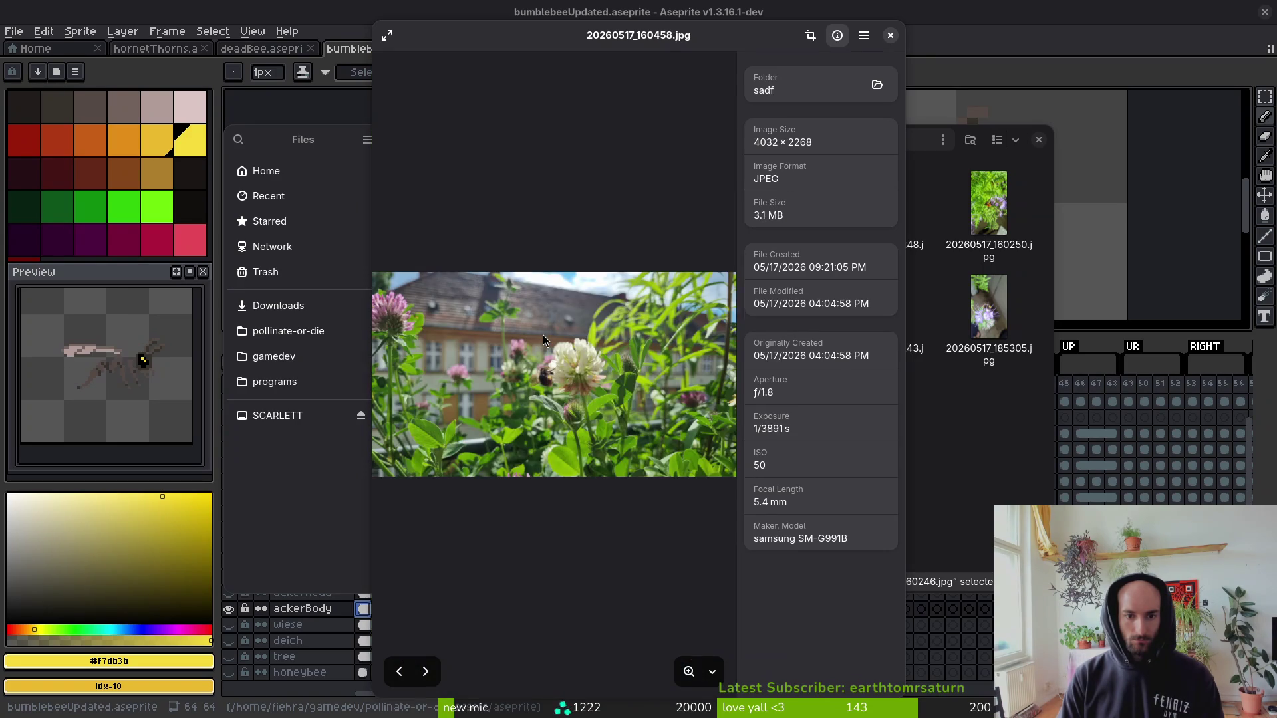
key("Left")
scroll(543, 333, "up", 3)
scroll(636, 327, "up", 2)
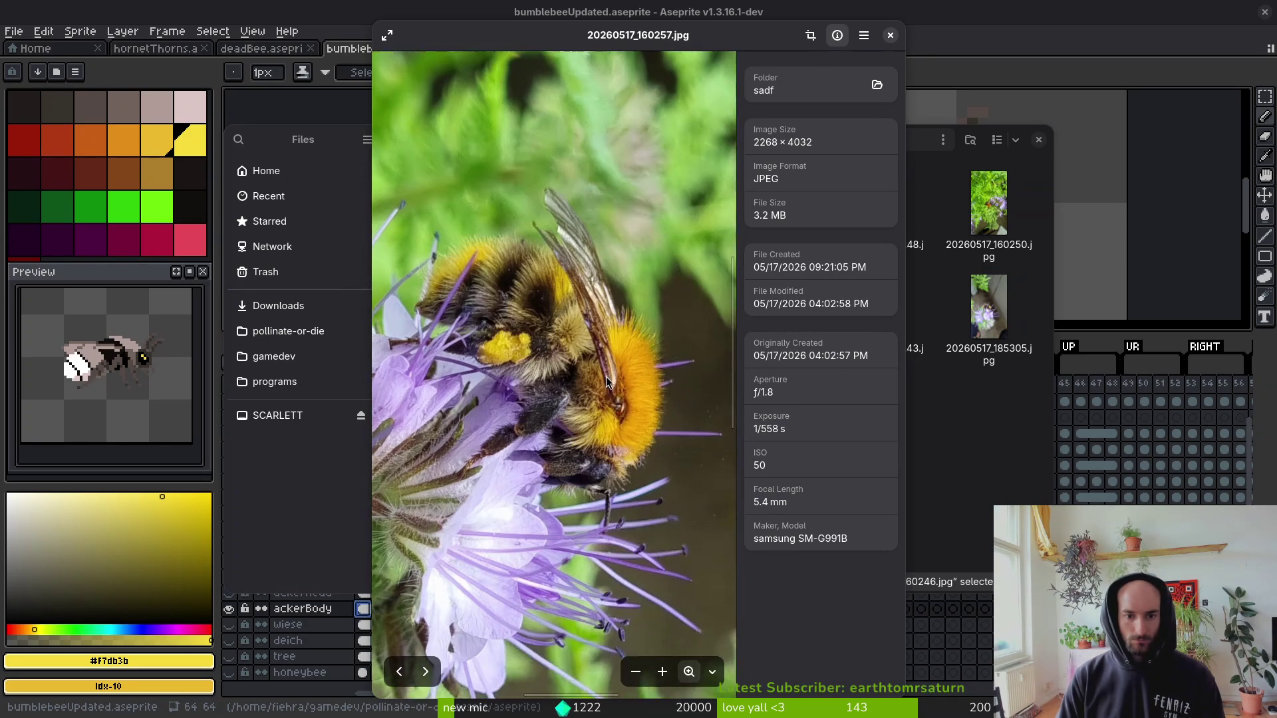
key("Escape")
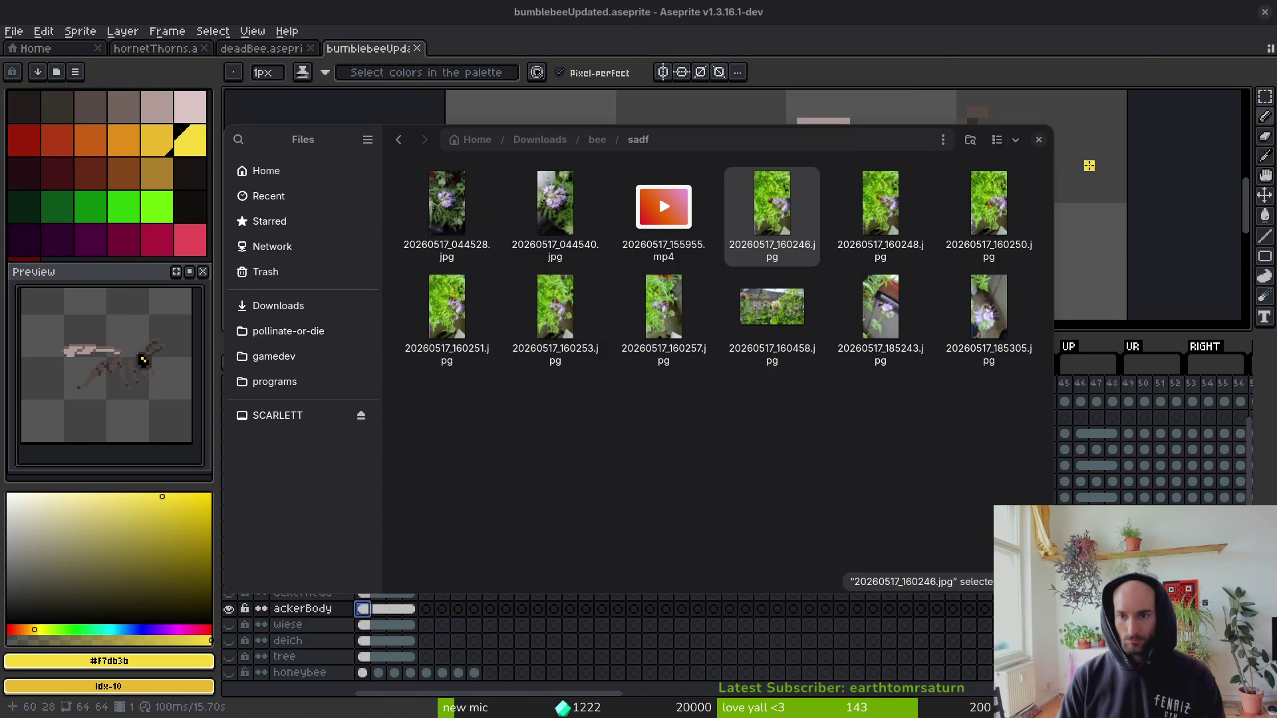
Back in the sprite, bucket-fill the bee's top stripe yellow and neck stripe orange.
key("Escape")
scroll(868, 194, "up", 1)
scroll(868, 194, "up", 1)
key("g")
left_click(840, 171)
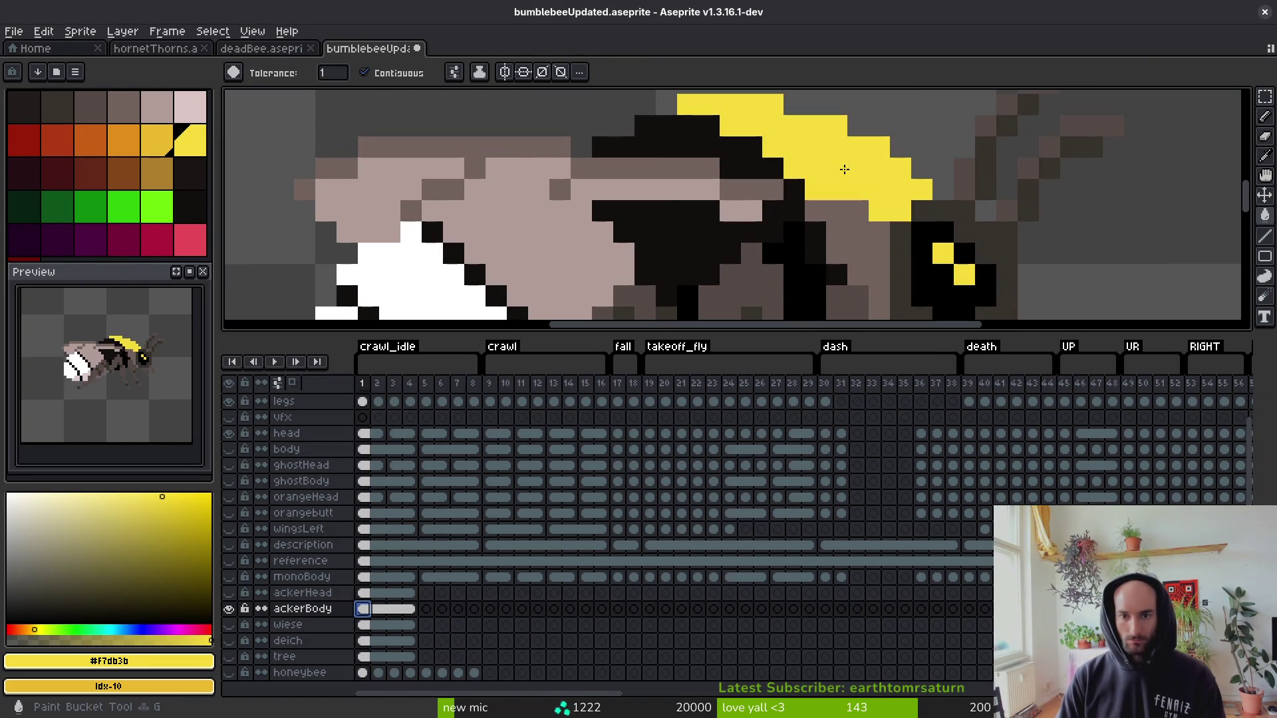
scroll(855, 228, "right", 2)
left_click(123, 141)
left_click(722, 199)
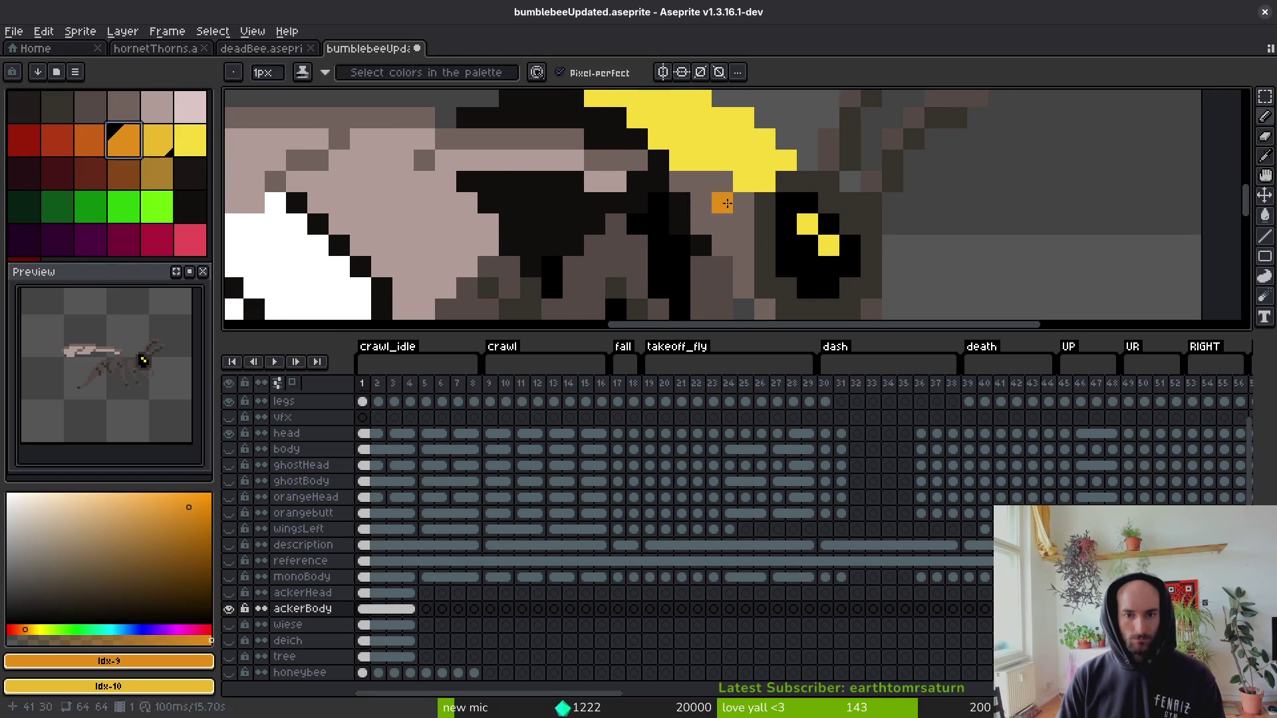
left_click(721, 223)
left_click(705, 205)
scroll(735, 218, "down", 1)
scroll(735, 219, "up", 2)
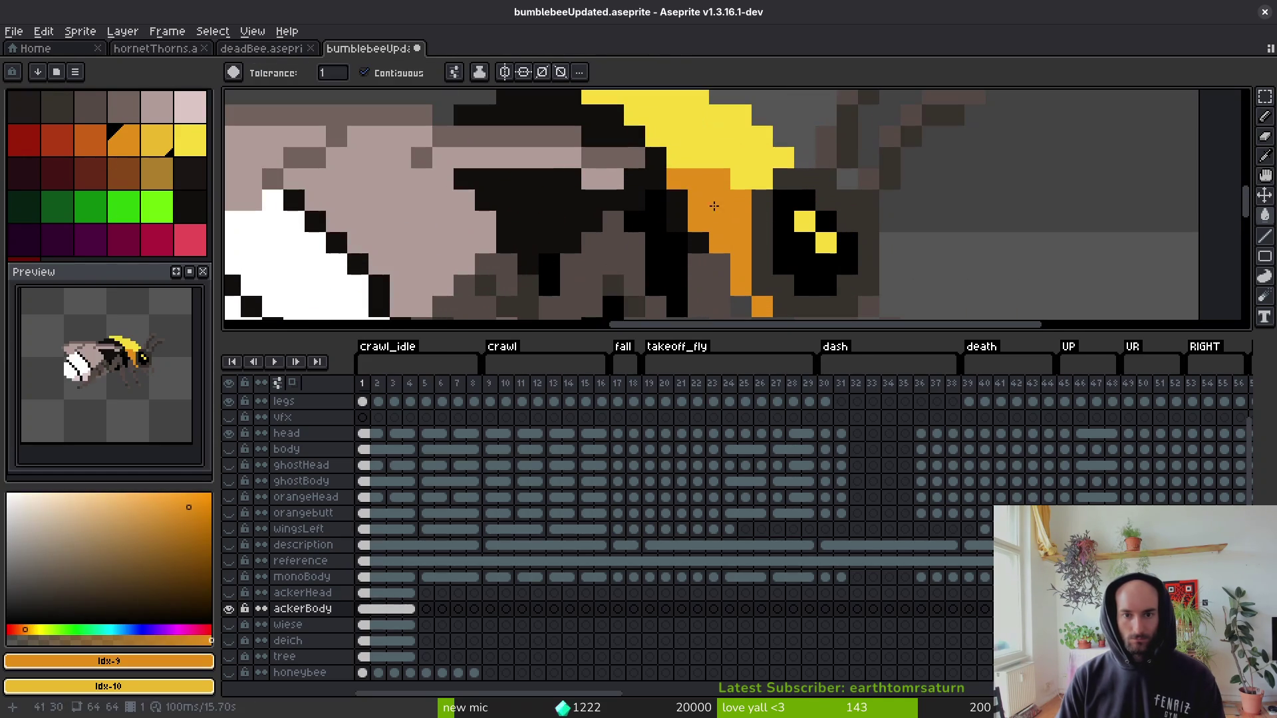
left_click(774, 155)
Undo the last orange fills and refill the yellow top stripe orange.
key("ctrl+z")
key("ctrl+z")
key("ctrl+z")
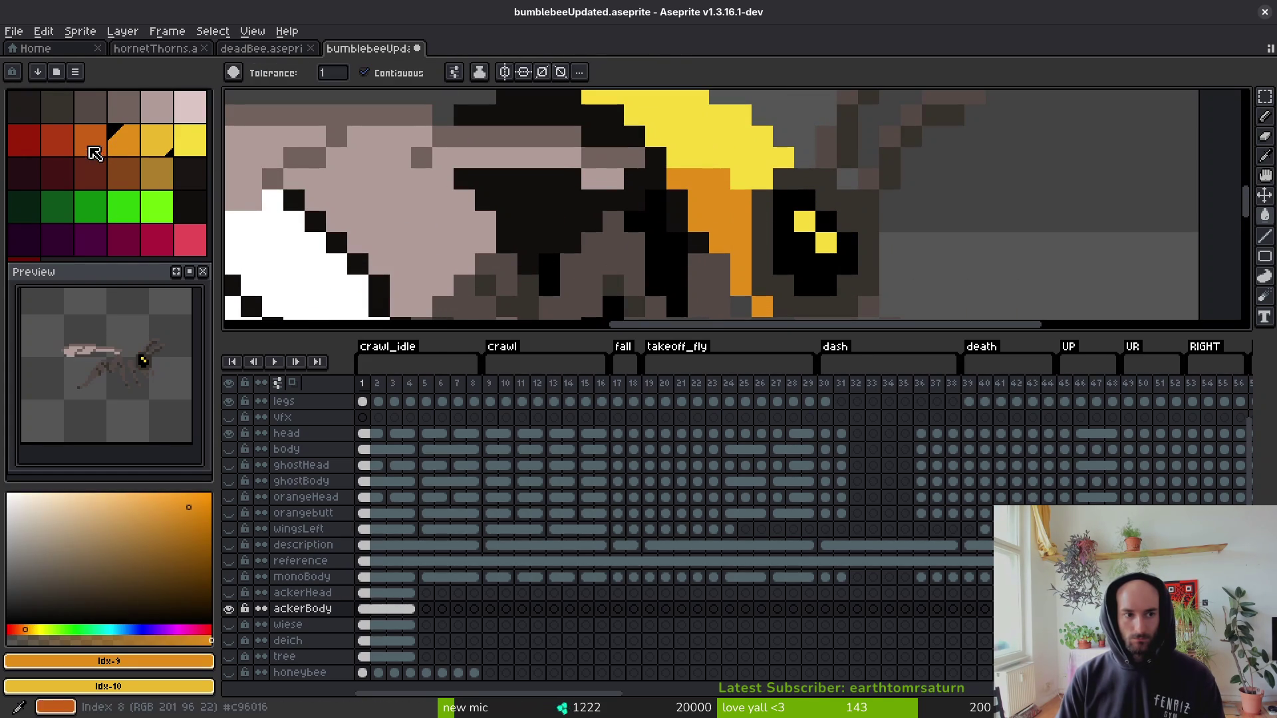
left_click(732, 163)
scroll(701, 228, "down", 4)
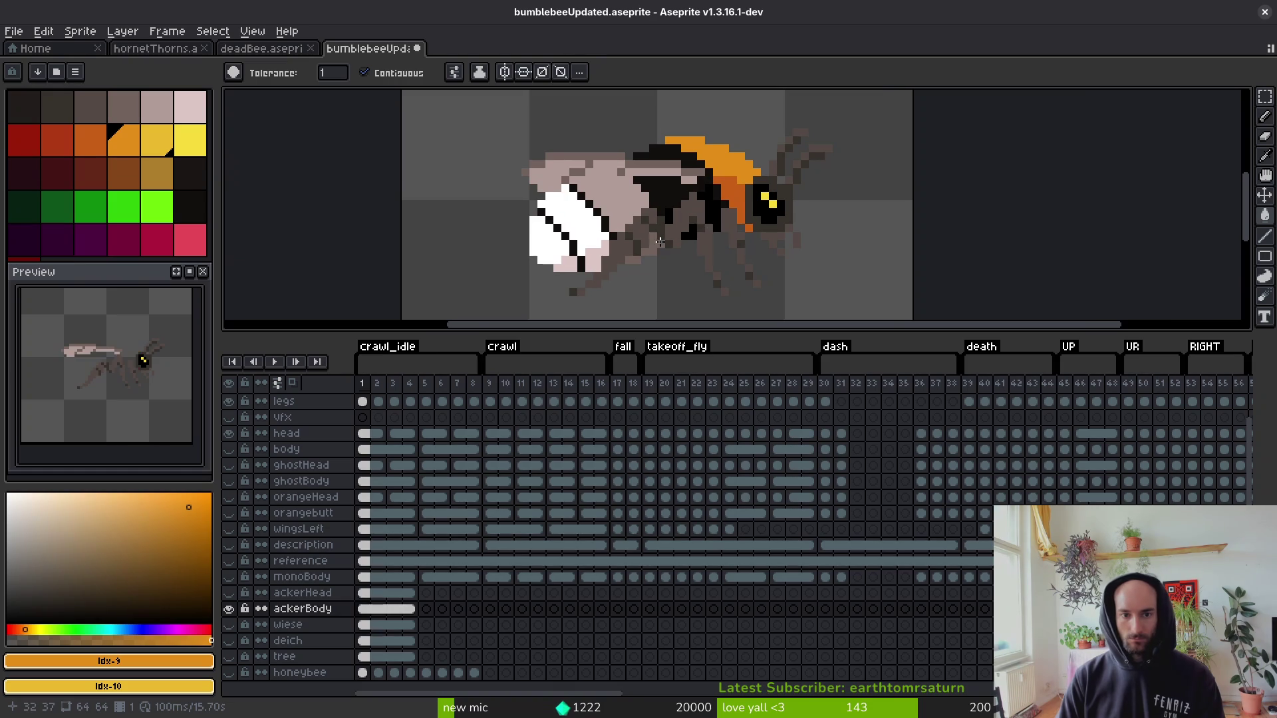
scroll(599, 207, "up", 3)
scroll(599, 206, "right", 2)
scroll(556, 204, "down", 2)
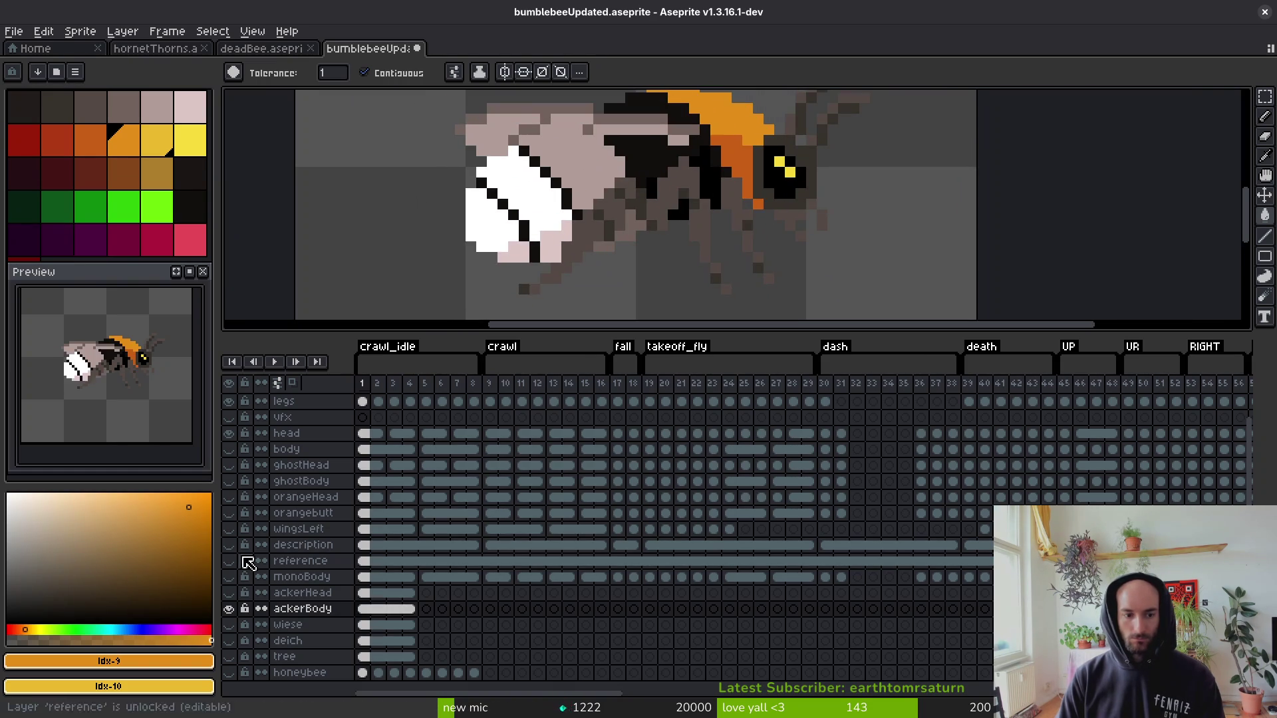
scroll(246, 465, "up", 2)
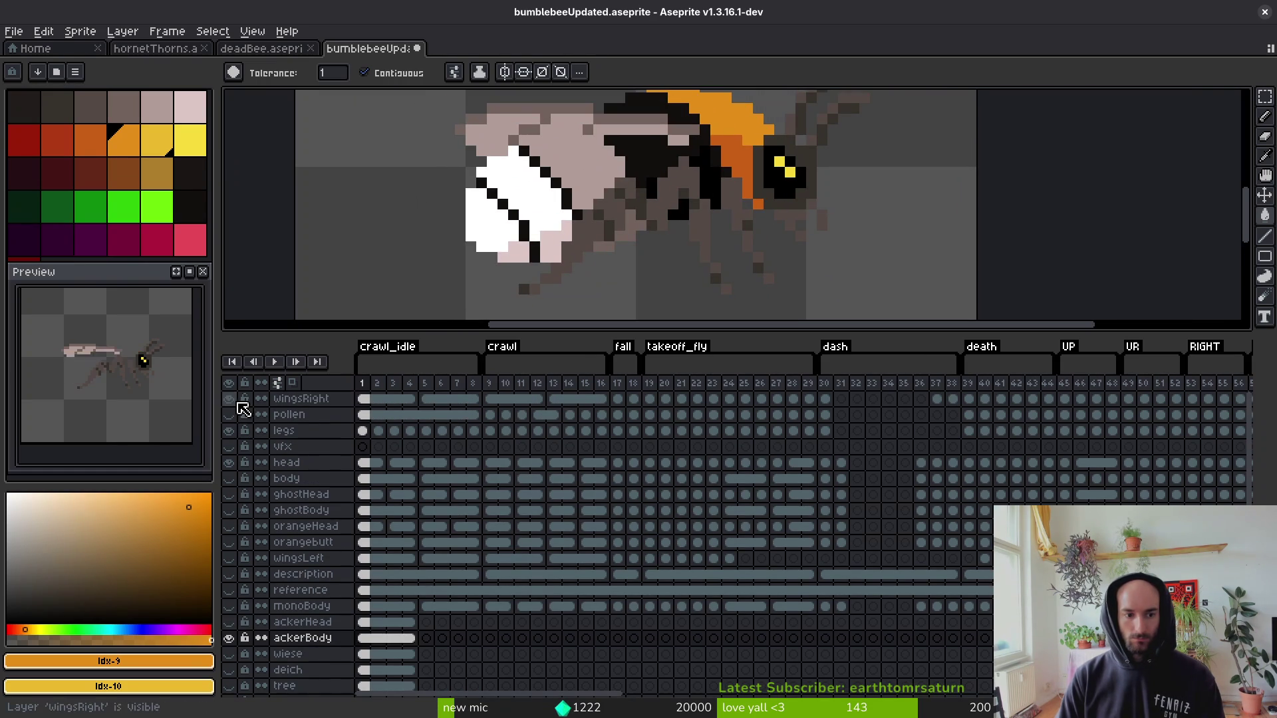
Hide the wingsRight layer, undo the black fill, and sample black from the bee's back.
left_click(230, 399)
scroll(699, 280, "up", 2)
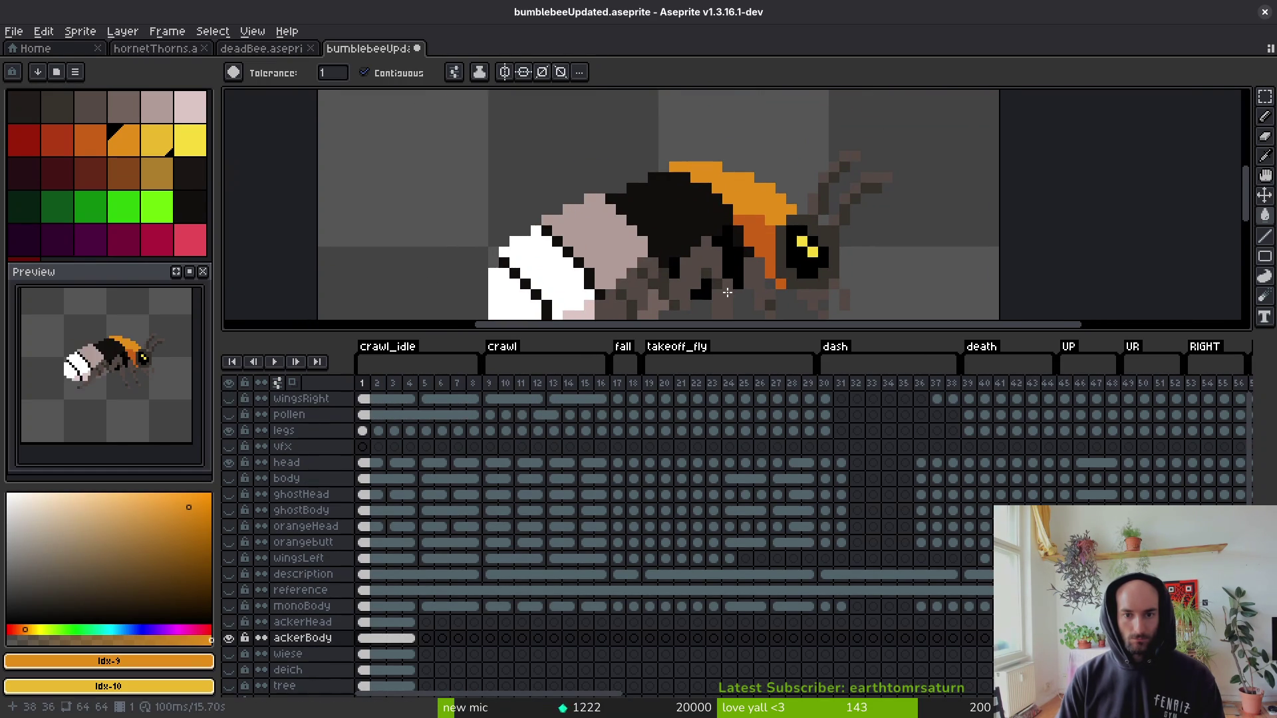
scroll(691, 279, "down", 1)
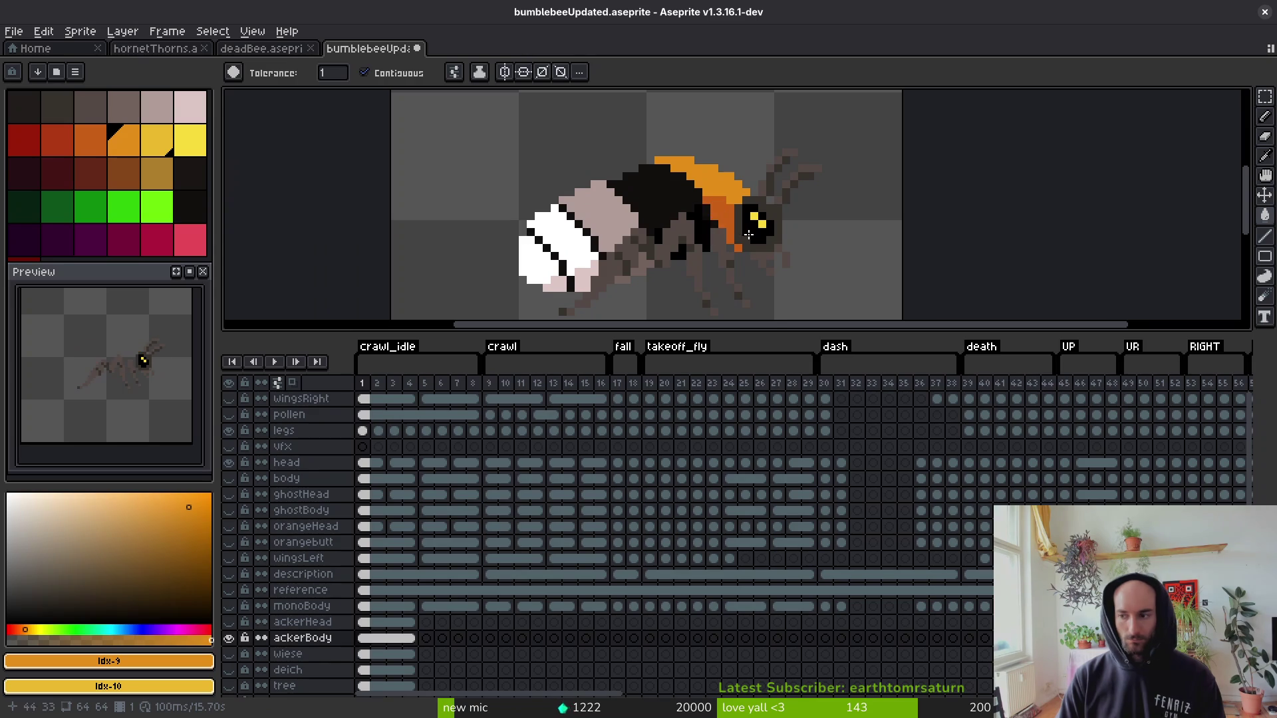
scroll(704, 203, "up", 3)
key("b")
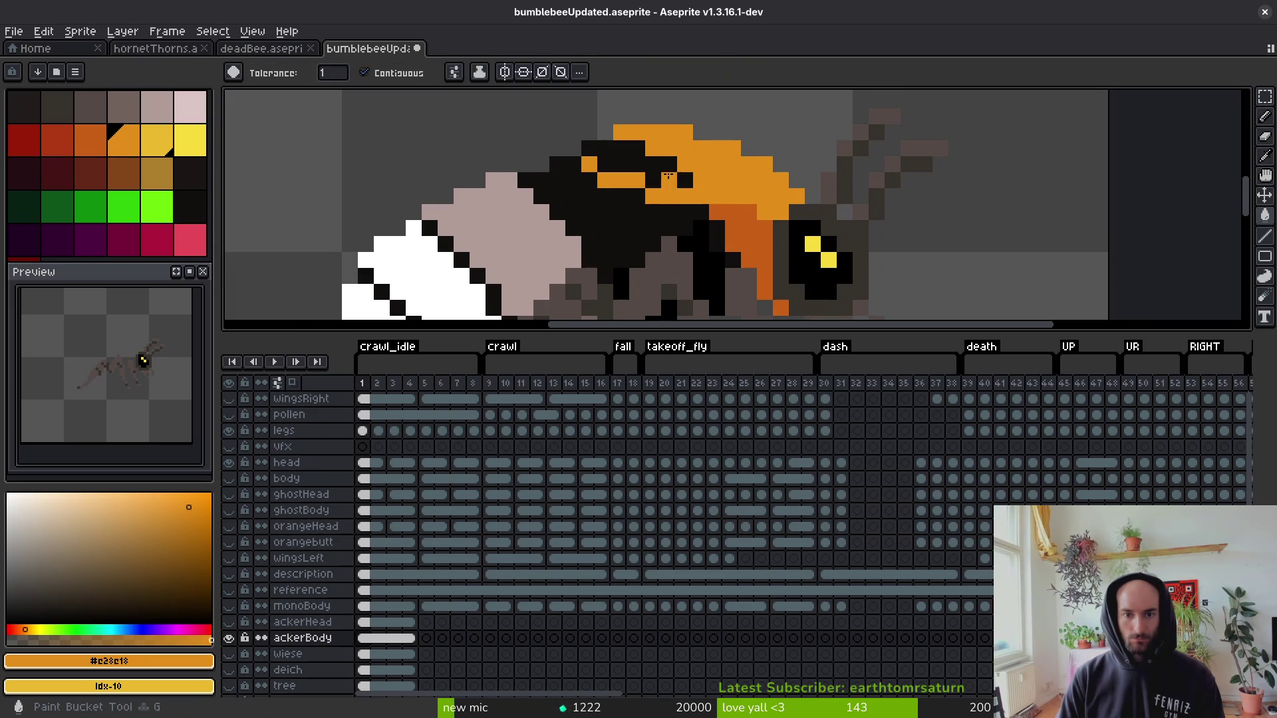
key("ctrl+z")
scroll(672, 180, "up", 2)
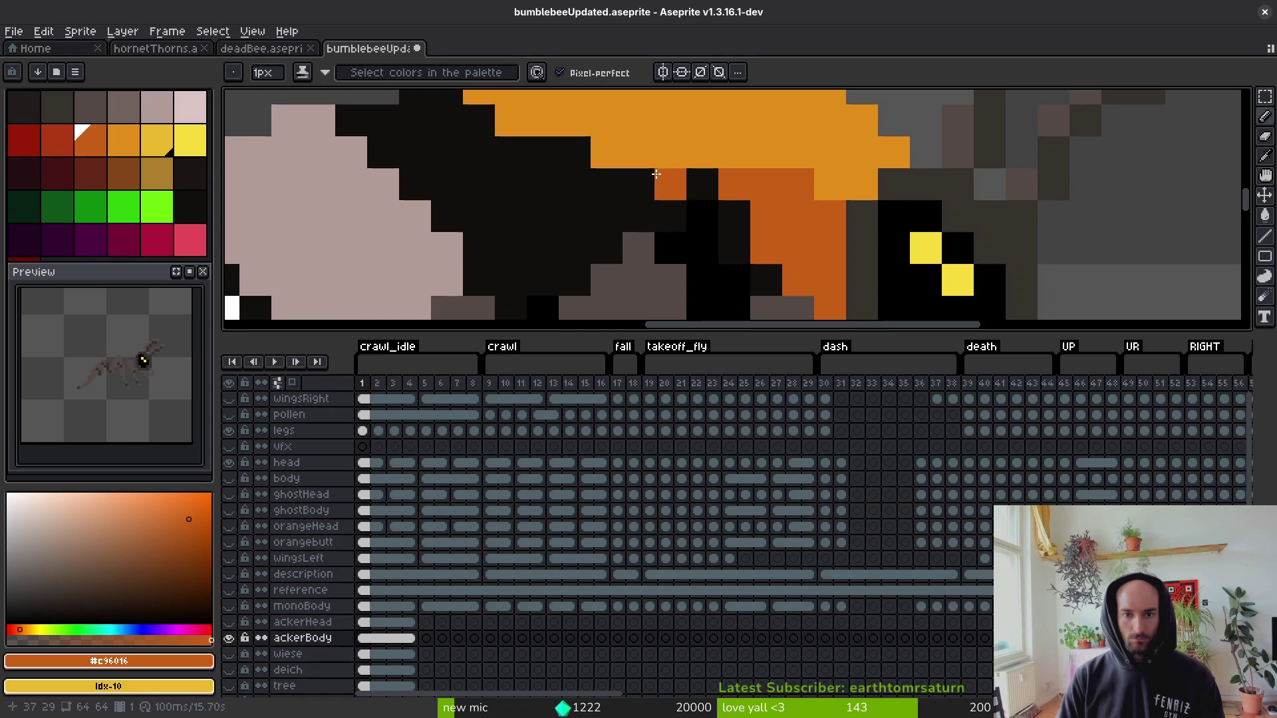
scroll(767, 218, "down", 7)
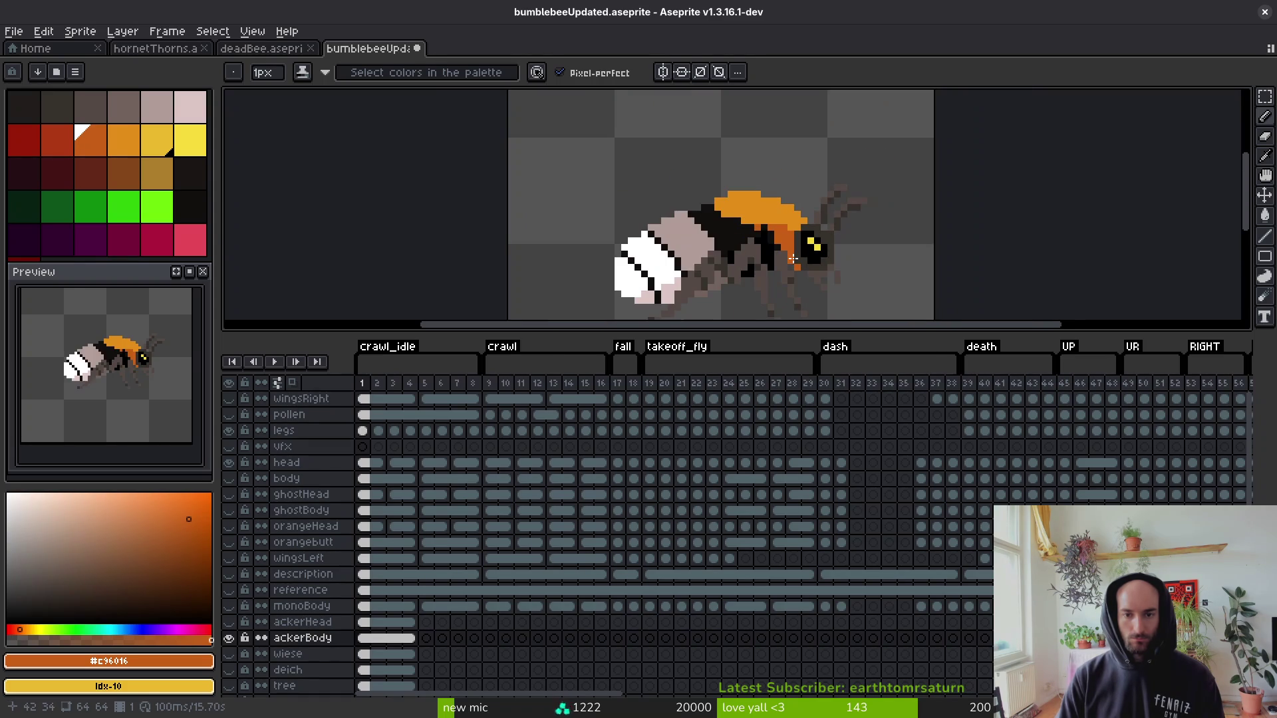
scroll(736, 228, "up", 3)
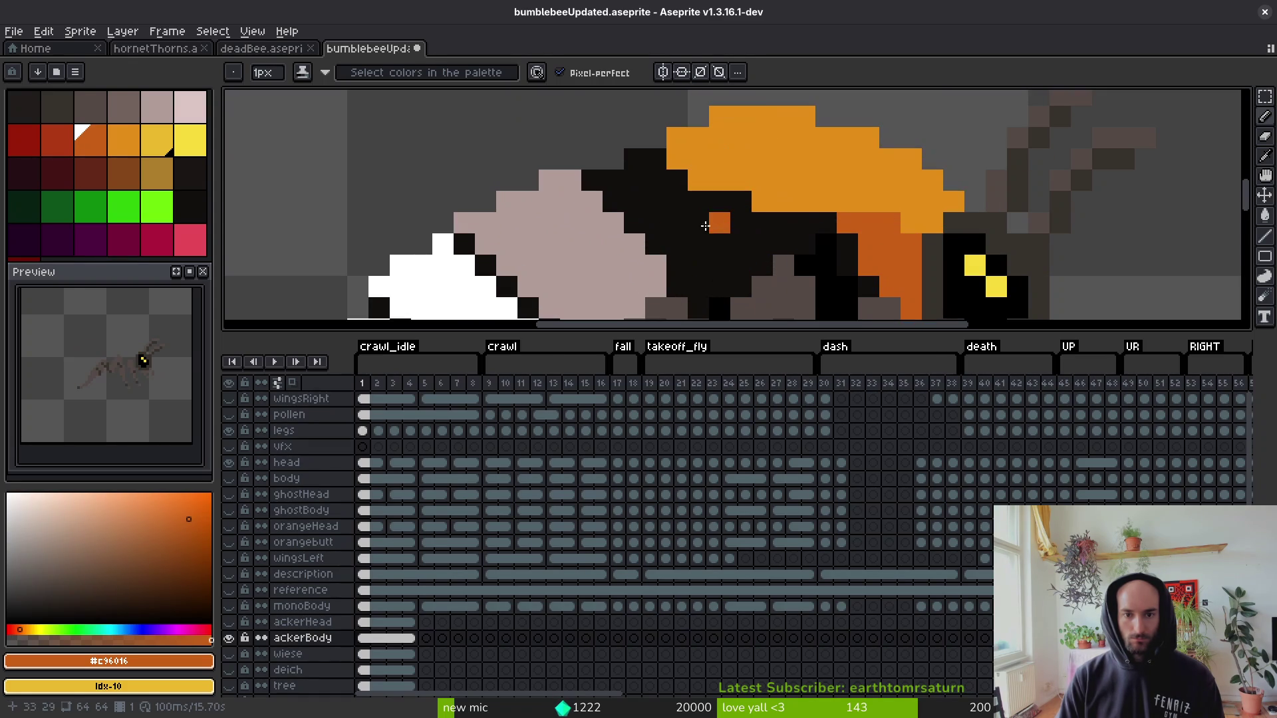
left_click(672, 165, "alt")
scroll(745, 218, "down", 3)
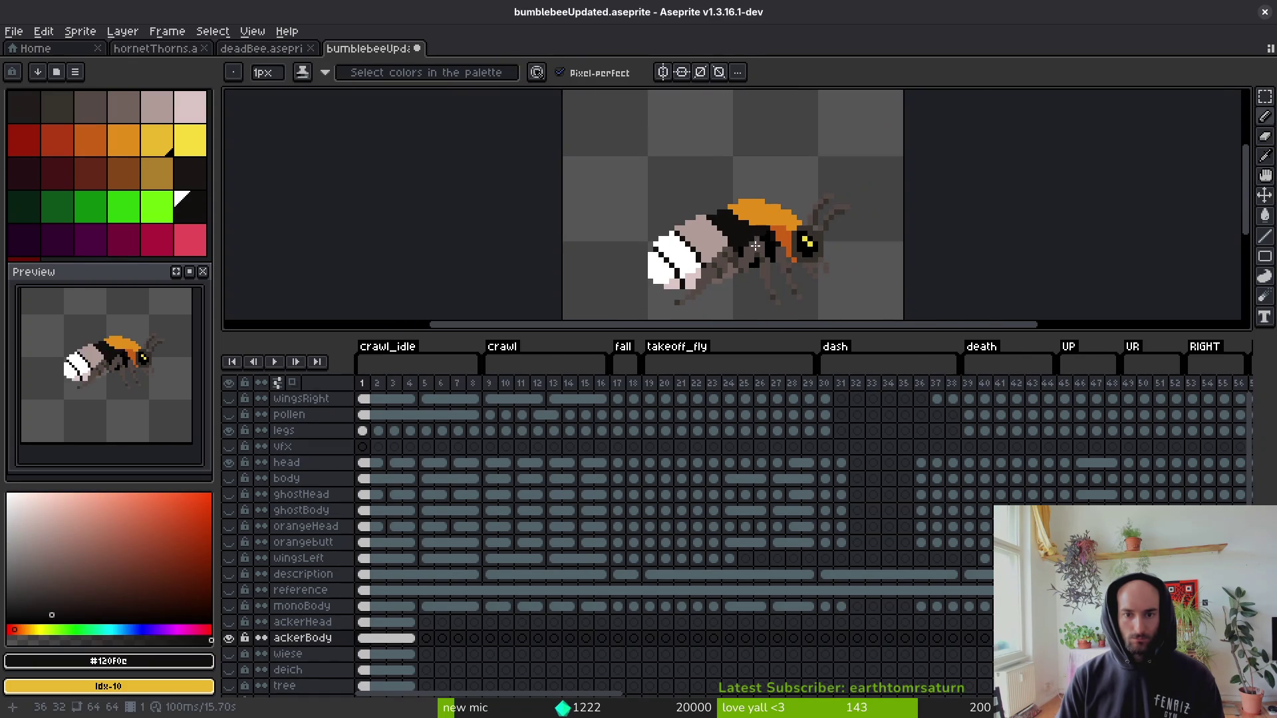
Save the bumblebee sprite file.
key("ctrl+s")
scroll(745, 230, "up", 2)
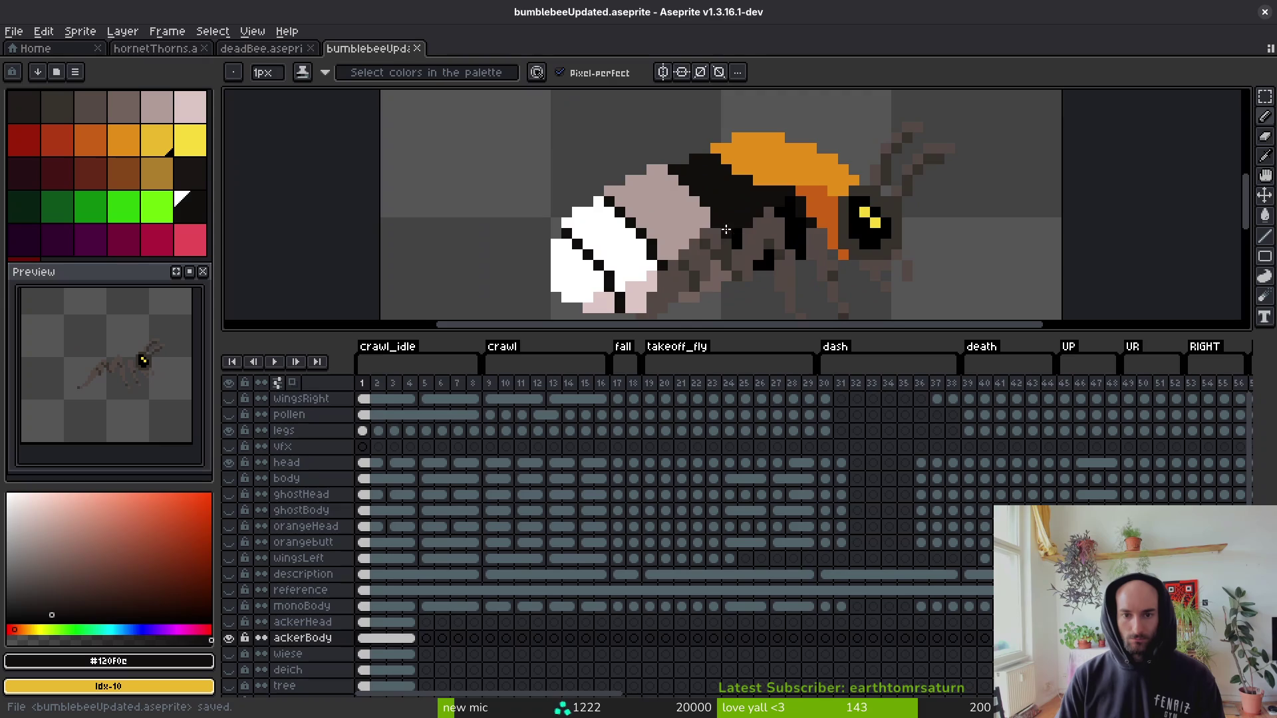
scroll(791, 192, "up", 2)
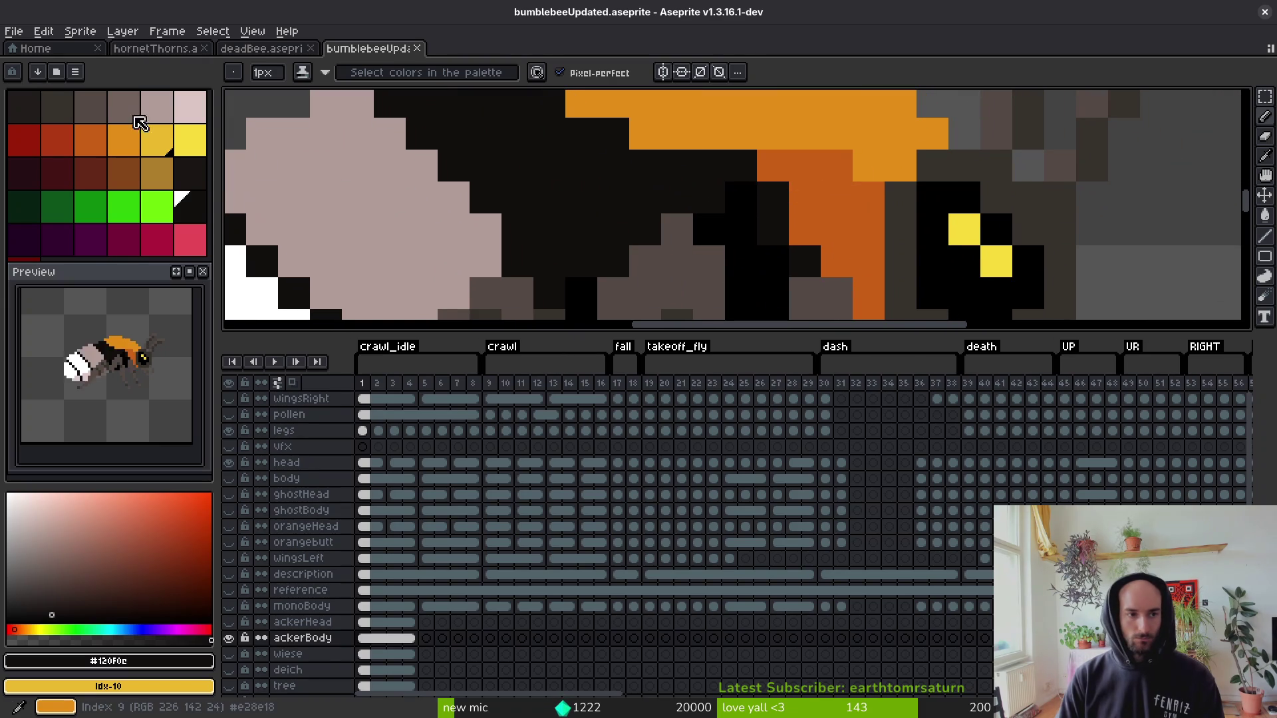
Try grey palette shades on the bee's black body regions, undoing the unwanted fills.
left_click(153, 111)
right_click(132, 107)
key("g")
left_click(532, 232)
scroll(532, 232, "down", 3)
left_click(91, 107)
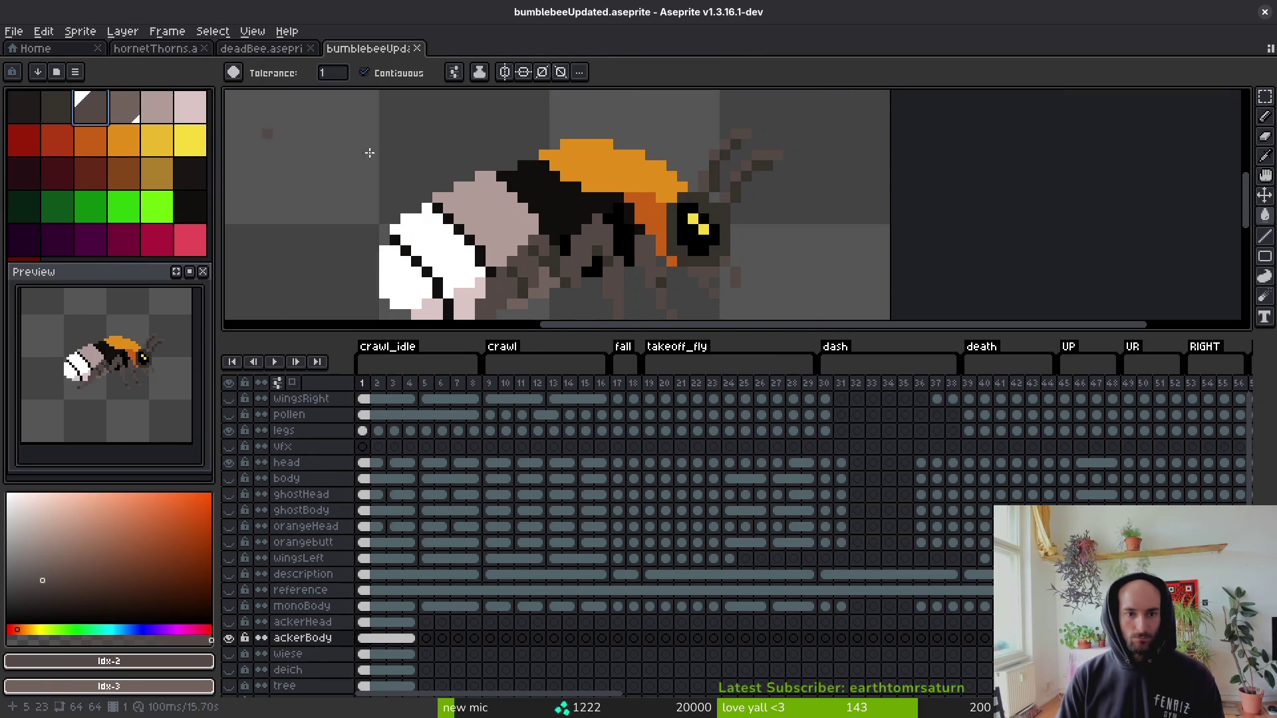
key("ctrl+z")
scroll(608, 232, "up", 3)
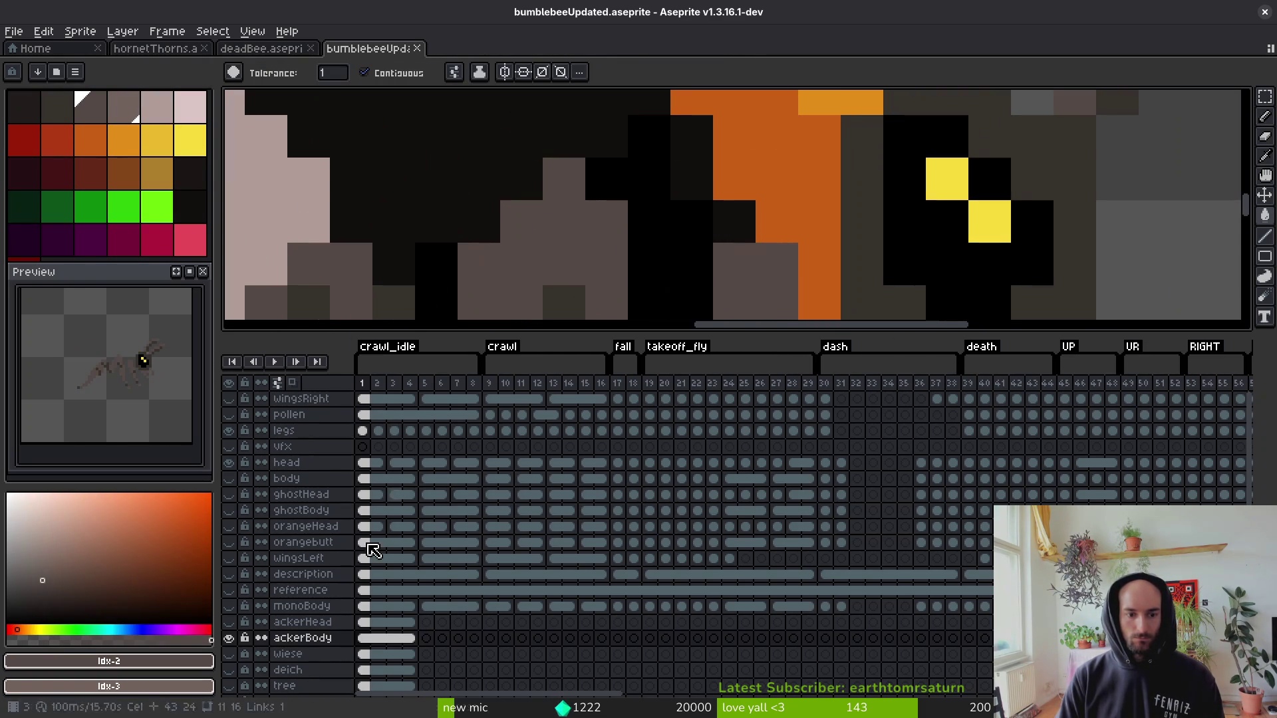
scroll(601, 253, "down", 1)
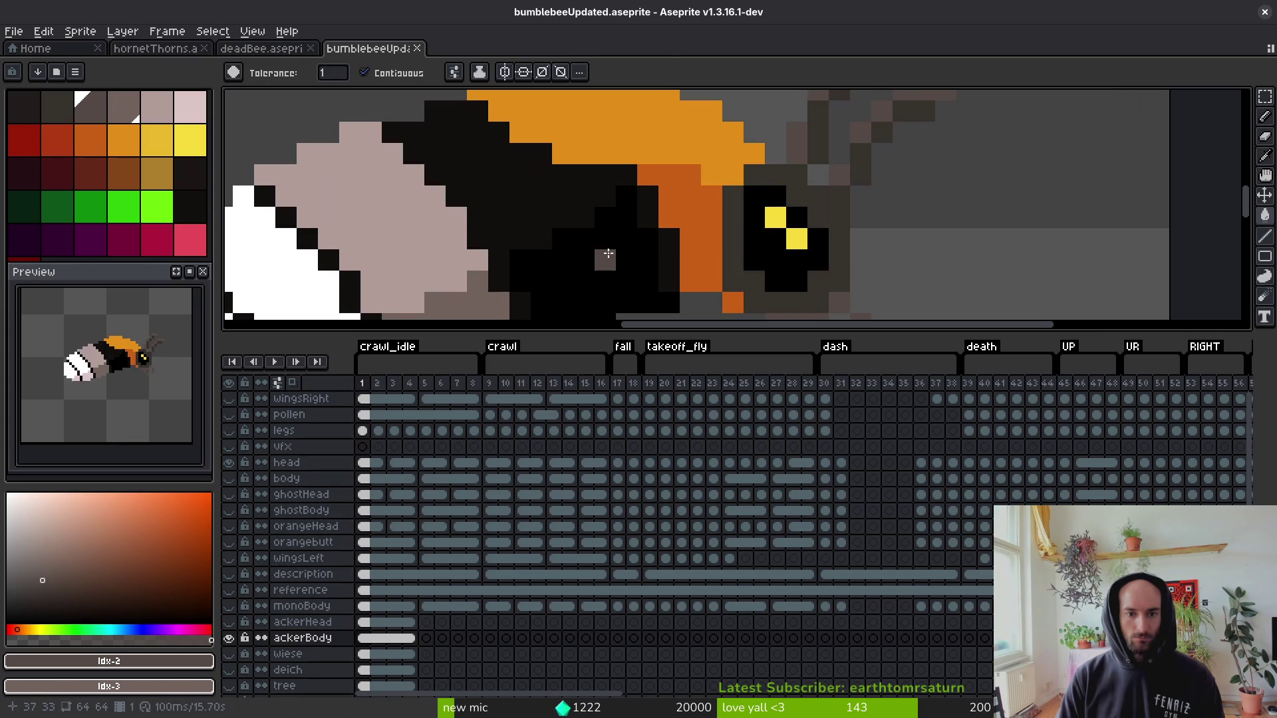
left_click(550, 205)
left_click(614, 238)
key("ctrl+z")
key("ctrl+z")
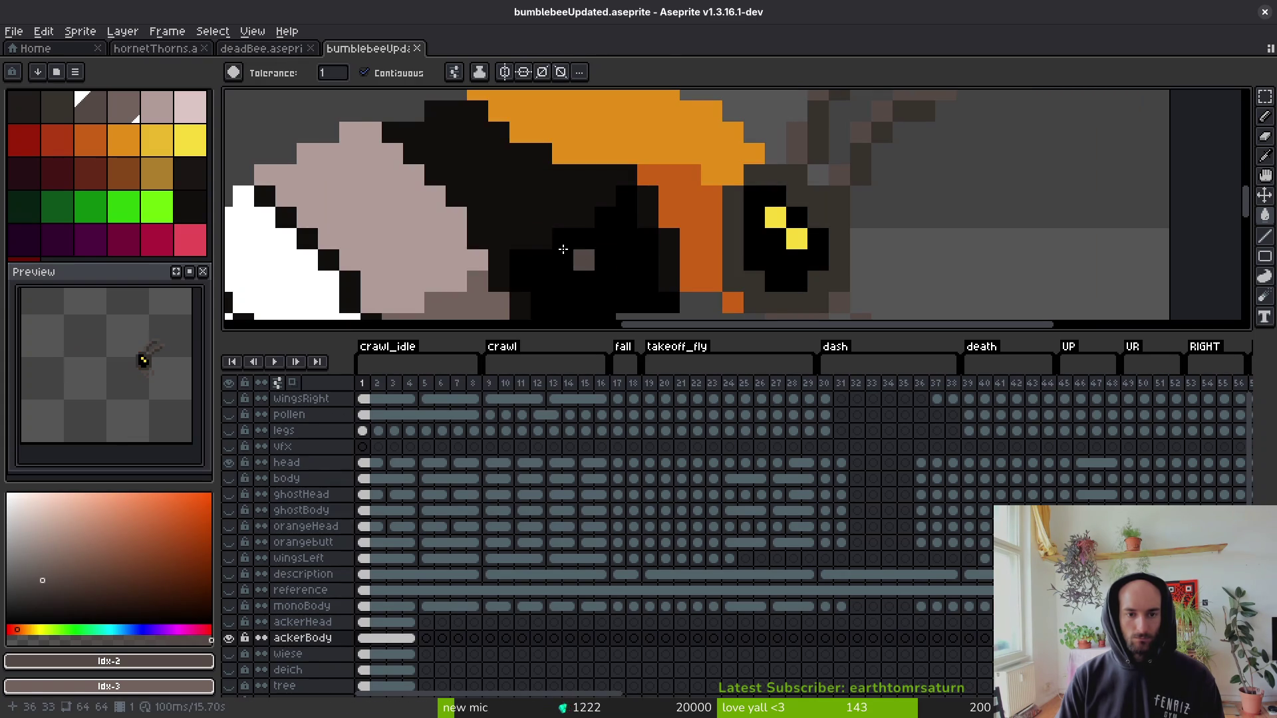
Fill the black body band, lower region and pixels beside the orange stripe with darkest grey.
left_click(57, 107)
left_click(552, 192)
left_click(641, 257)
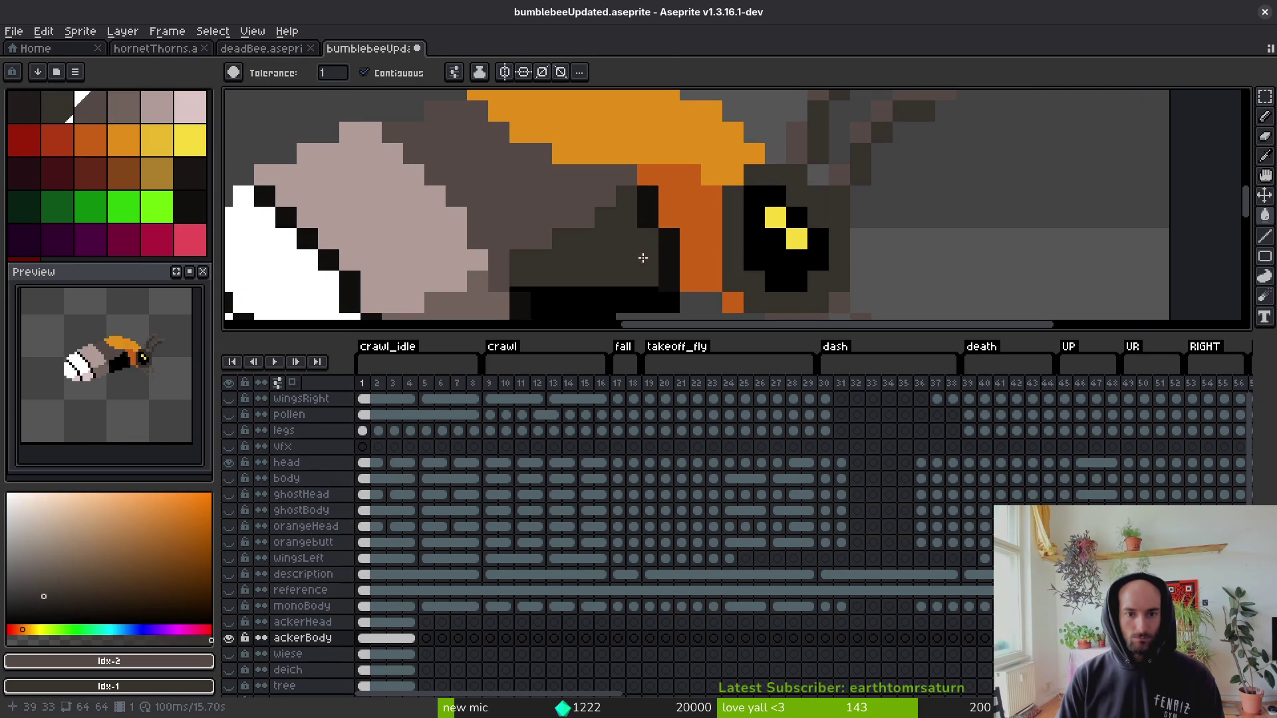
left_click_drag(647, 220, 715, 176)
left_click(715, 173)
left_click(744, 214)
left_click(588, 286)
scroll(631, 259, "down", 5)
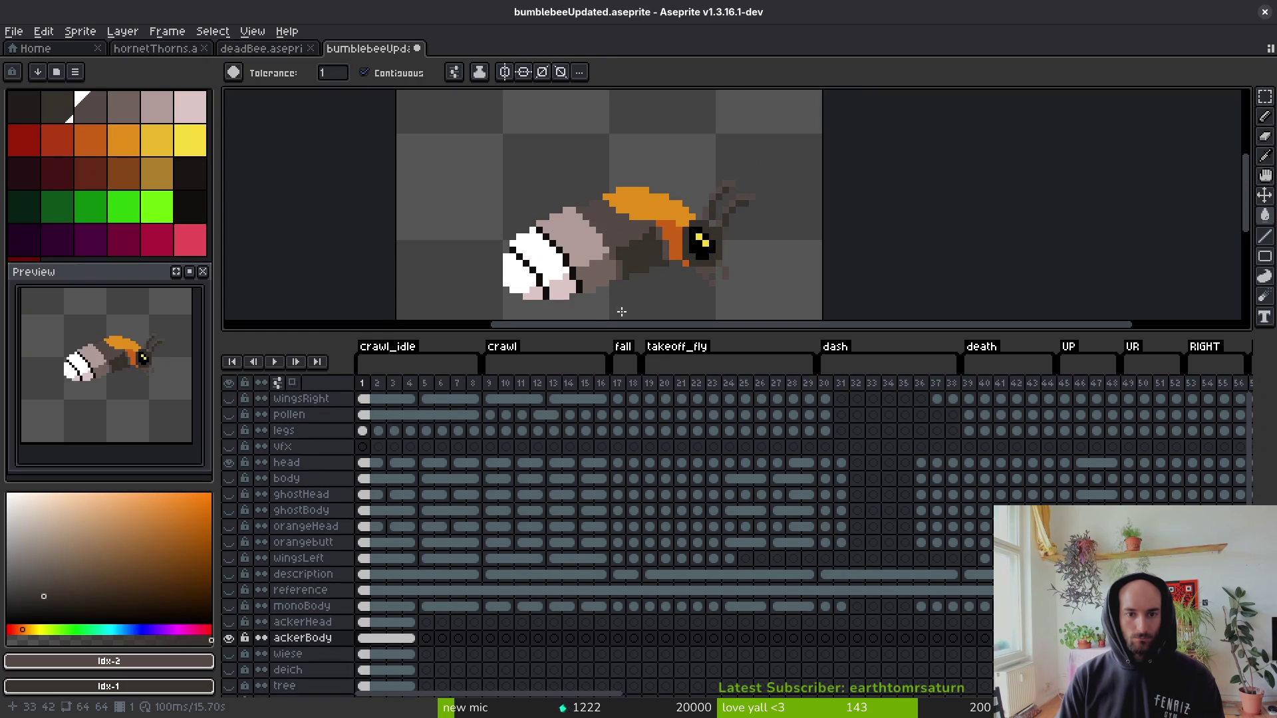
left_click_drag(379, 217, 430, 179)
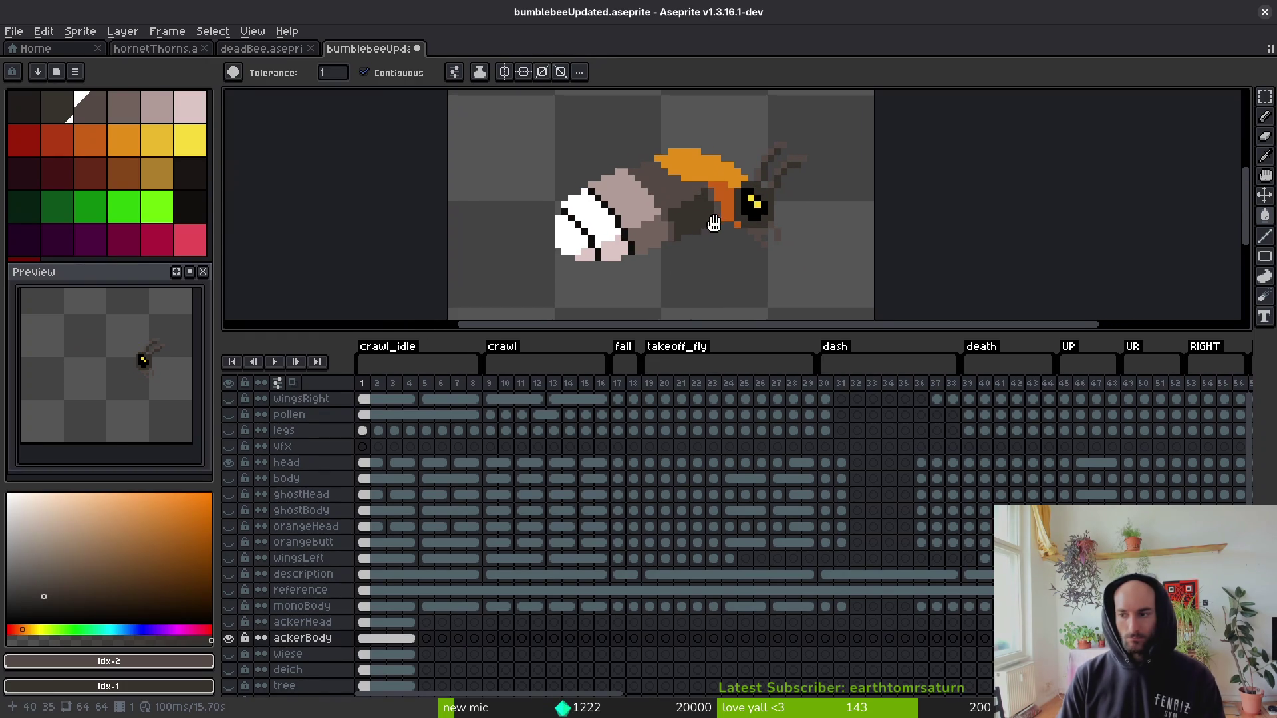
Shade the lower body gold and ochre with one brown pixel, and the upper area yellow.
left_click(158, 172)
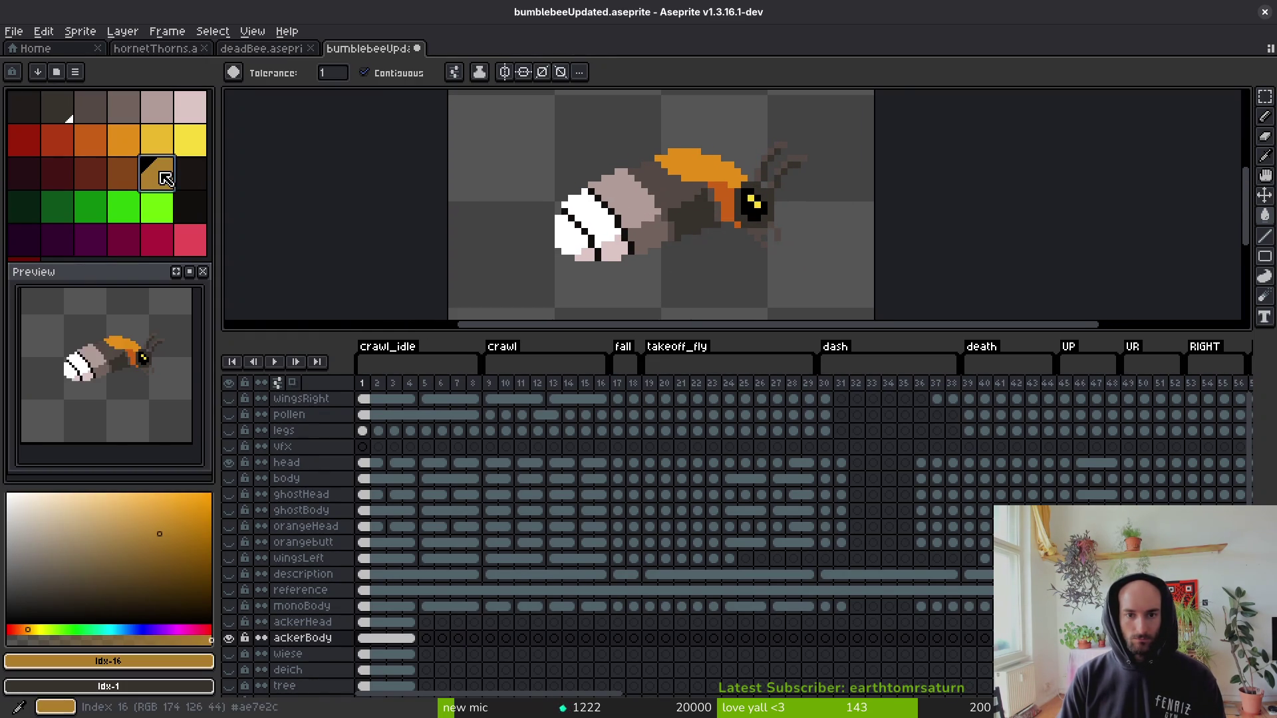
scroll(705, 184, "up", 3)
left_click(639, 196)
left_click(638, 196)
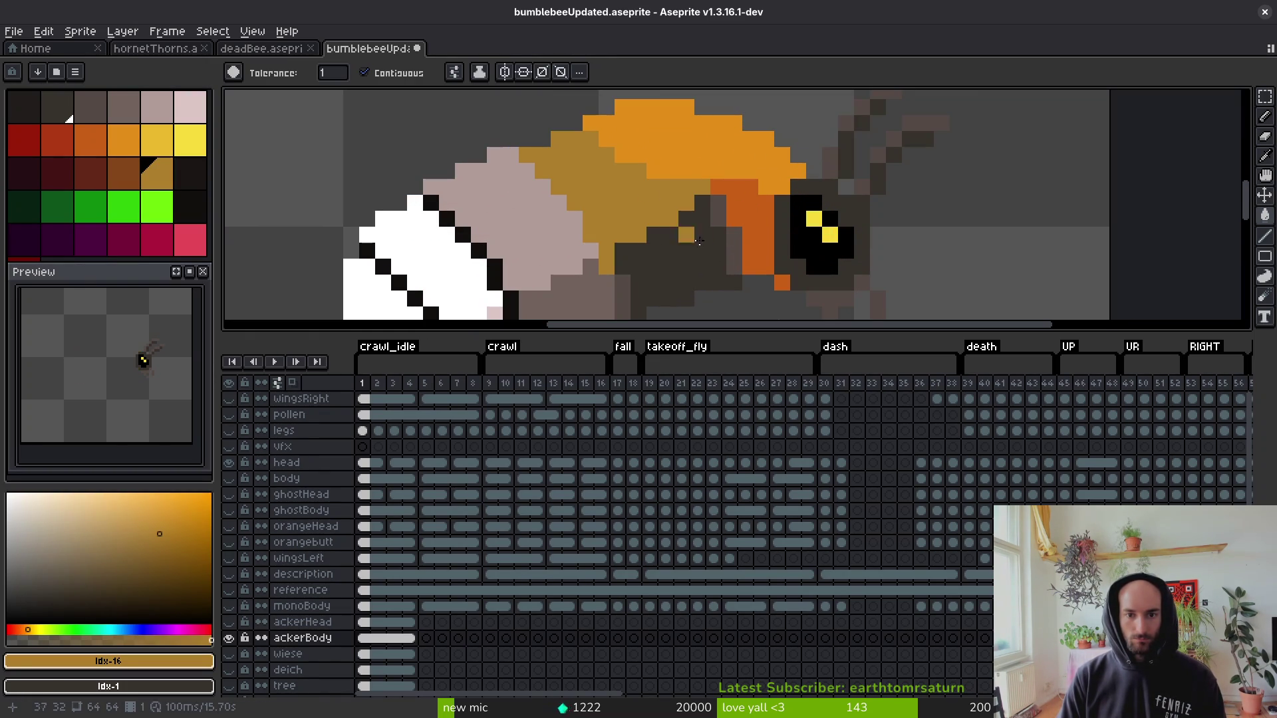
left_click(124, 173)
left_click(606, 234)
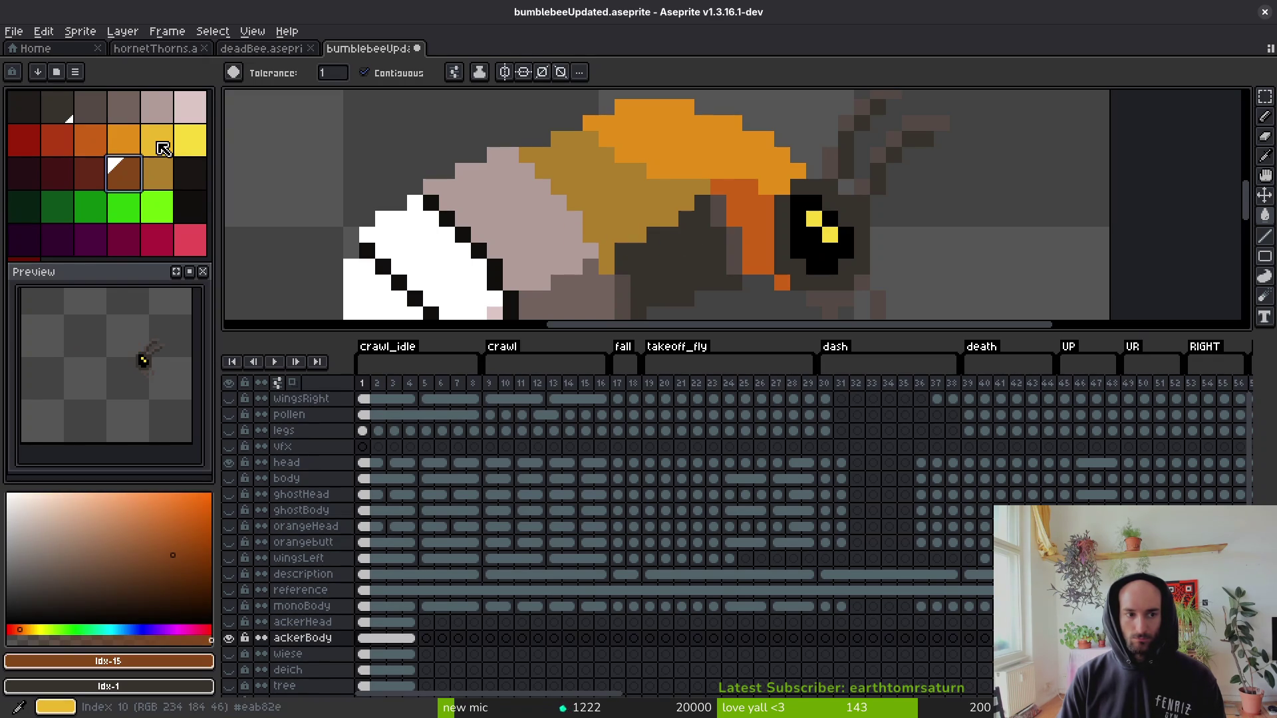
left_click(157, 173)
left_click(682, 255)
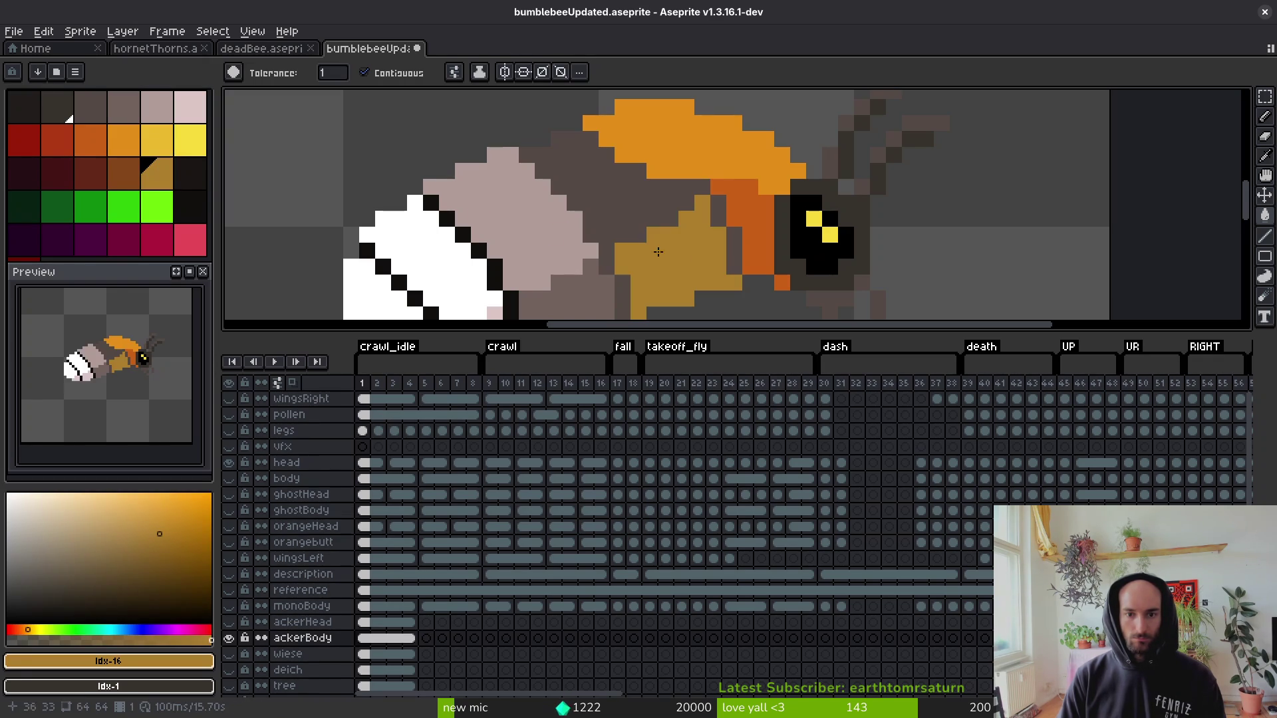
left_click(157, 140)
left_click(672, 223)
scroll(673, 229, "down", 6)
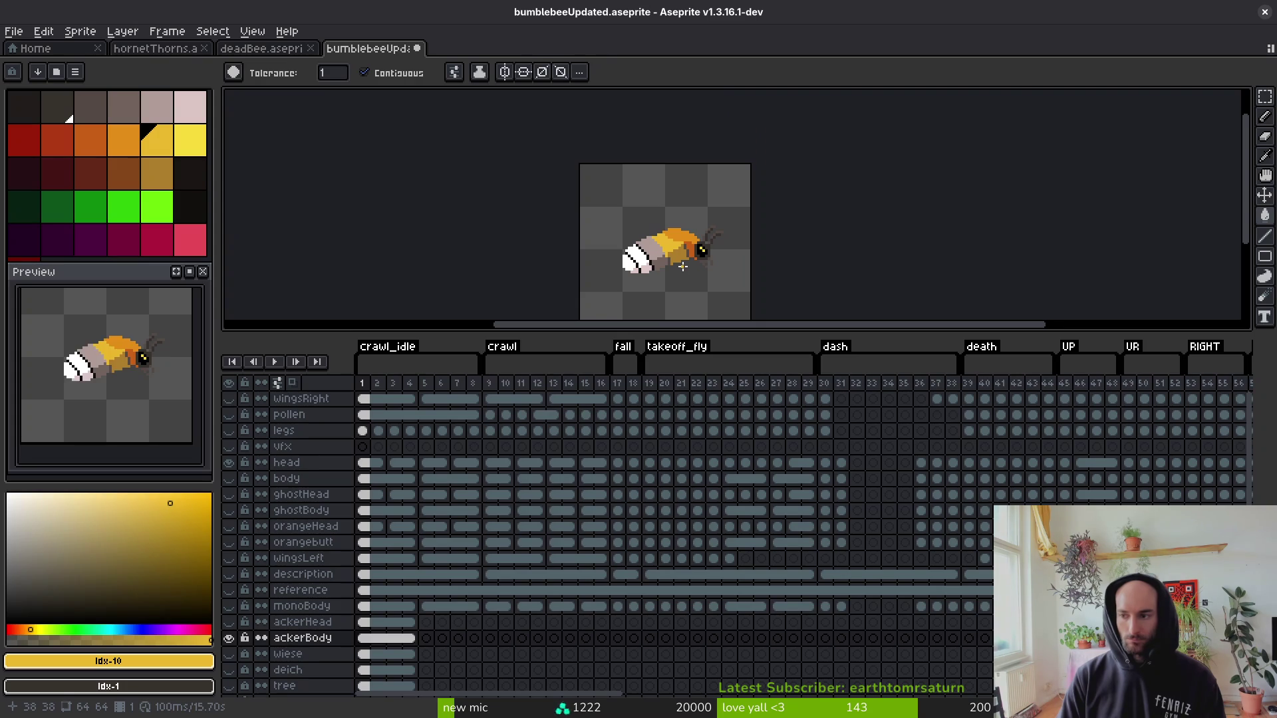
scroll(682, 266, "up", 5)
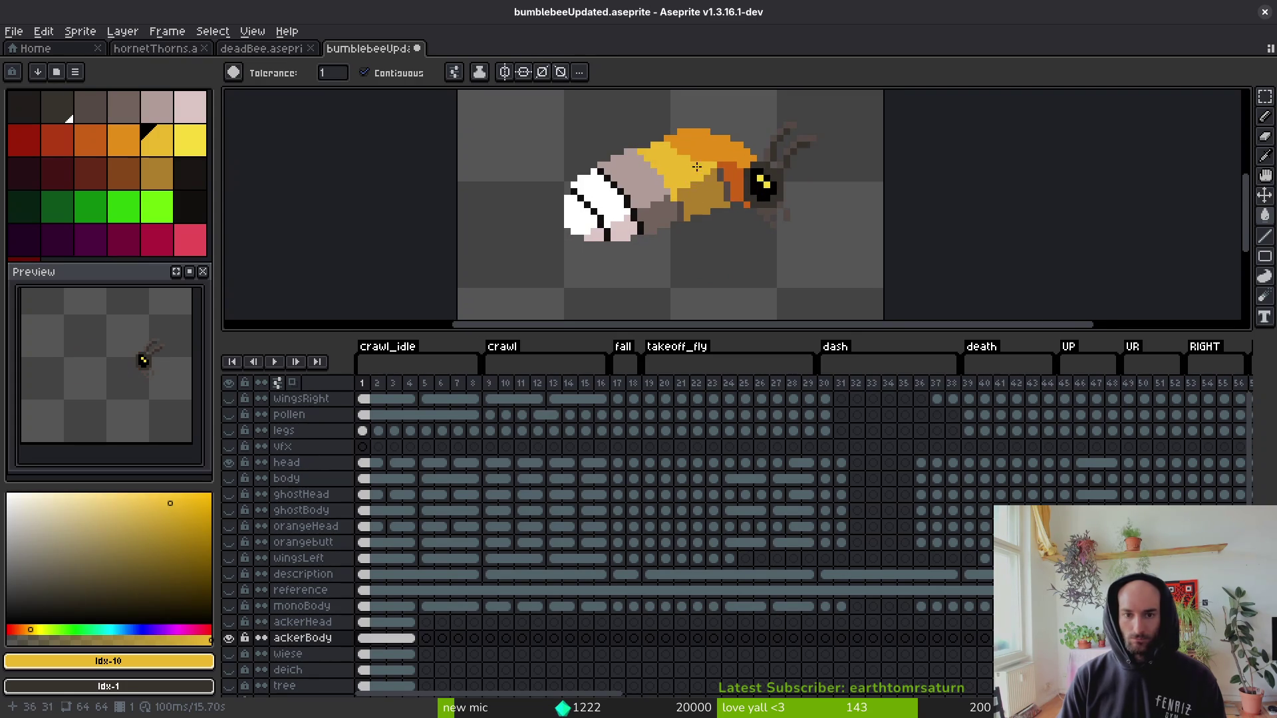
Sample orange from the bee's back and switch to the one-pixel pencil.
left_click(620, 210, "alt")
scroll(626, 200, "up", 1)
key("b")
scroll(645, 179, "up", 1)
scroll(650, 172, "down", 1)
left_click_drag(650, 172, 639, 182)
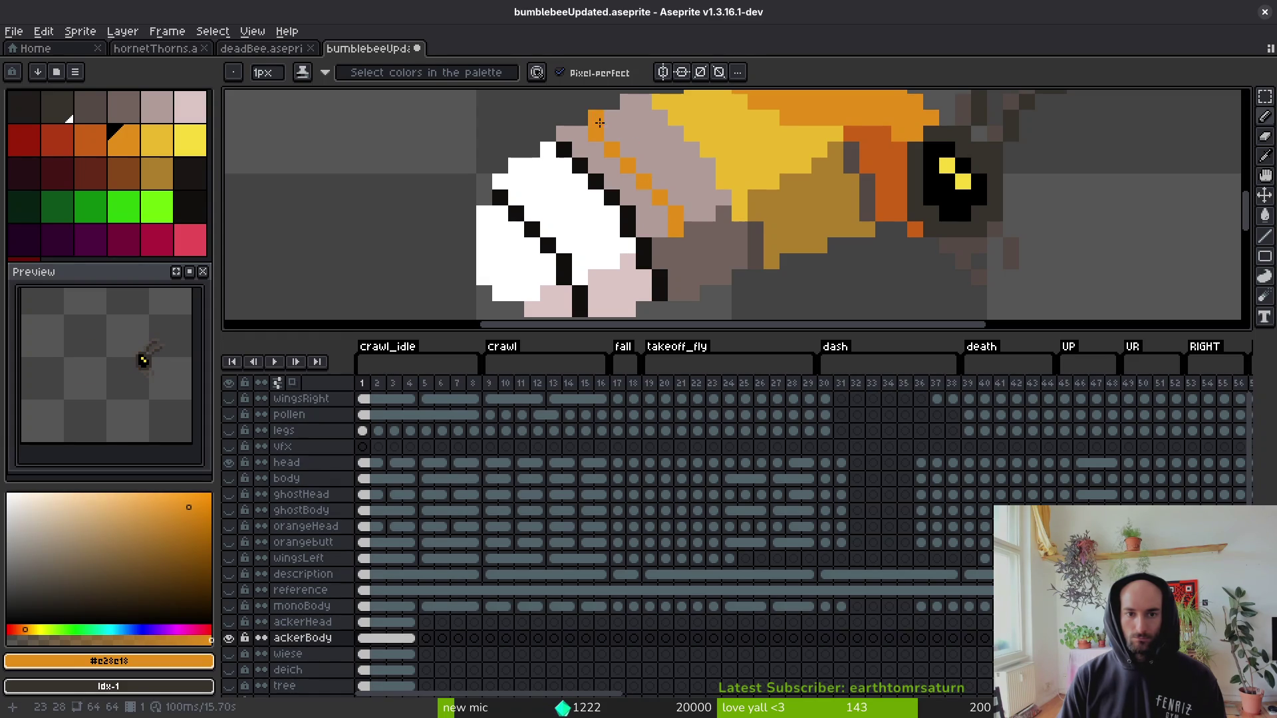
Fill the light grey back area and the white rear segment with orange.
key("g")
left_click(665, 160)
key("i")
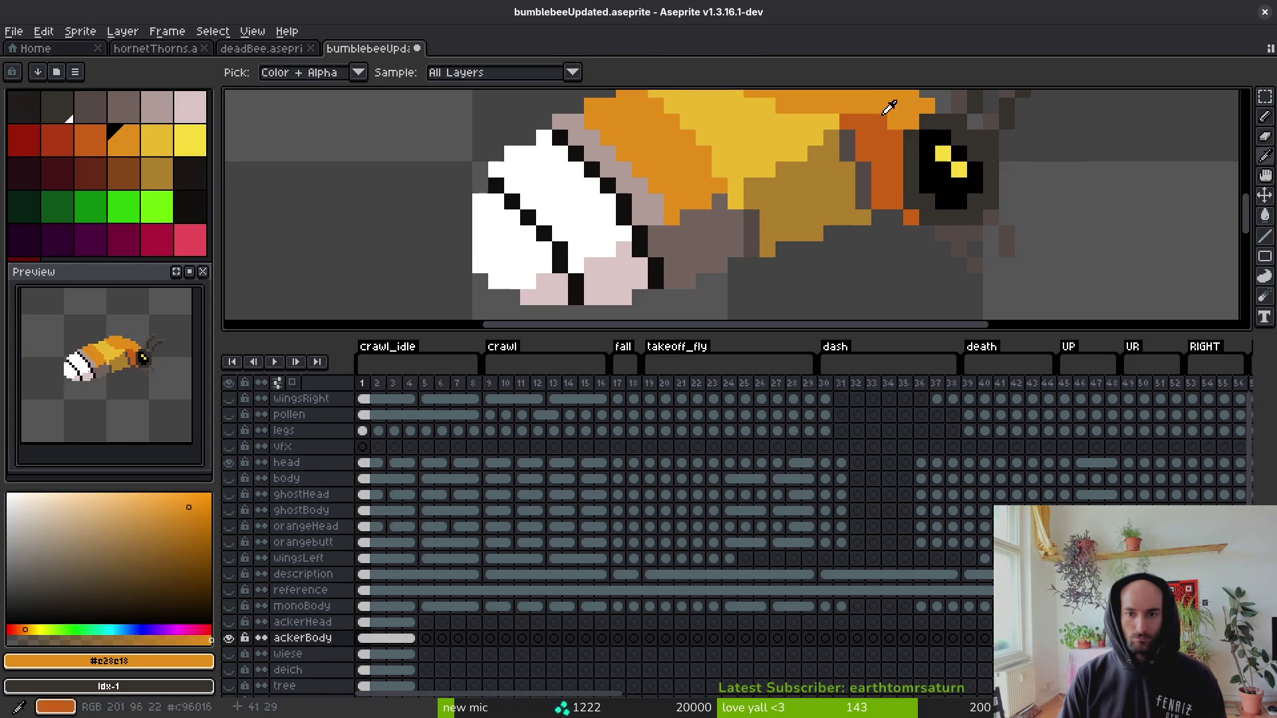
left_click(894, 136)
key("b")
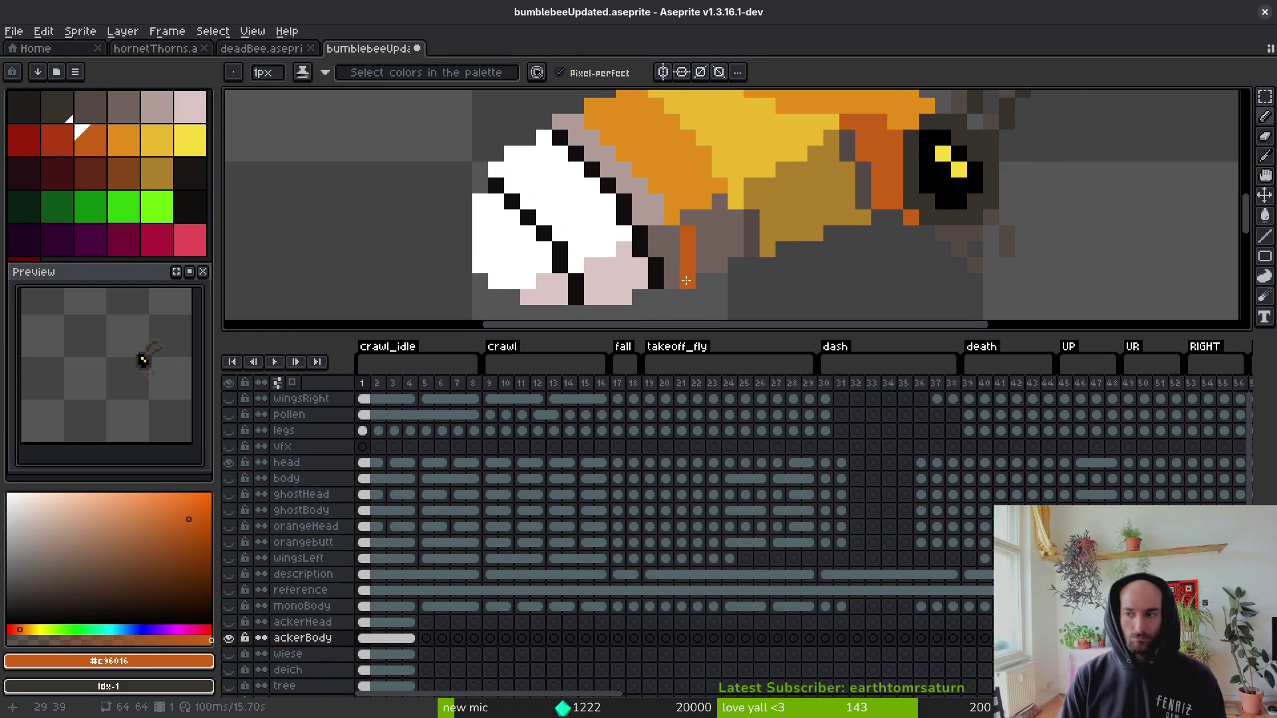
left_click_drag(685, 242, 721, 220)
left_click(612, 133, "alt")
key("g")
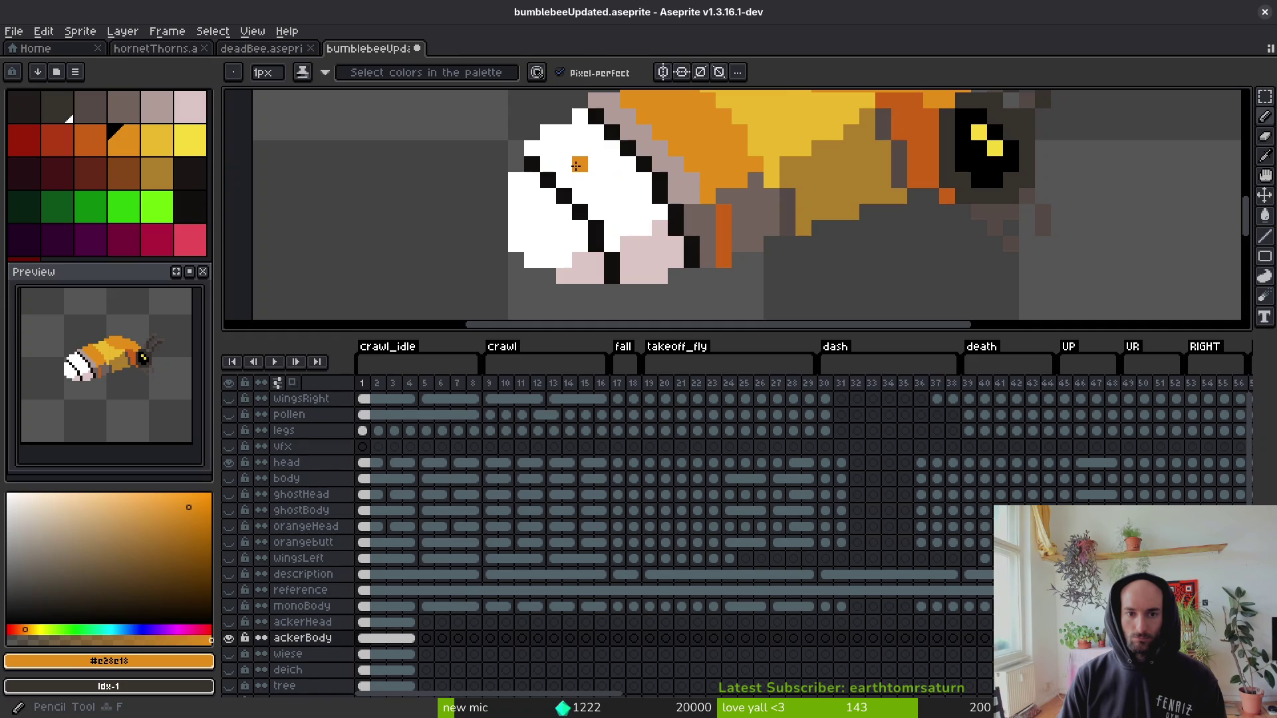
left_click(582, 202)
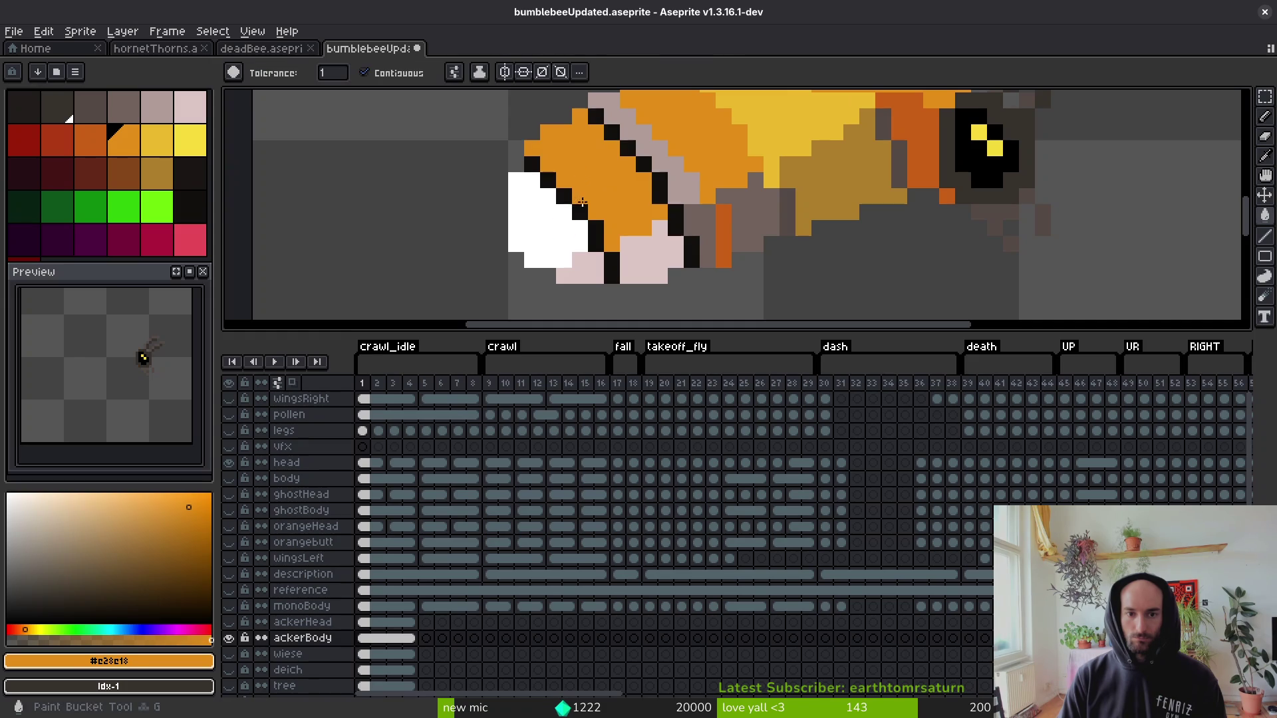
Fill the white rear yellow and the pale-pink lower rear and grey patch dark orange.
left_click(763, 120, "alt")
left_click(535, 219)
left_click(738, 231)
left_click(818, 213, "alt")
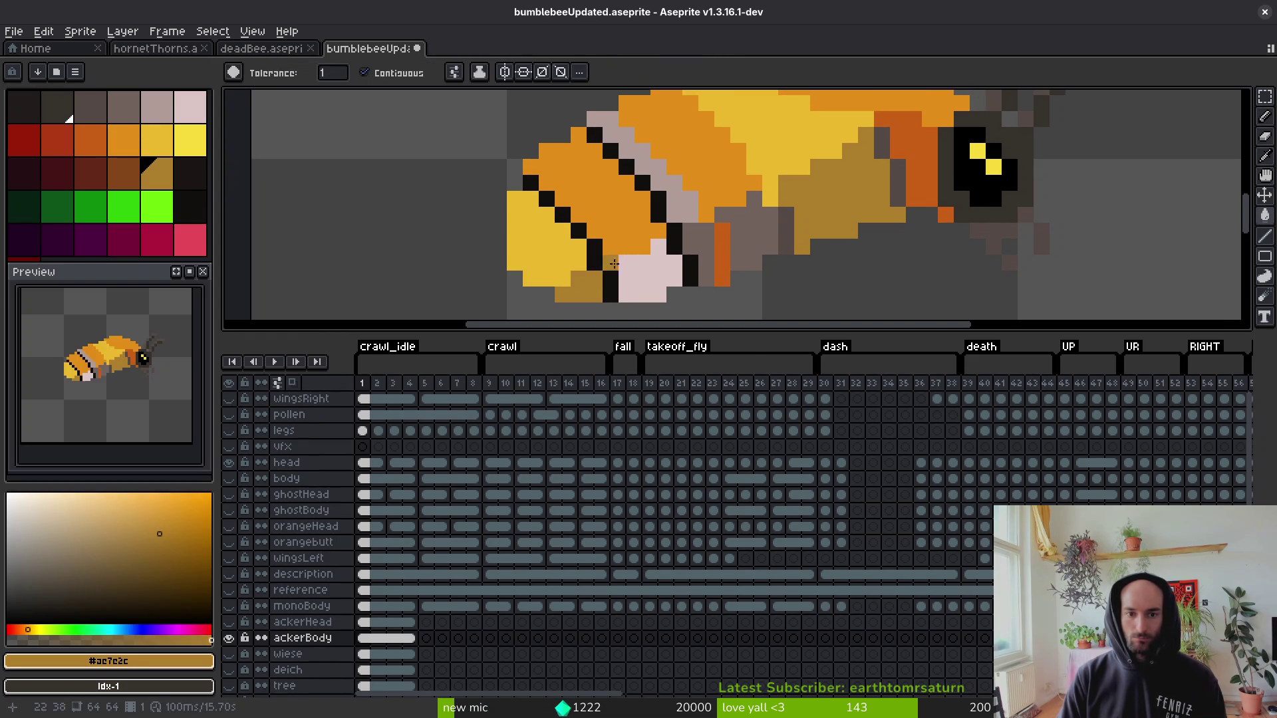
left_click(722, 248, "alt")
left_click(661, 276)
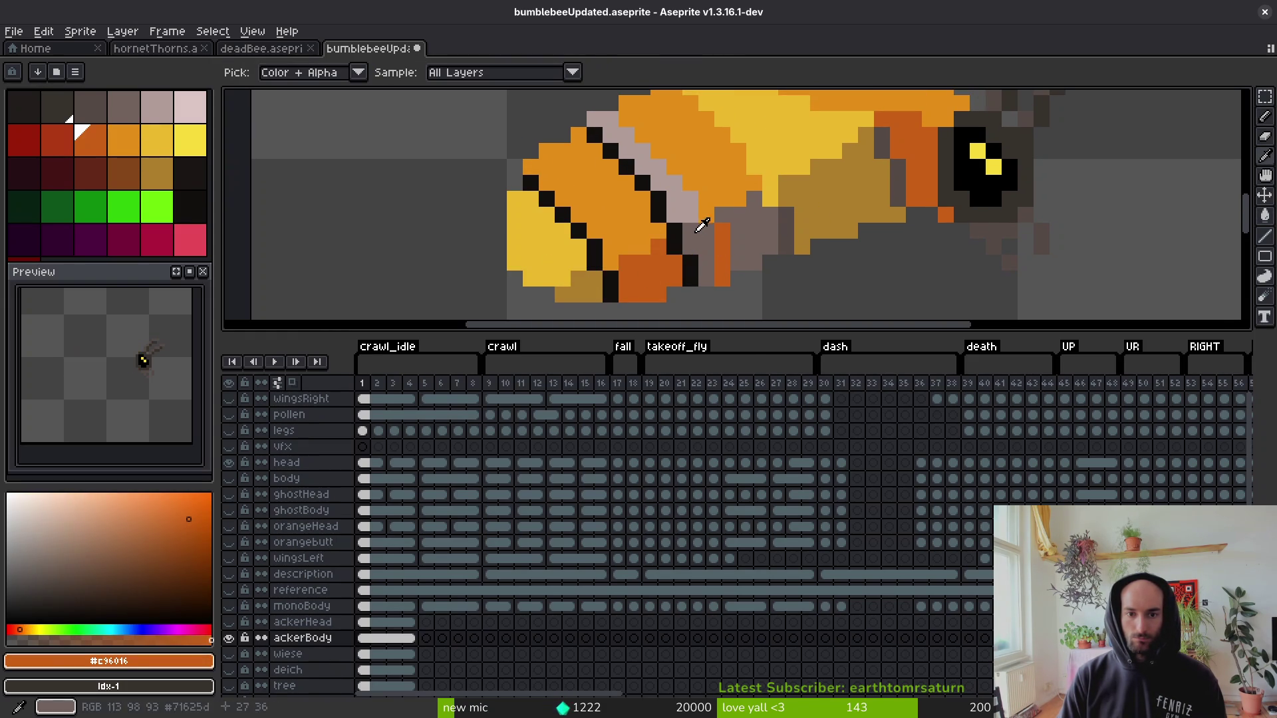
left_click(738, 240)
left_click(776, 177, "alt")
left_click(786, 226)
Choose black (#120f0c) as the painting colour.
scroll(786, 227, "down", 3)
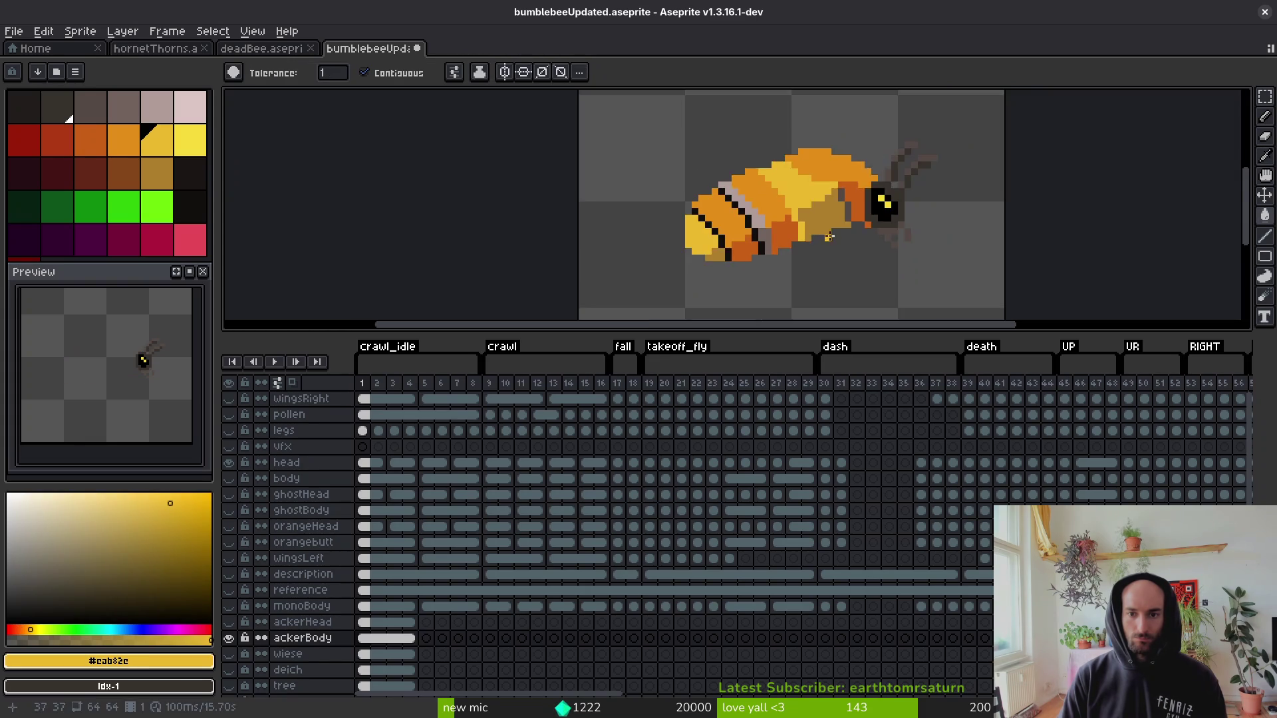
scroll(845, 200, "up", 3)
scroll(831, 167, "down", 3)
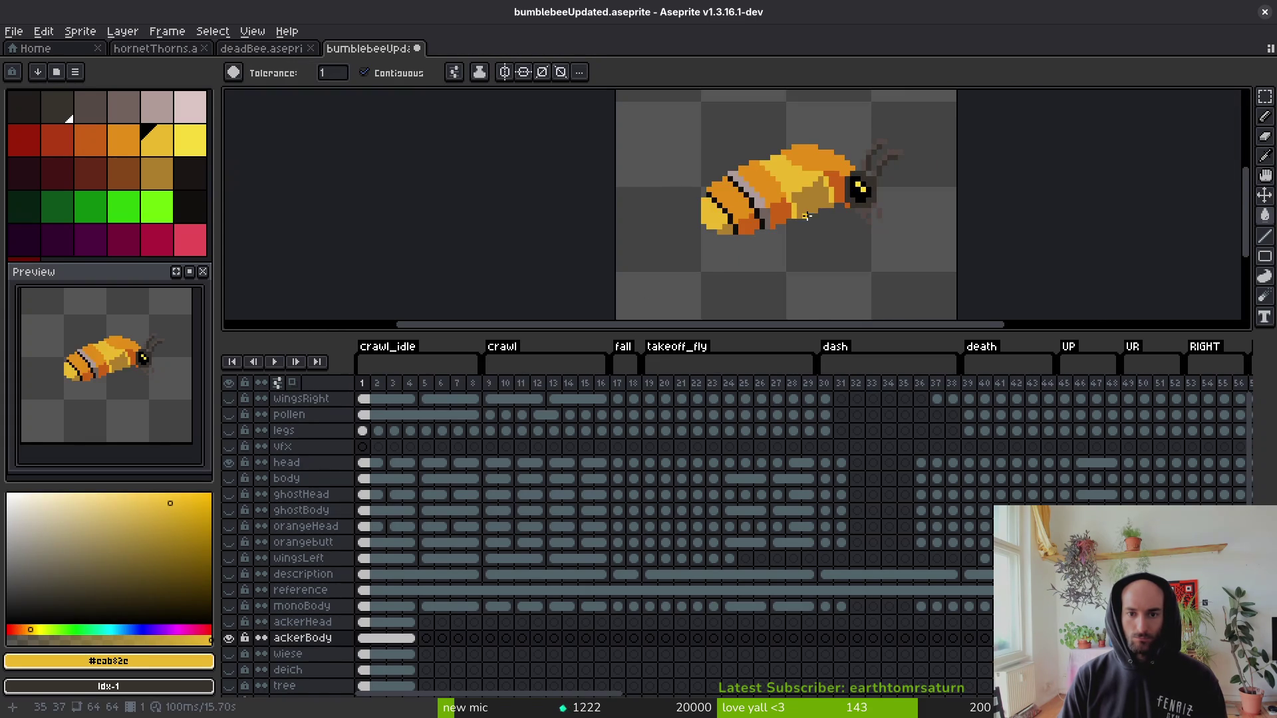
scroll(622, 209, "up", 4)
left_click(625, 186, "alt")
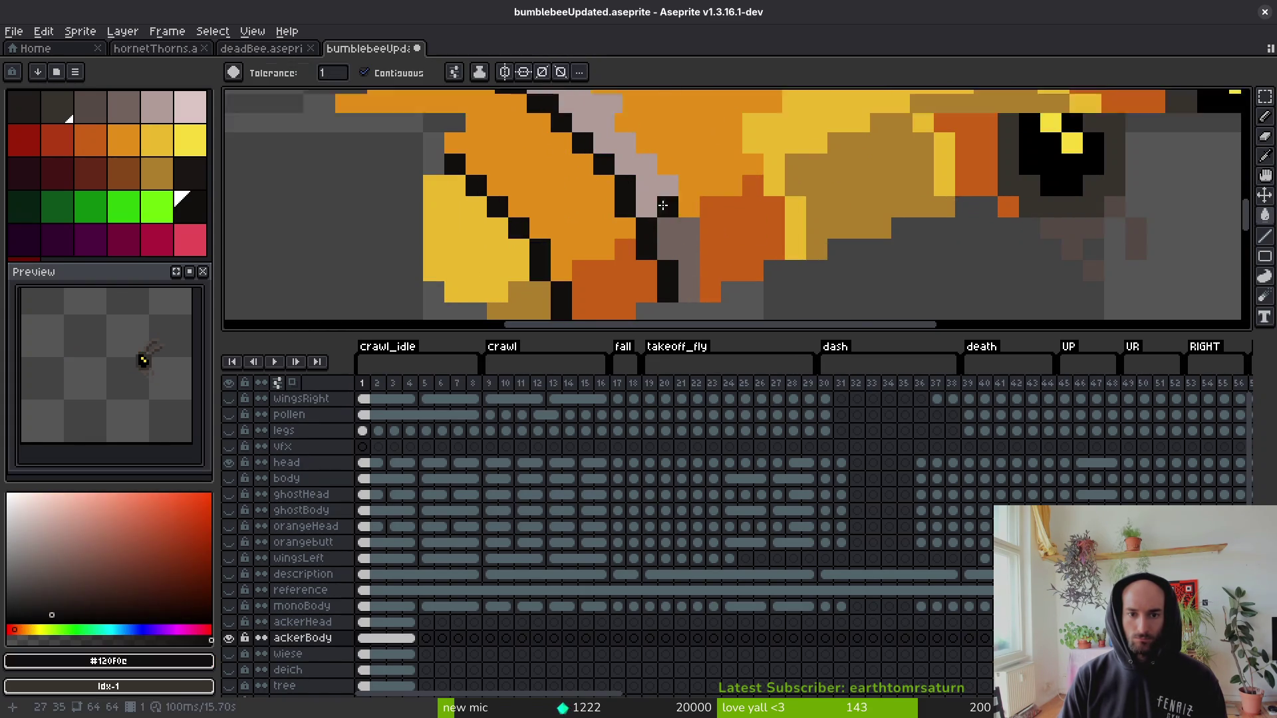
Bucket-fill the grey-pink stripe with the dark stripe colour.
scroll(660, 171, "up", 3)
key("ctrl+z")
key("ctrl+z")
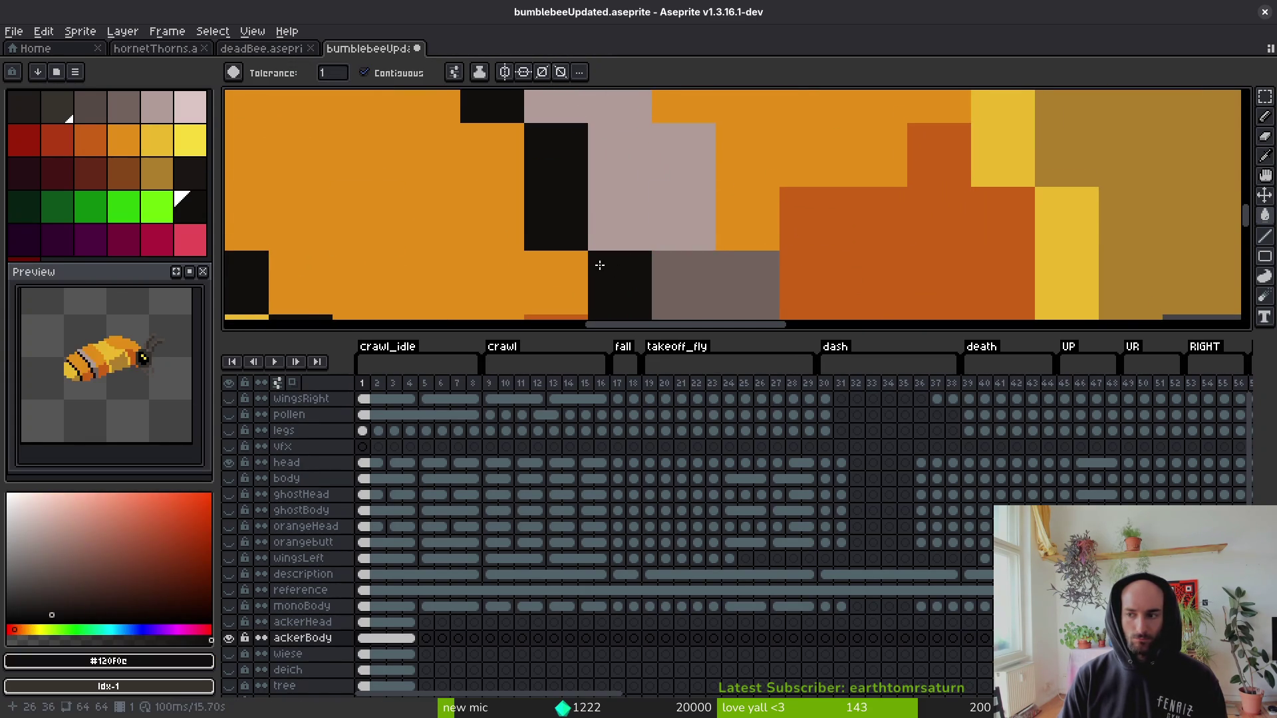
left_click(626, 229)
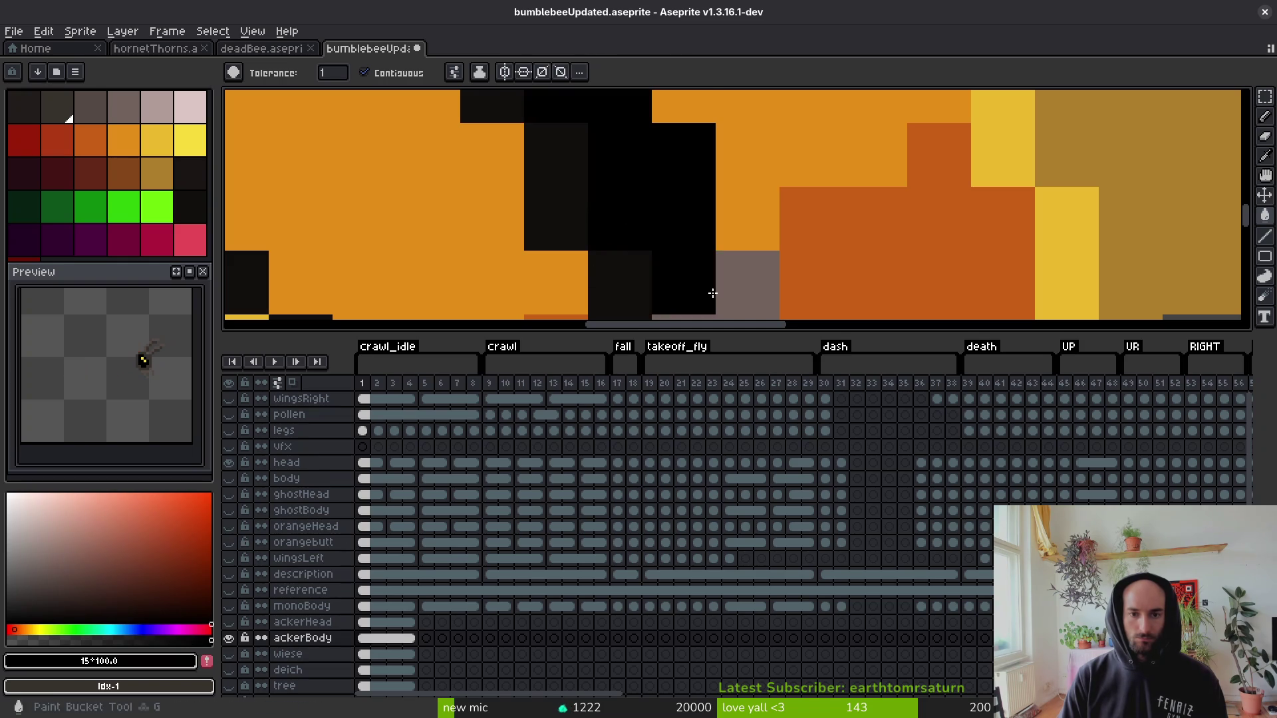
scroll(722, 269, "down", 3)
left_click_drag(723, 274, 719, 265)
scroll(719, 265, "up", 3)
left_click(636, 213)
left_click_drag(636, 213, 670, 305)
left_click(595, 239)
key("ctrl+z")
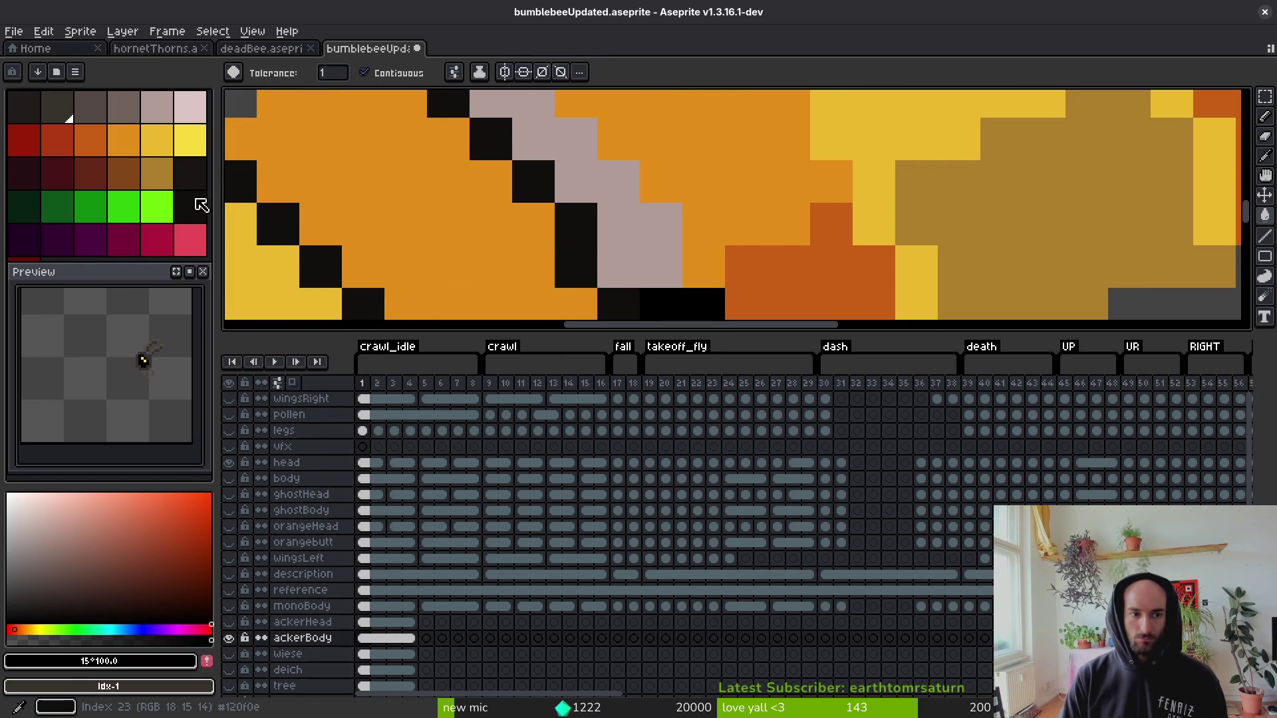
left_click(191, 174)
left_click(627, 222)
left_click(191, 207)
Pencil extra black pixels along the stripes to extend them across the body.
scroll(691, 251, "down", 3)
key("b")
scroll(697, 252, "up", 3)
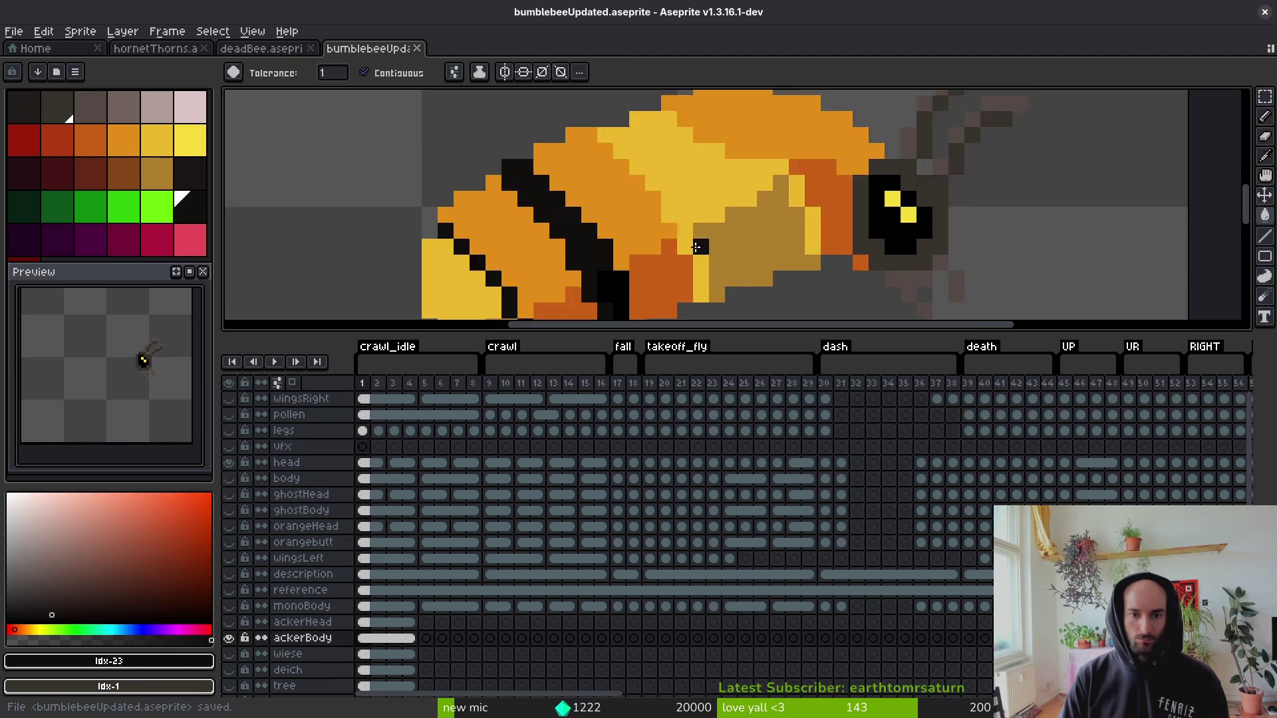
left_click(681, 245)
left_click_drag(678, 248, 572, 190)
scroll(579, 187, "up", 2)
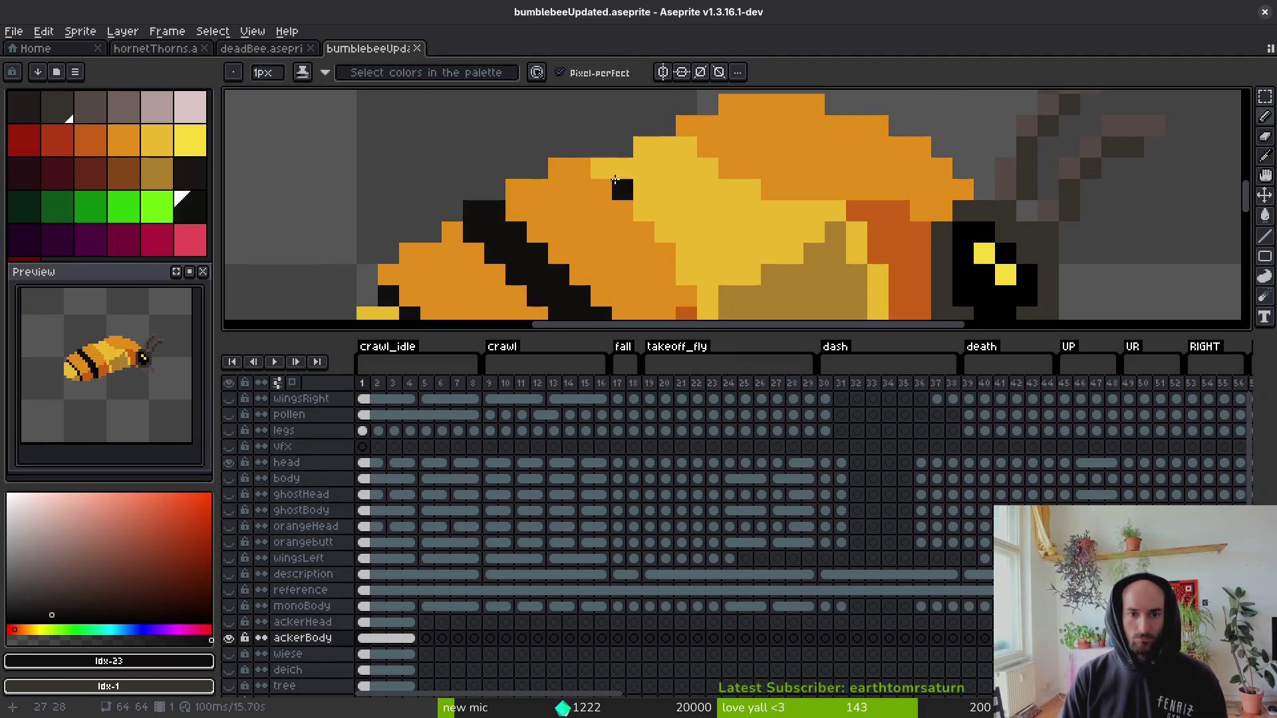
left_click(661, 236)
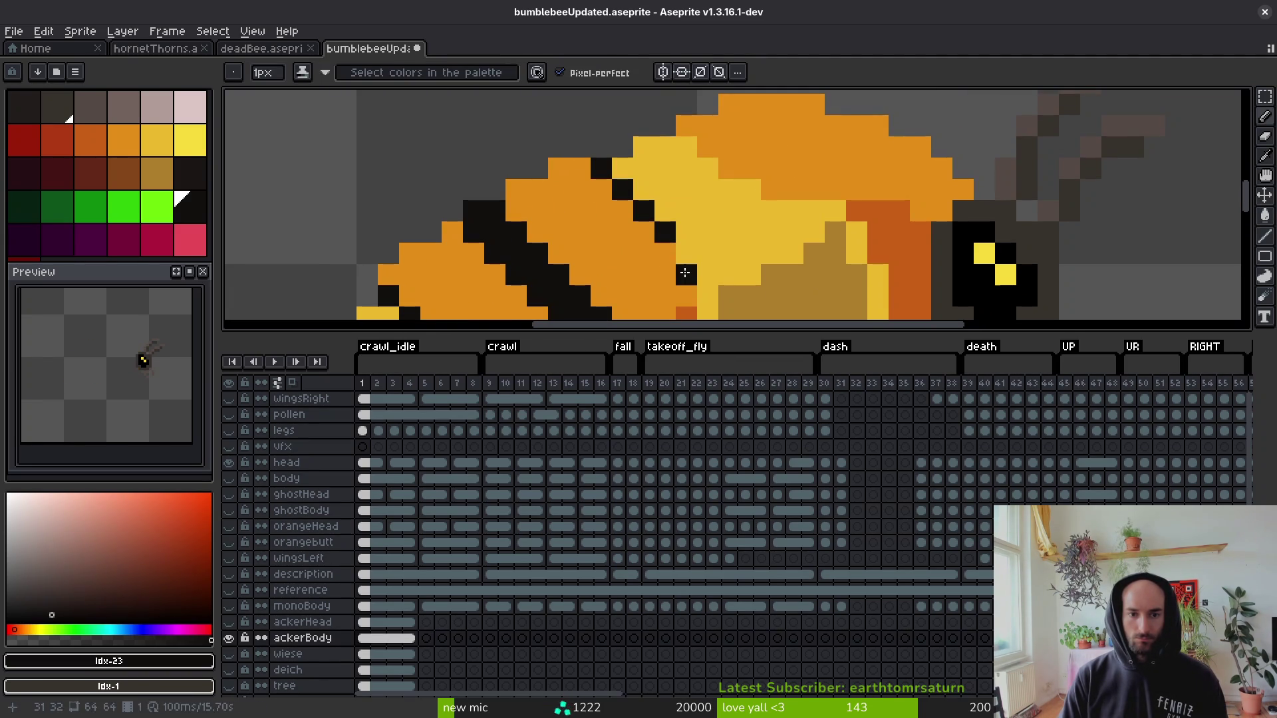
scroll(684, 176, "down", 3)
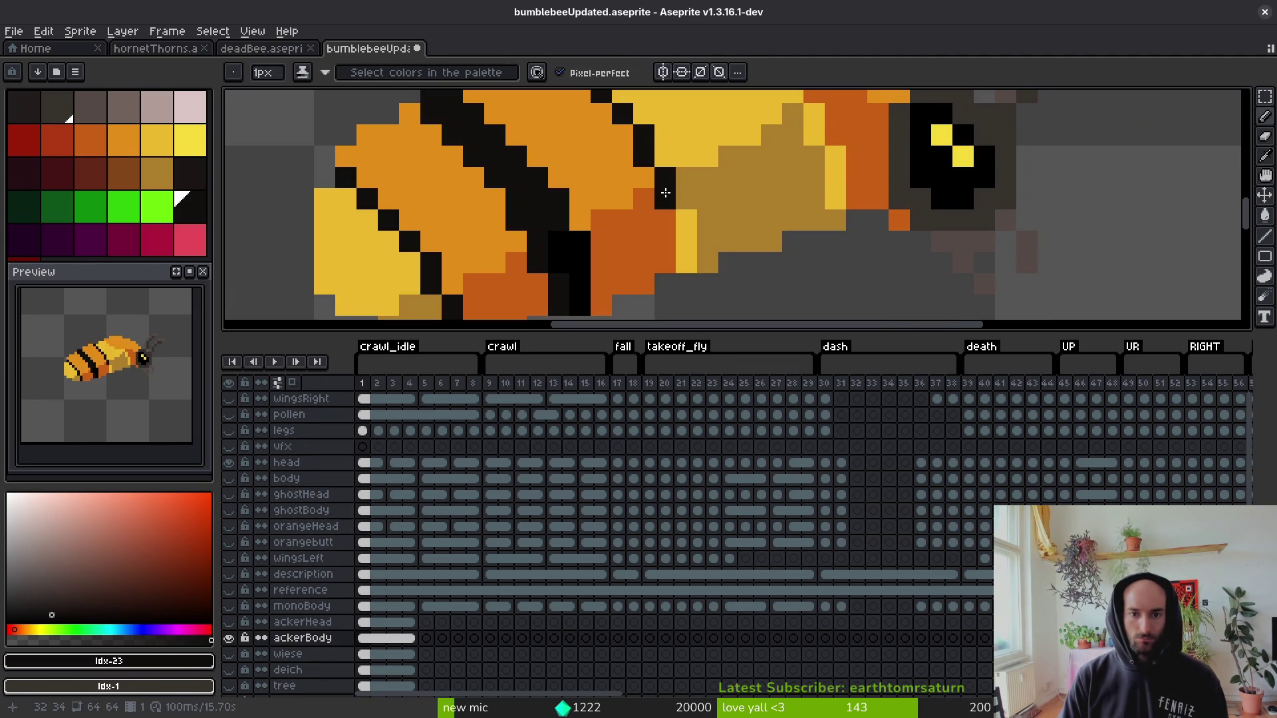
key("ctrl+z")
left_click_drag(679, 219, 685, 241)
scroll(698, 313, "up", 3)
scroll(764, 228, "down", 2)
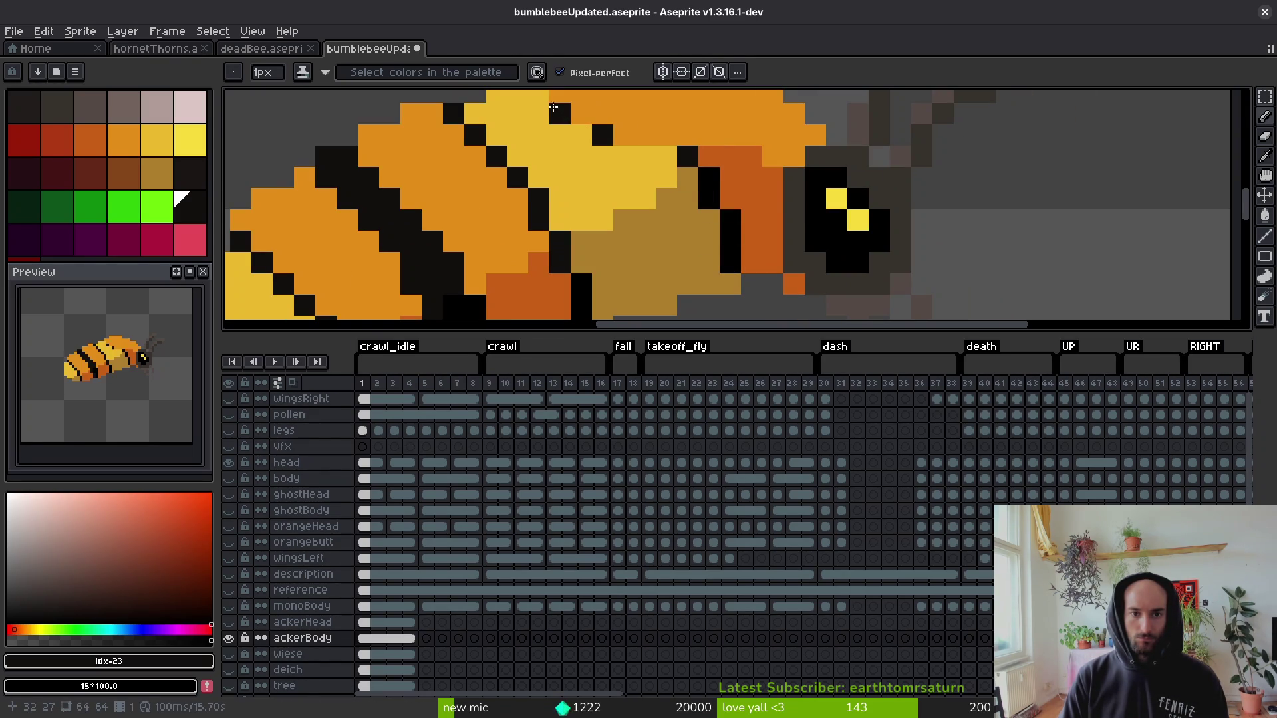
left_click(551, 133)
left_click_drag(549, 130, 552, 171)
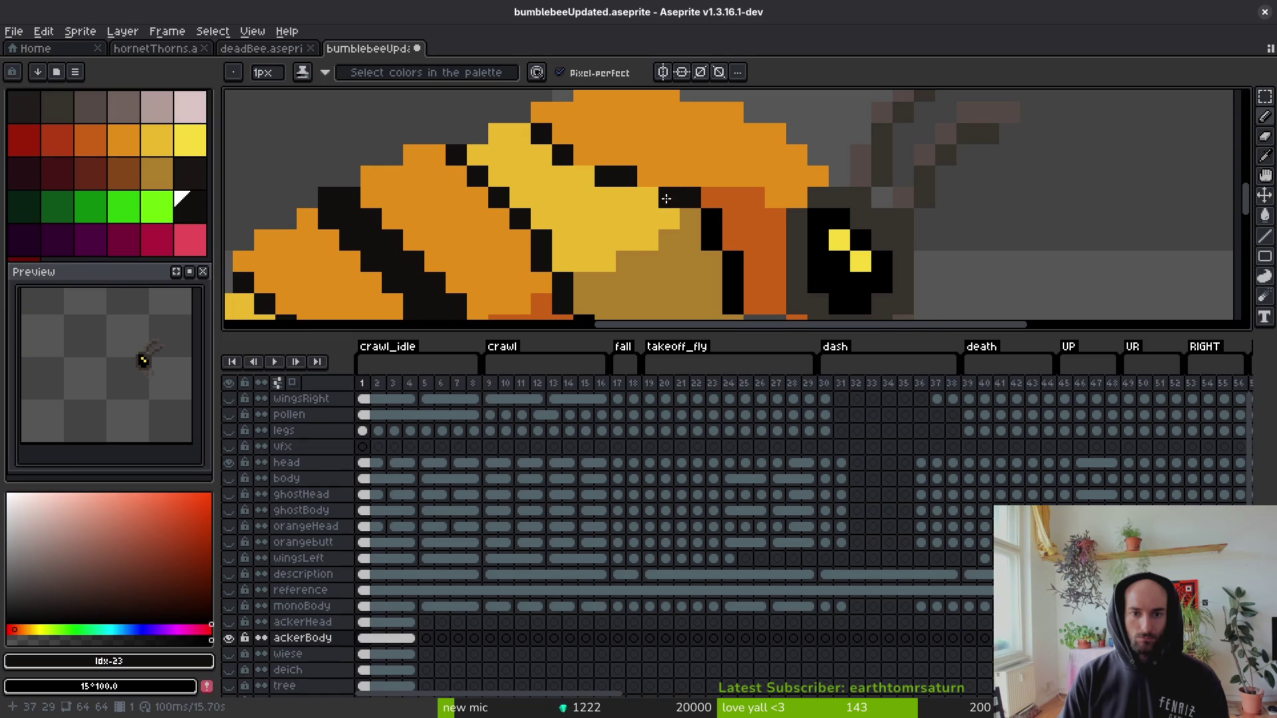
scroll(654, 201, "down", 6)
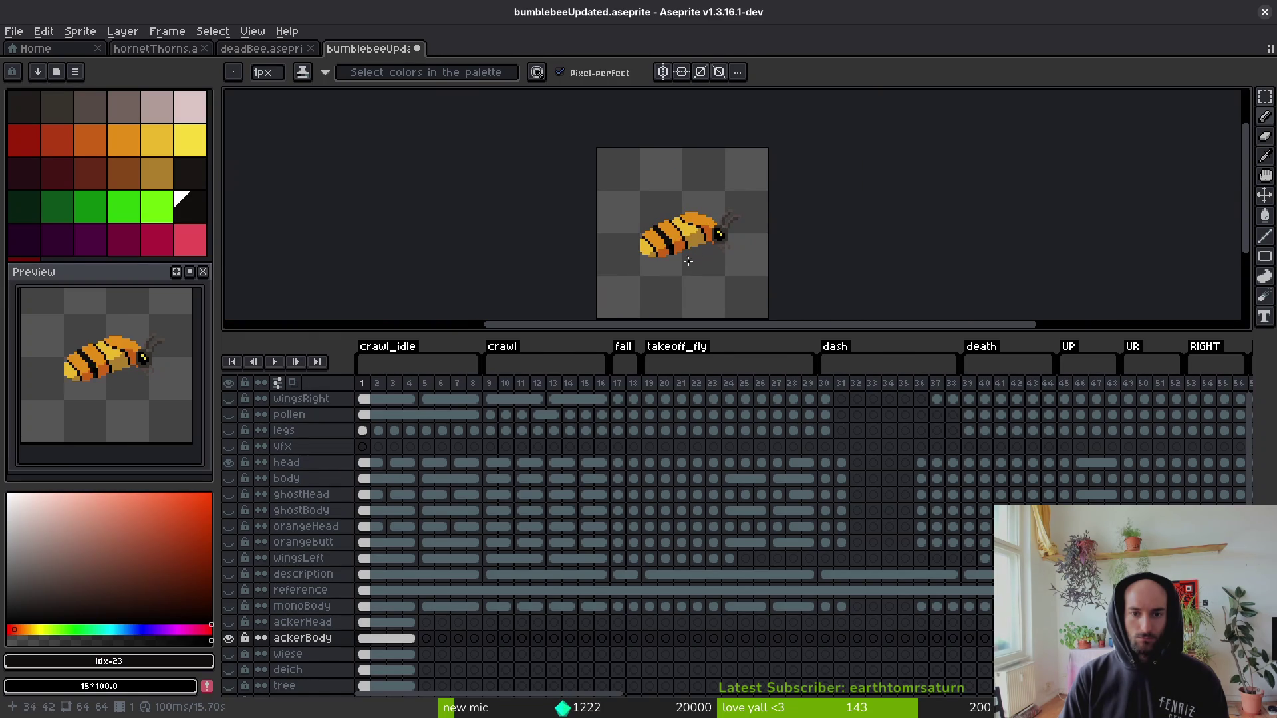
Inspect the striped bee up close and sample its light orange body colour, #e28e18.
scroll(692, 261, "down", 1)
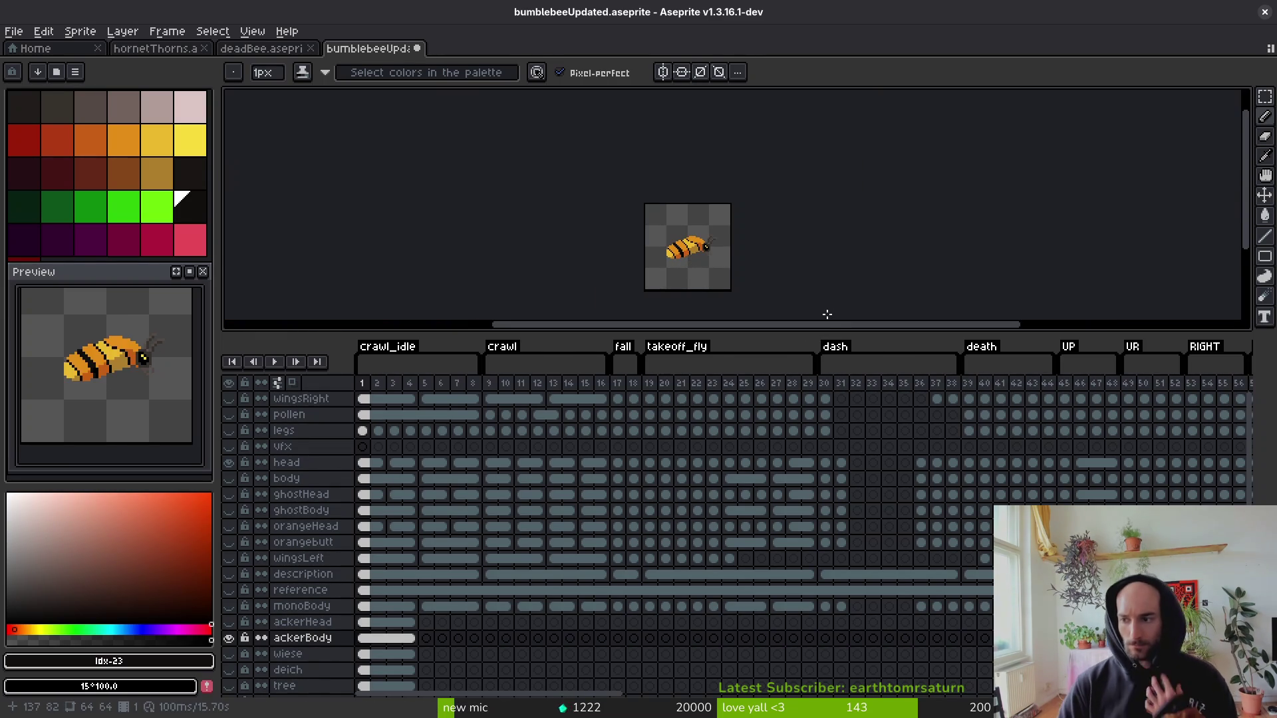
scroll(685, 262, "up", 5)
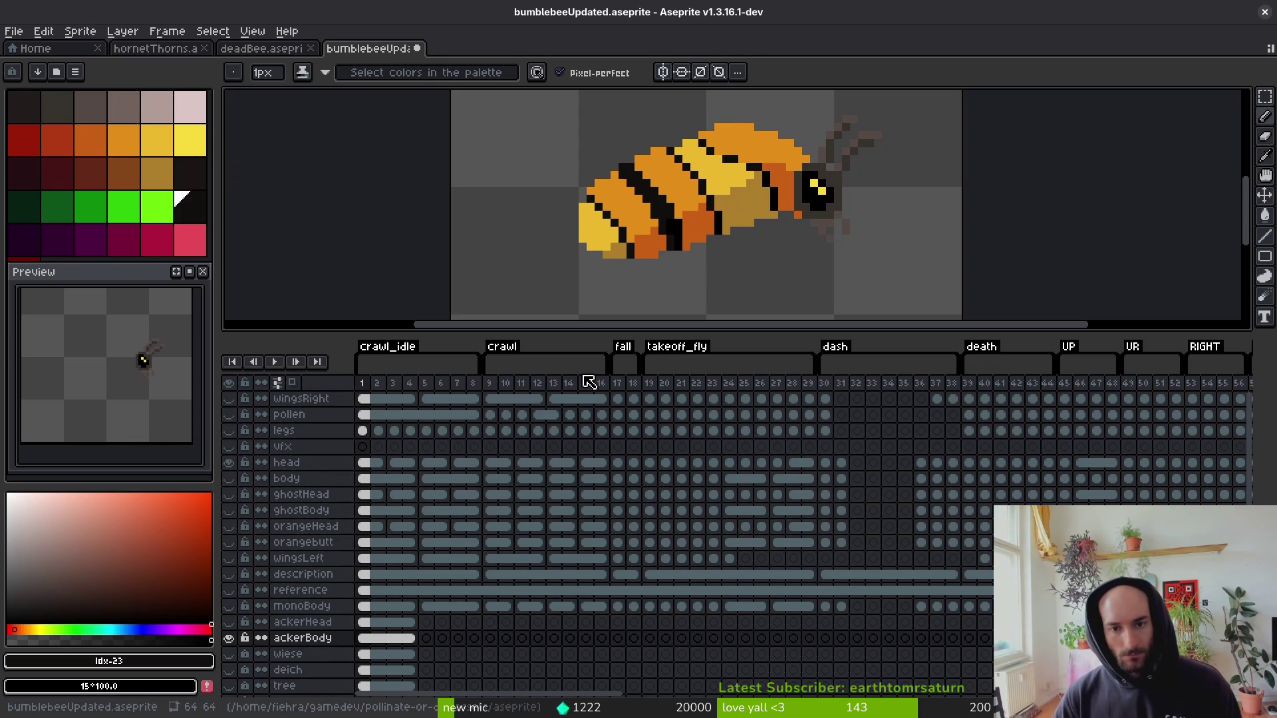
scroll(729, 251, "down", 5)
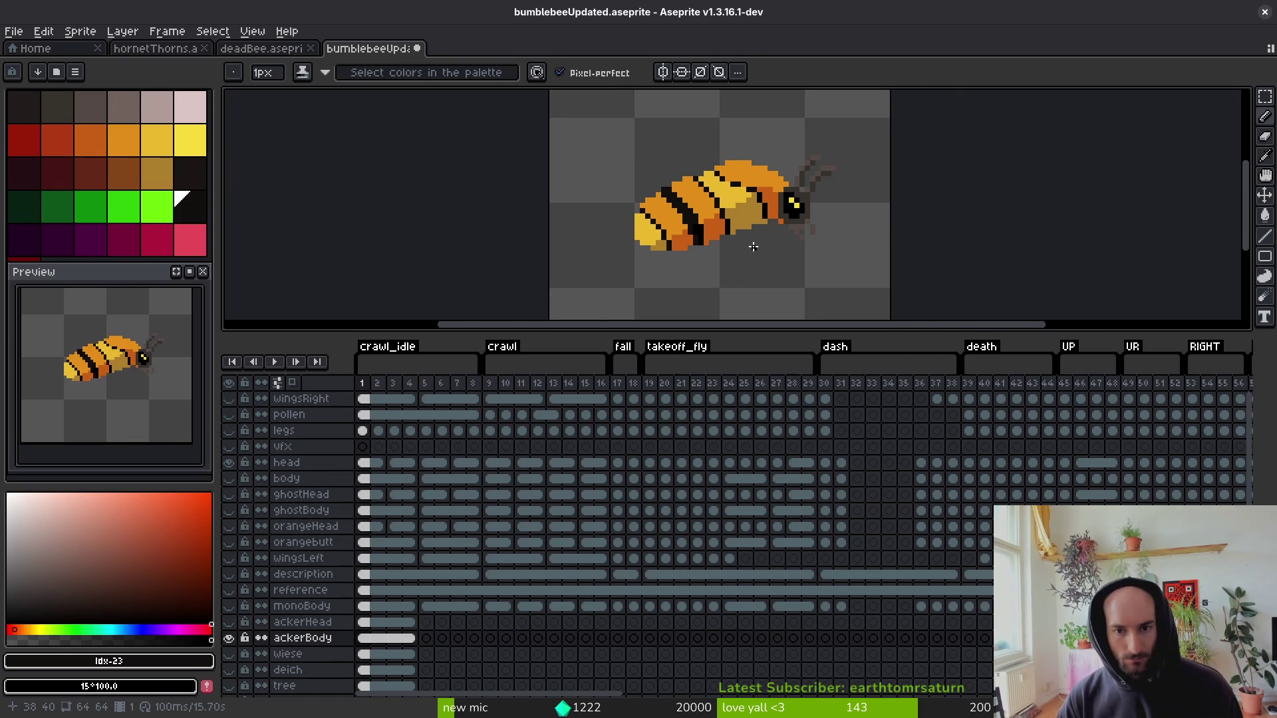
scroll(757, 241, "up", 5)
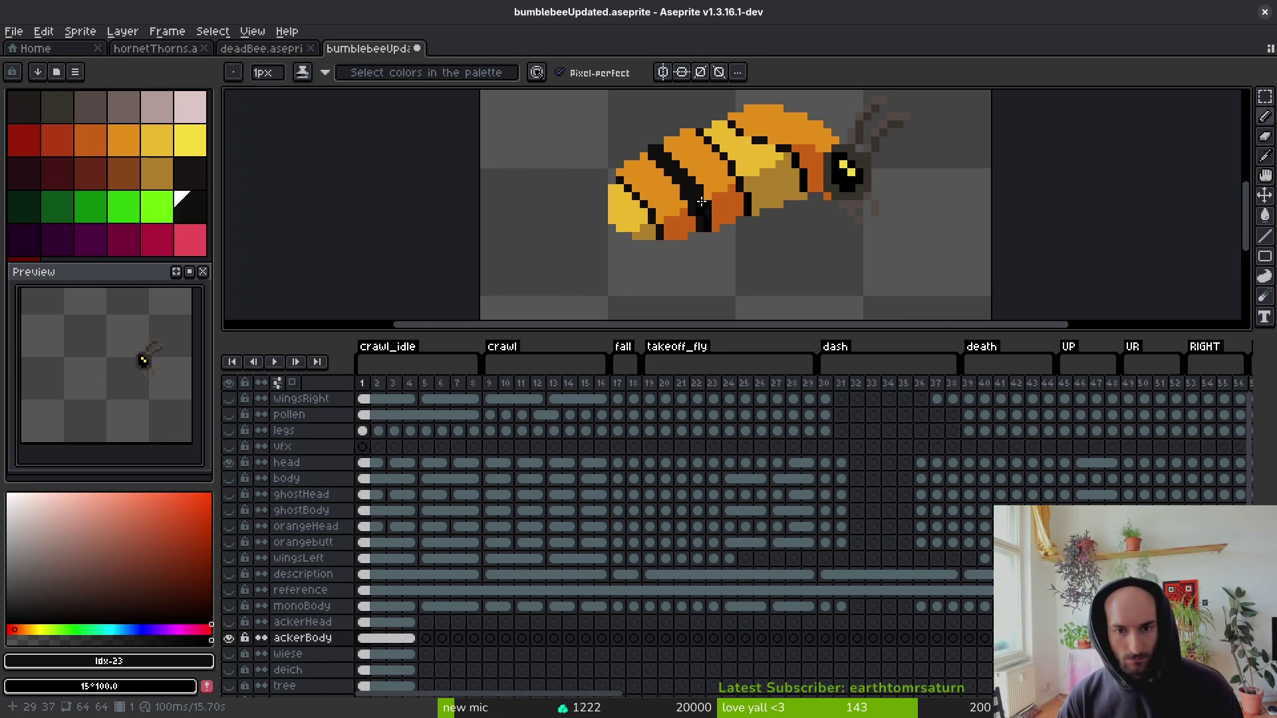
left_click_drag(731, 178, 728, 197)
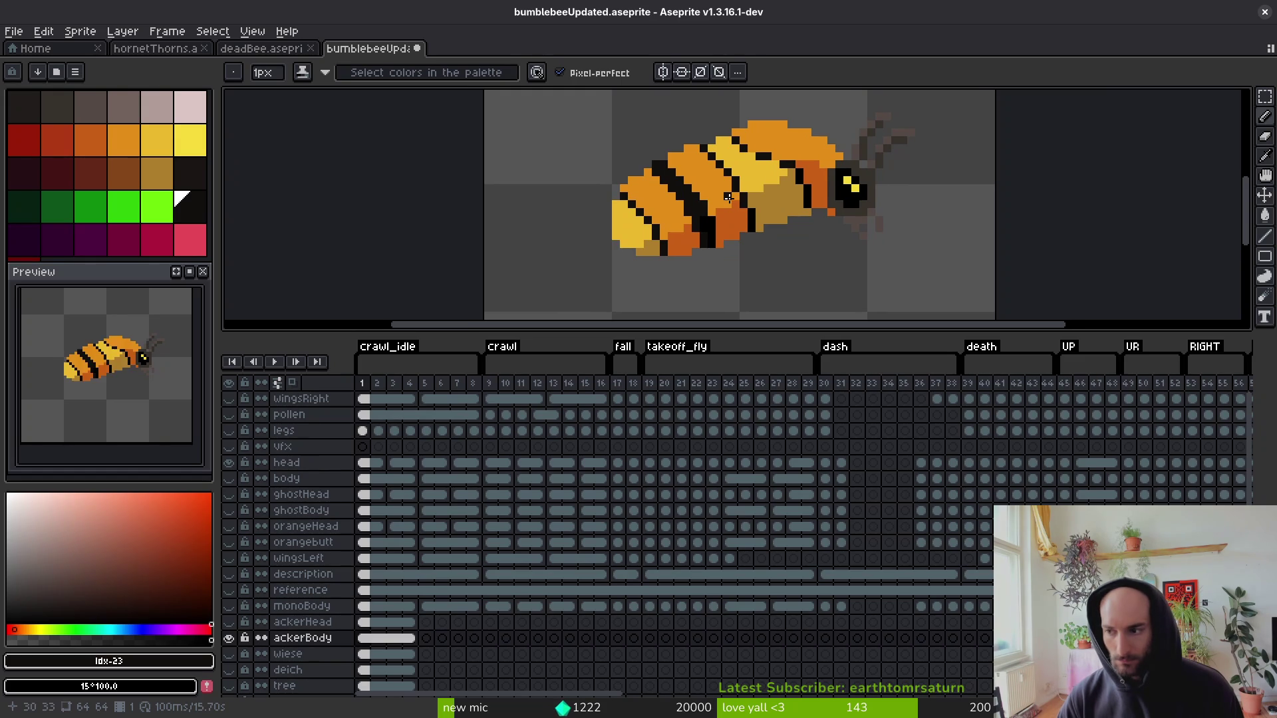
scroll(711, 213, "up", 3)
key("i")
left_click(664, 194)
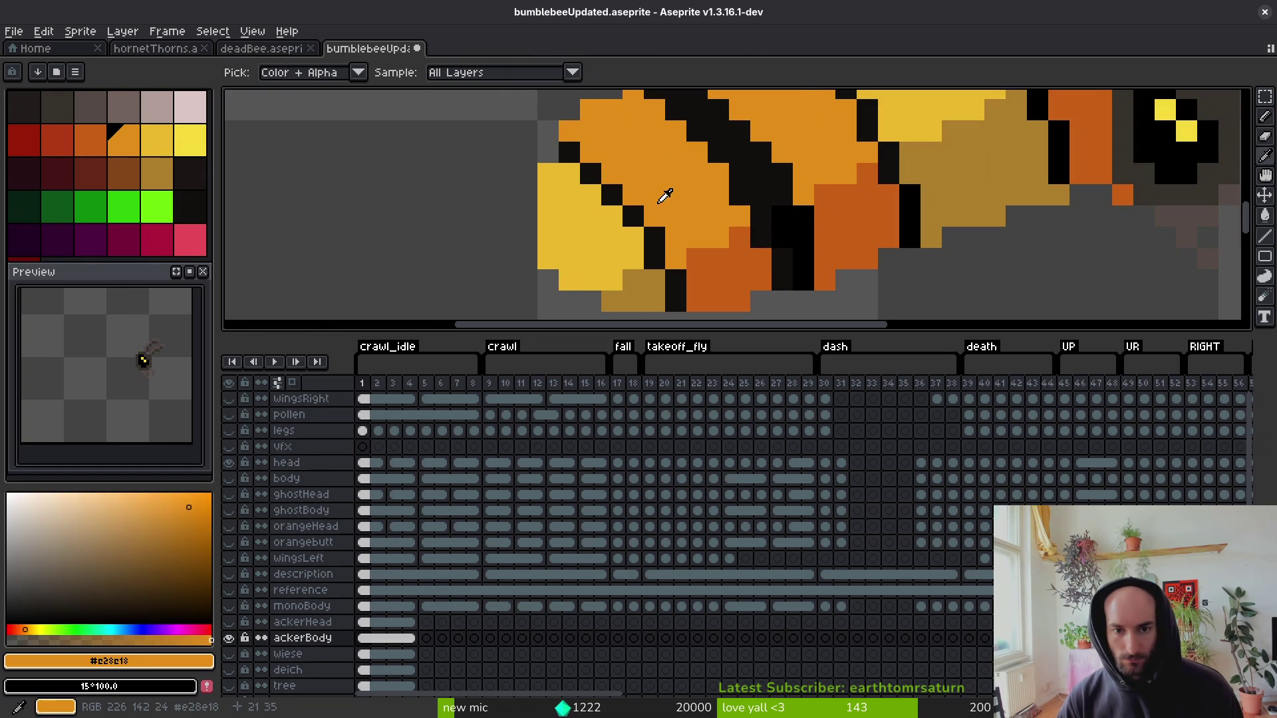
Bucket-fill the rear segments in orange and yellow, adding tan shading to the body.
key("g")
left_click(612, 253)
left_click_drag(665, 199, 628, 266)
left_click(864, 152, "alt")
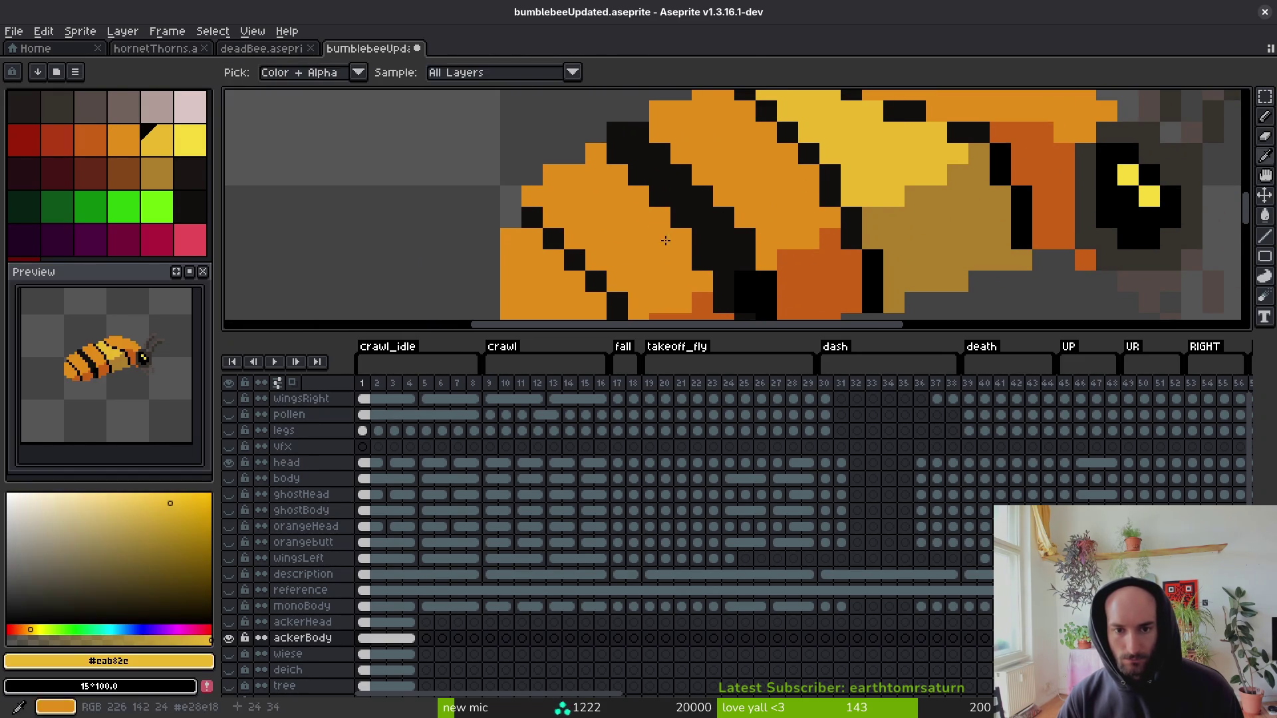
left_click(598, 220)
left_click(972, 250)
left_click(972, 251, "alt")
scroll(972, 251, "down", 4)
left_click(708, 297)
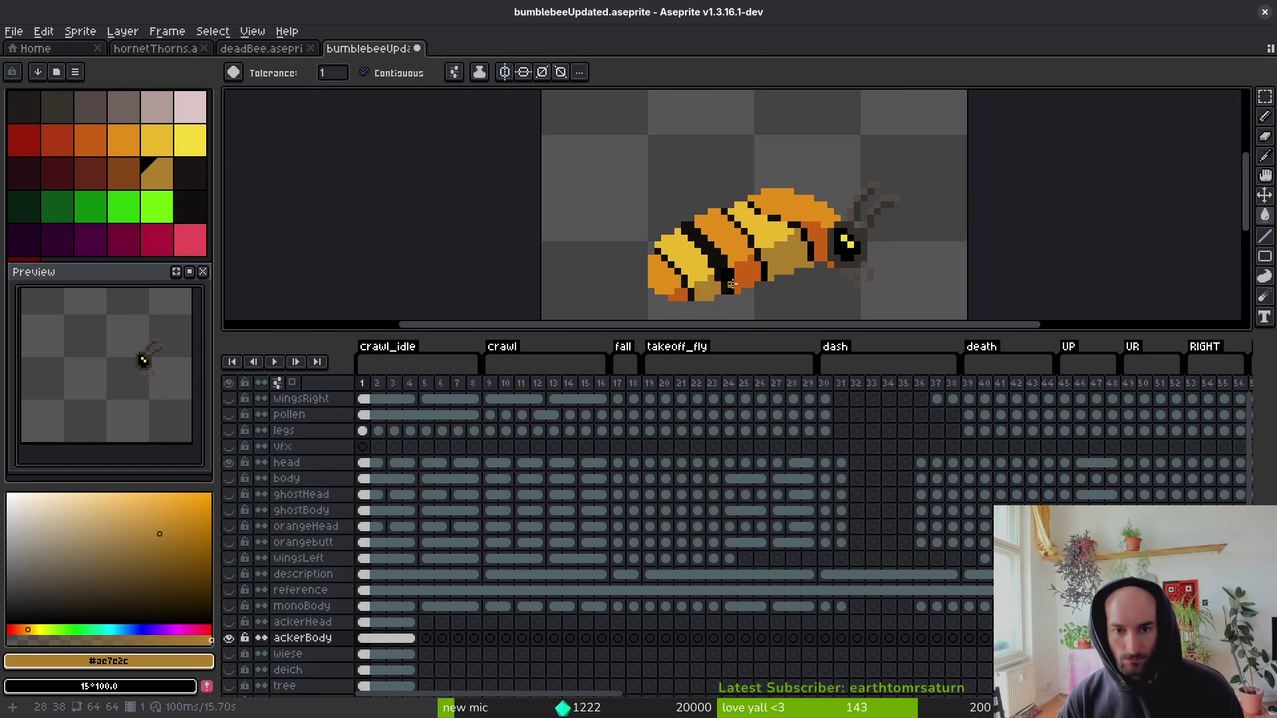
scroll(738, 286, "down", 1)
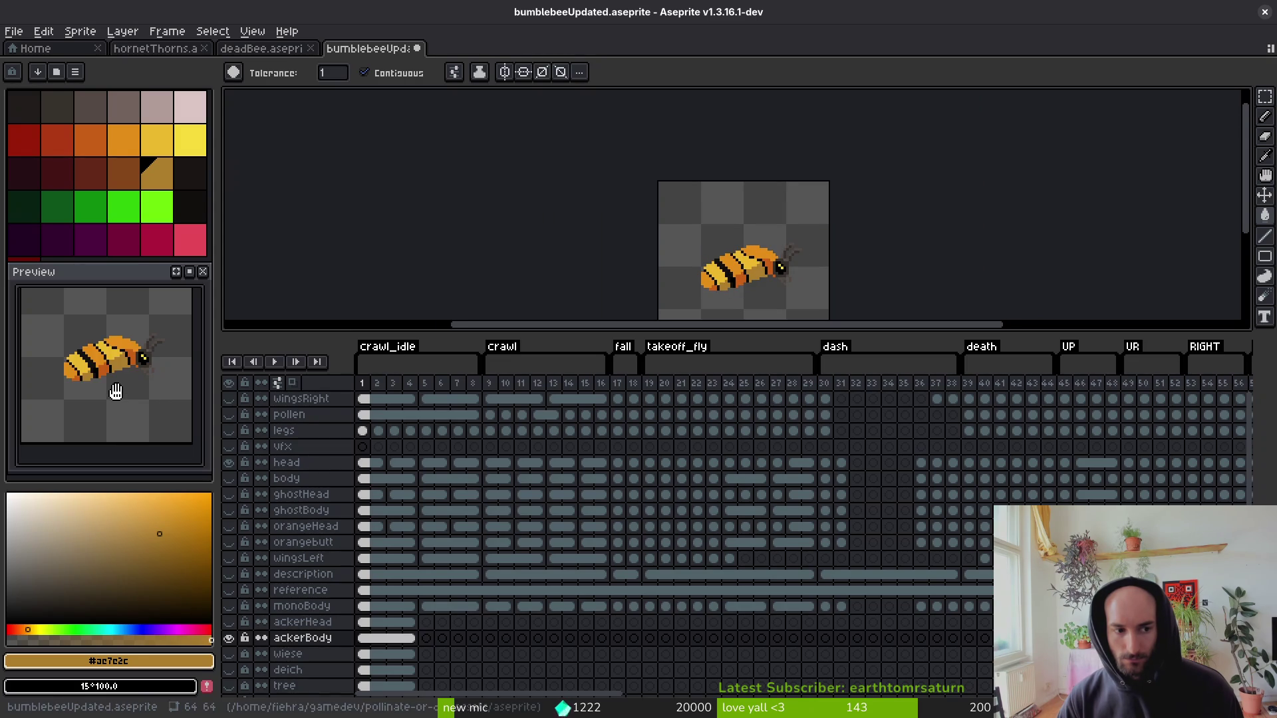
scroll(693, 260, "up", 4)
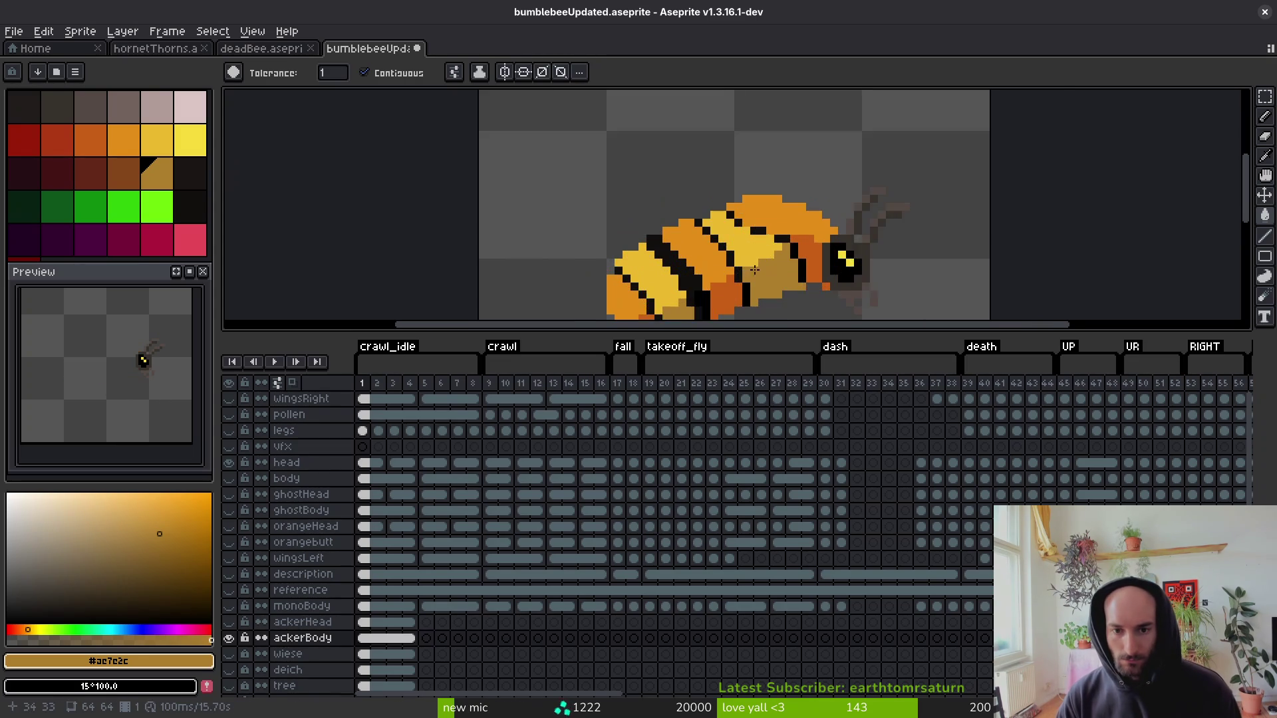
Sample the stripe black for the Pencil, then save the sprite.
left_click(693, 259, "alt")
key("b")
scroll(705, 239, "up", 1)
scroll(749, 174, "up", 1)
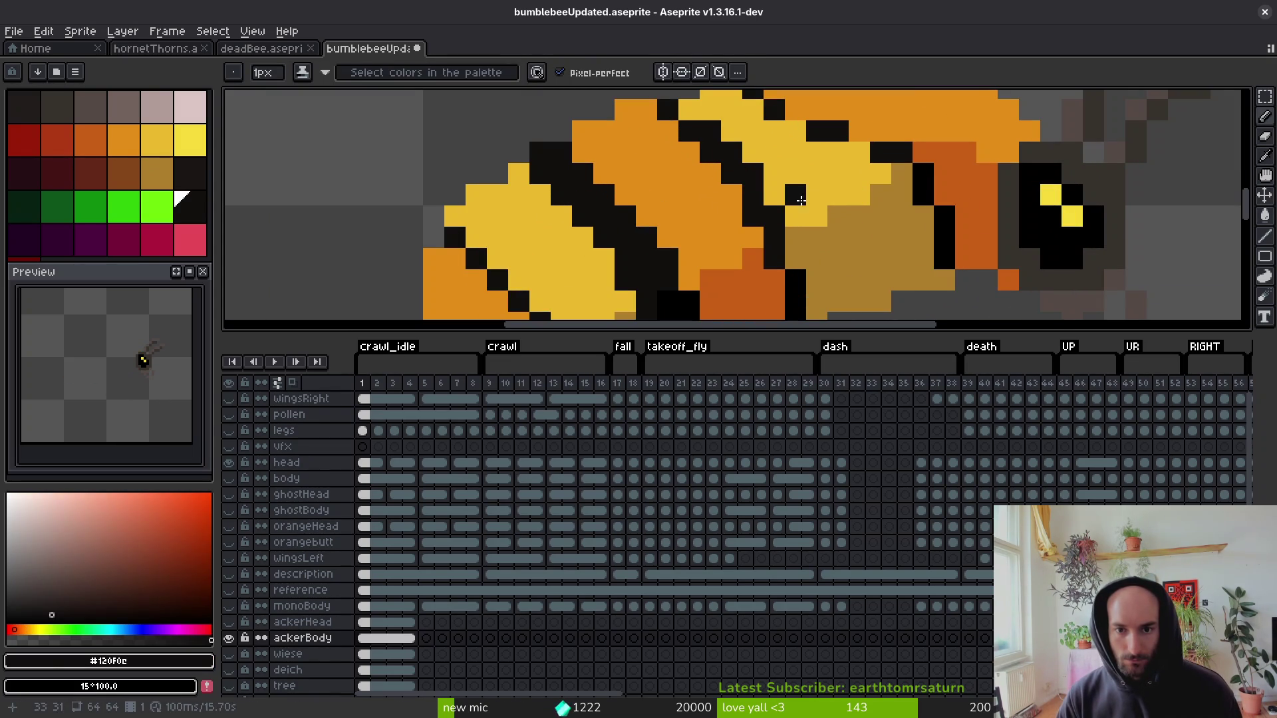
scroll(791, 250, "down", 2)
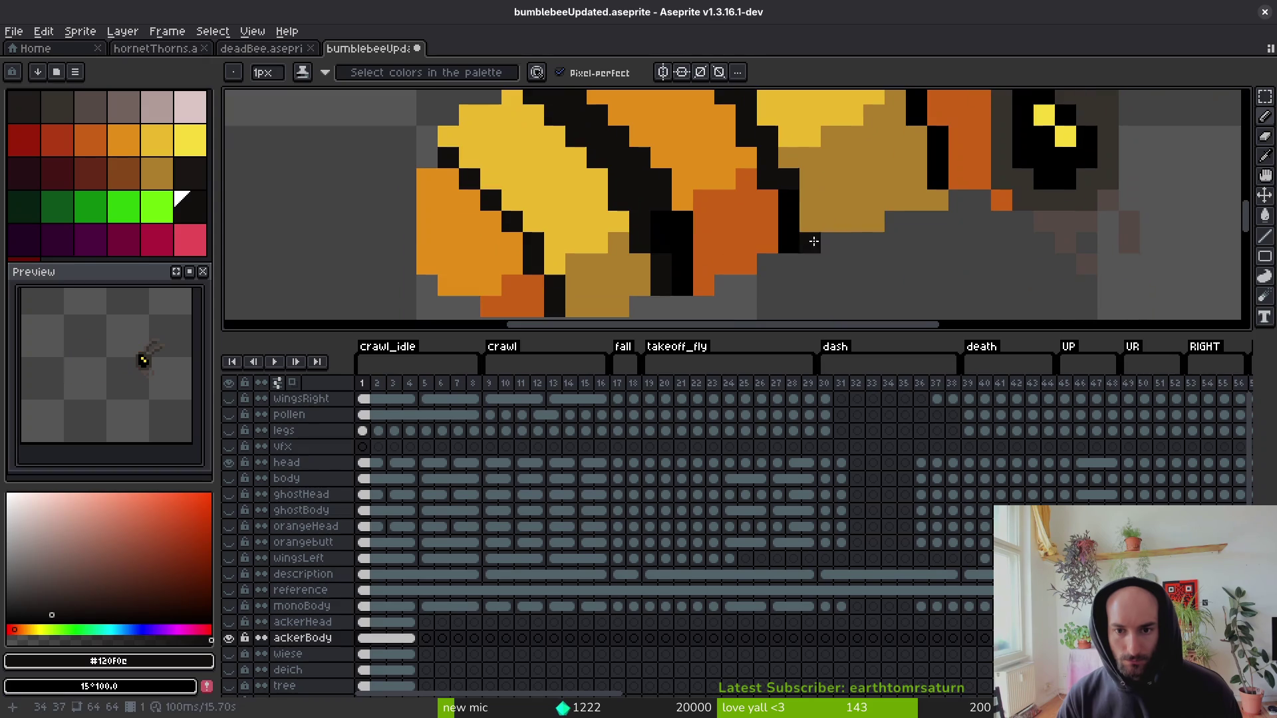
left_click(796, 207, "alt")
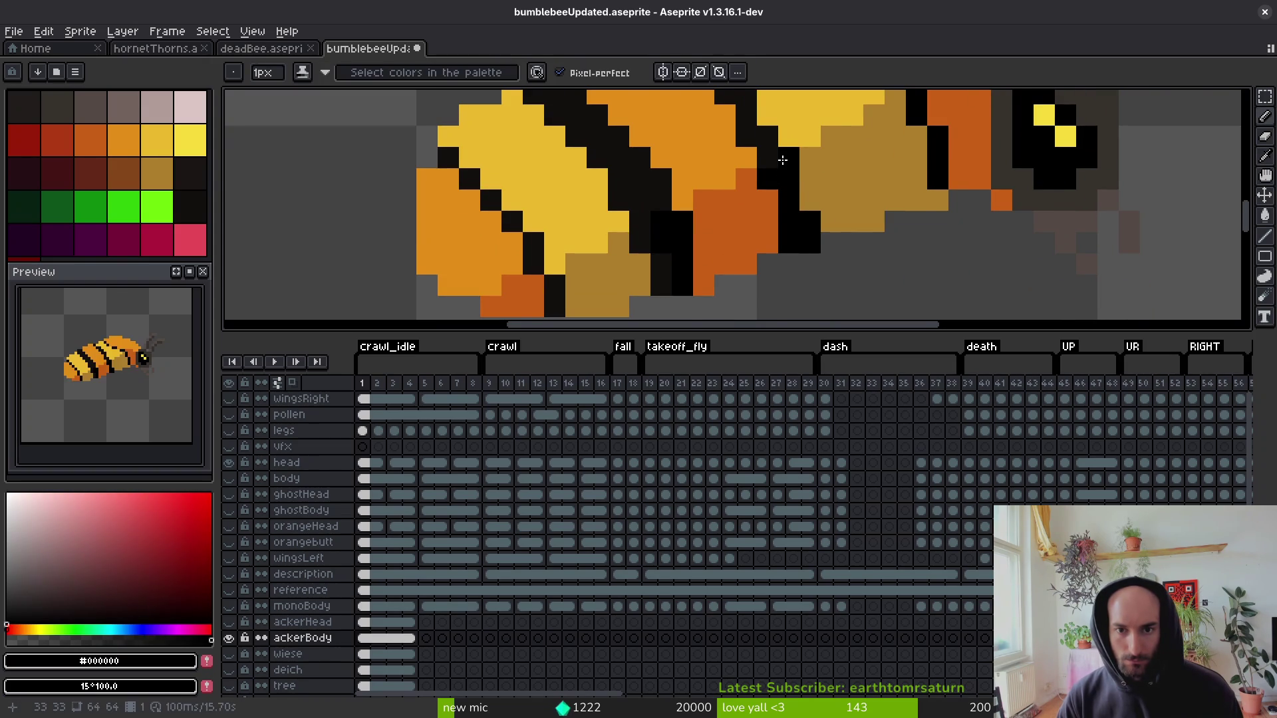
left_click(764, 220, "alt")
scroll(839, 260, "down", 4)
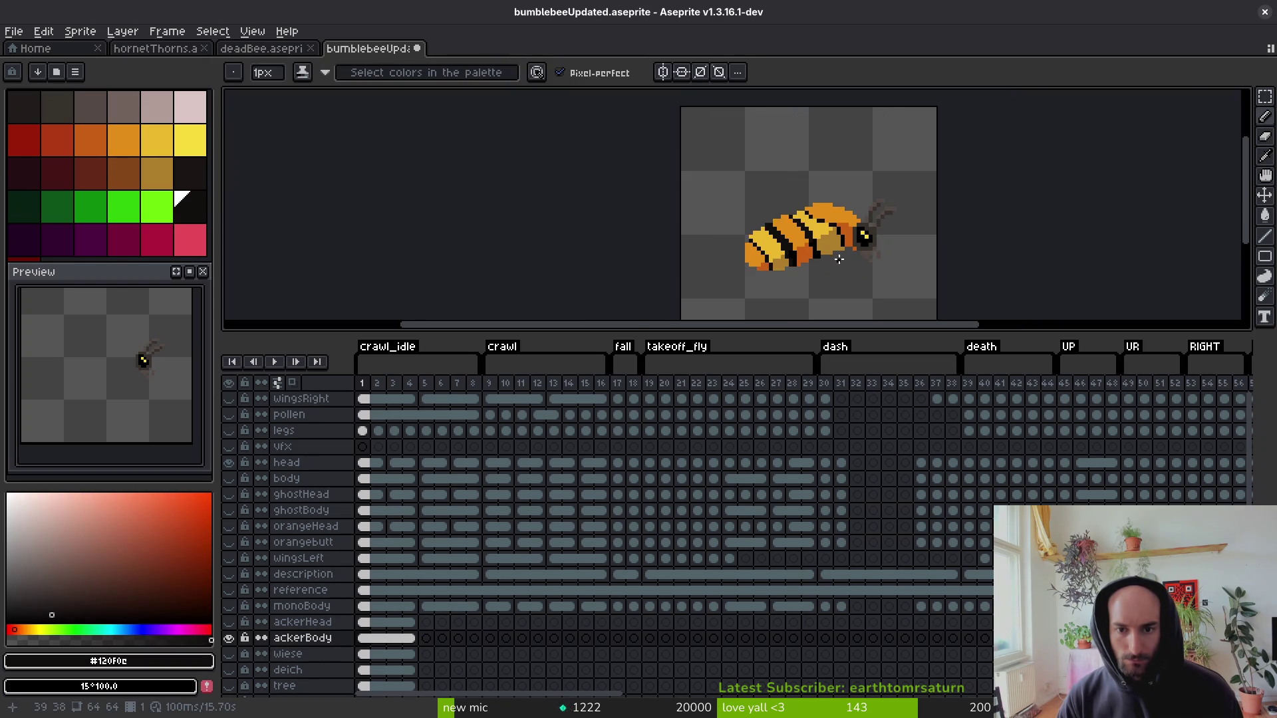
scroll(839, 260, "down", 2)
key("ctrl+s")
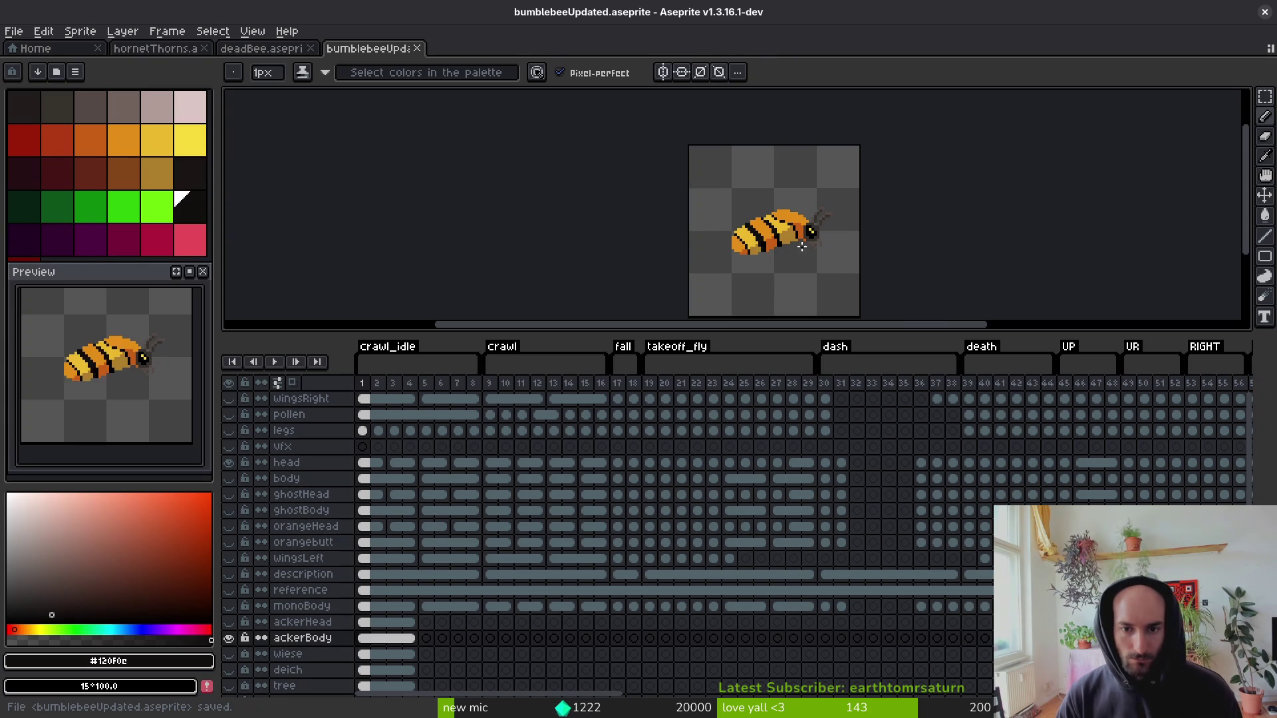
Sample the bee's ochre mid-body colour, #ae7e2c.
scroll(802, 247, "down", 3)
scroll(794, 252, "up", 3)
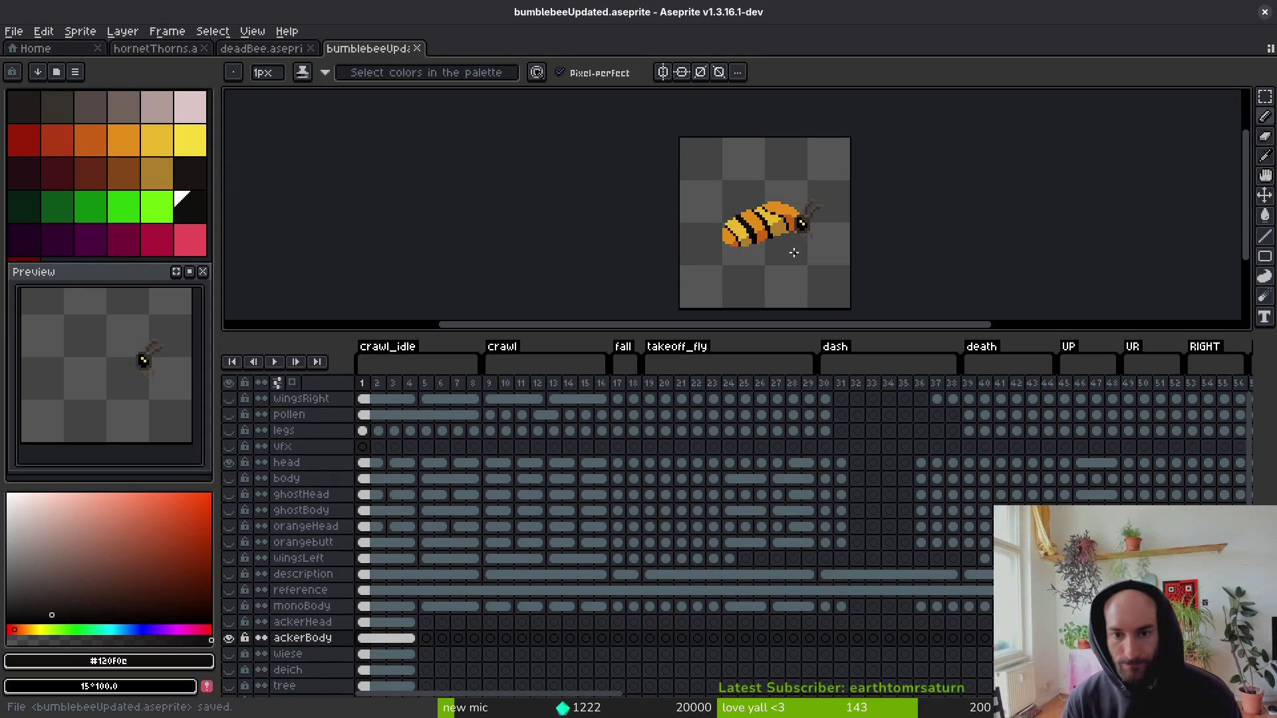
scroll(815, 199, "up", 4)
scroll(720, 275, "up", 2)
left_click(650, 206, "alt")
Toggle the ackerHead layer on and off to compare the bee.
key("g")
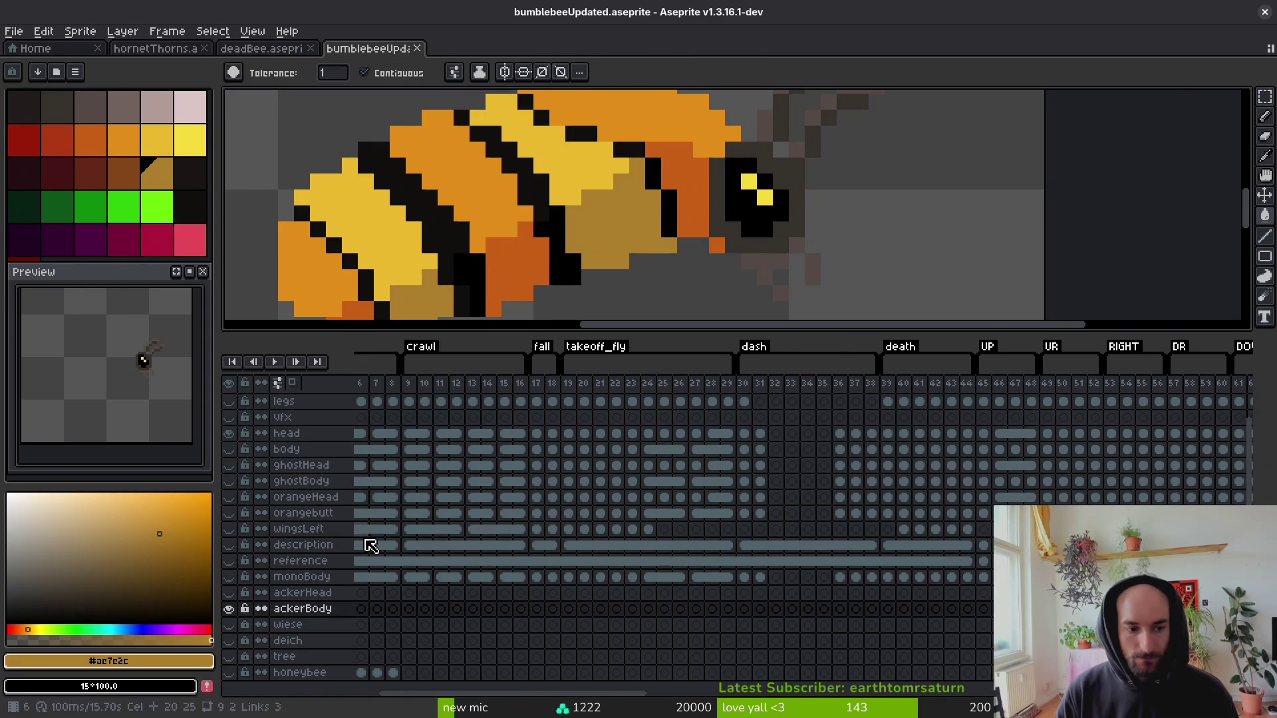
scroll(407, 620, "left", 3)
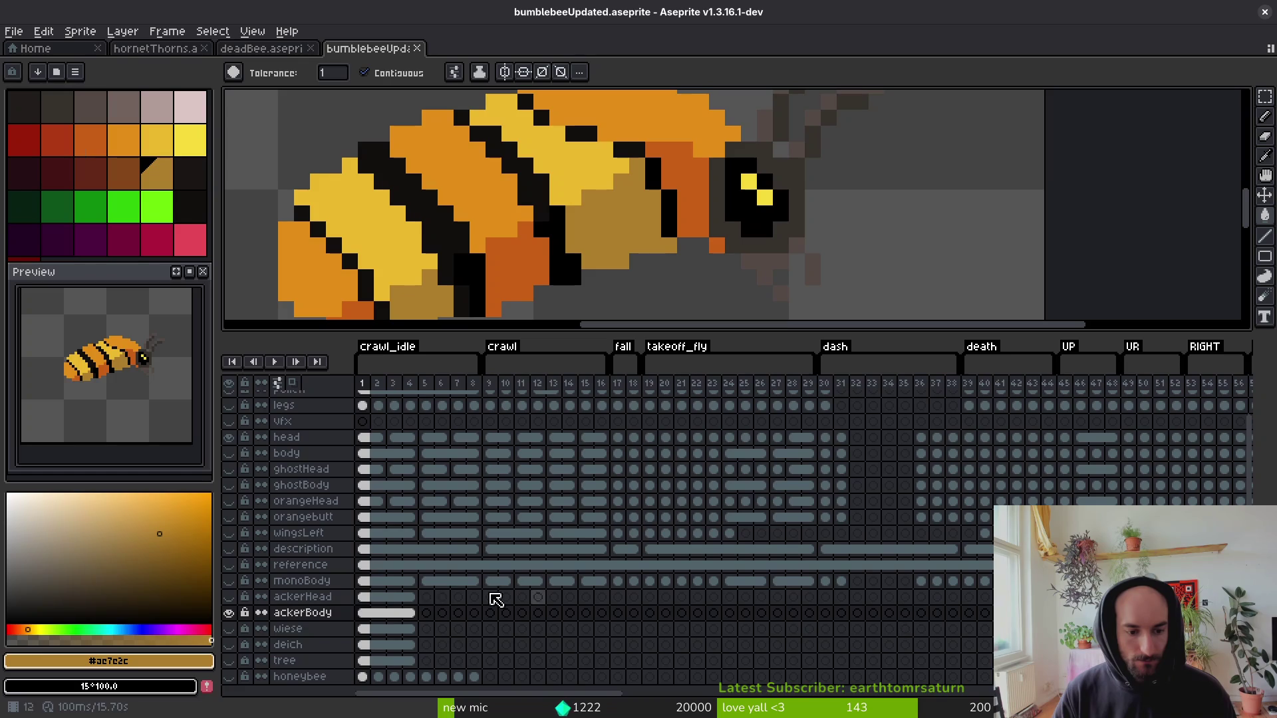
left_click(230, 598)
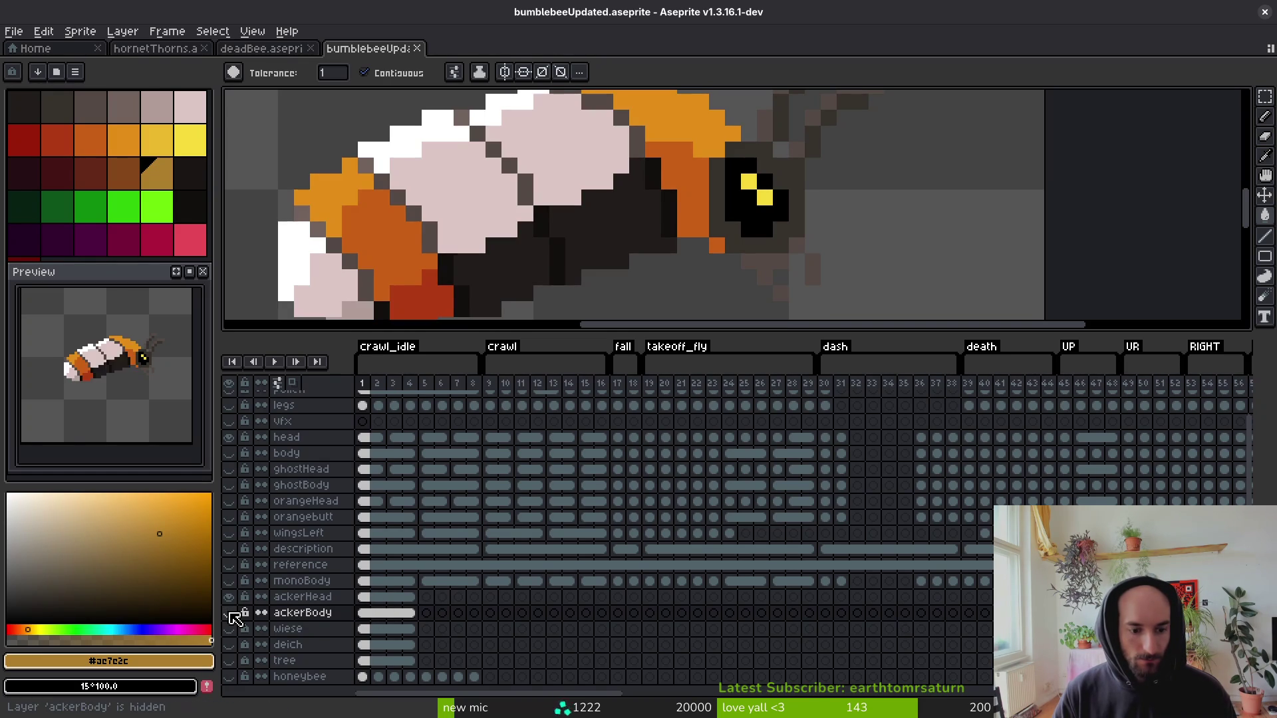
left_click(230, 598)
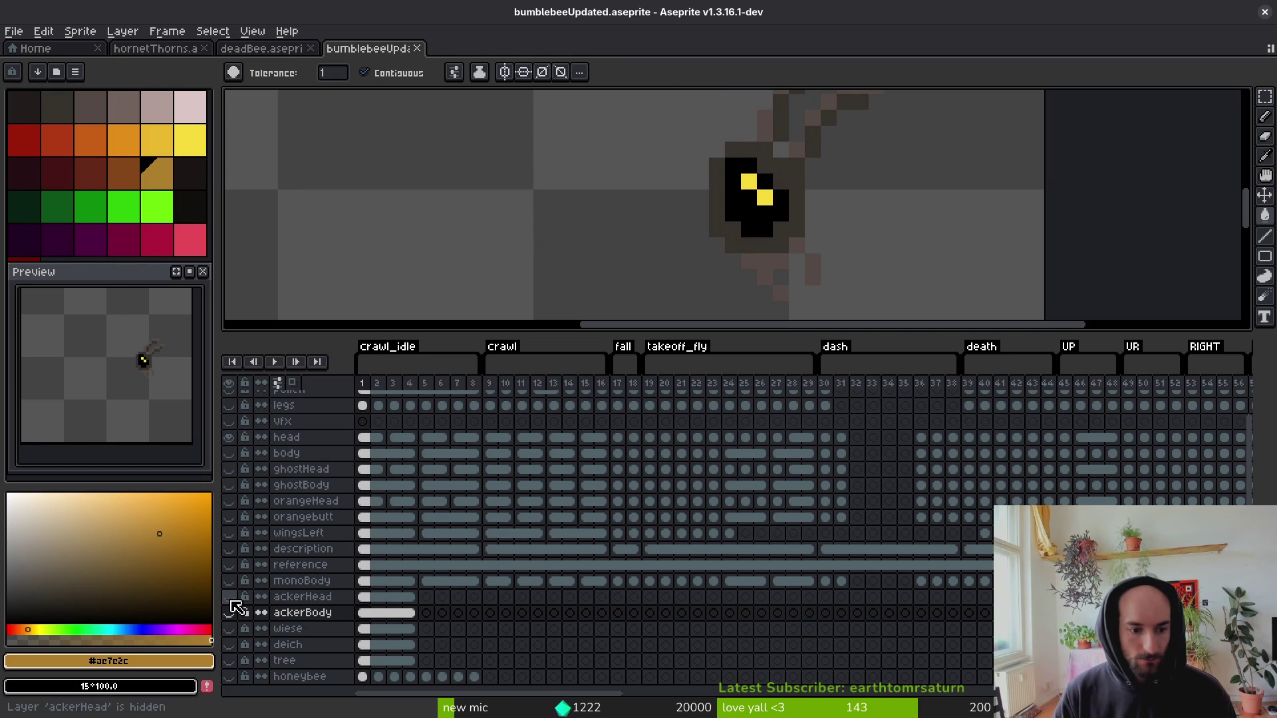
left_click(230, 598)
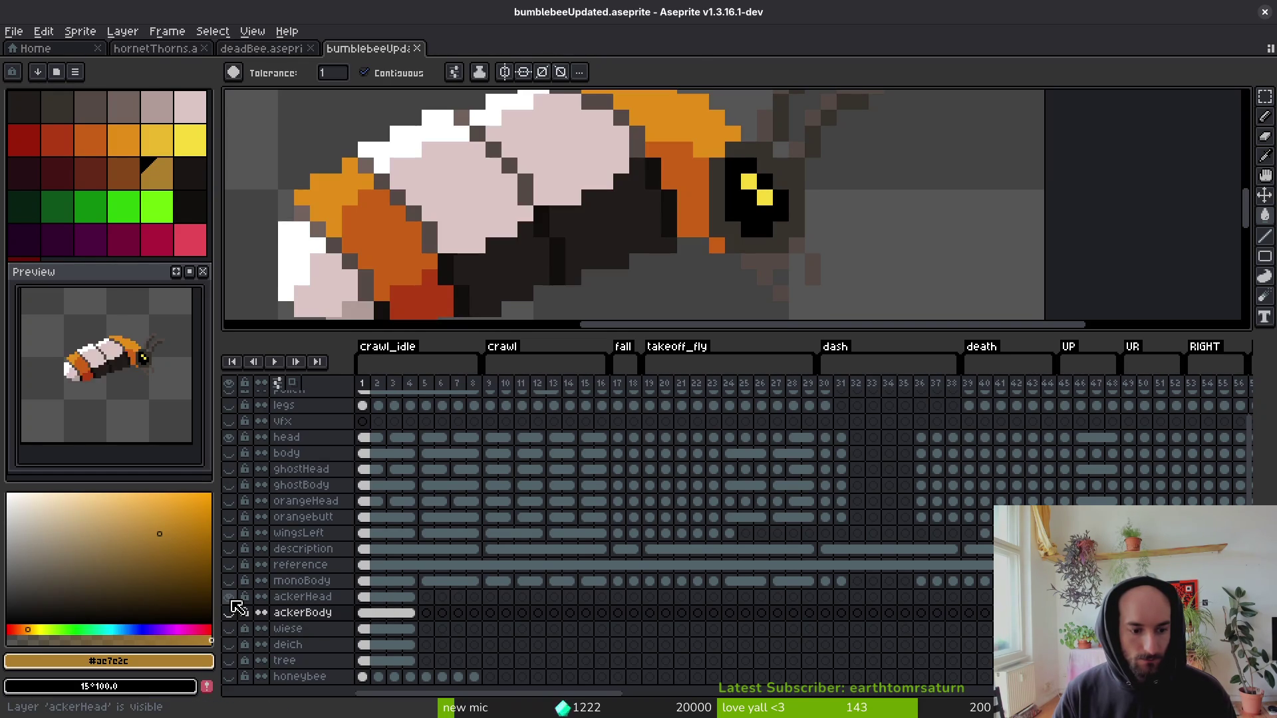
left_click(230, 598)
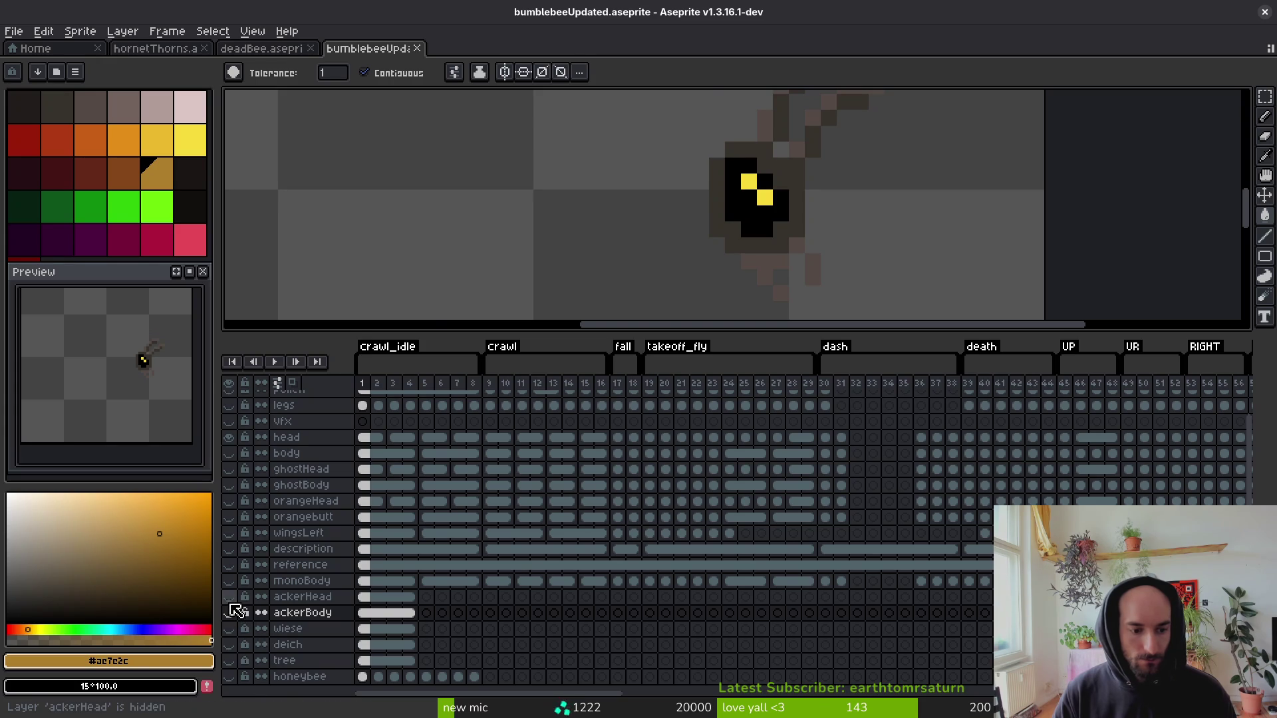
left_click(229, 598)
Leave ackerHead hidden and add an empty Layer 1 above ackerBody.
scroll(570, 213, "down", 3)
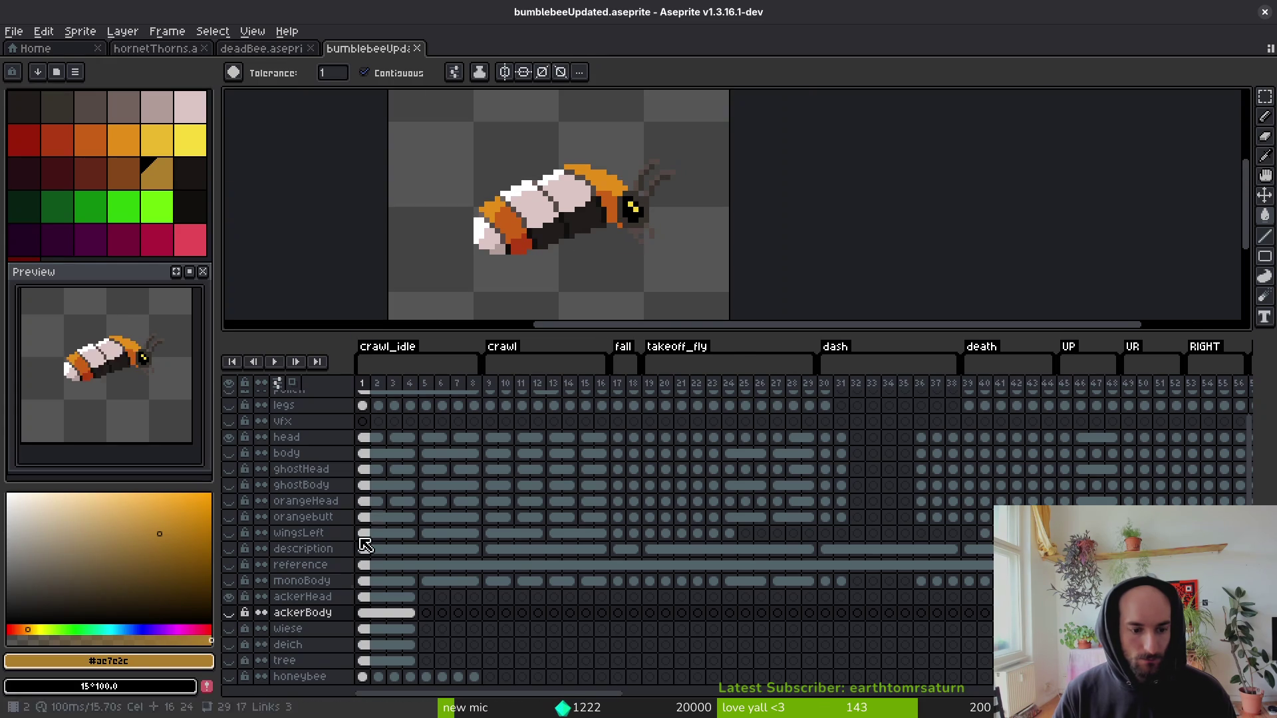
left_click(230, 599)
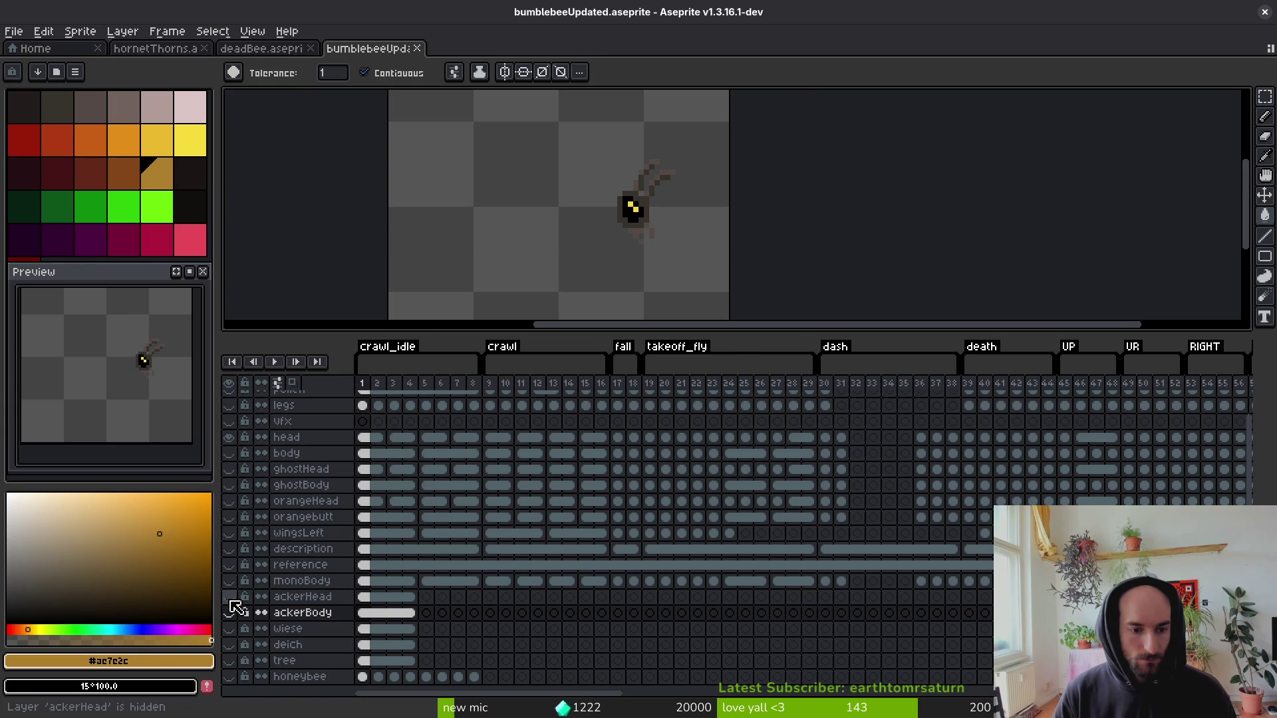
left_click(230, 599)
left_click(230, 599)
left_click(230, 598)
left_click(230, 598)
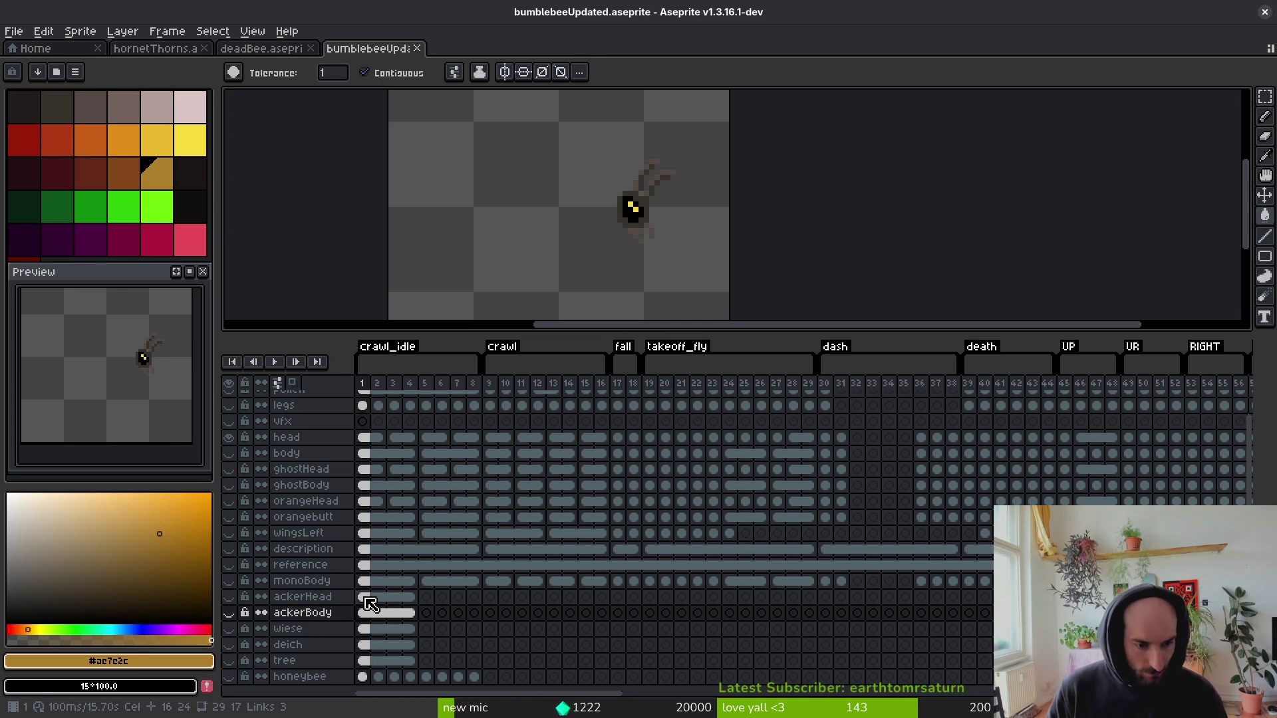
key("shift+n")
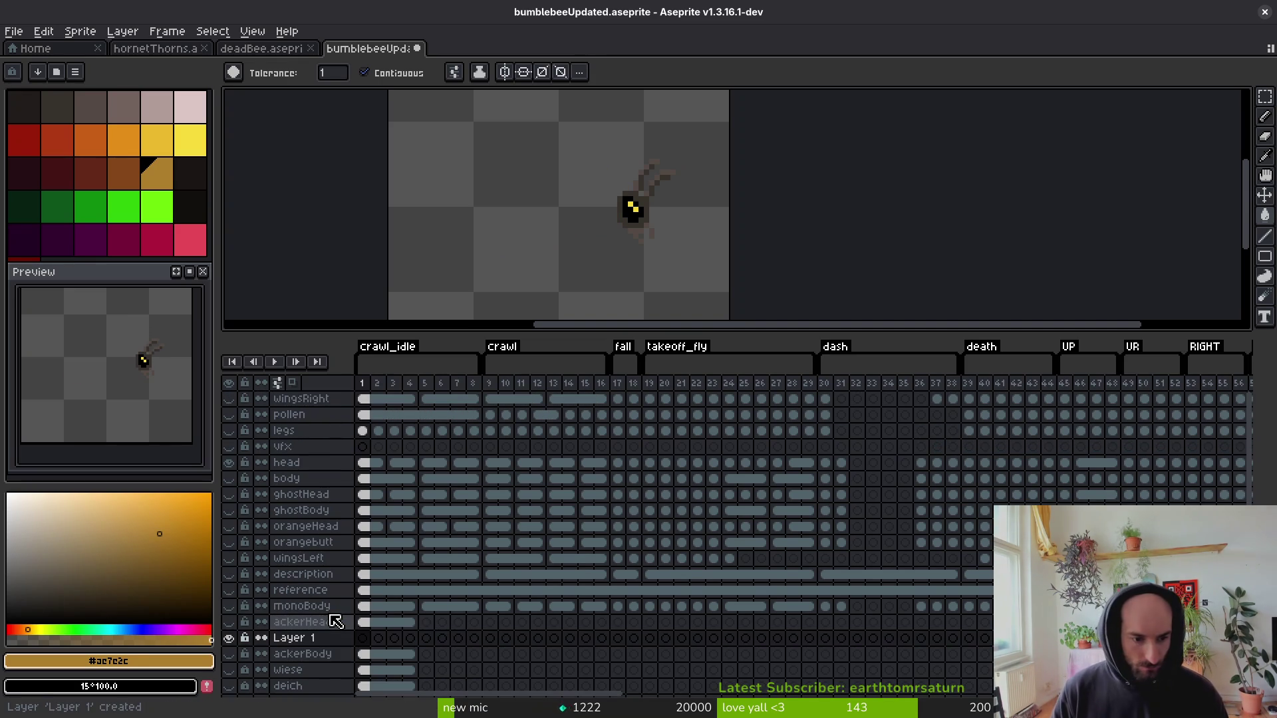
Move ackerHead cels 1–4 into Layer 1 and hide Layer 1.
mouse_move(366, 624)
left_mouse_down()
mouse_move(412, 623)
mouse_move(419, 640)
left_mouse_up()
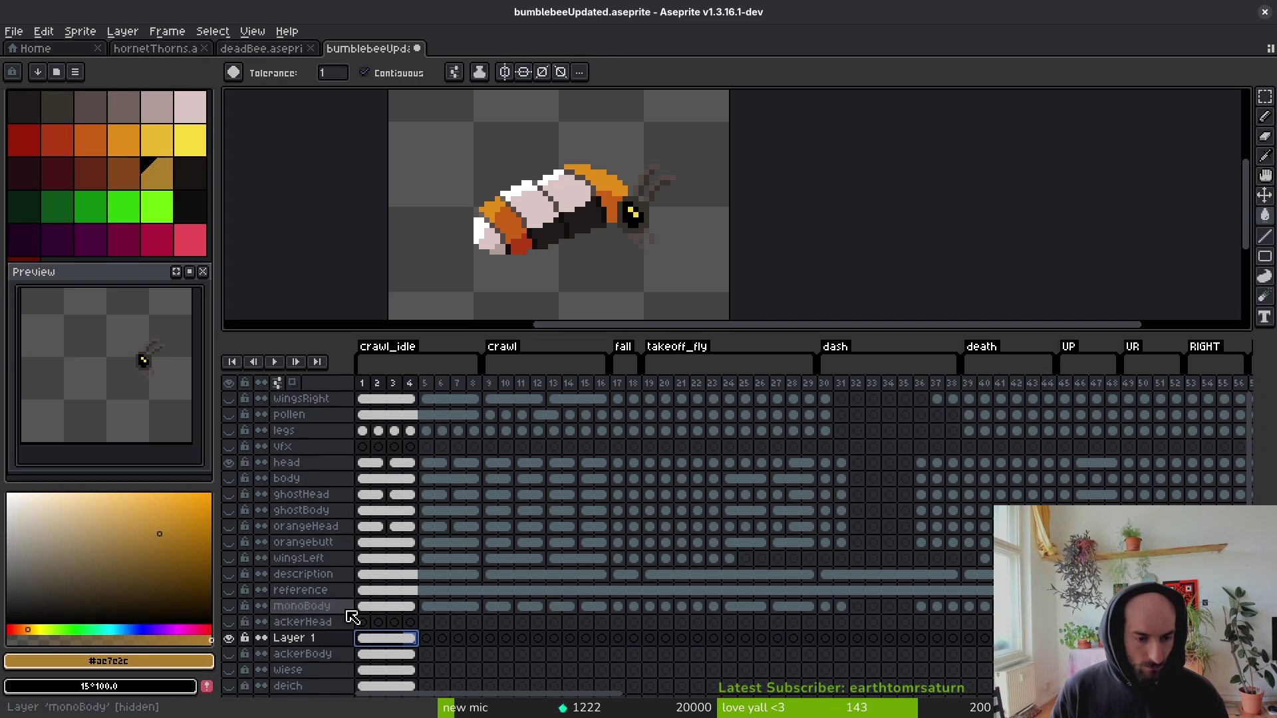
left_click(228, 638)
scroll(665, 299, "down", 1)
Copy the head cels for frames 1–4 into ackerHead and hide the original head layer.
left_click_drag(365, 462, 410, 462)
key("ctrl+c")
left_click(363, 622)
key("ctrl+v")
left_click(229, 622)
left_click(229, 462)
scroll(635, 176, "up", 2)
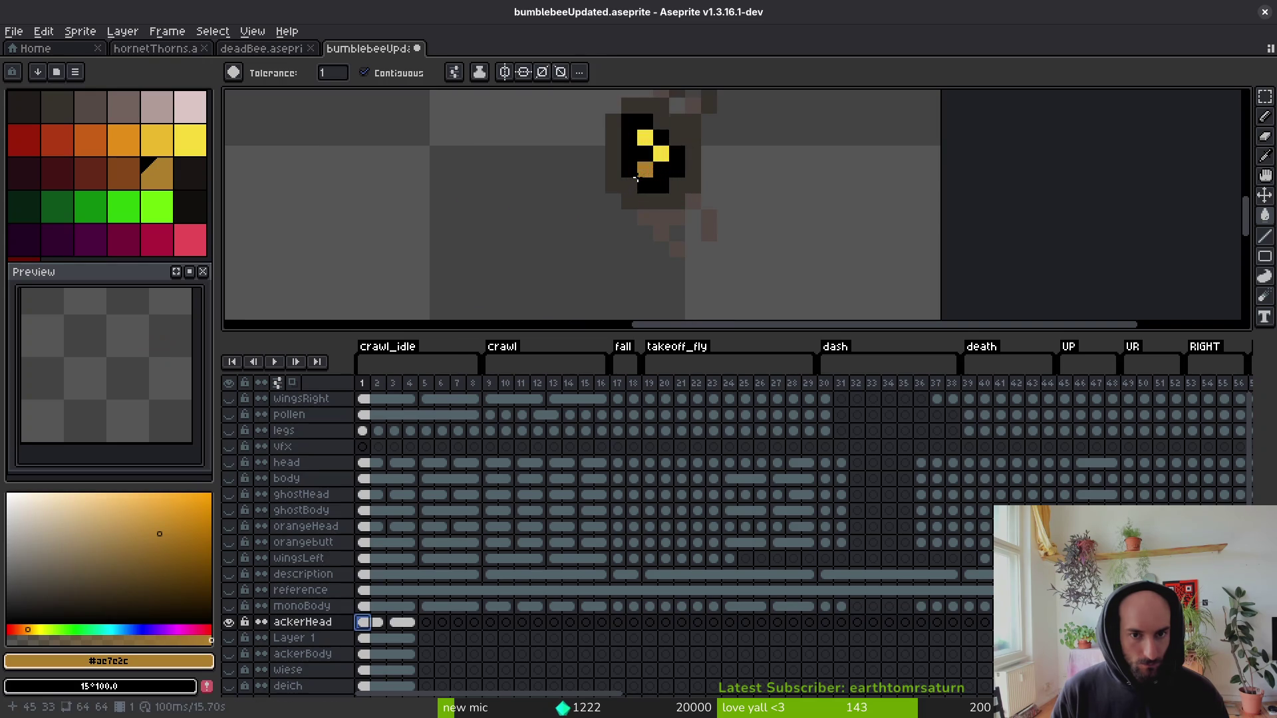
Fill the head's surround dark brown, show ackerBody, and save the file.
left_click(670, 195)
left_click_drag(669, 196, 683, 310)
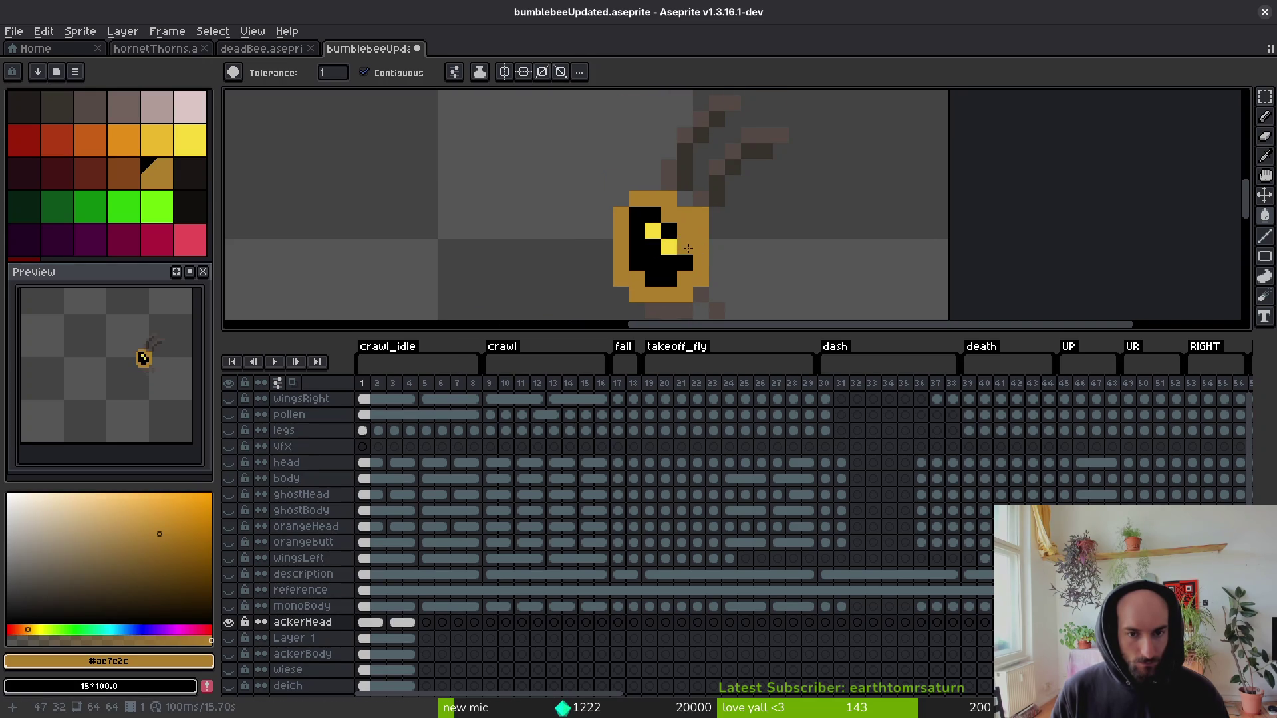
left_click_drag(678, 181, 658, 135)
scroll(667, 245, "down", 4)
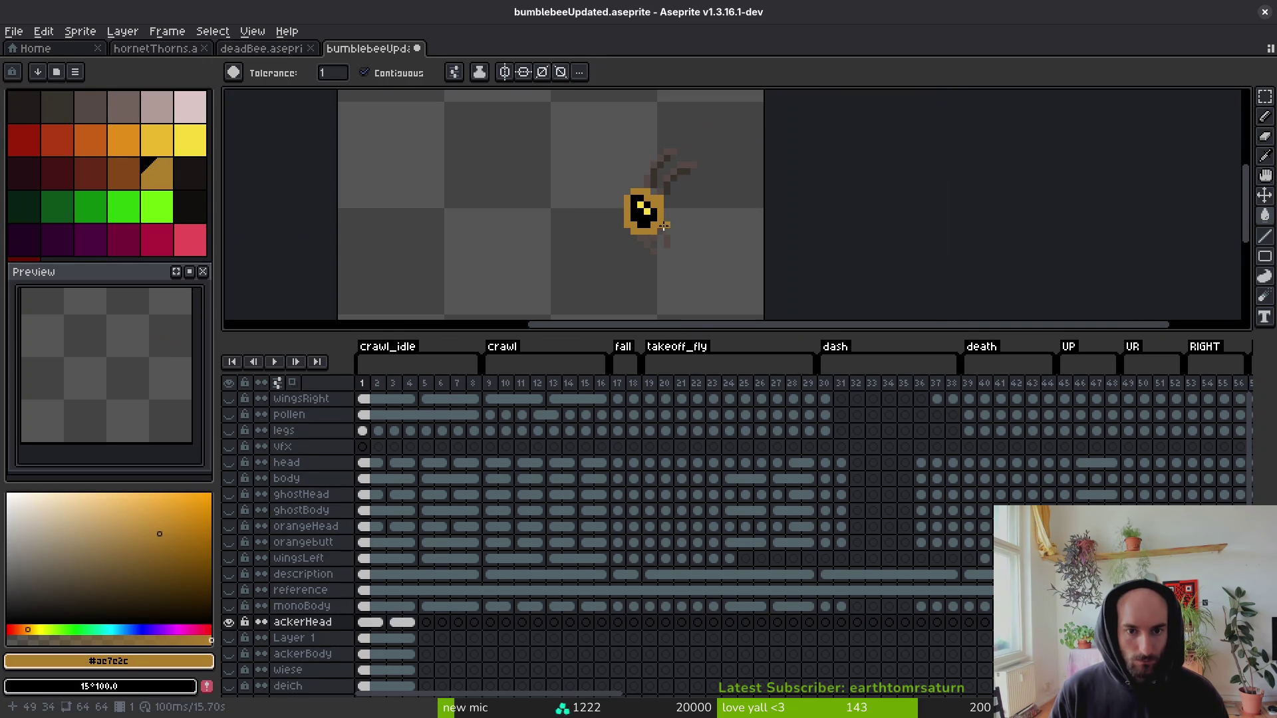
left_click(229, 654)
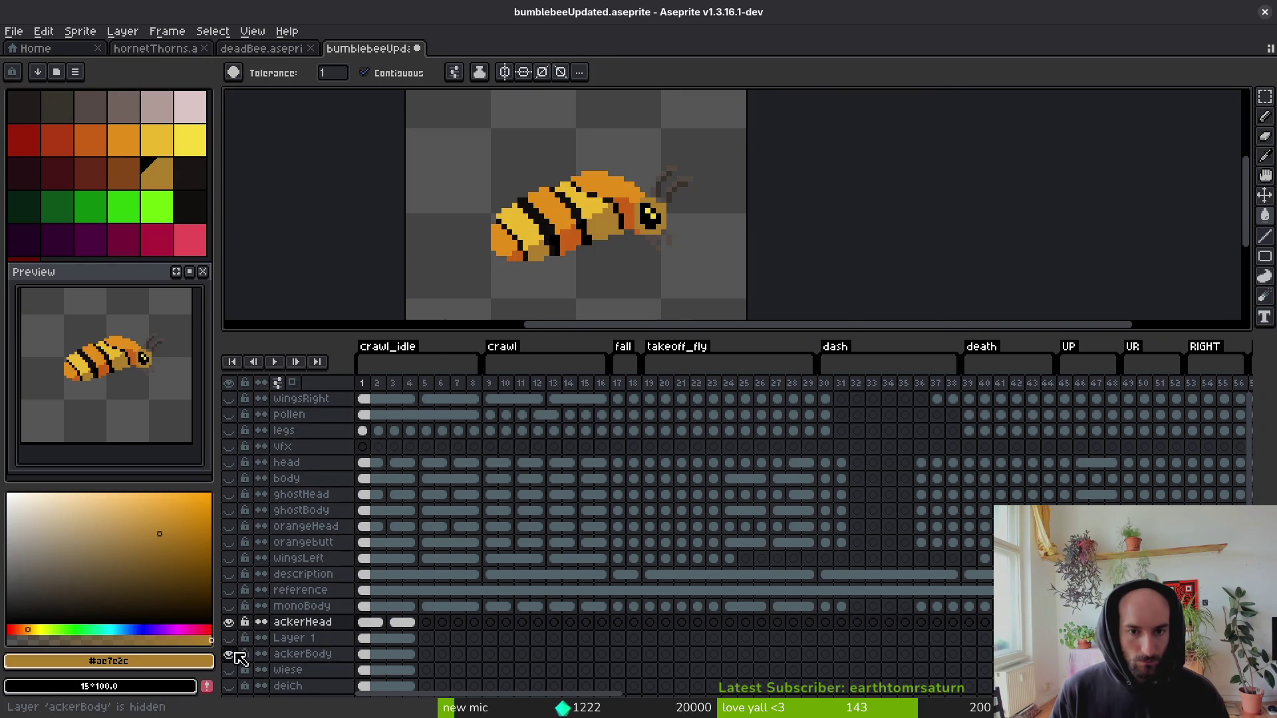
scroll(690, 237, "up", 3)
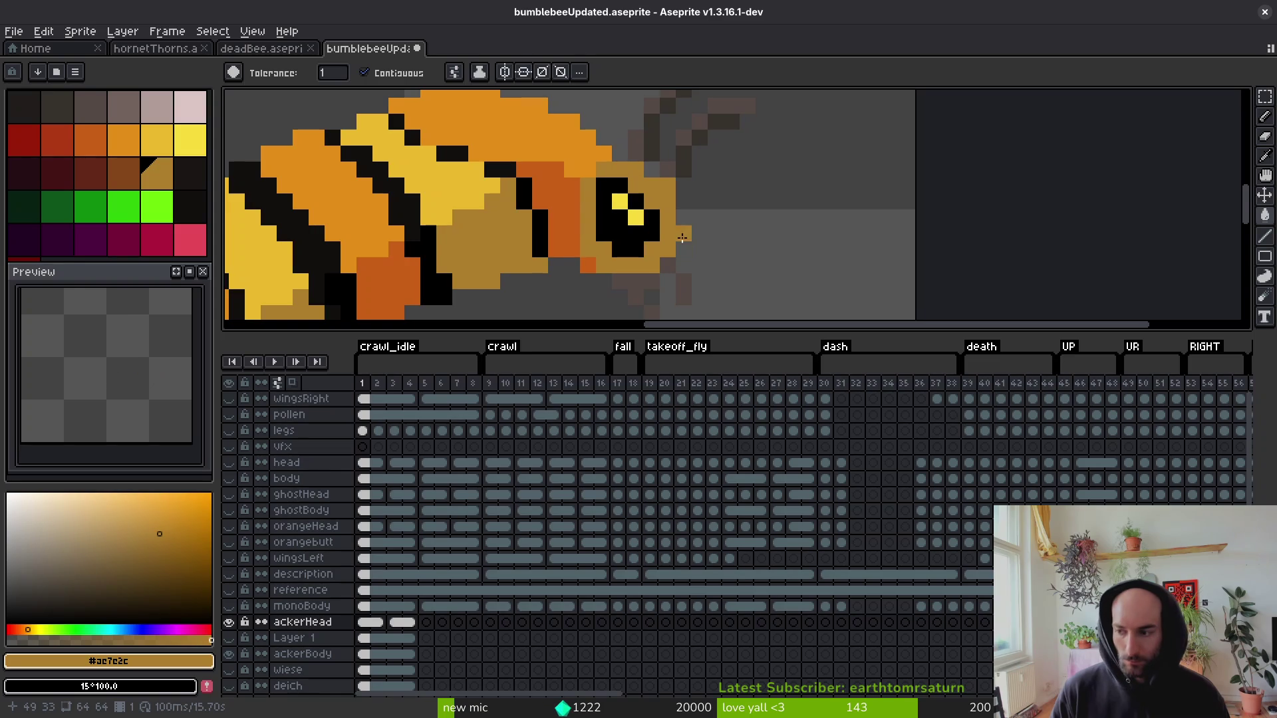
left_click(125, 171)
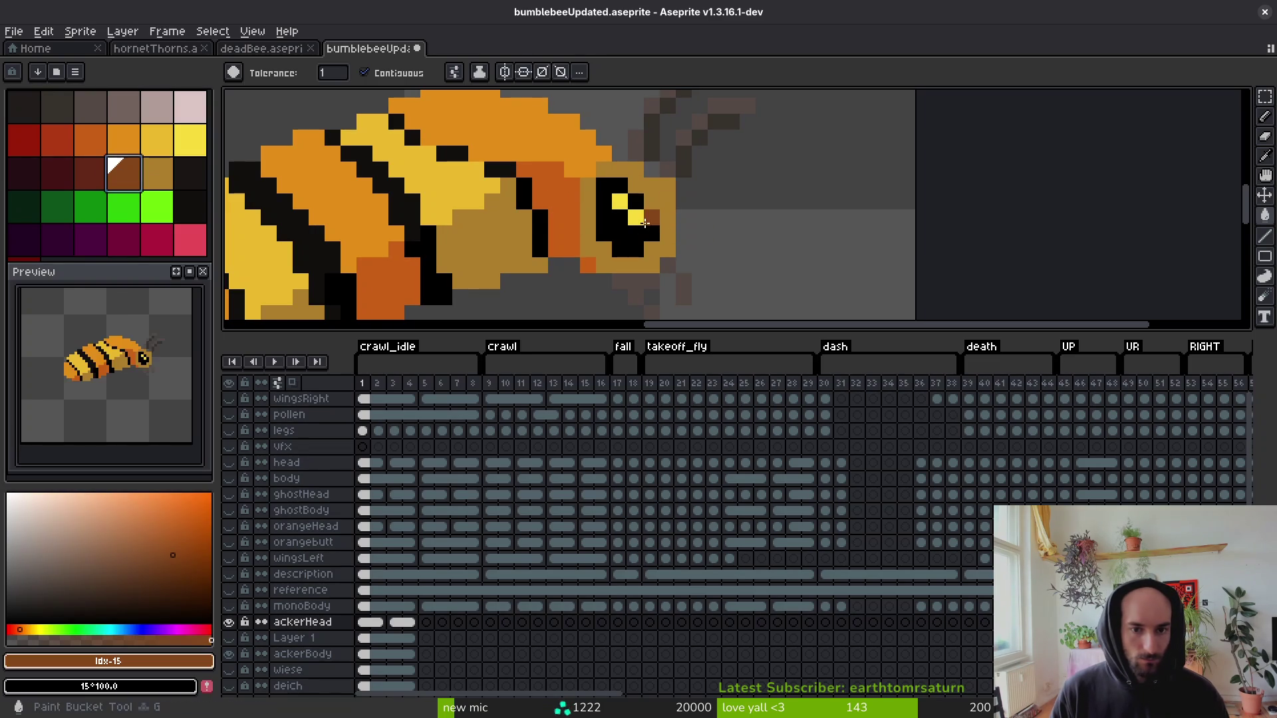
left_click(674, 197)
scroll(692, 262, "down", 3)
scroll(612, 225, "down", 4)
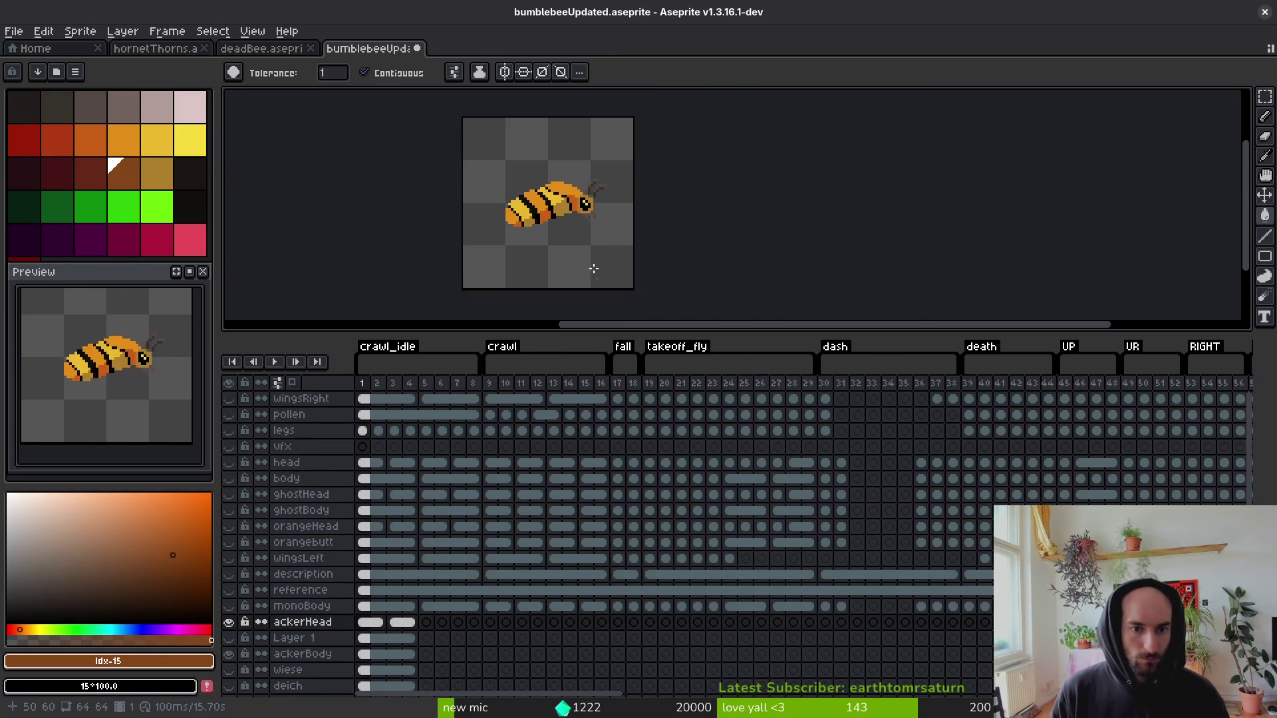
scroll(614, 223, "up", 5)
key("ctrl+s")
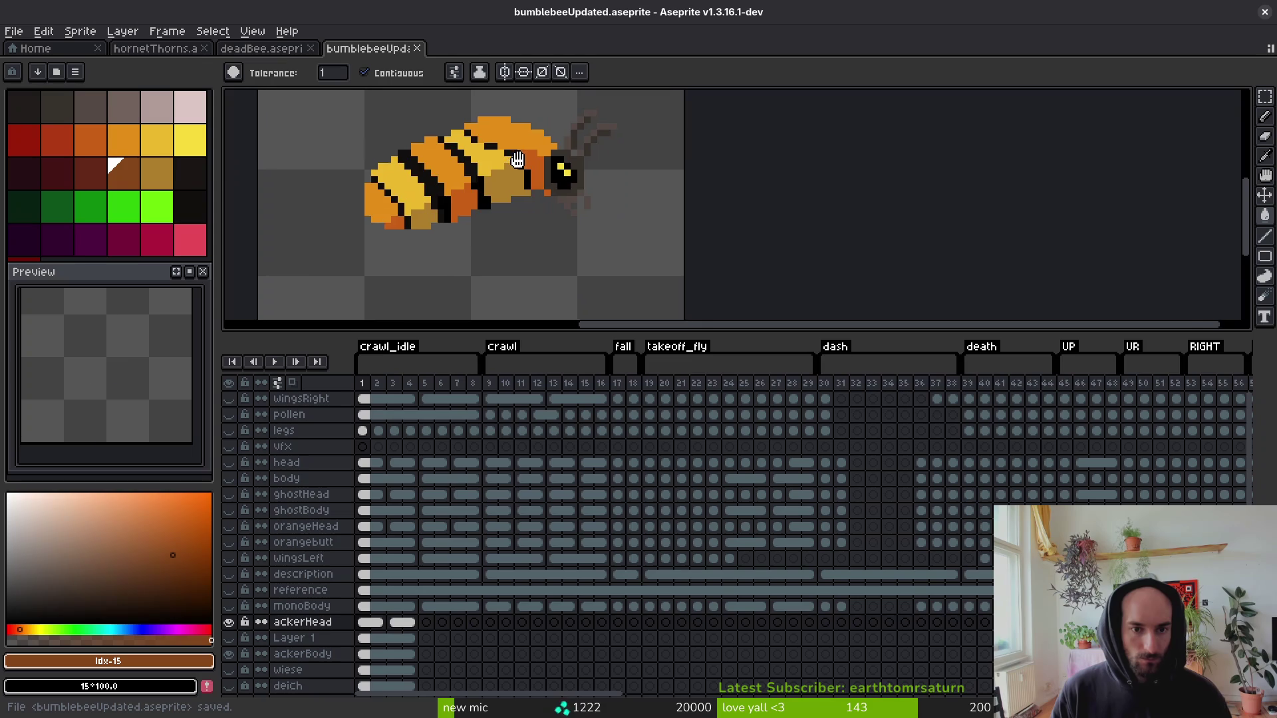
Paint the bee's eye pixels light orange and save the sprite.
scroll(618, 205, "up", 3)
scroll(618, 204, "down", 4)
scroll(608, 203, "up", 4)
key("f")
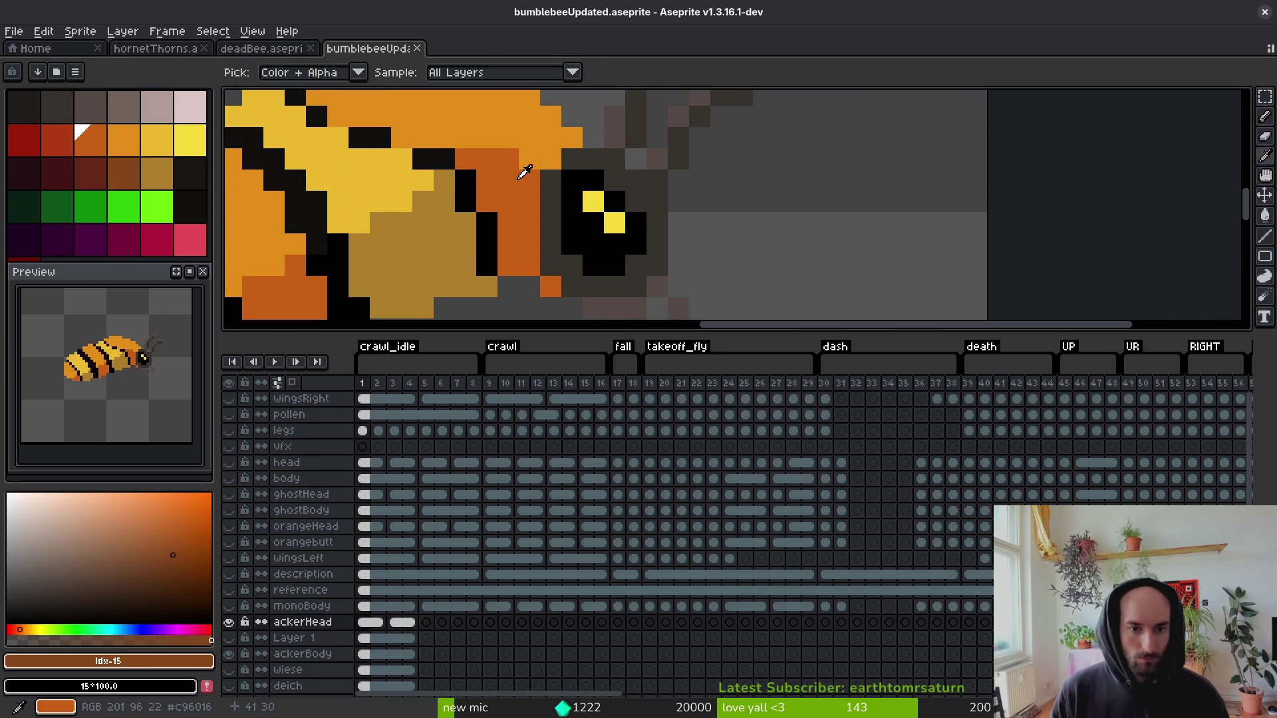
left_click(525, 165, "alt")
left_click(551, 154, "alt")
left_click(597, 201)
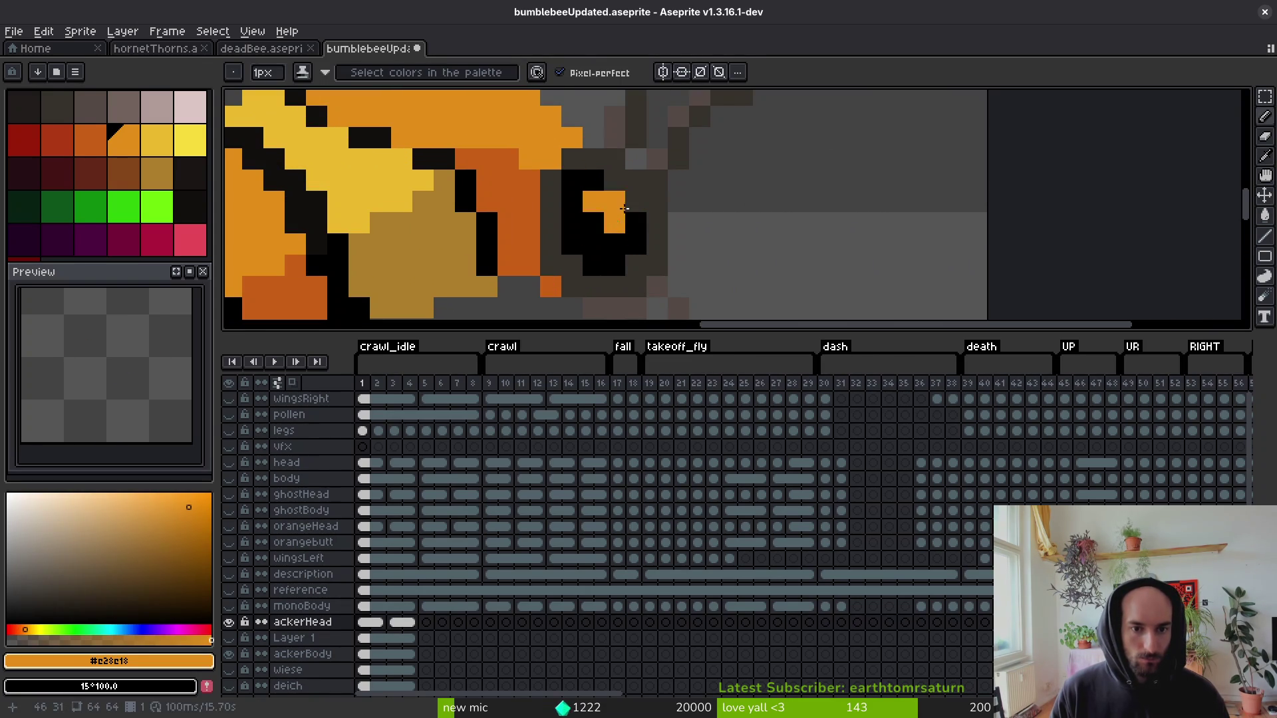
scroll(624, 208, "down", 4)
key("ctrl+s")
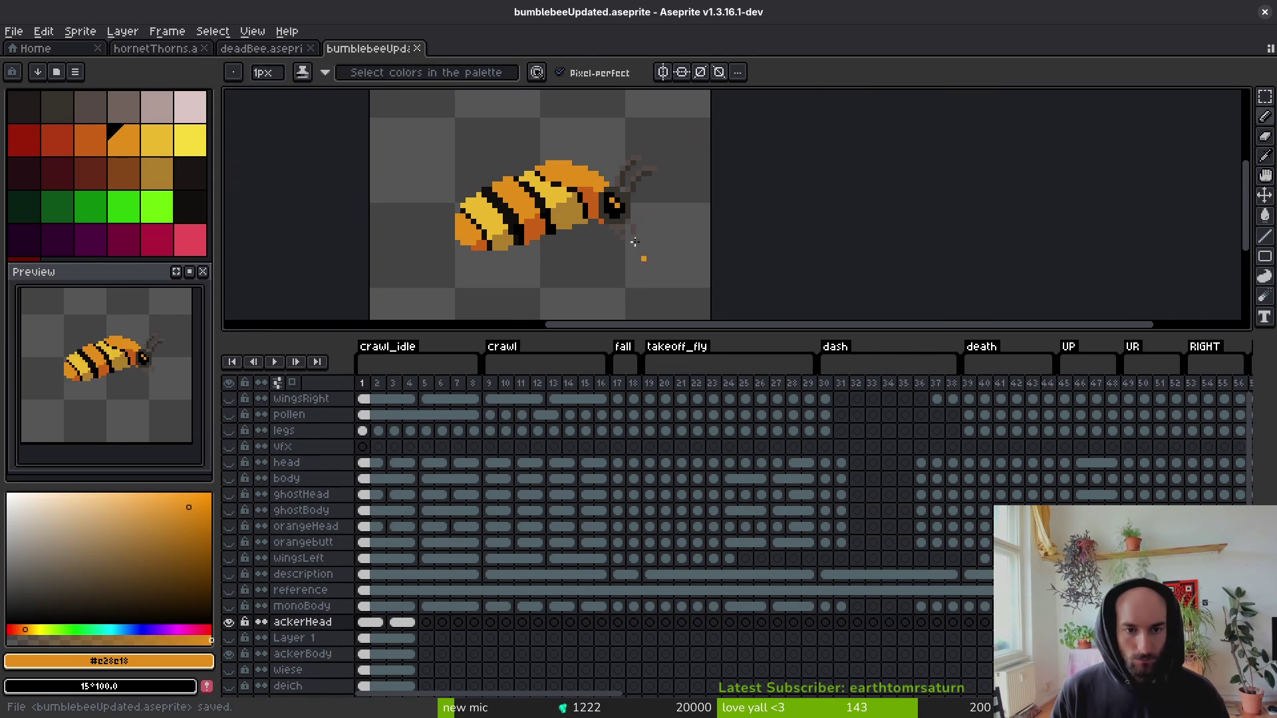
Try a red-orange fill on the body, undo it, and select Layer 1.
scroll(582, 207, "up", 3)
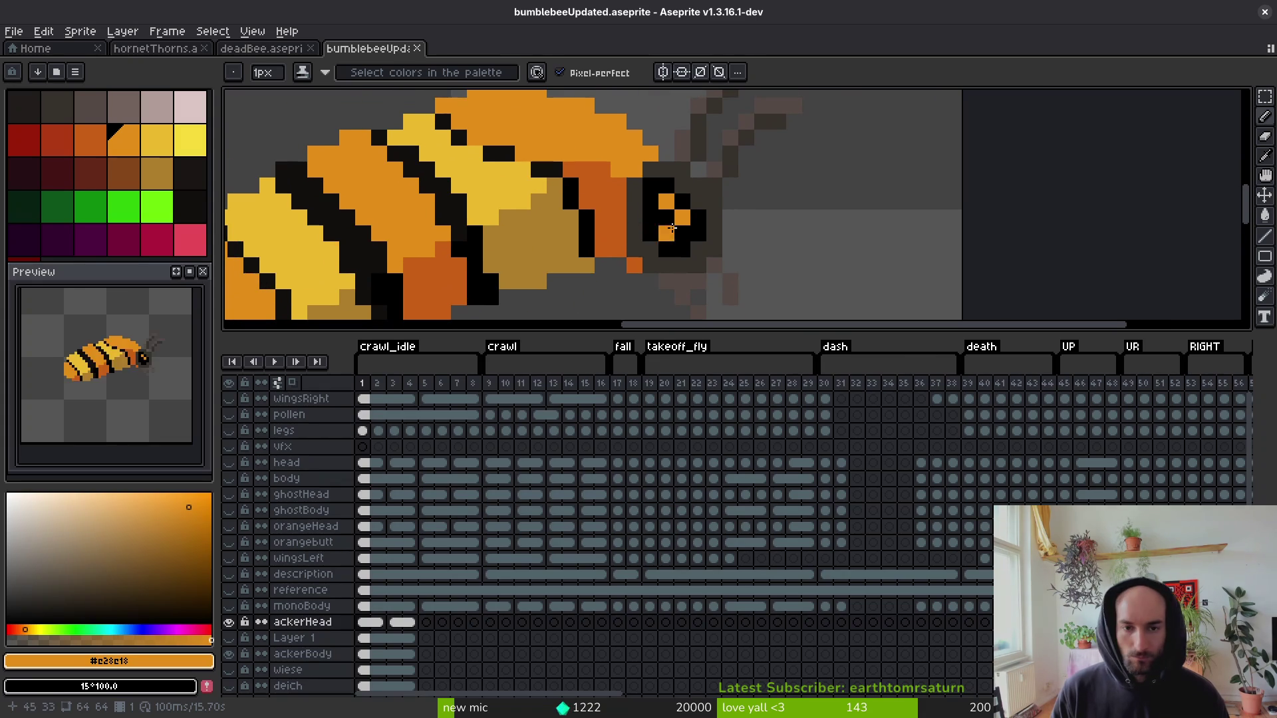
left_click(599, 191, "alt")
scroll(550, 207, "down", 1)
left_click(57, 139)
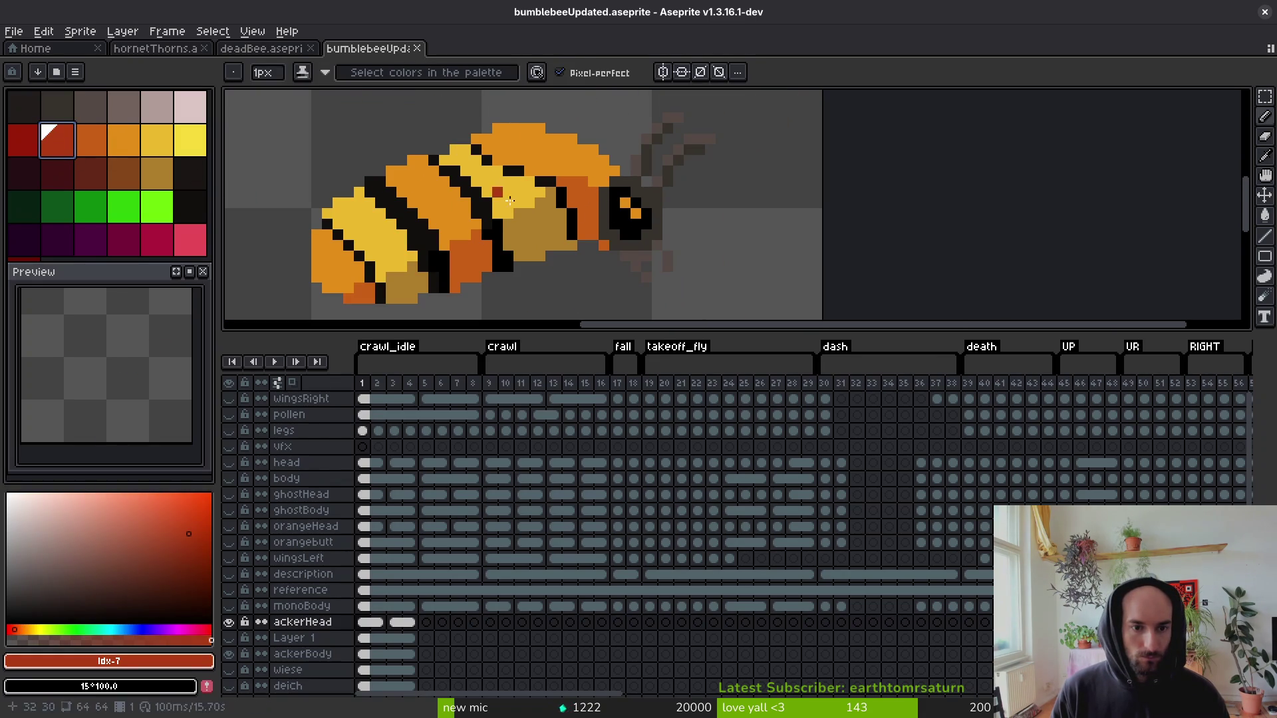
key("g")
left_click(574, 228)
key("ctrl+z")
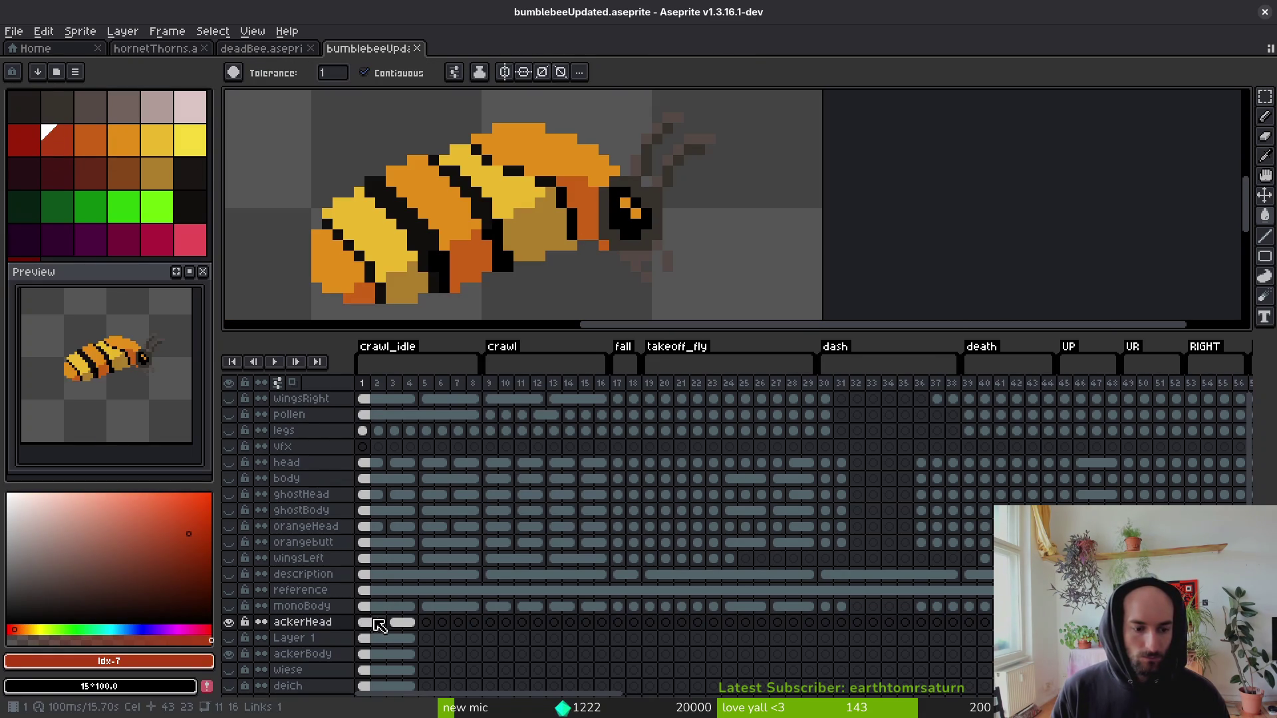
left_click(511, 241, "ctrl+alt")
On the ackerBody layer, fill the bee's neck, an orange body patch and a tan pixel red-orange.
left_click(511, 240, "ctrl+alt")
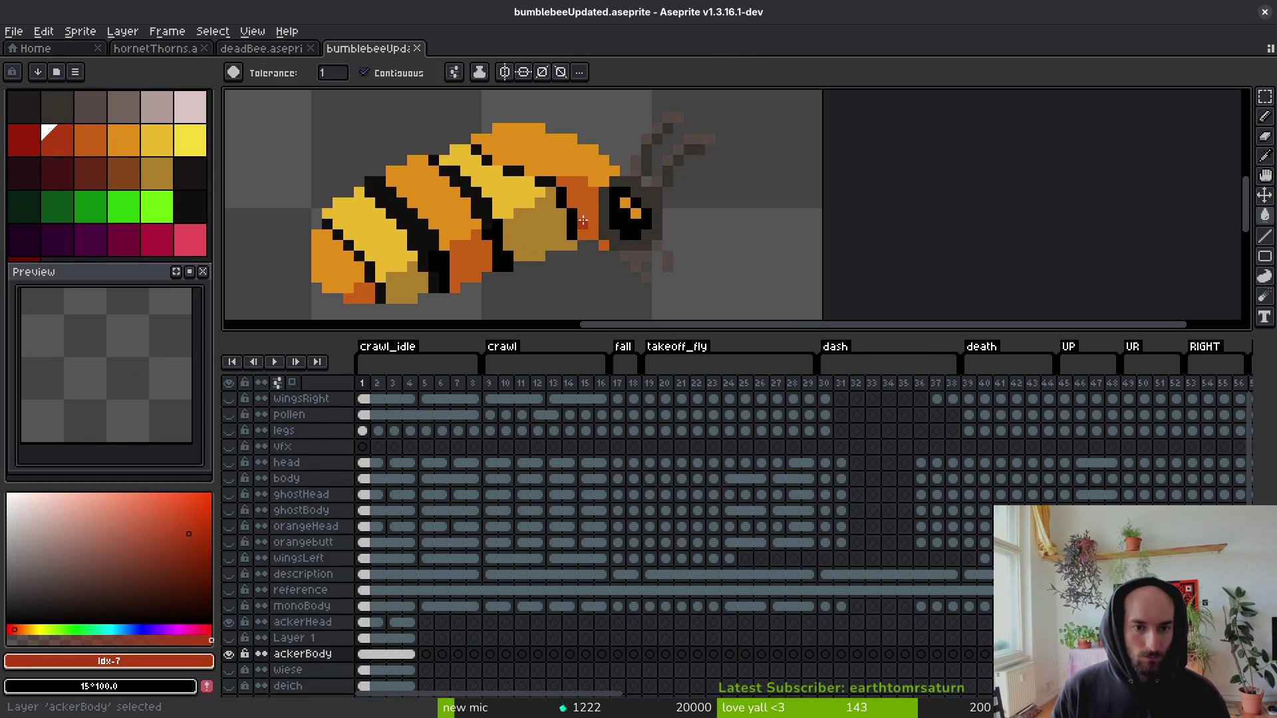
left_click(592, 211)
left_click(485, 268)
left_click(401, 287)
Refill the rear segment, an orange body stripe and the top light-orange patch with orange.
left_click(93, 141)
left_click(329, 262)
left_click(426, 193)
left_click(573, 160)
scroll(466, 199, "down", 3)
scroll(399, 167, "up", 3)
scroll(366, 139, "down", 1)
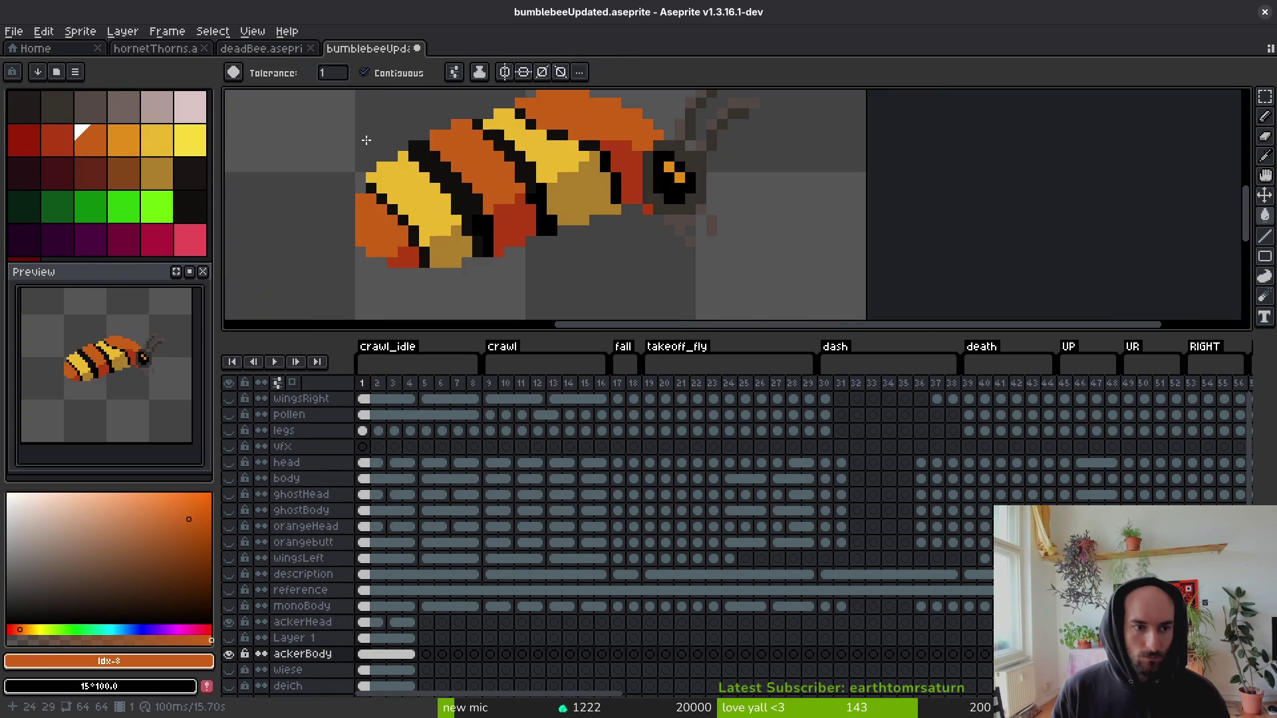
With yellow primary and orange secondary, recolour the golden and muted-gold patches, then save.
left_click(160, 141)
right_click(126, 145)
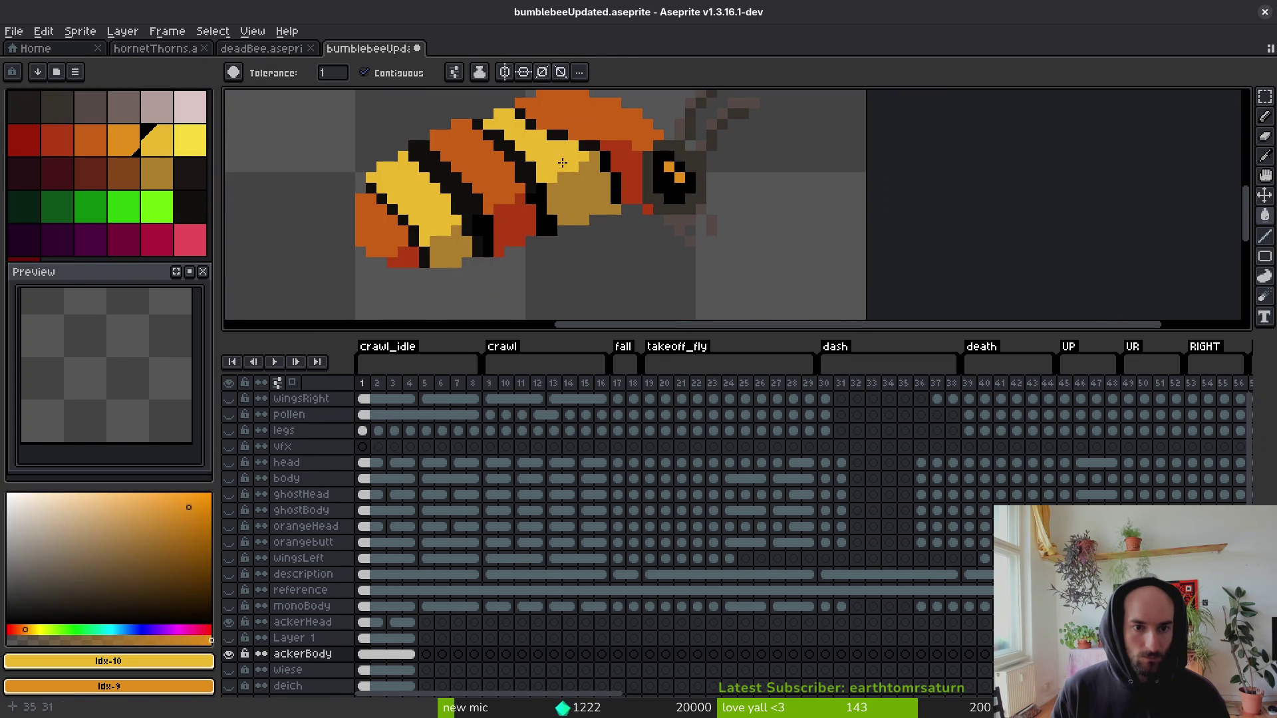
right_click(578, 191)
left_click(447, 243)
scroll(506, 259, "down", 4)
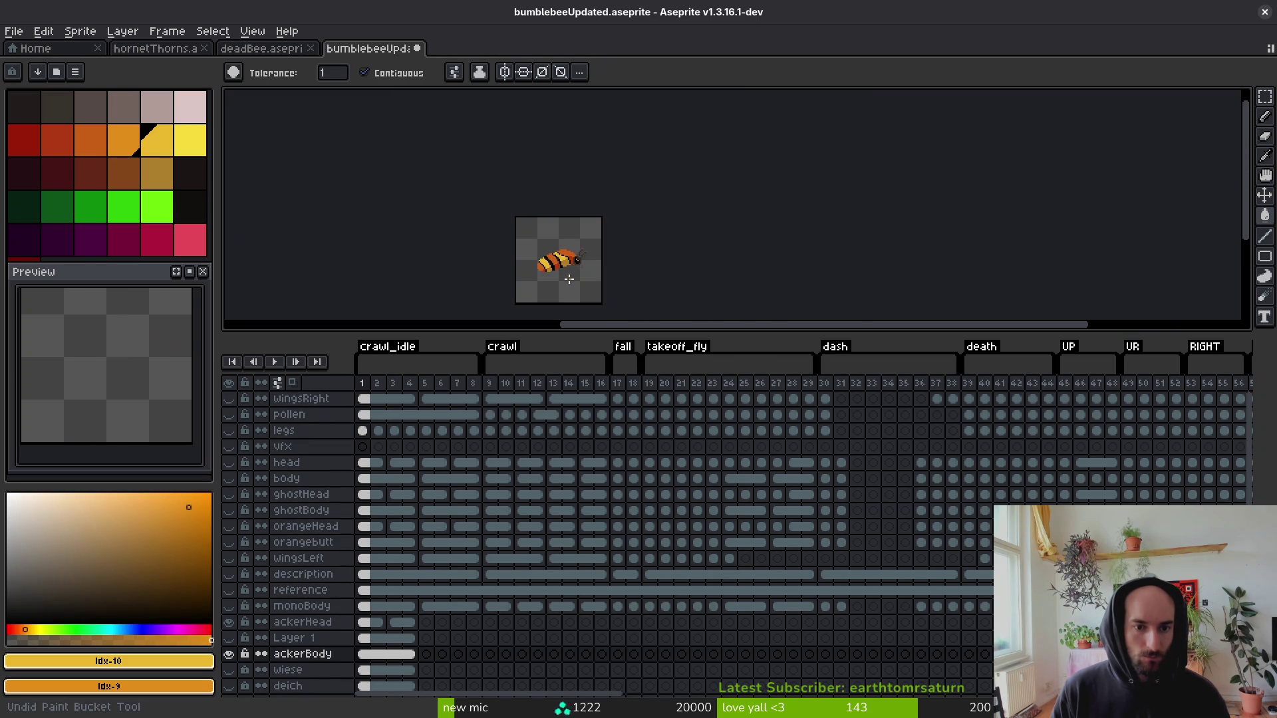
scroll(569, 276, "up", 4)
key("ctrl+s")
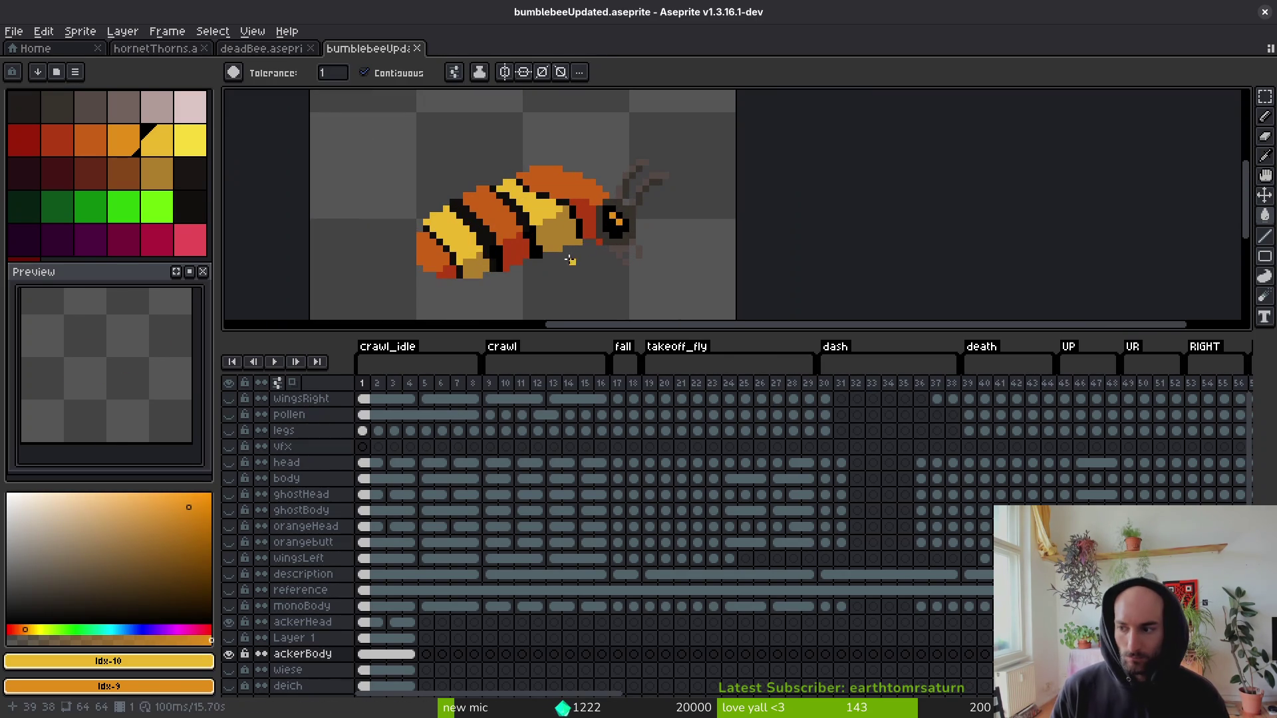
Fill the top dark-orange region and a dark-orange stripe with light orange.
scroll(547, 187, "up", 4)
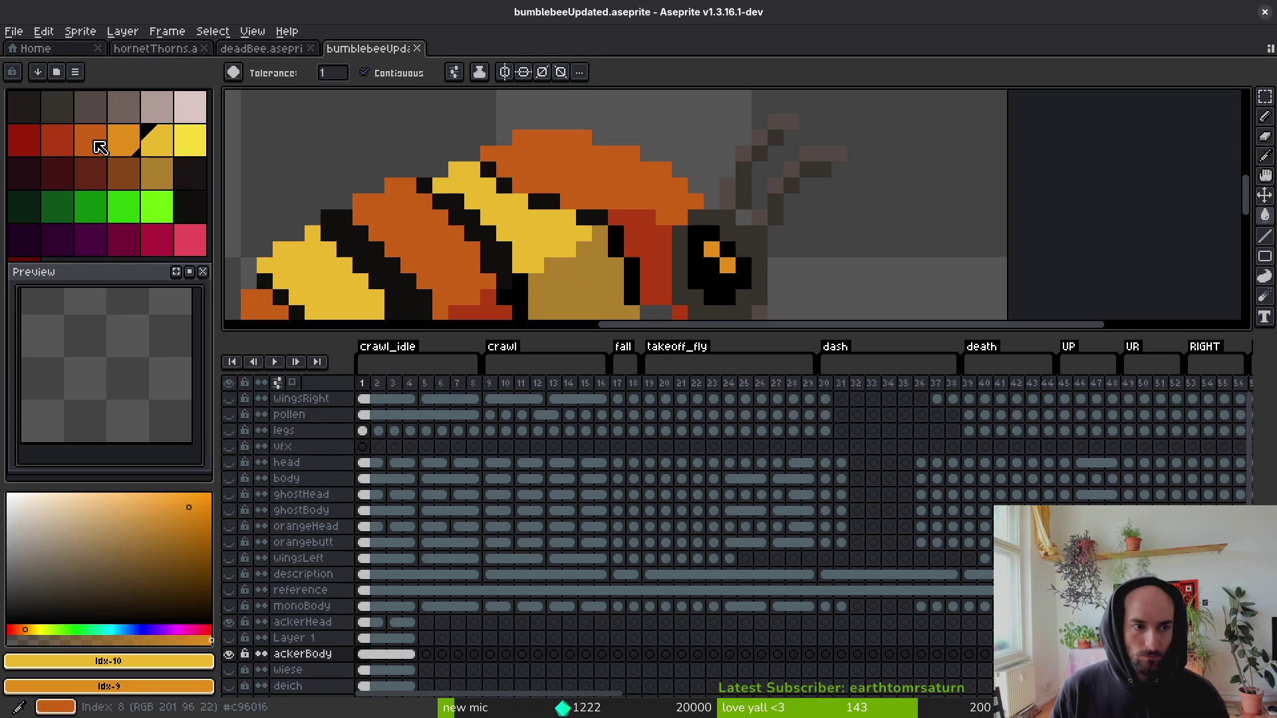
left_click(93, 142)
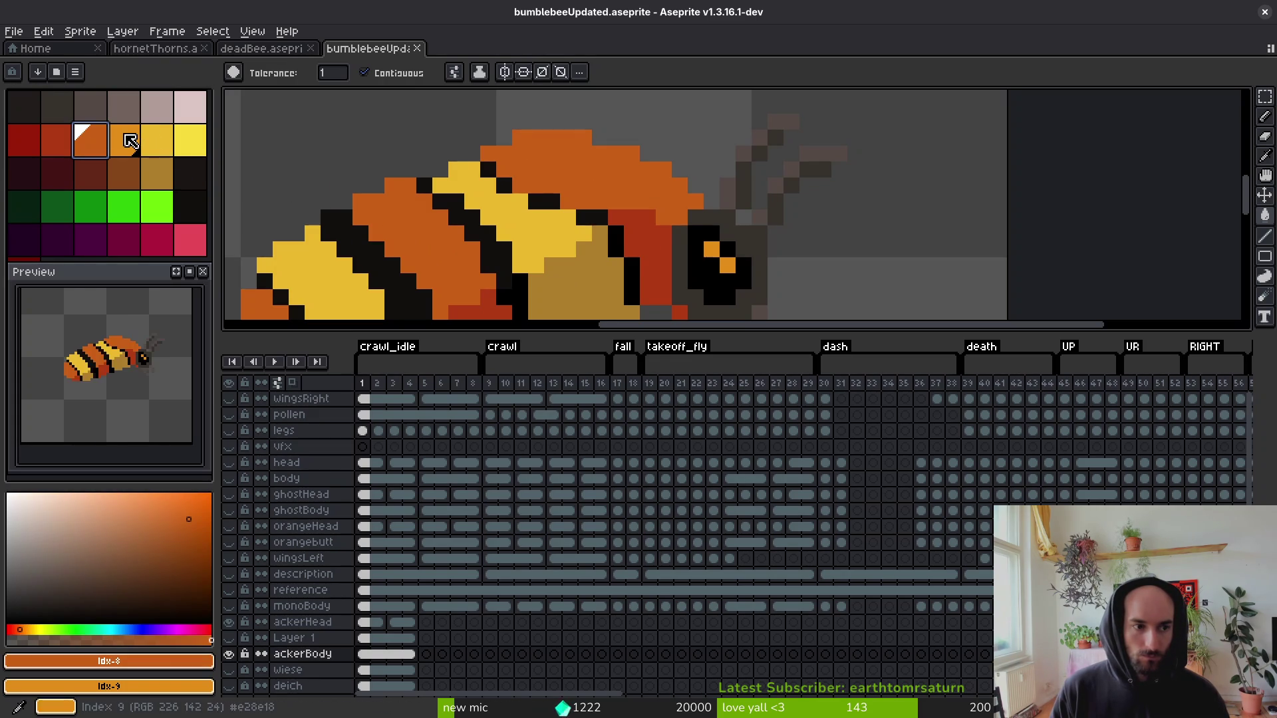
right_click(616, 174)
right_click(441, 263)
scroll(426, 266, "down", 3)
scroll(425, 266, "left", 3)
Turn the left-side region and the red regions near the head light orange, then save.
right_click(396, 267)
right_click(548, 254)
right_click(731, 155)
scroll(738, 243, "down", 5)
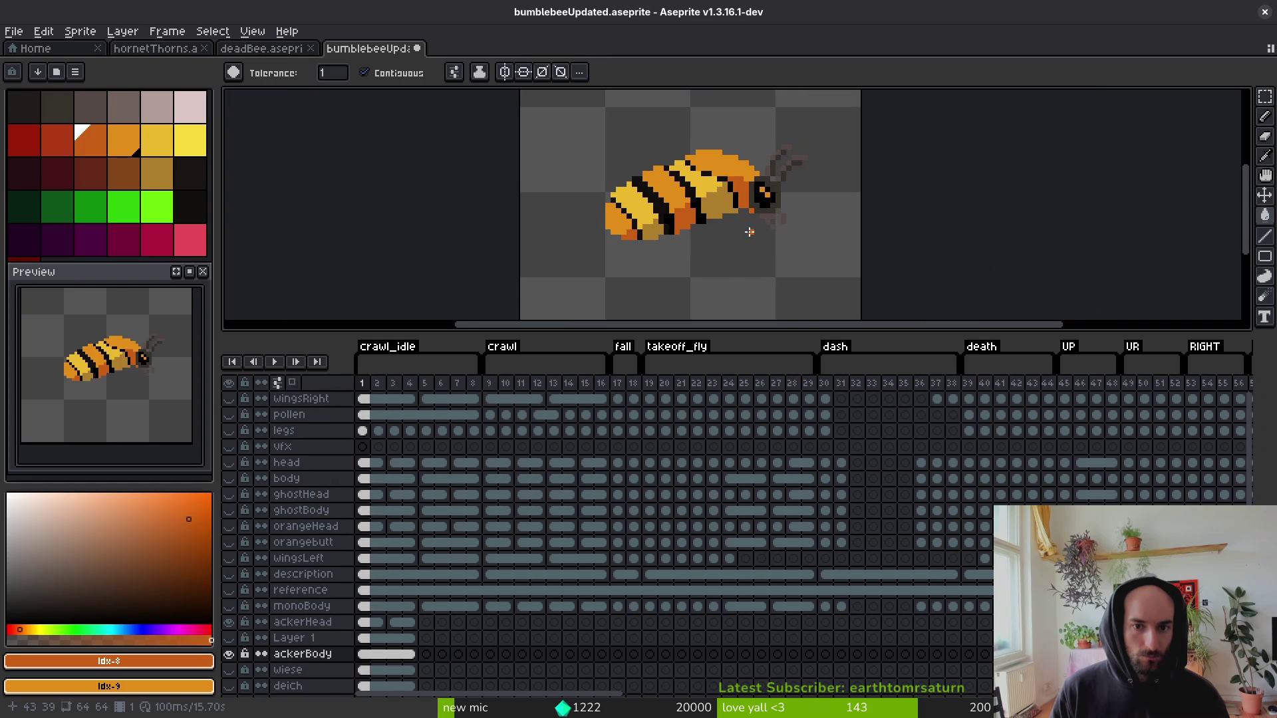
key("ctrl+s")
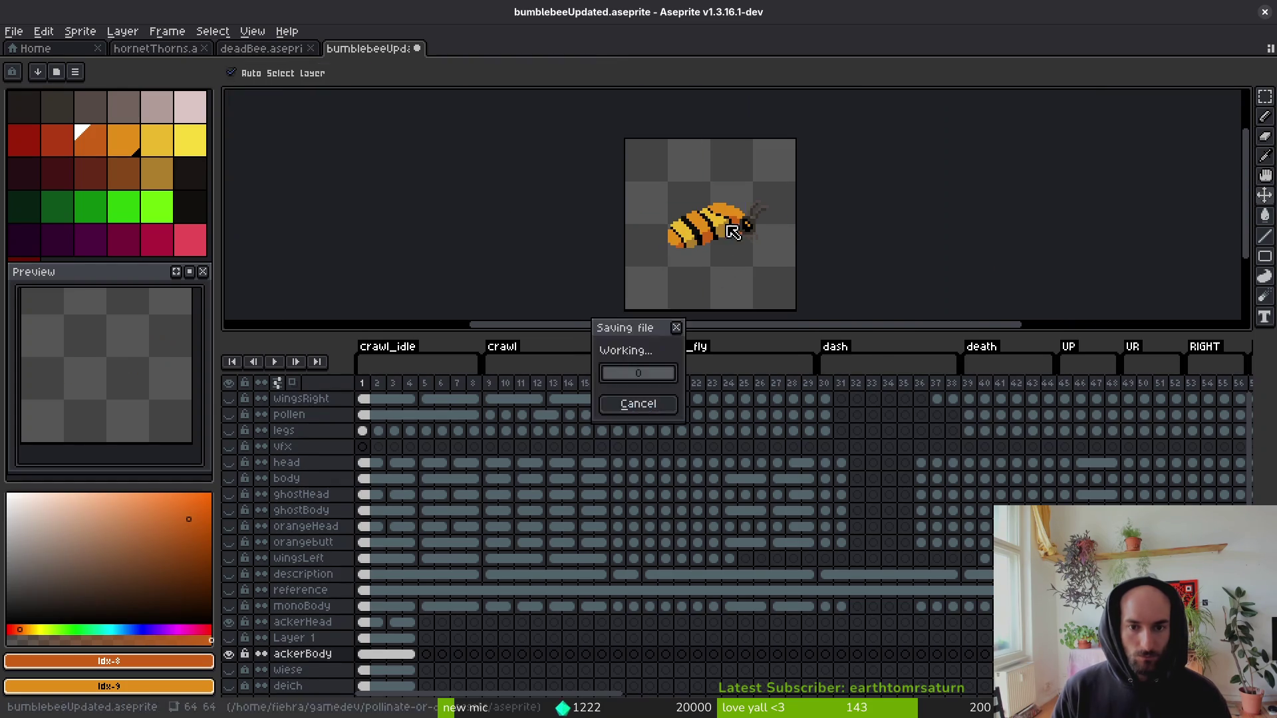
scroll(778, 223, "up", 5)
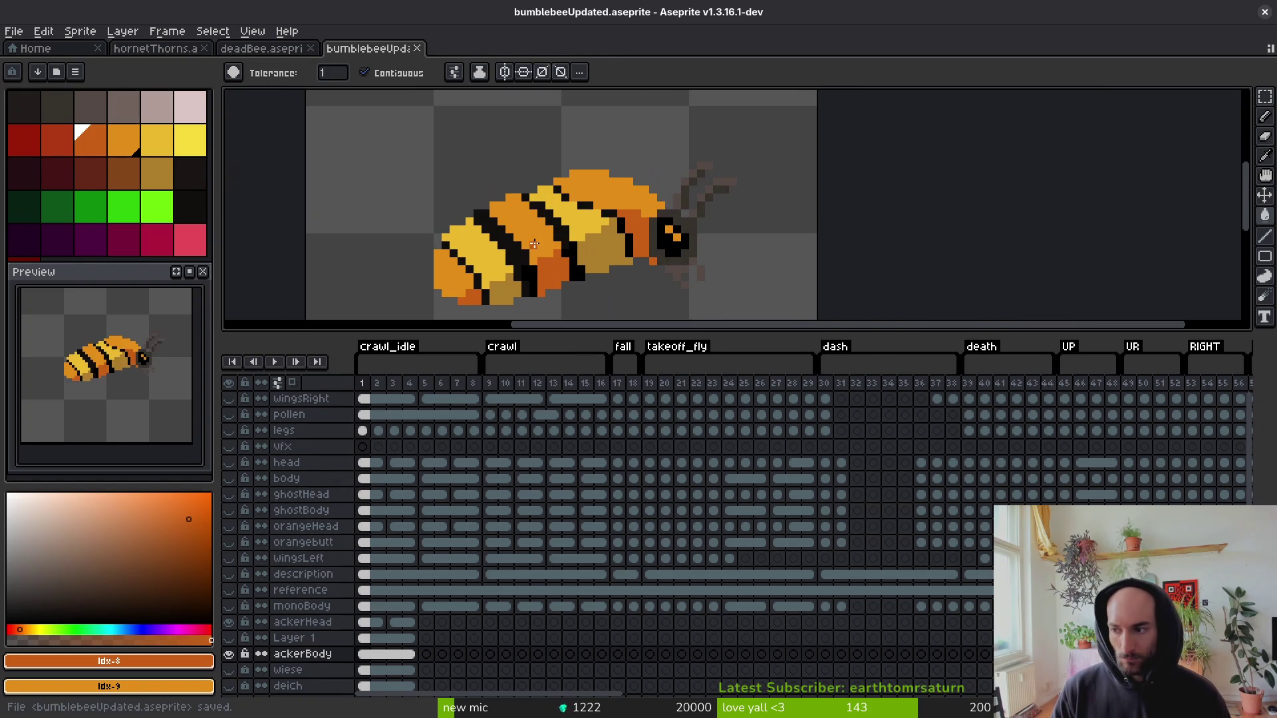
Dot light yellow Pencil highlights on the body top, undo a stray pixel, and save.
scroll(579, 204, "up", 2)
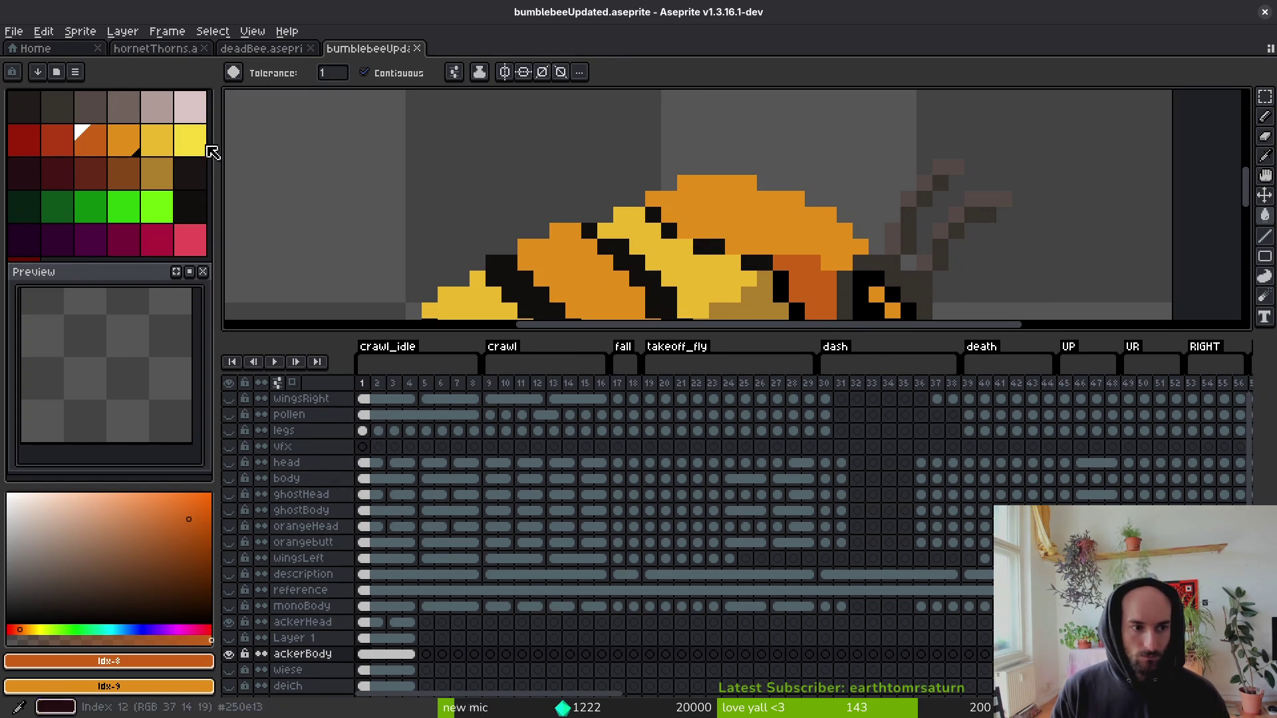
left_click(157, 139)
key("b")
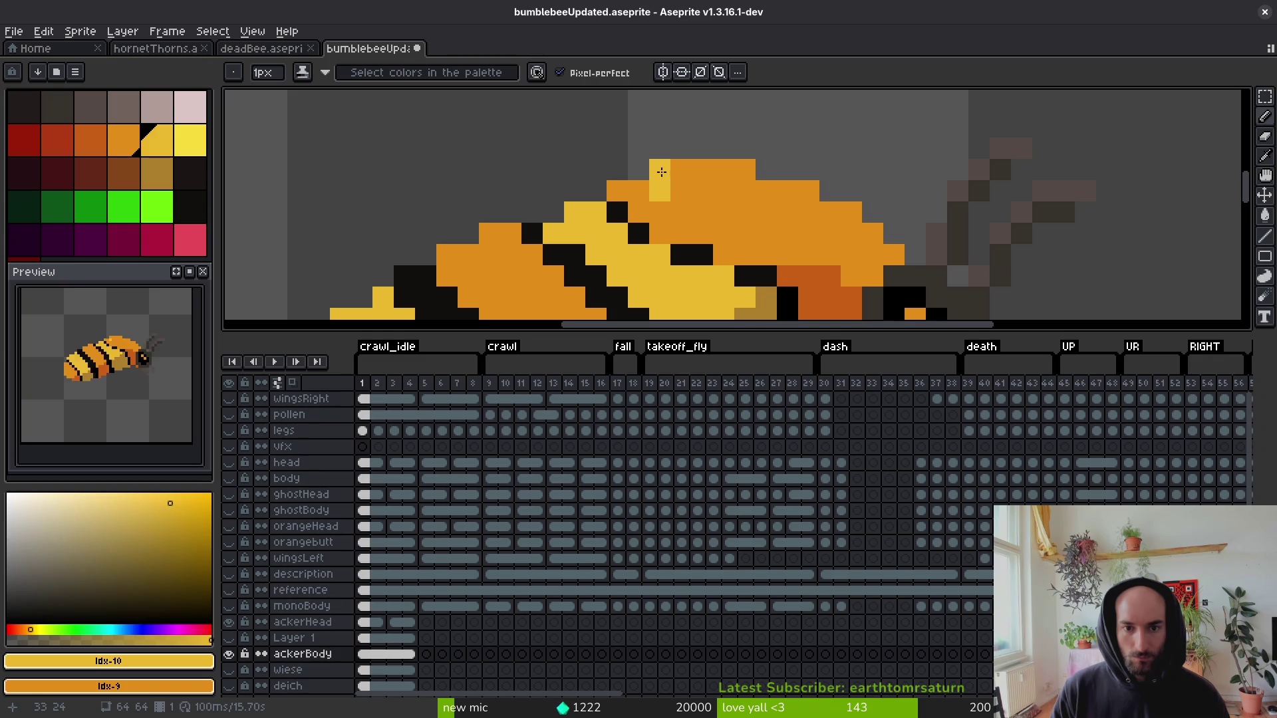
key("ctrl+z")
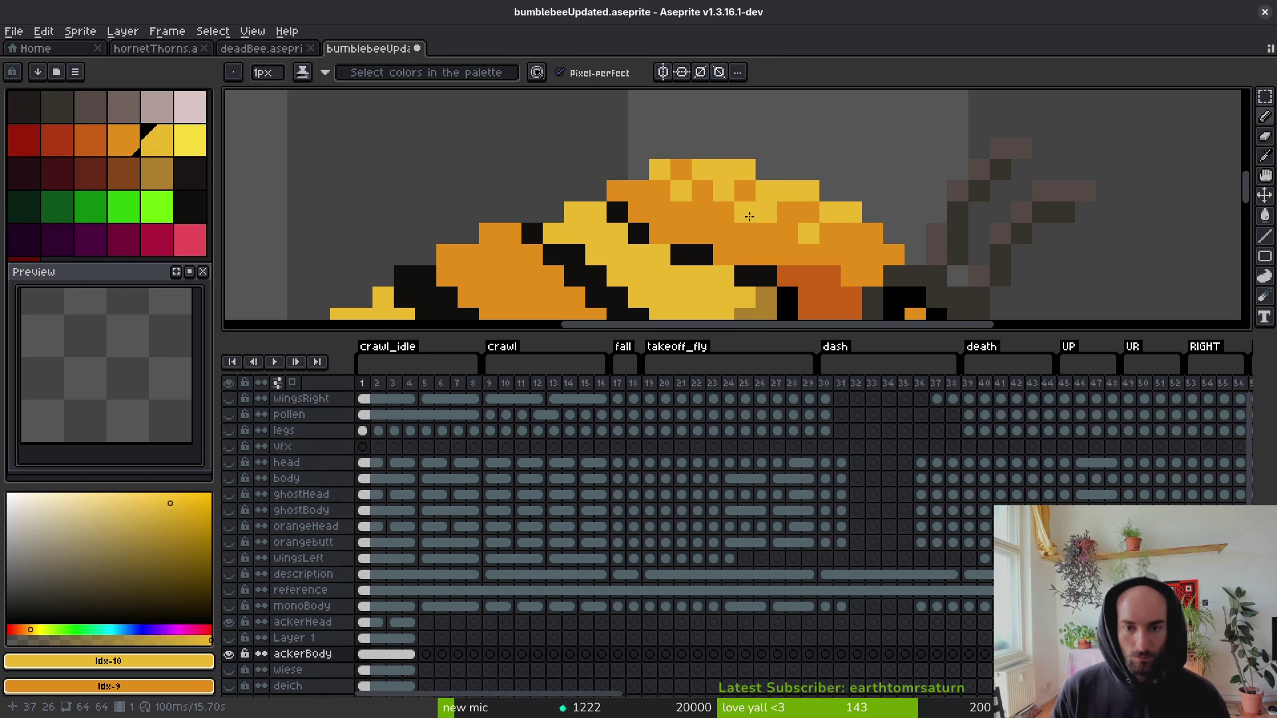
scroll(871, 245, "down", 8)
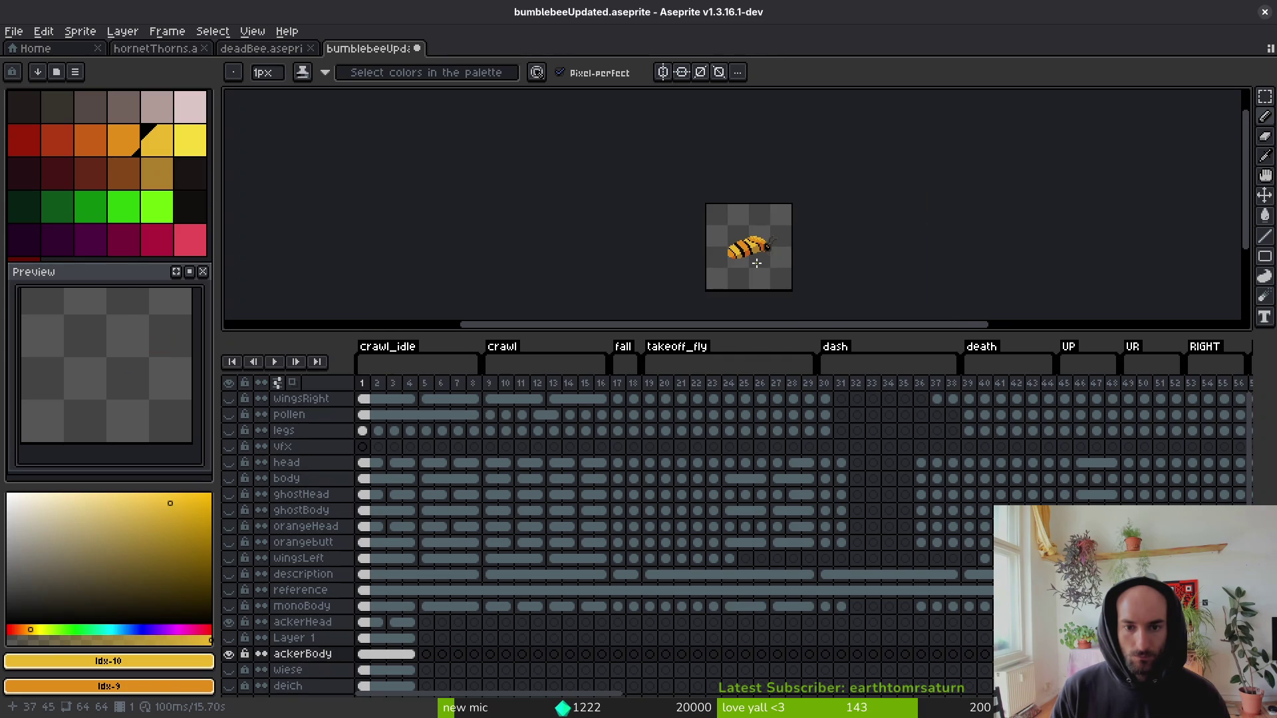
scroll(757, 263, "up", 3)
key("ctrl+s")
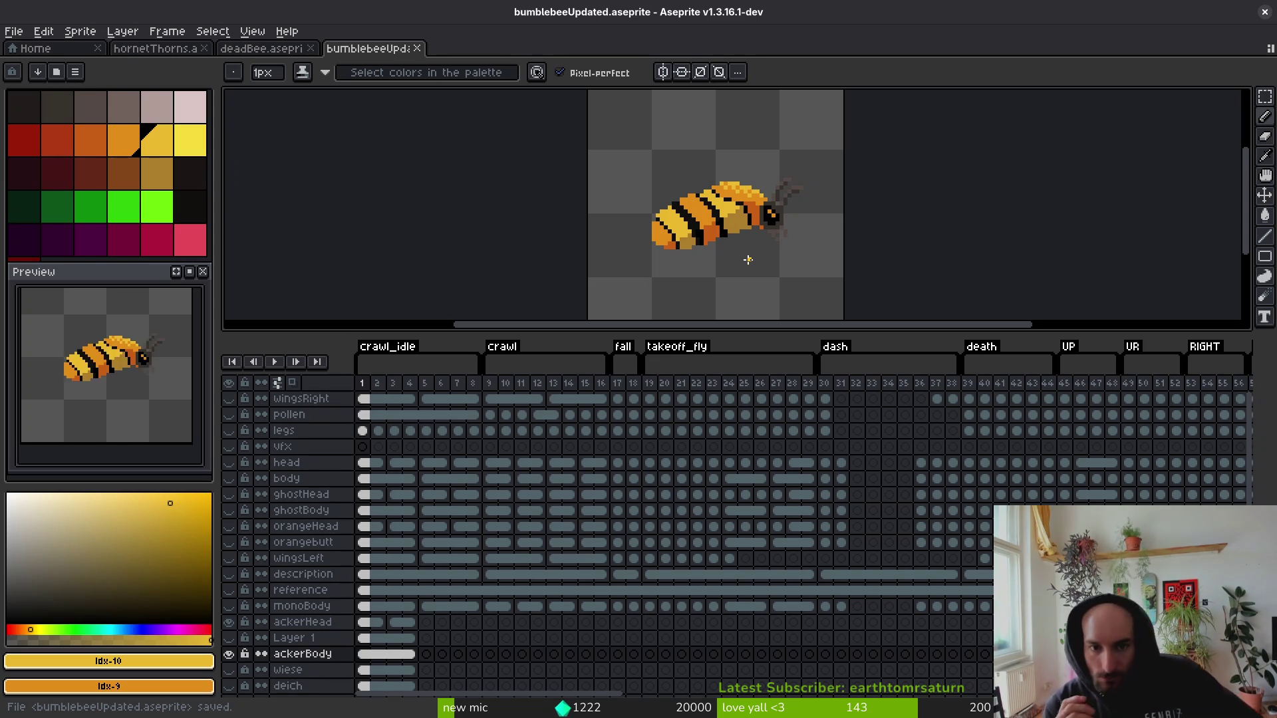
scroll(784, 237, "up", 4)
scroll(784, 236, "up", 4)
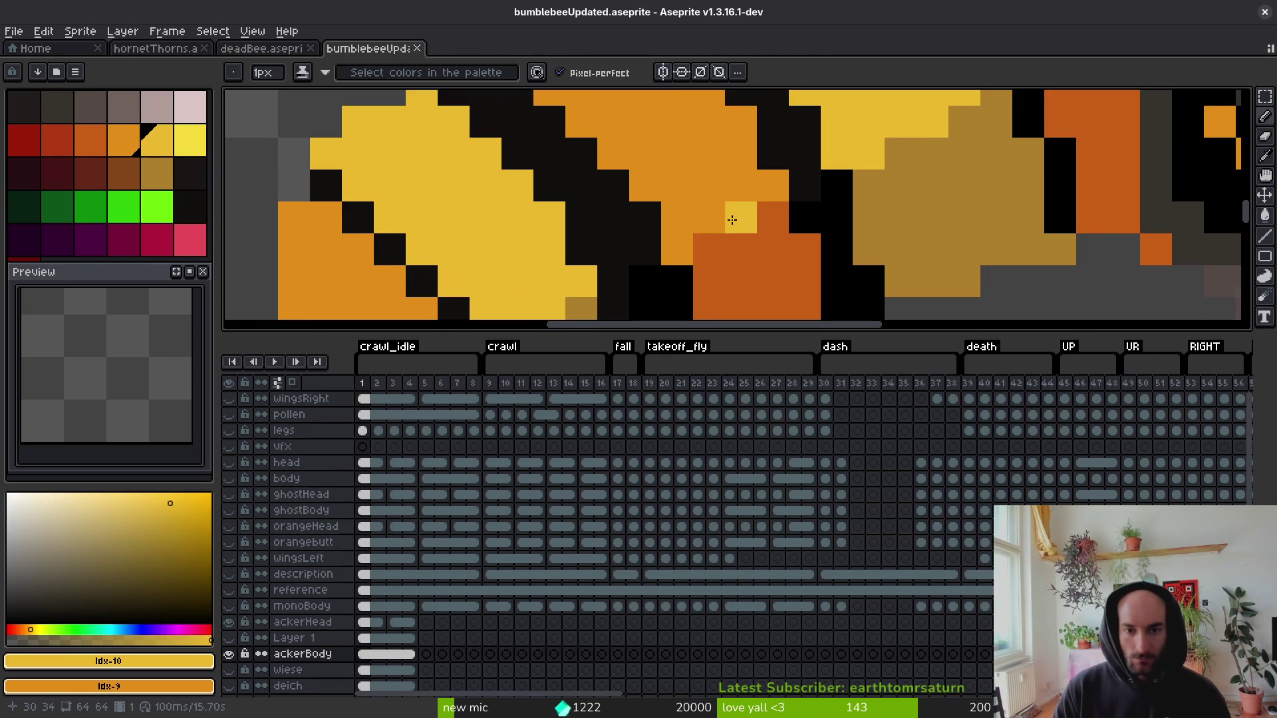
Sample the tan shading colour from the bee and turn a black stripe pixel tan.
left_click(672, 193, "alt")
scroll(672, 194, "down", 2)
left_click(637, 210, "alt")
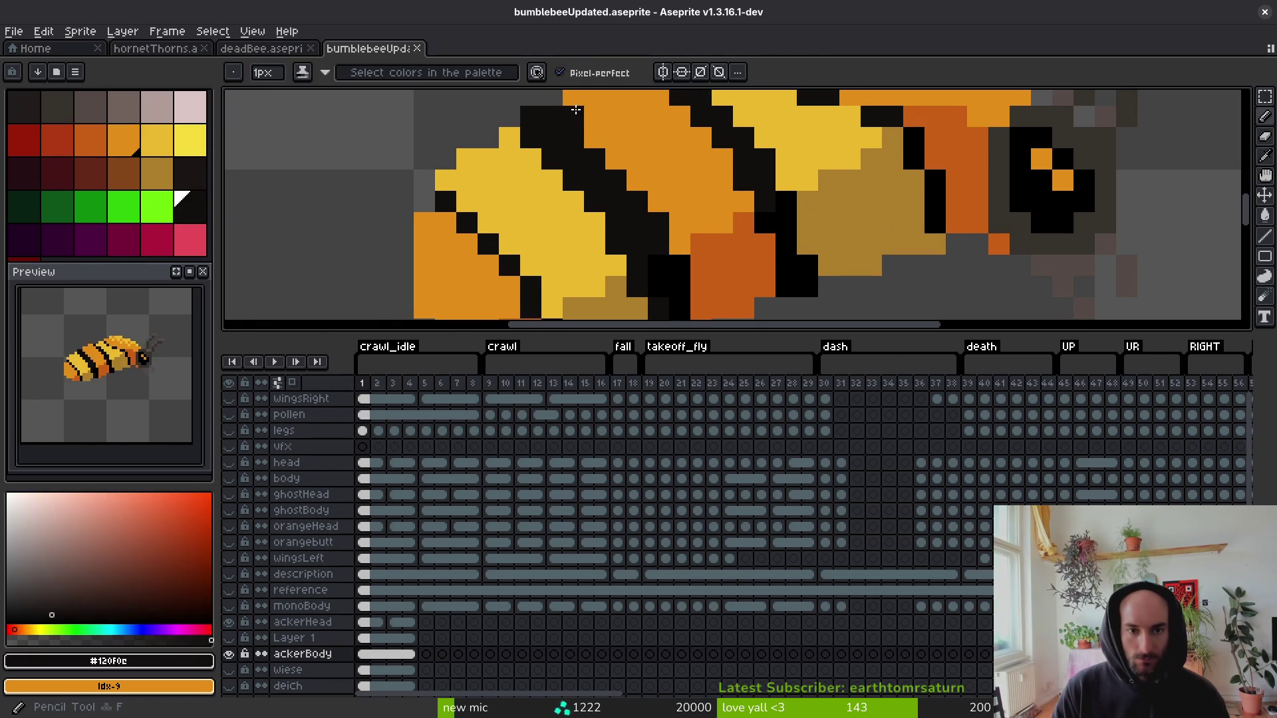
left_click(852, 194, "alt")
left_click(552, 116)
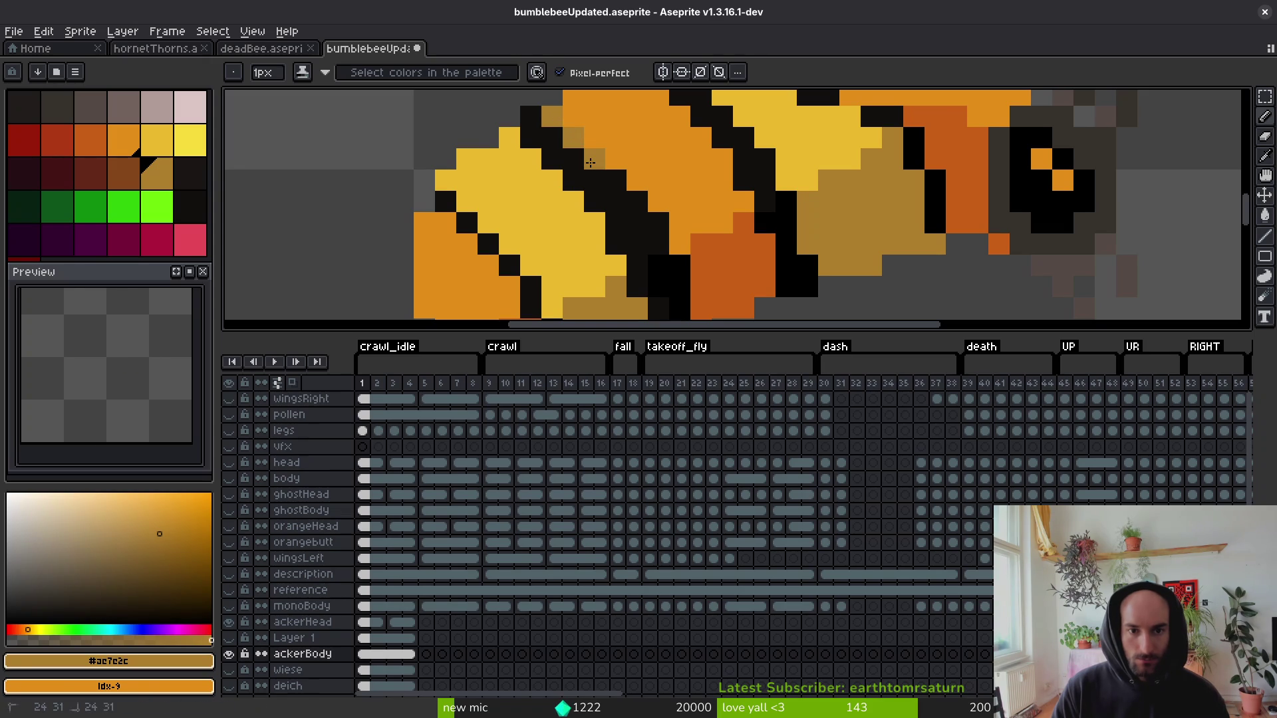
scroll(752, 223, "down", 1)
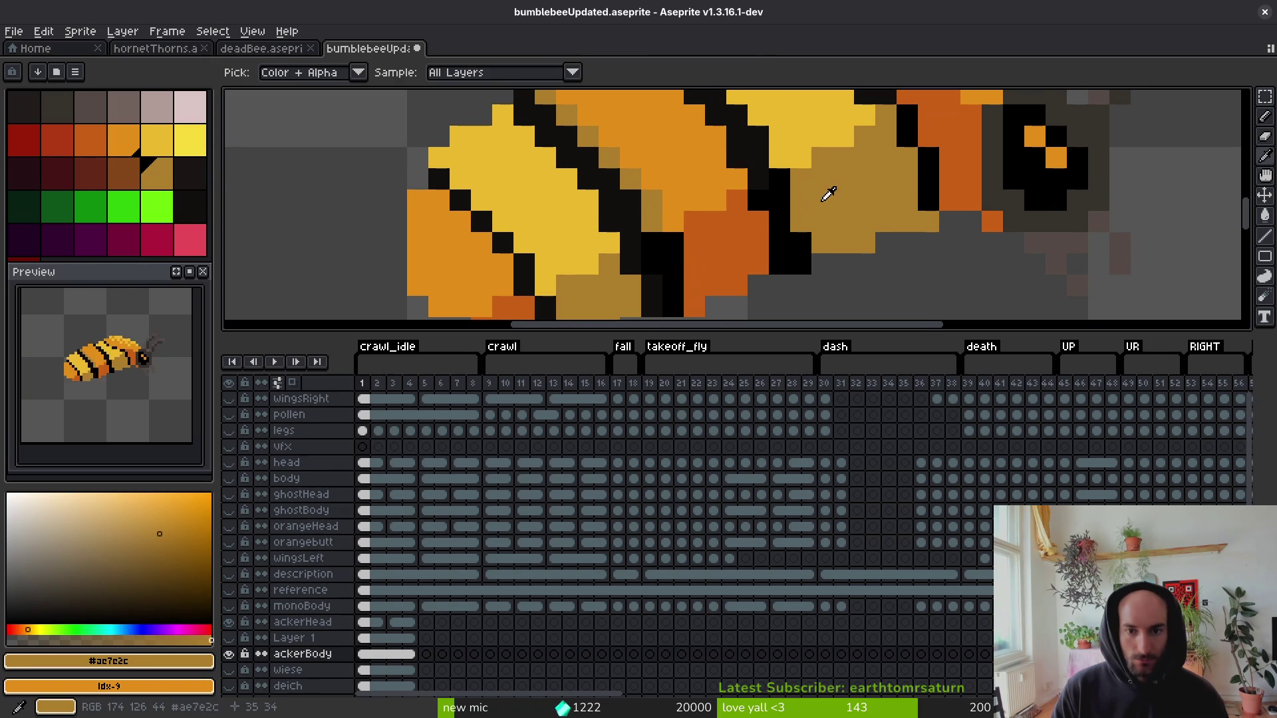
Sample the body yellow and bucket-fill two stripe pixels yellow.
left_click(820, 119, "alt")
key("g")
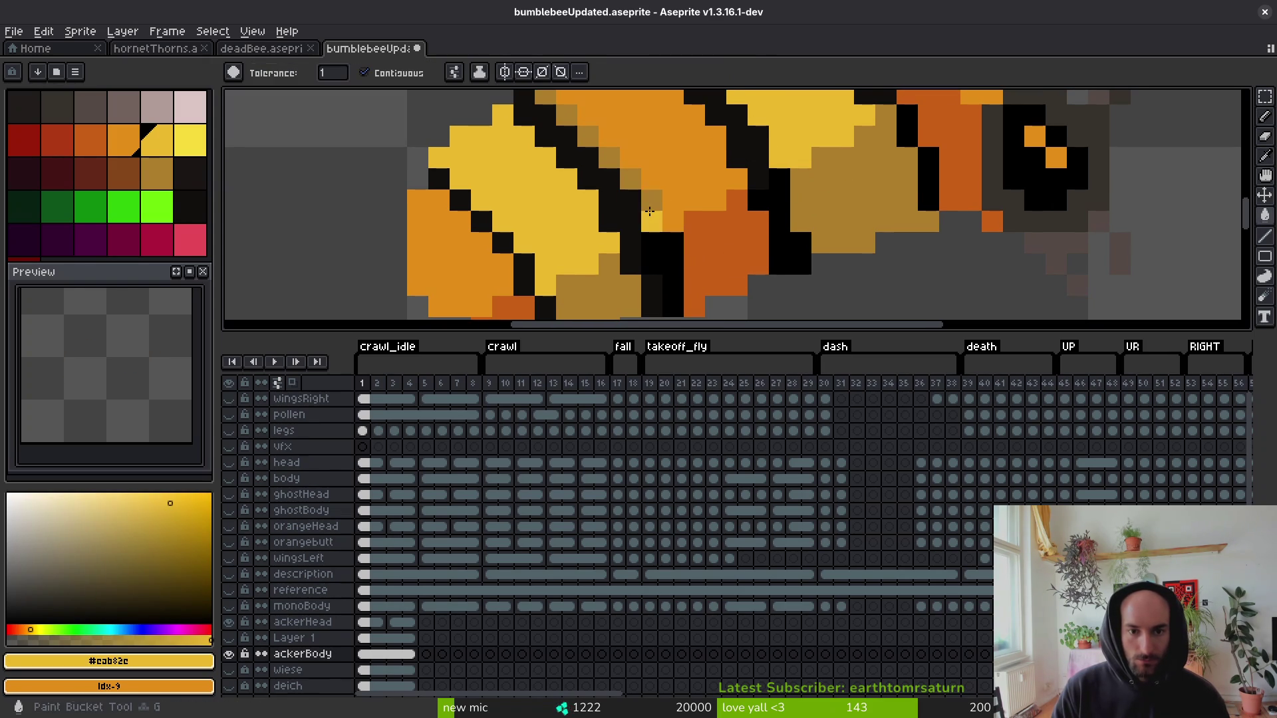
left_click(652, 203)
left_click(633, 186)
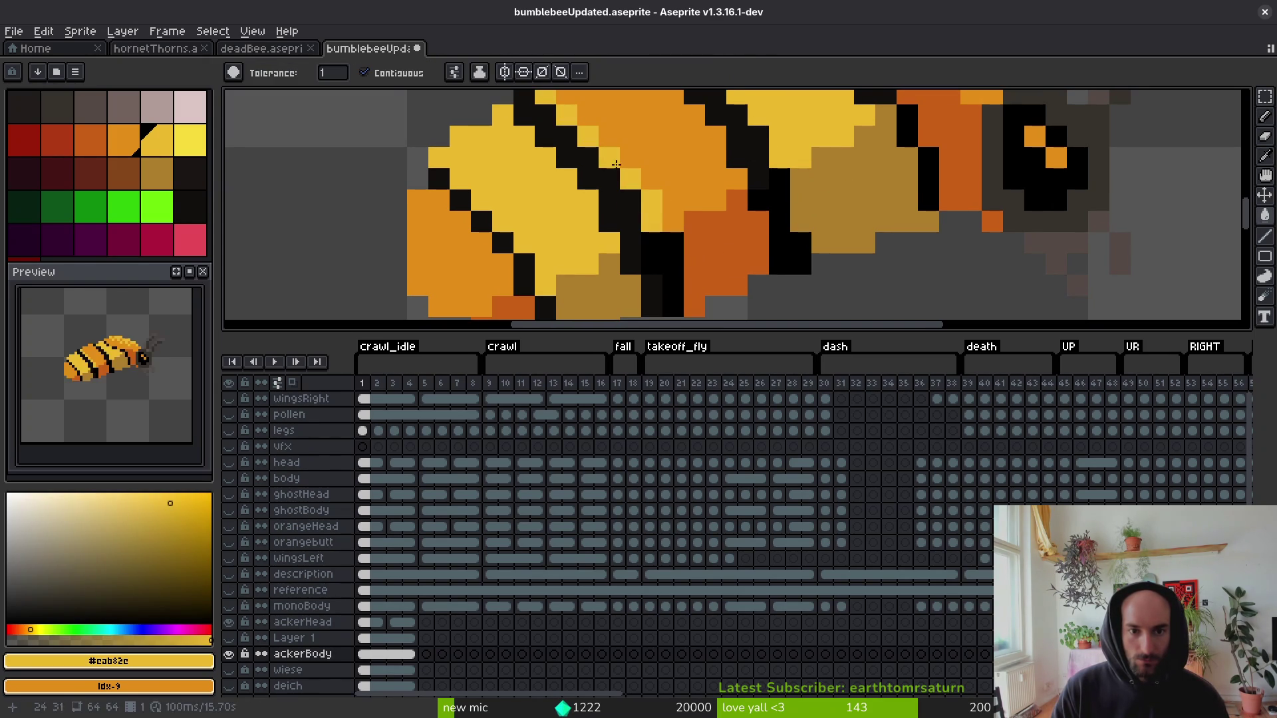
With the Pencil and near-black sampled, draw a short diagonal black stripe on the underside.
left_click(818, 177, "alt")
key("b")
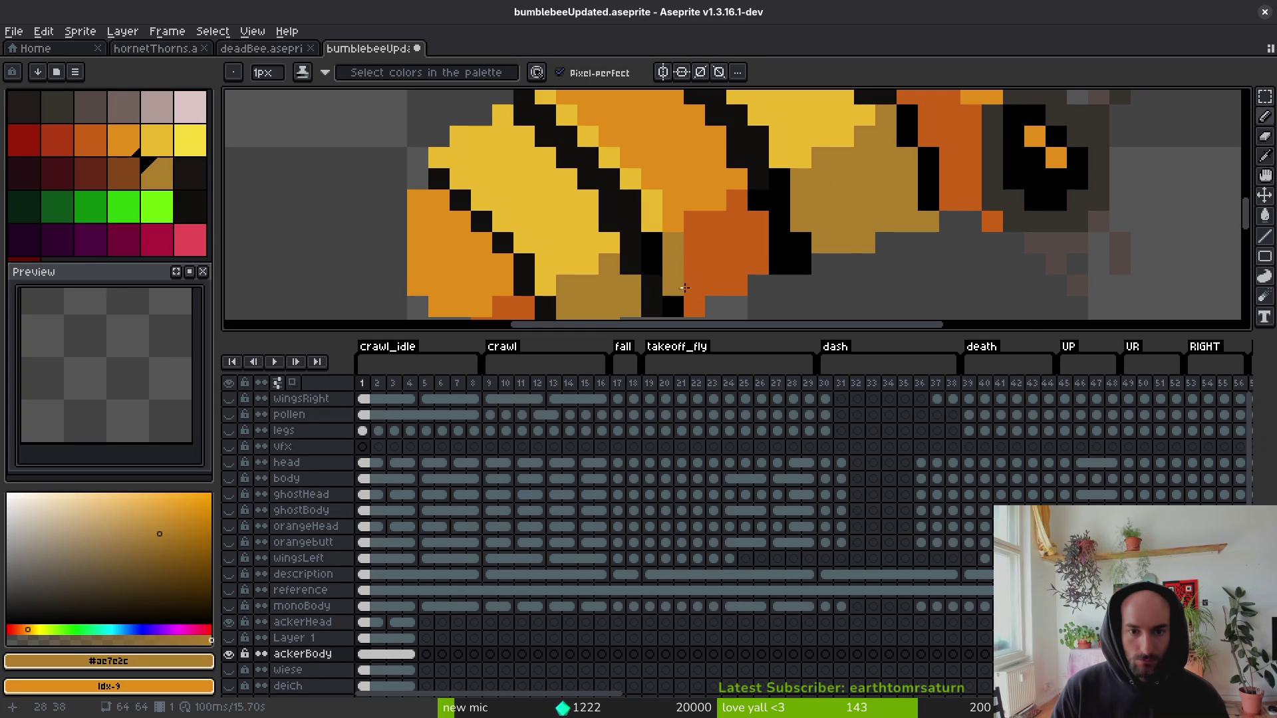
scroll(684, 288, "down", 5)
scroll(706, 263, "up", 5)
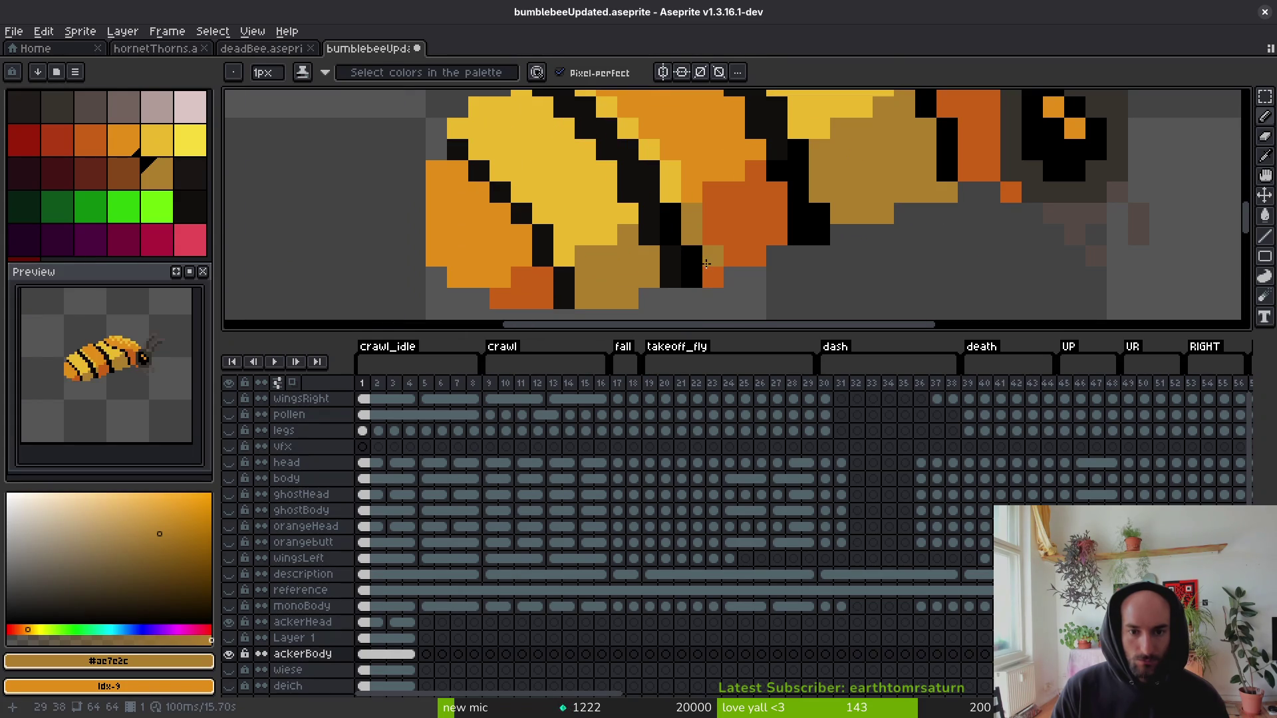
scroll(707, 236, "down", 5)
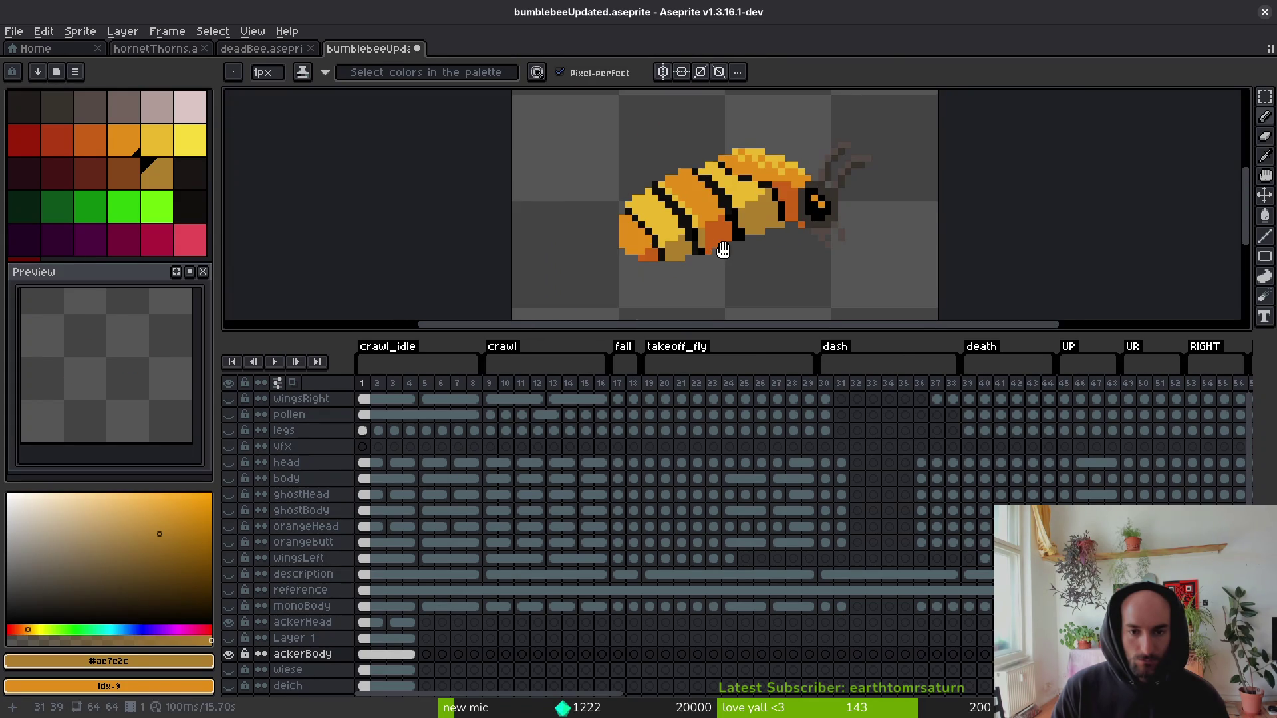
scroll(745, 173, "up", 5)
left_click(744, 173, "alt")
scroll(657, 232, "up", 2)
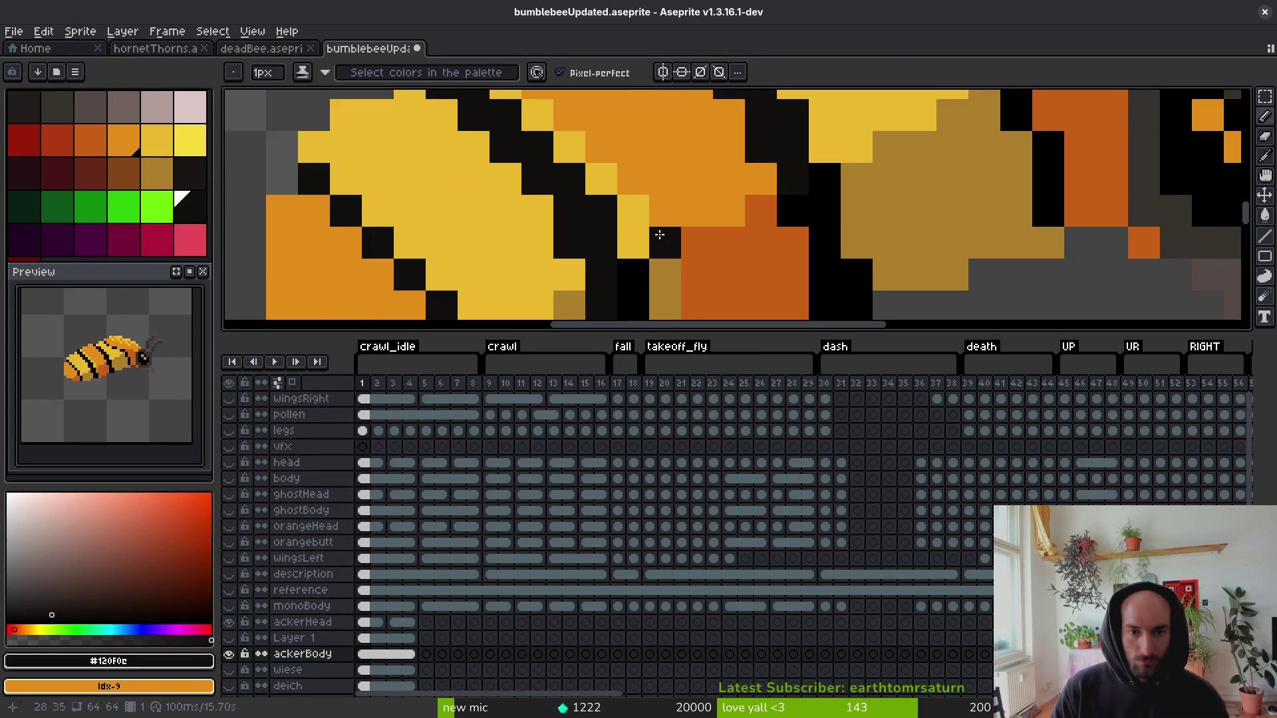
mouse_move(636, 180)
left_mouse_down()
mouse_move(632, 244)
mouse_move(528, 142)
left_mouse_up()
Paint two orange pixels on the lower body tan.
scroll(528, 142, "down", 5)
scroll(644, 212, "up", 5)
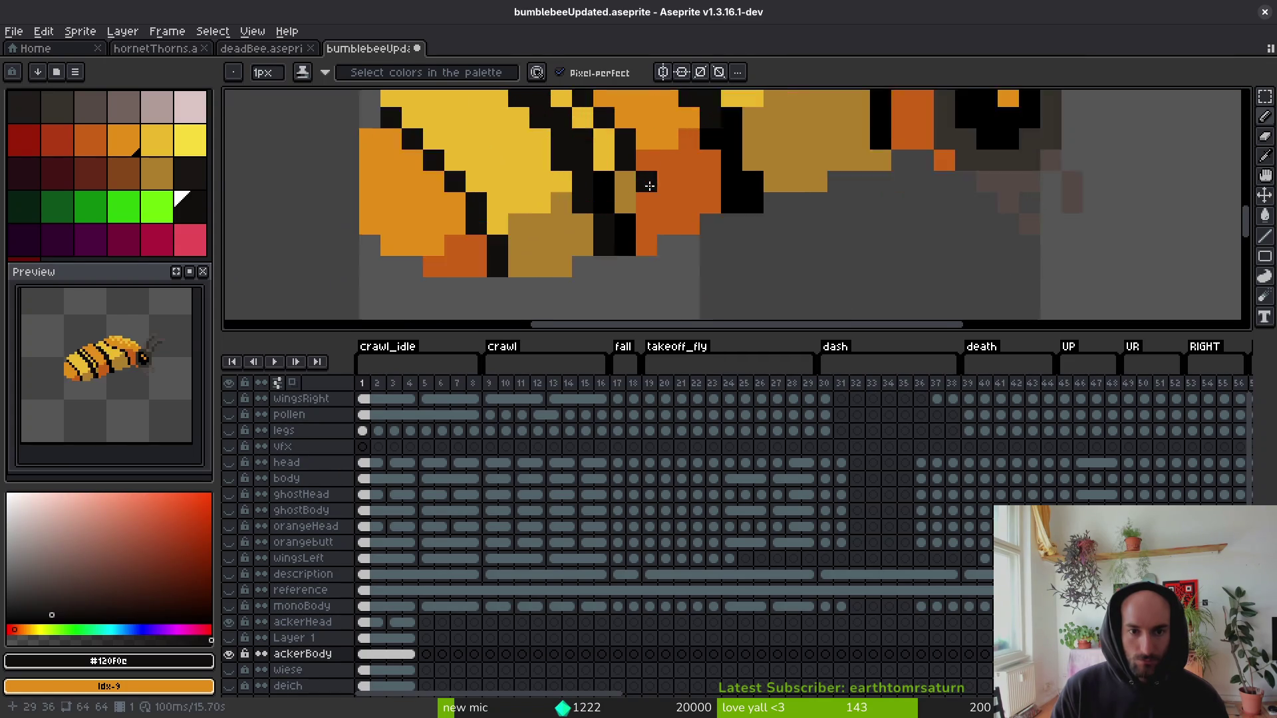
left_click(621, 203, "alt")
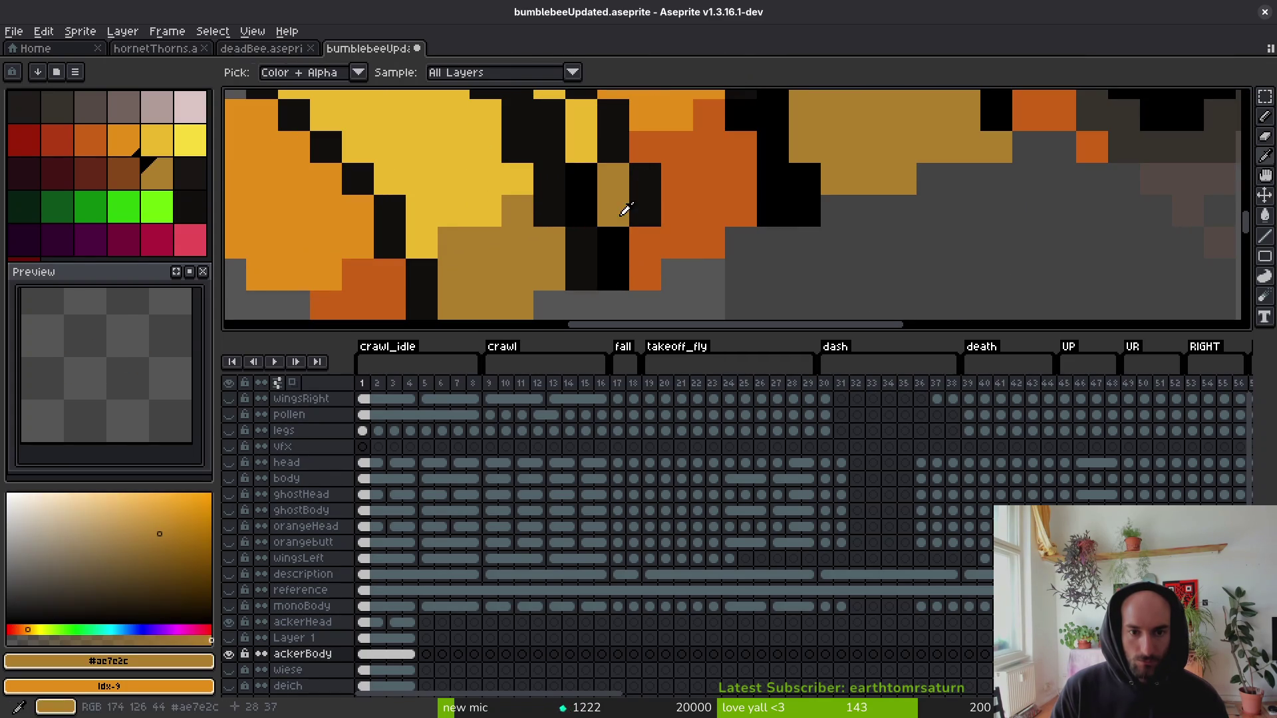
left_click_drag(644, 244, 640, 266)
Re-sample the black stripe colour and extend the black stripe over yellow pixels.
left_click(673, 243, "alt")
scroll(714, 259, "down", 3)
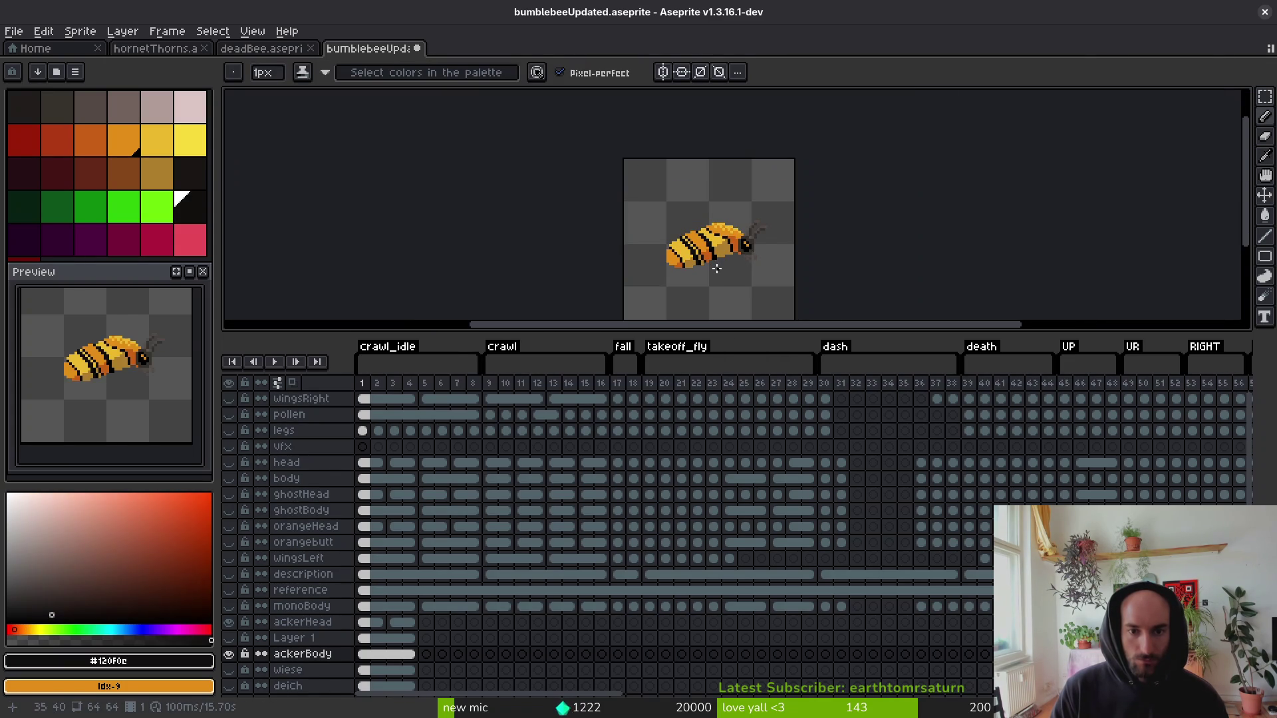
scroll(717, 267, "down", 2)
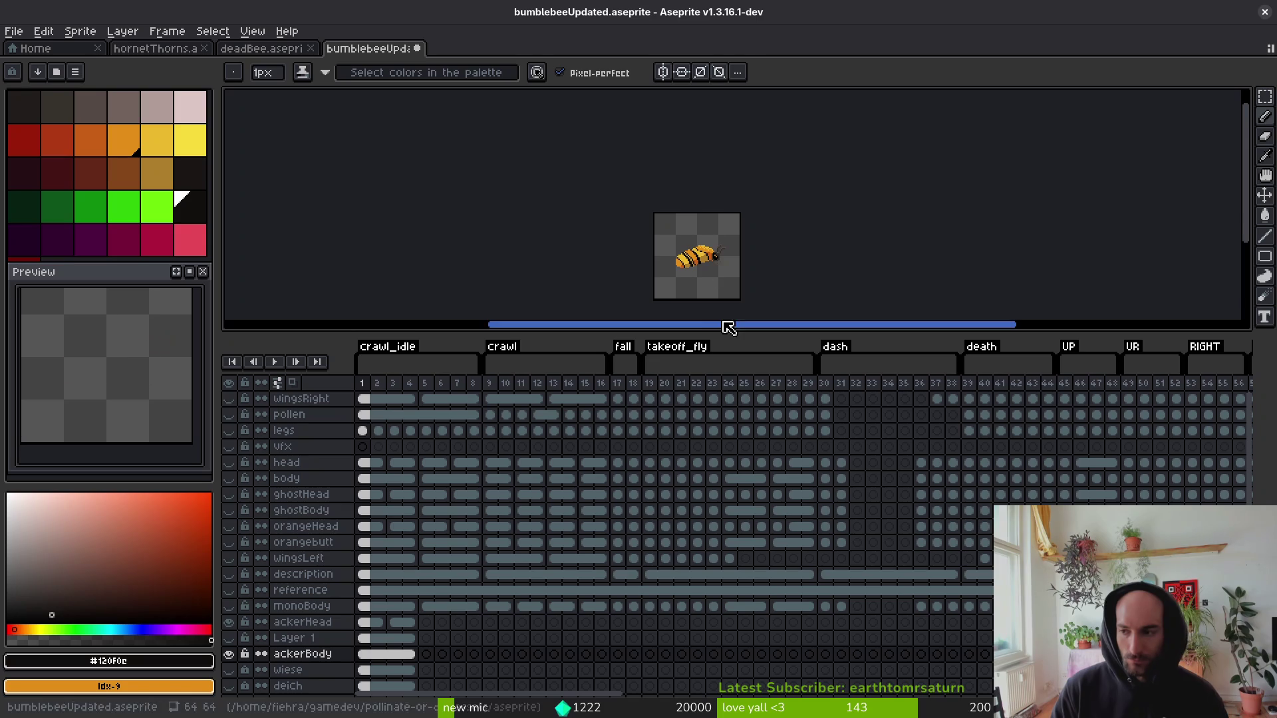
scroll(704, 276, "up", 4)
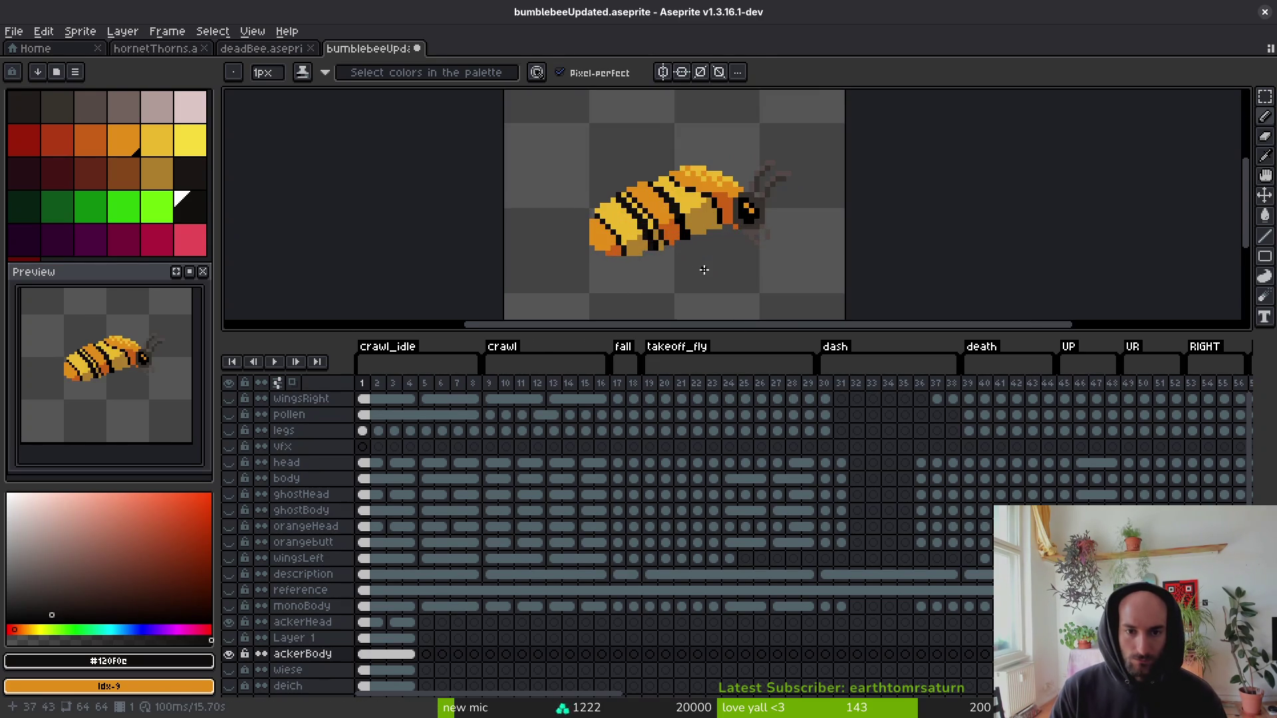
scroll(662, 204, "up", 1)
scroll(662, 205, "up", 2)
left_click(608, 166, "alt")
left_click(549, 172, "alt")
left_click_drag(519, 178, 535, 194)
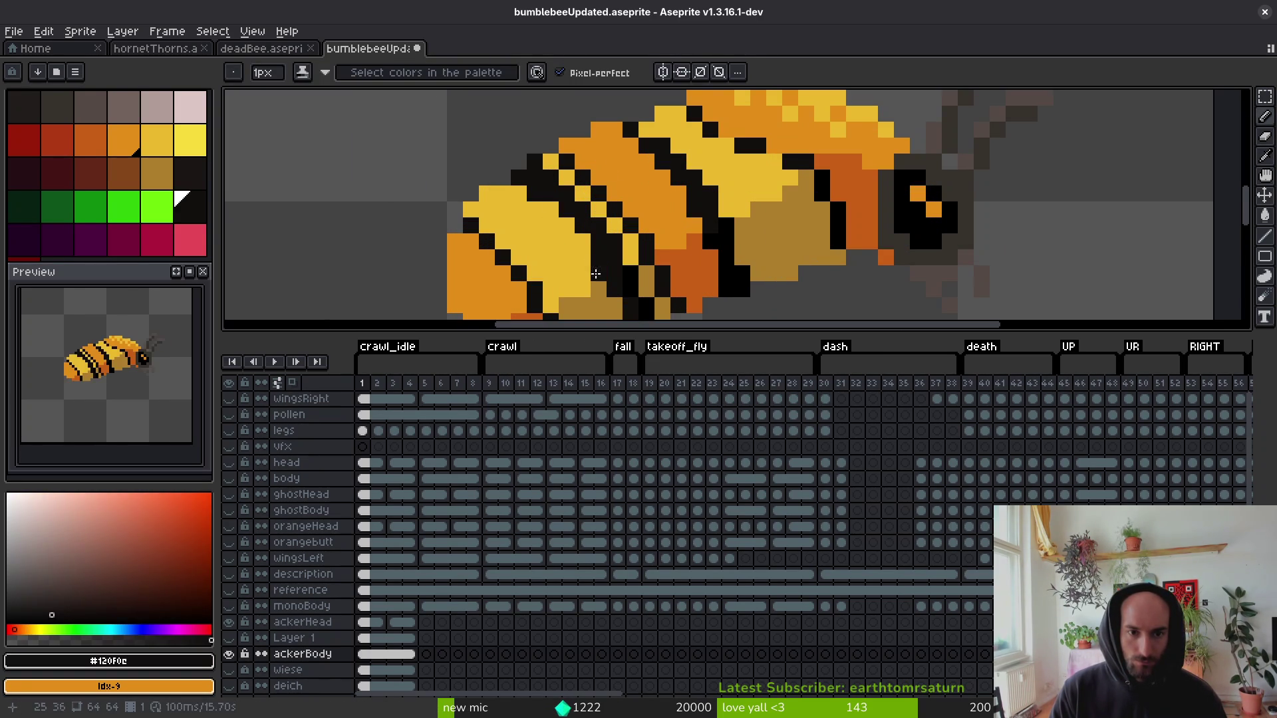
Eyedrop pure black from the stripes and save bumblebeeUpdated.aseprite.
scroll(598, 229, "down", 2)
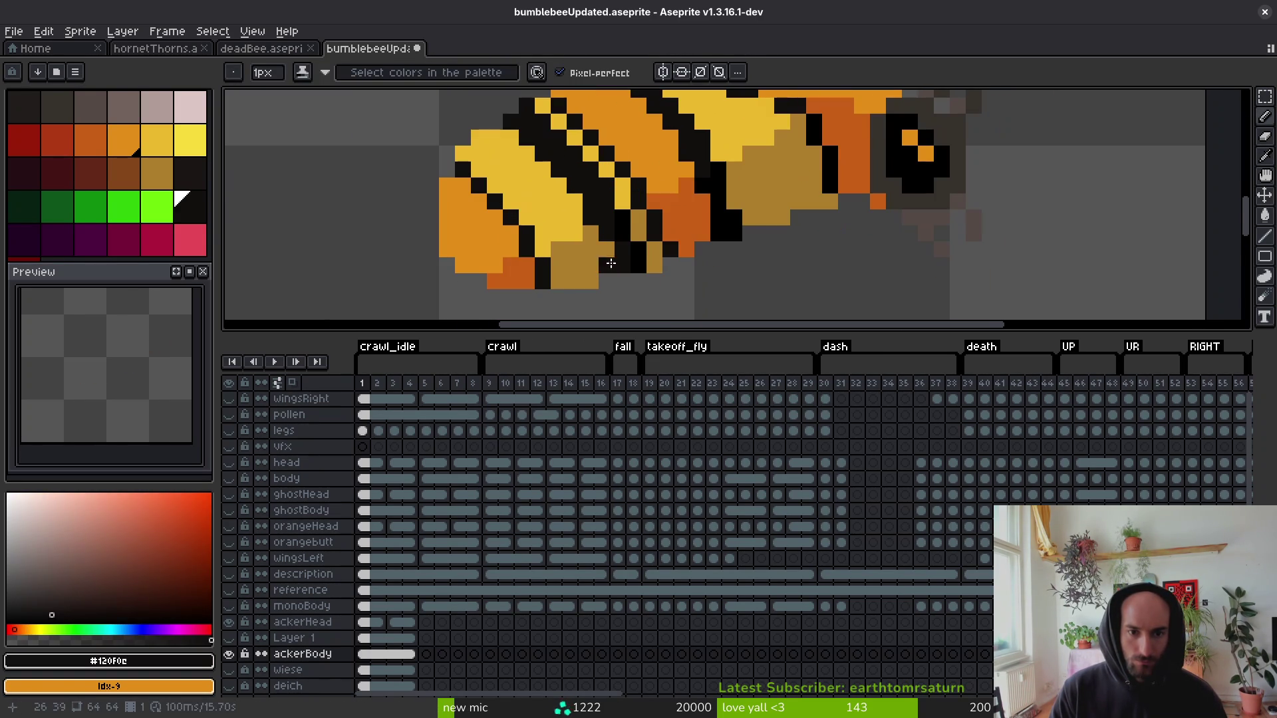
key("alt")
left_click(627, 227, "alt")
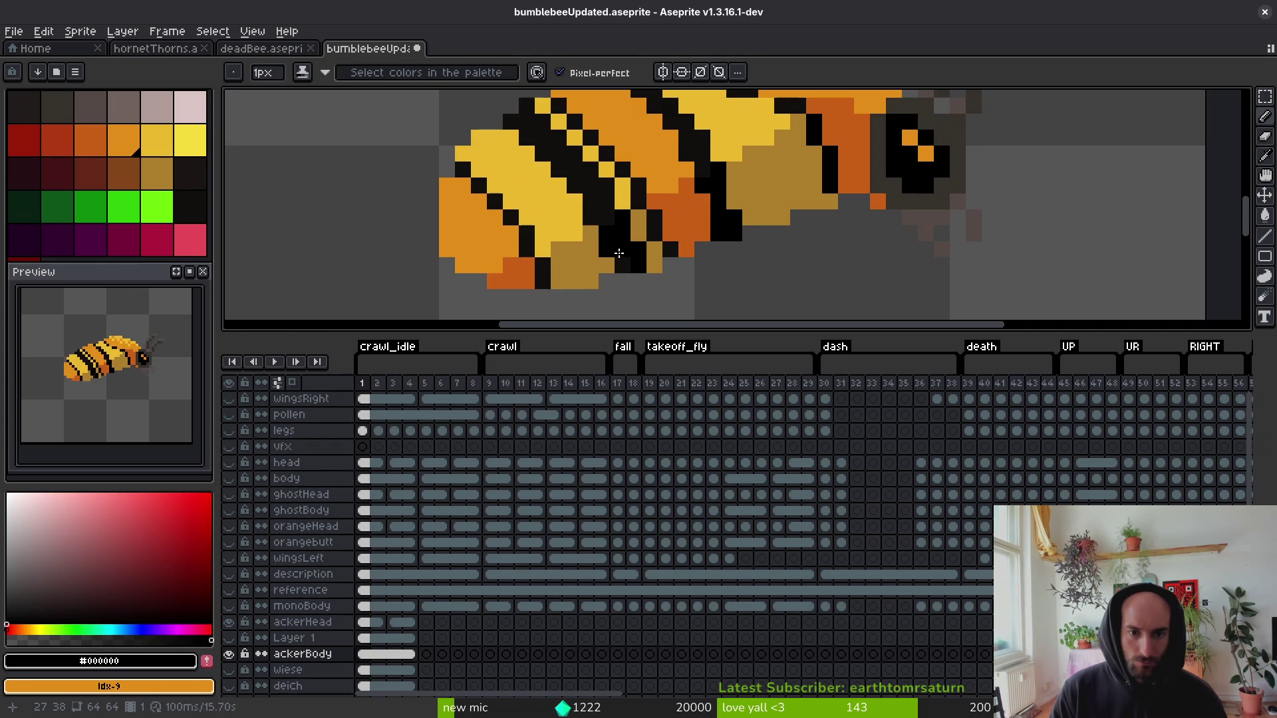
scroll(654, 287, "down", 3)
scroll(630, 283, "up", 2)
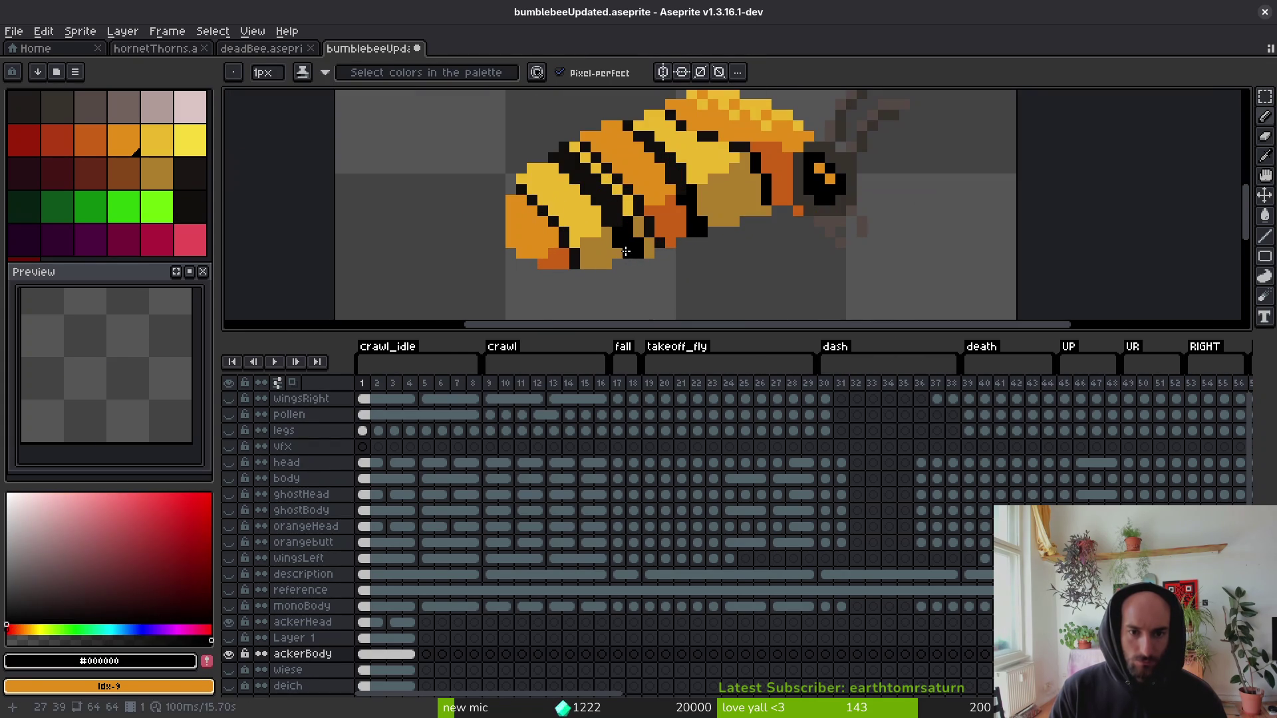
left_click(615, 253, "alt")
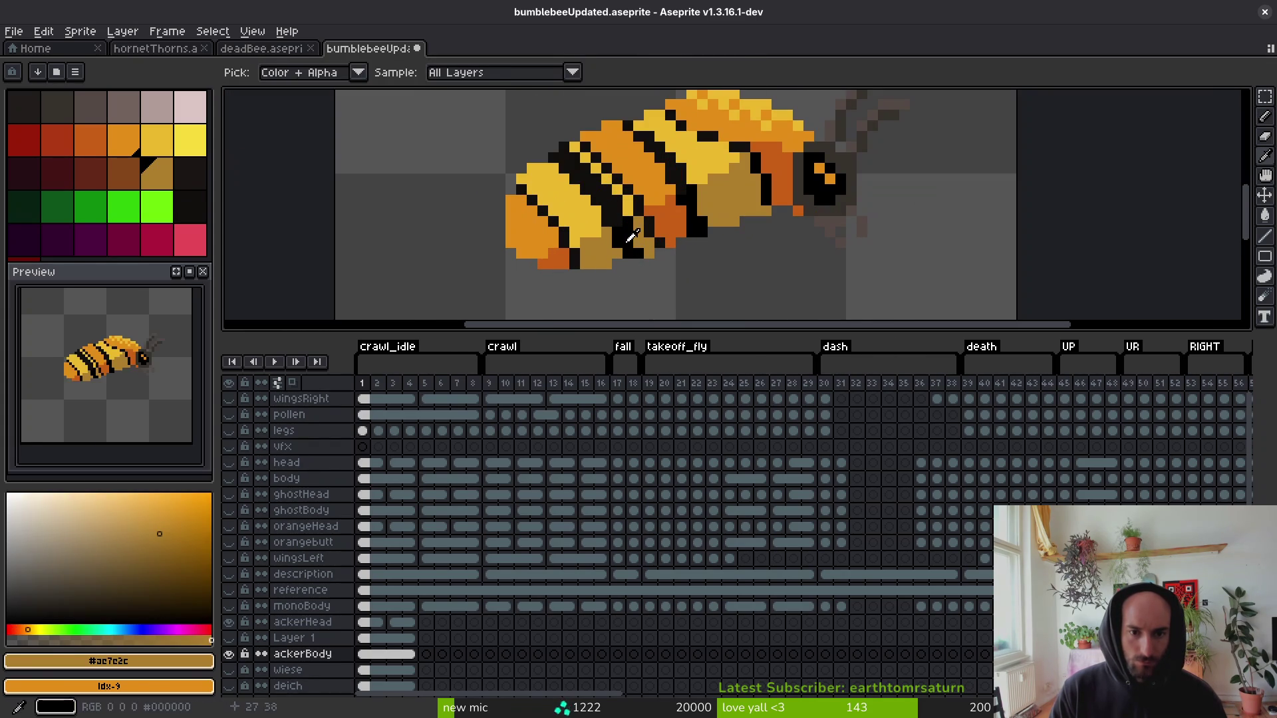
left_click(633, 253, "alt")
scroll(634, 253, "down", 2)
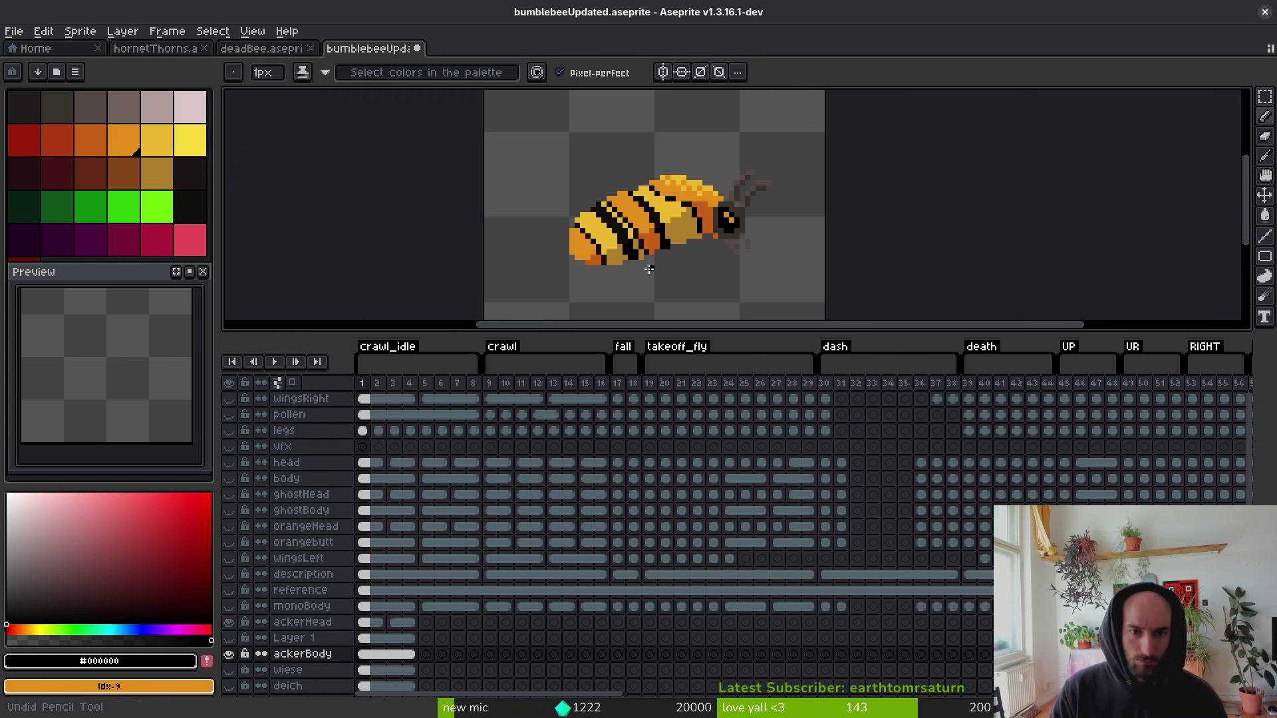
scroll(642, 264, "up", 2)
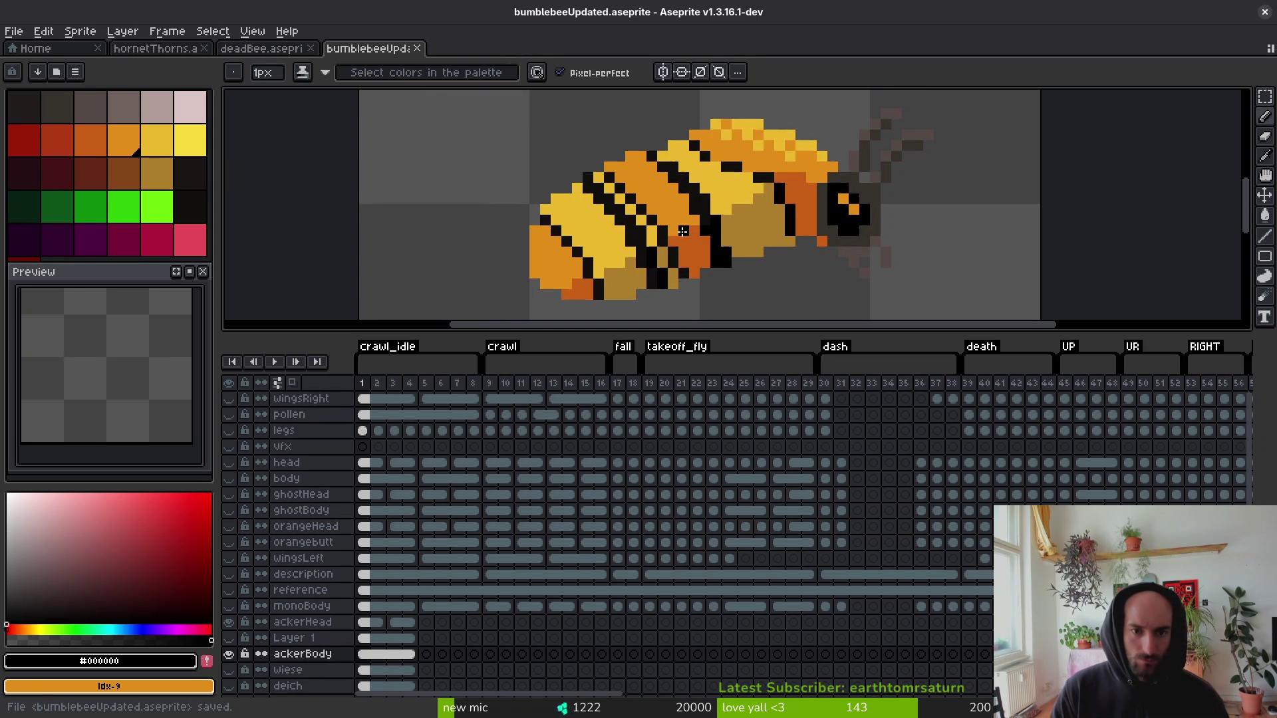
scroll(724, 237, "down", 3)
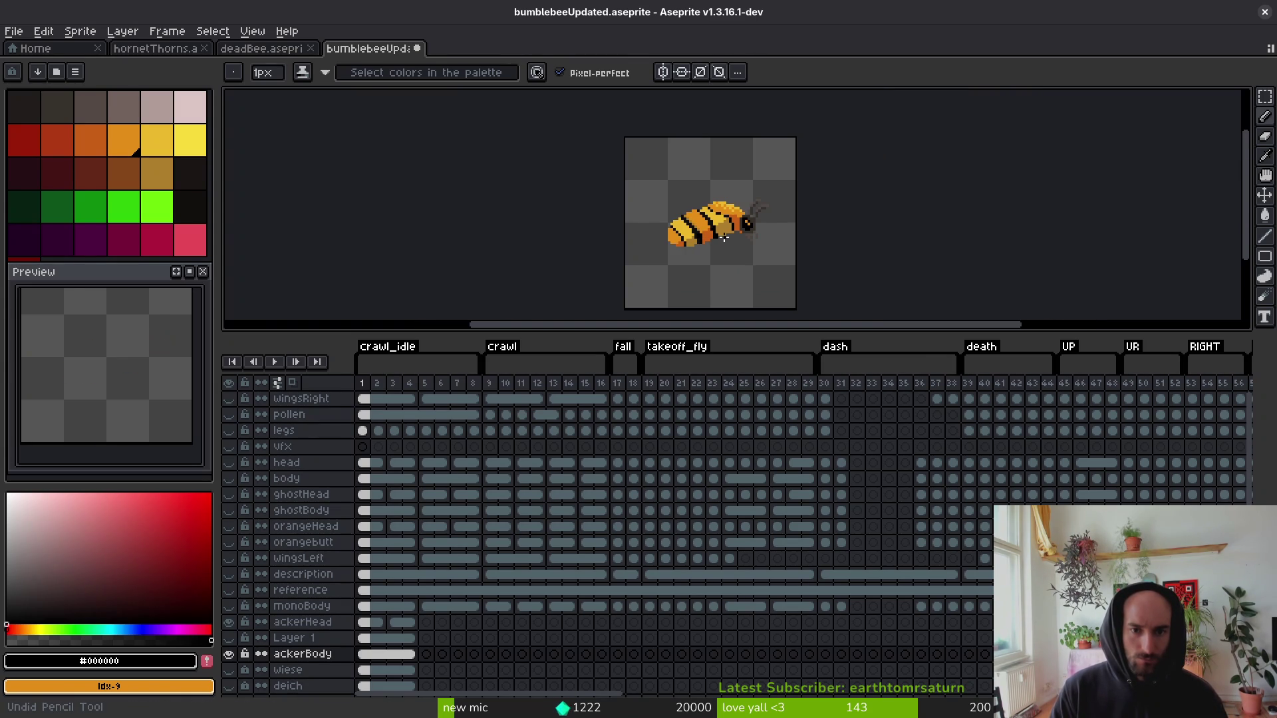
key("ctrl+s")
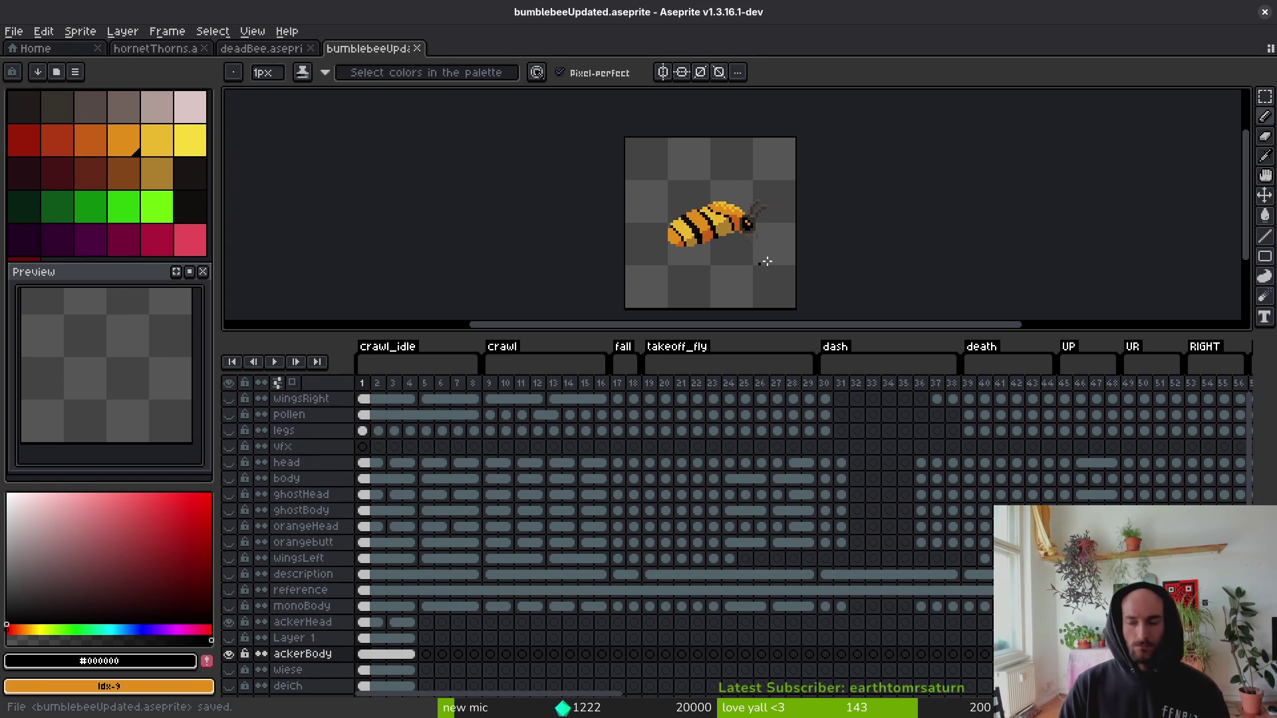
scroll(702, 228, "up", 2)
Eyedrop the stripe yellow and paint the diagonal black stripe pixels yellow.
scroll(705, 228, "down", 1)
scroll(709, 227, "up", 3)
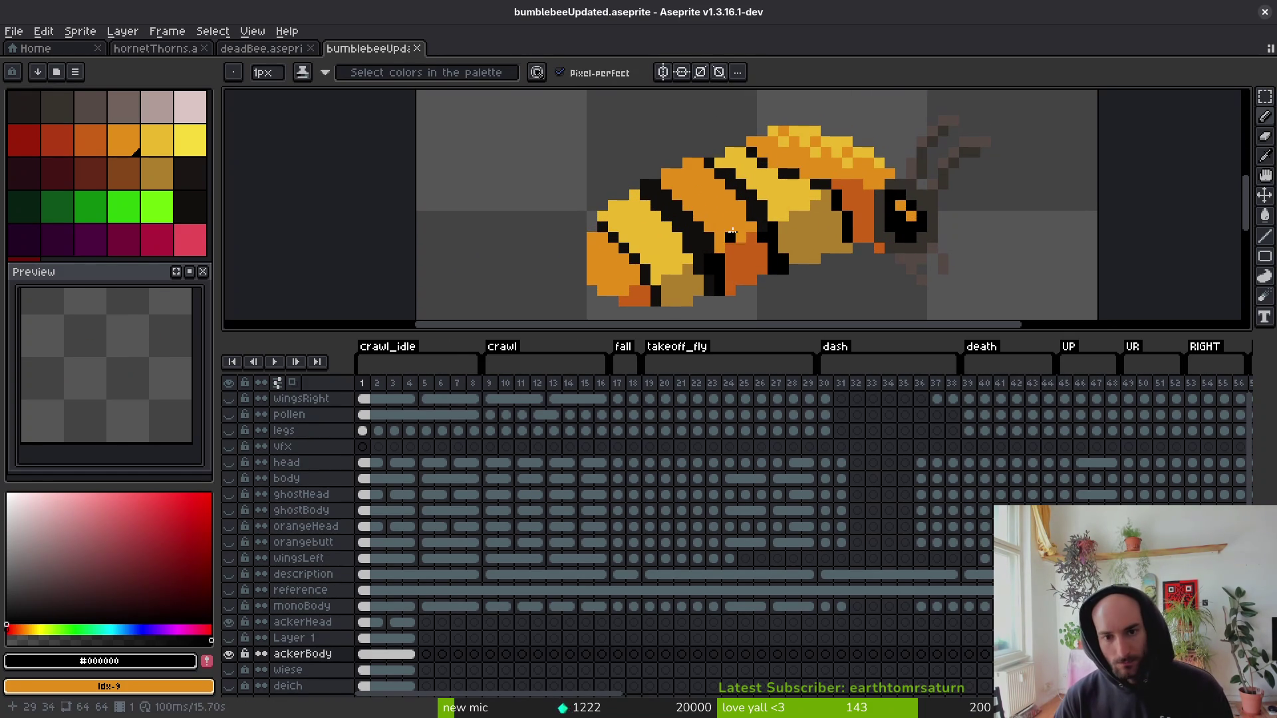
scroll(710, 227, "up", 3)
key("i")
left_click(740, 230)
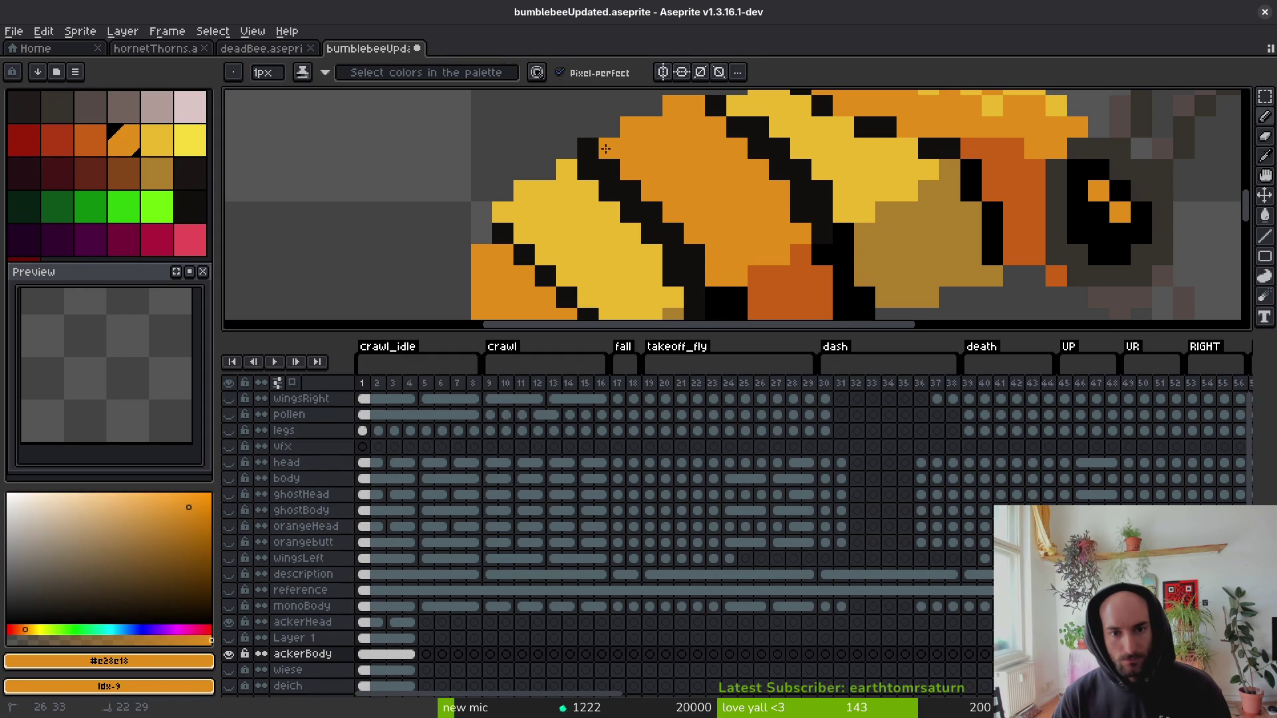
scroll(722, 236, "down", 5)
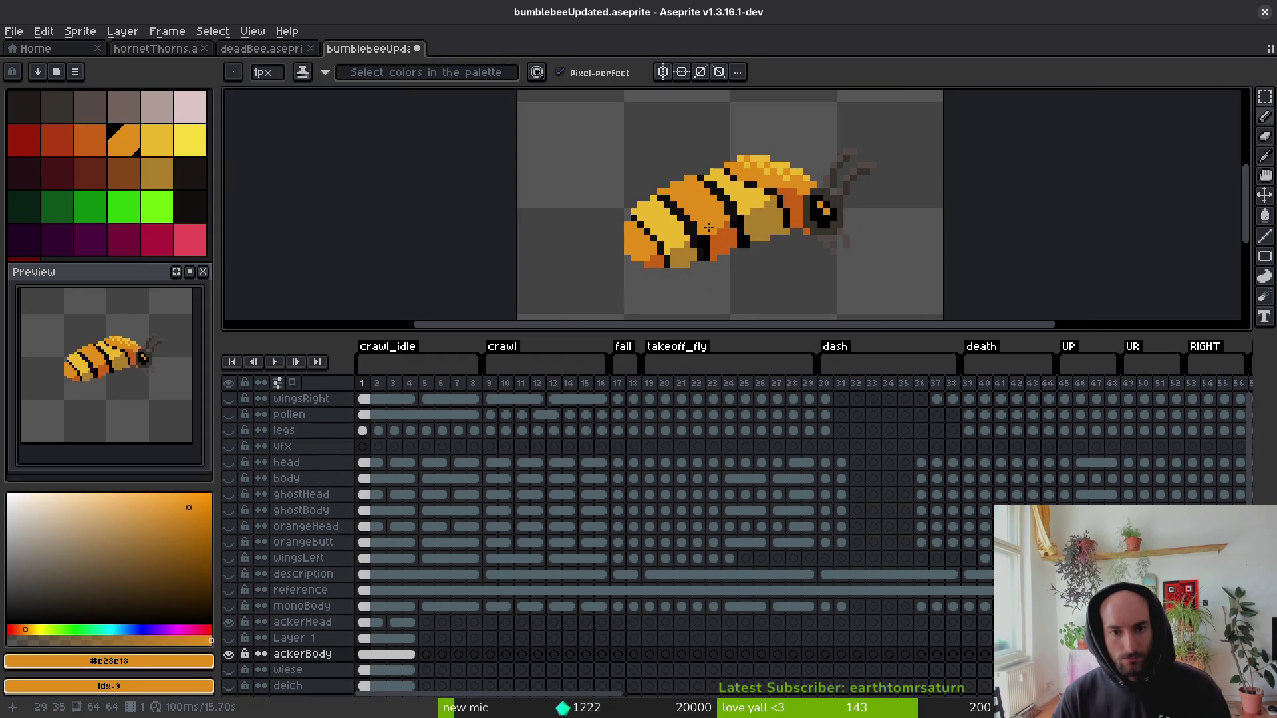
scroll(704, 214, "up", 3)
left_click(692, 199, "alt")
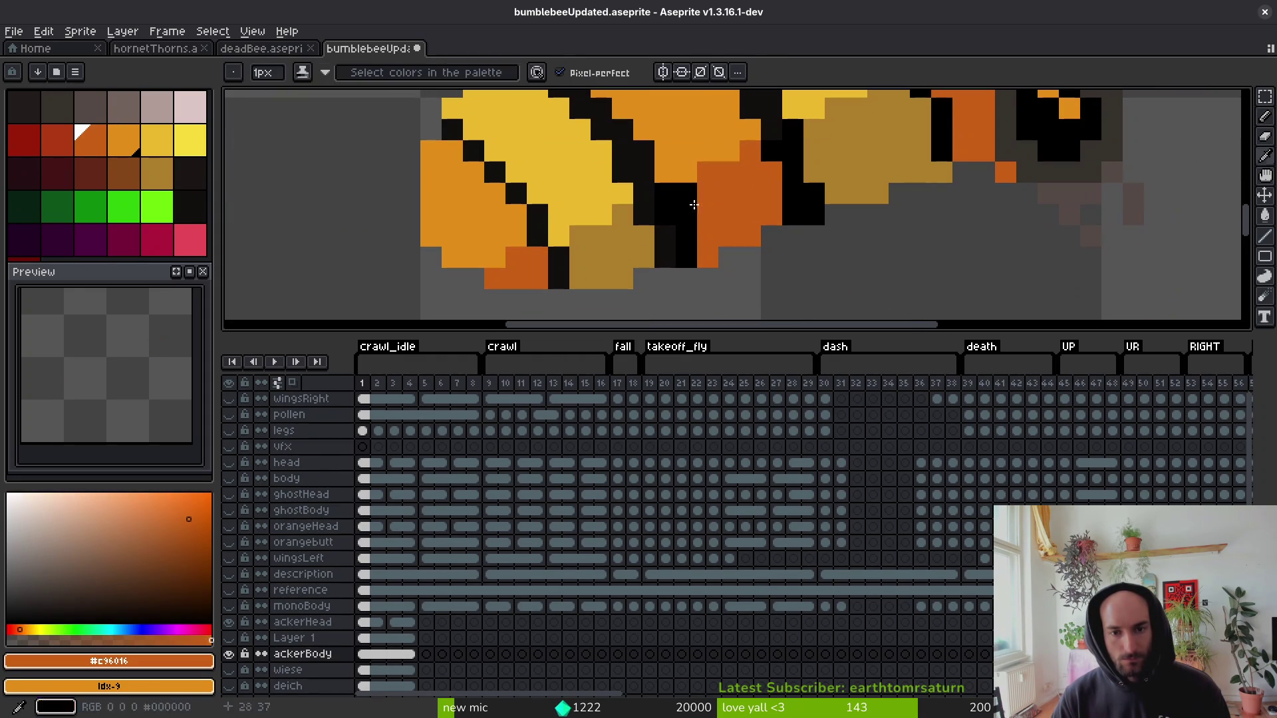
scroll(702, 241, "down", 3)
scroll(702, 241, "up", 3)
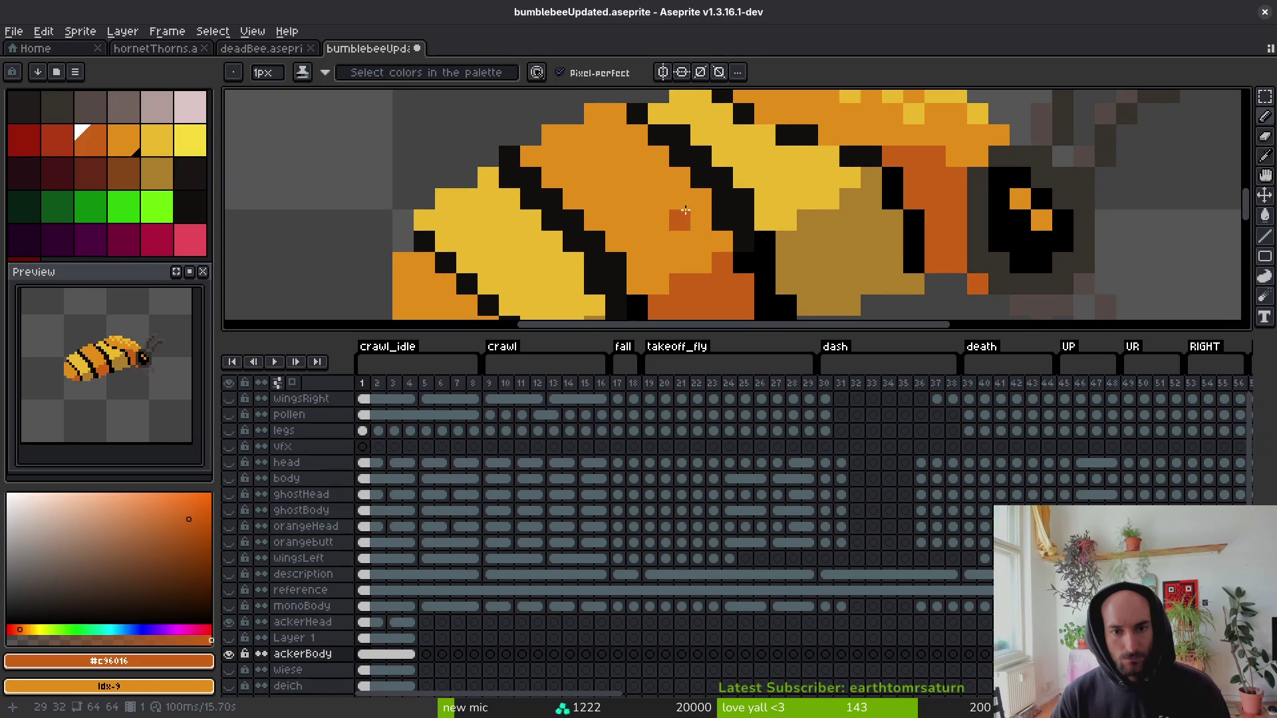
left_click(689, 131, "alt")
left_click_drag(689, 131, 725, 173)
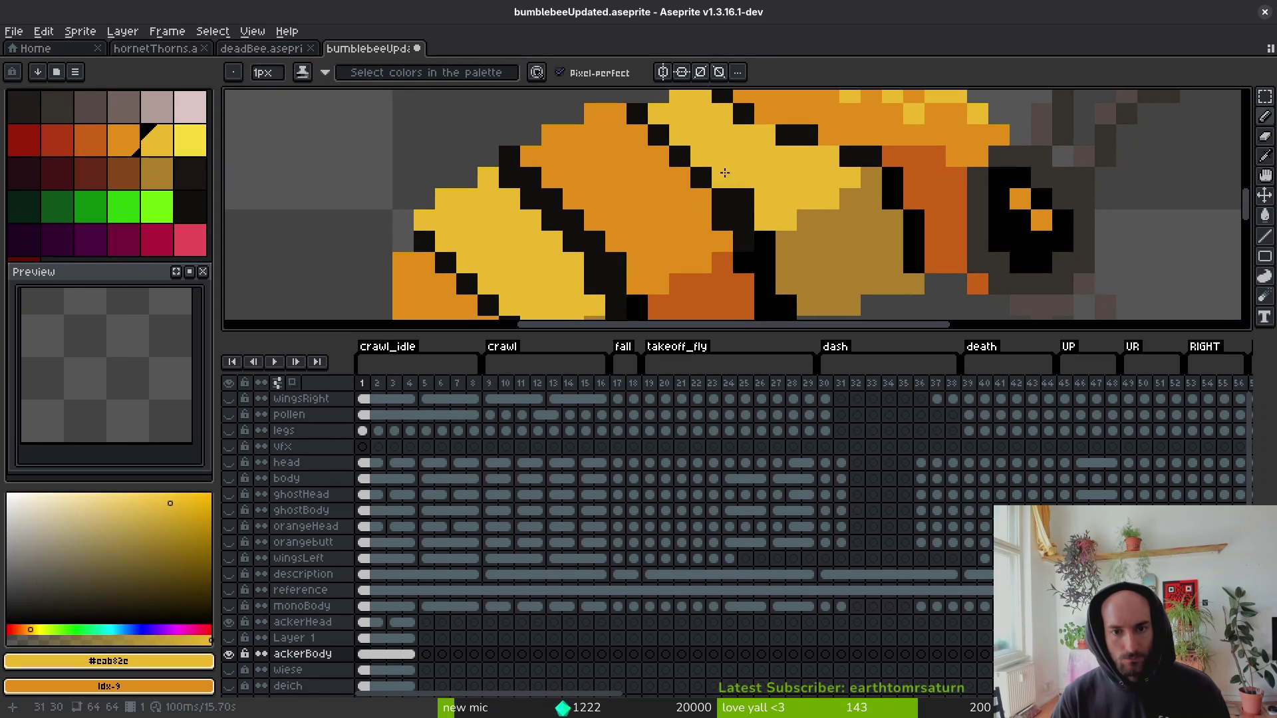
Paint a black outline pixel olive, redo the last pencil stroke, and save the bumblebee file.
scroll(748, 209, "down", 2)
scroll(768, 233, "up", 2)
left_click(768, 233, "alt")
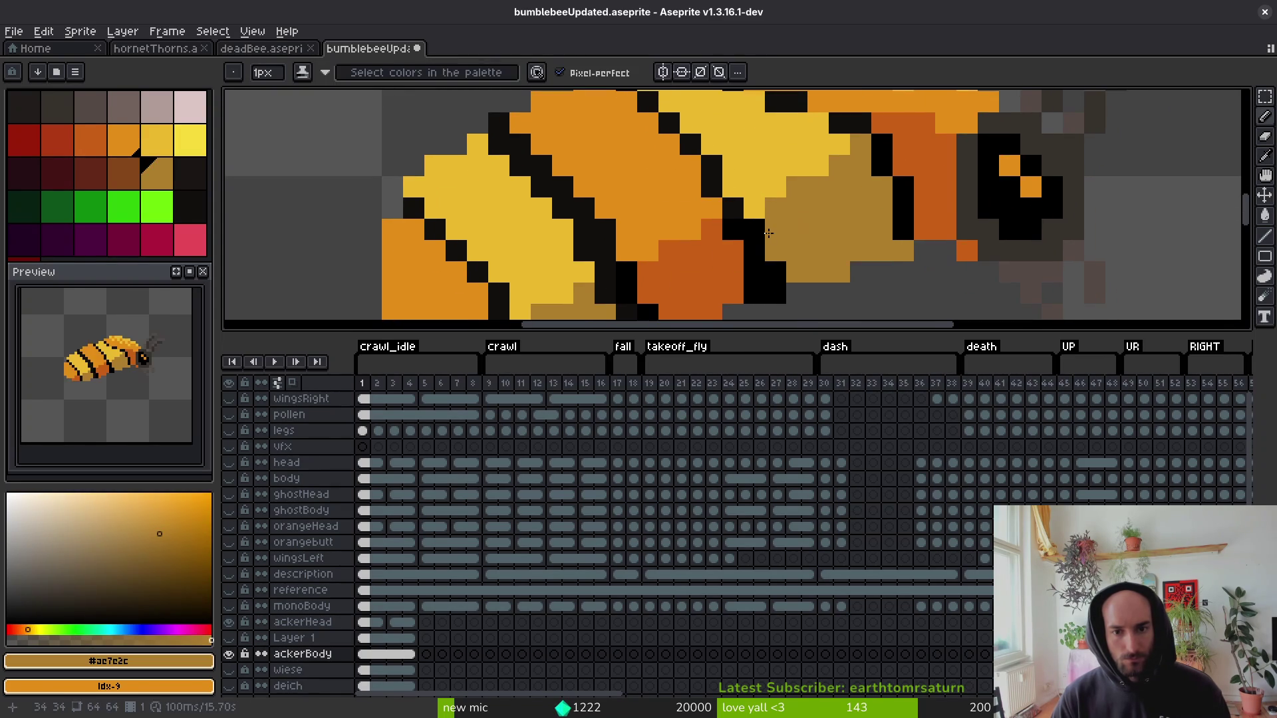
left_click(774, 268)
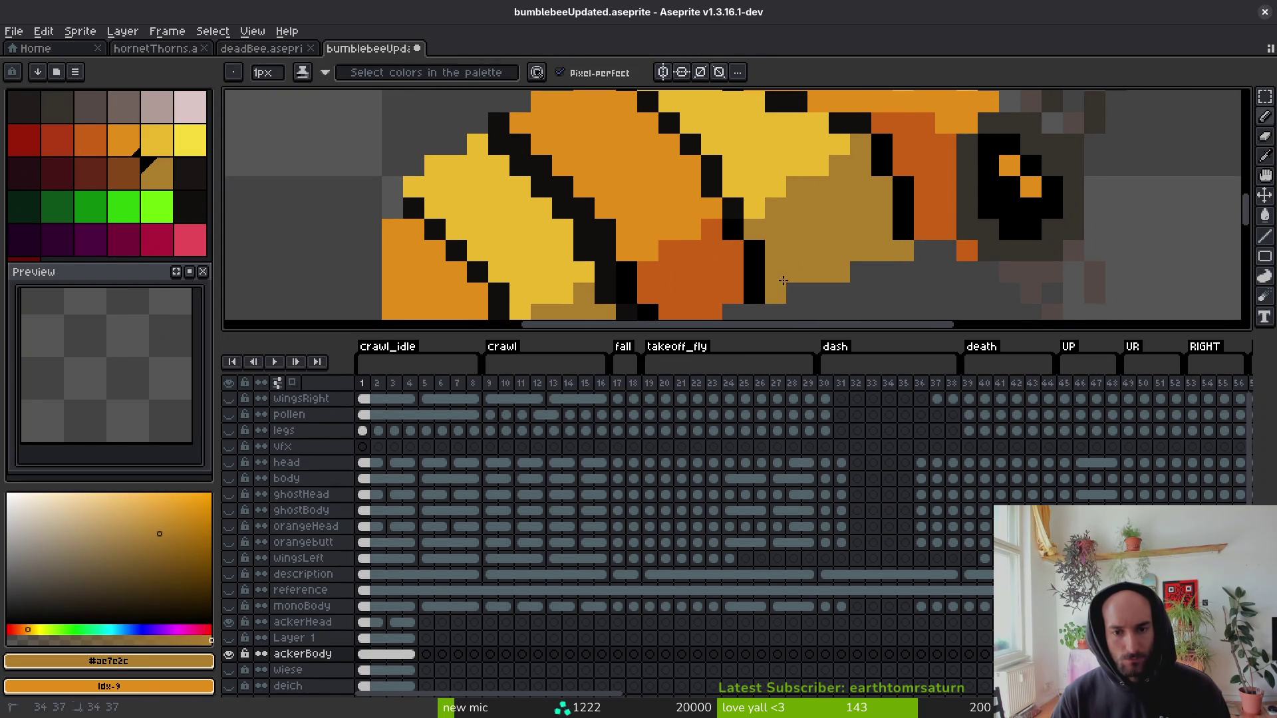
scroll(783, 280, "down", 8)
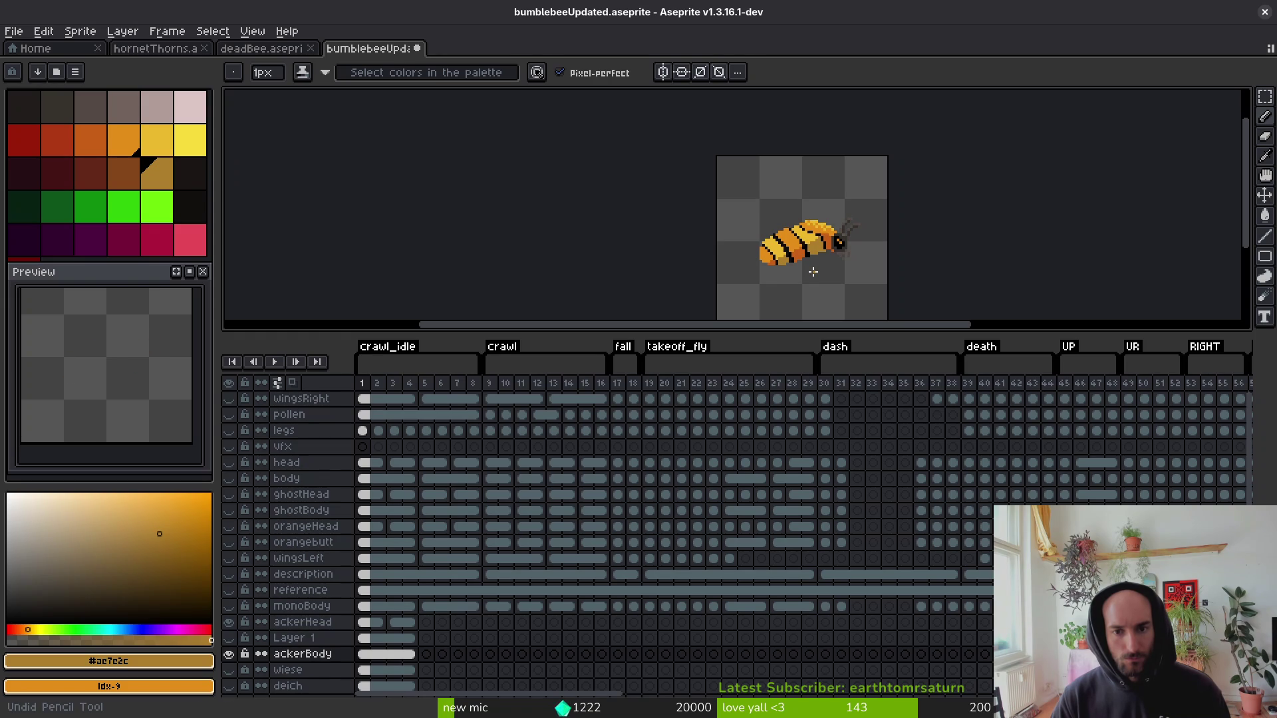
key("ctrl+y")
scroll(806, 247, "up", 5)
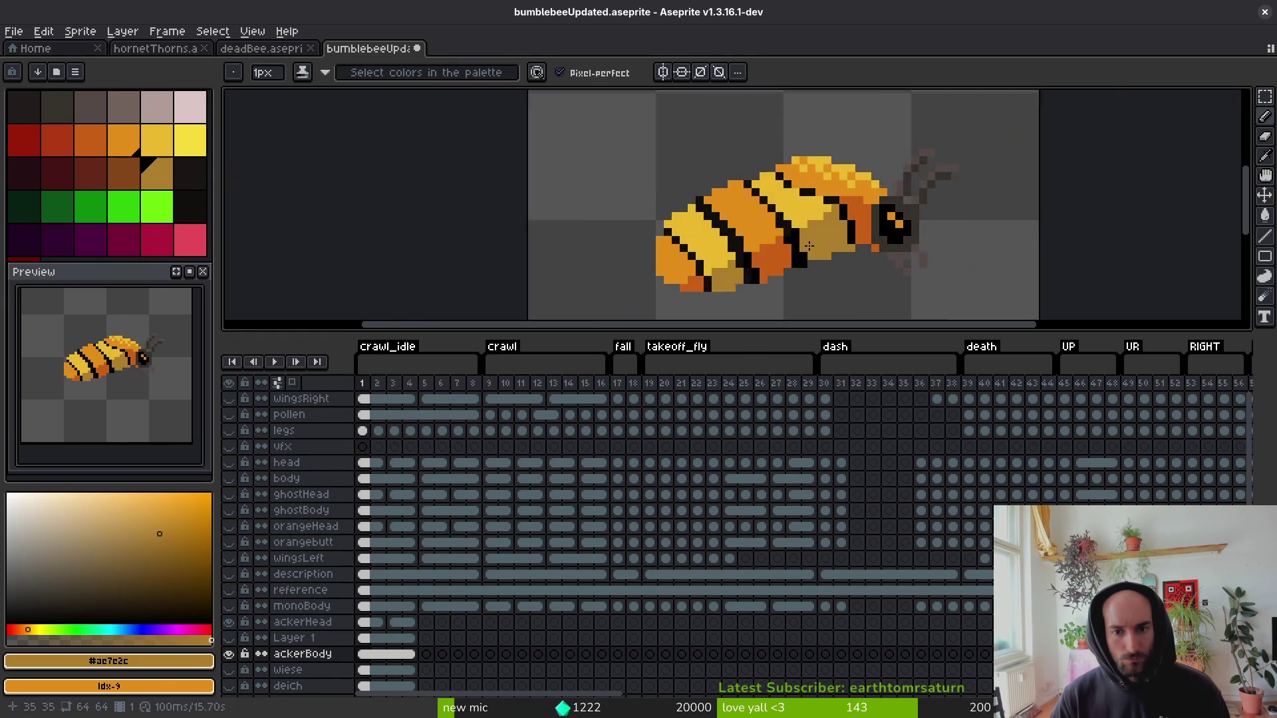
scroll(820, 233, "down", 5)
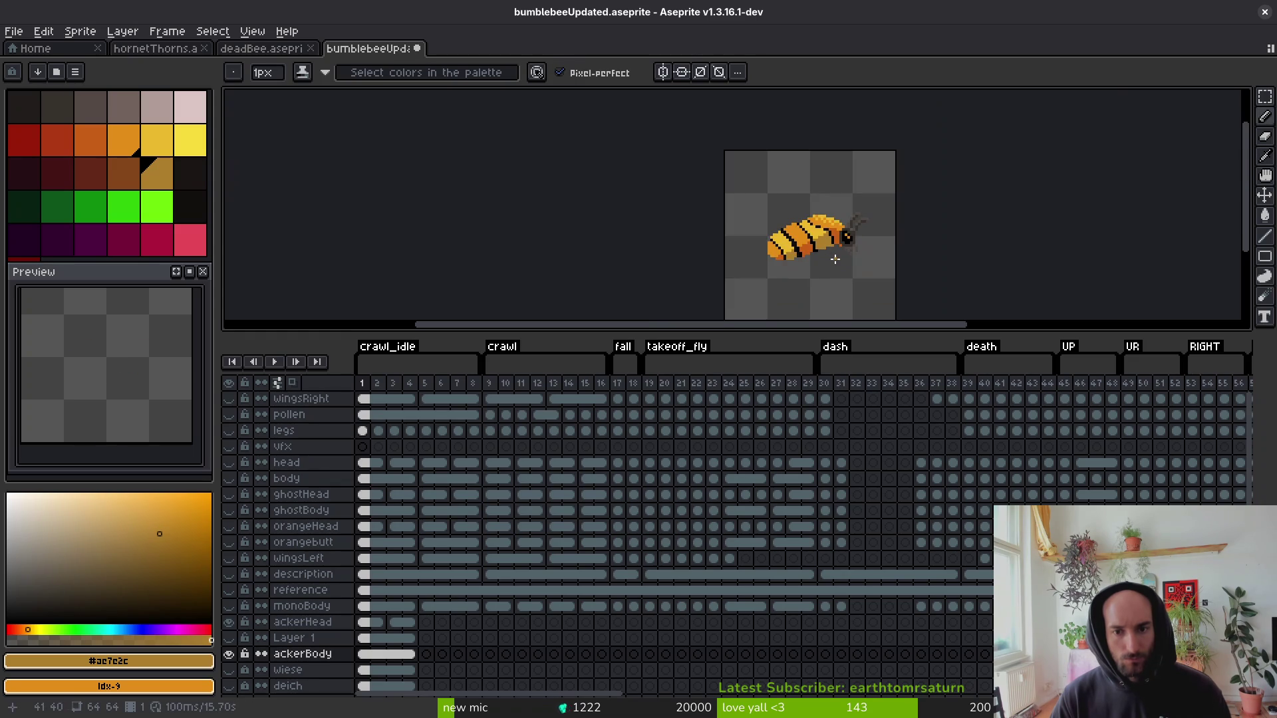
scroll(835, 258, "up", 5)
scroll(829, 194, "down", 5)
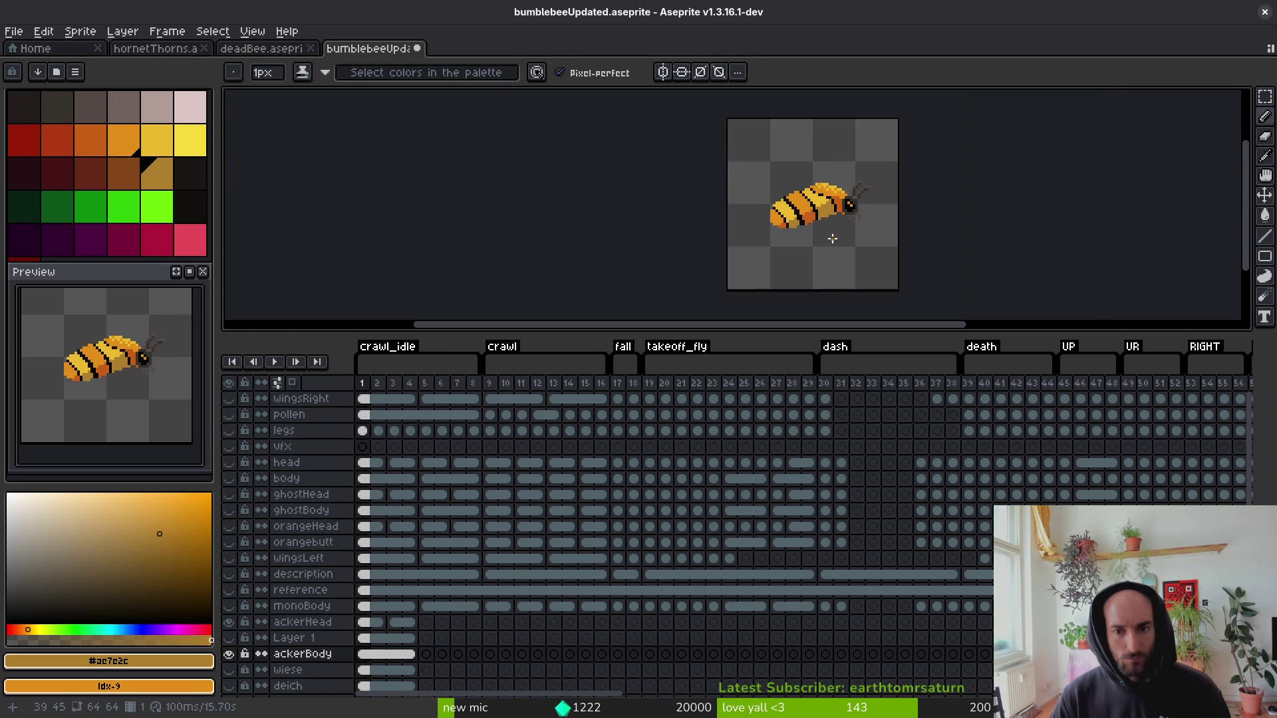
key("ctrl+s")
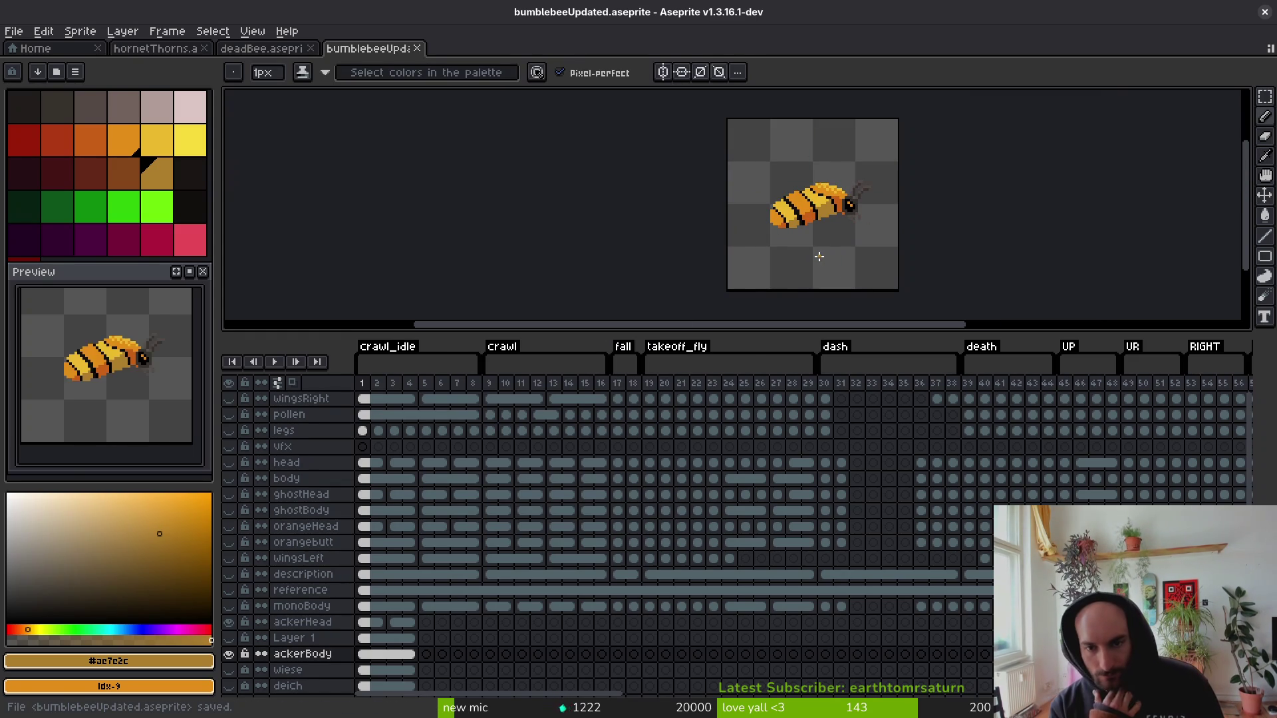
key("ctrl+z")
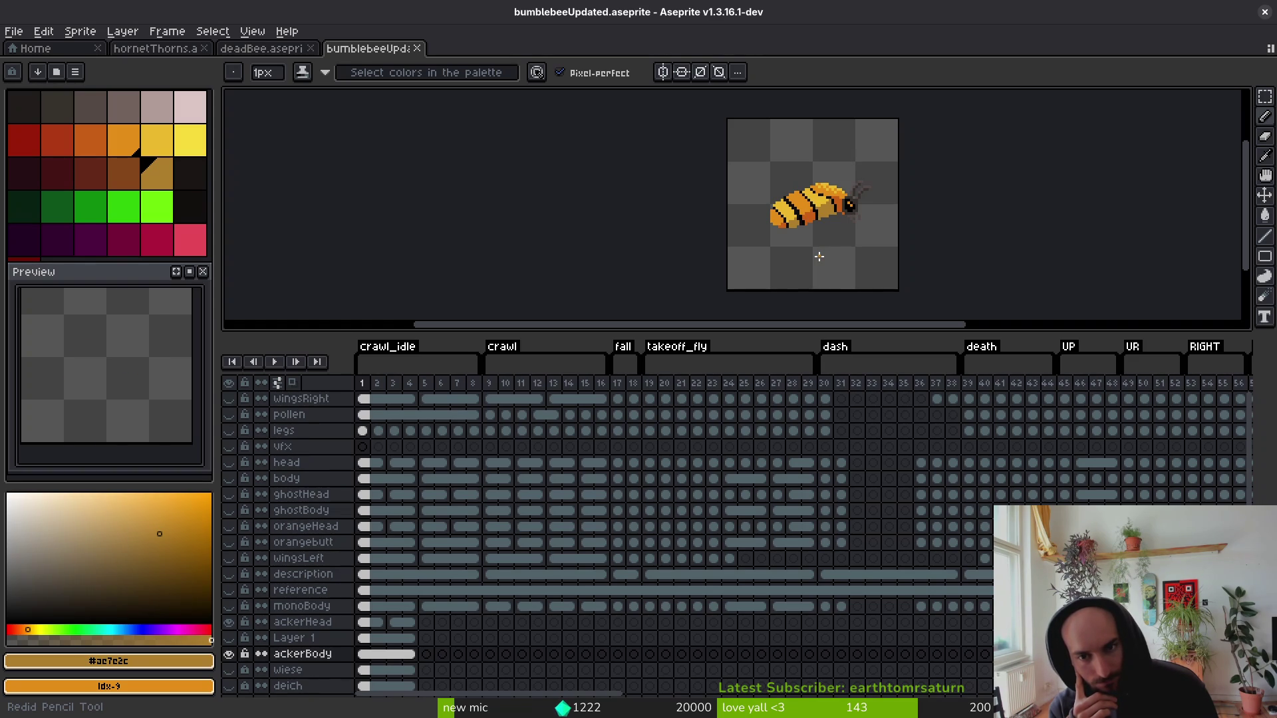
key("ctrl+s")
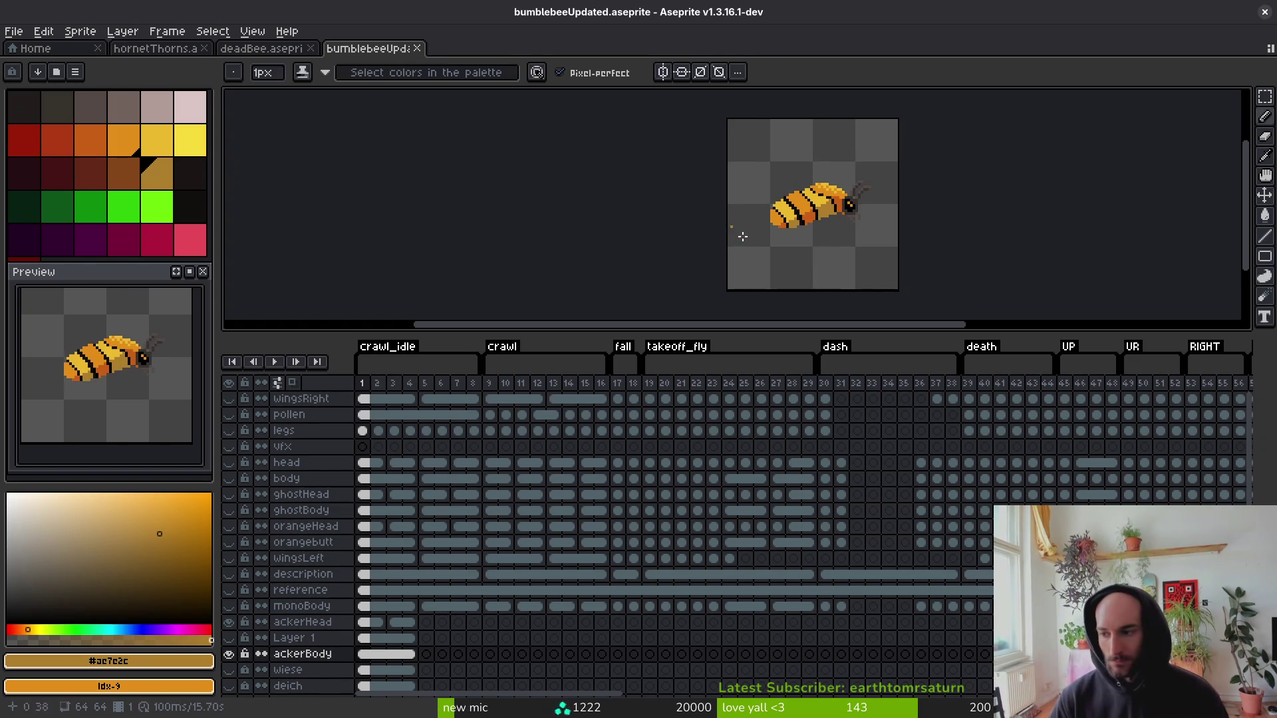
scroll(826, 246, "up", 7)
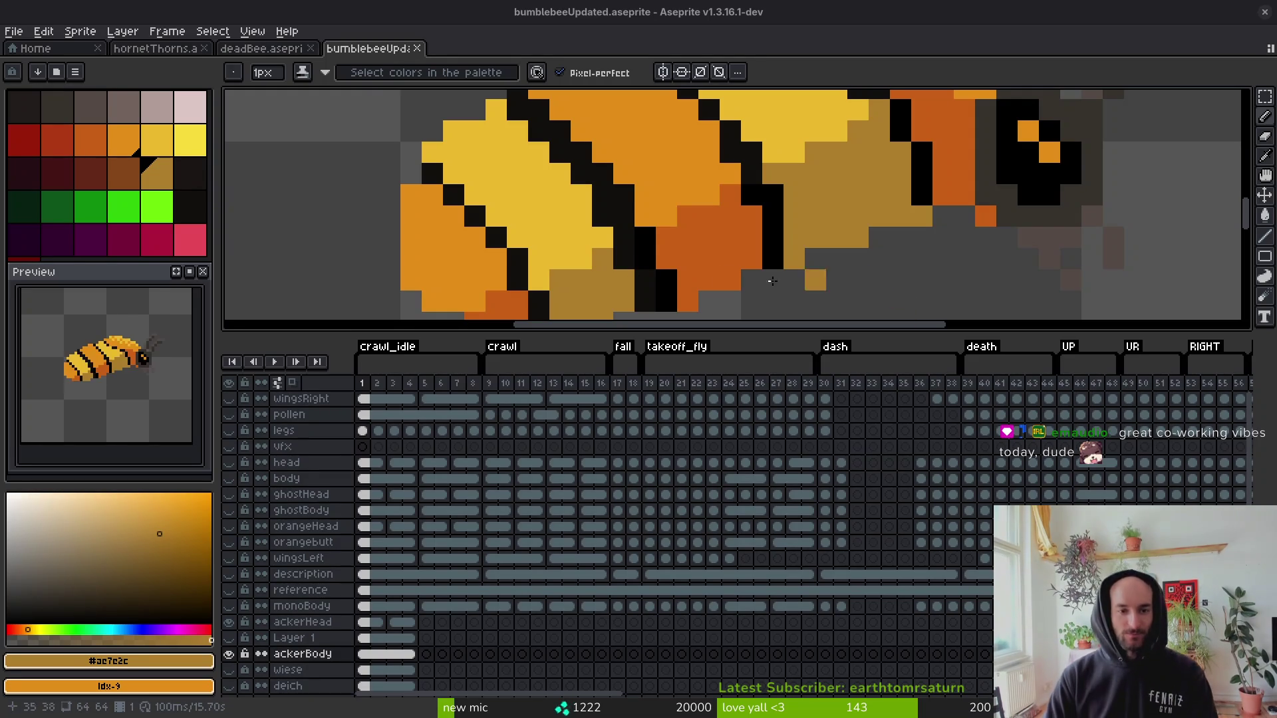
Bucket-fill four body patches, including the mustard and orange areas, with the darkest palette colour.
scroll(912, 276, "down", 4)
mouse_move(869, 92)
left_mouse_down()
mouse_move(769, 277)
mouse_move(632, 269)
left_mouse_up()
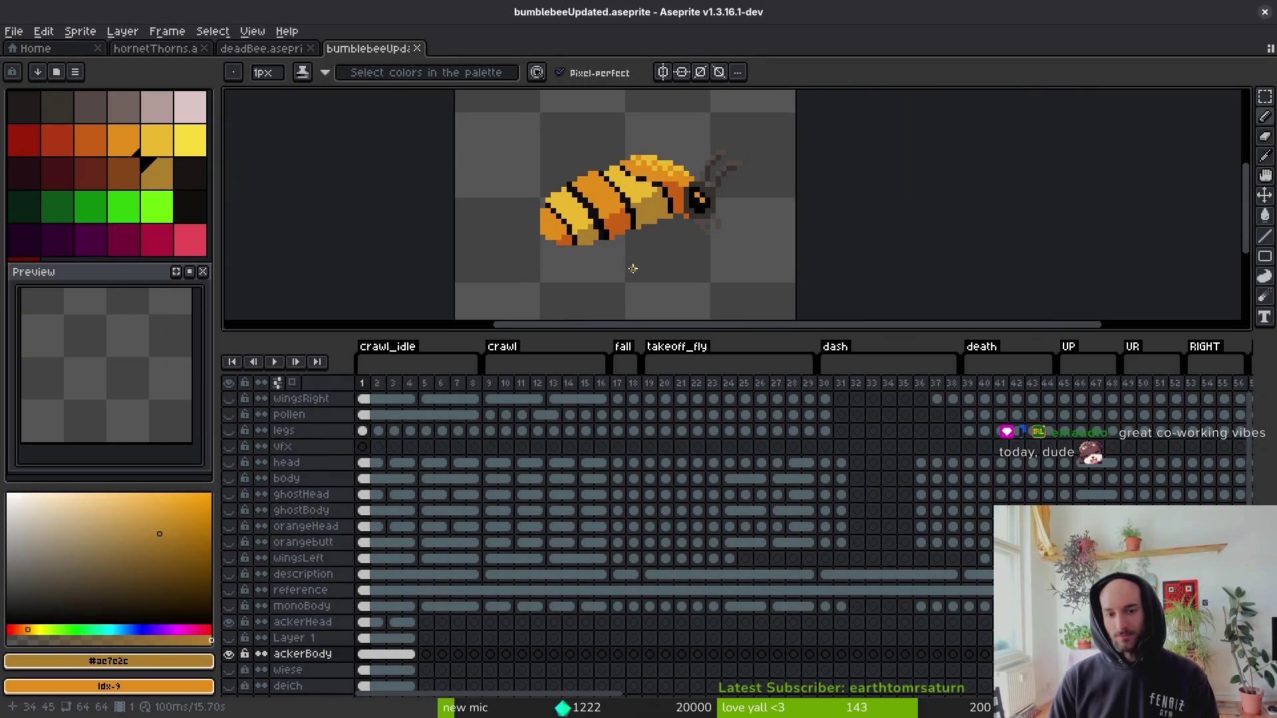
scroll(692, 192, "up", 3)
scroll(665, 213, "down", 3)
scroll(645, 222, "up", 1)
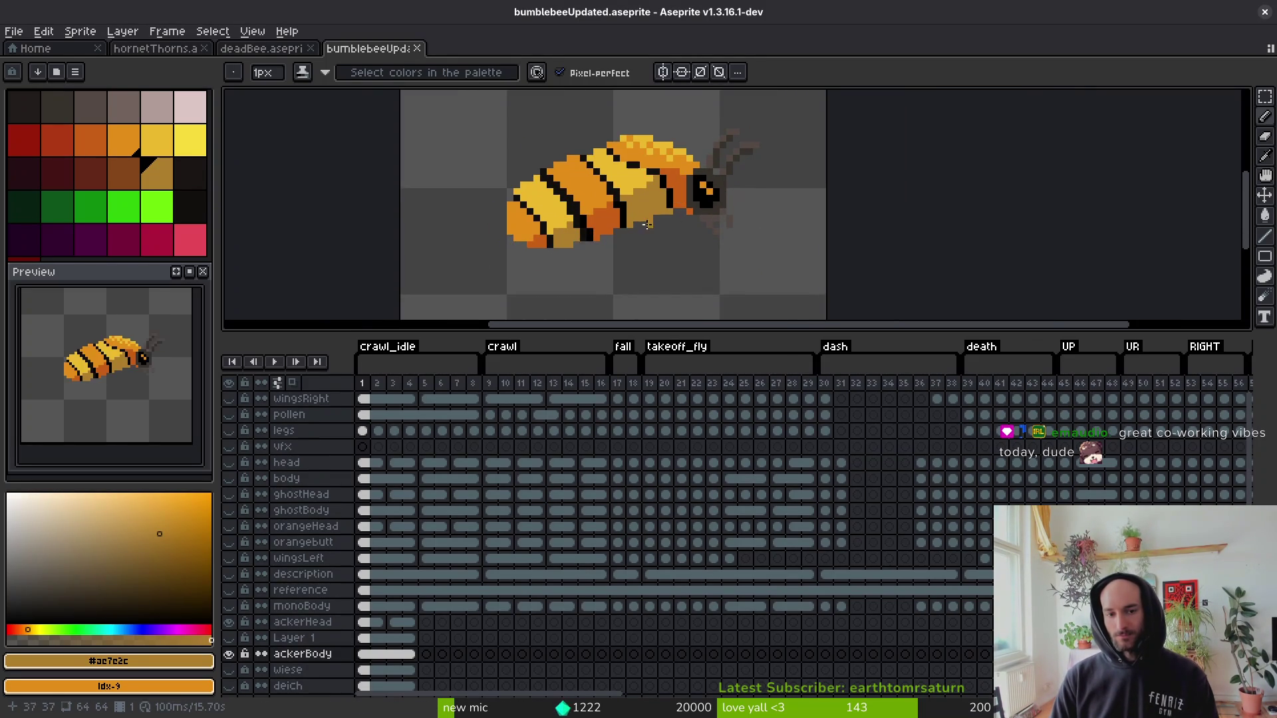
scroll(601, 230, "up", 3)
scroll(535, 220, "down", 2)
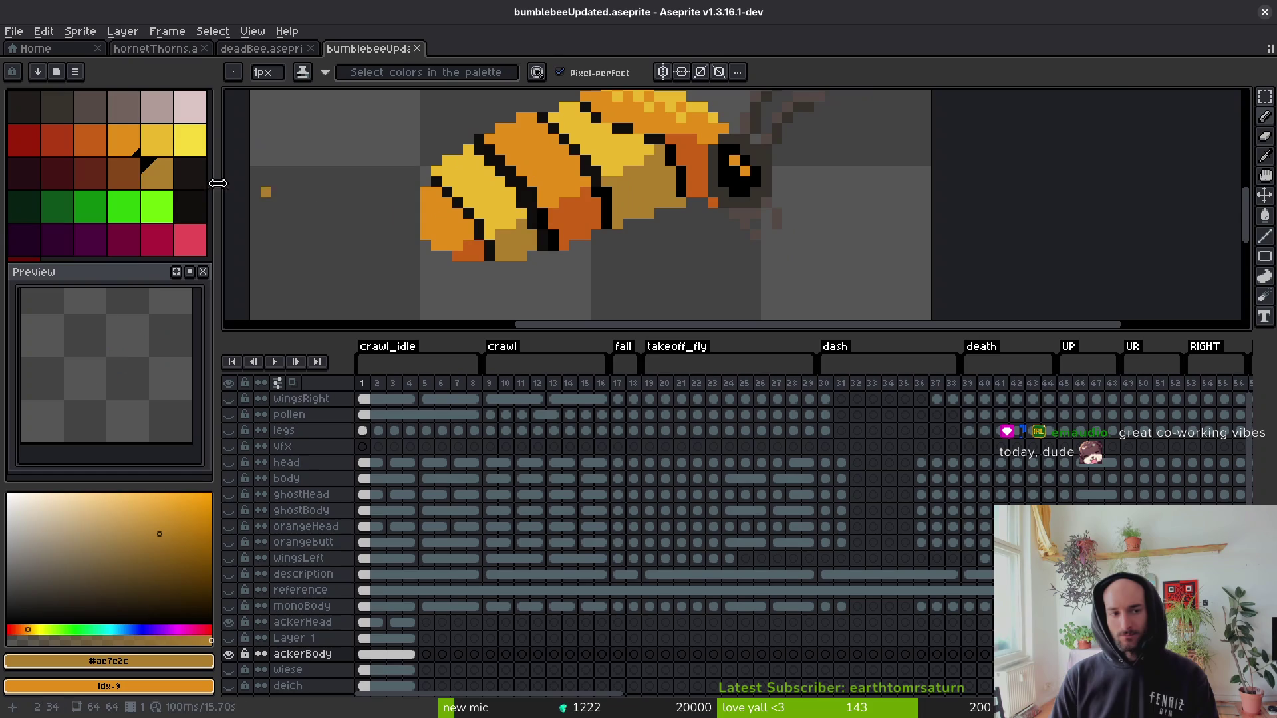
left_click(24, 106)
key("g")
left_click(638, 203)
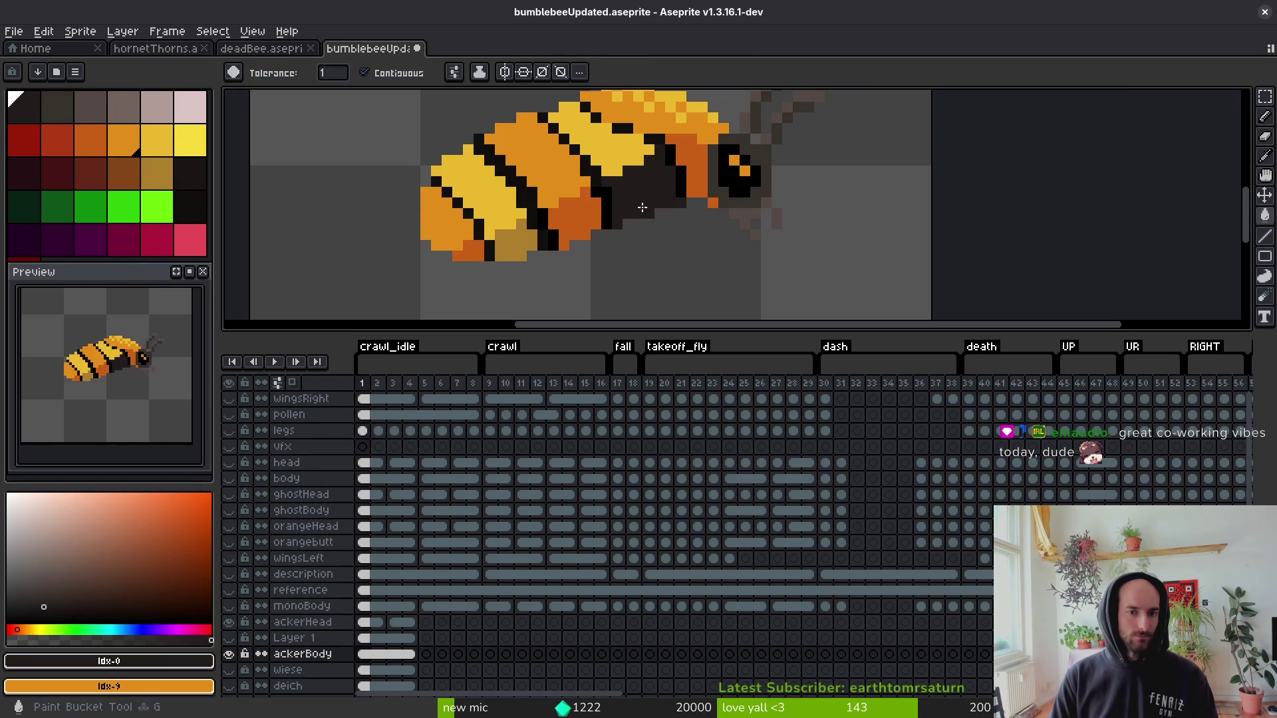
left_click(565, 225)
left_click(522, 239)
left_click(707, 179)
Sample the olive gold, draw a gold stripe across the dark belly and fill above it.
scroll(675, 249, "down", 3)
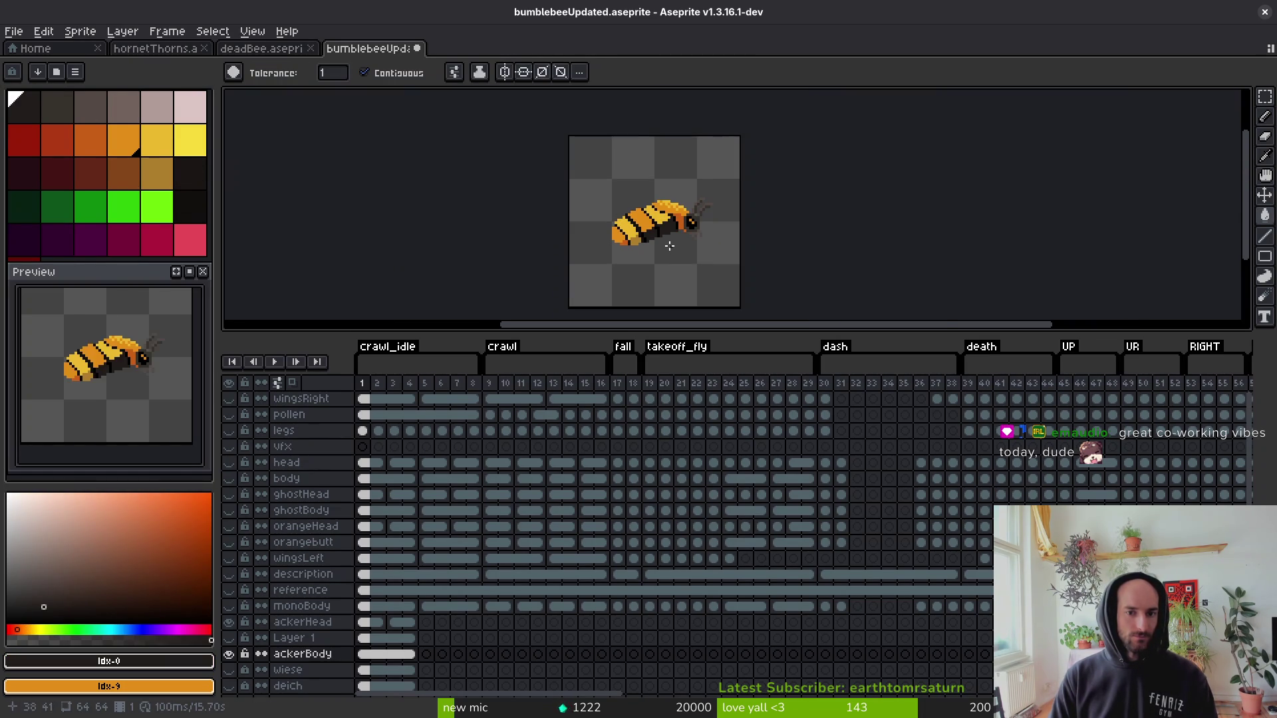
scroll(669, 245, "up", 5)
key("i")
left_click(623, 214)
scroll(623, 213, "up", 2)
key("b")
left_click_drag(715, 193, 668, 198)
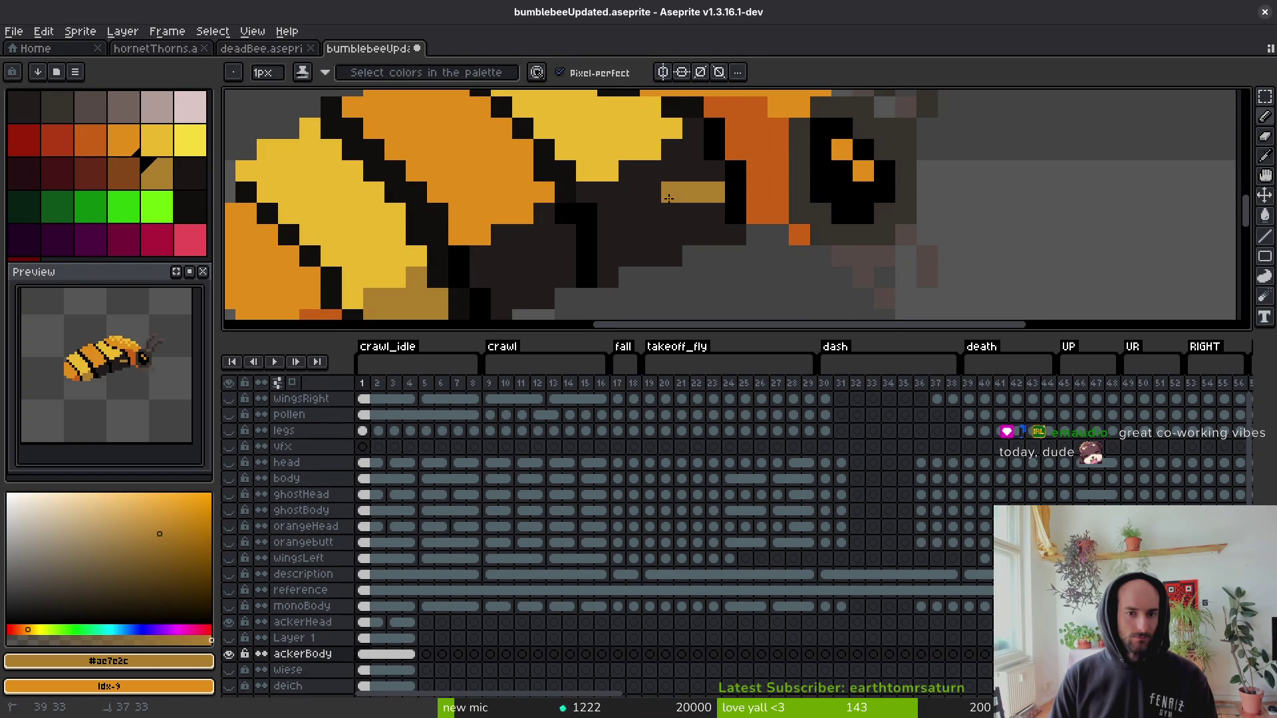
key("g")
left_click(618, 193)
Repaint the gold belly pixels with the near-black brown and add one more dark pixel.
scroll(639, 219, "down", 3)
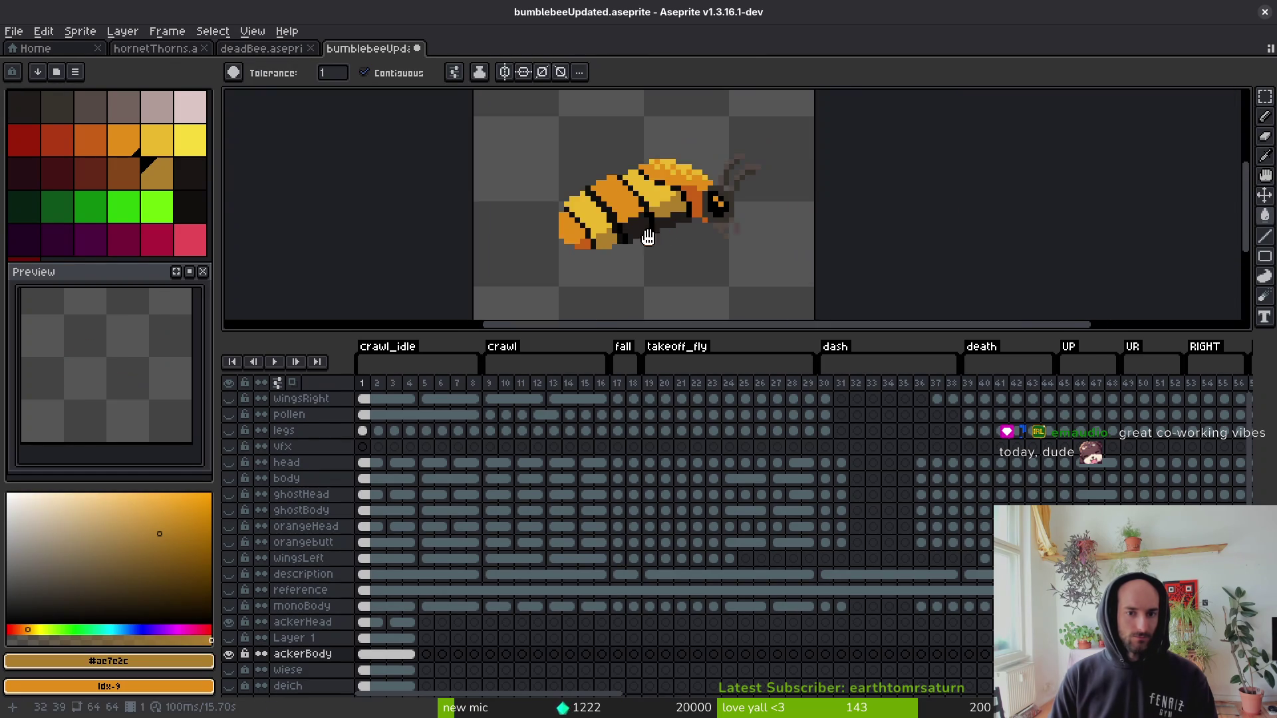
scroll(653, 209, "up", 3)
key("i")
left_click(724, 134)
key("b")
left_click_drag(651, 181, 625, 200)
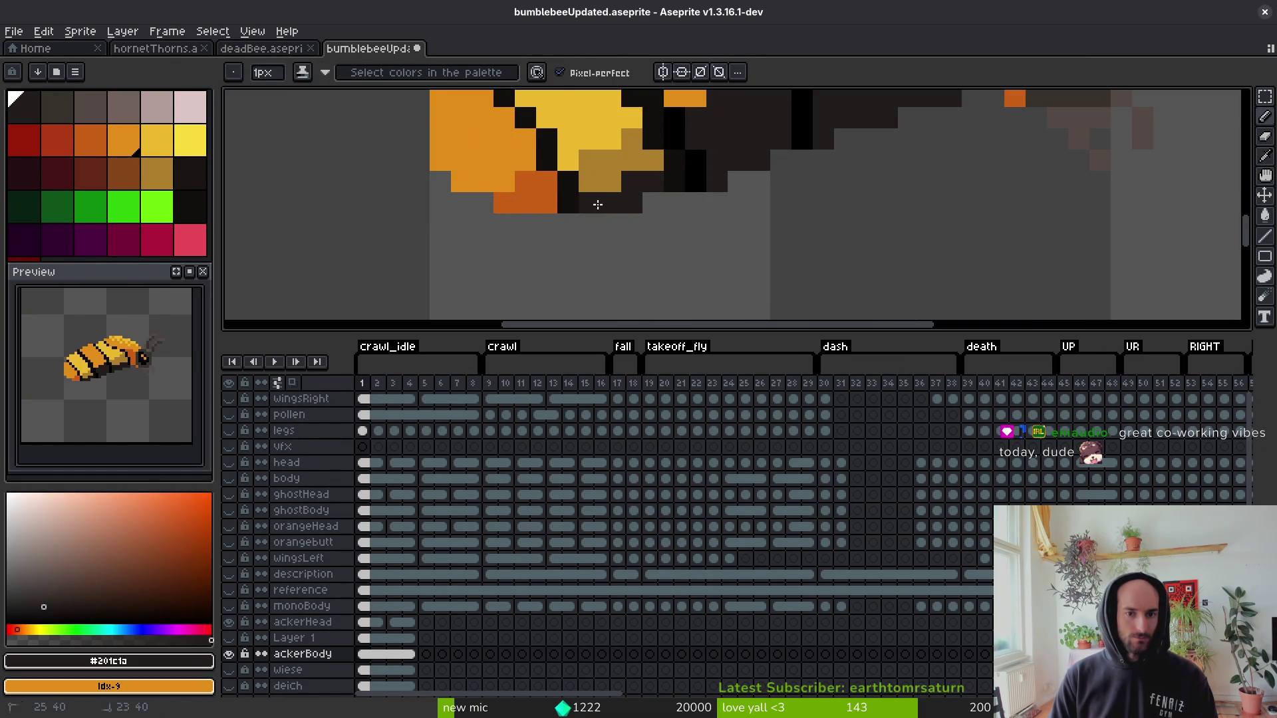
left_click(571, 219)
Draw a diagonal orange-red stroke down the dark belly, discarding two stray pixels.
scroll(575, 209, "down", 2)
scroll(574, 209, "up", 2)
scroll(663, 236, "down", 10)
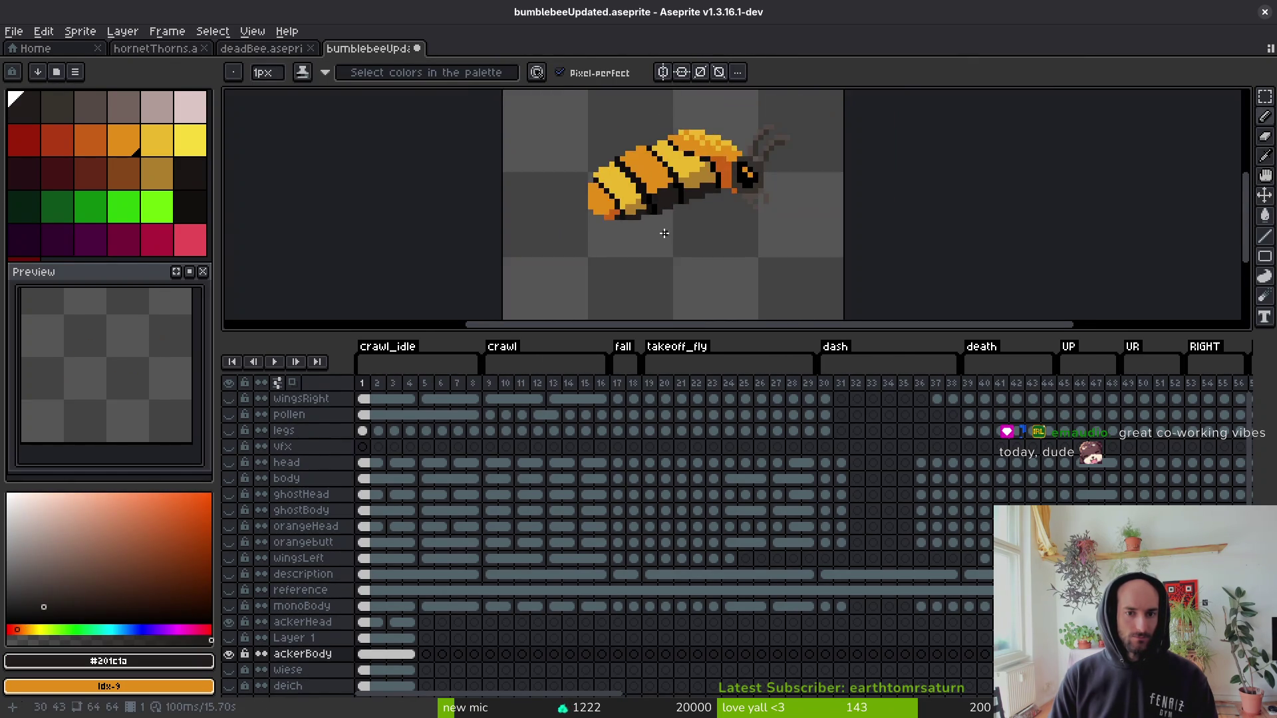
scroll(665, 233, "up", 4)
scroll(669, 223, "up", 5)
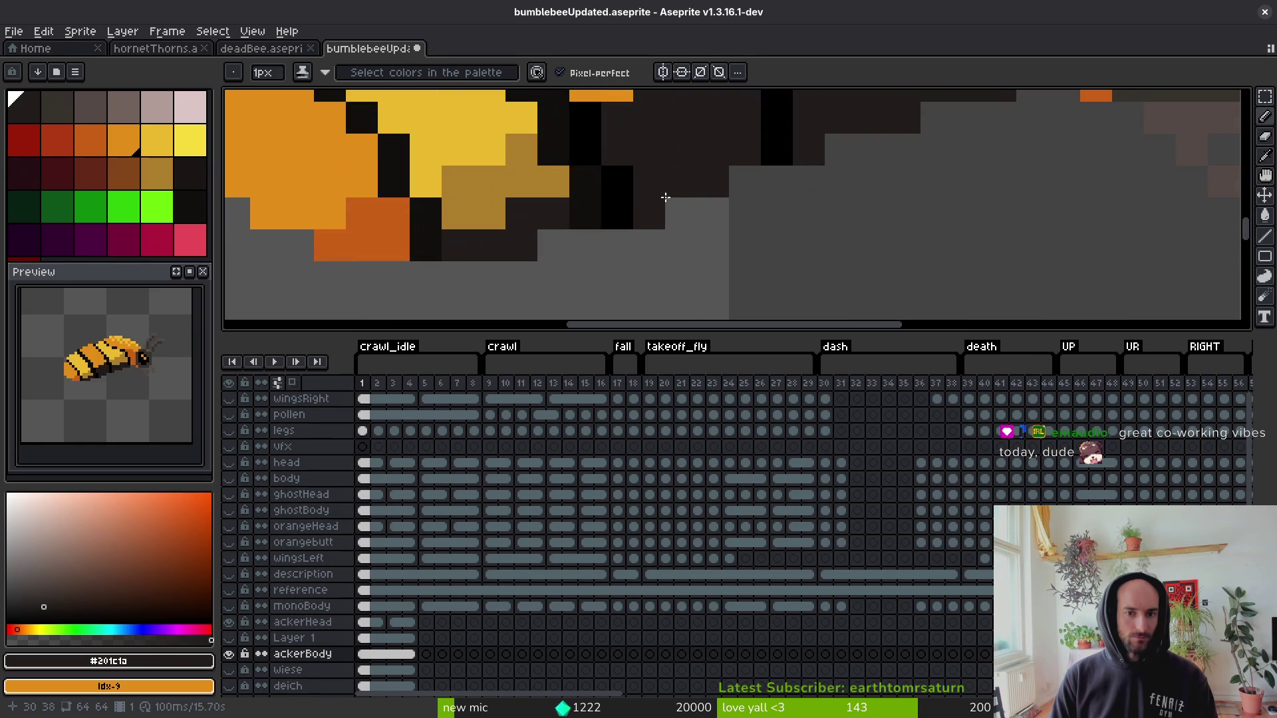
left_click(350, 264, "alt")
left_click(683, 164)
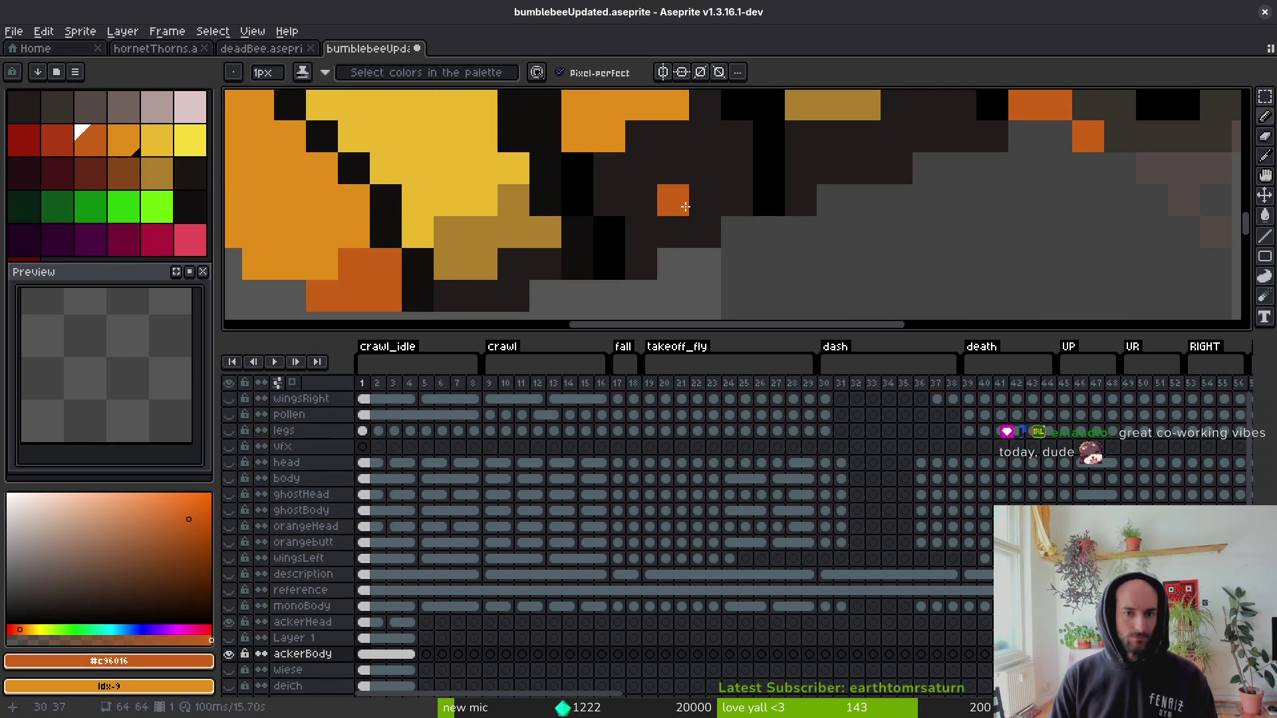
scroll(667, 253, "up", 3)
left_click(698, 189)
key("ctrl+z")
key("ctrl+z")
mouse_move(667, 187)
left_mouse_down()
mouse_move(572, 253)
mouse_move(609, 224)
left_mouse_up()
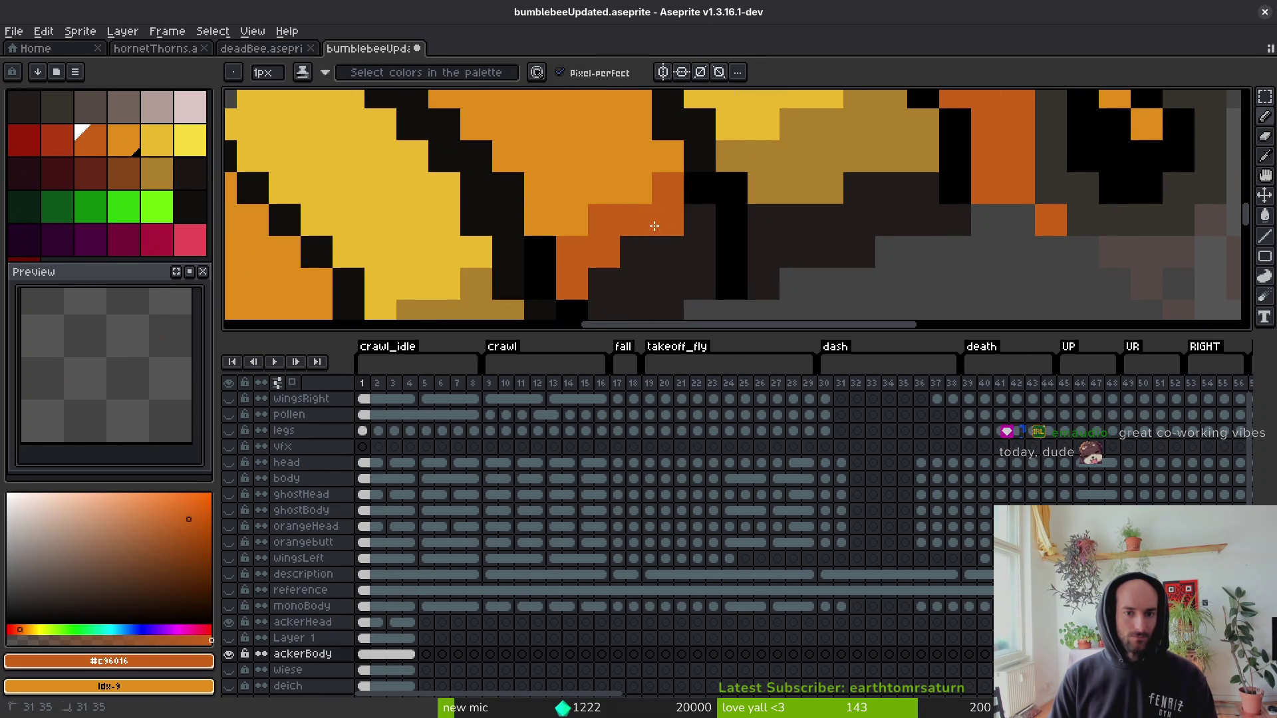
Fill the orange belly area with the red palette colour.
scroll(666, 259, "down", 5)
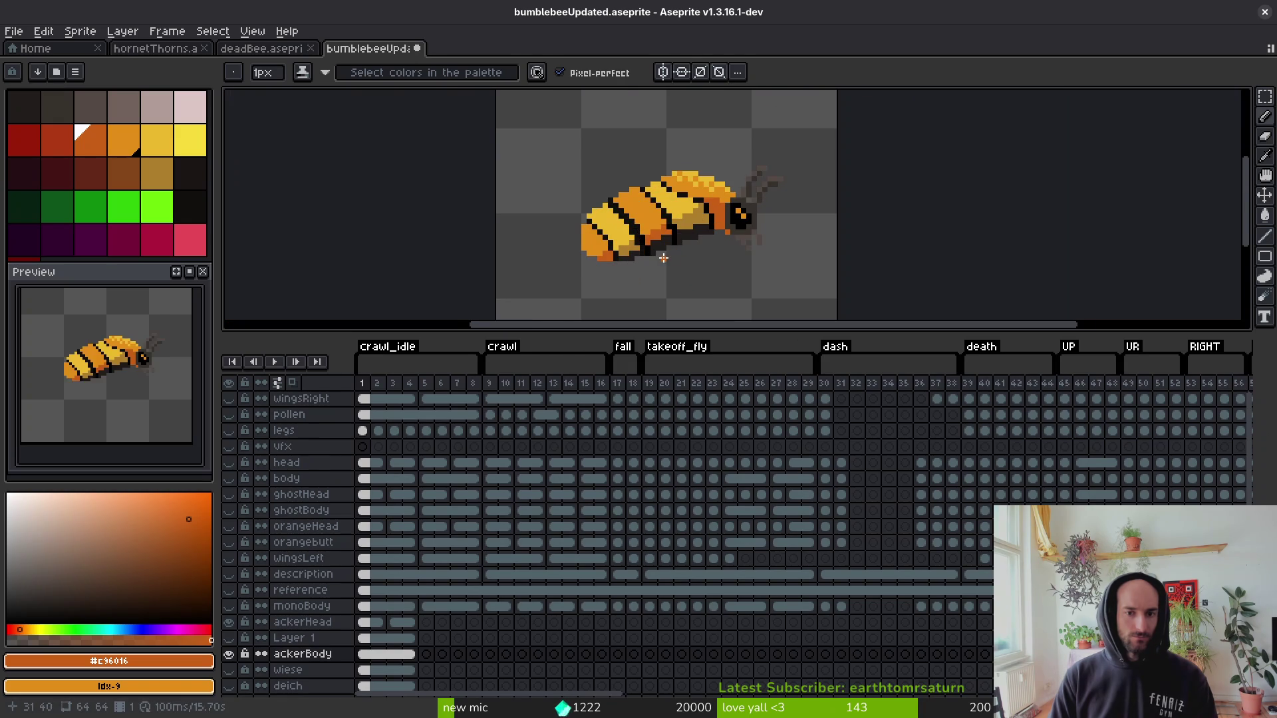
scroll(720, 235, "down", 2)
scroll(702, 251, "up", 8)
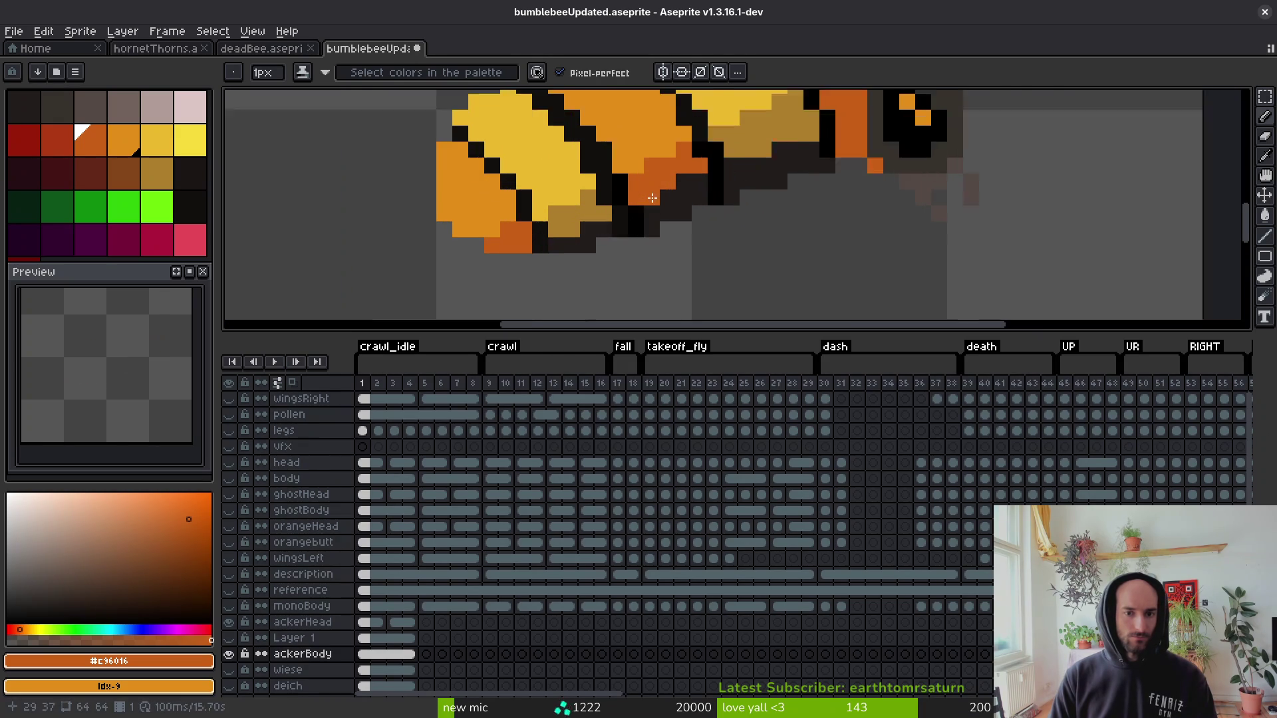
left_click(56, 142)
key("g")
left_click(649, 212)
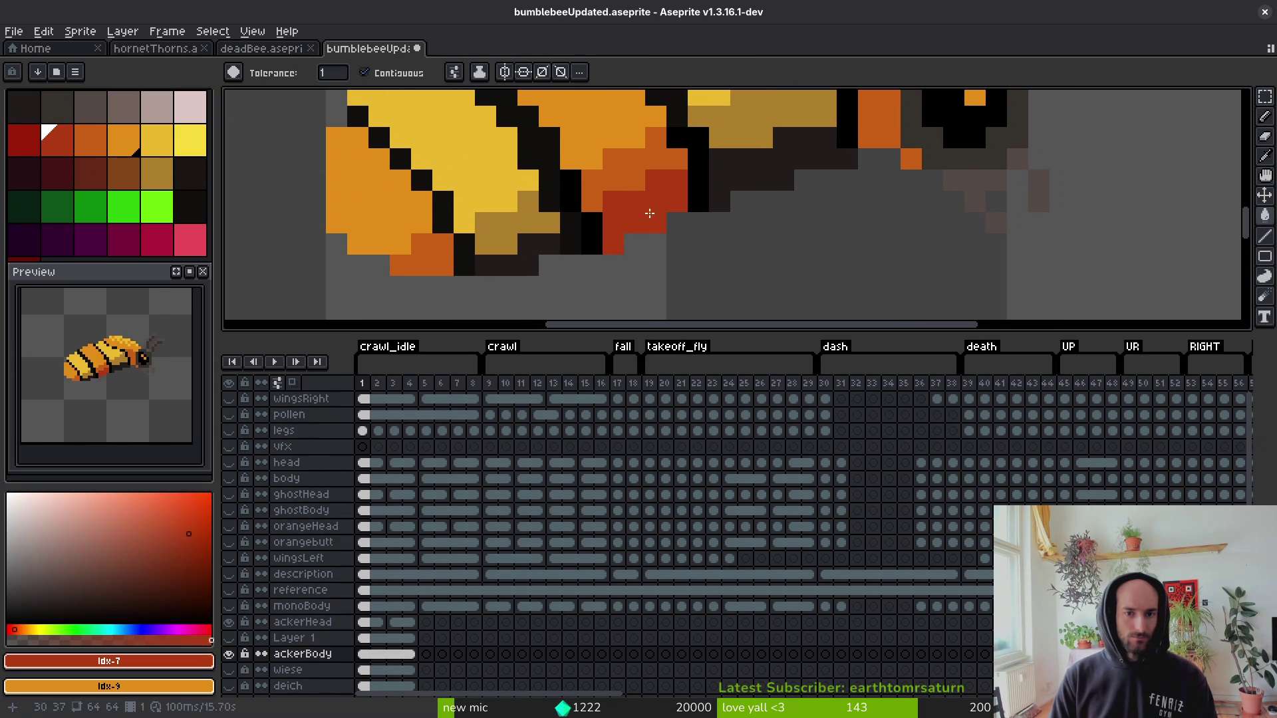
key("b")
Fill two dark patches with the brown swatch and recentre the view on the bee.
scroll(441, 265, "down", 3)
scroll(278, 181, "up", 3)
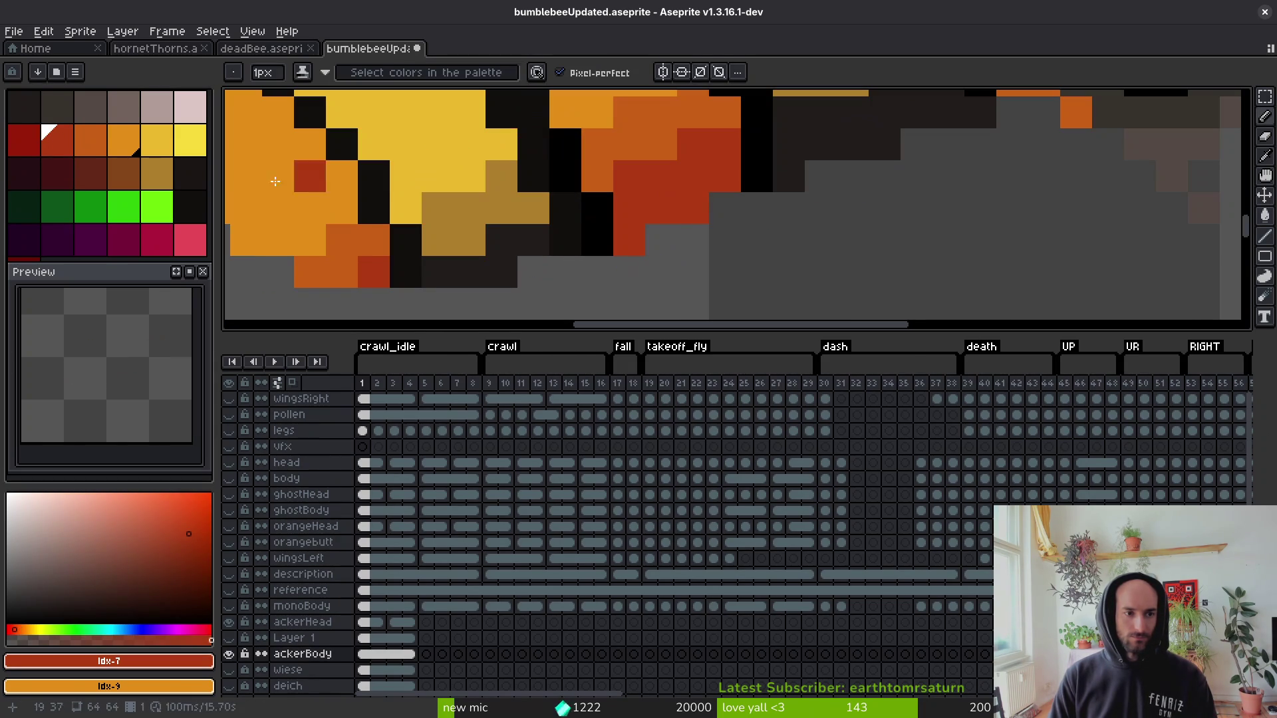
left_click(138, 183)
key("g")
left_click(465, 270)
scroll(611, 243, "down", 1)
scroll(499, 253, "up", 1)
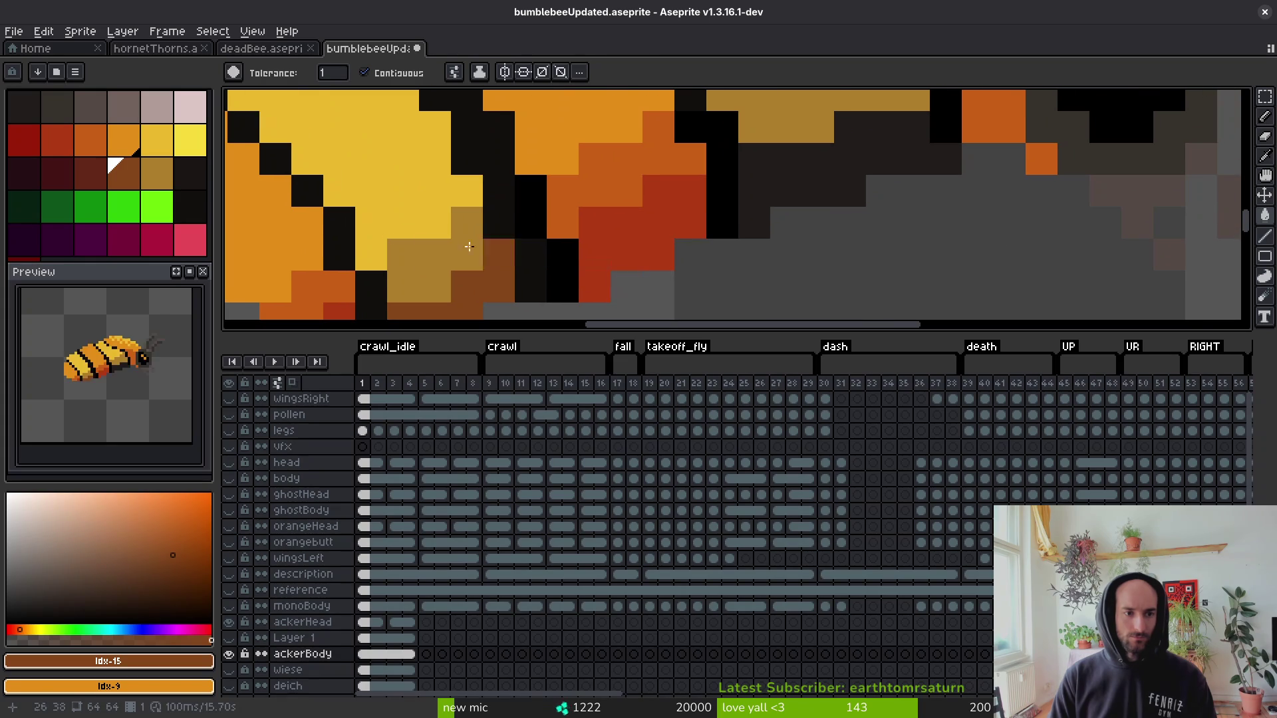
left_click(759, 231)
scroll(842, 236, "down", 5)
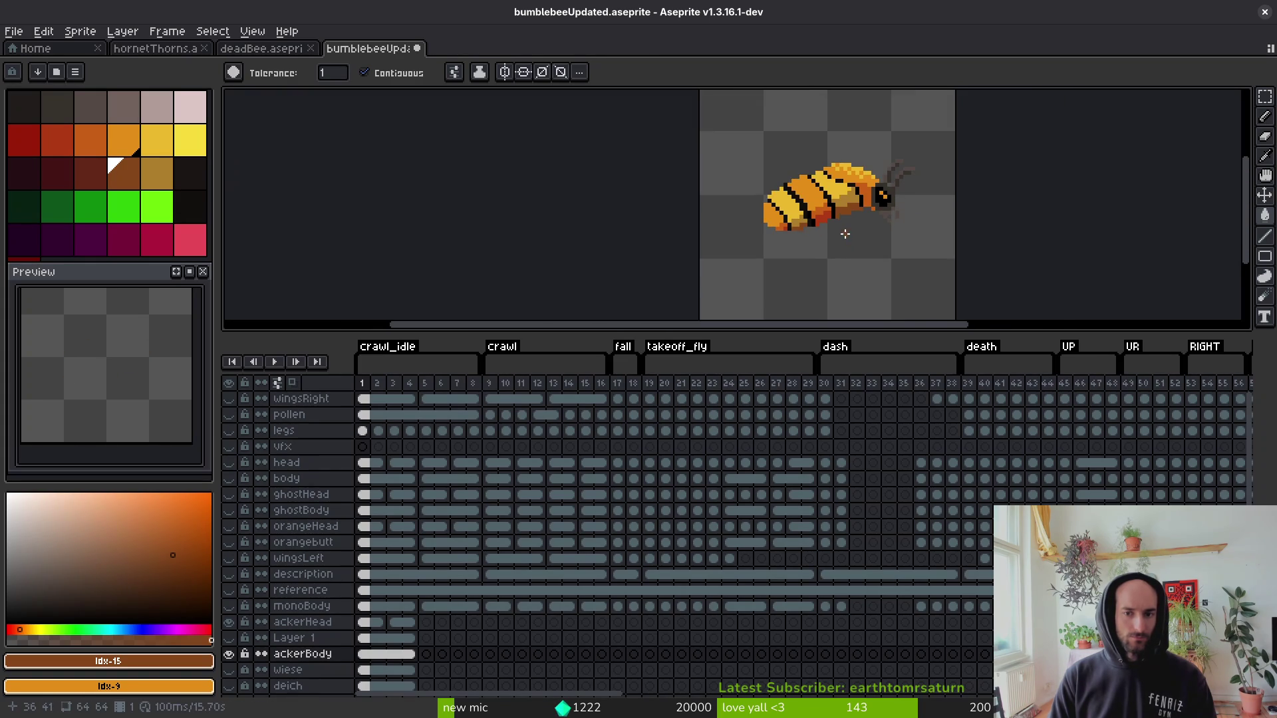
left_click_drag(843, 236, 741, 252)
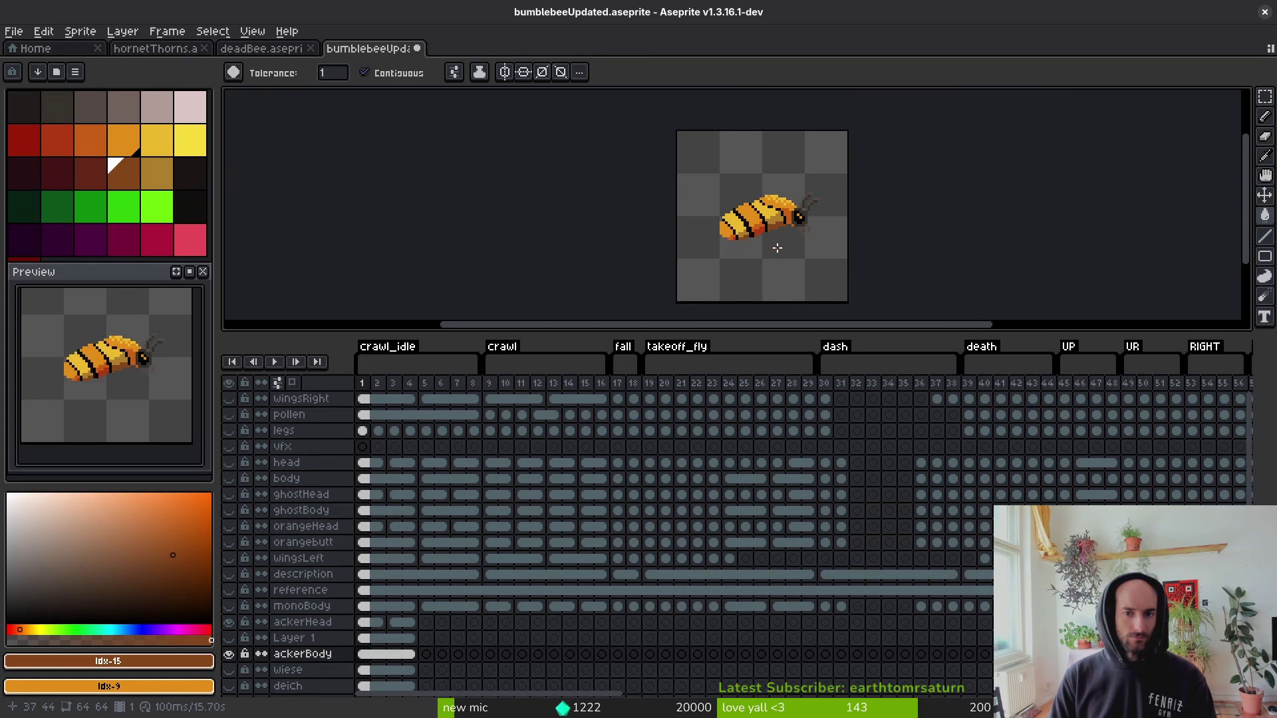
Sample the tan #ae7c2c from the bee and undo the tan pixels on its lower edge.
scroll(777, 247, "down", 2)
scroll(786, 255, "up", 2)
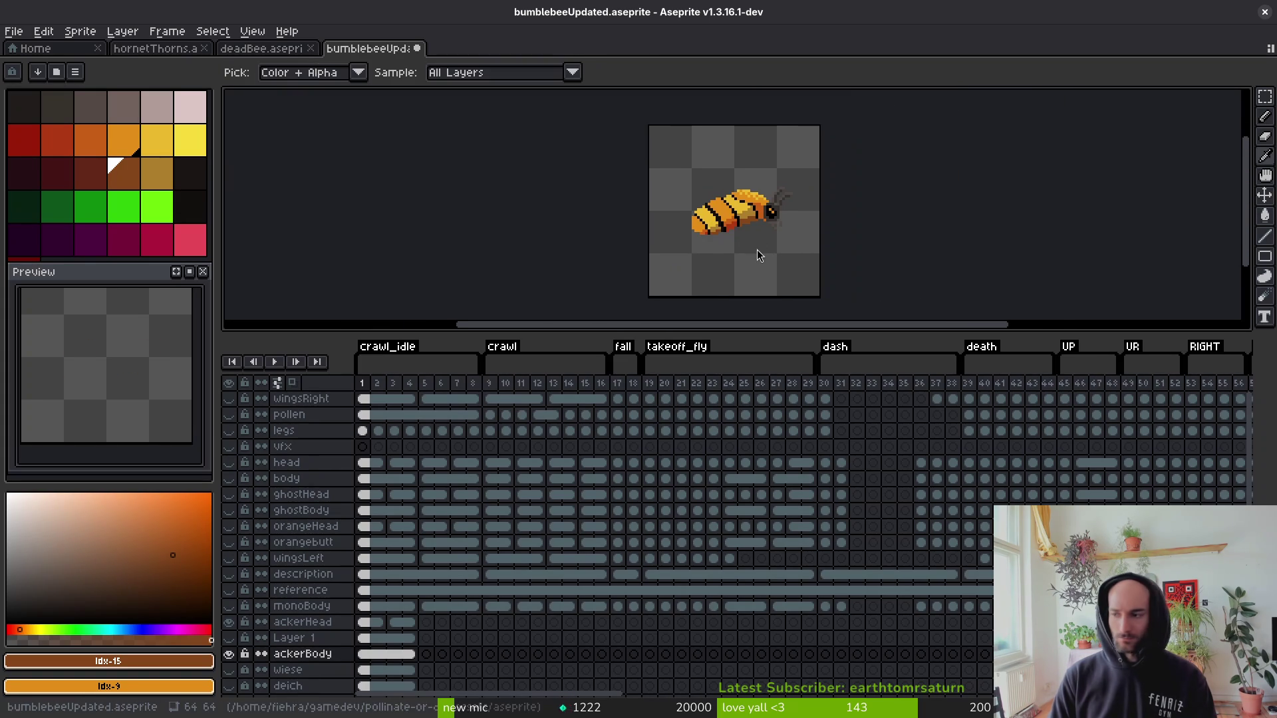
key("alt+Tab")
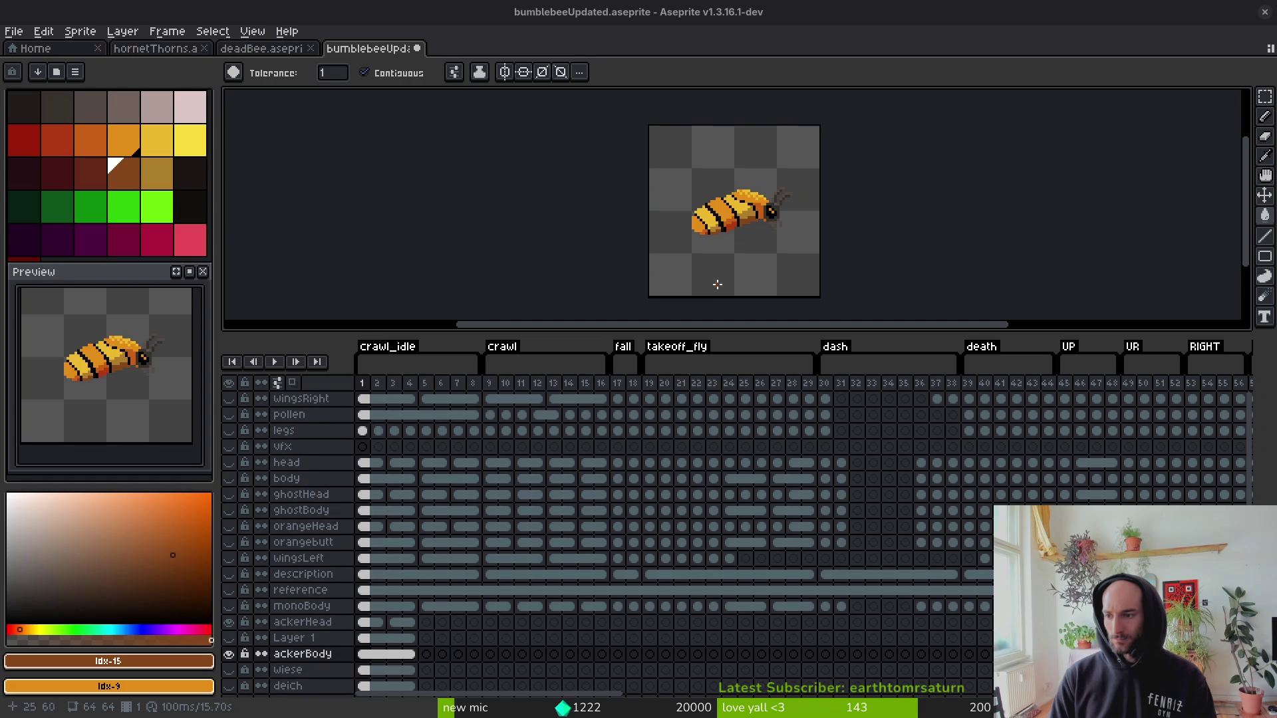
scroll(746, 248, "up", 5)
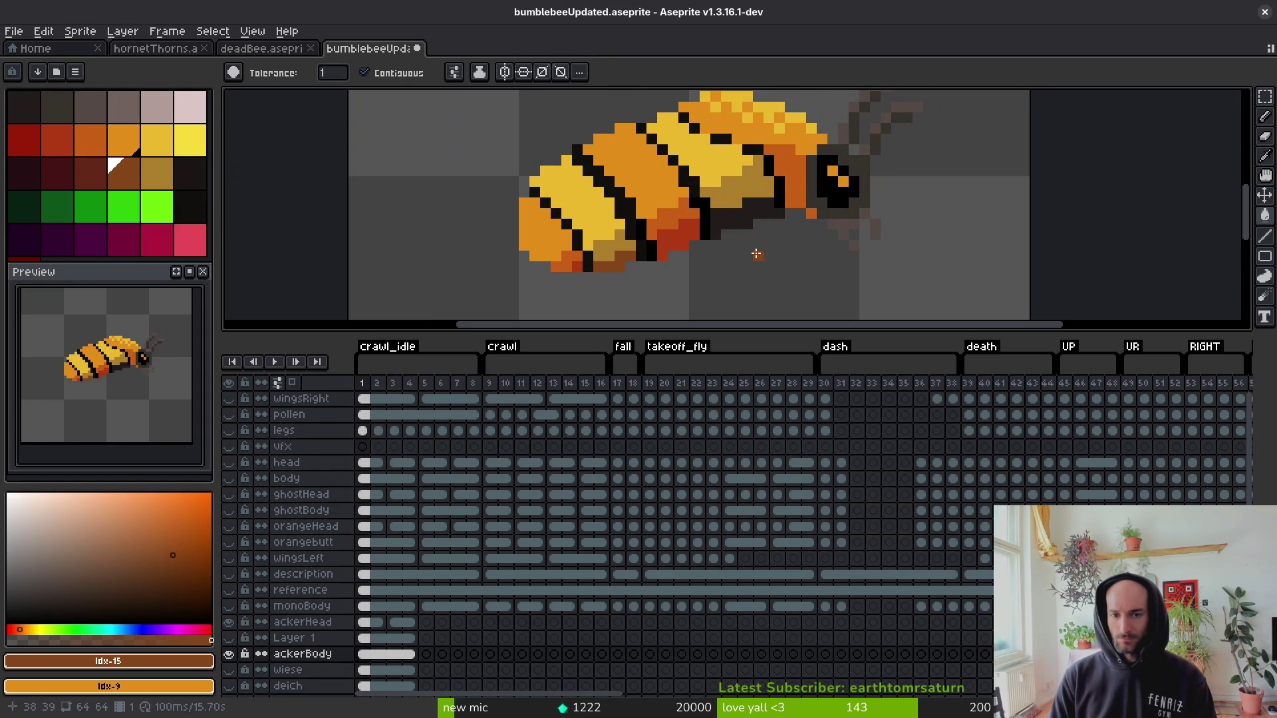
scroll(757, 260, "down", 4)
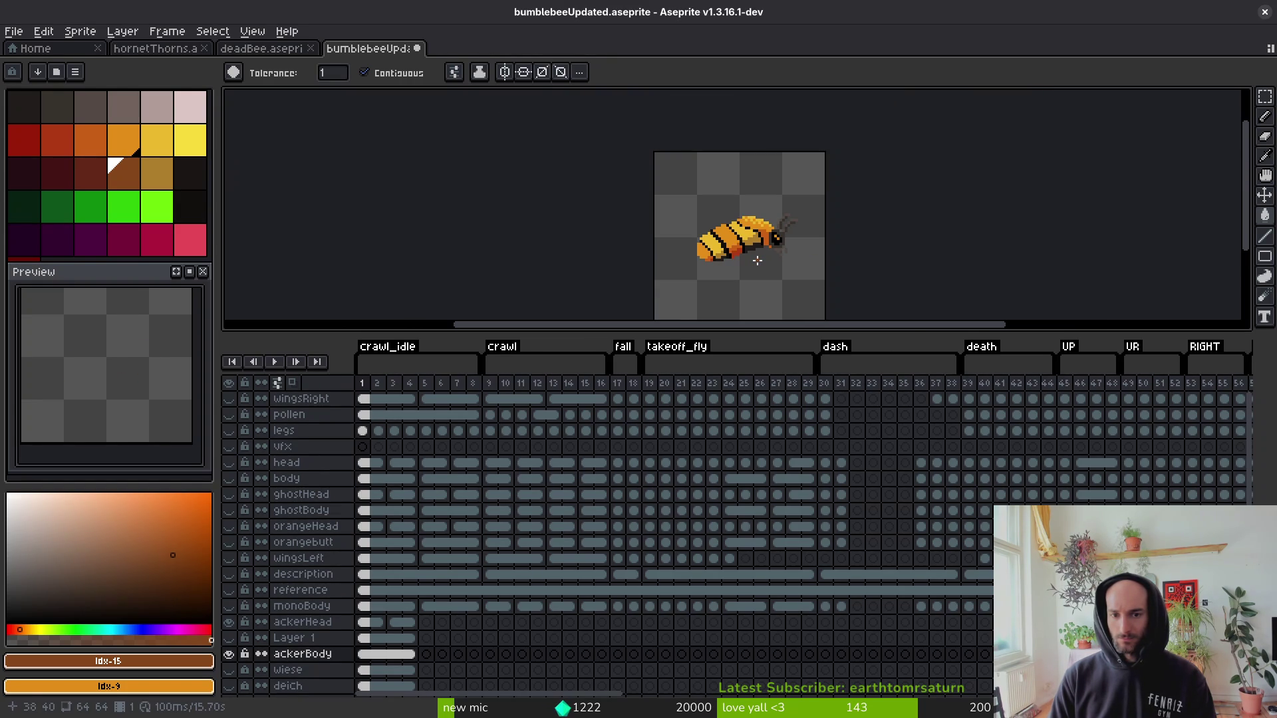
scroll(748, 260, "up", 4)
left_click(617, 256, "alt")
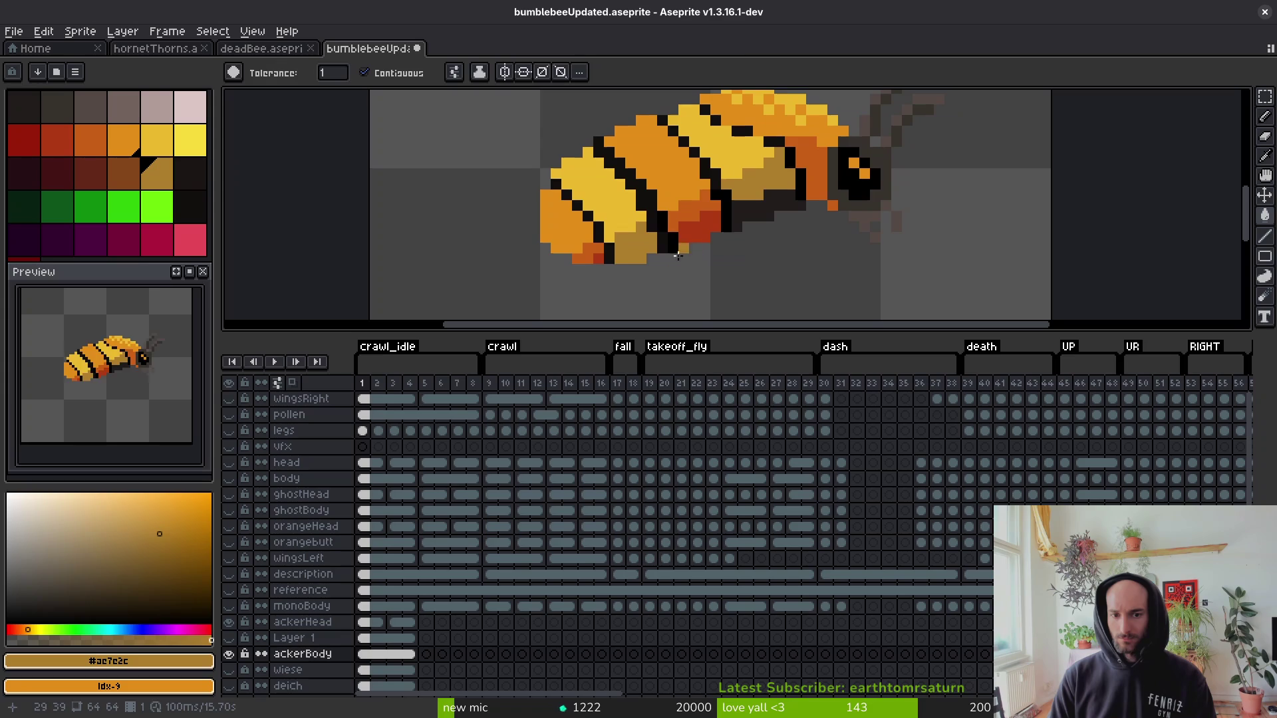
key("ctrl+z")
key("b")
scroll(643, 240, "down", 4)
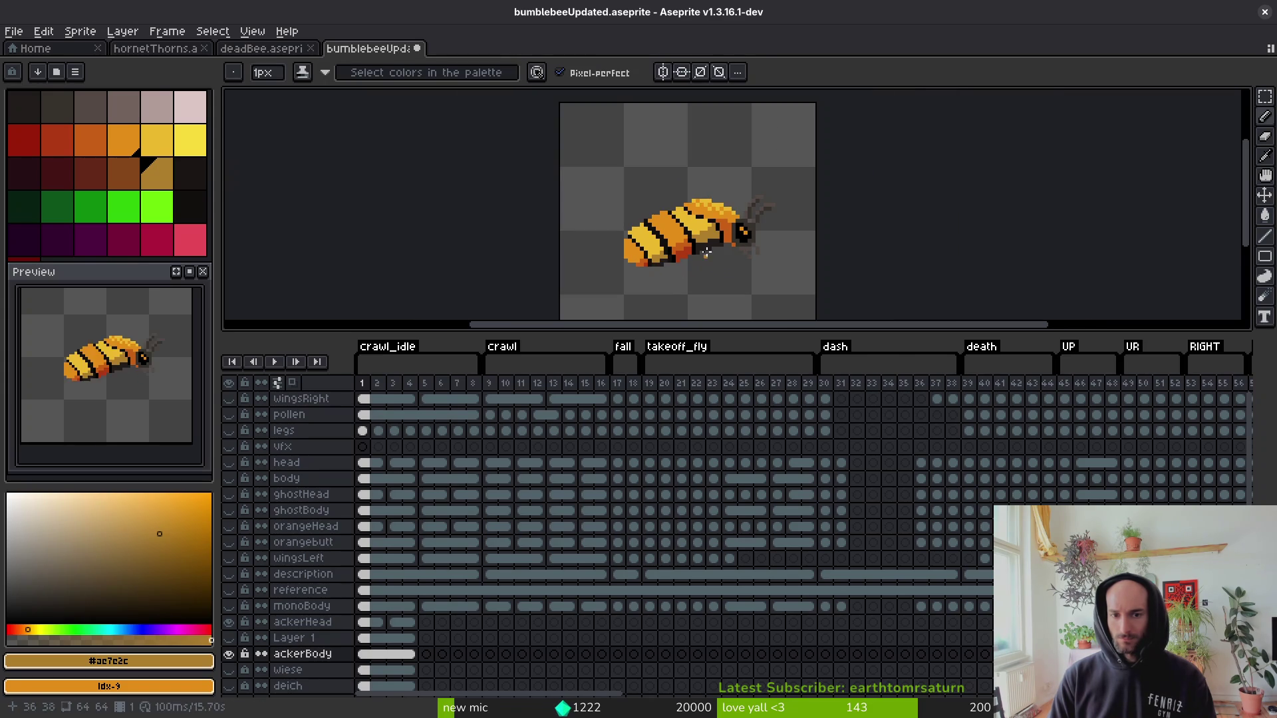
scroll(706, 251, "up", 4)
key("g")
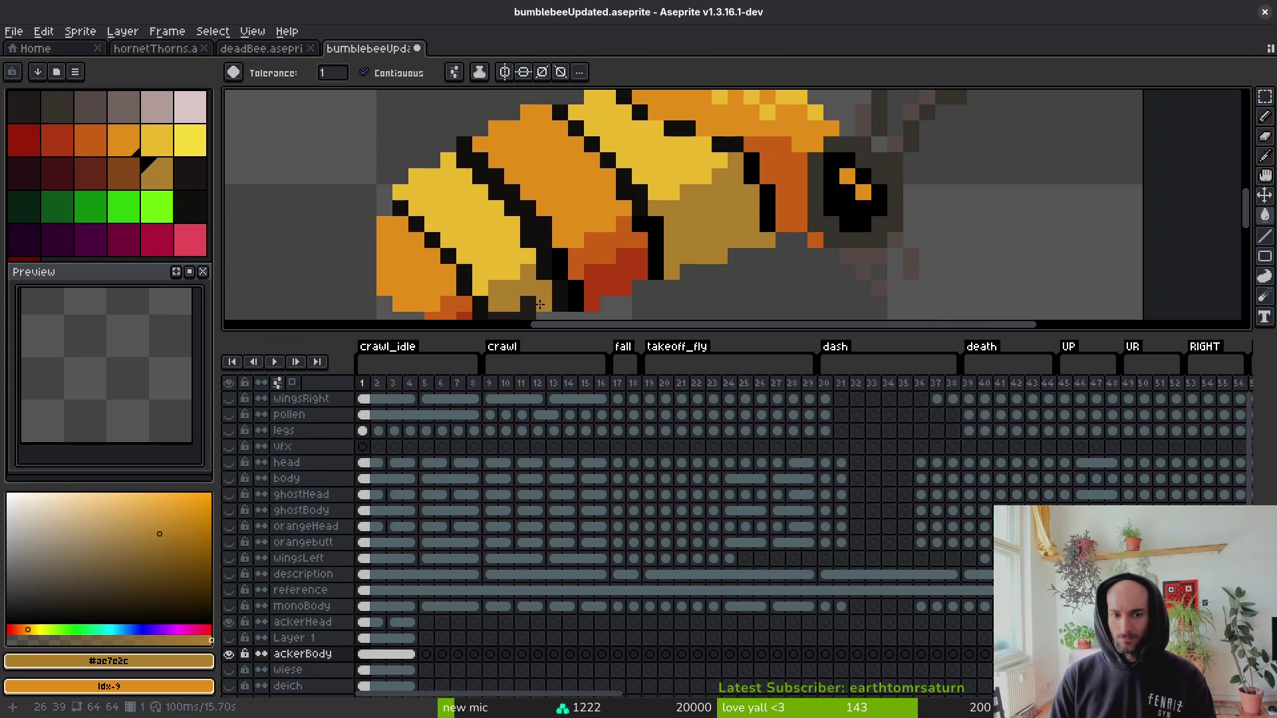
scroll(539, 304, "down", 4)
scroll(564, 290, "up", 4)
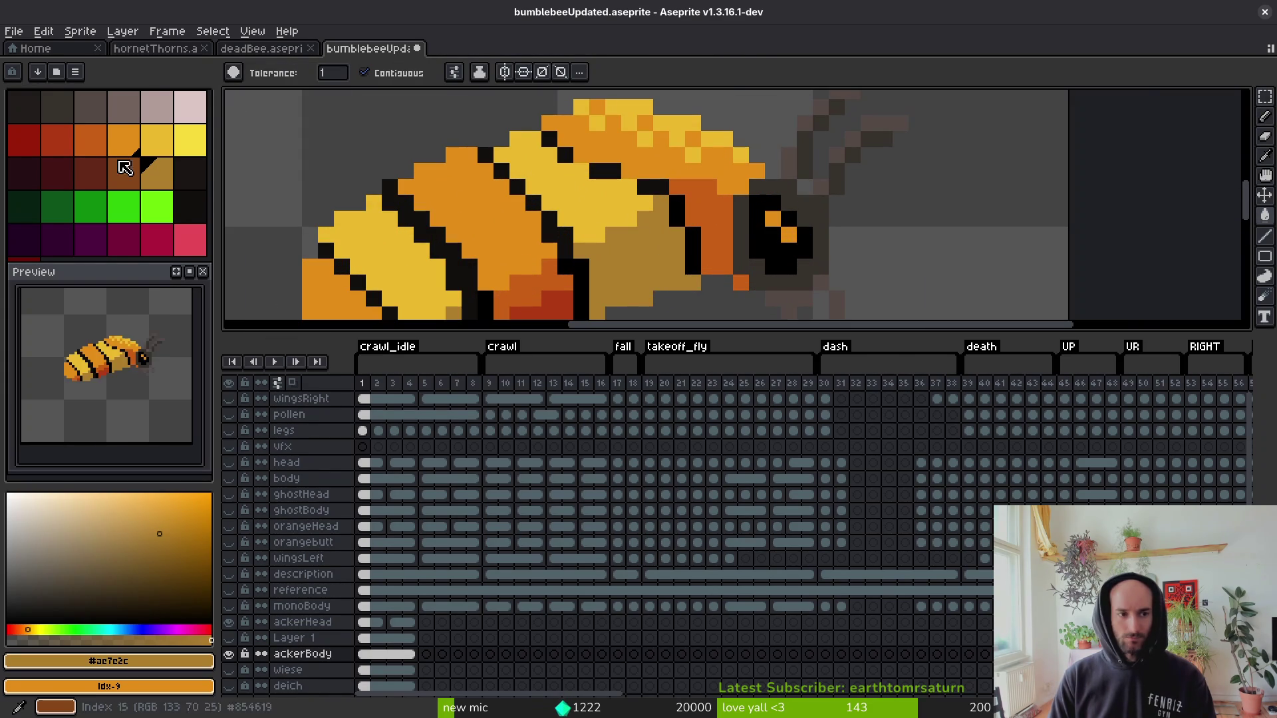
Trial dark grey fills on the yellow stripes and tan patches, then undo them.
left_click(79, 106)
right_click(58, 108)
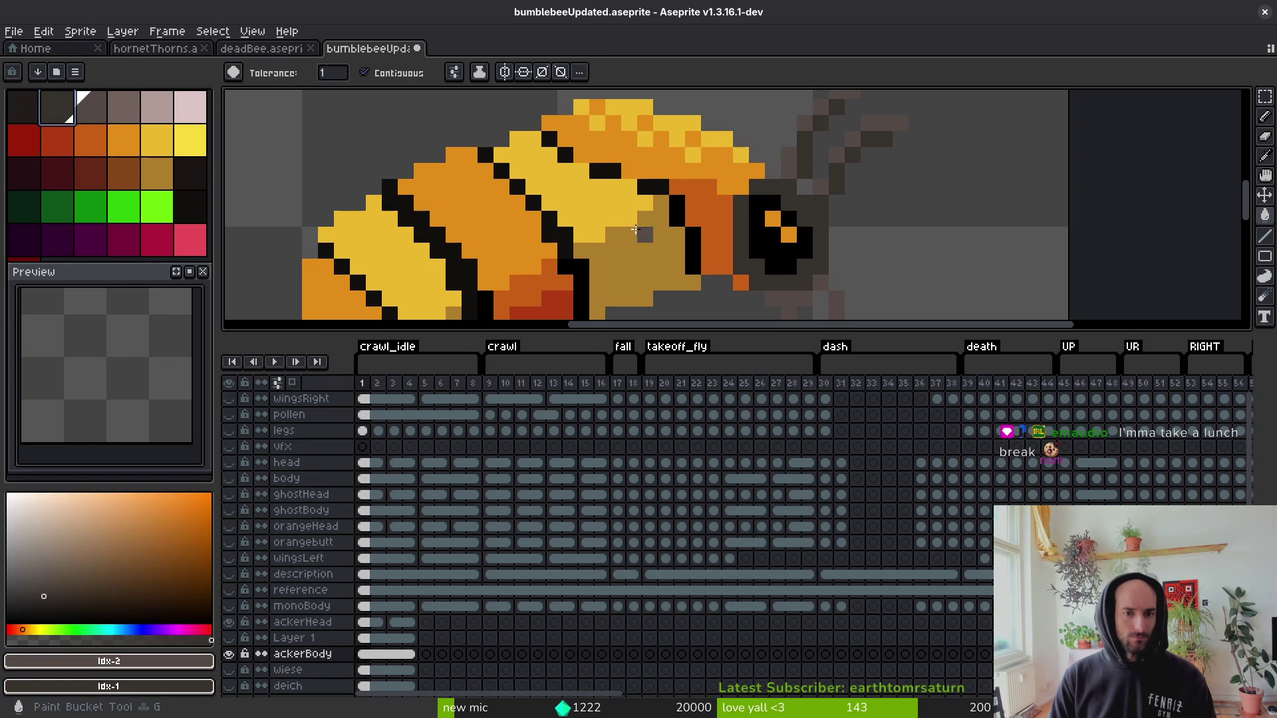
left_click(635, 229)
left_click(644, 251)
scroll(645, 250, "down", 3)
scroll(578, 235, "up", 2)
left_click(577, 235)
left_click(564, 261)
scroll(622, 265, "down", 2)
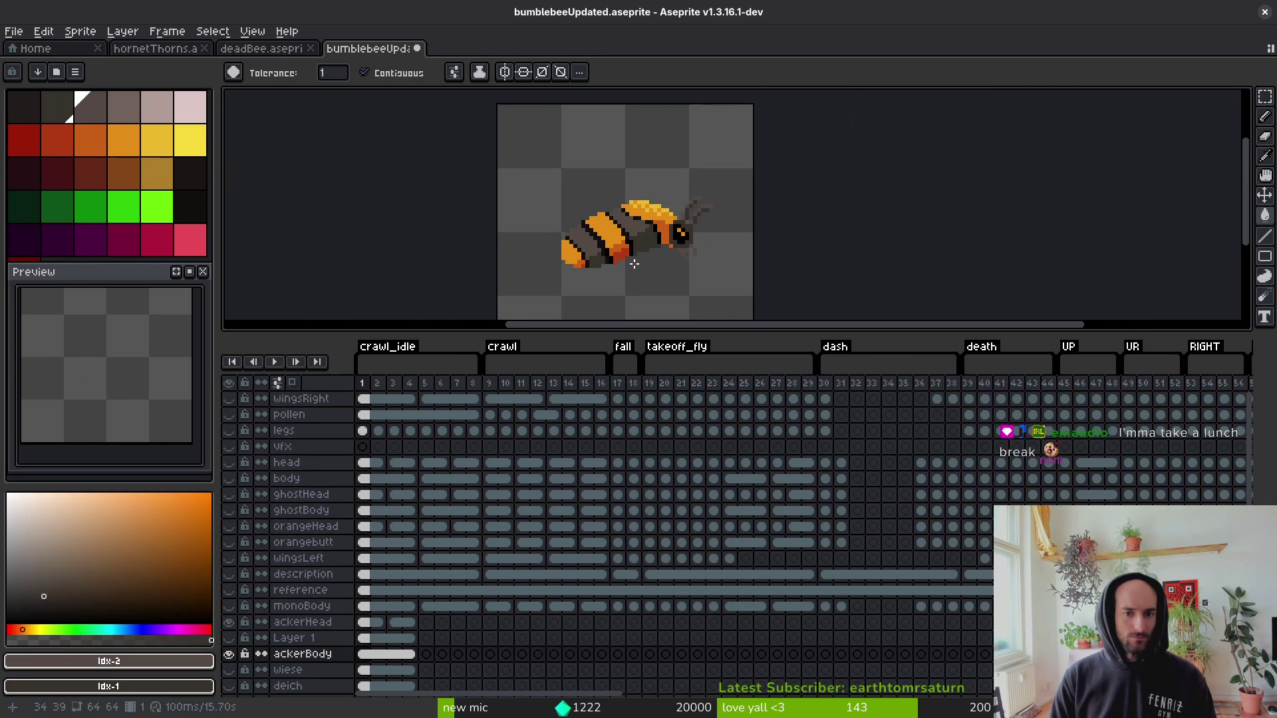
key("ctrl+z")
key("ctrl+z")
key("ctrl+z")
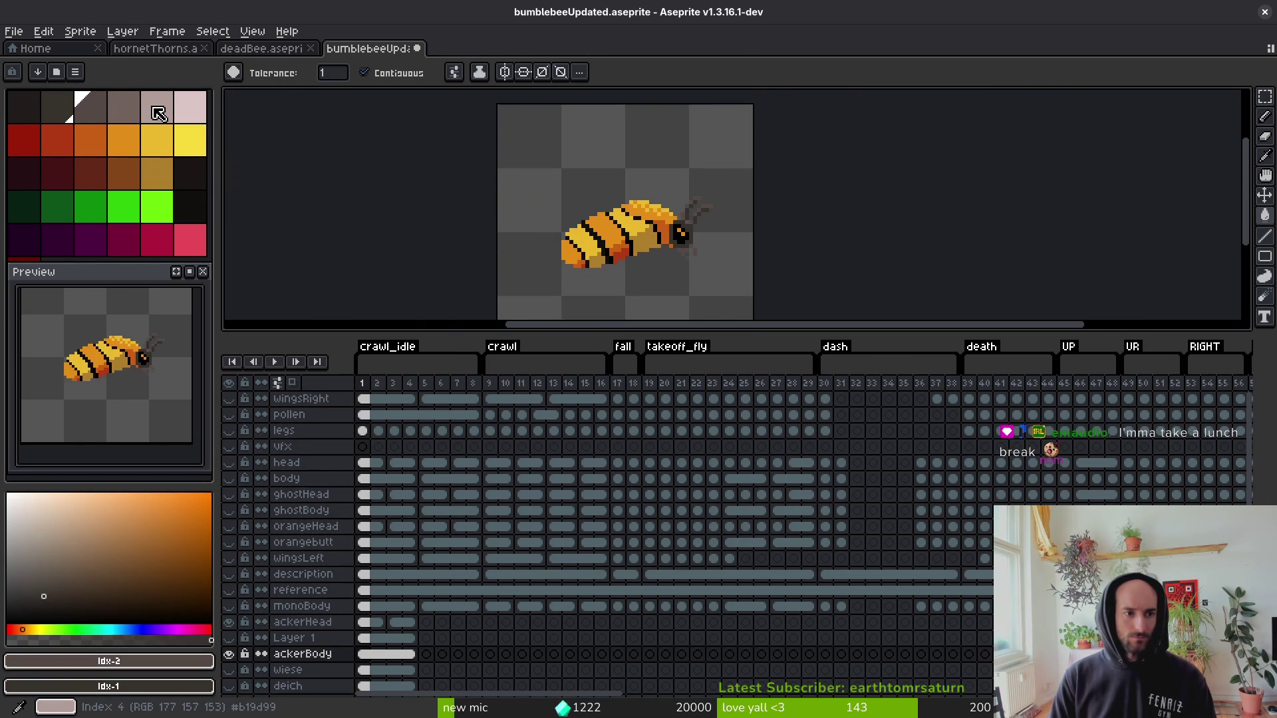
Trial light pinkish grey on the stripes and tan patches, then undo the trial.
left_click(157, 113)
scroll(625, 233, "up", 2)
left_click(621, 212)
left_click(532, 256)
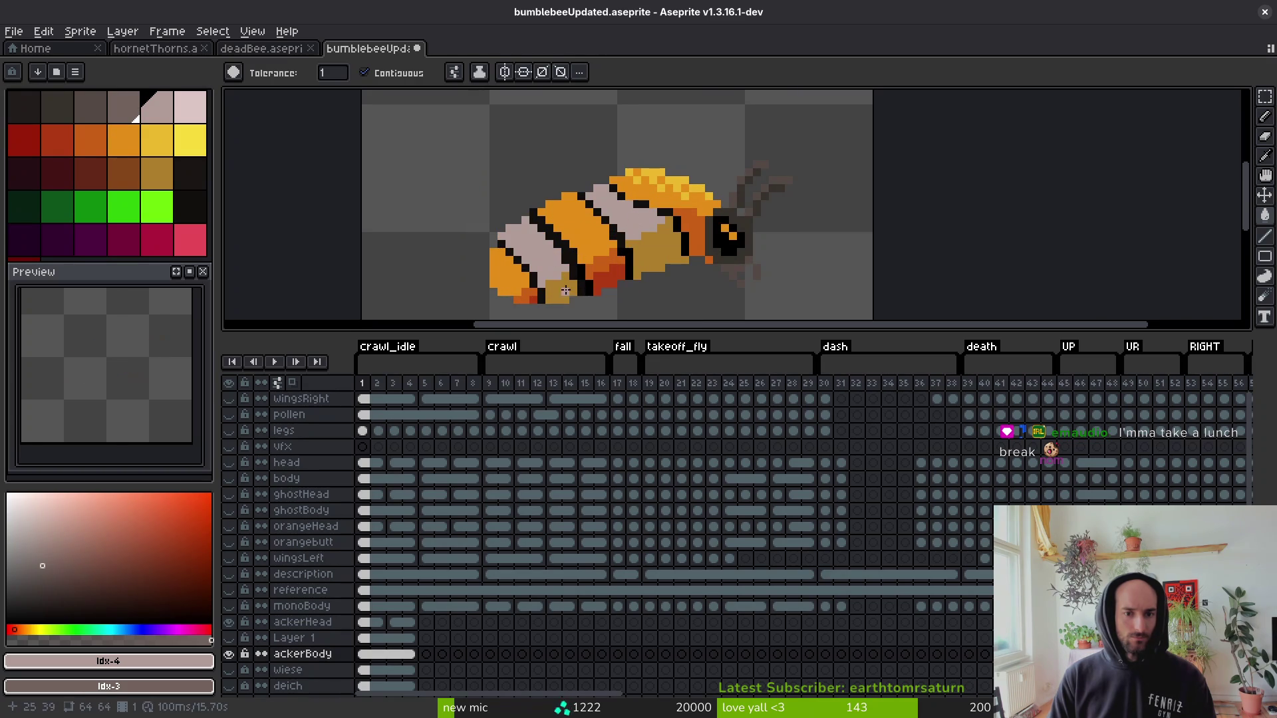
left_click(566, 290)
left_click(659, 243)
key("ctrl+z")
scroll(659, 259, "down", 3)
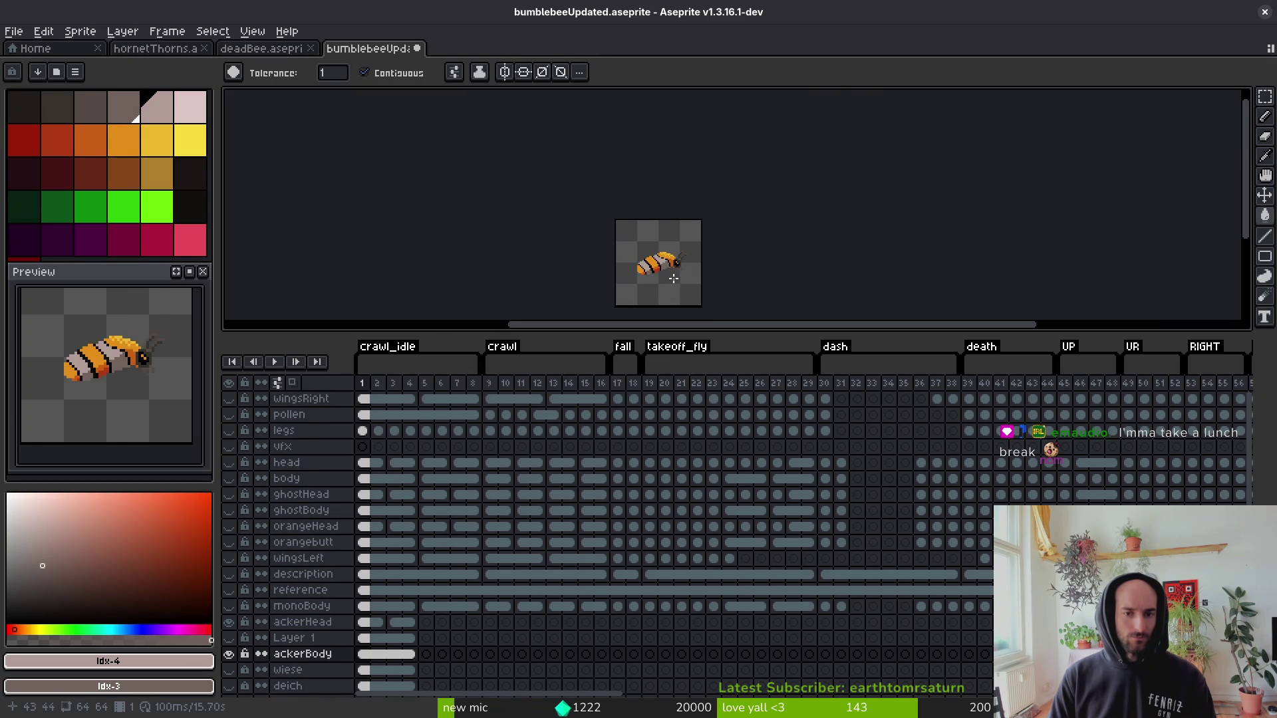
scroll(658, 273, "up", 3)
key("ctrl+z")
key("ctrl+z")
key("ctrl+z")
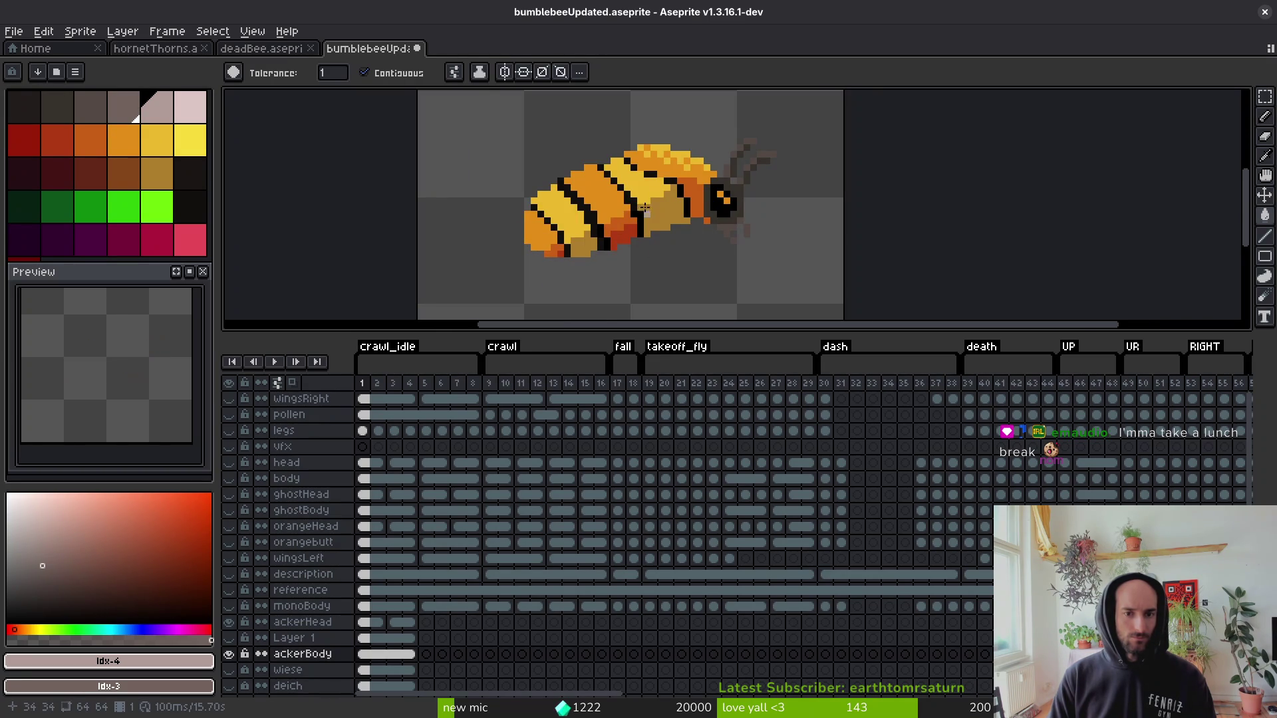
key("ctrl+y")
key("ctrl+y")
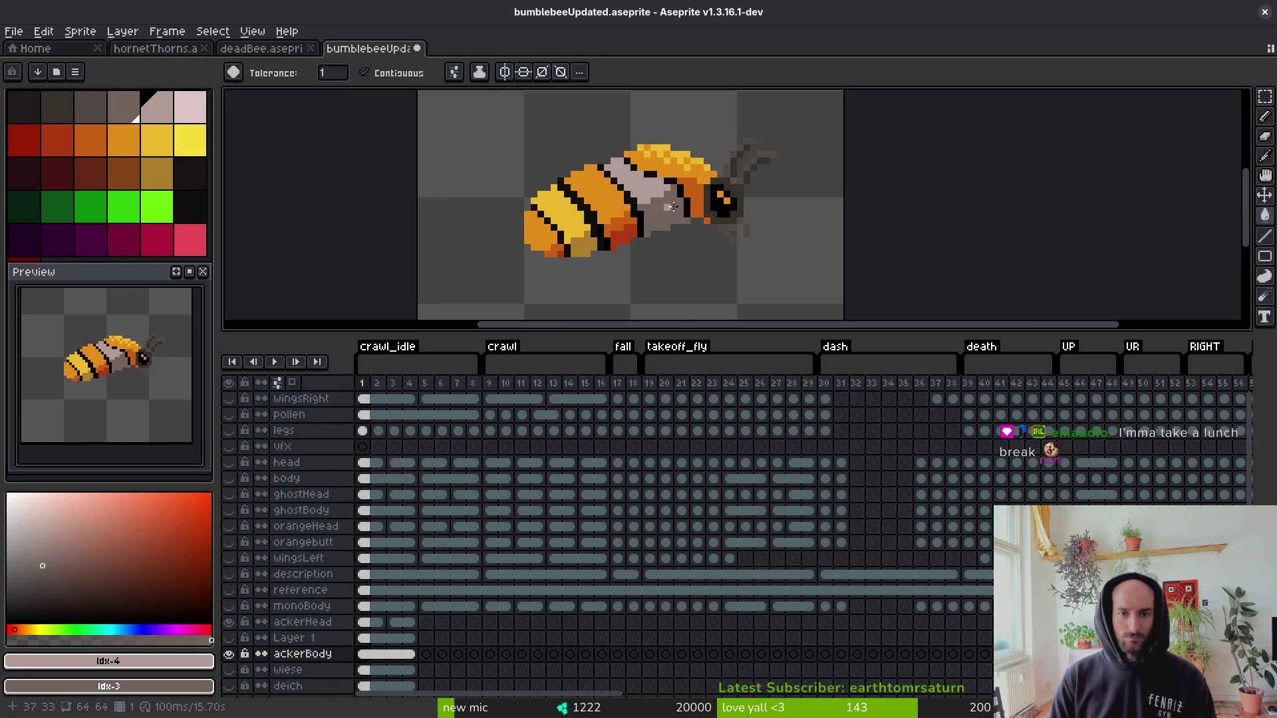
scroll(691, 274, "down", 4)
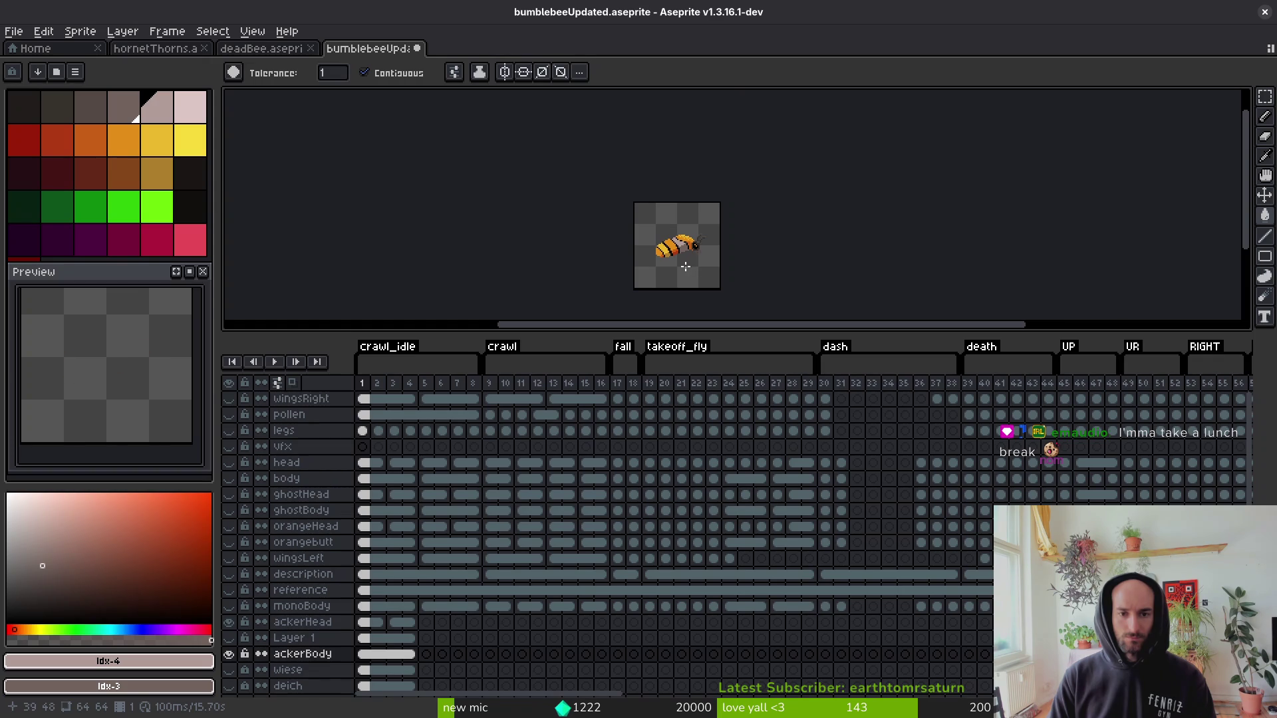
key("ctrl+z")
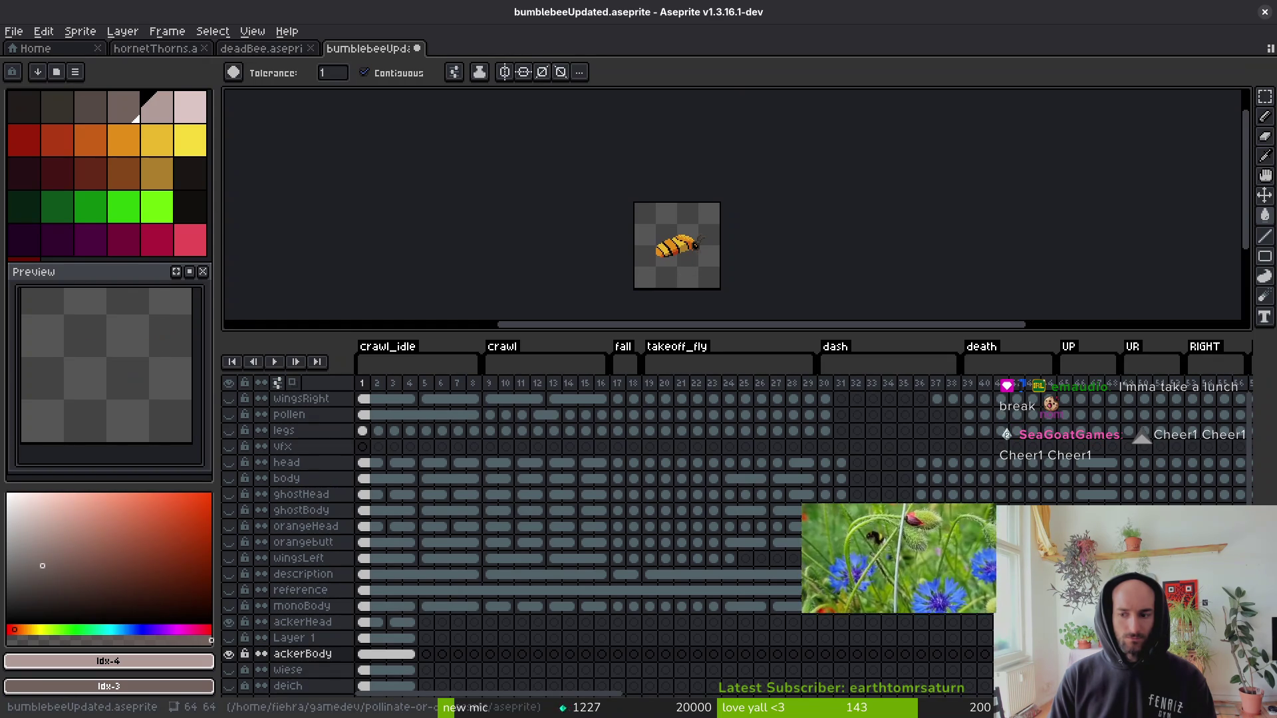
scroll(713, 252, "up", 6)
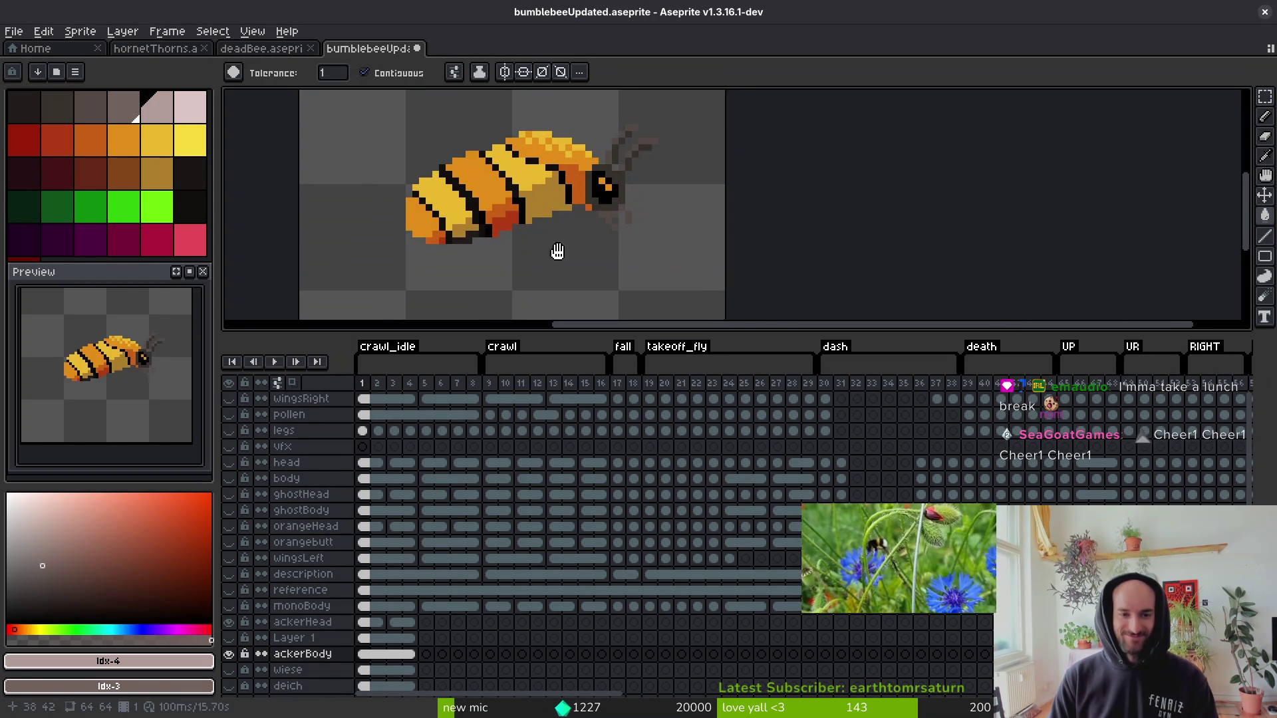
Save bumblebeeUpdated.aseprite and sample the ochre #ae7e2c from the bee.
key("ctrl+s")
key("i")
left_click(583, 205)
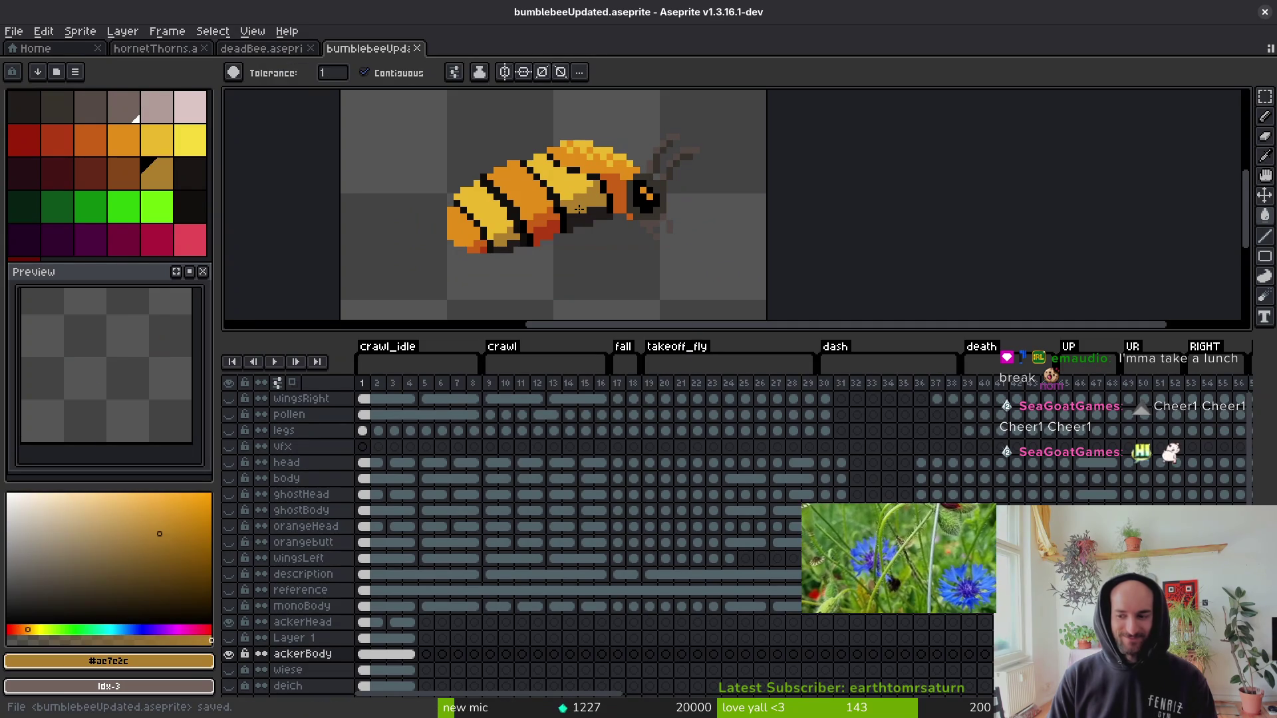
Pencil two ochre pixels onto the bee's dark underside.
key("b")
scroll(607, 216, "up", 2)
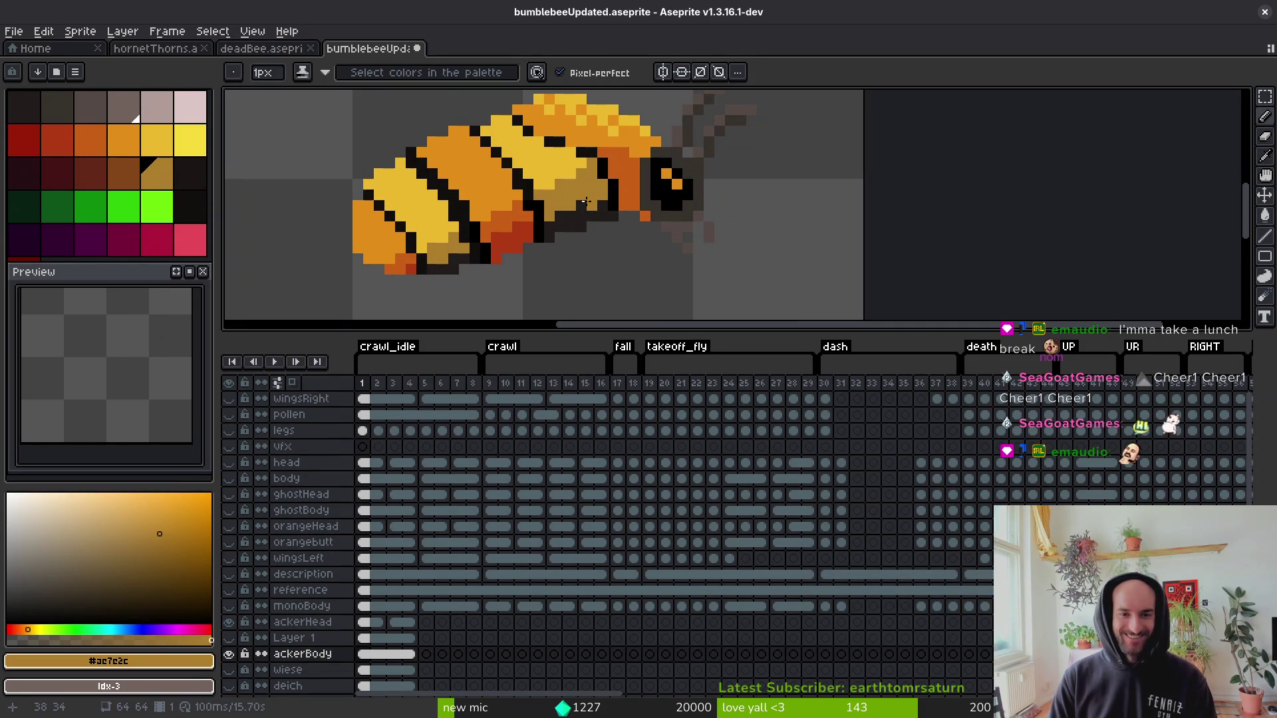
scroll(552, 225, "down", 2)
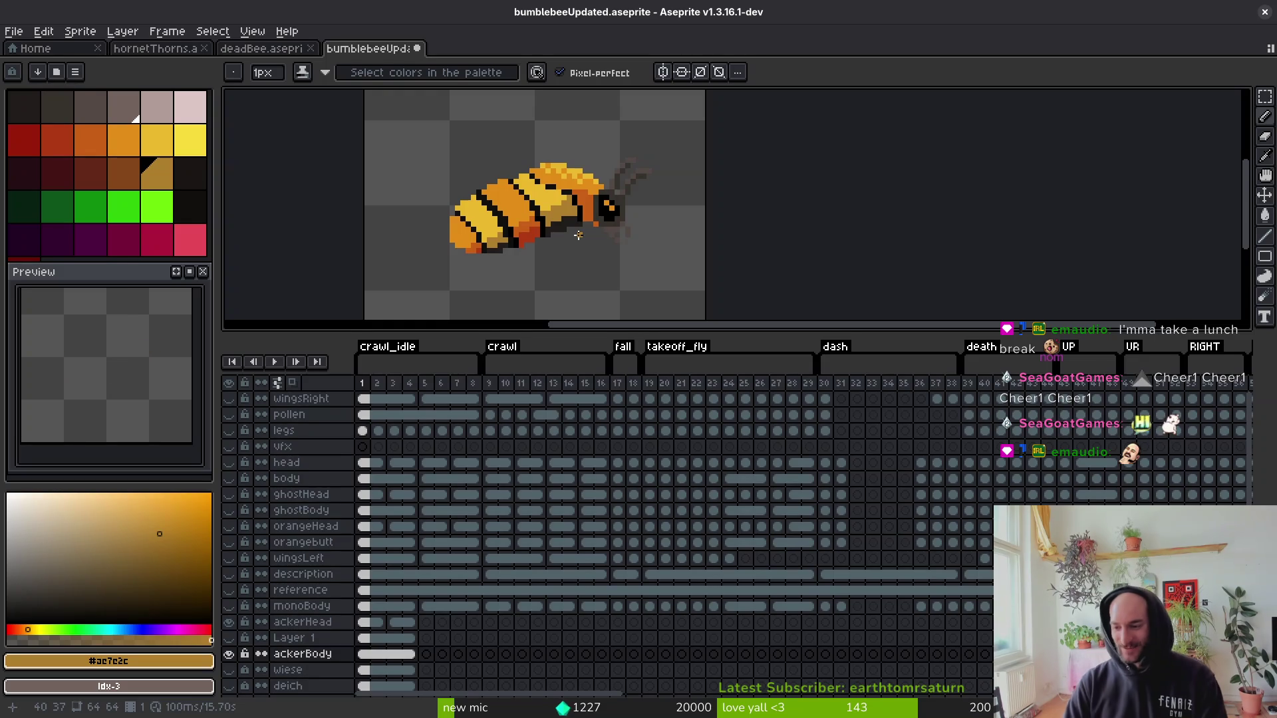
scroll(578, 219, "up", 2)
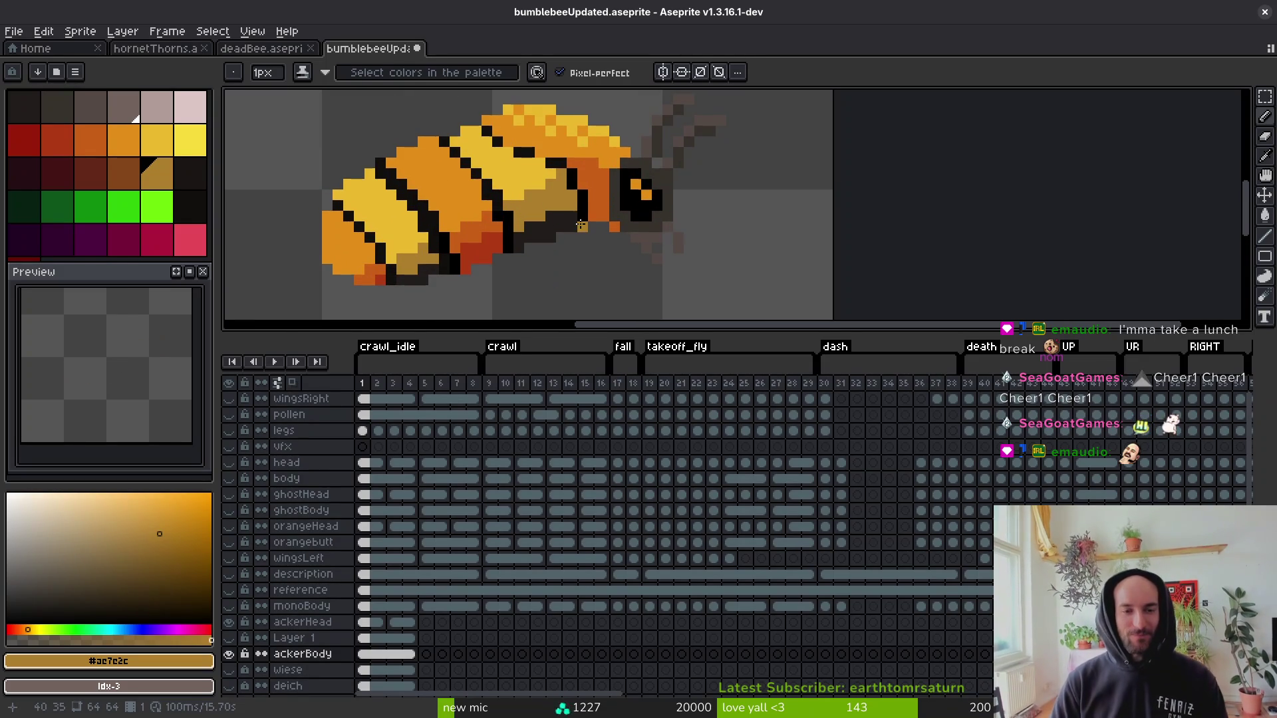
scroll(569, 229, "down", 2)
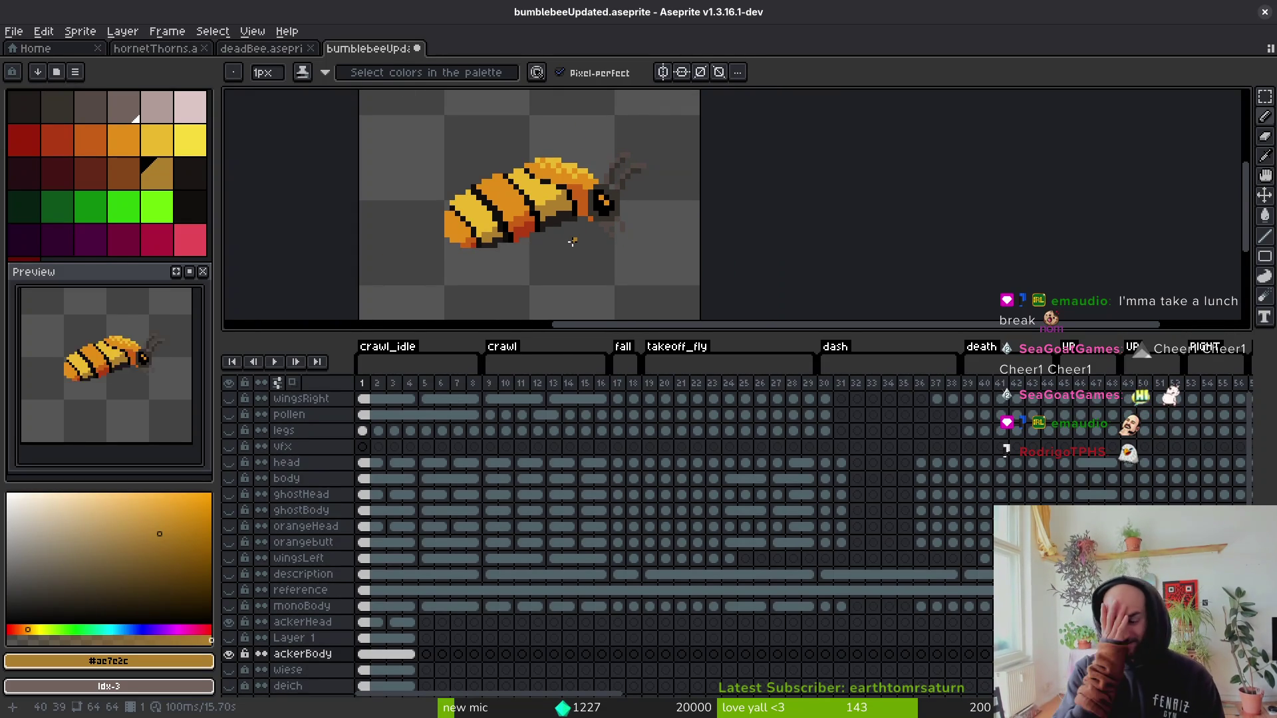
scroll(536, 219, "up", 4)
left_click(333, 201)
left_click(291, 223)
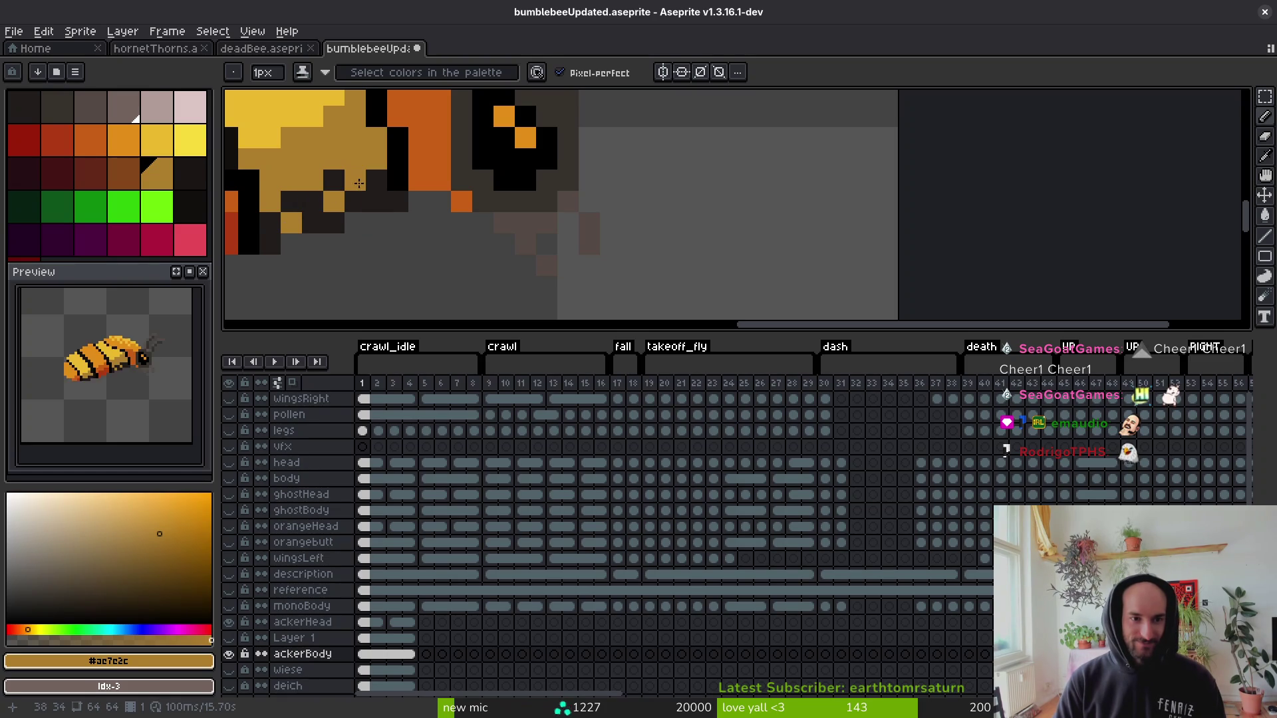
scroll(386, 258, "down", 4)
scroll(385, 258, "up", 2)
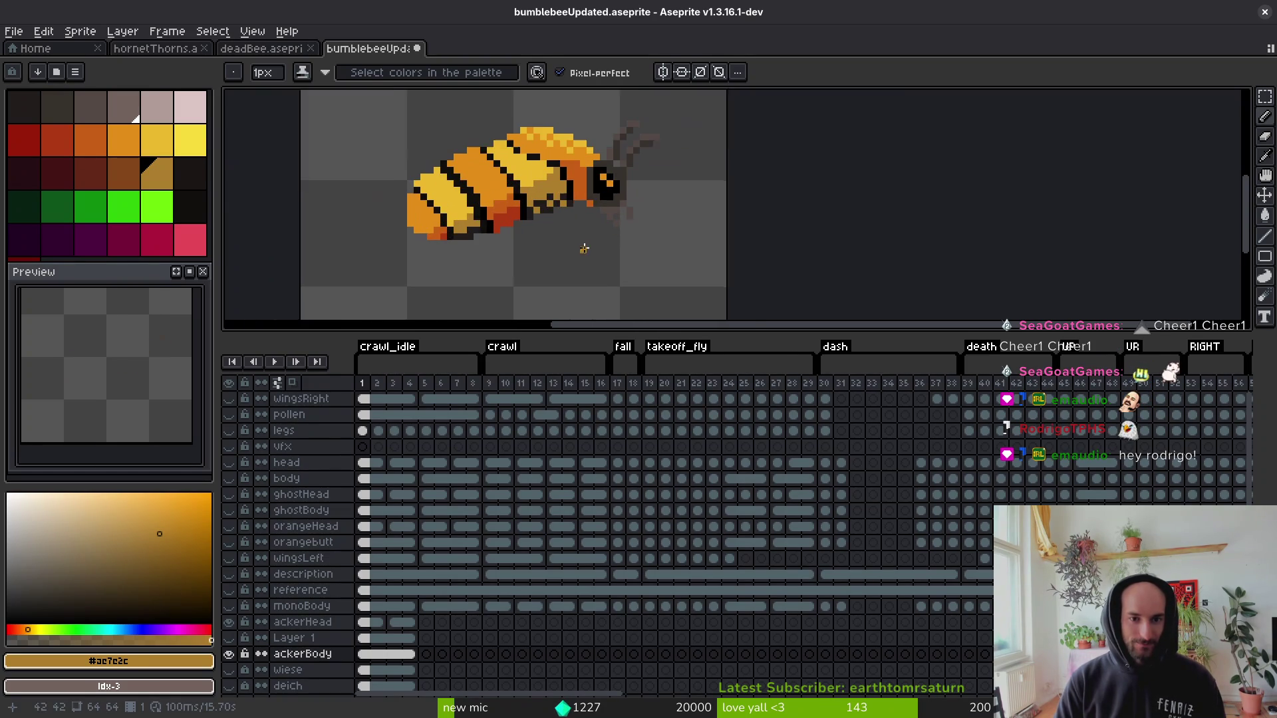
scroll(536, 198, "up", 3)
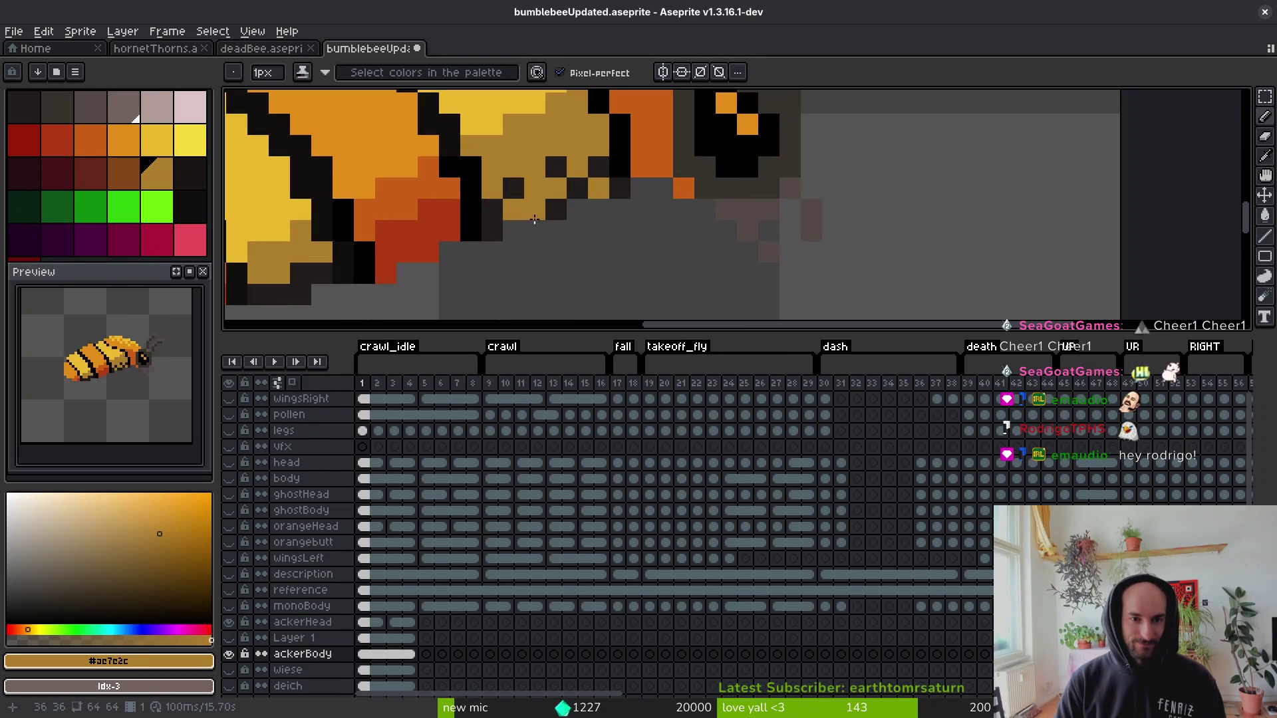
Paint another underside pixel ochre, undo the last stroke and save the file.
left_click(532, 190, "alt")
left_click(513, 209, "alt")
left_click(514, 189)
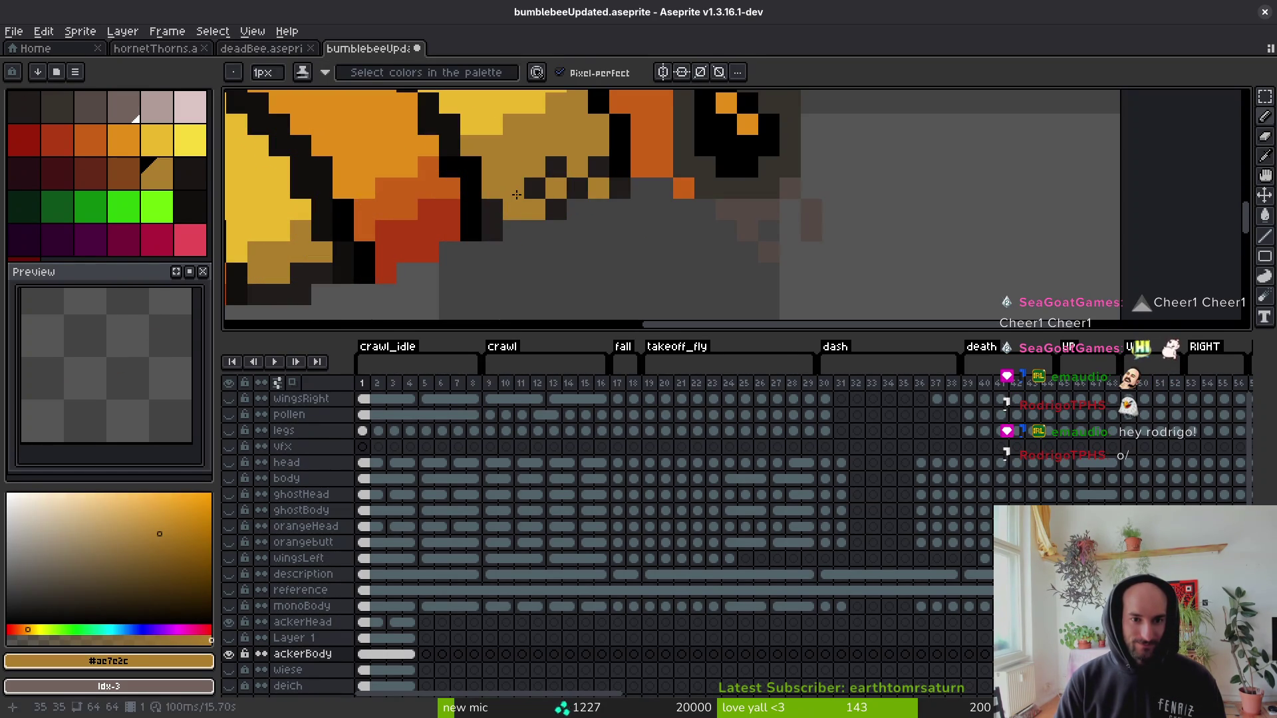
left_click(501, 205, "alt")
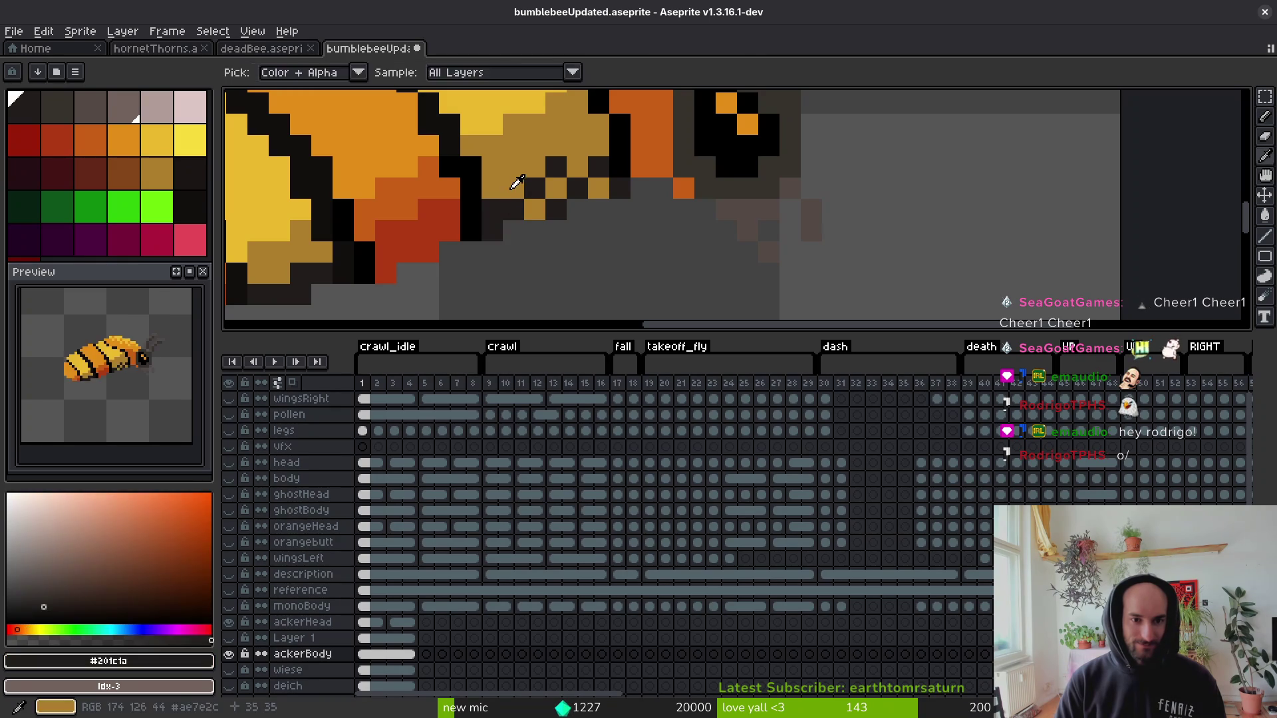
left_click(516, 179, "alt")
scroll(526, 226, "down", 5)
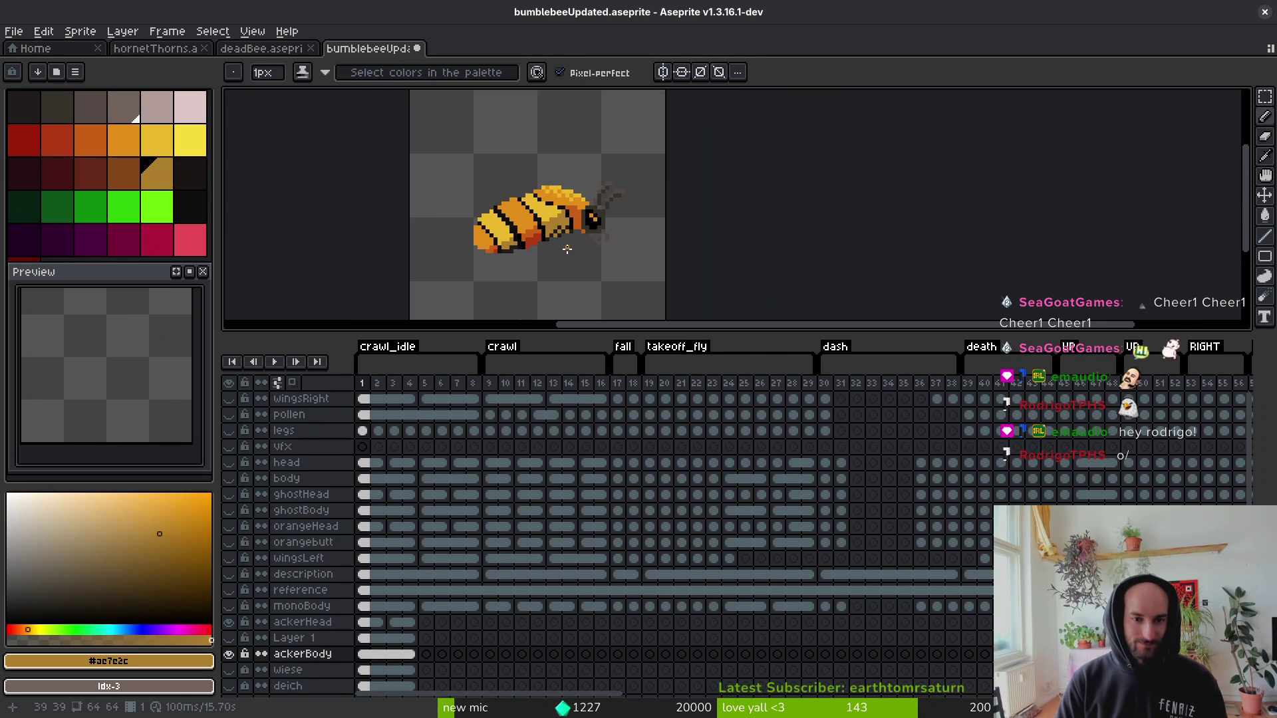
key("ctrl+z")
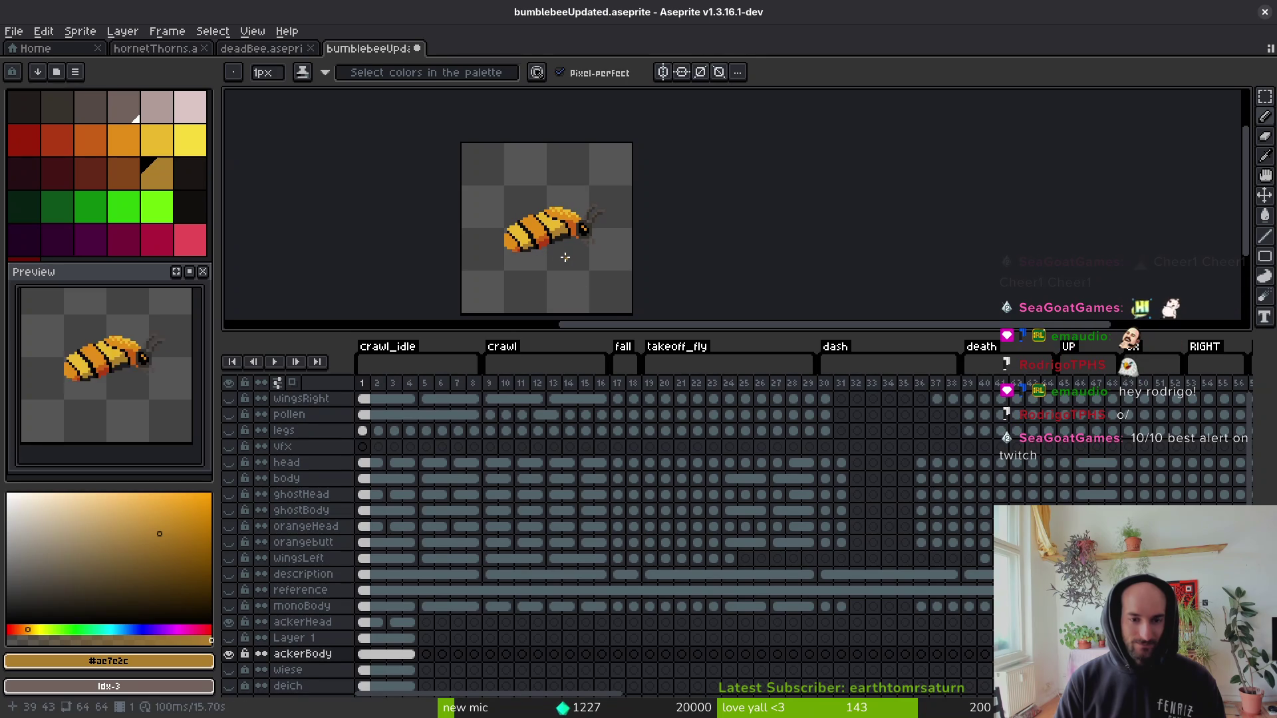
key("ctrl+s")
Add an orange touch-up pixel beside the bee's head.
scroll(592, 267, "down", 2)
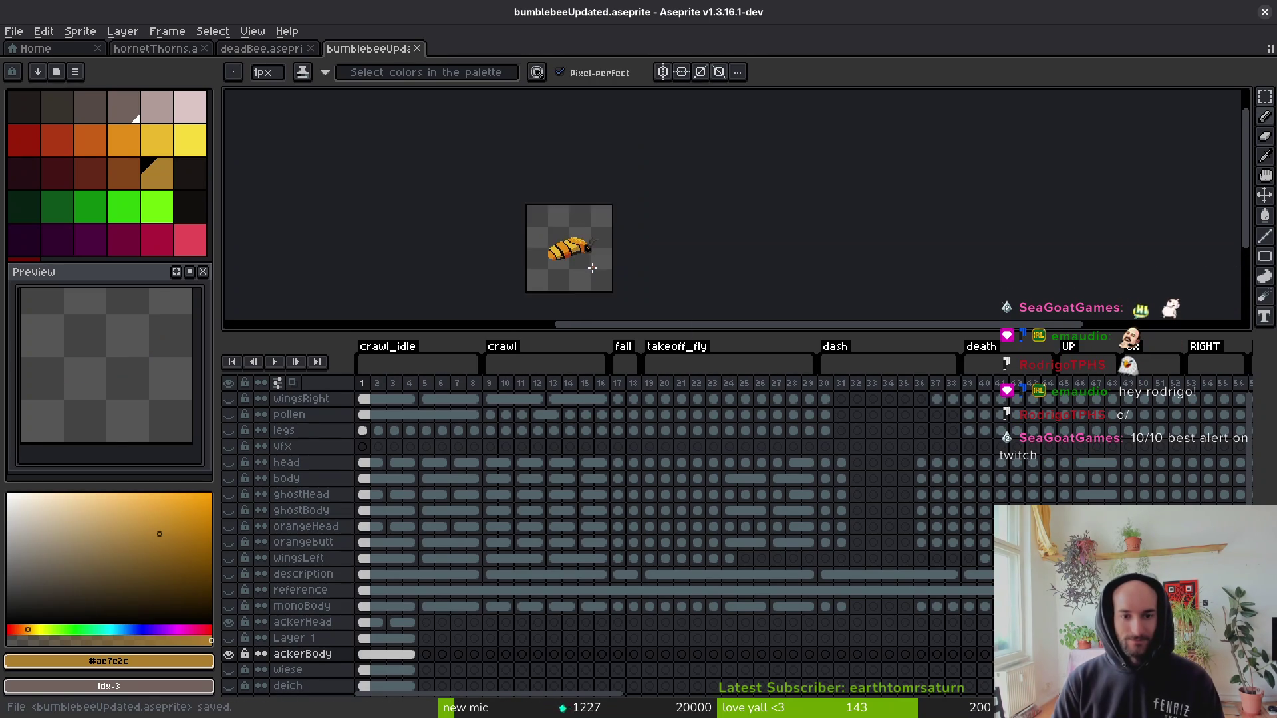
scroll(592, 268, "up", 5)
key("alt")
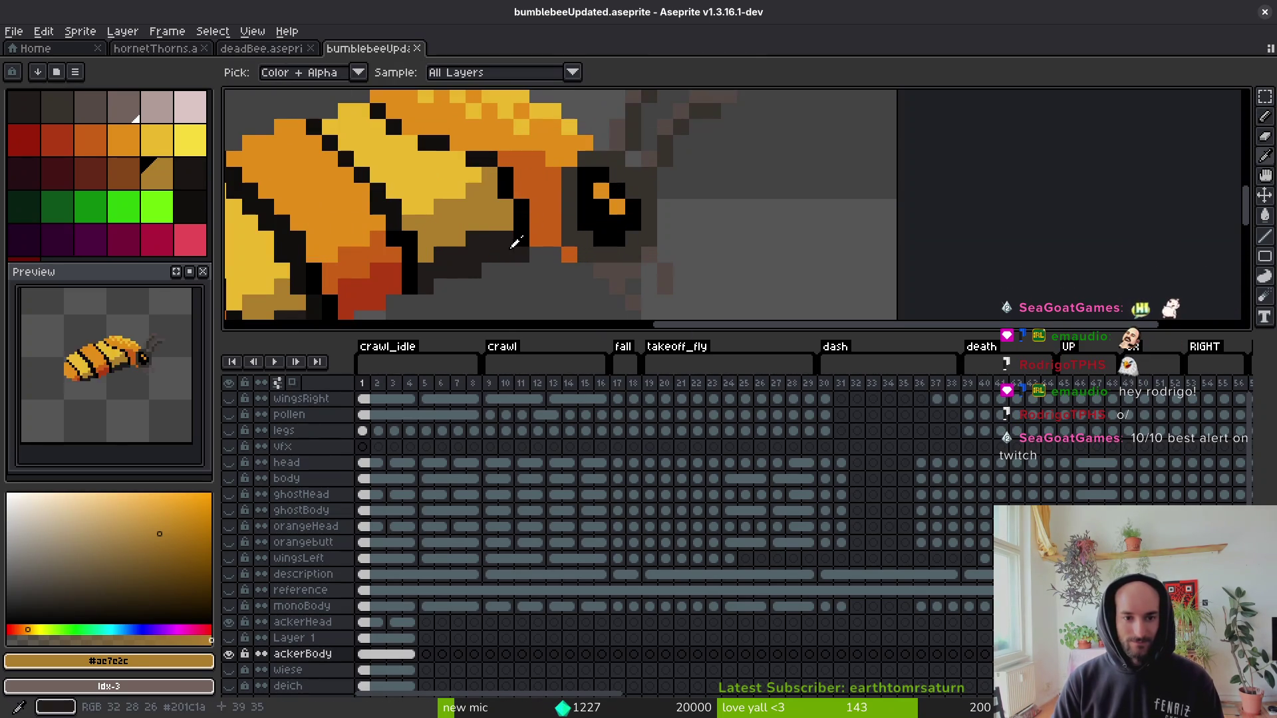
left_click(669, 233)
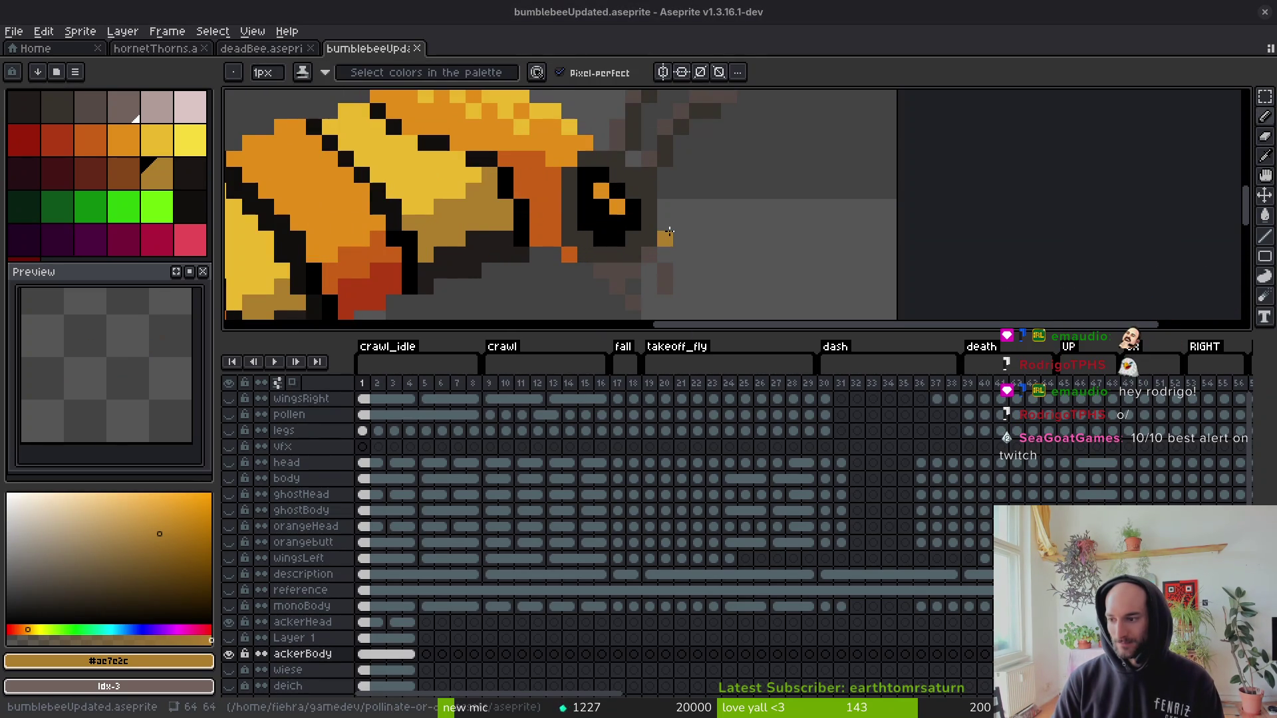
left_click_drag(722, 211, 734, 190)
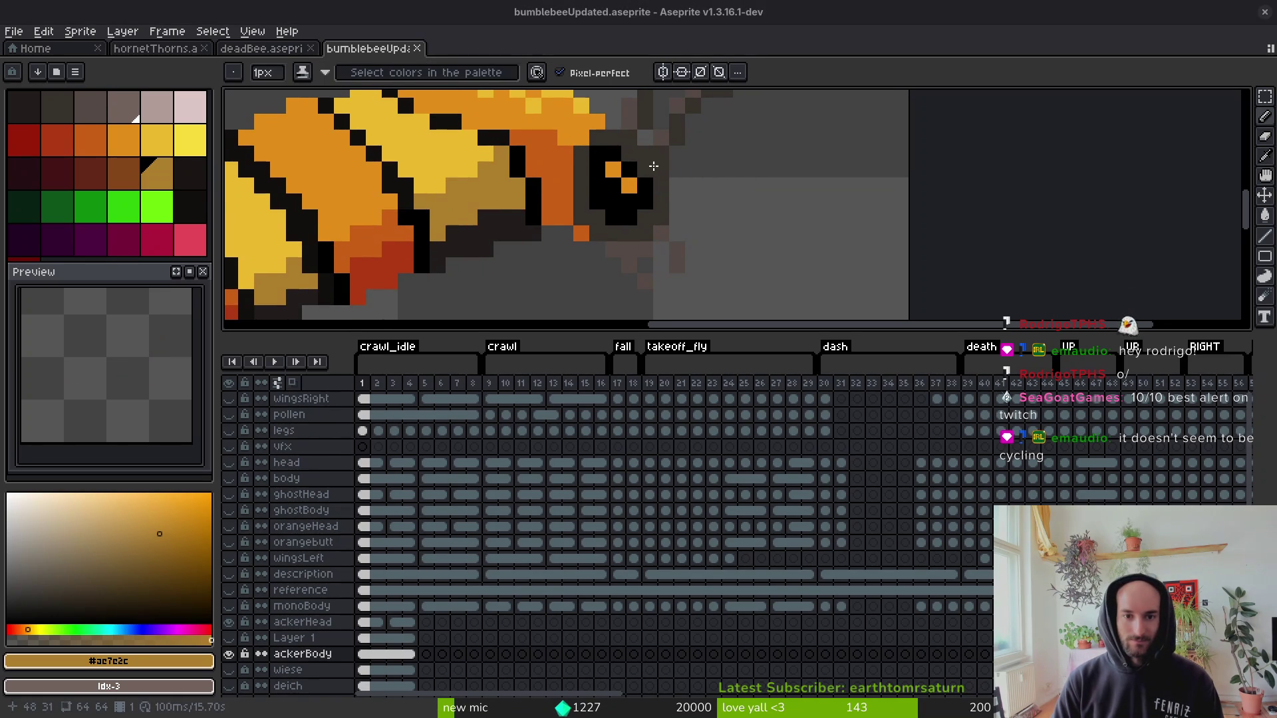
Sample the dark stripe colour, select the first palette swatch, and save bumblebeeUpdated.aseprite.
scroll(619, 195, "up", 1)
left_click(619, 195, "alt")
key("g")
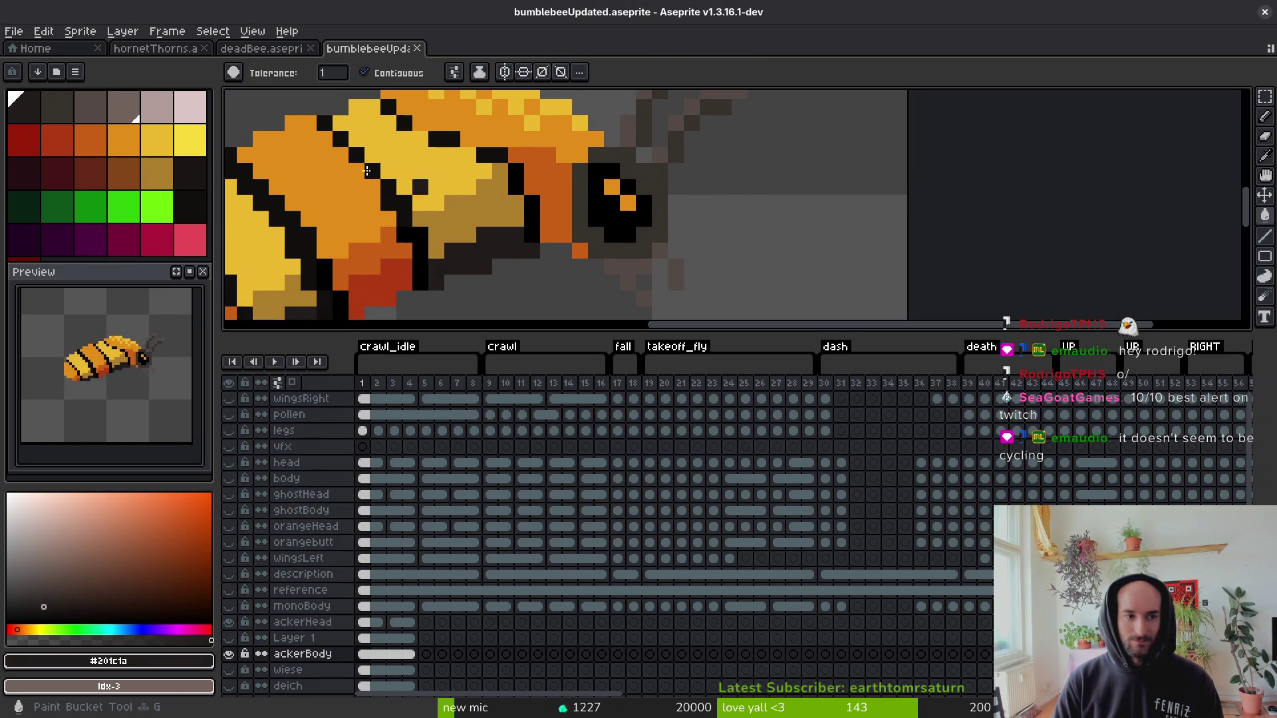
left_click(90, 106)
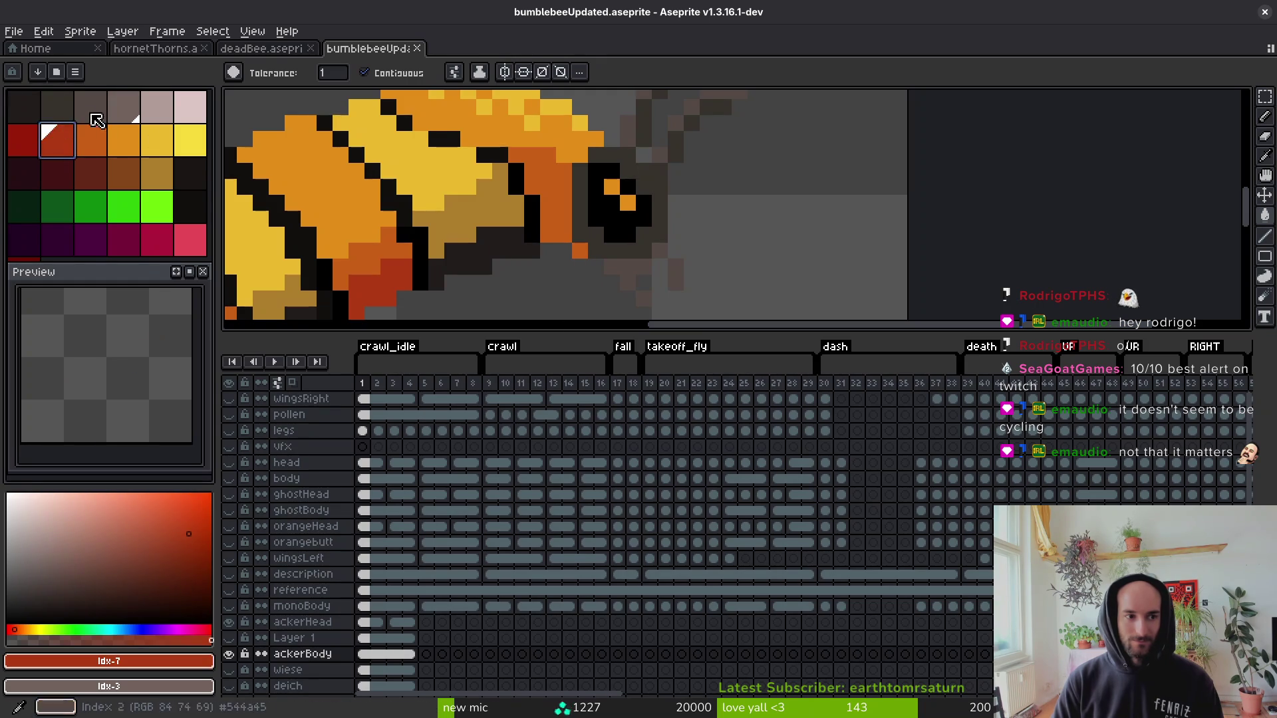
left_click(57, 107)
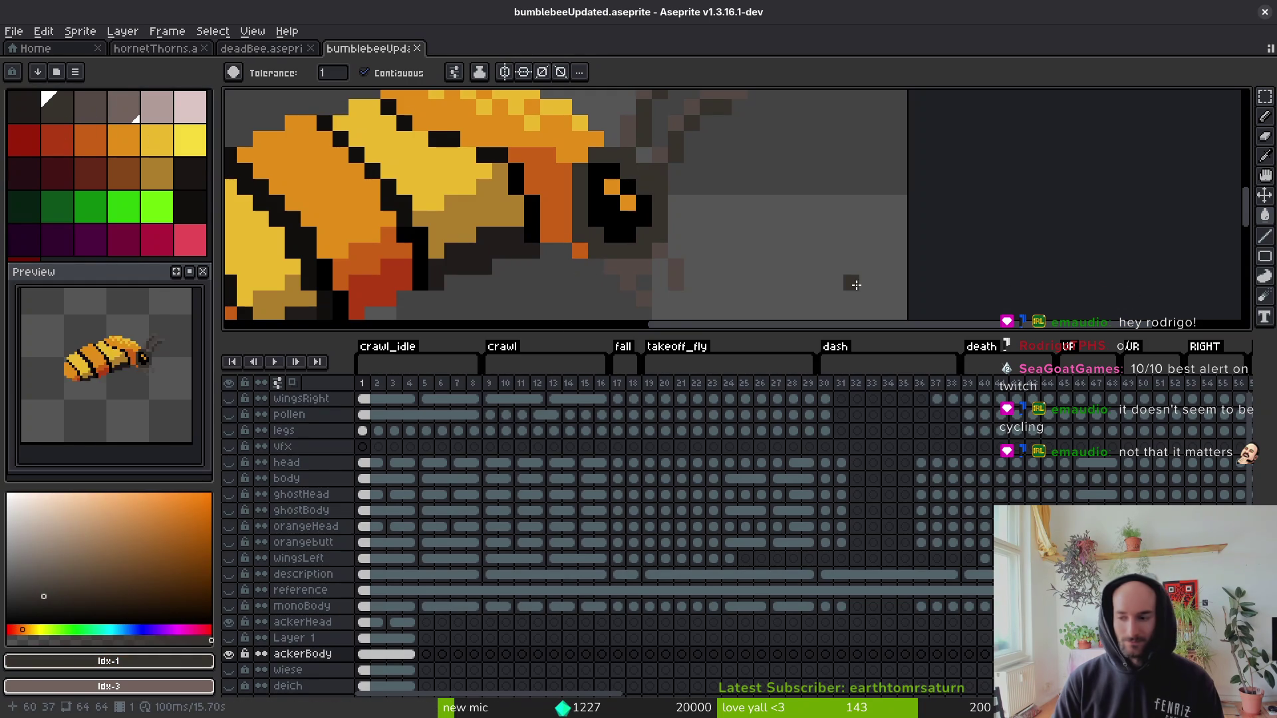
key("ctrl+s")
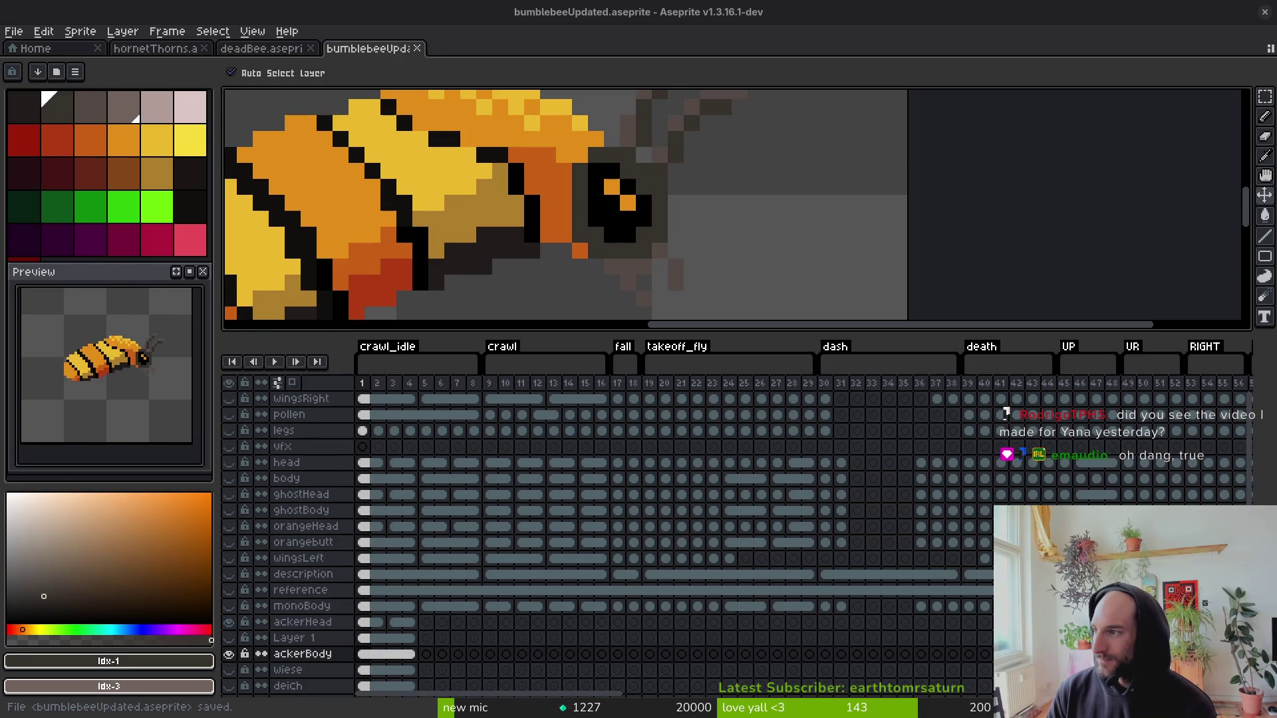
Switch to the Brave window showing the StreamElements cheer-alert settings.
key("alt+Tab")
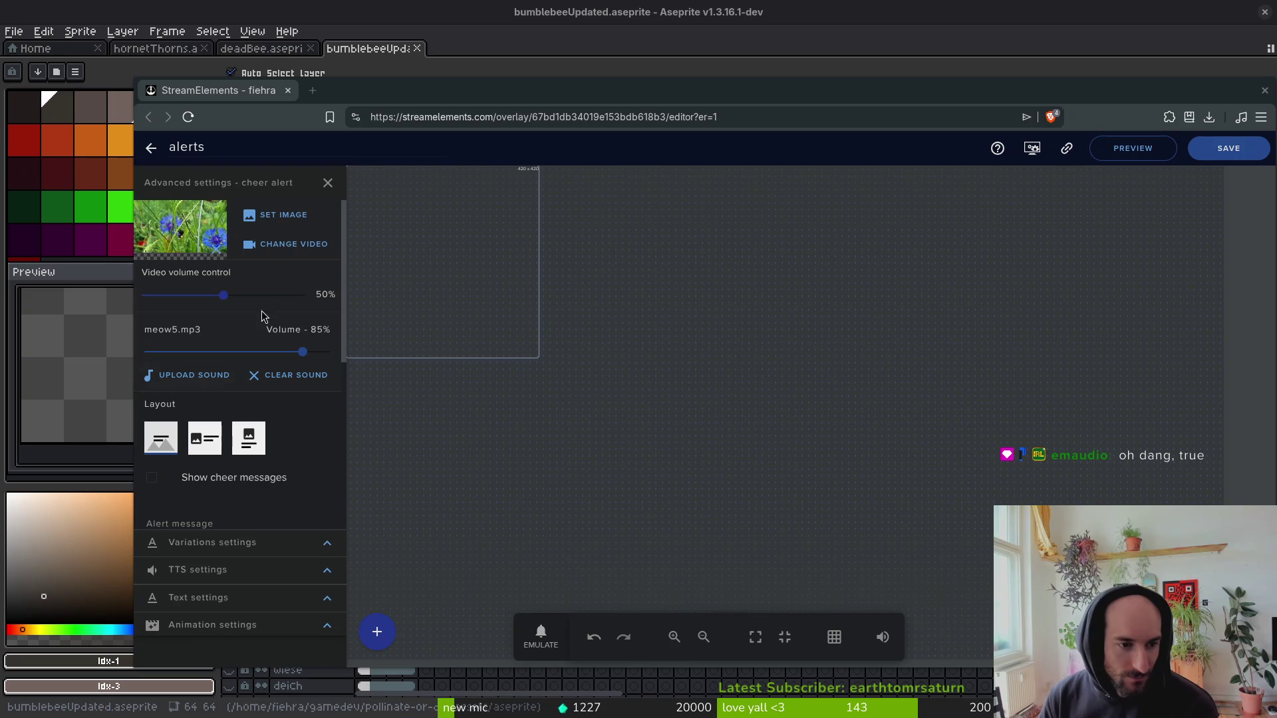
Preview the first two AlertBox variations of the cheer alert, staying in the editor.
left_click(326, 543)
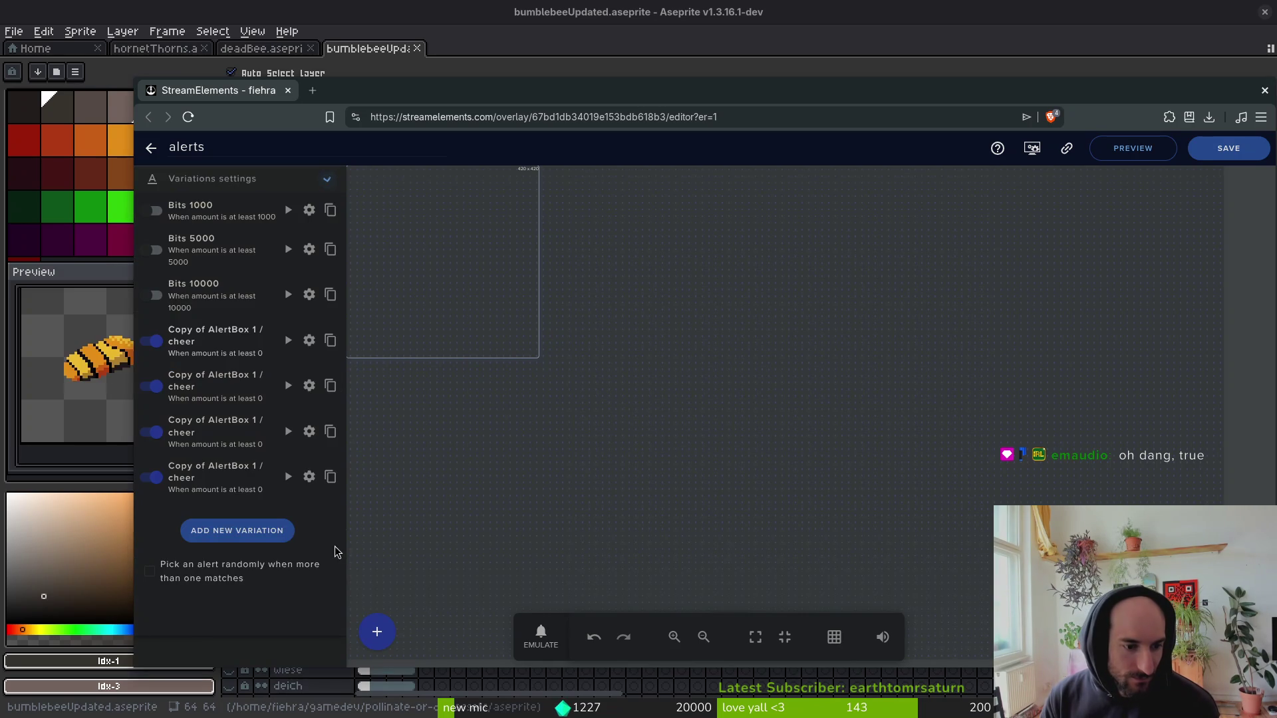
left_click(289, 343)
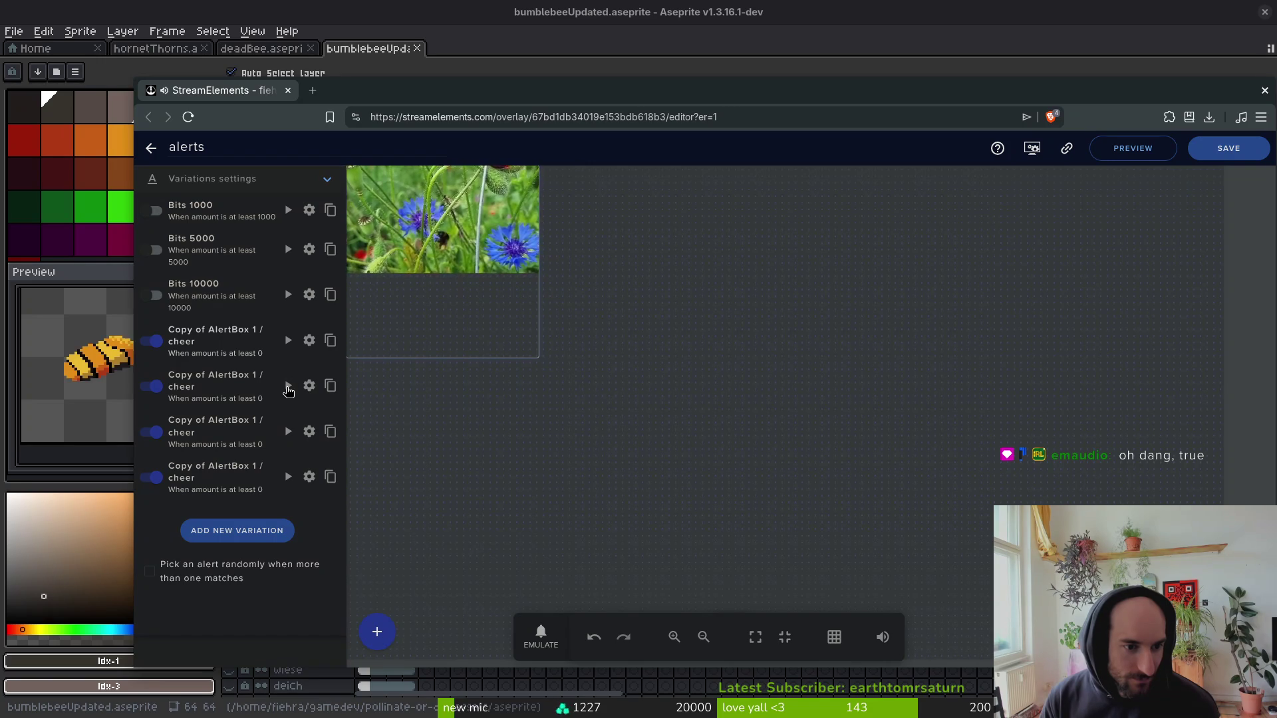
left_click(287, 389)
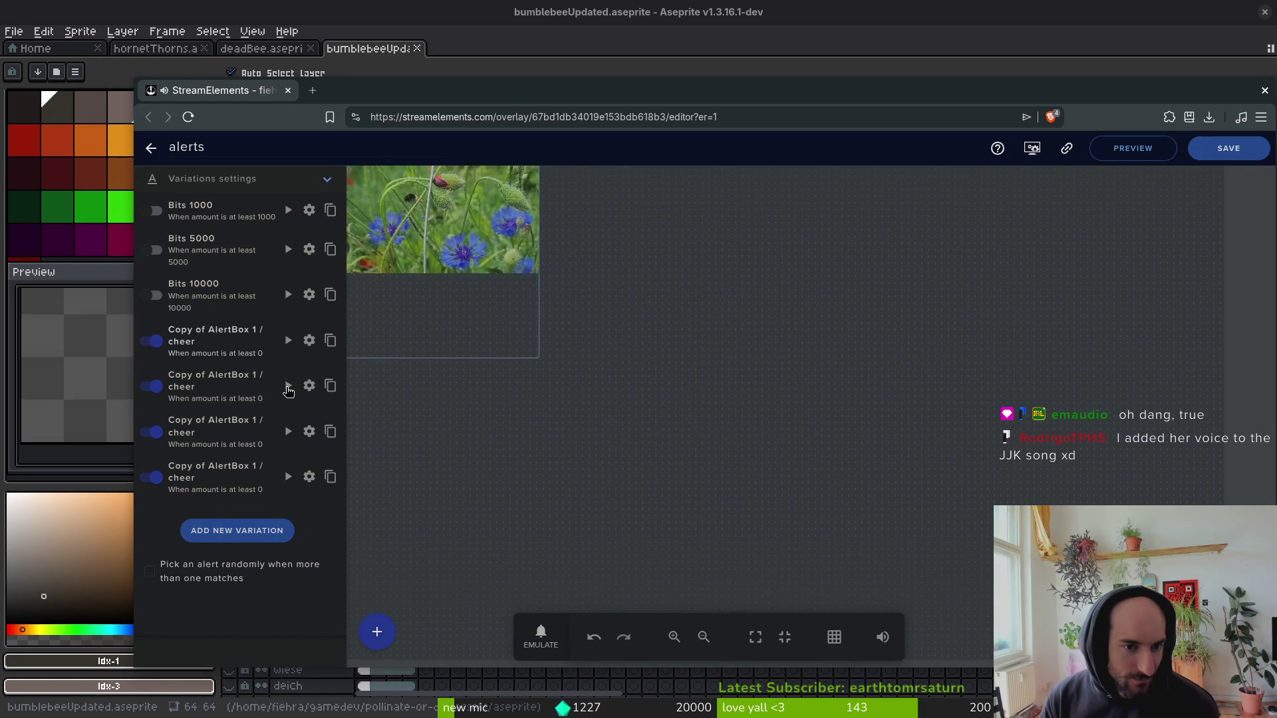
left_click(151, 149)
left_click(721, 196)
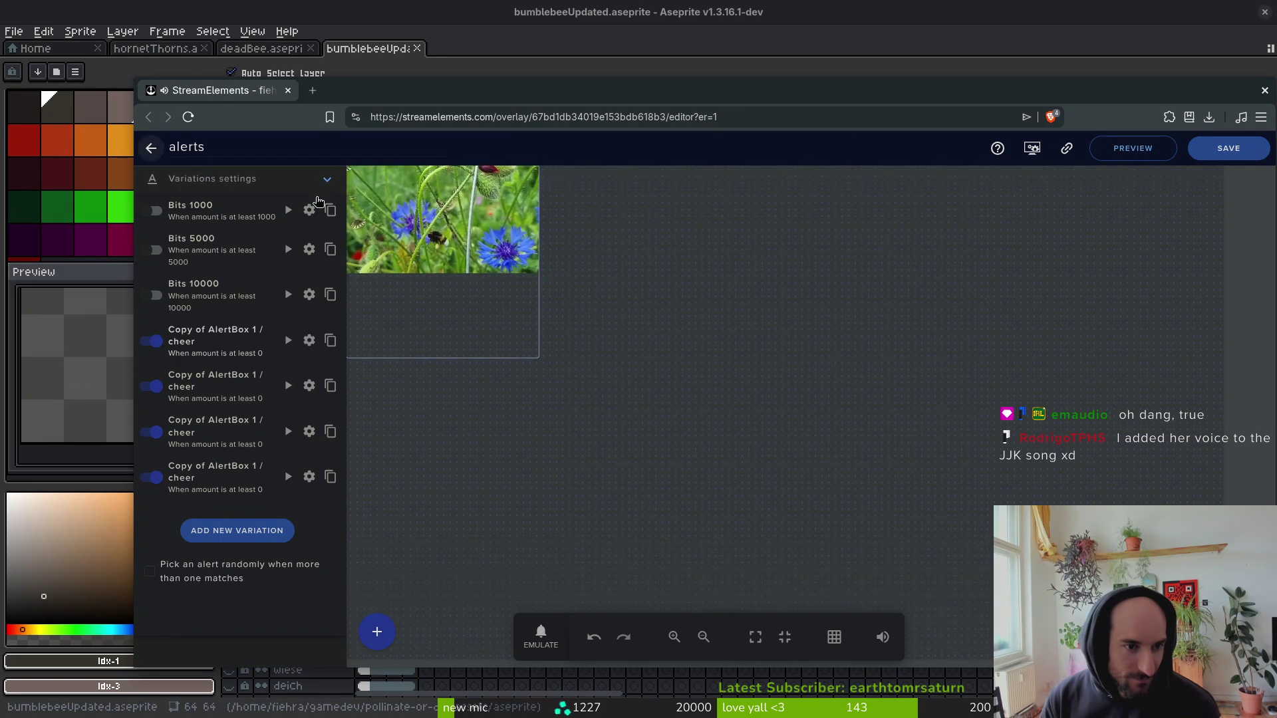
Play the meow5 sound from the cheer alert's sound library.
left_click(332, 180)
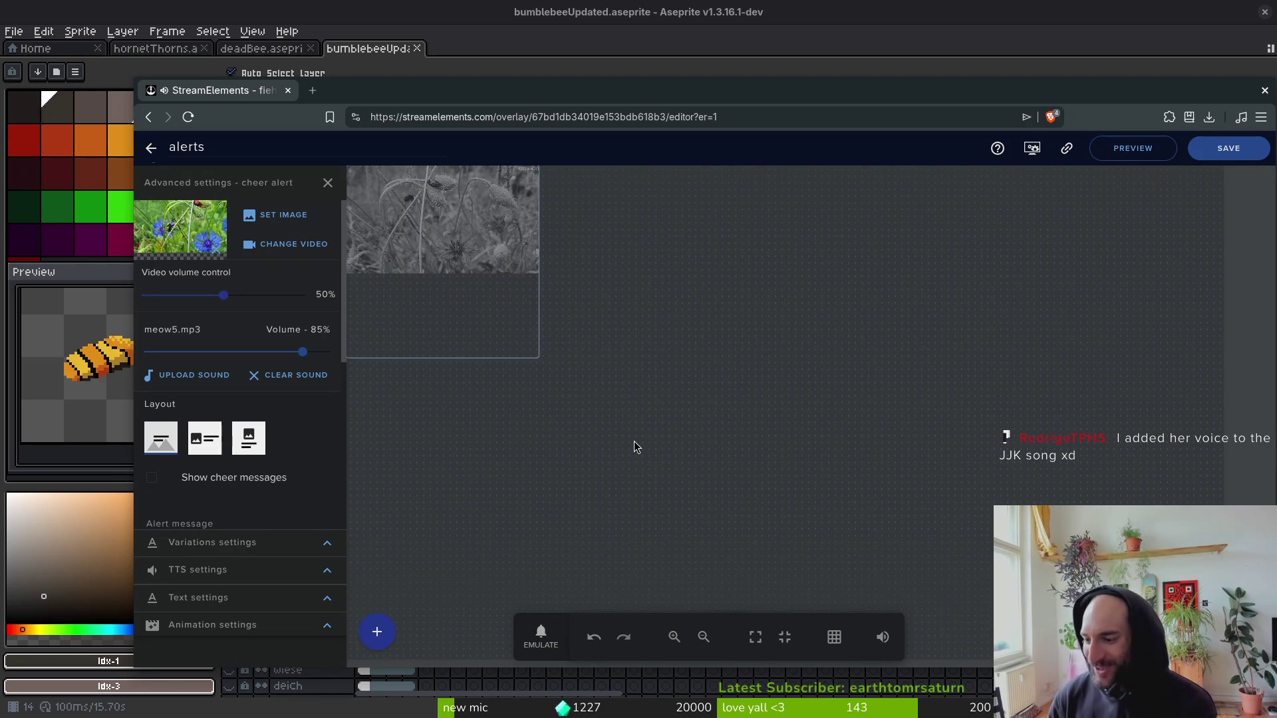
left_click(539, 635)
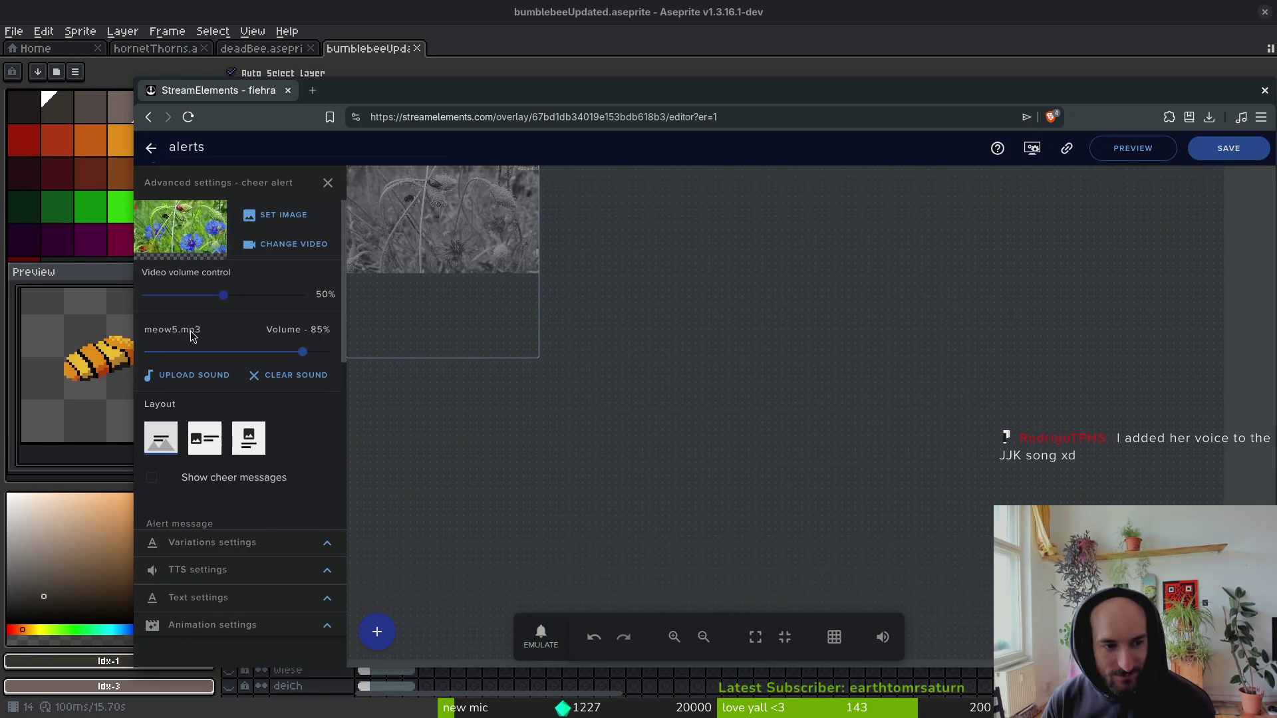
left_click(165, 370)
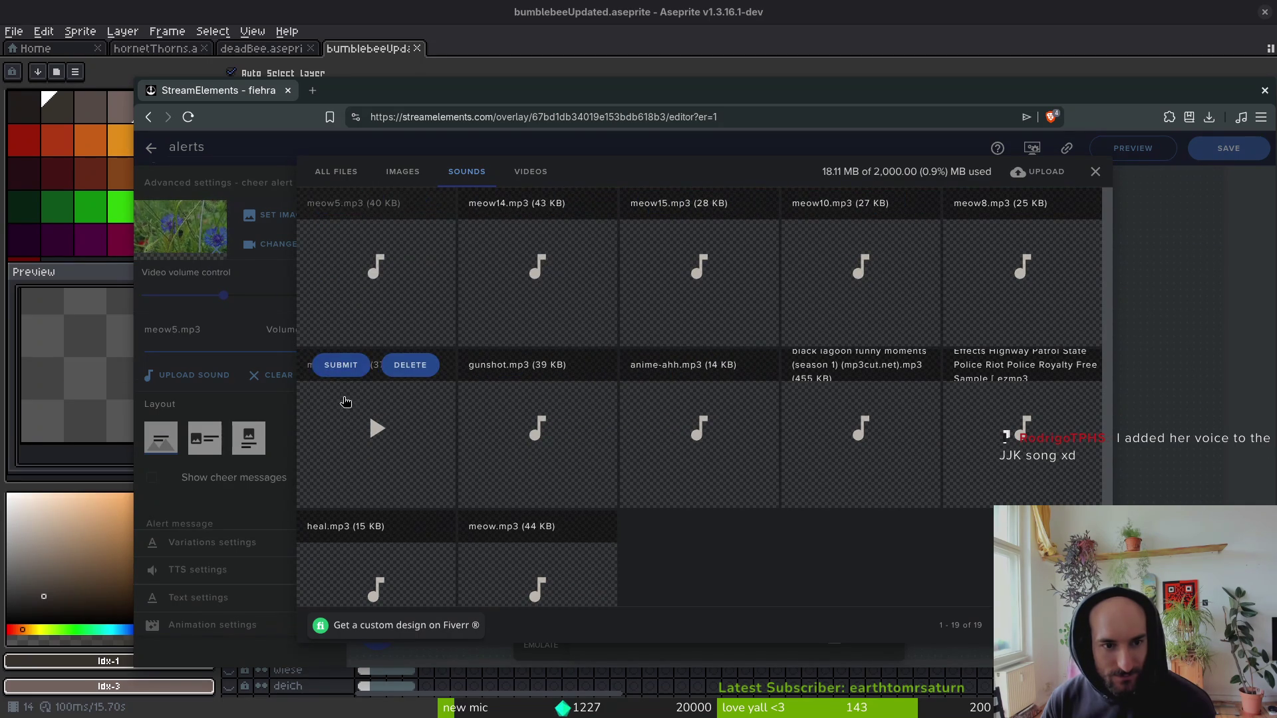
left_click(373, 269)
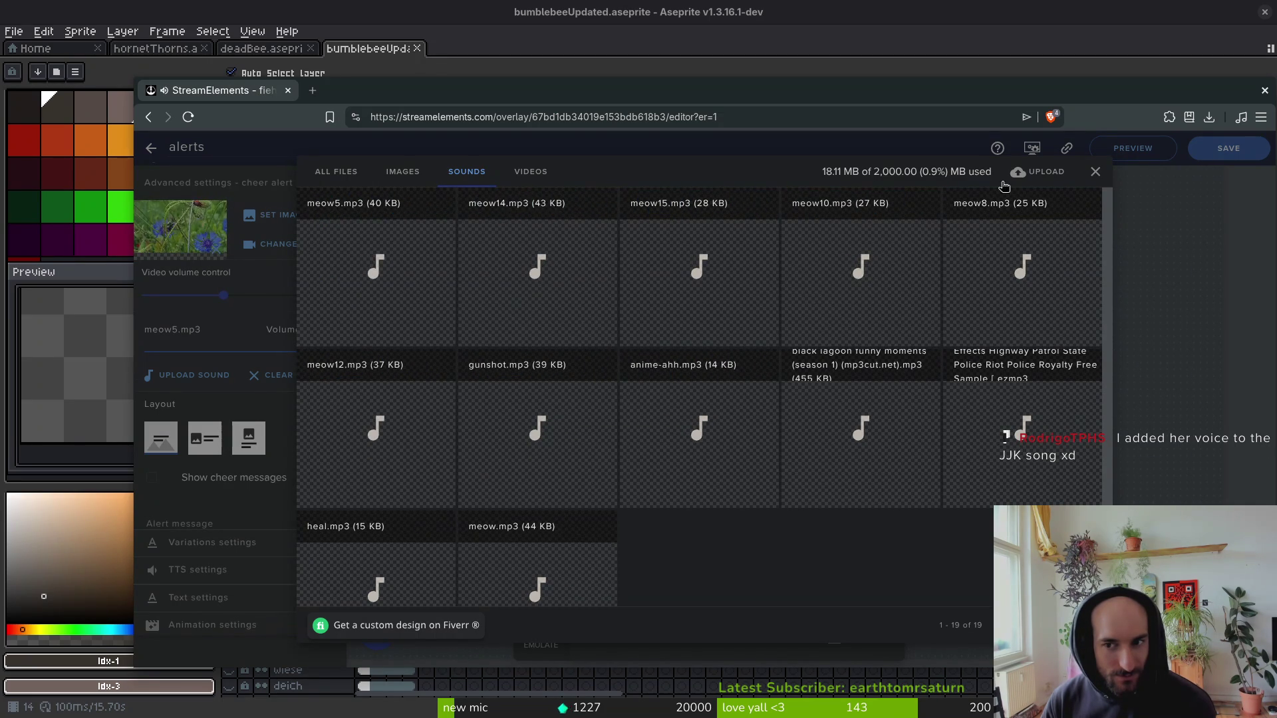
left_click(1096, 174)
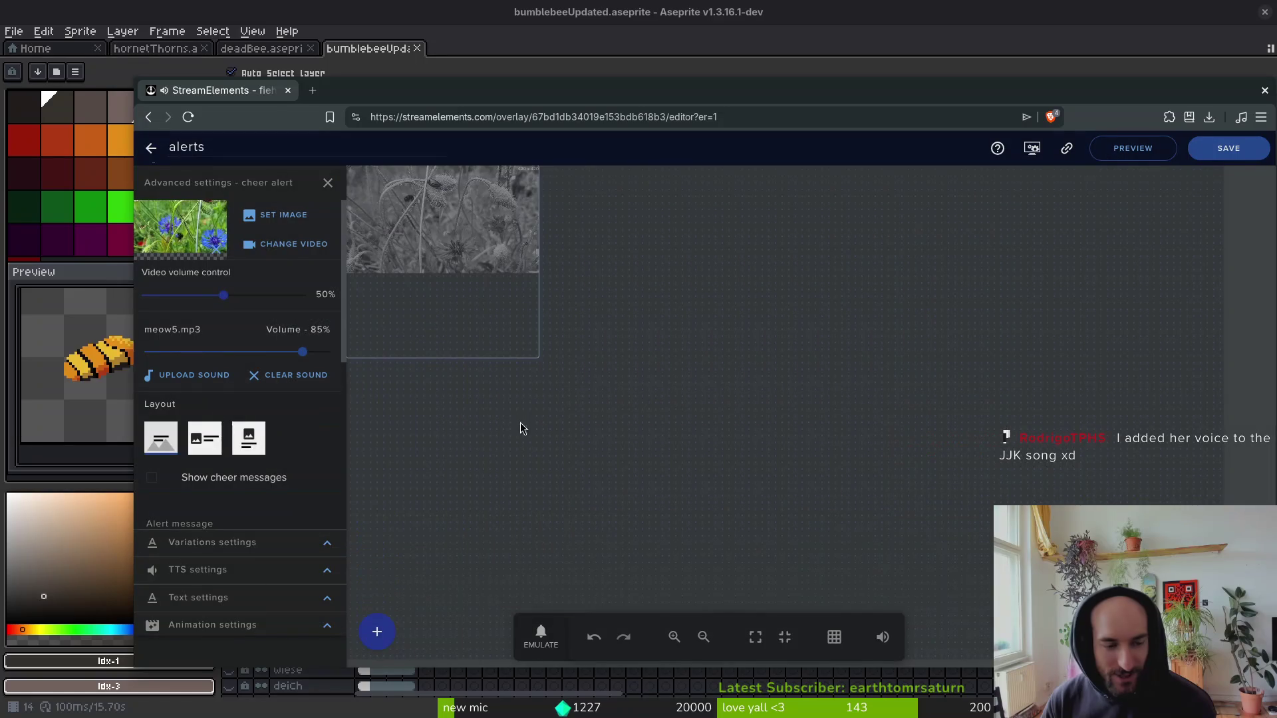
Preview the last alert variation, then reload and leave the alerts editor page.
left_click(330, 550)
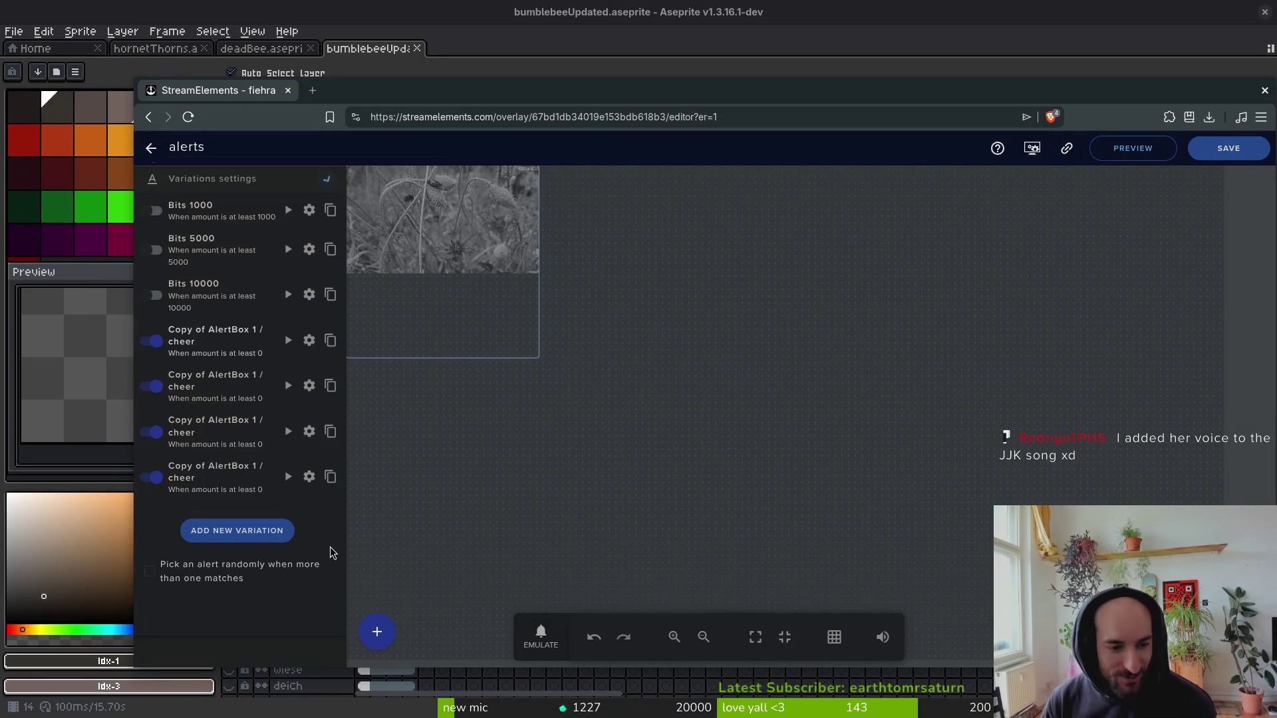
left_click(288, 477)
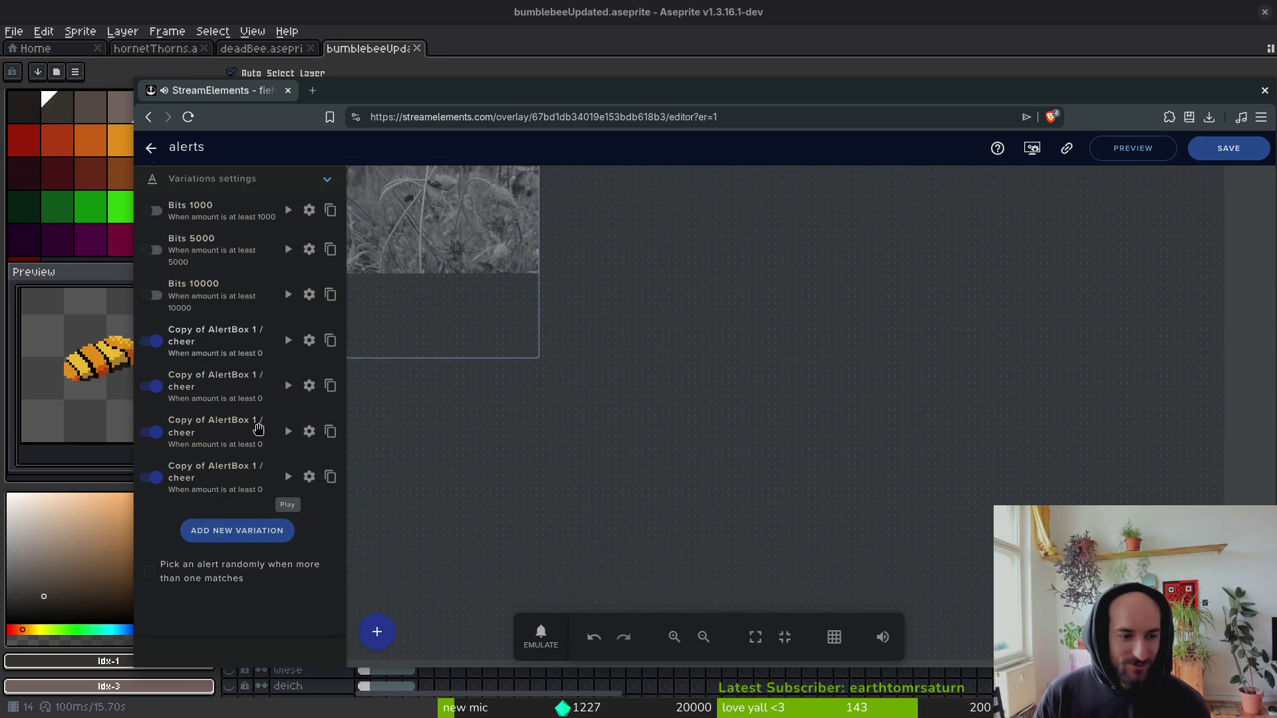
left_click(309, 210)
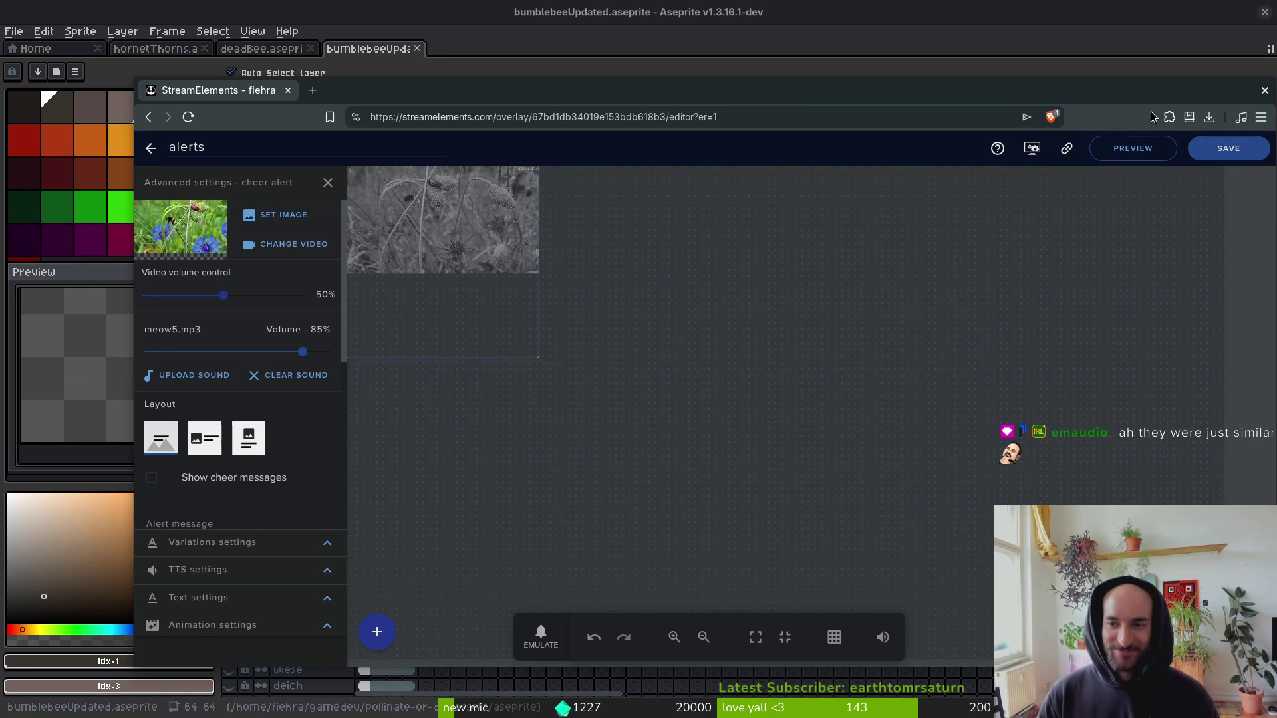
key("ctrl+r")
left_click(756, 201)
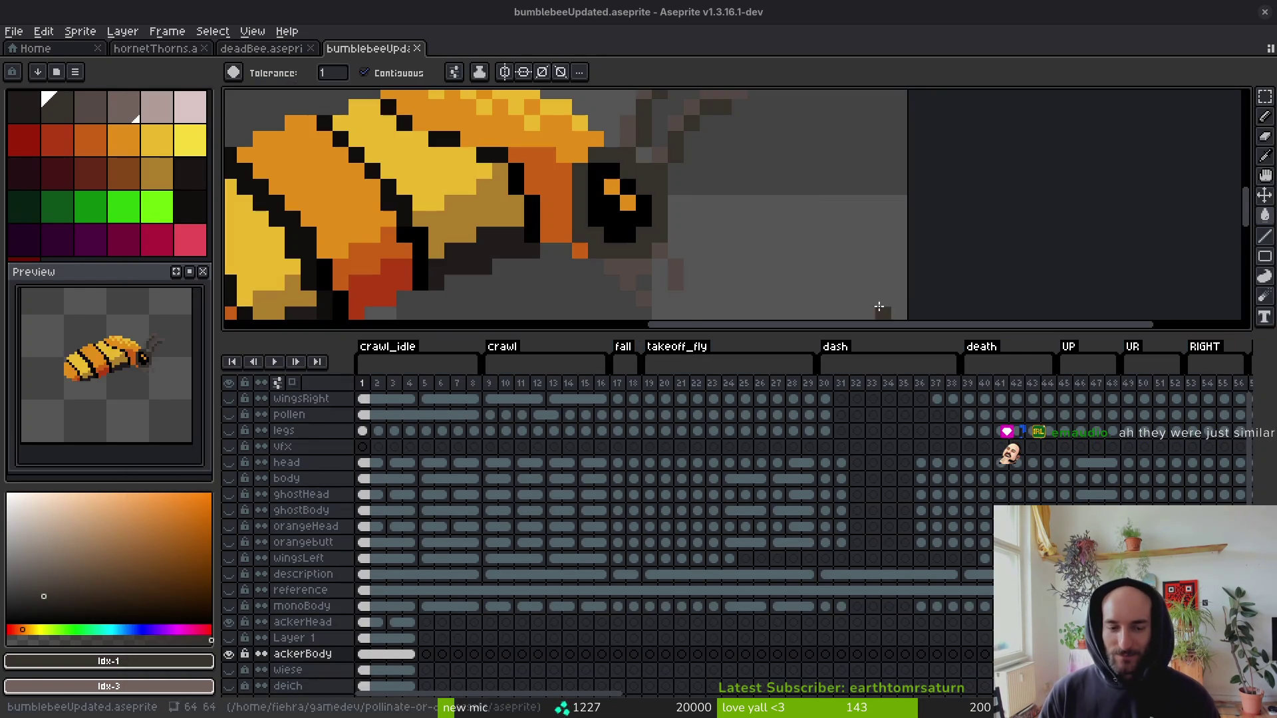
Paint dark red #af3a13 shading pixels along the bee's lower body with the Pencil.
scroll(683, 263, "down", 3)
scroll(683, 264, "up", 5)
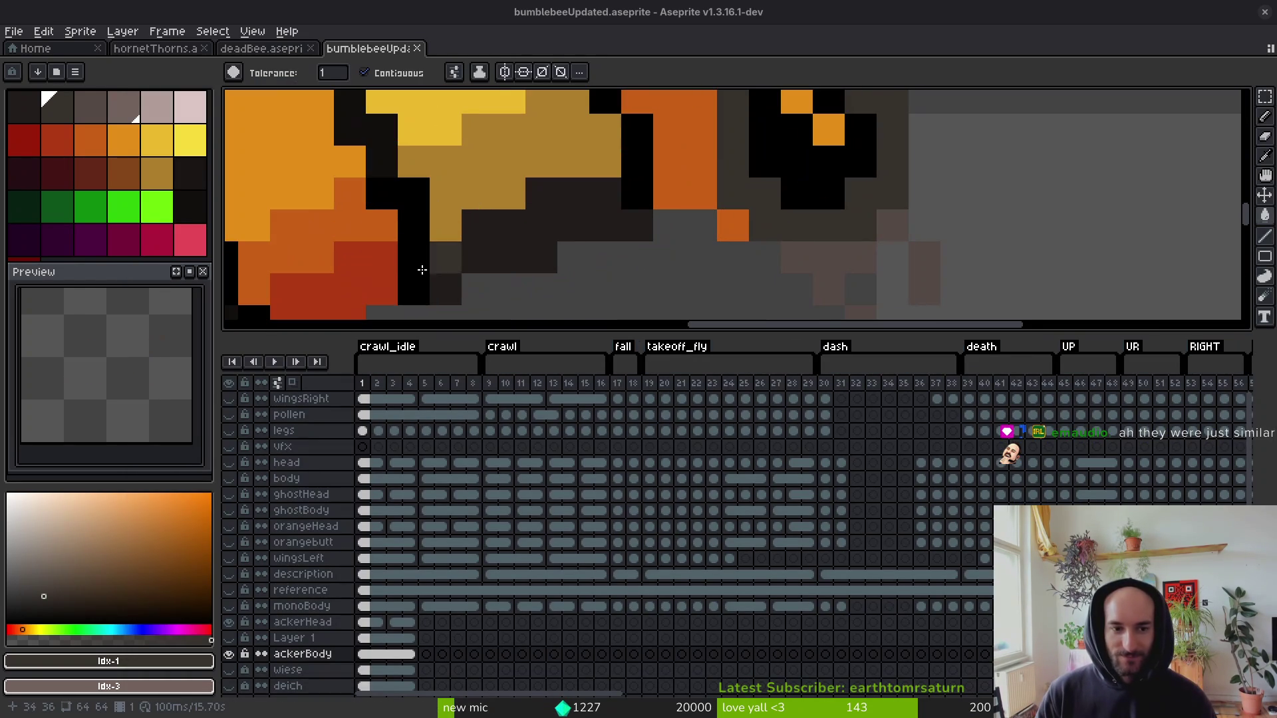
key("b")
left_click(676, 172)
left_click_drag(675, 173, 742, 232)
Save bumblebeeUpdated.aseprite and browse for another sprite from the Home page.
scroll(745, 236, "down", 5)
key("ctrl+s")
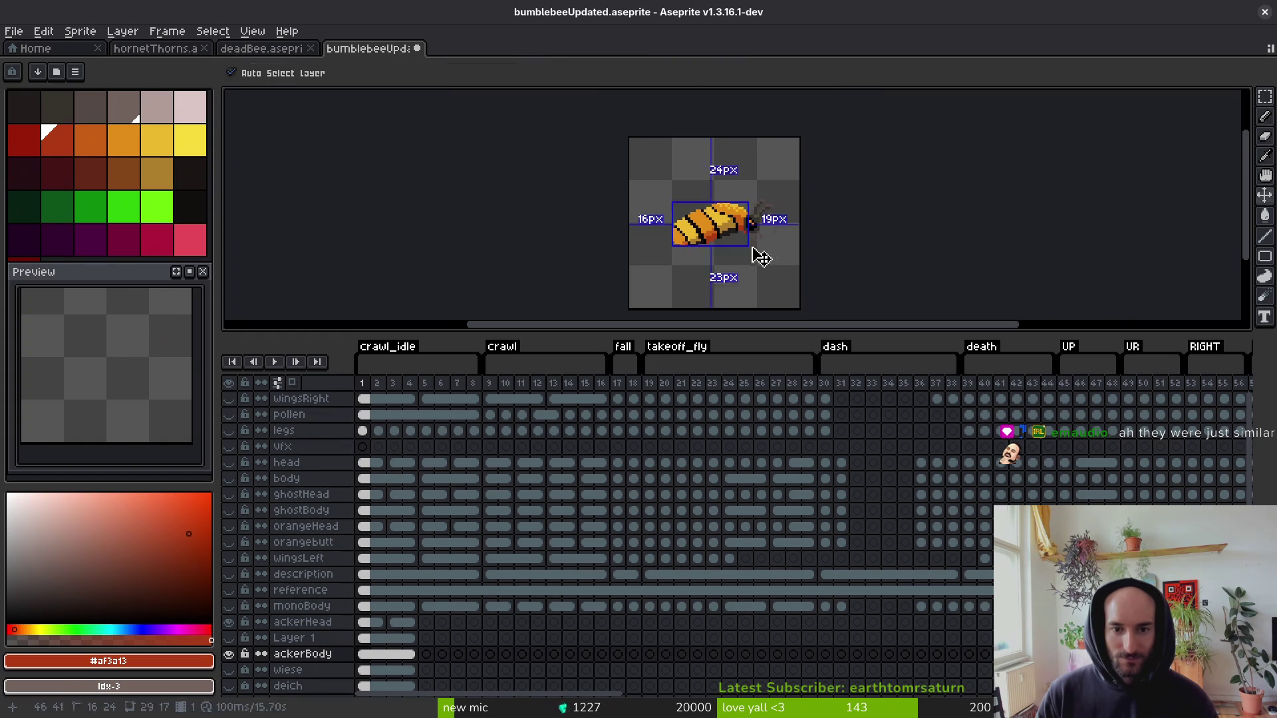
scroll(755, 252, "up", 5)
scroll(730, 207, "down", 5)
key("ctrl+s")
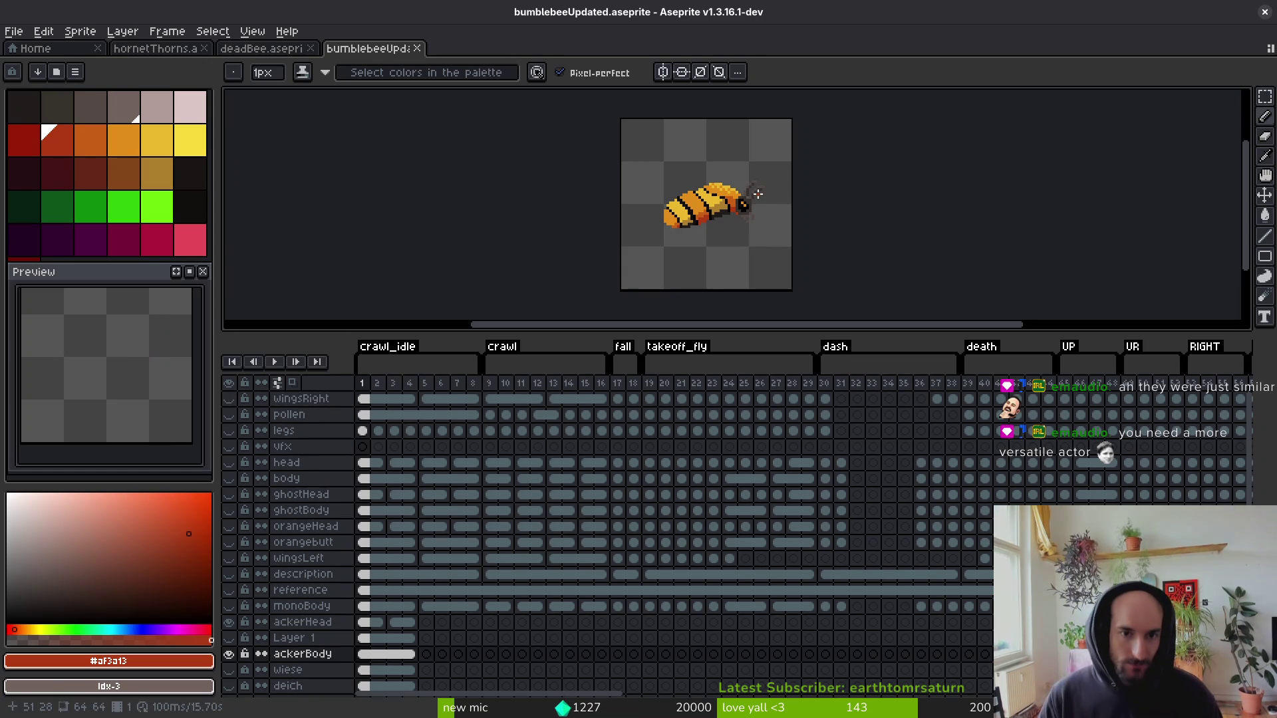
left_click(34, 49)
left_click(85, 93)
Open friendBee.aseprite from the aseprite folder.
scroll(821, 321, "down", 10)
scroll(857, 317, "down", 6)
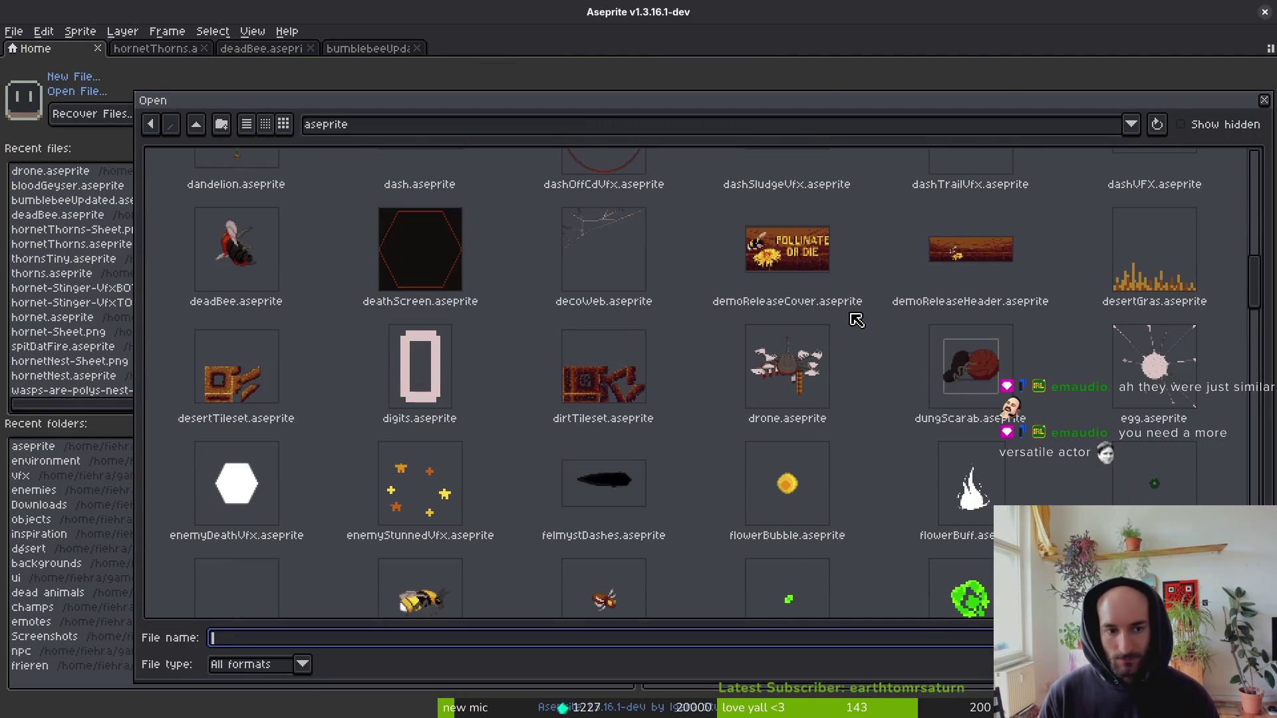
double_click(399, 386)
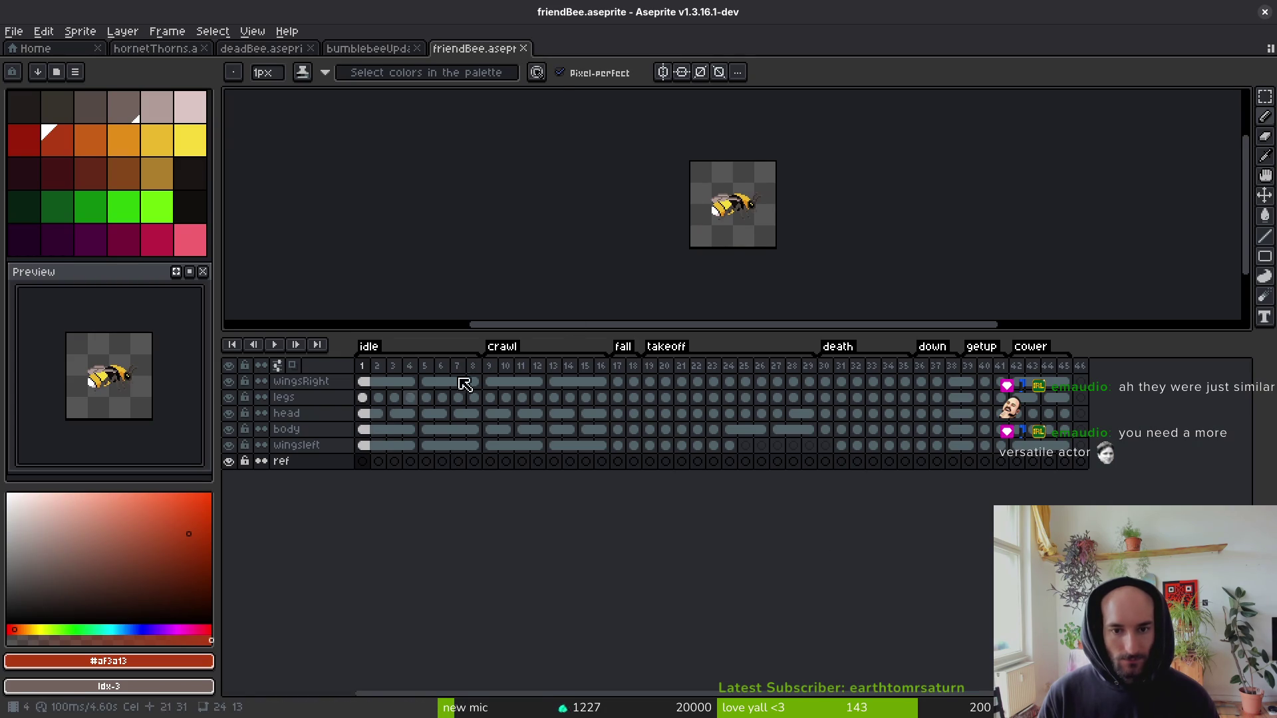
key("i")
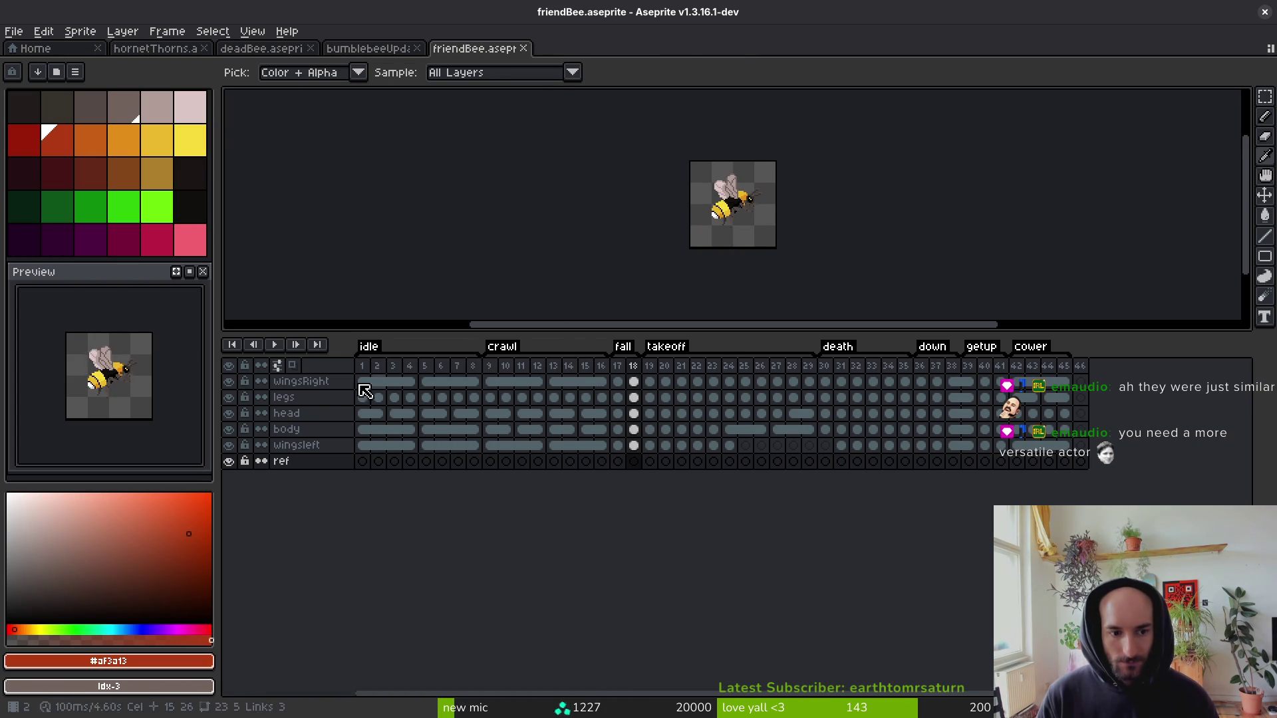
Play and stop the friendBee animation, then return to bumblebeeUpdated.aseprite.
scroll(731, 237, "up", 5)
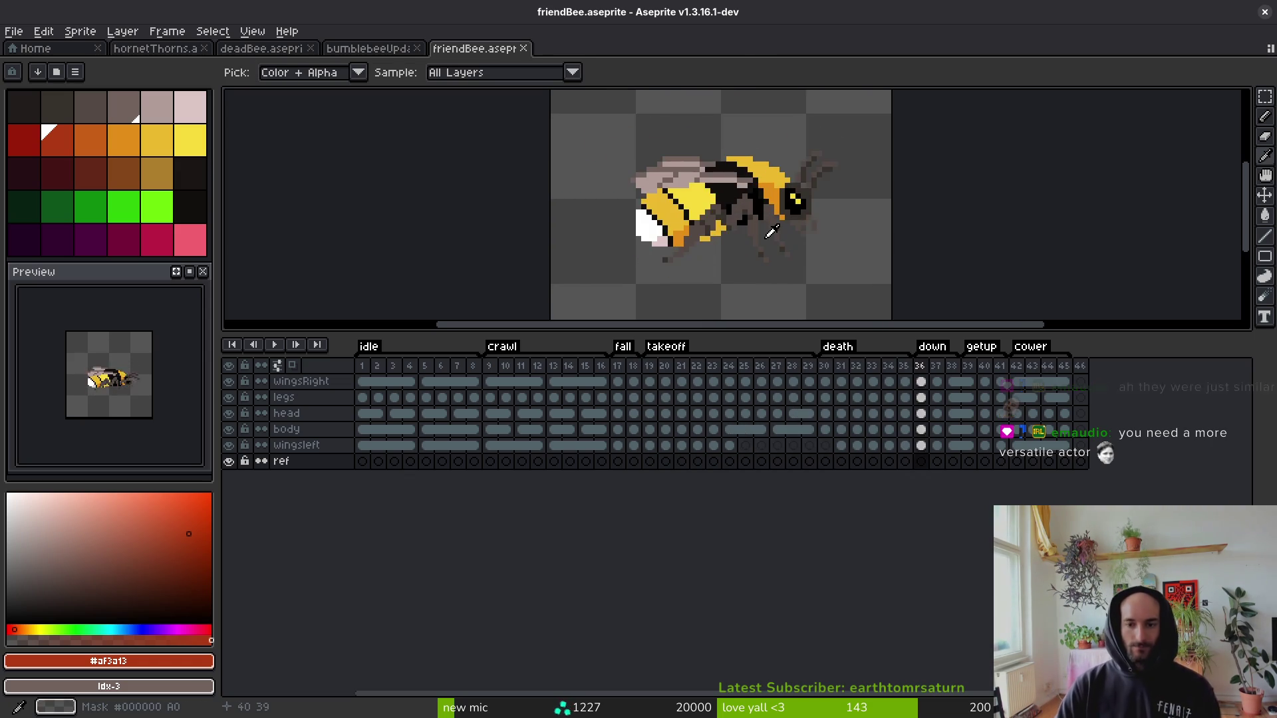
key("Return")
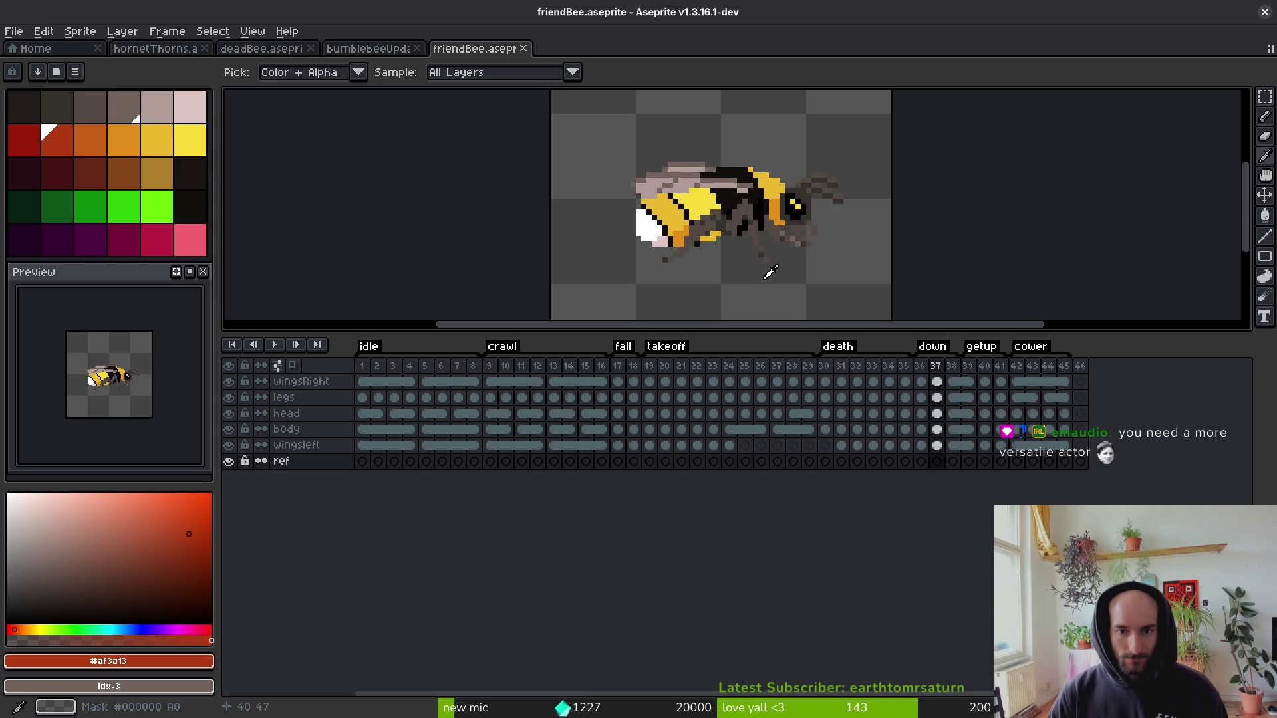
key("Return")
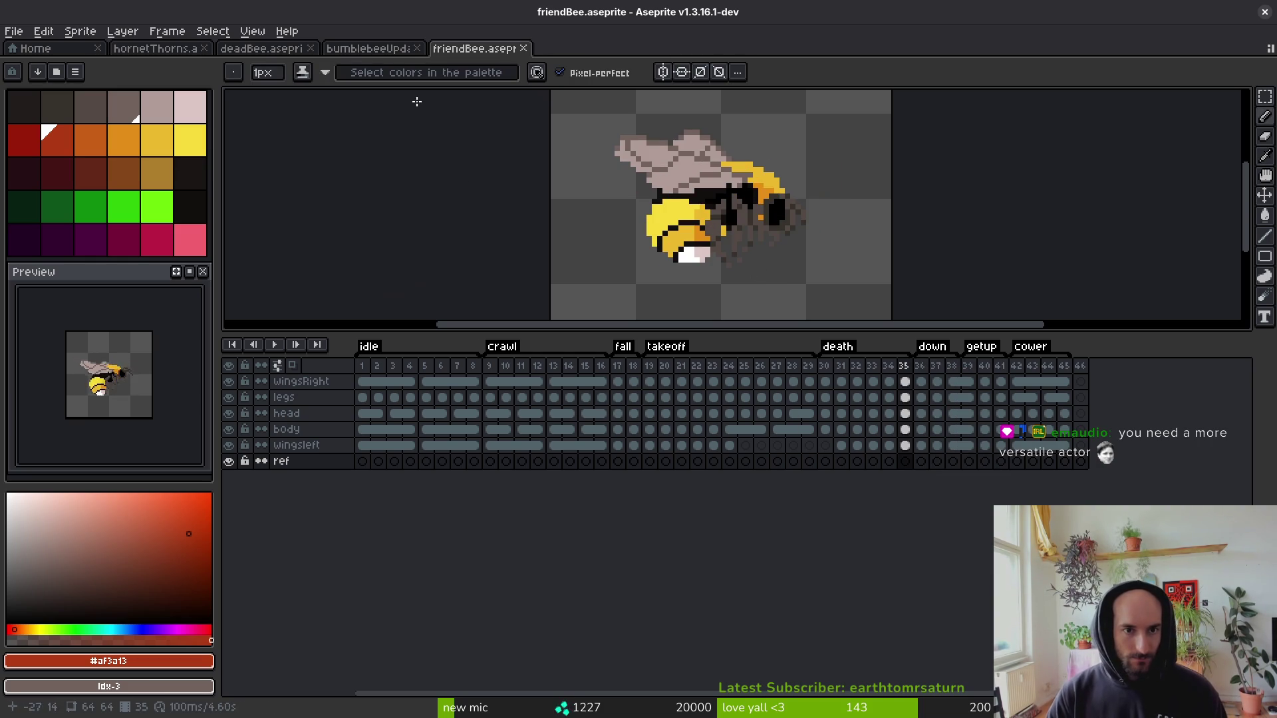
left_click(370, 49)
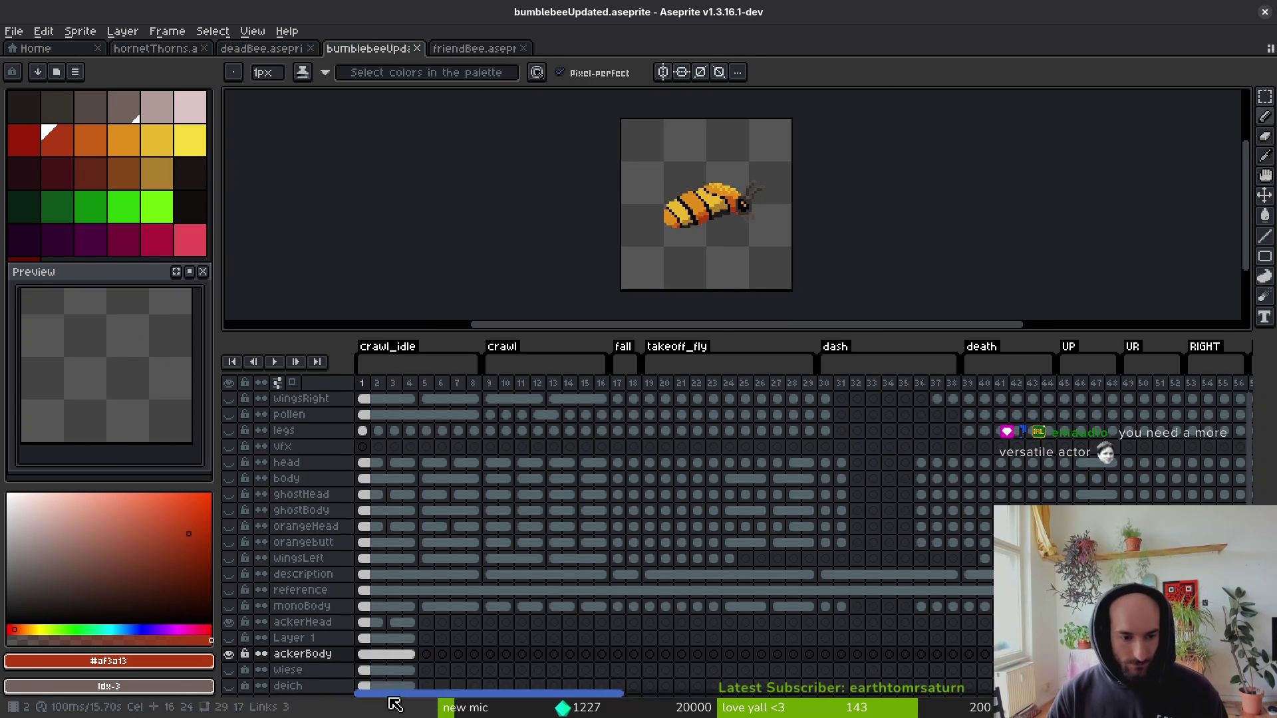
Copy the monoBody cels from frame 5 onward, paste them into ackerBody at frame 5, and hide monoBody.
left_click_drag(364, 656, 413, 662)
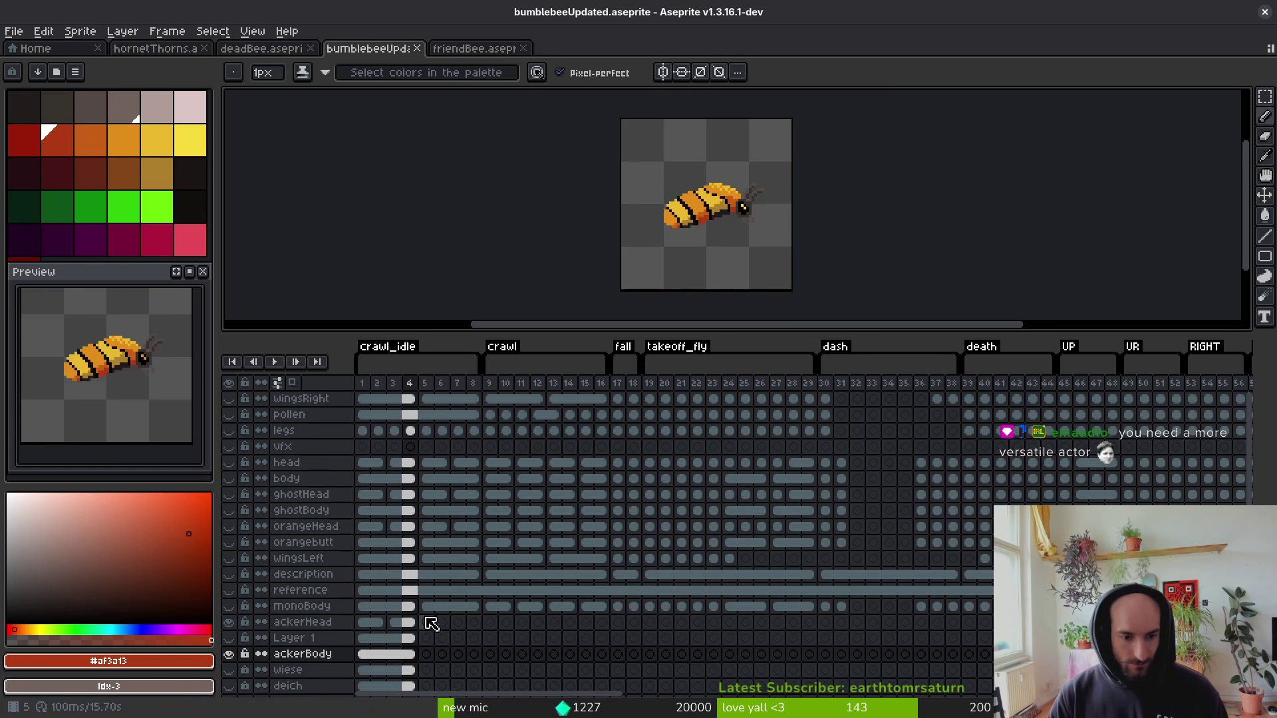
mouse_move(430, 610)
left_mouse_down()
mouse_move(479, 622)
mouse_move(1243, 625)
mouse_move(918, 632)
mouse_move(619, 616)
mouse_move(621, 581)
mouse_move(1230, 589)
mouse_move(1231, 562)
mouse_move(1230, 592)
mouse_move(1217, 578)
mouse_move(806, 639)
mouse_move(396, 579)
left_mouse_up()
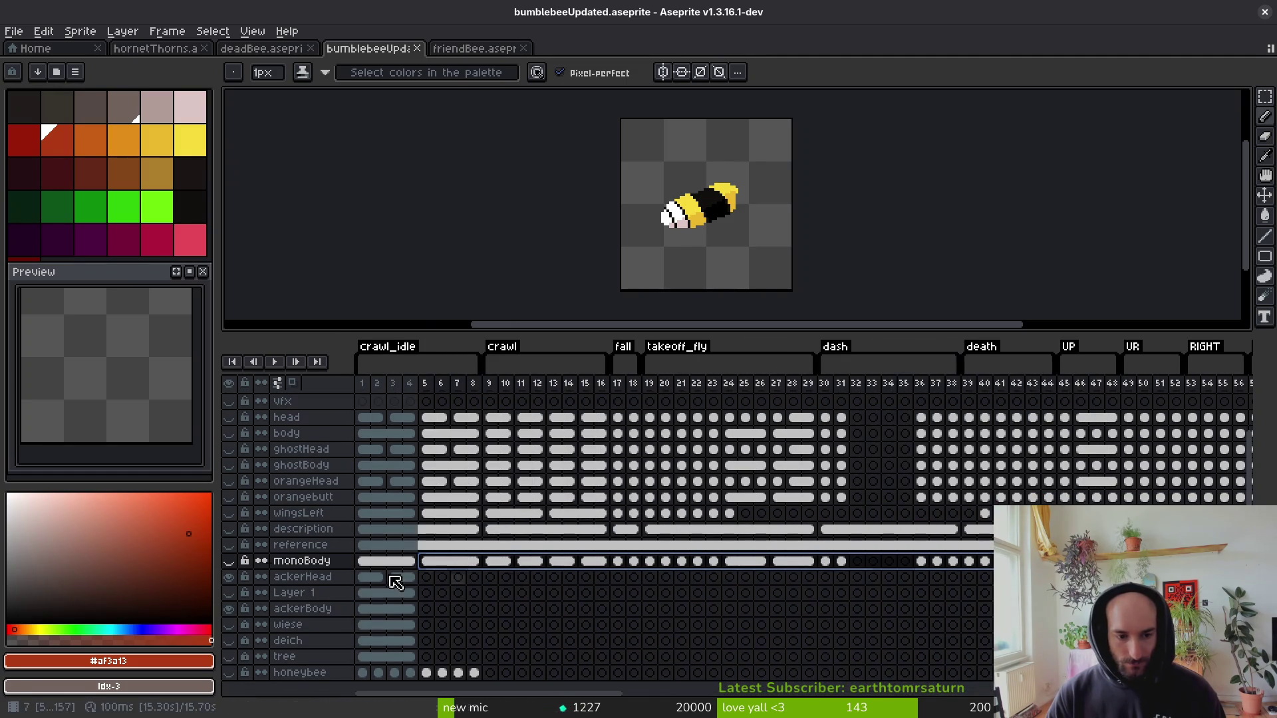
left_click(229, 562)
key("ctrl+c")
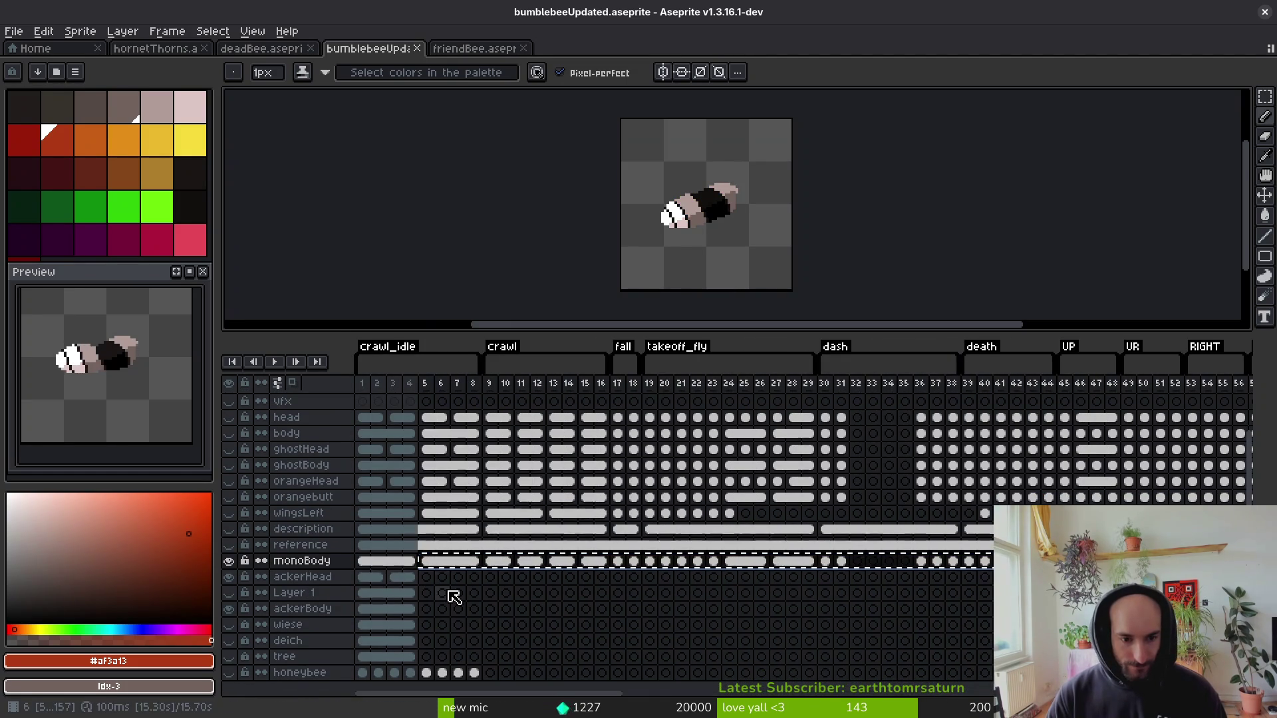
left_click(426, 609)
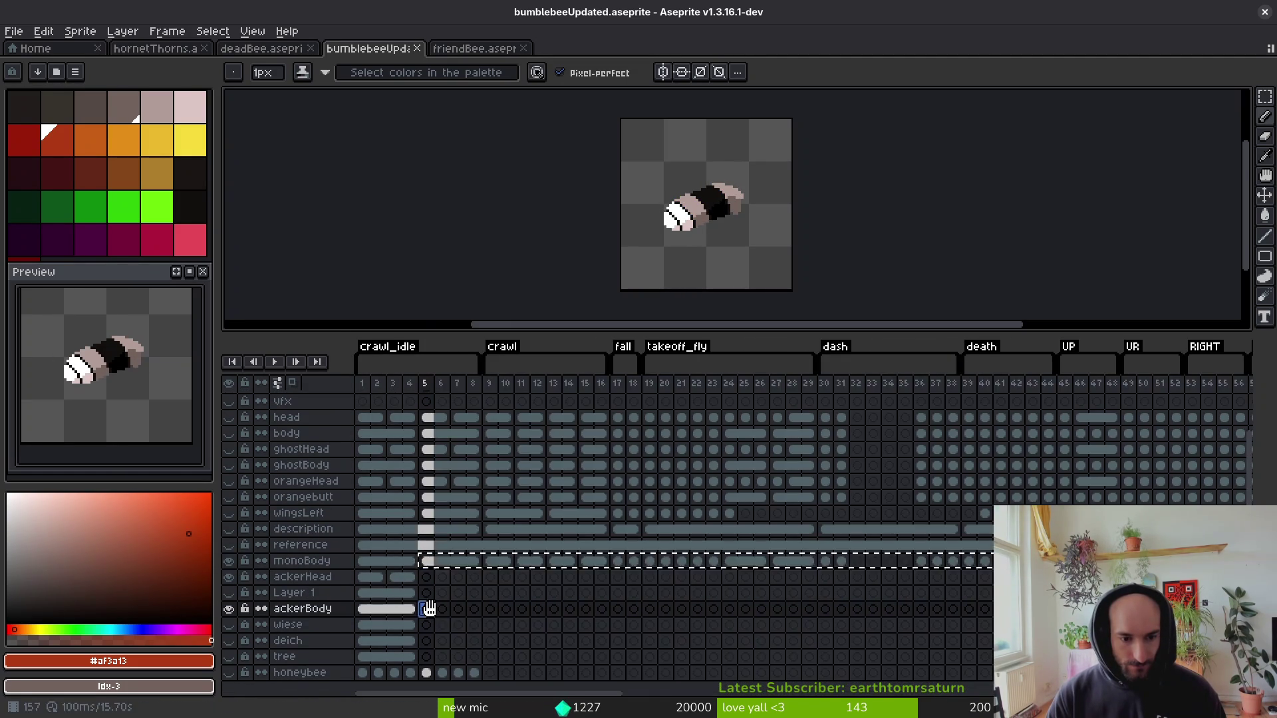
key("ctrl+v")
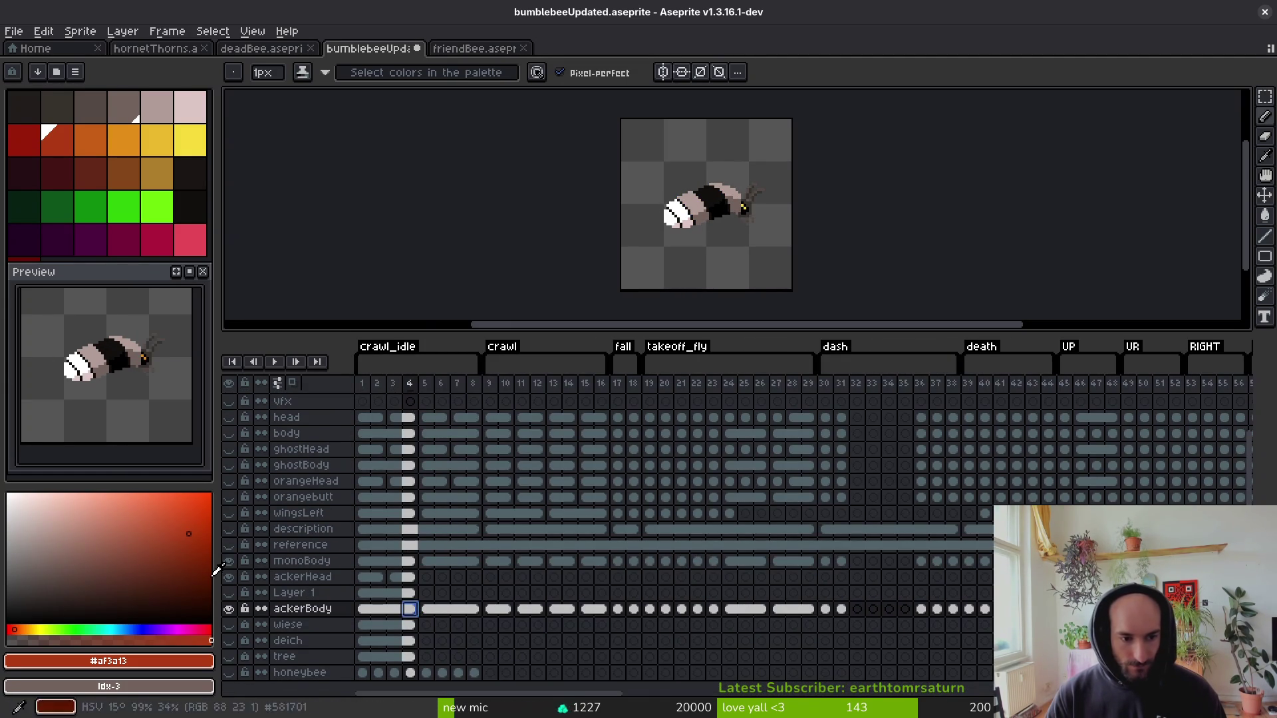
left_click(229, 561)
Pick the tan colour and bucket-fill the dark belly and bottom strips in frame 4.
key("Left")
scroll(725, 220, "up", 4)
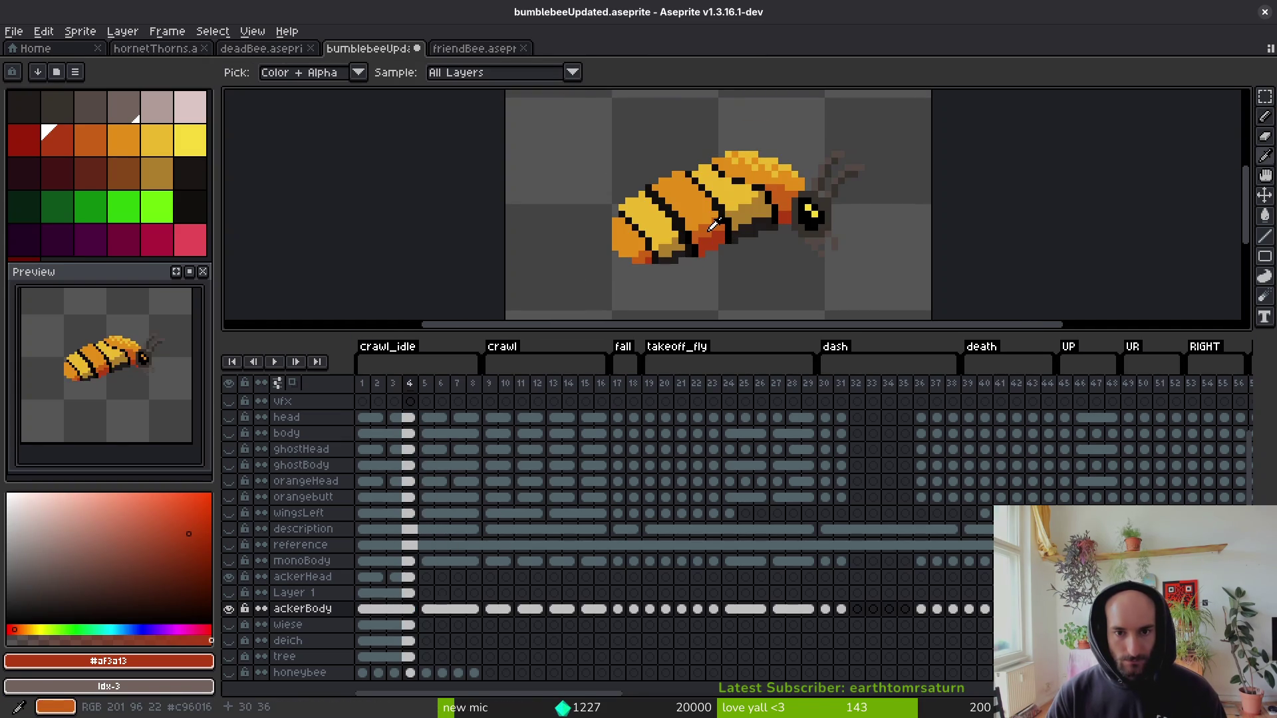
key("Right")
key("Left")
scroll(708, 221, "up", 2)
scroll(705, 219, "down", 2)
scroll(702, 218, "up", 2)
left_click(765, 212, "alt")
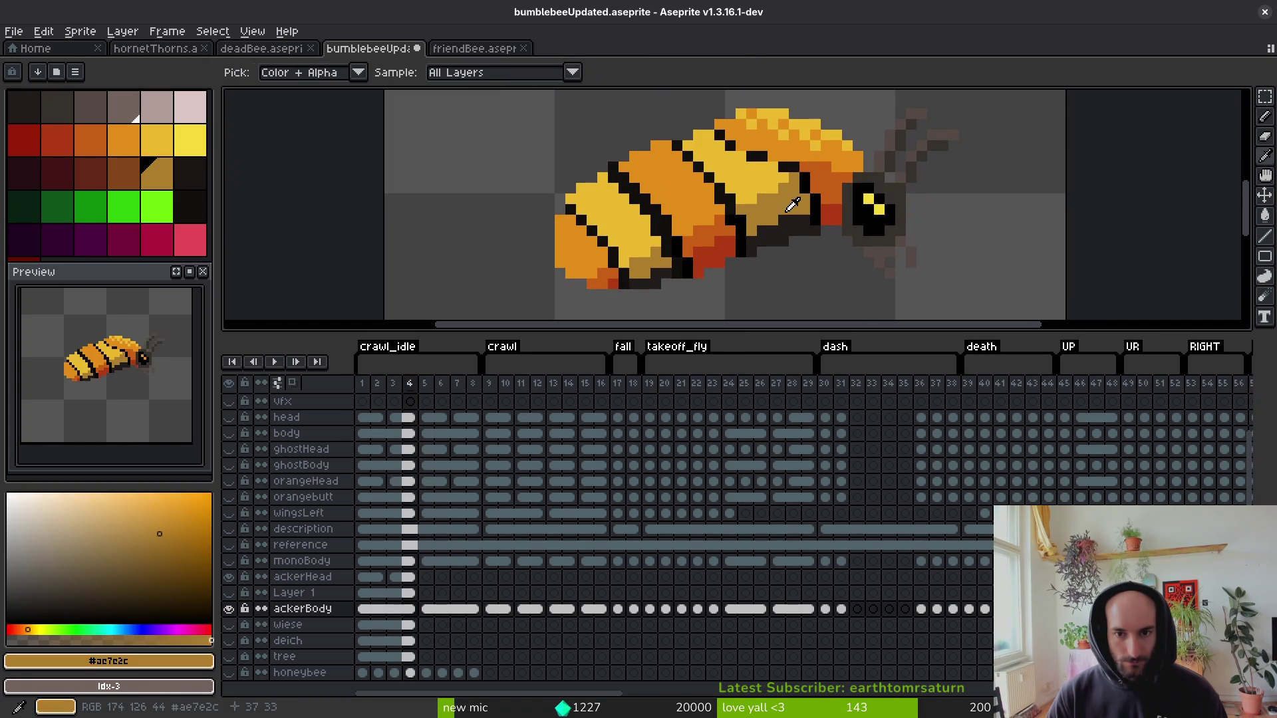
key("g")
left_click(785, 233)
left_click(661, 278)
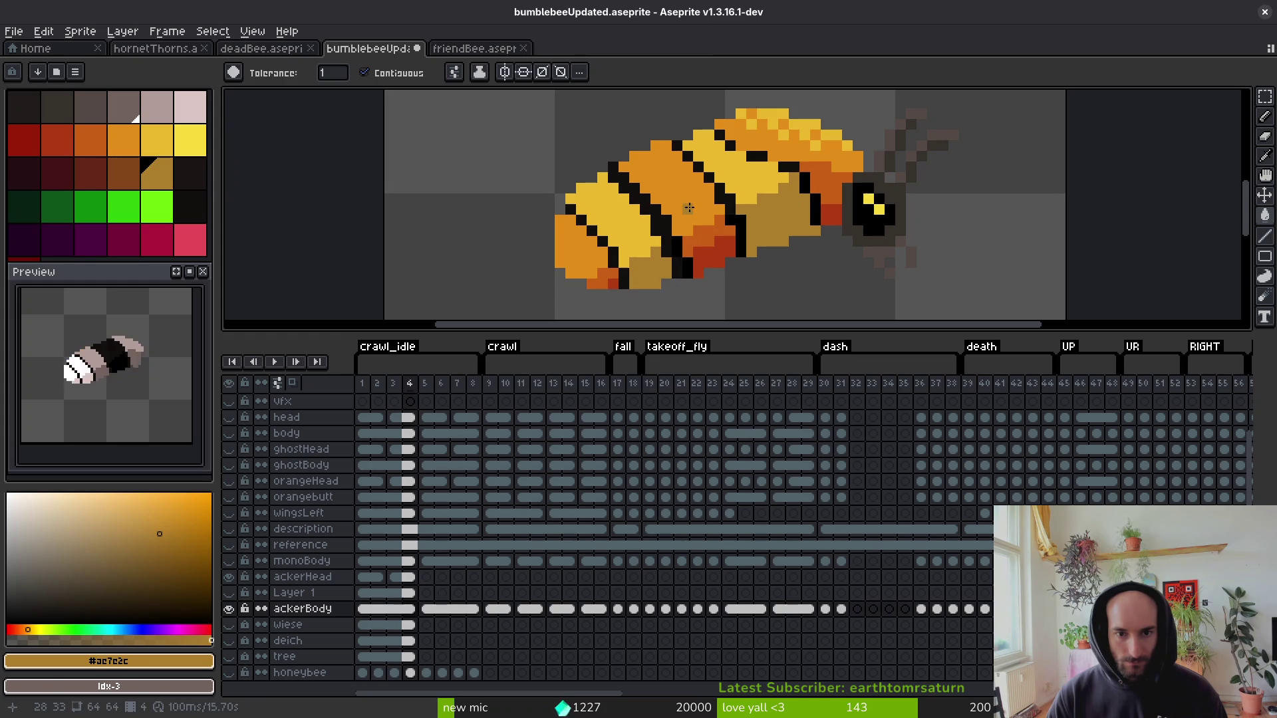
left_click(677, 172, "alt")
Sample the yellow and ochre body colours while comparing frame 4 with frames 3 and 5.
key("Right")
key("Left")
scroll(635, 158, "up", 3)
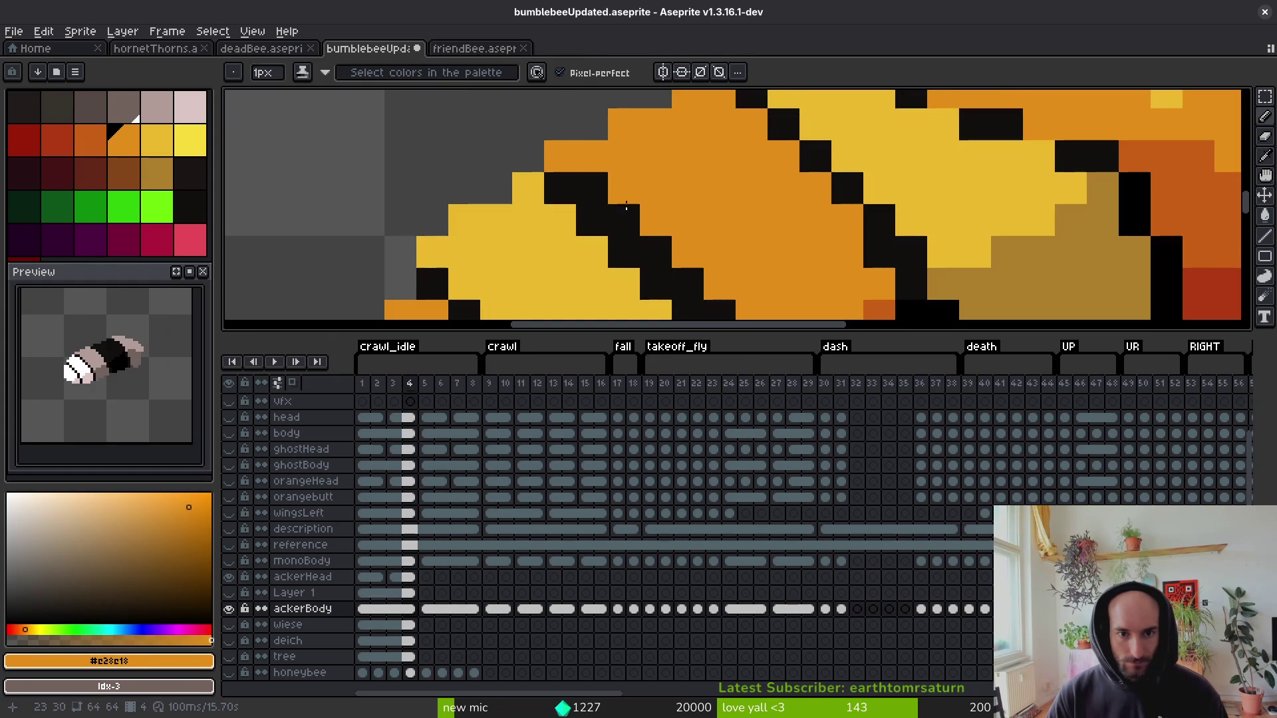
scroll(699, 220, "down", 4)
key("alt")
key("Right")
key("Left")
scroll(705, 193, "up", 2)
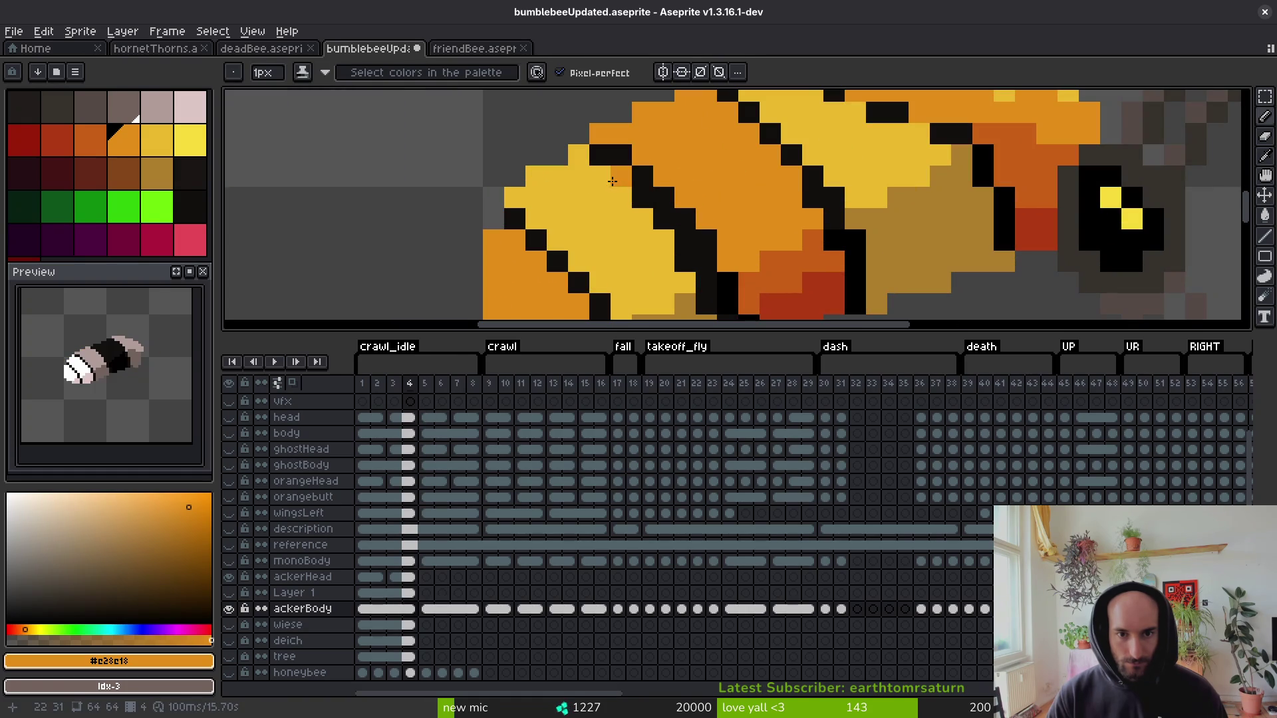
left_click(628, 203, "alt")
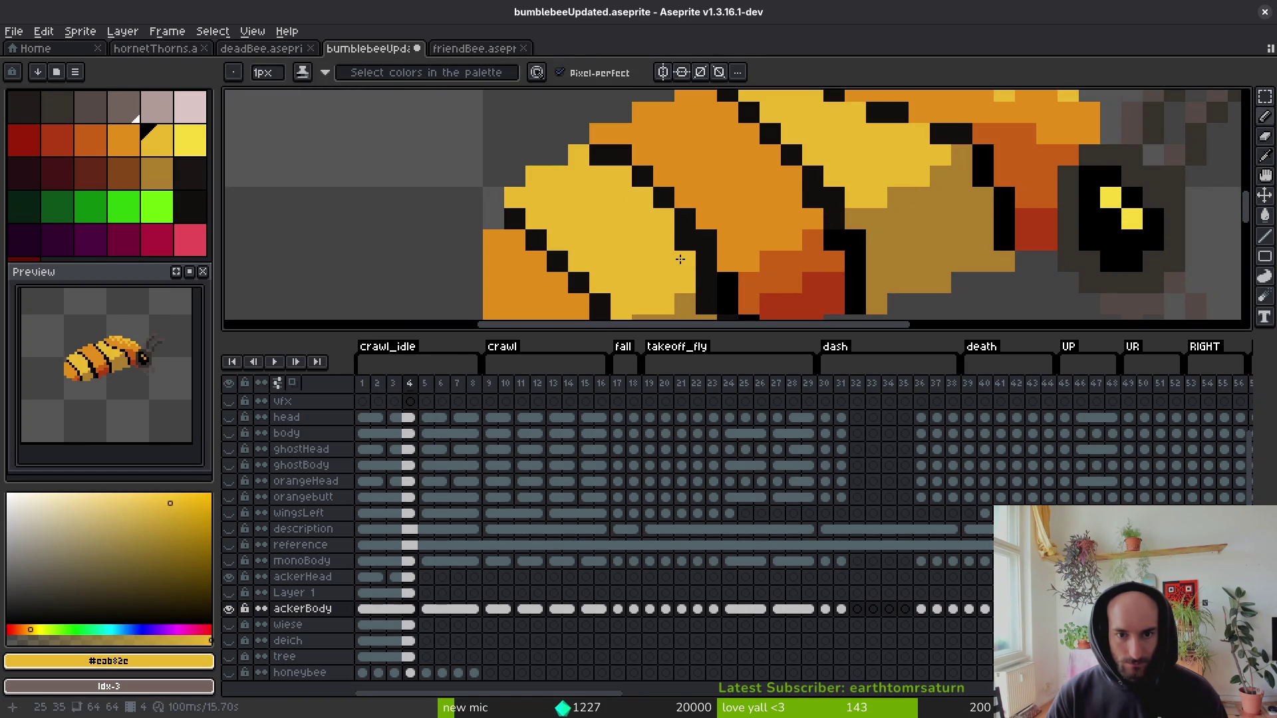
scroll(705, 219, "down", 1)
key("alt")
key("Left")
key("Right")
key("Right")
key("Left")
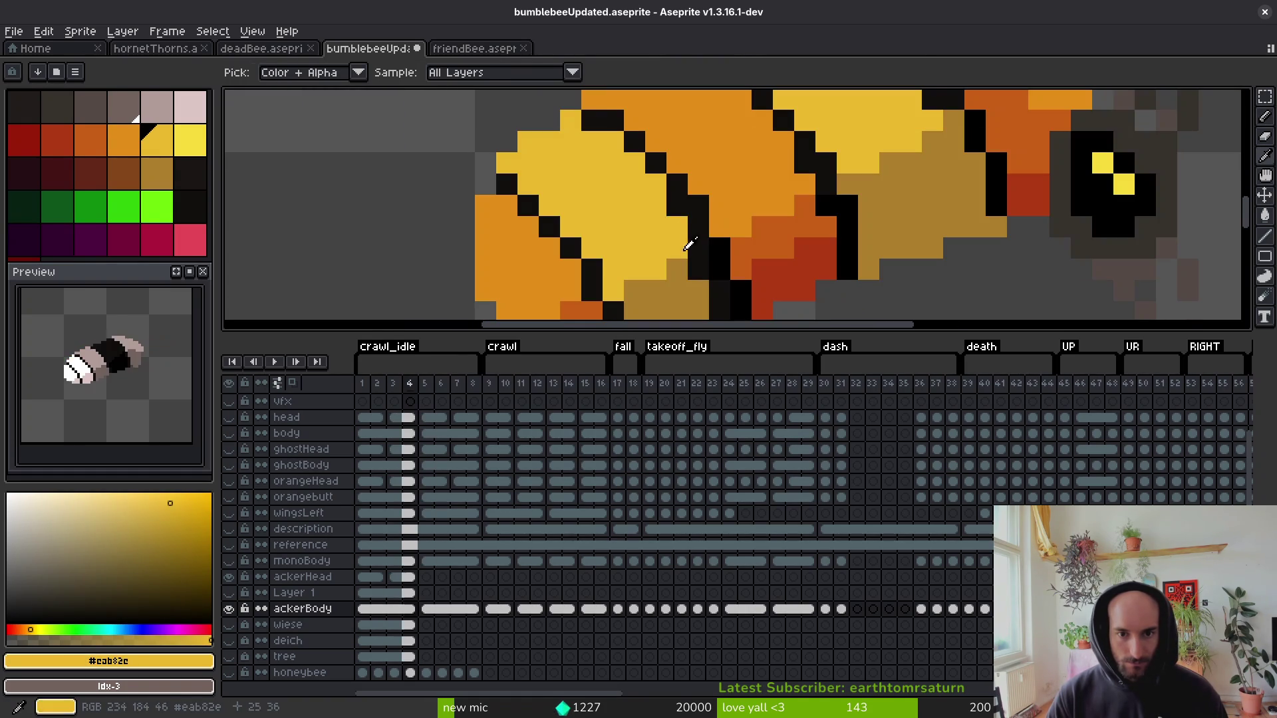
scroll(657, 214, "down", 1)
left_click(683, 196, "alt")
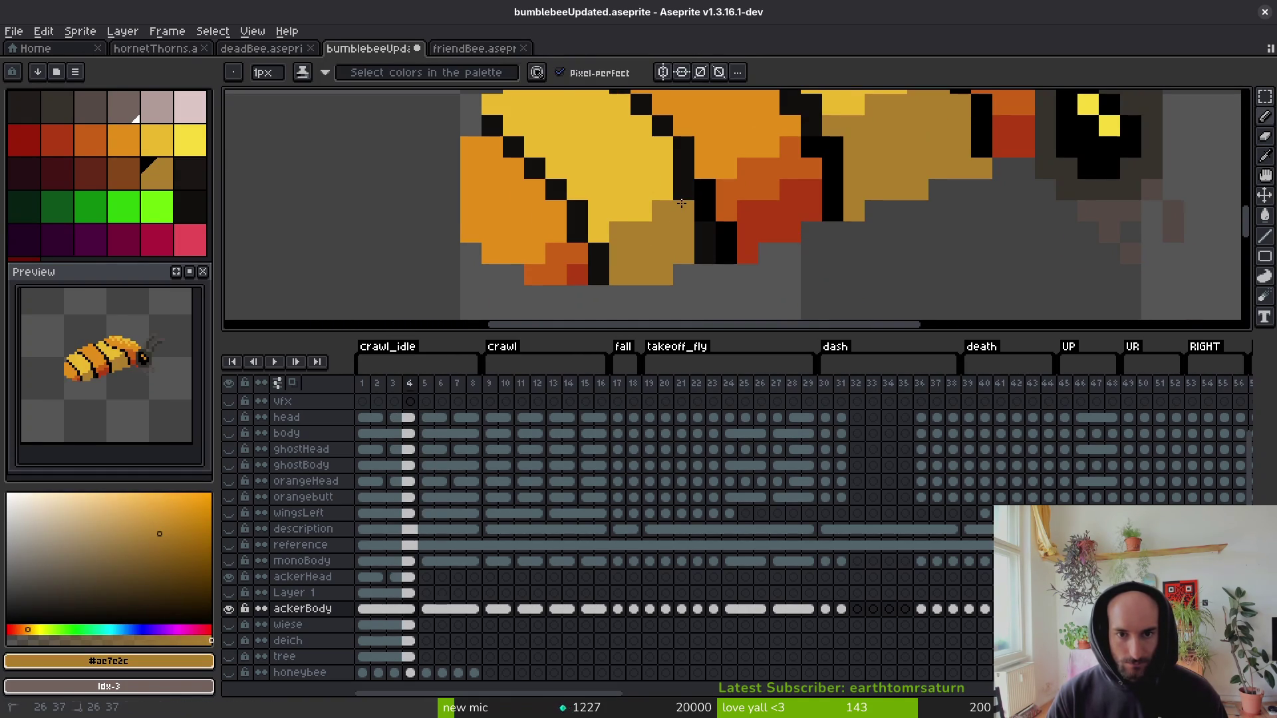
Compare frames 4 and 5, then draw and undo a stray straight line from the belly.
scroll(705, 256, "down", 4)
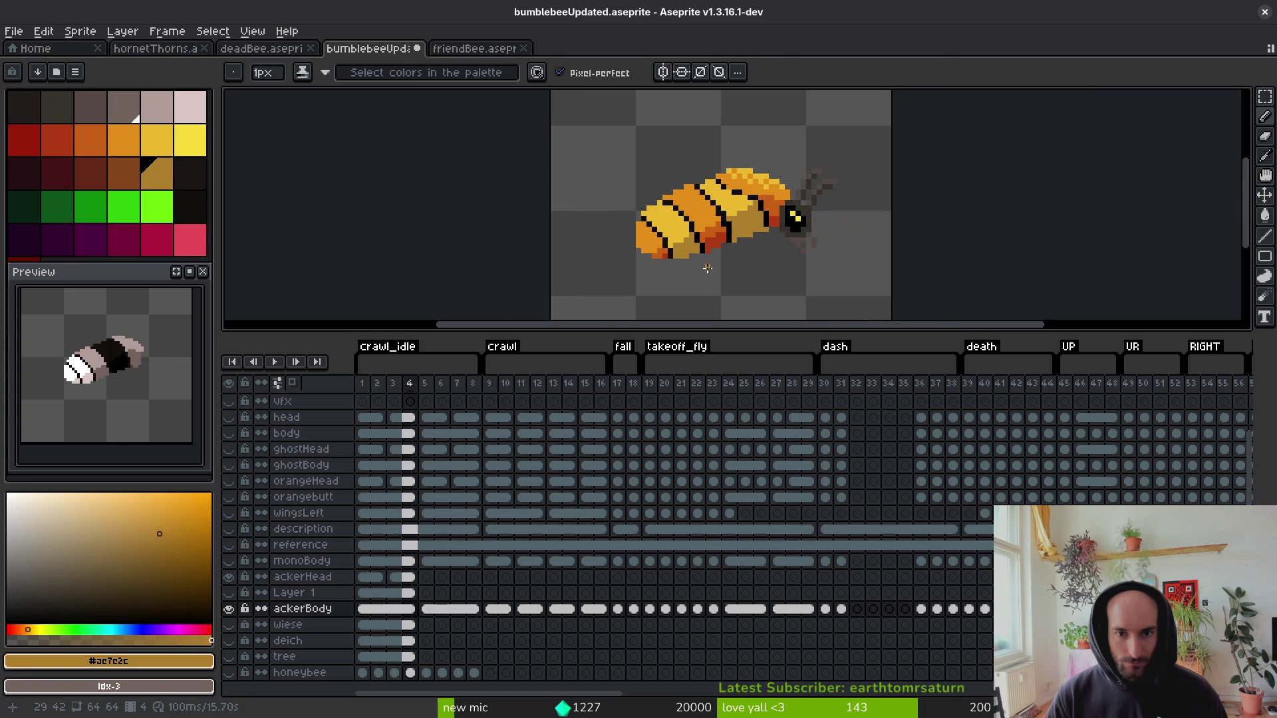
key("alt")
key("Right")
key("Left")
key("Right")
key("Left")
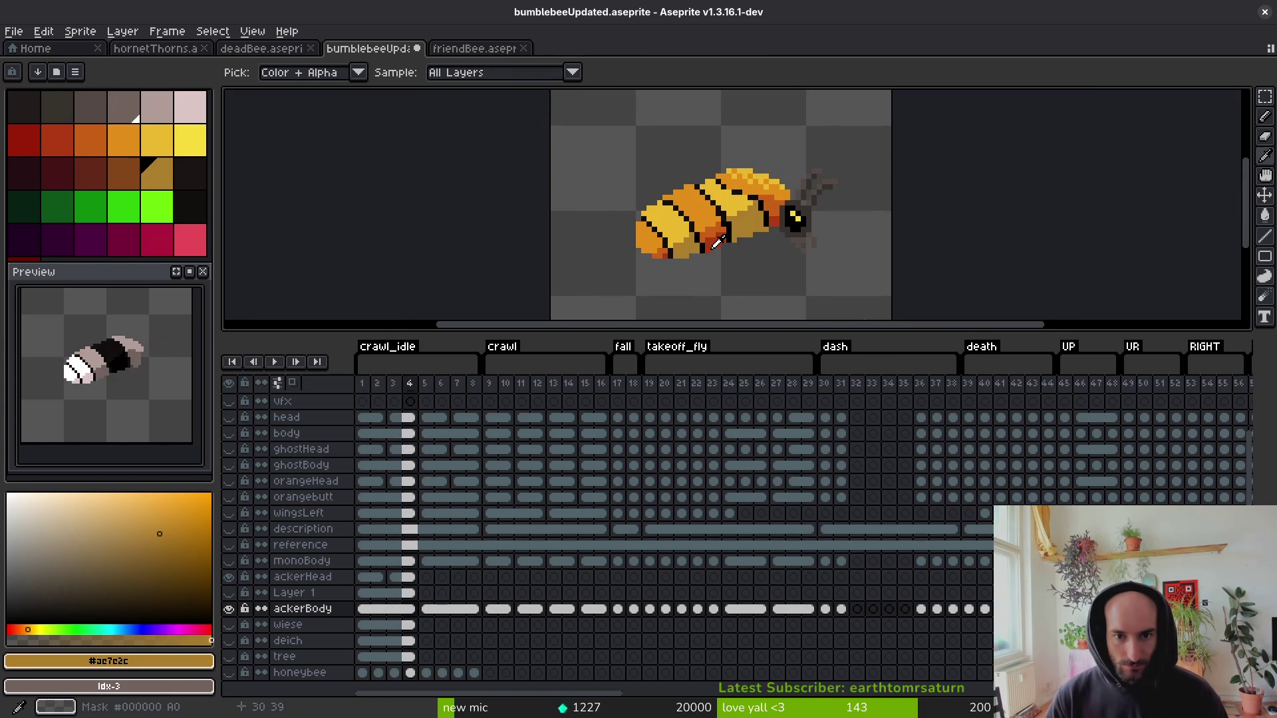
key("Right")
scroll(708, 240, "up", 2)
key("Left")
key("alt")
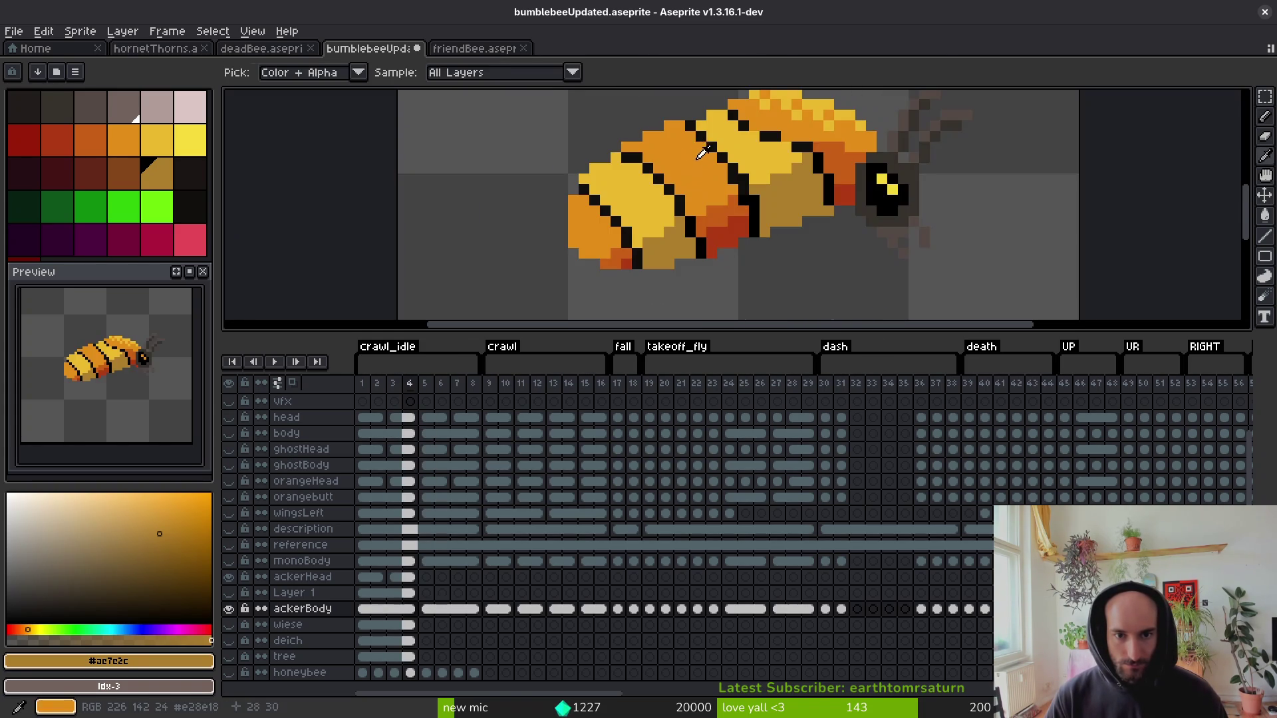
scroll(702, 153, "down", 2)
left_click(658, 303, "shift")
key("ctrl+z")
key("ctrl+z")
key("ctrl+z")
key("ctrl+y")
key("ctrl+z")
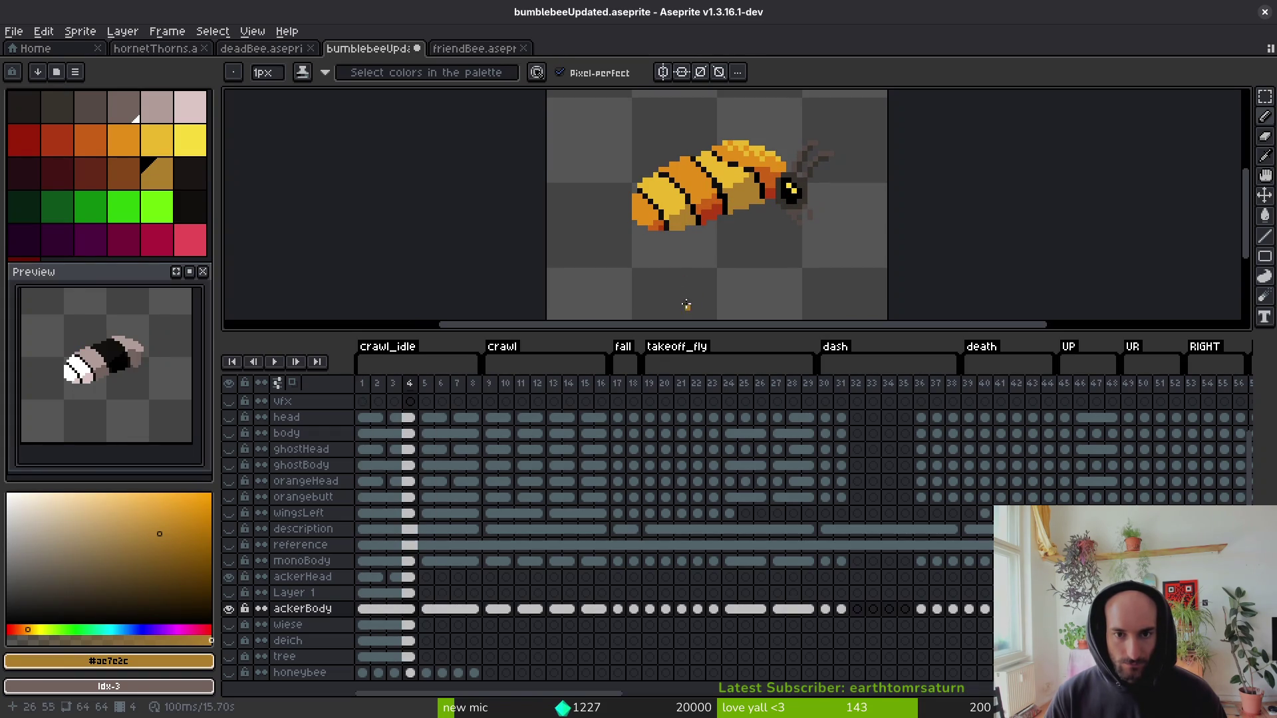
On the ackerBody cel in frame 2, bucket-fill the pale top, body and lower-left areas orange.
left_click_drag(377, 561, 409, 561)
left_click(371, 614)
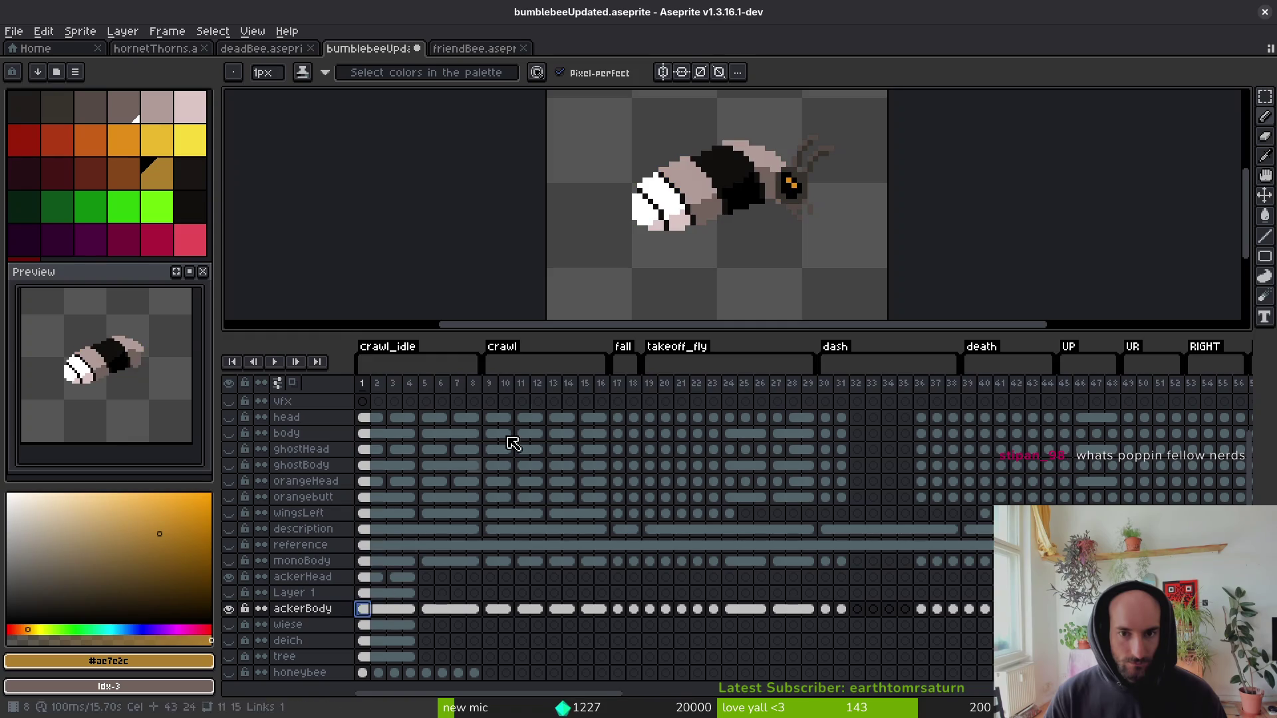
key("Return")
key("i")
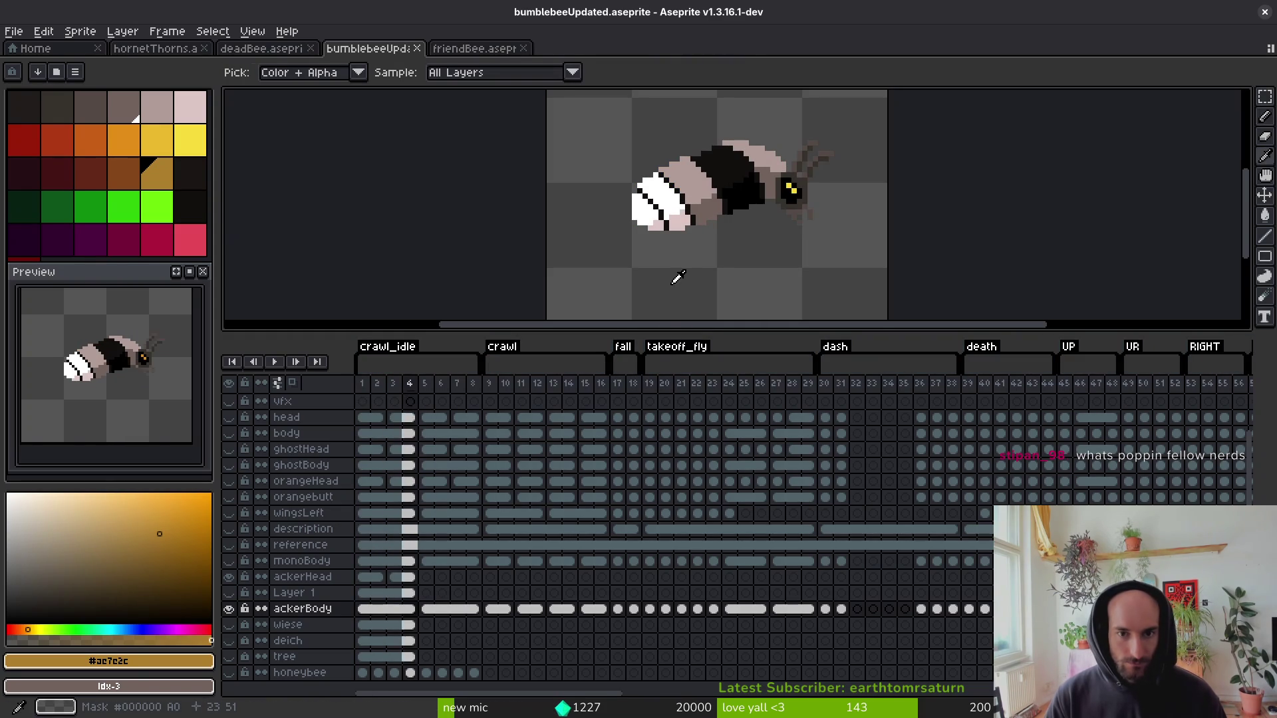
left_click(90, 140)
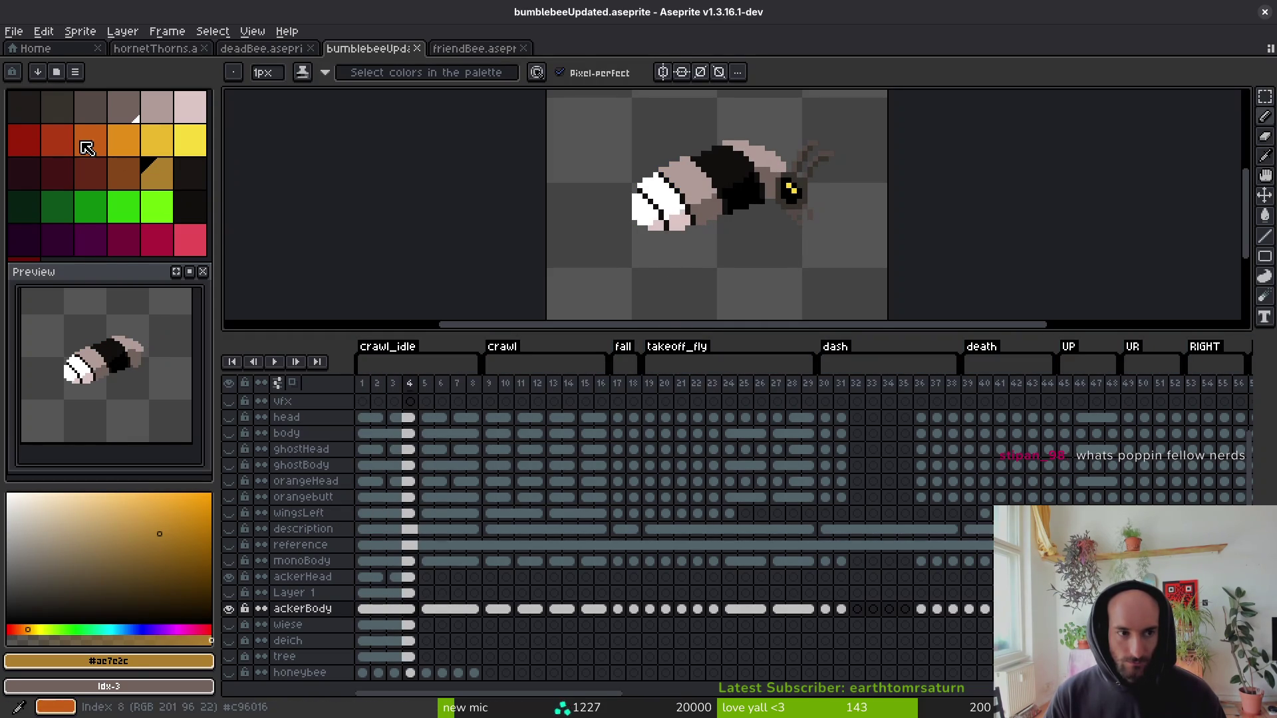
scroll(784, 203, "up", 2)
key("g")
scroll(728, 127, "up", 1)
left_click(729, 128)
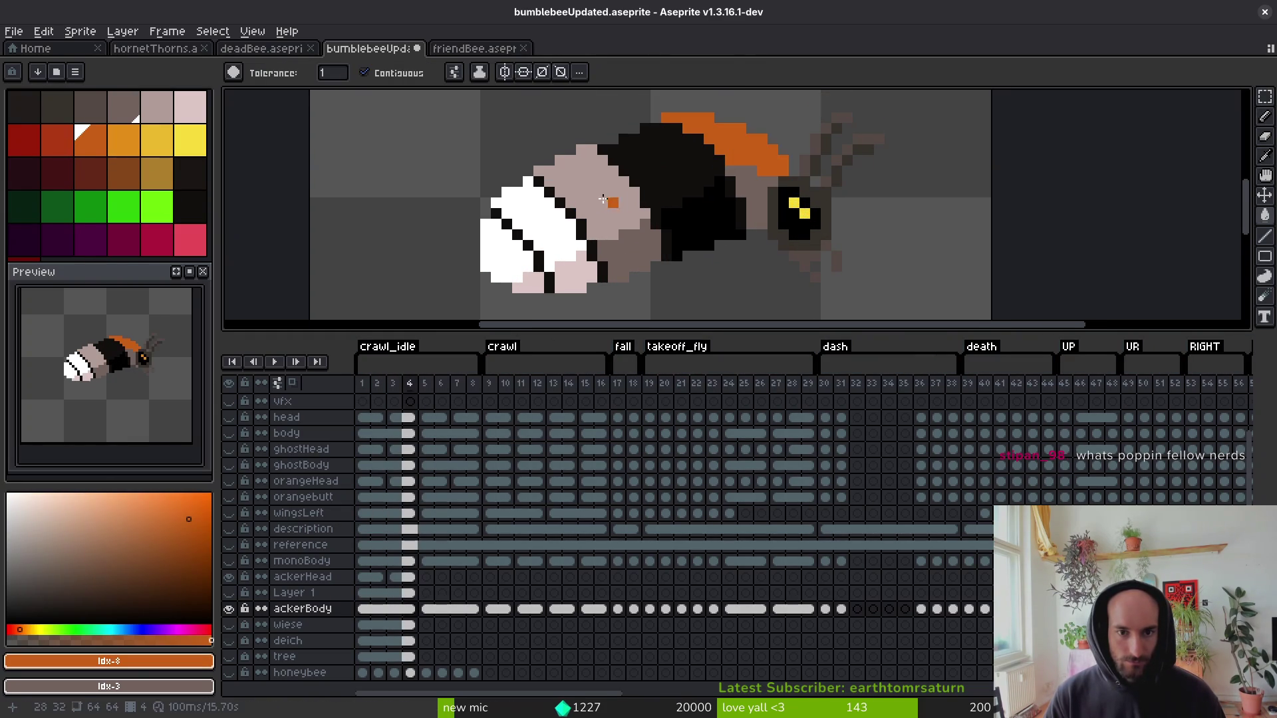
left_click(508, 256)
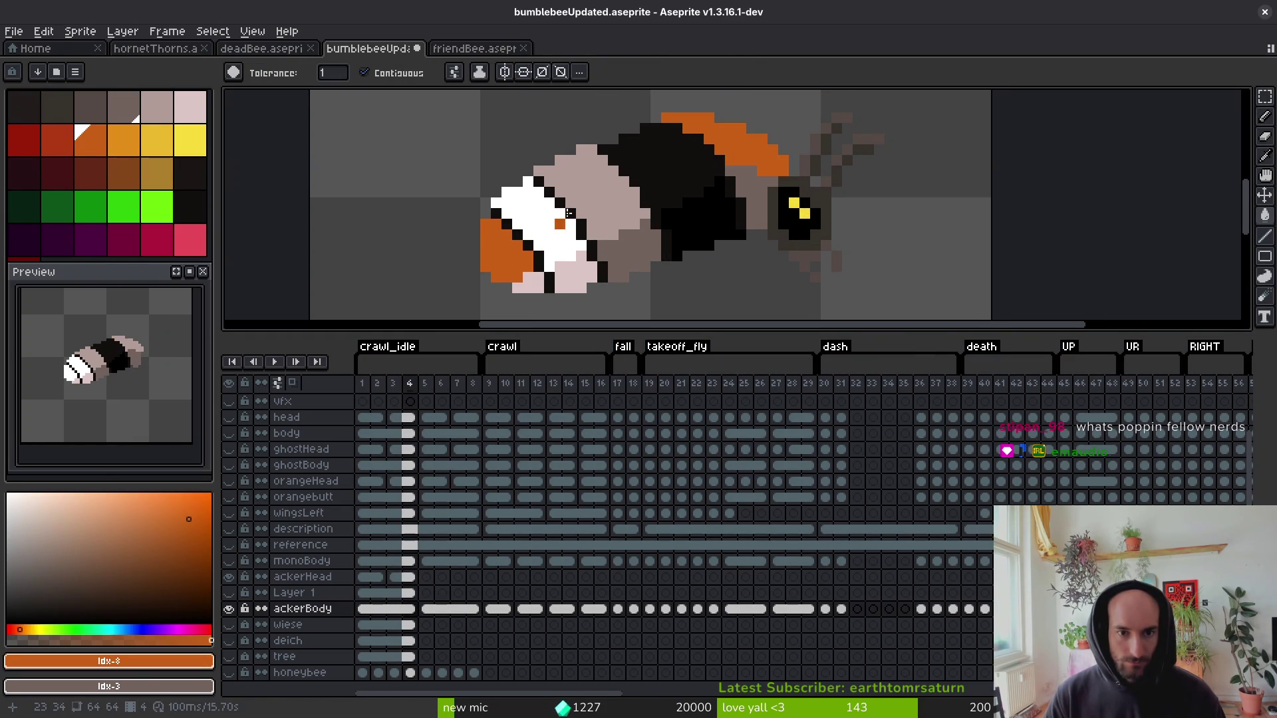
left_click(578, 198)
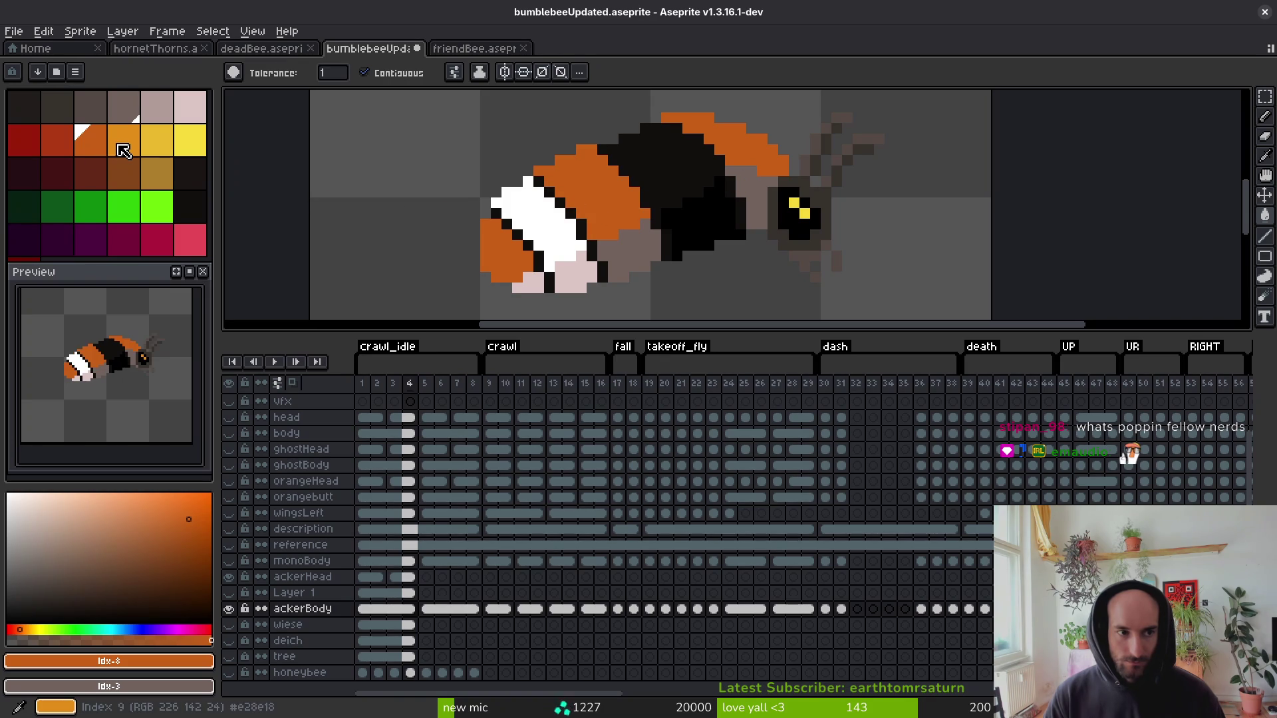
Refill those areas yellow-orange and the grey and pink patches darker orange, then save.
left_click(58, 141)
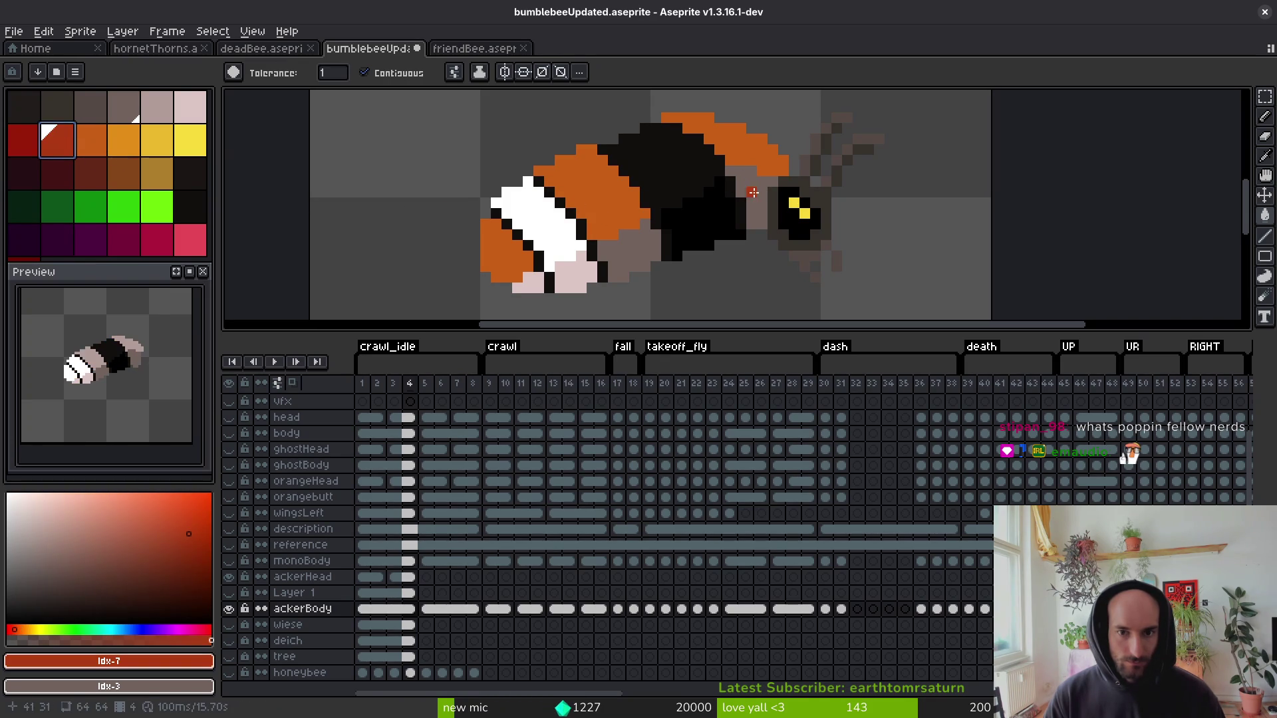
left_click(124, 140)
right_click(91, 143)
left_click(741, 155)
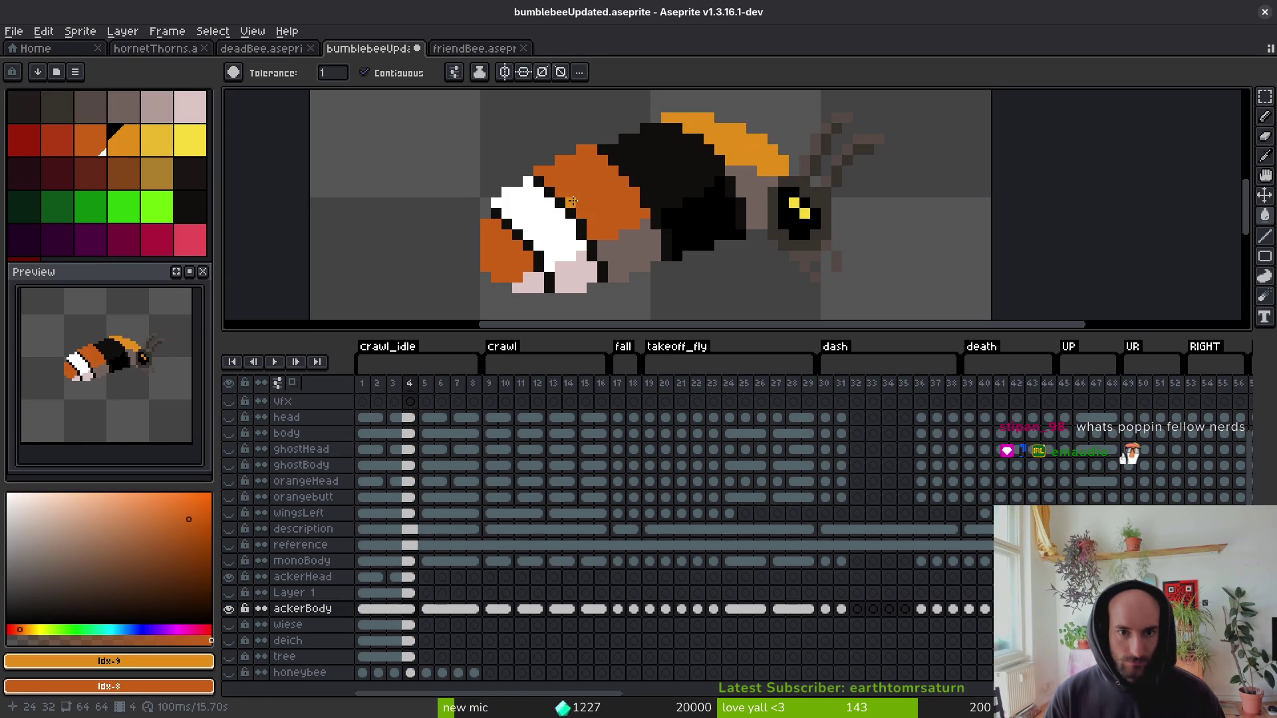
left_click(571, 203)
left_click(497, 256)
right_click(527, 277)
right_click(656, 265)
right_click(742, 193)
key("ctrl+s")
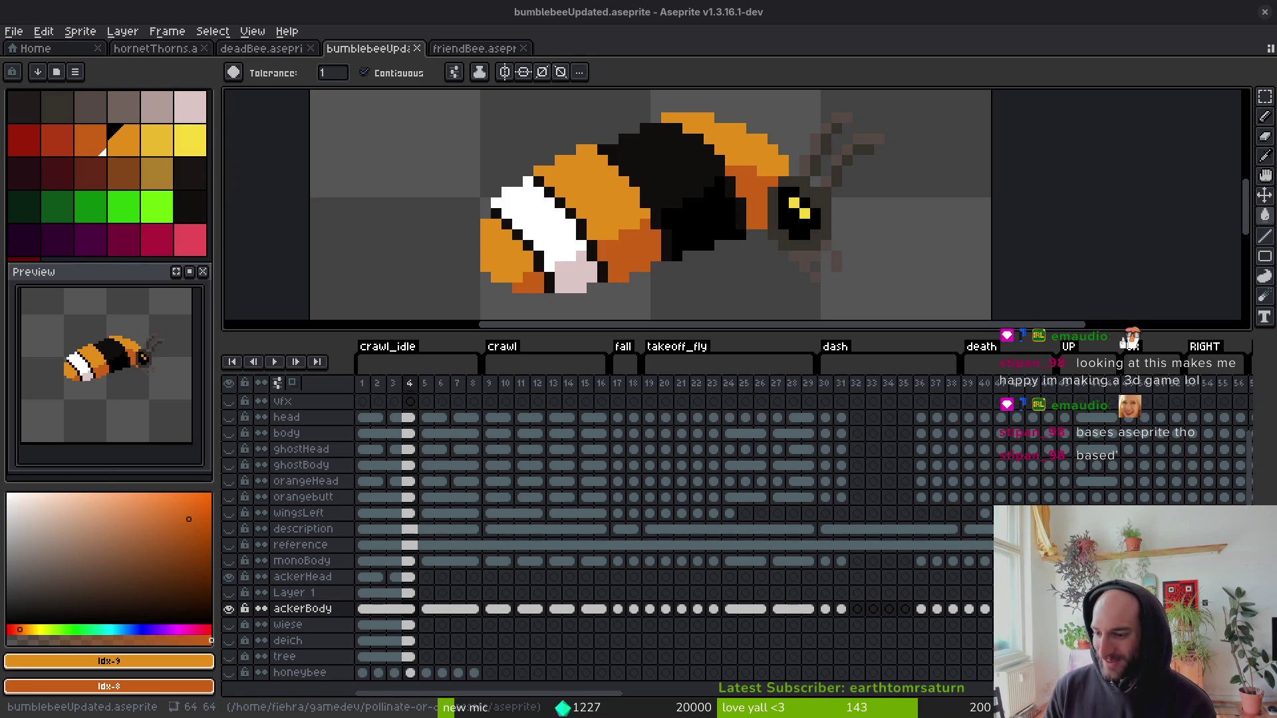
mouse_move(940, 513)
left_mouse_down()
mouse_move(664, 536)
mouse_move(576, 536)
mouse_move(530, 513)
mouse_move(413, 518)
mouse_move(736, 508)
left_mouse_up()
scroll(927, 599, "left", 10)
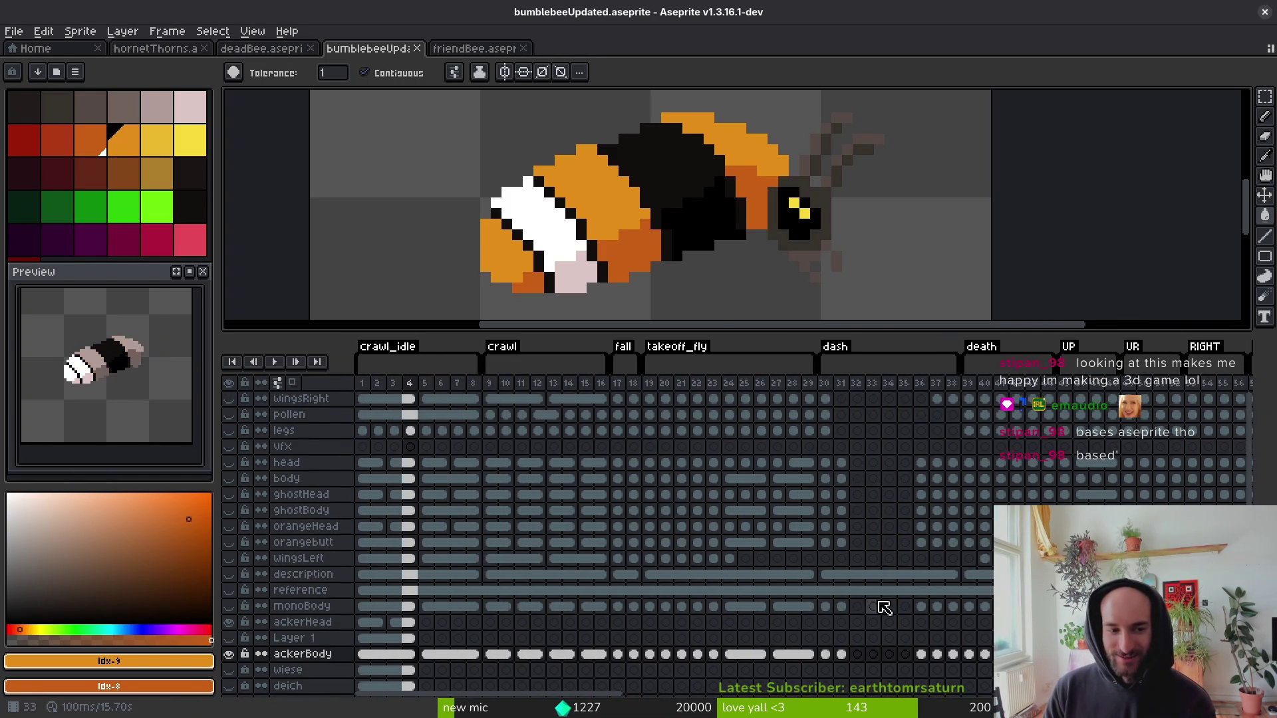
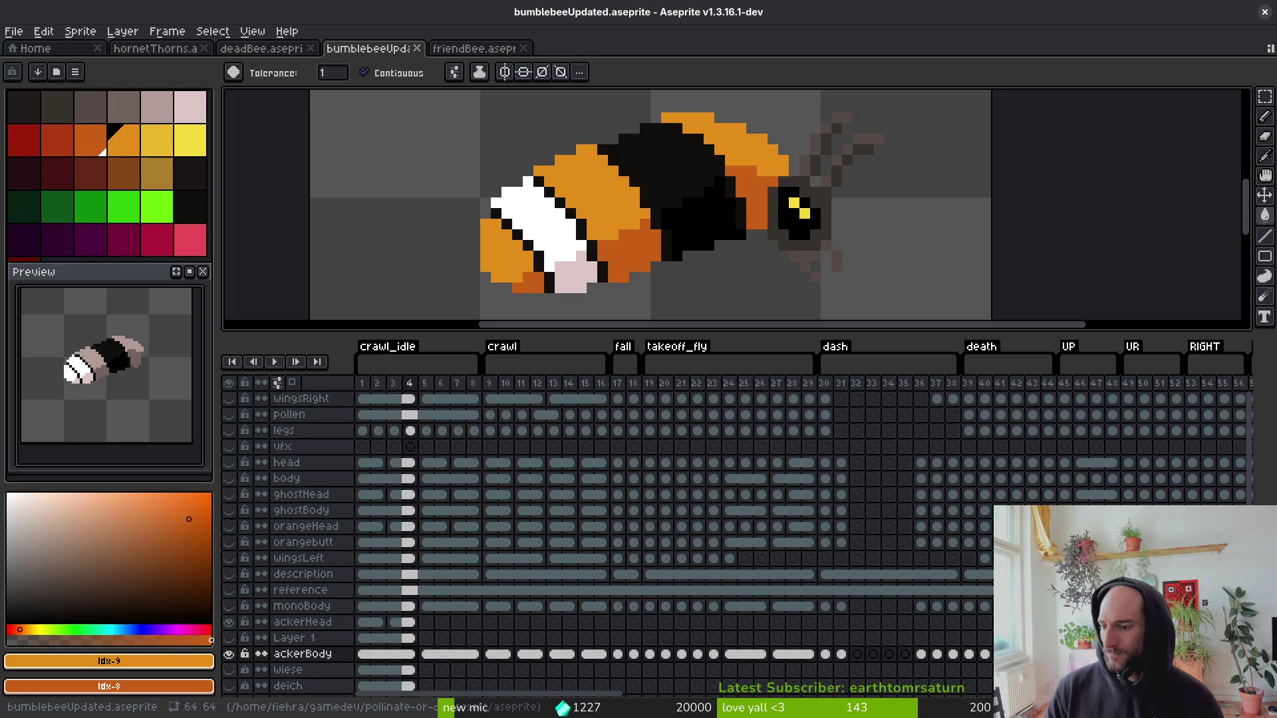
Pick two palette yellows, bucket-fill the white and pink bands yellow and the olive area orange.
scroll(708, 240, "down", 1)
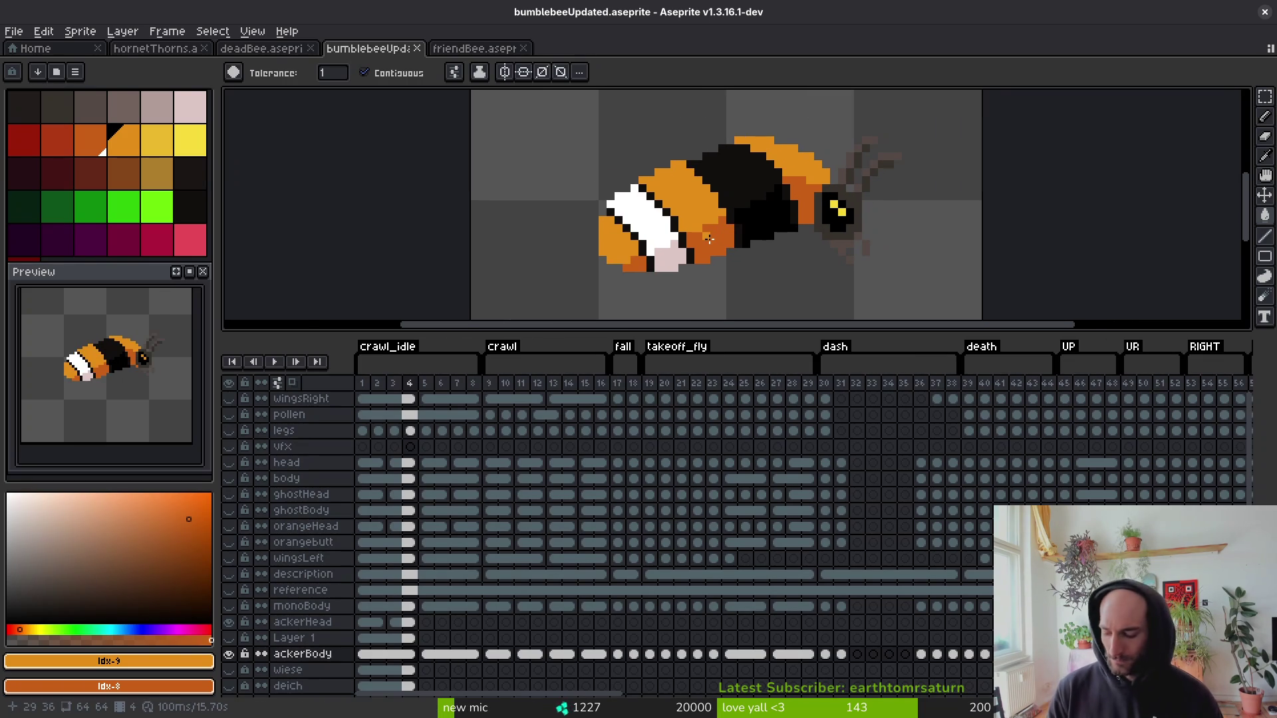
left_click(158, 185)
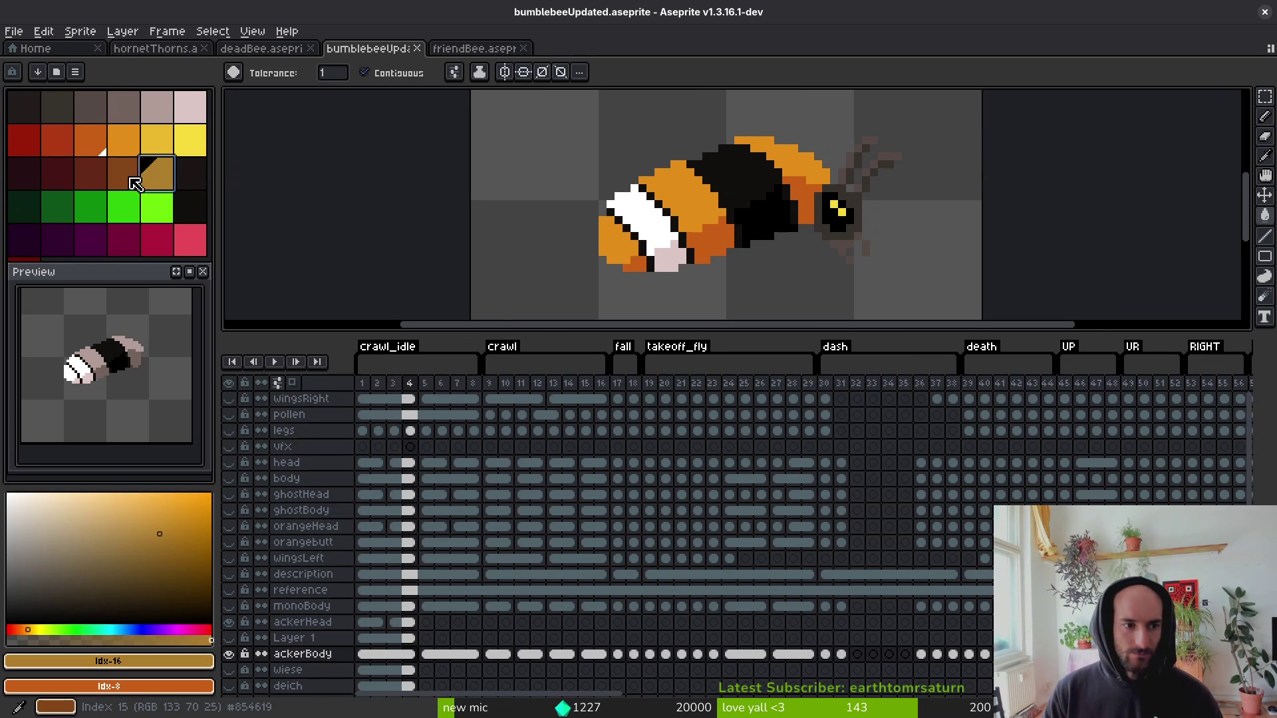
right_click(160, 137)
scroll(688, 234, "up", 5)
left_click(689, 235)
left_click(631, 279)
left_click(565, 167)
left_click(566, 186)
scroll(625, 225, "down", 4)
scroll(604, 209, "down", 3)
scroll(610, 143, "up", 6)
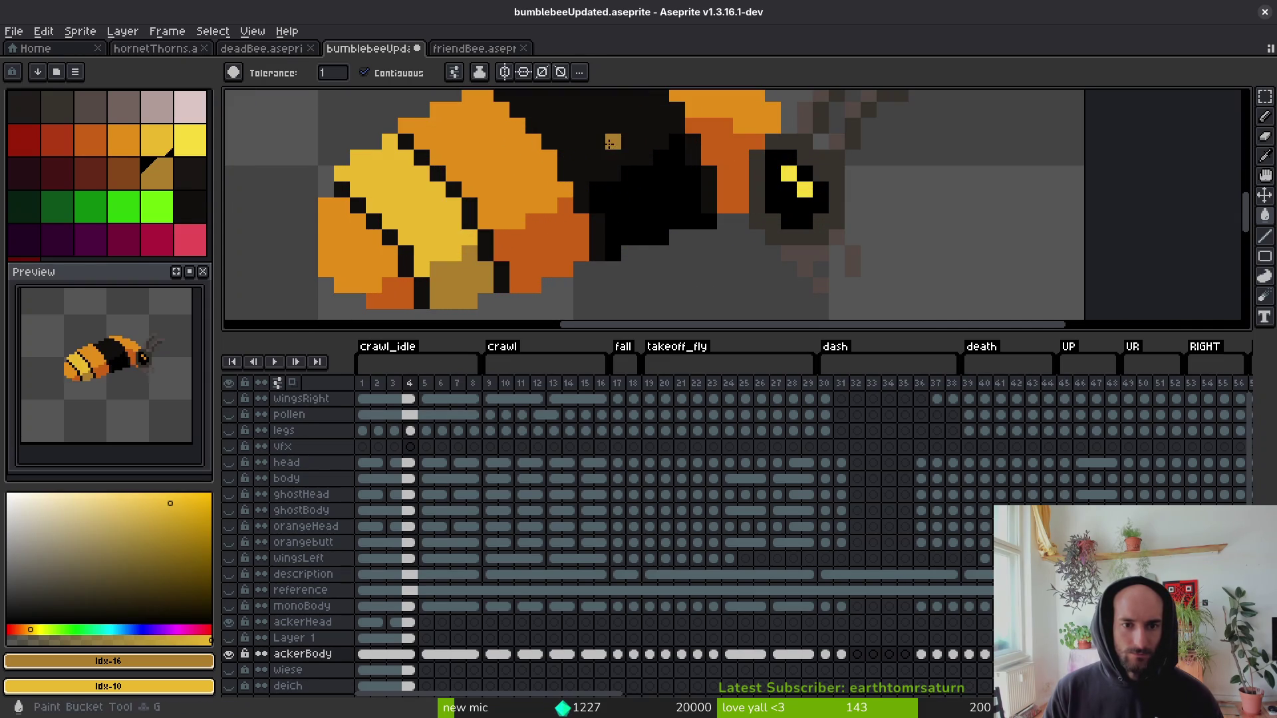
Pencil a brown pixel and a short diagonal brown line onto the bee's black back.
key("b")
mouse_move(611, 171)
left_mouse_down()
mouse_move(640, 247)
mouse_move(611, 228)
left_mouse_up()
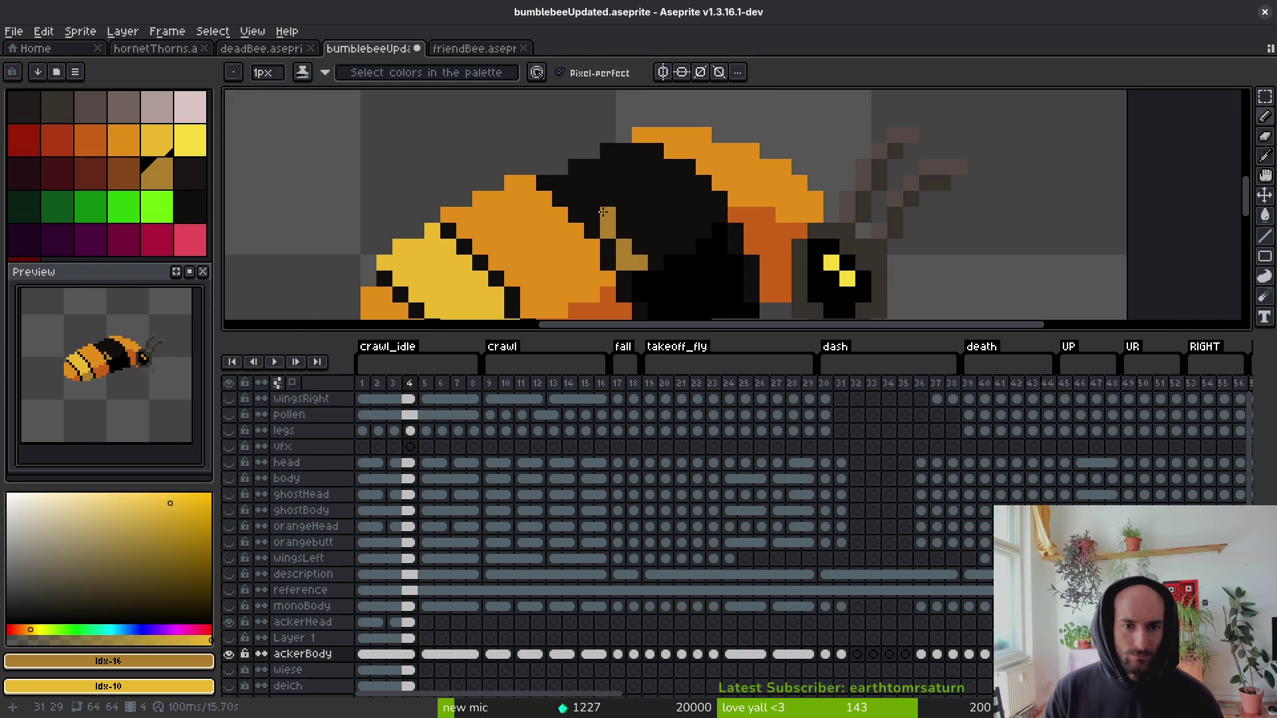
left_click_drag(569, 185, 565, 183)
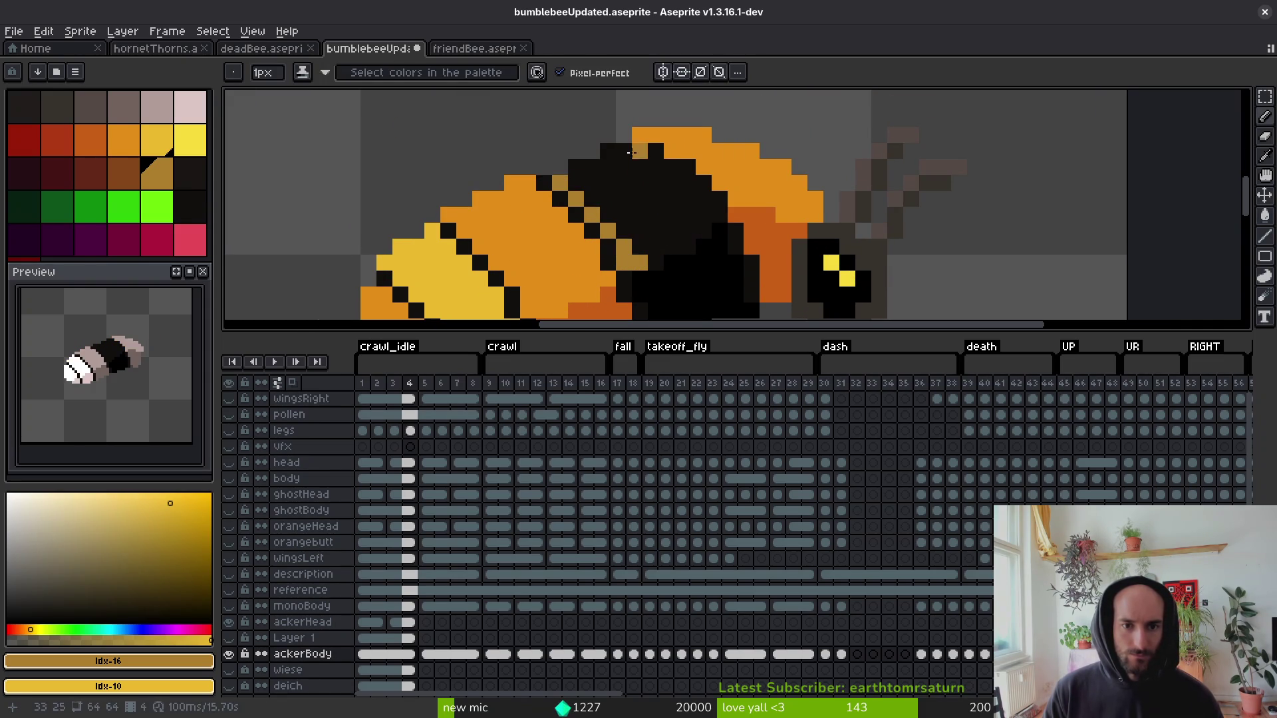
left_click_drag(639, 166, 671, 182)
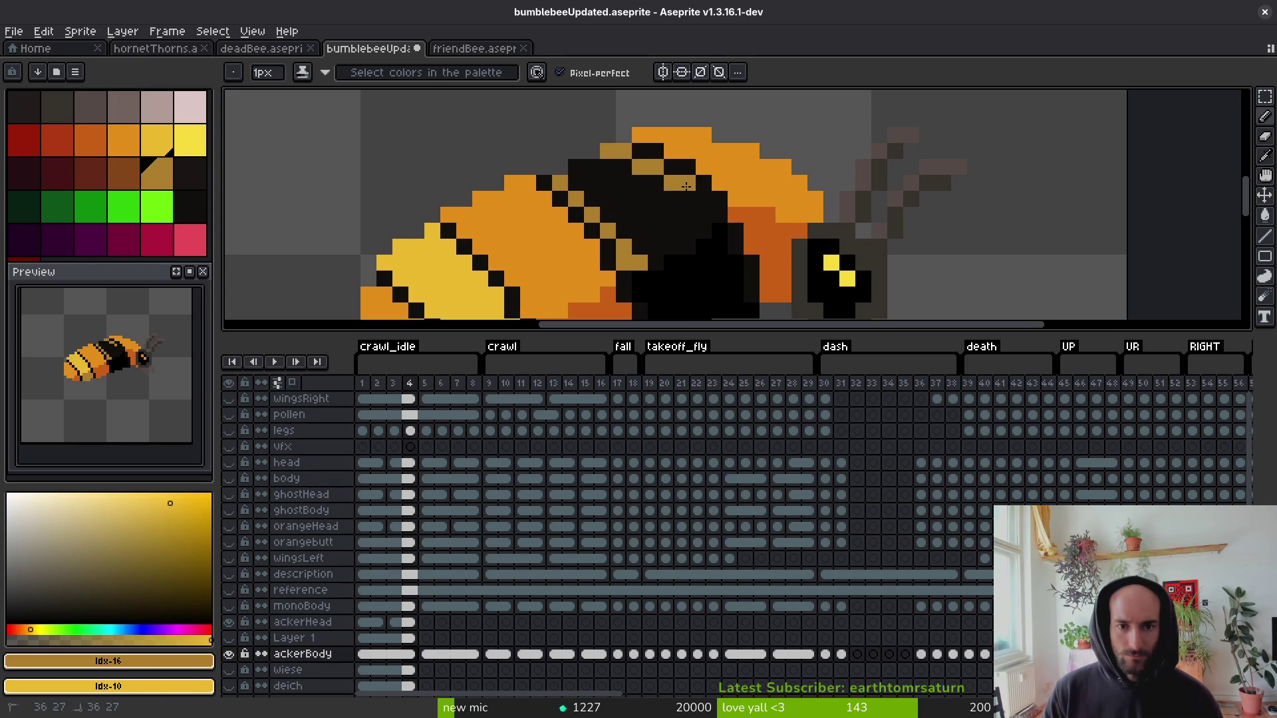
Bucket-fill the upper black area brown and the lower regions with the alternate yellow.
key("g")
left_click(642, 218)
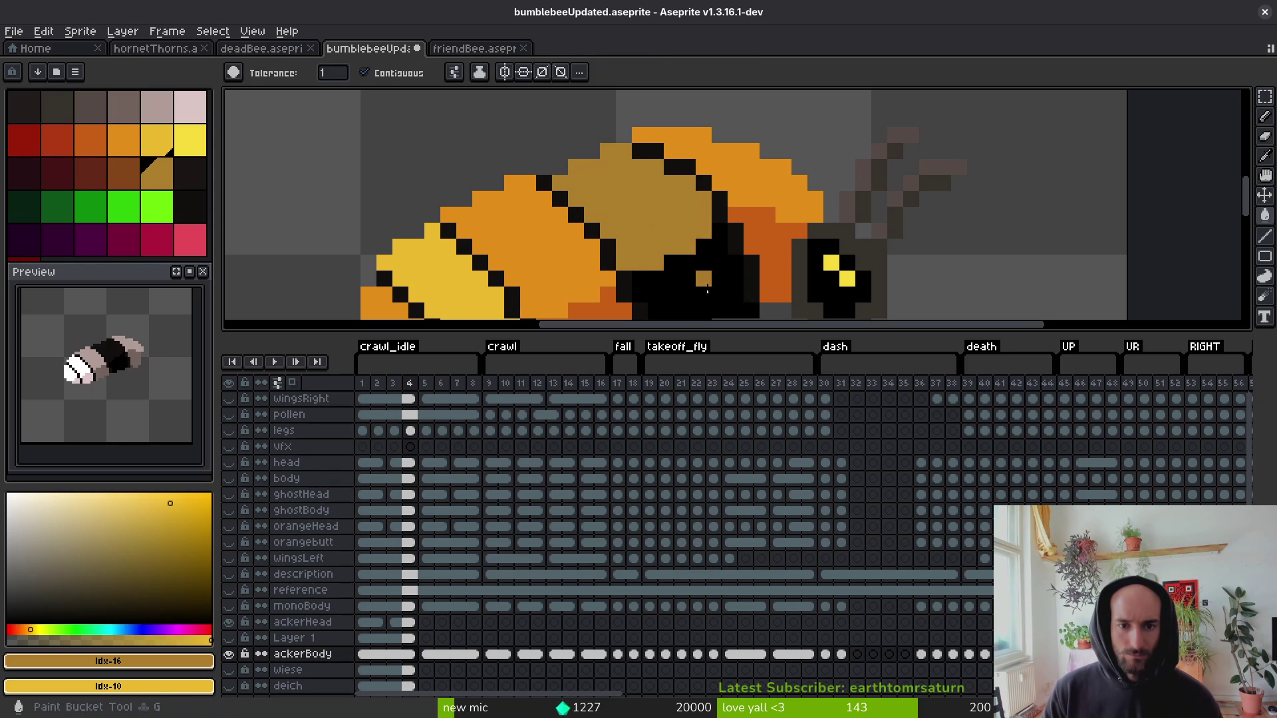
right_click(712, 286)
left_click(699, 258)
right_click(698, 259)
right_click(712, 279)
scroll(712, 280, "down", 4)
scroll(741, 228, "down", 4)
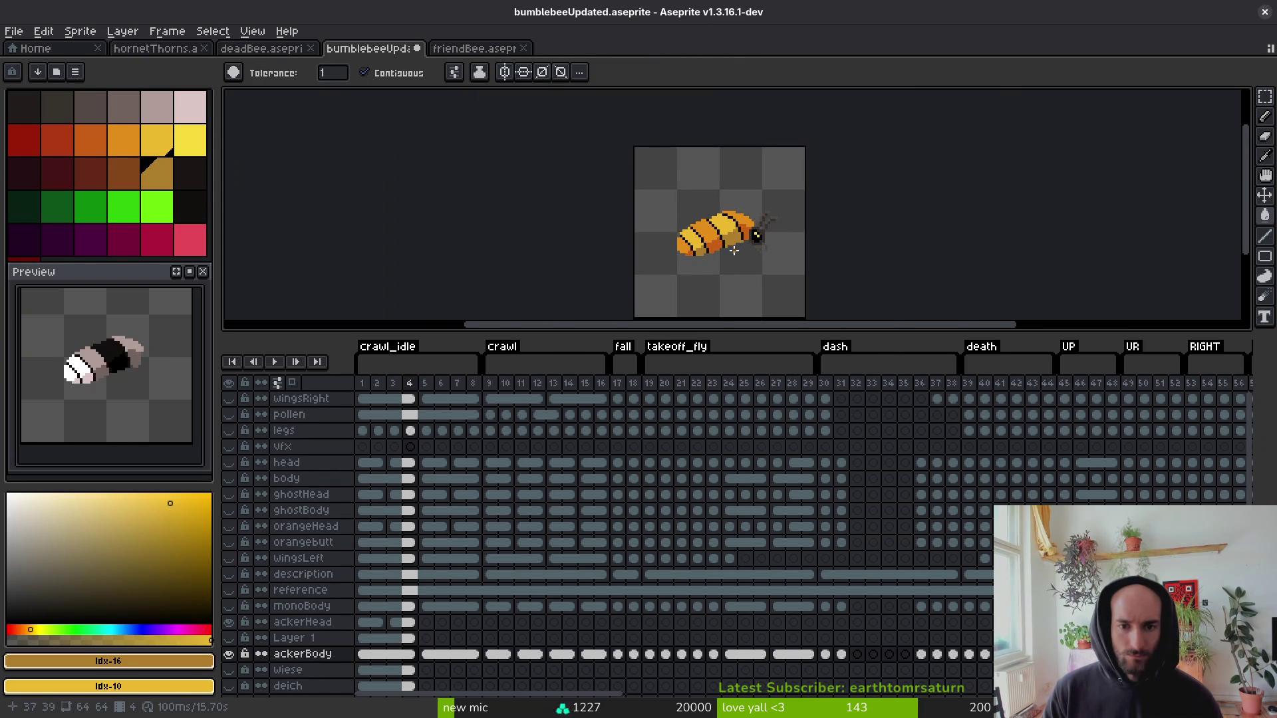
scroll(725, 252, "up", 3)
Fill the patch near the head and the upper back segment darker brown, then pencil an orange pixel.
left_click(735, 229)
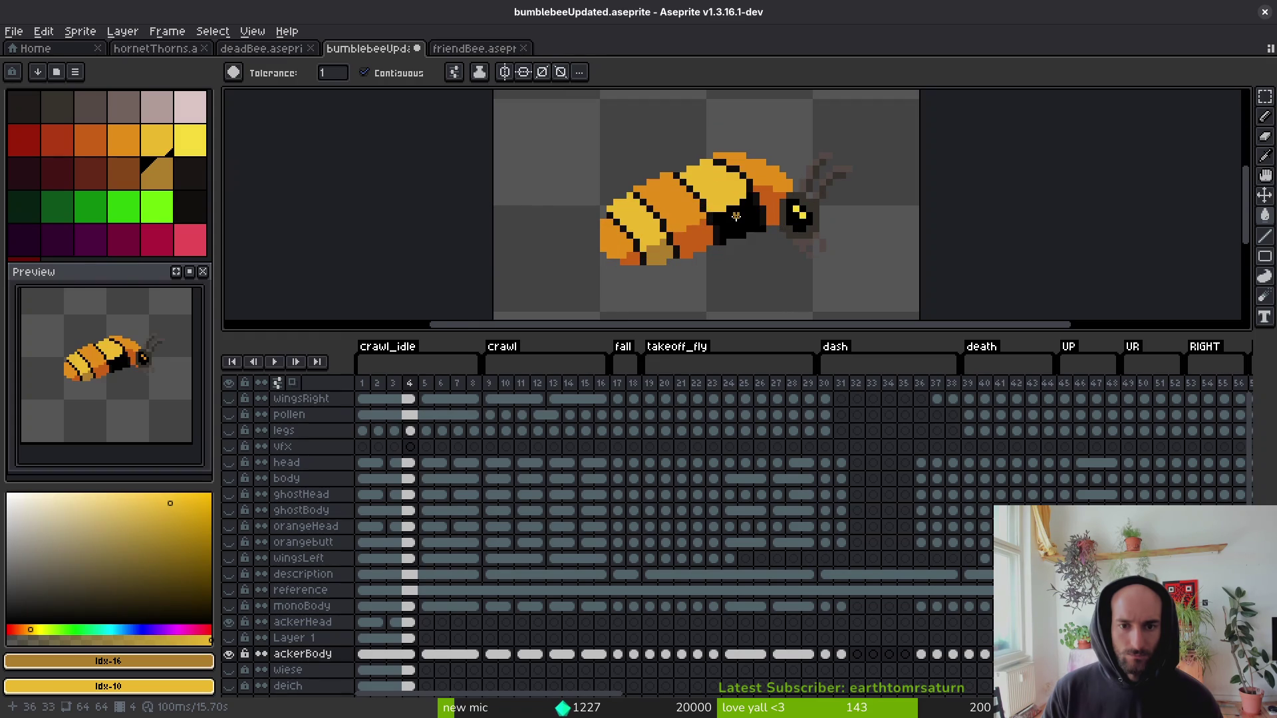
left_click(732, 183)
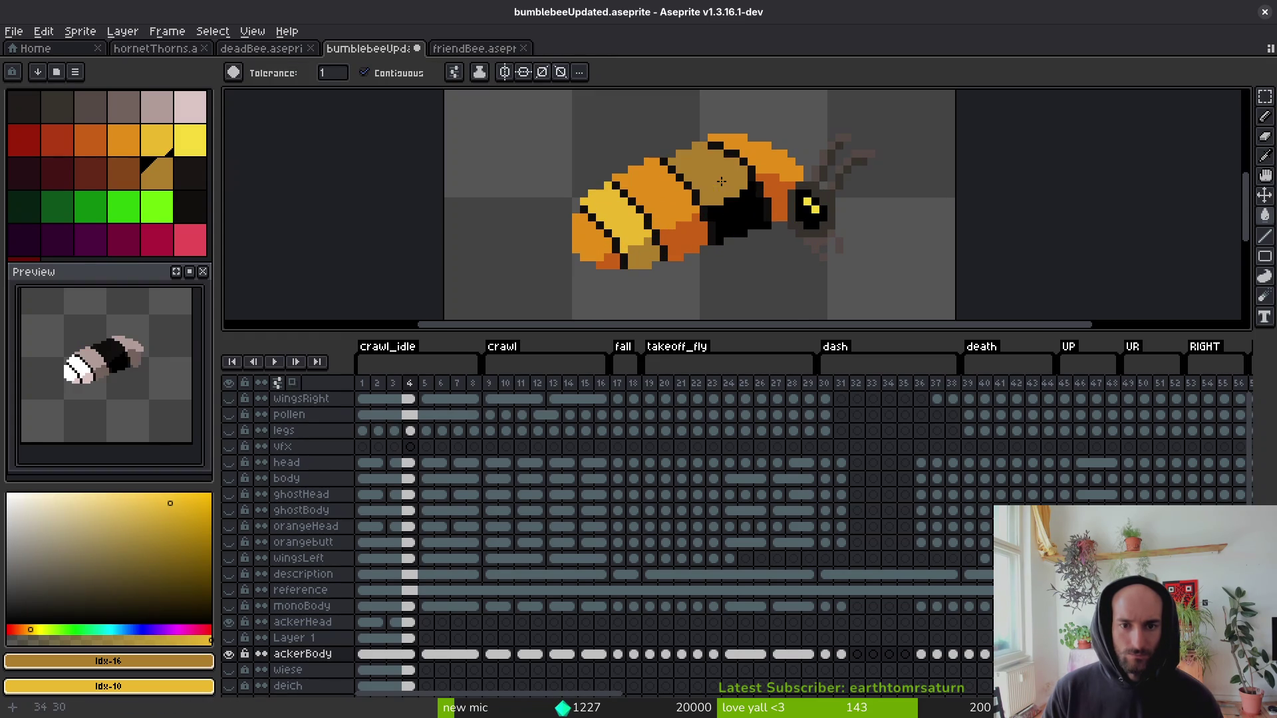
scroll(741, 216, "down", 2)
scroll(743, 223, "down", 2)
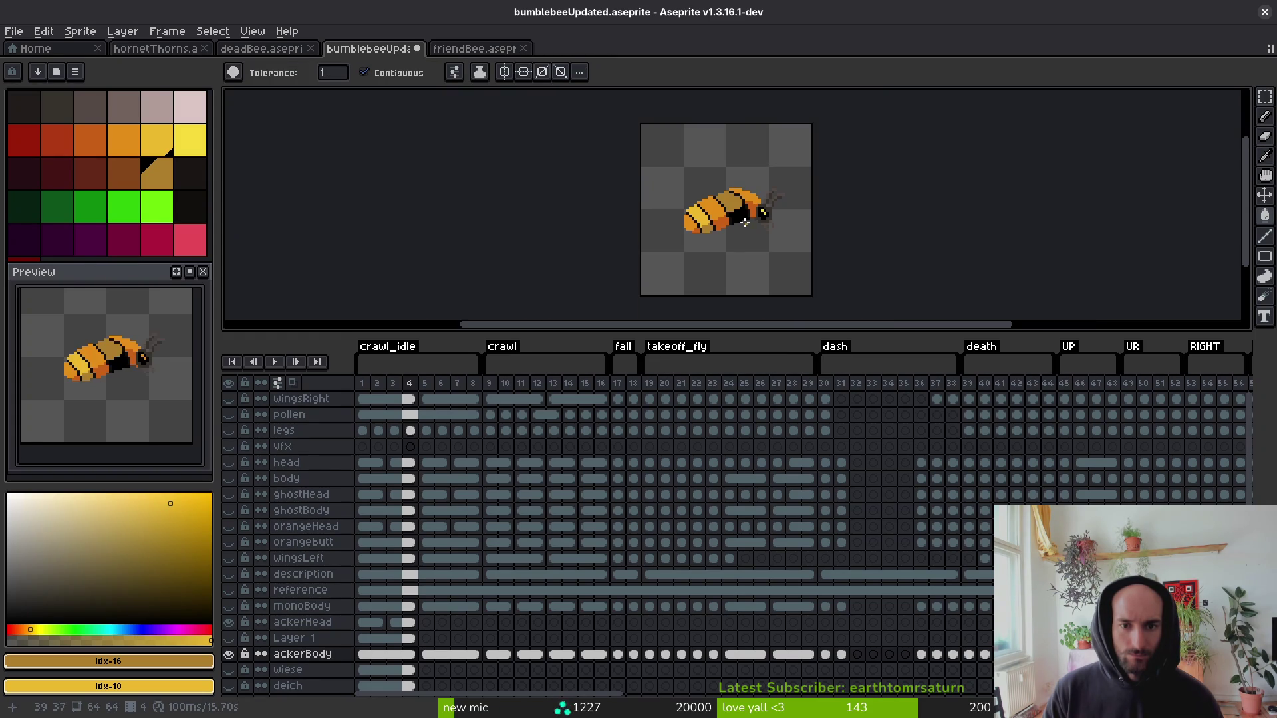
scroll(744, 223, "up", 5)
key("b")
left_click(609, 147)
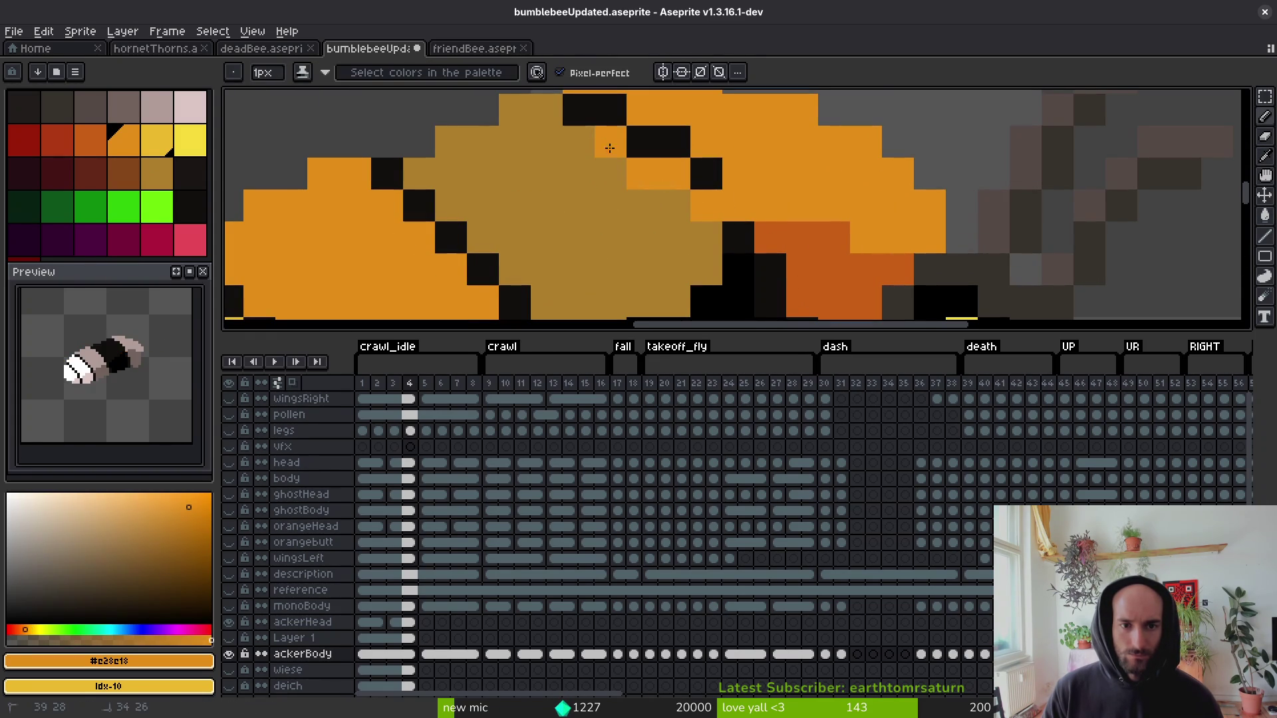
Paint over stray black pixels in orange and draw a black stripe line across the back.
left_click_drag(587, 114, 706, 174)
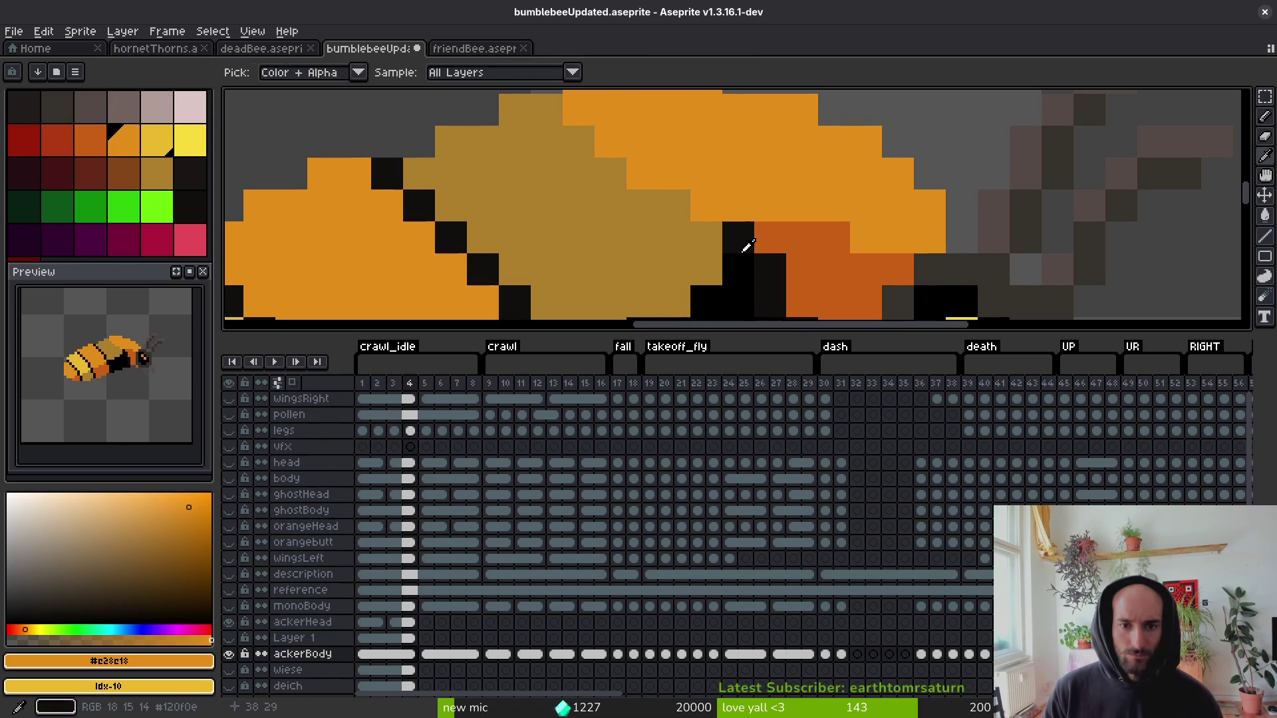
left_click(746, 248, "alt")
left_click_drag(692, 228, 604, 175)
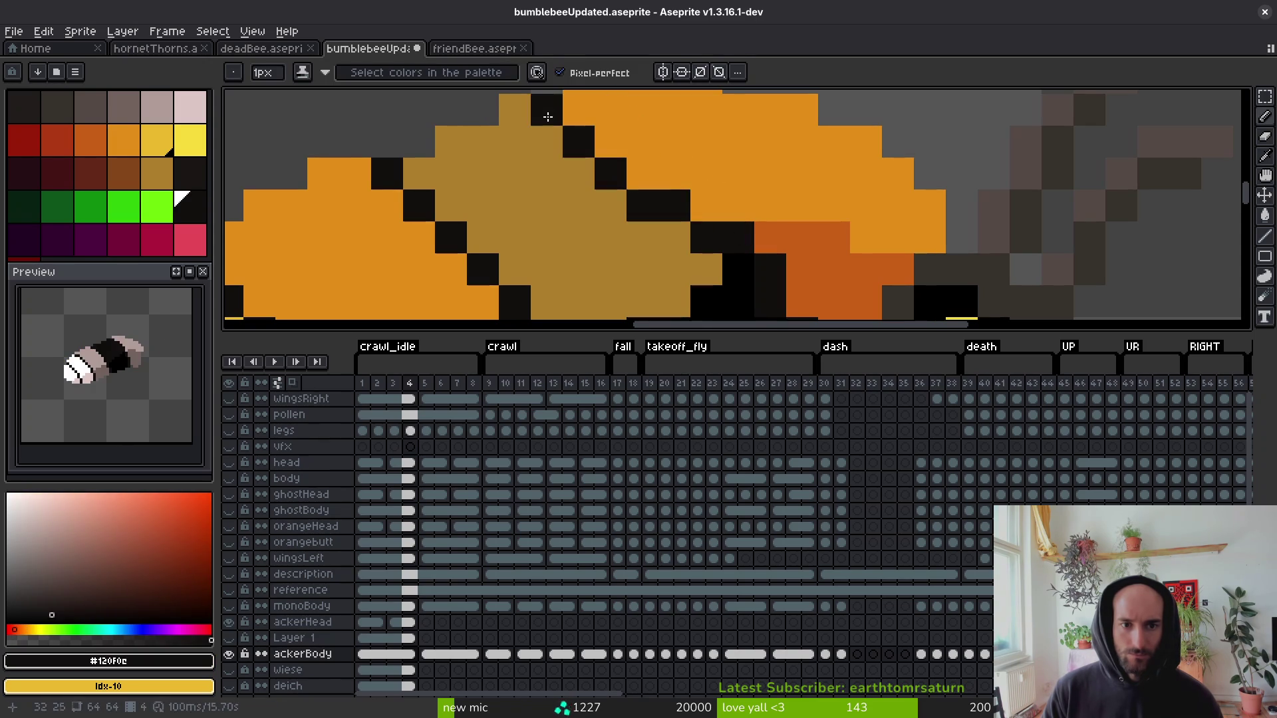
scroll(547, 116, "down", 5)
scroll(637, 198, "up", 5)
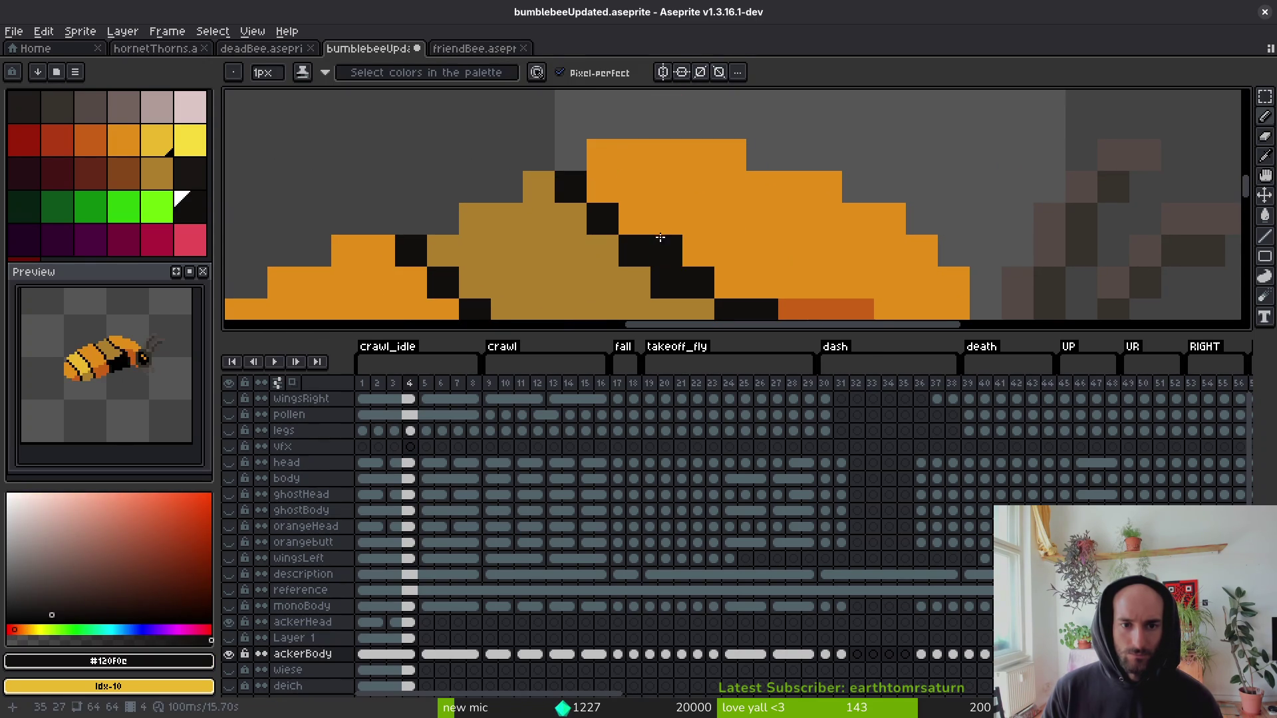
Touch up the stripe by alternating sampled orange and black pixels along its length.
left_click(580, 186, "alt")
left_click(598, 213, "alt")
left_click(570, 213)
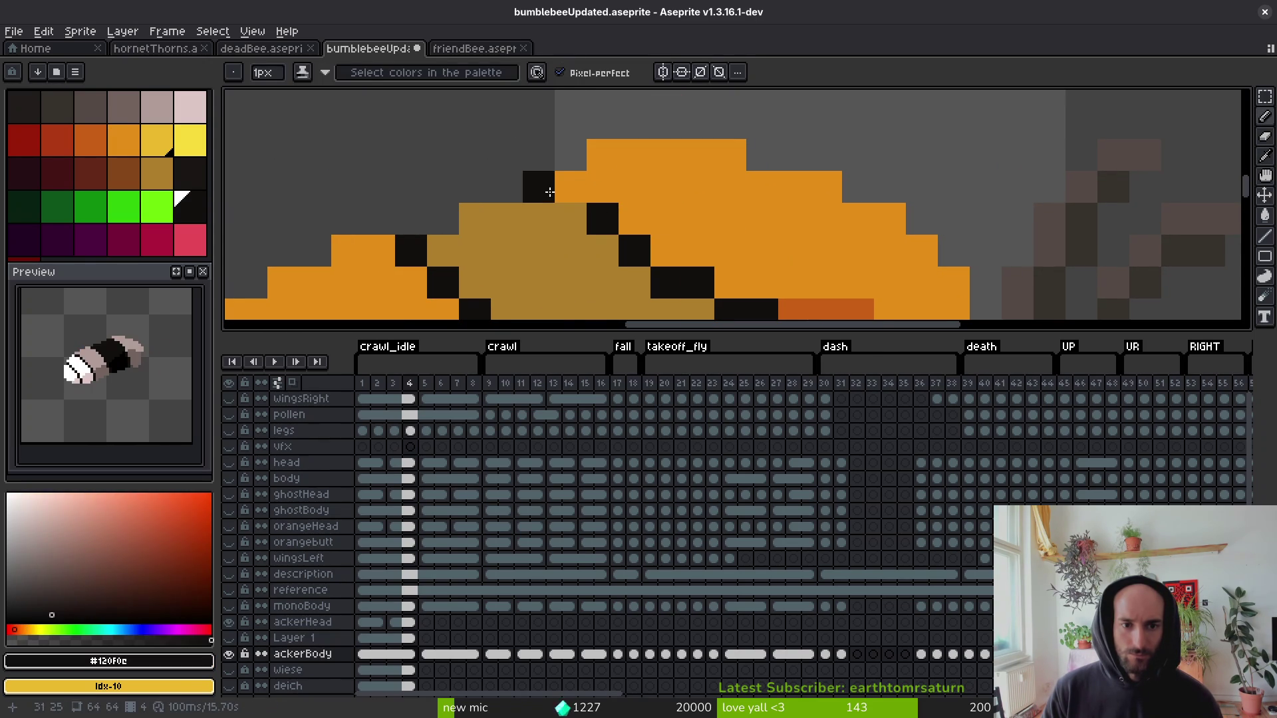
left_click(665, 227, "alt")
left_click(603, 219)
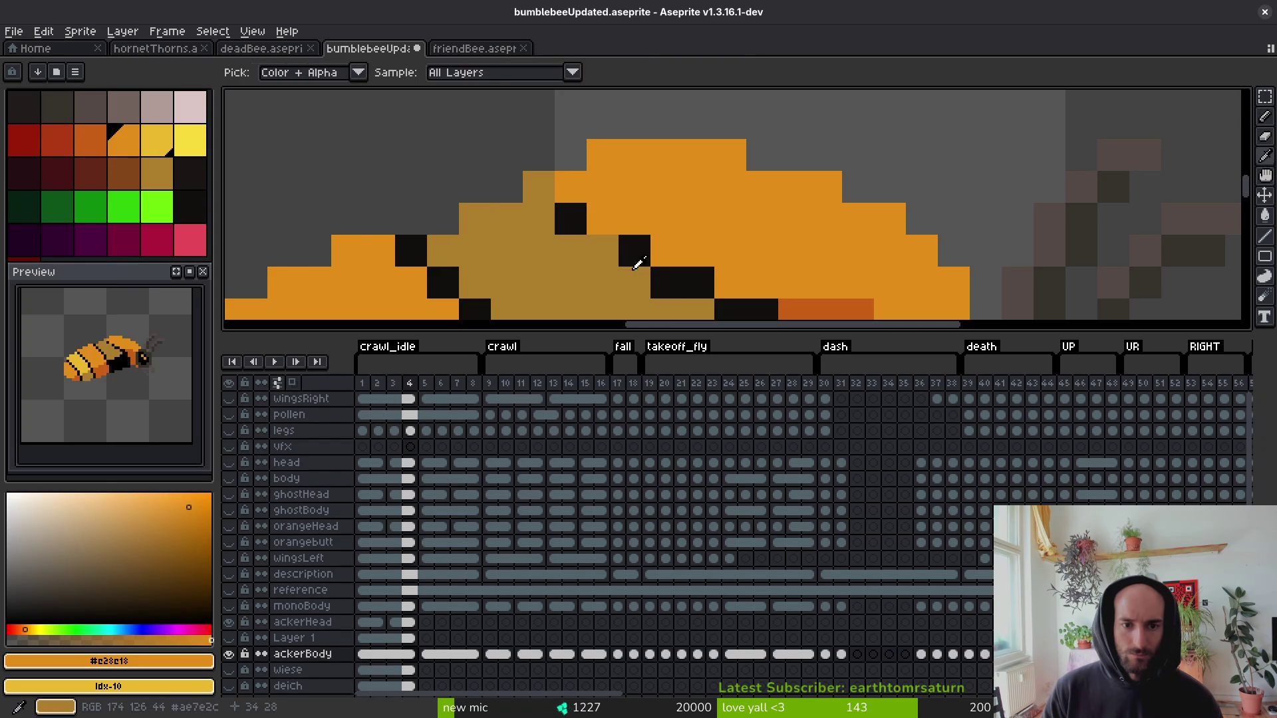
left_click(634, 251, "alt")
left_click(607, 250)
scroll(546, 188, "down", 4)
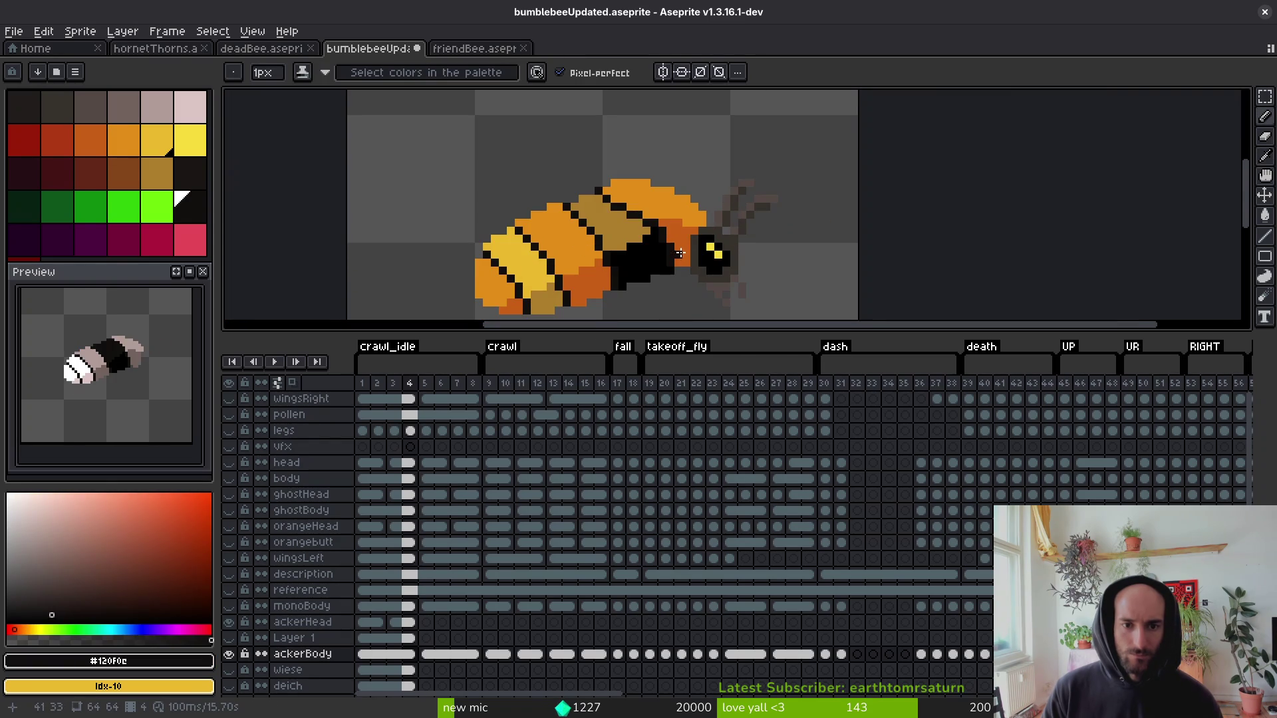
Save the bumblebee file with Ctrl+S.
key("ctrl+s")
scroll(614, 253, "down", 2)
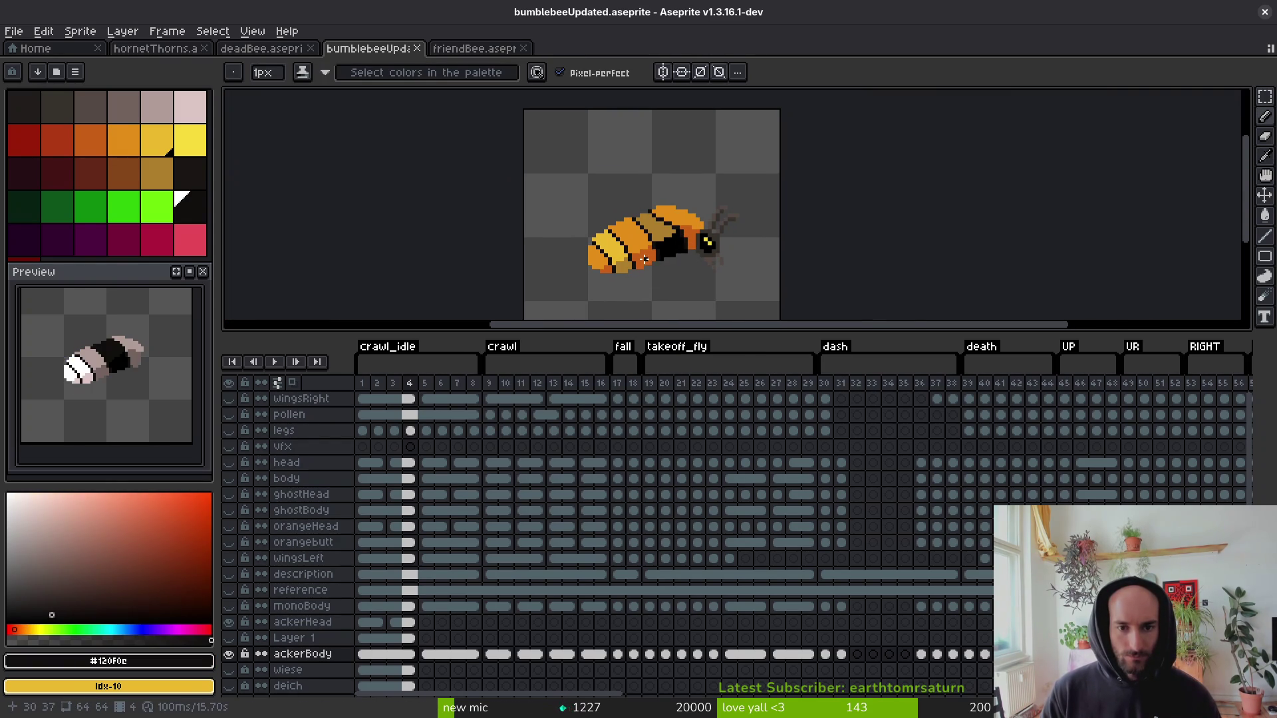
scroll(644, 258, "up", 2)
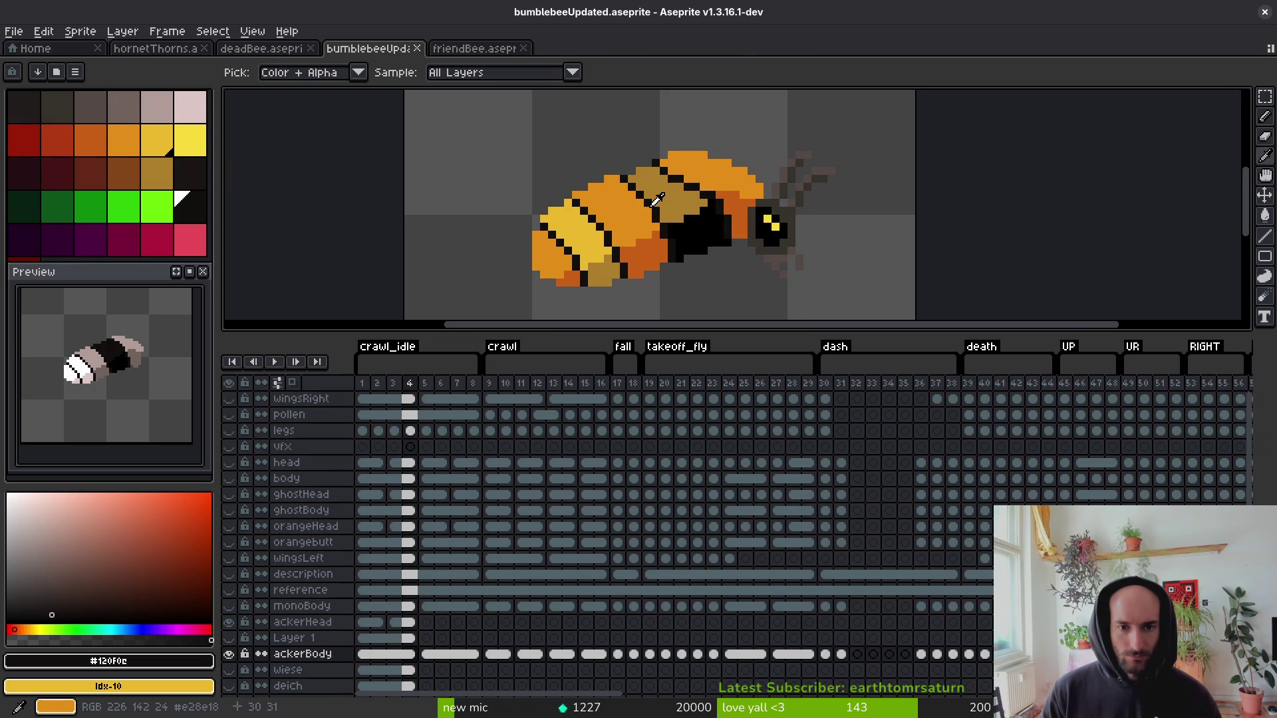
Fill the stray brown patch black and refill the yellow segment with the back's brown.
left_click(605, 273, "alt")
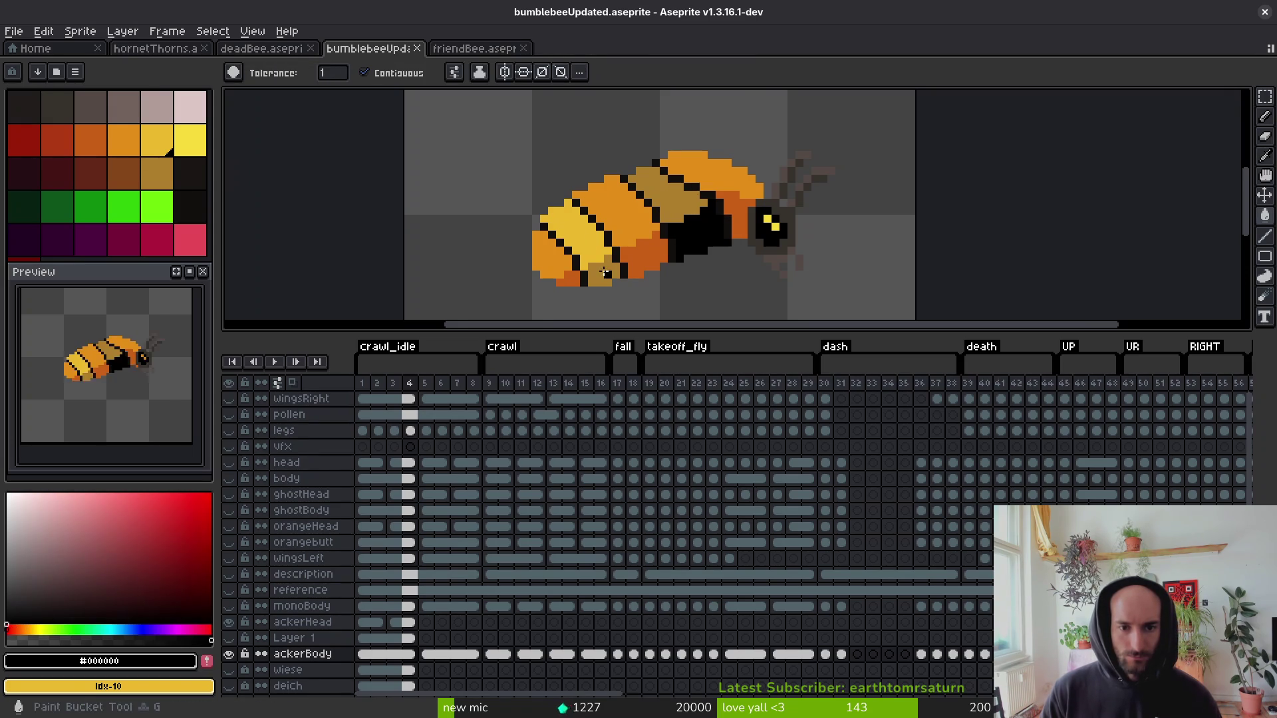
left_click(605, 273)
left_click(673, 186, "alt")
left_click(572, 233)
scroll(715, 262, "down", 5)
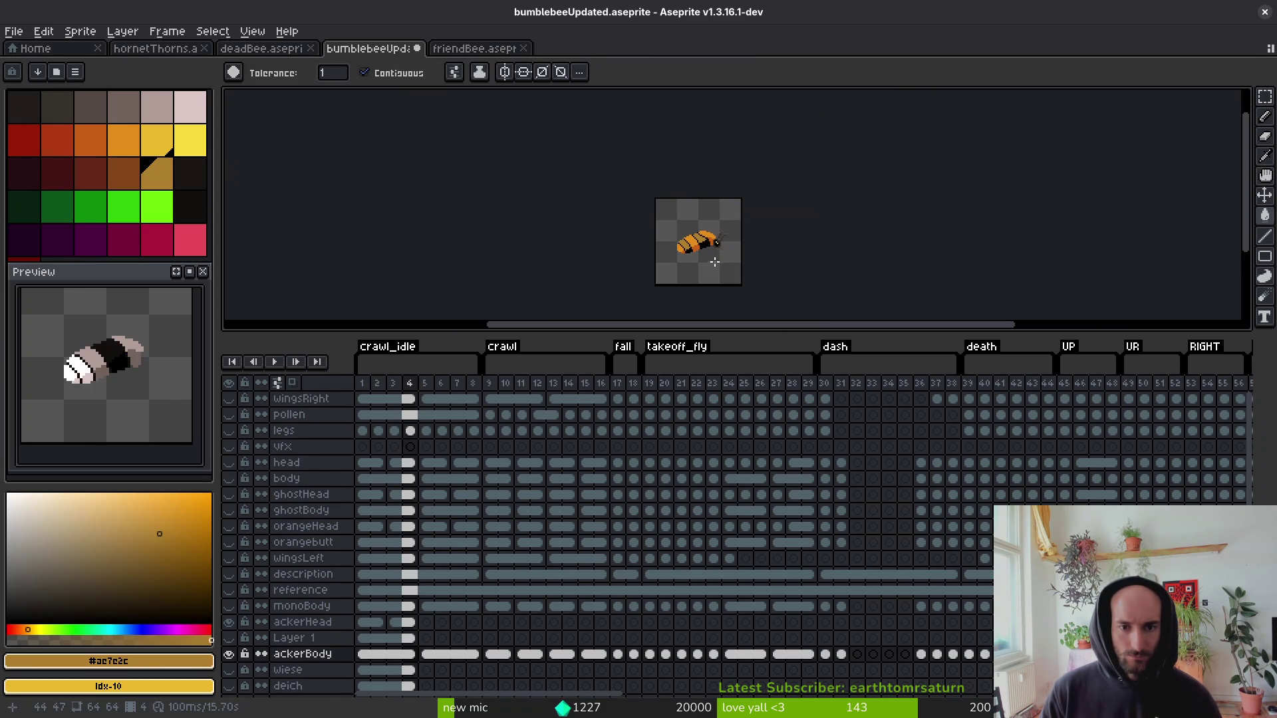
scroll(709, 264, "up", 4)
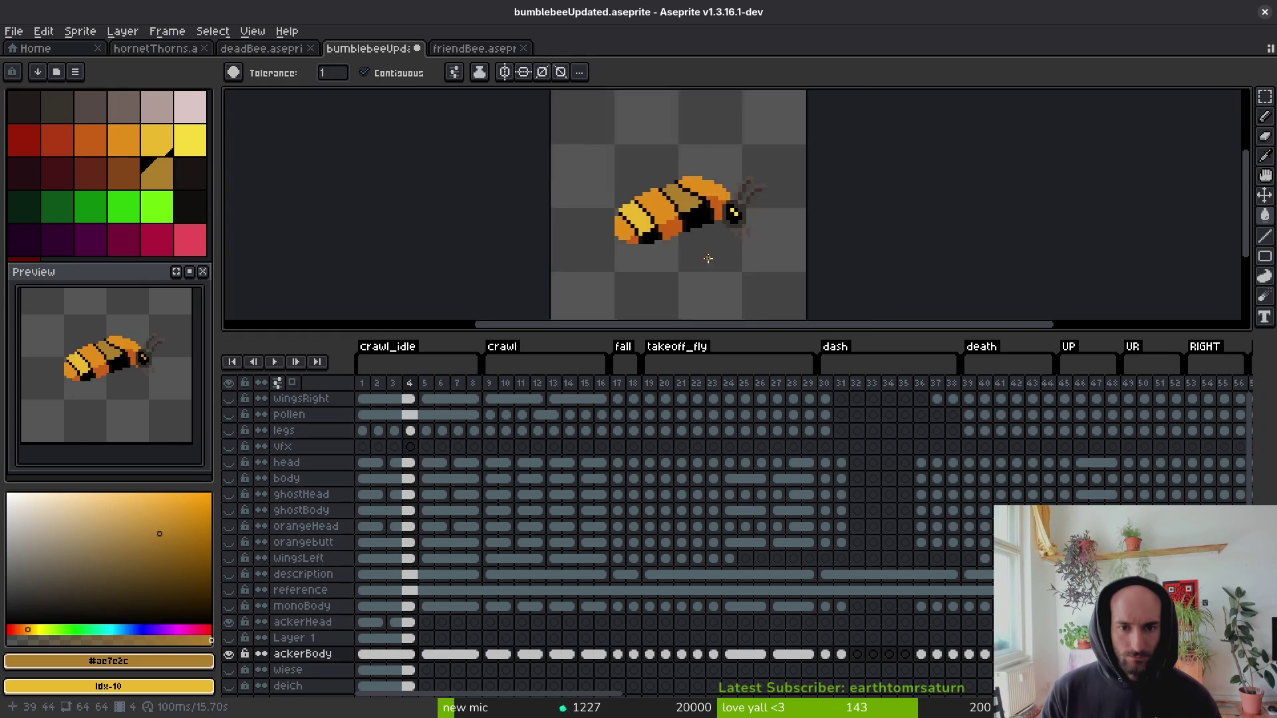
Pencil a bright yellow highlight along the bee's top edge.
key("b")
left_click(691, 219, "alt")
scroll(698, 202, "up", 2)
mouse_move(630, 144)
left_mouse_down()
mouse_move(752, 168)
mouse_move(685, 187)
left_mouse_up()
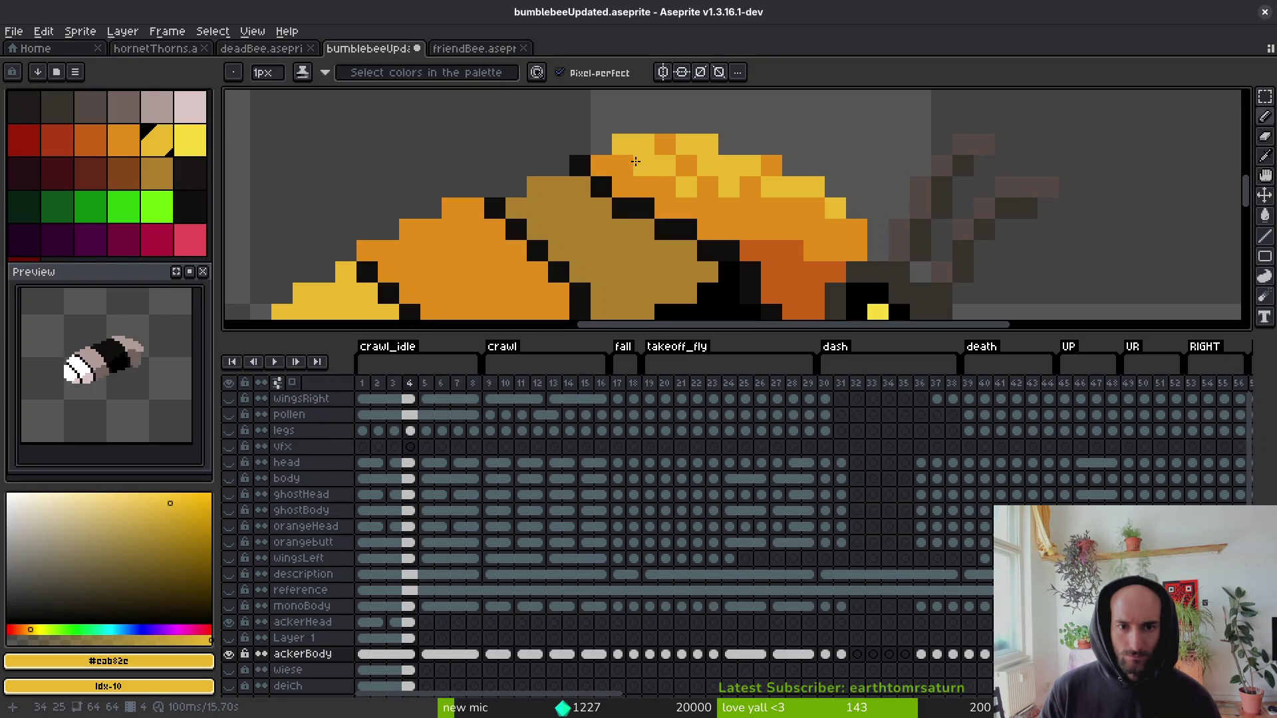
On frame 4, swap several back pixels between sampled yellow and orange.
scroll(671, 165, "down", 2)
scroll(732, 171, "up", 2)
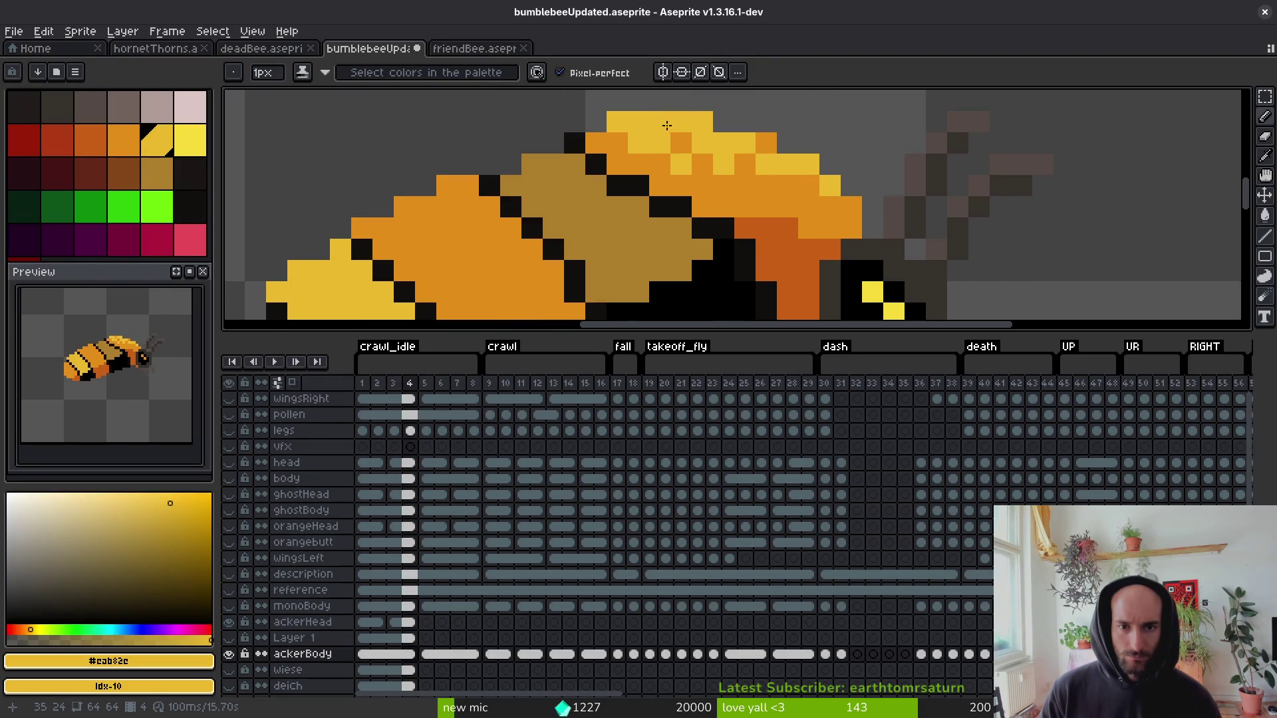
scroll(667, 125, "down", 3)
scroll(746, 155, "up", 2)
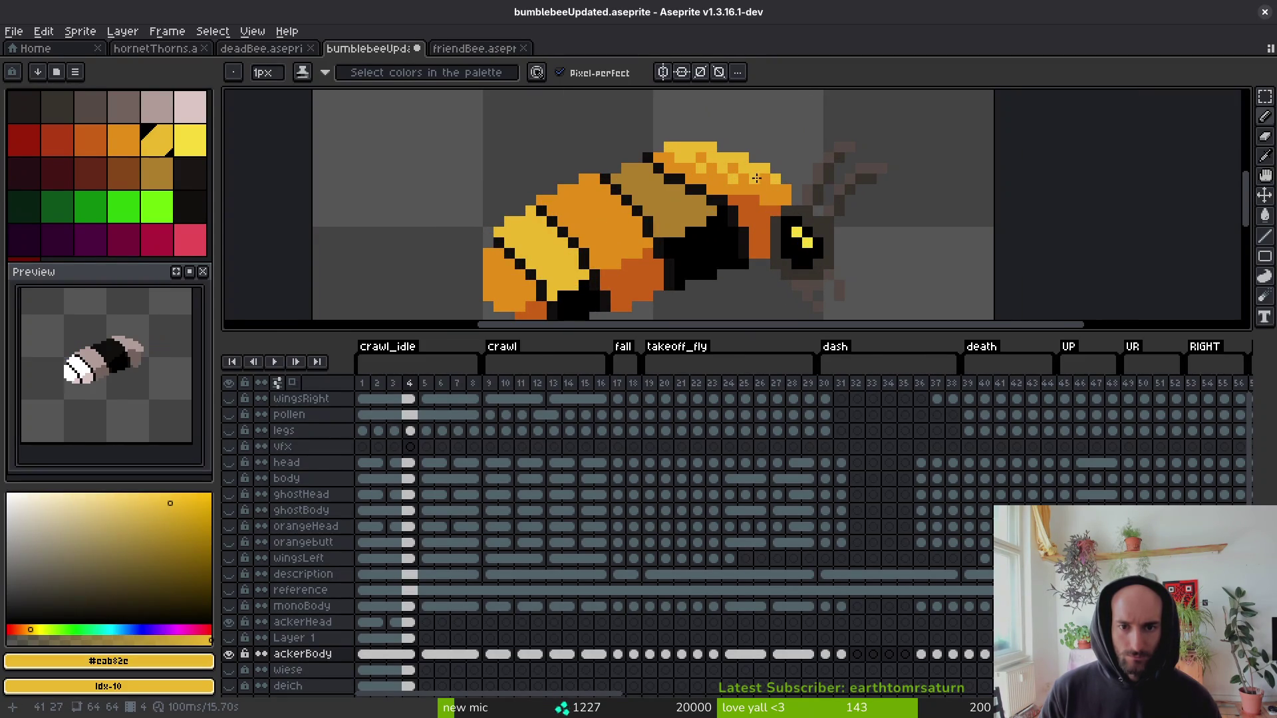
scroll(787, 221, "down", 4)
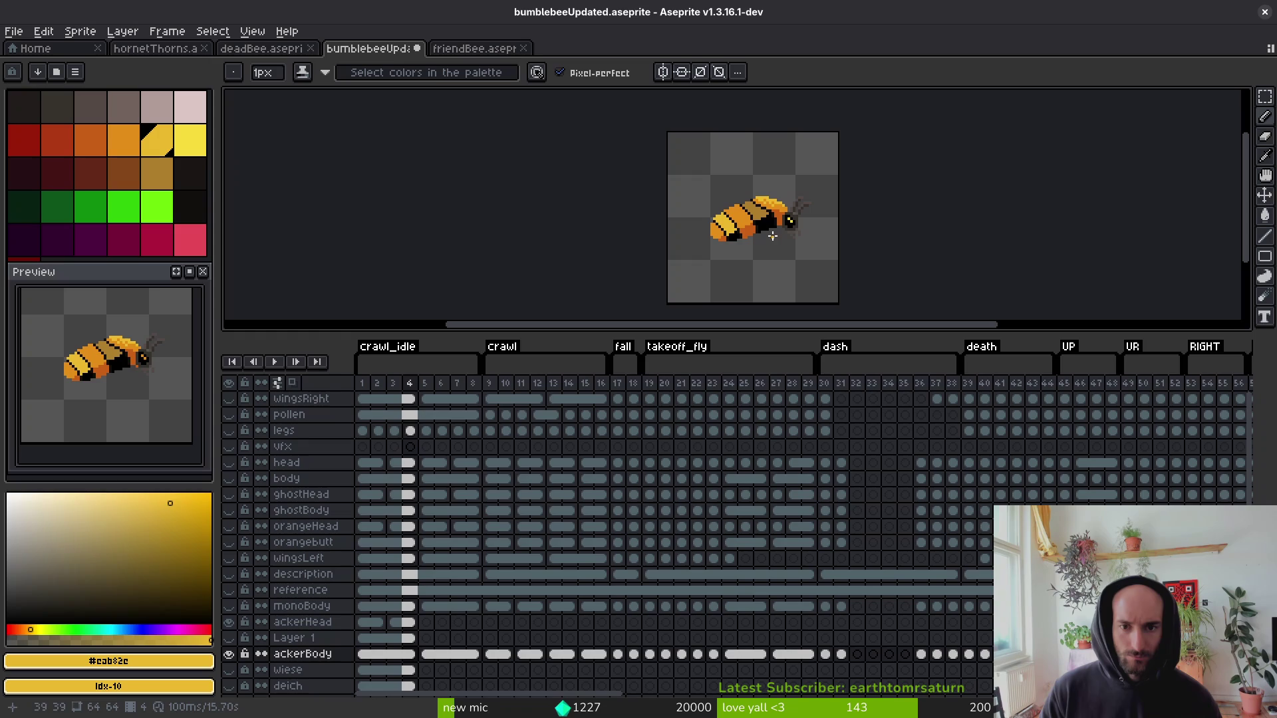
scroll(780, 216, "up", 5)
left_click(795, 190, "alt")
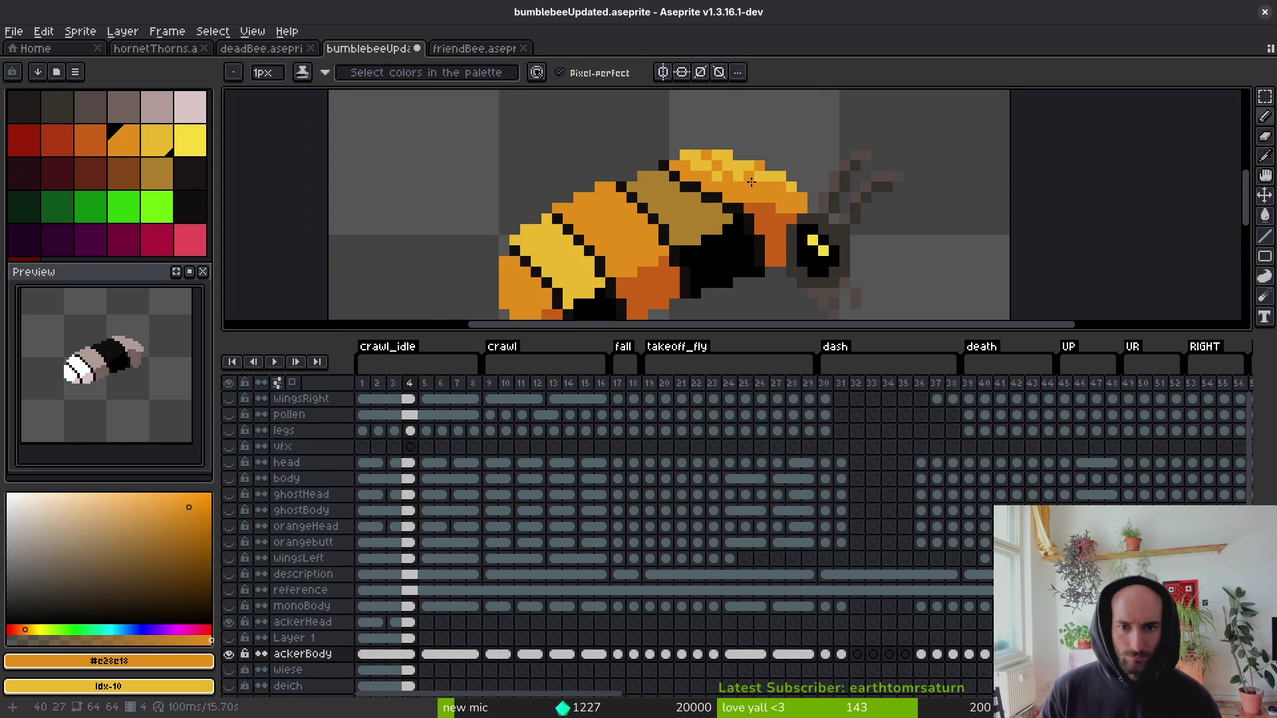
left_click(804, 174, "alt")
left_click(799, 157)
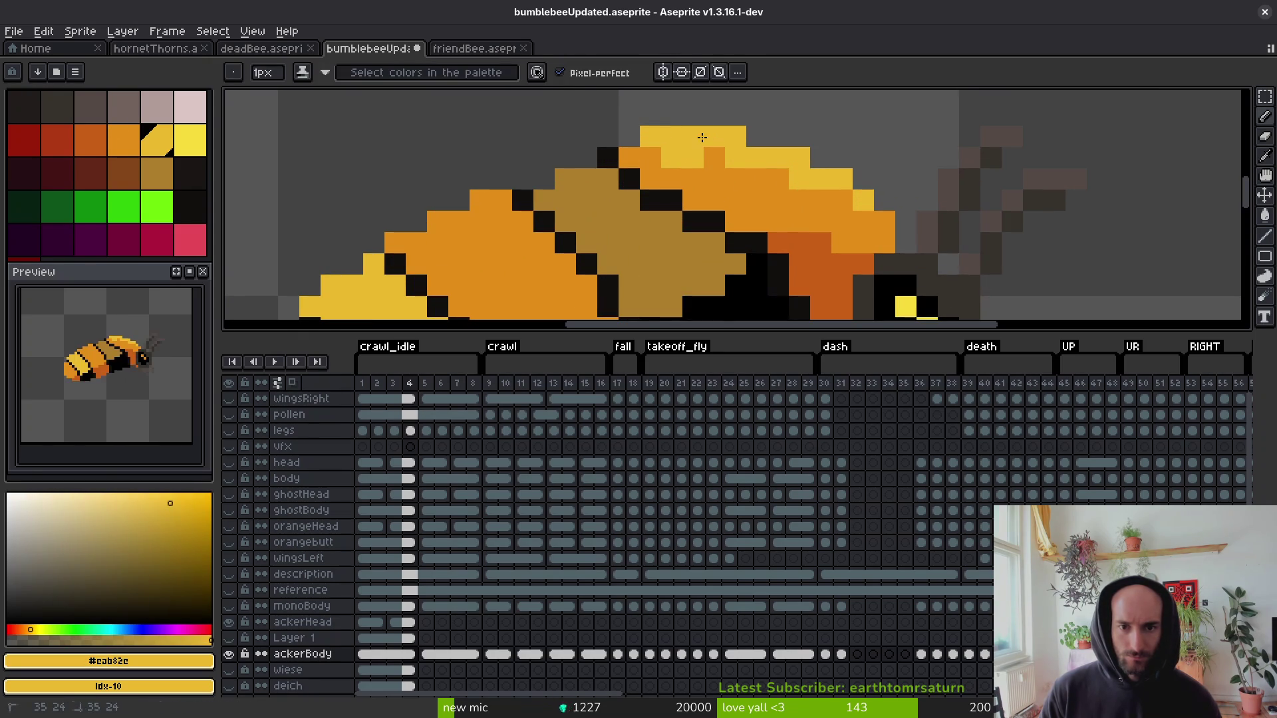
left_click(648, 159, "alt")
left_click(669, 164)
left_click(704, 137, "alt")
left_click(709, 156)
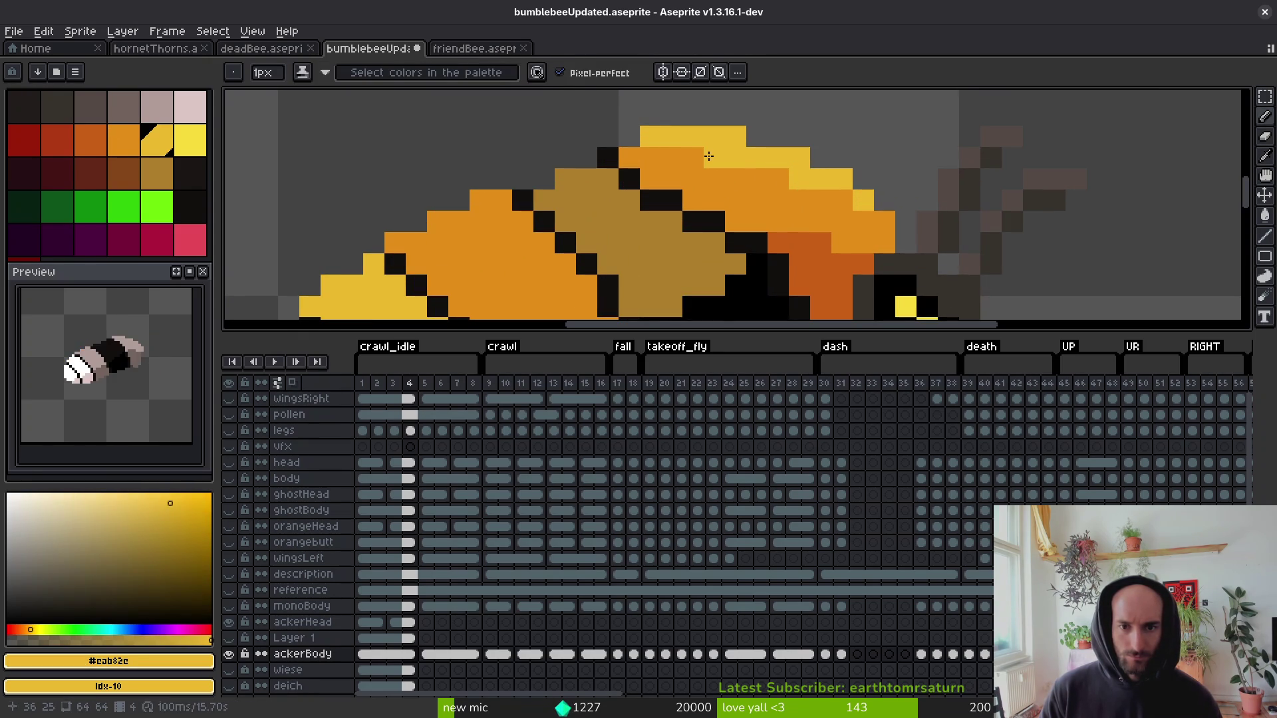
Save the sprite file with Ctrl+S.
scroll(783, 177, "down", 4)
key("ctrl+s")
scroll(820, 305, "down", 5)
scroll(825, 263, "up", 4)
scroll(776, 198, "up", 6)
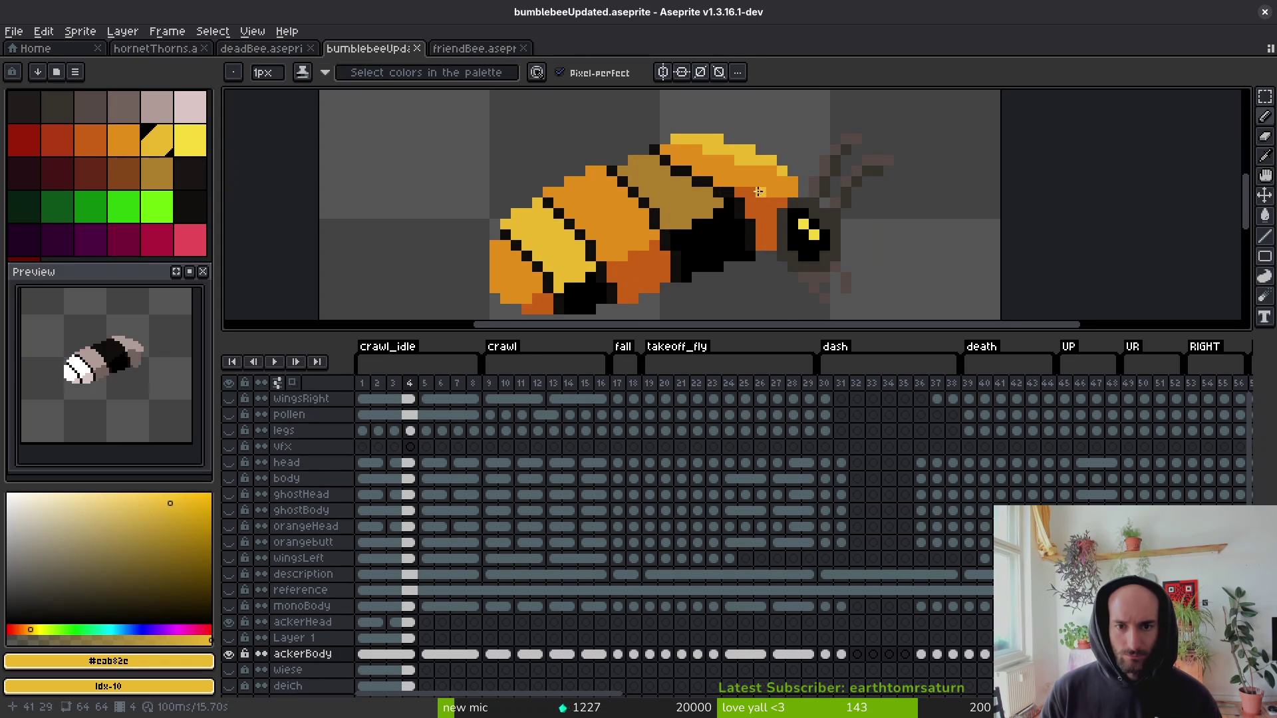
Repaint a few dark-orange pixels with the sampled orange body colour.
left_click(730, 174, "alt")
left_click_drag(721, 214, 887, 246)
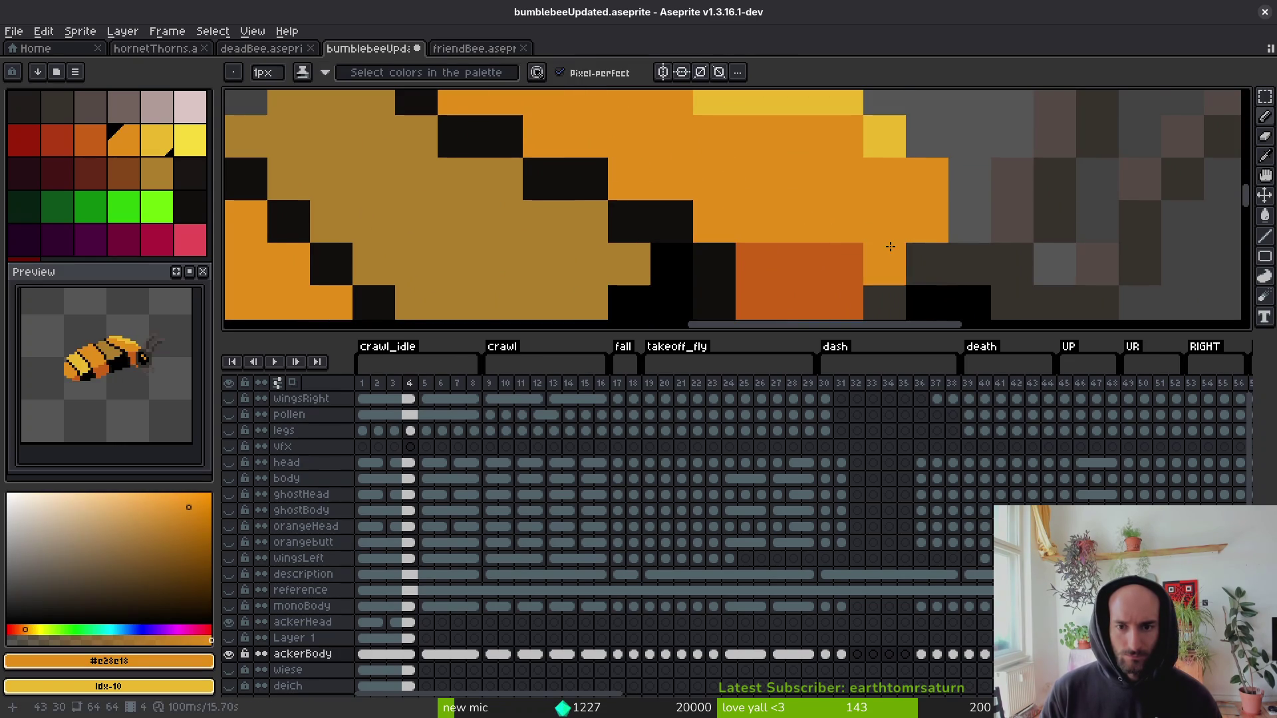
scroll(899, 250, "down", 4)
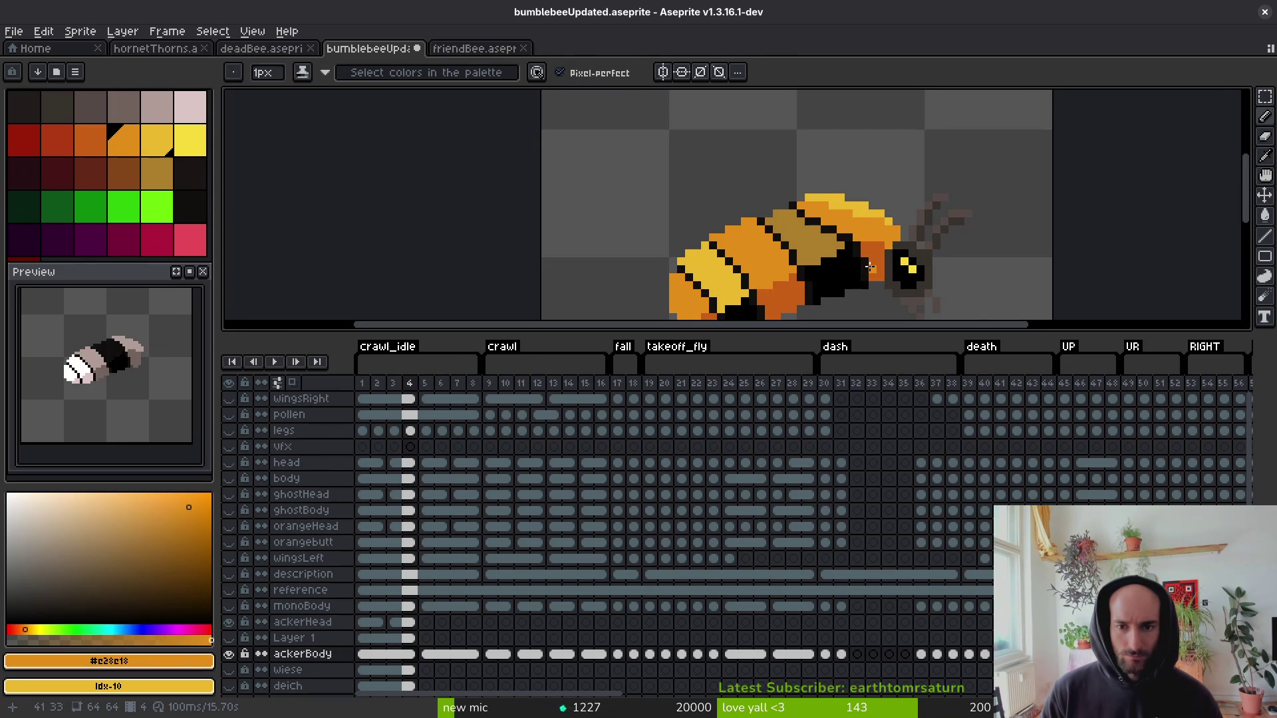
scroll(892, 268, "up", 2)
scroll(863, 232, "down", 3)
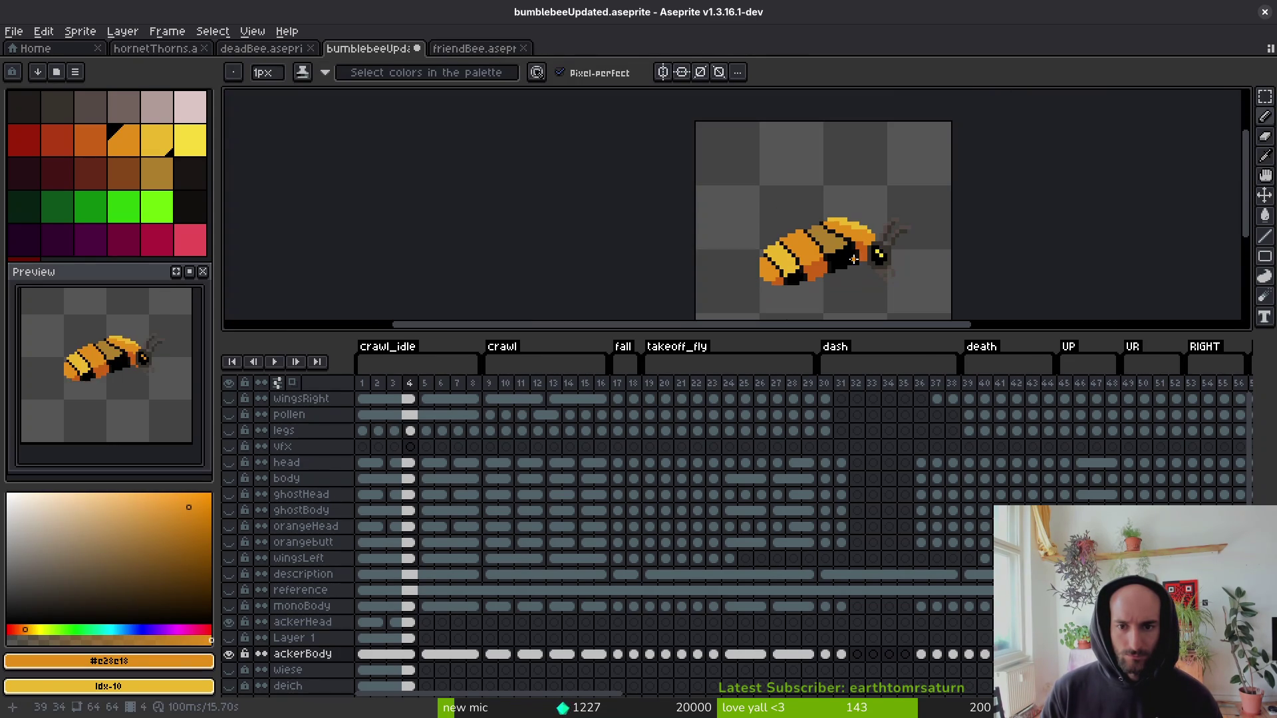
scroll(806, 275, "up", 3)
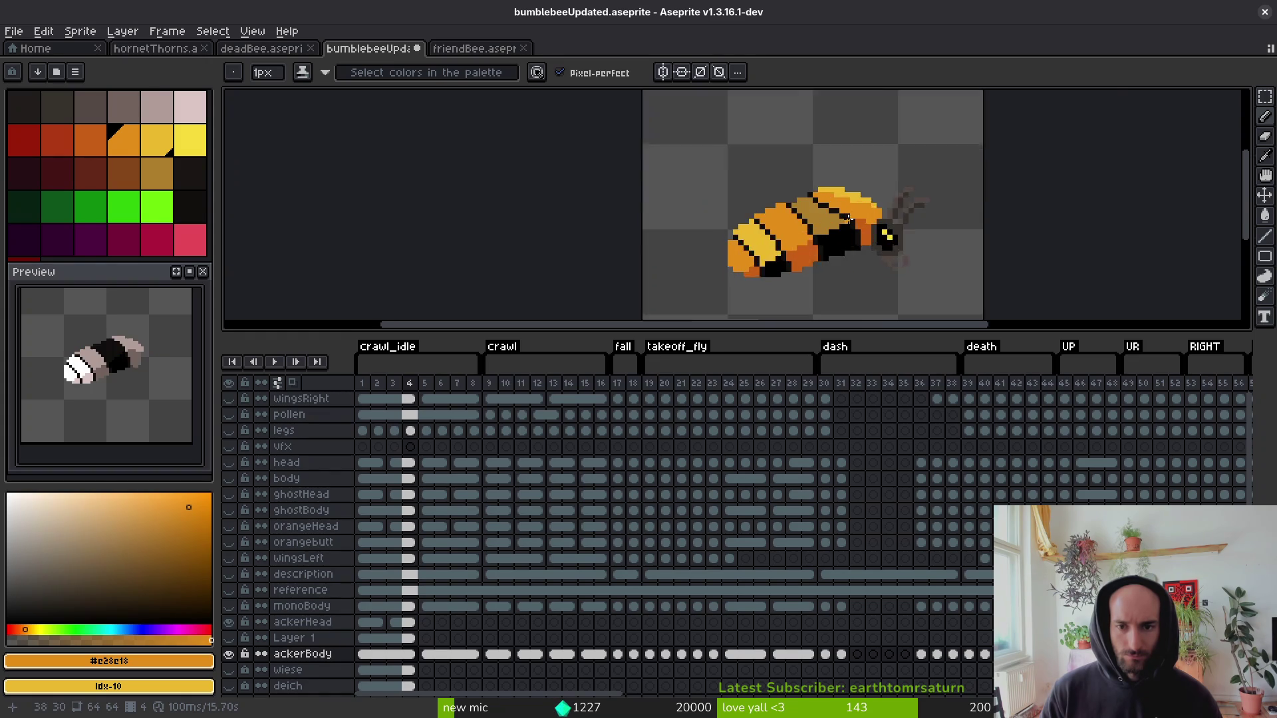
Save the sprite again and compare frame 5 against frame 4.
key("g")
scroll(900, 194, "down", 3)
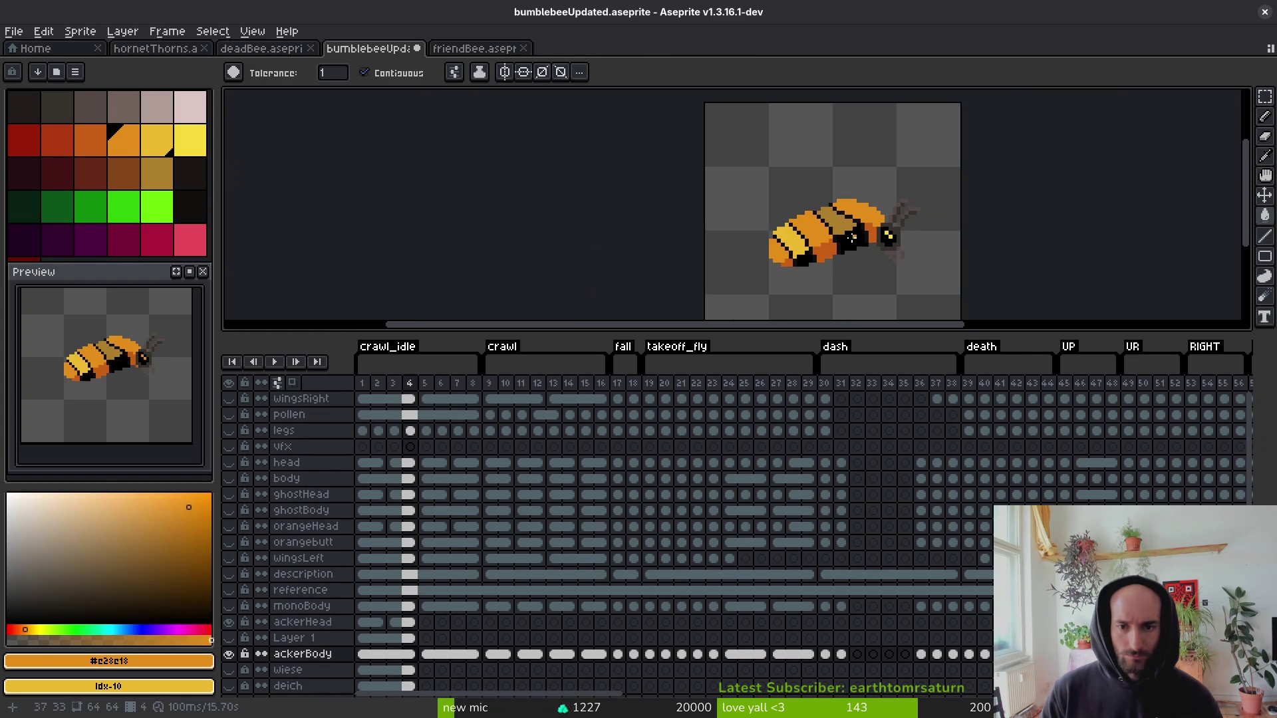
scroll(840, 243, "down", 2)
scroll(840, 243, "up", 1)
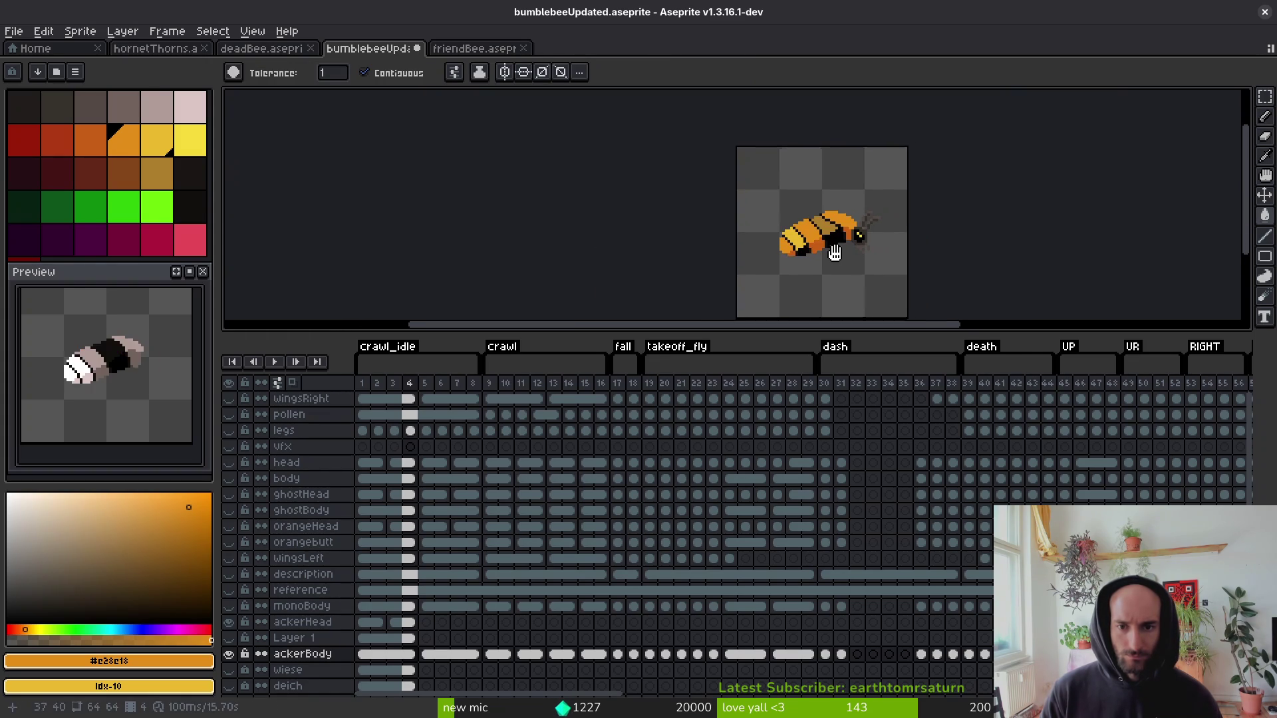
key("ctrl+s")
scroll(805, 252, "up", 2)
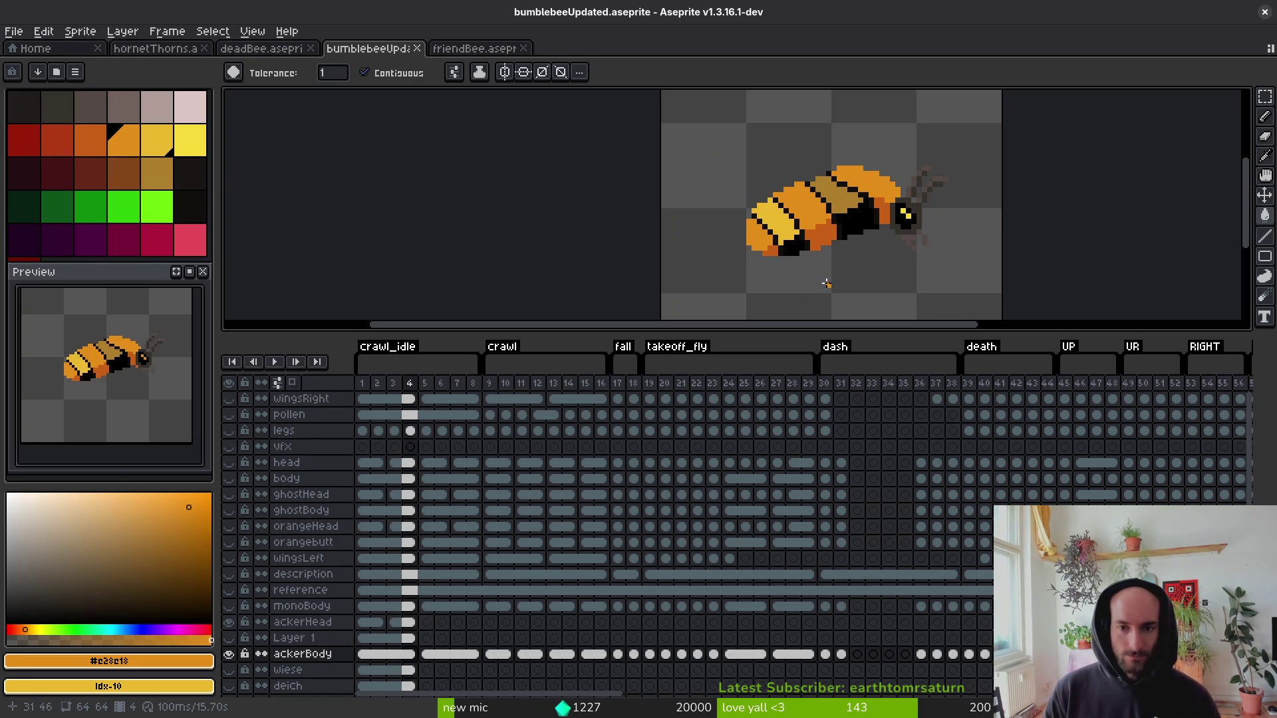
key("i")
scroll(871, 199, "up", 2)
key("Right")
key("Left")
On frame 5, paint an orange pixel and fill the pale top band near the head orange.
key("Right")
key("b")
left_click(859, 195)
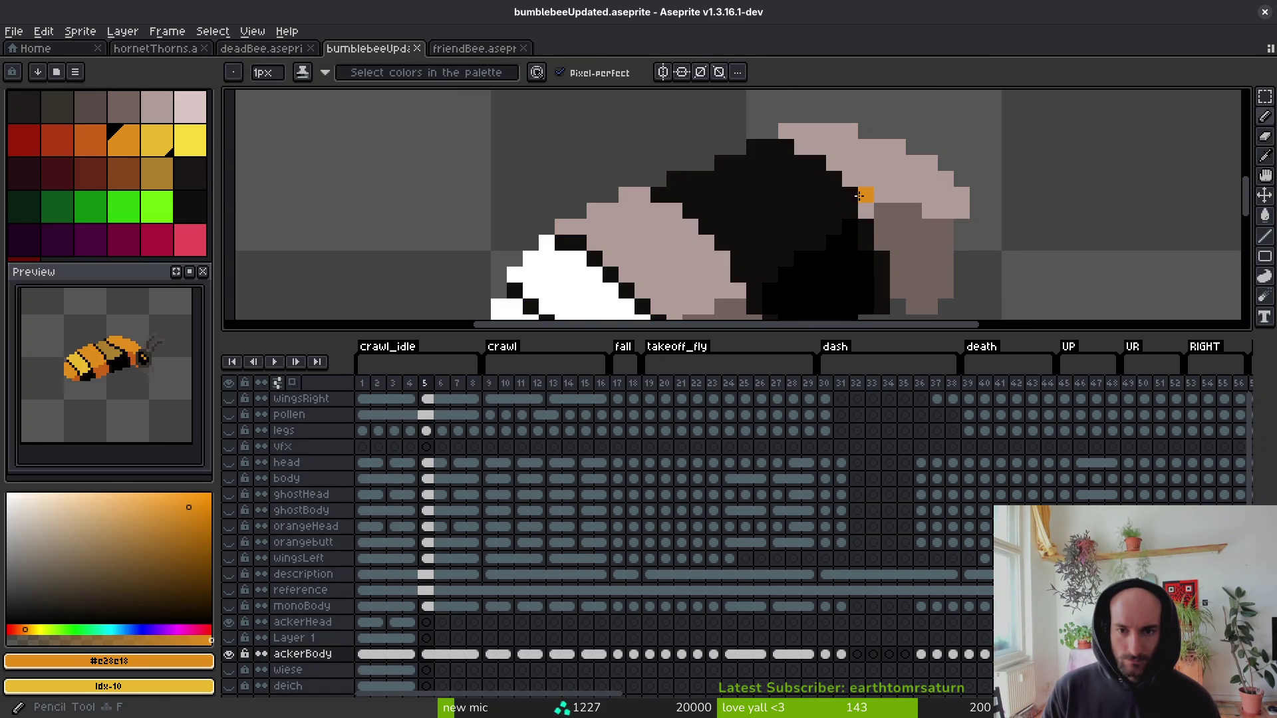
key("g")
left_click(809, 164)
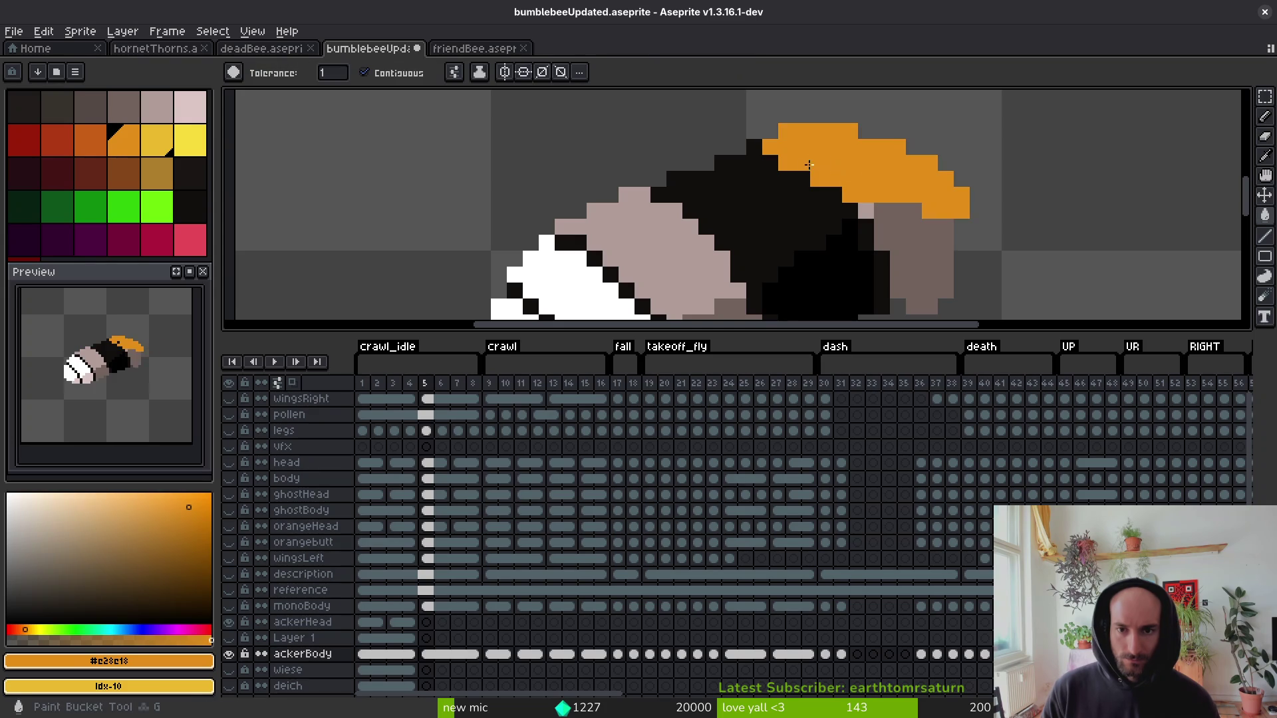
Compare frame 5's recolour against frame 4 by flipping back and forth.
key("Left")
key("Right")
key("b")
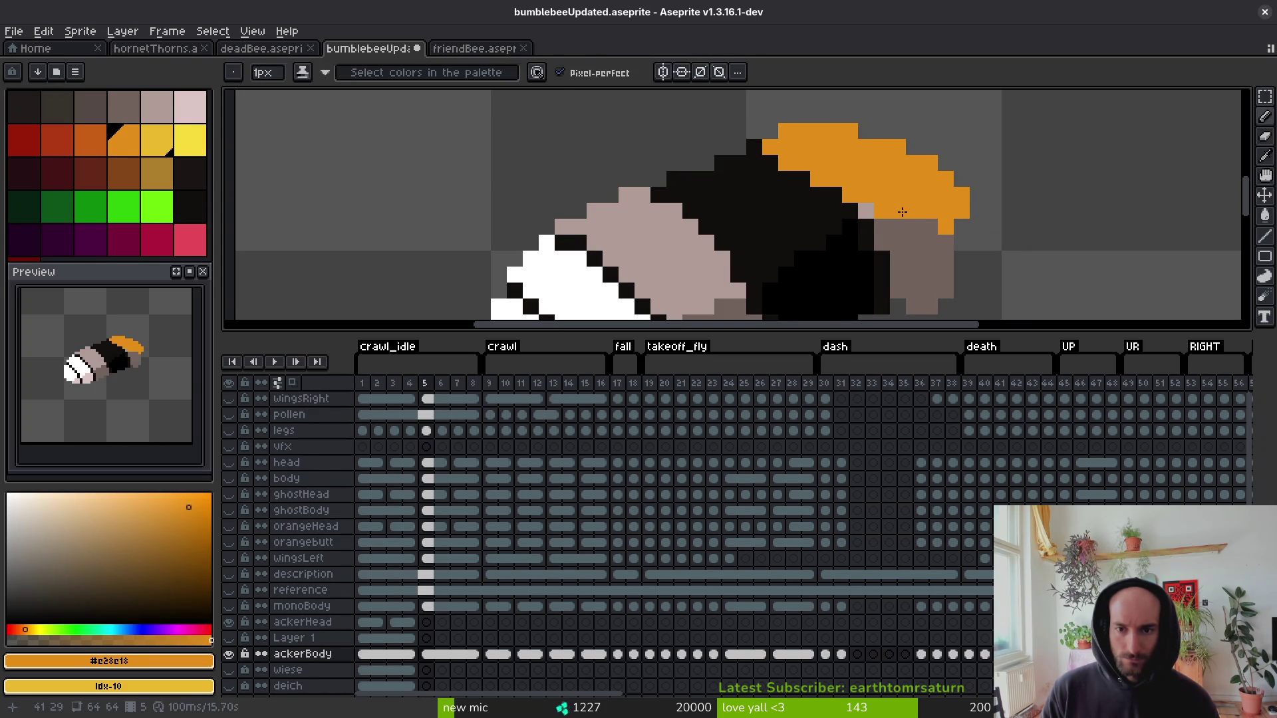
key("Left")
key("Right")
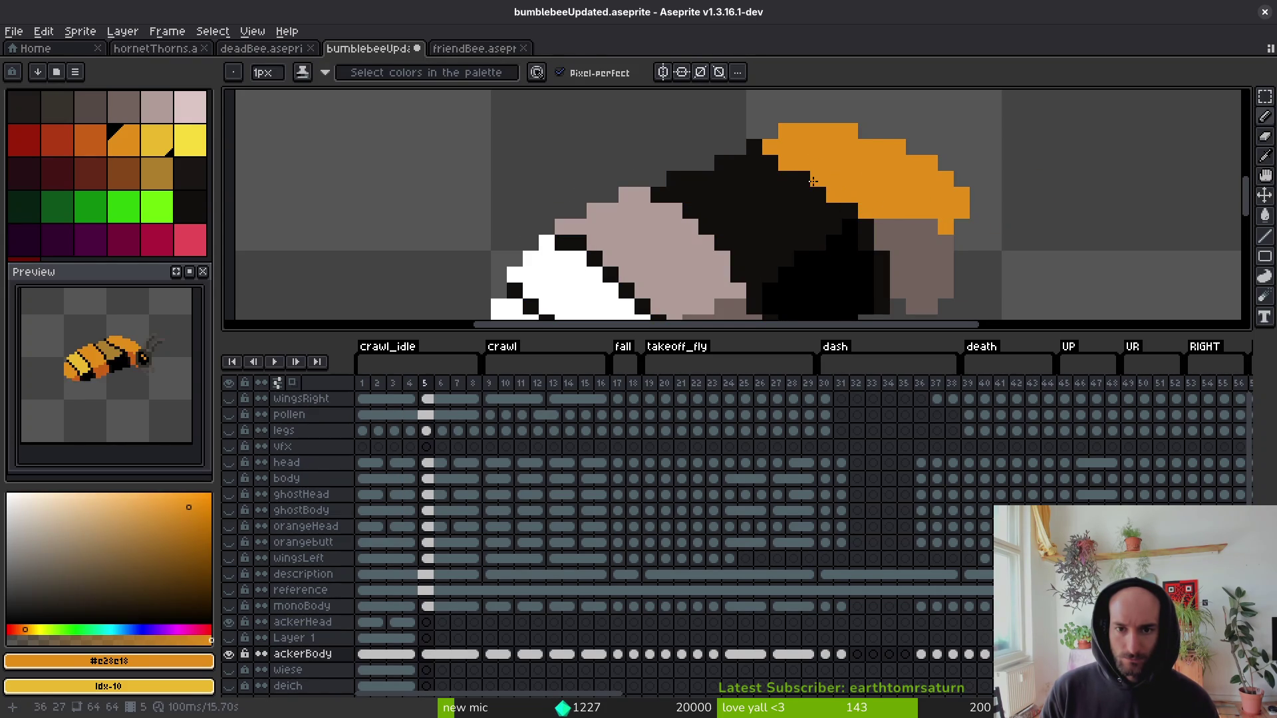
key("Left")
key("Right")
key("Left")
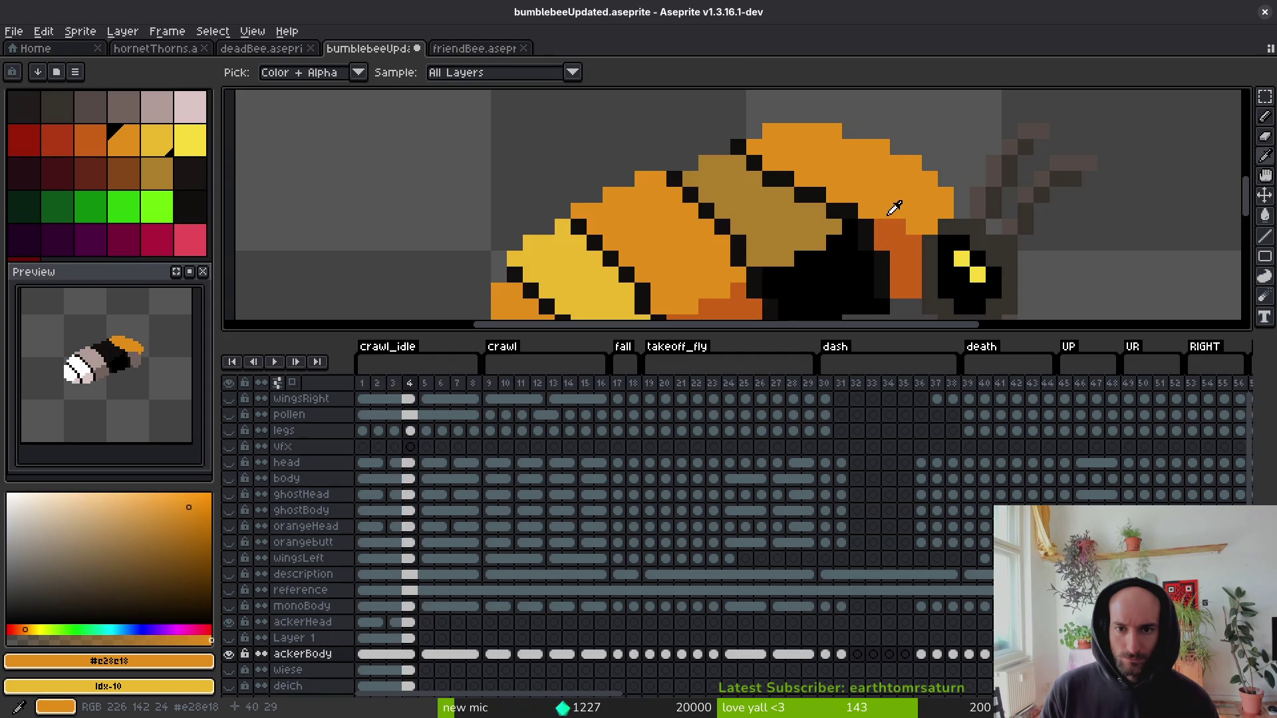
key("Right")
Sample the dark orange from frame 4's bee.
key("i")
key("Left")
key("Right")
key("b")
key("Left")
key("i")
key("Right")
key("Left")
key("Right")
key("Left")
left_click(893, 184)
Fill the belly area near the tail on frame 5 with dark orange.
key("Right")
key("g")
left_click(672, 293)
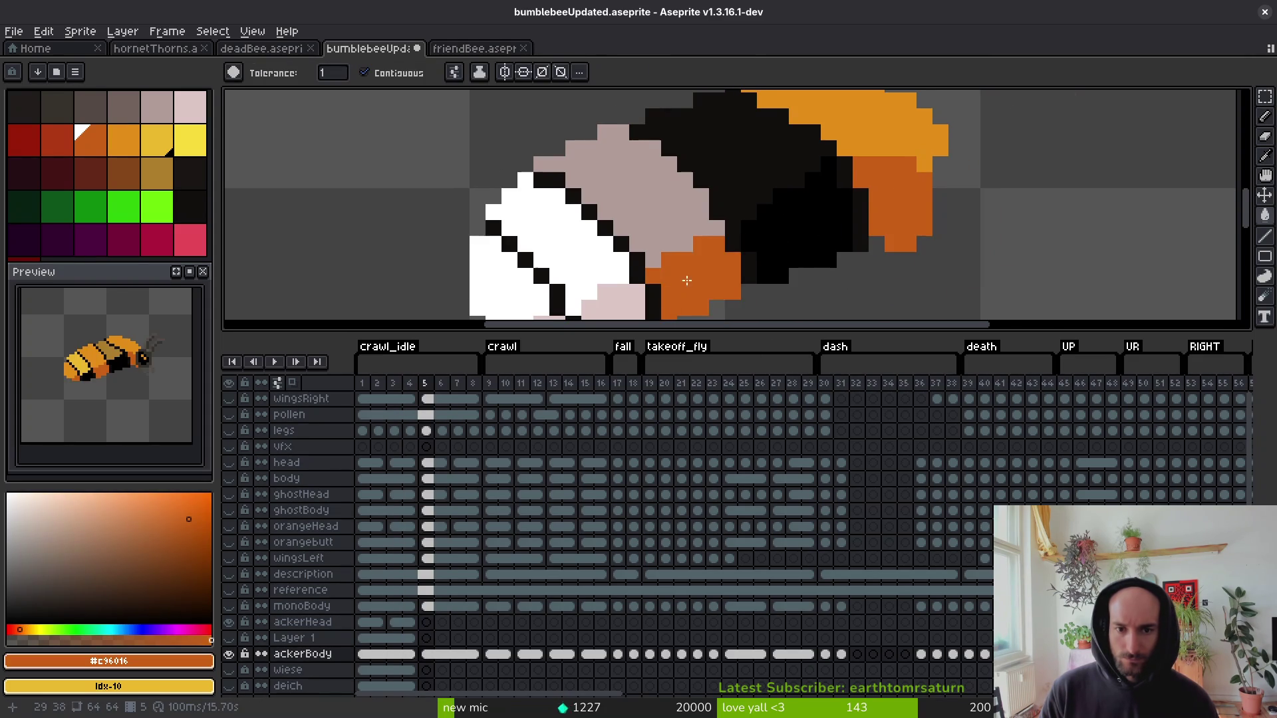
scroll(720, 223, "down", 2)
scroll(719, 224, "down", 1)
Sample the orange body colour and fill the pale stripe on the back orange.
key("i")
key("Left")
key("Right")
key("g")
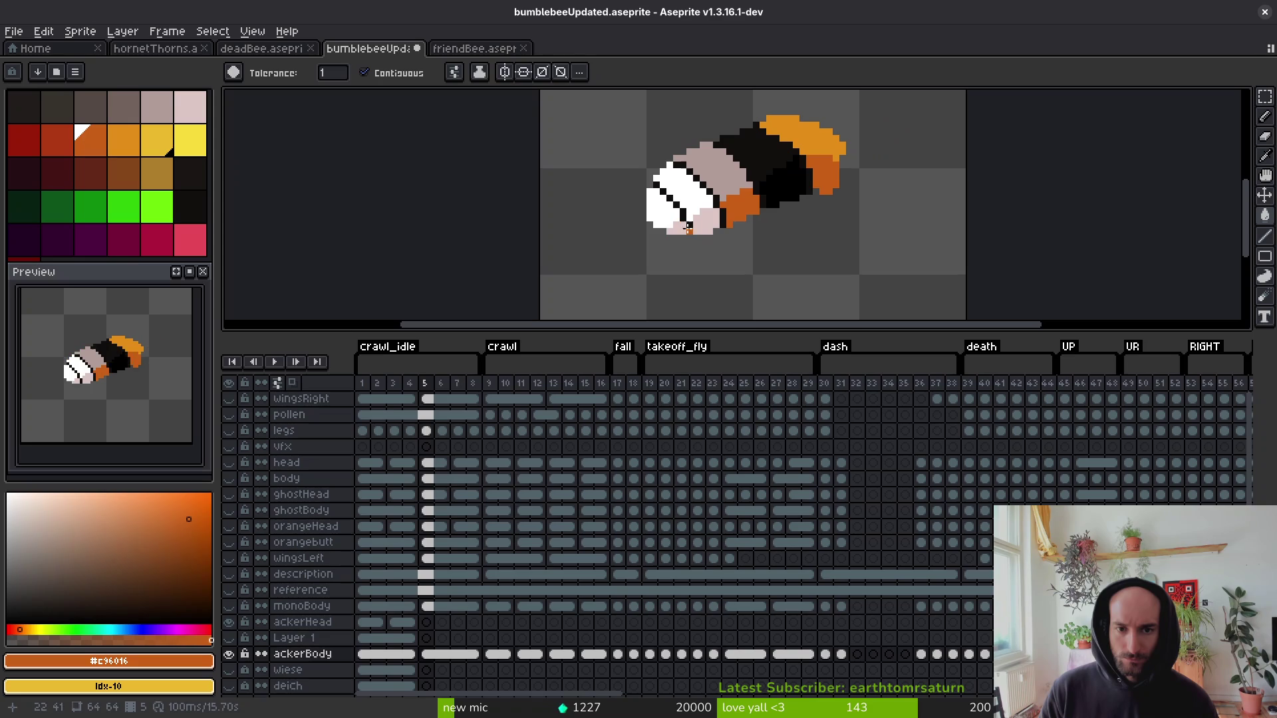
key("i")
left_click(798, 130)
key("g")
left_click(711, 160)
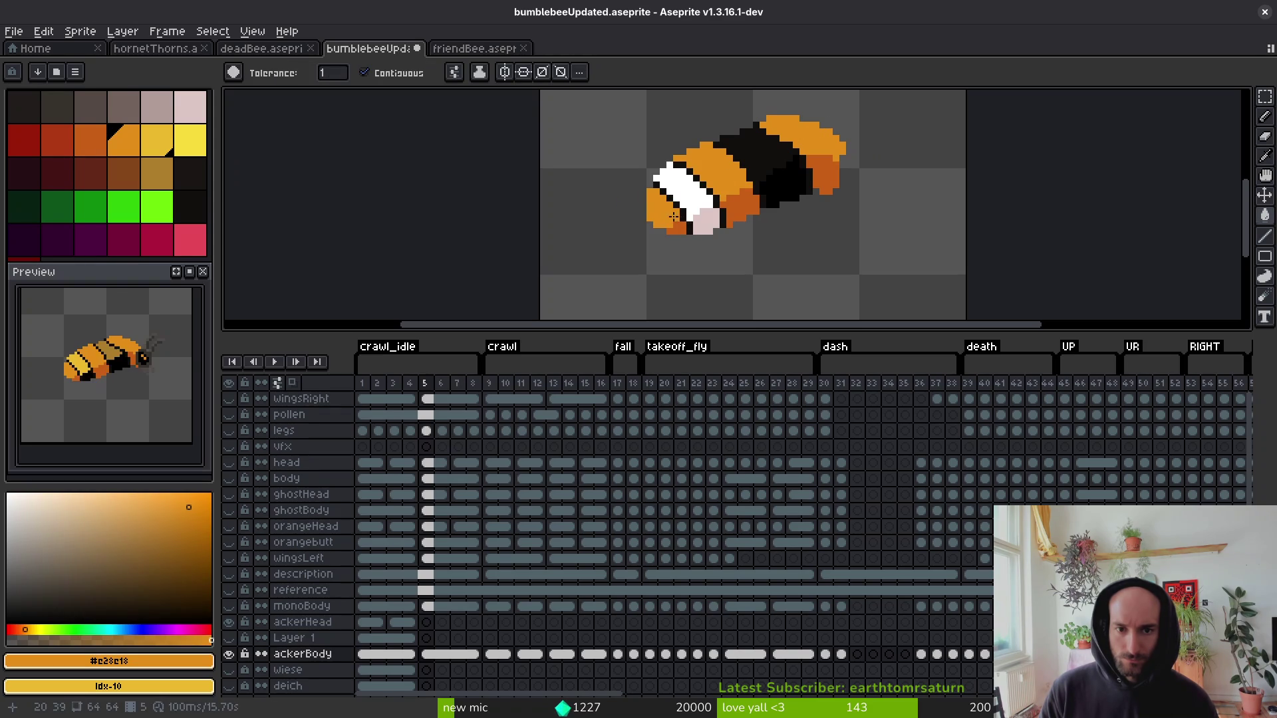
Sample the brown band colour and bring the bee's back into view.
key("Right")
key("i")
left_click(751, 196)
key("Left")
key("b")
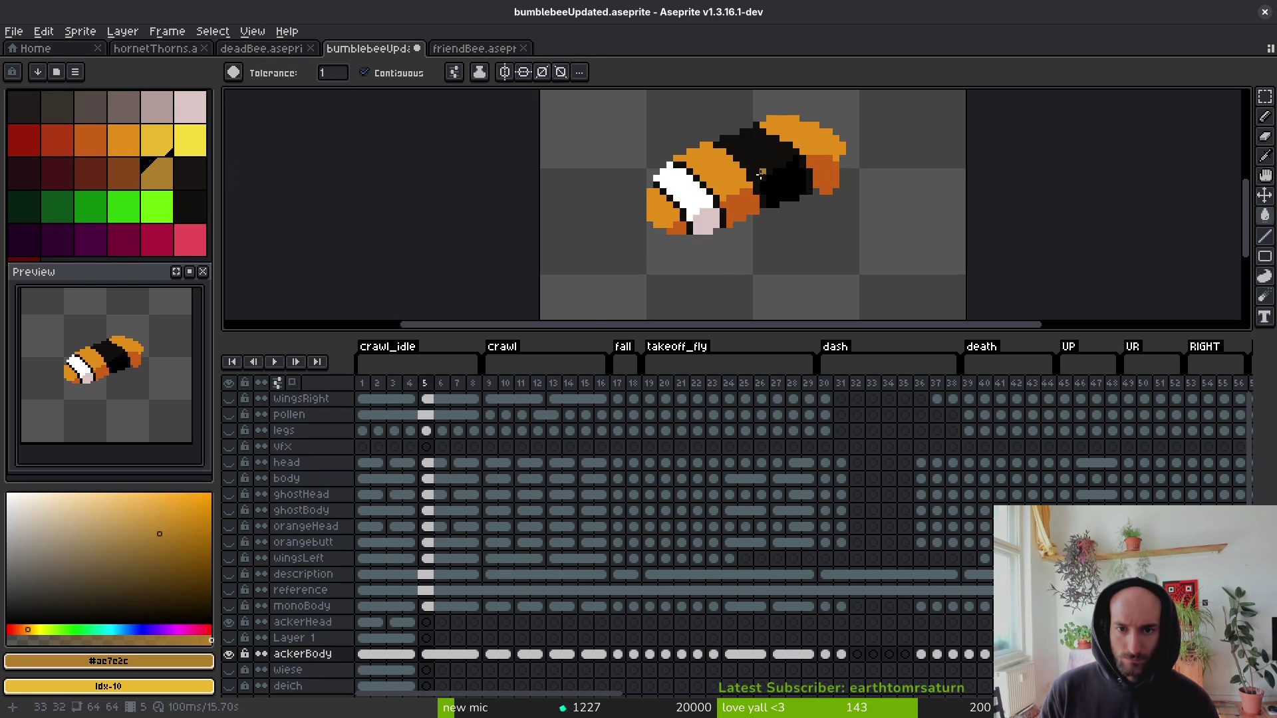
scroll(768, 195, "up", 2)
left_click_drag(768, 194, 757, 251)
scroll(764, 231, "down", 2)
Check frames 4 and 5 side by side before painting the brown band.
key("i")
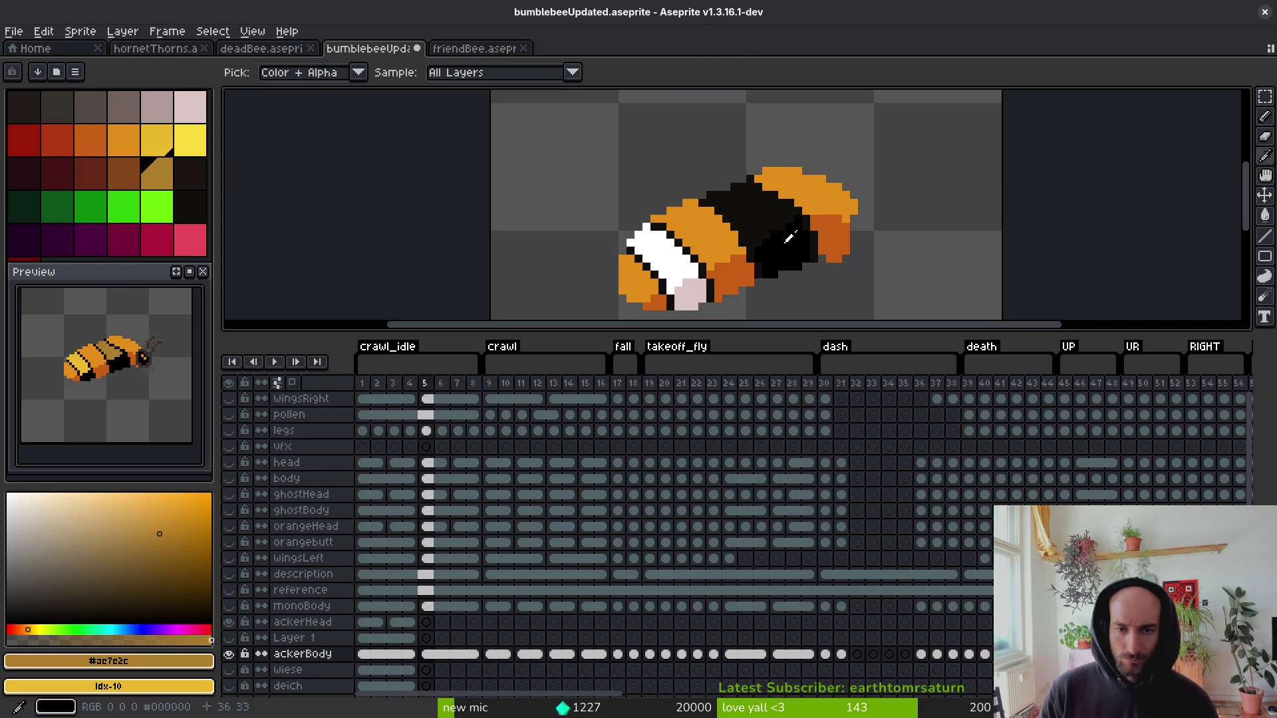
key("Left")
key("Right")
key("Left")
key("Right")
key("Left")
key("b")
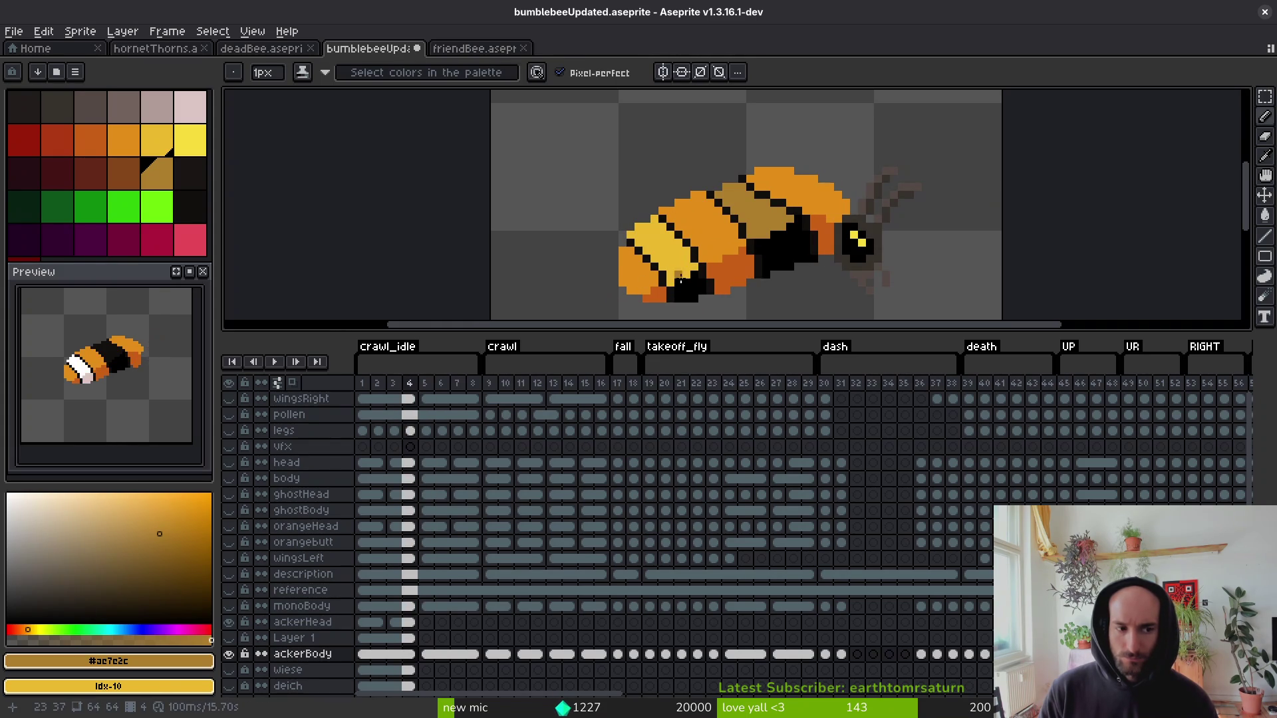
scroll(741, 151, "up", 3)
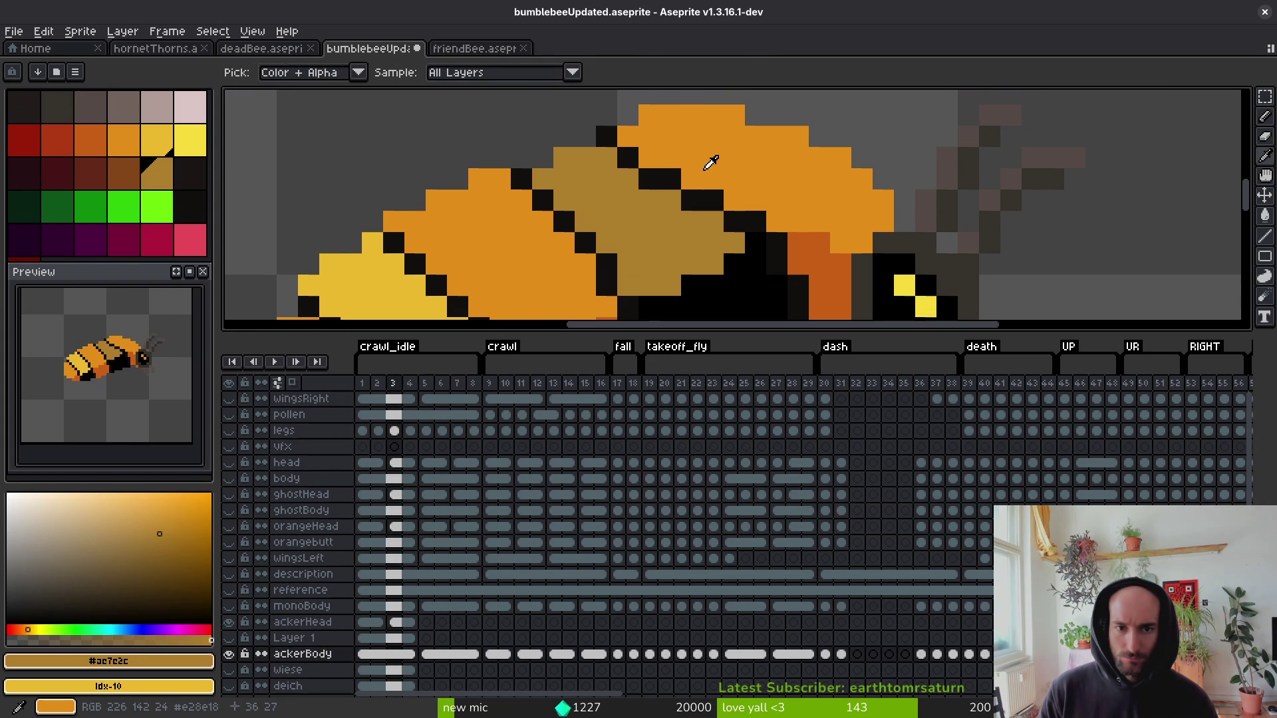
scroll(711, 177, "down", 2)
key("i")
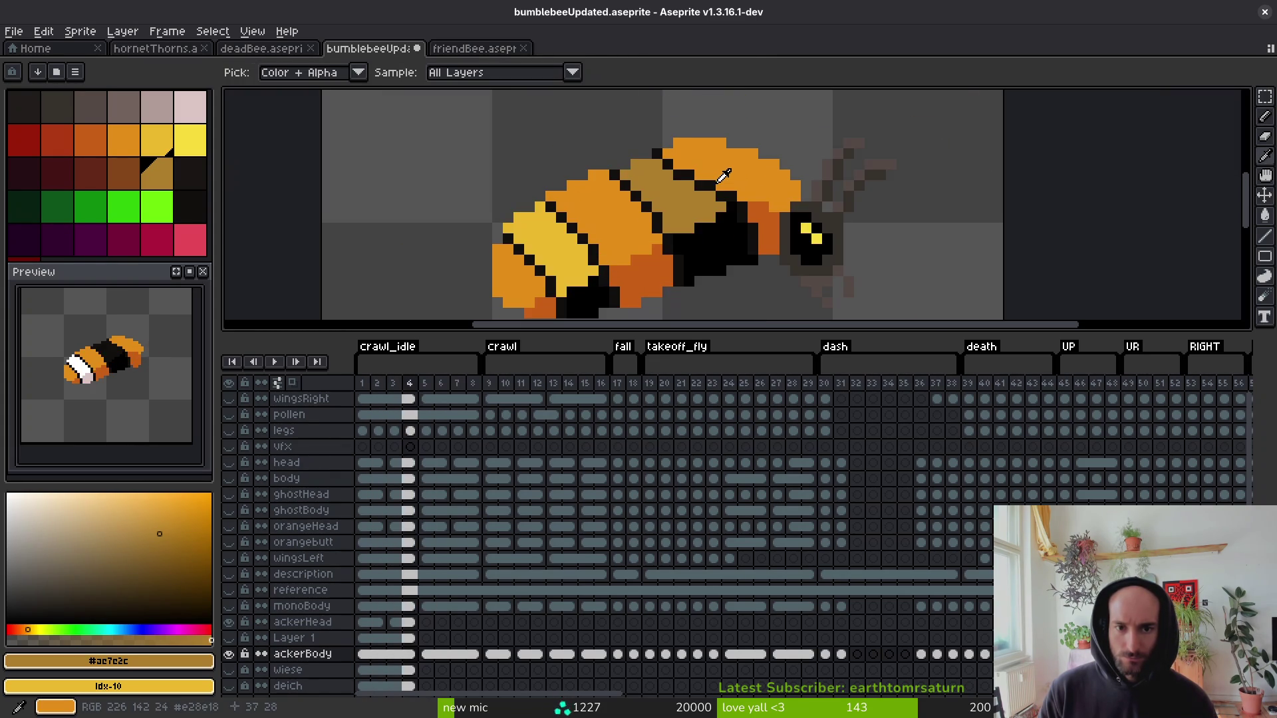
key("Right")
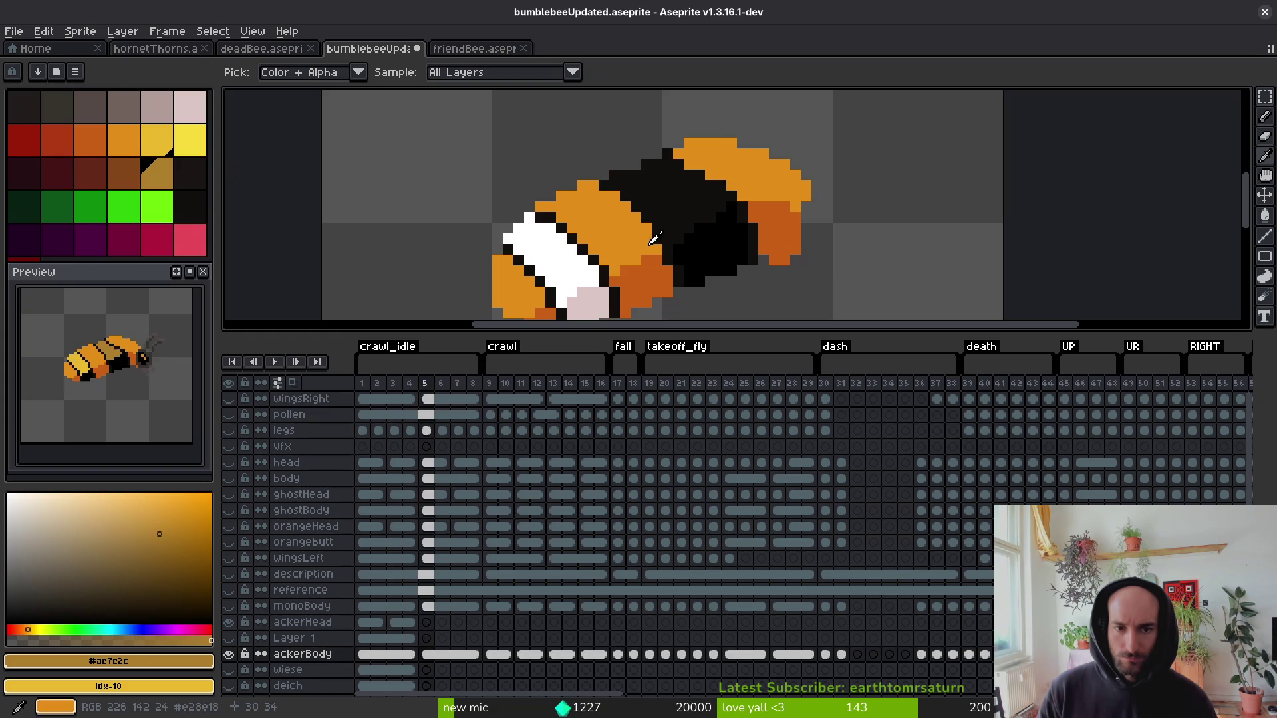
key("b")
Paint brown pixels and a short brown diagonal stripe across the black band.
left_click(665, 228)
scroll(665, 228, "up", 2)
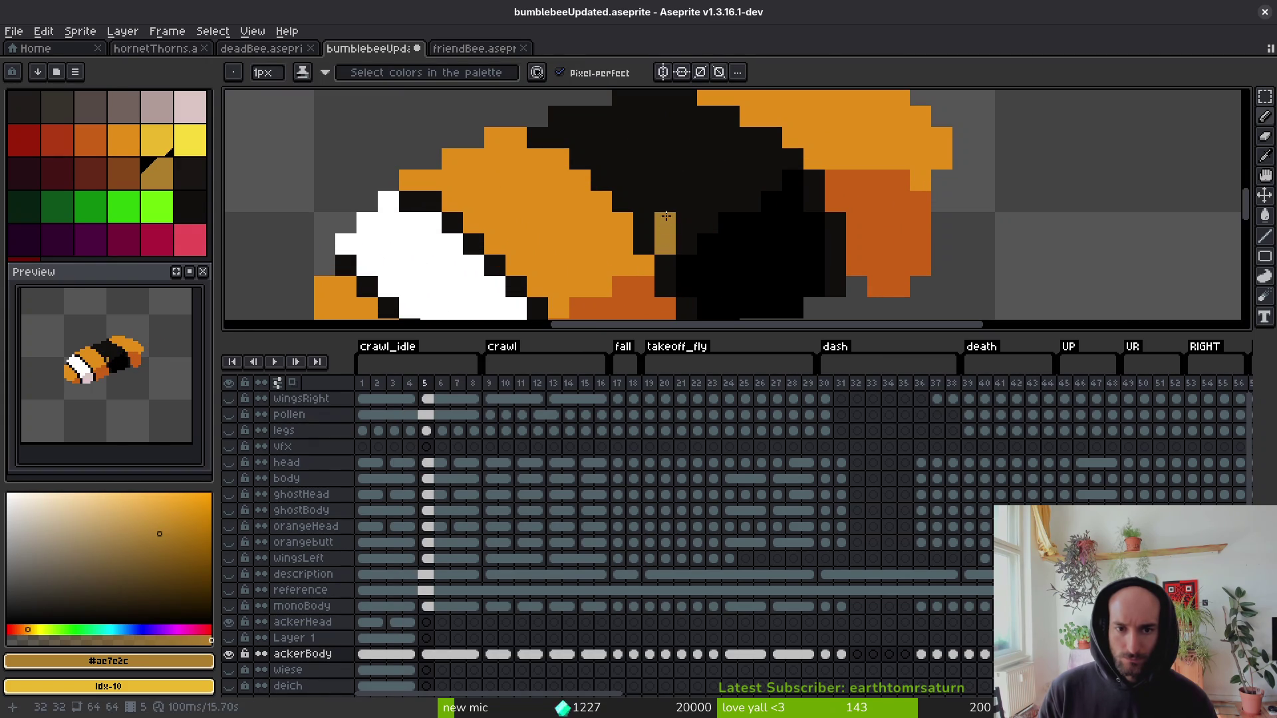
left_click_drag(634, 176, 607, 158)
key("ctrl+z")
mouse_move(761, 158)
left_mouse_down()
mouse_move(718, 138)
mouse_move(642, 178)
mouse_move(658, 160)
left_mouse_up()
scroll(710, 141, "up", 1)
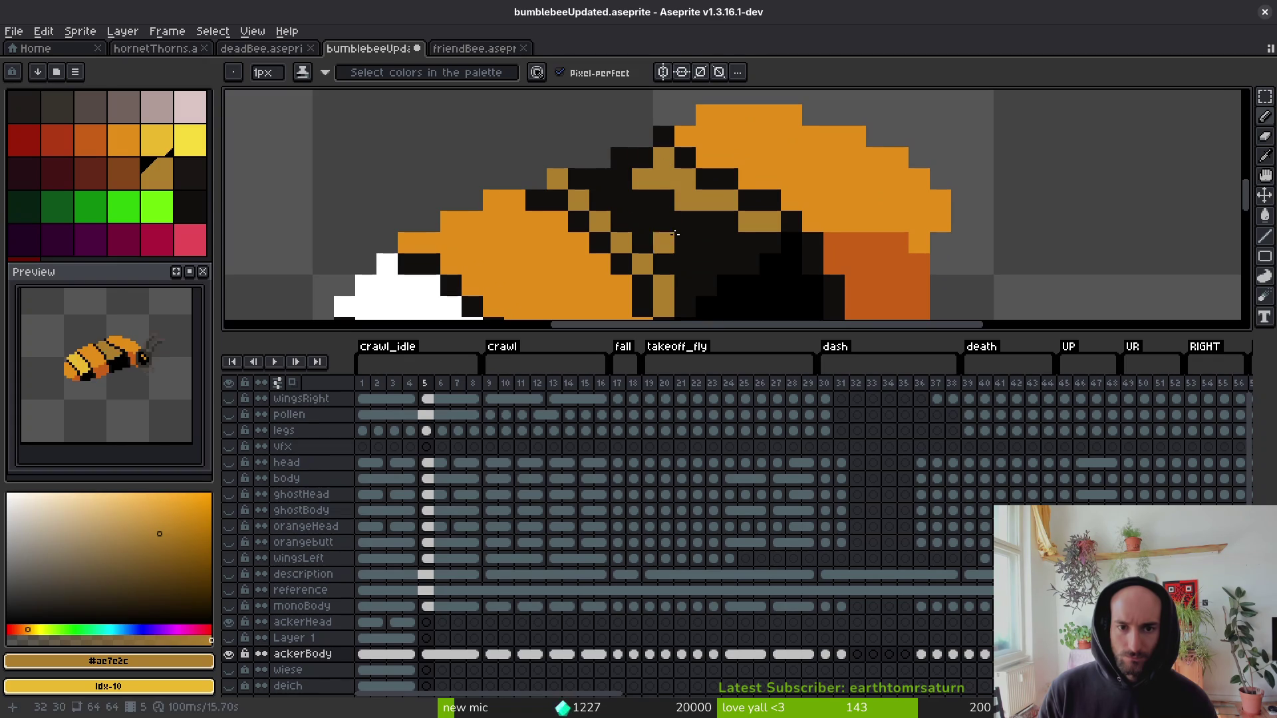
Fill a black patch on the bee with brown.
key("g")
left_click(650, 213)
scroll(665, 220, "down", 2)
scroll(721, 220, "up", 2)
scroll(721, 219, "down", 3)
Fill the pink patch with yellow, then refill the neighbouring patches brown.
key("i")
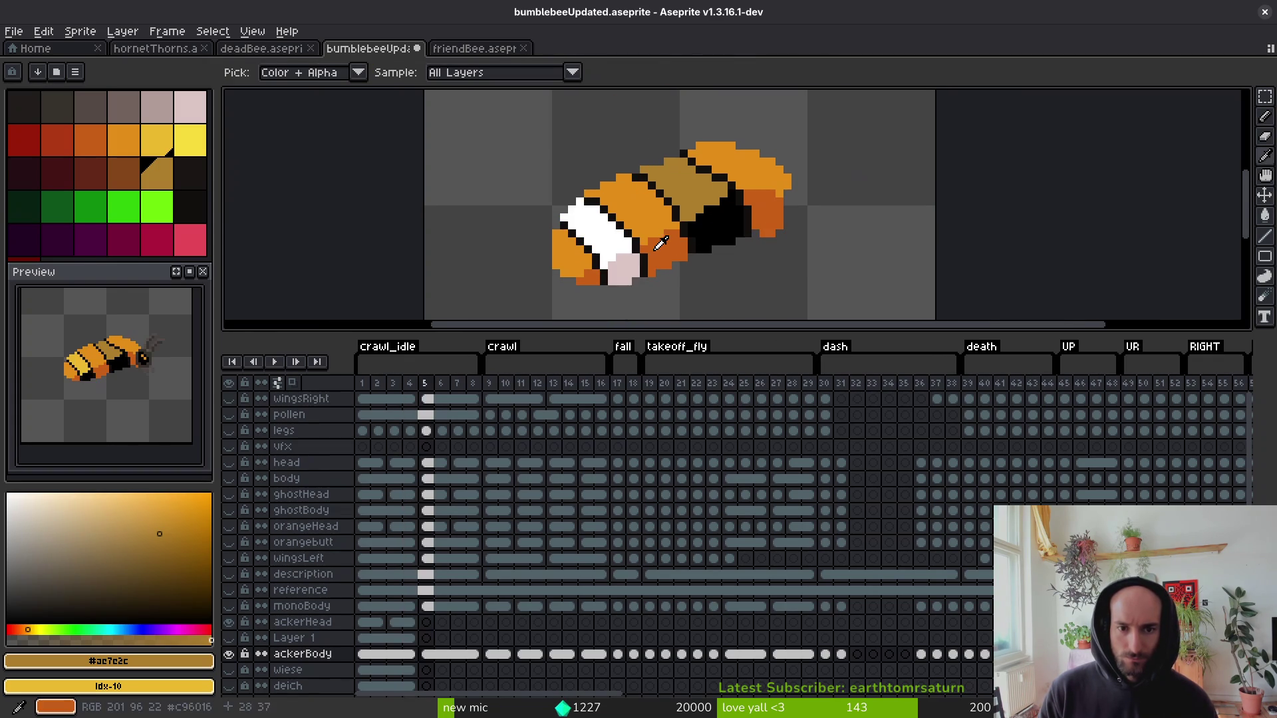
left_click(673, 207)
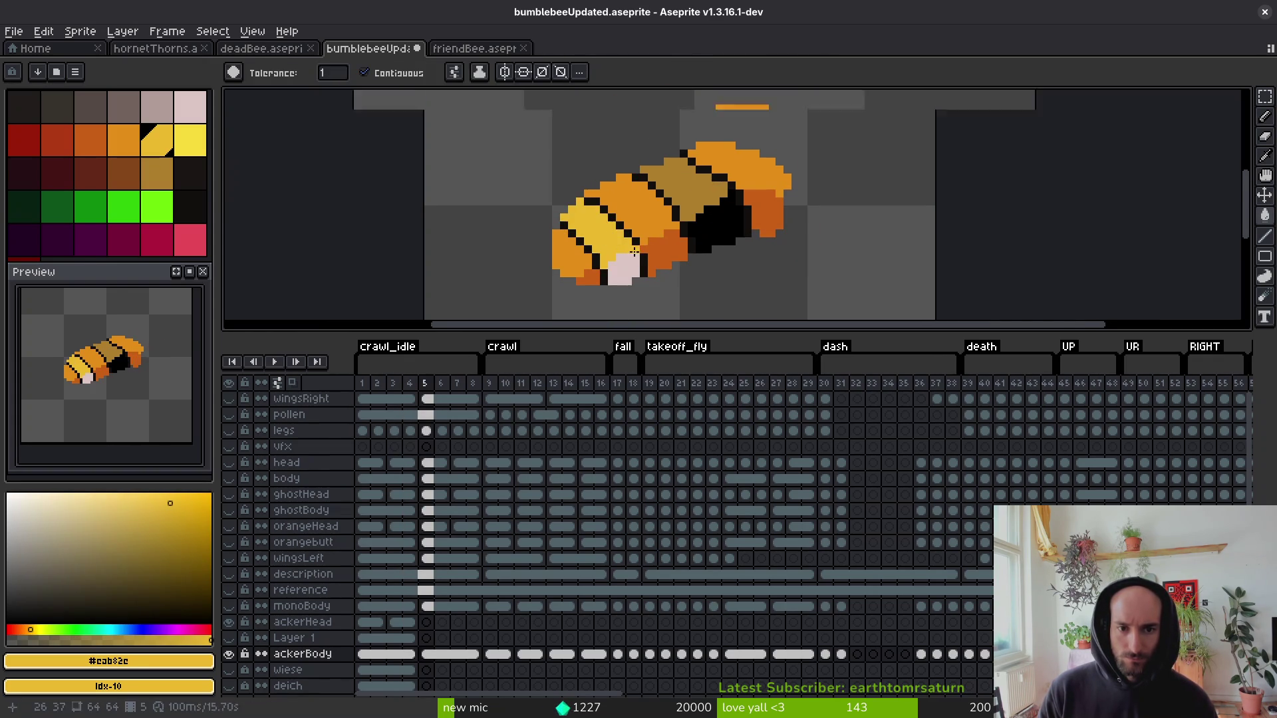
scroll(673, 206, "up", 2)
left_click(673, 206, "alt")
left_click(609, 286)
scroll(608, 286, "down", 3)
left_click(656, 233, "alt")
left_click(640, 286)
Sample black on frame 4 and fill the patch on the bee's body black.
key("Left")
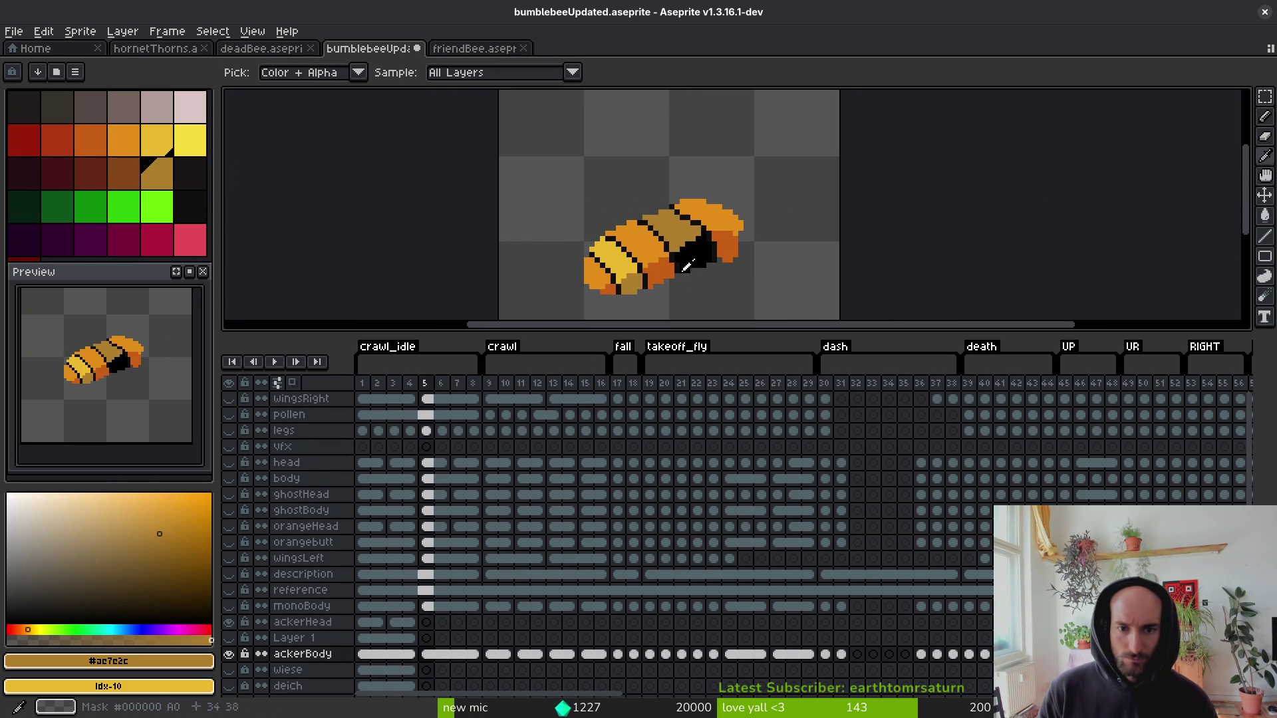
left_click(641, 279, "alt")
left_click(639, 285)
key("Right")
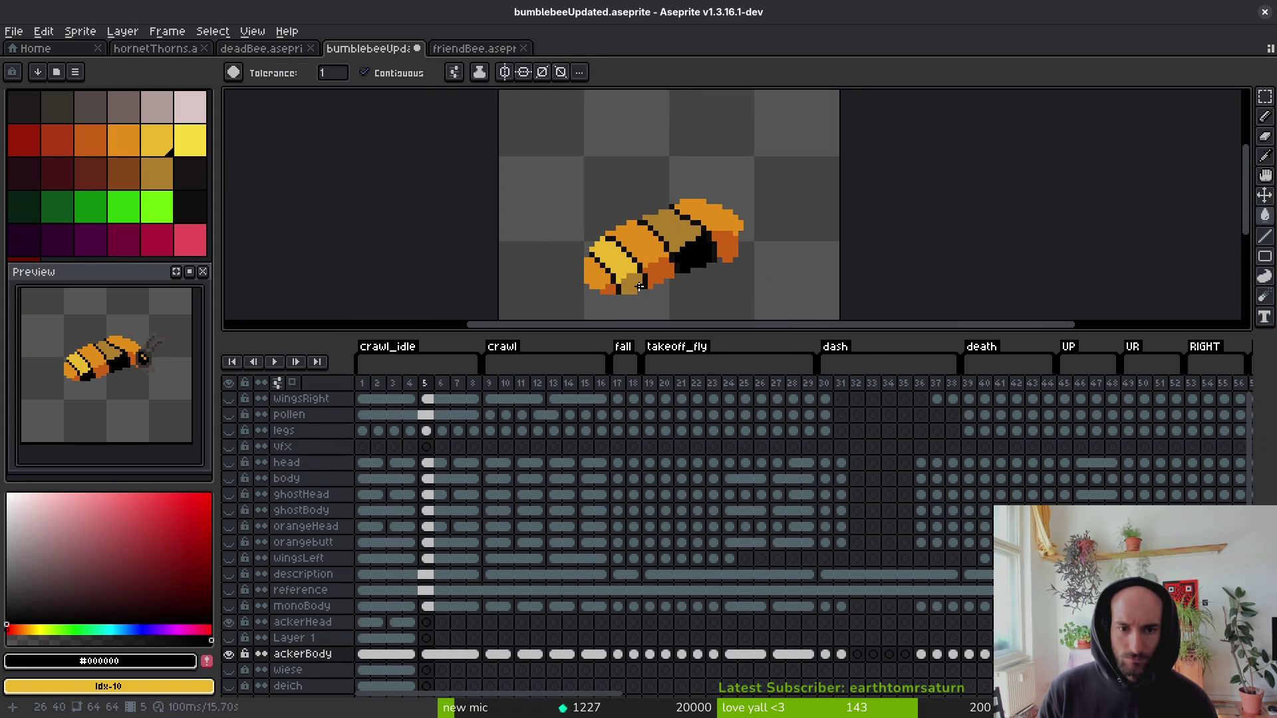
key("Left")
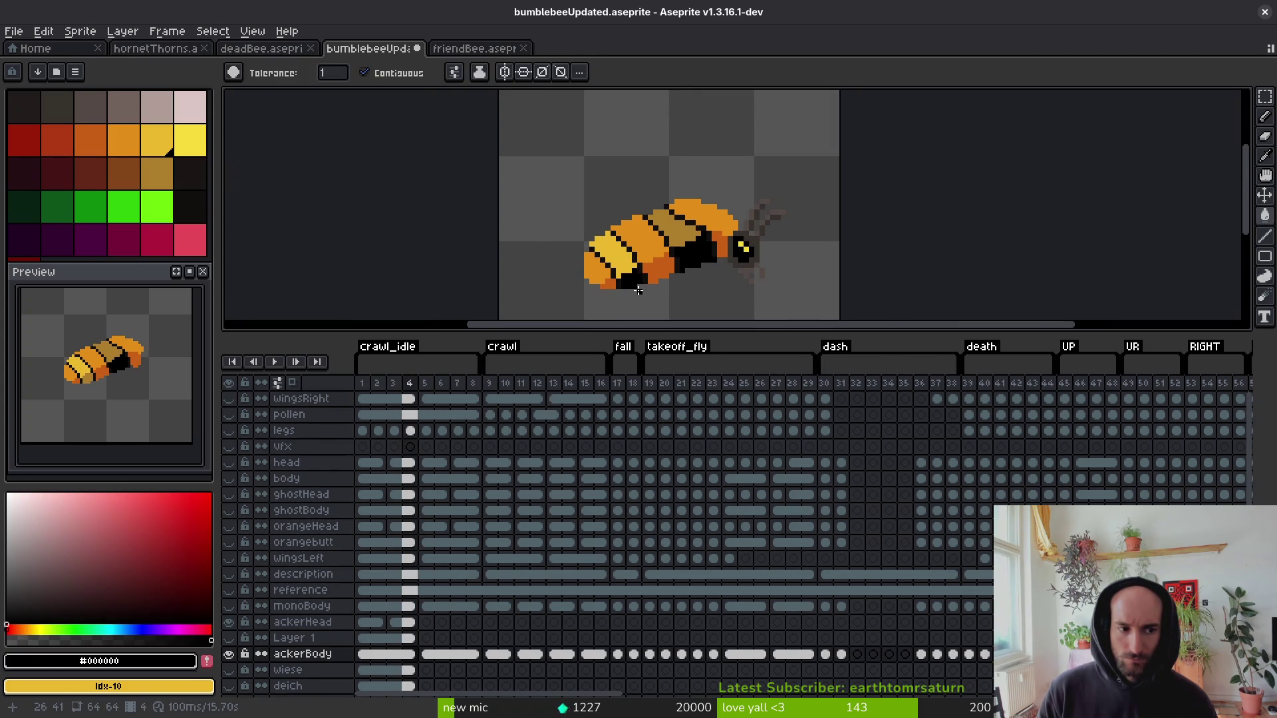
Compare with frame 5, then pick the tan #ae7e2c from frame 4's bee.
scroll(665, 290, "down", 1)
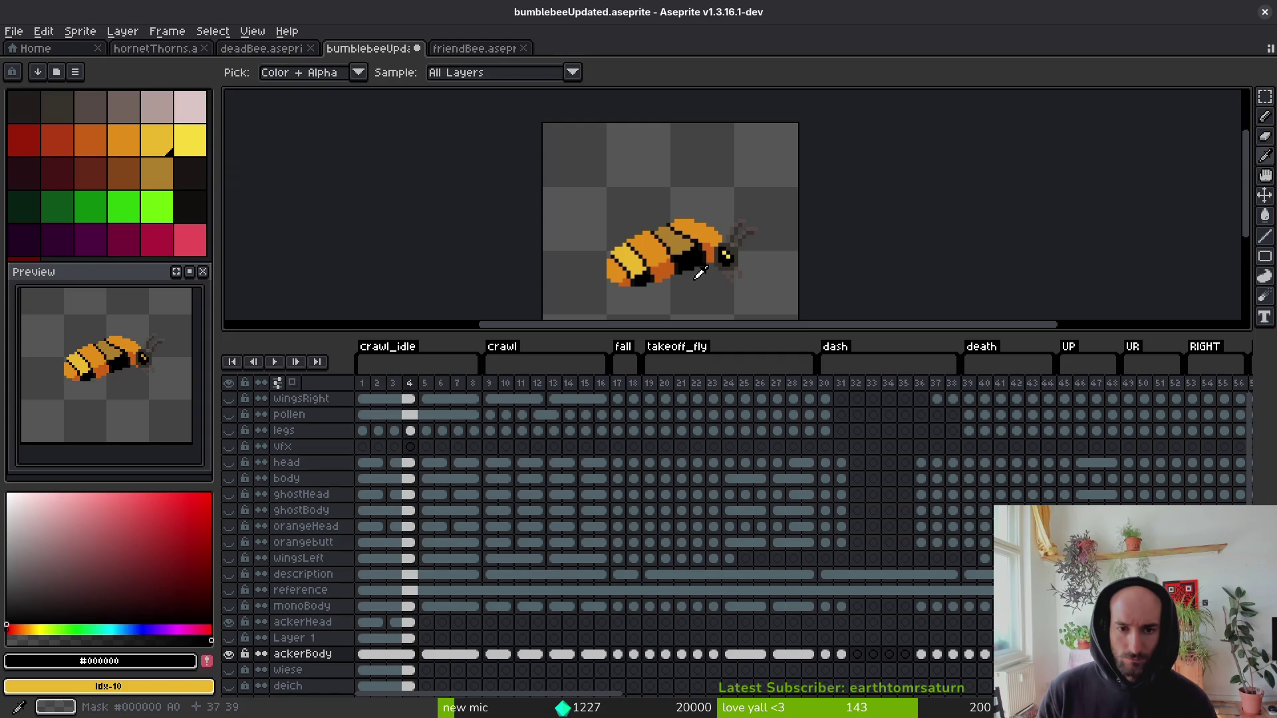
key("ctrl+Right")
scroll(682, 282, "up", 1)
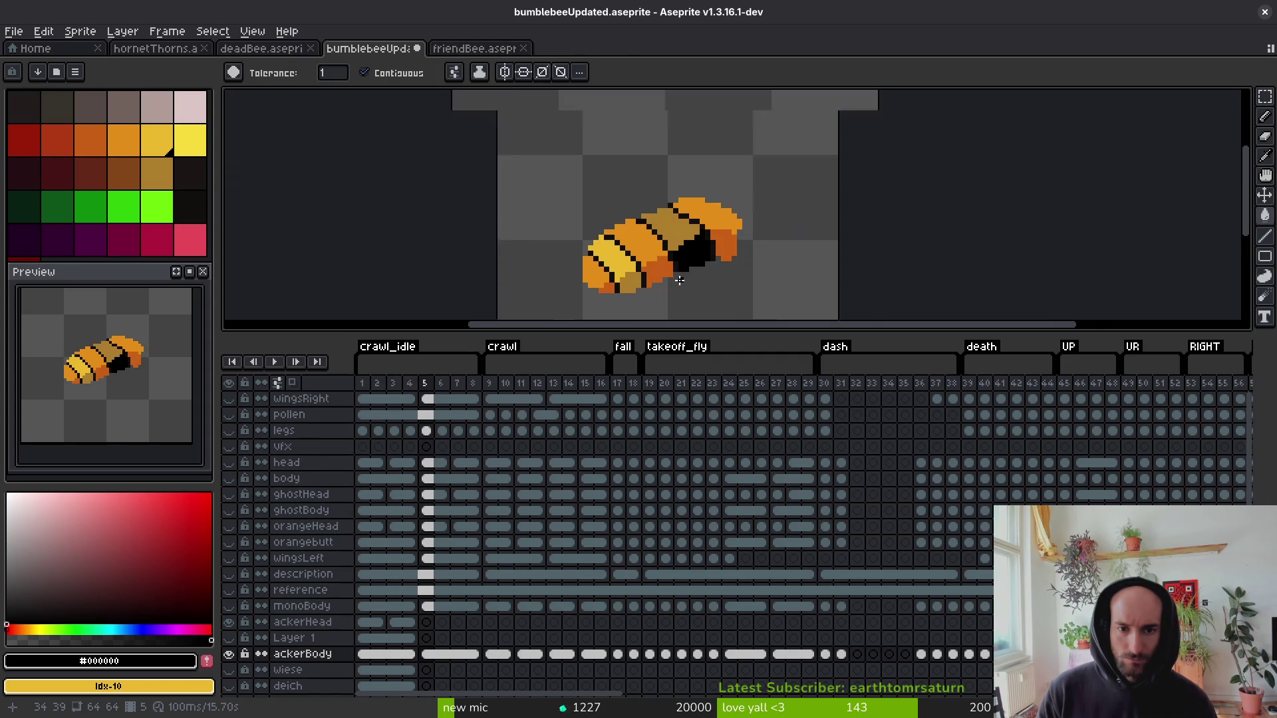
key("Left")
key("i")
left_click(677, 224, "alt")
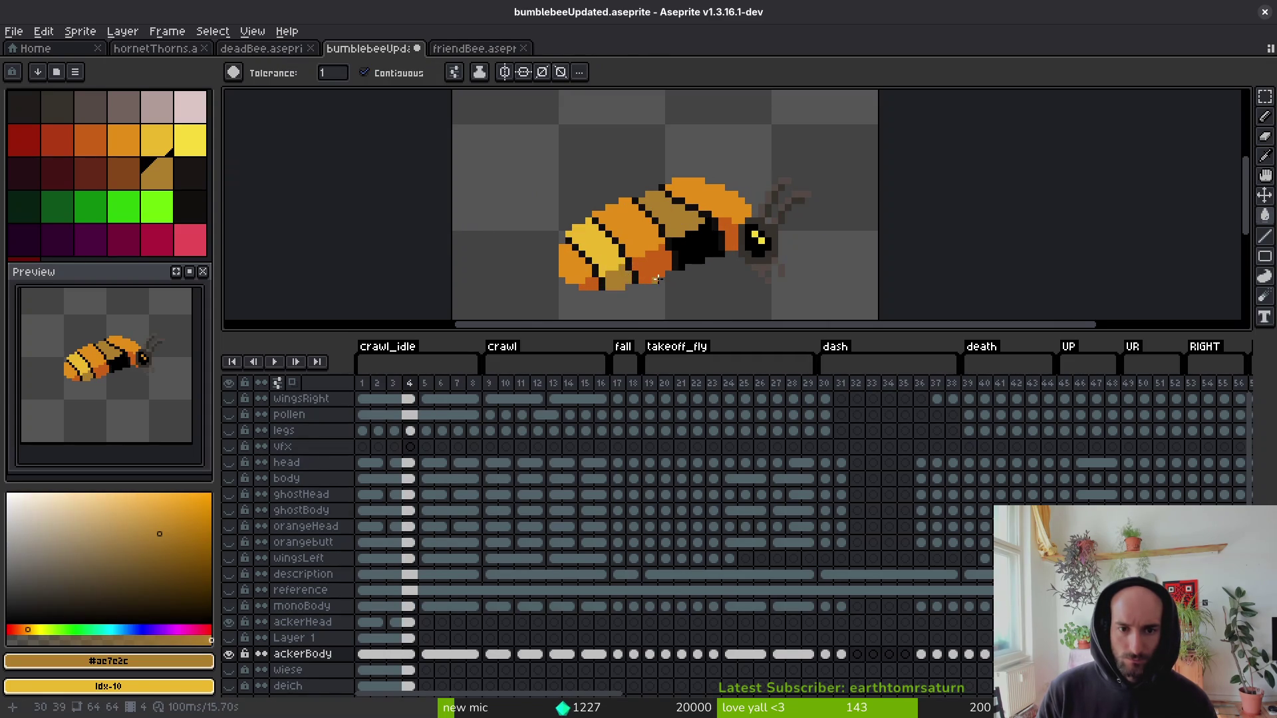
scroll(657, 279, "down", 3)
scroll(680, 289, "down", 2)
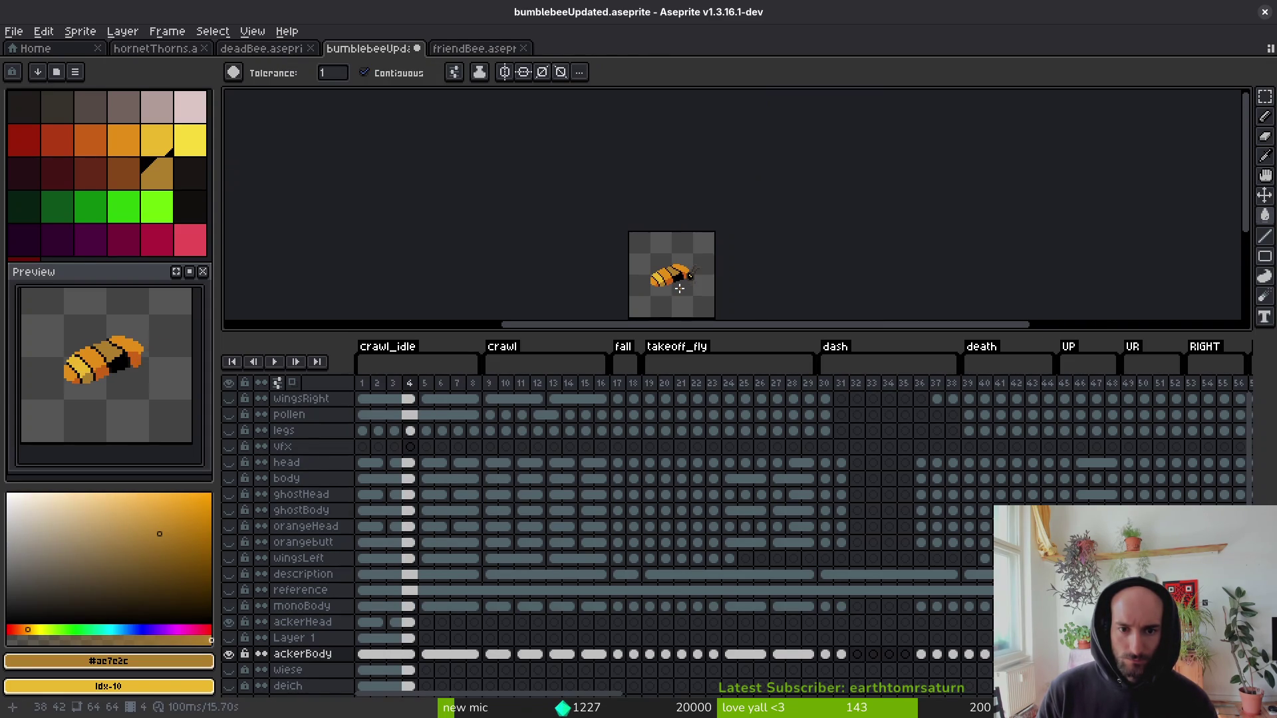
On frame 5, draw black outline pixels along the dark band.
key("alt")
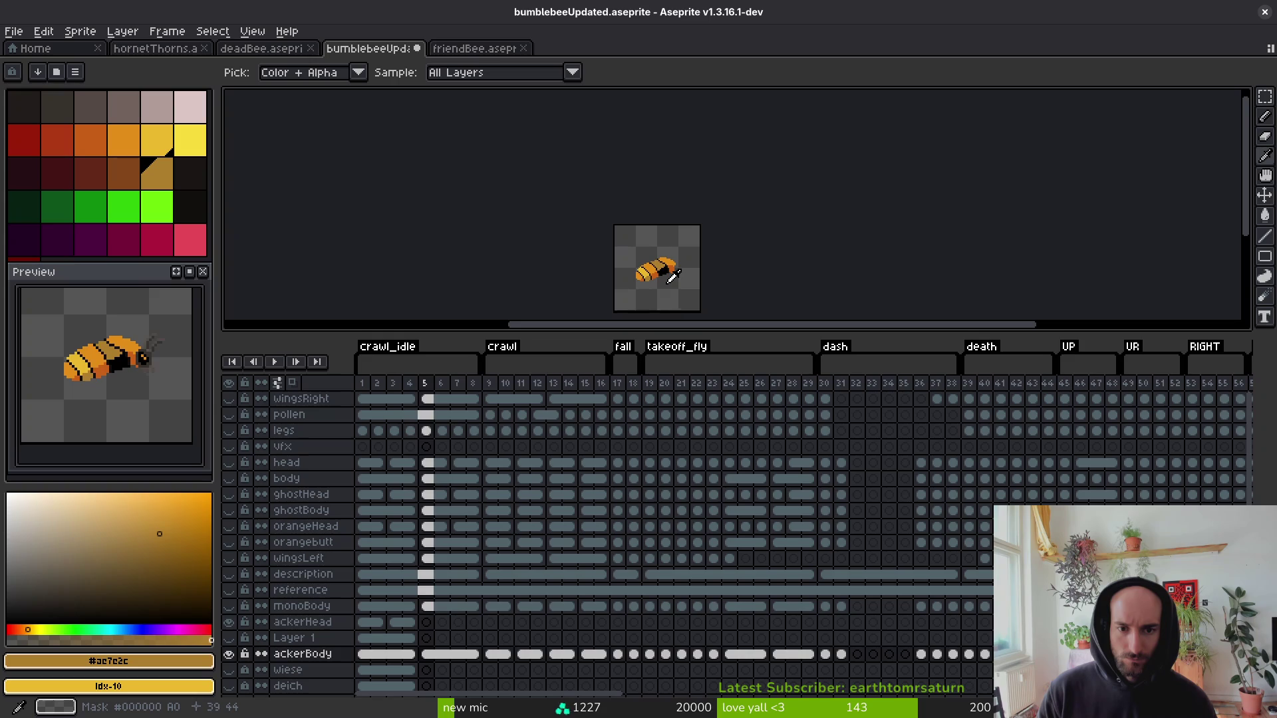
key("Right")
scroll(672, 277, "up", 4)
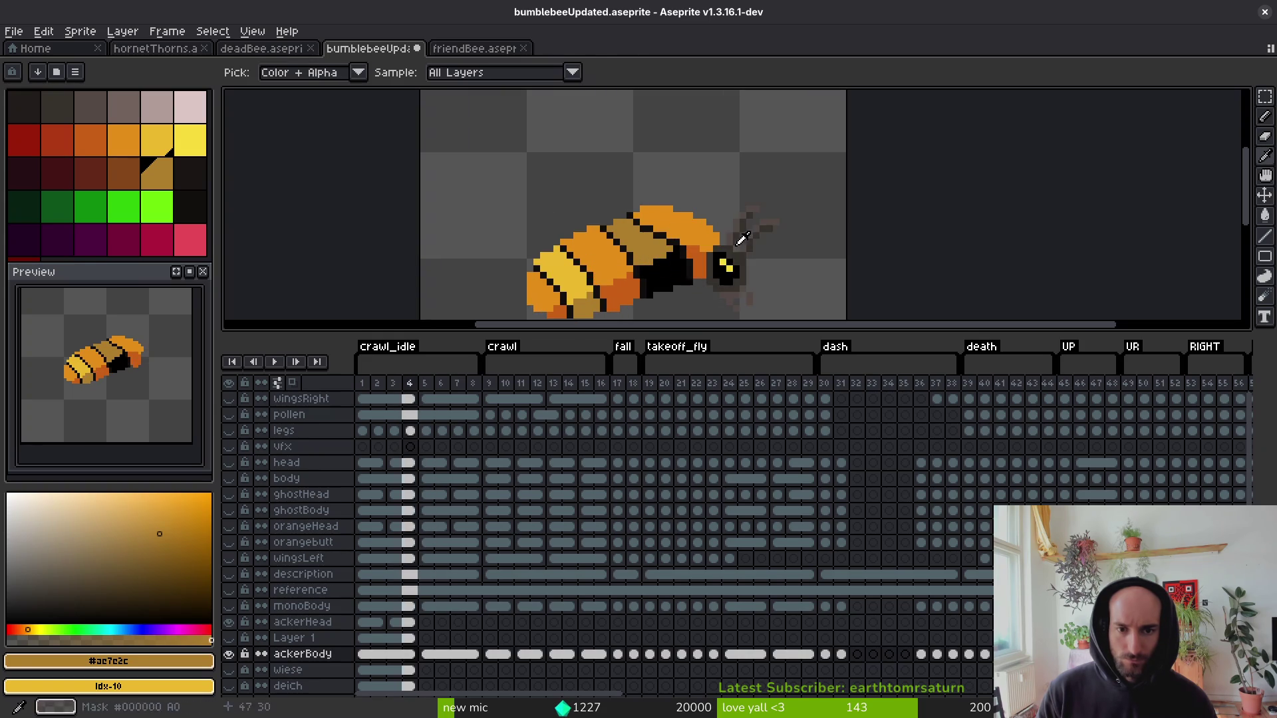
left_click(688, 221)
scroll(688, 221, "up", 4)
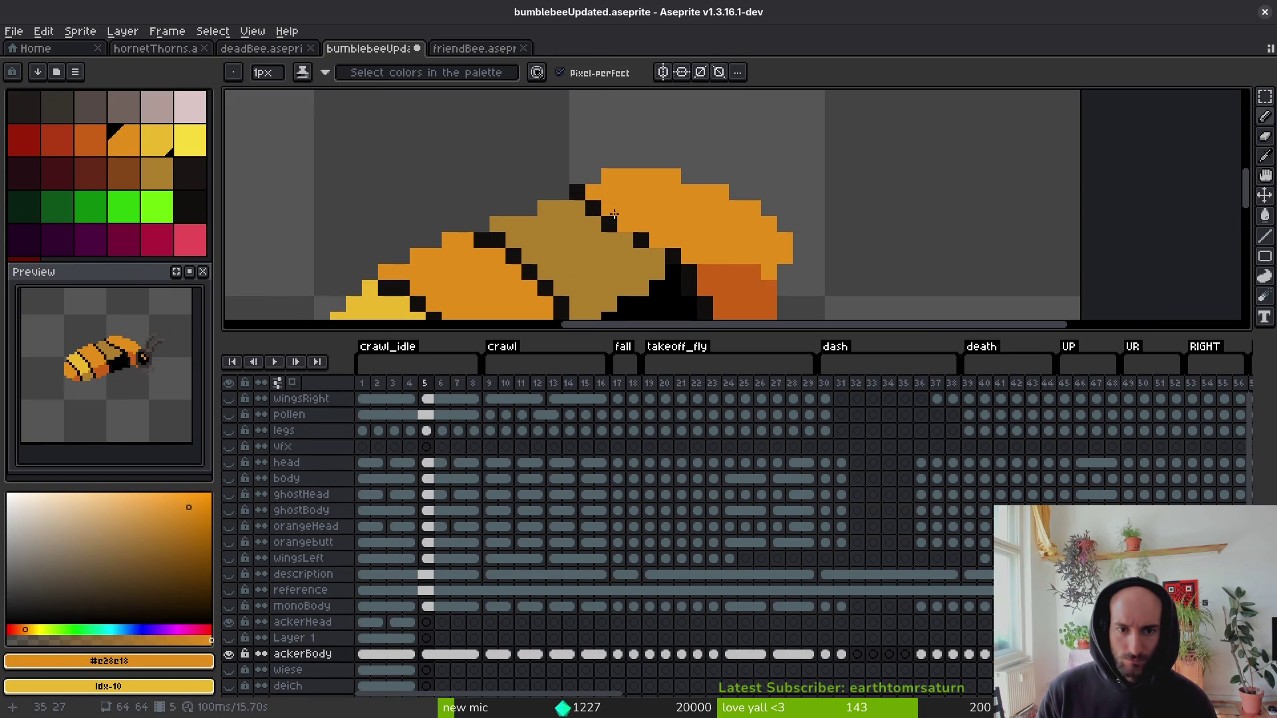
left_click(616, 223)
left_click_drag(625, 239, 645, 250)
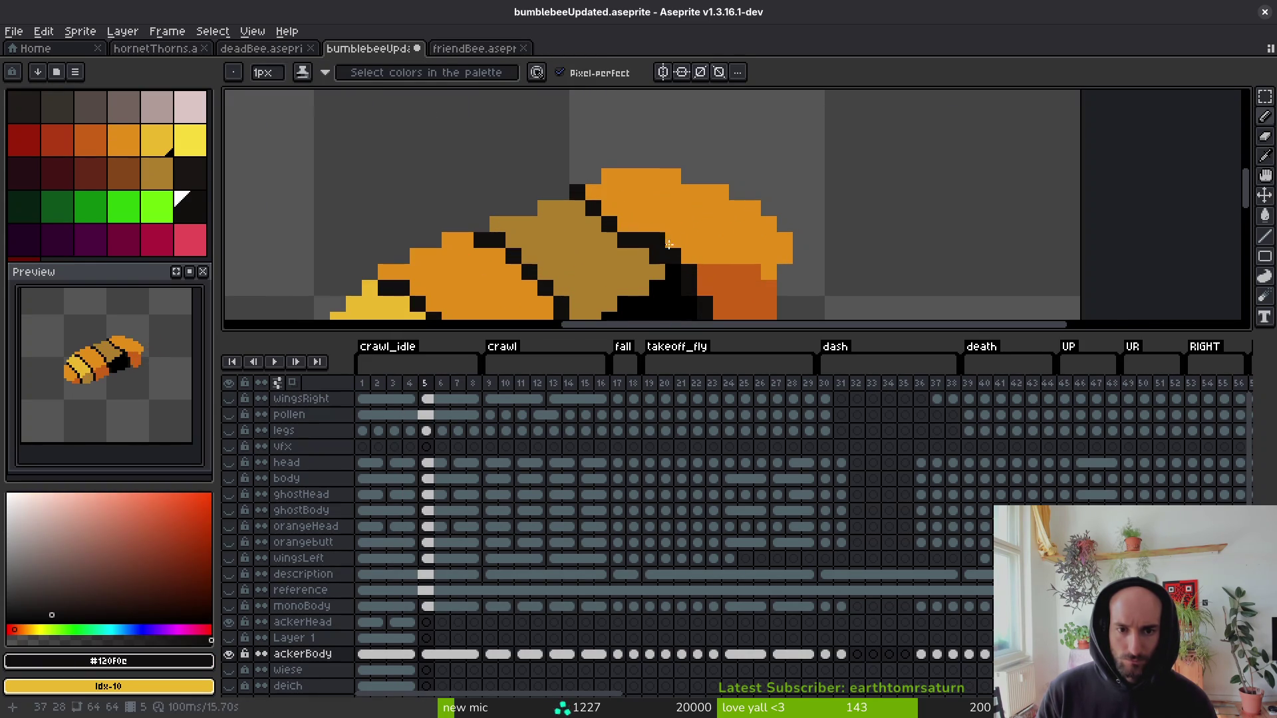
scroll(669, 244, "down", 5)
Compare against frame 4 while sampling orange #e28e18 and black #120f0c from frame 5.
key("Left")
scroll(708, 265, "down", 3)
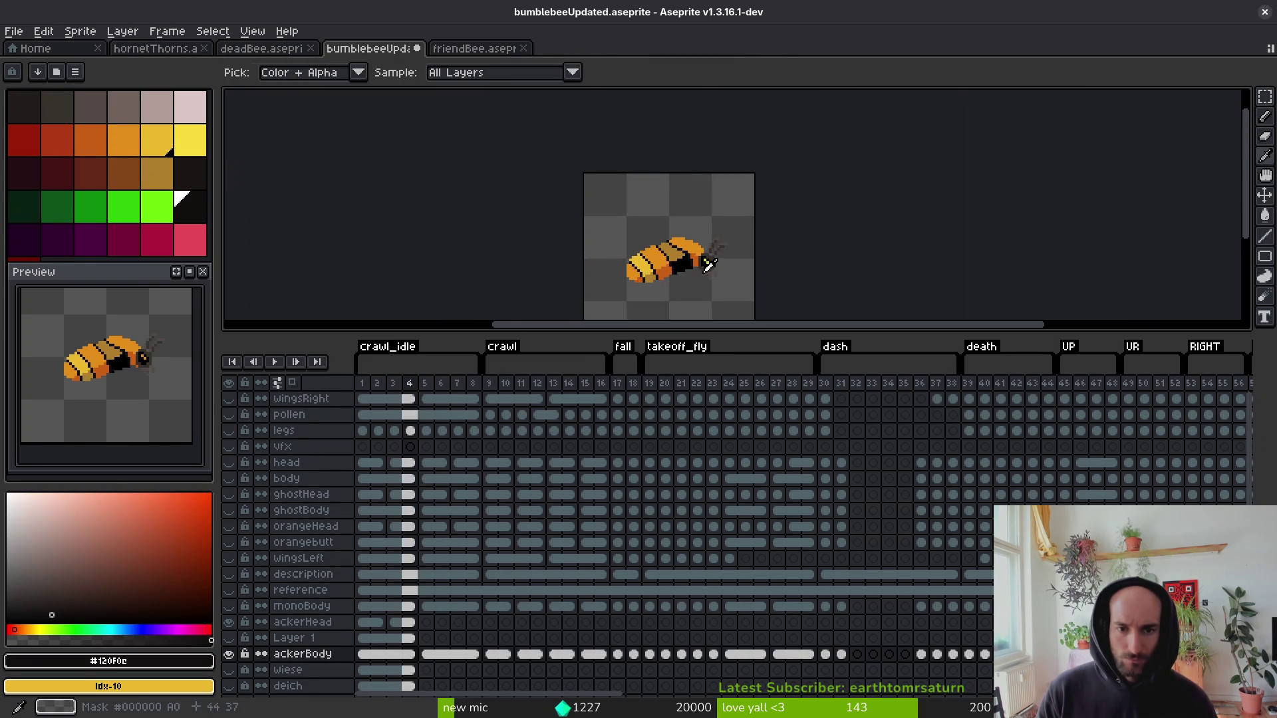
scroll(709, 264, "up", 6)
key("Right")
left_click(675, 265, "alt")
scroll(628, 224, "up", 3)
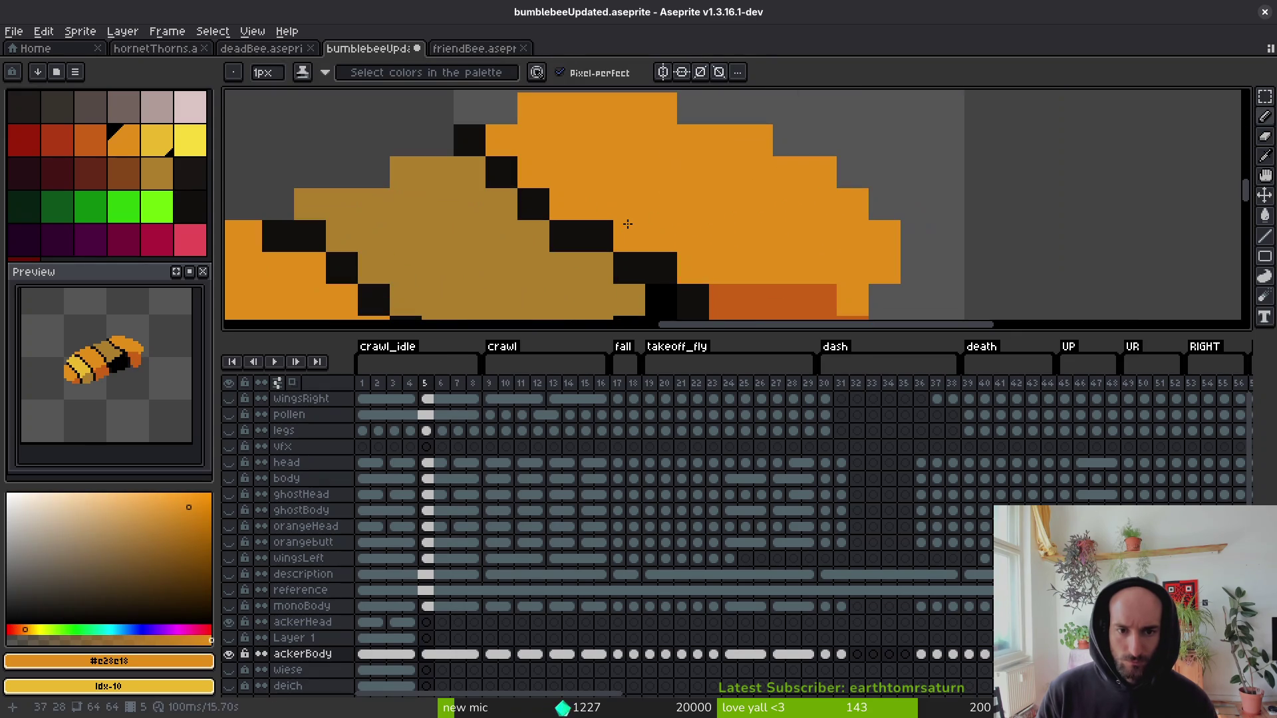
left_click(615, 267, "alt")
scroll(762, 260, "down", 6)
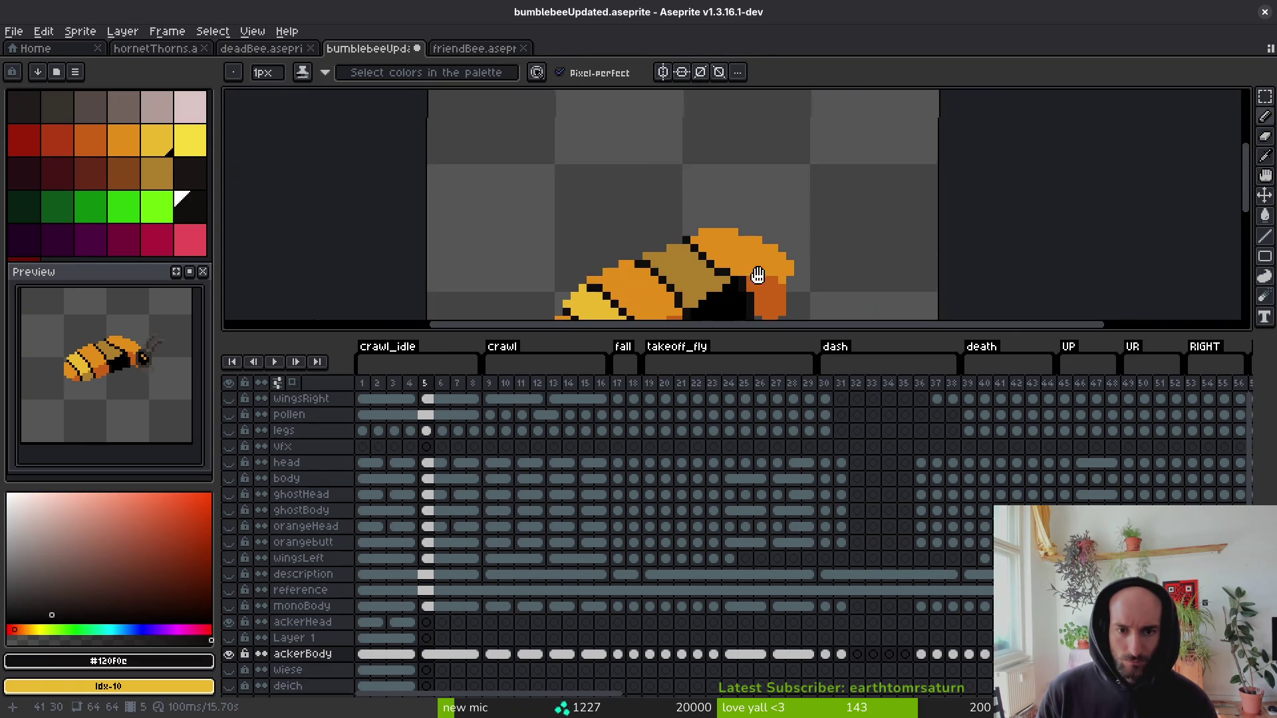
key("Left")
scroll(766, 250, "down", 4)
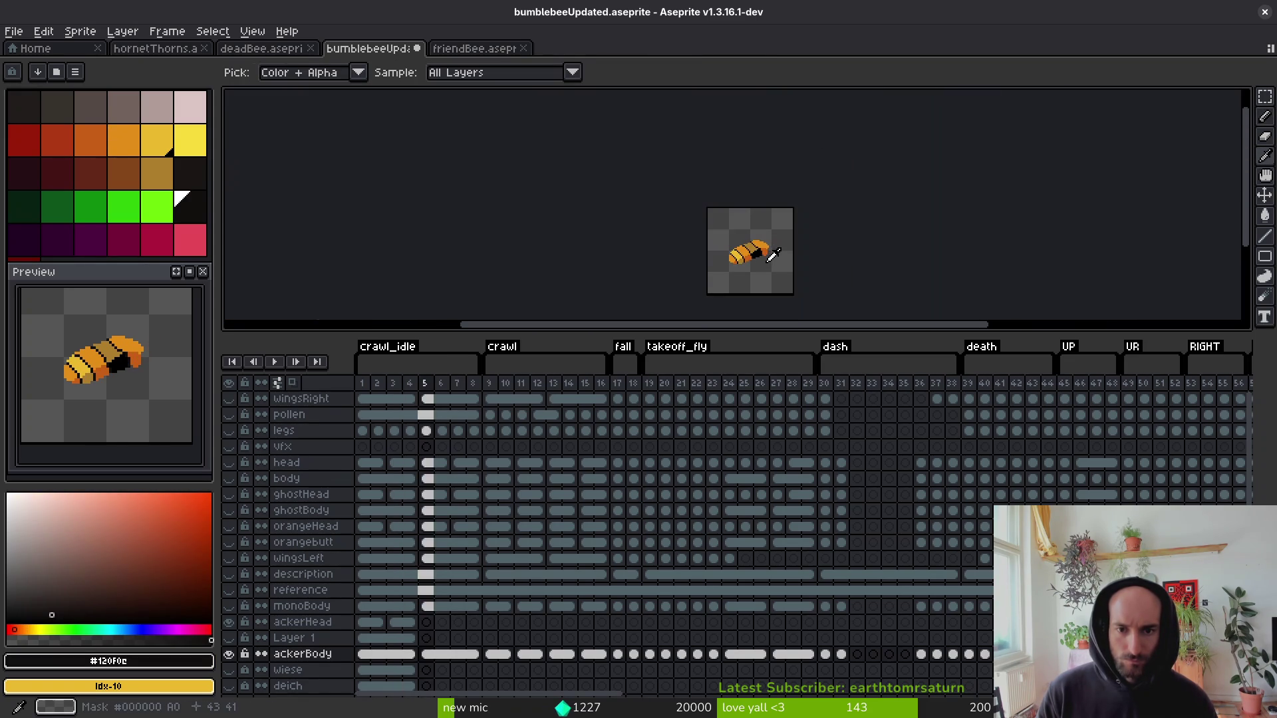
key("Right")
scroll(772, 256, "up", 6)
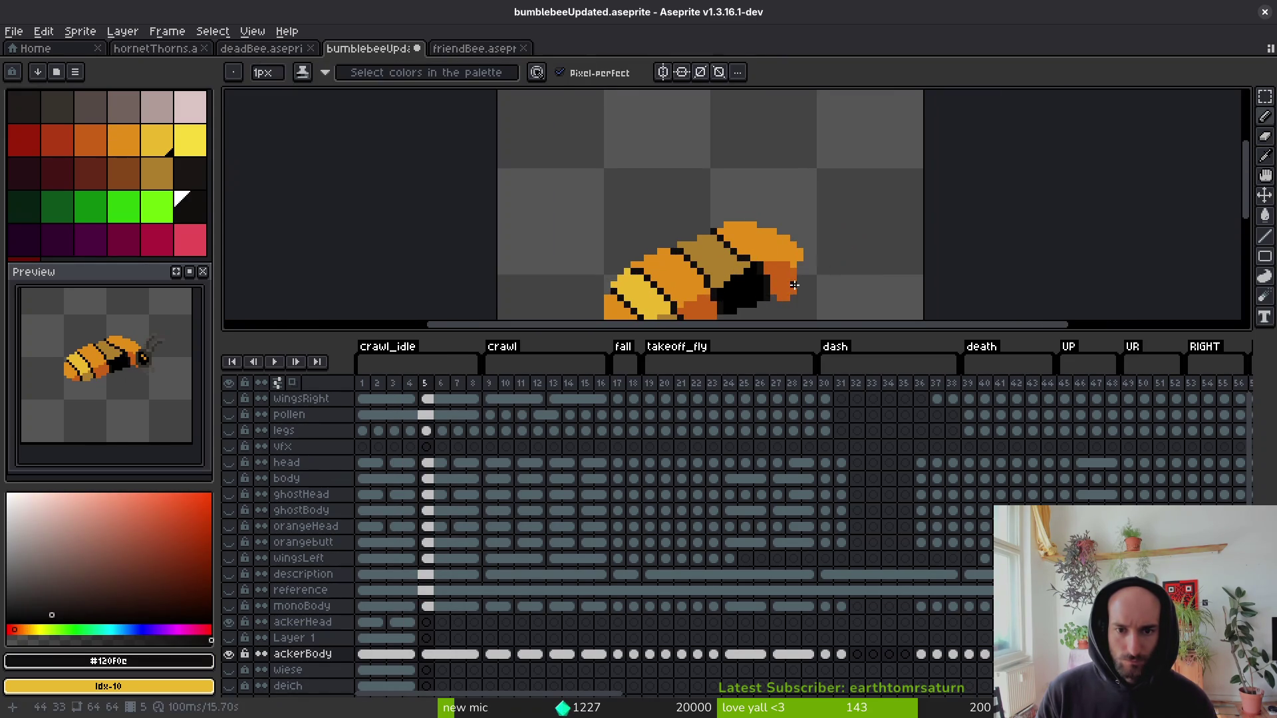
Sample the tan #ae7e2c from the body band.
key("alt")
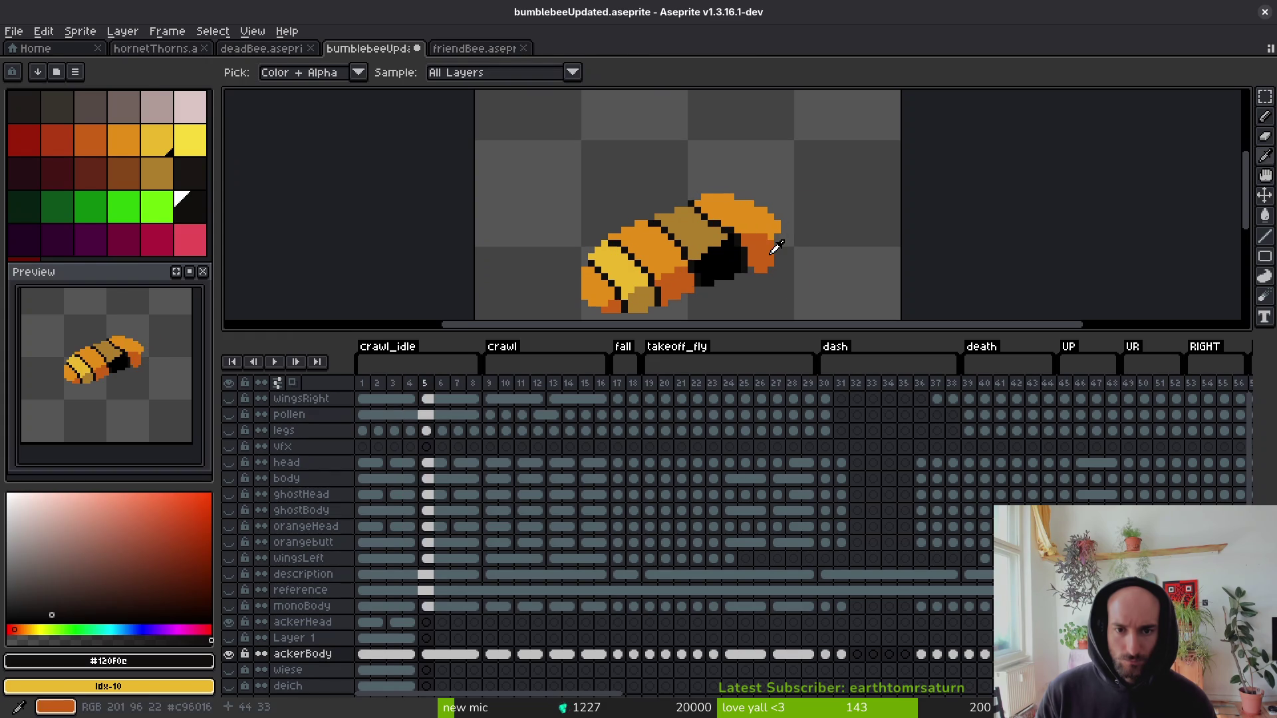
left_click(709, 234, "alt")
scroll(705, 254, "up", 3)
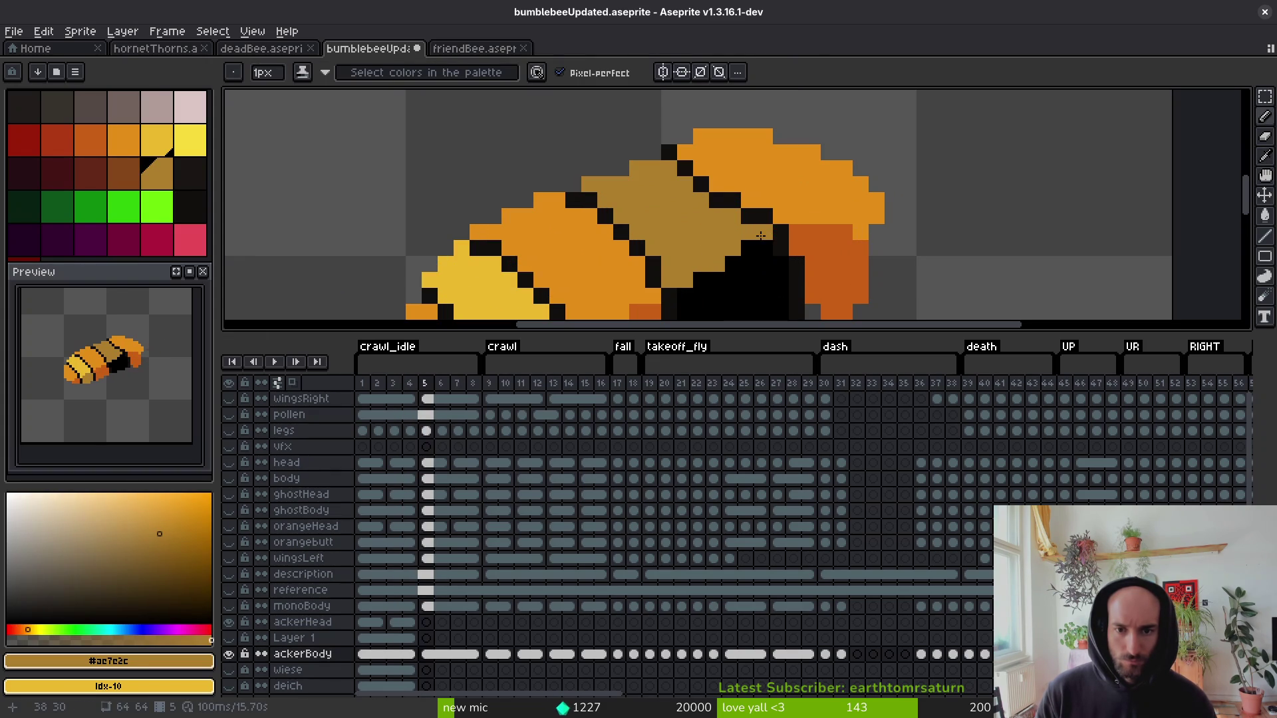
scroll(758, 233, "down", 3)
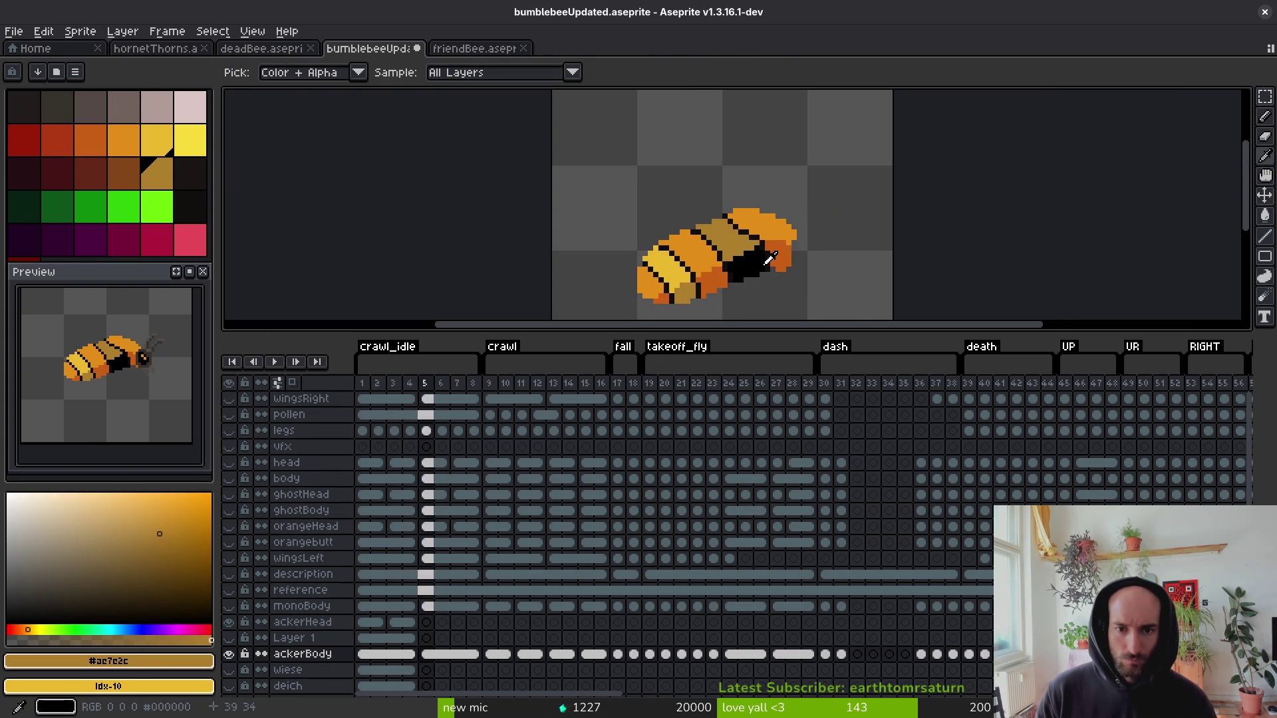
Save bumblebeeUpdated.aseprite and step through frames 4 to 6 to check the animation.
key("ctrl+s")
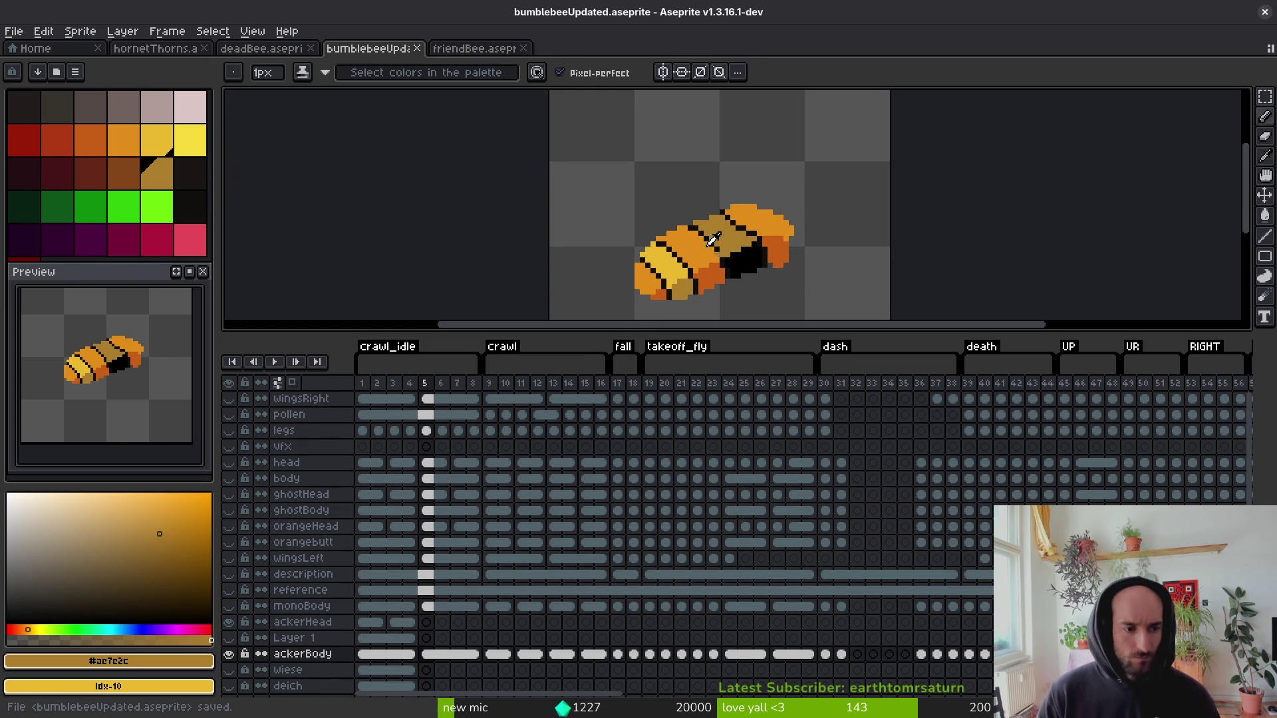
key("alt")
key("comma")
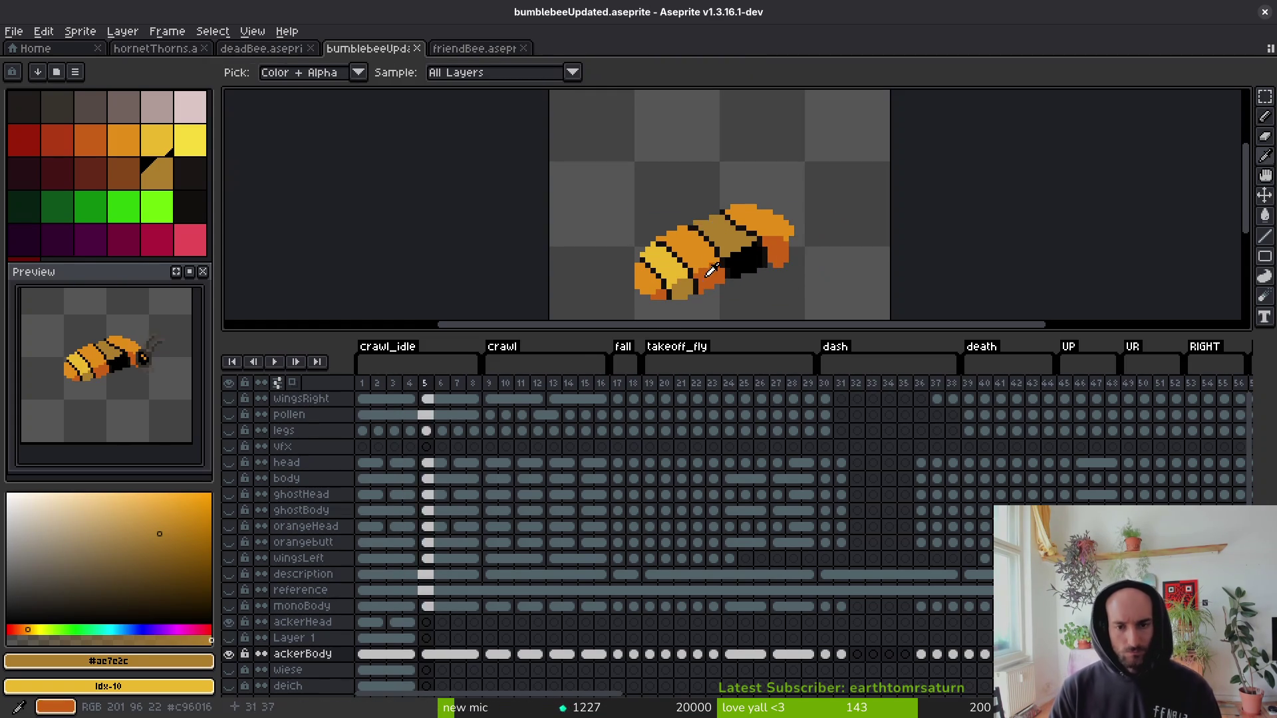
key("period")
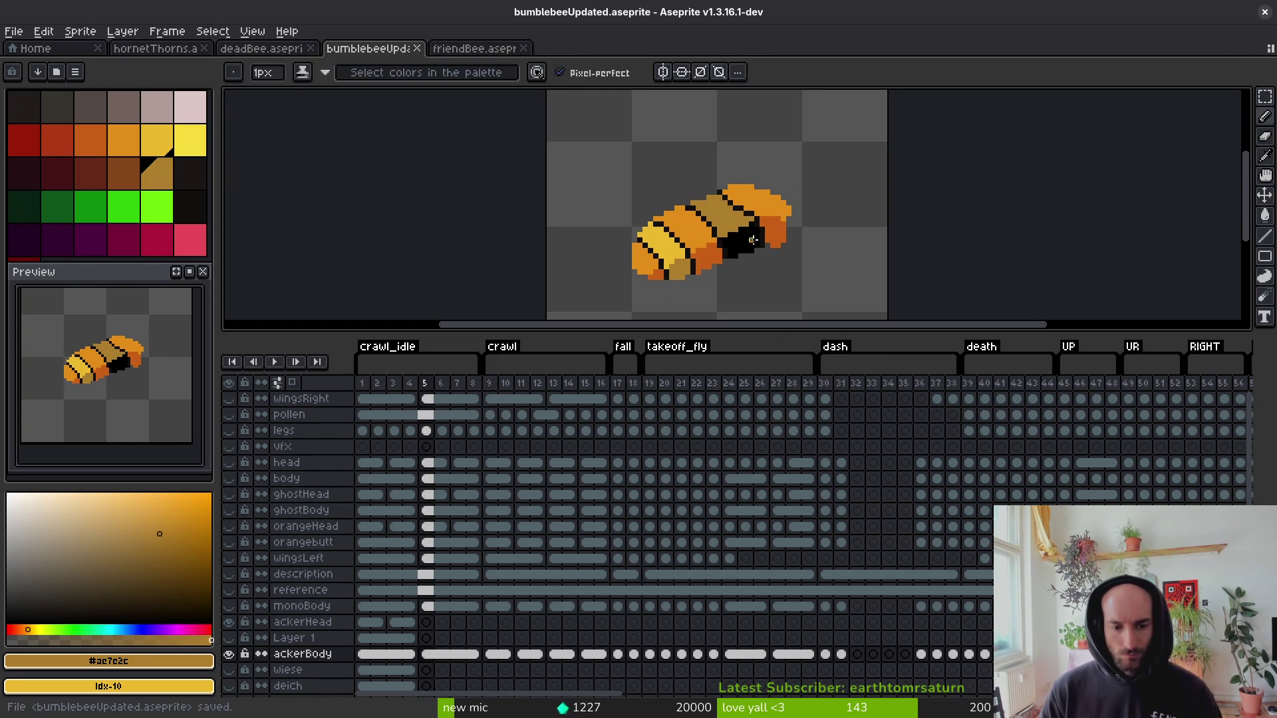
key("period")
key("ctrl+s")
key("comma")
key("comma")
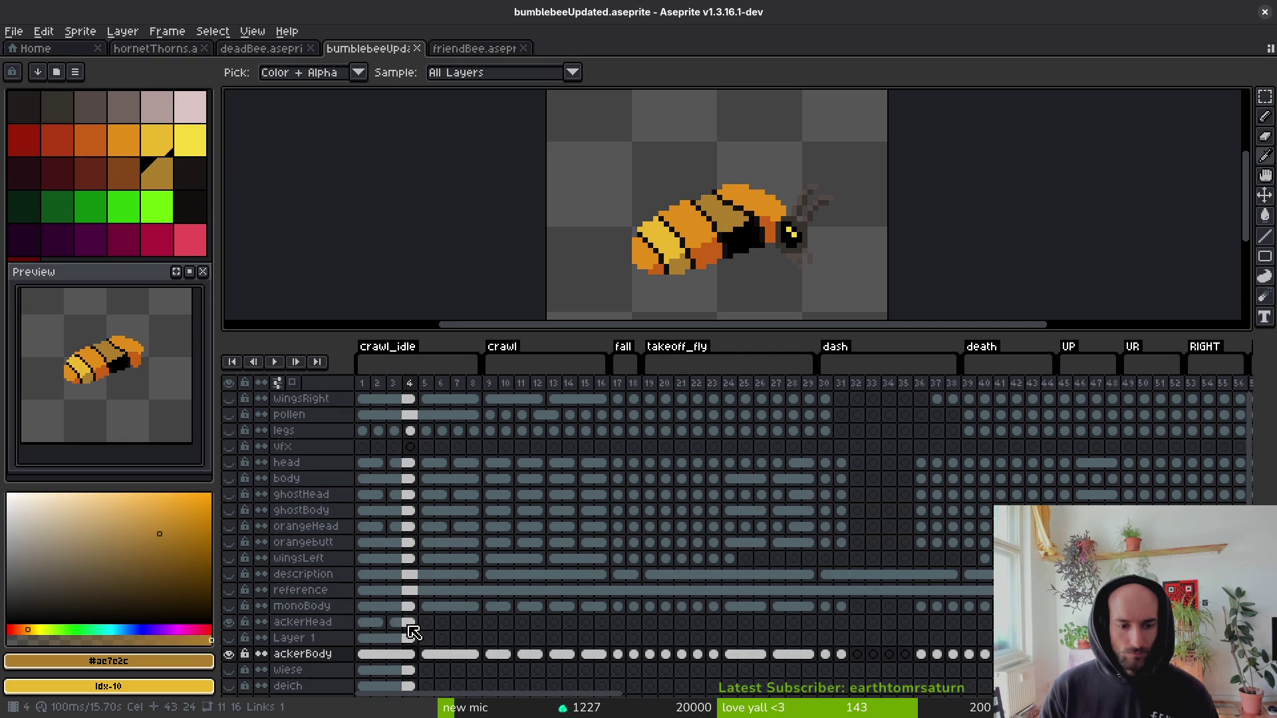
Play through the animation to the last frame and scroll the timeline back.
scroll(374, 470, "down", 3)
mouse_move(372, 458)
left_mouse_down()
mouse_move(756, 456)
mouse_move(890, 443)
mouse_move(953, 401)
left_mouse_up()
key("Right")
key("Right")
key("Right")
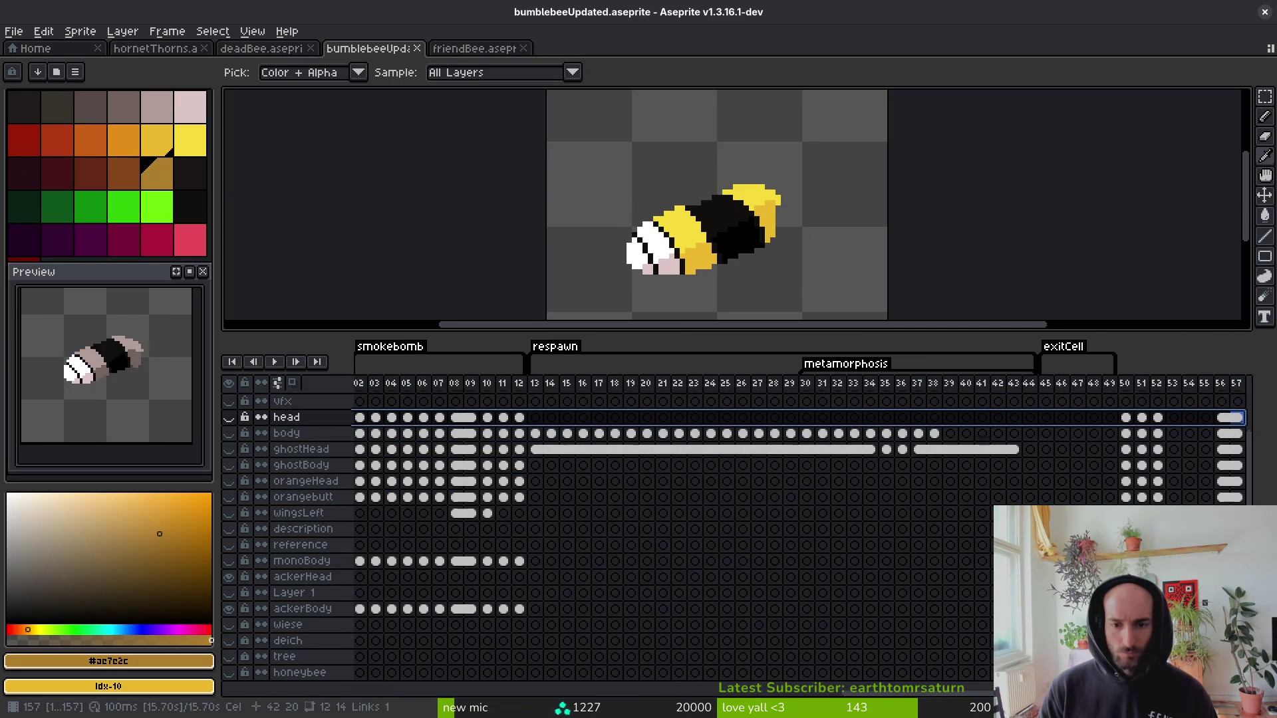
scroll(519, 559, "left", 15)
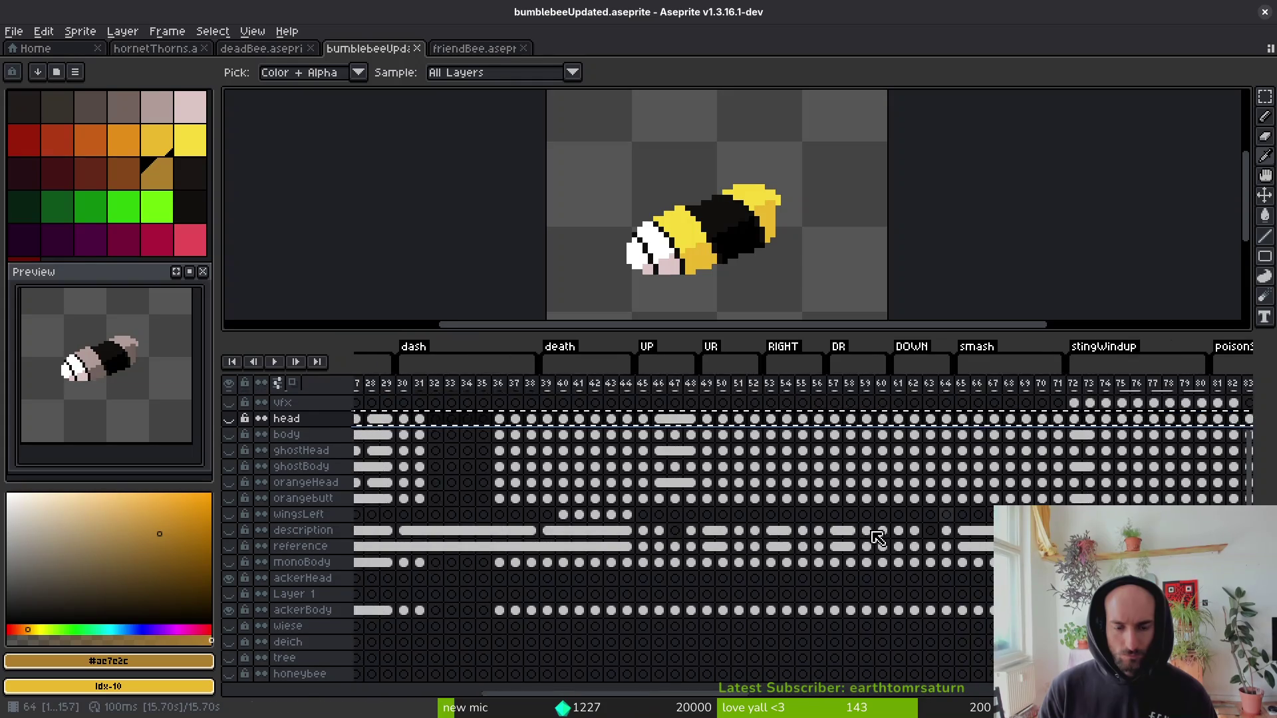
scroll(461, 523, "left", 2)
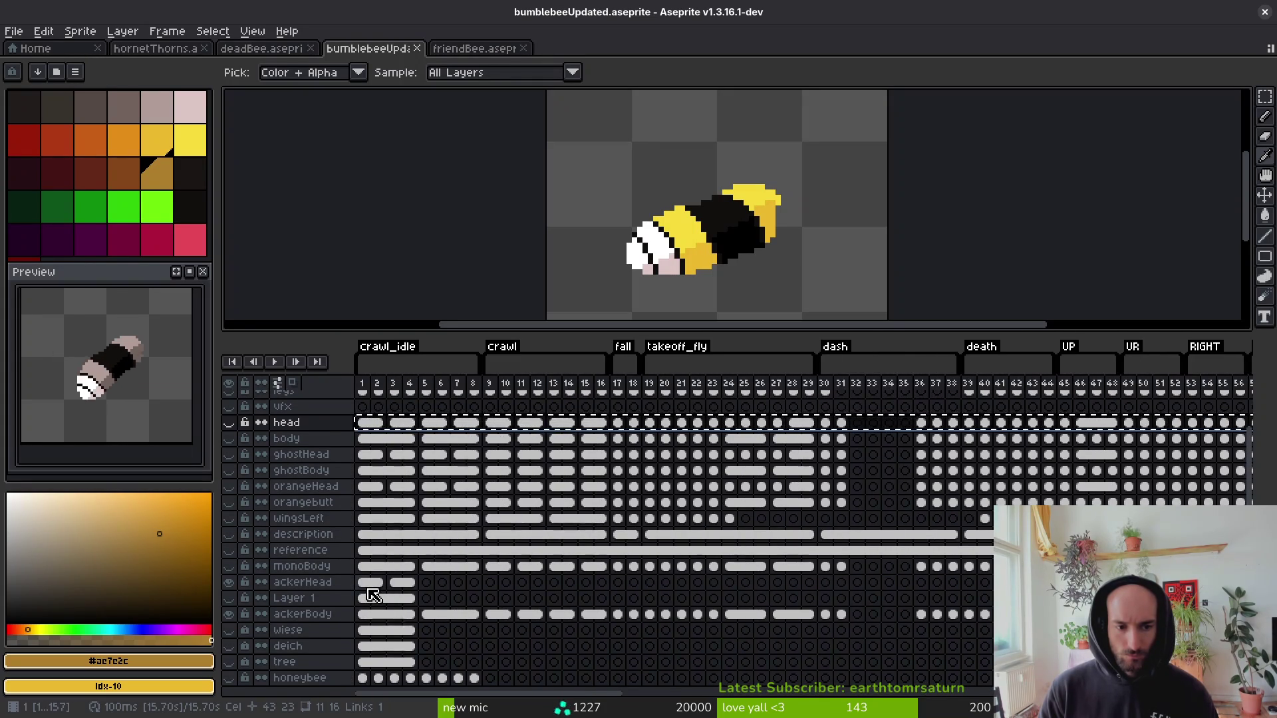
Paste the head cels into ackerHead from frame 1, add an orange #e28e18 eye pixel, save.
left_click(367, 588)
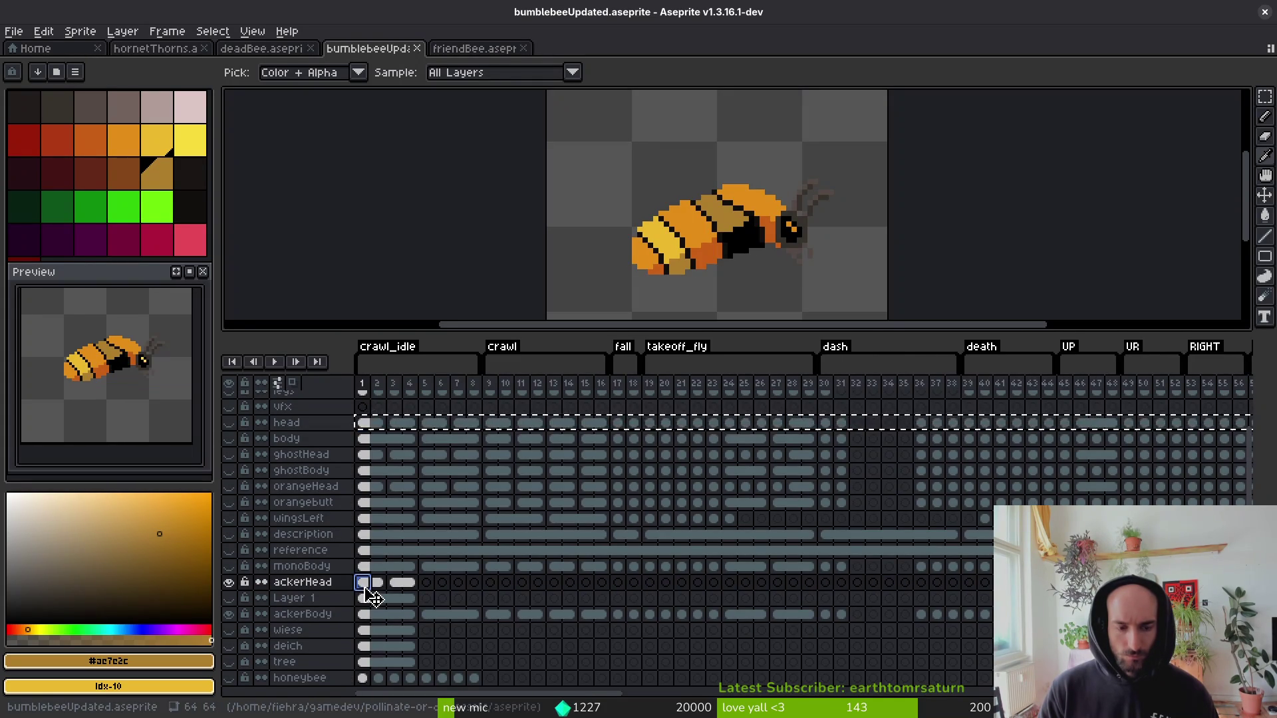
key("ctrl+v")
key("plus")
key("plus")
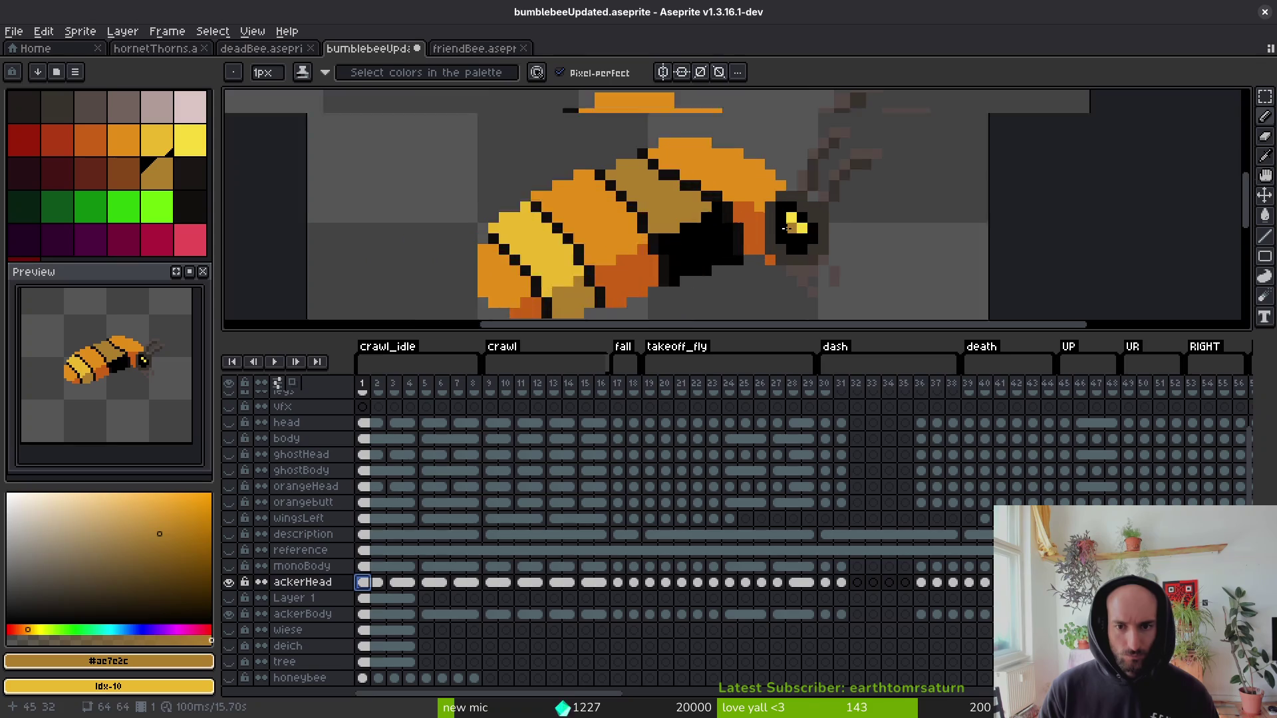
left_click(759, 164, "alt")
left_click(795, 210)
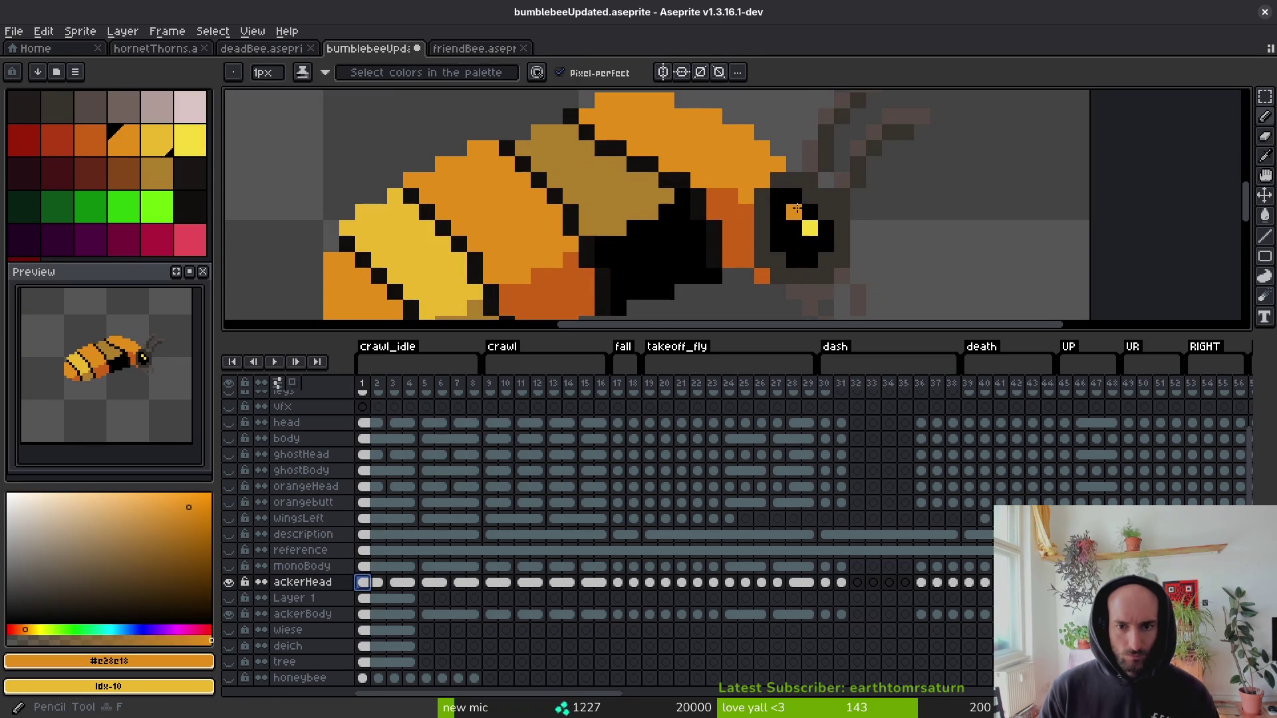
key("ctrl+s")
Move the hidden Layer 1 to the bottom of the layer stack and save.
left_click(309, 601)
left_click(230, 599)
left_click(230, 599)
mouse_move(373, 613)
left_mouse_down()
mouse_move(376, 628)
mouse_move(336, 608)
mouse_move(329, 674)
mouse_move(303, 678)
mouse_move(313, 686)
left_mouse_up()
key("ctrl+s")
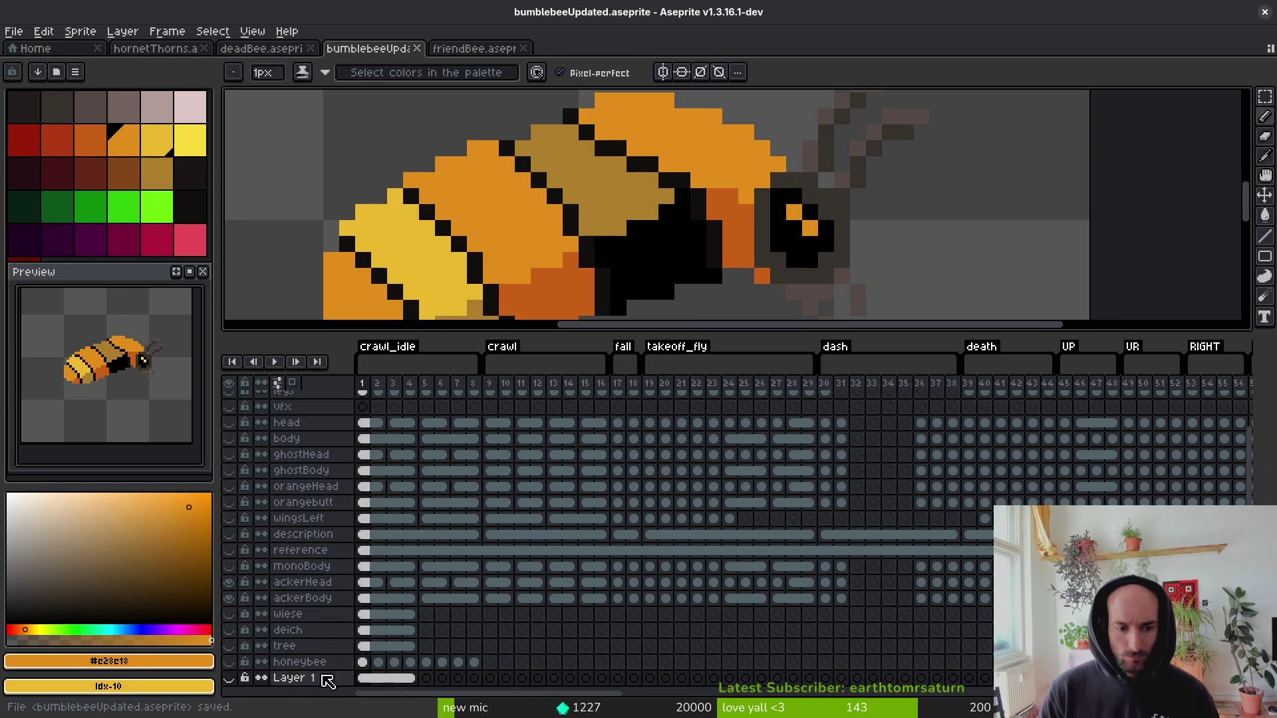
Rename Layer 1 to backup, then add three empty layers above ackerHead and three below ackerBody.
double_click(319, 677)
type("backup")
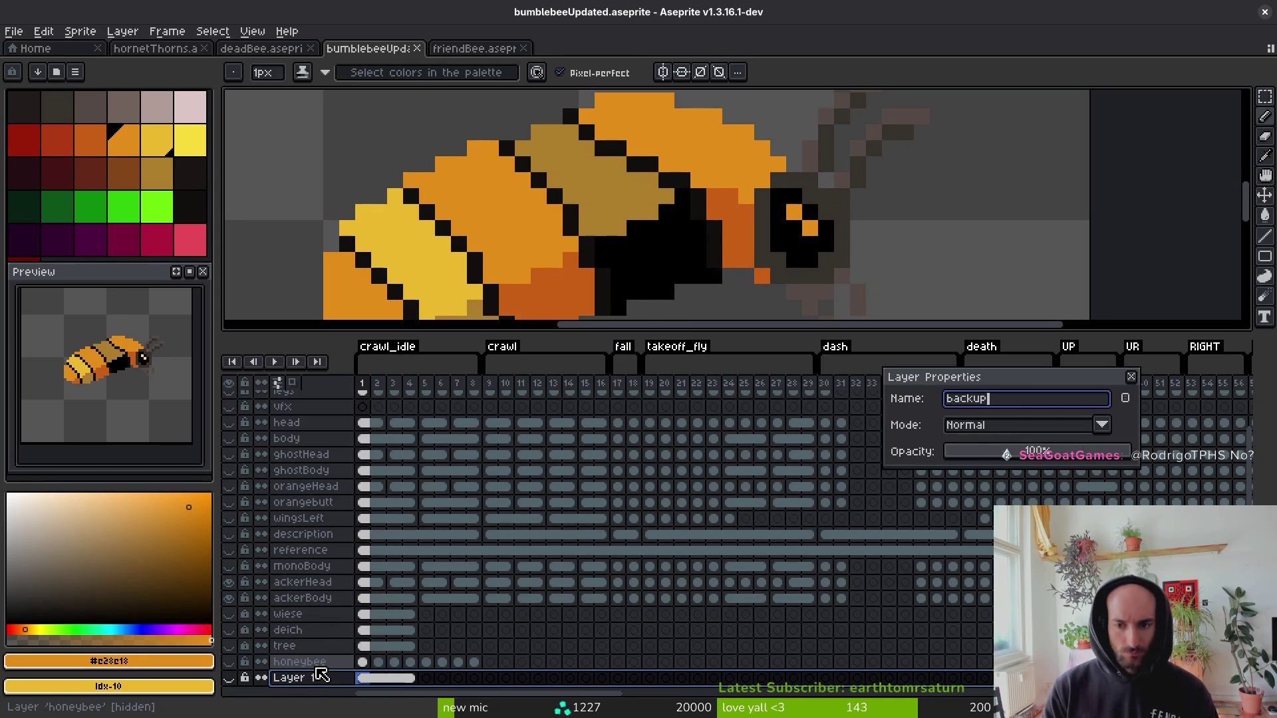
key("Return")
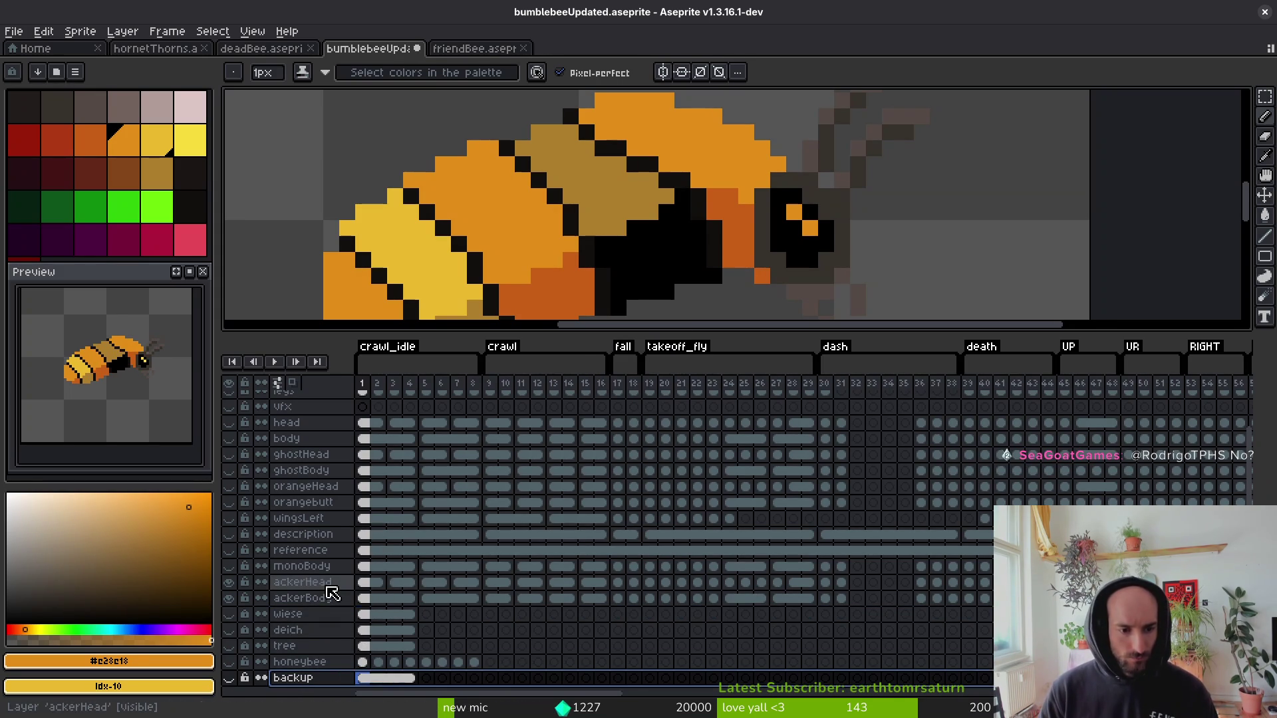
left_click(384, 597)
key("shift+n")
key("shift+n")
key("shift+n")
scroll(478, 590, "down", 2)
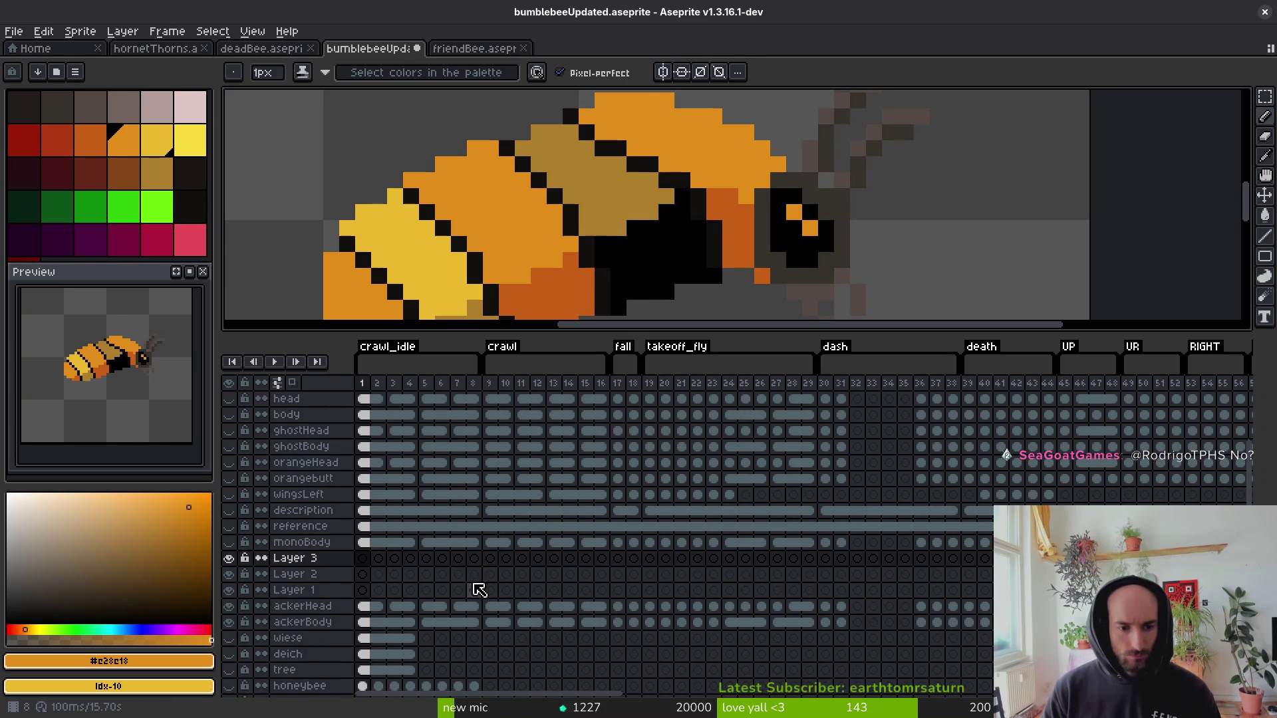
left_click(284, 640)
key("shift+n")
key("shift+n")
key("shift+n")
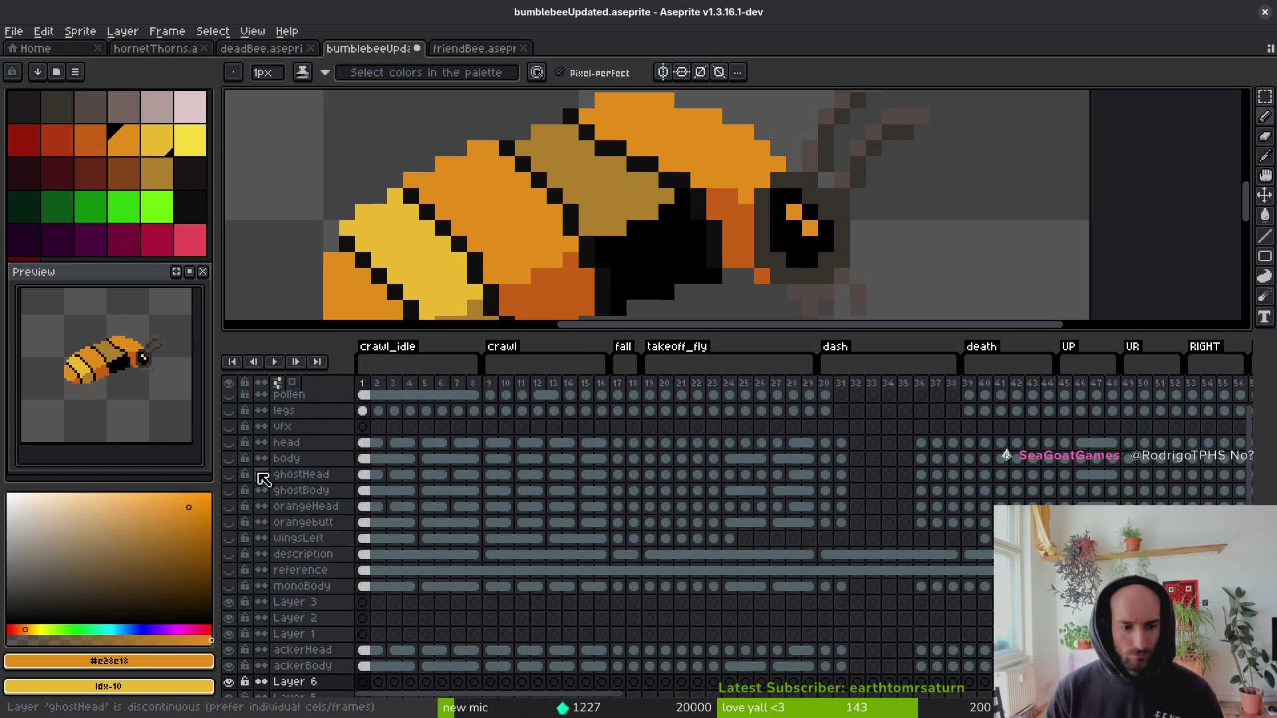
scroll(503, 612, "down", 1)
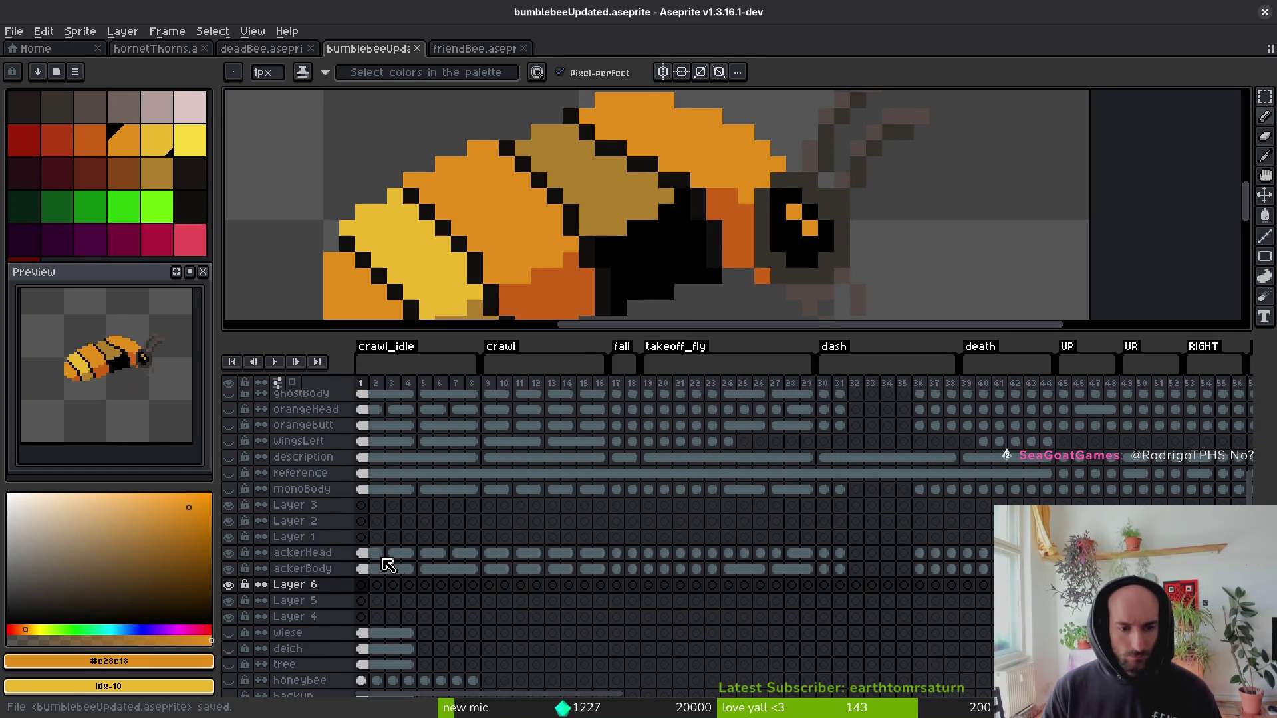
Make ackerHead the working layer and step ahead to the white bee frame.
left_click(367, 554)
key("Right")
key("i")
key("Right")
key("Right")
key("Right")
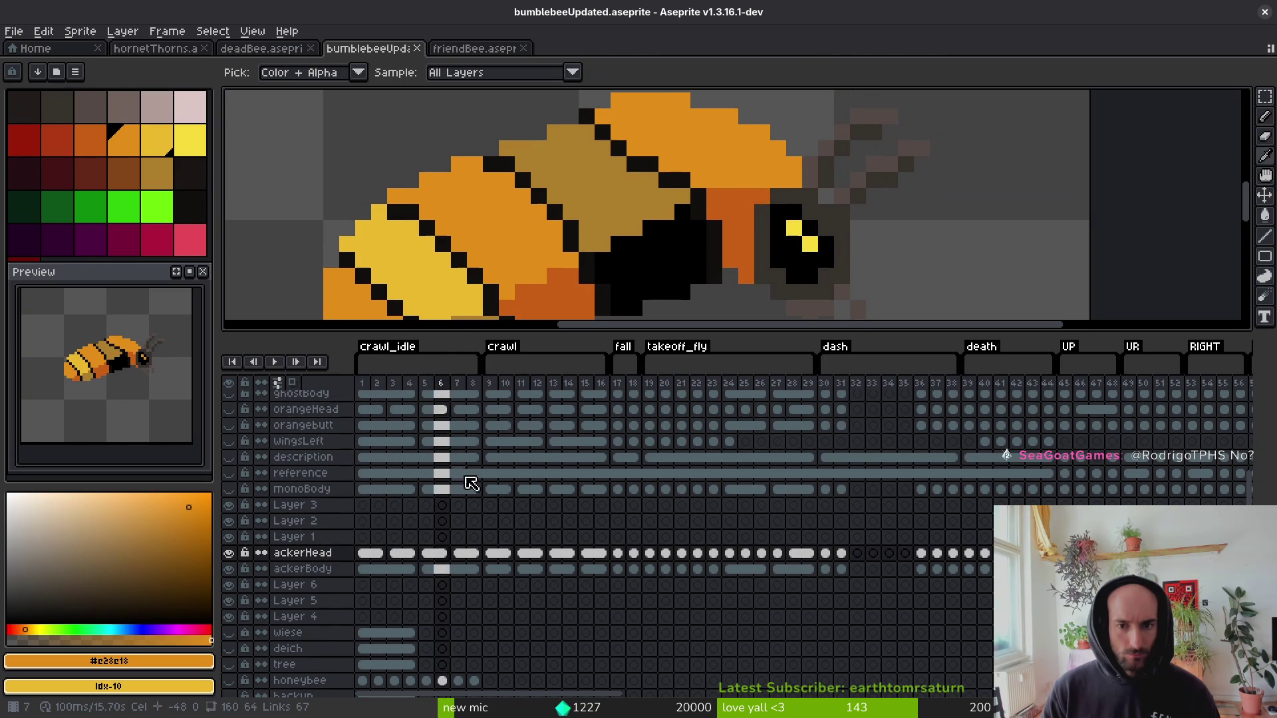
key("b")
scroll(586, 306, "down", 3)
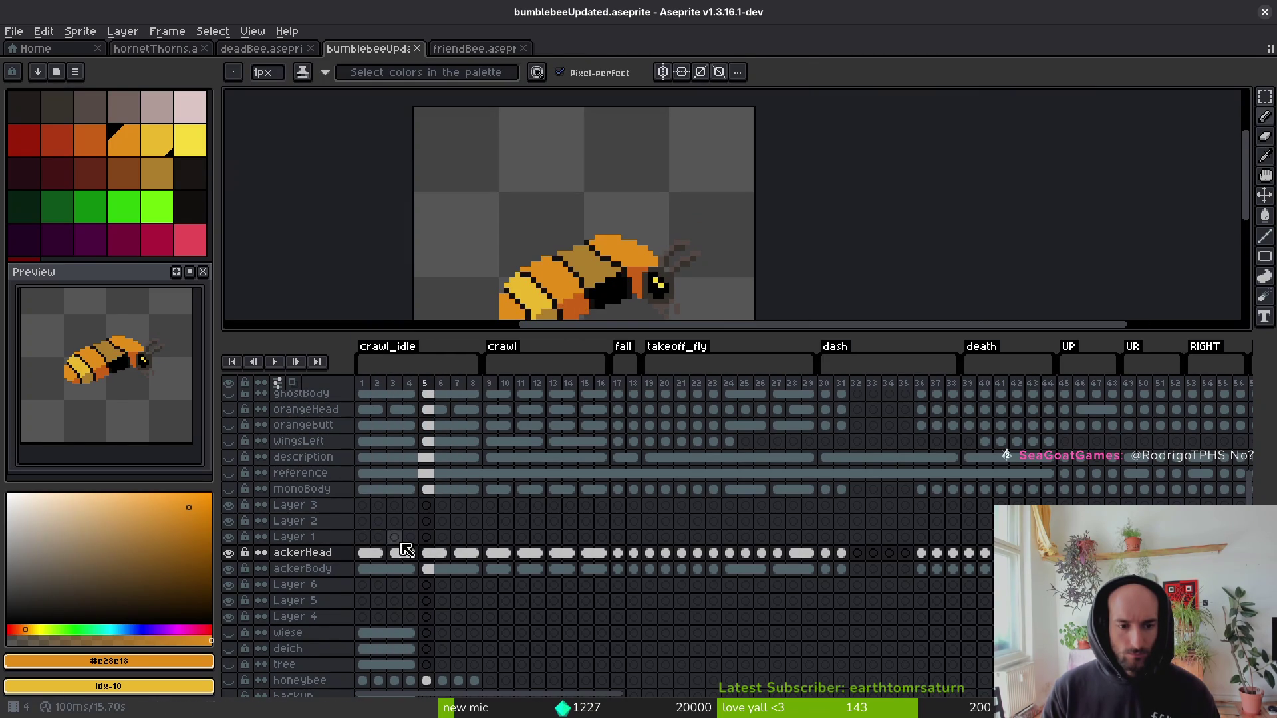
key("Right")
key("Right")
key("Right")
Eyedrop the eye's yellow #f7db3b and the orange #e28e18 from the bee frames.
key("i")
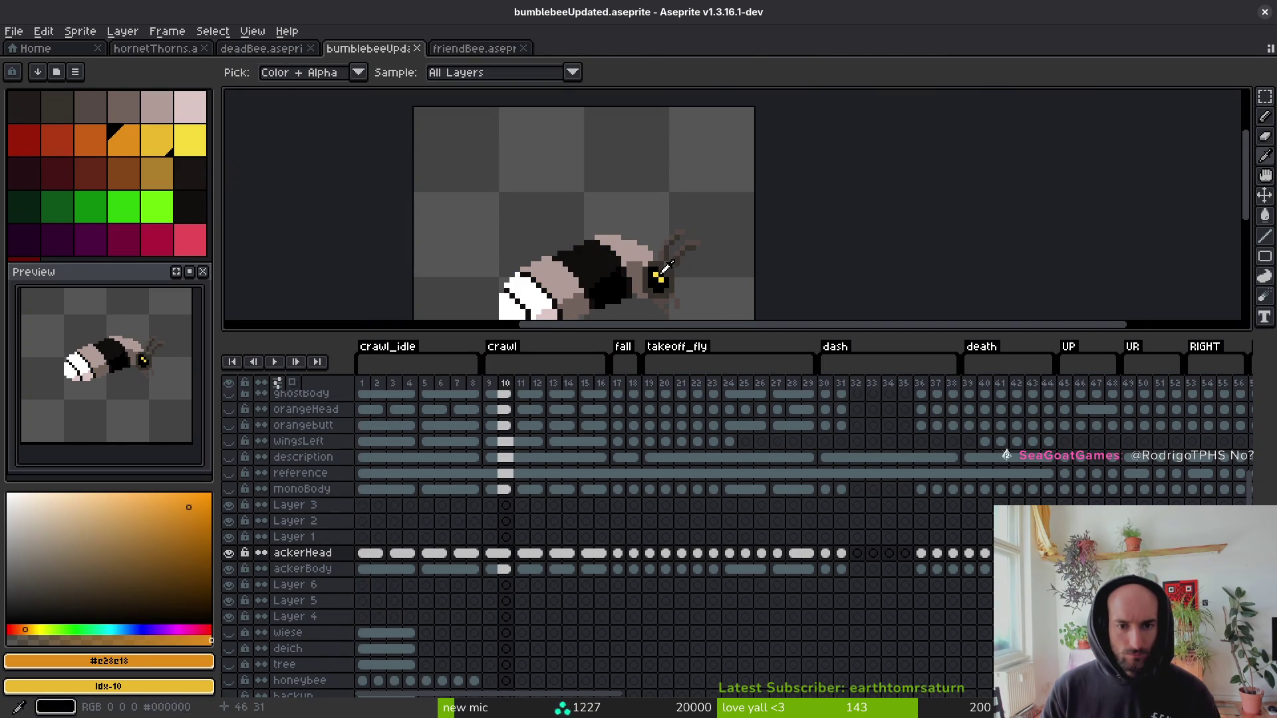
left_click(656, 274)
key("Left")
key("Left")
scroll(638, 274, "up", 3)
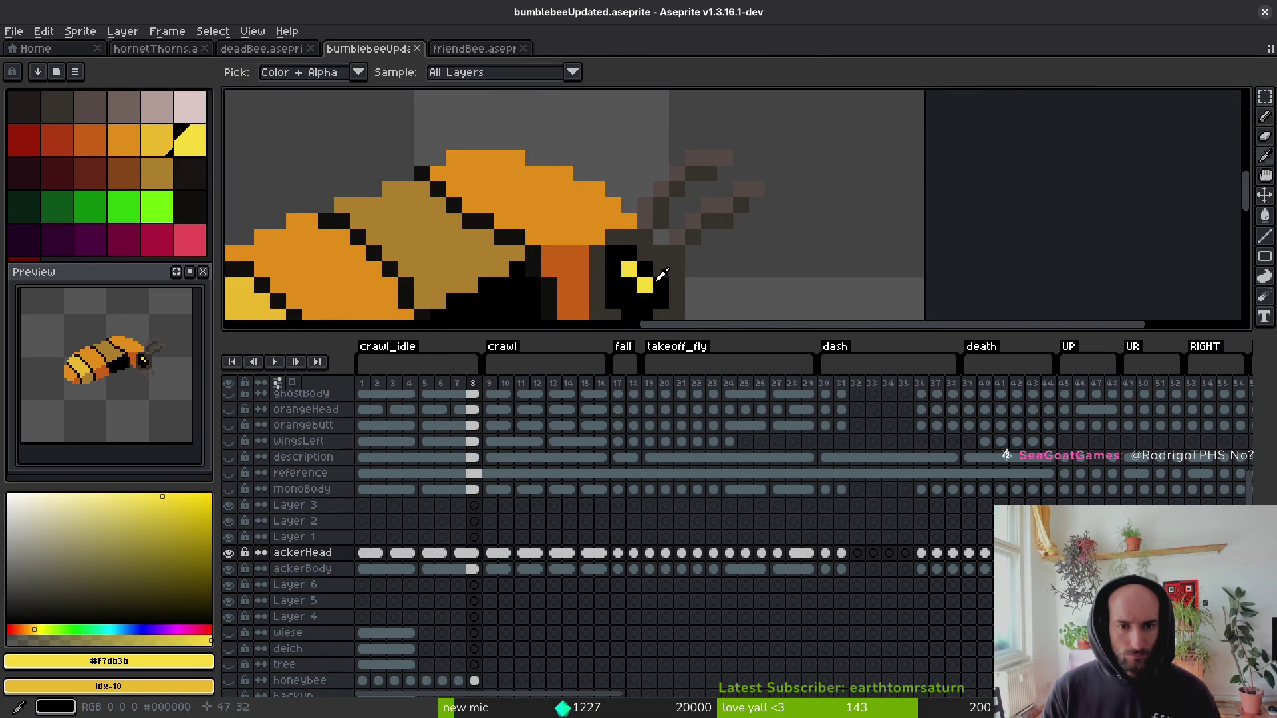
key("Left")
key("Left")
key("Left")
key("Left")
key("Left")
key("Left")
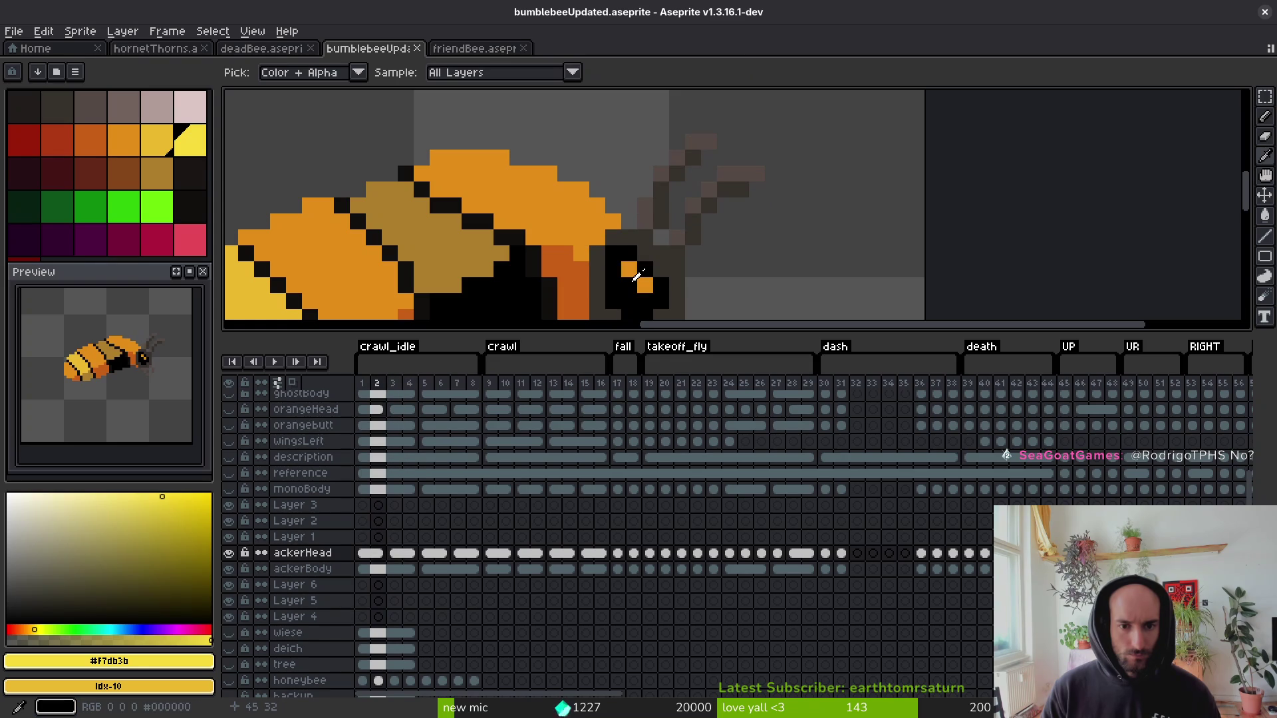
left_click(633, 266)
Replace #f7db3b with #e28e18 across ackerHead cels 2–157 and save the sprite.
left_click_drag(367, 564, 1031, 553)
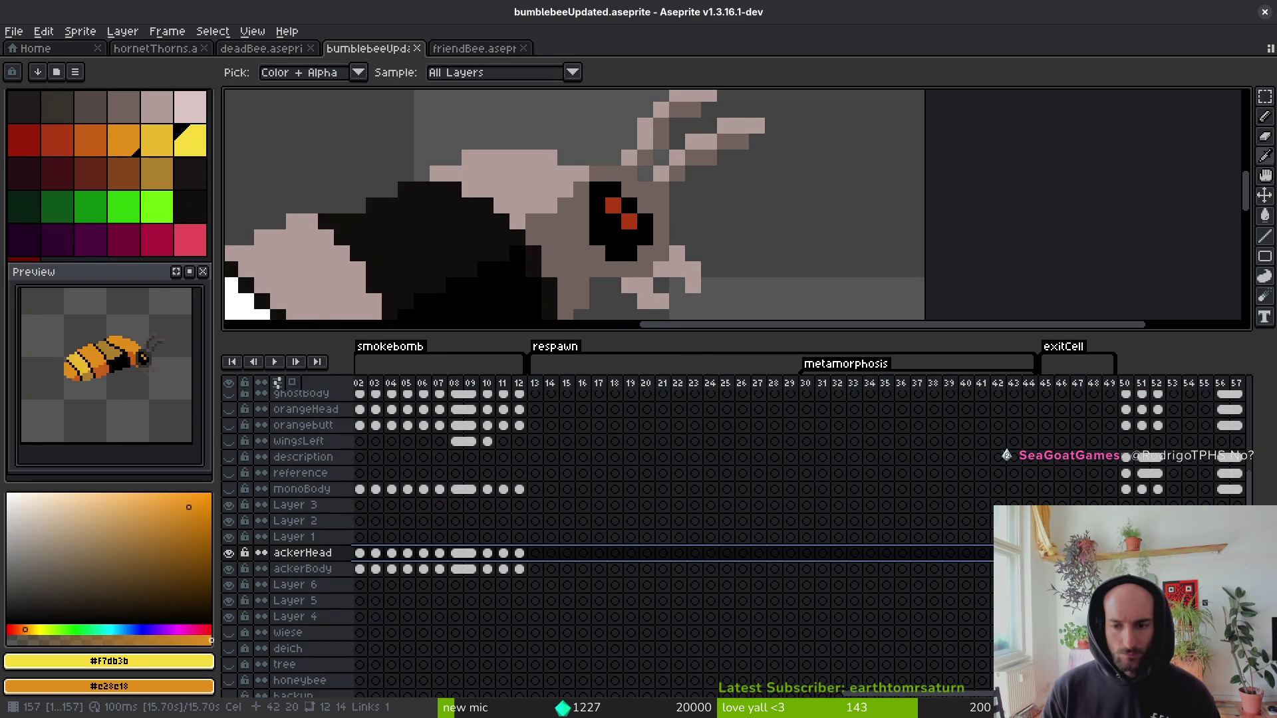
key("shift+r")
left_click(965, 188)
key("ctrl+s")
Check the eye on the frame 8 ackerHead cel against the white bee frame.
left_click(457, 554)
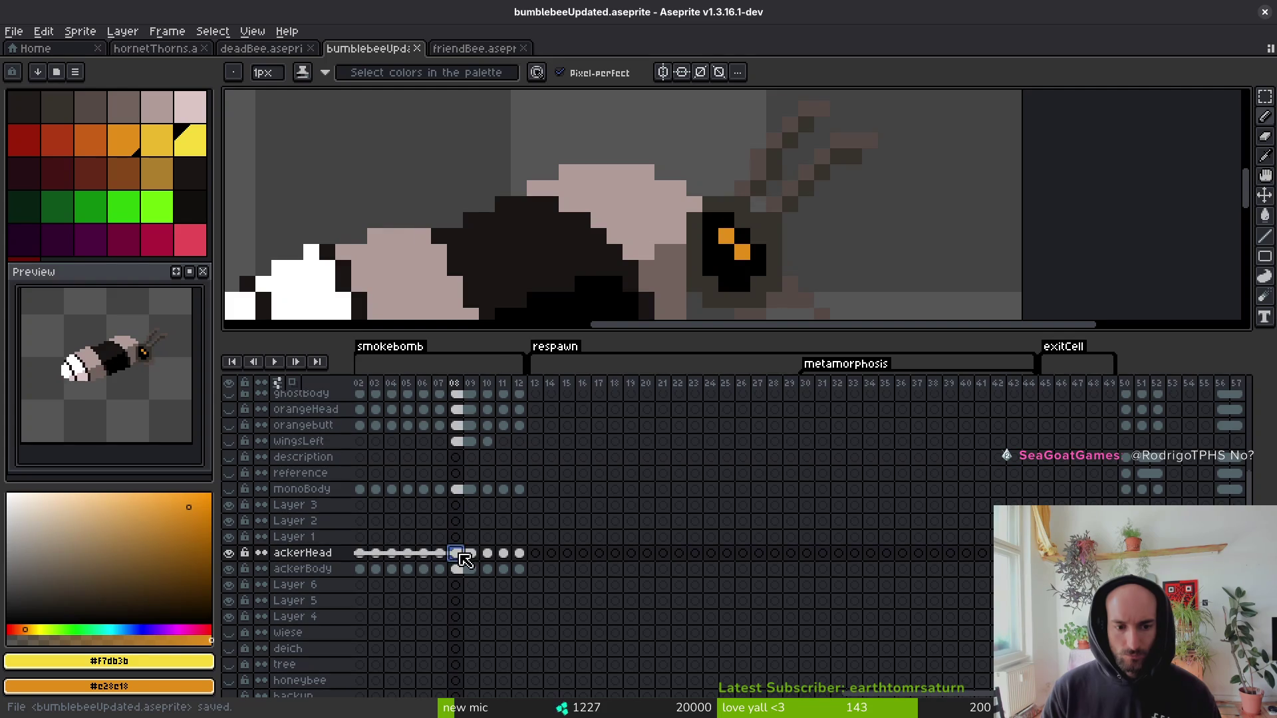
scroll(466, 561, "left", 15)
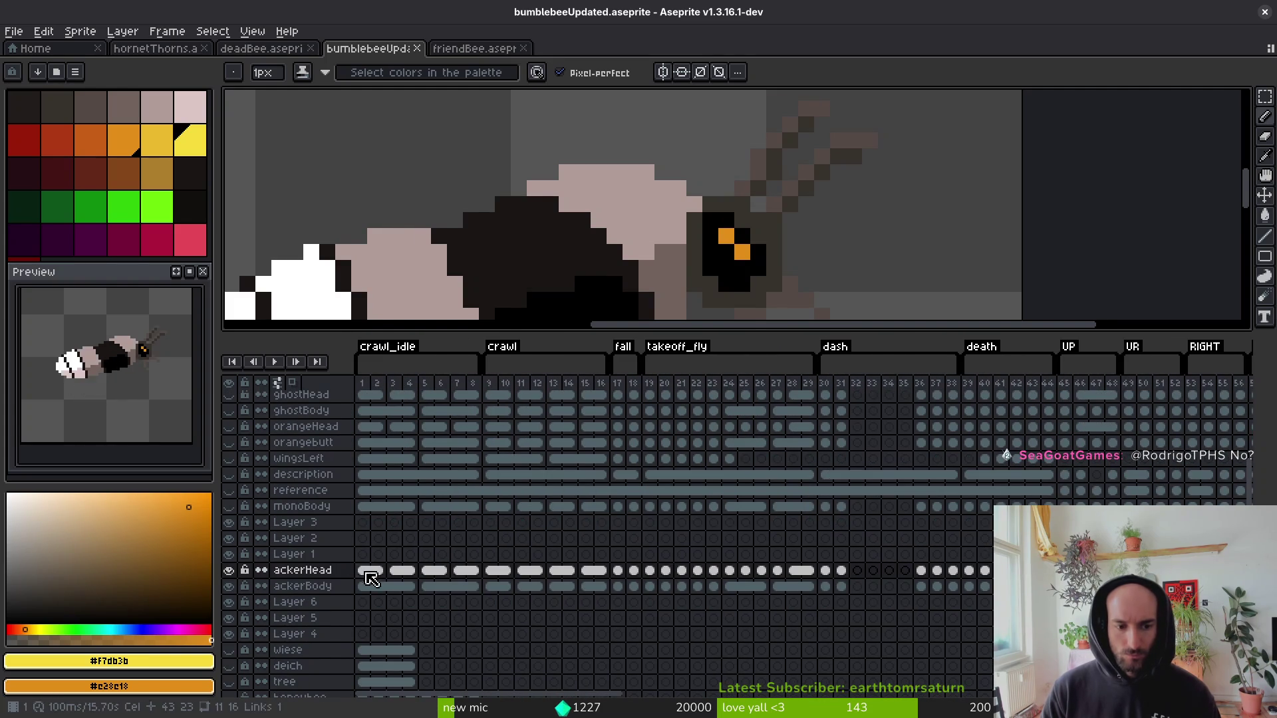
key("Left")
scroll(776, 288, "down", 3)
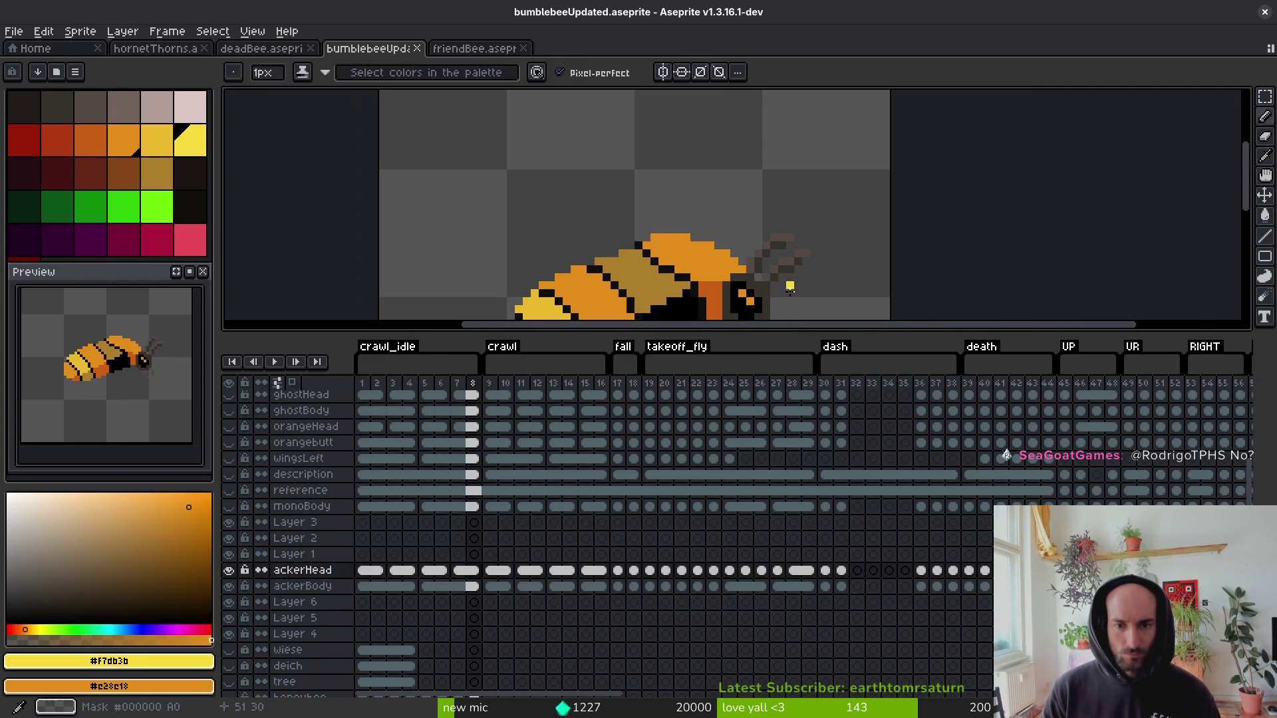
scroll(790, 288, "down", 2)
key("Right")
key("Right")
key("Left")
key("Left")
key("Left")
key("Left")
key("Left")
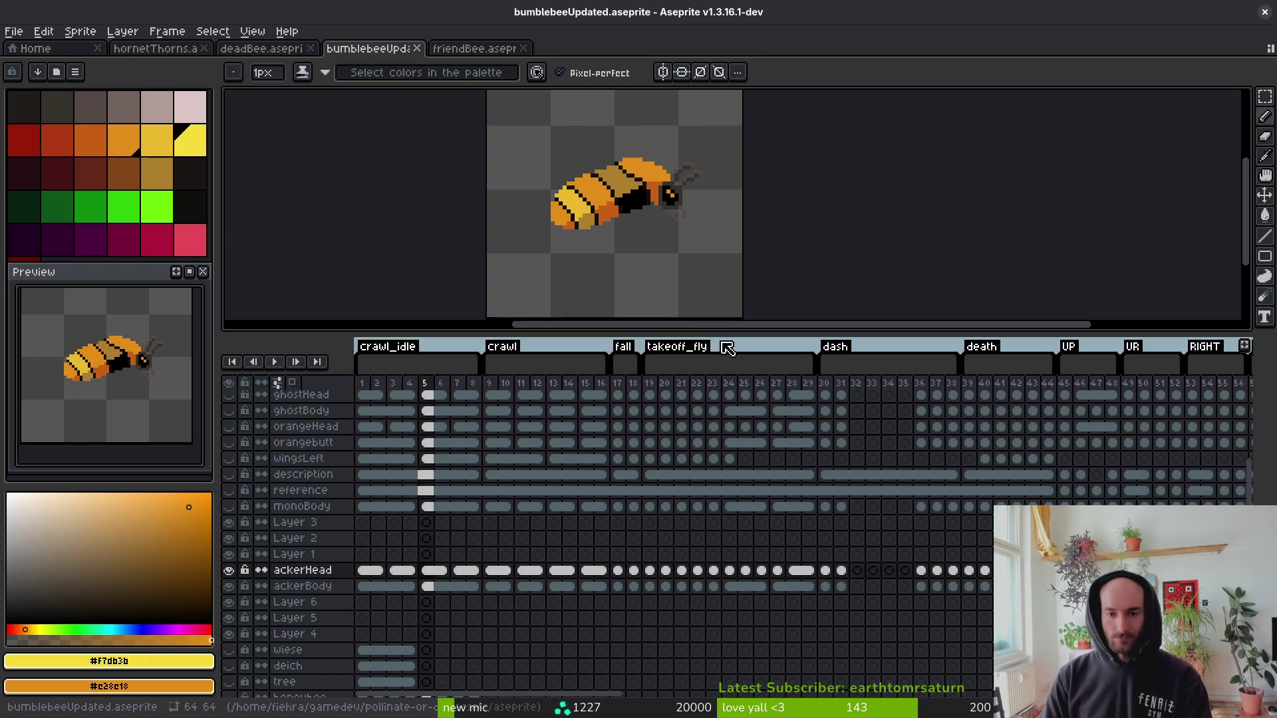
Enlarge the canvas pane and move to frame 9 on the ackerBody layer.
mouse_move(721, 332)
left_mouse_down()
mouse_move(709, 530)
mouse_move(706, 499)
left_mouse_up()
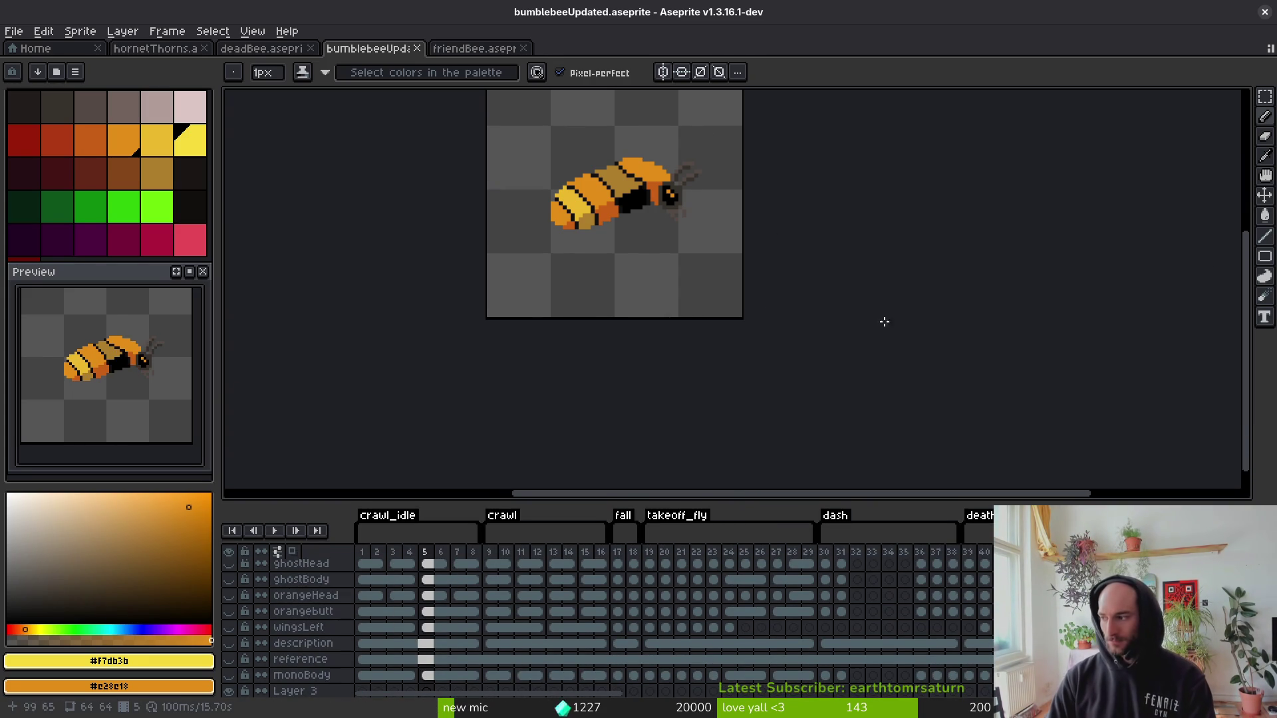
scroll(743, 343, "up", 3)
key("i")
key("Down")
key("Down")
key("Down")
key("Right")
key("Right")
key("Right")
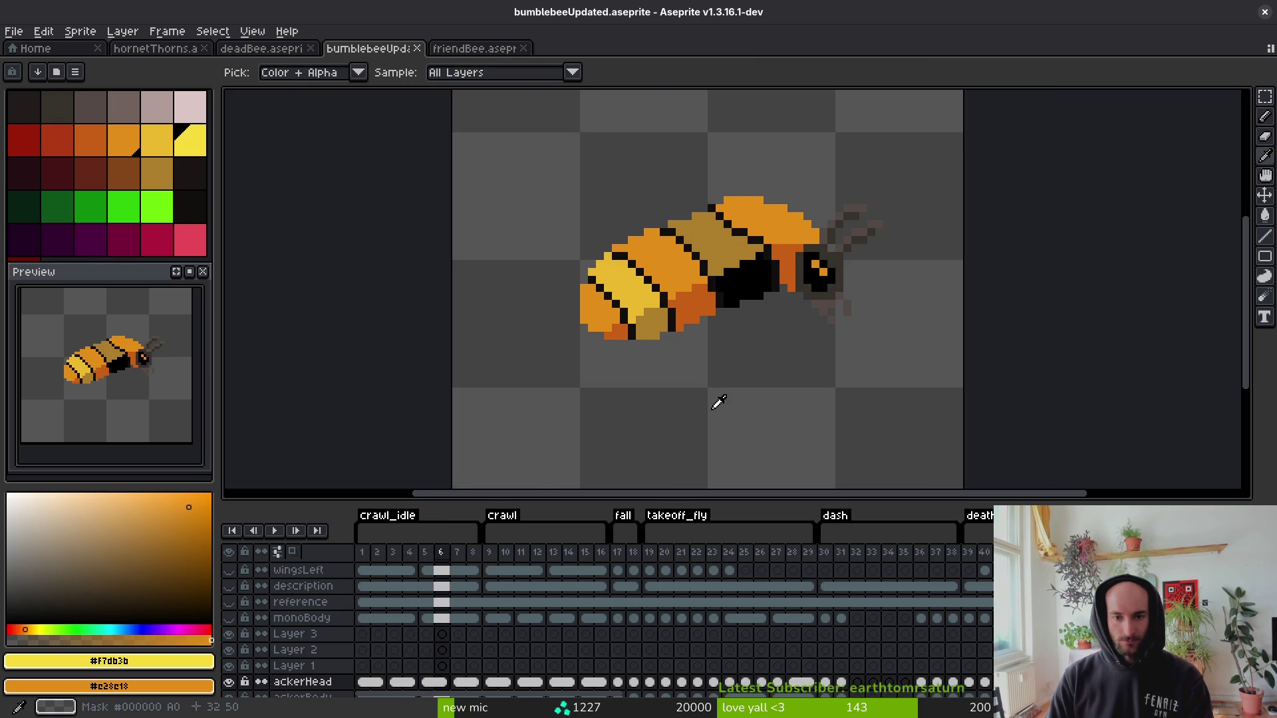
key("b")
scroll(719, 389, "down", 3)
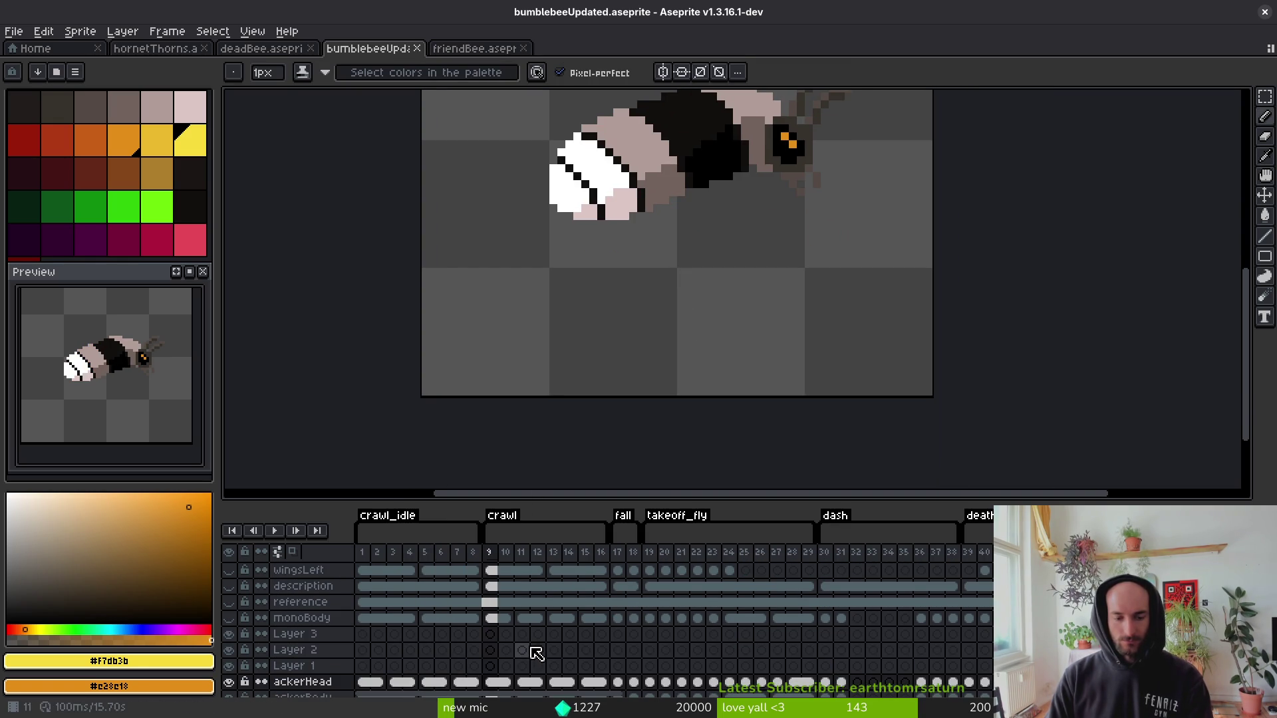
key("Down")
key("i")
key("Left")
key("b")
key("Right")
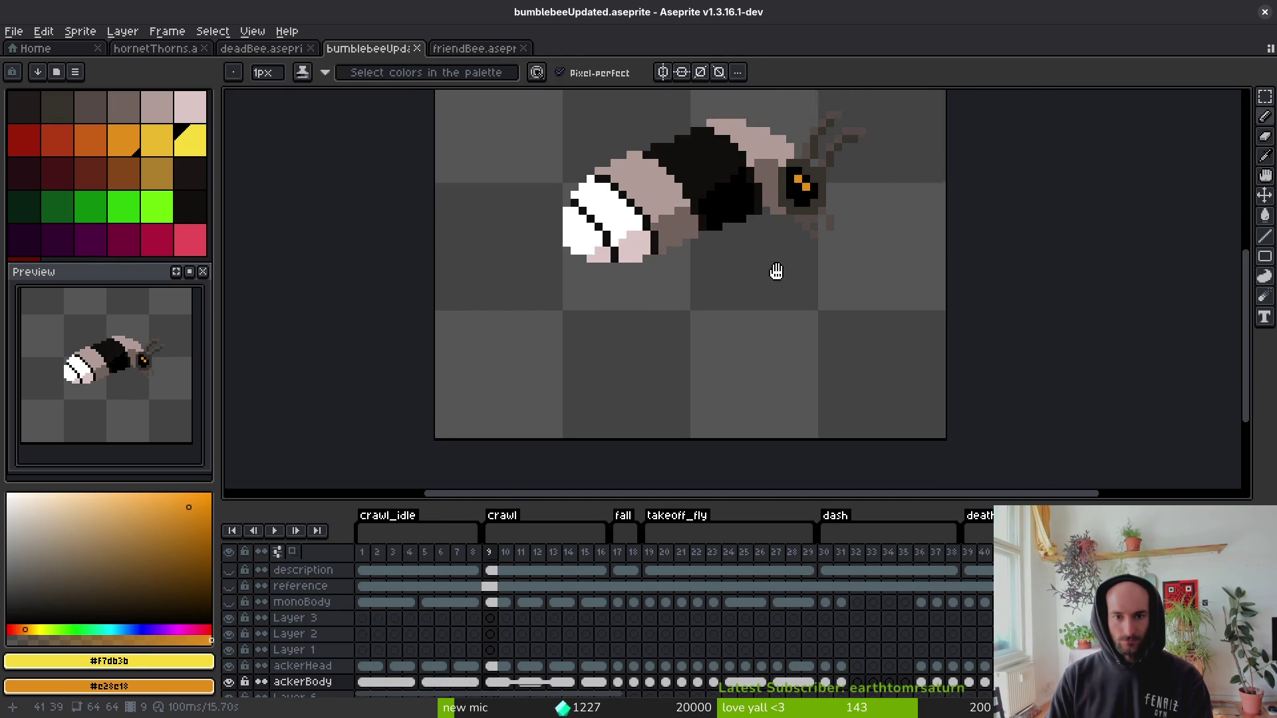
scroll(775, 273, "up", 2)
Pick the mauve #b19d99 body colour and compare the bee poses in frames 8 and 9.
left_click(804, 240, "alt")
key("Left")
key("Right")
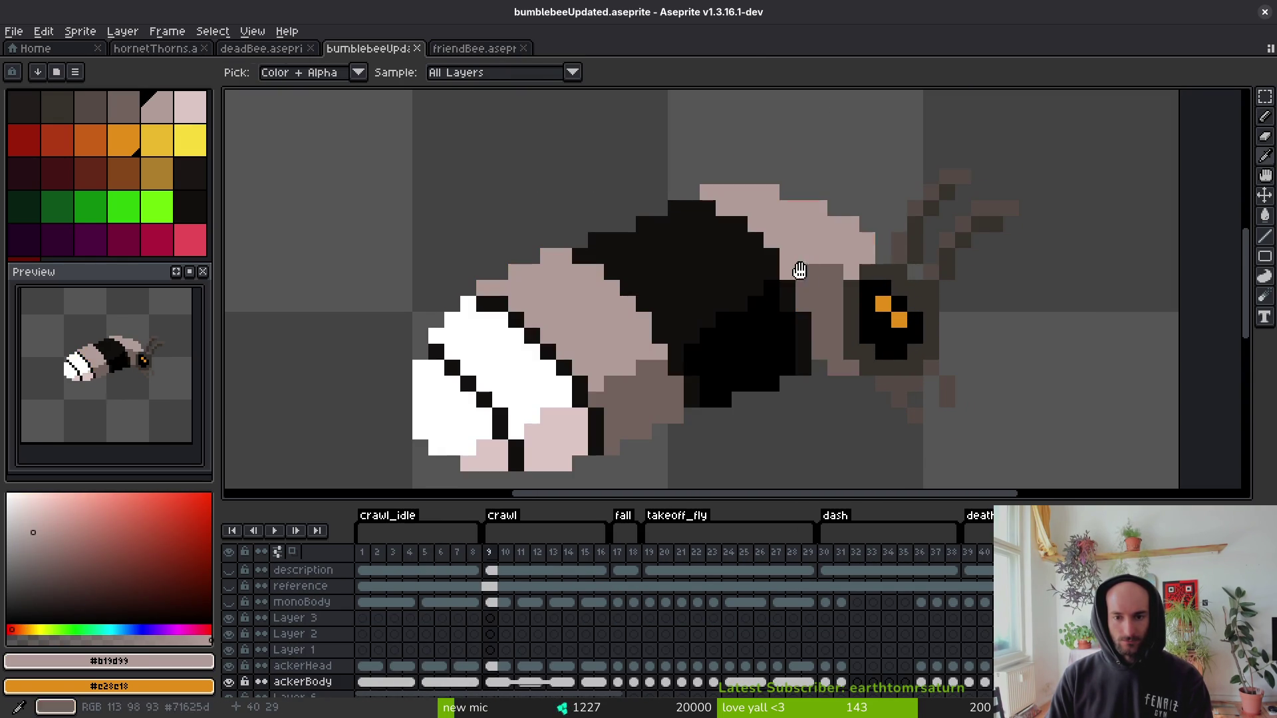
key("Left")
key("b")
scroll(725, 370, "down", 1)
key("Right")
key("i")
key("Left")
key("Right")
key("Left")
key("Right")
key("Left")
key("Right")
key("Left")
key("Right")
key("Left")
key("b")
Copy the orange bee from frame 8 and paste it over frame 9.
key("m")
left_click_drag(528, 151, 970, 476)
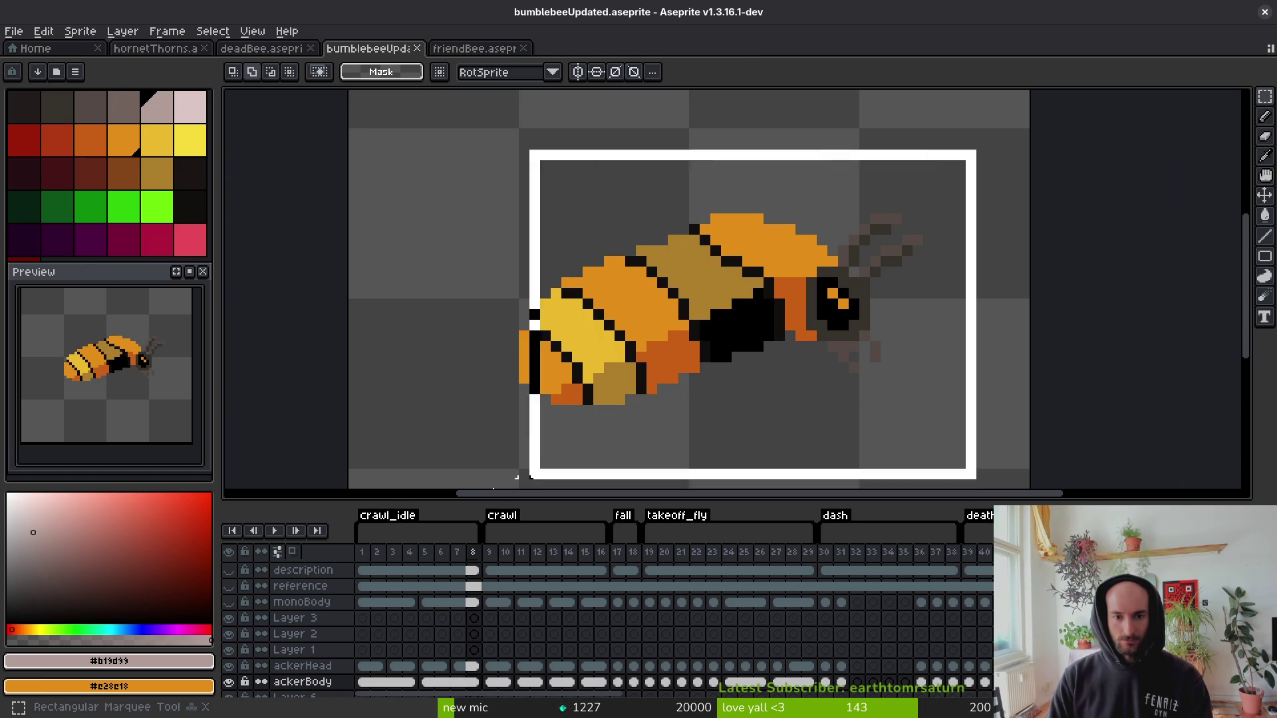
scroll(436, 388, "down", 3)
scroll(655, 259, "down", 1)
scroll(675, 305, "up", 2)
key("Right")
left_click_drag(676, 305, 684, 354)
key("ctrl+v")
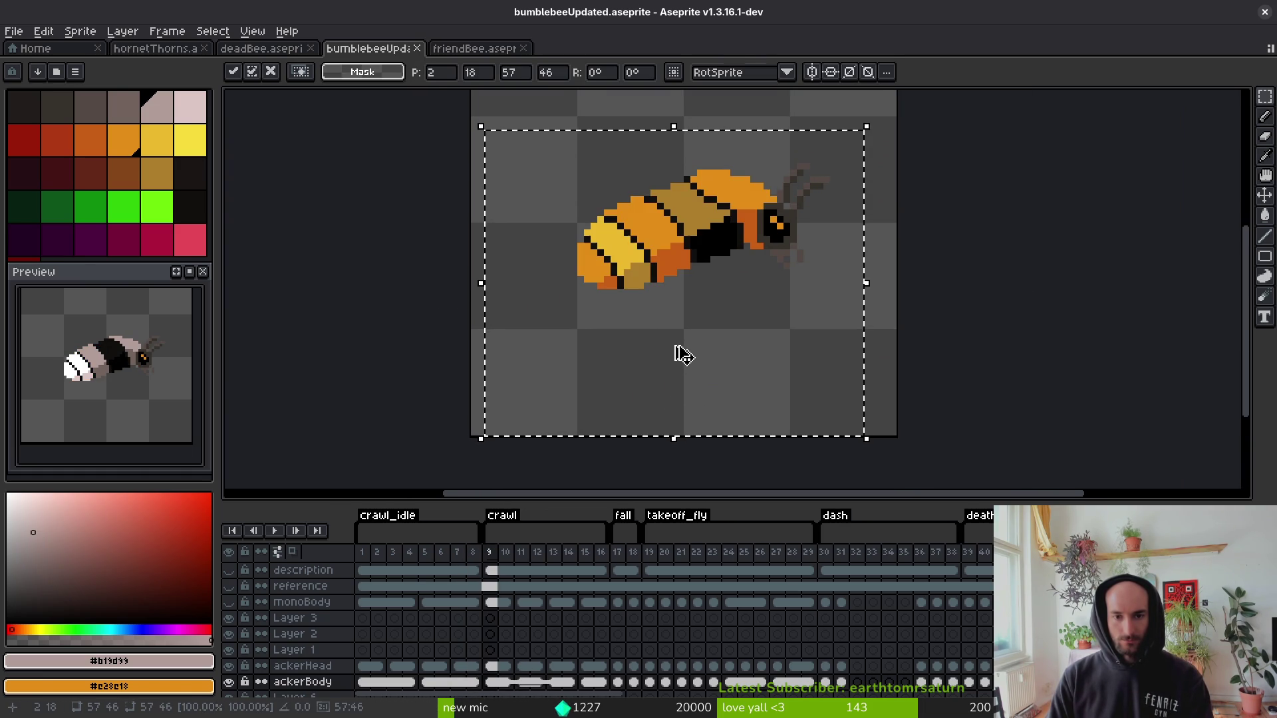
key("i")
Paste the orange bee toward frame 11, then clear the selection.
key("Right")
key("Right")
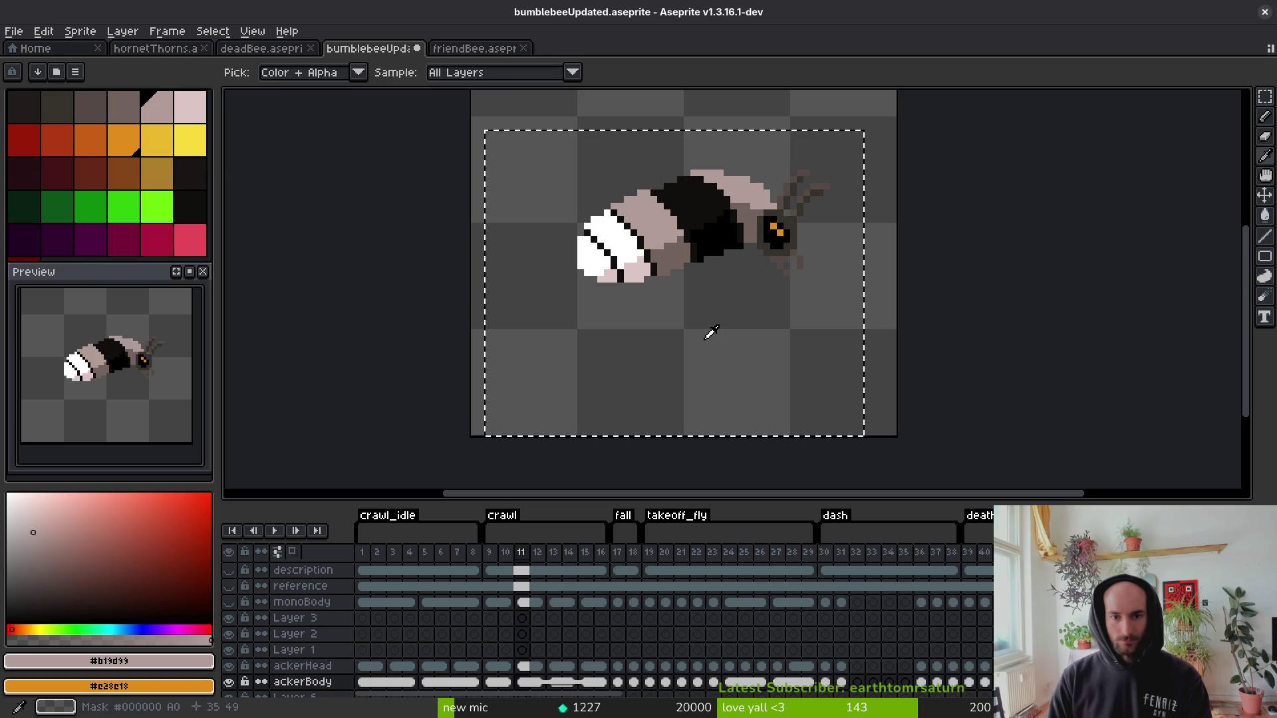
left_click(410, 682)
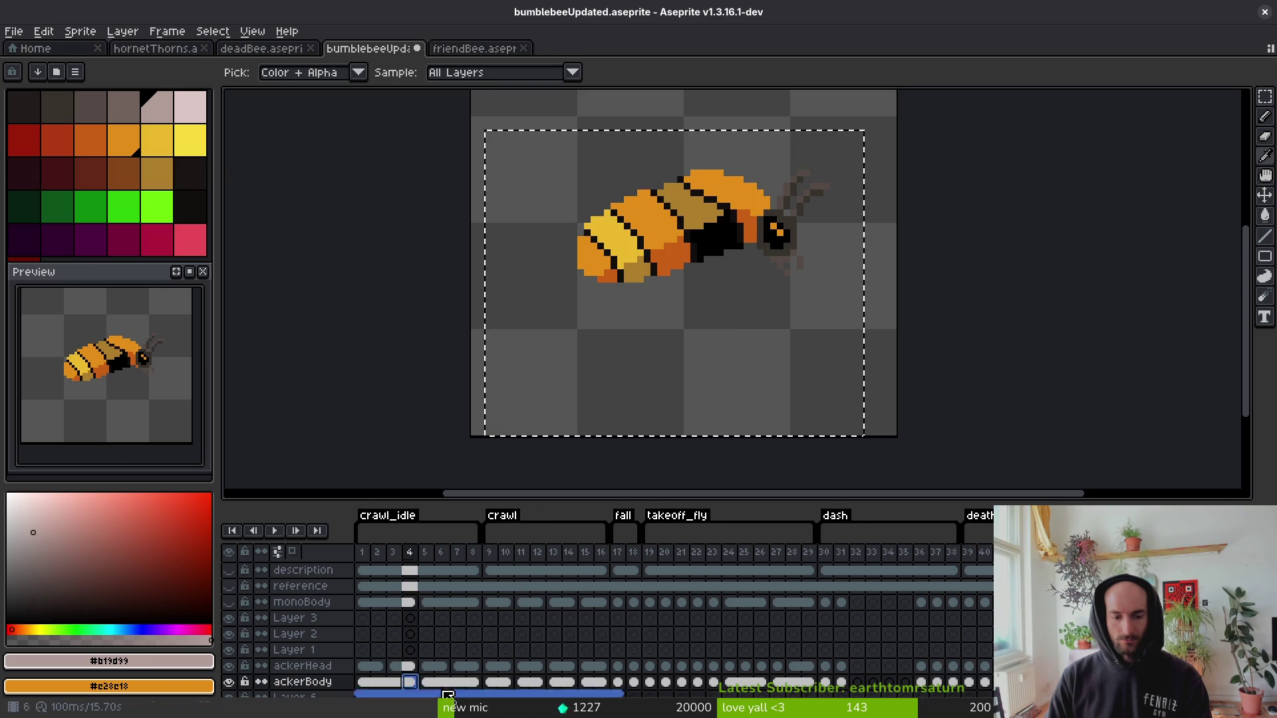
key("ctrl+v")
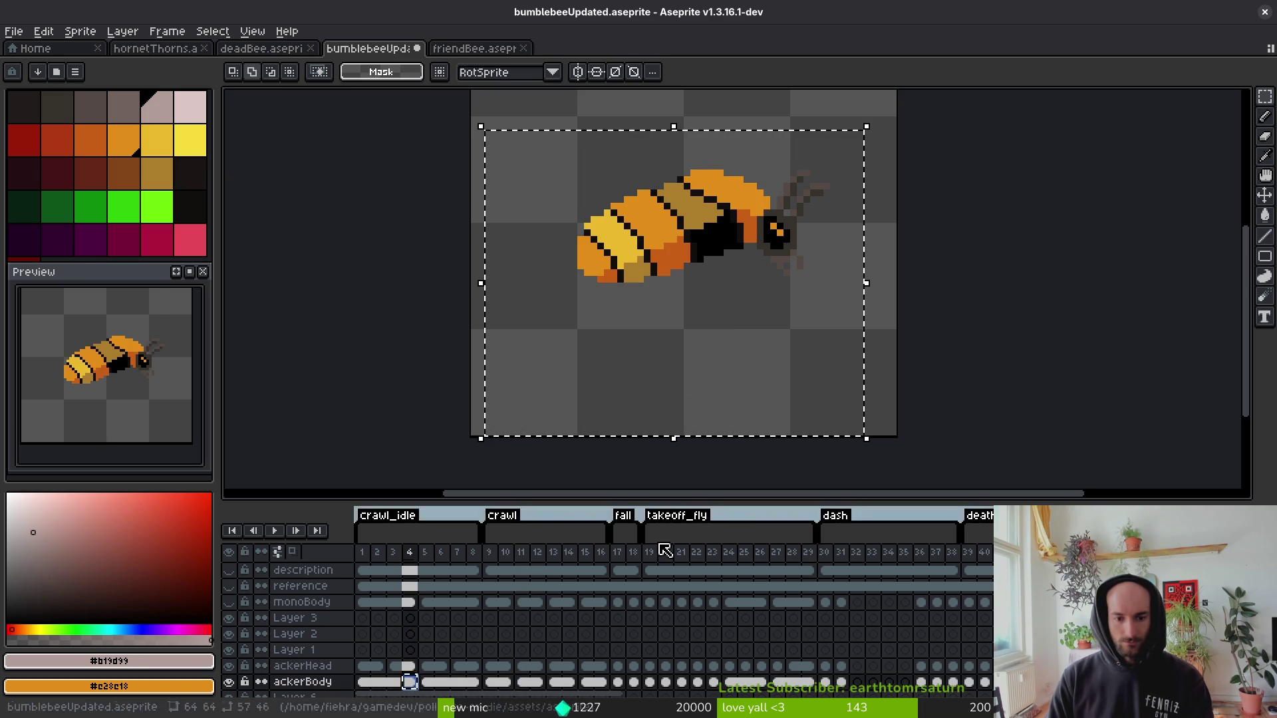
left_click(530, 688)
key("Left")
key("Return")
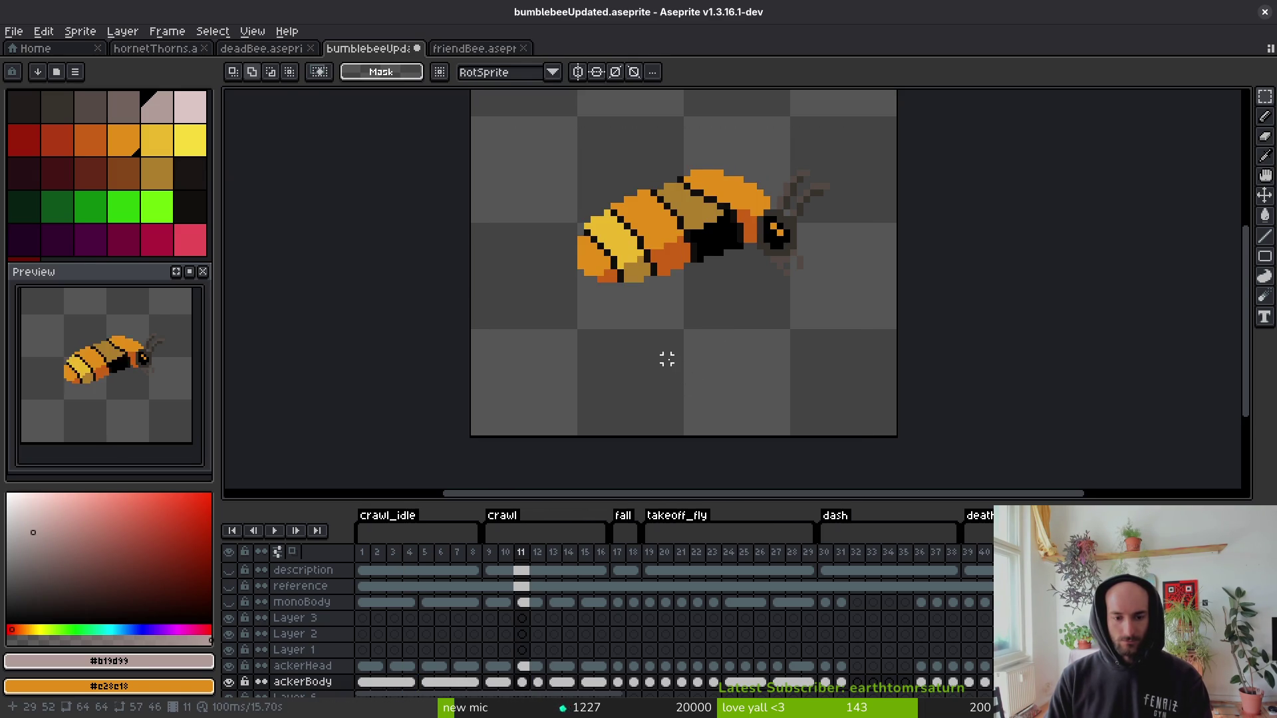
key("ctrl+a")
key("Right")
key("ctrl+d")
Copy the orange bee from frame 2's ackerBody cel and place it in frame 11.
left_click(377, 681)
left_click_drag(508, 106, 899, 371)
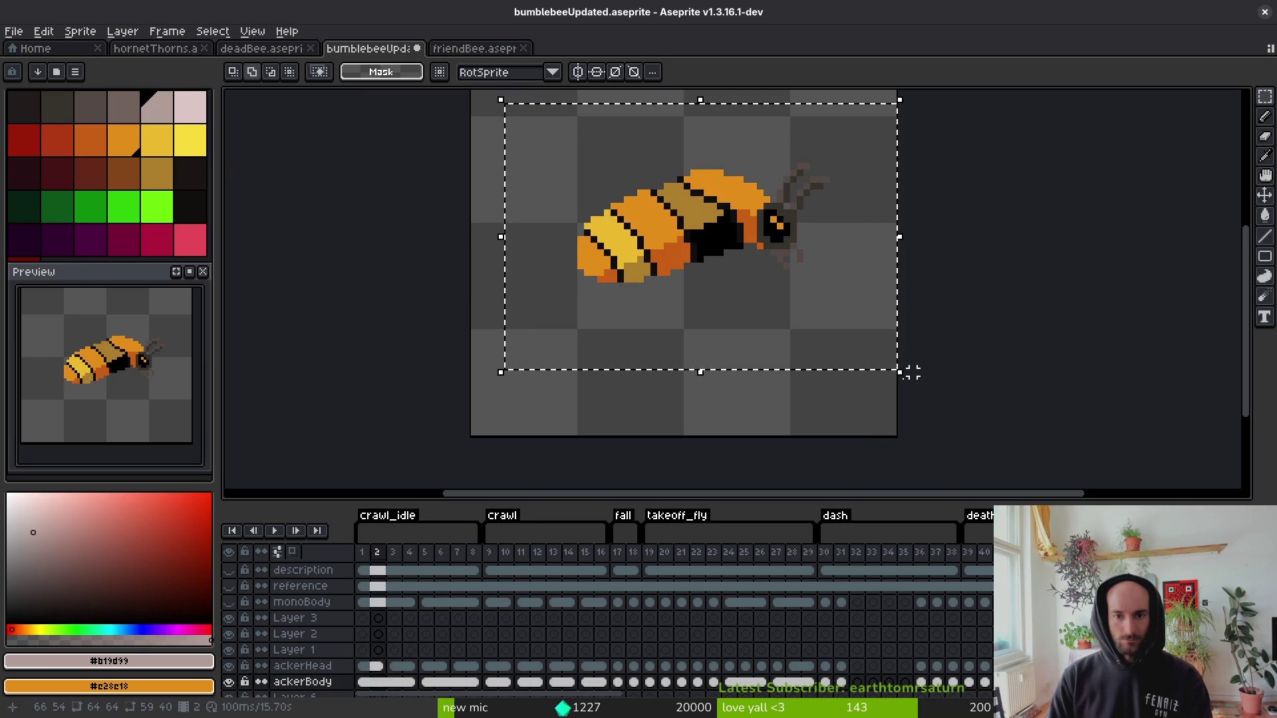
left_click(522, 682)
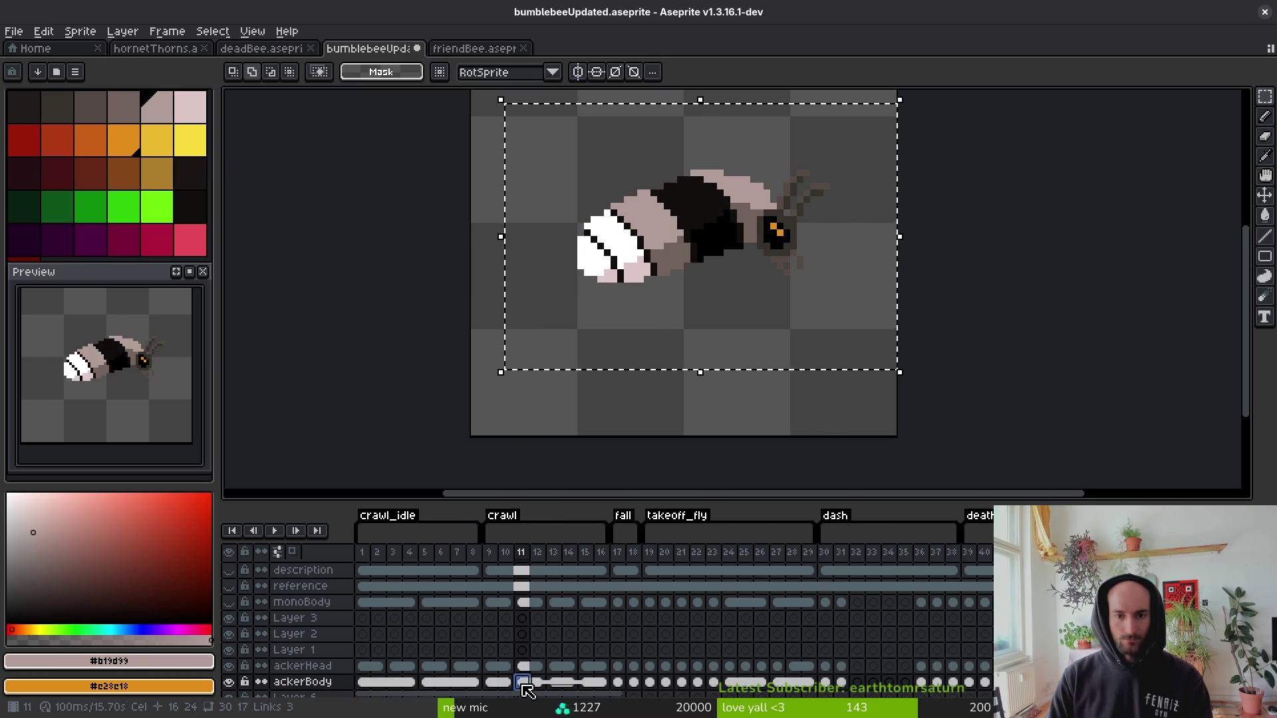
key("ctrl+v")
left_click(710, 434)
scroll(785, 196, "up", 3)
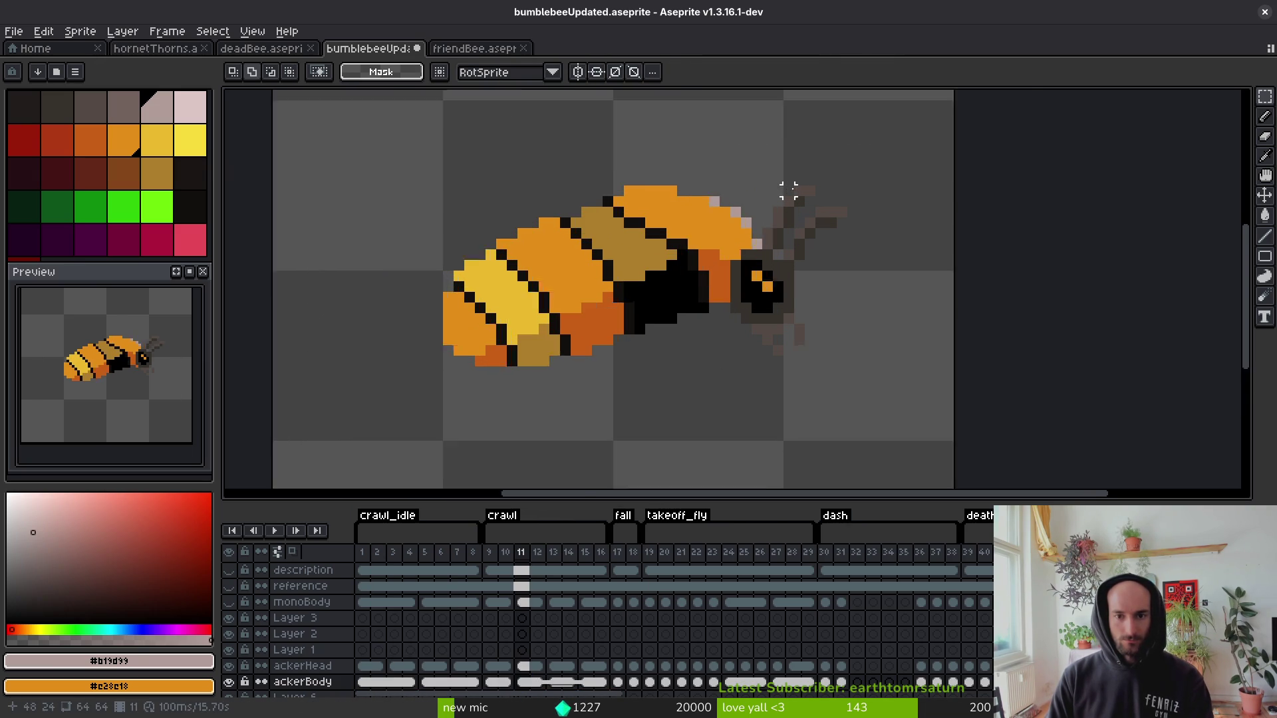
Undo and redo the last paste on frame 11 to compare the bee's colours.
key("i")
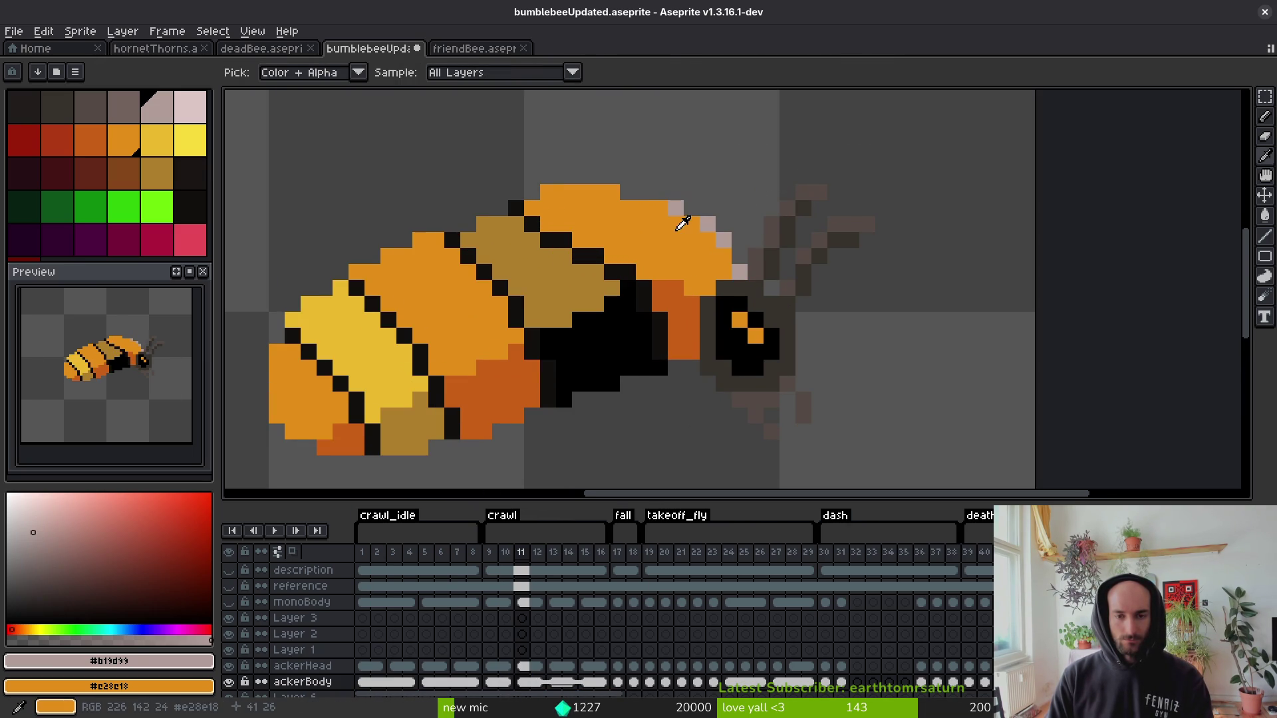
scroll(261, 632, "down", 1)
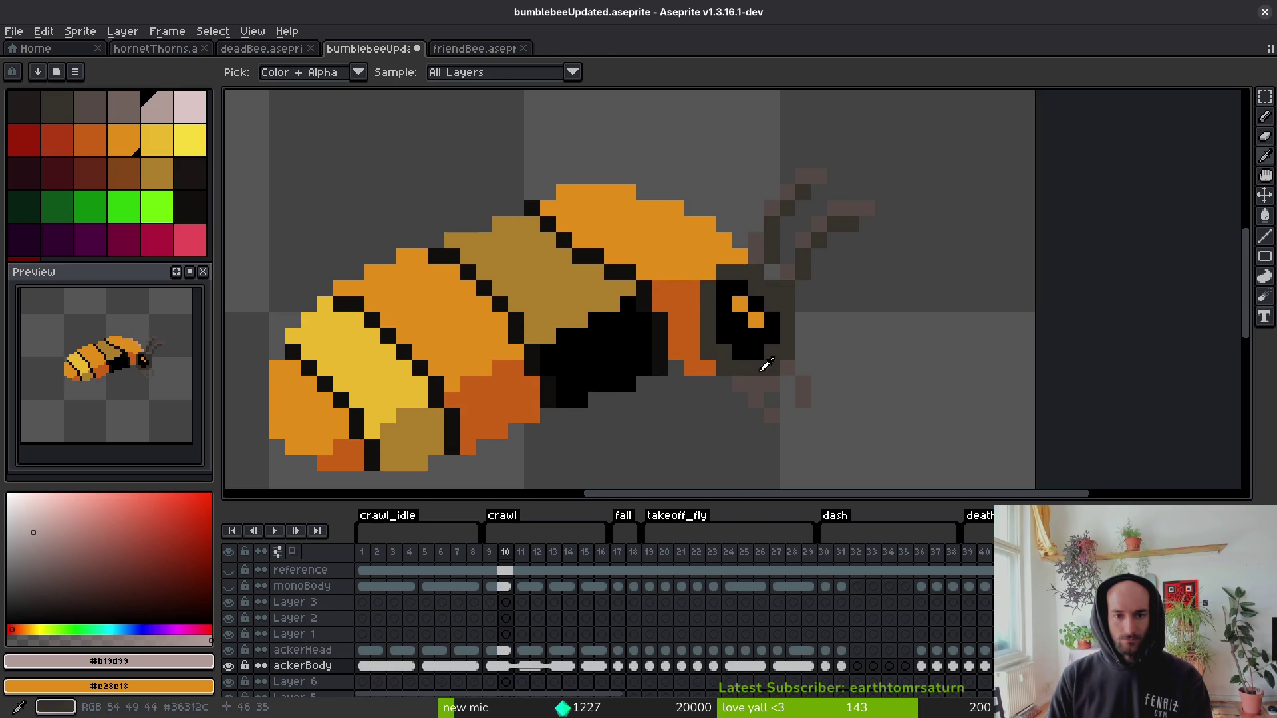
key("m")
scroll(710, 350, "down", 1)
key("ctrl+z")
key("ctrl+z")
key("i")
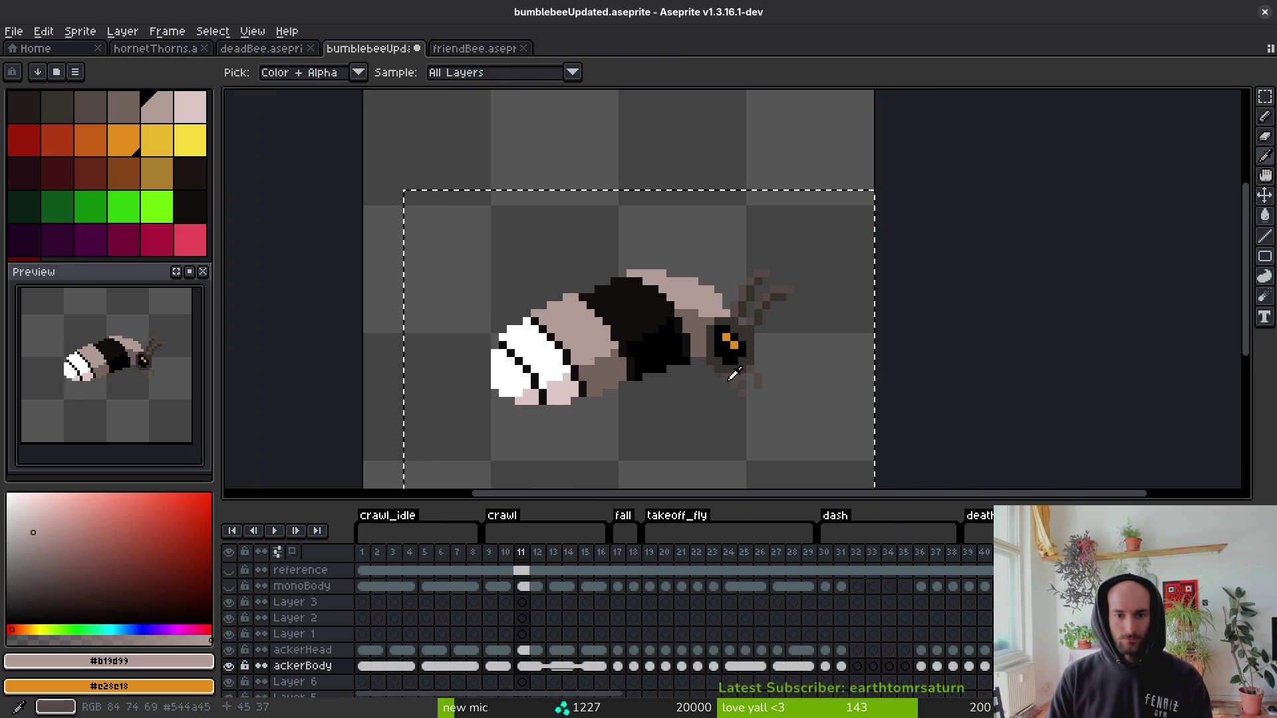
key("m")
key("ctrl+y")
key("ctrl+y")
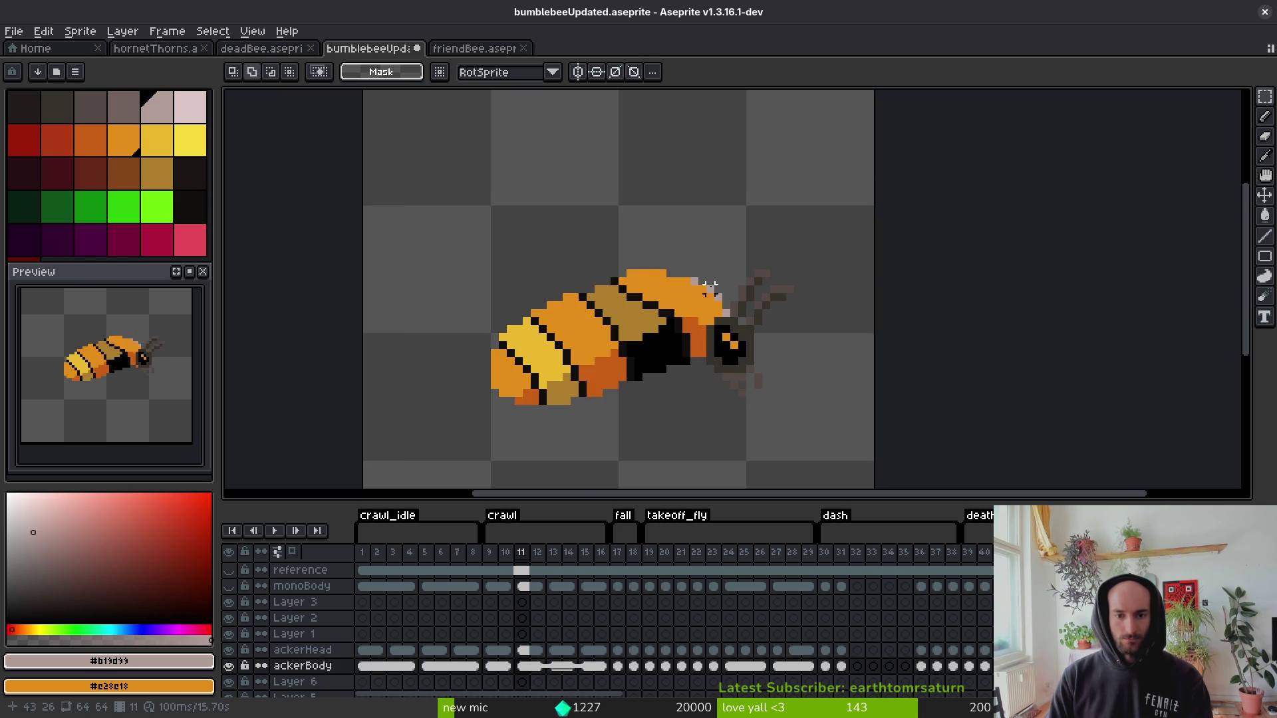
scroll(710, 286, "up", 1)
Eyedrop the bee's orange #e28e18 and pencil over the pale pixels near the head.
key("i")
left_click(673, 305)
key("b")
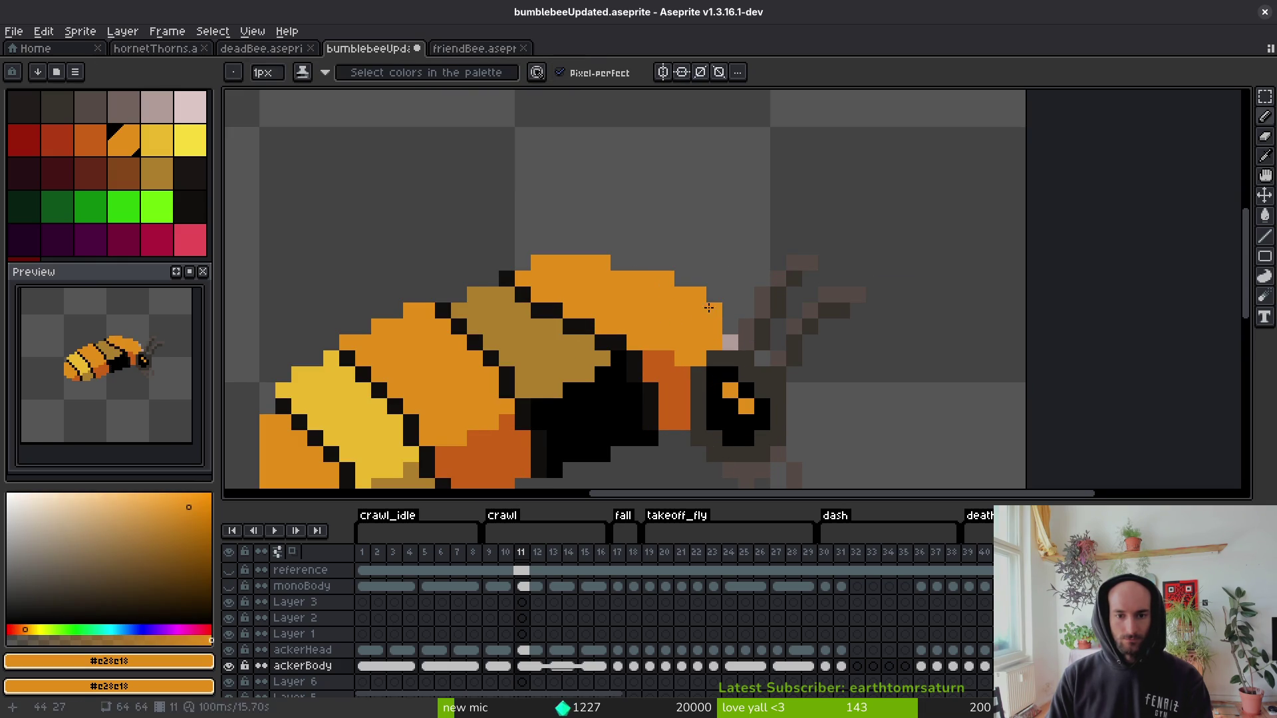
scroll(729, 342, "down", 3)
key("i")
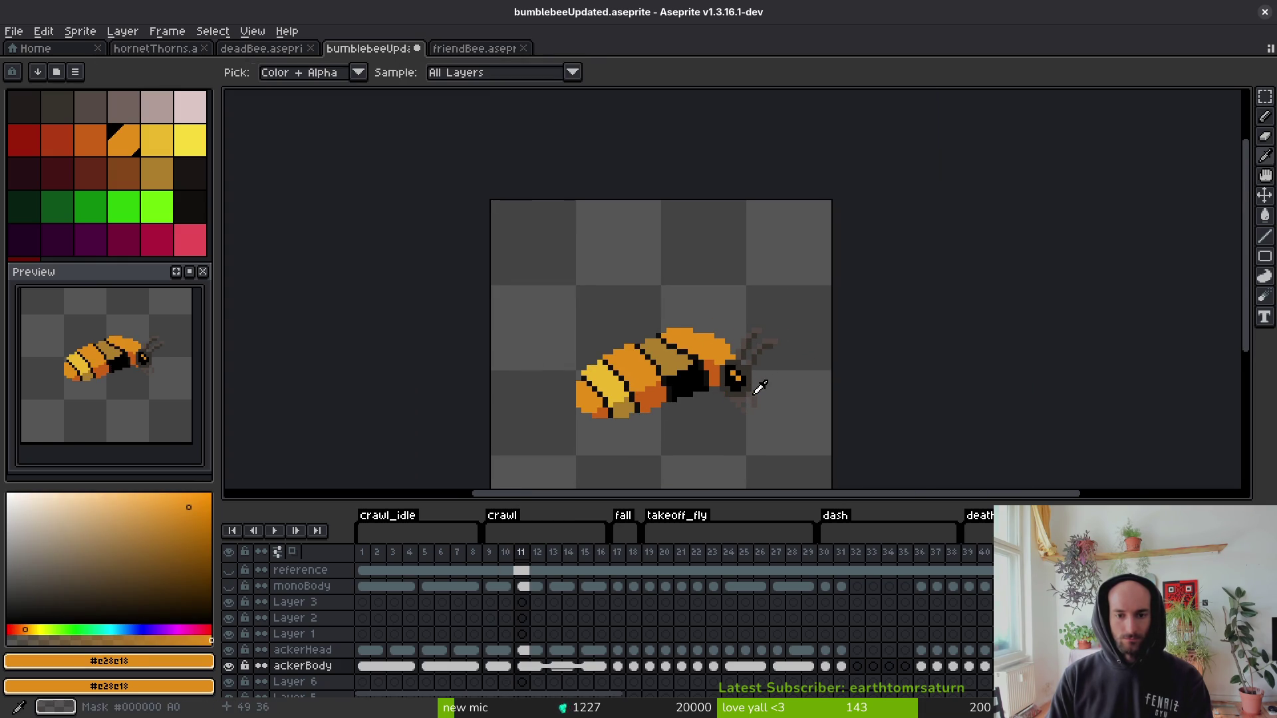
key("ctrl+z")
key("b")
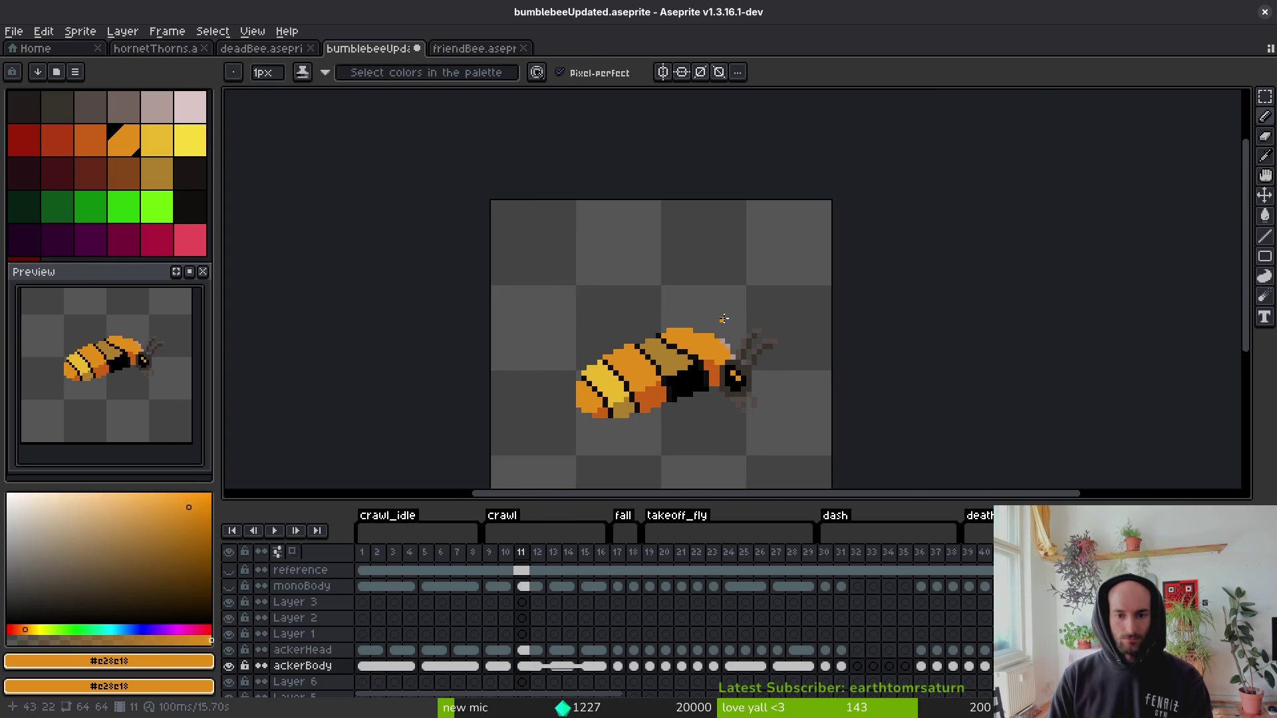
scroll(724, 319, "up", 3)
Erase the stray pale pixels behind the head, undoing and redoing to refine the fix.
key("e")
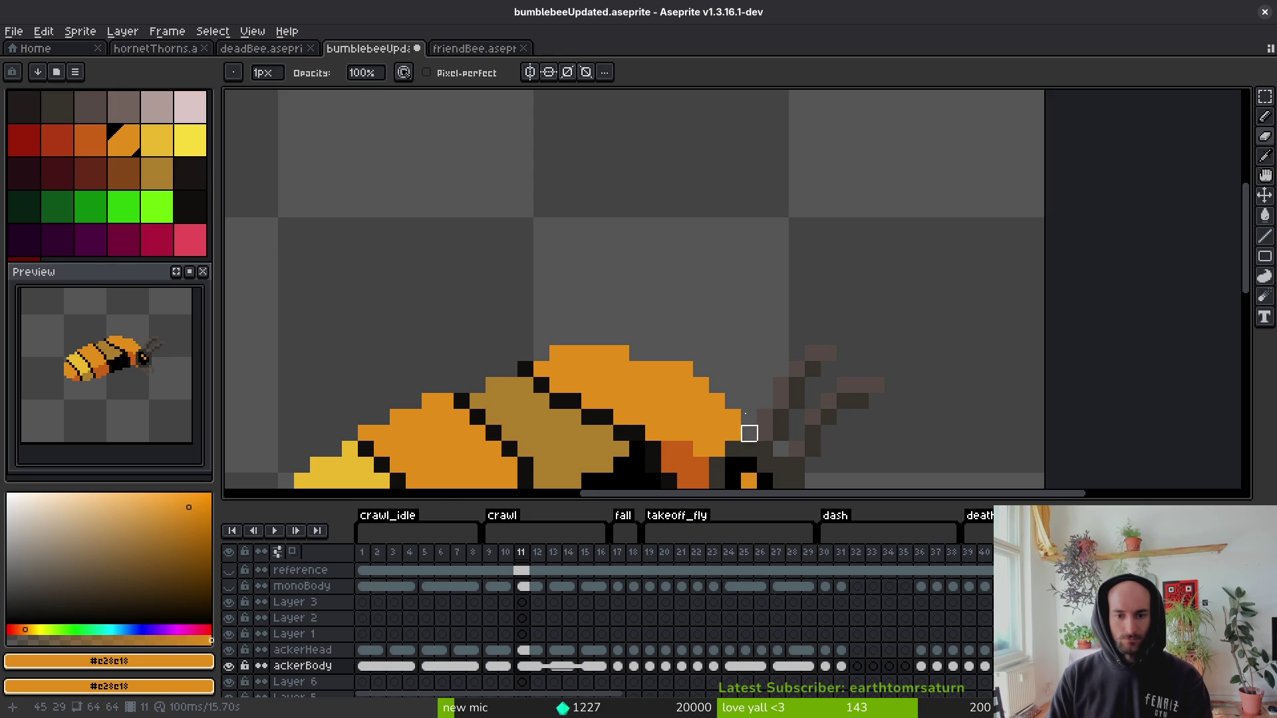
scroll(748, 433, "down", 3)
key("i")
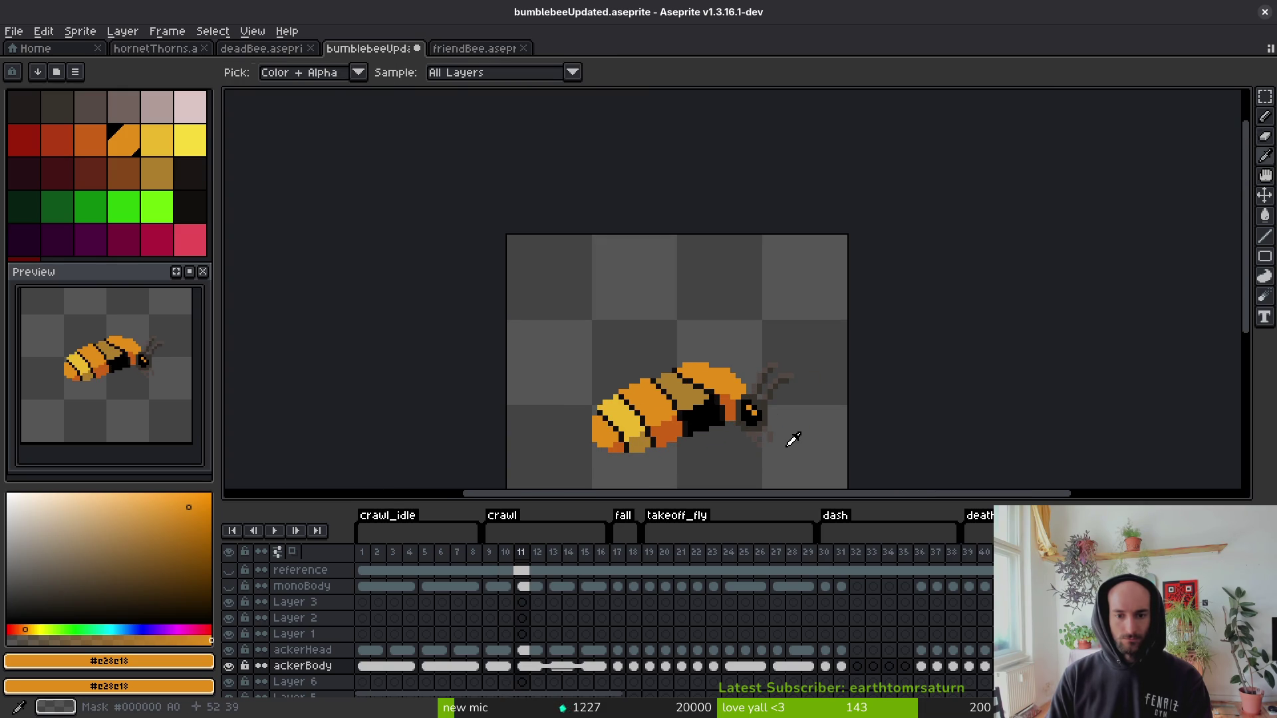
key("ctrl+z")
key("e")
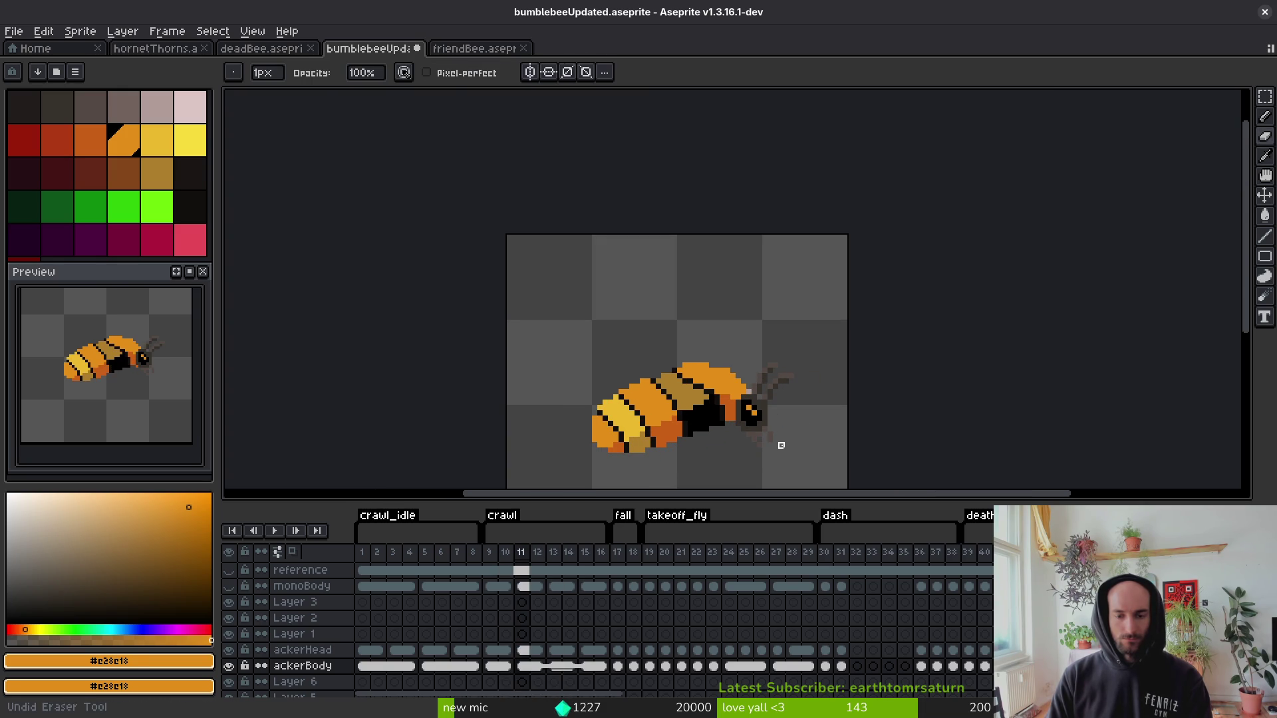
key("ctrl+z")
key("ctrl+y")
scroll(744, 376, "up", 3)
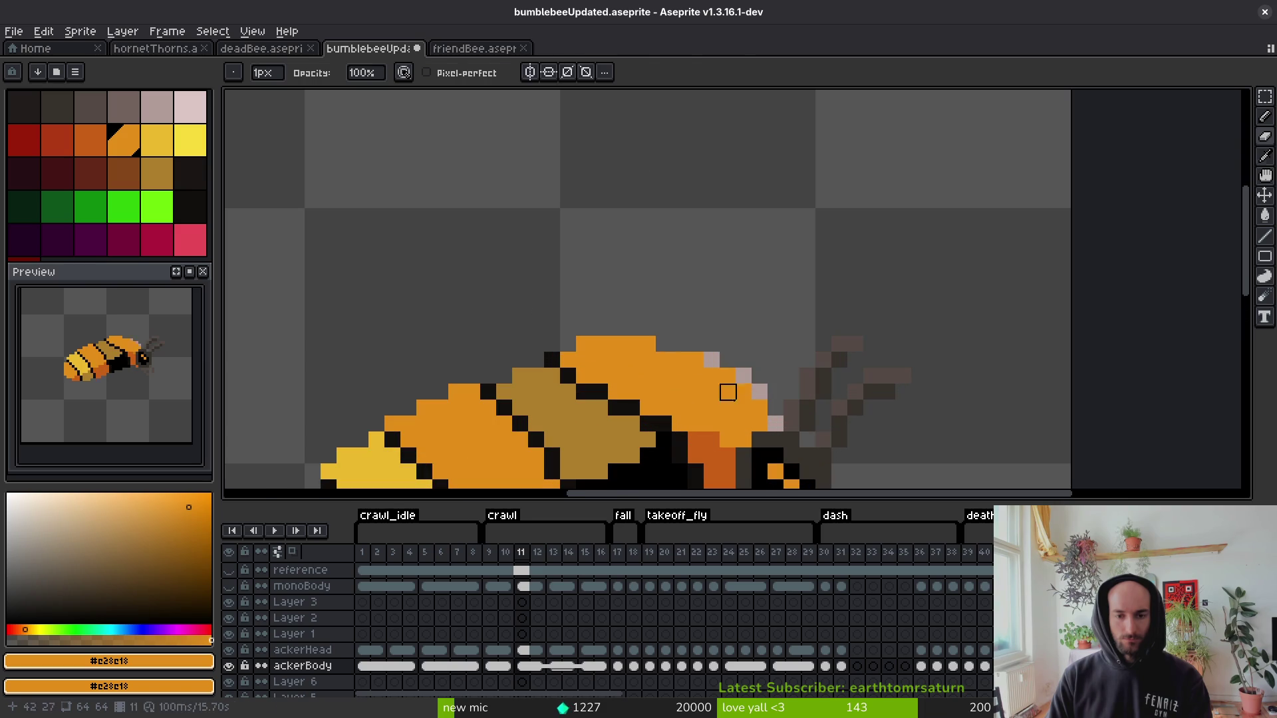
key("b")
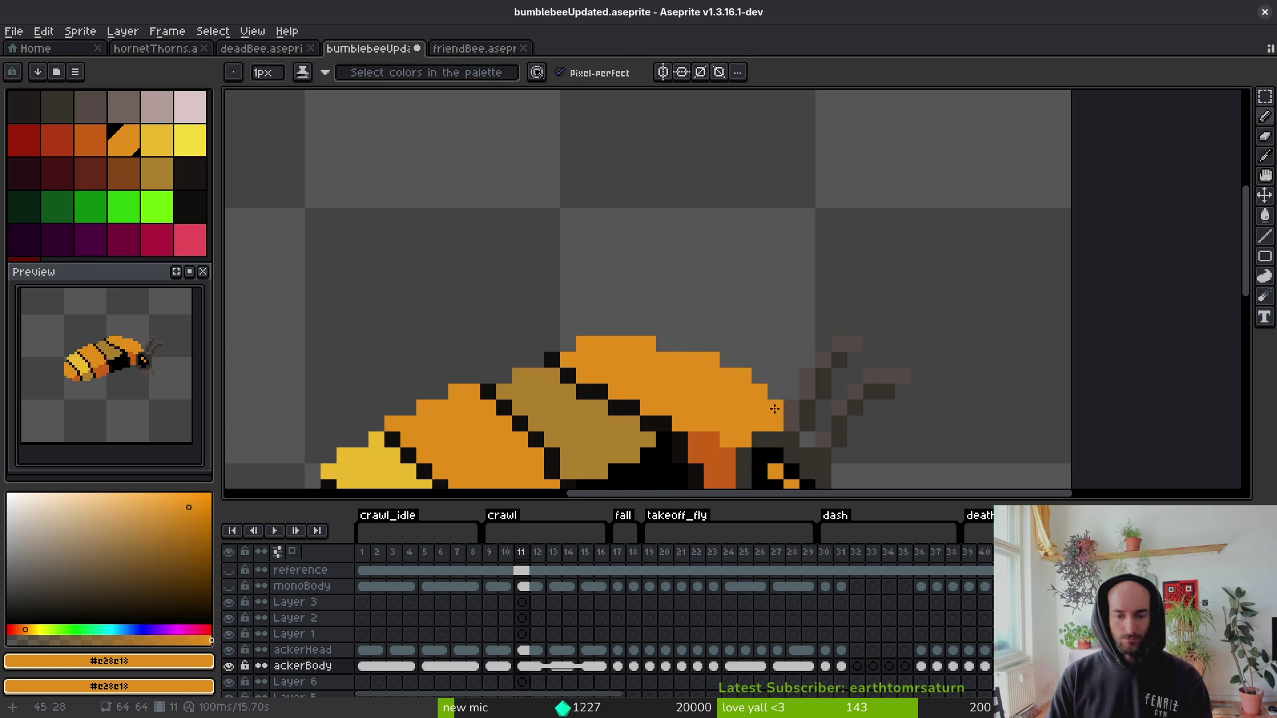
scroll(775, 408, "down", 4)
left_click_drag(836, 447, 812, 357)
Flip between frames 10 and 11 to check the cleaned orange bee.
key("i")
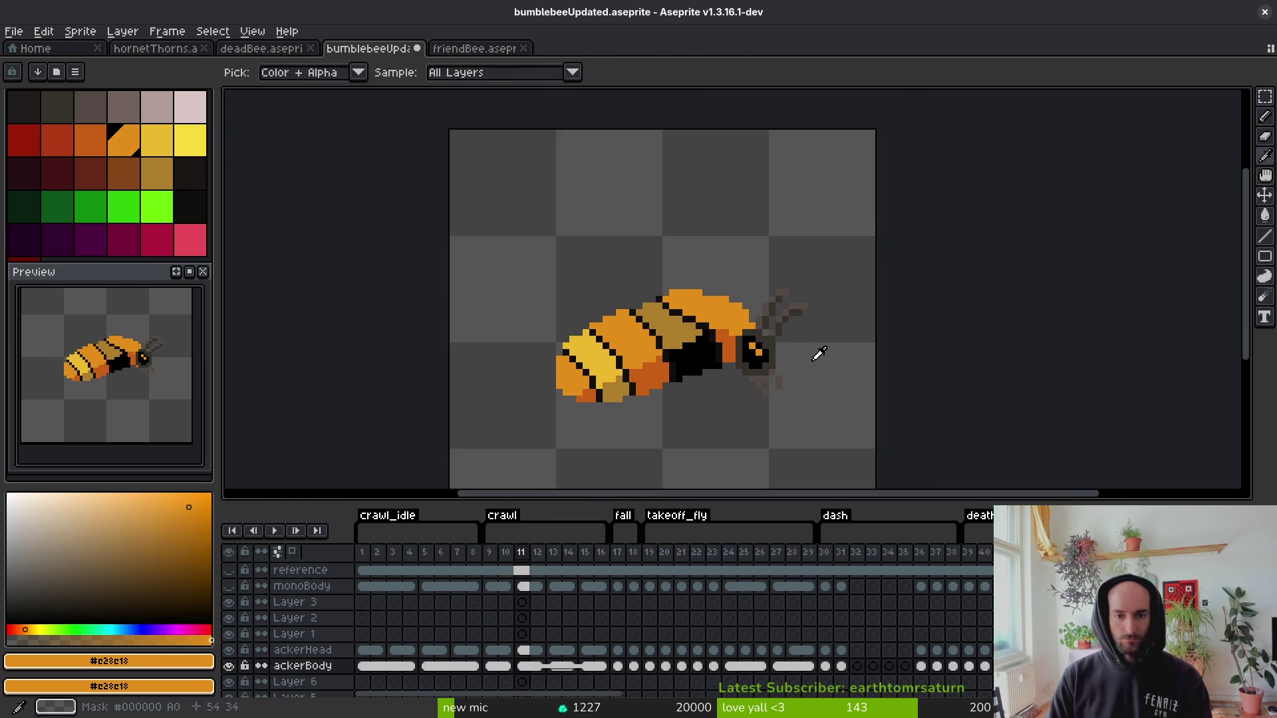
scroll(696, 296, "up", 4)
key("b")
scroll(760, 361, "down", 6)
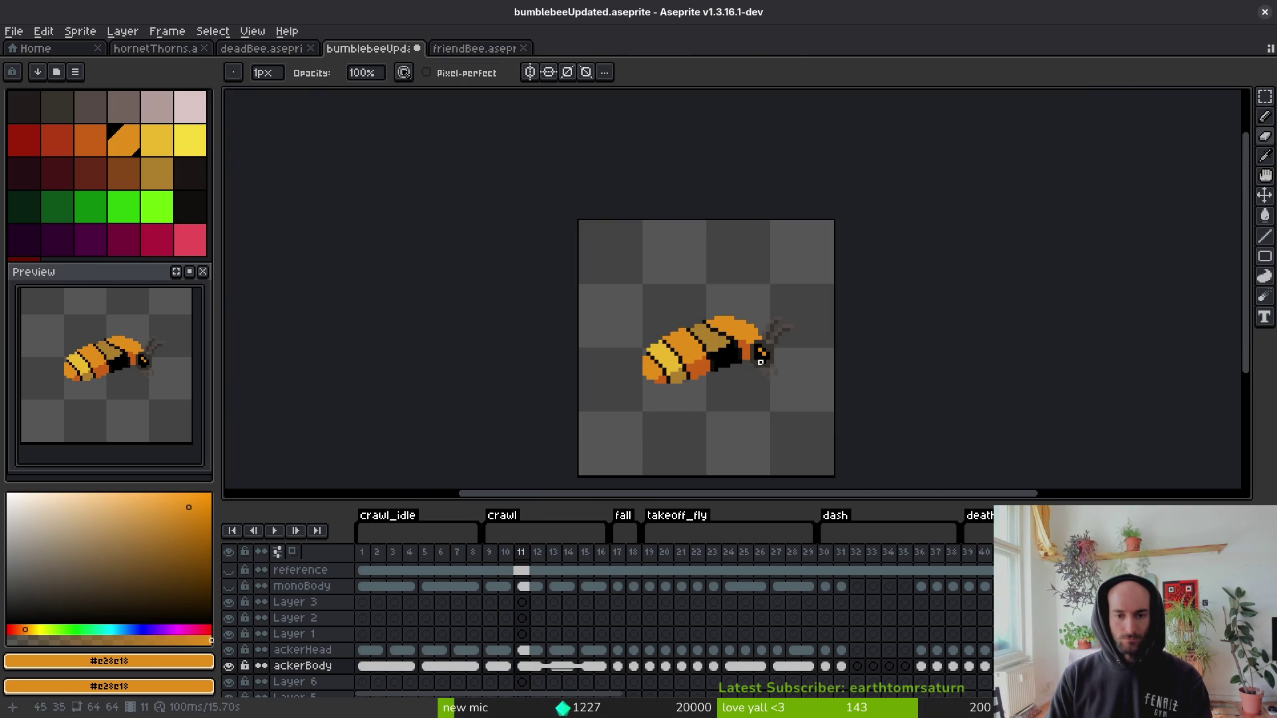
key("i")
key("Left")
key("Left")
key("Right")
key("Right")
key("Left")
key("Left")
key("Right")
key("Right")
key("Right")
key("Right")
key("Right")
key("Right")
key("Right")
key("Right")
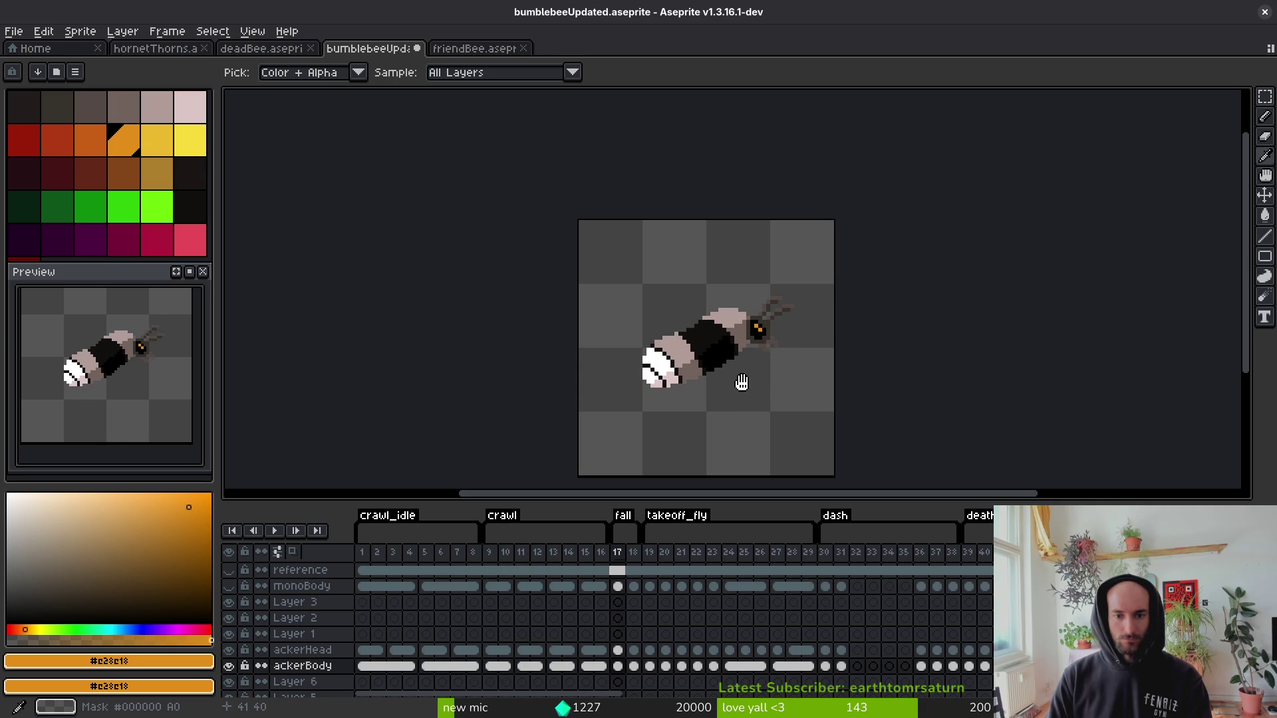
Pencil a short pale mauve line over dark pixels on frame 17's bee.
key("b")
scroll(716, 359, "up", 4)
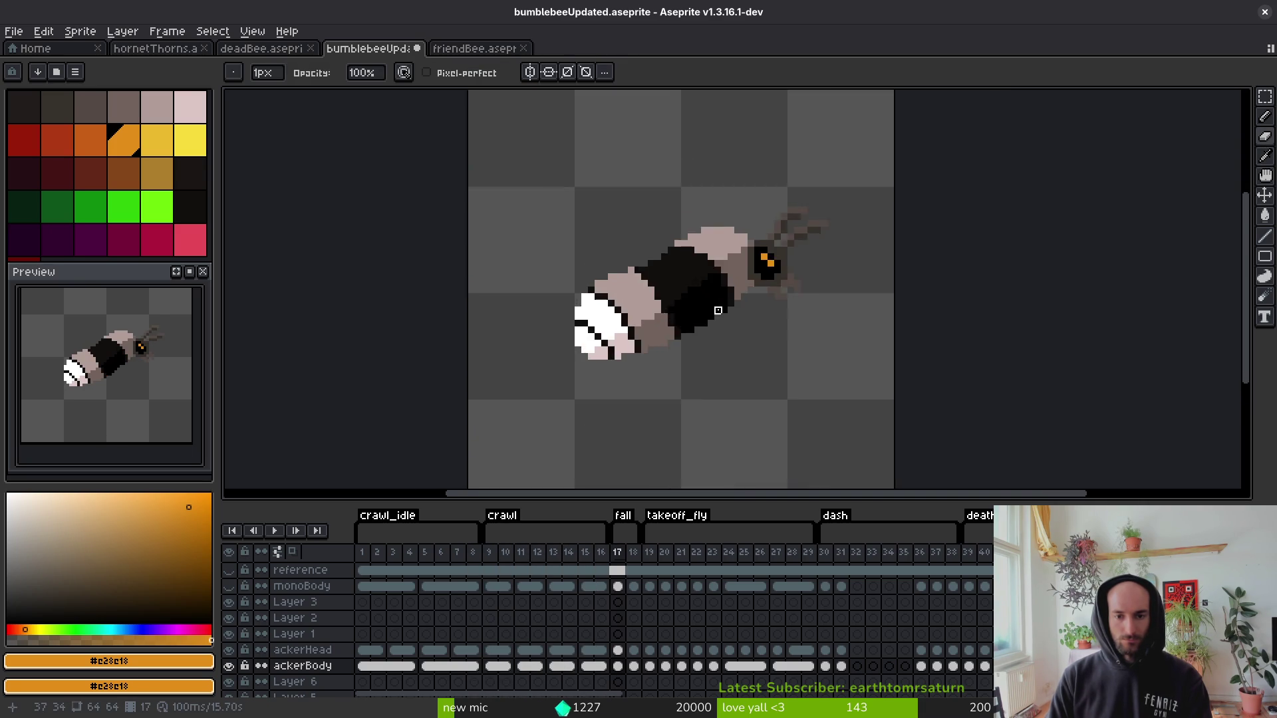
left_click(745, 206, "alt")
scroll(720, 247, "up", 2)
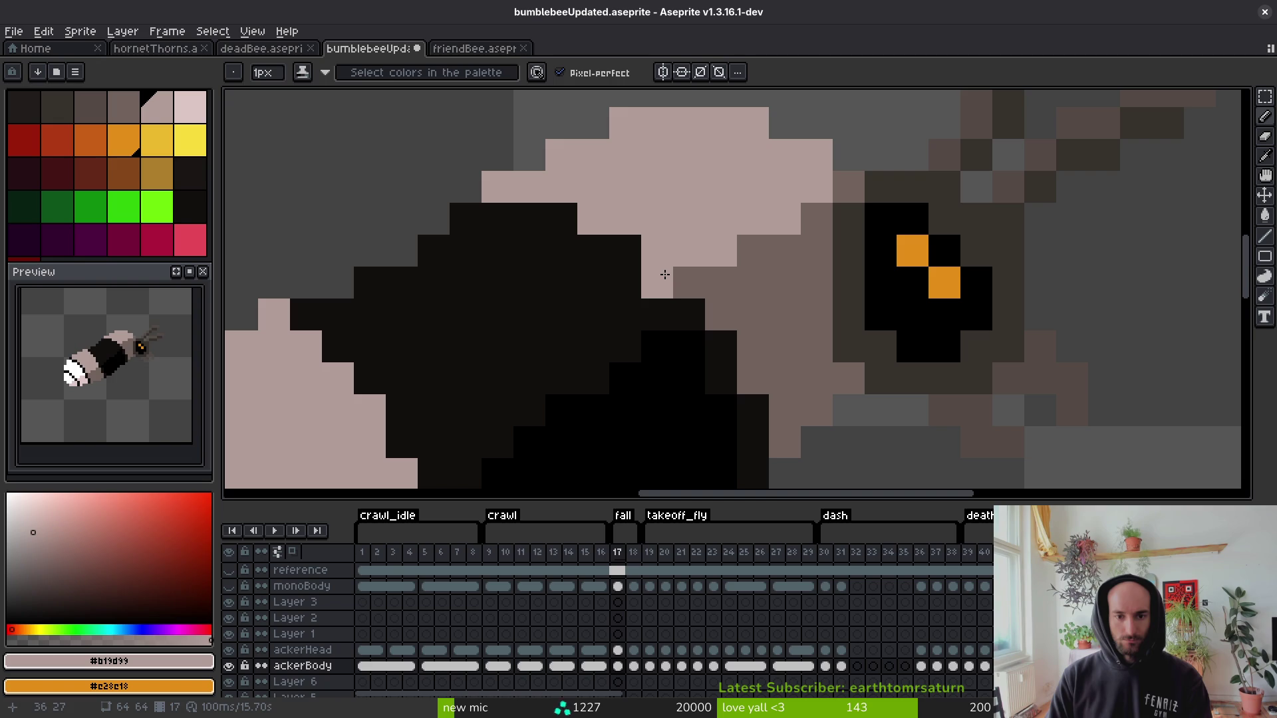
mouse_move(668, 268)
left_mouse_down()
mouse_move(546, 260)
mouse_move(602, 256)
left_mouse_up()
Fill three mauve body bands with the bee's orange body colour.
scroll(664, 273, "down", 2)
scroll(598, 293, "up", 2)
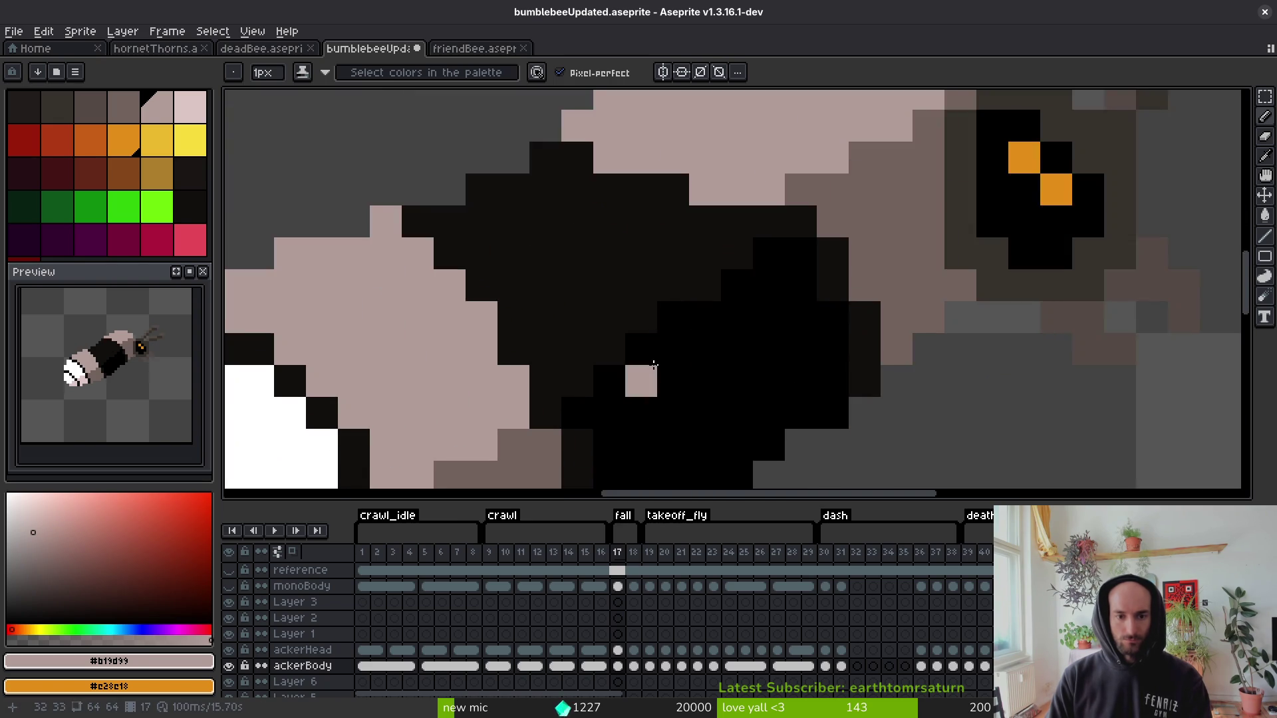
scroll(533, 303, "down", 3)
left_click(532, 292, "alt")
key("g")
left_click(648, 207)
left_click(519, 293)
left_click(454, 357)
Fill the grey-brown body area dark orange #c96016 and the white tail yellow #cab82e.
left_click(709, 284, "alt")
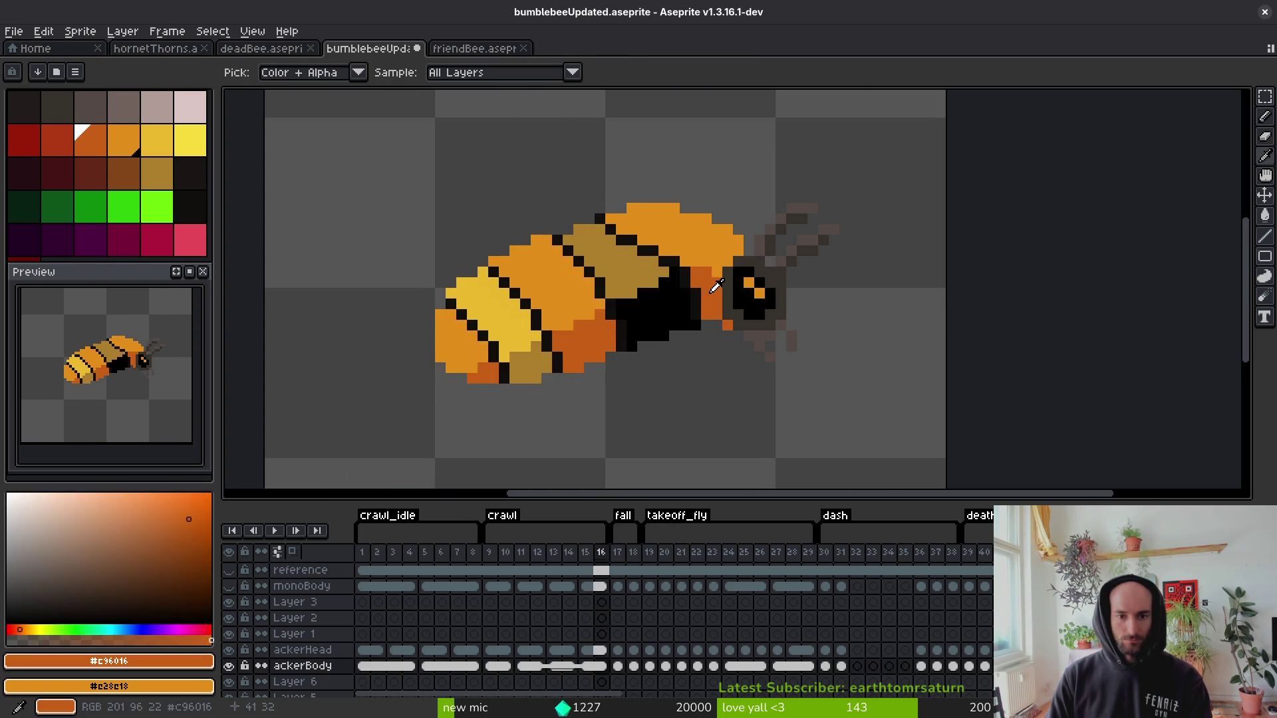
left_click(589, 343)
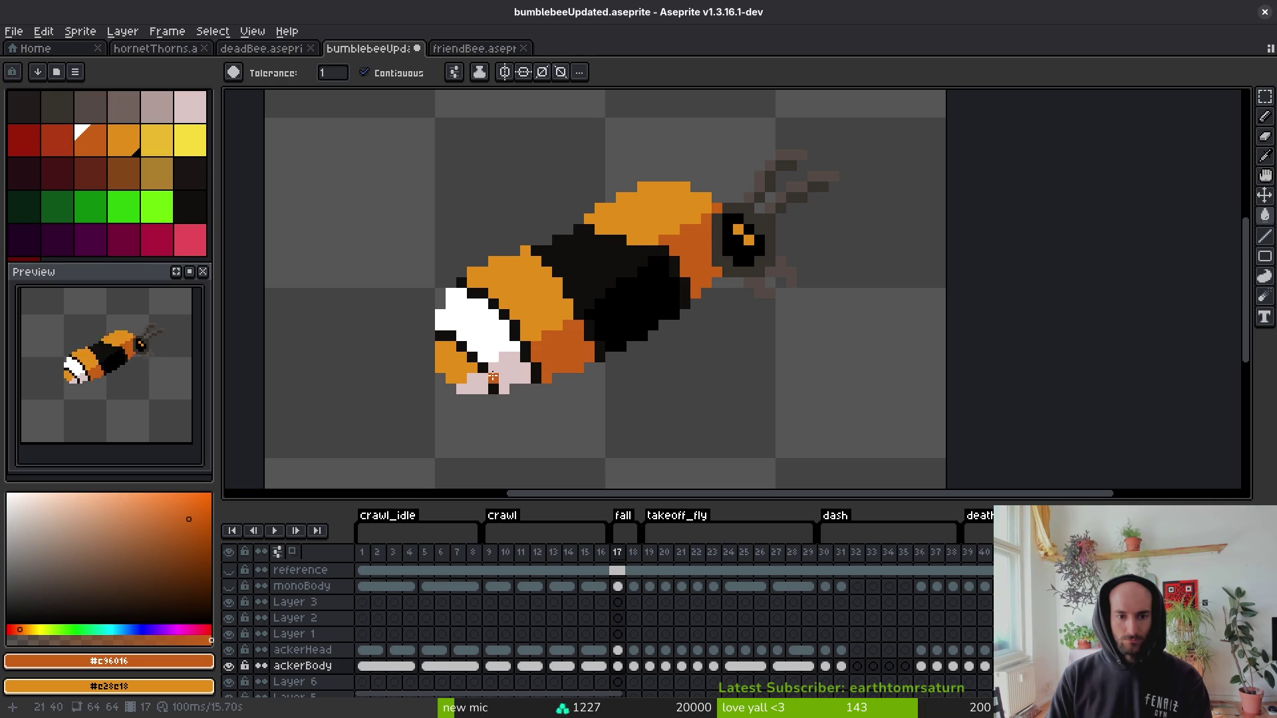
left_click(523, 334, "alt")
right_click(498, 317, "alt")
left_click(477, 312)
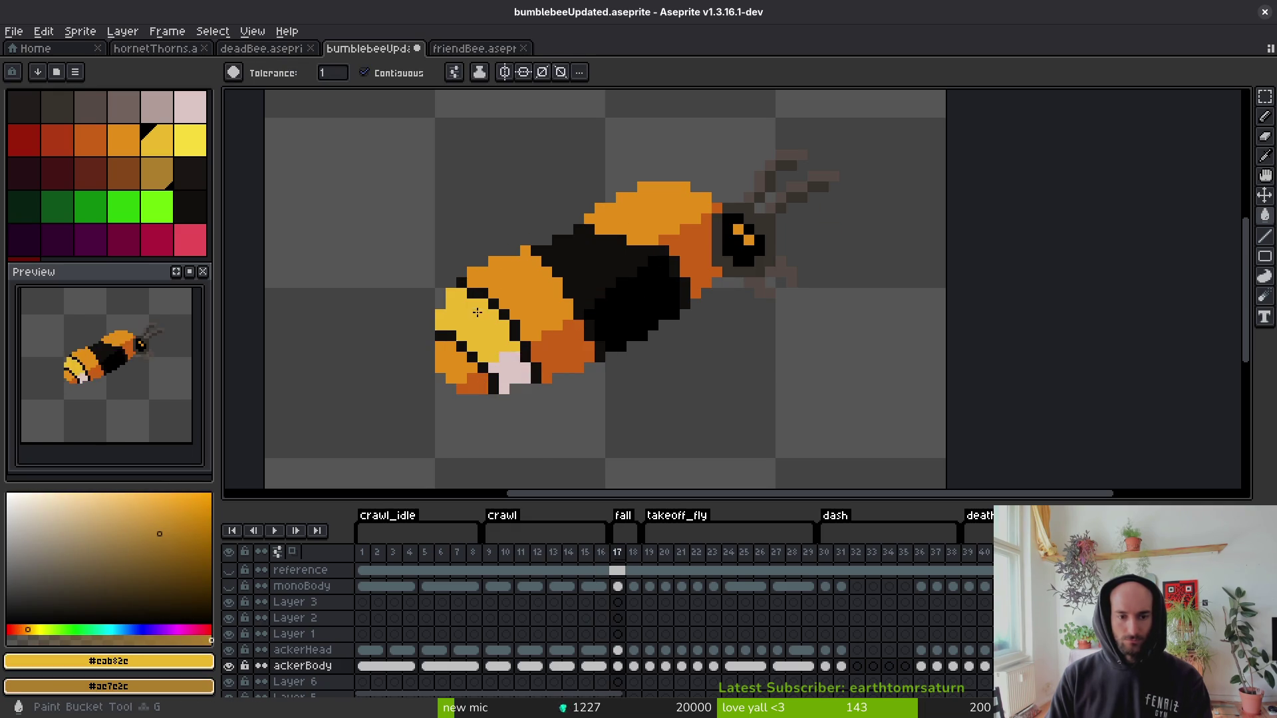
Extend the yellow diagonal stripe by two pixels with the pencil.
scroll(589, 272, "up", 3)
key("b")
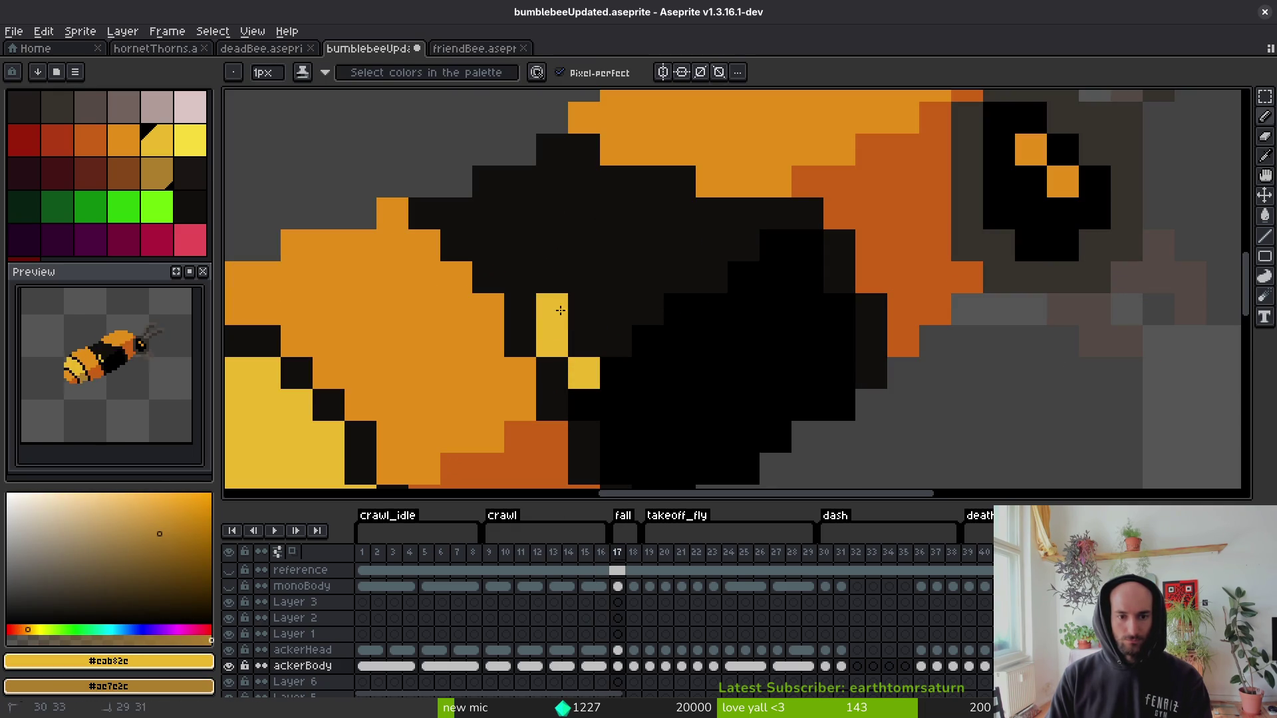
left_click_drag(521, 264, 479, 227)
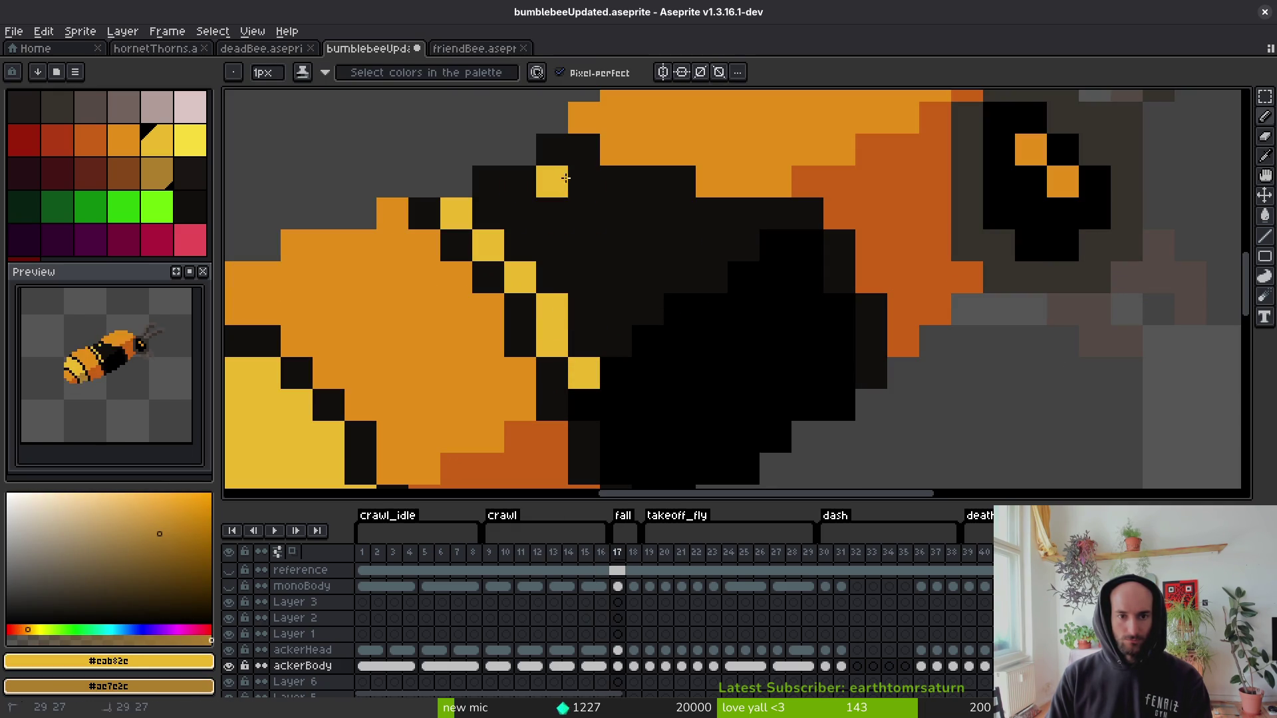
Flip between frames 16 and 17 to compare the recoloured bee.
key("comma")
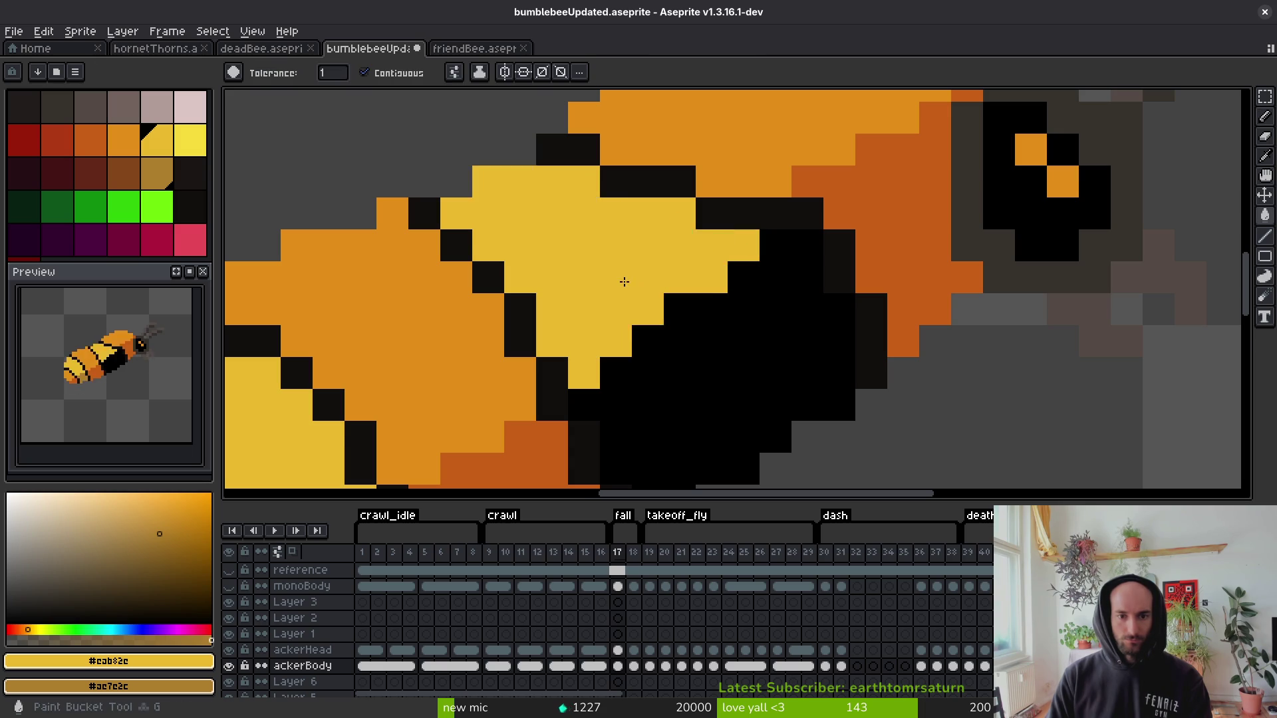
scroll(731, 346, "down", 5)
key("alt")
key("period")
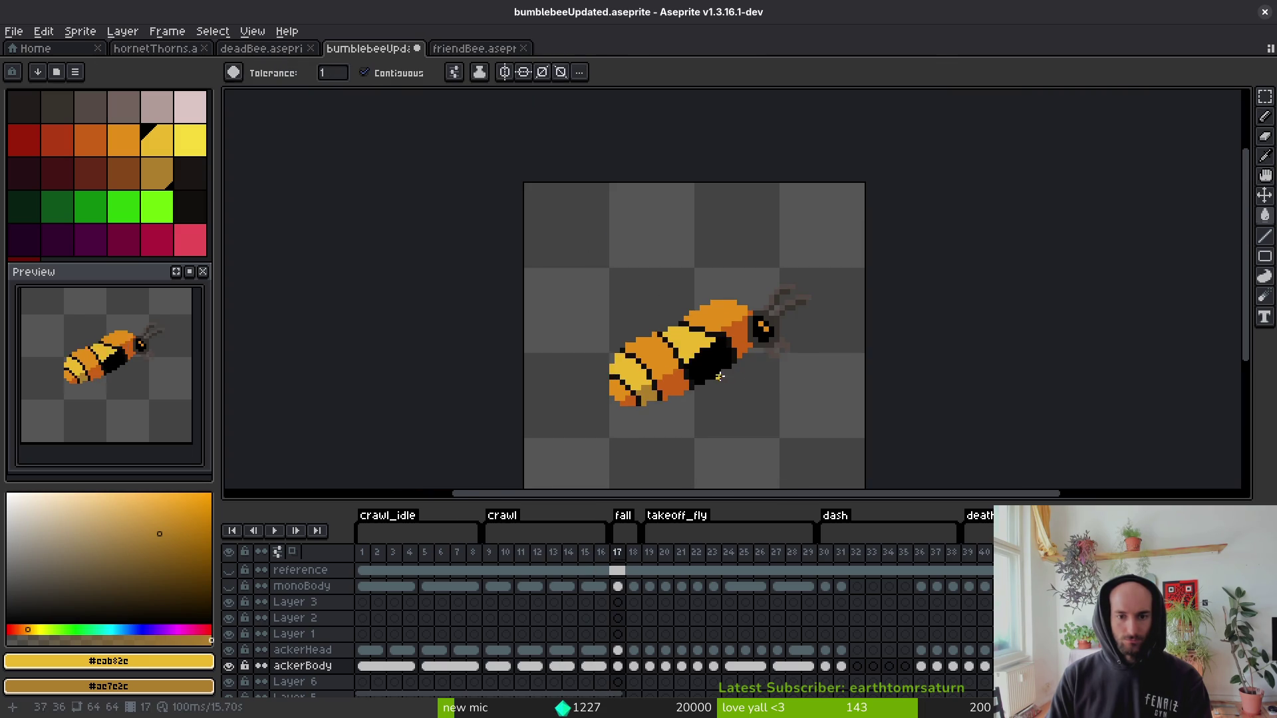
scroll(717, 372, "up", 2)
key("comma")
key("period")
scroll(687, 326, "up", 2)
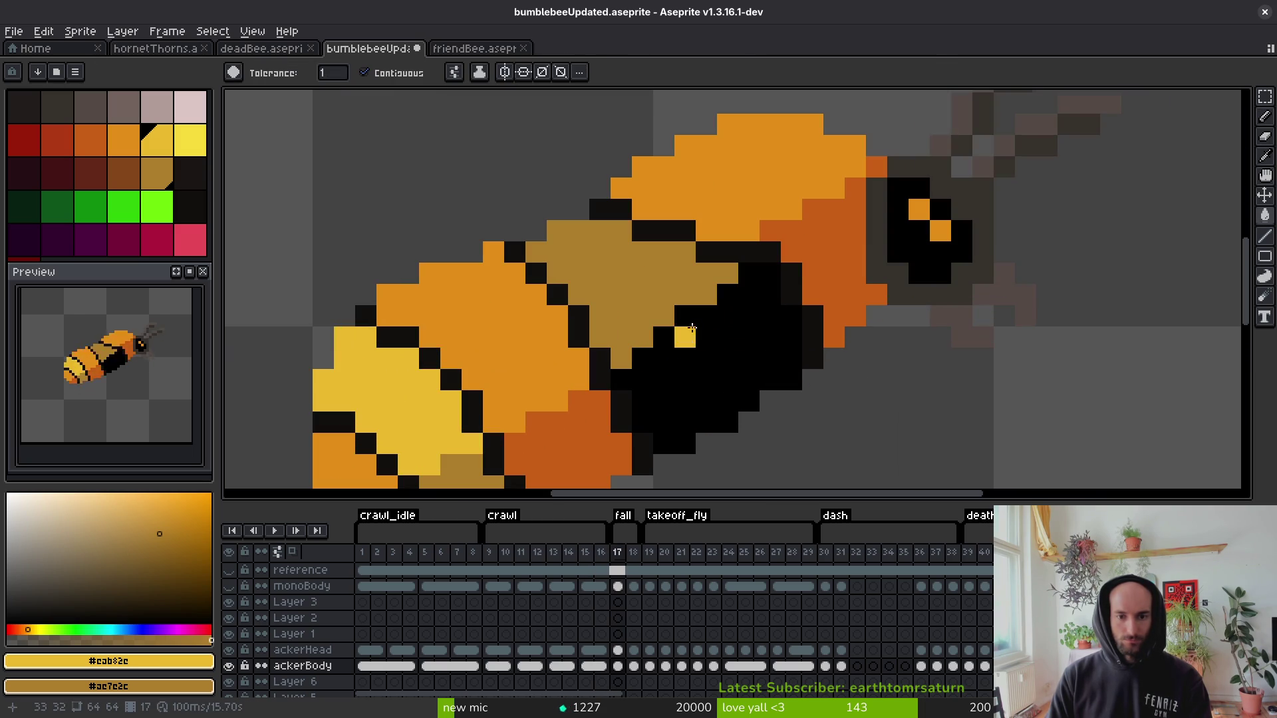
key("b")
scroll(723, 367, "down", 3)
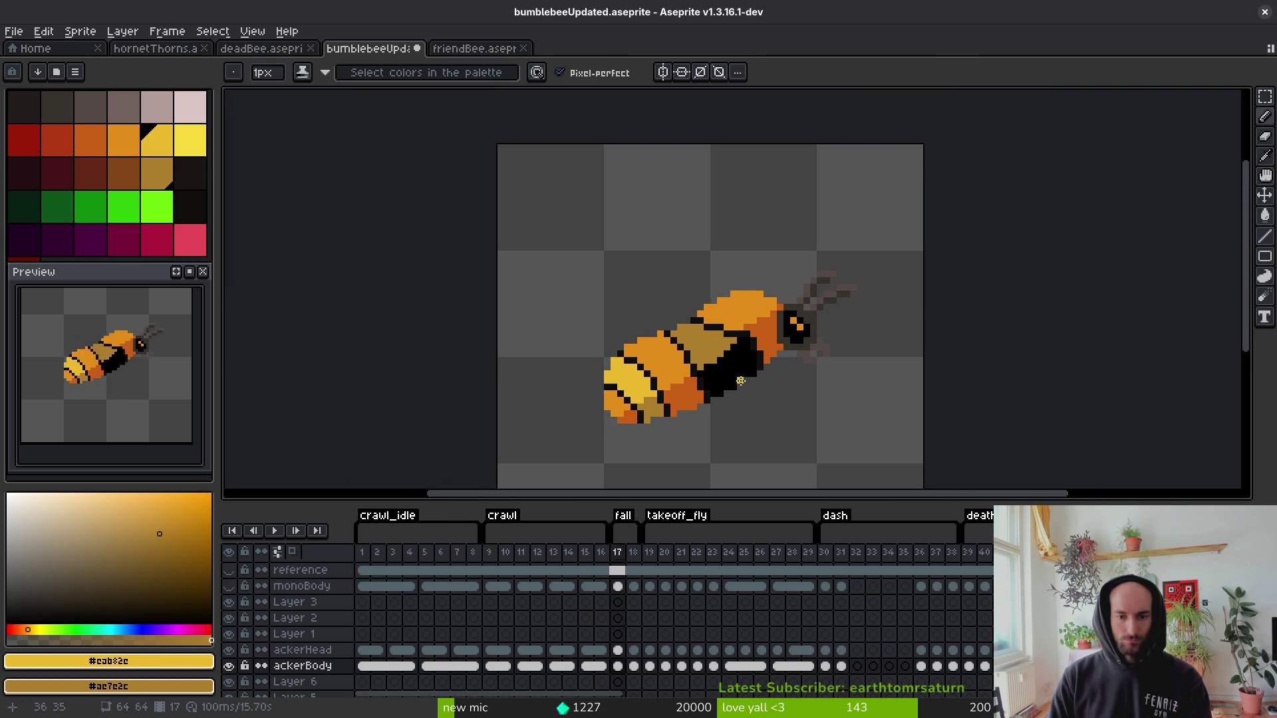
scroll(718, 373, "up", 4)
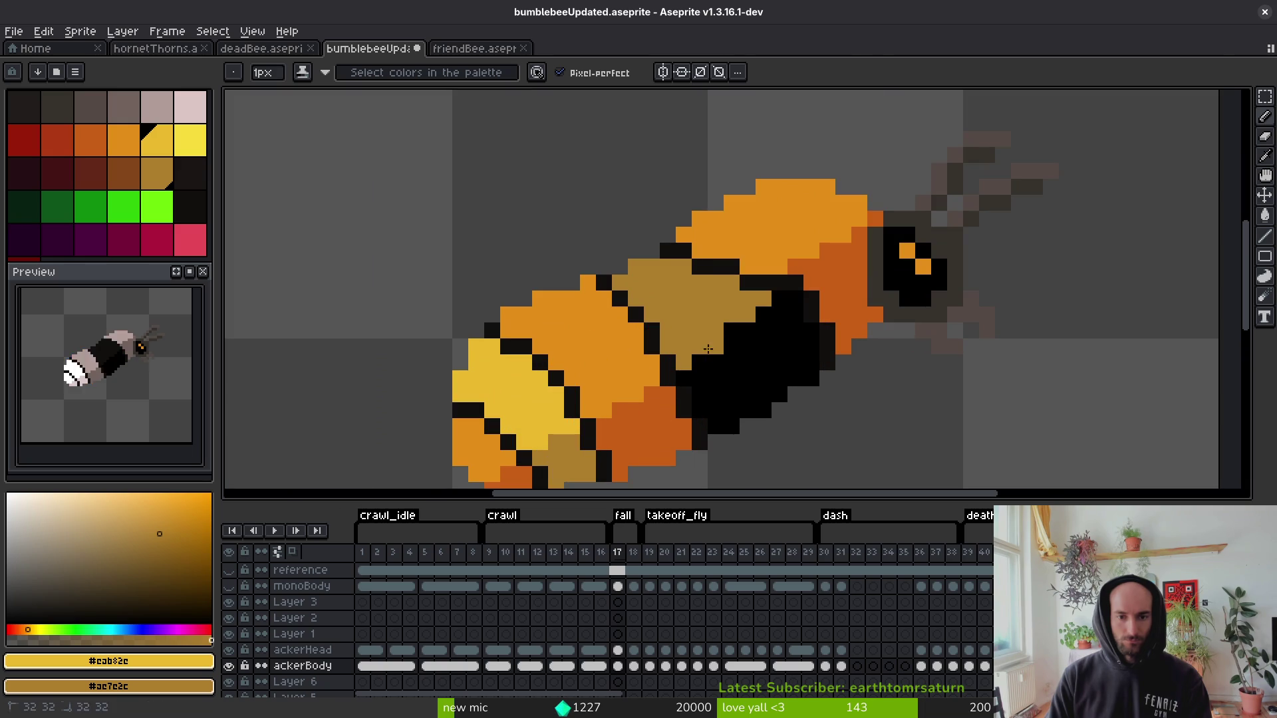
scroll(708, 349, "down", 4)
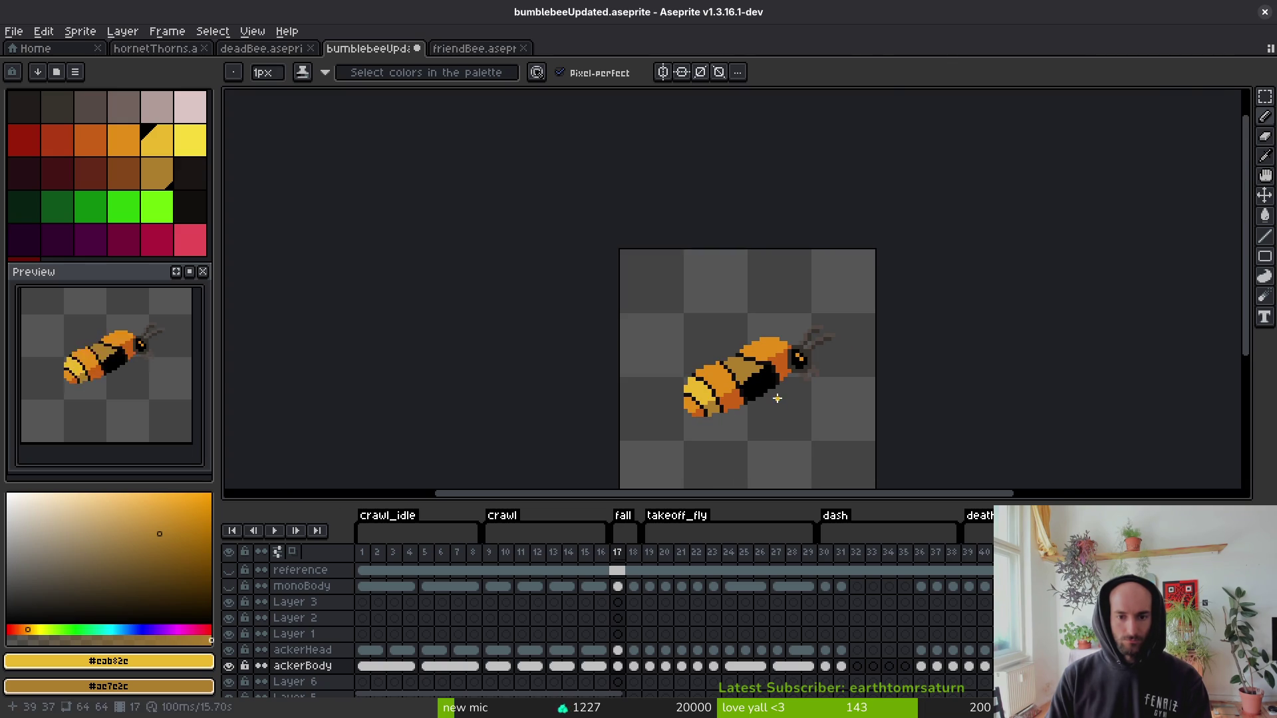
scroll(777, 397, "up", 5)
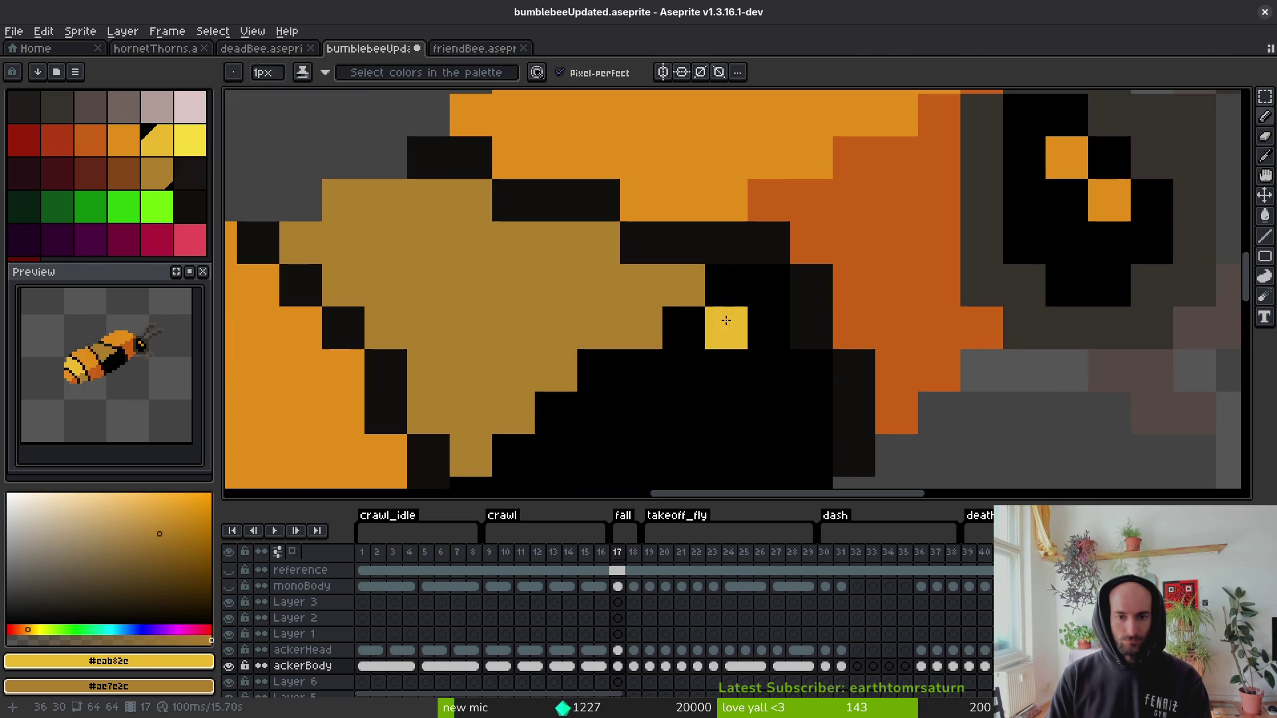
scroll(691, 407, "down", 5)
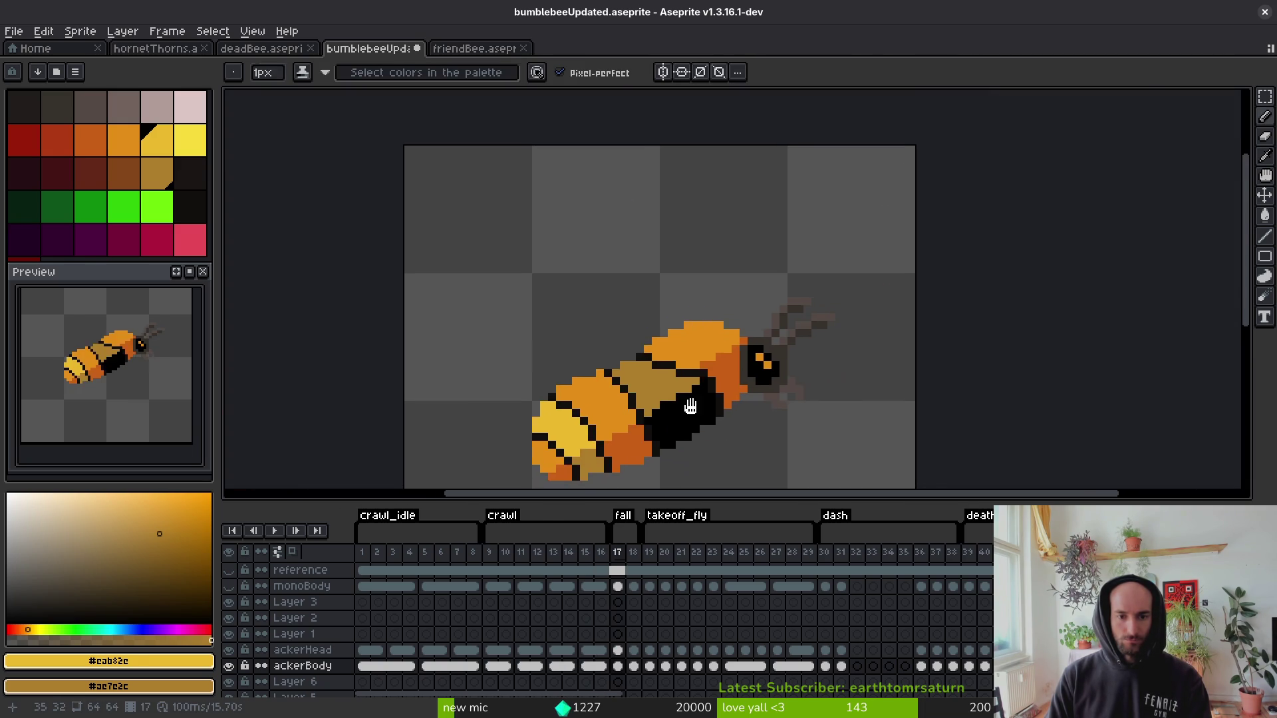
scroll(703, 421, "down", 1)
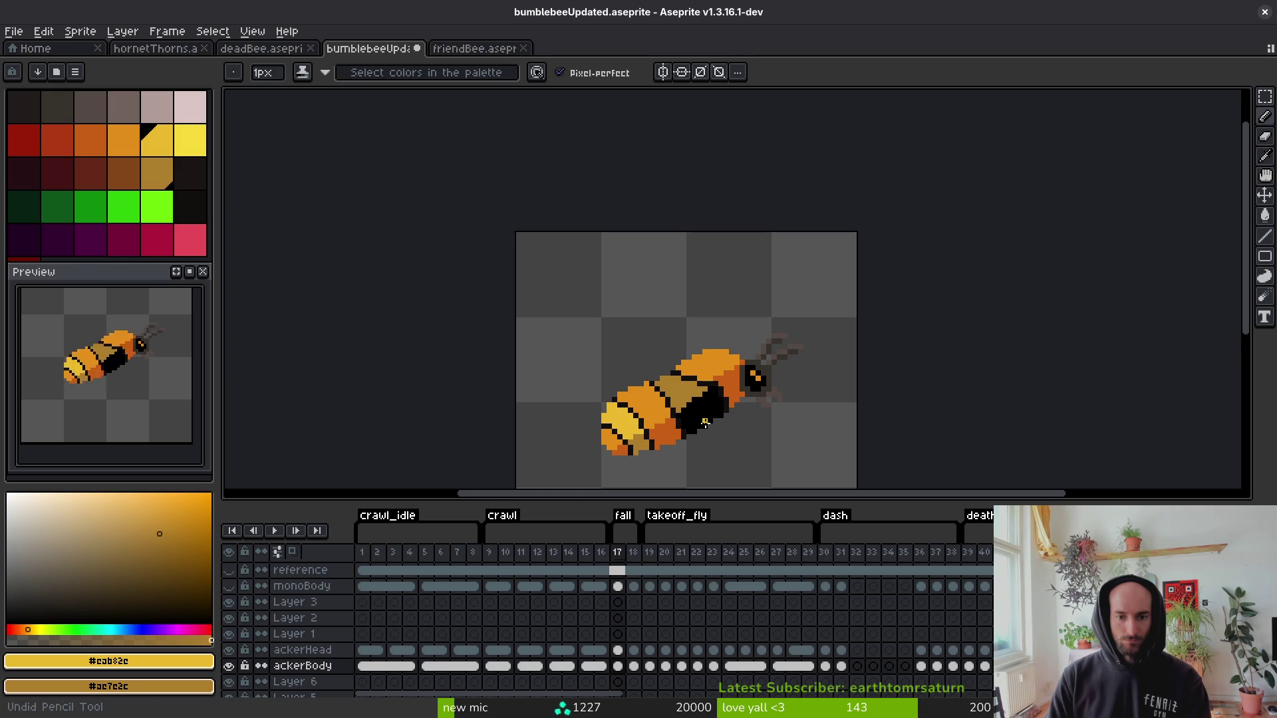
scroll(726, 406, "up", 5)
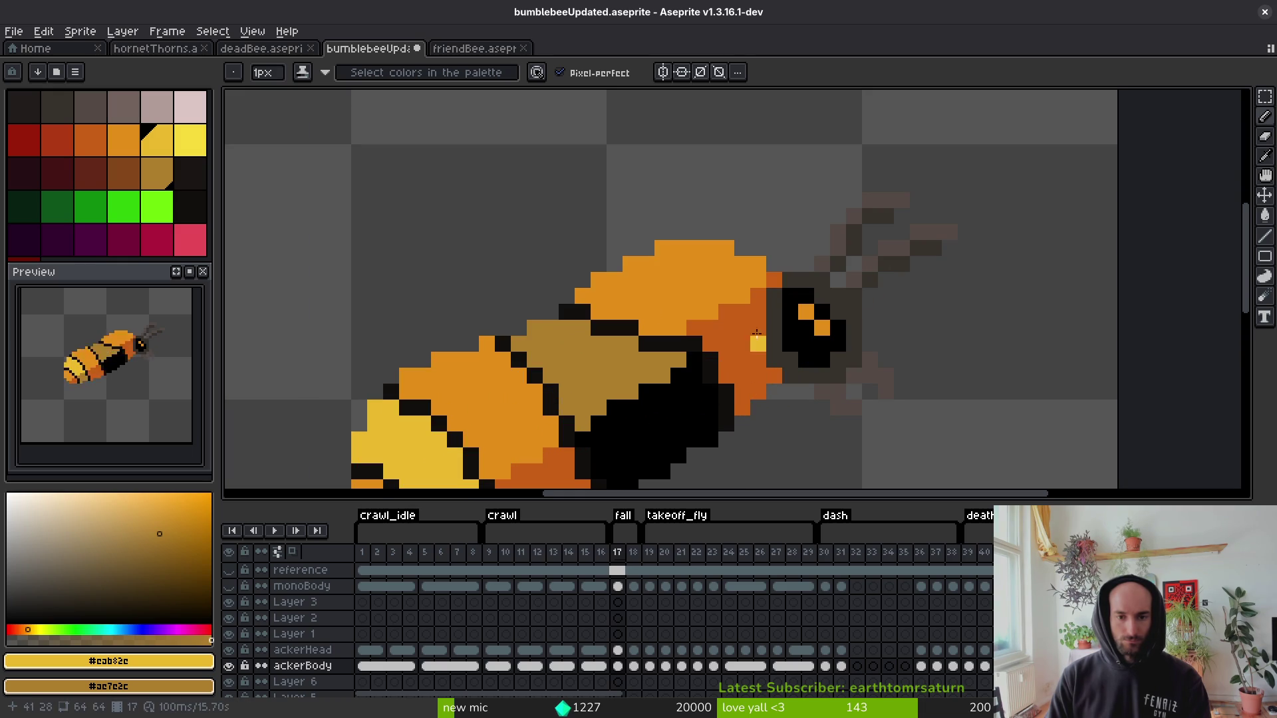
Sample the orange from the bee's body and move on to frame 18.
left_click(685, 296, "alt")
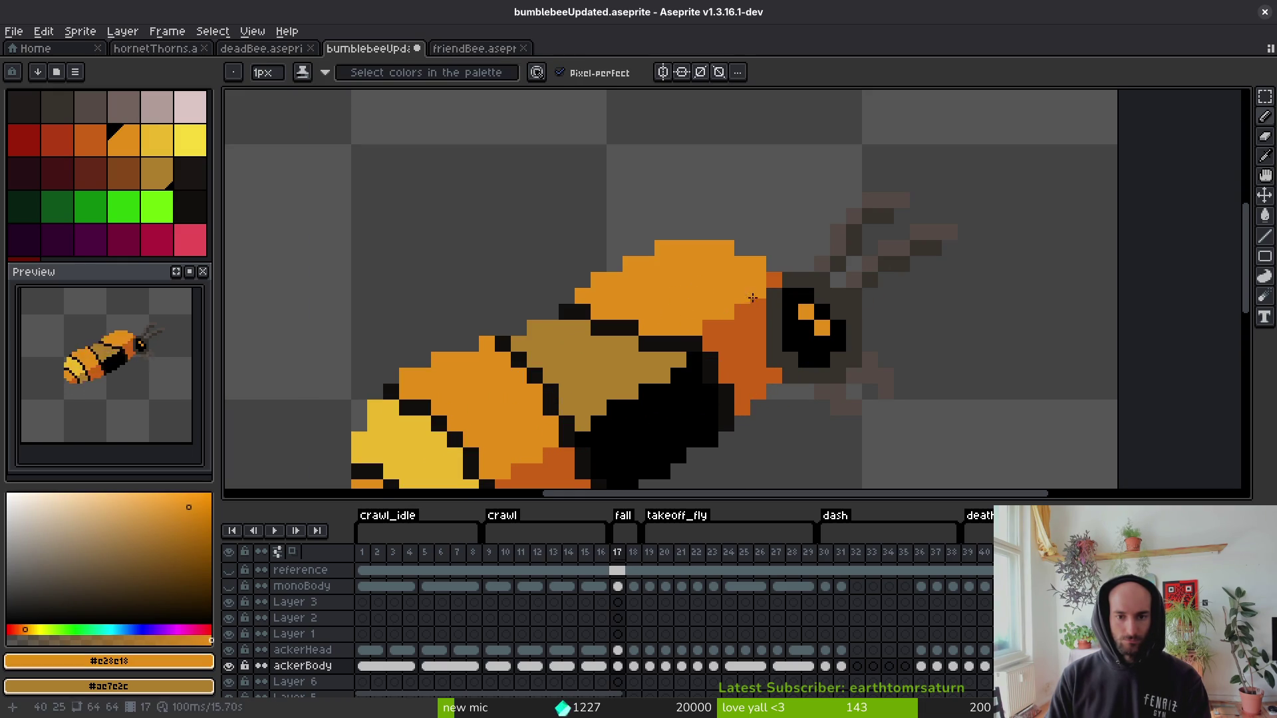
scroll(747, 416, "down", 5)
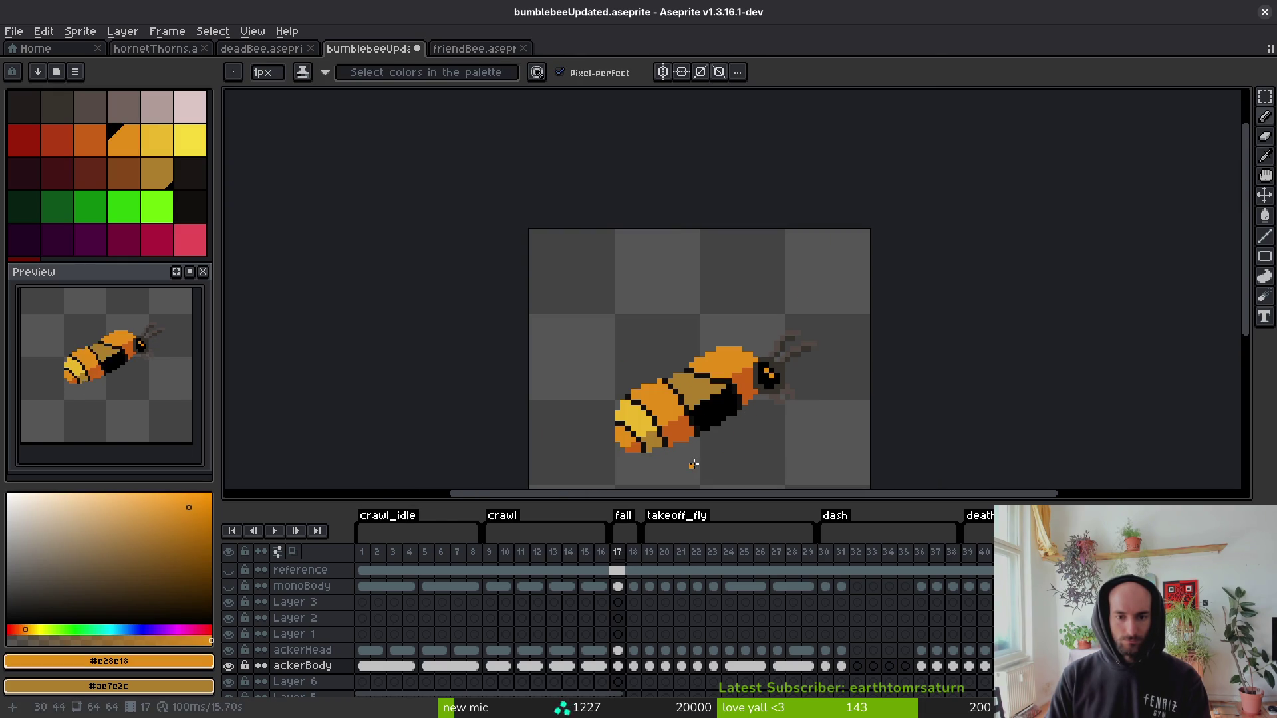
key("Right")
key("Left")
key("Right")
scroll(685, 372, "up", 3)
key("Left")
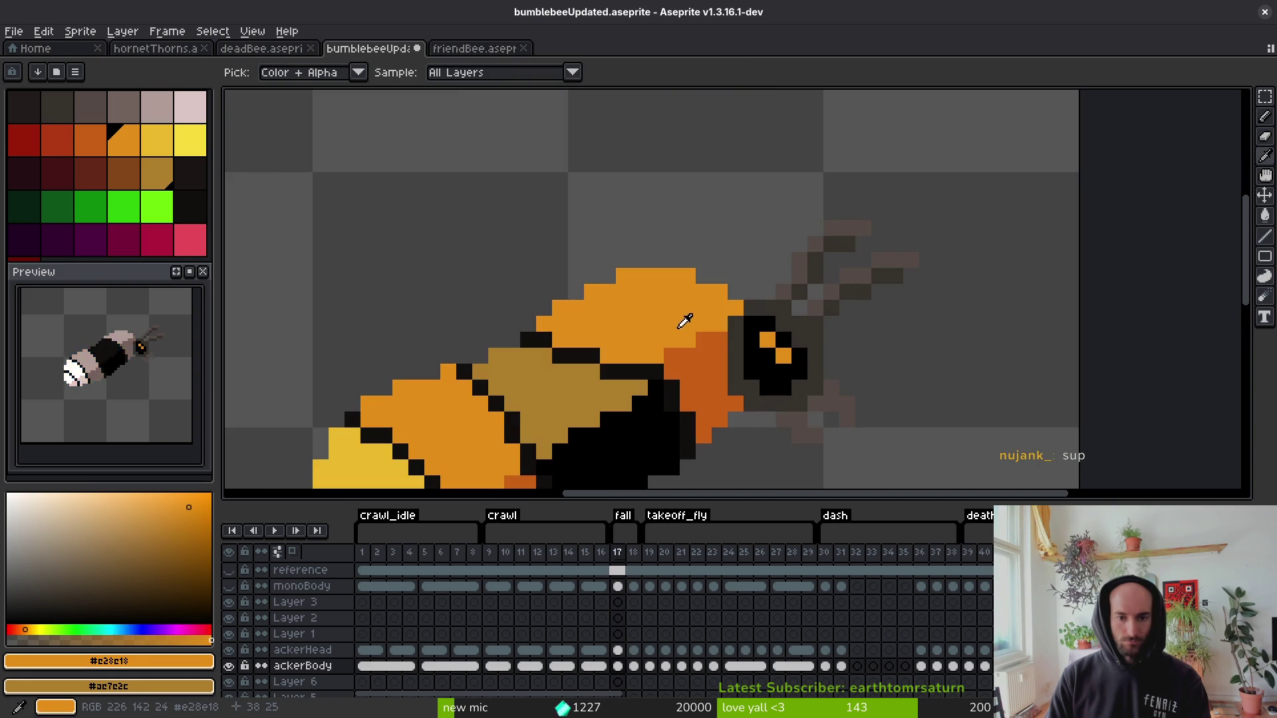
key("Right")
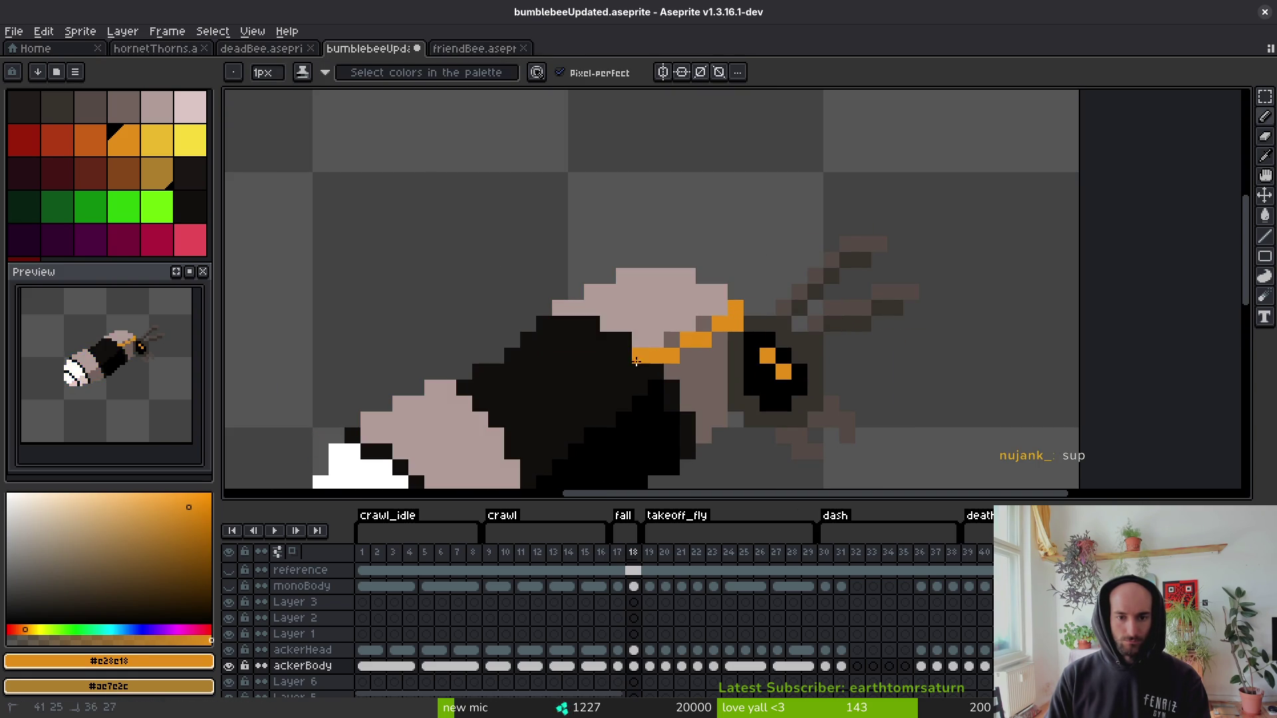
Pencil orange pixels along frame 18's back stripe.
left_click(544, 339)
left_click(623, 355)
left_click(624, 387, "alt")
left_click(624, 371)
left_click(650, 348, "alt")
left_click(592, 340)
Add more orange pixels to the back stripe, undo stray ones, and save.
key("Left")
key("Right")
key("ctrl+z")
left_click(548, 327)
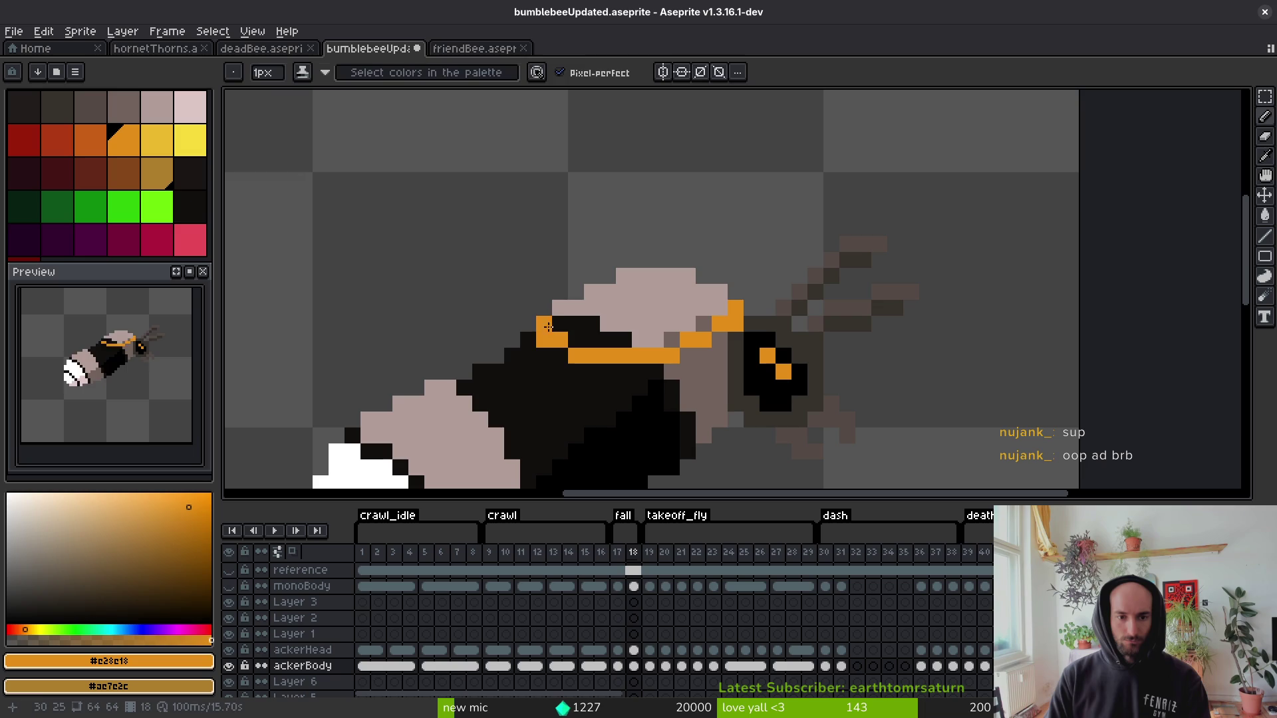
left_click(538, 342, "alt")
left_click(559, 340, "alt")
left_click(576, 339)
key("ctrl+s")
key("ctrl+z")
left_click(688, 387)
Fill the pale pink upper body orange with the Paint Bucket.
key("g")
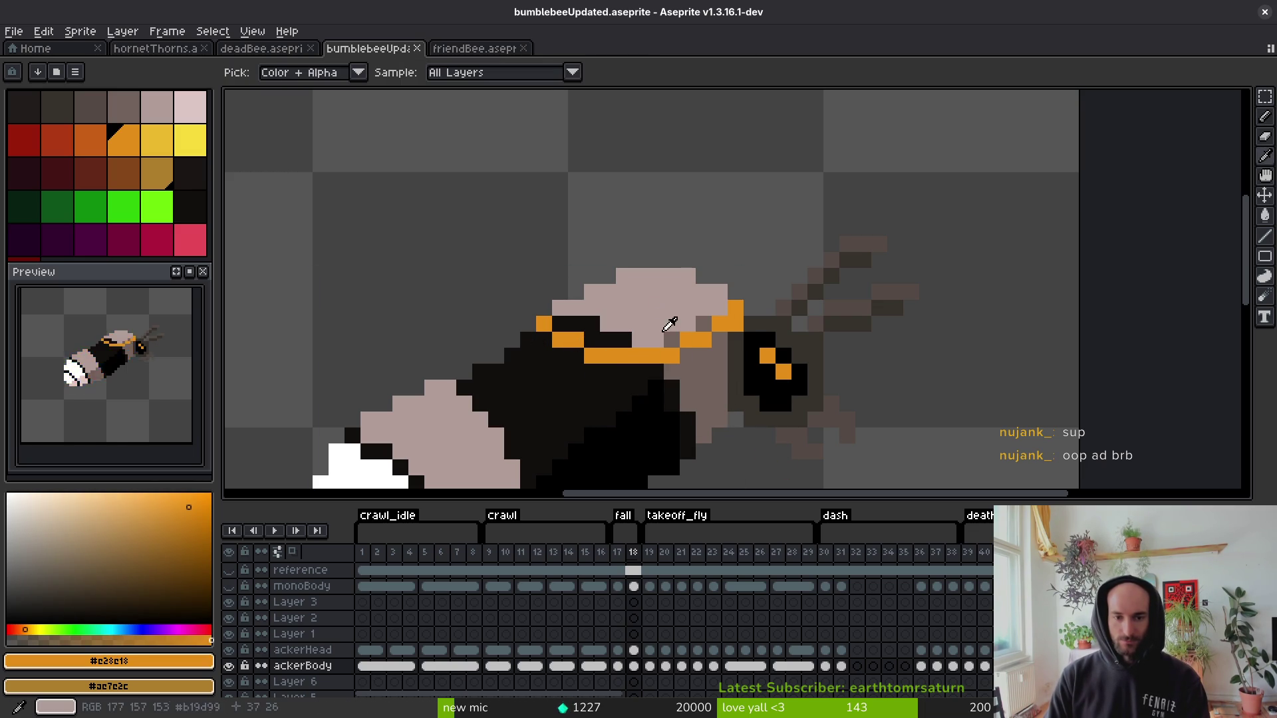
left_click(685, 329)
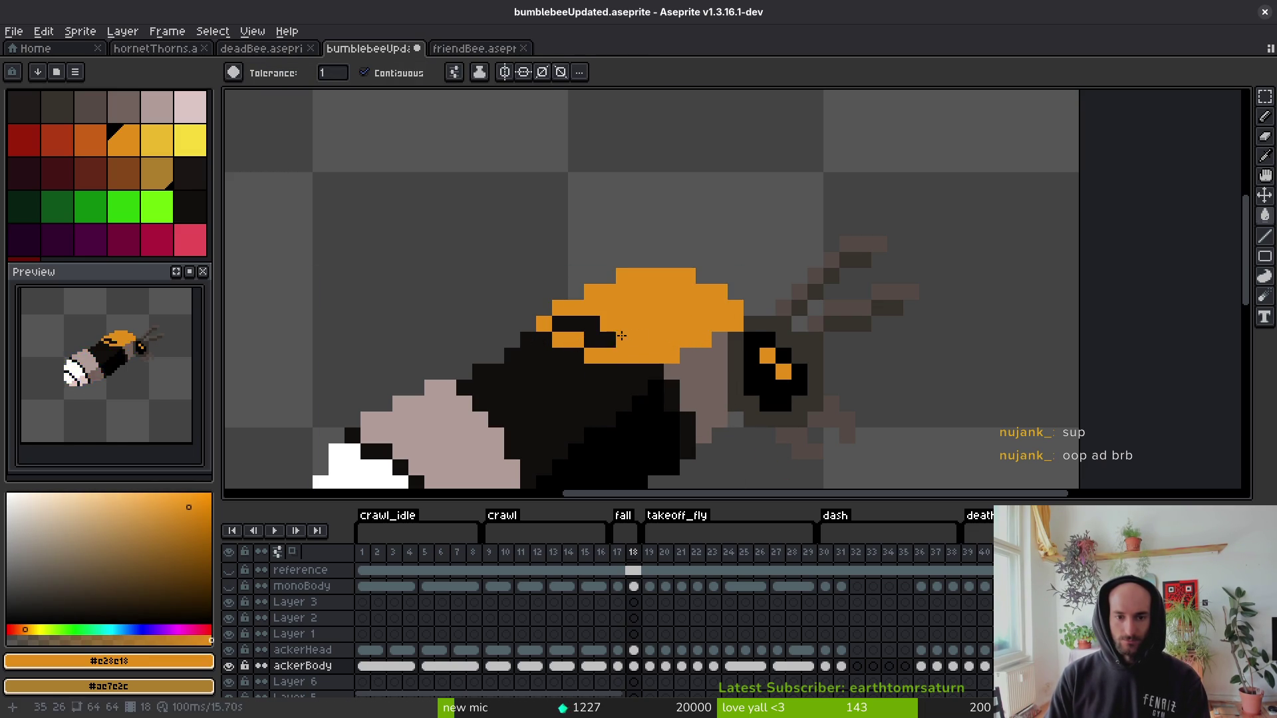
scroll(621, 336, "down", 3)
key("i")
key("Left")
key("Right")
Sample tan from frame 17's wing and outline the wing area on frame 18.
key("Left")
key("Right")
key("Left")
key("Right")
key("Left")
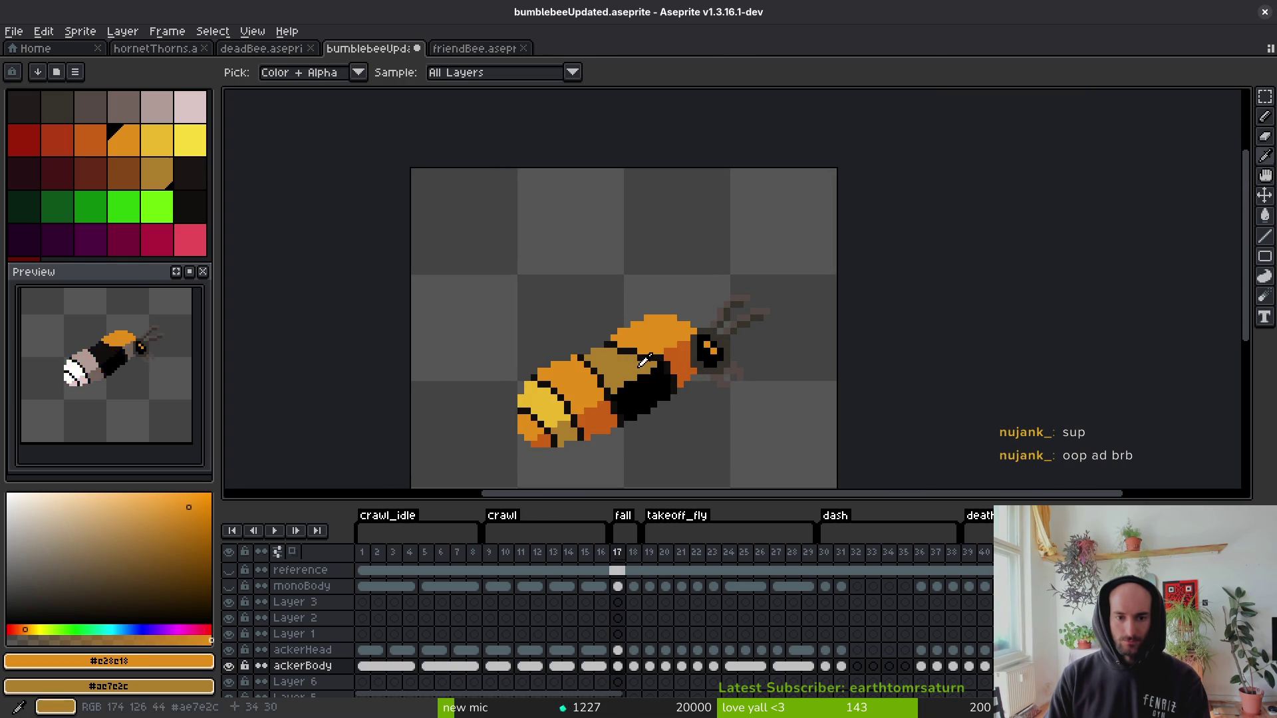
left_click(643, 361)
key("Right")
key("f")
scroll(633, 369, "up", 3)
left_click(632, 369)
mouse_move(678, 344)
left_mouse_down()
mouse_move(596, 331)
mouse_move(536, 349)
mouse_move(475, 329)
mouse_move(541, 416)
left_mouse_up()
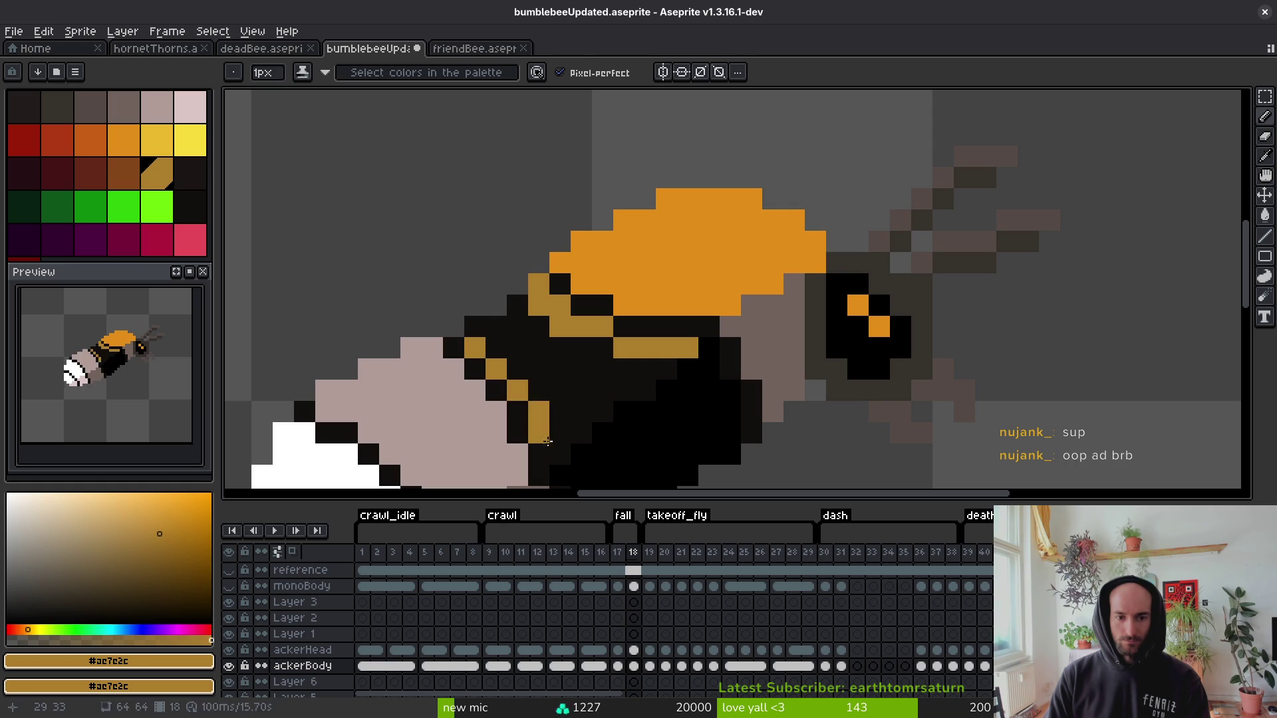
Fill the outlined wing area tan and save.
key("g")
left_click(579, 373)
scroll(692, 401, "down", 2)
key("ctrl+s")
left_click(741, 382)
key("ctrl+z")
Fill the grey head area with frame 17's dark orange, undoing an accidental background fill, then save.
key("i")
key("Left")
key("Right")
key("Left")
left_click(777, 273, "alt")
key("Right")
left_click(780, 284)
left_click(818, 349)
key("ctrl+z")
key("ctrl+s")
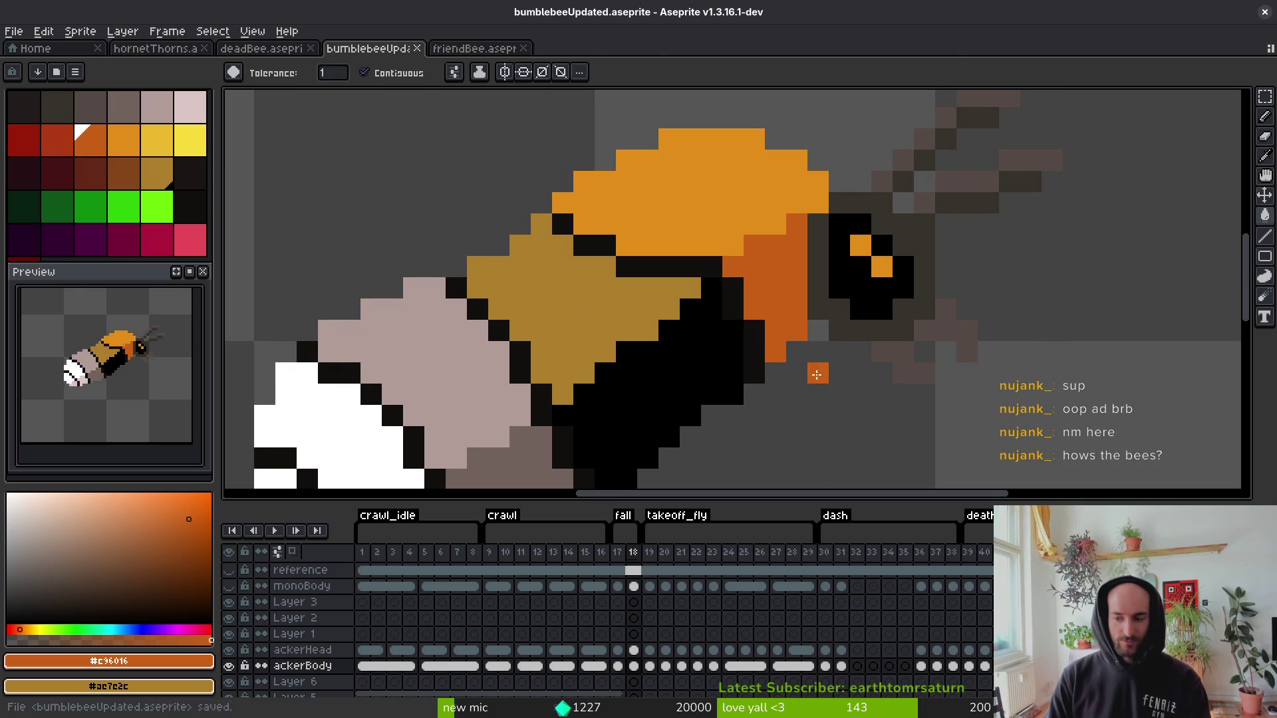
scroll(816, 374, "left", 3)
scroll(798, 320, "down", 4)
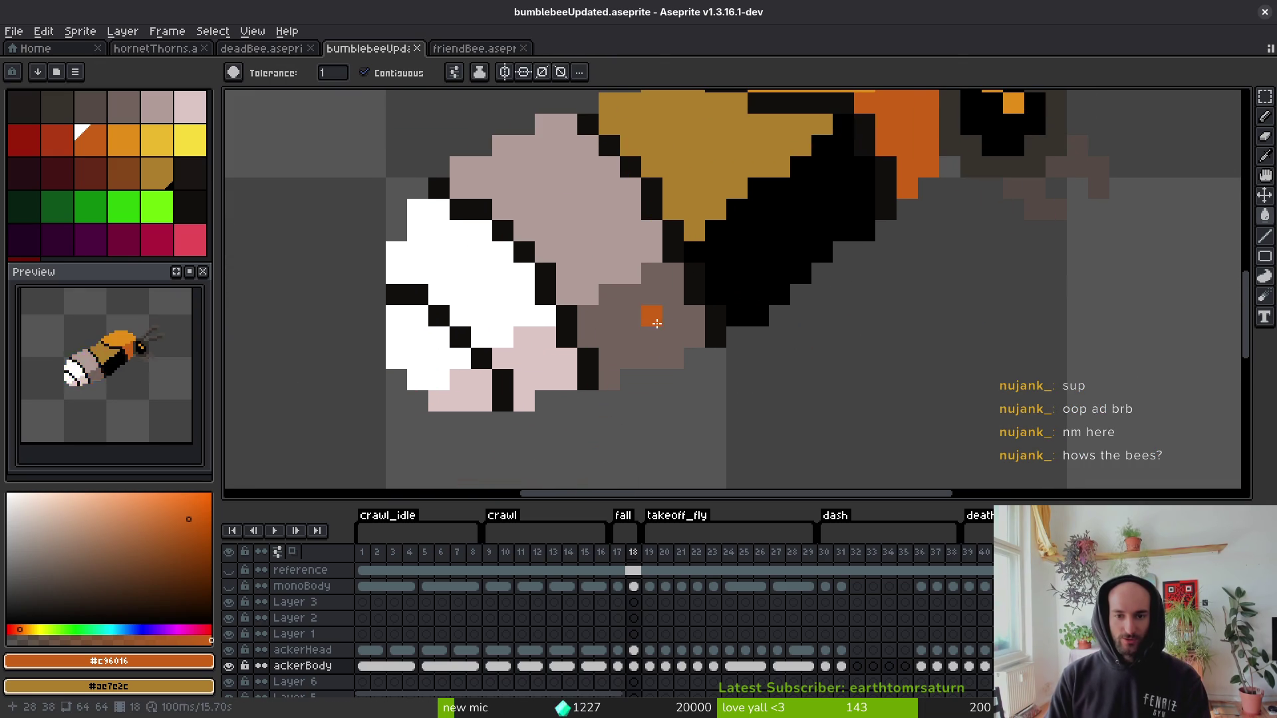
Fill the lower grey-brown and tail pink patches dark orange, the lower white patch and pink band tan.
left_click(652, 322)
left_click(466, 392)
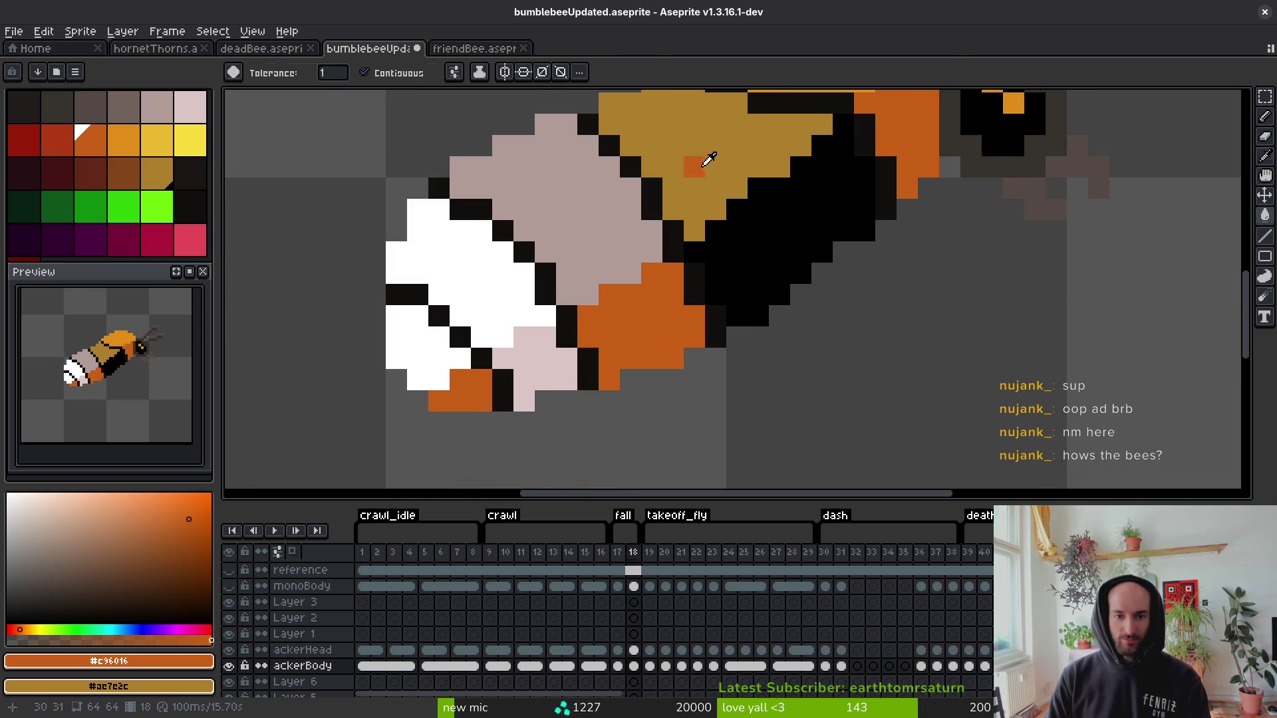
left_click(709, 160, "alt")
left_click(457, 334)
left_click(567, 228)
scroll(567, 228, "down", 2)
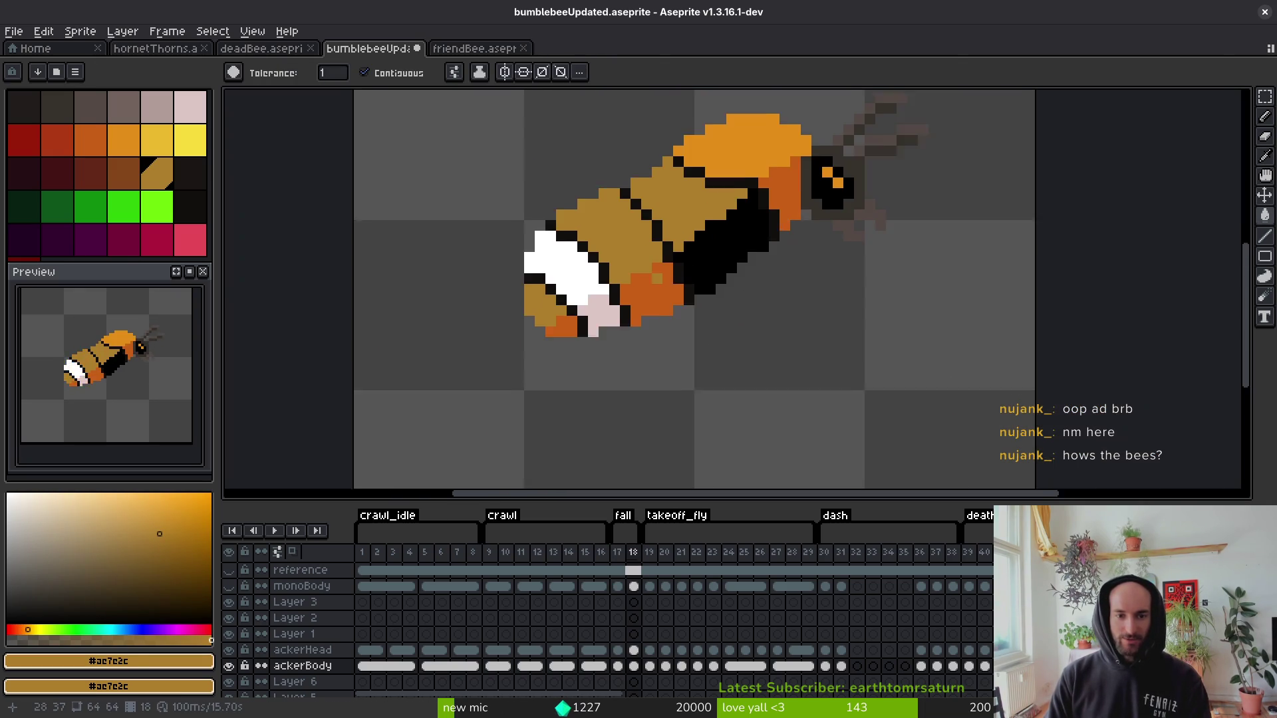
Fill the back segment and lower-left patch bright orange; undo a tan fill on the tail.
left_click(752, 160, "alt")
left_click(625, 266)
left_click(547, 331)
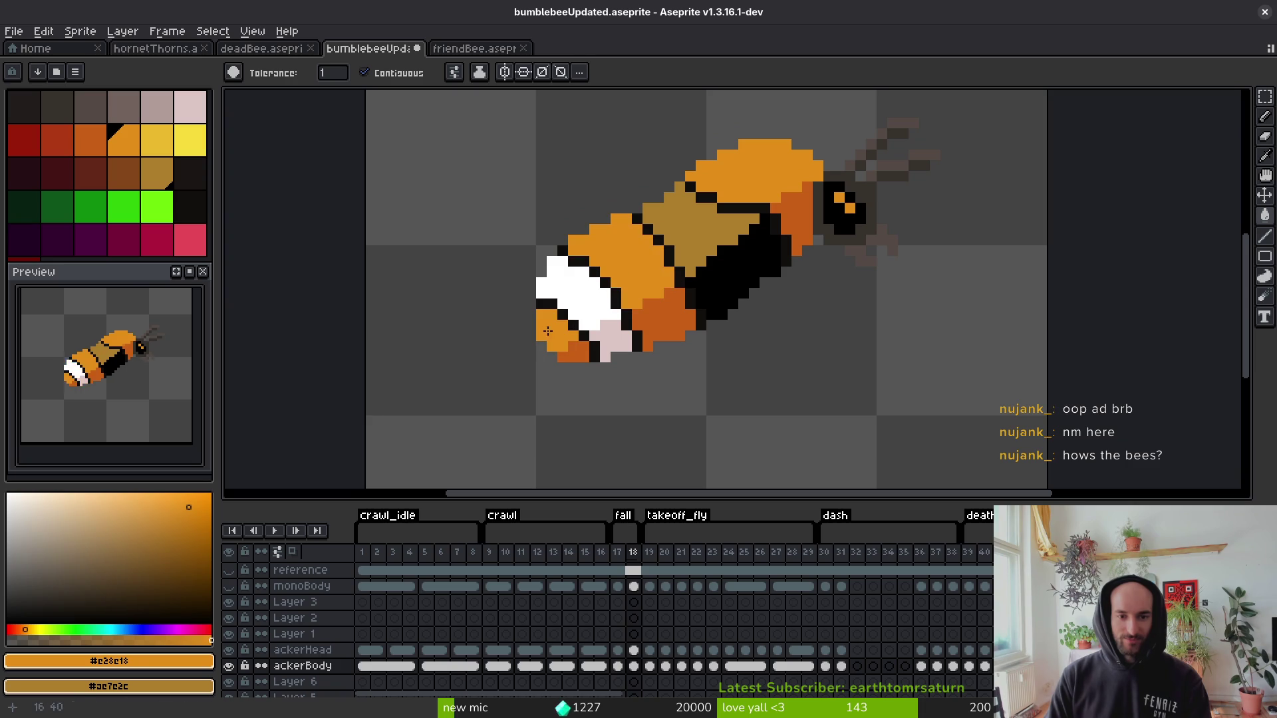
left_click(698, 233, "alt")
left_click(571, 286)
key("comma")
key("period")
key("ctrl+z")
key("ctrl+z")
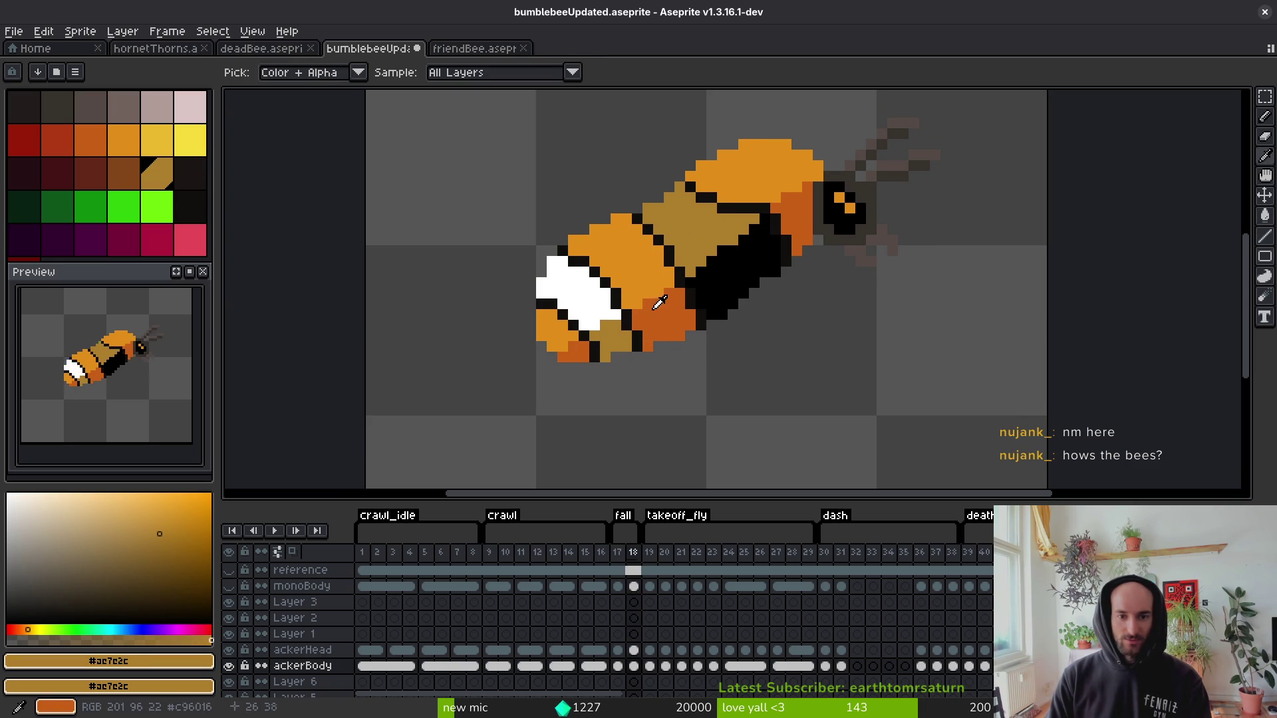
Fill the white tail patch with frame 17's yellow, save, and compare with frame 17.
key("comma")
left_click(659, 303, "alt")
key("period")
left_click(572, 292)
key("ctrl+s")
scroll(778, 315, "down", 1)
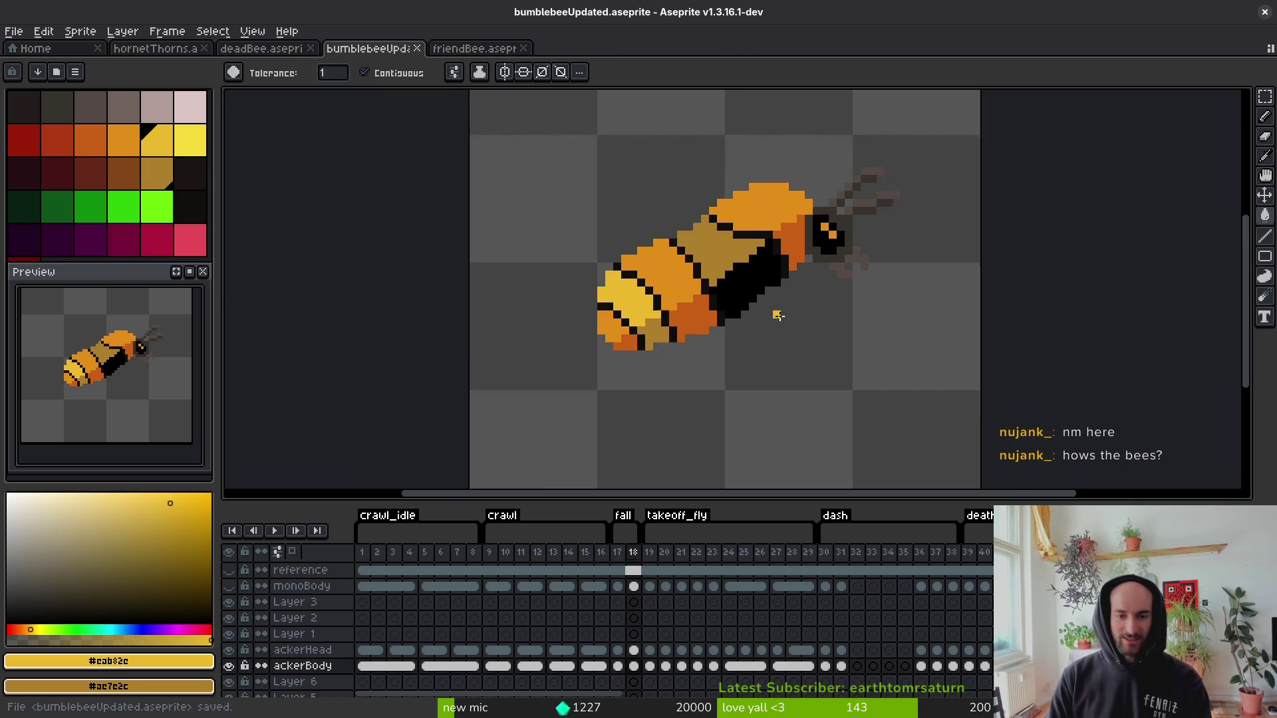
scroll(778, 315, "down", 1)
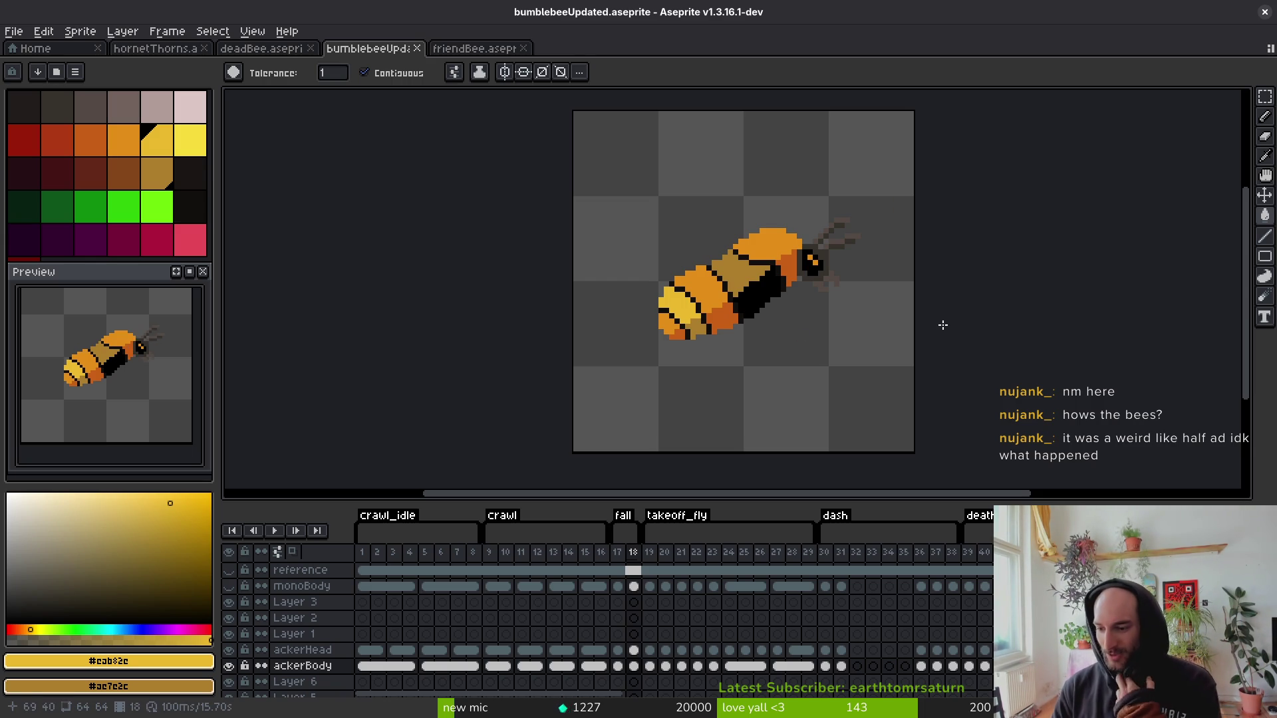
key("ctrl+s")
scroll(712, 309, "up", 3)
key("Left")
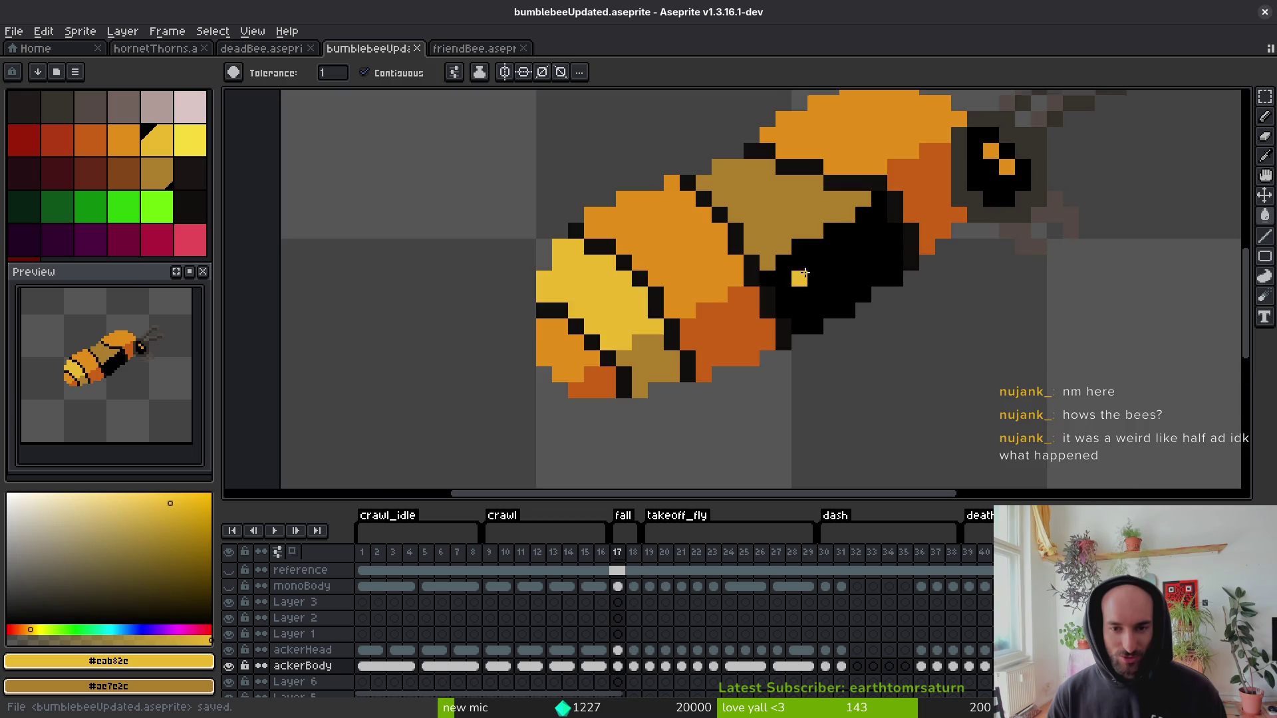
On frame 19, pick the bee's mauve and paint it over the black pixels on its back.
scroll(804, 274, "down", 3)
key("Right")
key("Right")
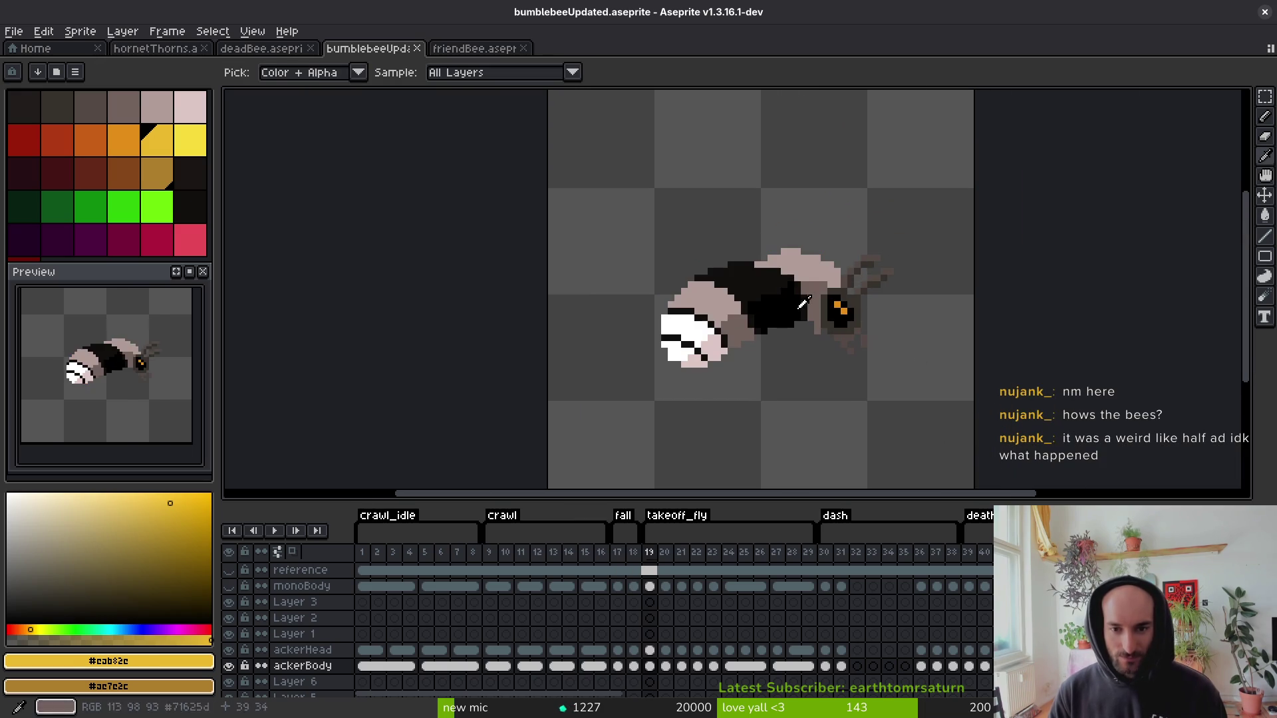
left_click(803, 302, "alt")
scroll(812, 283, "up", 3)
left_click_drag(695, 266, 796, 280)
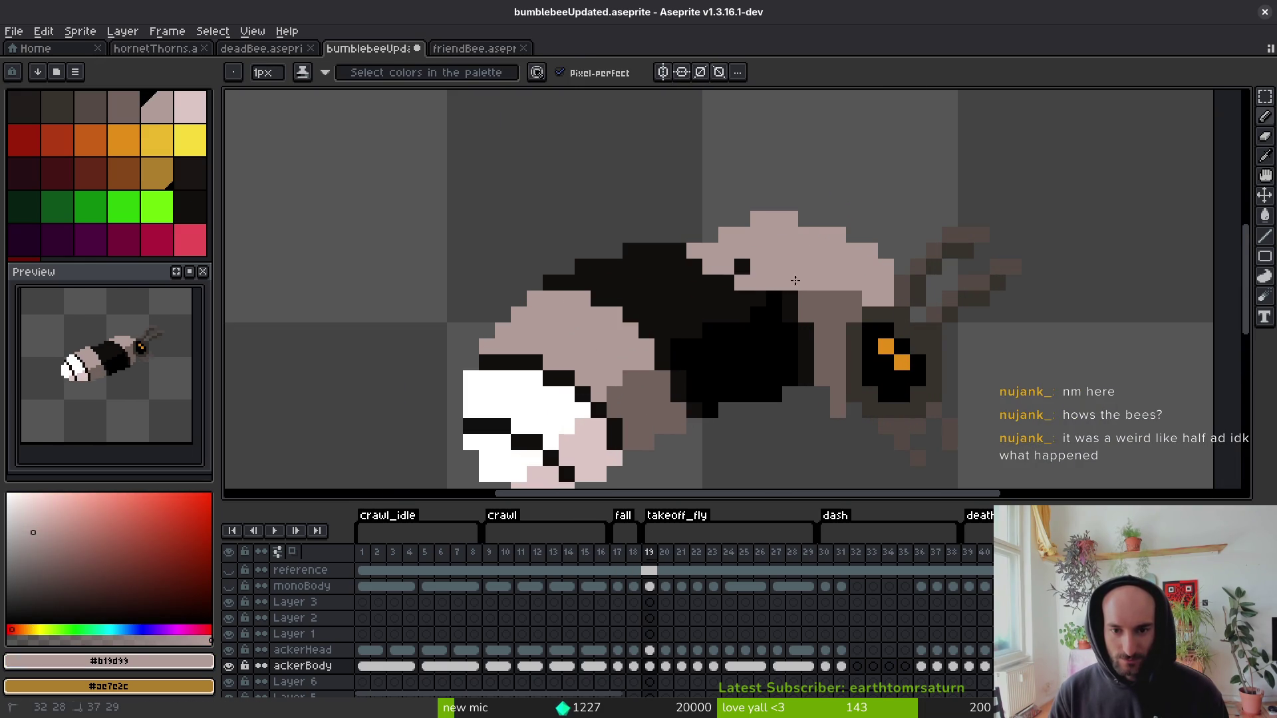
scroll(850, 294, "down", 3)
key("Left")
key("Right")
Paint mauve over the black upper body on frames 20 and 22.
key("Right")
scroll(694, 296, "up", 3)
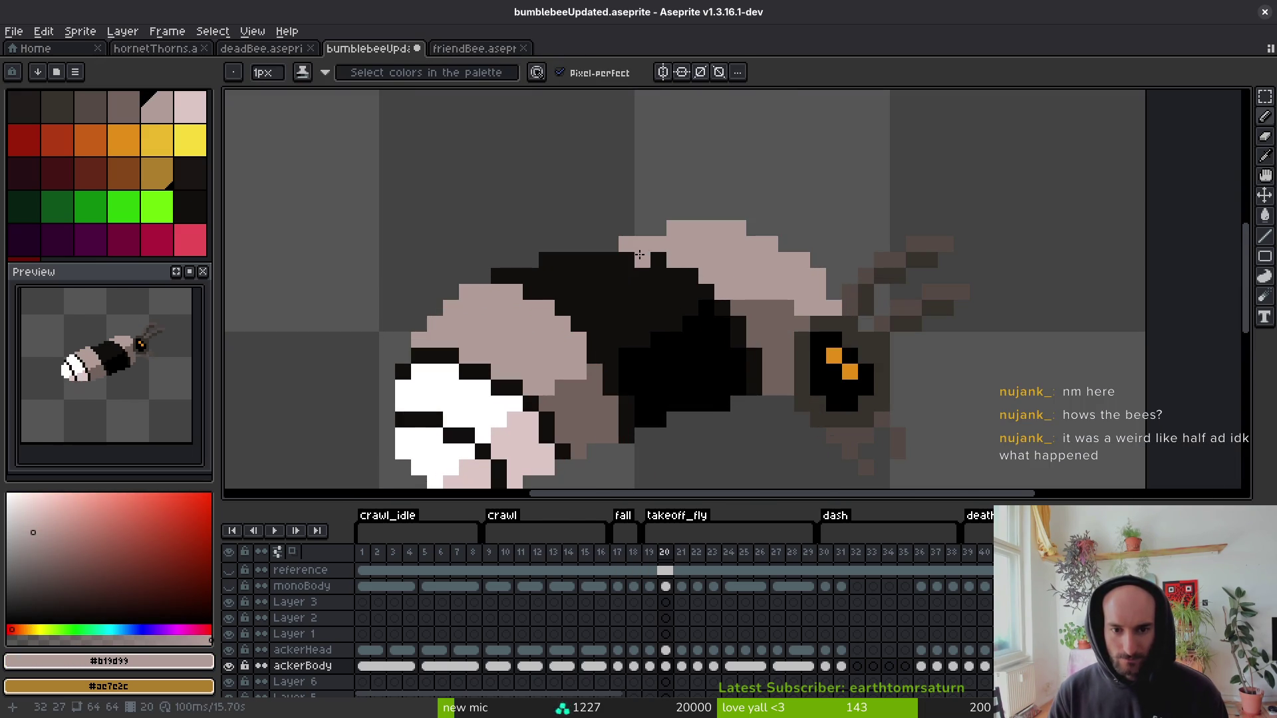
scroll(778, 285, "down", 3)
key("Right")
scroll(697, 287, "up", 3)
left_click_drag(676, 280, 780, 302)
scroll(750, 314, "down", 3)
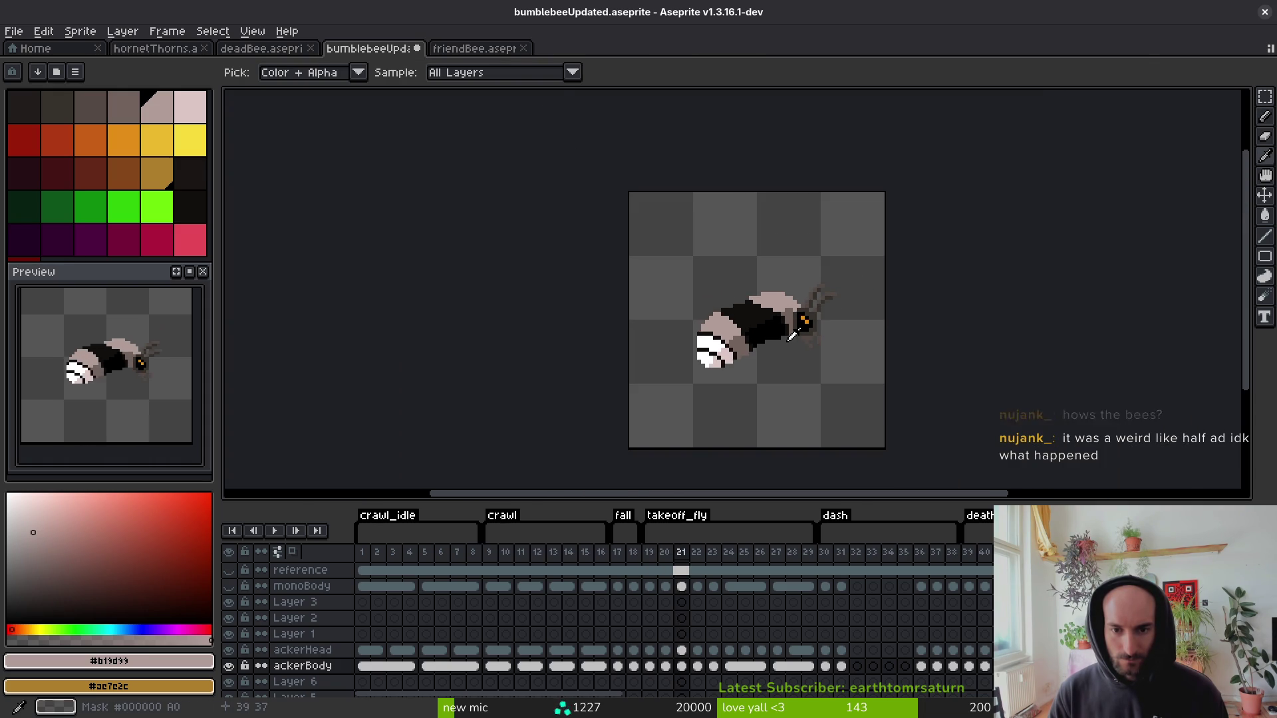
key("Right")
scroll(762, 297, "up", 3)
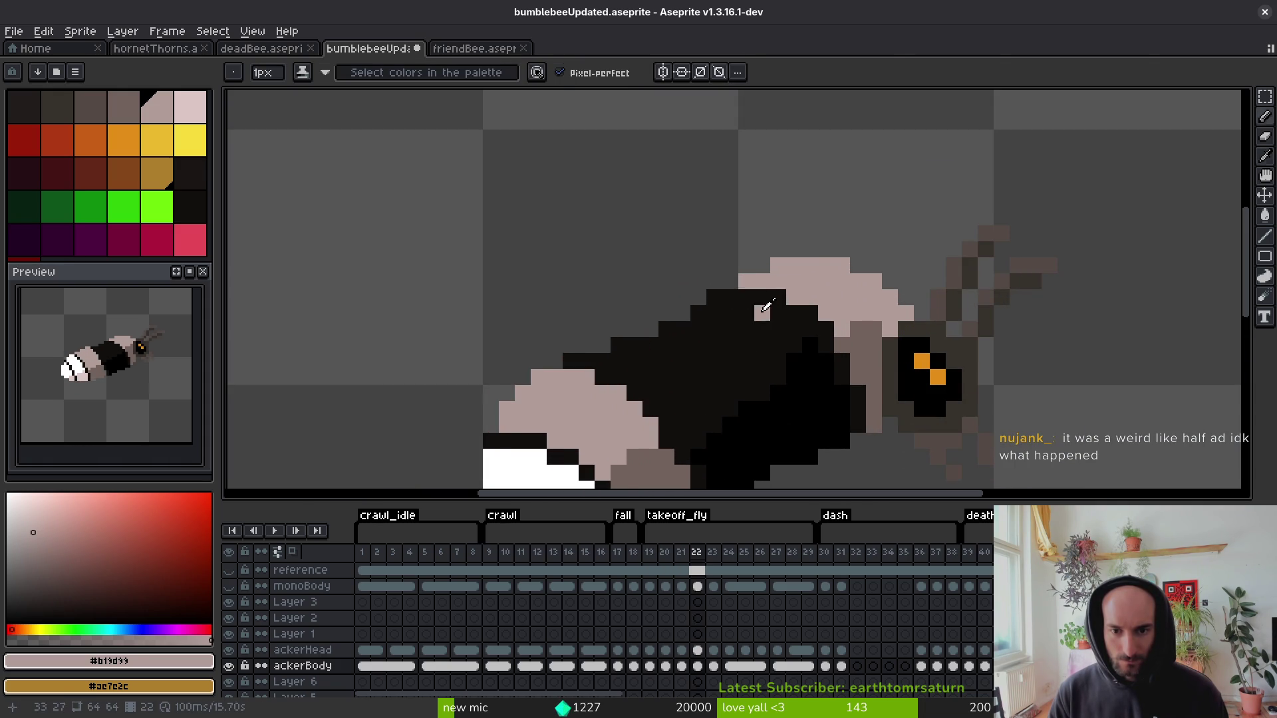
mouse_move(731, 298)
left_mouse_down()
mouse_move(811, 313)
mouse_move(818, 332)
mouse_move(854, 325)
left_mouse_up()
scroll(851, 323, "down", 2)
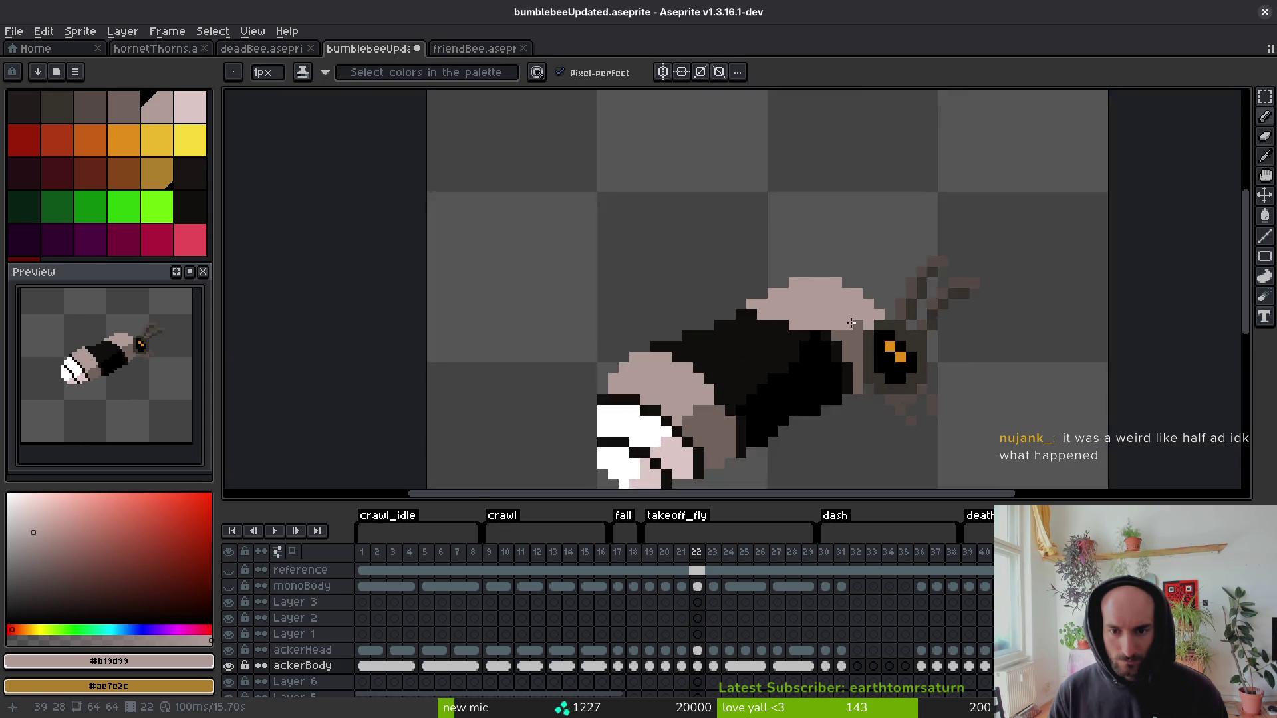
scroll(828, 342, "down", 2)
Paint frame 23's upper back pale mauve #b19d99 and save bumblebeeUpdated.aseprite.
key("alt")
key("period")
scroll(838, 359, "up", 5)
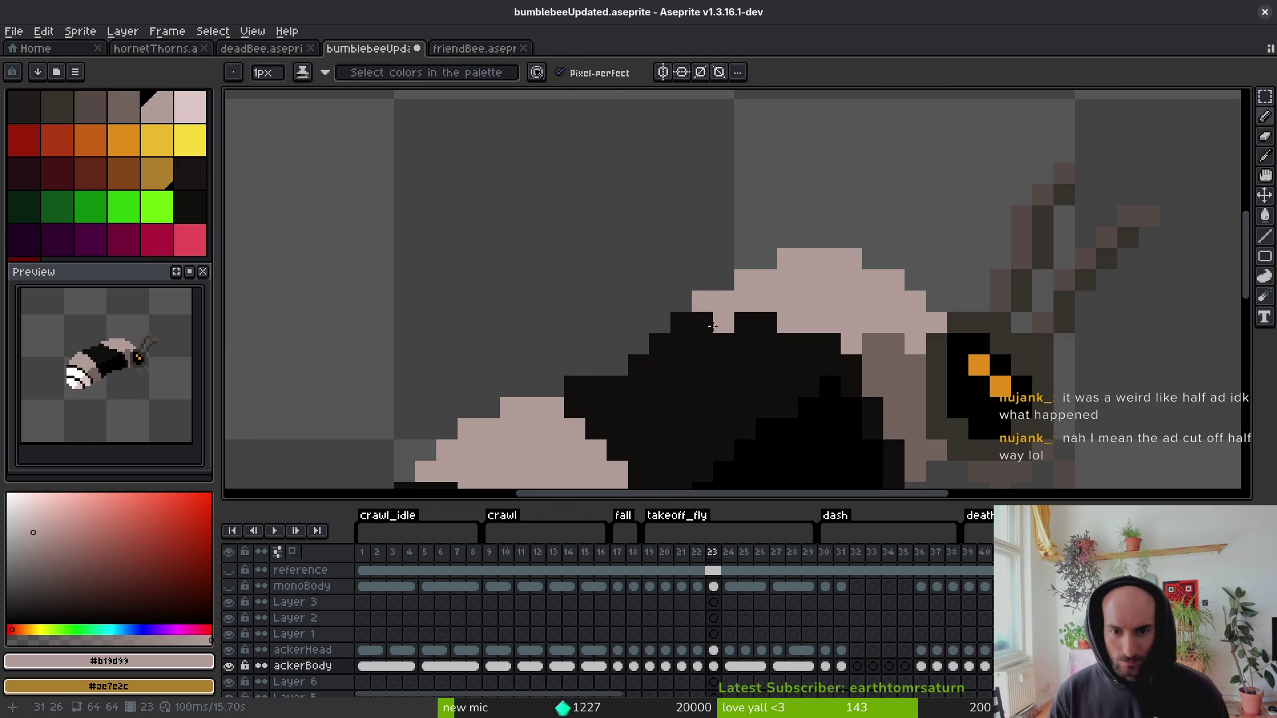
left_click_drag(738, 323, 855, 342)
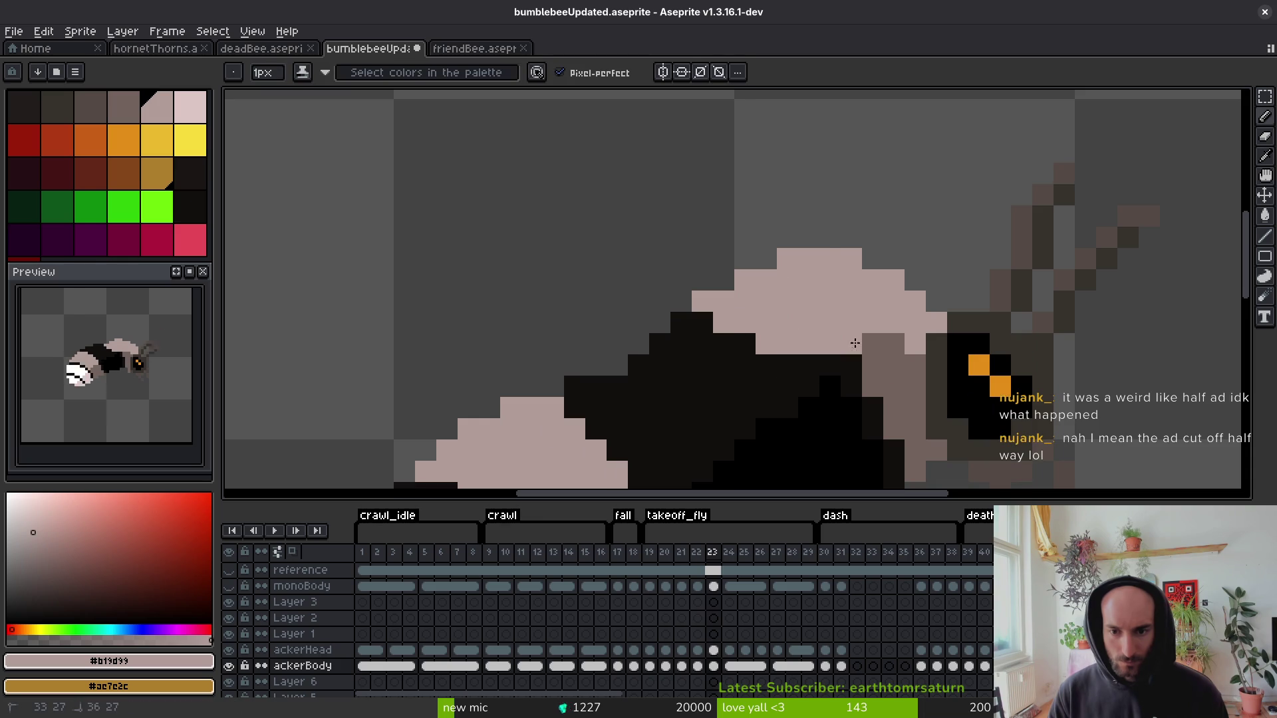
scroll(903, 347, "down", 4)
key("ctrl+s")
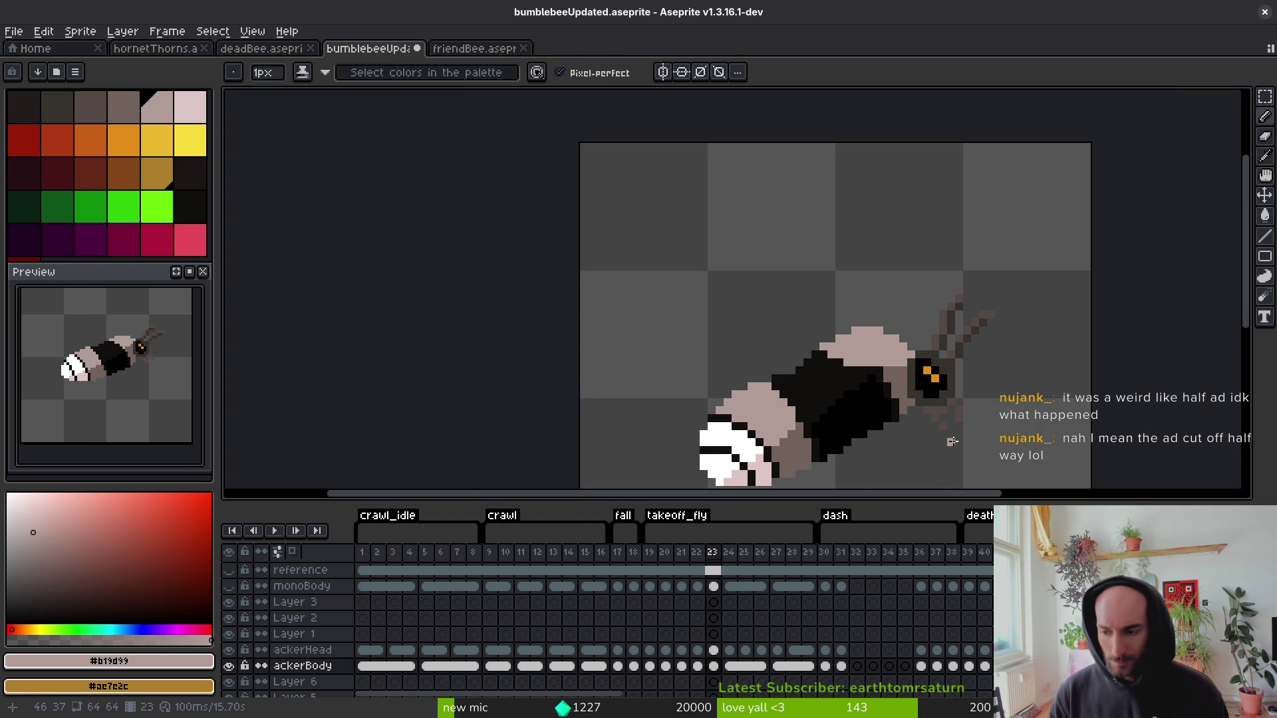
Touch up a back pixel on frame 24, compare against a later pose, then return to frame 24.
key("i")
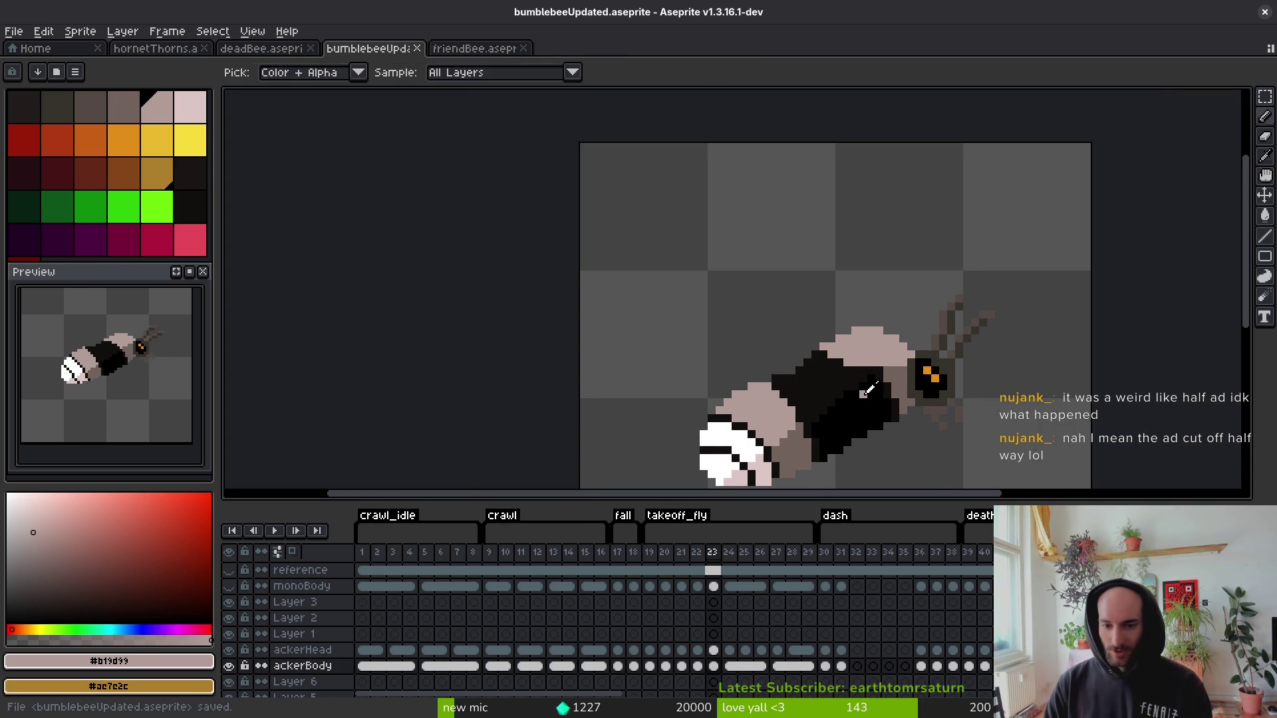
key("period")
key("b")
scroll(850, 359, "up", 1)
left_click(862, 371)
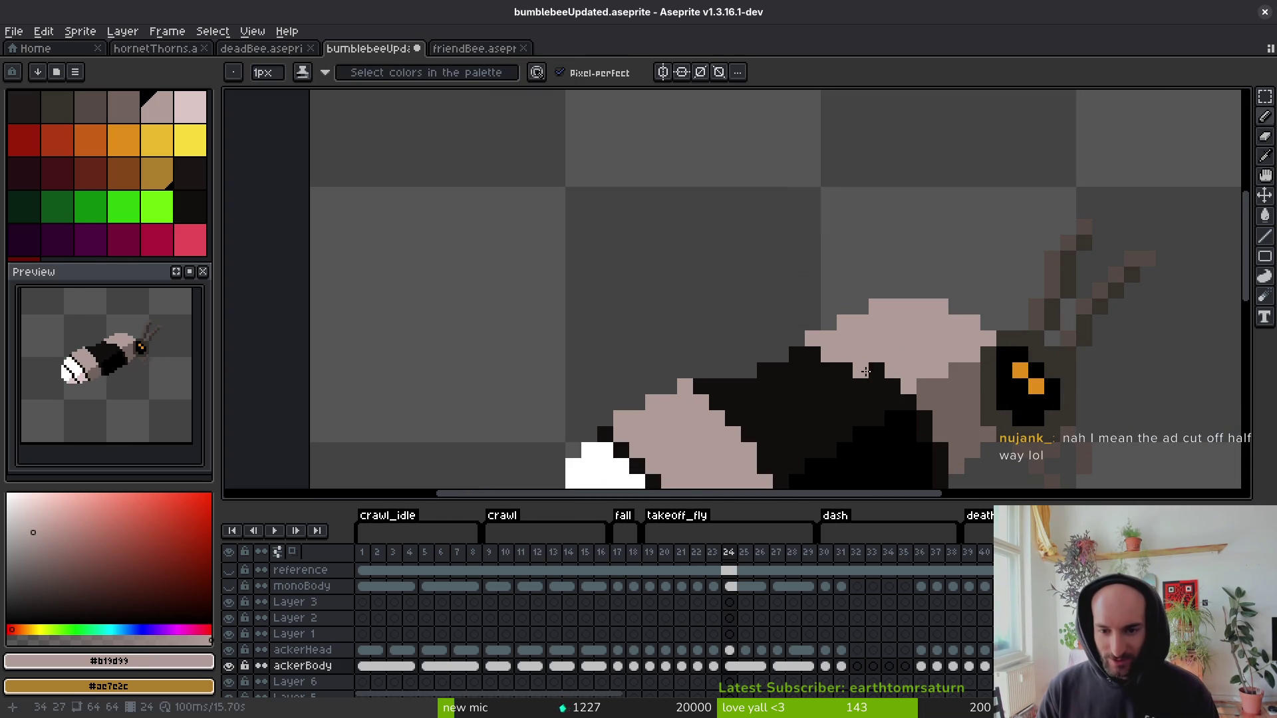
scroll(904, 372, "down", 4)
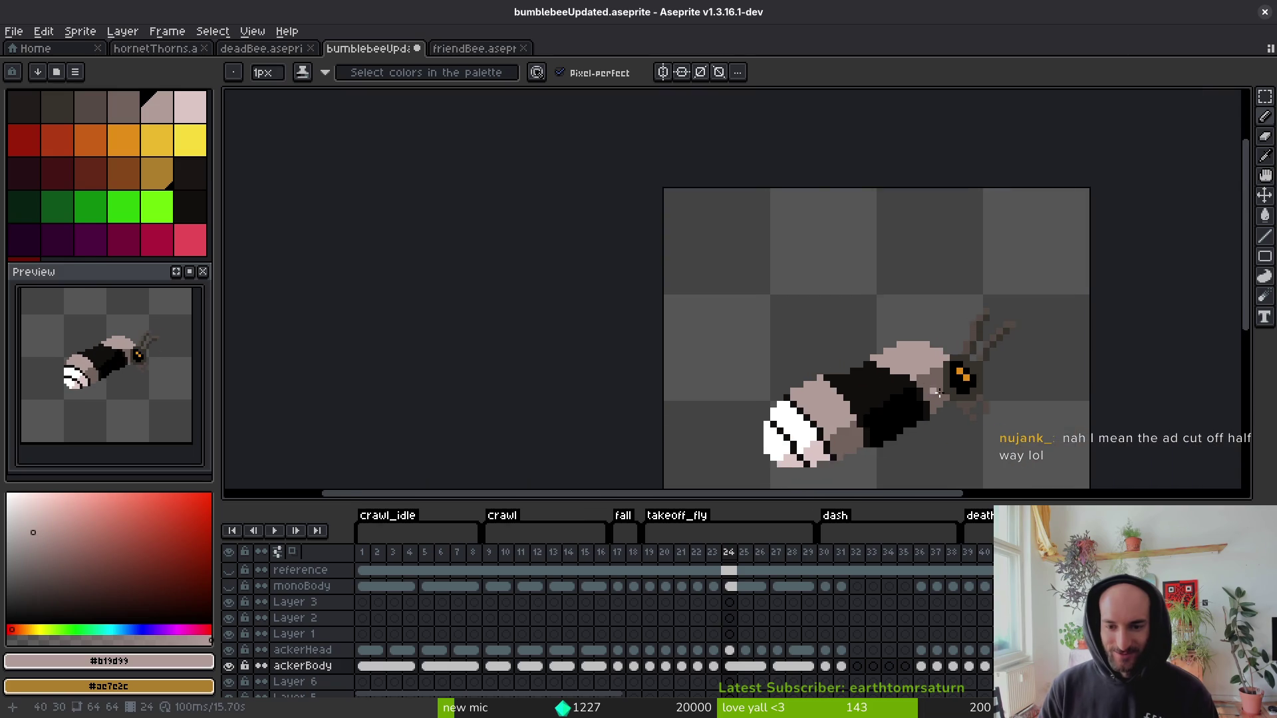
scroll(896, 381, "up", 1)
key("i")
key("period")
key("period")
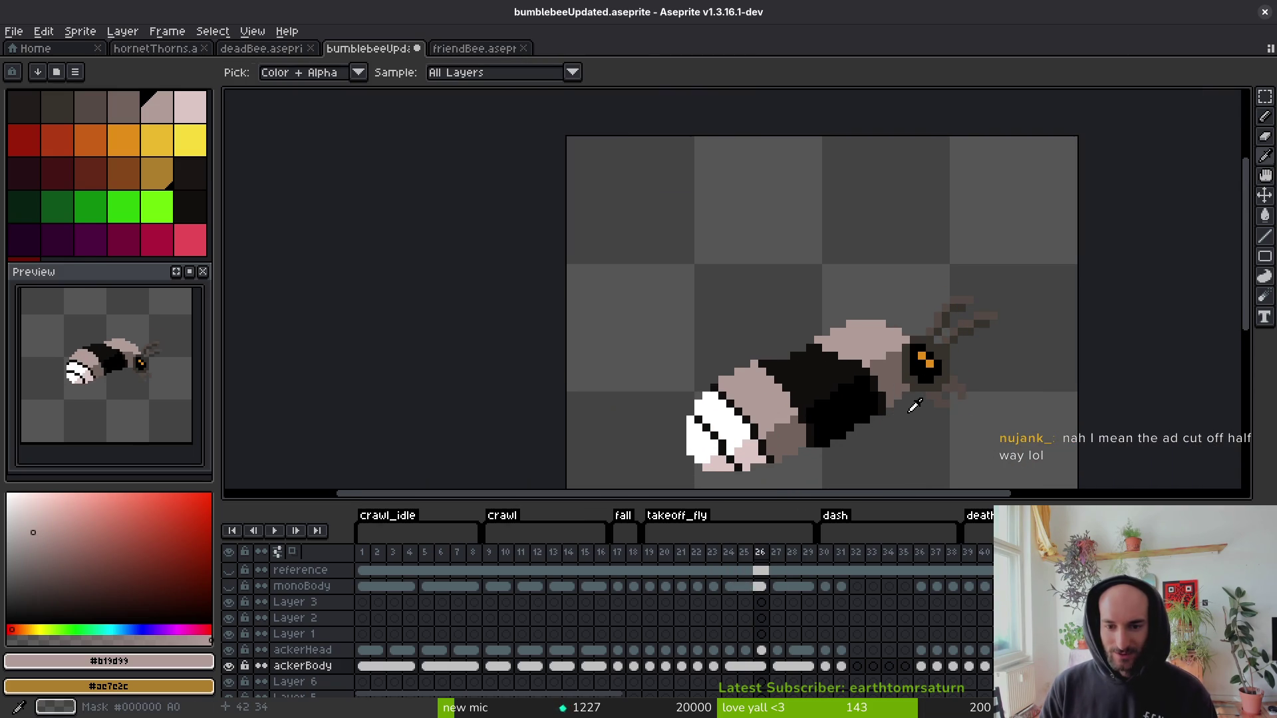
key("comma")
key("comma")
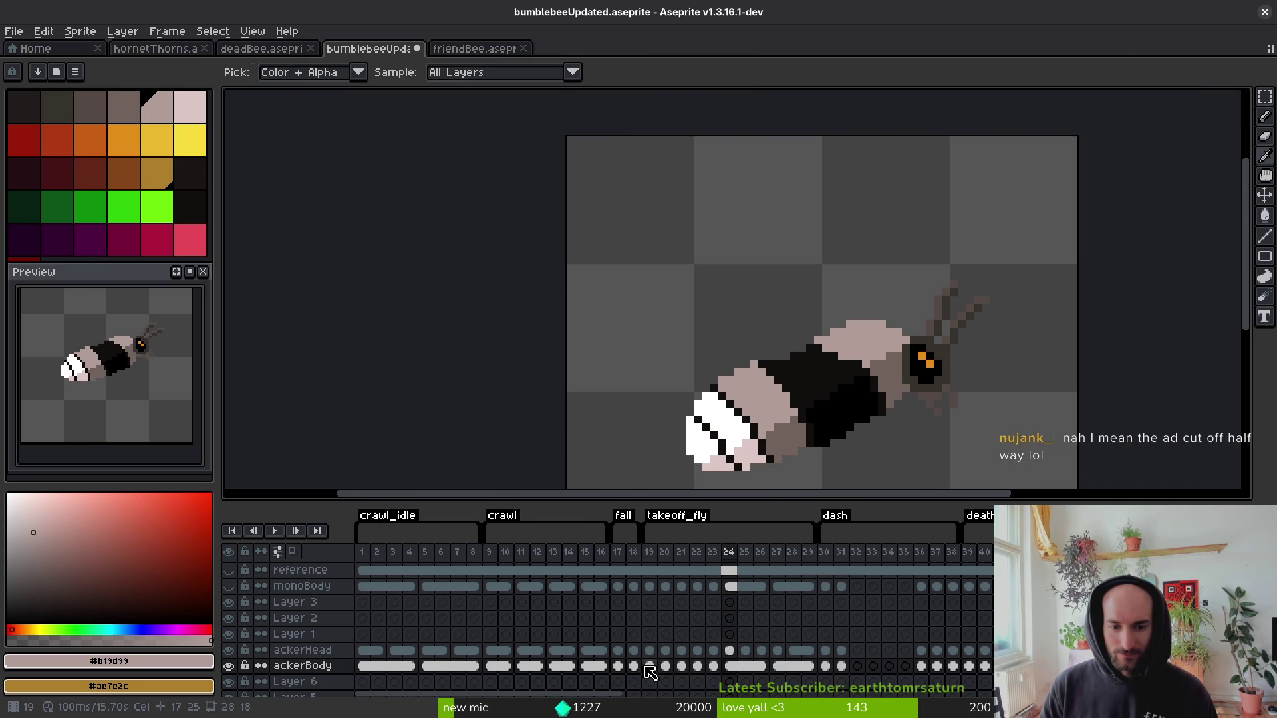
Compare the orange original bee in frame 17 with the recoloured bee in frame 24.
left_click(649, 671)
left_click(616, 667)
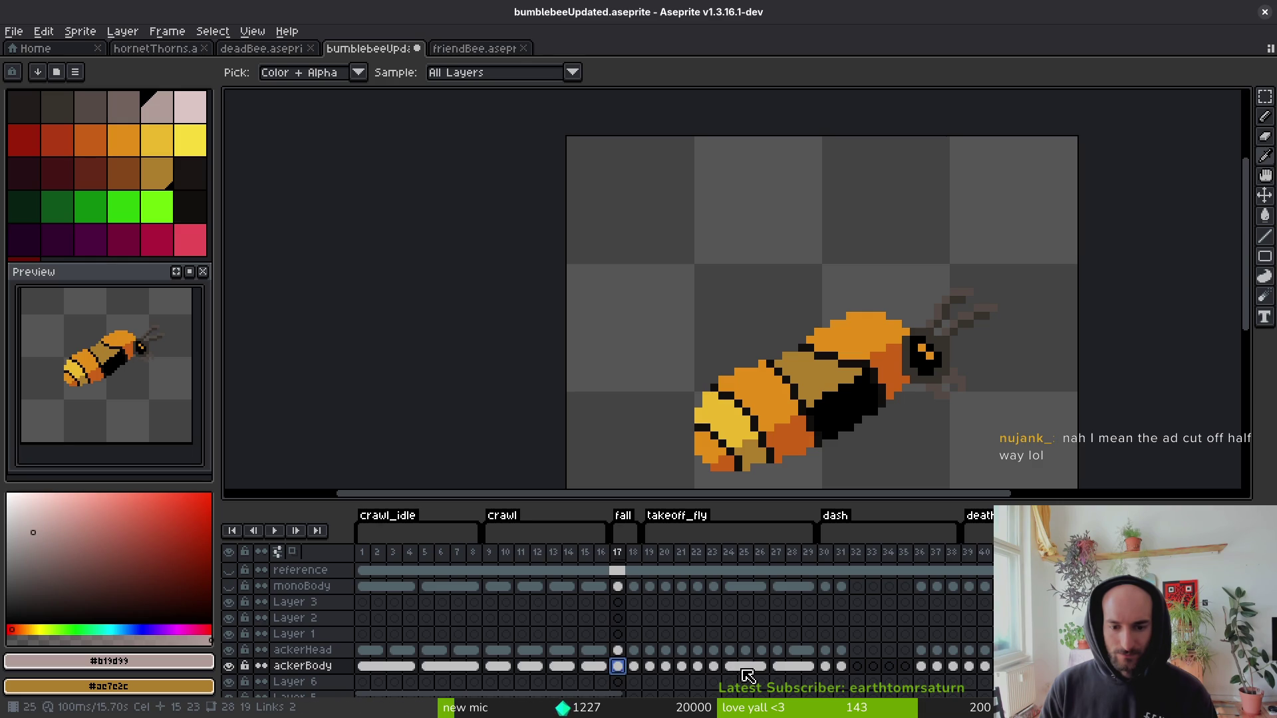
left_click(729, 667)
left_click(616, 666)
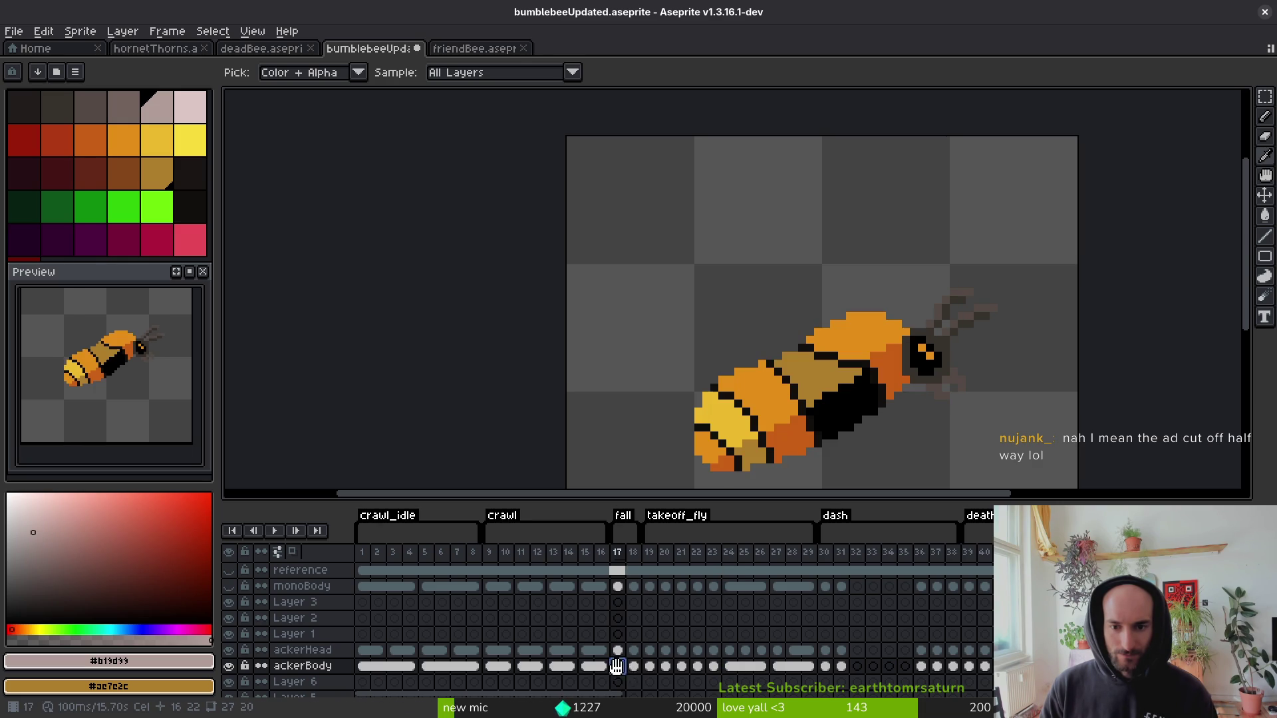
left_click(729, 667)
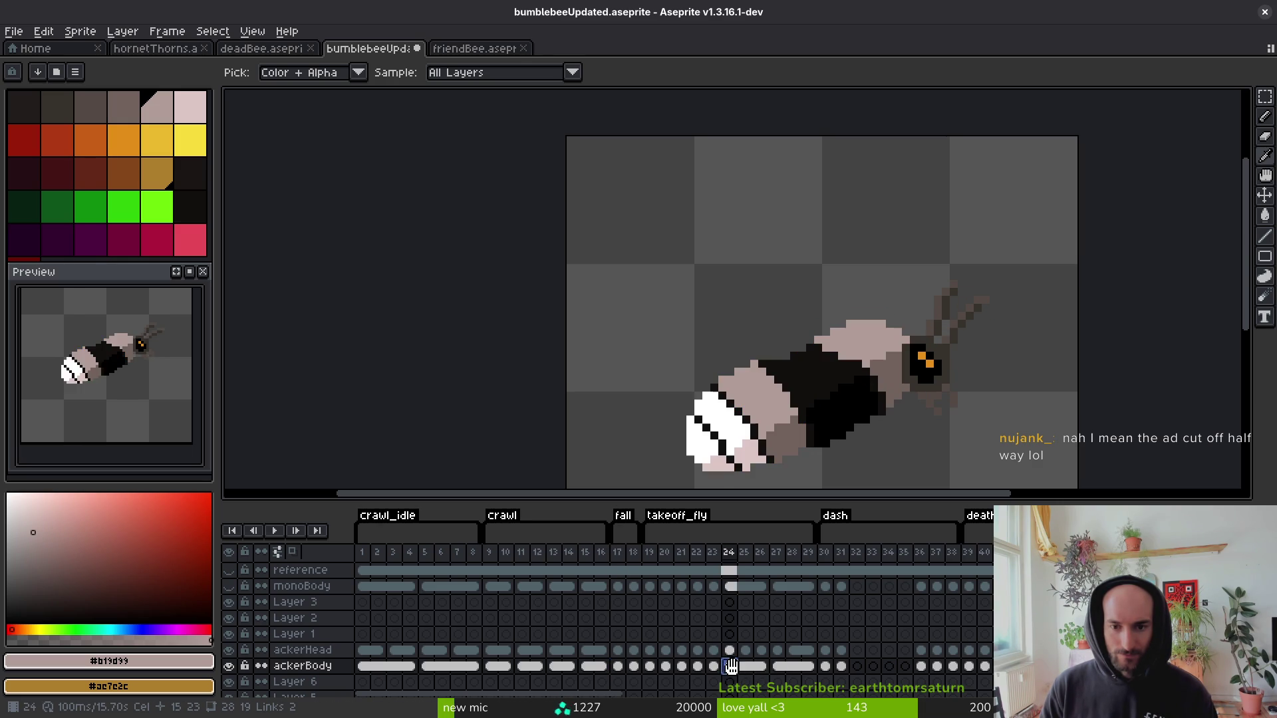
left_click(617, 666)
left_click(776, 666)
left_click(730, 666)
Step back to frame 23 and flip between neighbouring frames to compare the bee's back.
key("b")
scroll(883, 358, "up", 3)
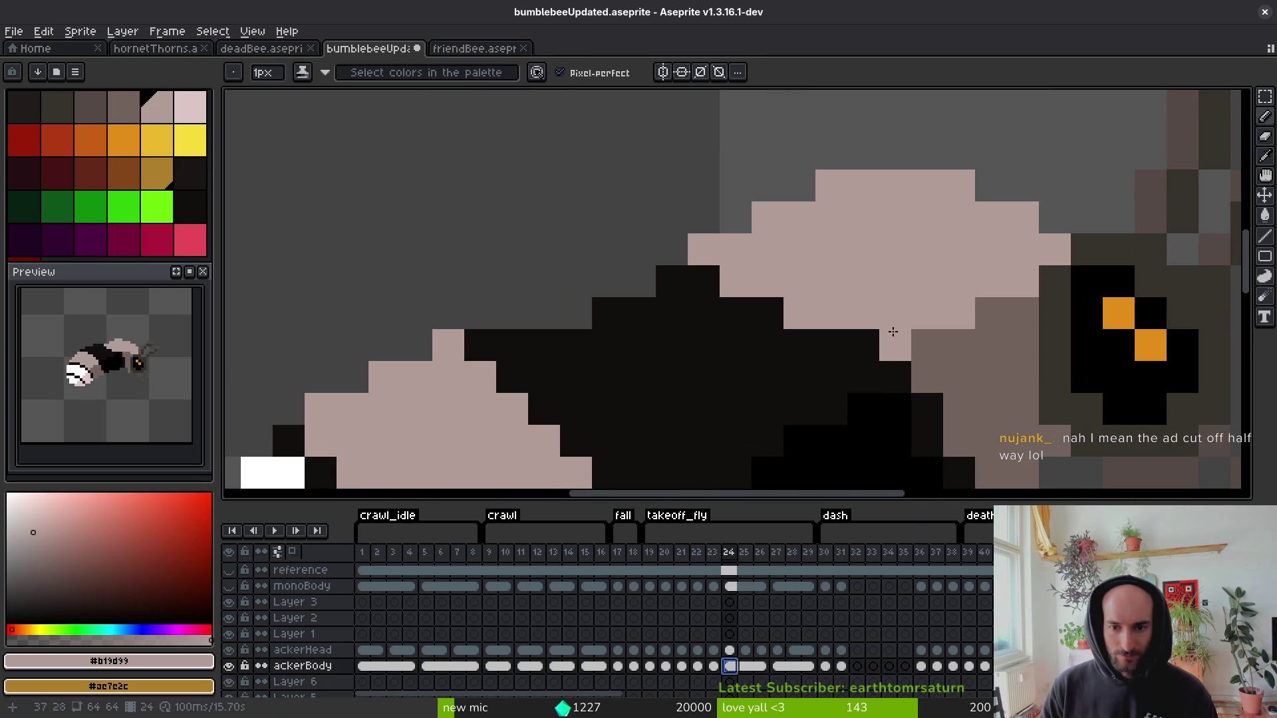
key("Left")
scroll(857, 351, "down", 3)
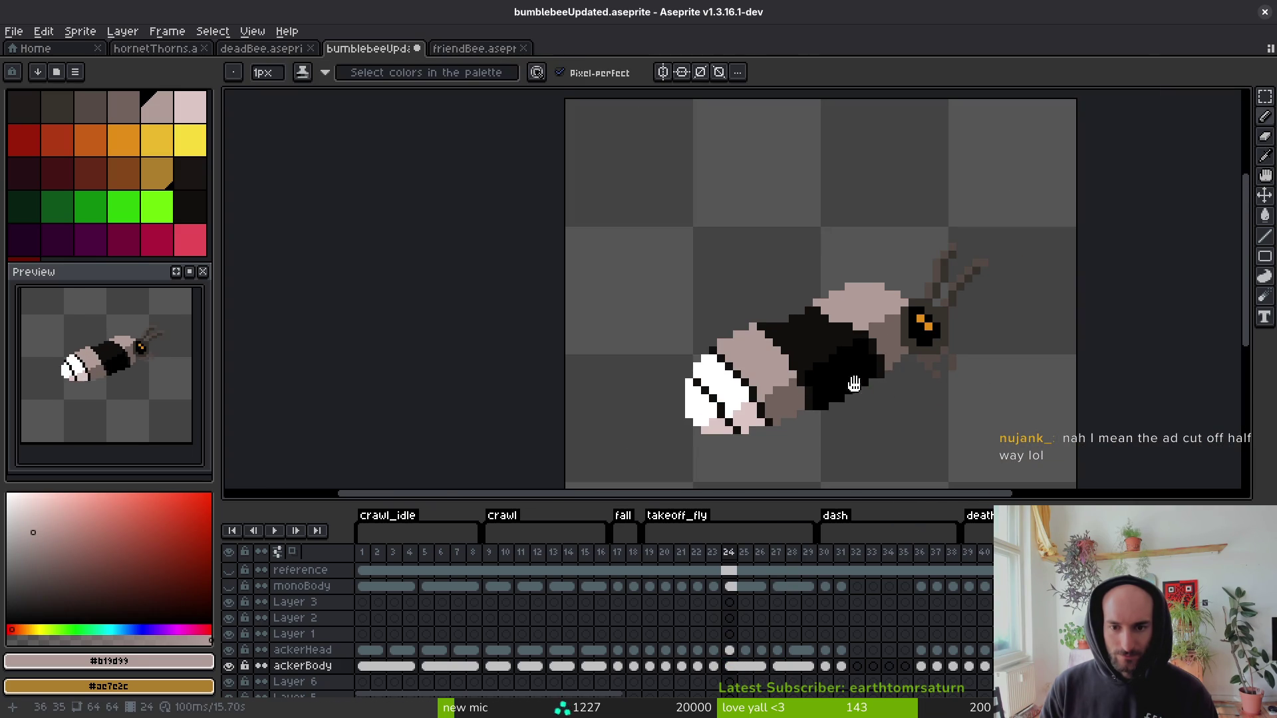
key("i")
key("Left")
key("Right")
key("Left")
key("Right")
key("Left")
key("Right")
On frame 24, eyedrop the near-black and pale mauve body colours for touch-ups.
key("b")
scroll(868, 340, "up", 3)
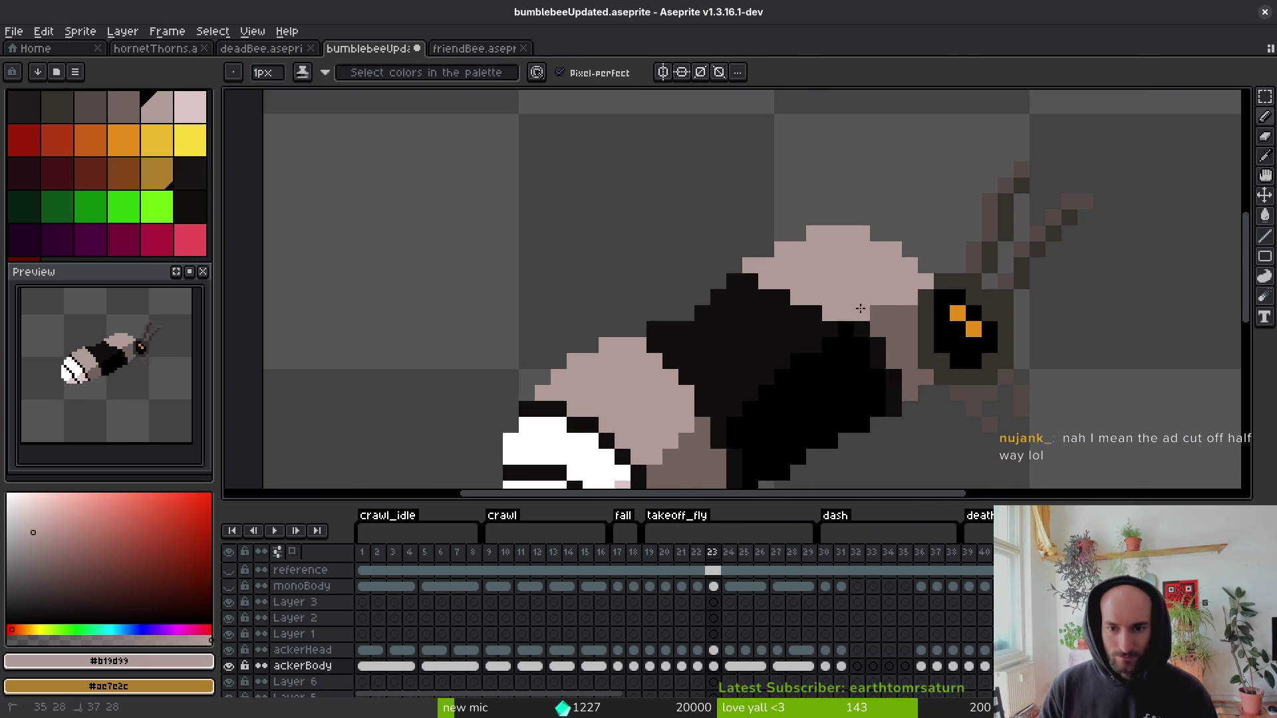
scroll(875, 309, "down", 3)
key("i")
key("Left")
key("Right")
key("Right")
key("b")
scroll(862, 341, "up", 2)
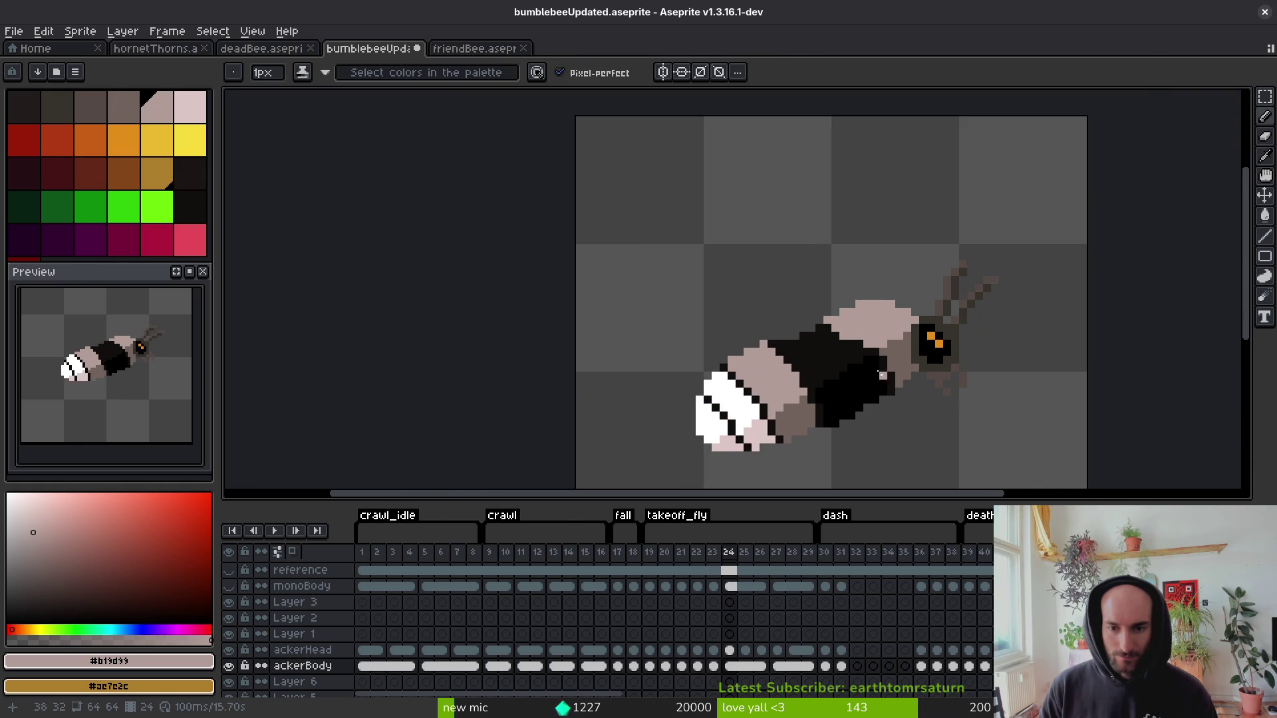
scroll(836, 361, "up", 1)
key("i")
left_click(819, 310)
key("b")
scroll(866, 346, "down", 3)
key("i")
left_click(865, 349)
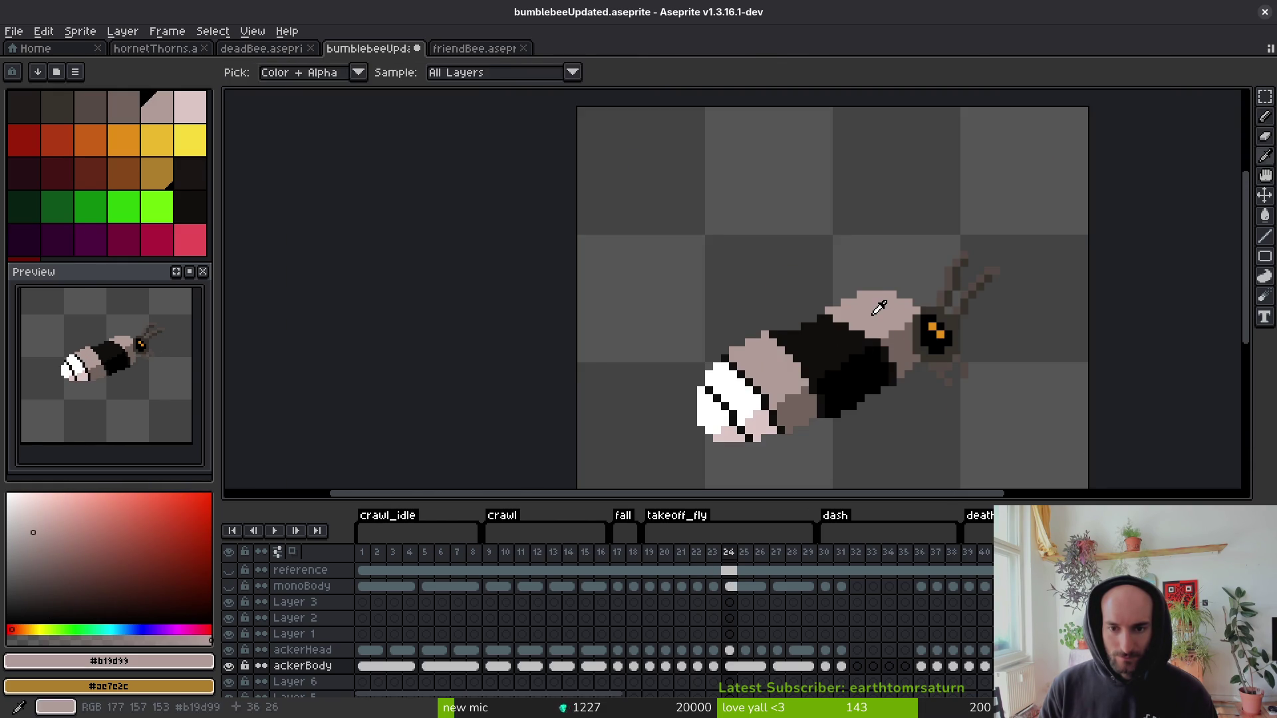
On frame 27, paint back pixels mauve and reshape the mauve and black edge.
key("Right")
key("b")
key("Right")
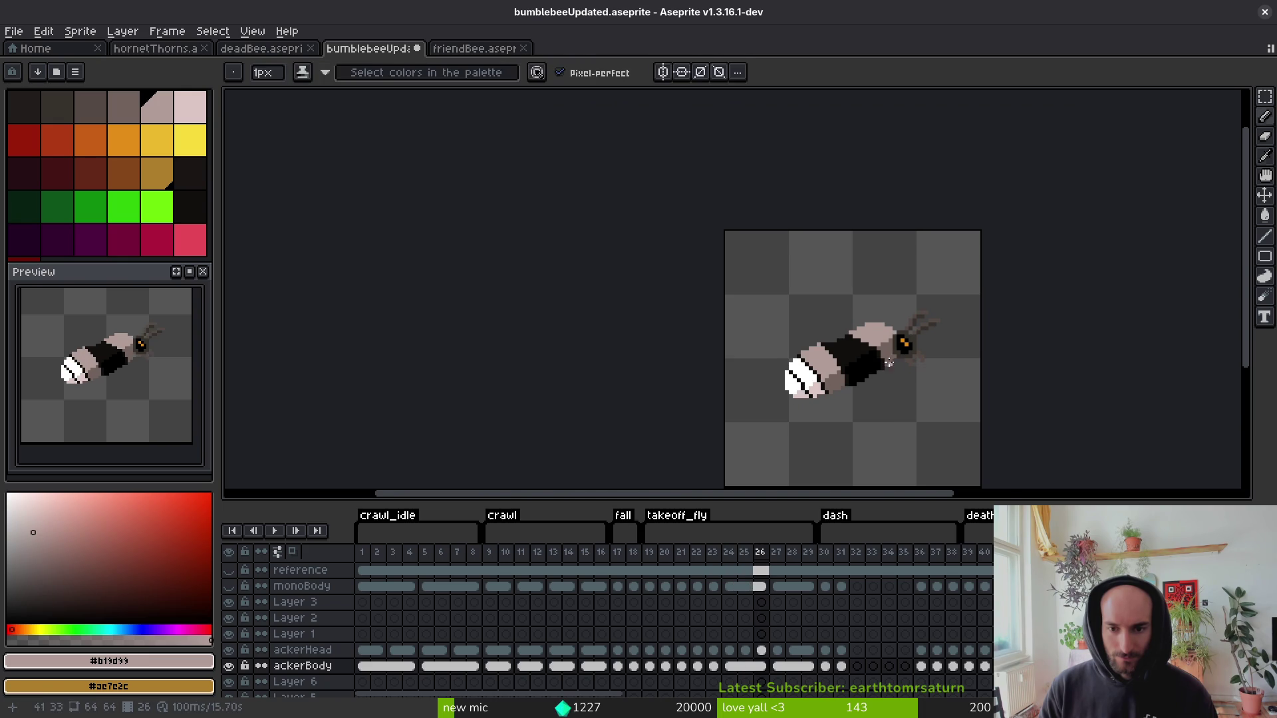
key("i")
scroll(871, 346, "up", 3)
left_click(865, 337)
key("b")
key("Right")
scroll(865, 337, "up", 4)
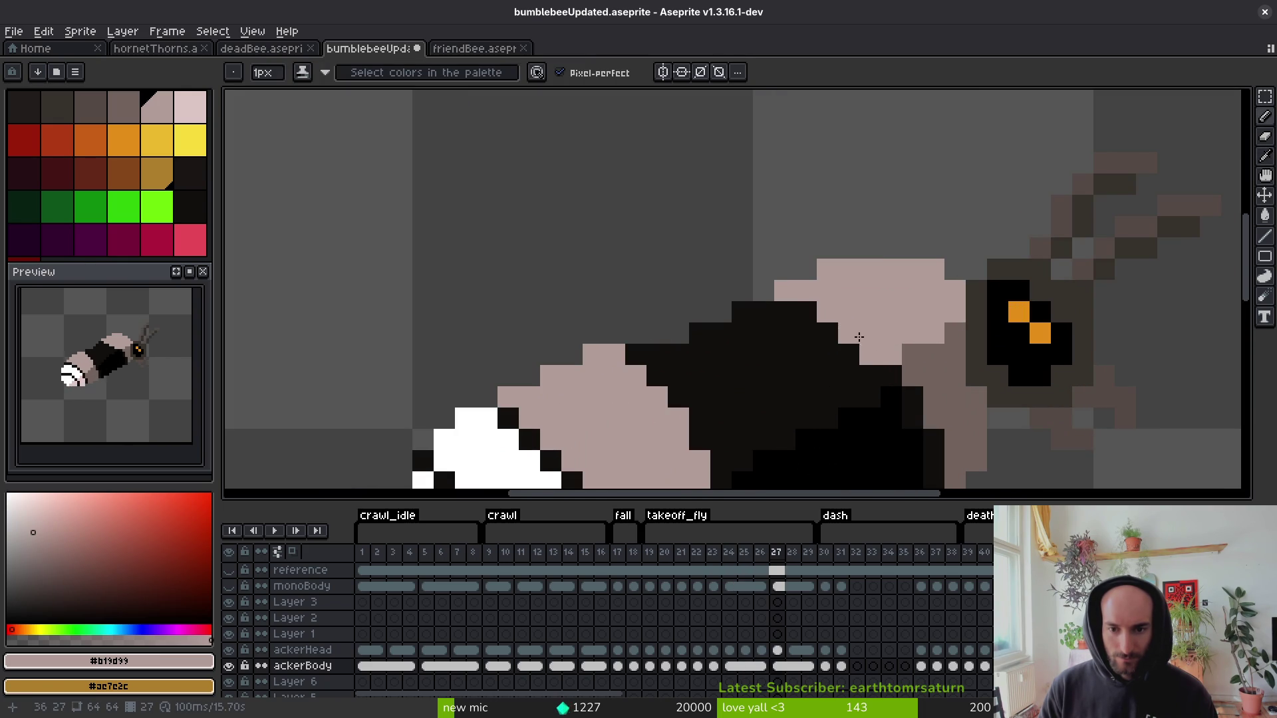
key("i")
left_click(812, 328)
key("b")
left_click(770, 313)
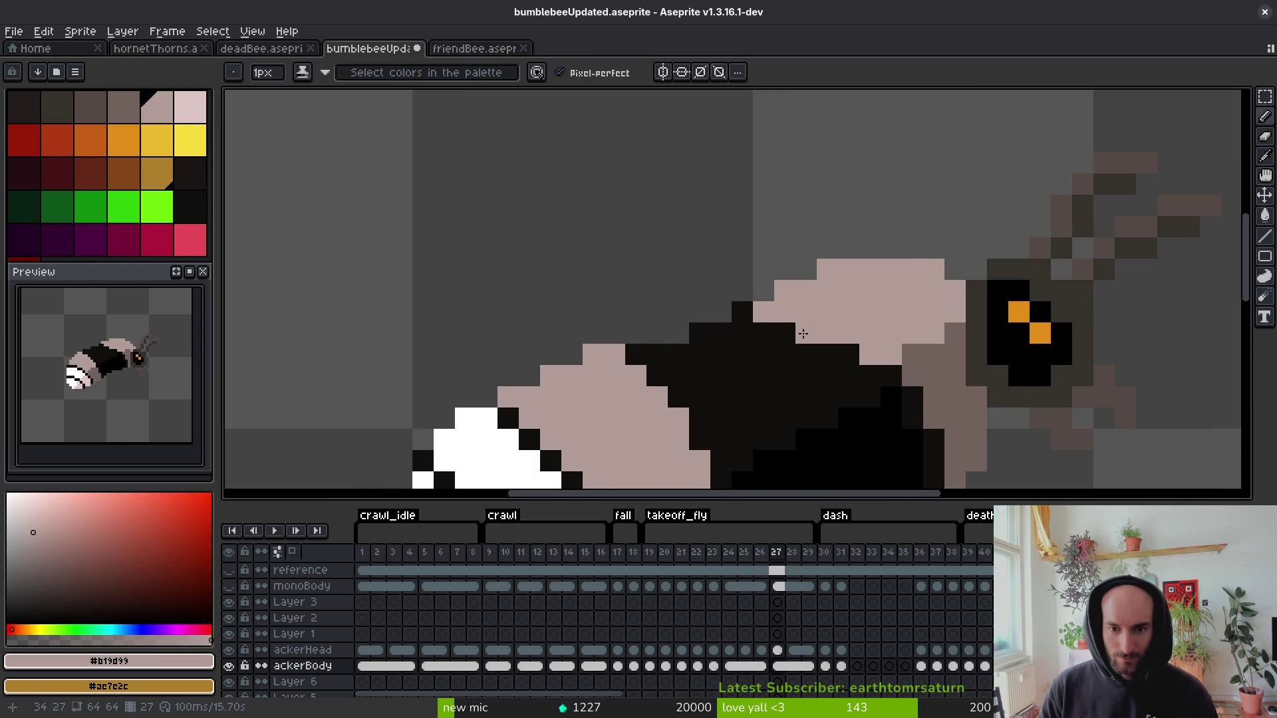
left_click_drag(794, 333, 857, 356)
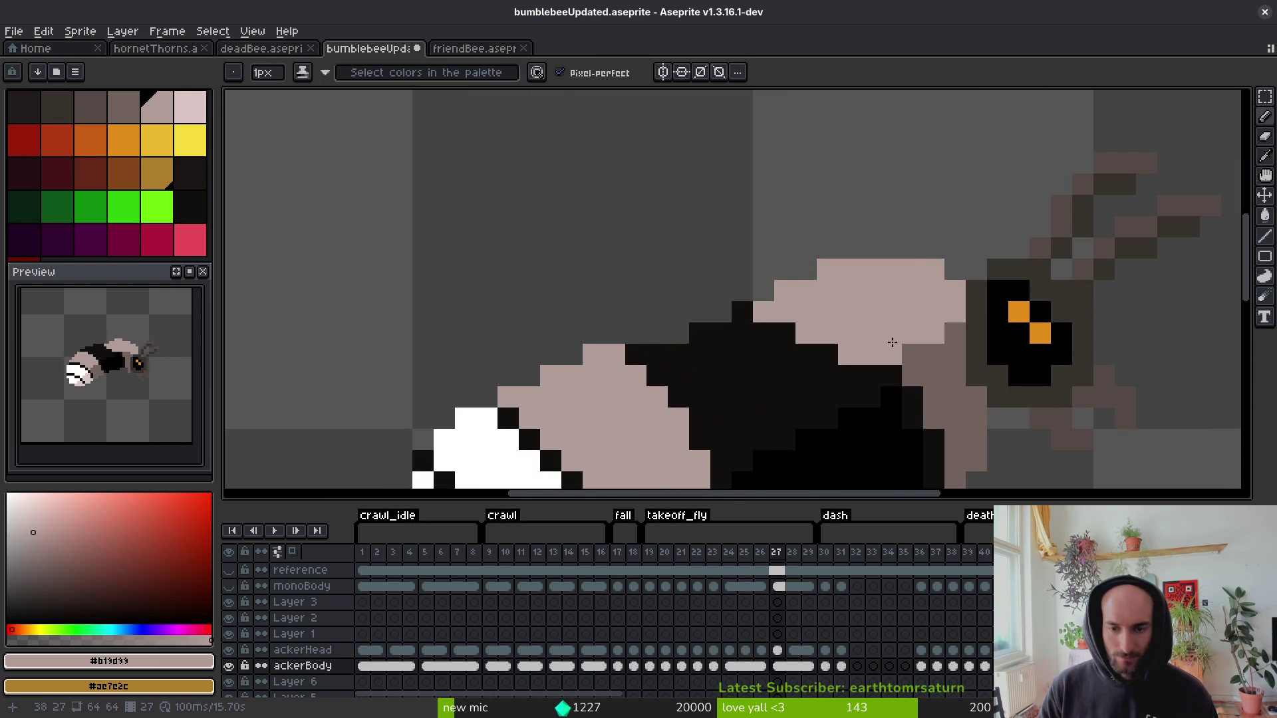
Clean up frame 27's back with eyedropper, pencil and eraser, comparing against frame 26.
scroll(892, 342, "down", 4)
key("i")
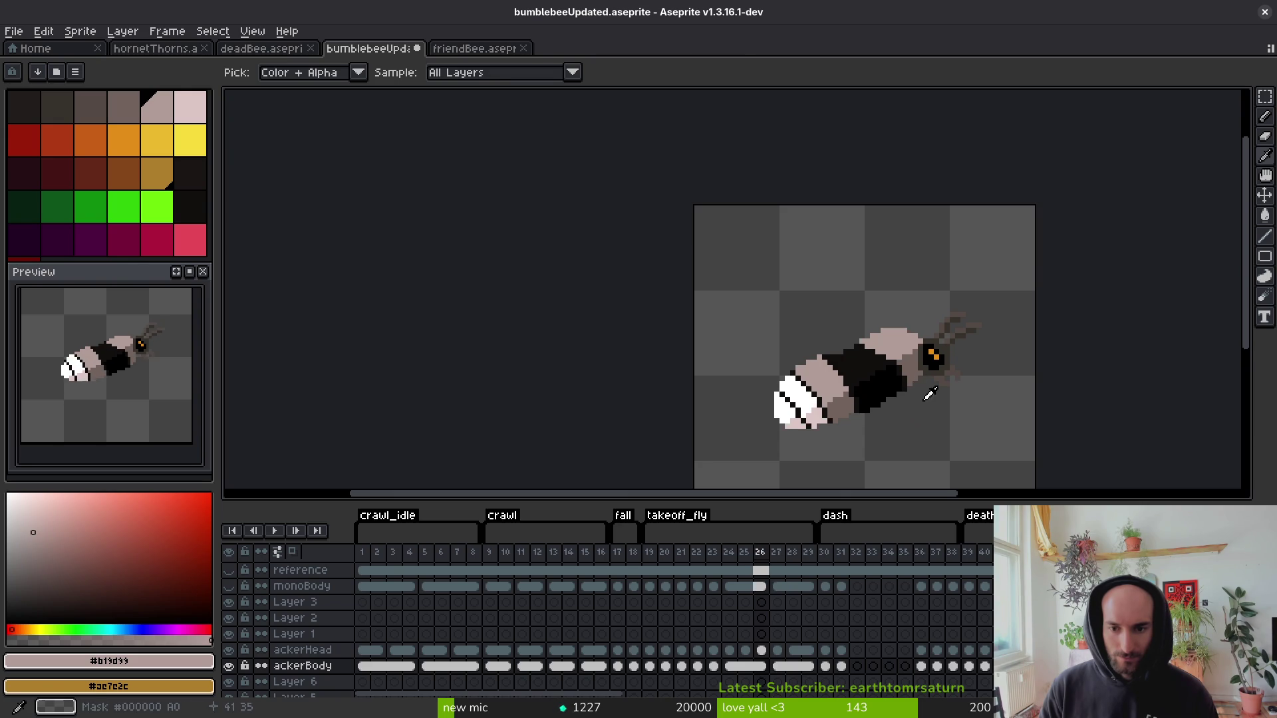
key("b")
key("i")
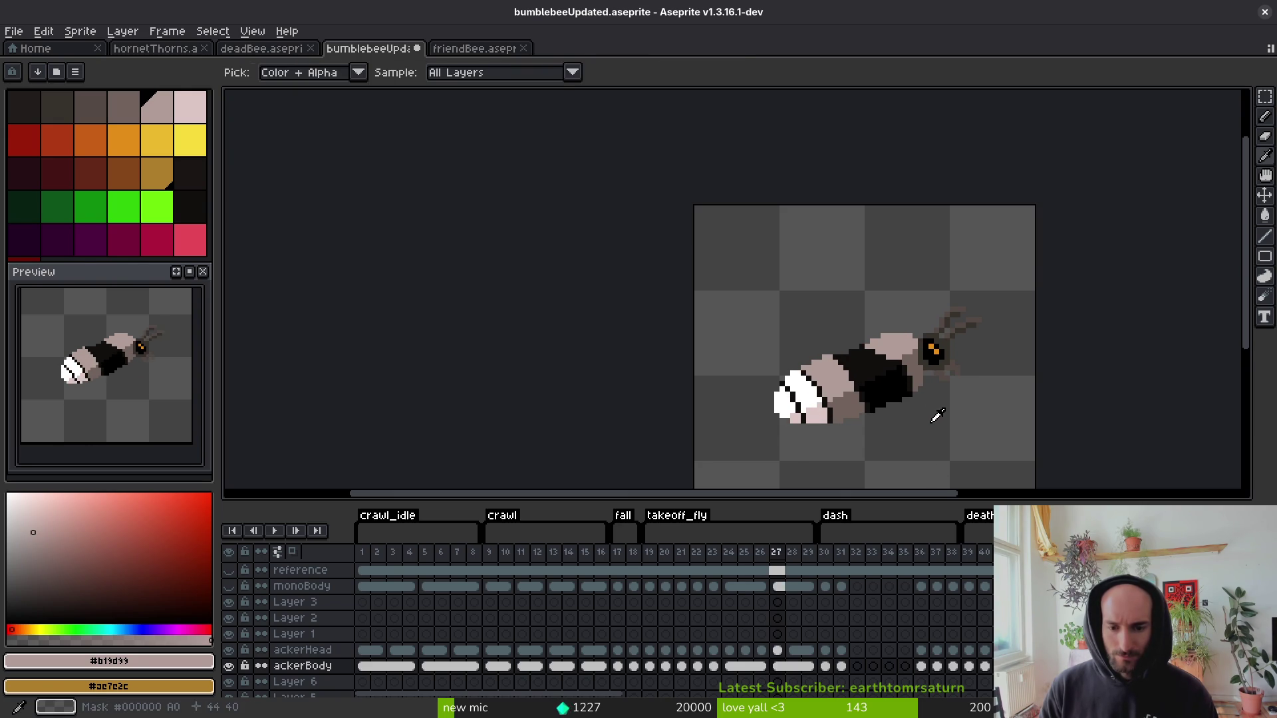
key("b")
scroll(970, 396, "up", 2)
key("comma")
key("i")
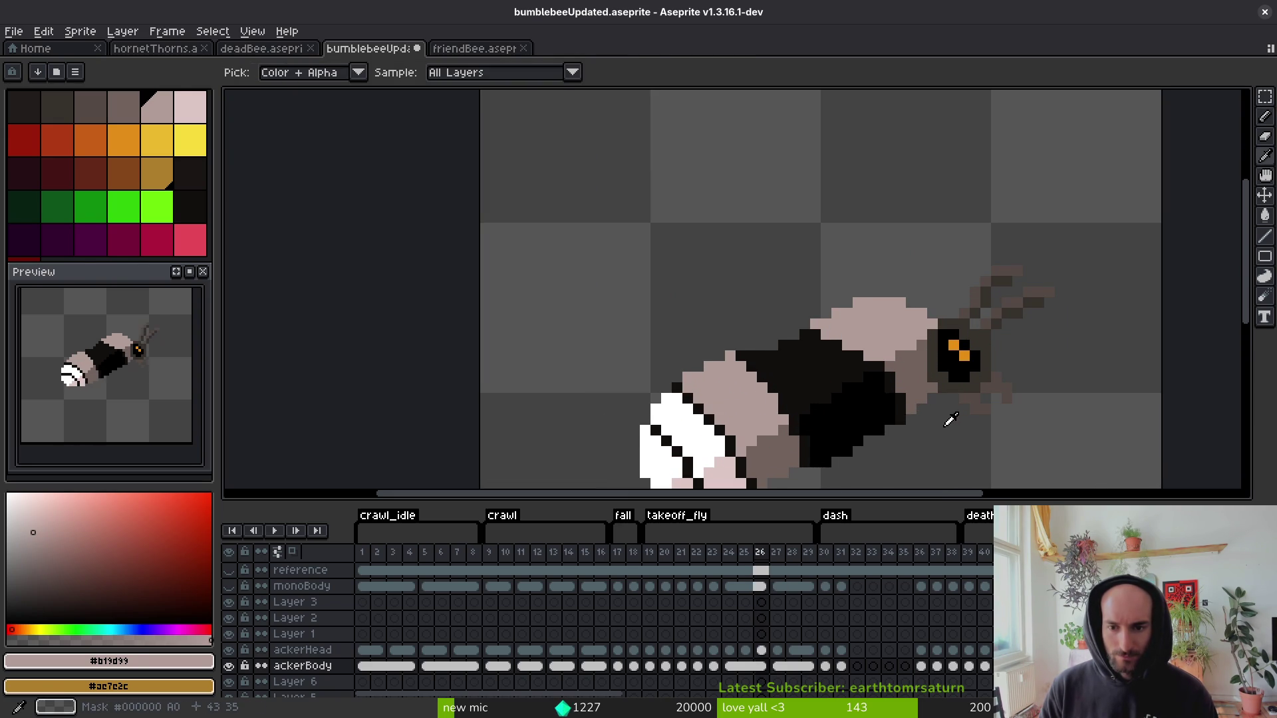
key("period")
key("b")
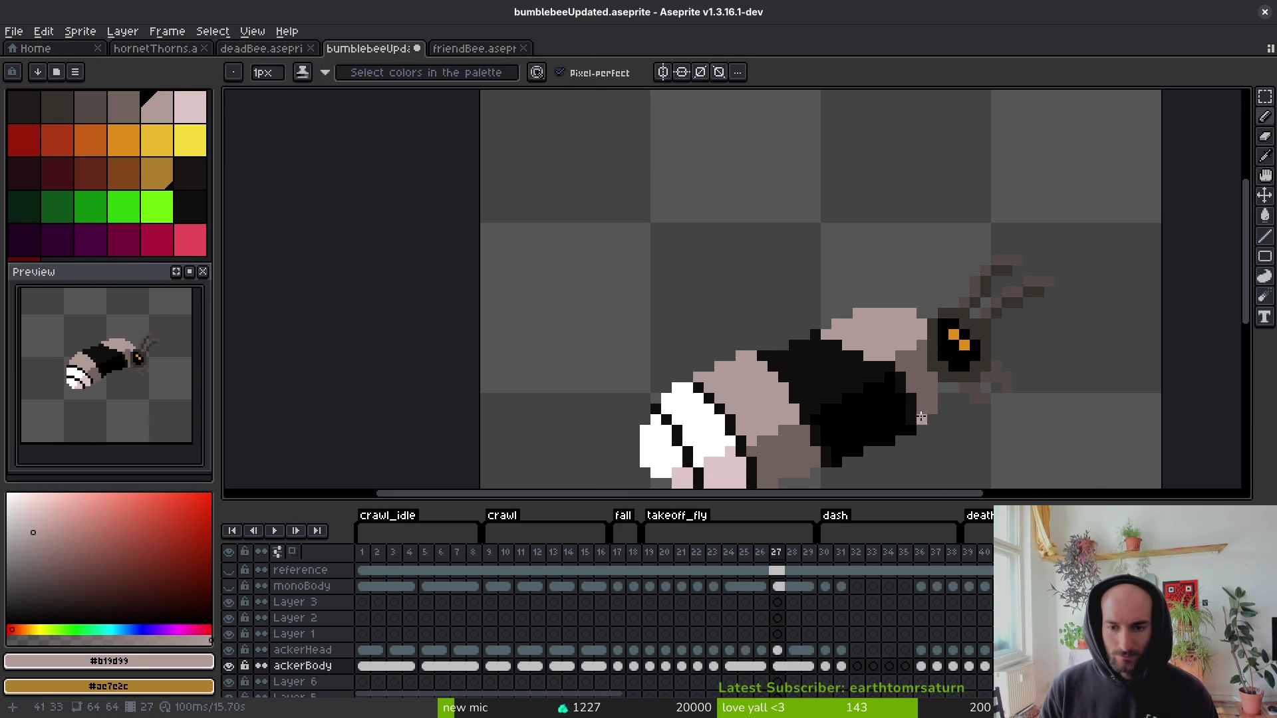
key("e")
key("comma")
key("i")
key("period")
key("b")
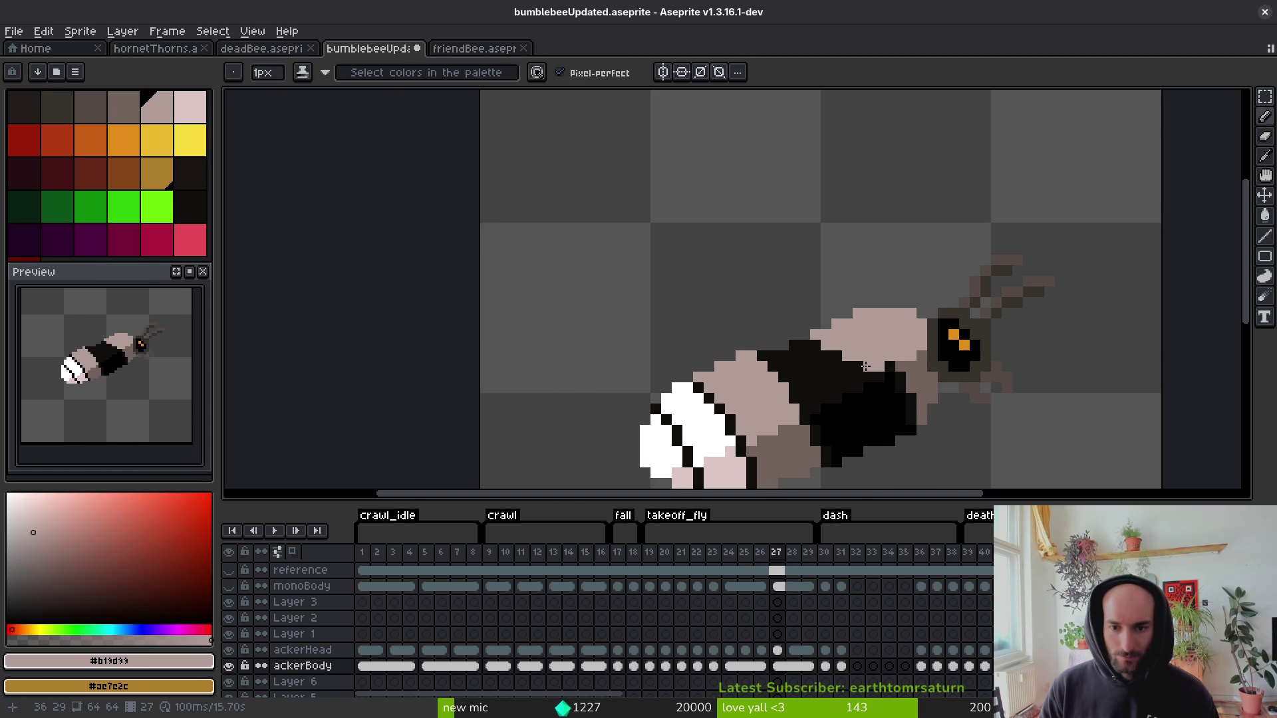
Finish frame 28's pale mauve back and advance to dash frame 30.
scroll(866, 367, "down", 3)
key("i")
key("b")
scroll(909, 392, "up", 3)
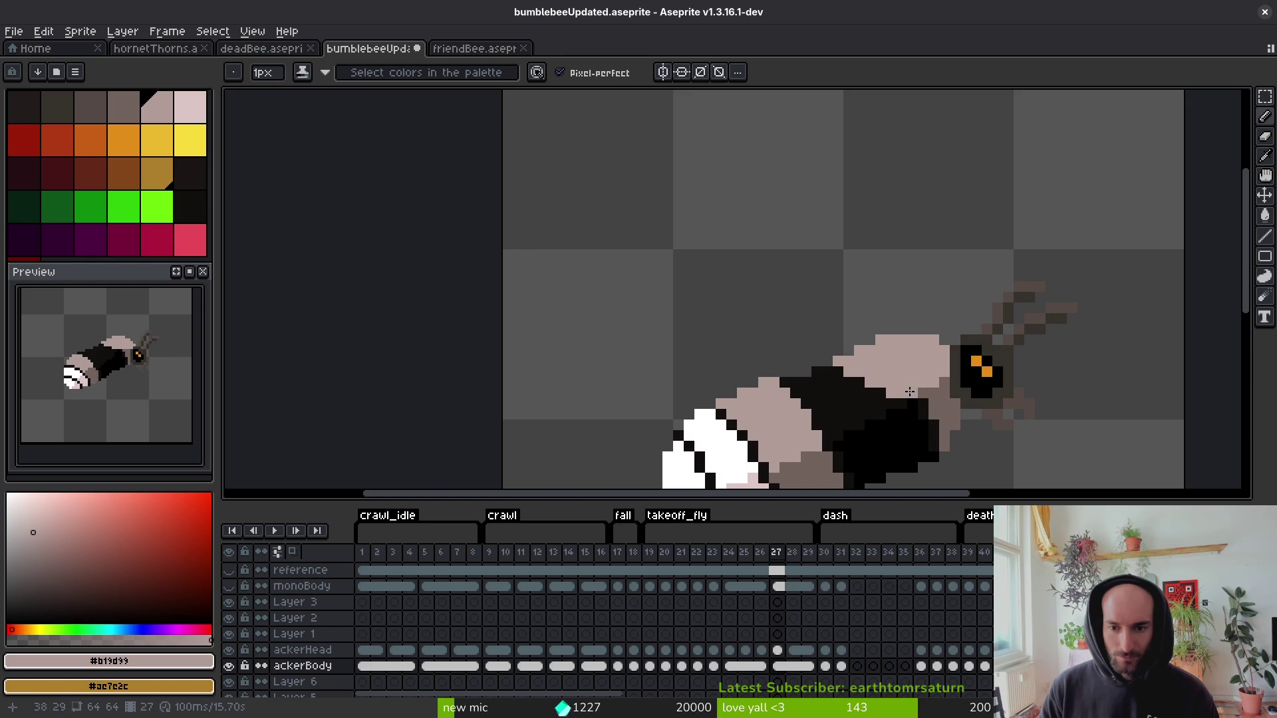
scroll(909, 392, "down", 3)
key("i")
key("period")
key("b")
scroll(927, 386, "up", 3)
key("i")
key("period")
key("period")
Sample the light body colour and repaint the dark pixels below the bee's head.
key("b")
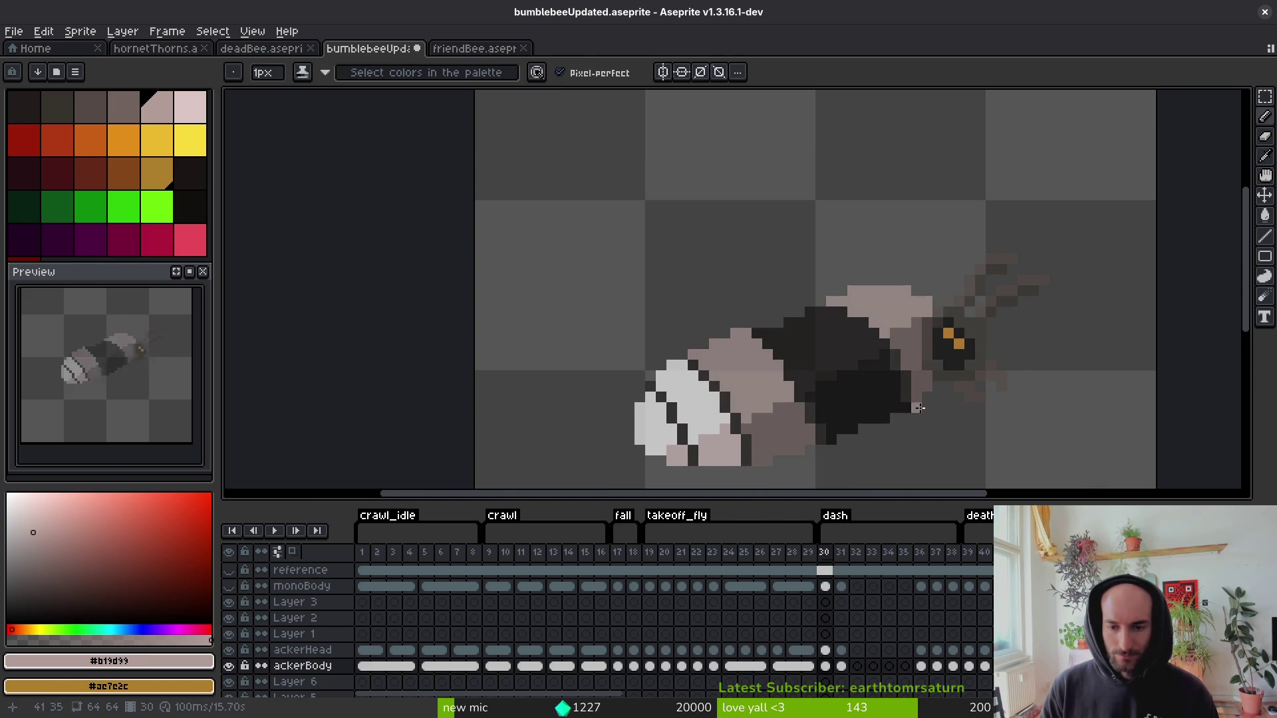
scroll(907, 314, "up", 3)
key("i")
key("b")
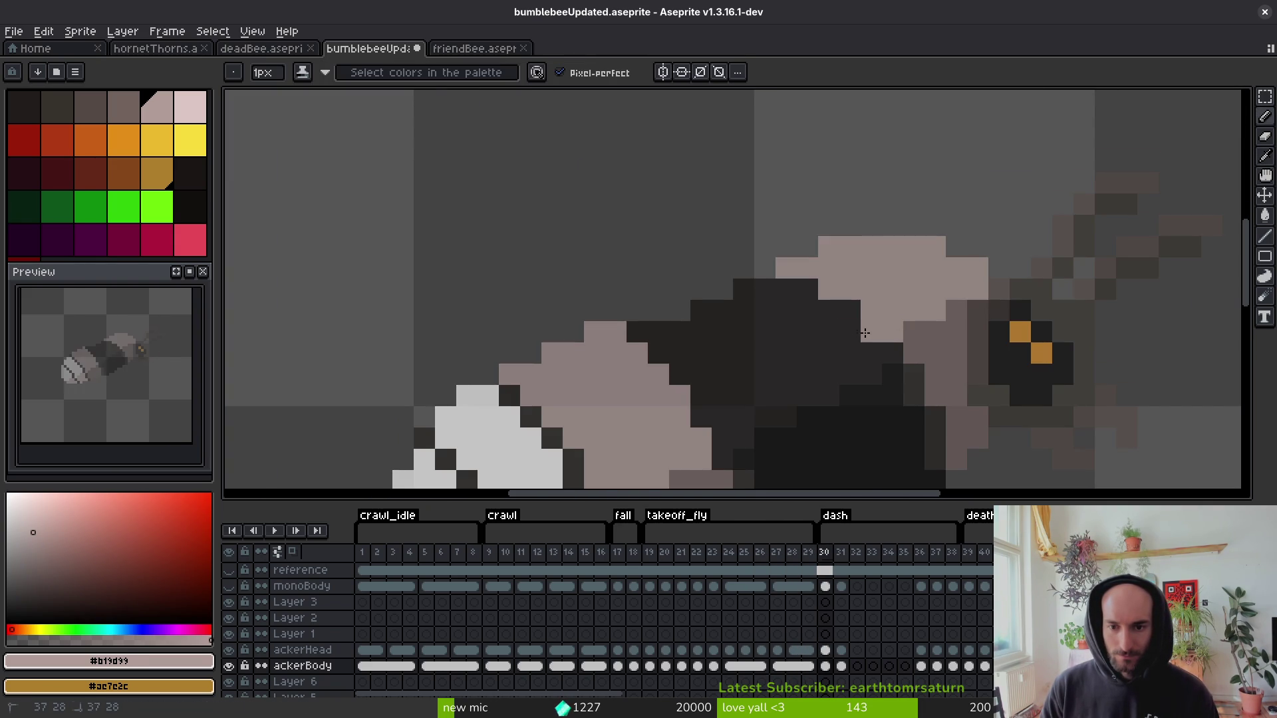
key("i")
key("b")
left_click(820, 346)
mouse_move(841, 341)
left_mouse_down()
mouse_move(884, 353)
mouse_move(952, 319)
left_mouse_up()
scroll(929, 353, "down", 3)
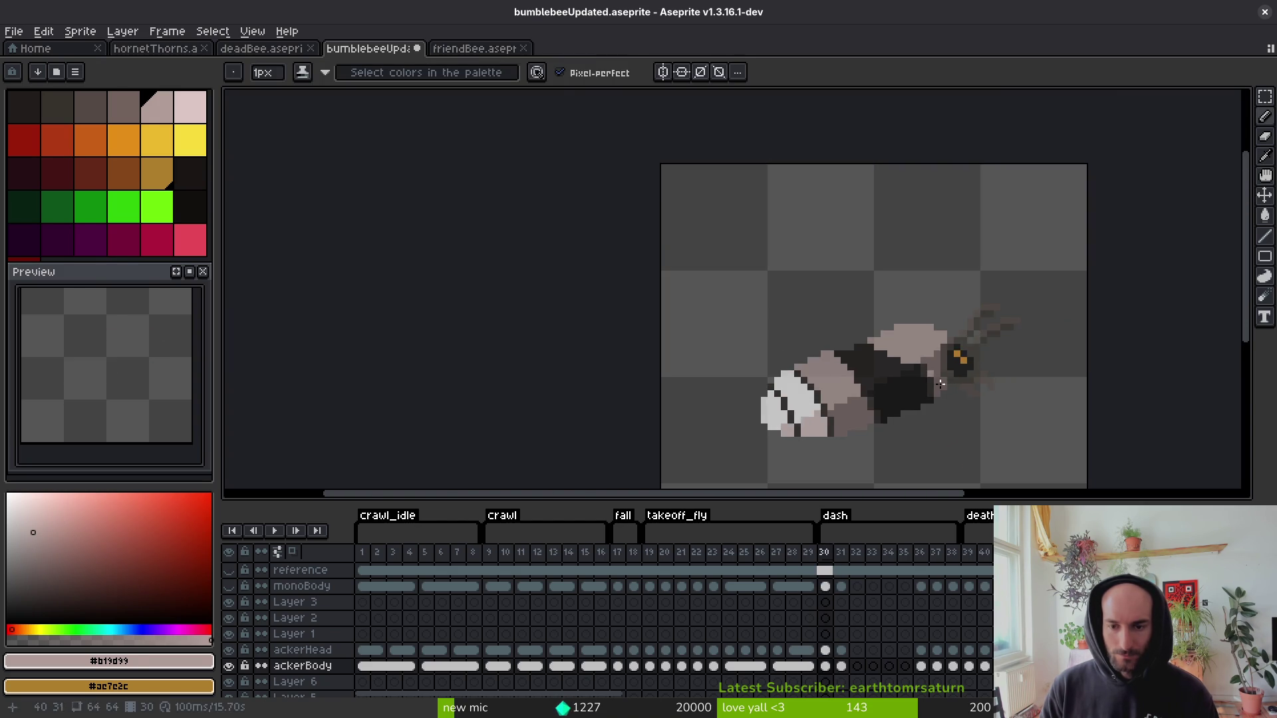
key("i")
On frame 31, lighten the dark pixels near the head and along the bee's back.
key("Right")
key("b")
scroll(927, 362, "up", 5)
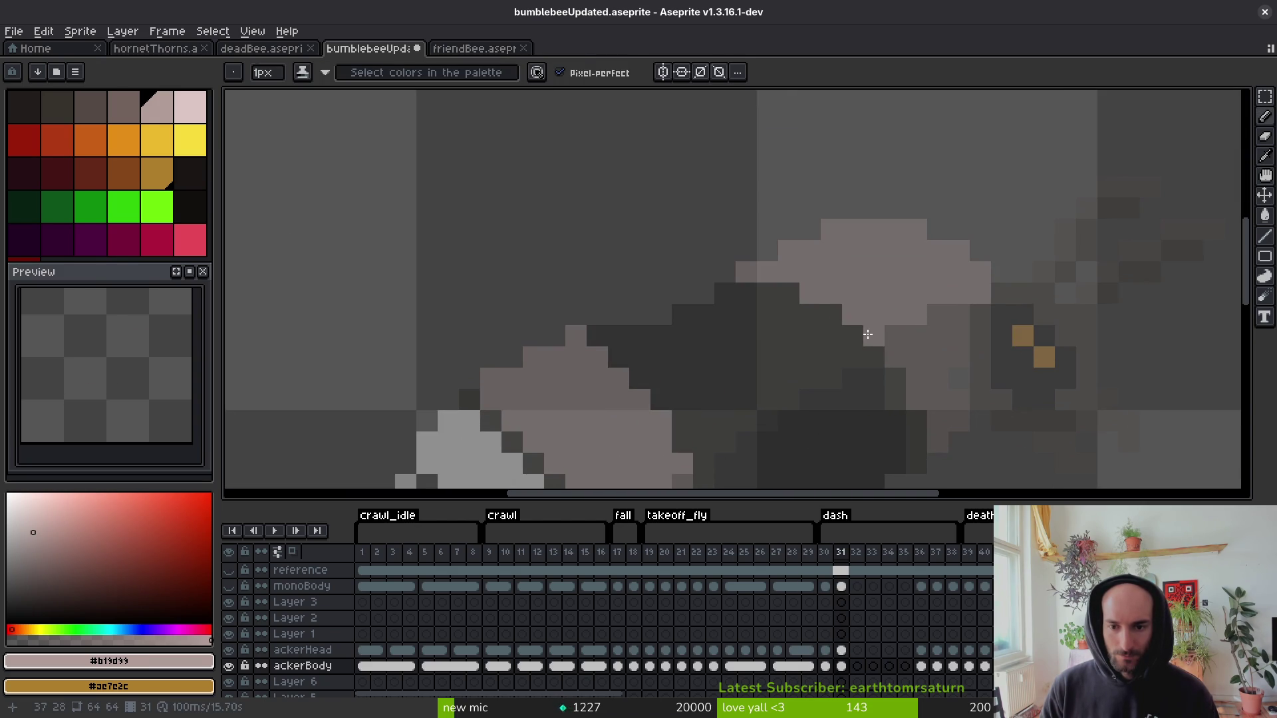
left_click_drag(775, 297, 837, 324)
mouse_move(741, 291)
left_mouse_down()
mouse_move(832, 325)
mouse_move(821, 336)
left_mouse_up()
left_click_drag(924, 311, 901, 332)
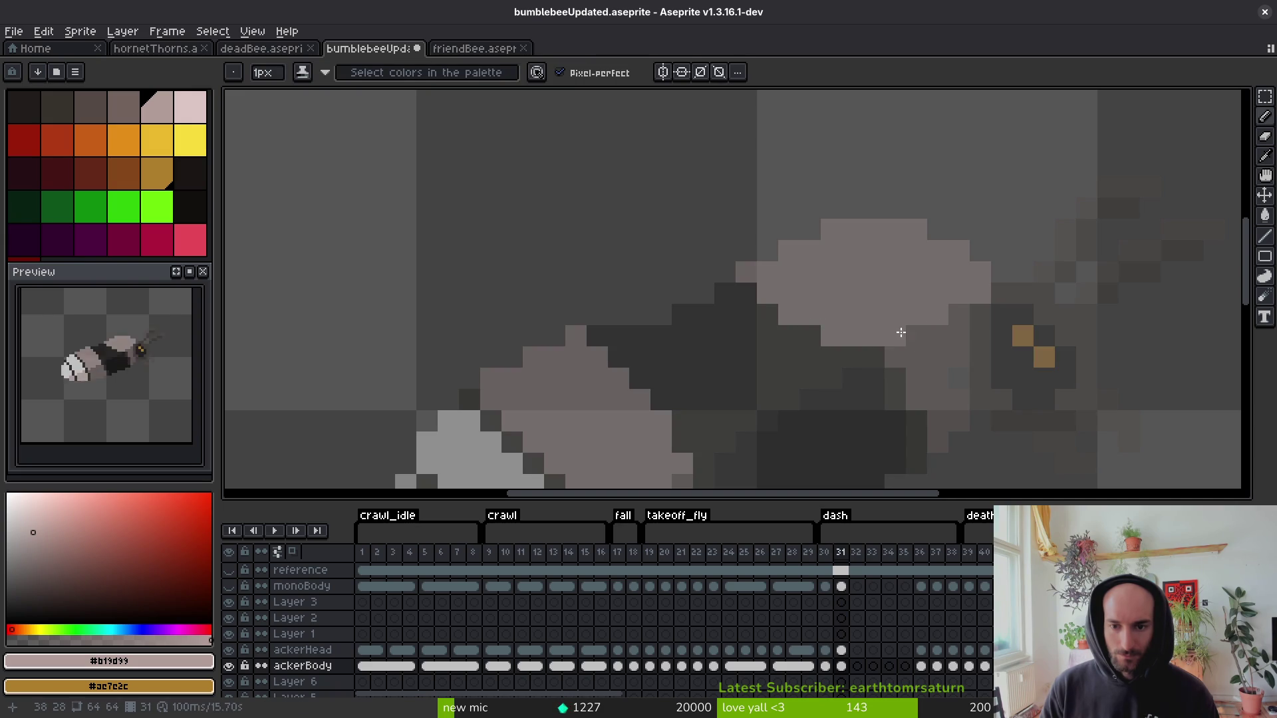
scroll(912, 334, "down", 5)
On frame 36, paint mauve over the dark edge pixels on the bee.
key("Left")
key("Right")
key("Right")
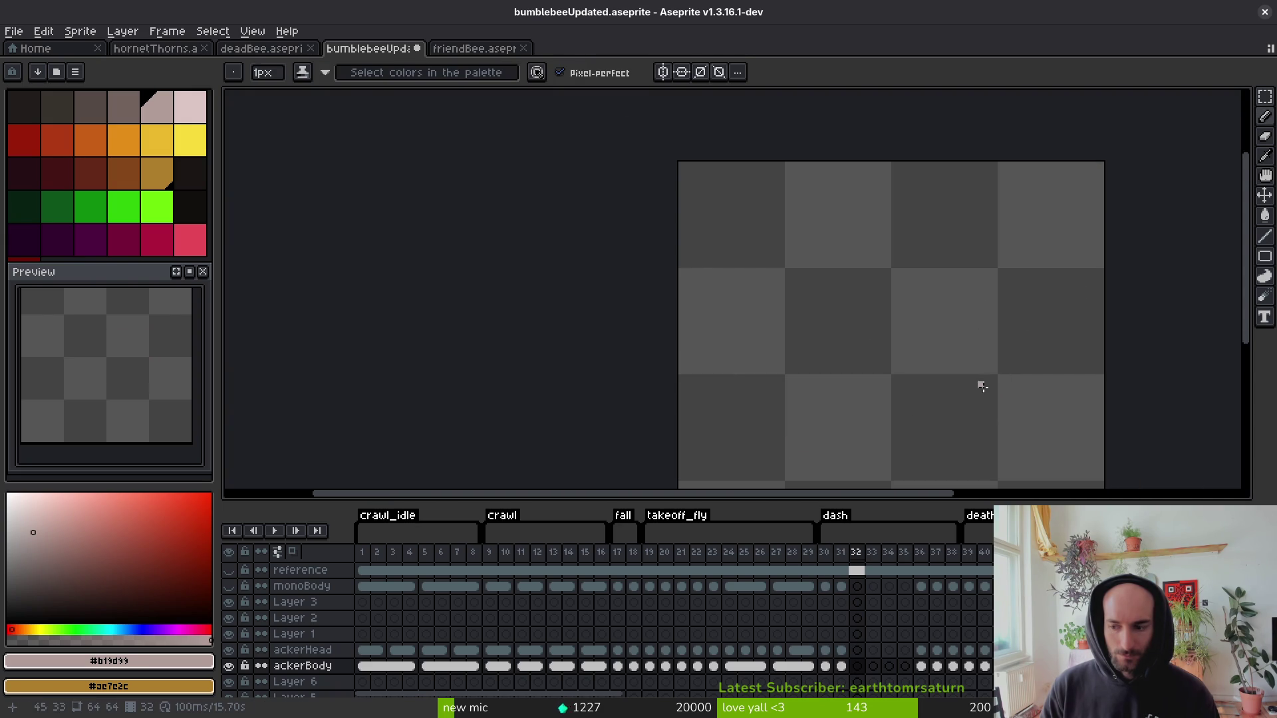
key("Right")
key("Right")
key("Right")
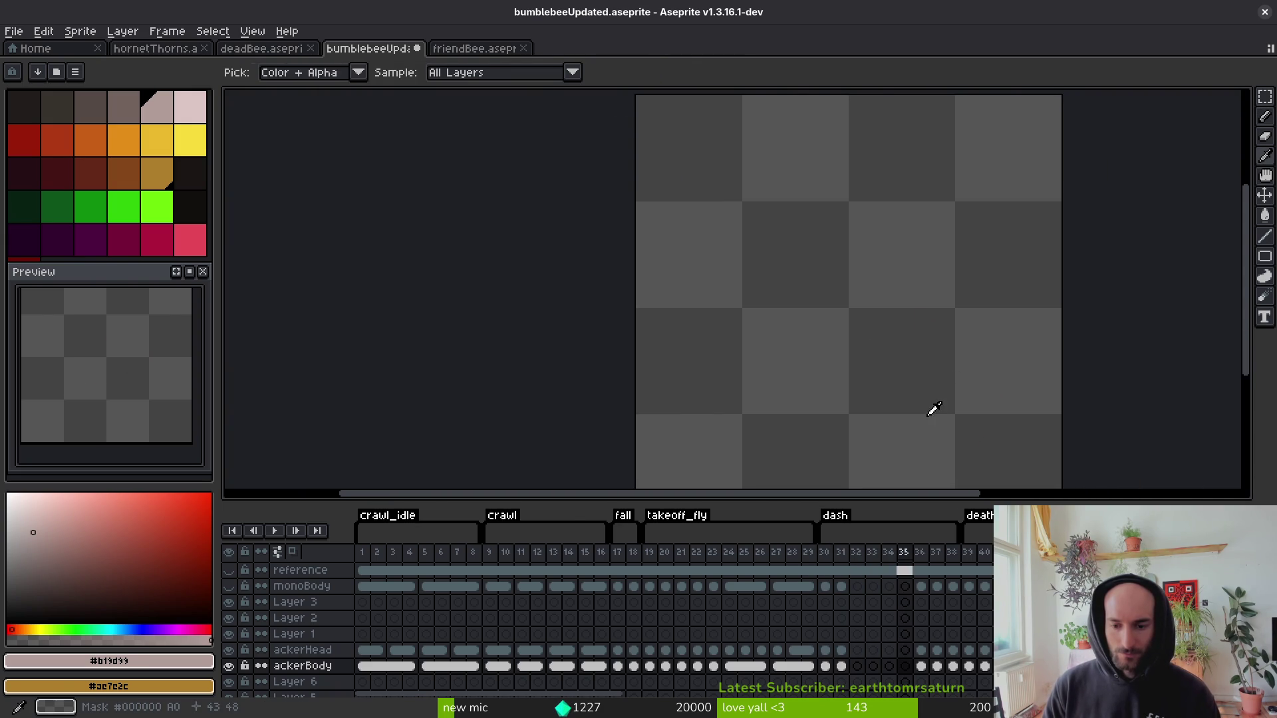
scroll(840, 352, "up", 3)
left_click_drag(840, 351, 853, 407)
left_click(936, 348)
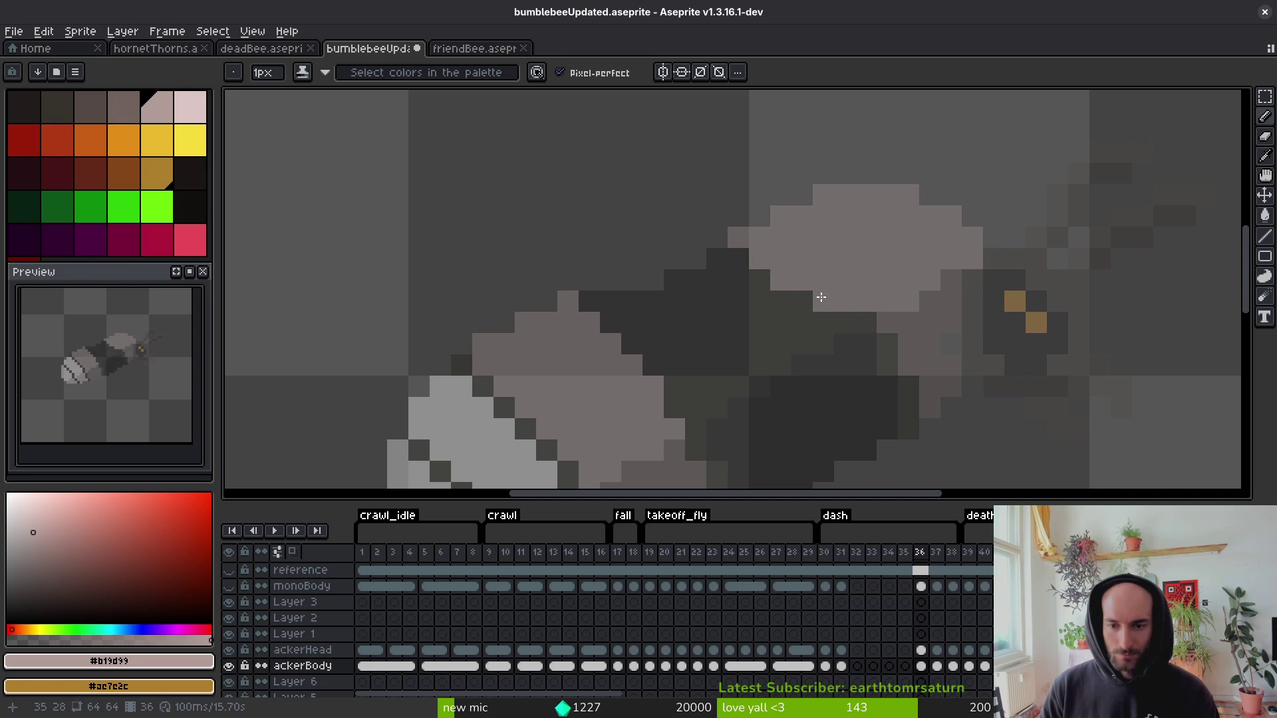
scroll(924, 302, "down", 3)
On frame 37, paint mauve over the dark body edge.
key("Right")
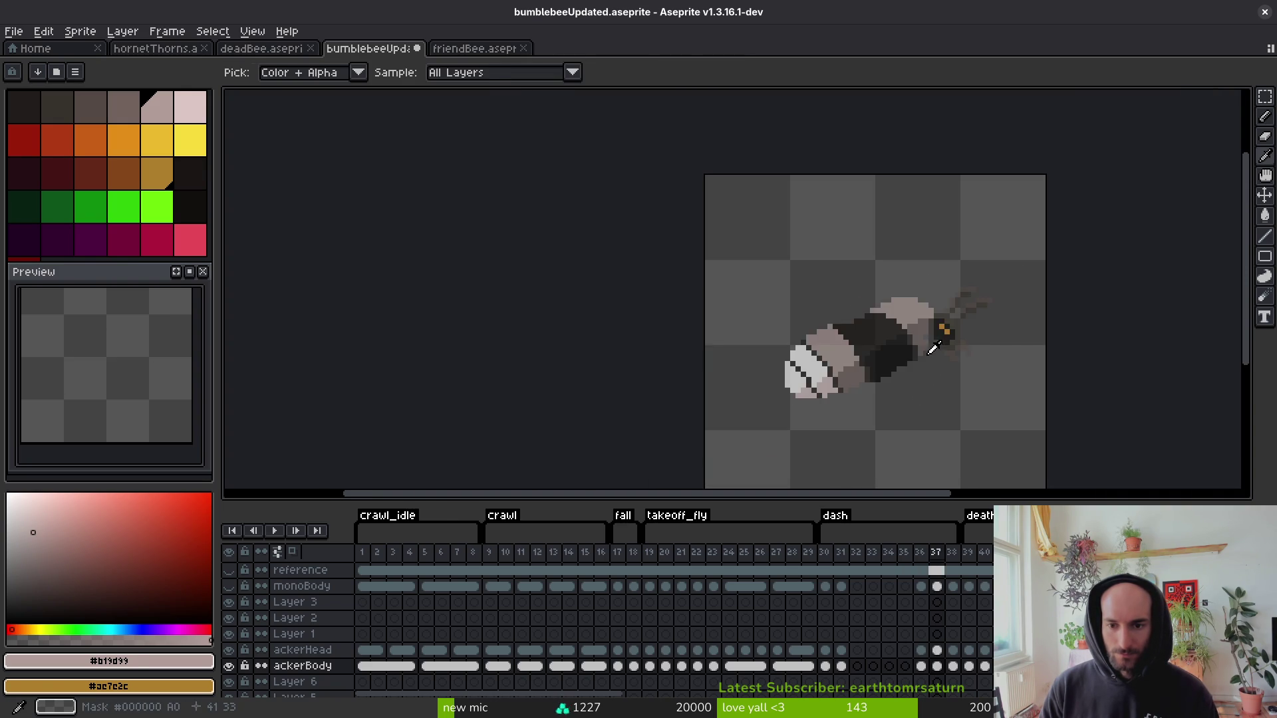
scroll(925, 340, "up", 4)
mouse_move(931, 283)
left_mouse_down()
mouse_move(878, 303)
mouse_move(775, 276)
mouse_move(767, 260)
left_mouse_up()
scroll(840, 300, "down", 3)
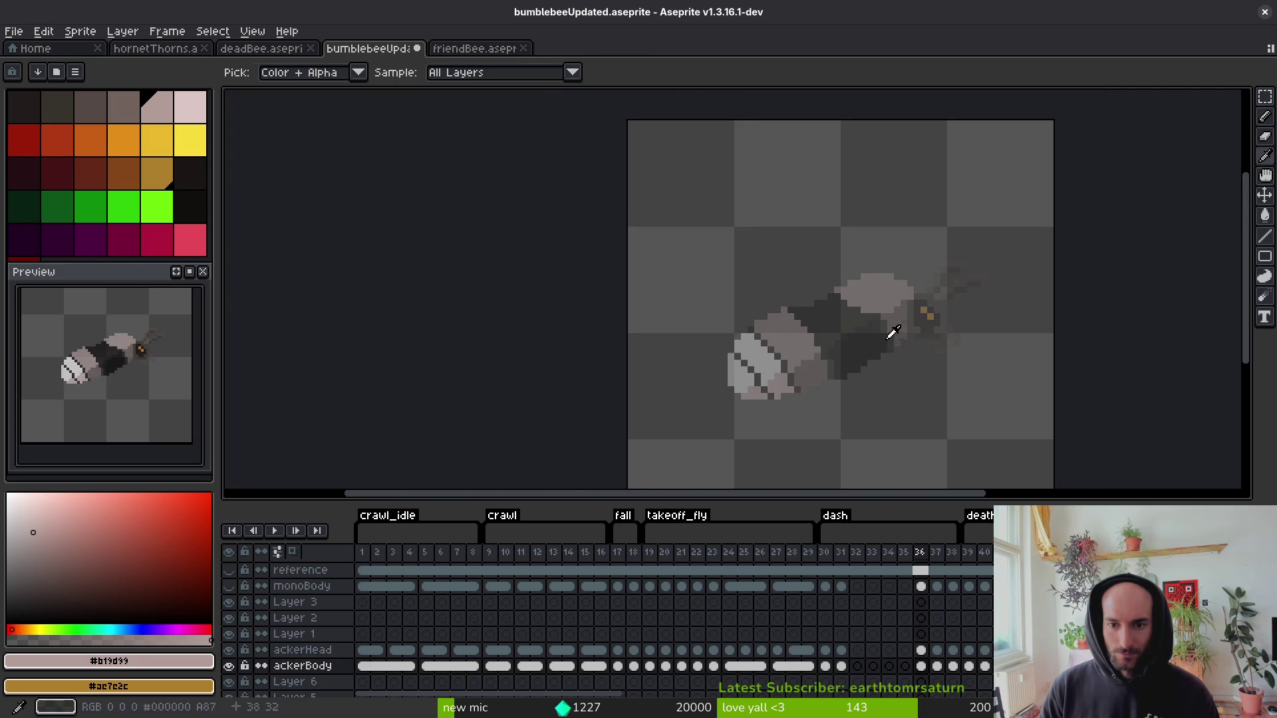
On frame 38, extend the mauve band over the brownish body and fix a stray black pixel.
key("Left")
scroll(877, 322, "up", 2)
key("Right")
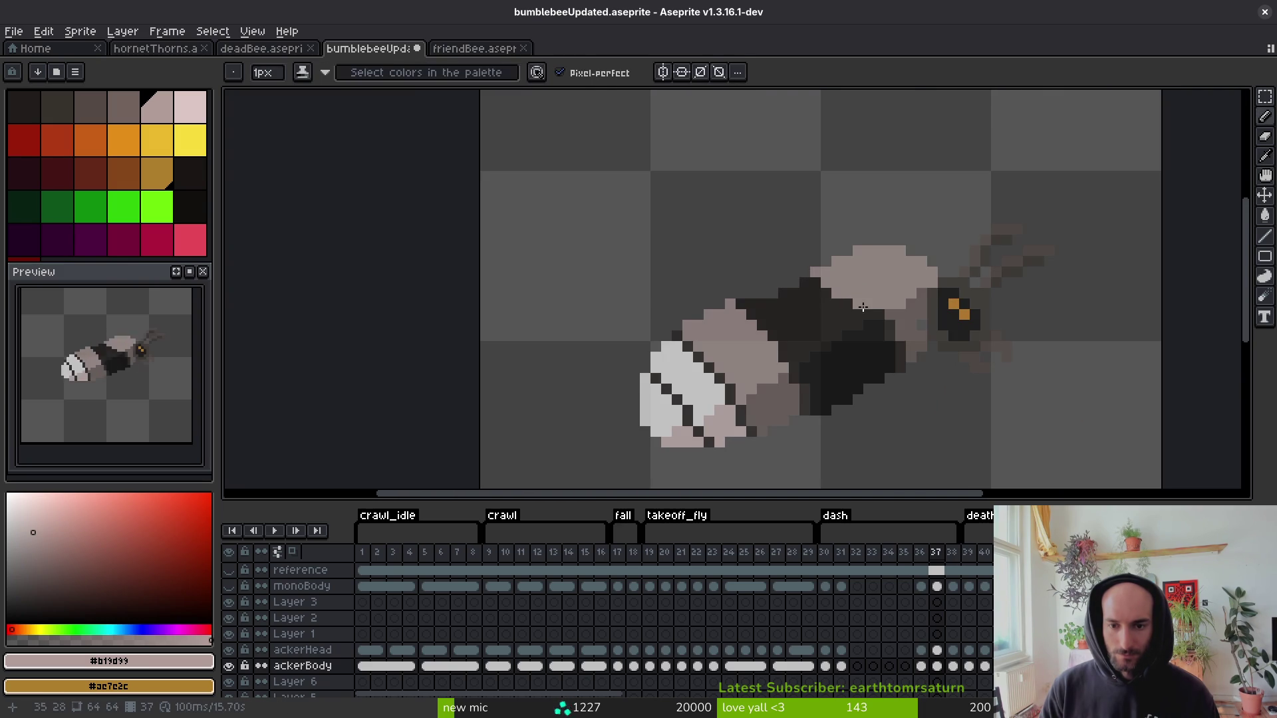
key("Right")
scroll(917, 294, "up", 3)
left_click_drag(938, 301, 828, 301)
scroll(831, 299, "down", 3)
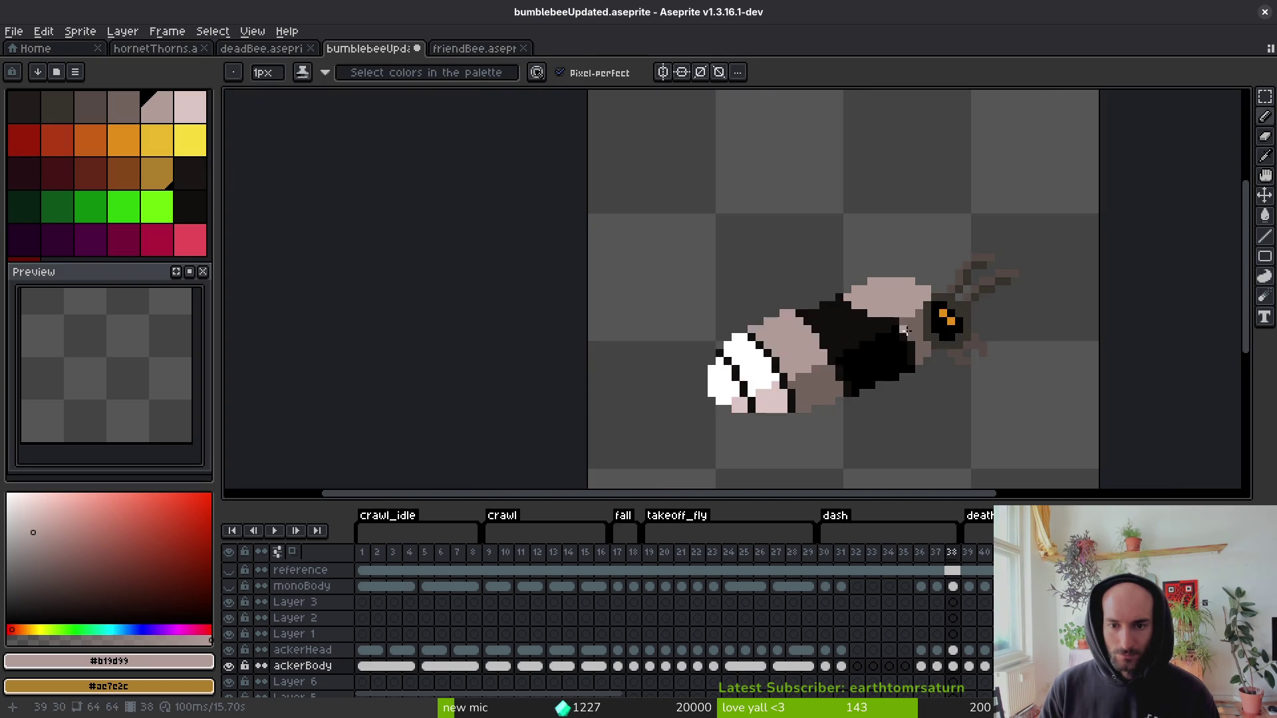
key("Left")
key("Right")
scroll(858, 314, "up", 2)
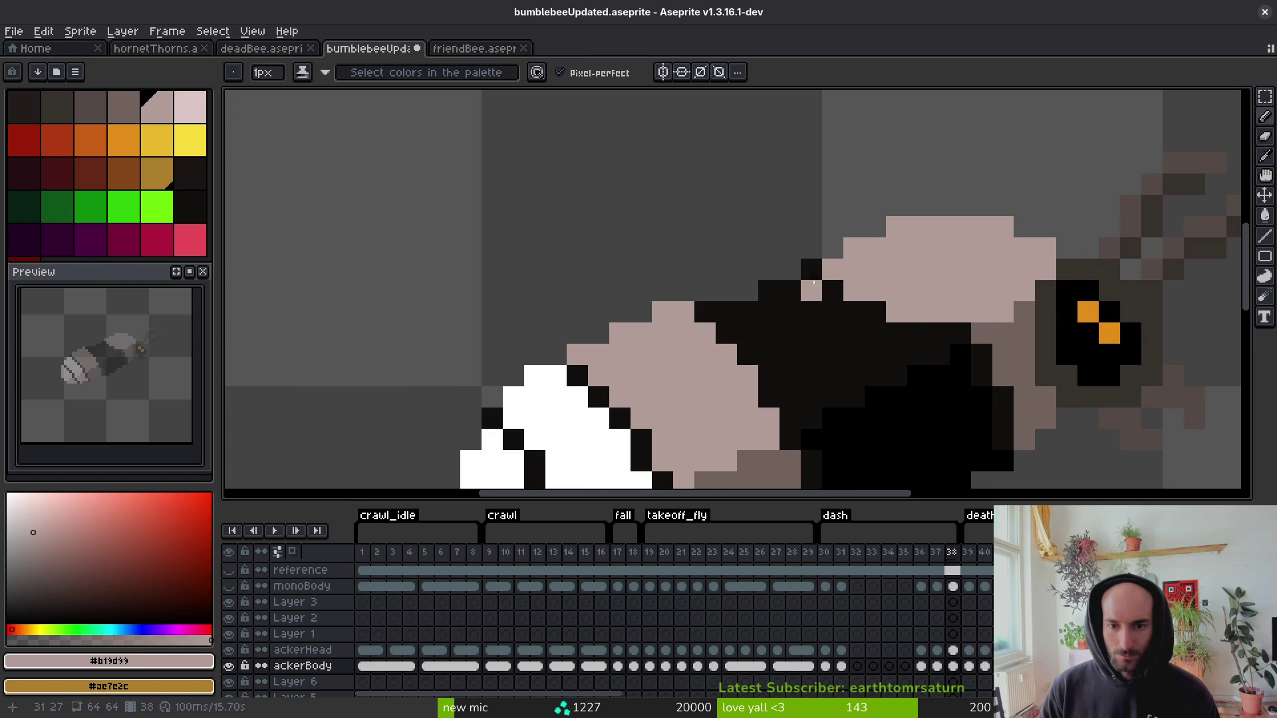
left_click(838, 288)
scroll(905, 306, "down", 2)
Compare frames 37 and 38, sampling the darker mauve and then the light mauve #b19d99.
key("Left")
key("Right")
key("Left")
key("Right")
left_click(951, 332, "alt")
key("Left")
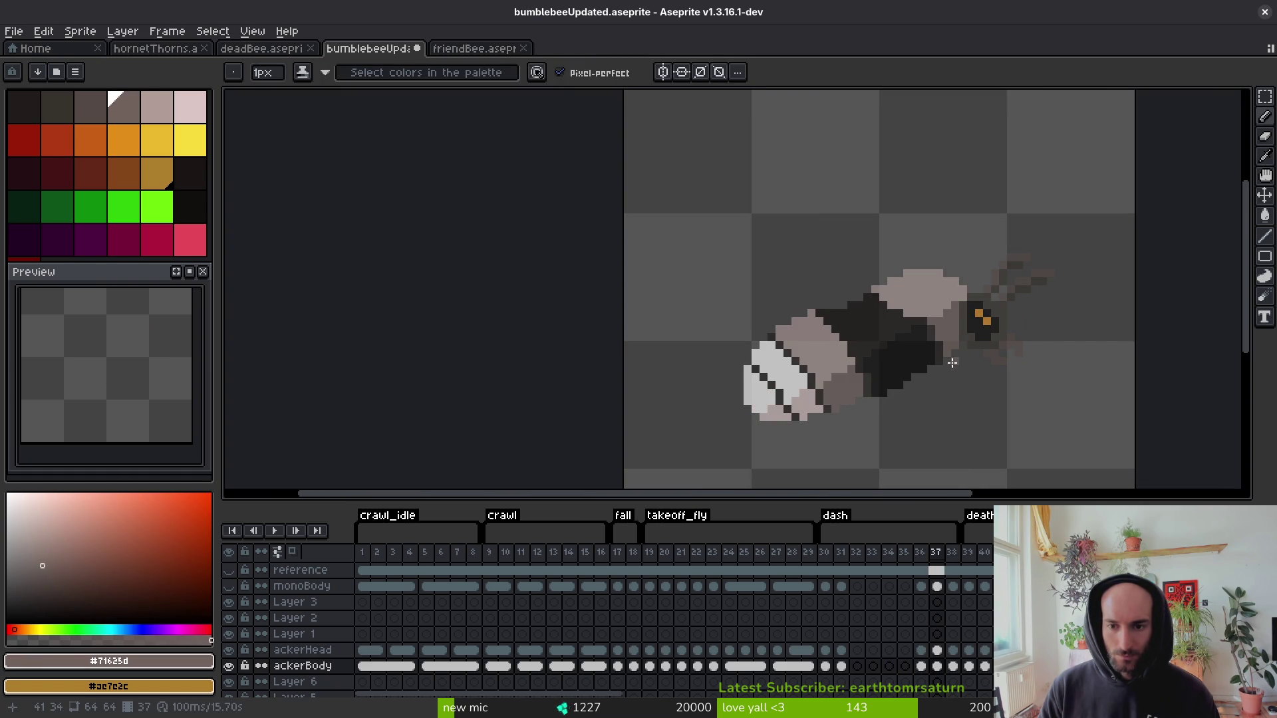
key("Right")
left_click(915, 326, "alt")
key("Left")
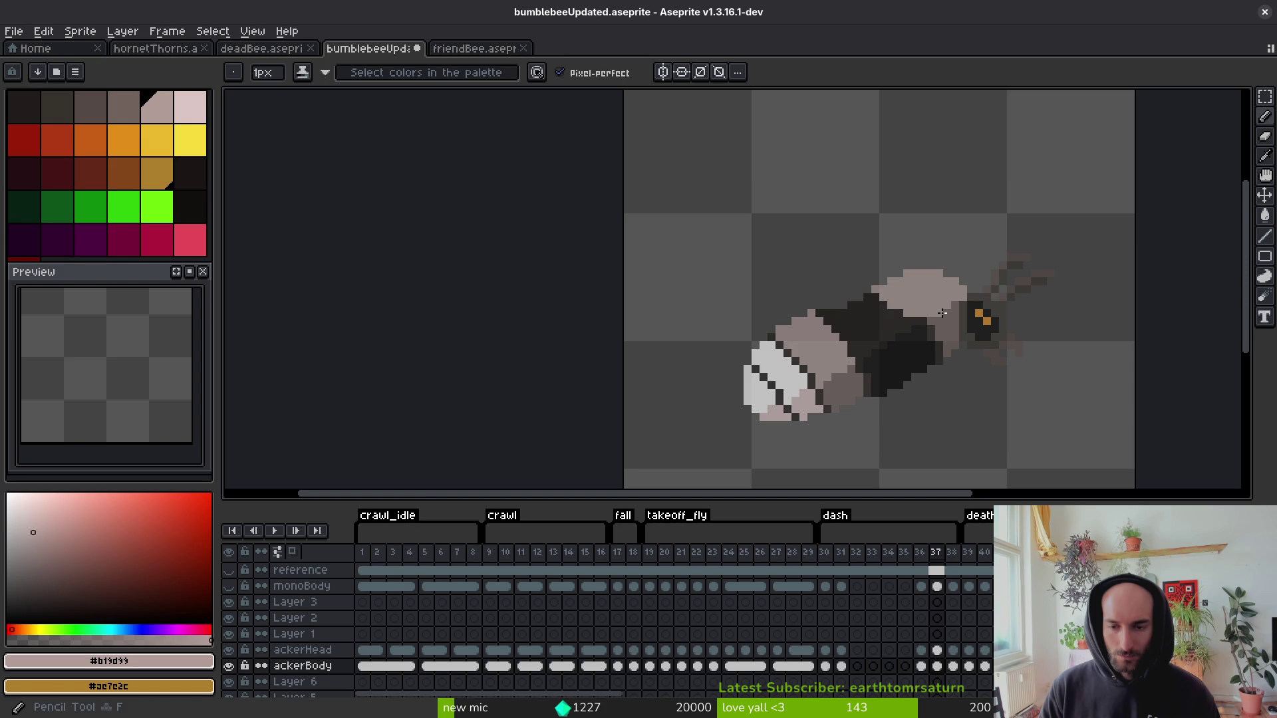
Step back through the dash frames to review the recoloured back.
scroll(943, 312, "down", 1)
scroll(938, 319, "up", 2)
scroll(931, 372, "down", 4)
key("Left")
key("Right")
key("Right")
key("Right")
key("Left")
key("Left")
key("Left")
key("Left")
key("Left")
key("Left")
key("Right")
key("Right")
key("Right")
key("Right")
key("Right")
key("Right")
key("Left")
key("Left")
key("Left")
On frame 38, paint mauve along the bee's back edge.
scroll(961, 342, "up", 4)
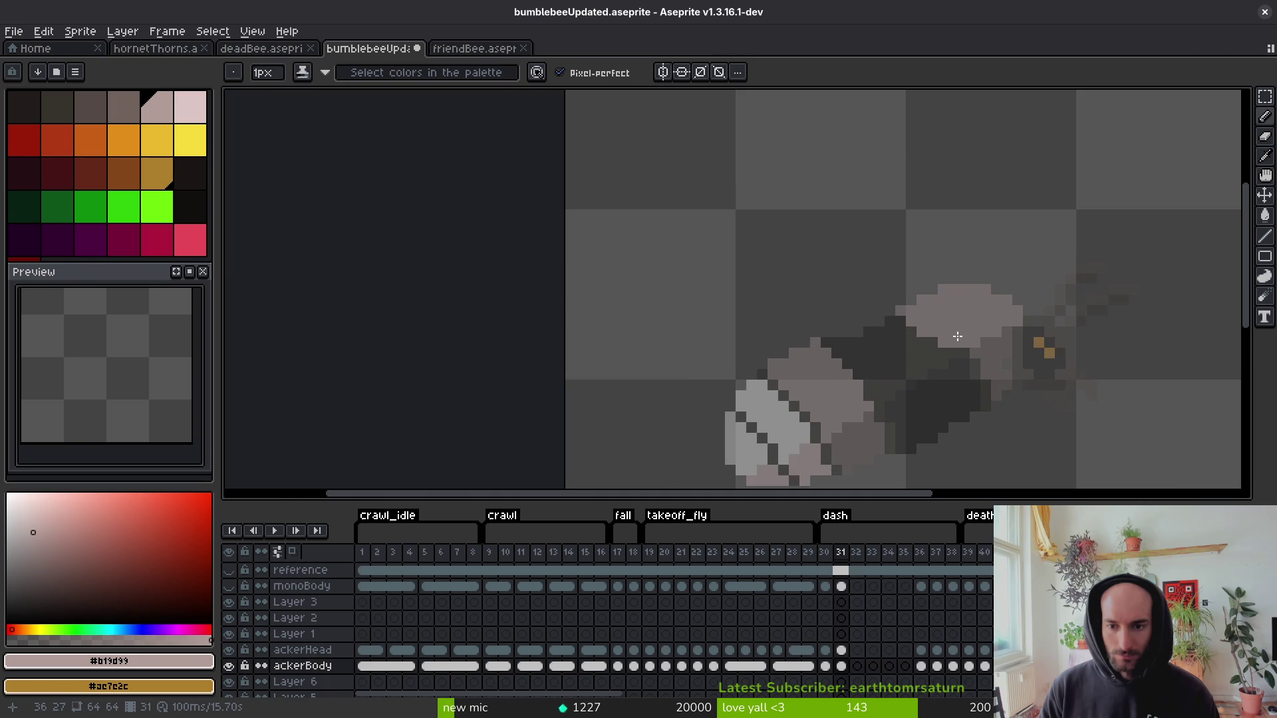
key("Right")
key("Right")
key("Right")
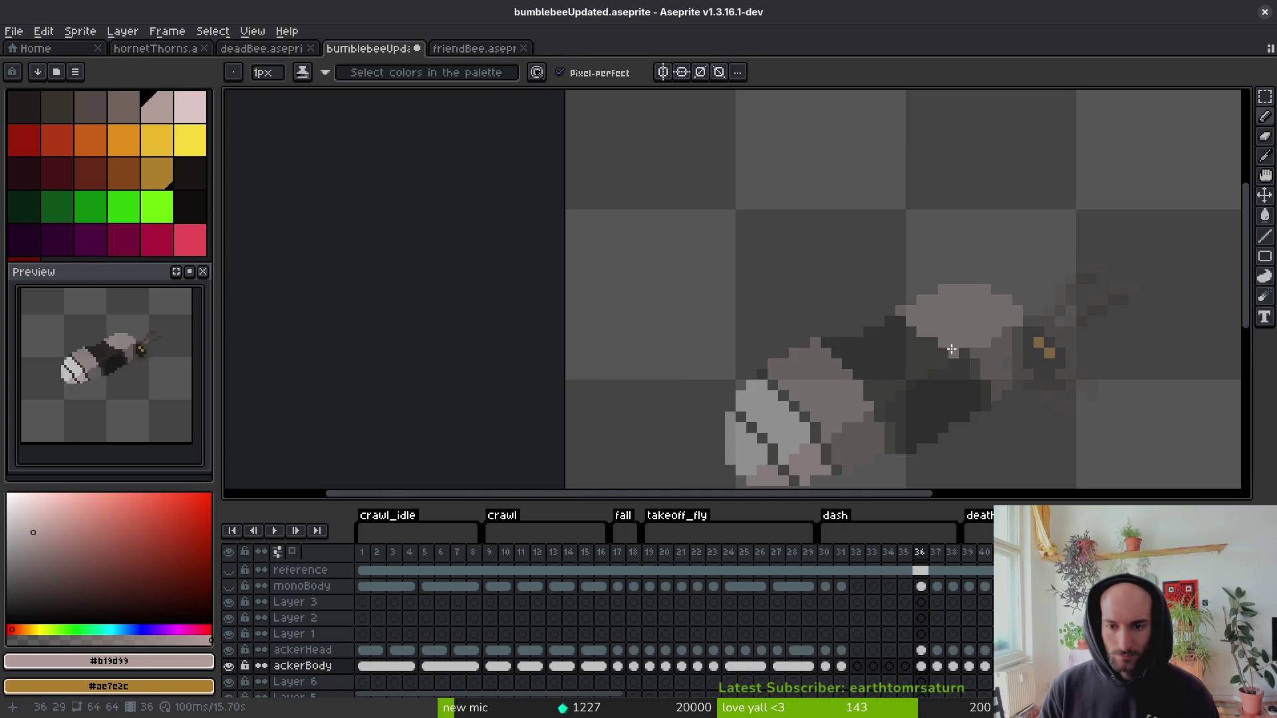
scroll(840, 319, "right", 2)
key("Right")
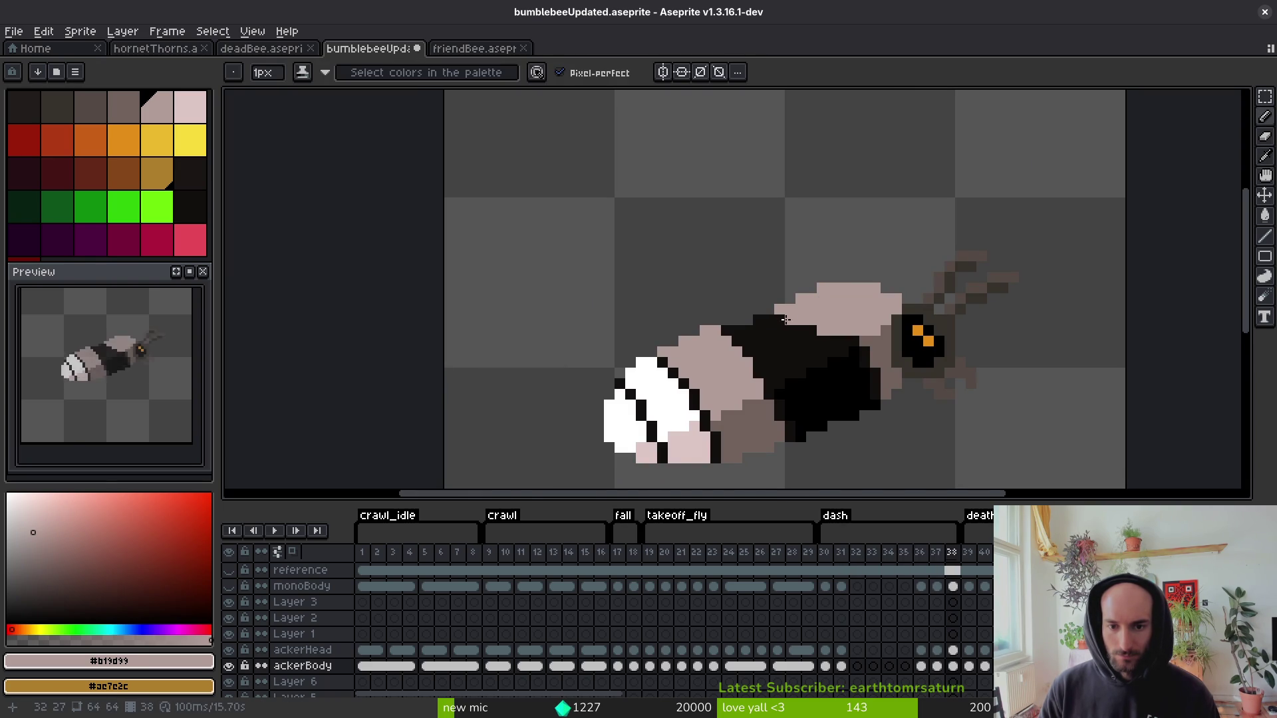
left_click_drag(828, 341, 859, 340)
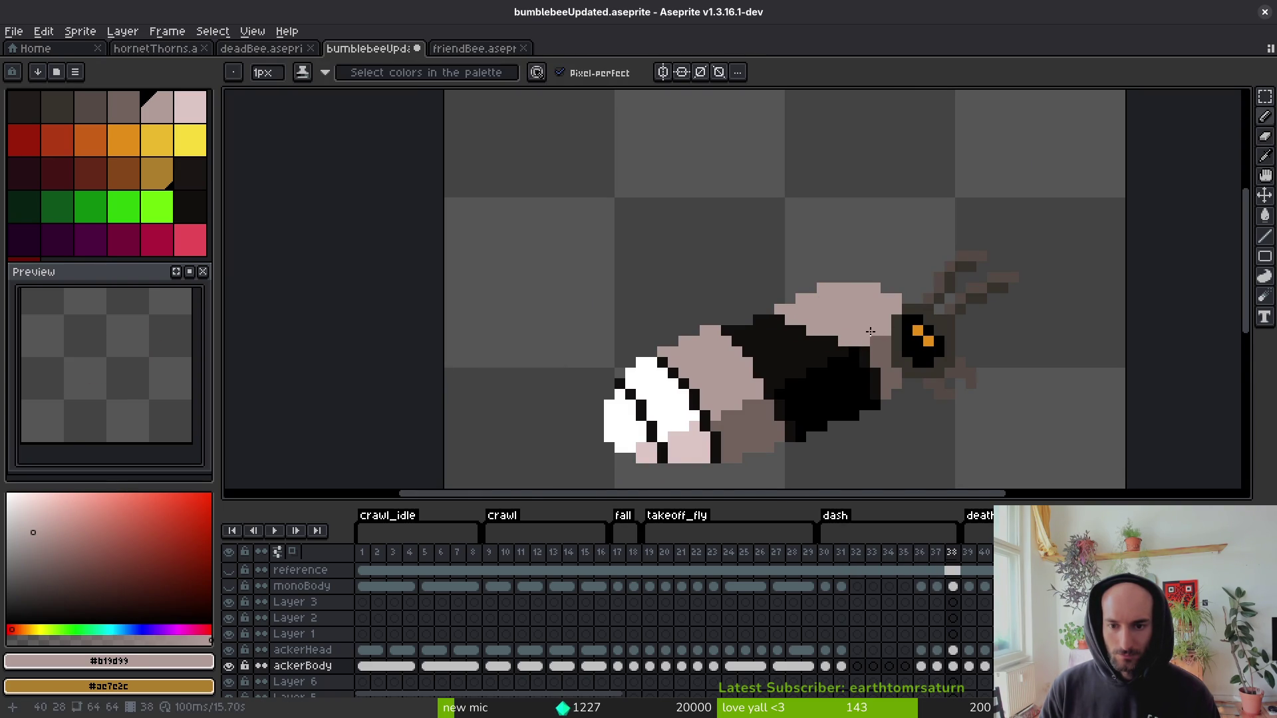
scroll(870, 331, "down", 2)
key("Right")
On frame 39, fill the dark pixels near and under the head with mauve.
scroll(869, 286, "up", 5)
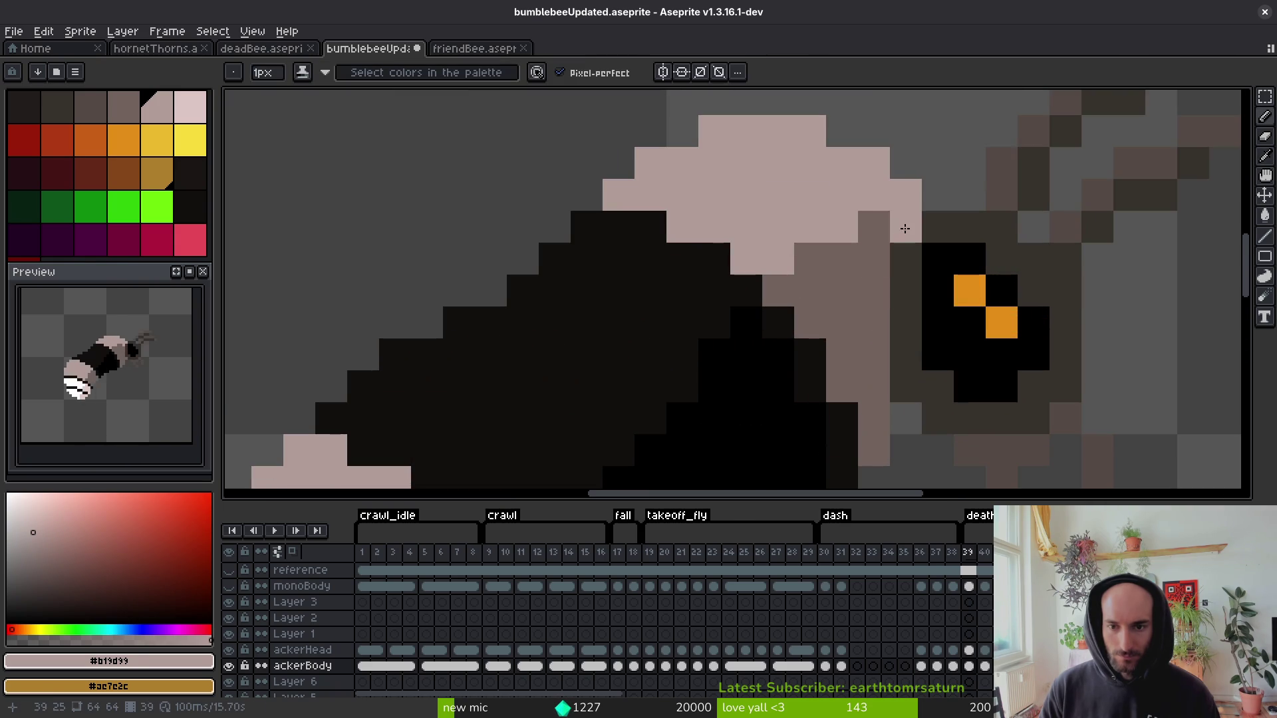
mouse_move(841, 262)
left_mouse_down()
mouse_move(814, 274)
mouse_move(655, 260)
mouse_move(607, 220)
mouse_move(618, 251)
mouse_move(592, 260)
left_mouse_up()
scroll(592, 259, "down", 3)
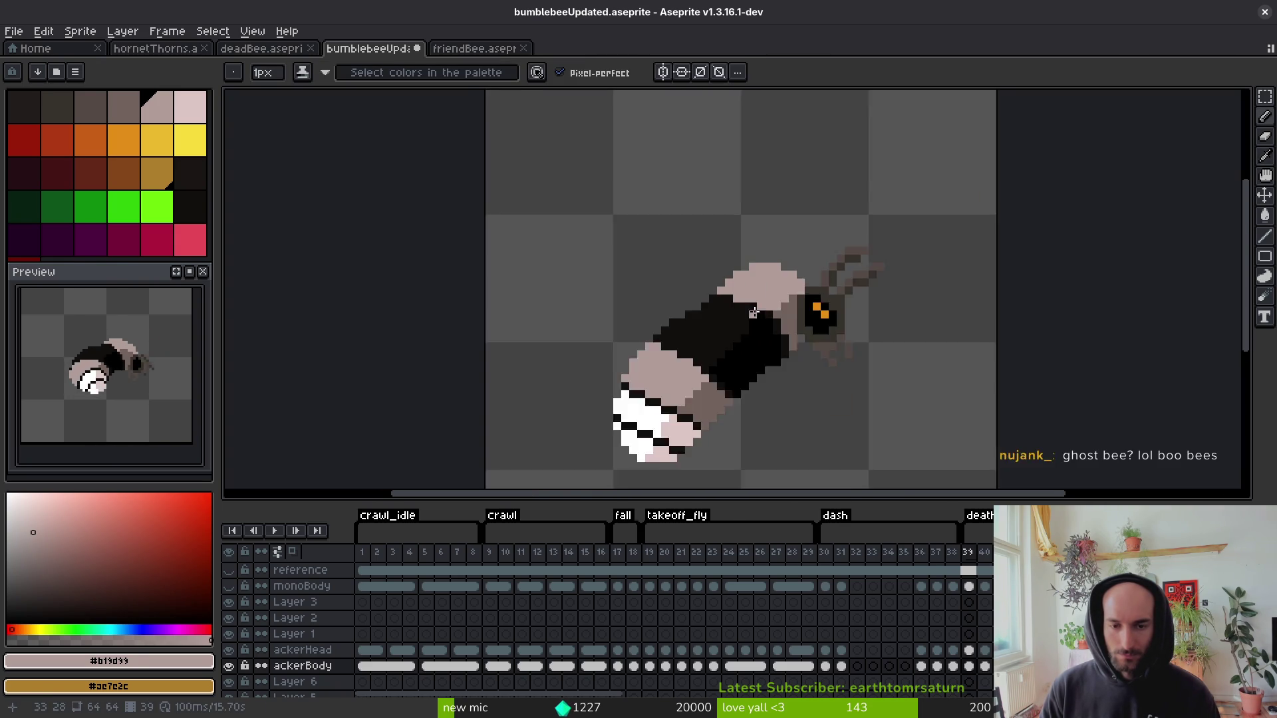
left_click(820, 305)
scroll(789, 311, "up", 3)
mouse_move(790, 311)
left_mouse_down()
mouse_move(730, 324)
mouse_move(698, 356)
mouse_move(849, 342)
mouse_move(890, 353)
left_mouse_up()
scroll(890, 354, "down", 5)
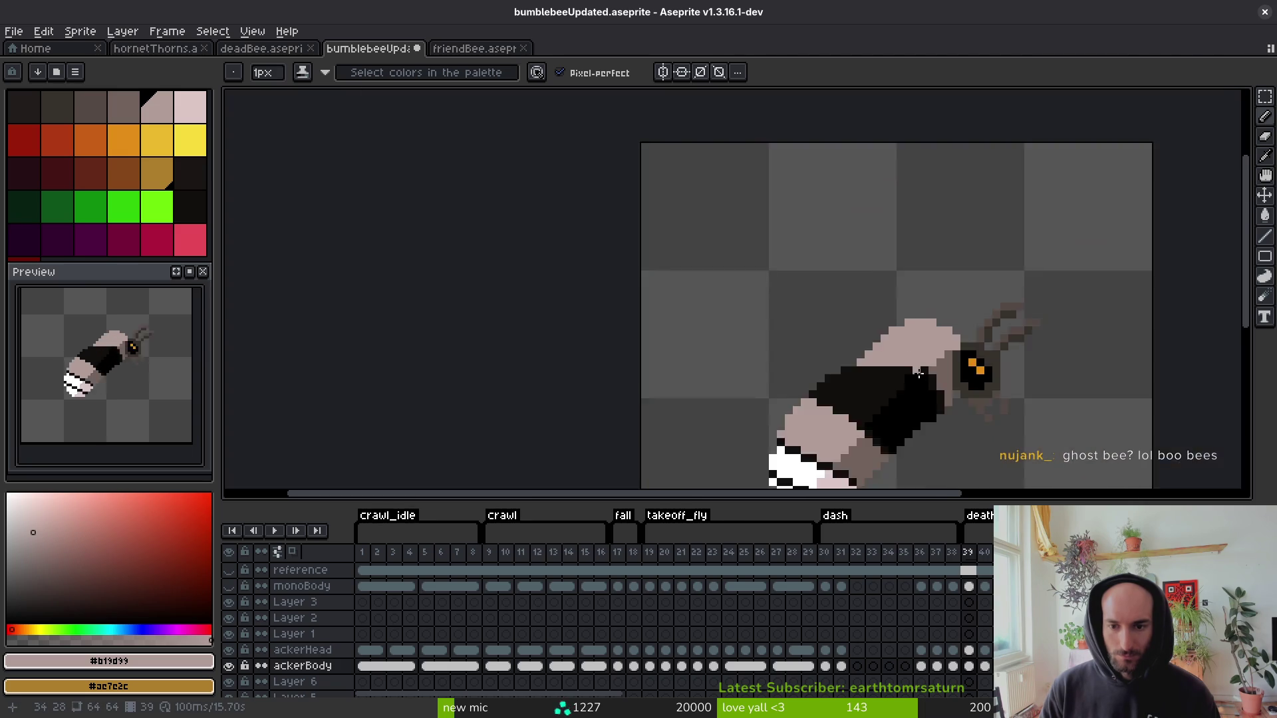
Turn the two remaining black edge pixels on frame 39 mauve.
scroll(864, 356, "up", 5)
scroll(846, 359, "down", 5)
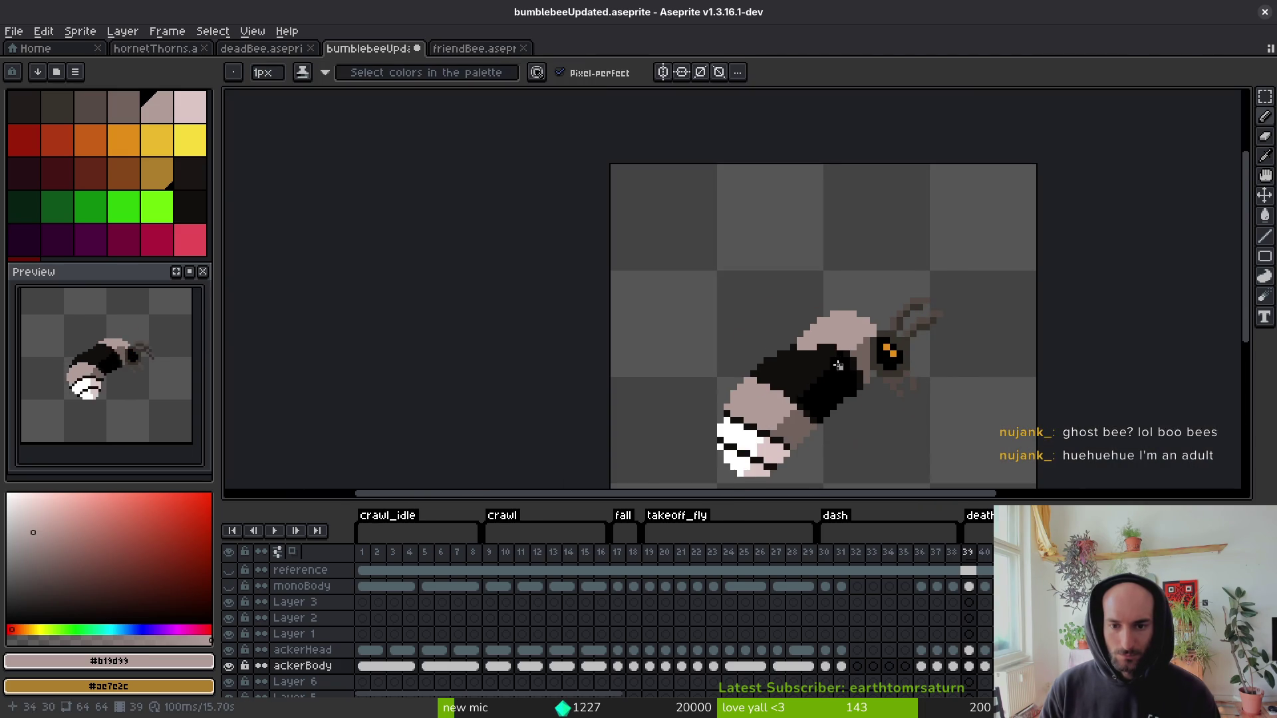
scroll(838, 353, "up", 2)
scroll(798, 339, "up", 2)
scroll(859, 342, "down", 4)
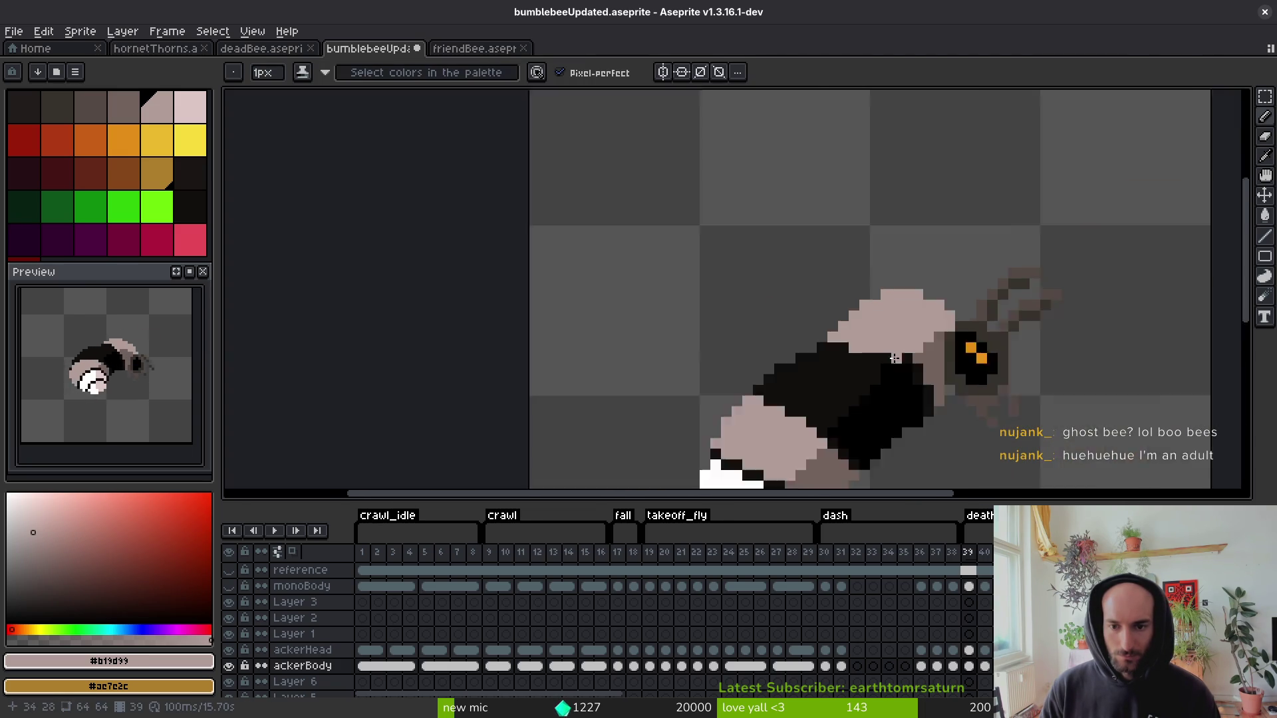
scroll(838, 338, "right", 2)
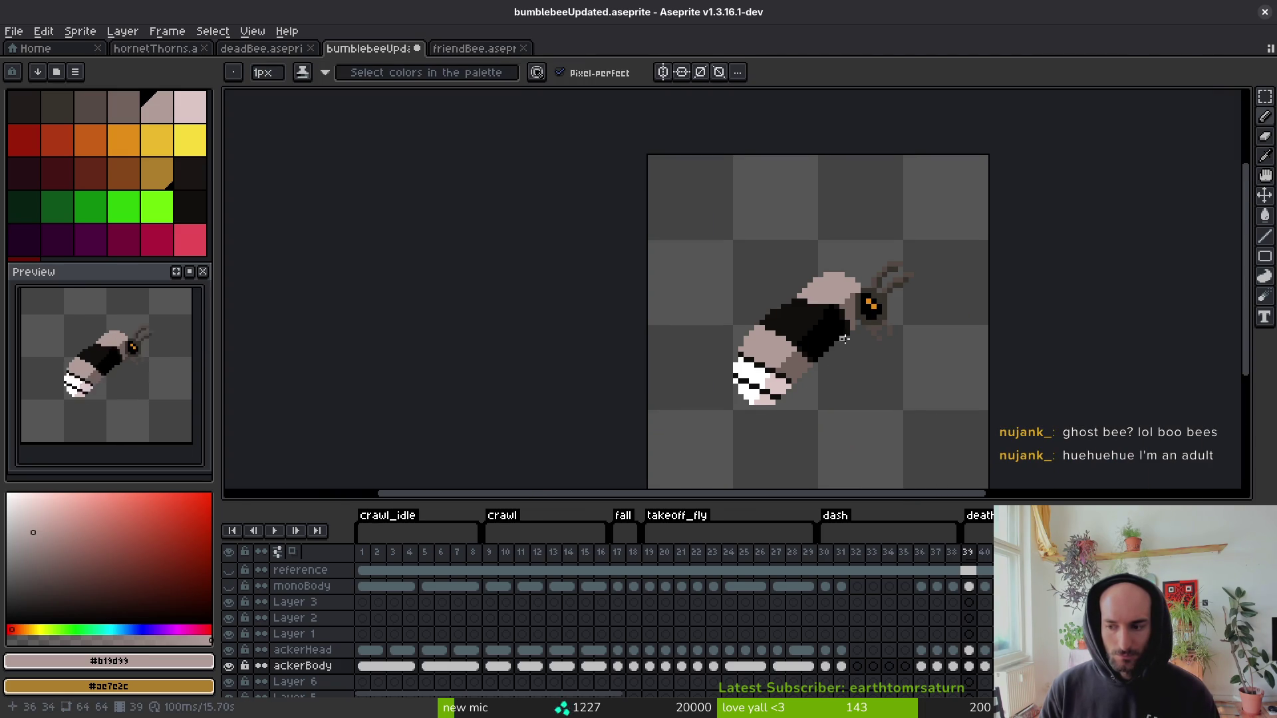
scroll(826, 302, "up", 2)
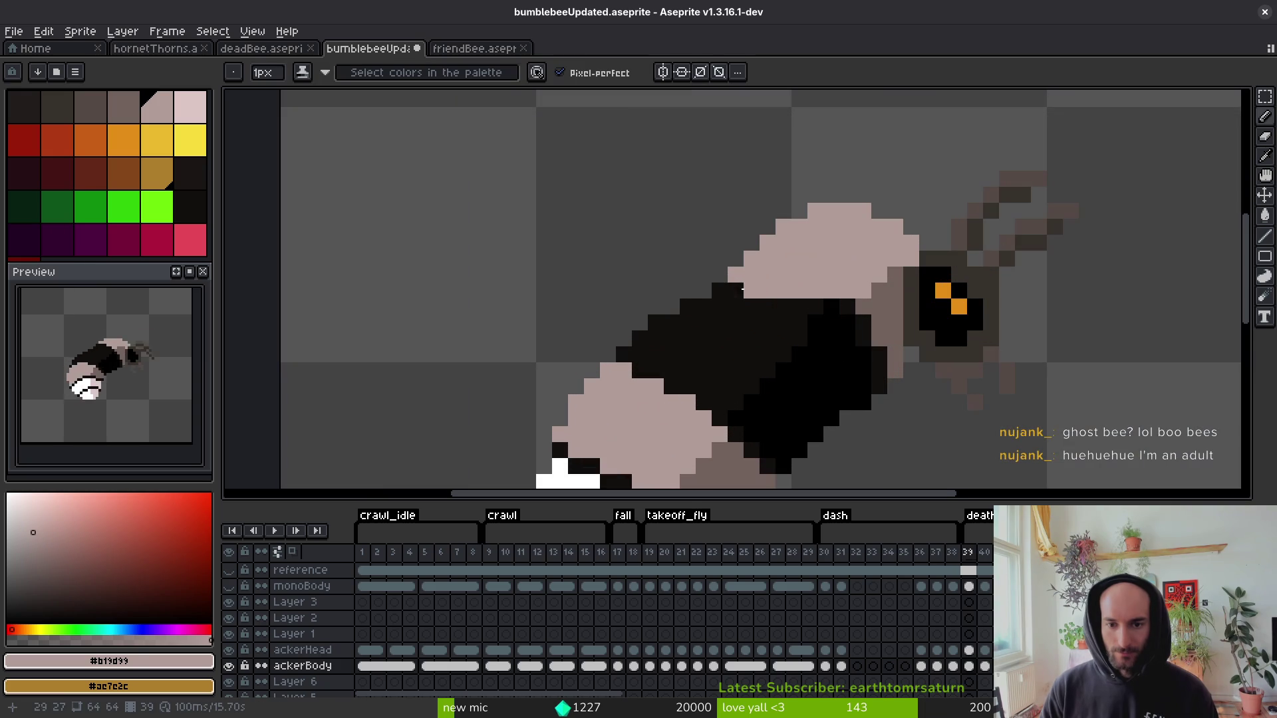
scroll(751, 291, "down", 2)
scroll(779, 319, "up", 2)
left_click_drag(757, 307, 745, 300)
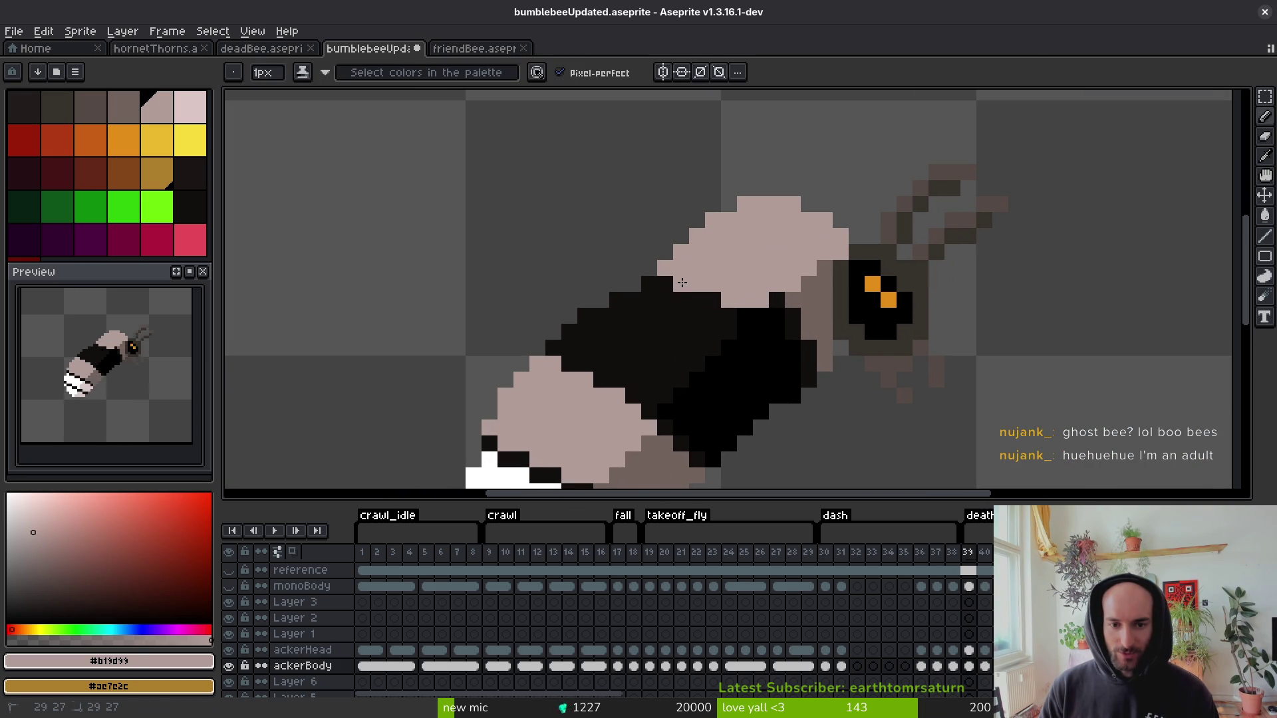
scroll(764, 309, "down", 6)
On frame 40, paint mauve along the head's edge and dot it onto dark pixels below.
key("Right")
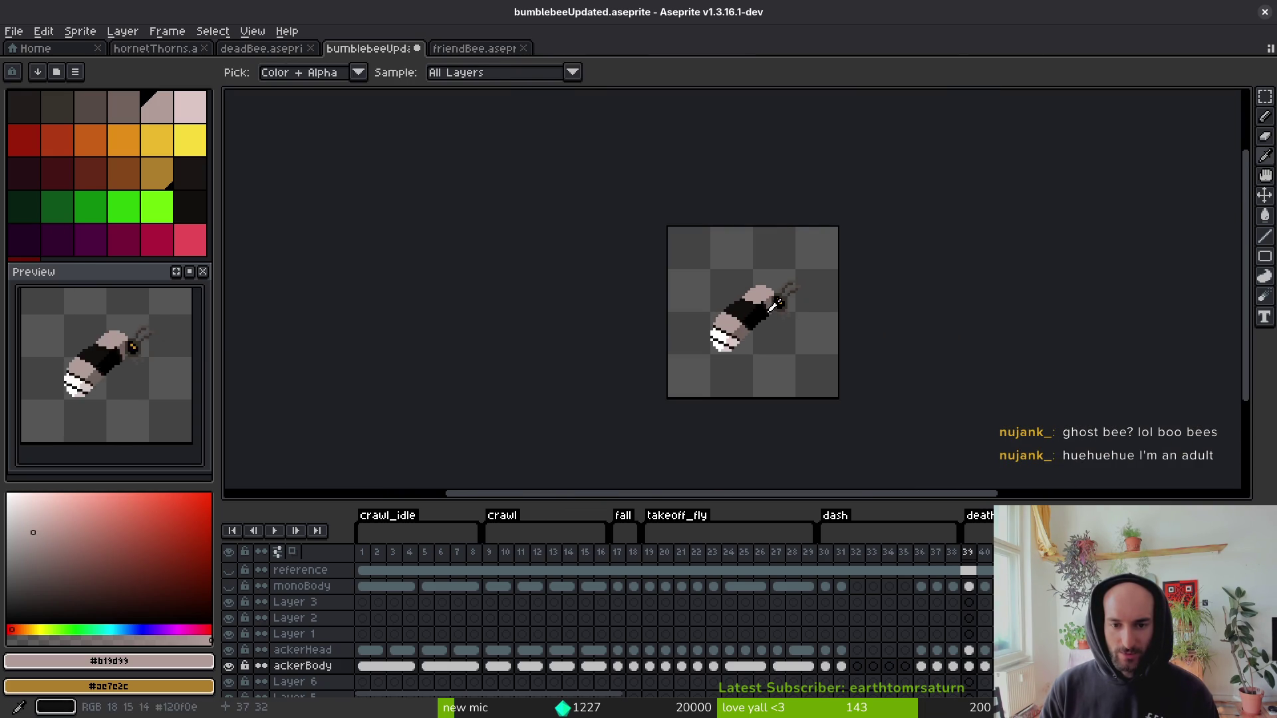
scroll(772, 305, "up", 6)
mouse_move(858, 277)
left_mouse_down()
mouse_move(751, 302)
mouse_move(748, 329)
mouse_move(591, 270)
left_mouse_up()
left_click(719, 333)
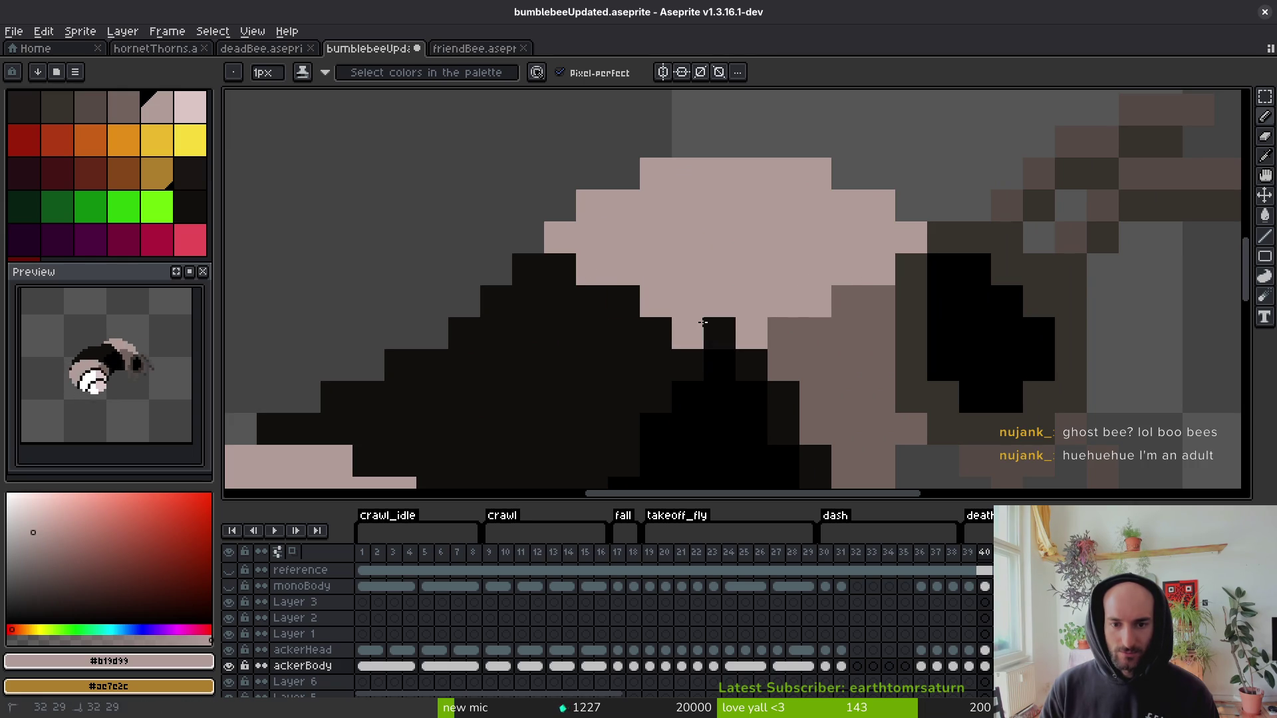
left_click(783, 333)
scroll(764, 320, "down", 4)
scroll(695, 286, "up", 3)
left_click(685, 292)
scroll(695, 286, "down", 4)
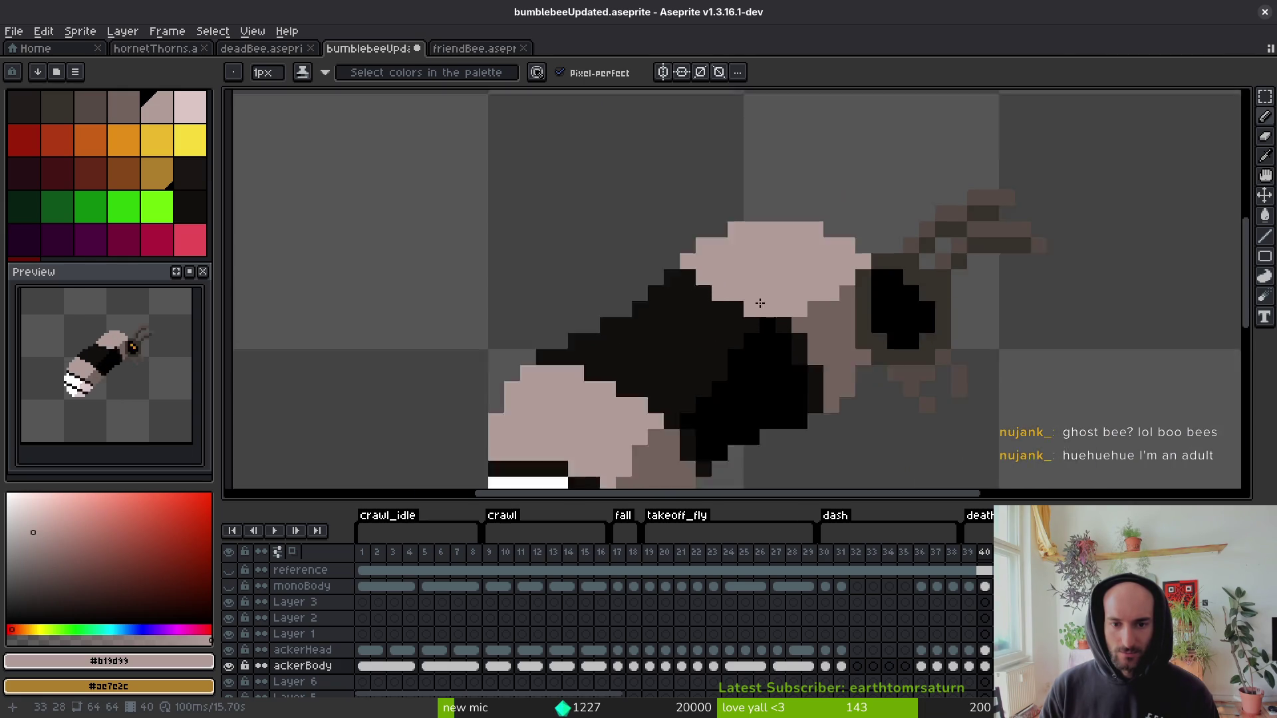
Paint the remaining dark pixels below the head on frame 40 mauve.
key("alt")
scroll(755, 287, "up", 3)
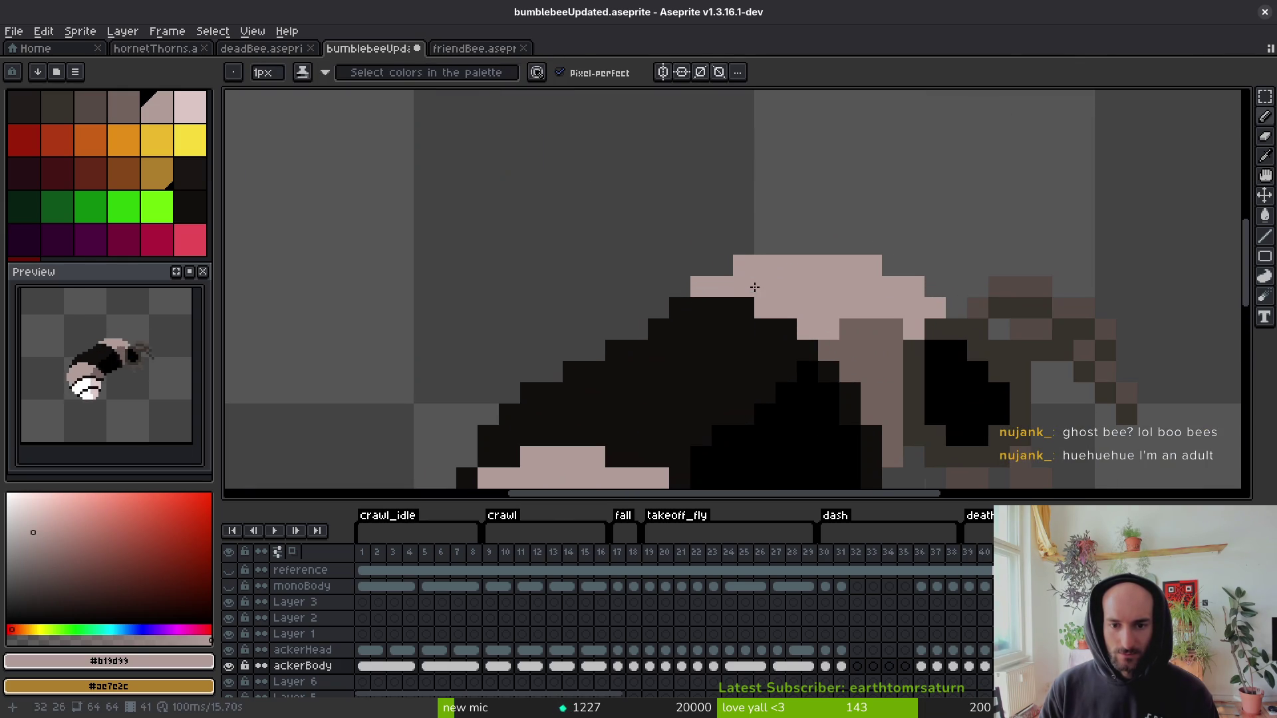
mouse_move(902, 333)
left_mouse_down()
mouse_move(849, 347)
mouse_move(765, 332)
mouse_move(749, 314)
left_mouse_up()
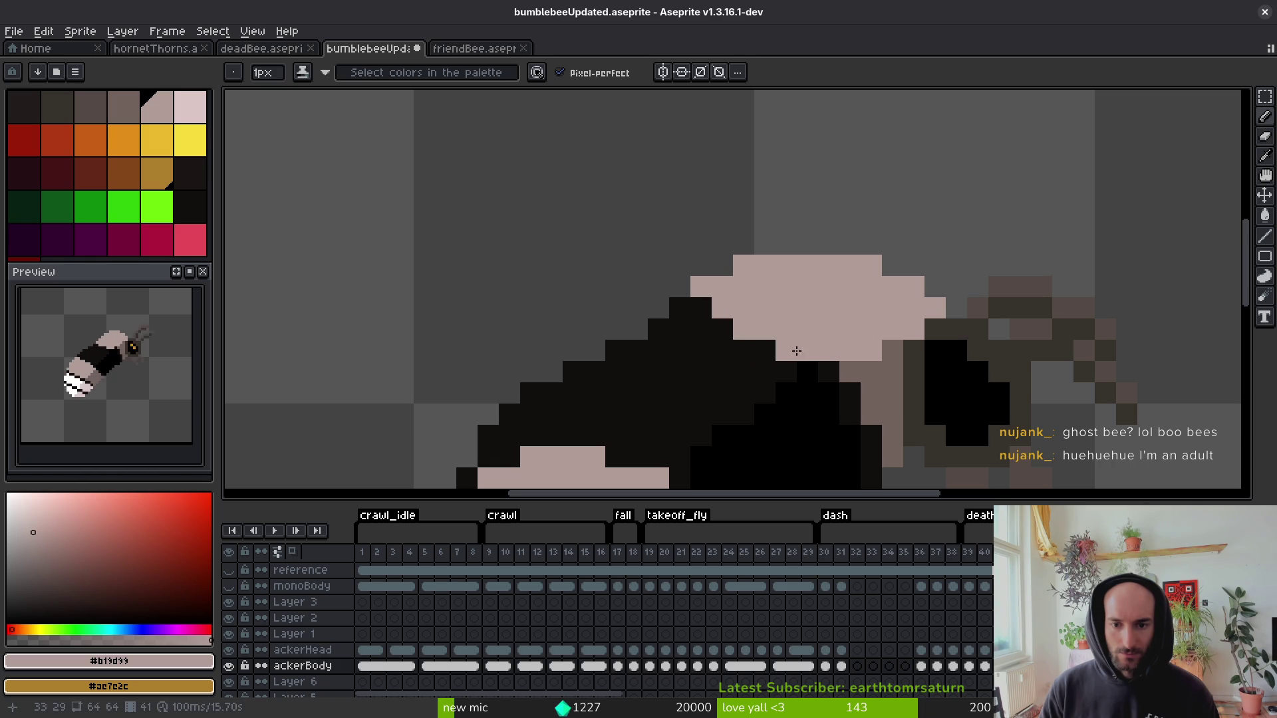
scroll(796, 351, "down", 4)
key("alt")
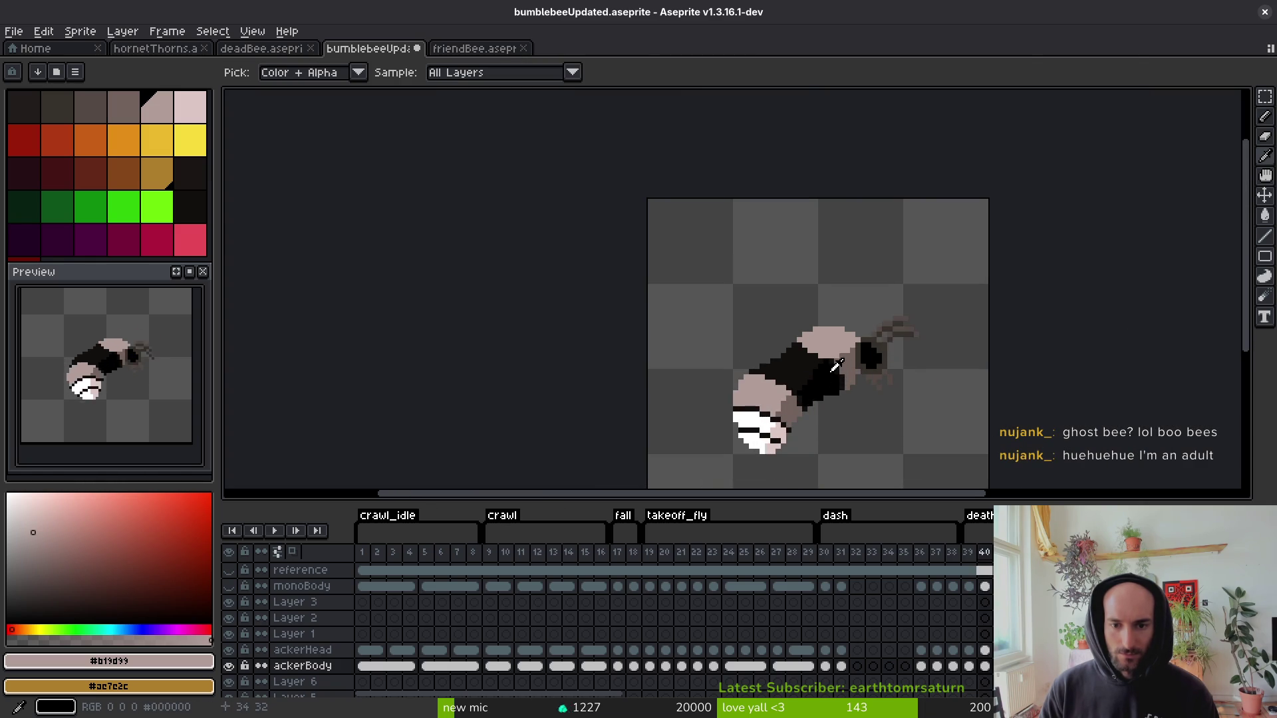
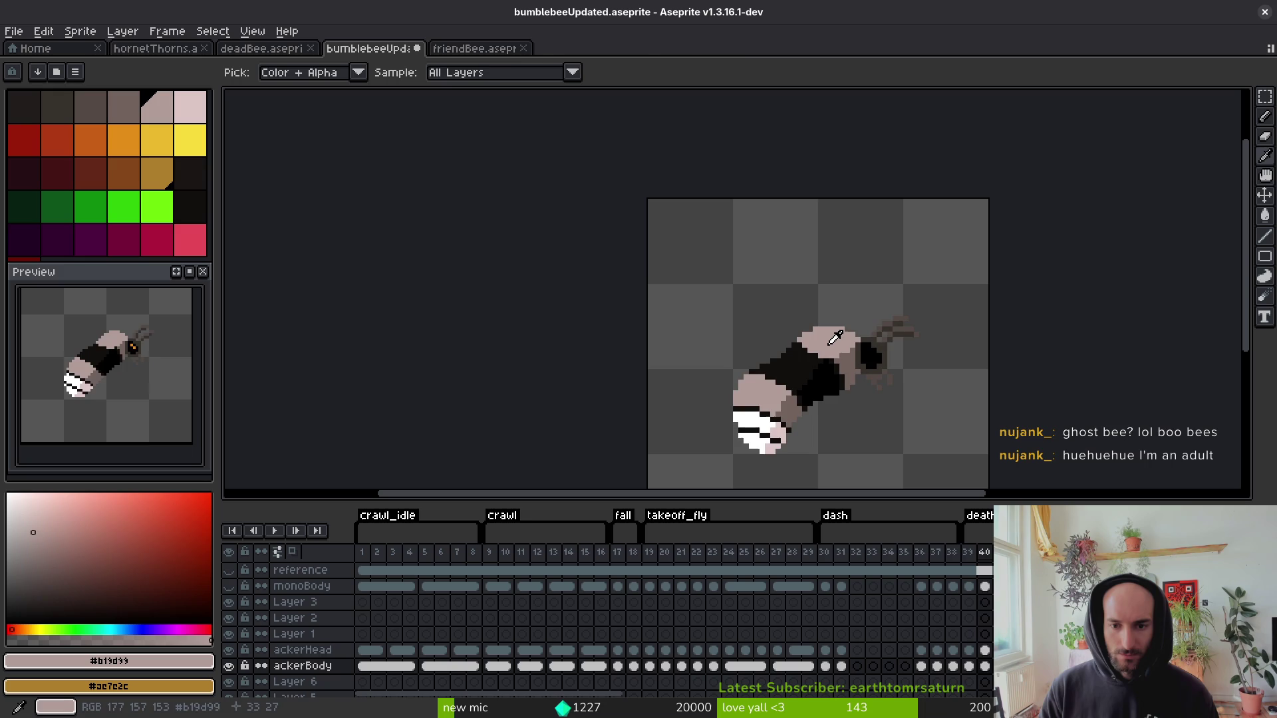
Paint the head's dark edge pixels pale pink on the first two frames, including the lower edge.
scroll(752, 347, "up", 3)
left_click_drag(751, 348, 779, 359)
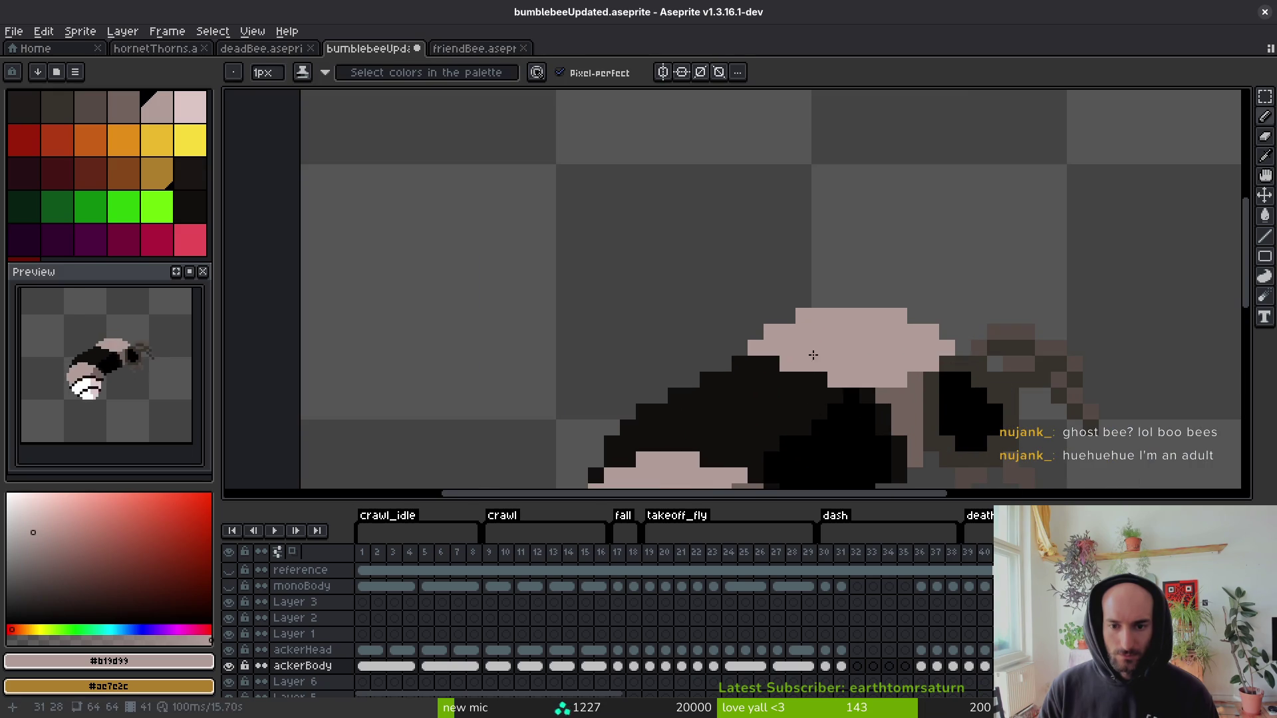
scroll(813, 355, "down", 2)
scroll(831, 351, "up", 3)
key("Right")
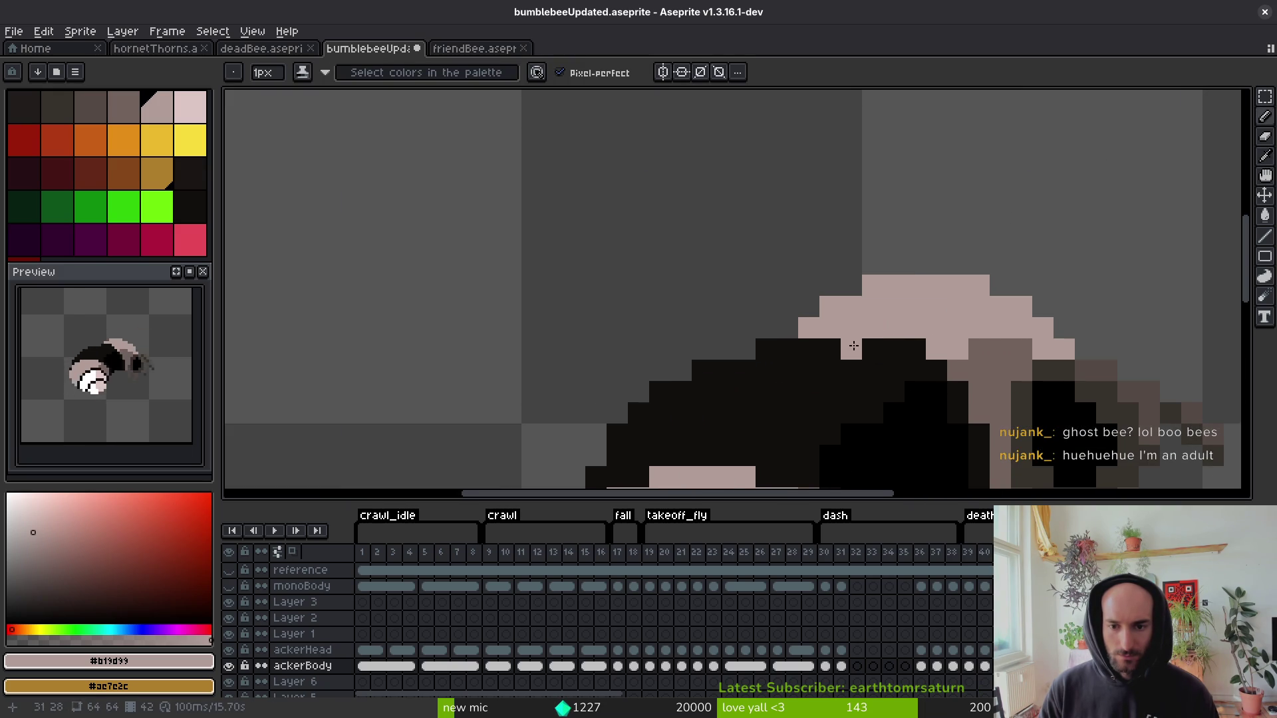
left_click_drag(853, 346, 928, 350)
left_click_drag(1006, 350, 917, 365)
scroll(996, 367, "down", 3)
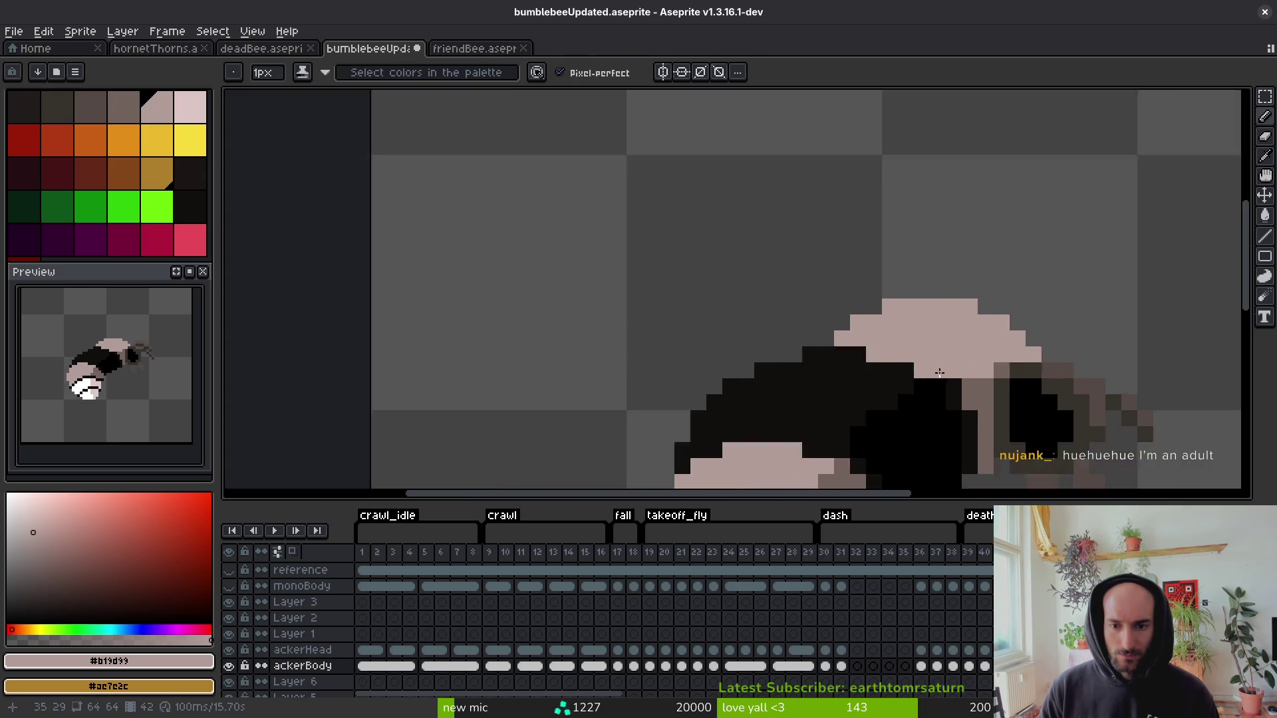
On the next frame, repaint the head's top and lower edges and a stray dark pixel pale pink.
key("Right")
scroll(743, 304, "up", 4)
mouse_move(742, 304)
left_mouse_down()
mouse_move(1002, 342)
mouse_move(1080, 389)
left_mouse_up()
scroll(997, 359, "down", 3)
key("alt")
scroll(954, 336, "up", 3)
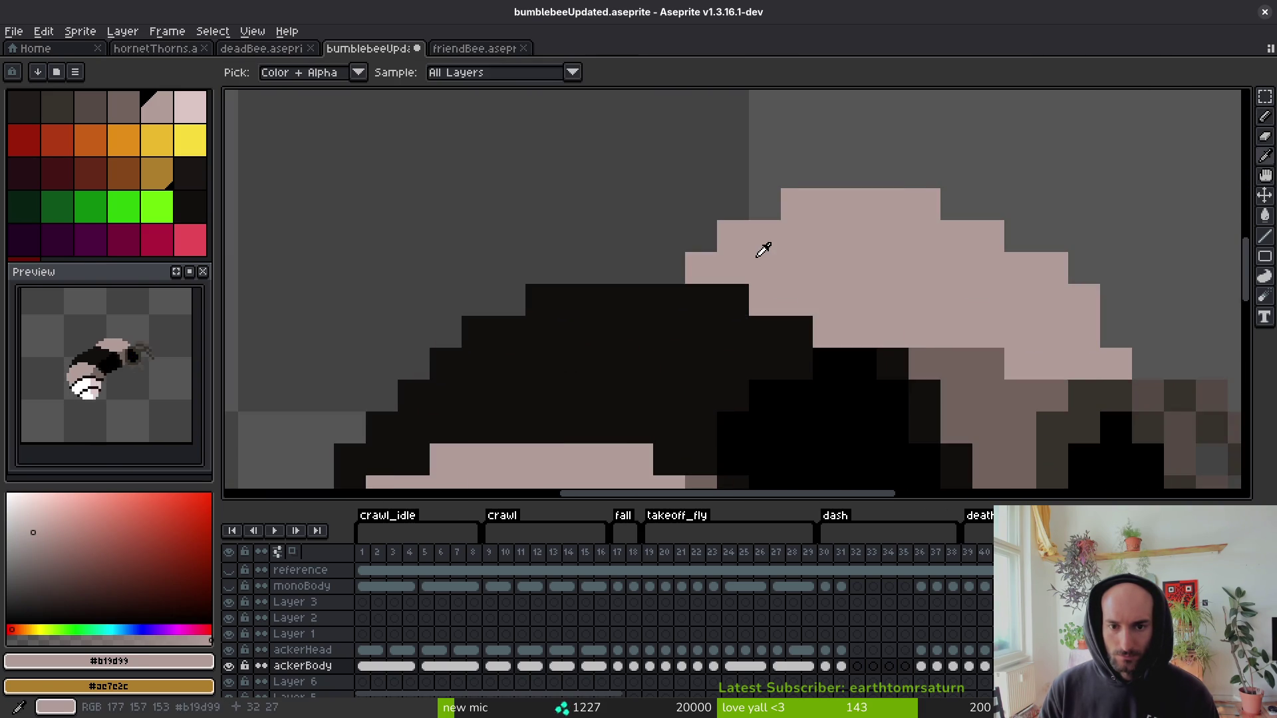
left_click_drag(701, 236, 802, 246)
left_click_drag(894, 299, 1048, 359)
scroll(927, 322, "down", 5)
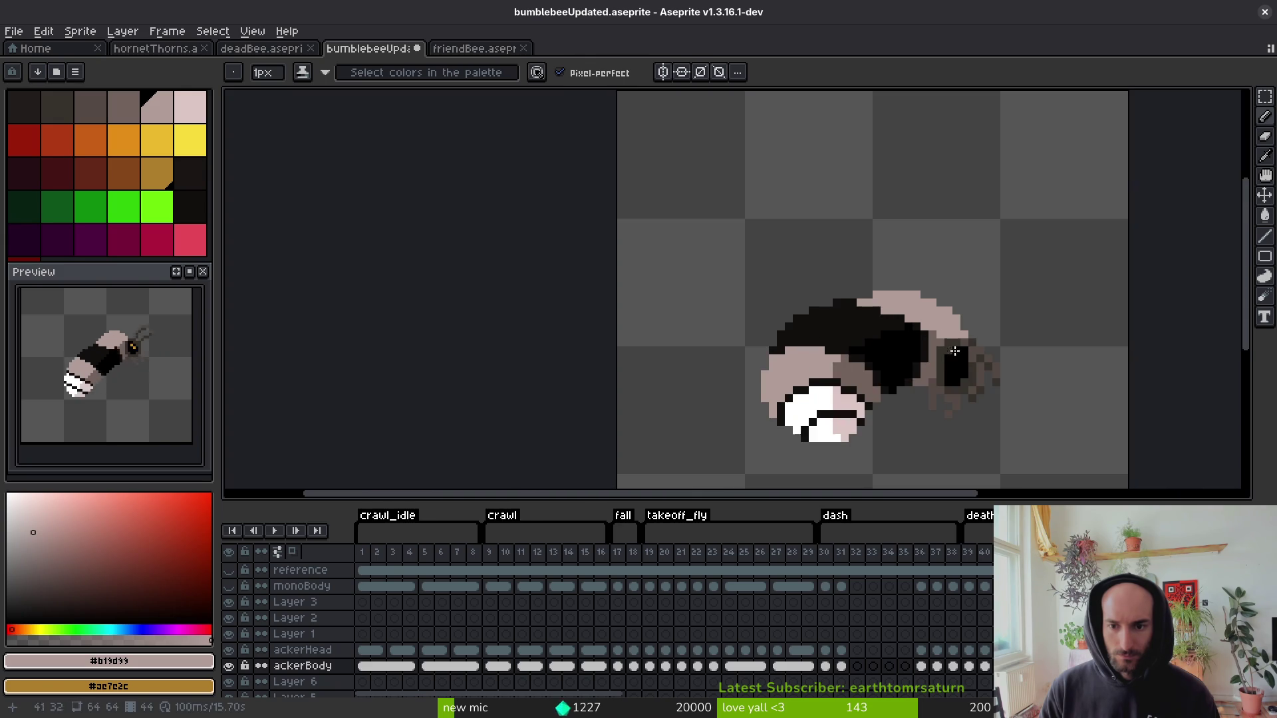
scroll(880, 312, "up", 5)
left_click(901, 310)
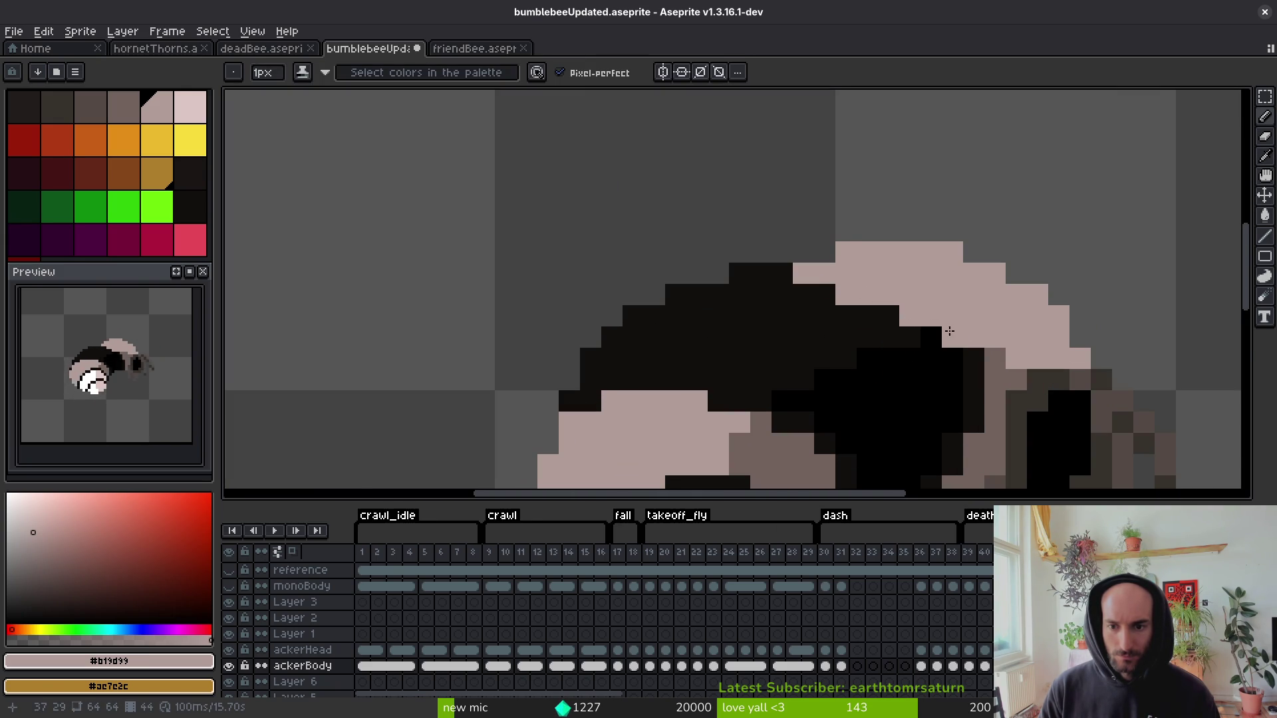
Zoom to check the retouched head, then advance to frame 45.
scroll(964, 330, "down", 4)
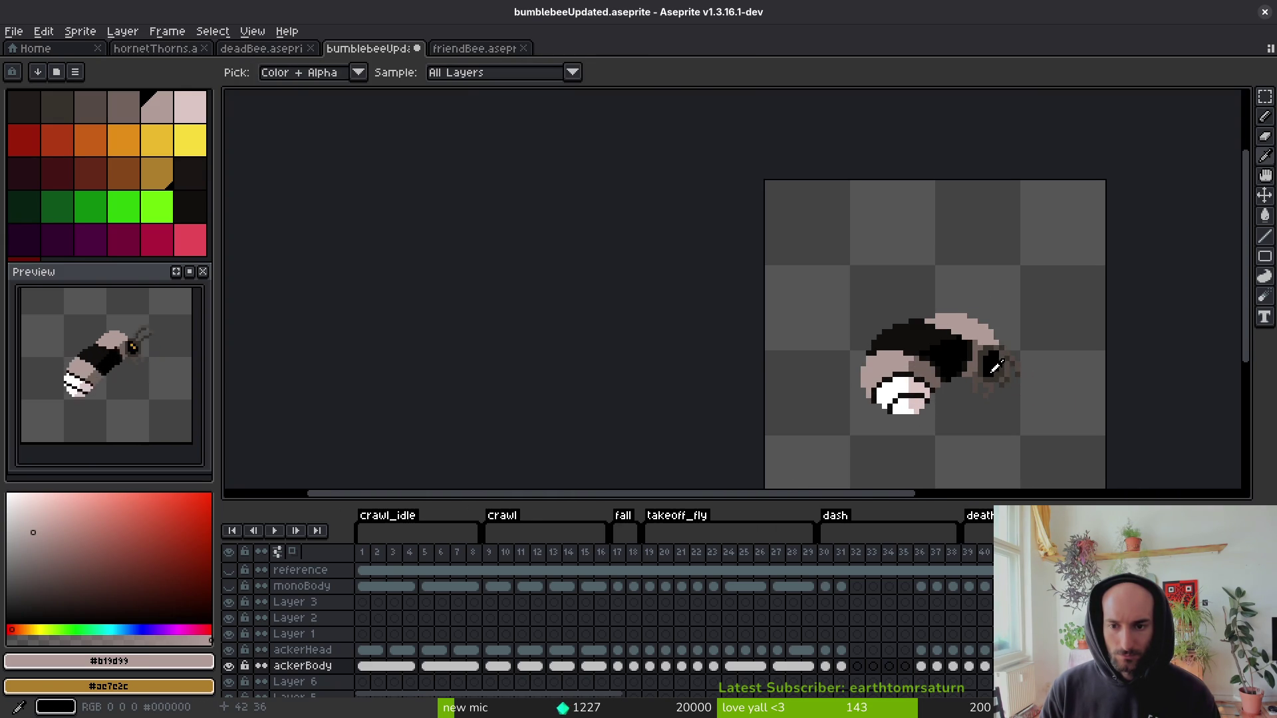
scroll(931, 339, "up", 3)
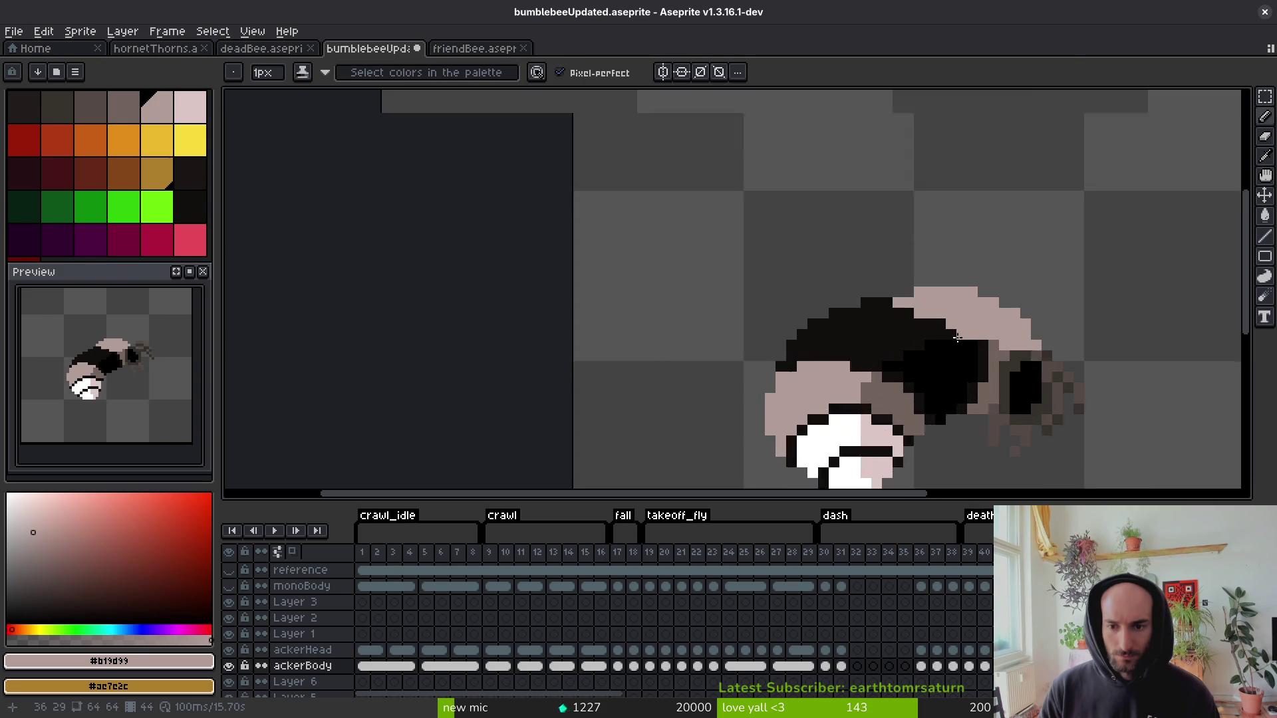
scroll(989, 343, "down", 4)
key("Right")
scroll(956, 342, "up", 3)
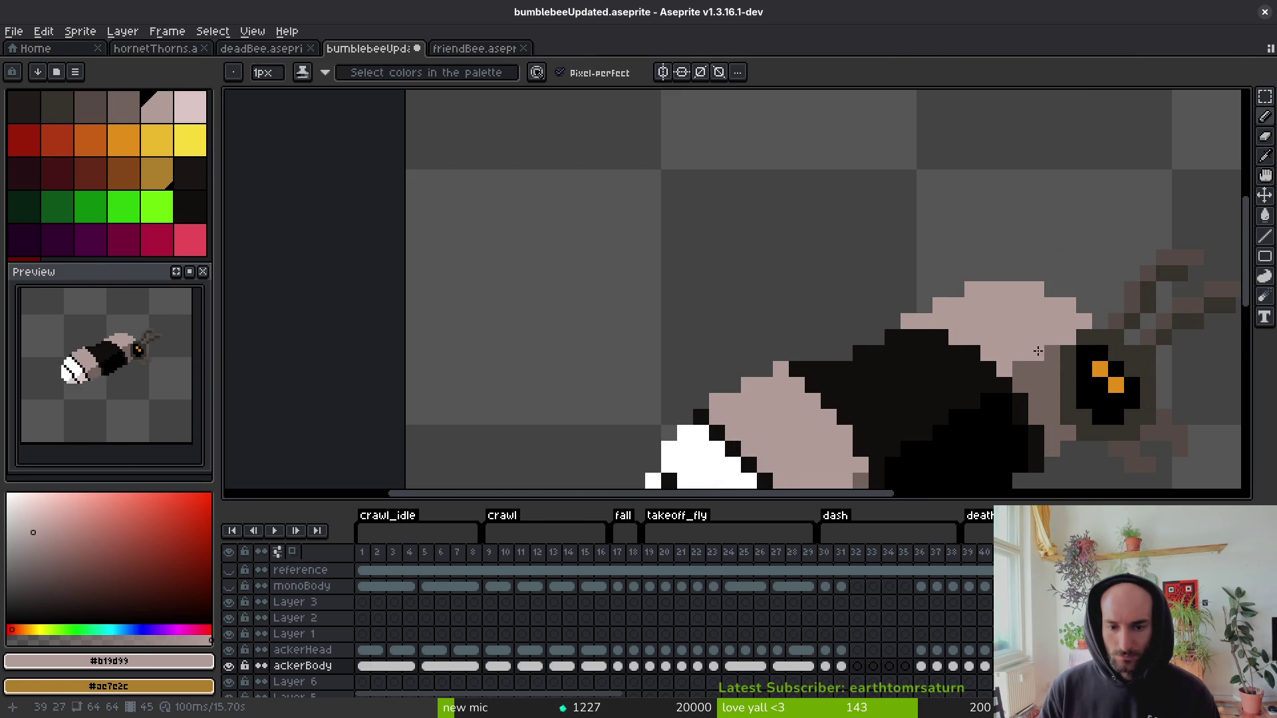
scroll(1037, 351, "down", 1)
scroll(989, 339, "up", 1)
scroll(991, 365, "down", 3)
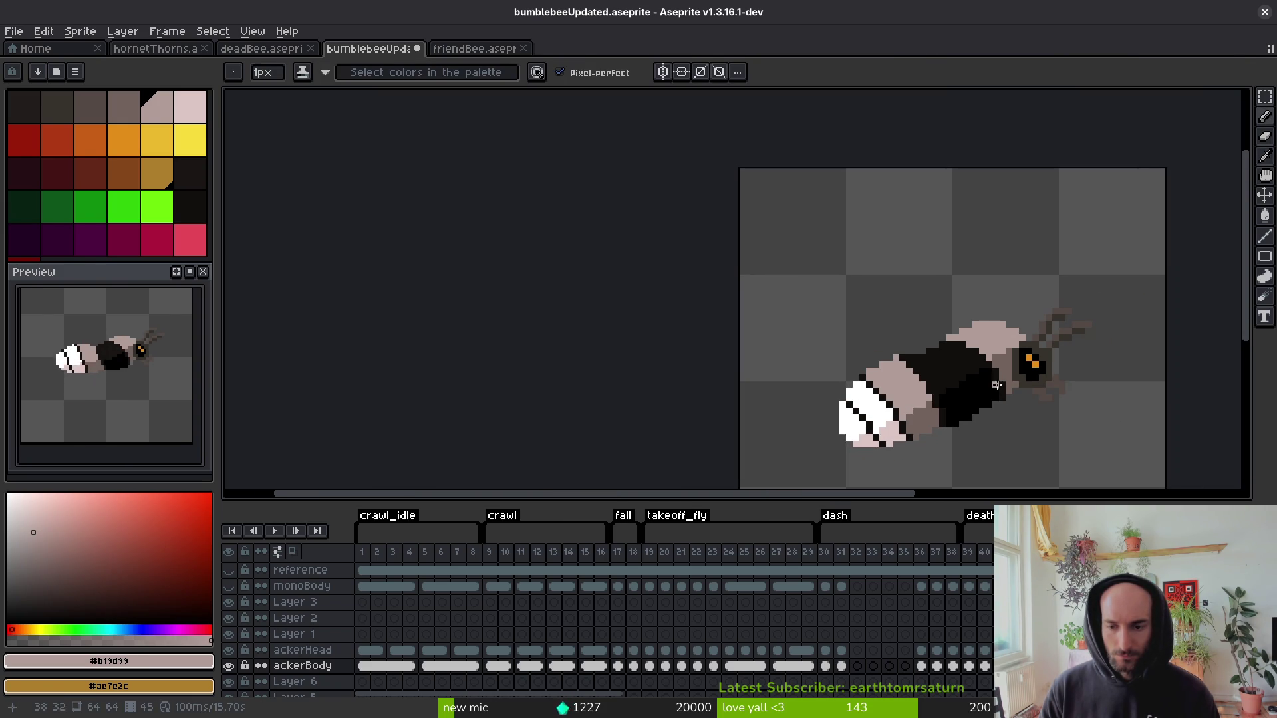
Compare neighbouring frames, then on frame 49 extend the pale head area over black pixels.
key("Left")
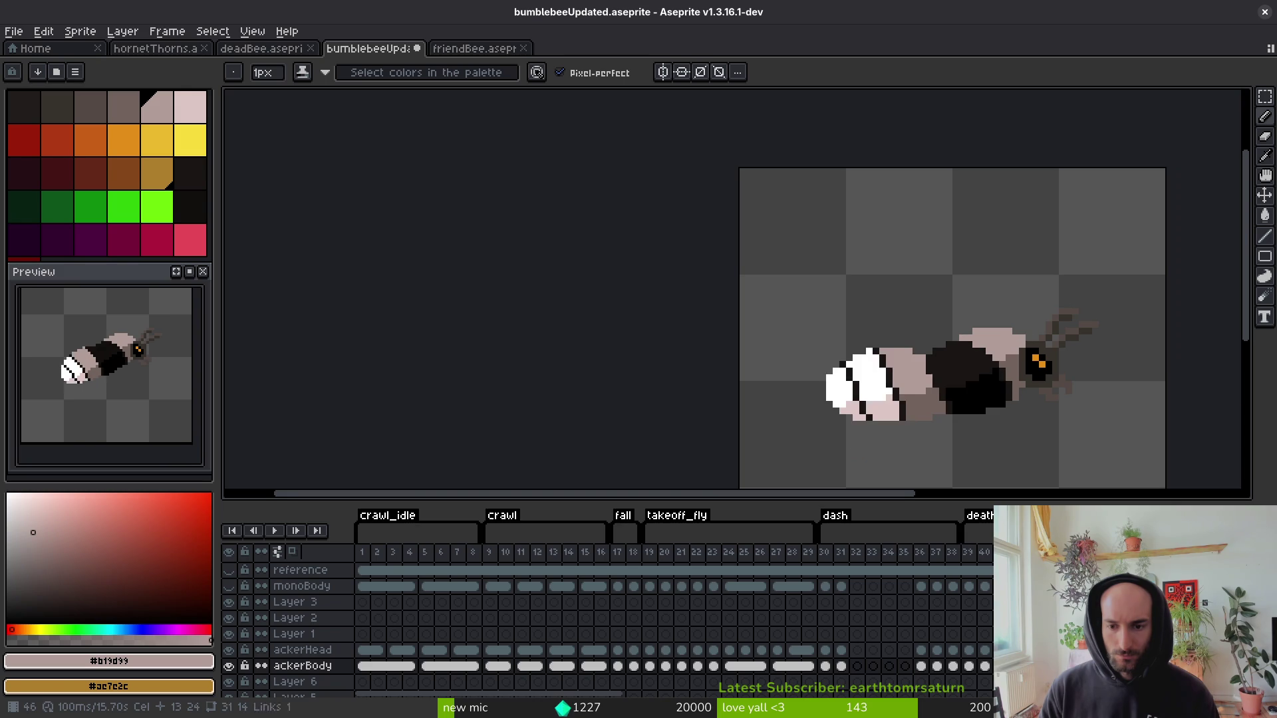
key("Left")
key("Right")
key("Left")
key("Right")
key("Right")
key("Right")
key("Right")
key("Right")
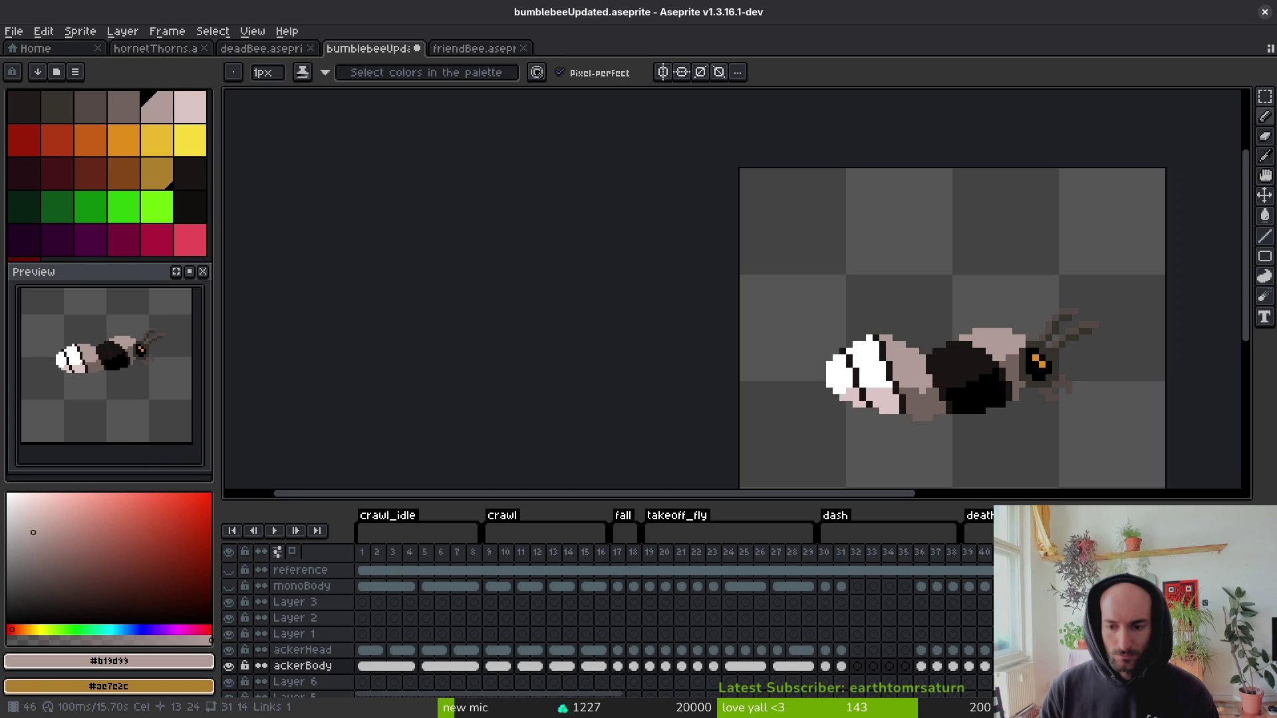
key("Right")
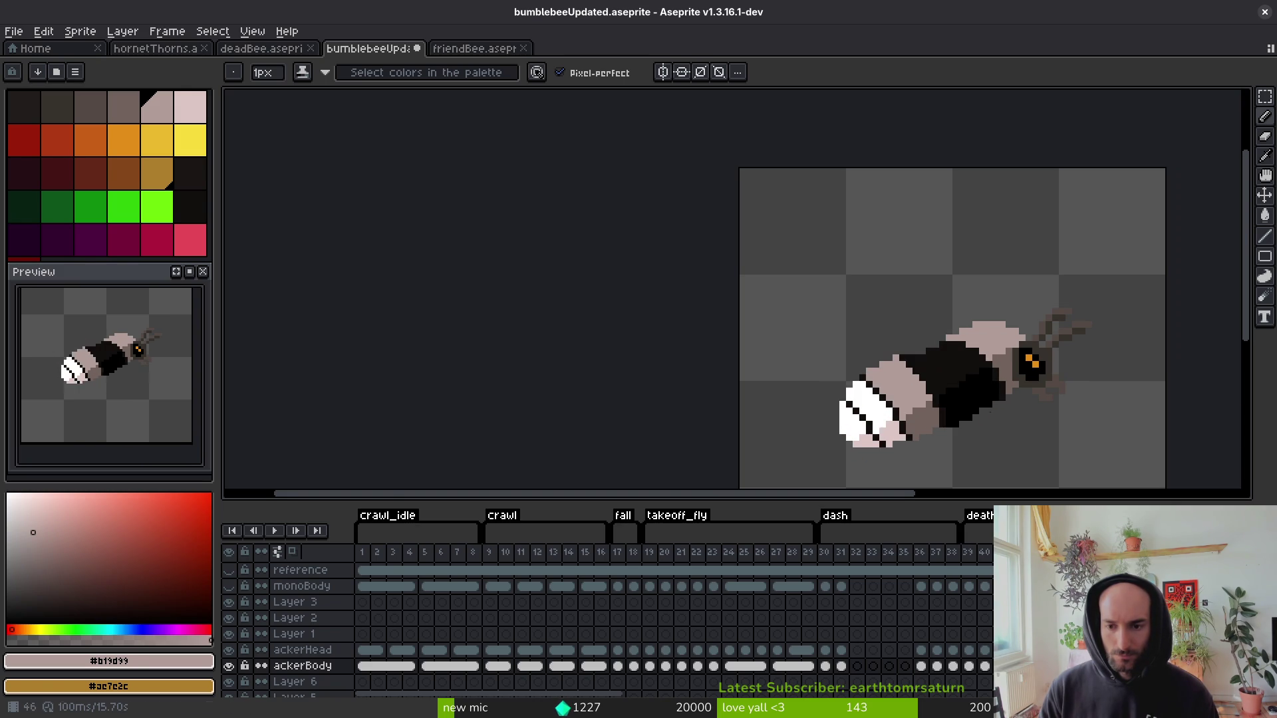
scroll(1058, 402, "up", 3)
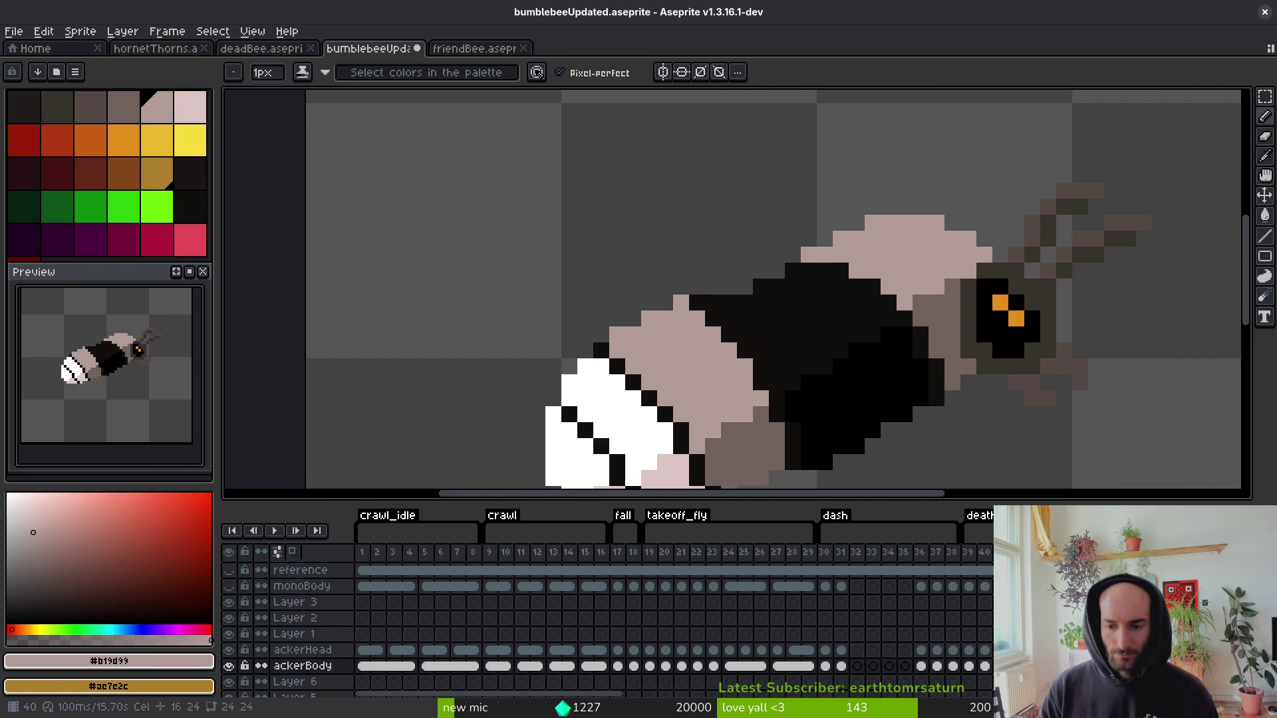
scroll(921, 282, "up", 2)
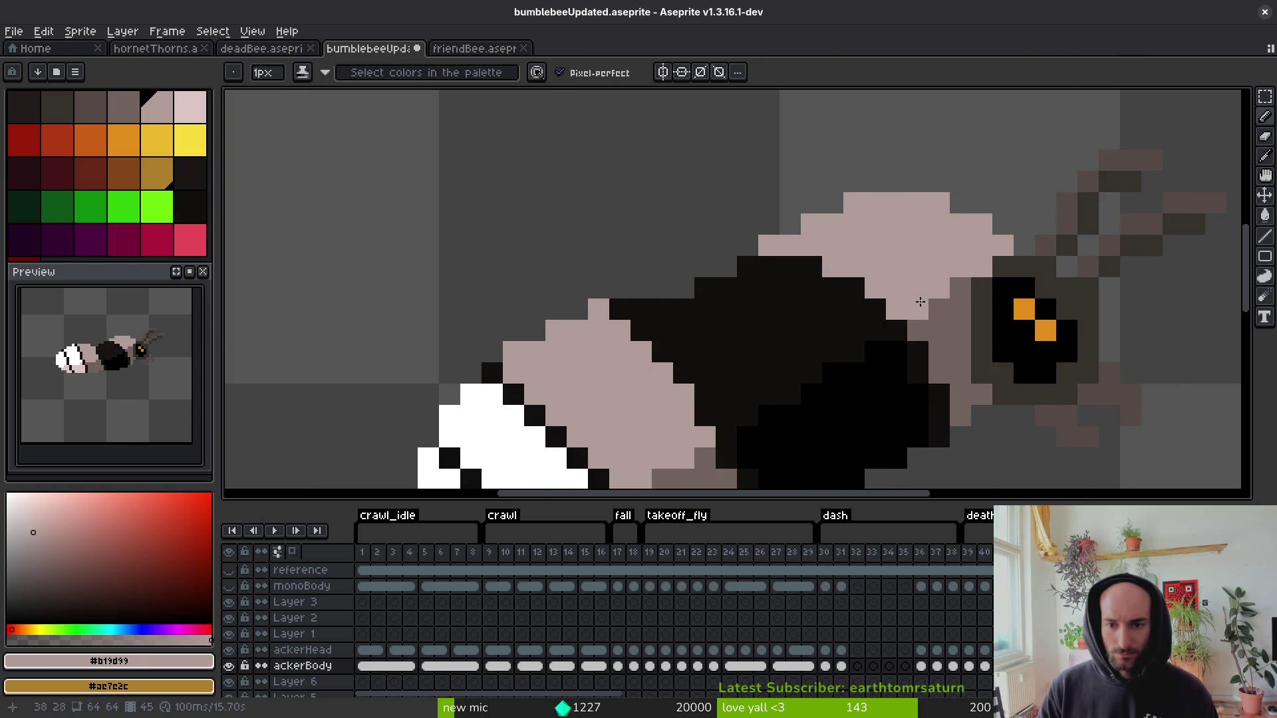
left_click_drag(921, 302, 817, 295)
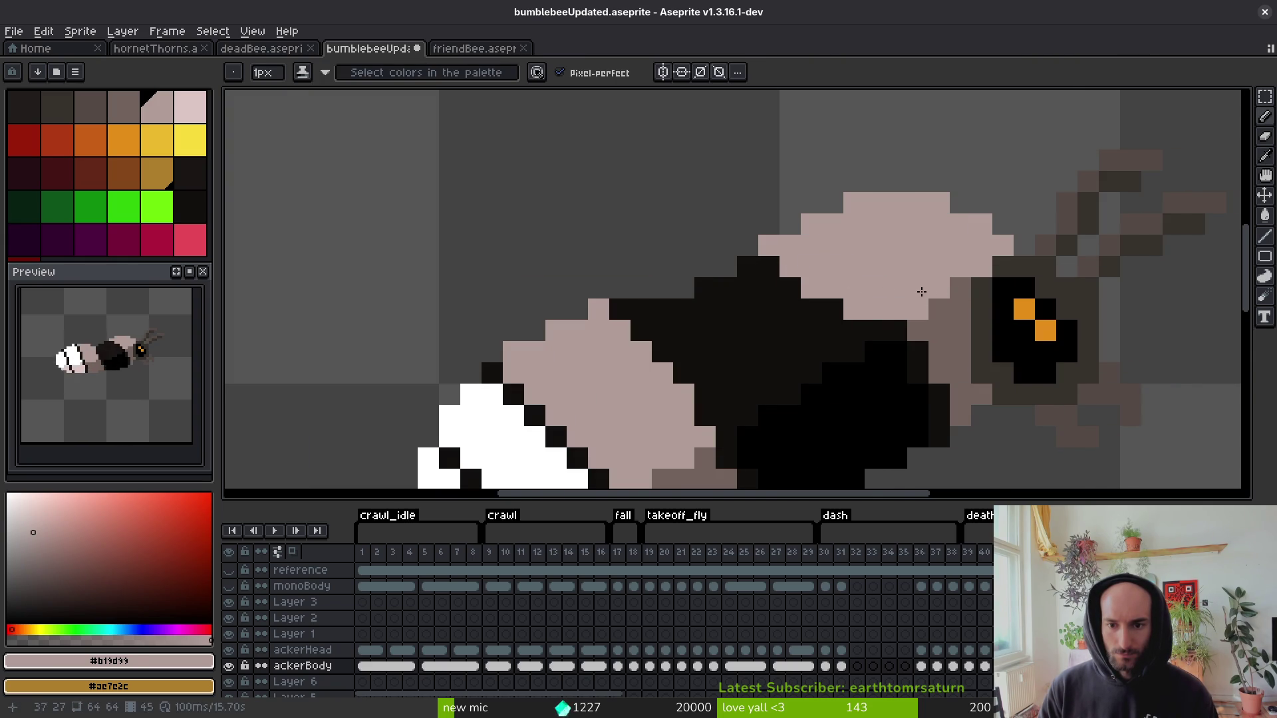
scroll(955, 286, "down", 5)
scroll(902, 277, "up", 5)
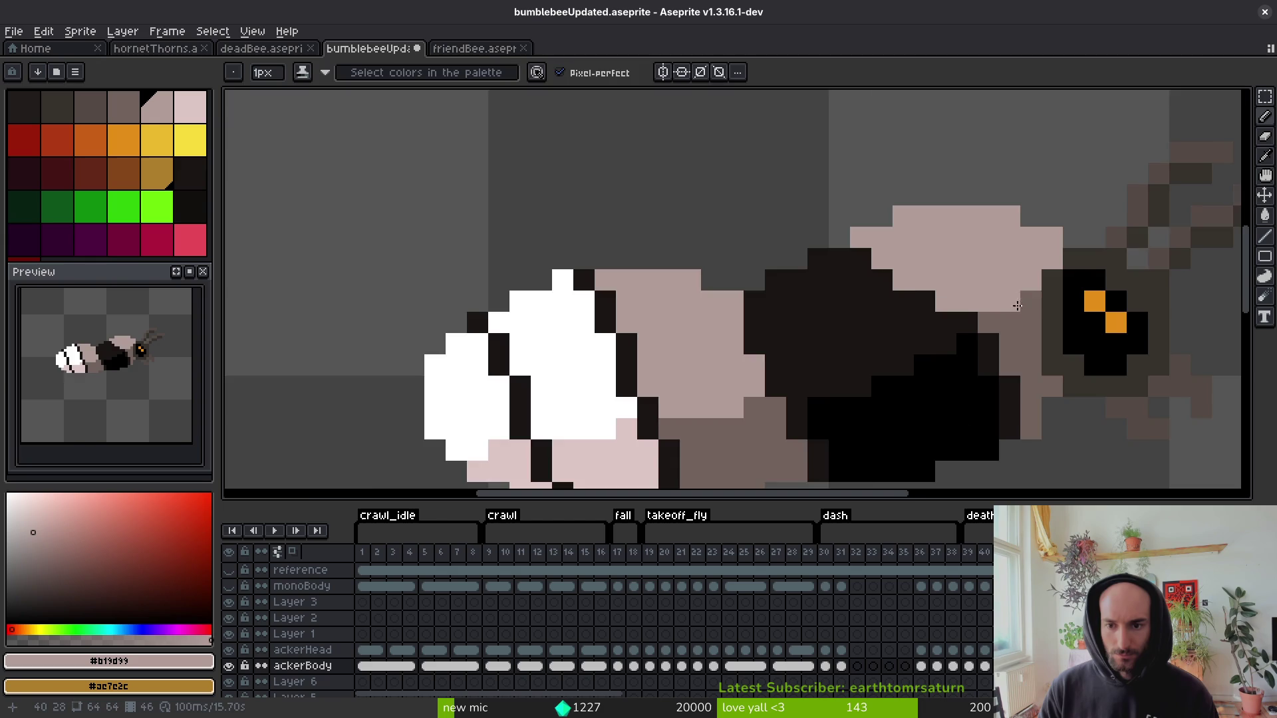
scroll(1017, 306, "down", 5)
On the next frame, turn two dark pixels by the head pale pink.
key("Right")
scroll(981, 322, "up", 5)
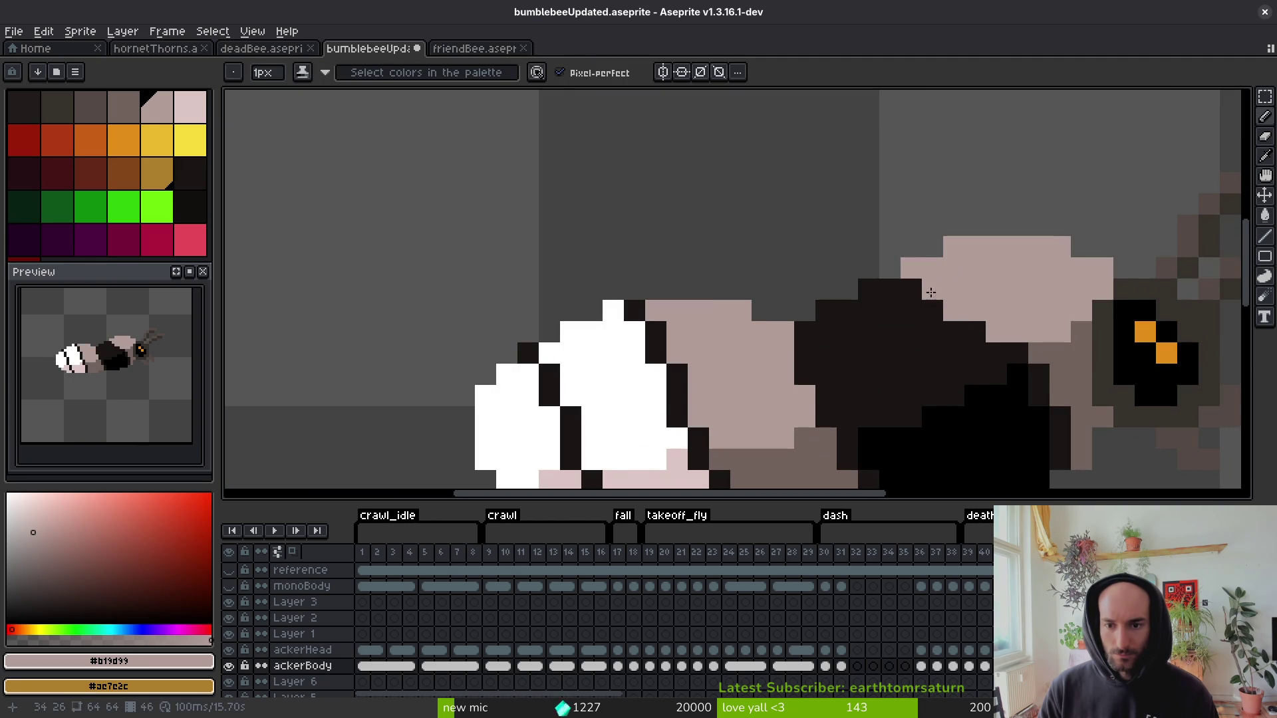
left_click(911, 289)
key("Left")
key("Right")
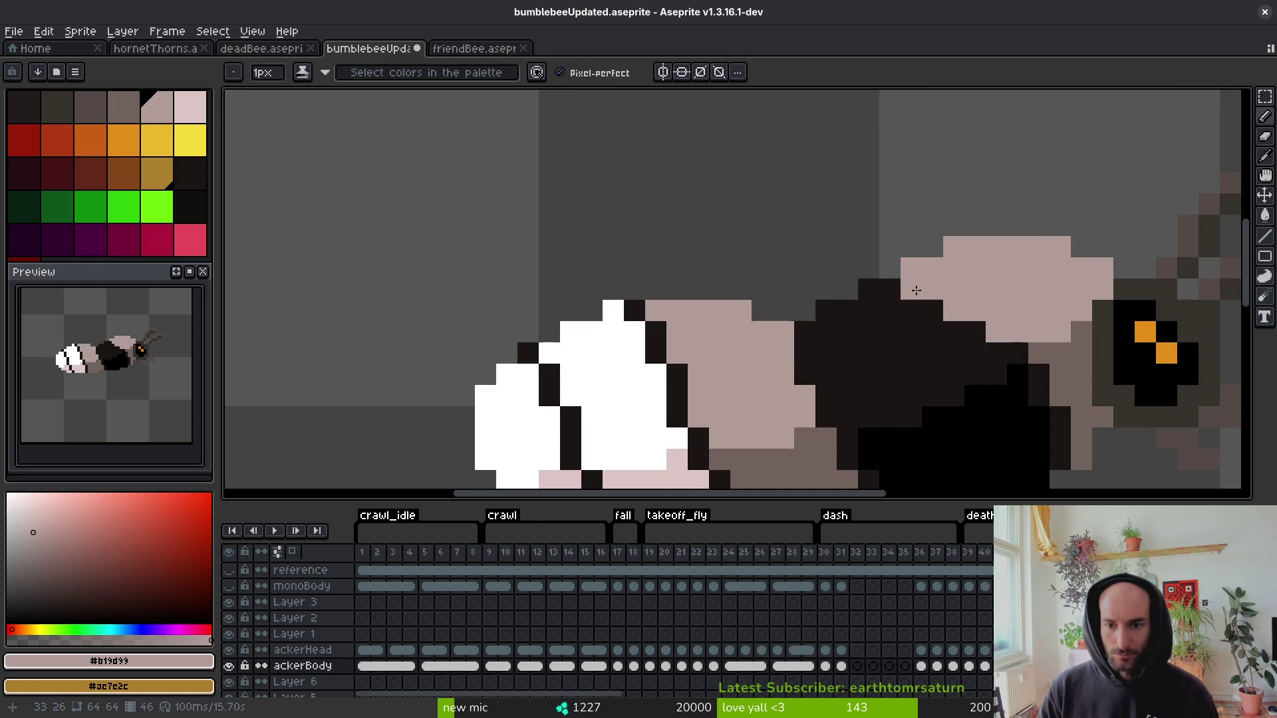
left_click(1012, 348)
scroll(1021, 336, "down", 5)
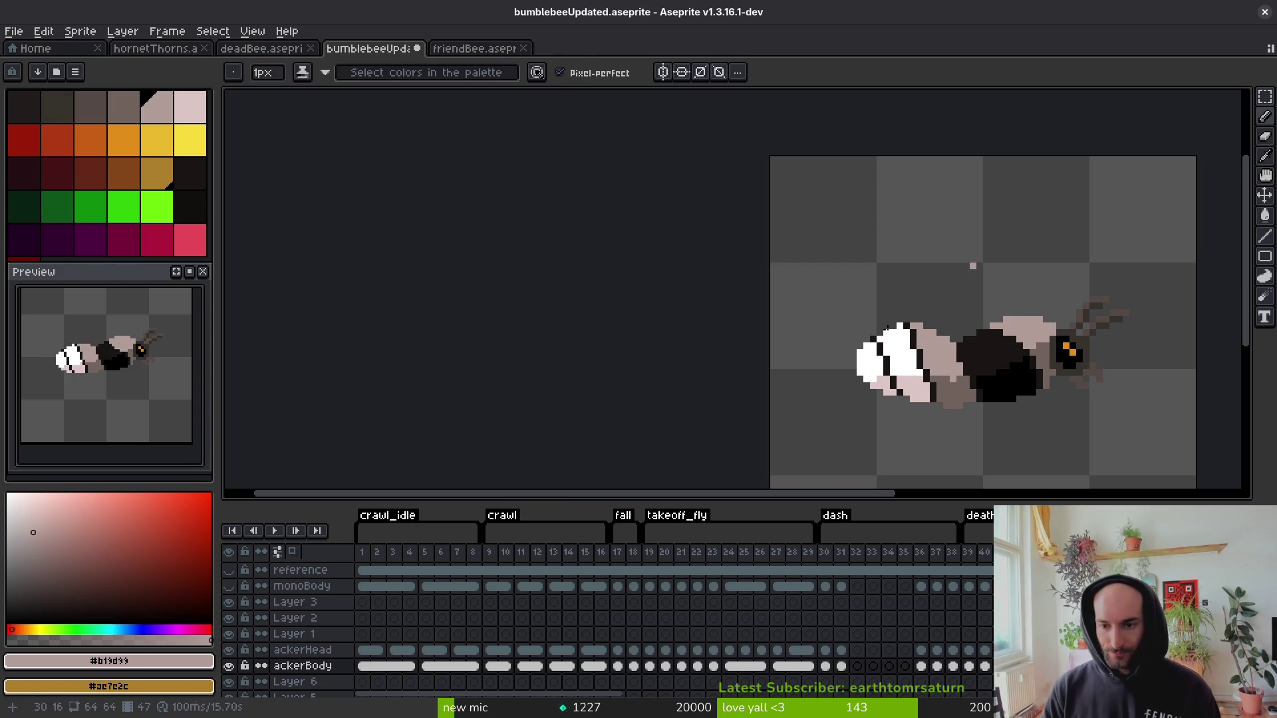
scroll(898, 299, "up", 5)
scroll(684, 331, "down", 4)
scroll(683, 330, "up", 3)
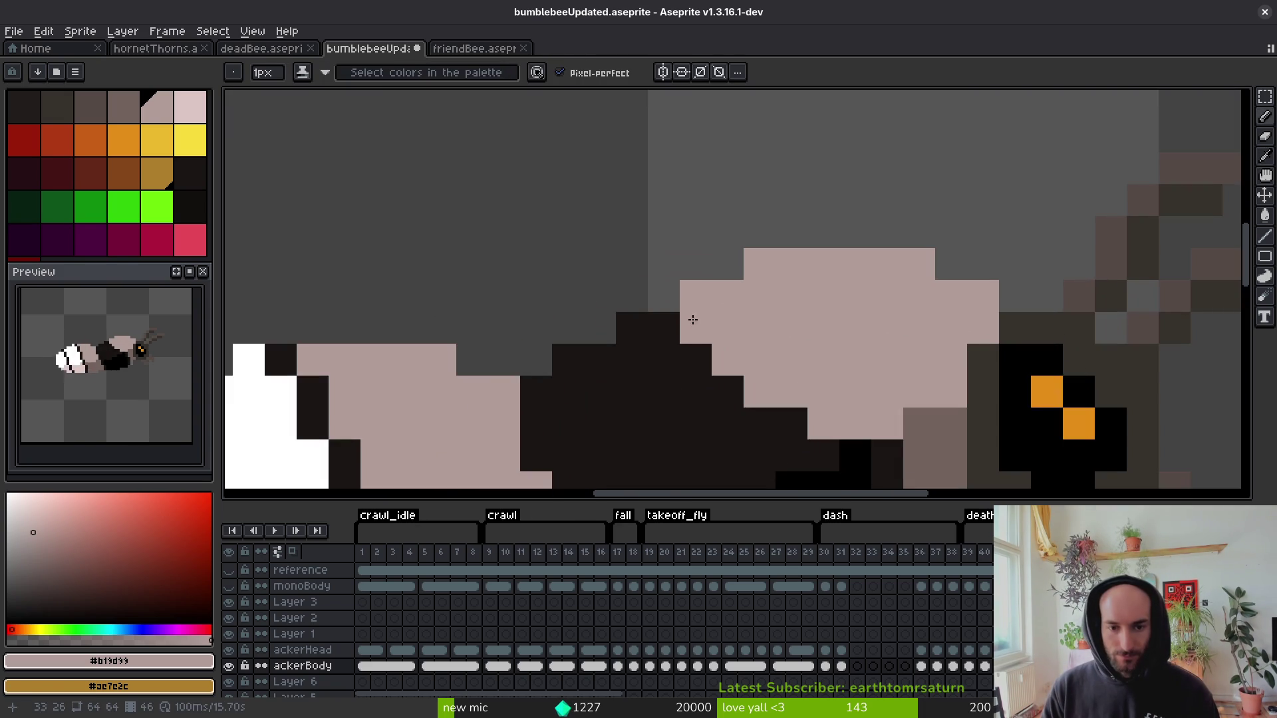
Sample a colour, paint a pale pink stroke across the head, then undo the stray strokes.
key("i")
key("period")
mouse_move(755, 393)
left_mouse_down()
mouse_move(824, 392)
mouse_move(825, 426)
mouse_move(919, 393)
left_mouse_up()
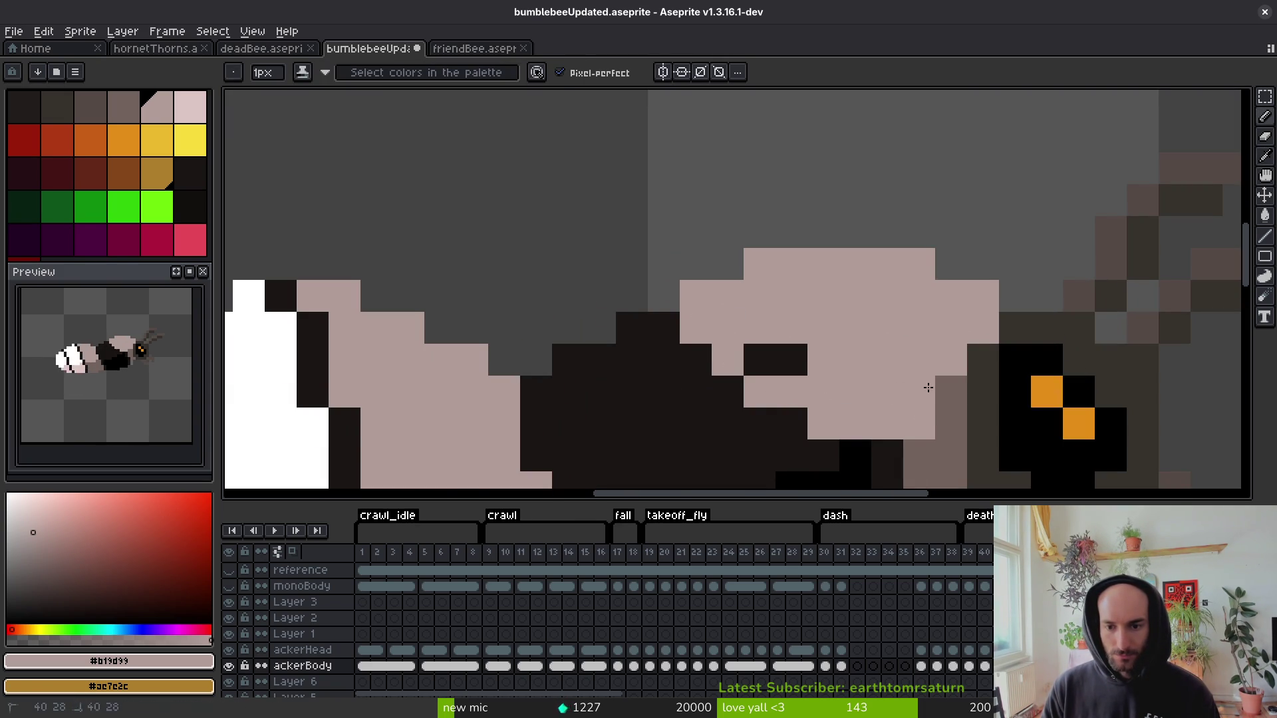
left_click(792, 359)
scroll(826, 361, "down", 6)
scroll(871, 399, "up", 5)
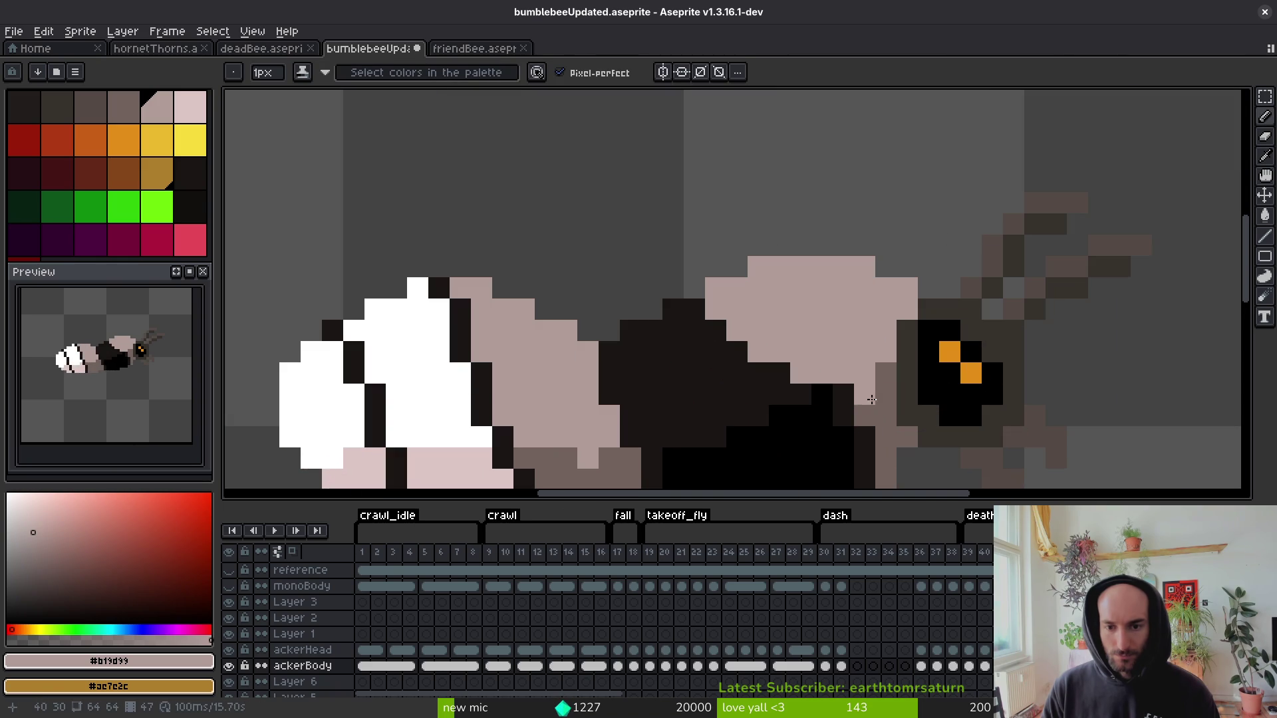
key("ctrl+z")
key("ctrl+z")
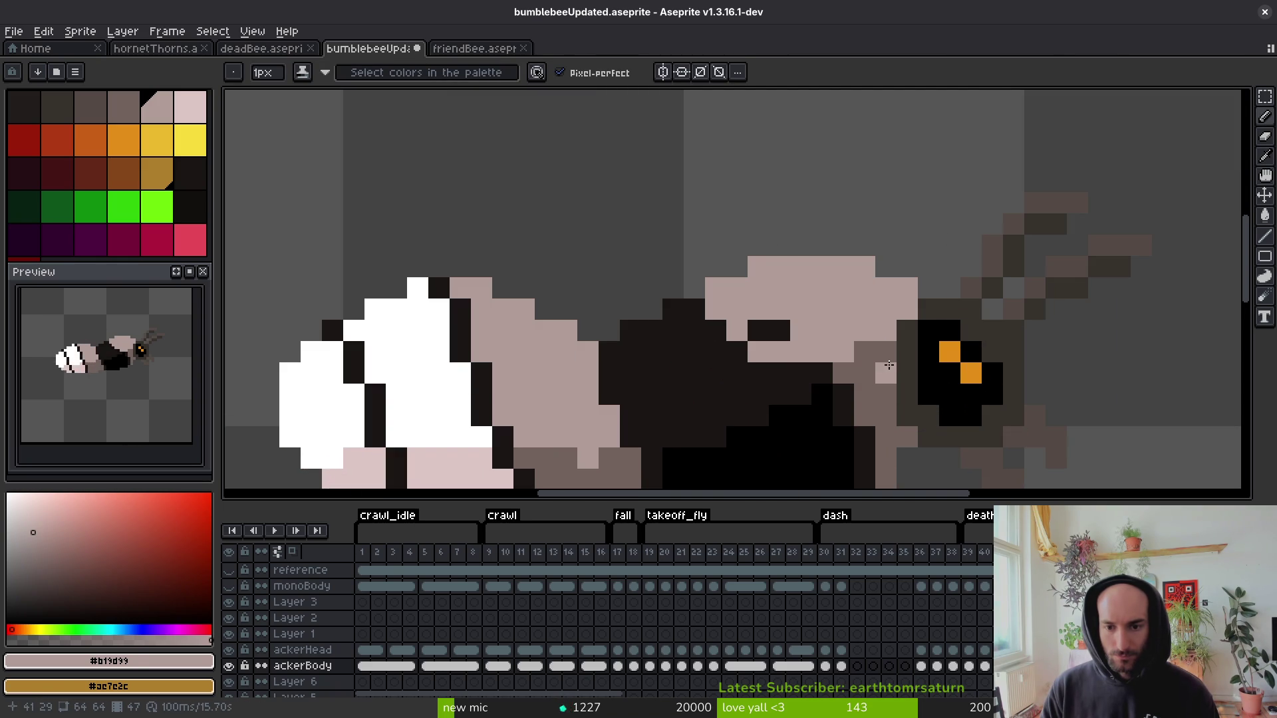
key("ctrl+z")
scroll(893, 368, "down", 4)
Sample a pale colour from the bee and repaint dark body pixels, undoing the misplaced ones.
key("i")
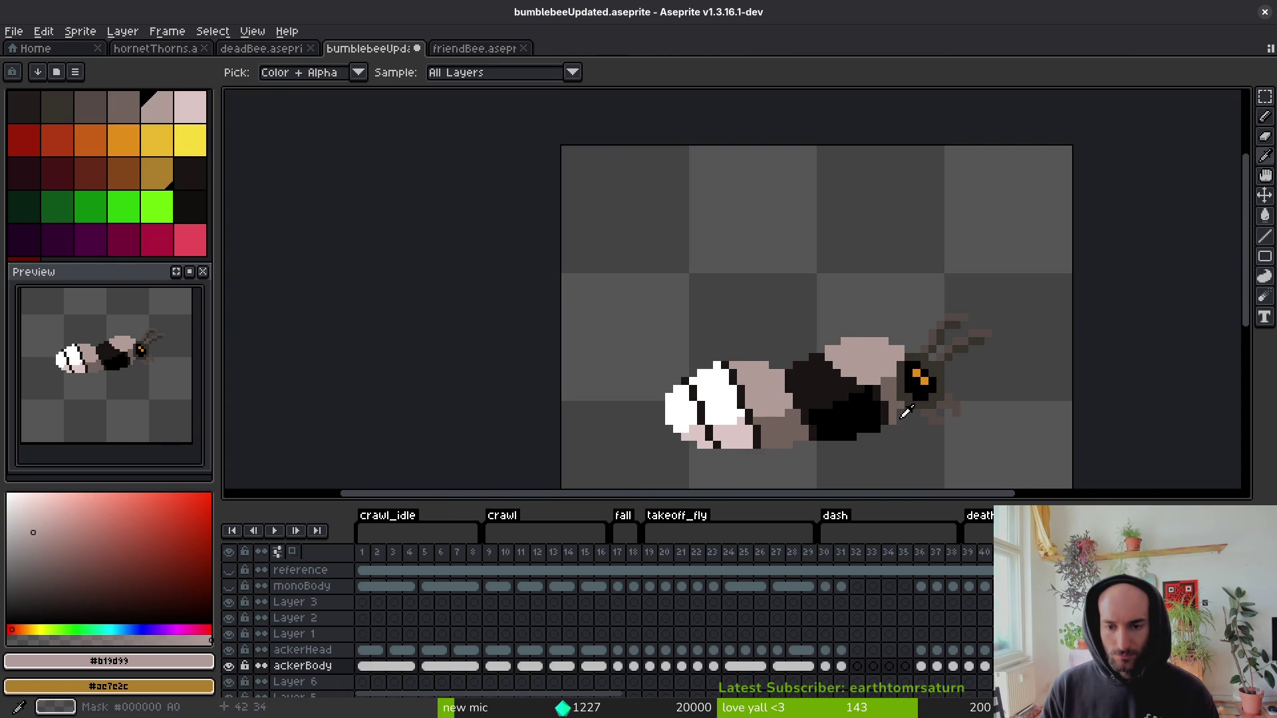
key("b")
scroll(887, 386, "up", 5)
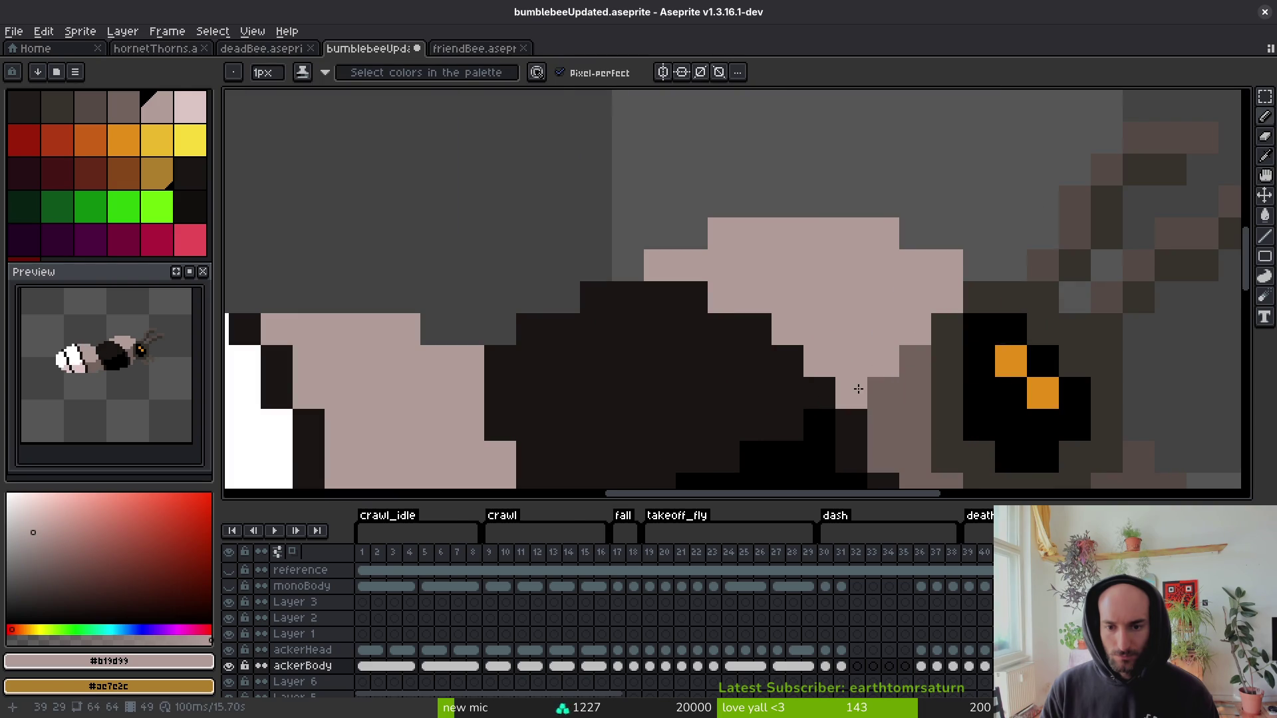
key("ctrl+z")
left_click(915, 363)
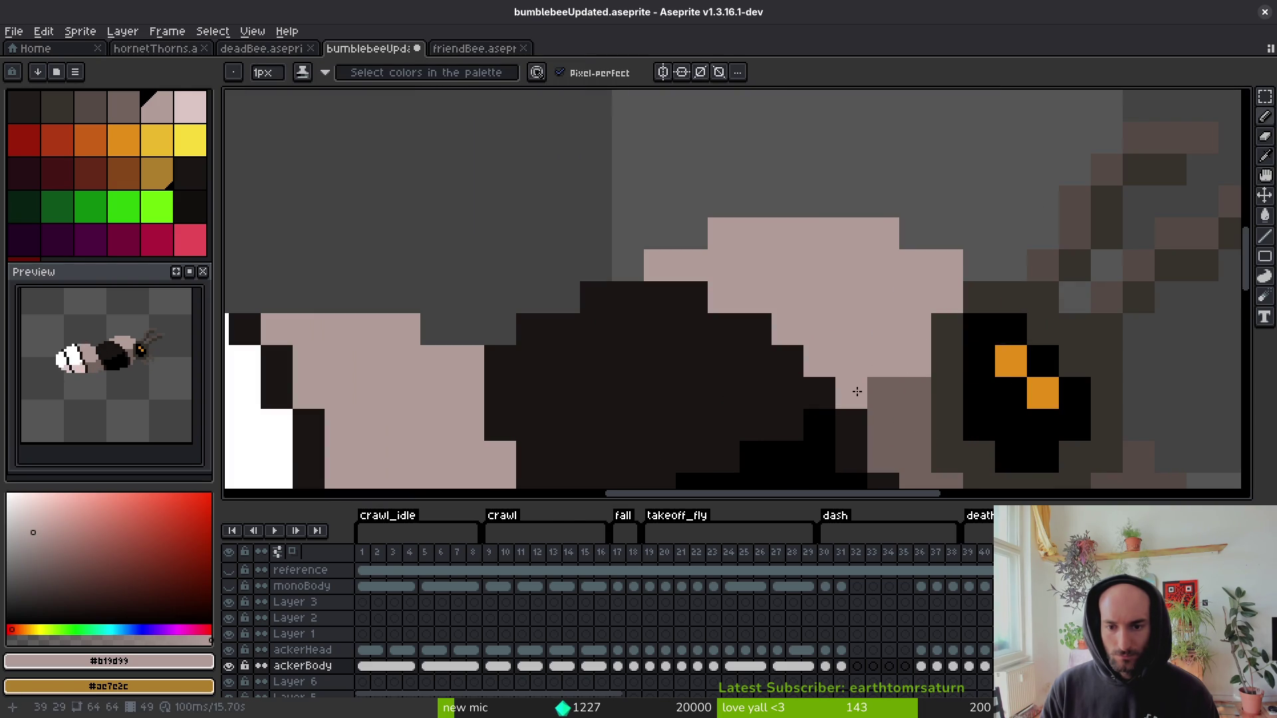
left_click_drag(856, 392, 790, 365)
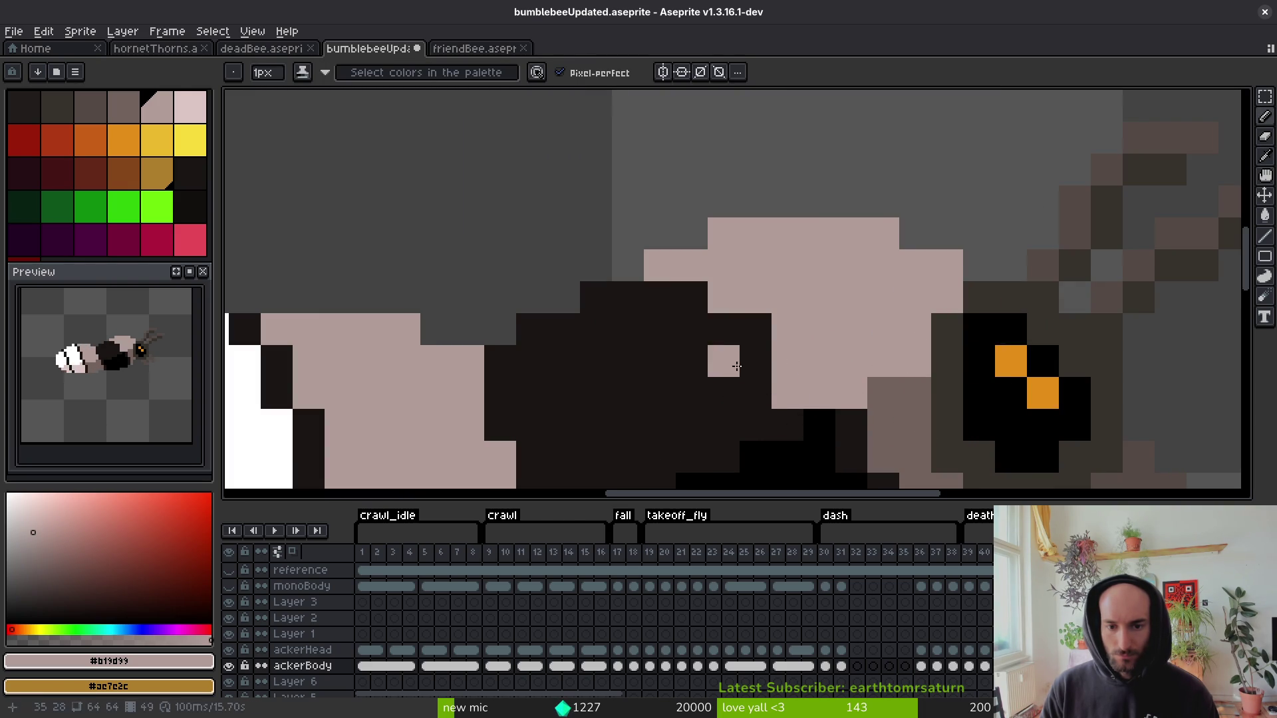
left_click(692, 297)
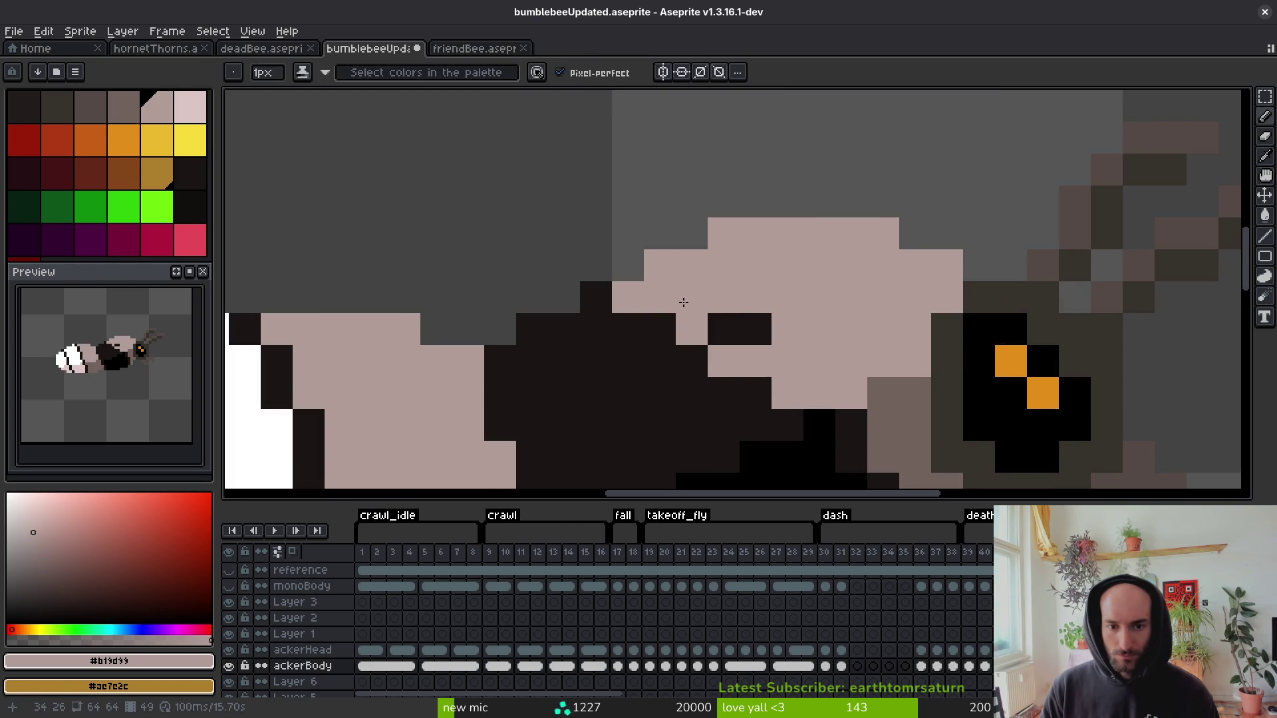
key("ctrl+z")
Zoom in and out on the body and re-pick the pale colour for the Pencil.
scroll(715, 322, "down", 3)
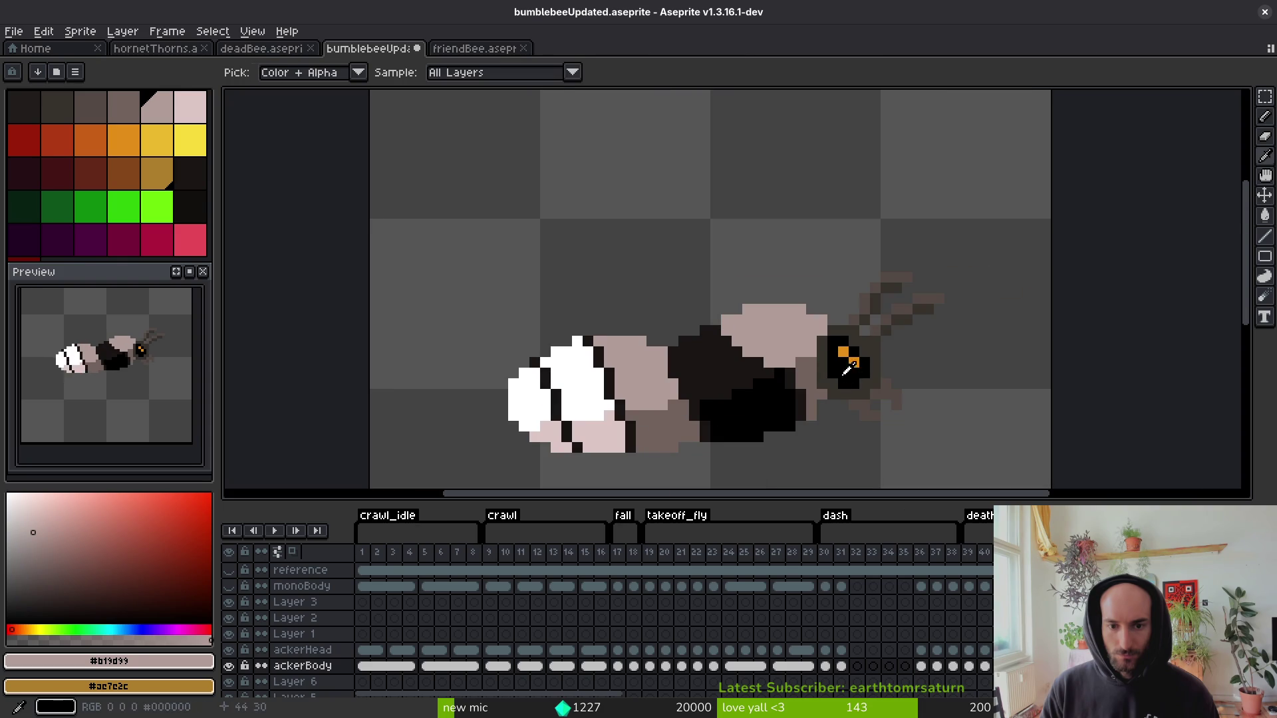
scroll(731, 339, "up", 1)
scroll(721, 326, "down", 1)
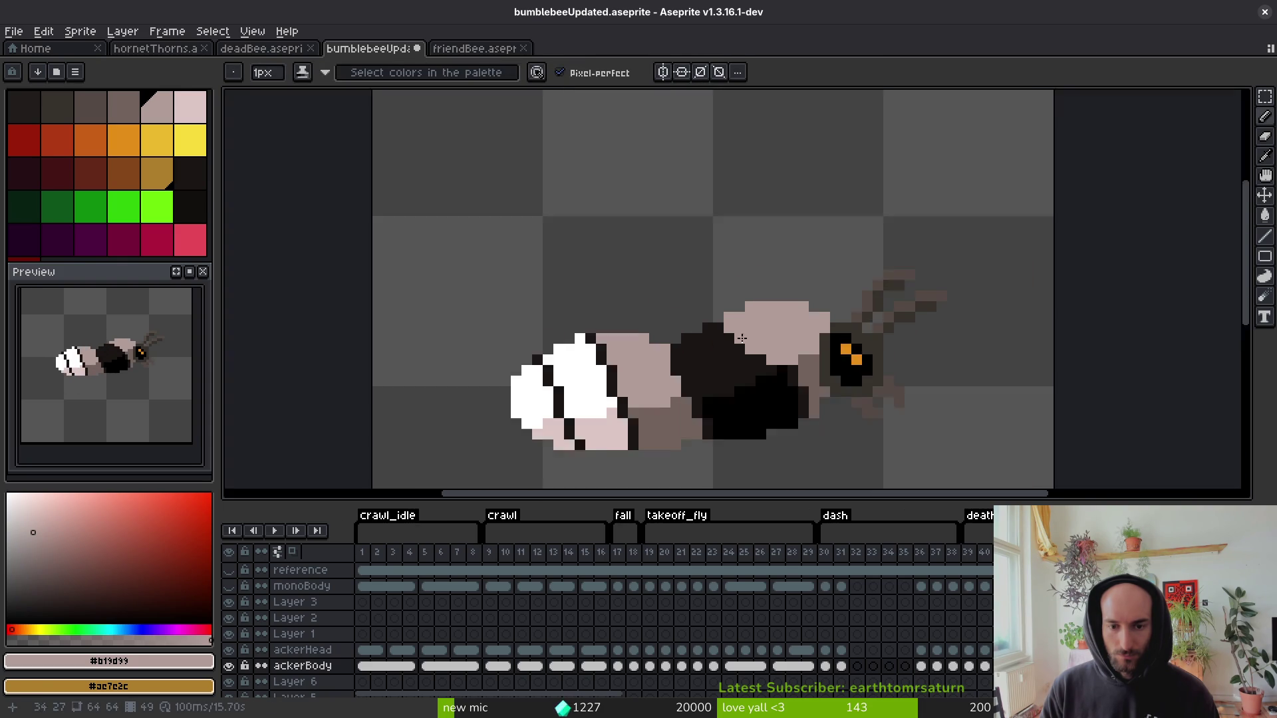
scroll(707, 315, "up", 1)
scroll(746, 328, "down", 4)
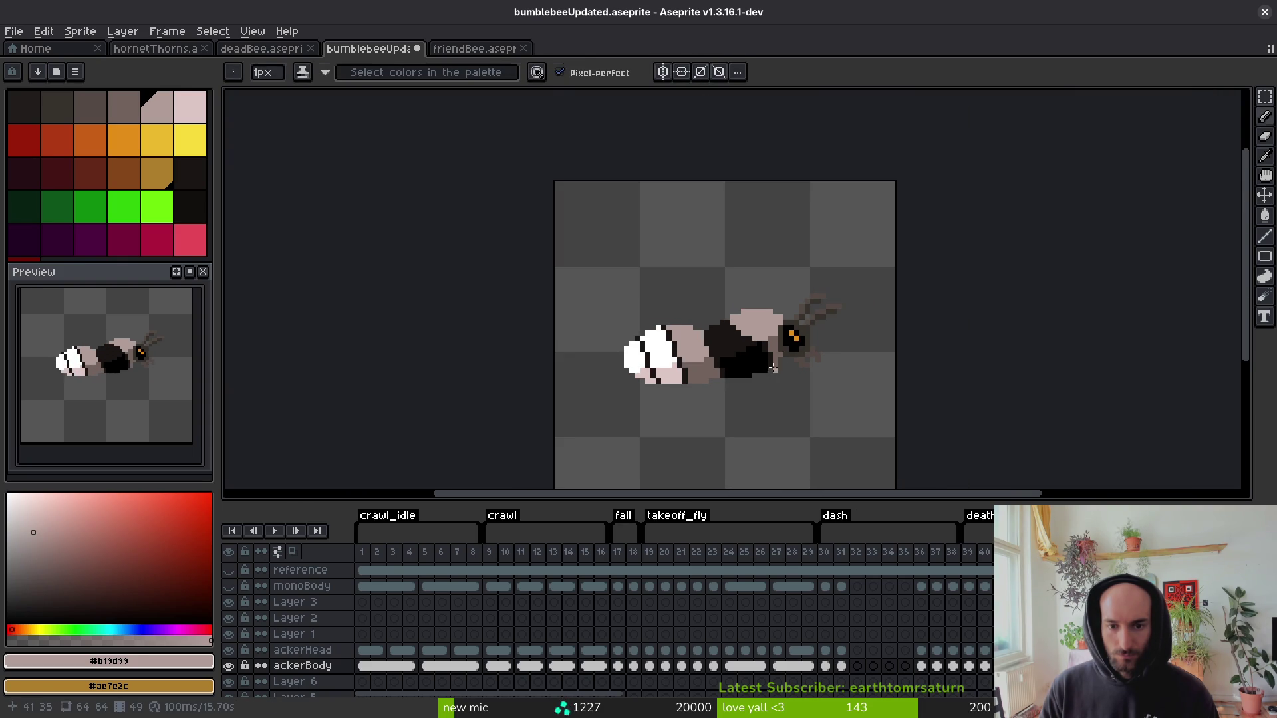
scroll(761, 333, "up", 3)
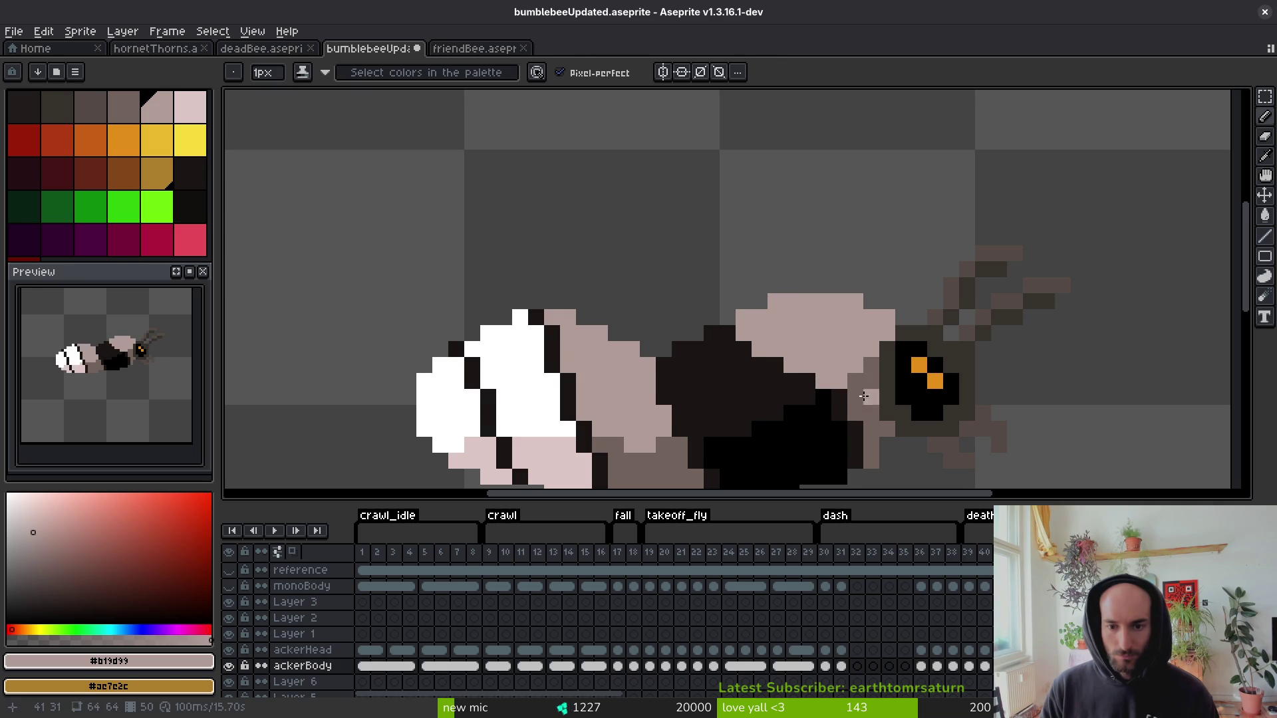
key("i")
scroll(851, 389, "down", 3)
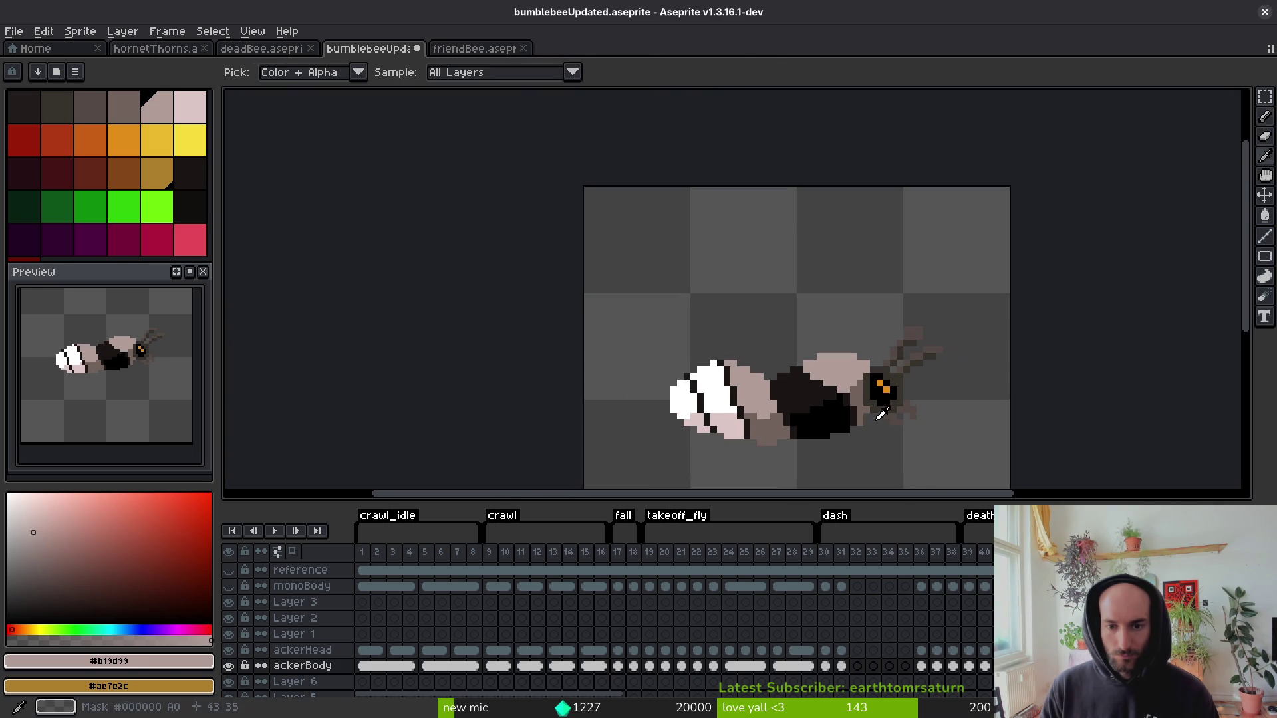
key("b")
scroll(799, 376, "up", 4)
scroll(834, 394, "down", 3)
Repaint a dark body pixel and a short stretch of the body light pink.
key("alt")
scroll(796, 341, "up", 3)
scroll(765, 336, "down", 2)
scroll(705, 330, "up", 2)
left_click(691, 327)
mouse_move(731, 367)
left_mouse_down()
mouse_move(758, 370)
mouse_move(773, 391)
left_mouse_up()
Compare neighbouring frames and extend the light stroke along the dark body.
key("Right")
key("Left")
key("Right")
key("Right")
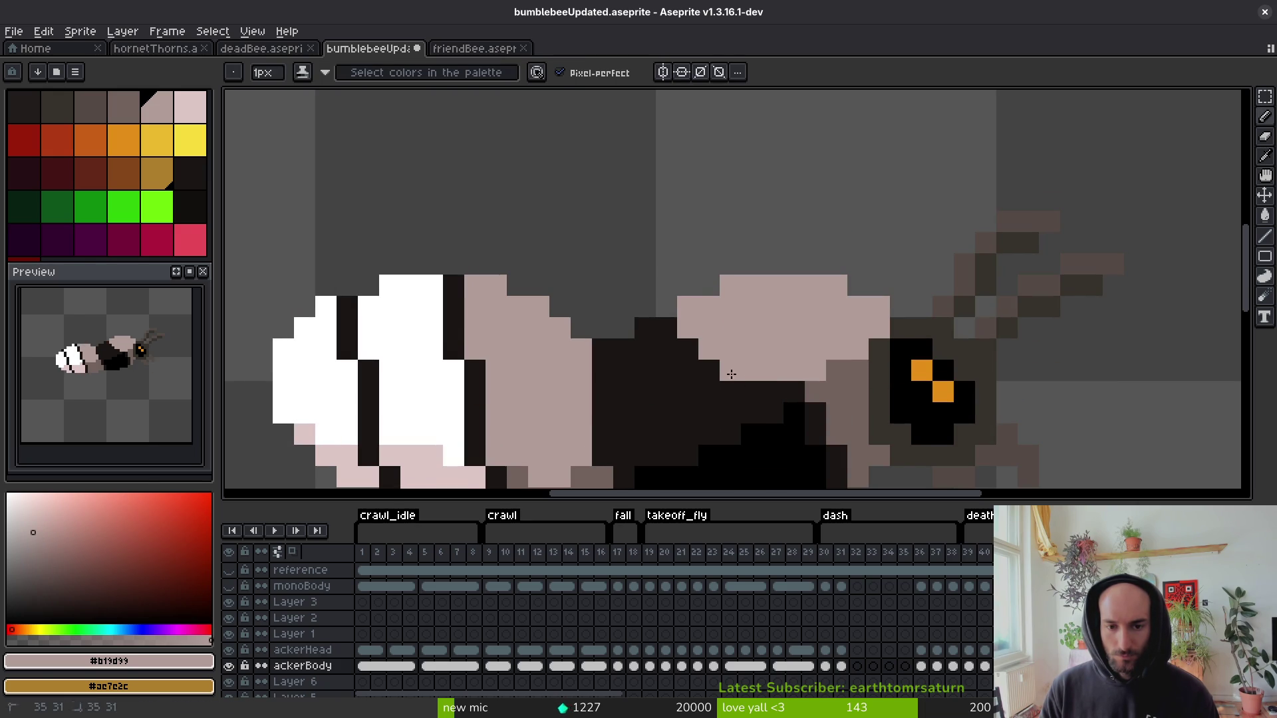
left_click_drag(772, 391, 830, 374)
scroll(858, 375, "down", 3)
key("alt")
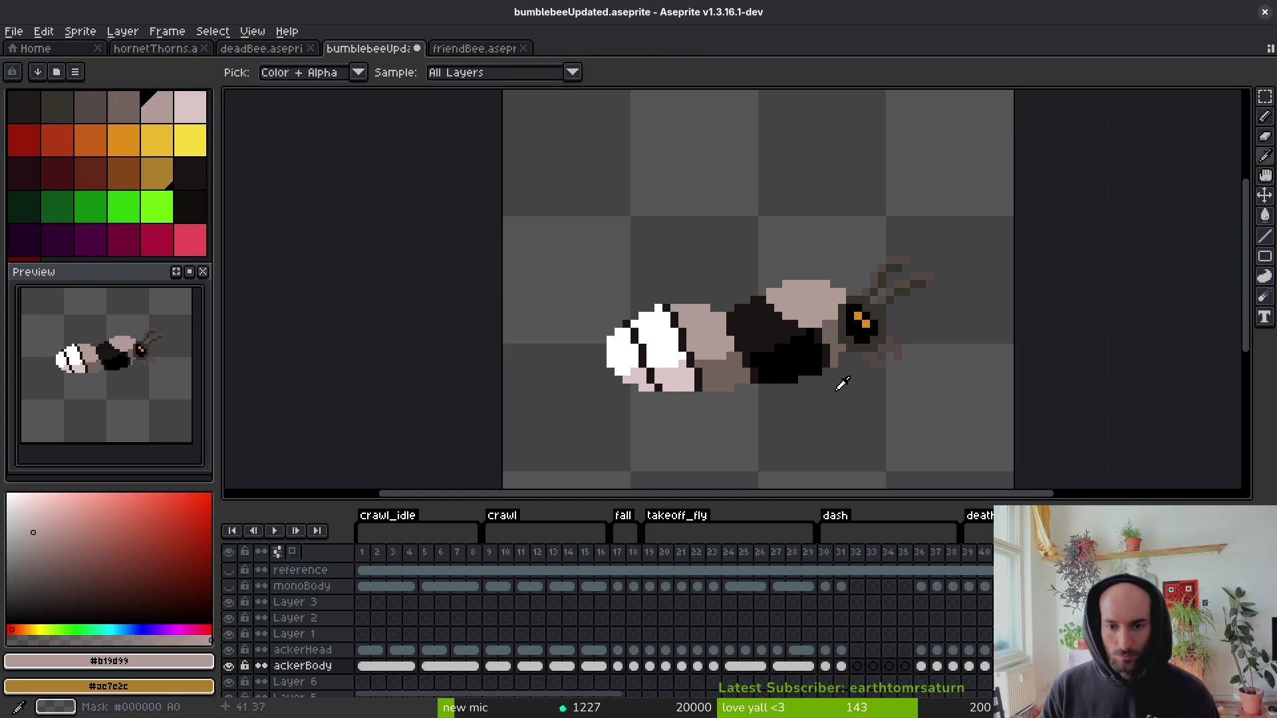
scroll(846, 401, "up", 2)
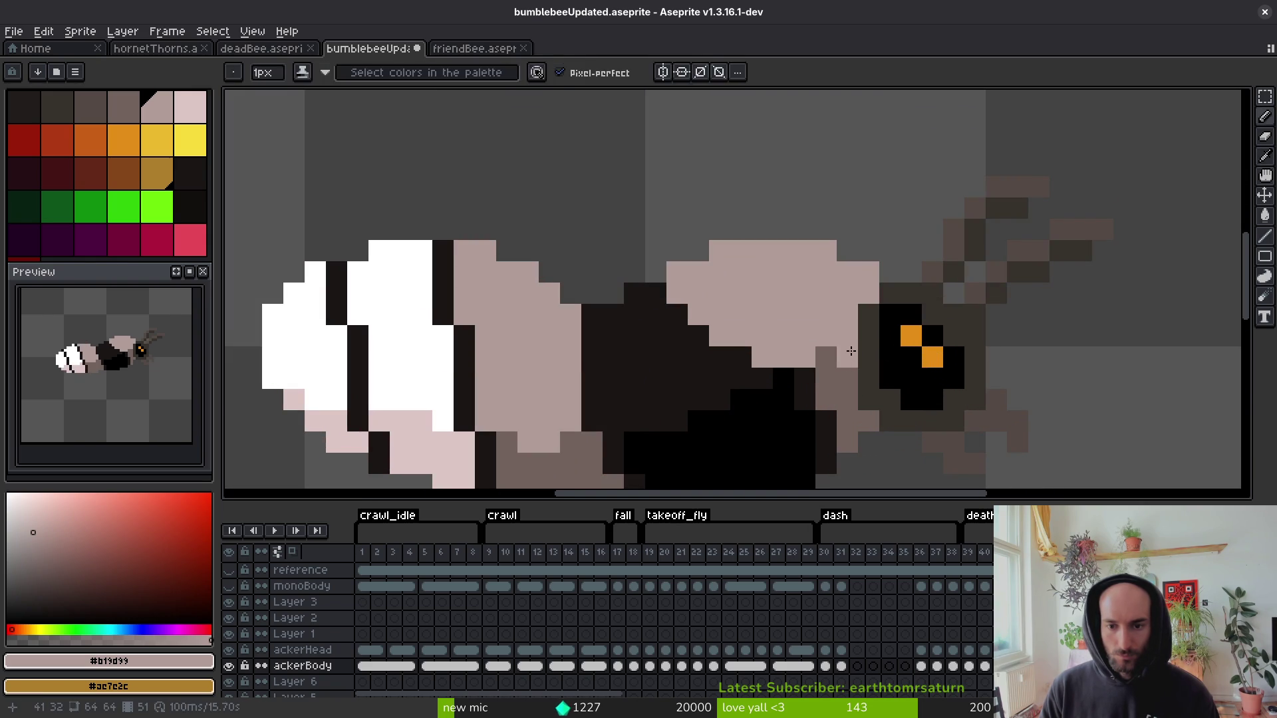
In the following frames, paint light pink strokes and pixels over the dark body.
key("Right")
mouse_move(767, 296)
left_mouse_down()
mouse_move(678, 252)
mouse_move(732, 299)
left_mouse_up()
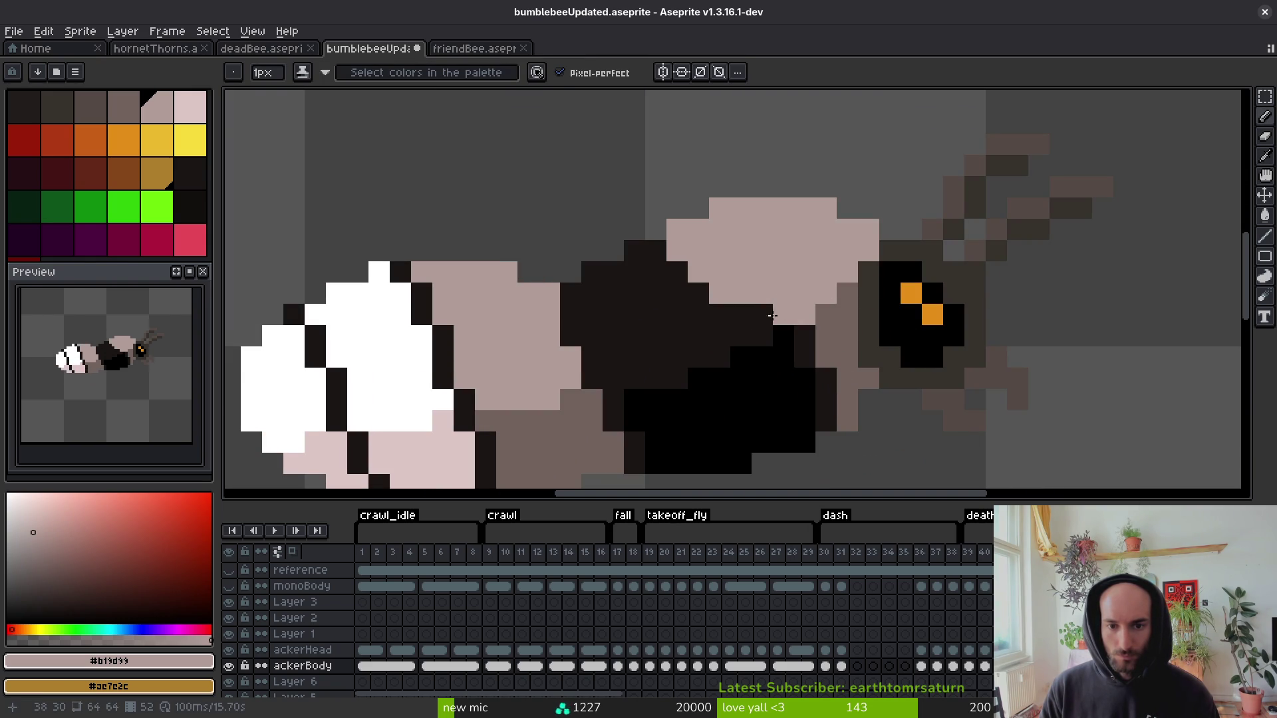
scroll(804, 313, "down", 5)
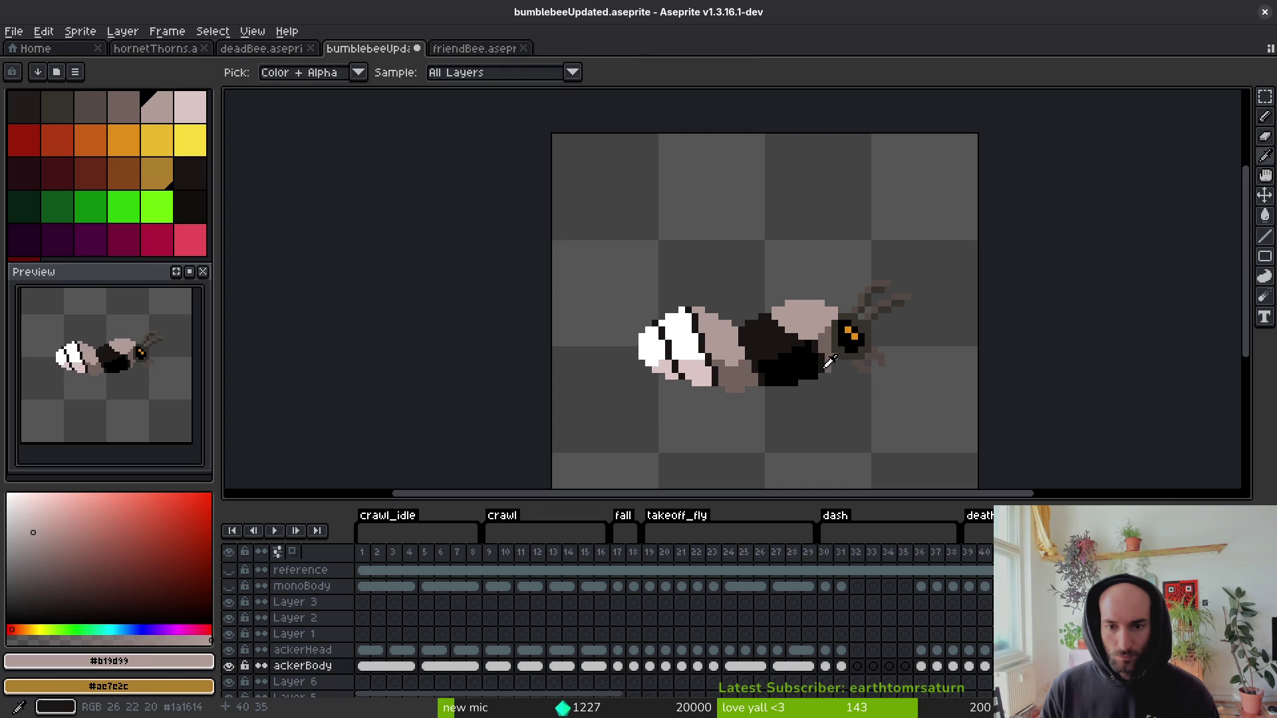
key("Right")
key("Right")
key("Right")
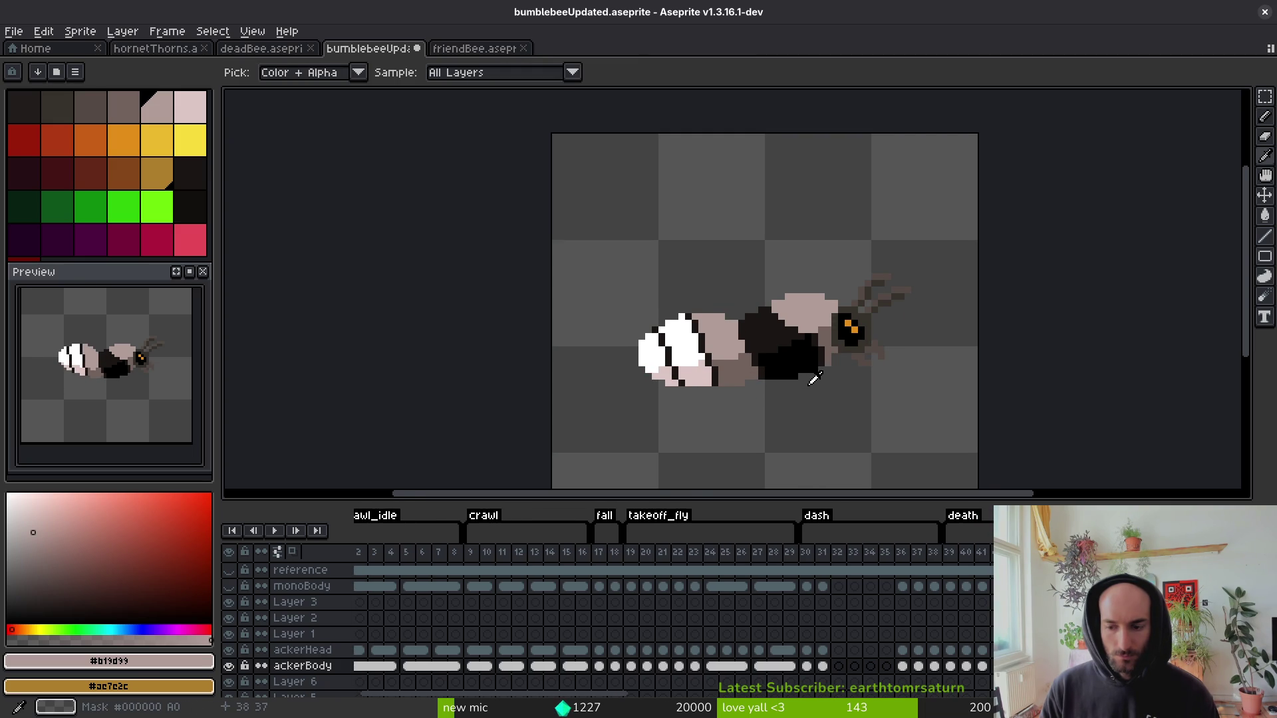
key("Right")
key("Right")
key("Right")
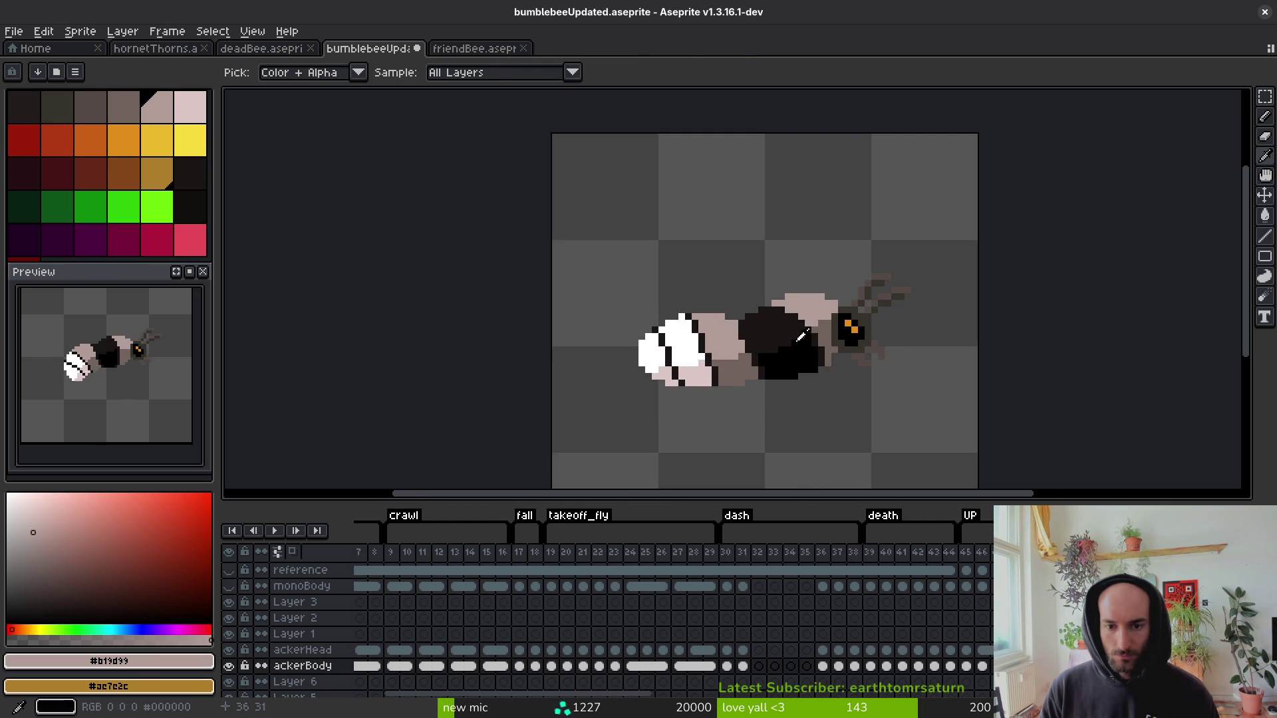
scroll(873, 280, "up", 4)
left_click(814, 297)
left_click(729, 255)
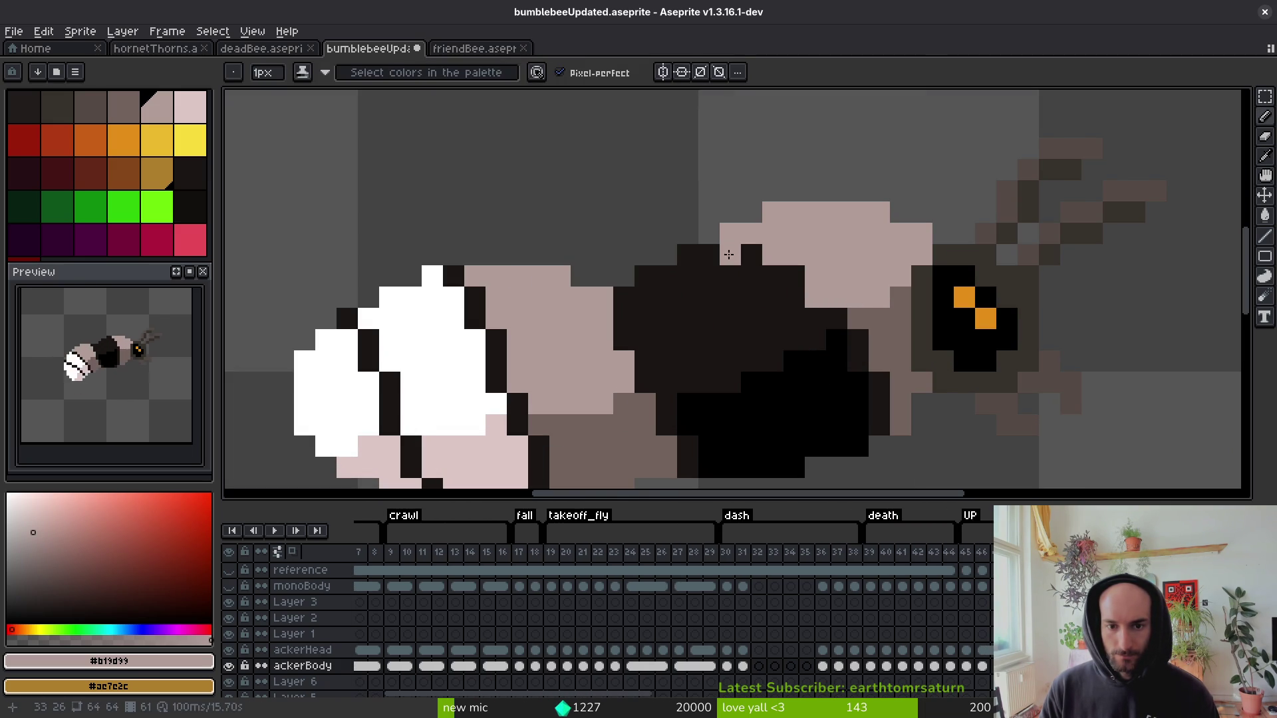
left_click(850, 320)
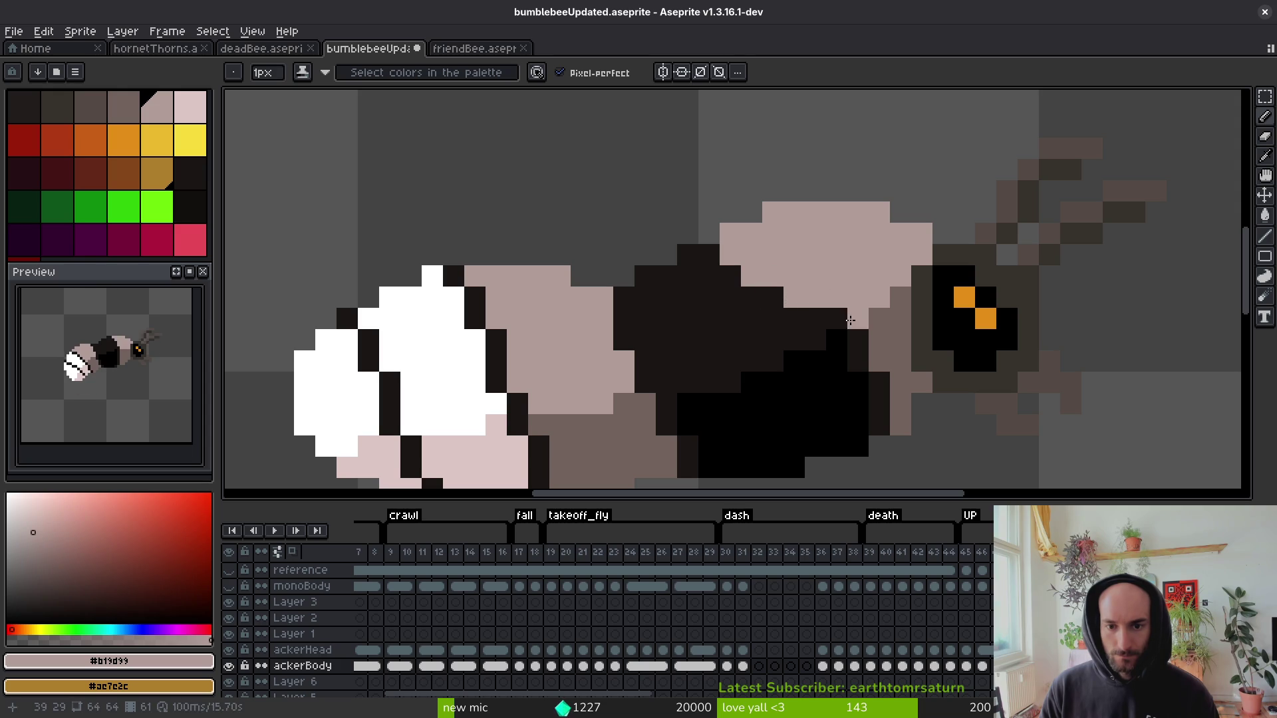
left_click_drag(820, 314, 897, 300)
Draw diagonal light pink lines over the dark upper body pixels.
scroll(784, 301, "down", 5)
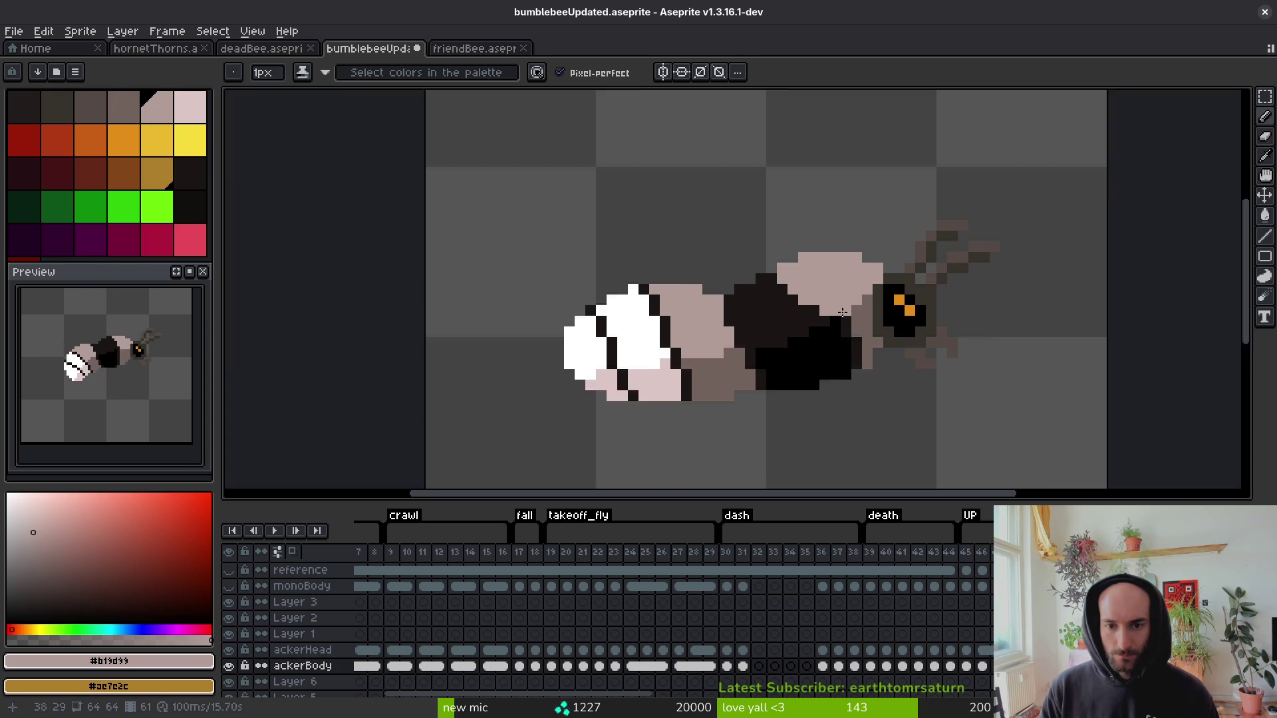
key("alt")
scroll(817, 295, "up", 4)
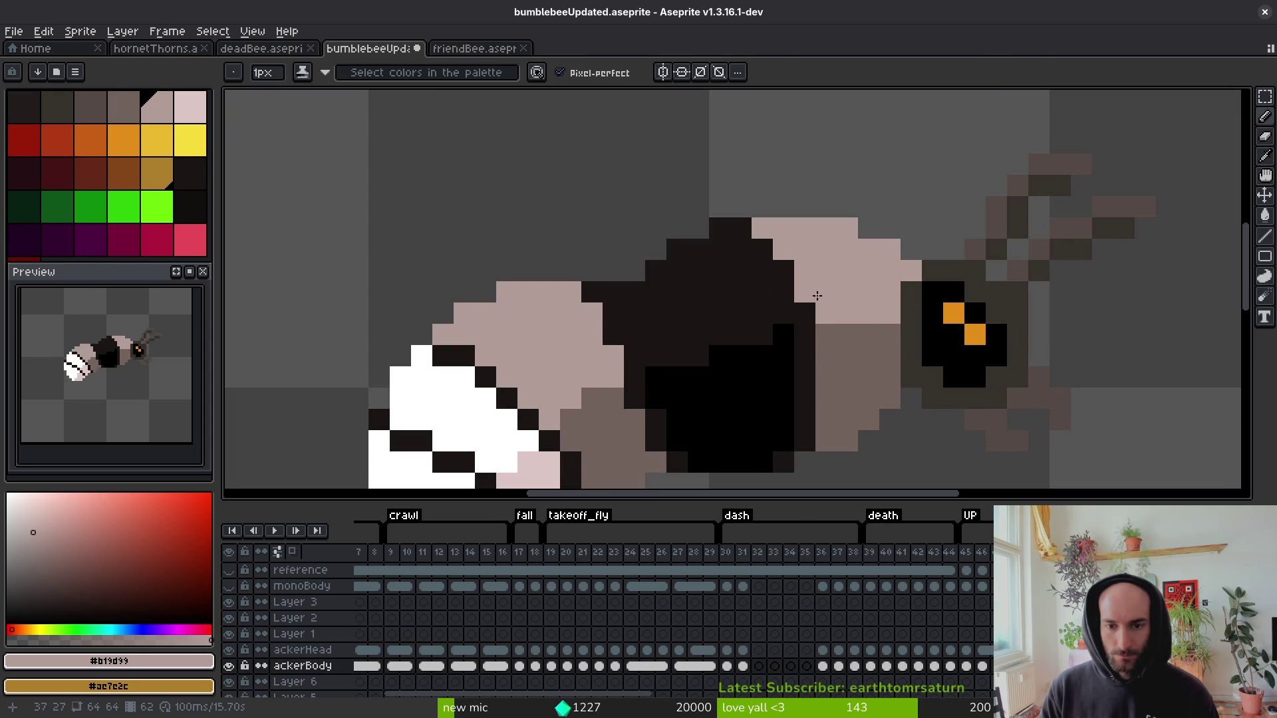
left_click_drag(720, 235, 759, 293)
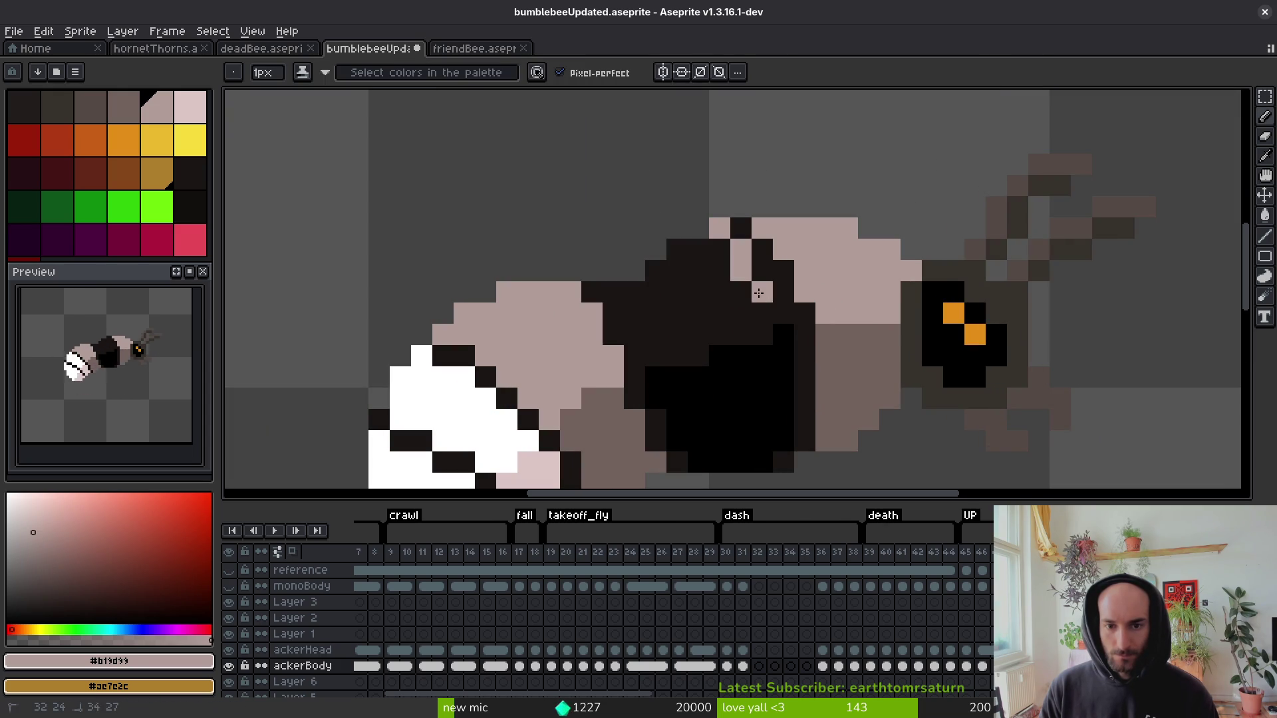
mouse_move(741, 257)
left_mouse_down()
mouse_move(720, 270)
mouse_move(741, 228)
mouse_move(784, 266)
mouse_move(765, 271)
left_mouse_up()
Set the background colour to brown #71625d and add a diagonal light stroke across the body.
scroll(822, 298, "down", 3)
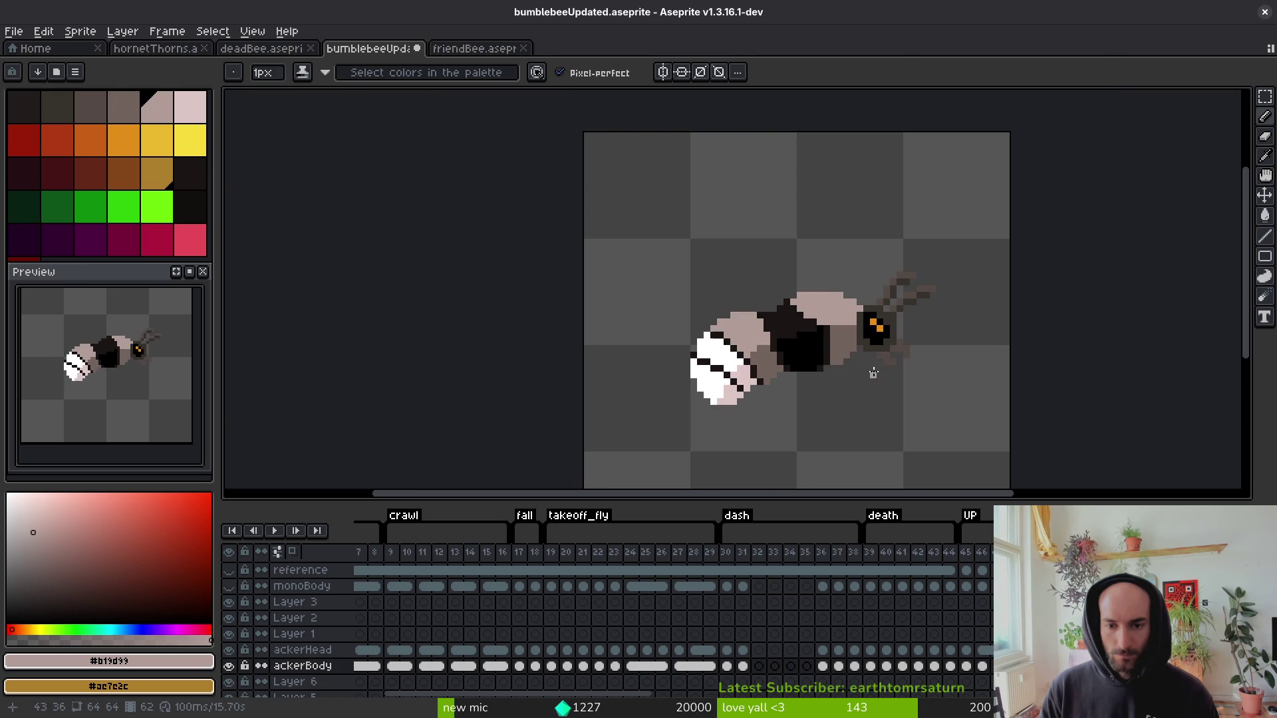
key("alt")
scroll(878, 354, "up", 2)
scroll(866, 343, "down", 1)
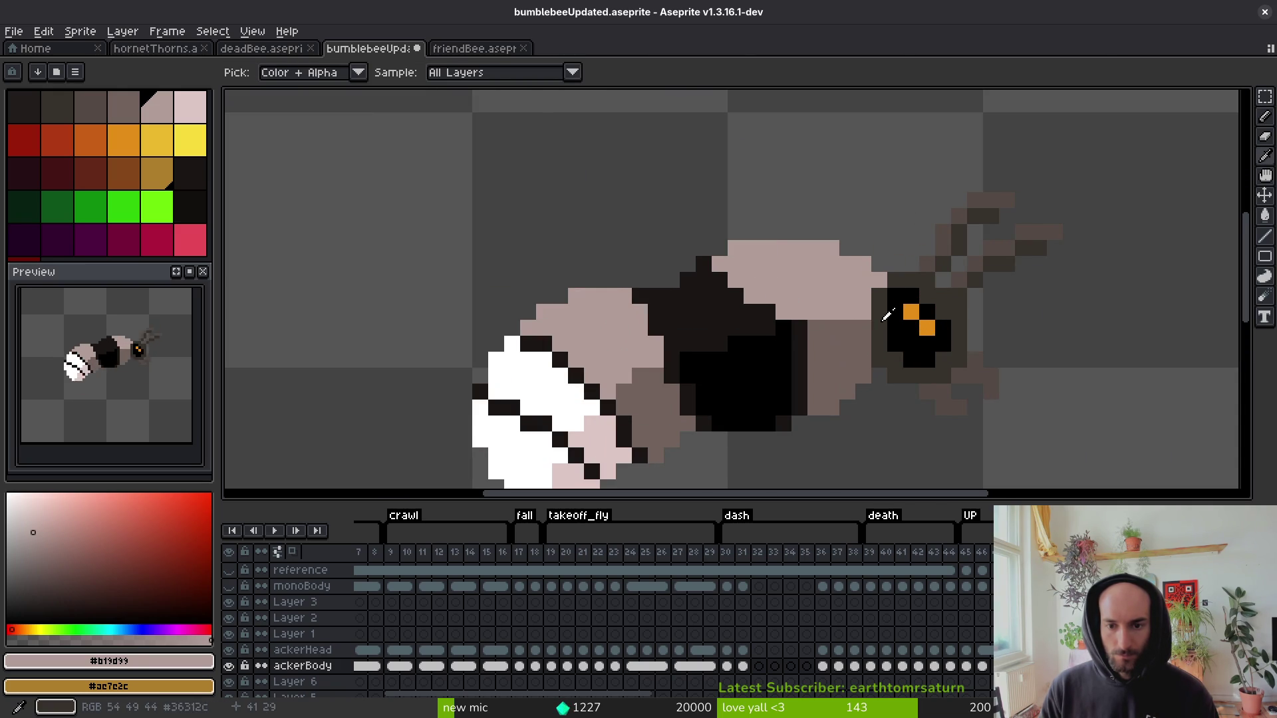
right_click(864, 342)
scroll(862, 372, "down", 4)
scroll(863, 378, "up", 5)
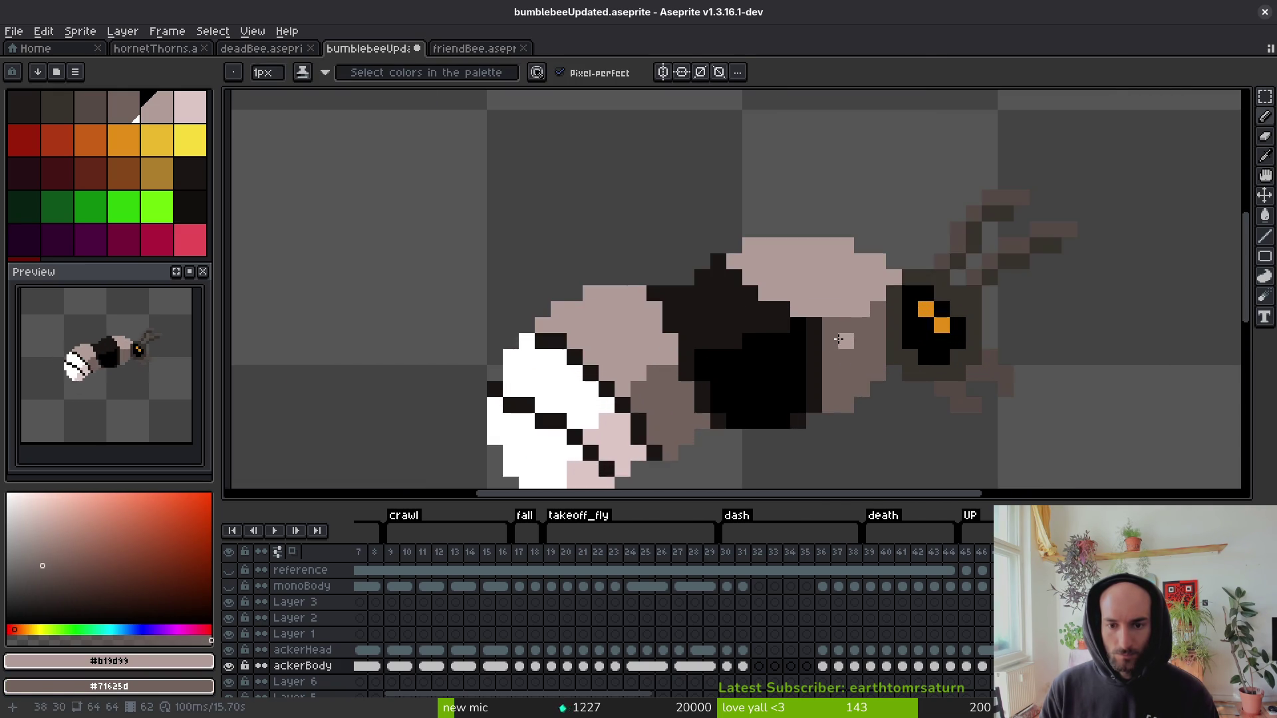
scroll(863, 334, "down", 3)
key("alt")
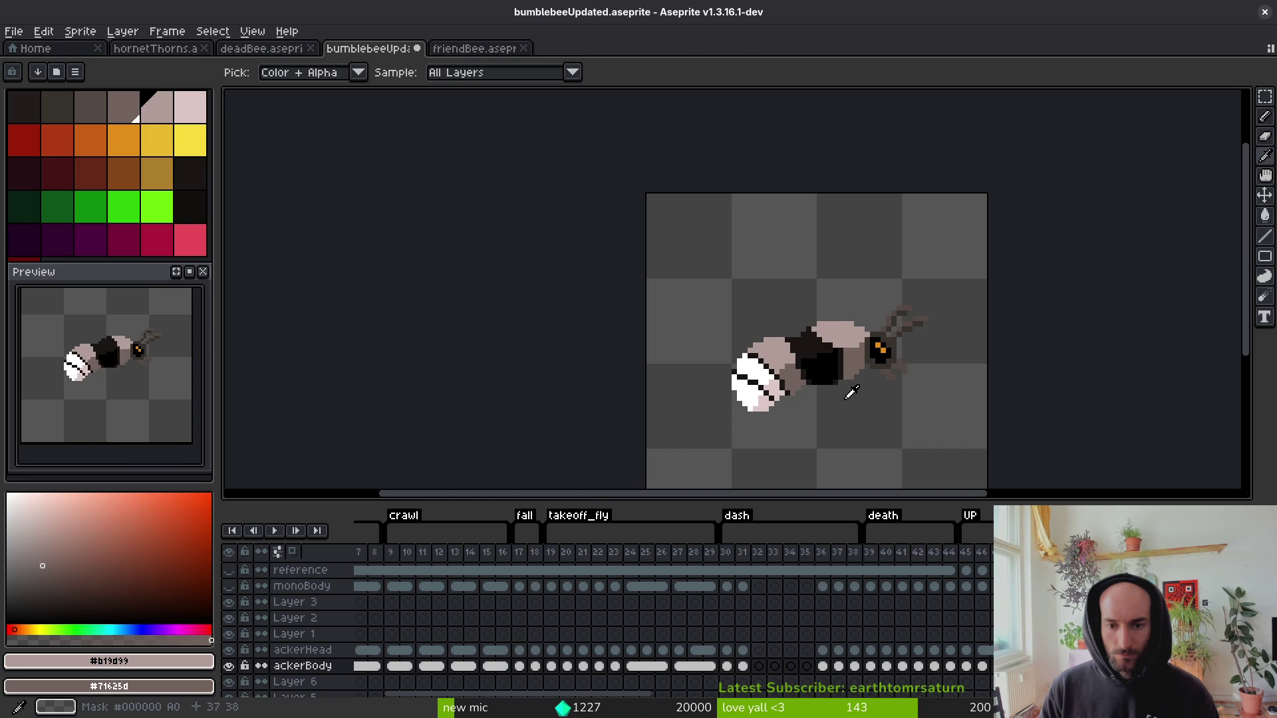
scroll(851, 347, "up", 3)
mouse_move(788, 301)
left_mouse_down()
mouse_move(847, 385)
mouse_move(812, 317)
left_mouse_up()
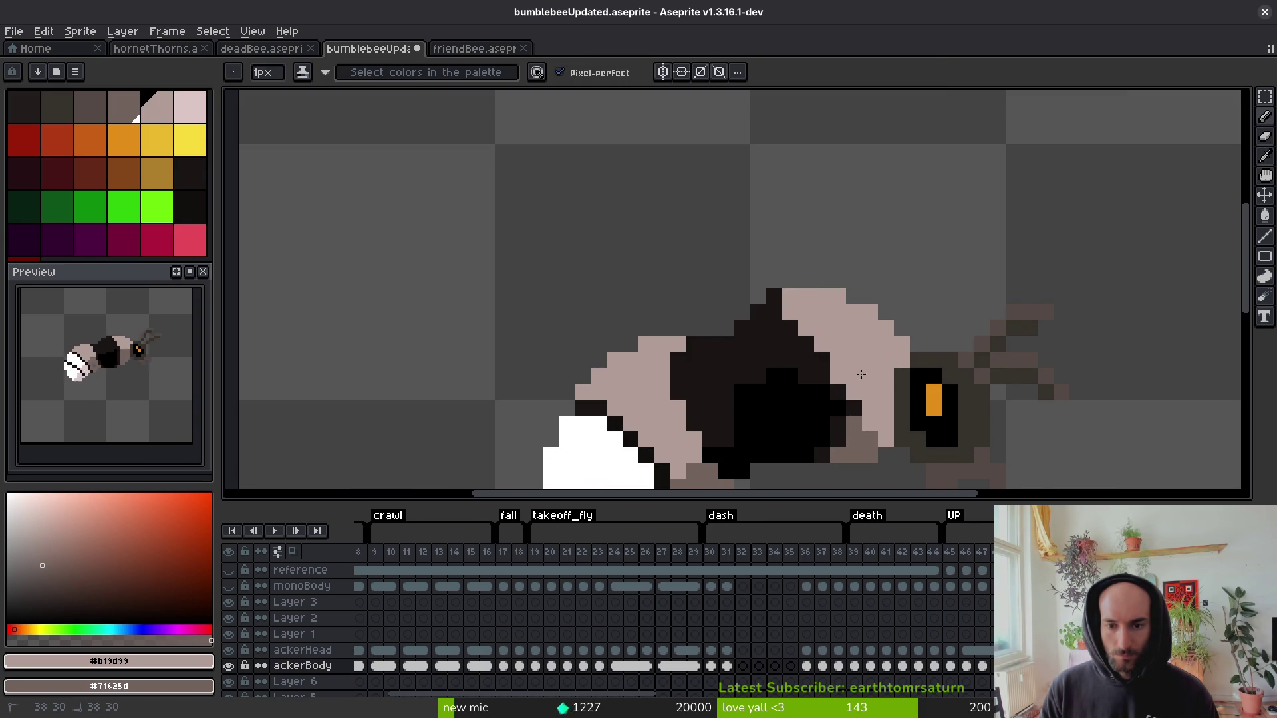
Pan over the bee and sample the light tan #b19d99 for the Pencil.
scroll(875, 409, "down", 2)
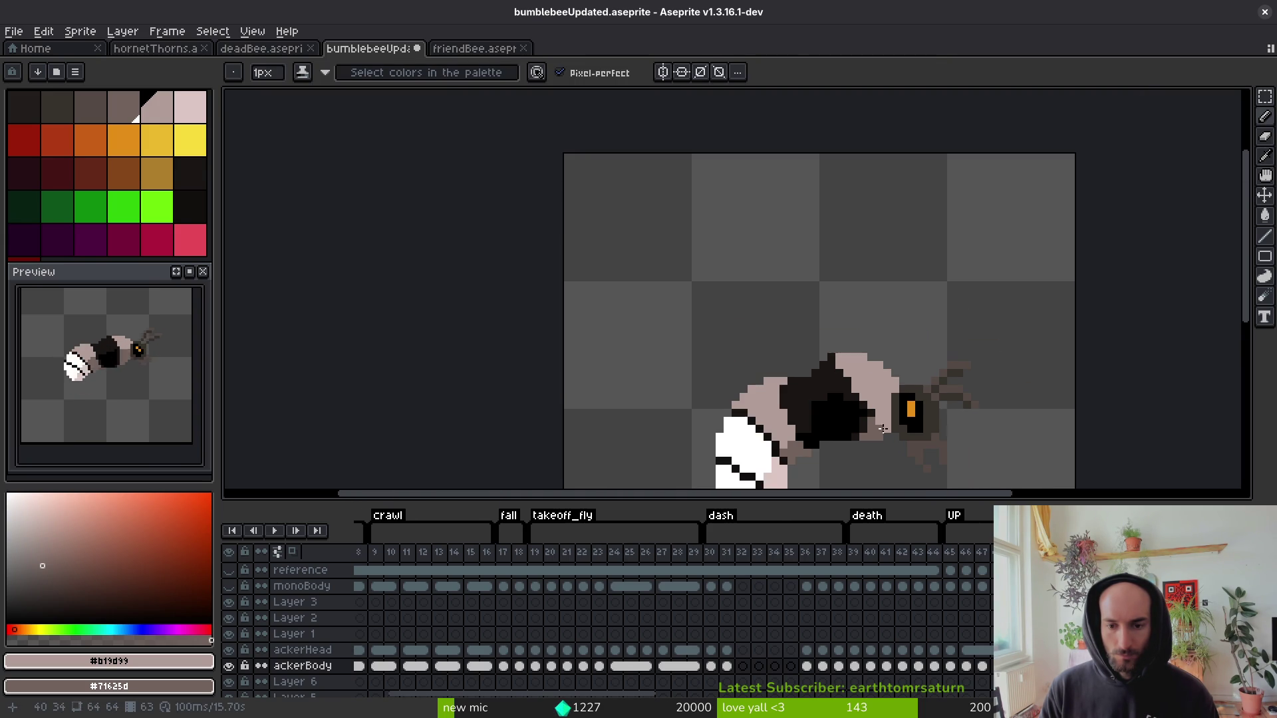
scroll(878, 445, "down", 1)
mouse_move(891, 456)
left_mouse_down()
mouse_move(849, 399)
mouse_move(773, 349)
left_mouse_up()
key("i")
scroll(771, 342, "up", 1)
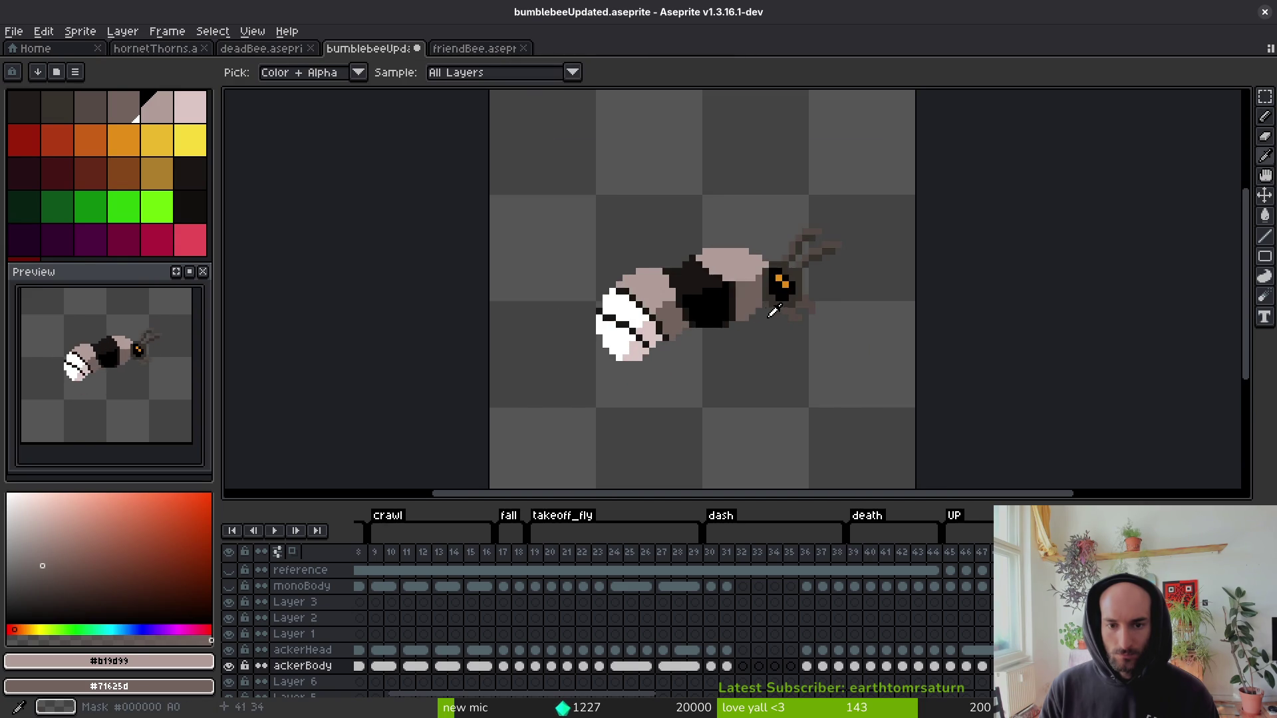
scroll(765, 320, "up", 4)
key("b")
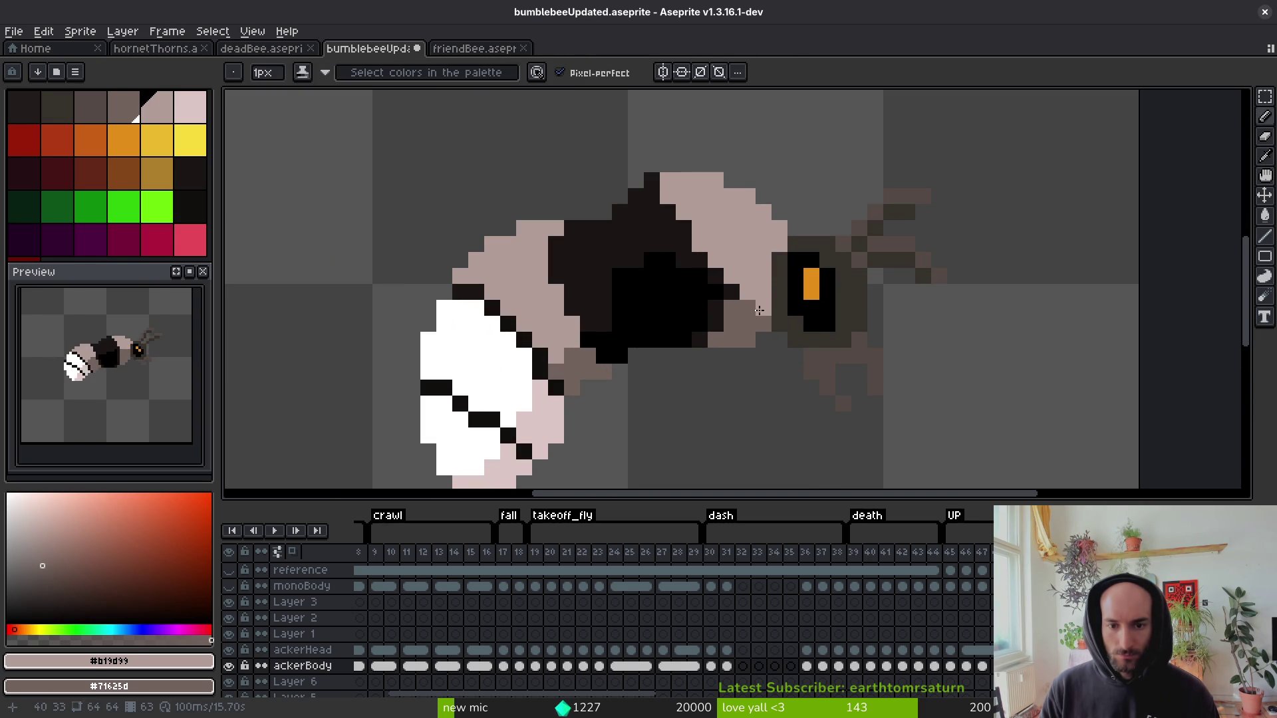
scroll(775, 328, "down", 3)
key("i")
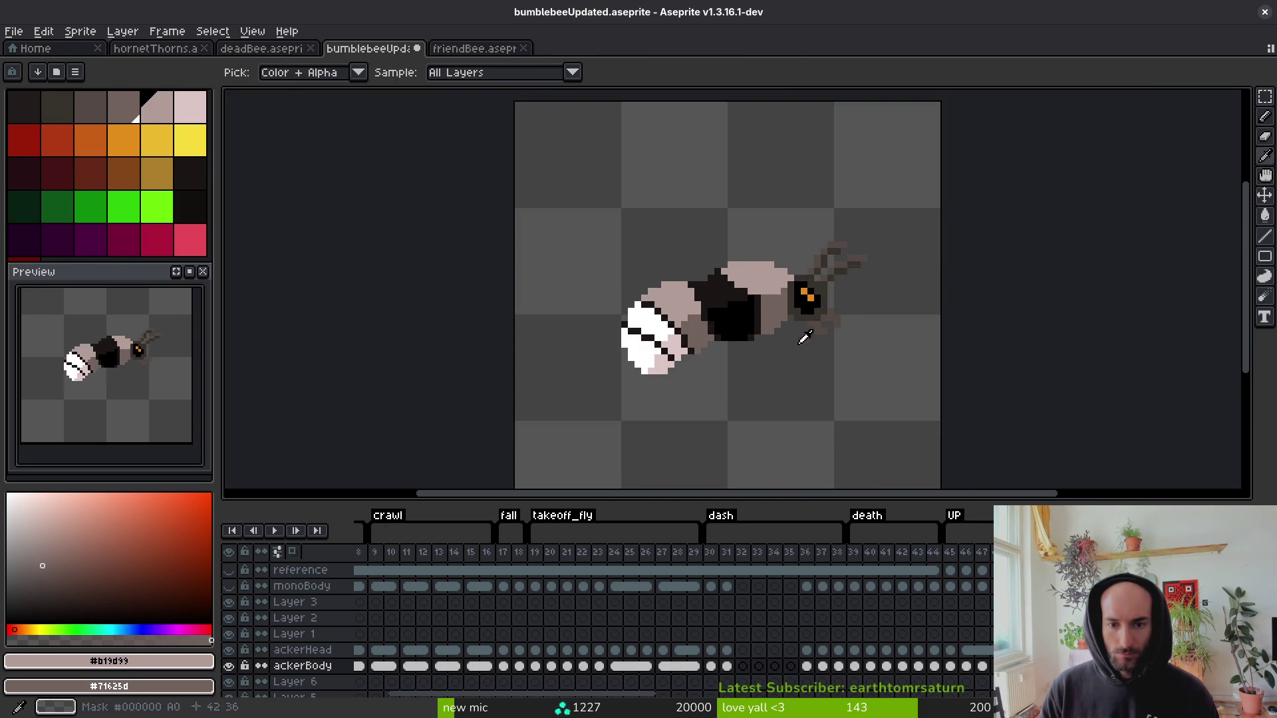
scroll(765, 289, "up", 3)
key("b")
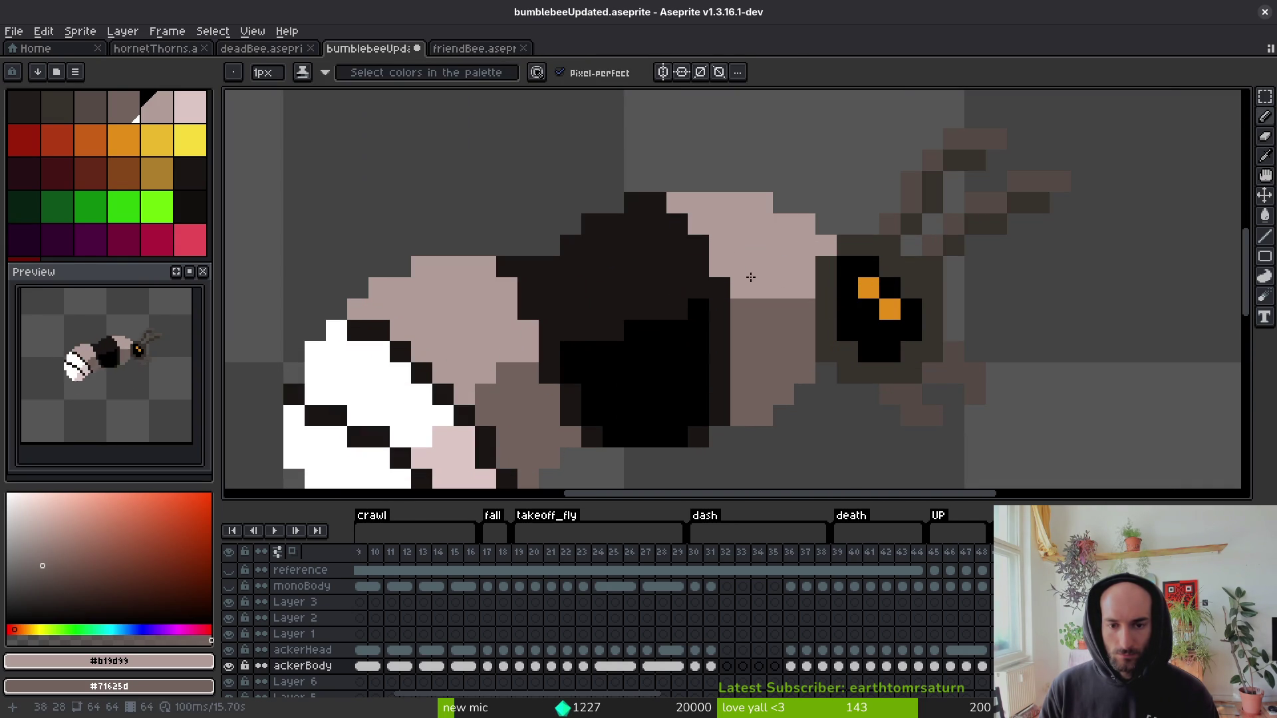
Repaint the dark outline and back pixels along the body light tan.
left_click_drag(727, 271, 681, 264)
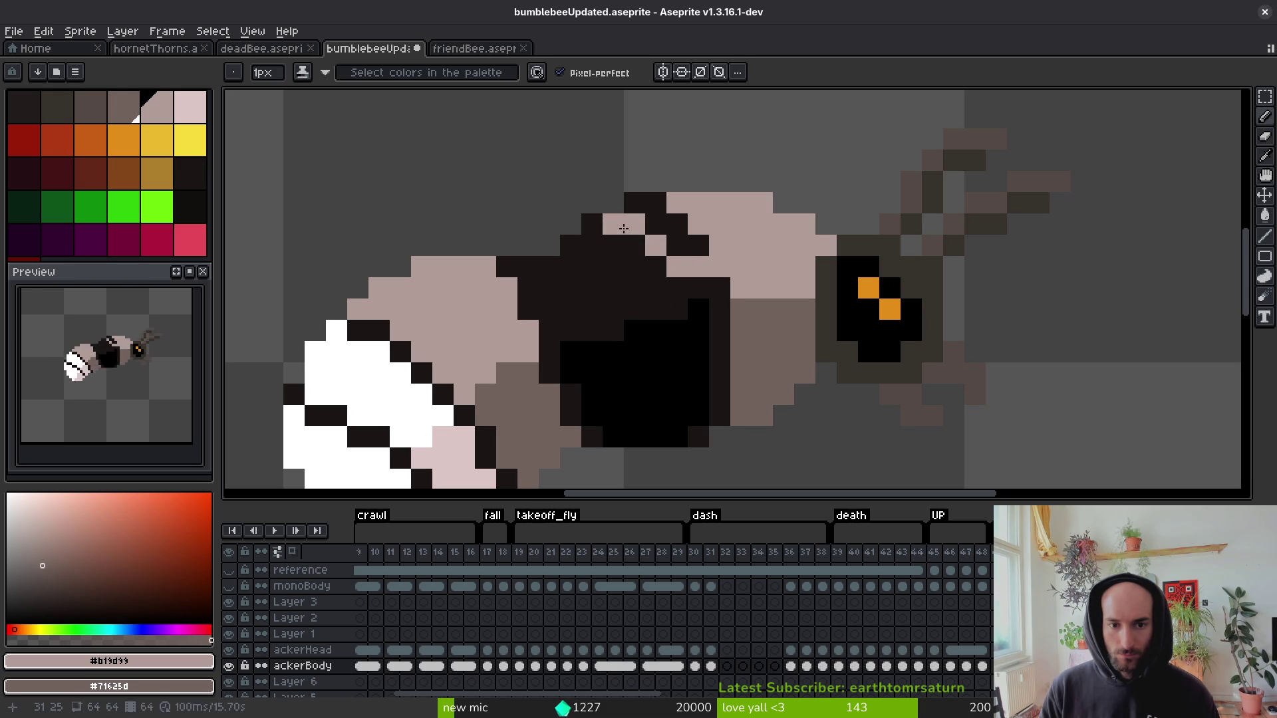
left_click_drag(648, 214, 687, 237)
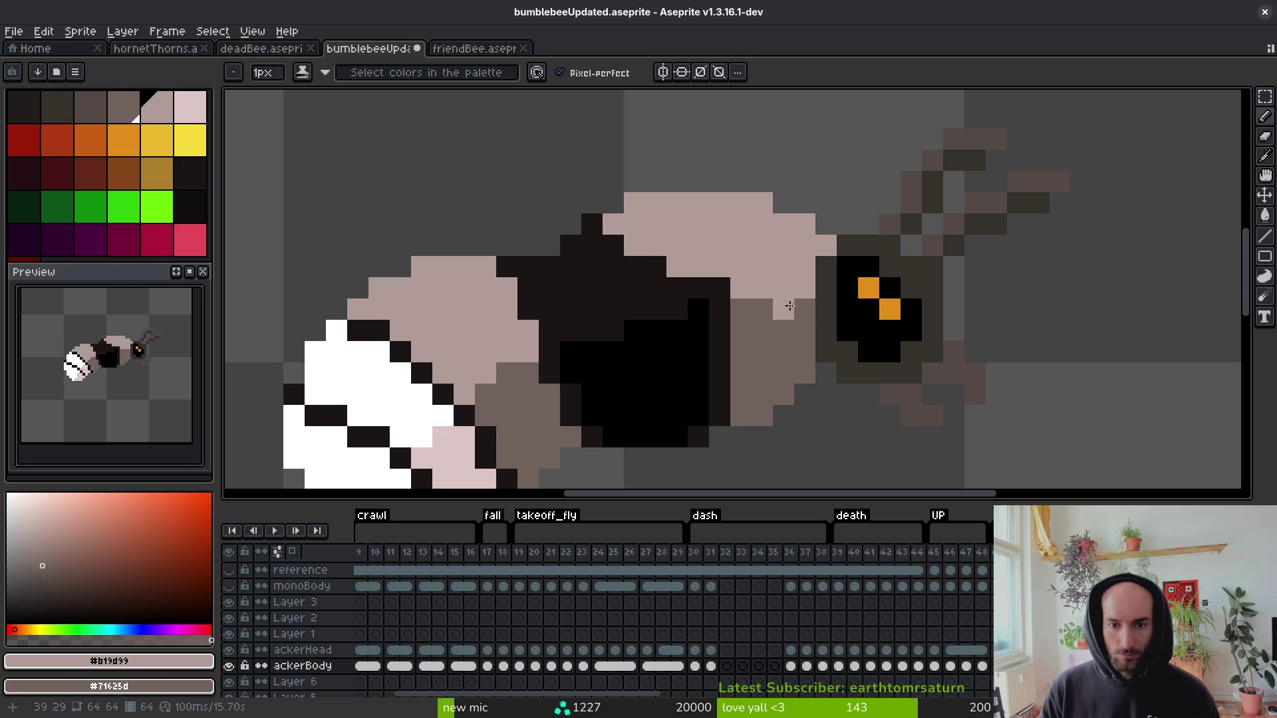
mouse_move(698, 288)
left_mouse_down()
mouse_move(760, 289)
mouse_move(758, 309)
mouse_move(784, 310)
left_mouse_up()
scroll(807, 416, "down", 4)
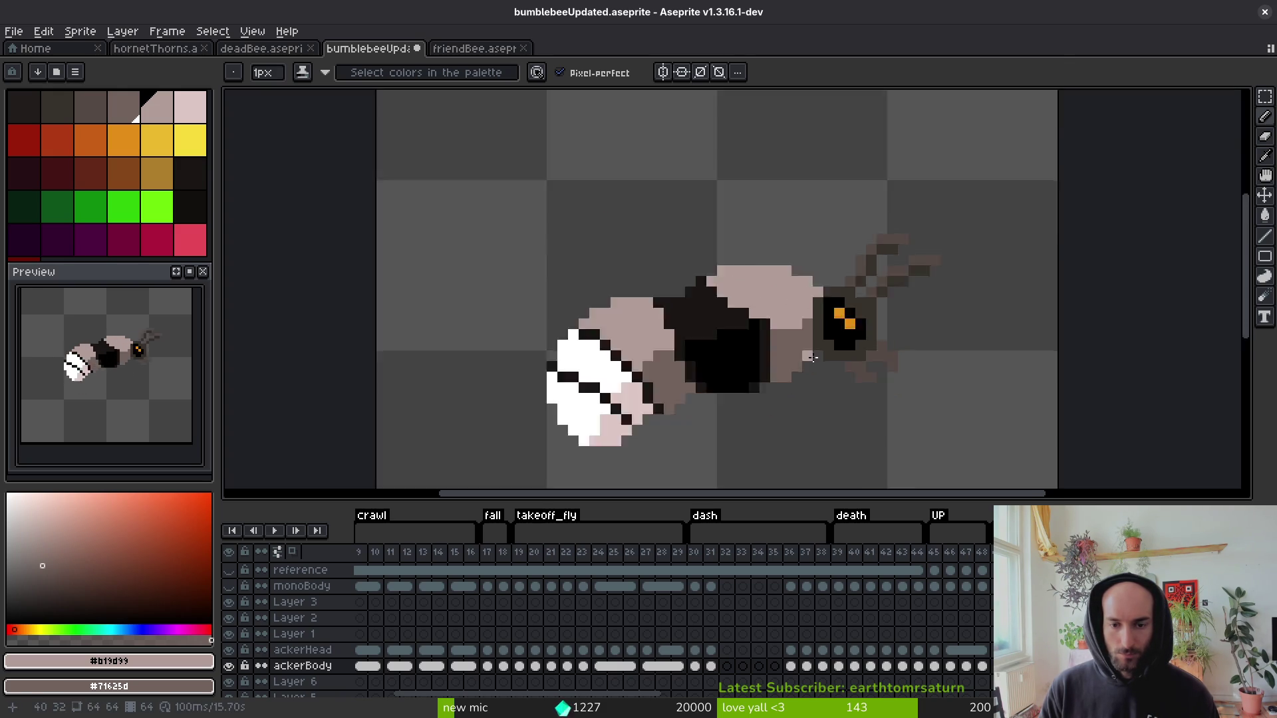
scroll(810, 399, "down", 2)
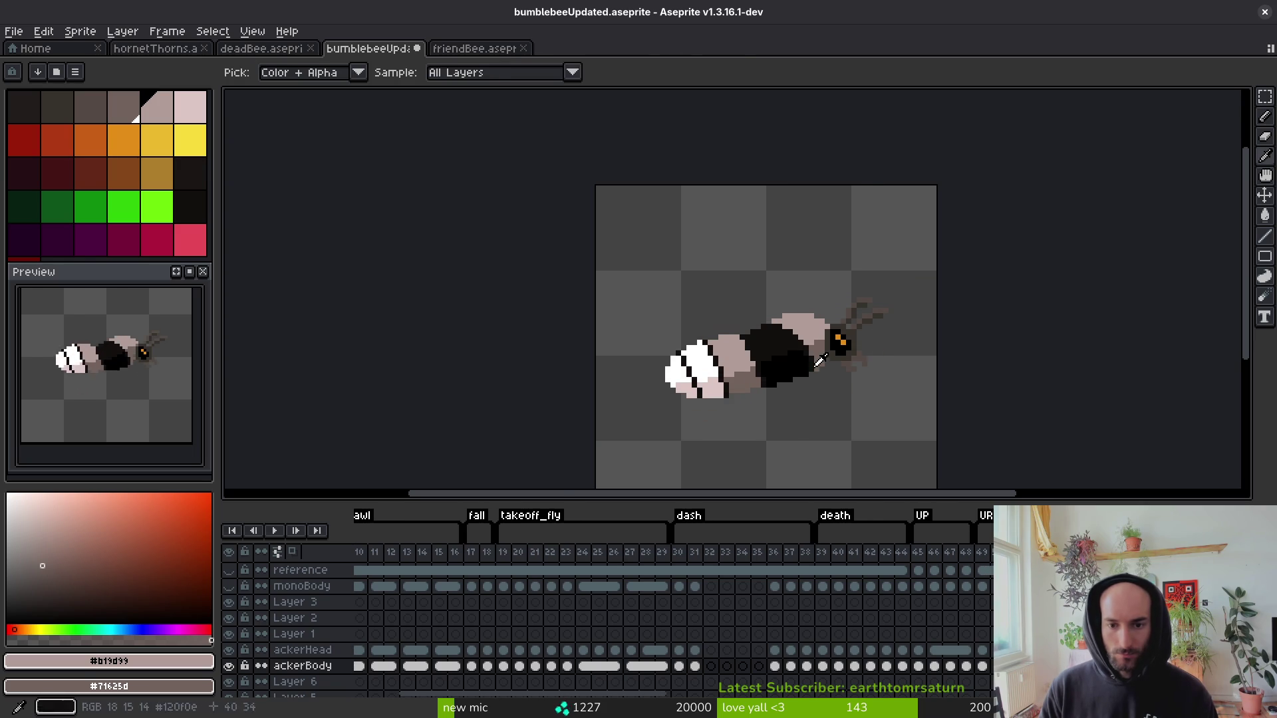
scroll(812, 359, "up", 3)
left_click_drag(756, 363, 677, 328)
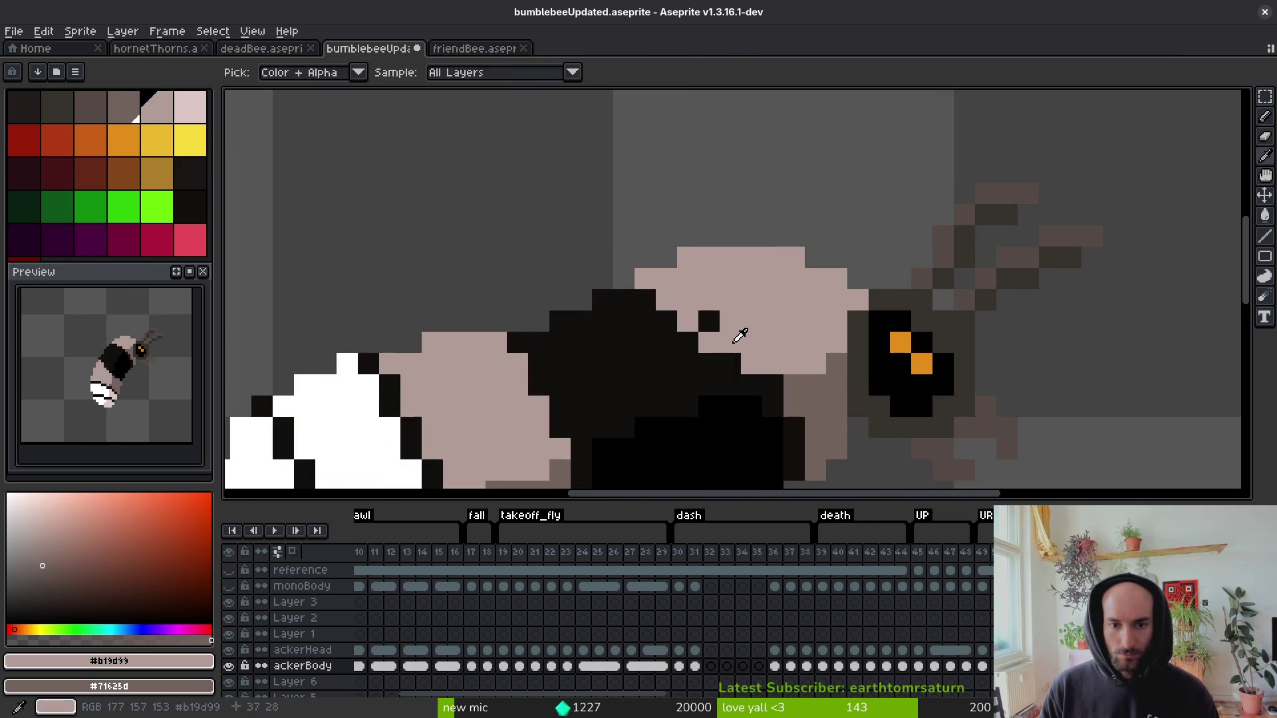
left_click_drag(709, 321, 725, 333)
Cover the dark pixels behind the head in light tan and advance to frame 67.
scroll(725, 333, "down", 4)
scroll(798, 406, "down", 2)
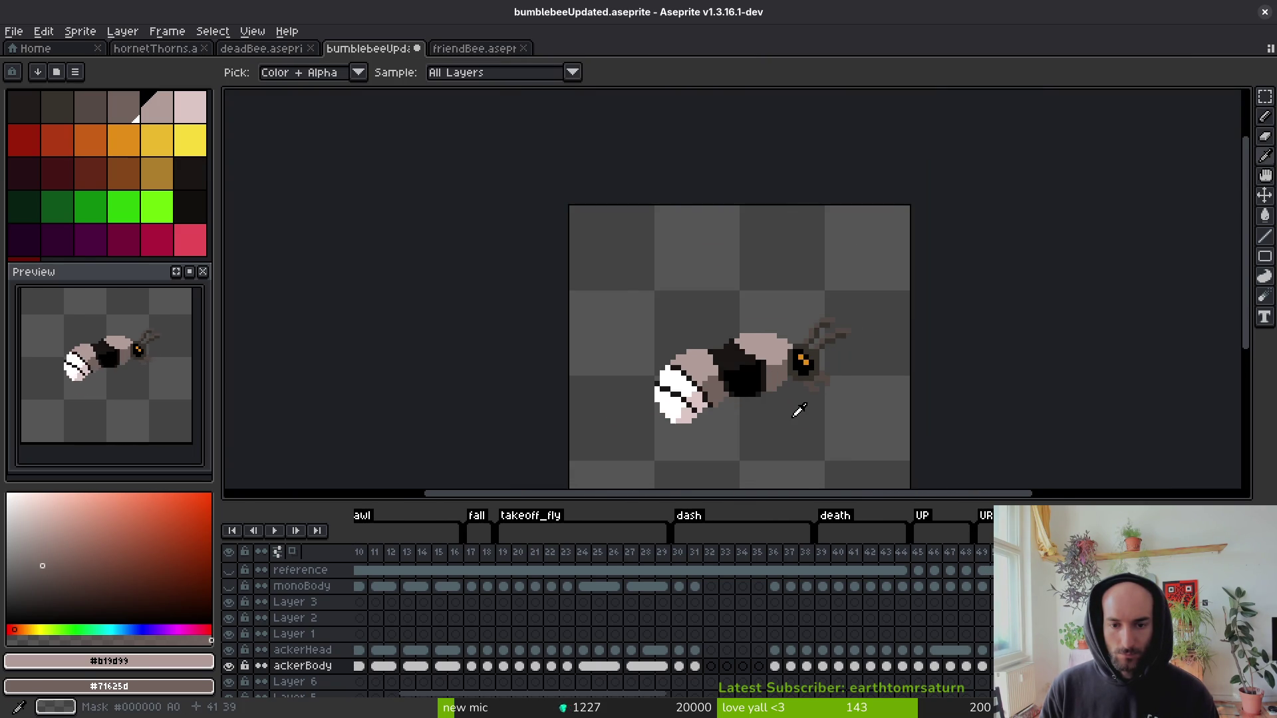
scroll(773, 346, "up", 1)
scroll(772, 346, "up", 4)
left_click(661, 336)
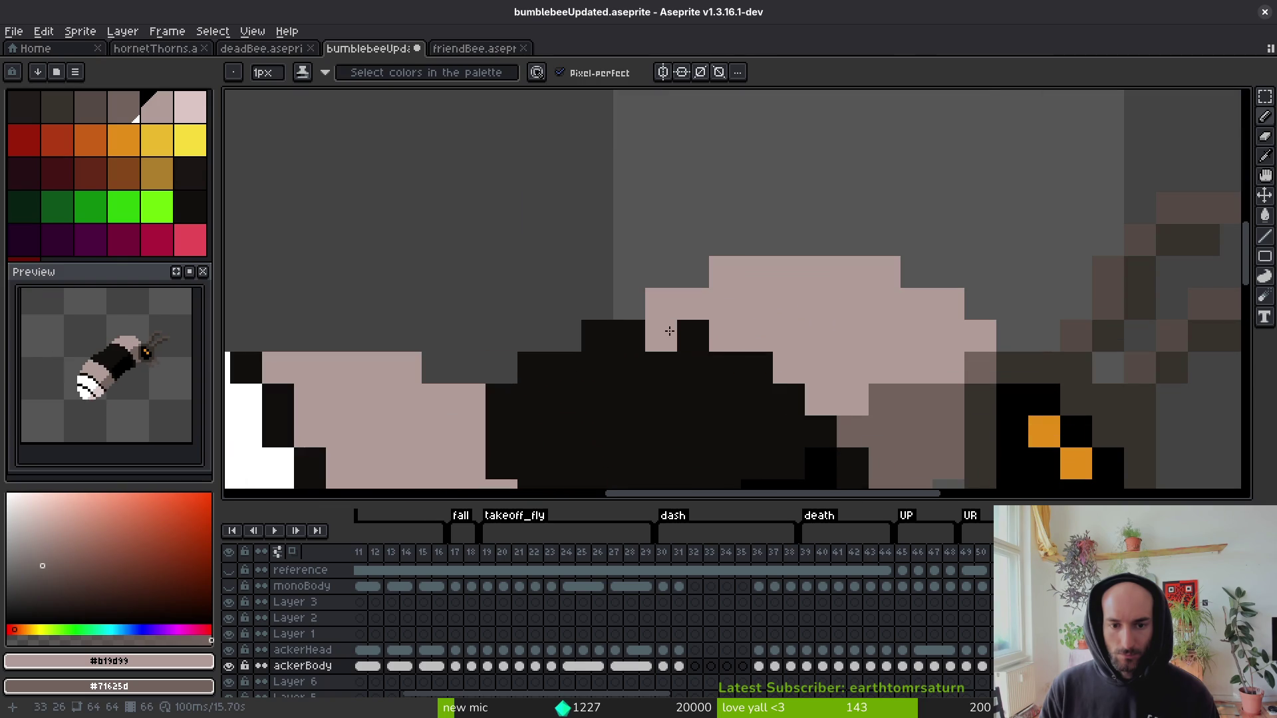
mouse_move(779, 427)
left_mouse_down()
mouse_move(857, 421)
mouse_move(931, 393)
mouse_move(752, 367)
mouse_move(833, 403)
left_mouse_up()
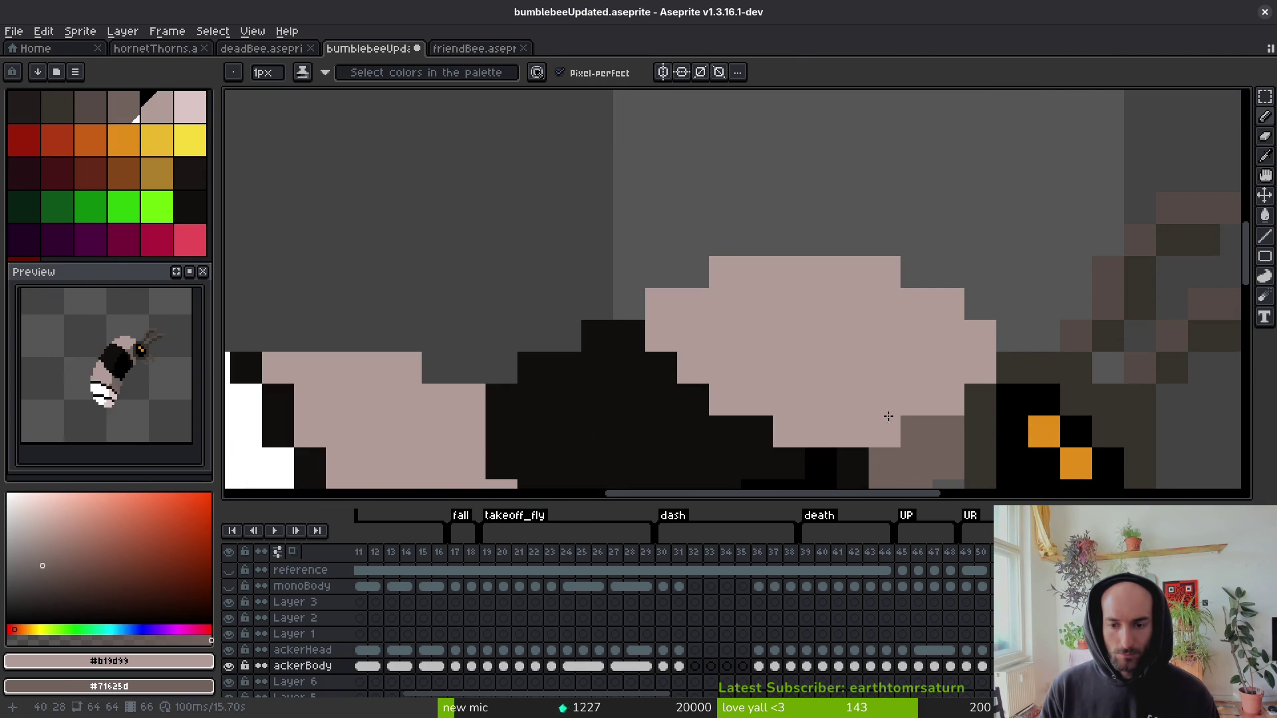
scroll(888, 416, "down", 4)
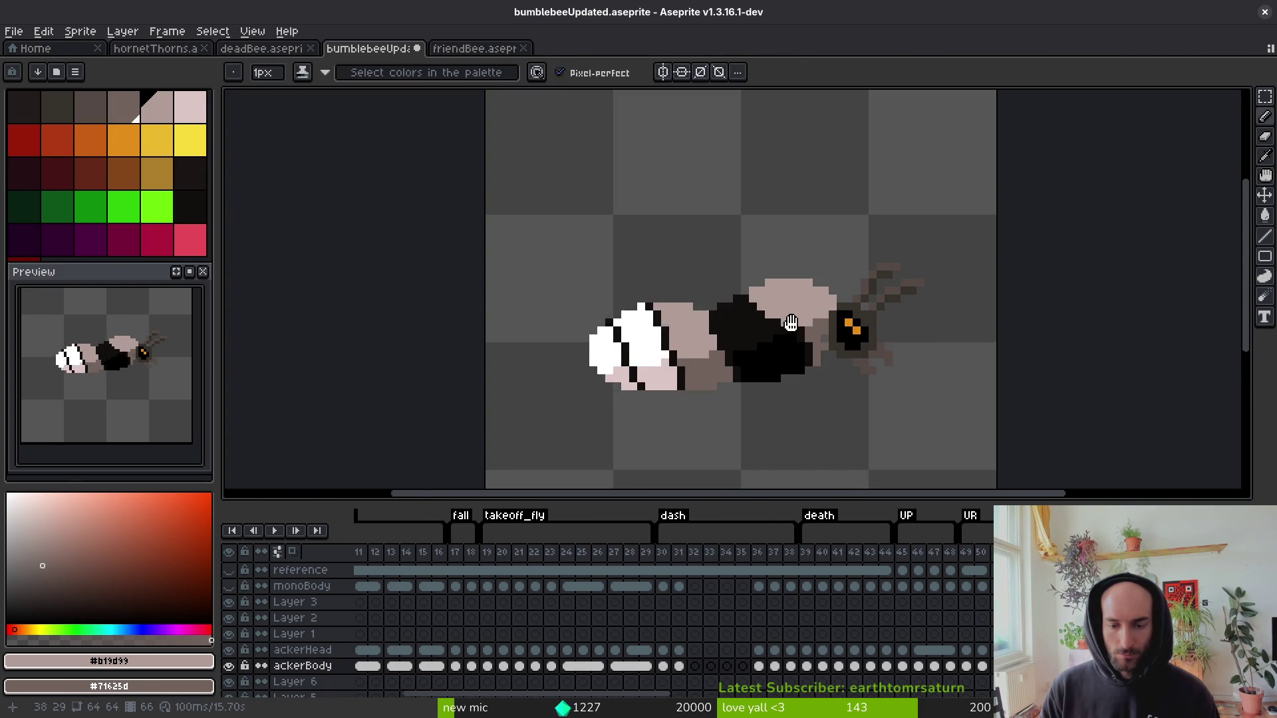
key("Right")
scroll(788, 328, "up", 3)
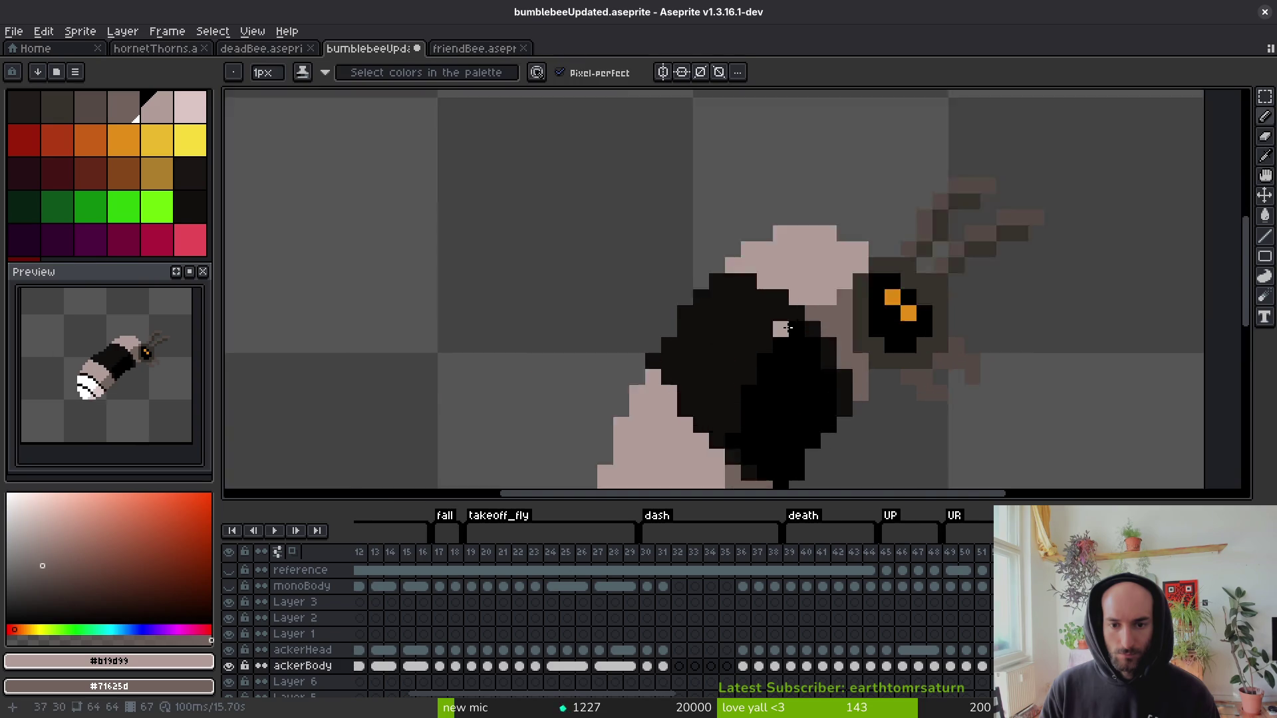
Paint pink rows across the bee's back by the head, then fix stray pixels back to black.
scroll(787, 328, "up", 2)
mouse_move(889, 252)
left_mouse_down()
mouse_move(826, 299)
mouse_move(618, 313)
left_mouse_up()
mouse_move(811, 327)
left_mouse_down()
mouse_move(662, 334)
mouse_move(799, 282)
left_mouse_up()
left_click_drag(656, 247, 706, 240)
right_click(610, 301)
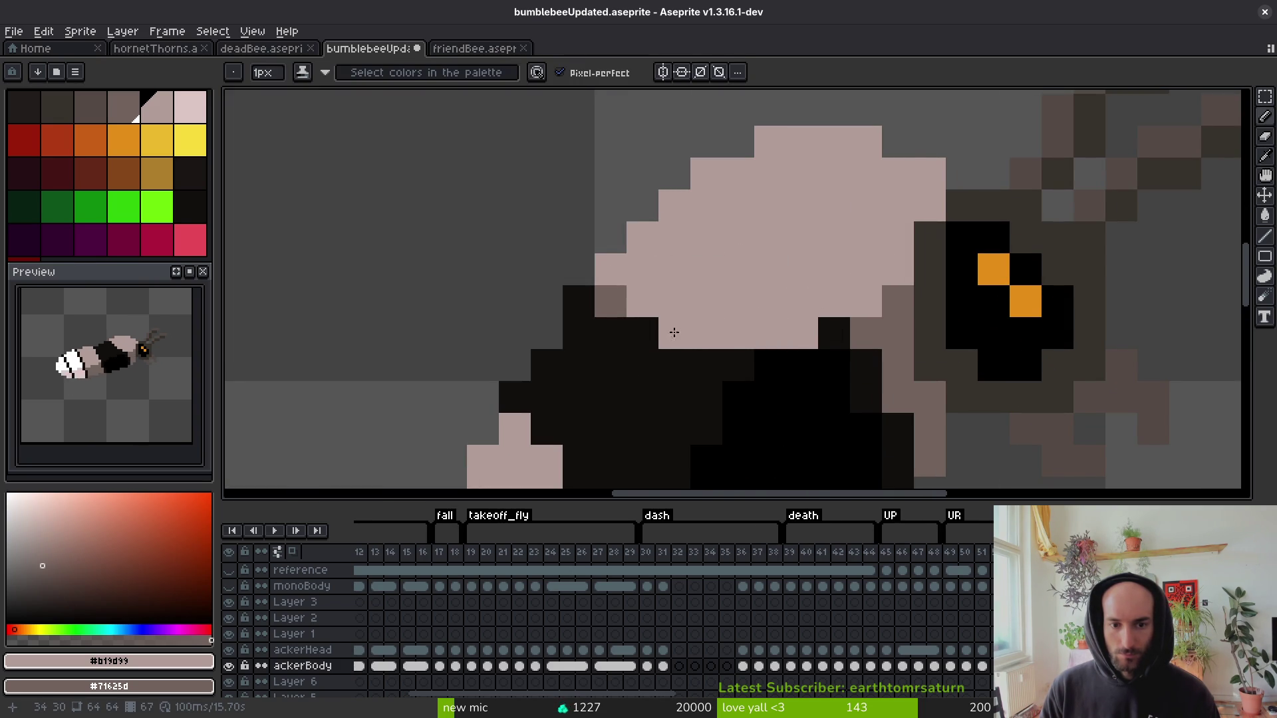
right_click(649, 362, "alt")
right_click(674, 332)
right_click(619, 319)
right_click(611, 301)
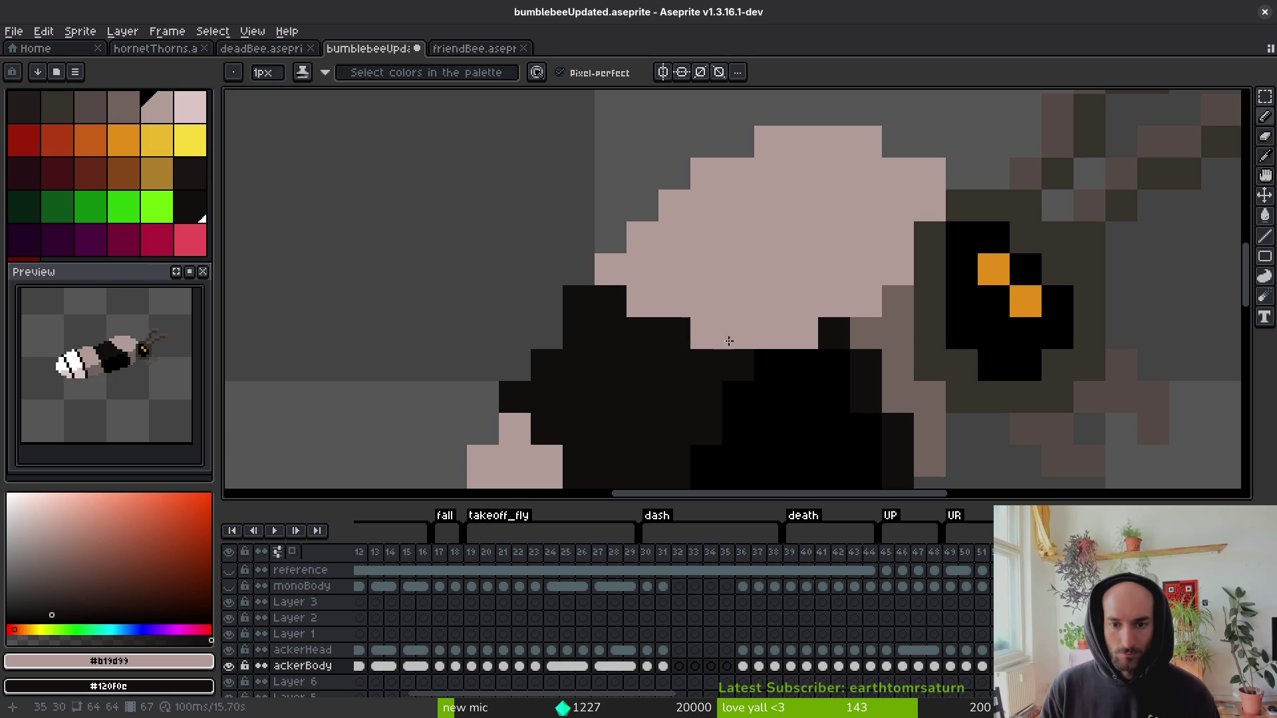
right_click(707, 333)
scroll(834, 365, "down", 3)
On the next frame, paint the top row of the black patch pink and correct misplaced pixels.
key("Left")
key("Right")
key("Right")
scroll(925, 297, "up", 3)
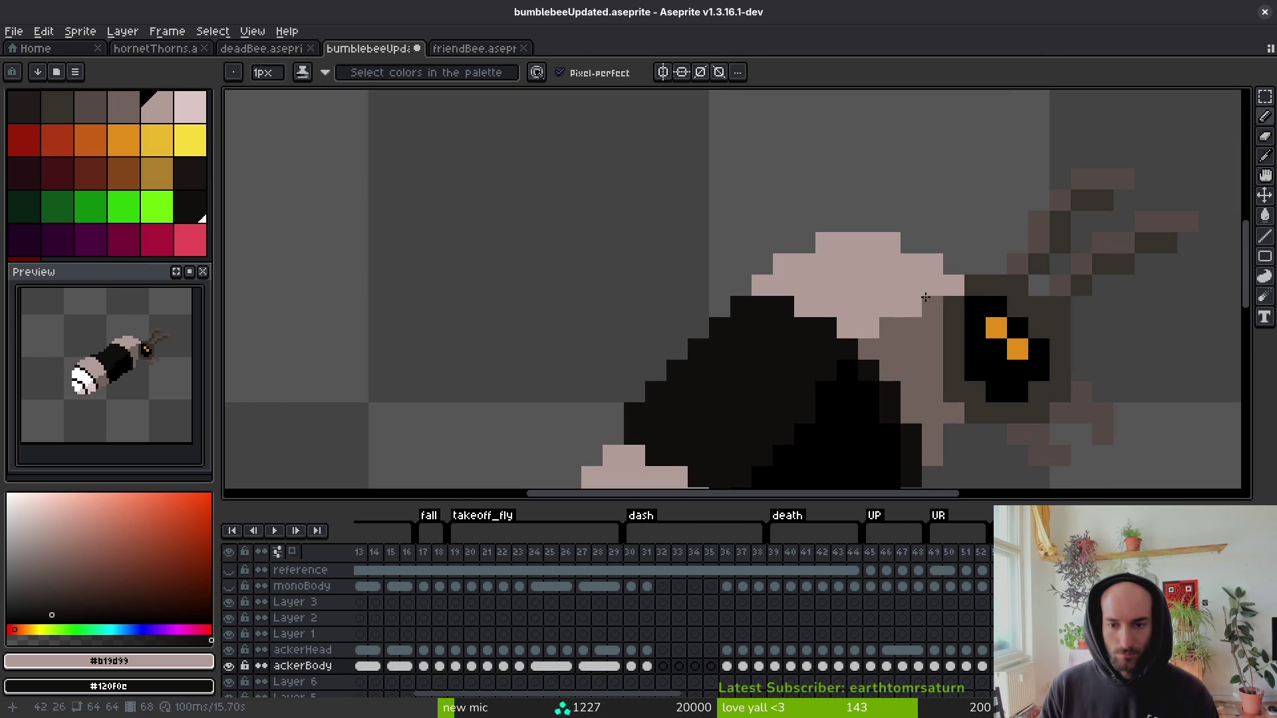
right_click(762, 328)
mouse_move(741, 306)
left_mouse_down()
mouse_move(784, 306)
mouse_move(835, 338)
left_mouse_up()
left_click(719, 328)
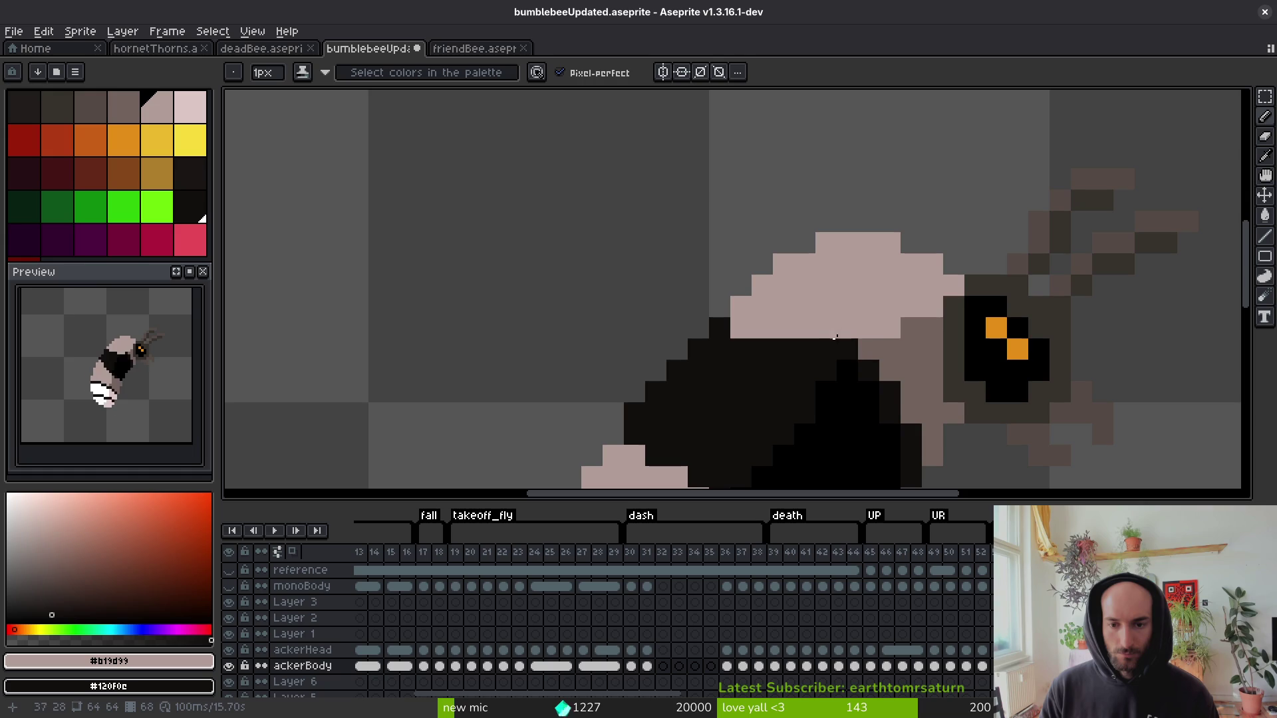
right_click(832, 356)
left_click(898, 347)
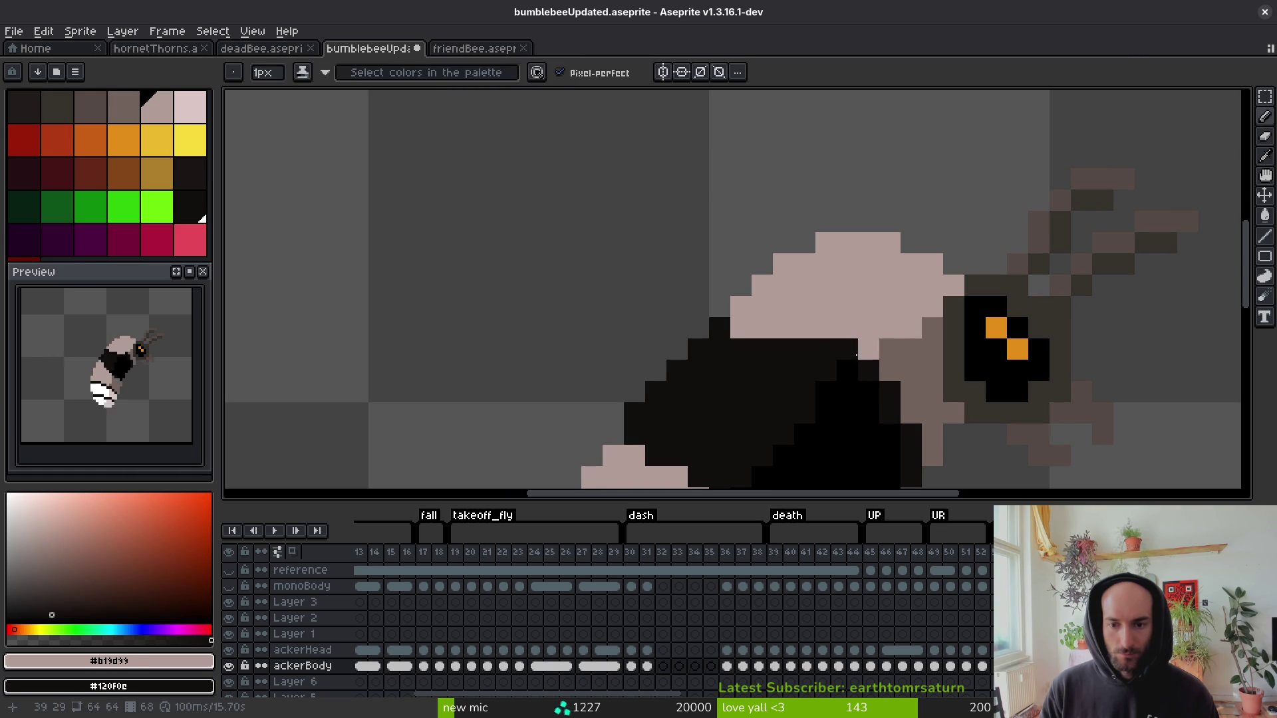
key("ctrl+z")
left_click(887, 355)
Paint two more rows of black back pixels pink on this frame.
left_click_drag(873, 354, 736, 350)
scroll(768, 364, "down", 4)
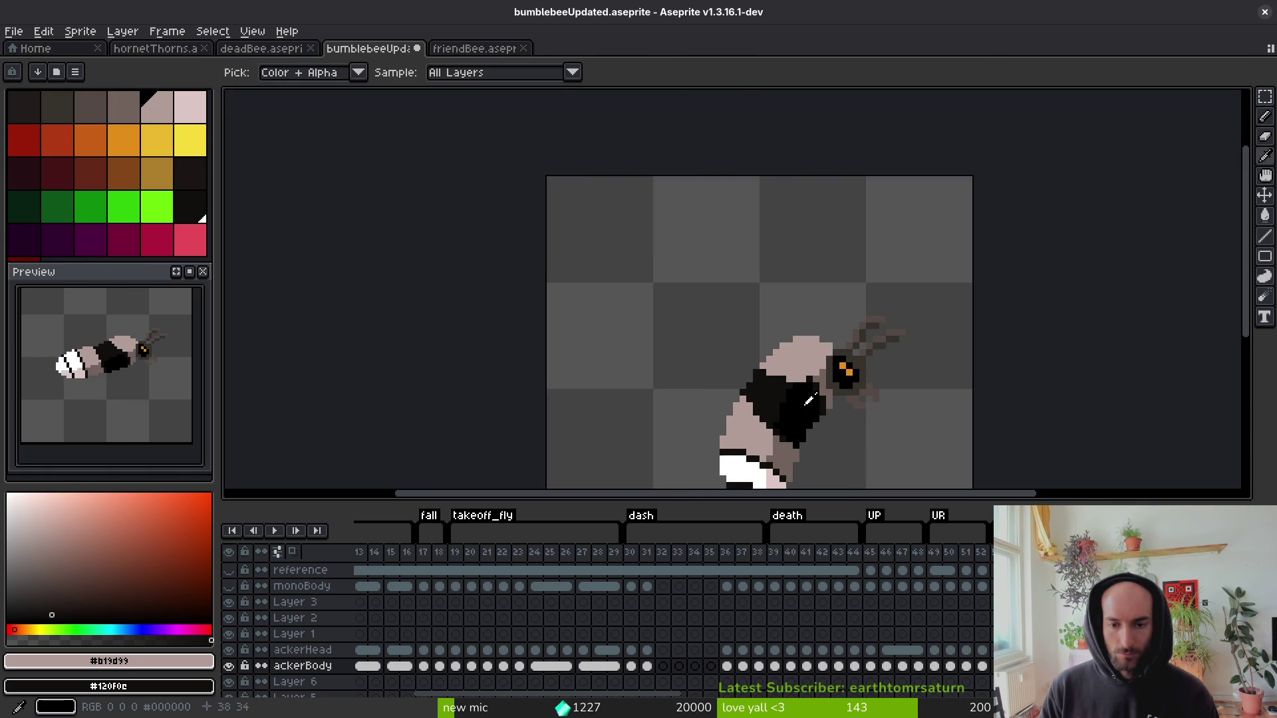
scroll(823, 409, "up", 4)
mouse_move(807, 357)
left_mouse_down()
mouse_move(725, 362)
mouse_move(664, 345)
mouse_move(738, 333)
mouse_move(806, 348)
left_mouse_up()
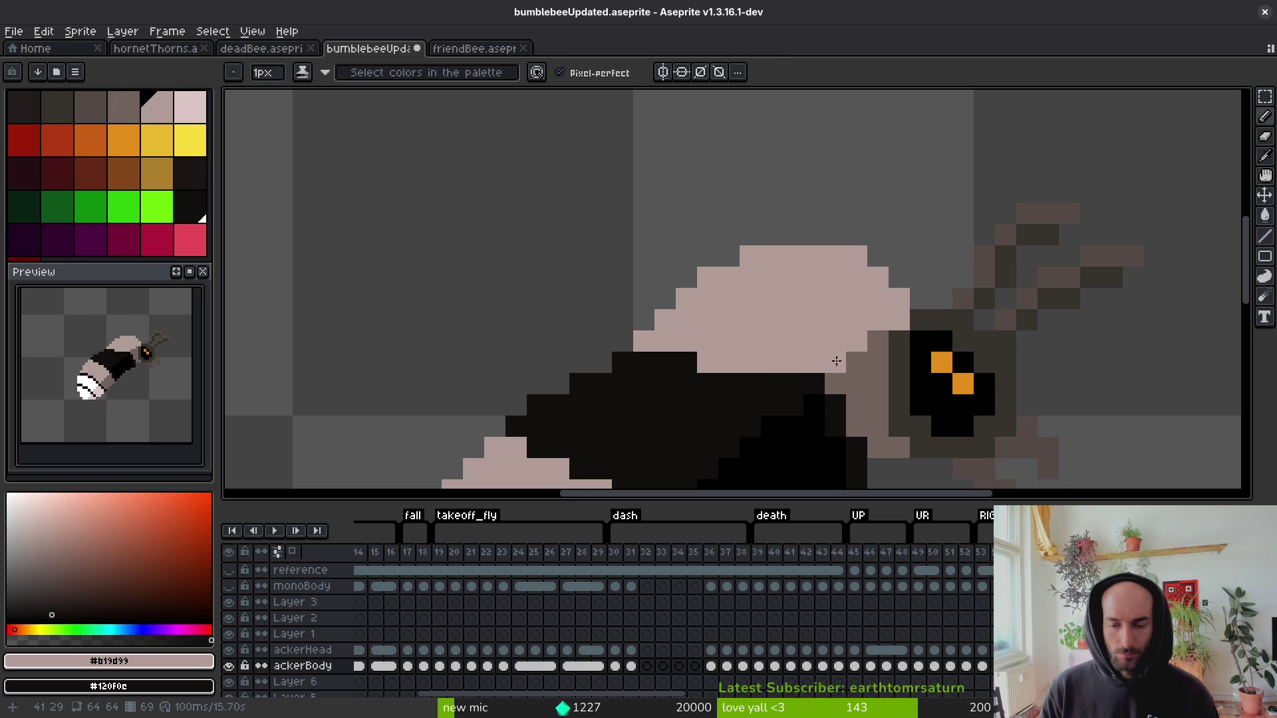
scroll(836, 361, "down", 3)
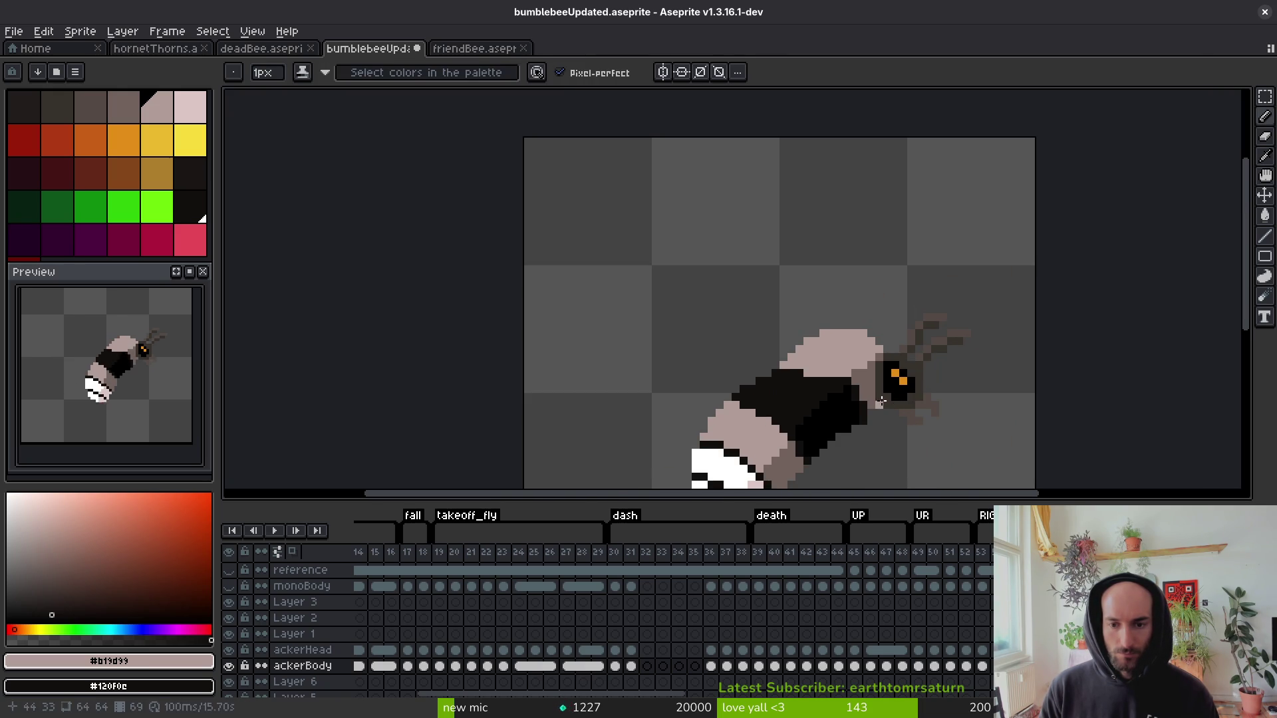
Play the animation to review, then add two light pink pixels on the back.
key("alt")
key("Return")
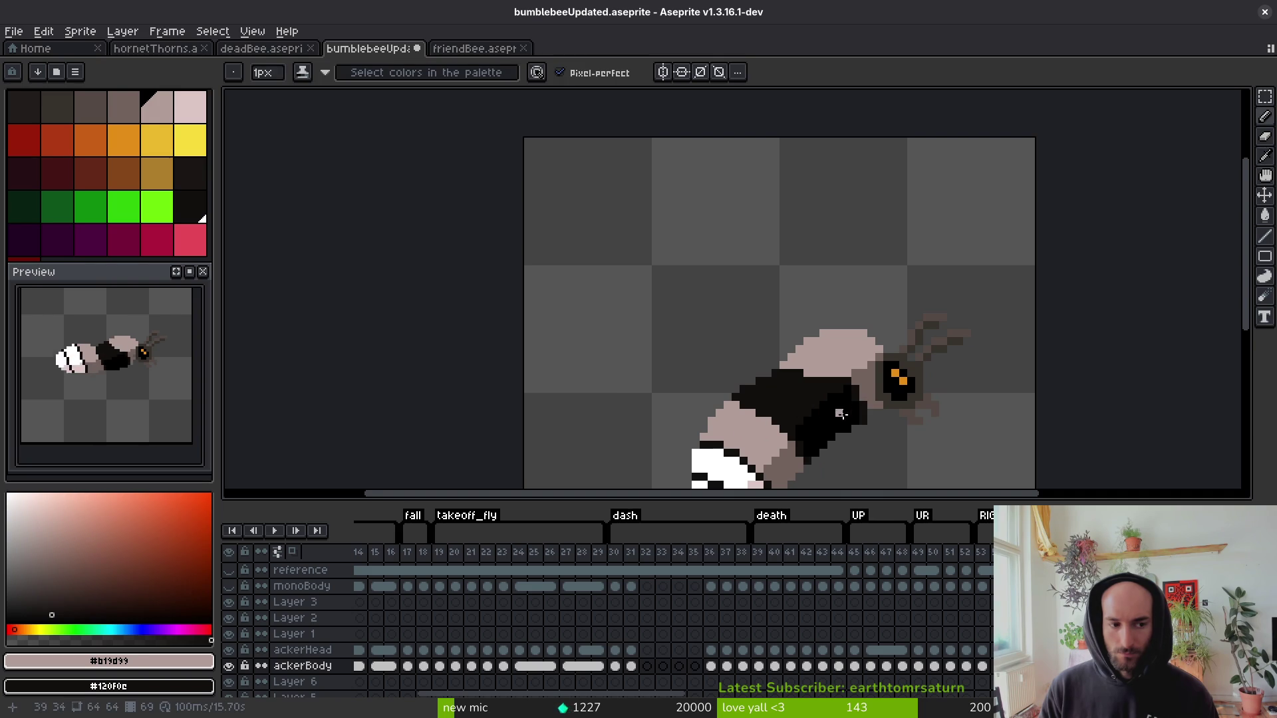
scroll(888, 412, "up", 2)
mouse_move(889, 352)
left_mouse_down()
mouse_move(852, 361)
mouse_move(725, 345)
mouse_move(711, 326)
mouse_move(809, 348)
mouse_move(764, 324)
mouse_move(691, 347)
left_mouse_up()
scroll(833, 393, "down", 5)
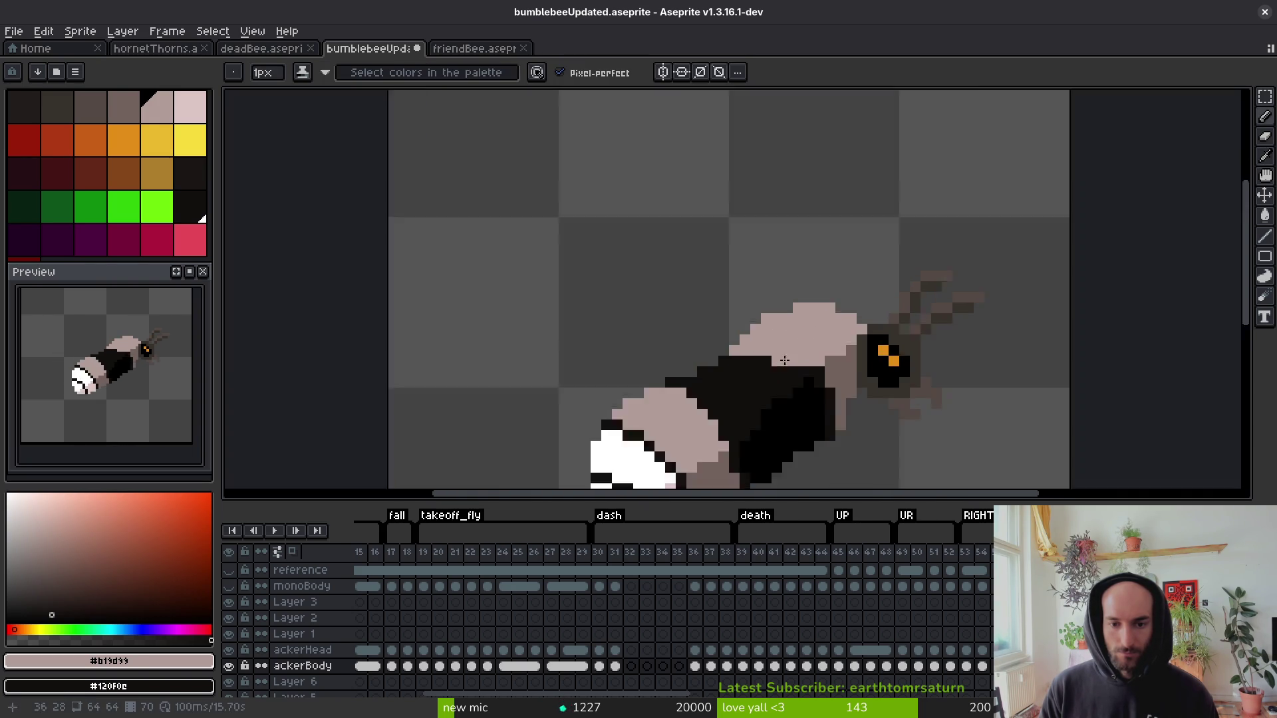
key("alt")
Over the next two frames, add grey pixels near the head and pink pixels along the back.
key("period")
scroll(831, 393, "up", 3)
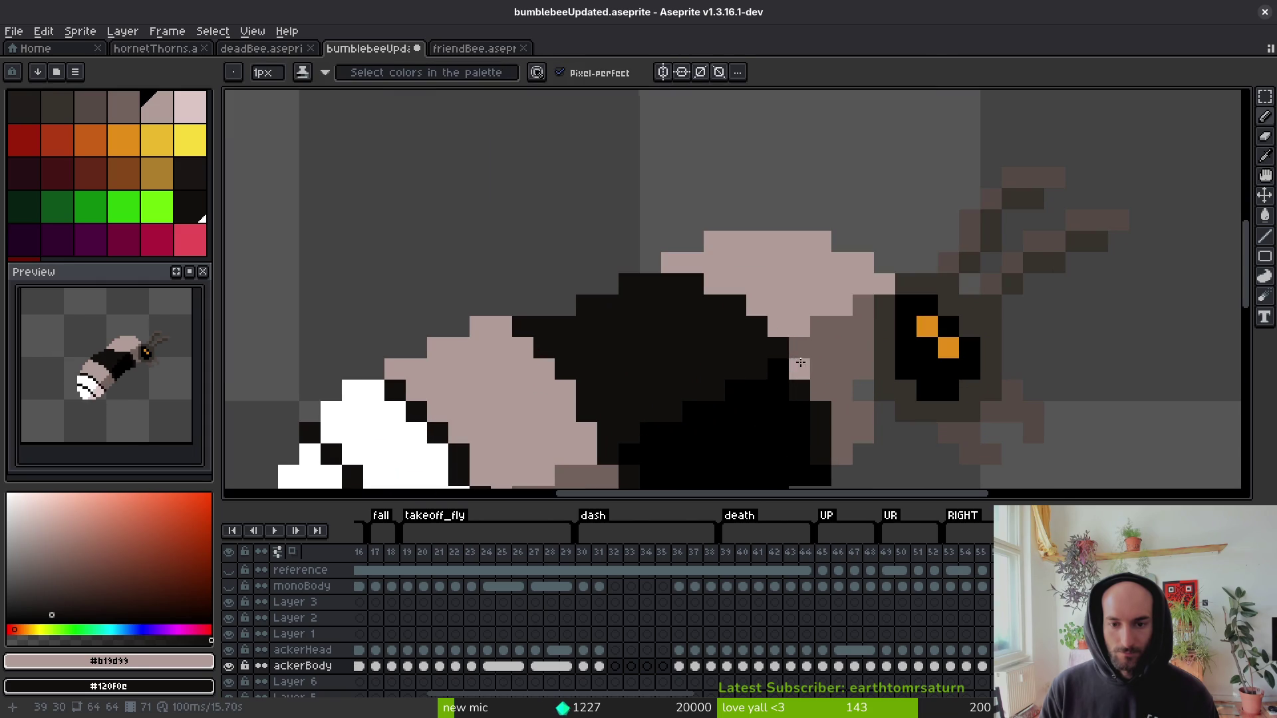
mouse_move(850, 311)
left_mouse_down()
mouse_move(822, 325)
mouse_move(843, 325)
left_mouse_up()
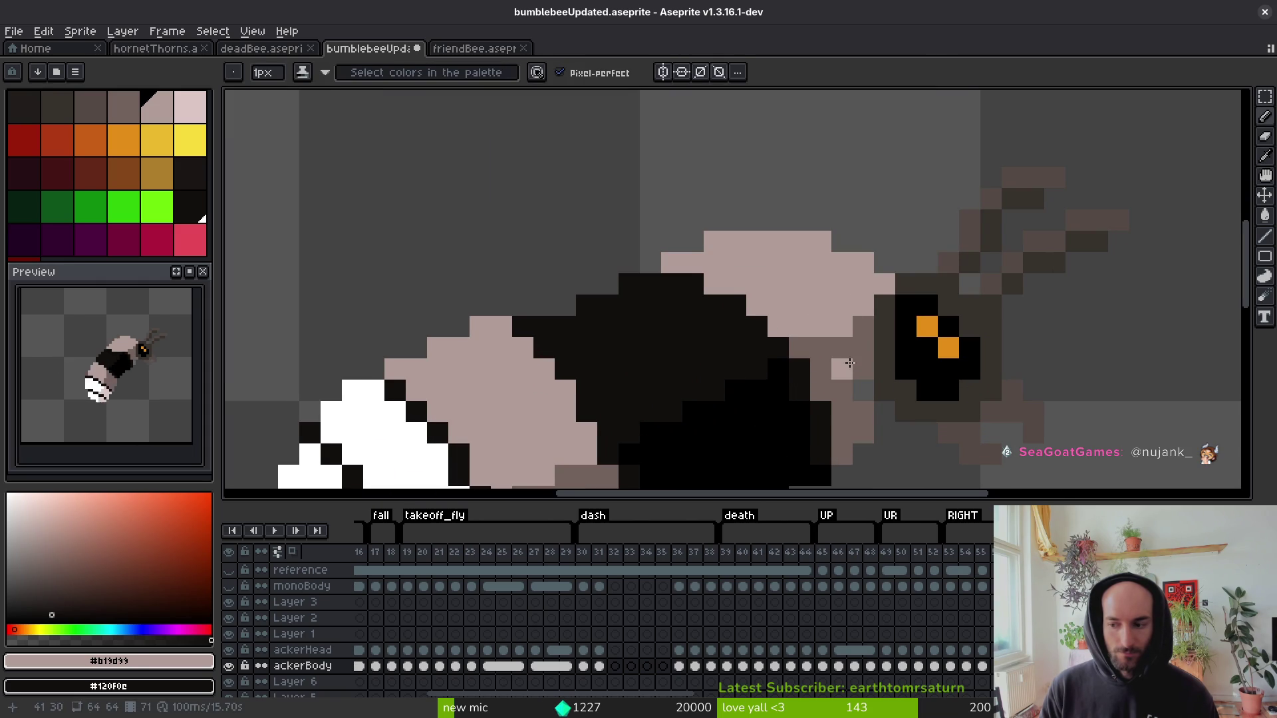
key("period")
scroll(864, 389, "up", 1)
mouse_move(698, 338)
left_mouse_down()
mouse_move(602, 274)
mouse_move(594, 282)
mouse_move(758, 316)
left_mouse_up()
mouse_move(635, 260)
left_mouse_down()
mouse_move(667, 243)
mouse_move(631, 248)
left_mouse_up()
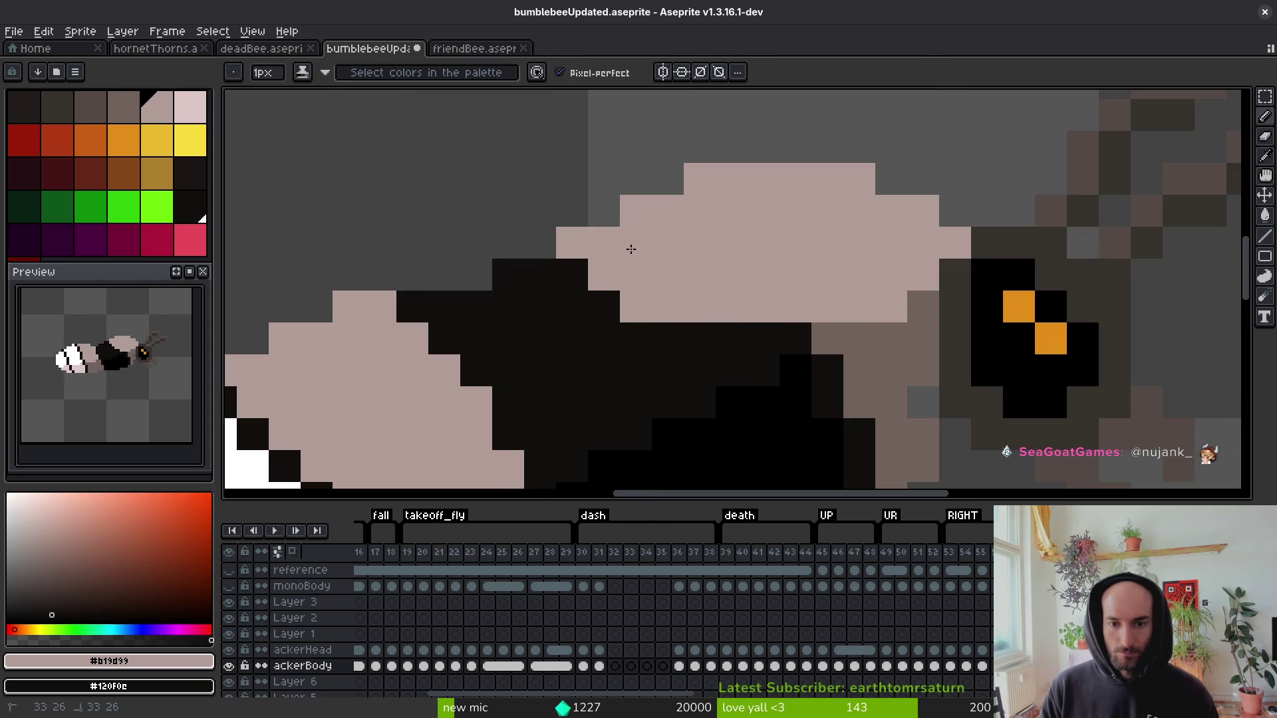
left_click_drag(741, 334, 831, 339)
scroll(832, 339, "down", 3)
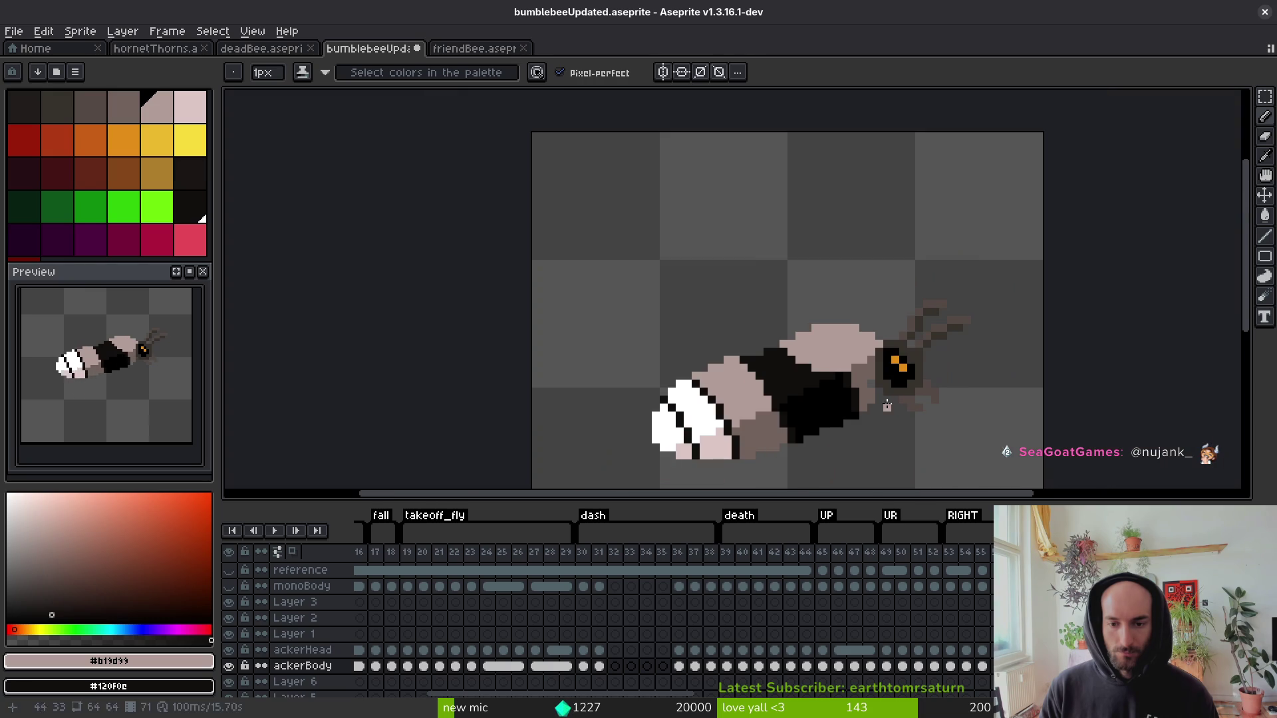
On the following frame, turn the black pixels along the back pink.
key("period")
scroll(819, 363, "up", 3)
mouse_move(879, 378)
left_mouse_down()
mouse_move(789, 359)
mouse_move(834, 340)
mouse_move(799, 316)
left_mouse_up()
left_click(727, 326)
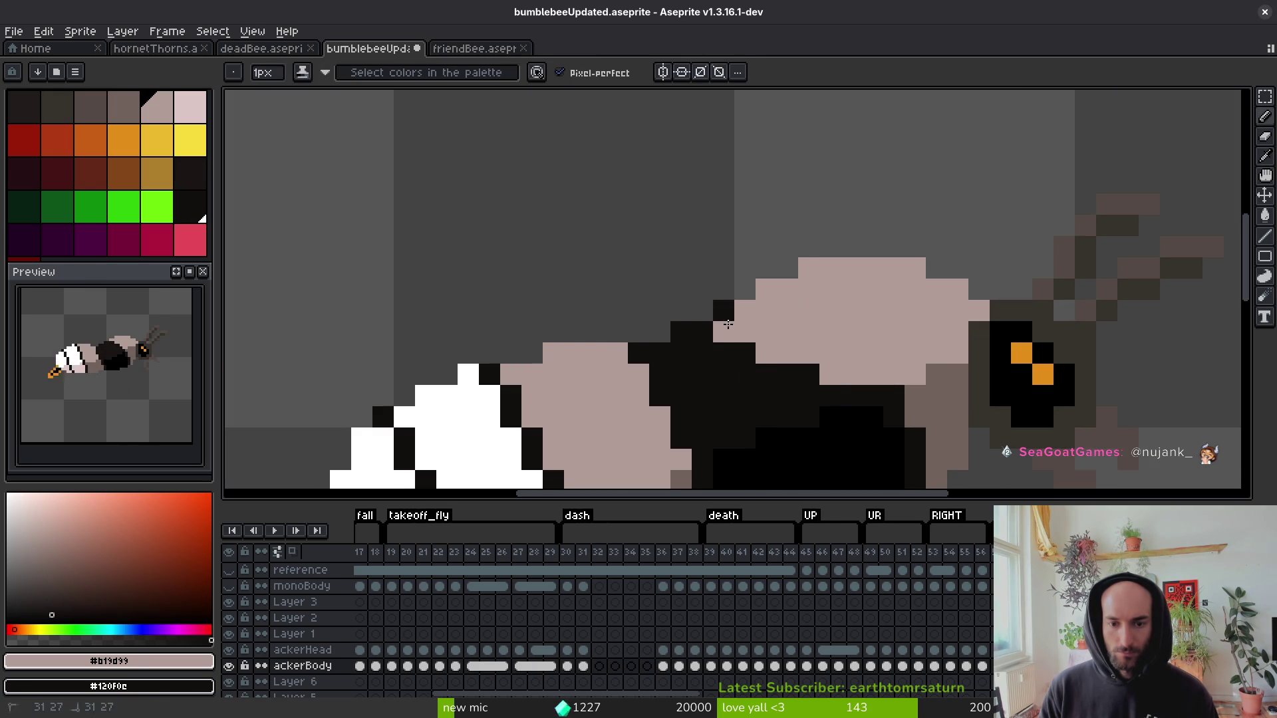
scroll(730, 315, "down", 5)
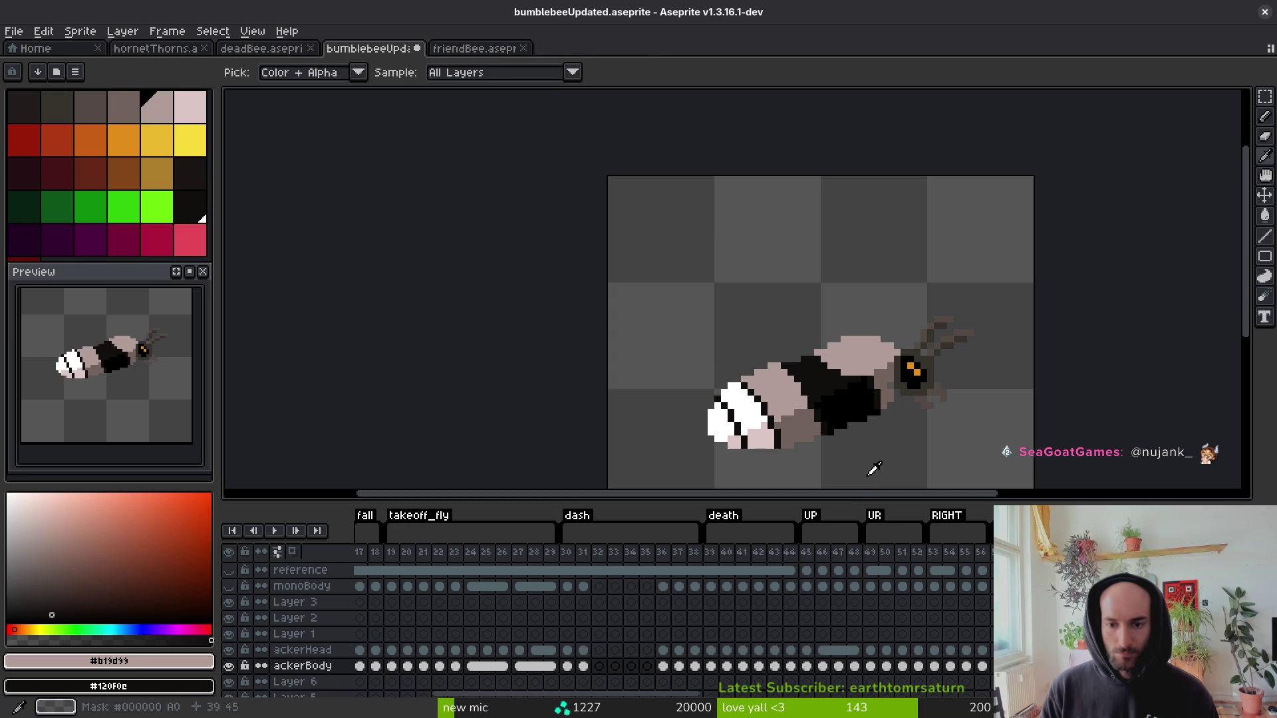
scroll(927, 438, "up", 5)
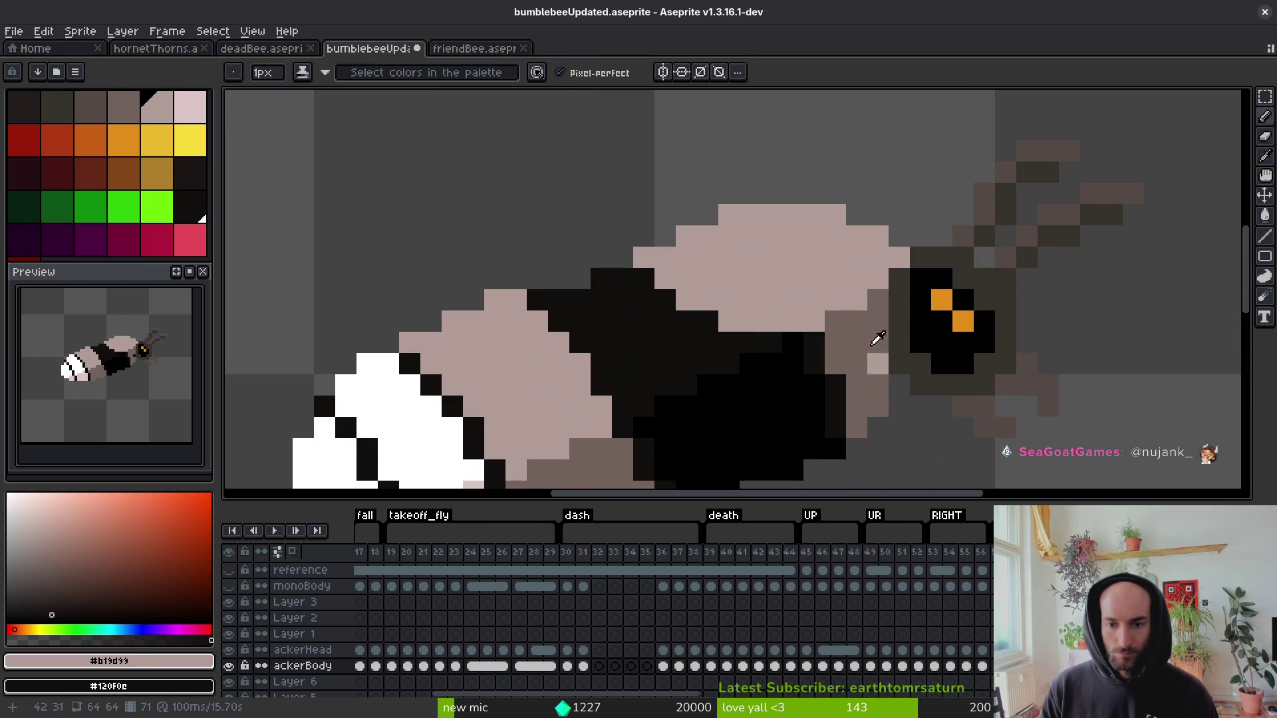
scroll(891, 372, "down", 5)
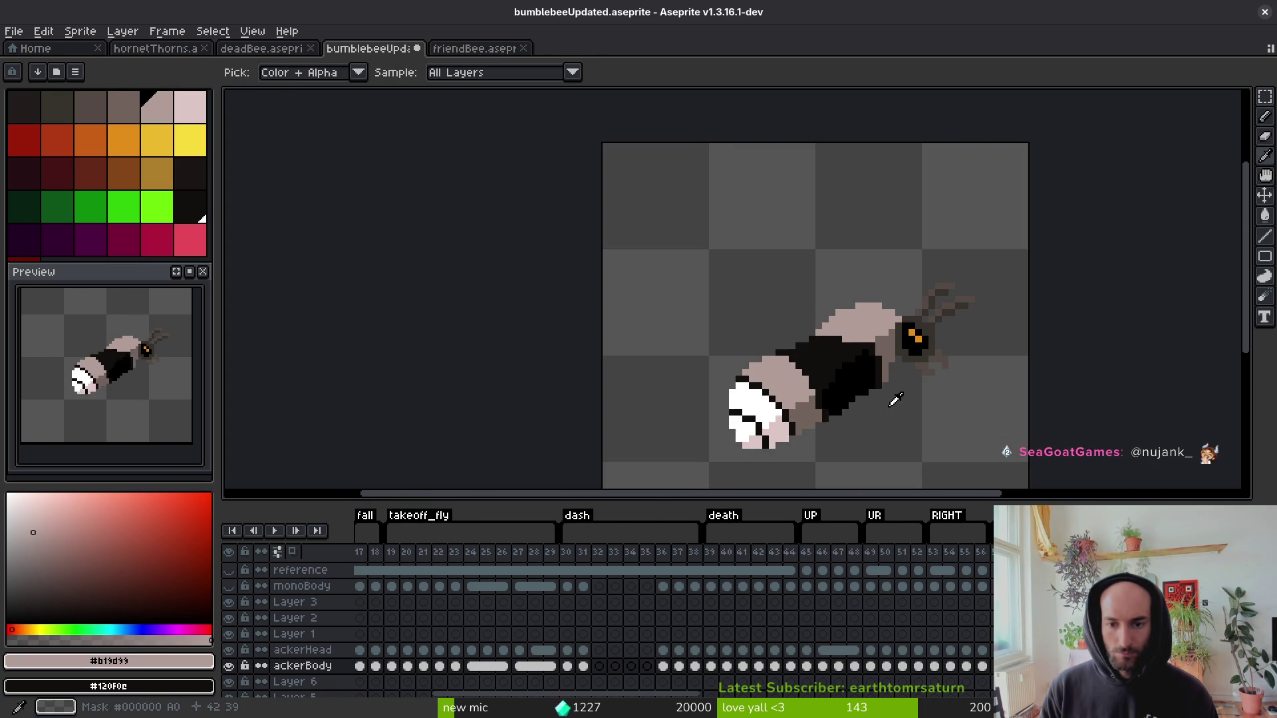
On a later frame, sample bee colours and paint the dark upper body pixels light pink.
key("Right")
key("Right")
key("Right")
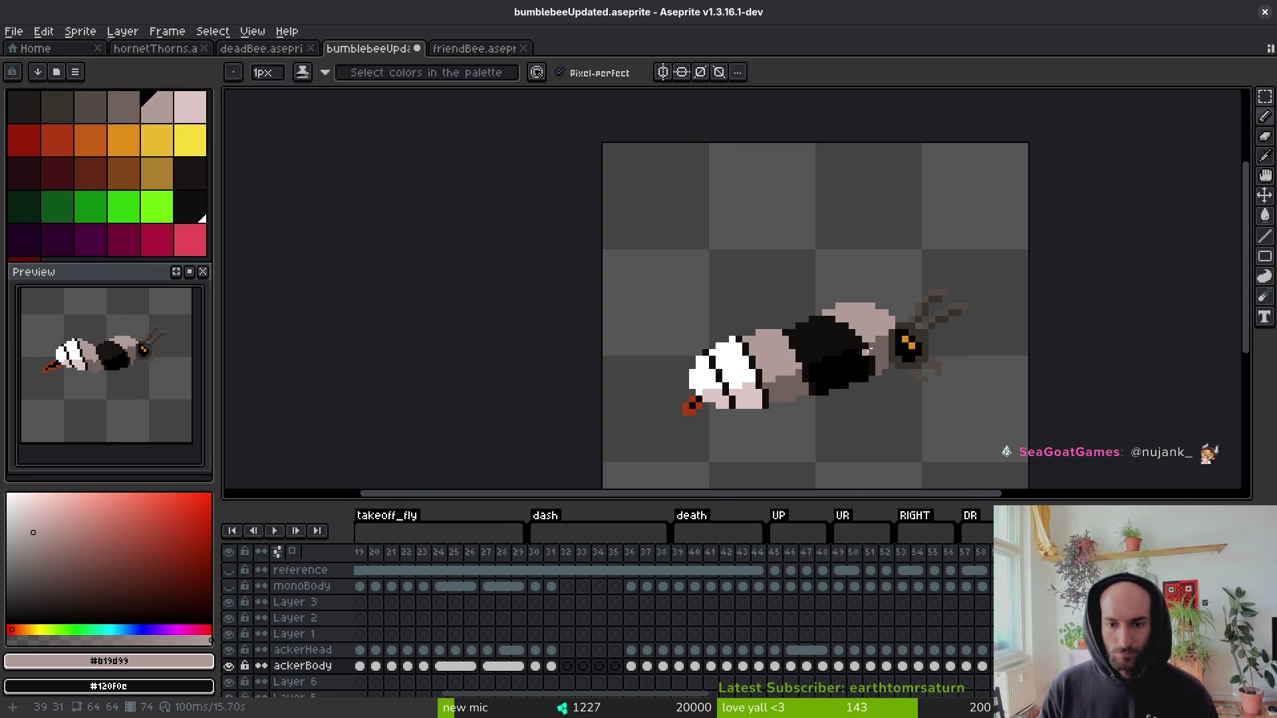
scroll(870, 349, "up", 5)
mouse_move(822, 325)
left_mouse_down()
mouse_move(715, 278)
mouse_move(824, 317)
left_mouse_up()
scroll(863, 339, "down", 4)
key("alt")
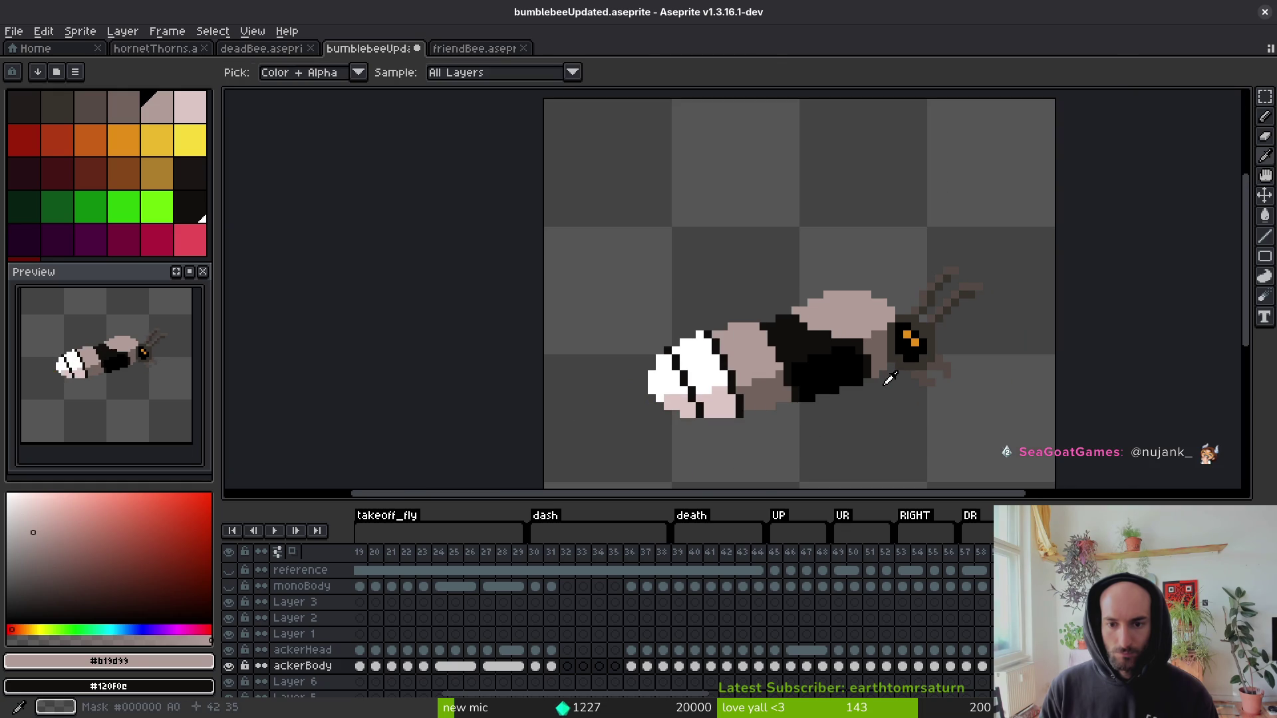
scroll(788, 303, "up", 3)
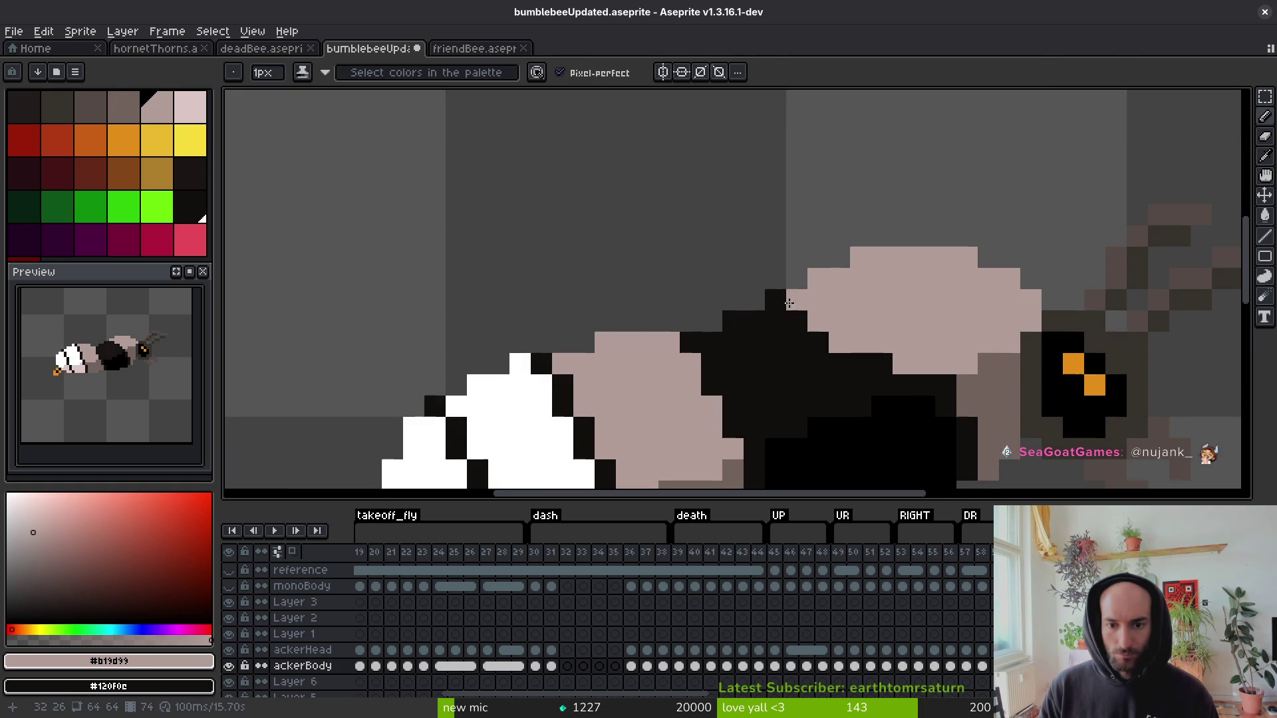
scroll(876, 356, "down", 4)
key("alt")
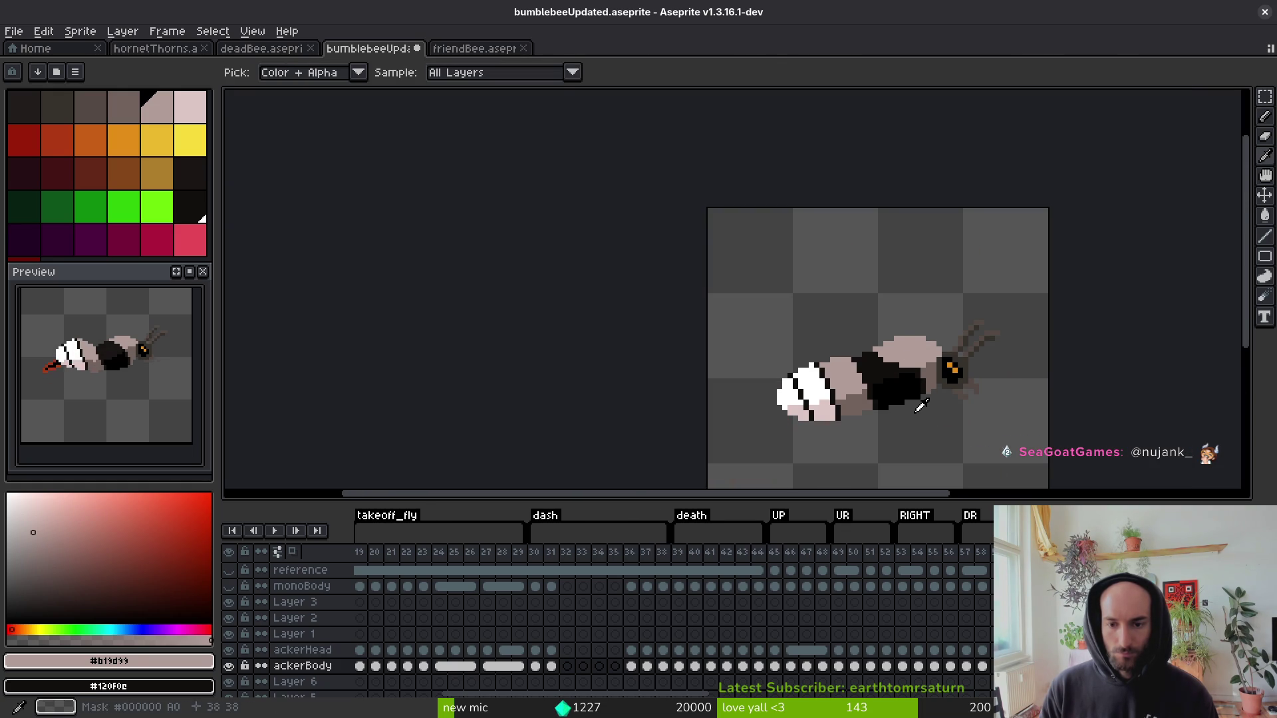
scroll(891, 374, "up", 3)
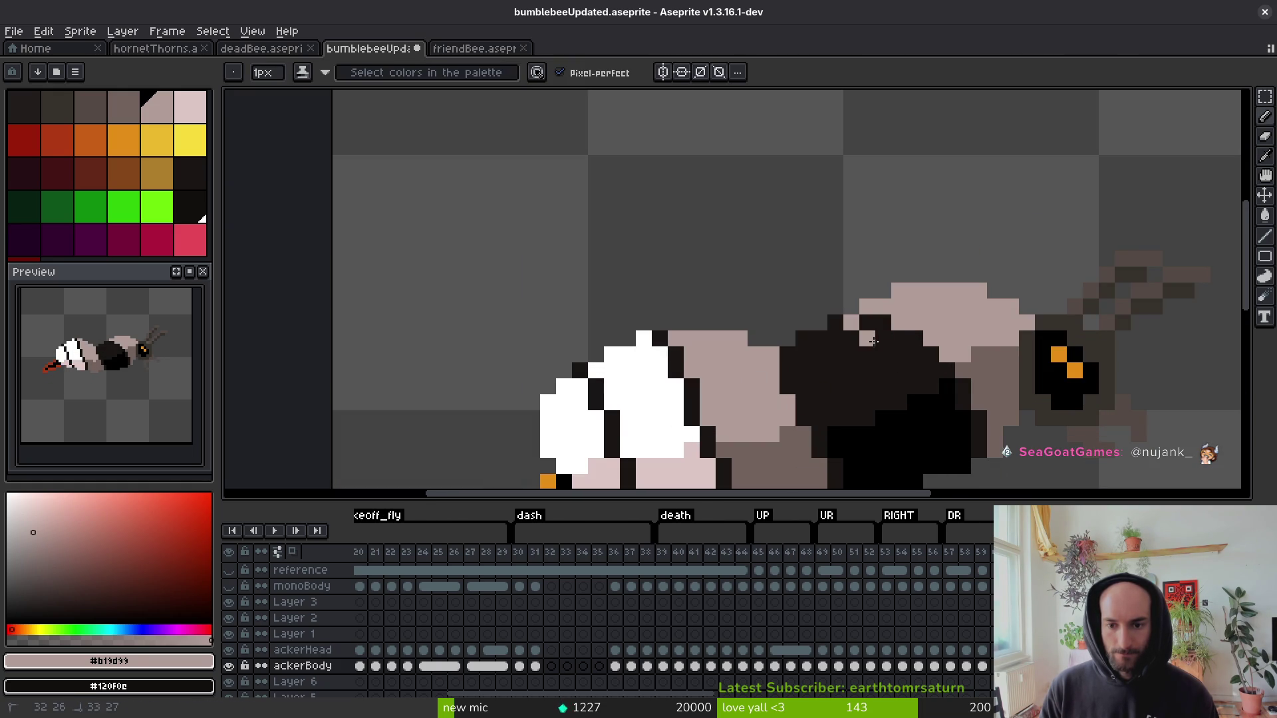
left_click_drag(963, 367, 900, 336)
scroll(890, 336, "down", 3)
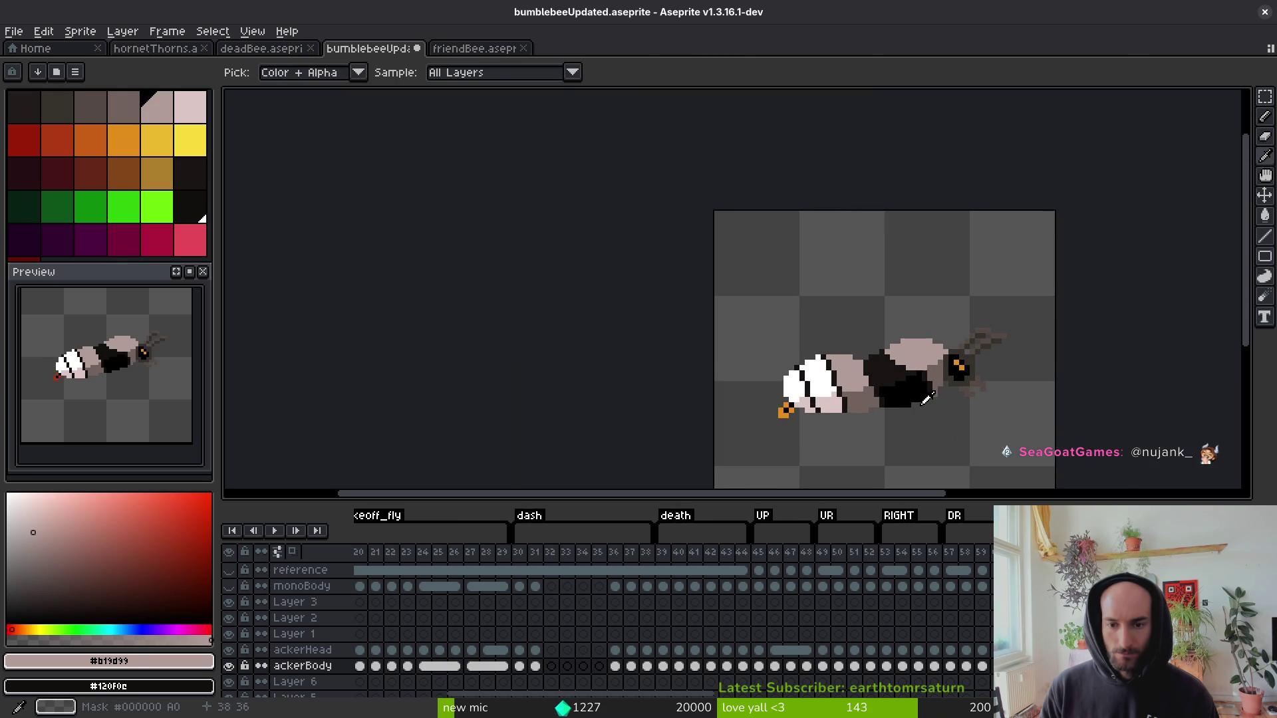
On frame 76, paint light pink and grey-brown over the dark upper body pixels.
key("Right")
scroll(889, 353, "up", 3)
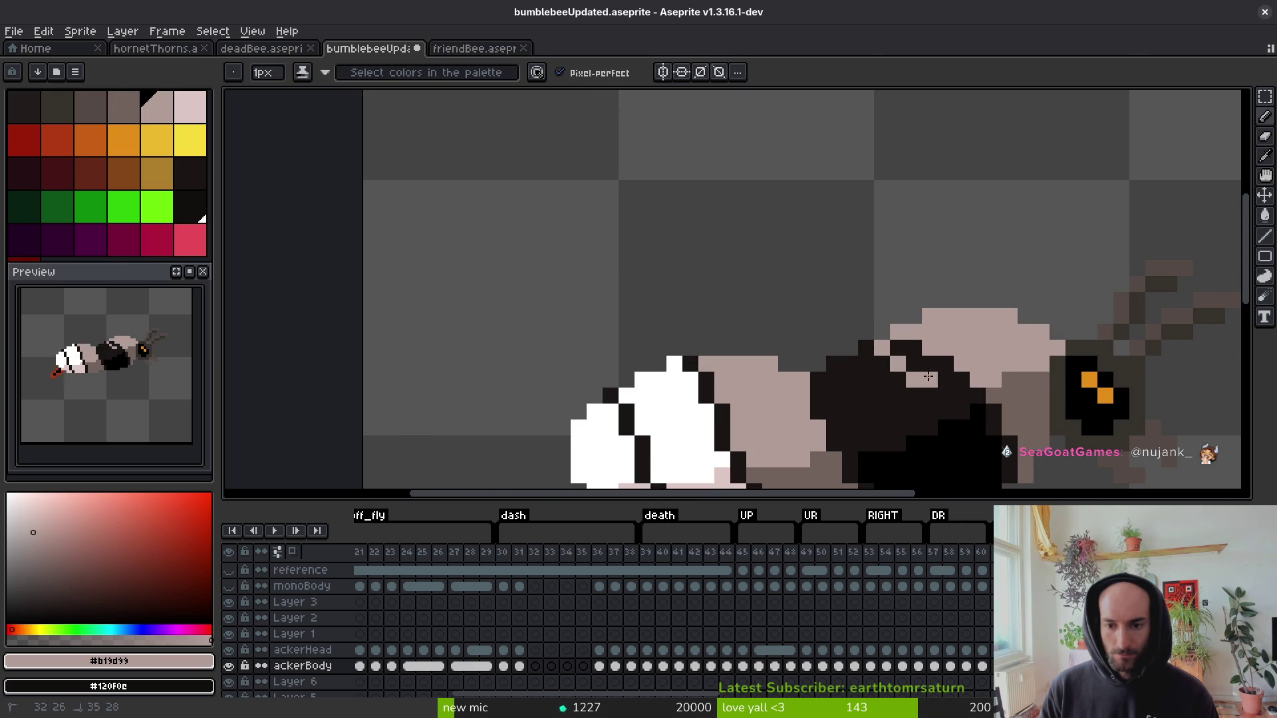
left_click_drag(1000, 381, 1018, 381)
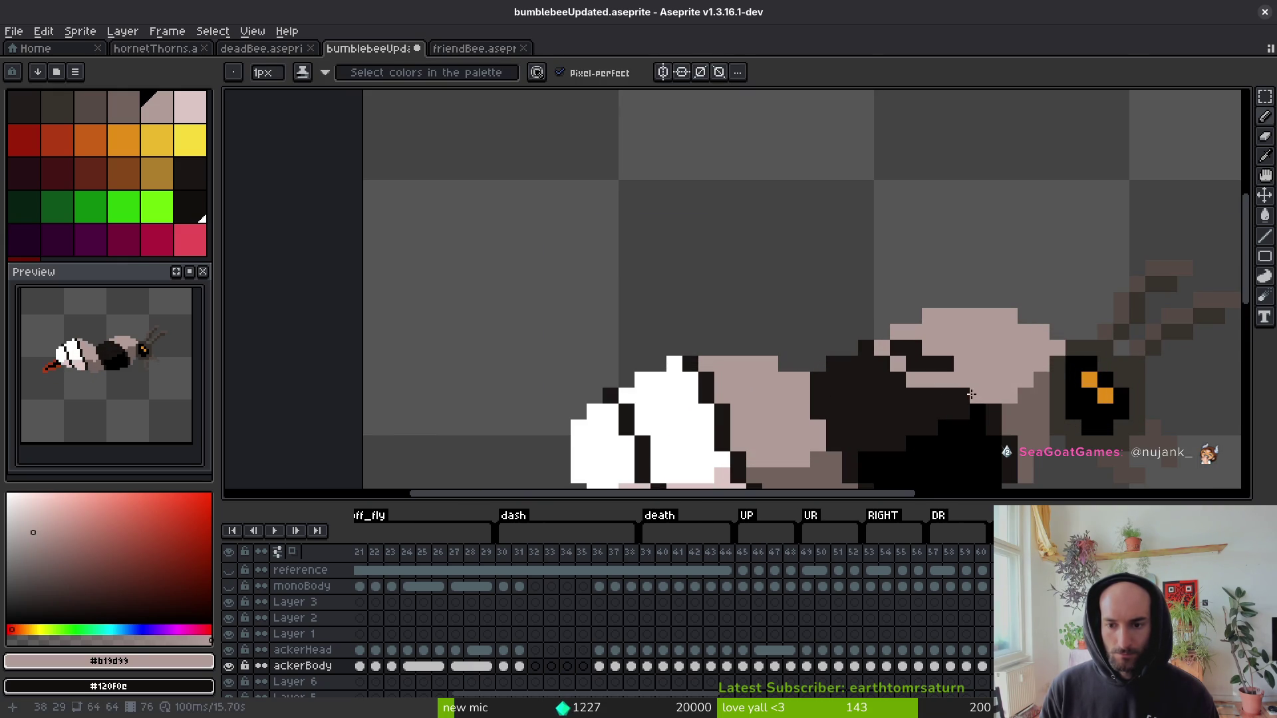
left_click(1029, 394, "alt")
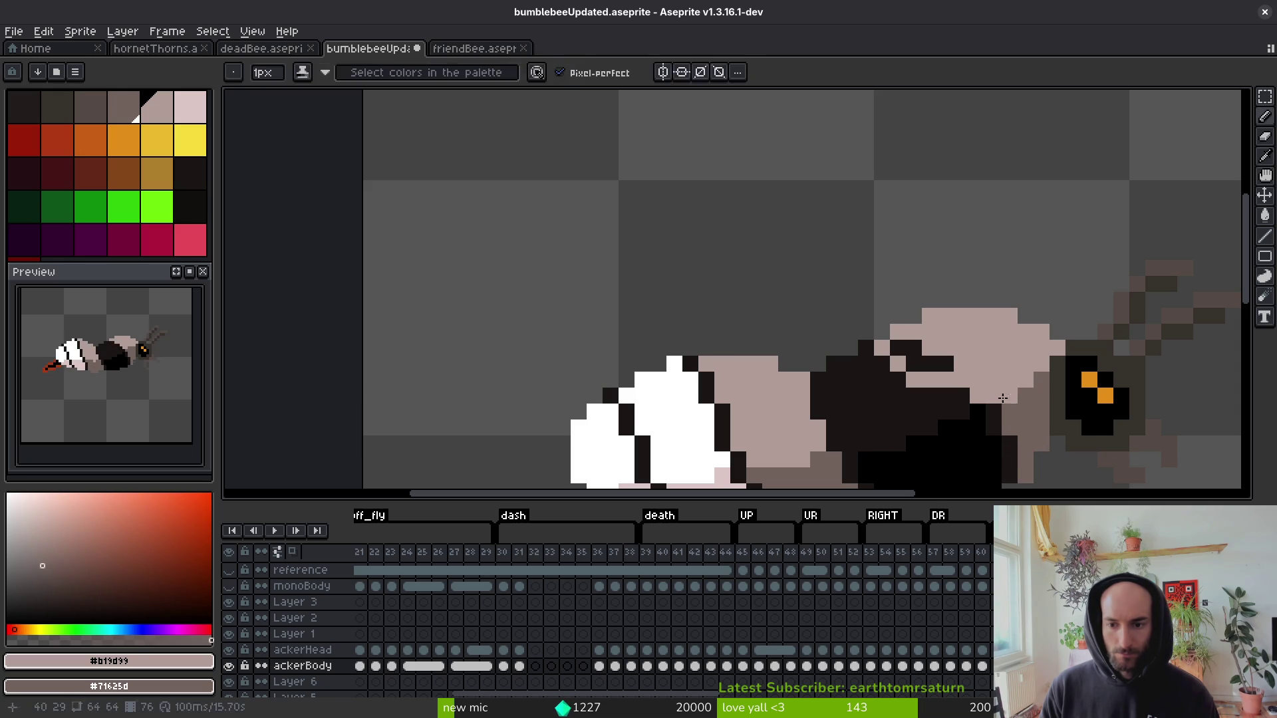
left_click_drag(949, 378, 936, 361)
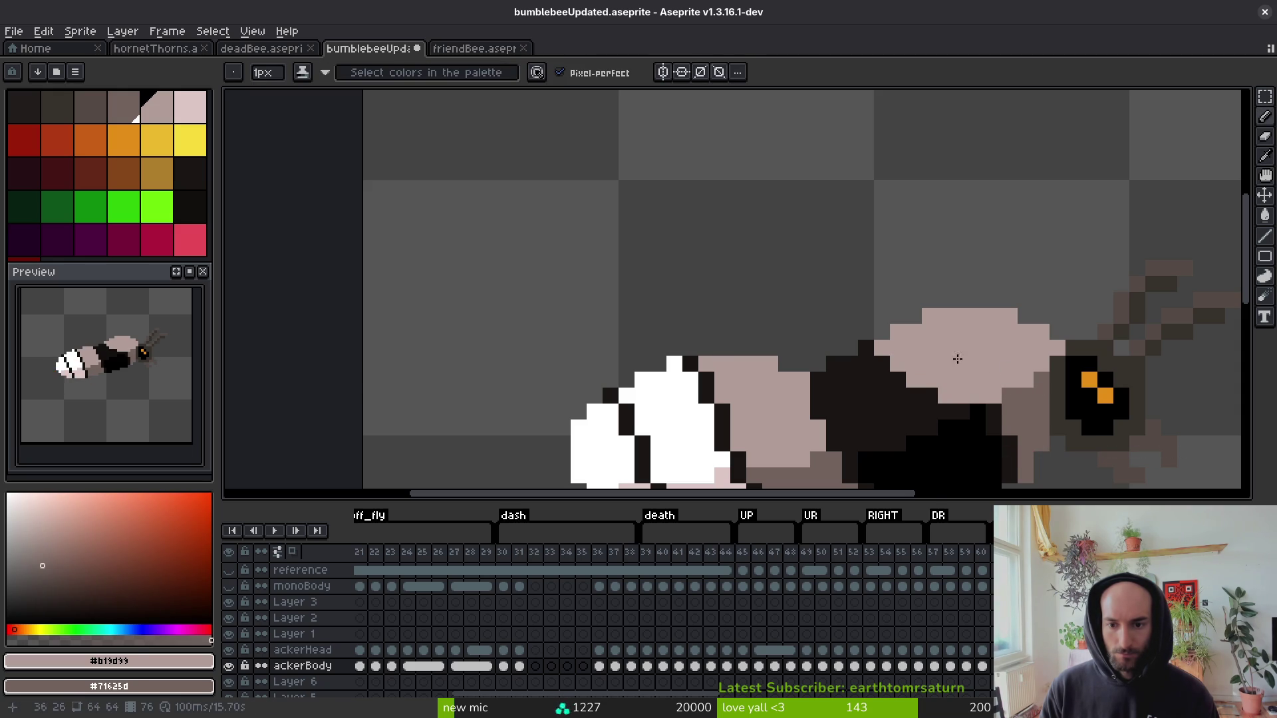
scroll(958, 359, "down", 4)
On frame 77, repaint the dark body pixels in grey-brown.
key("Right")
scroll(896, 377, "up", 7)
mouse_move(895, 376)
left_mouse_down()
mouse_move(776, 277)
mouse_move(949, 350)
left_mouse_up()
scroll(873, 406, "down", 3)
On frame 78, paint a diagonal row and single dark body pixels light pink.
key("Right")
scroll(902, 363, "up", 4)
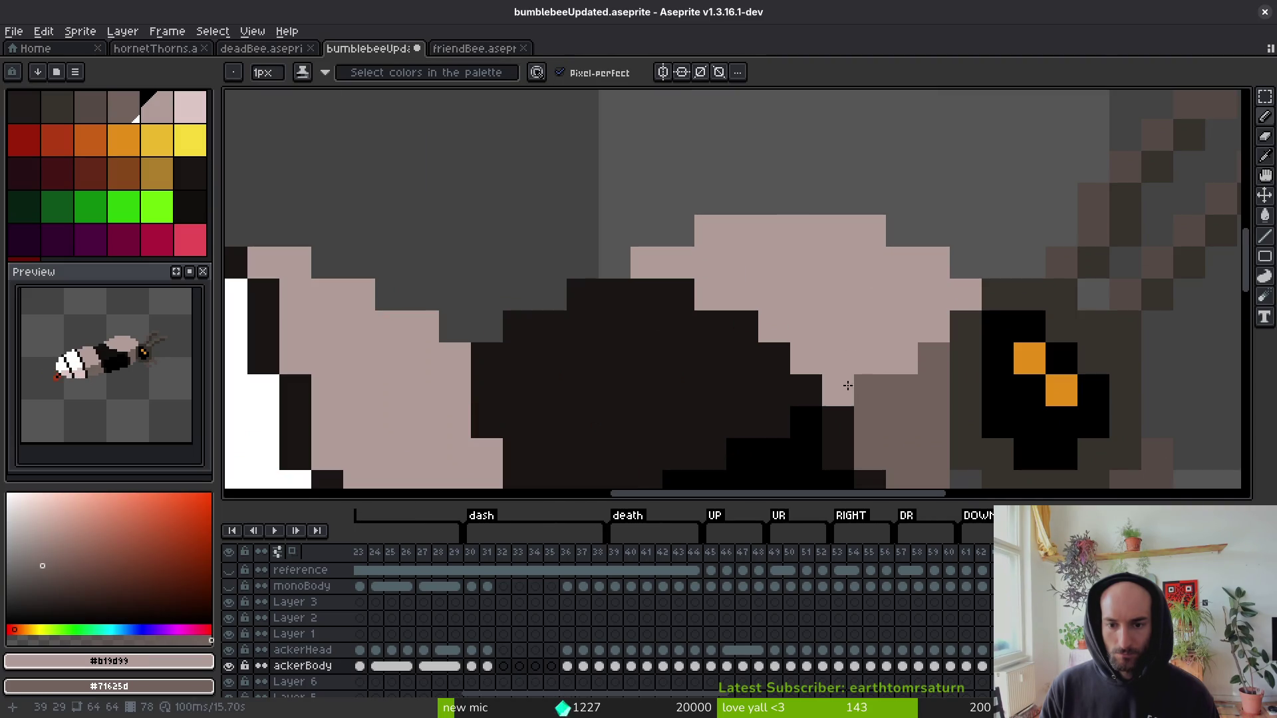
left_click_drag(820, 384, 708, 336)
left_click(630, 293)
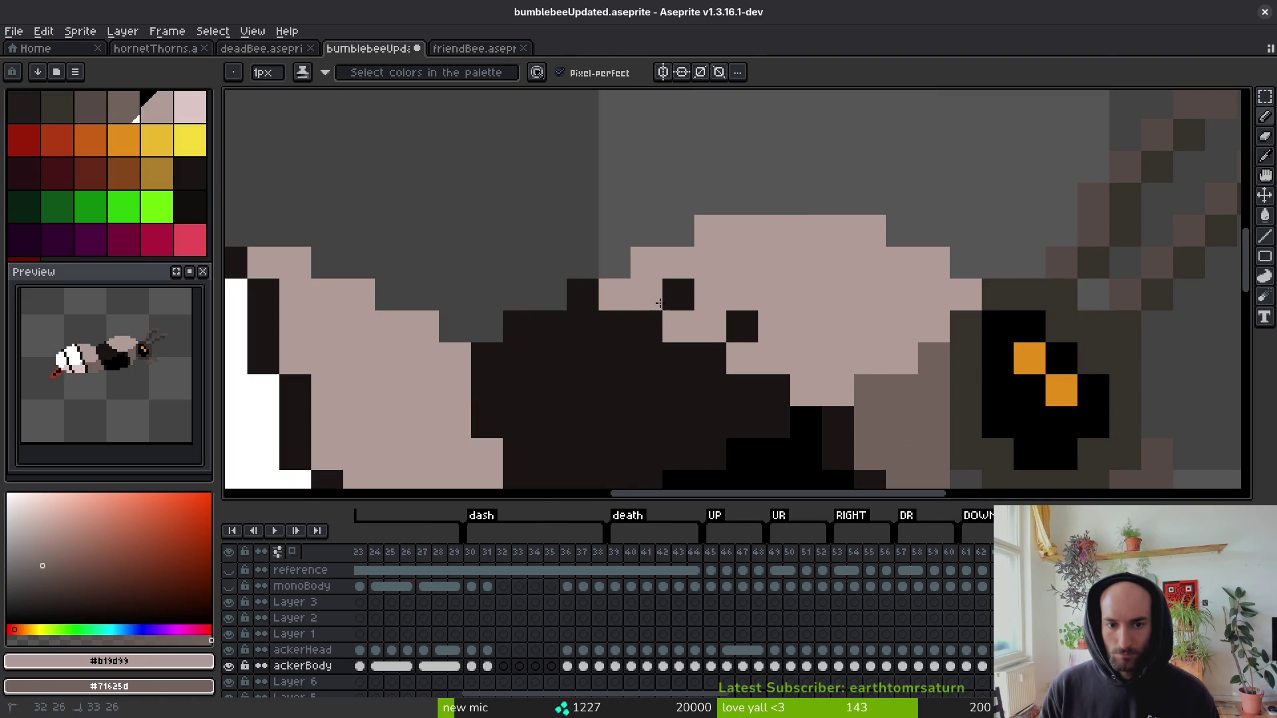
left_click_drag(679, 294, 664, 331)
left_click(727, 349)
Pick the dark #1a1614 body colour on frame 78 and switch back to drawing pixels.
scroll(727, 350, "down", 3)
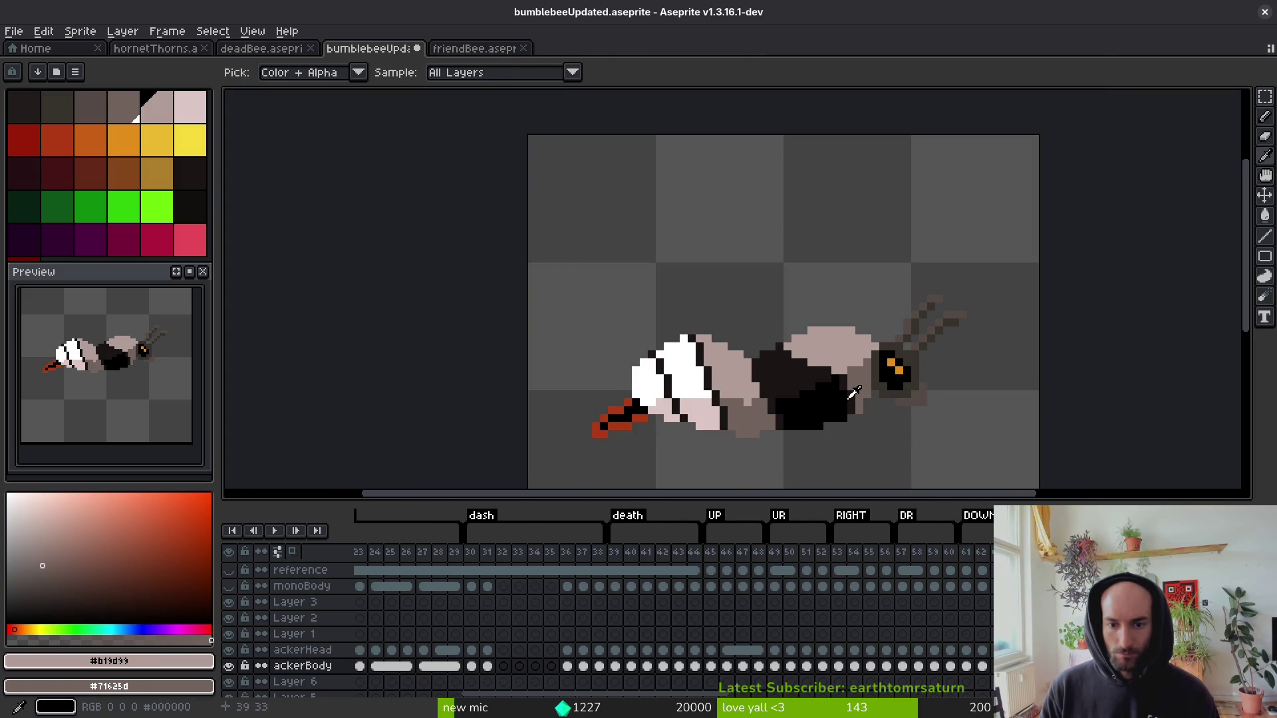
scroll(810, 362, "up", 2)
key("period")
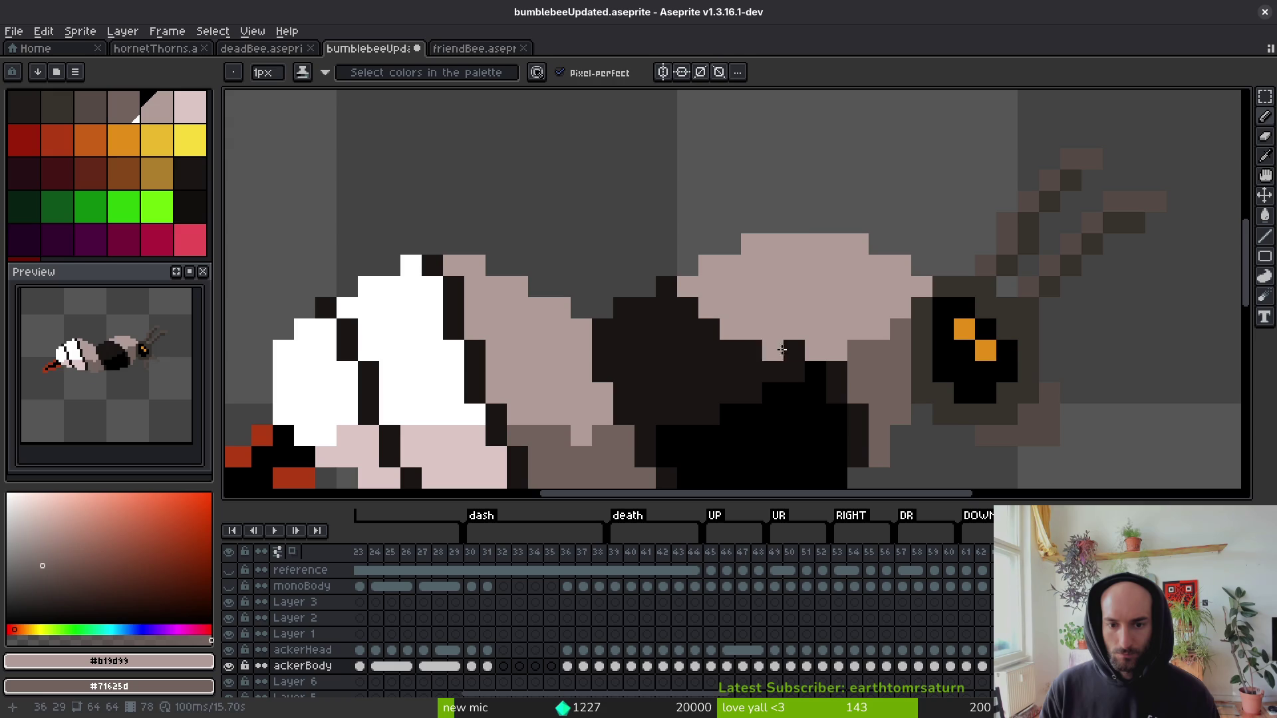
scroll(836, 362, "down", 5)
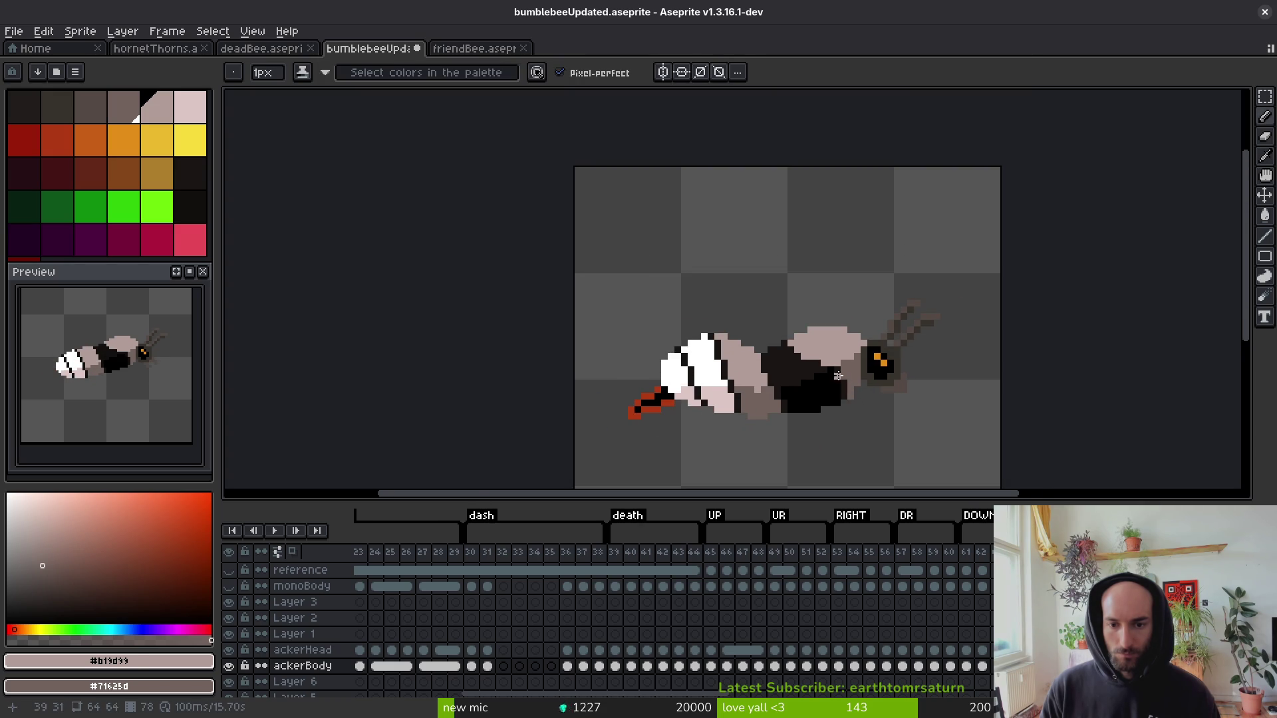
scroll(784, 348, "up", 3)
scroll(831, 379, "down", 2)
scroll(831, 379, "up", 2)
left_click(828, 379, "alt")
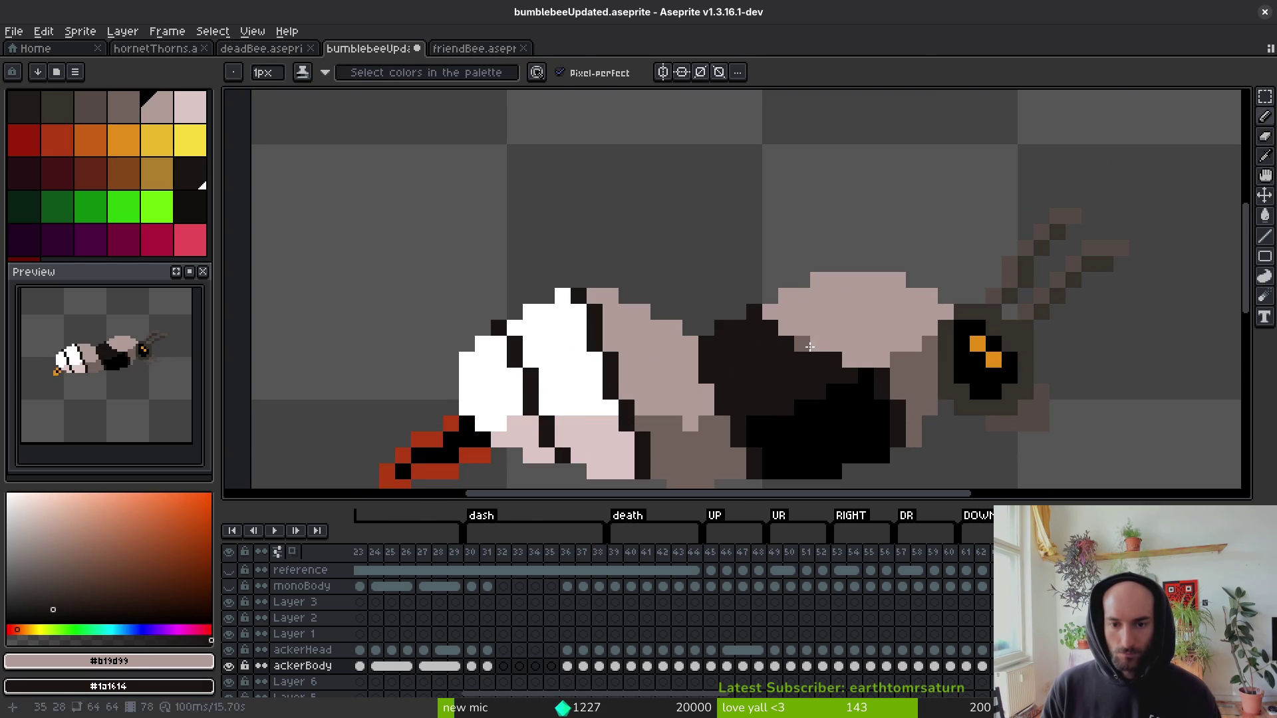
scroll(818, 388, "down", 3)
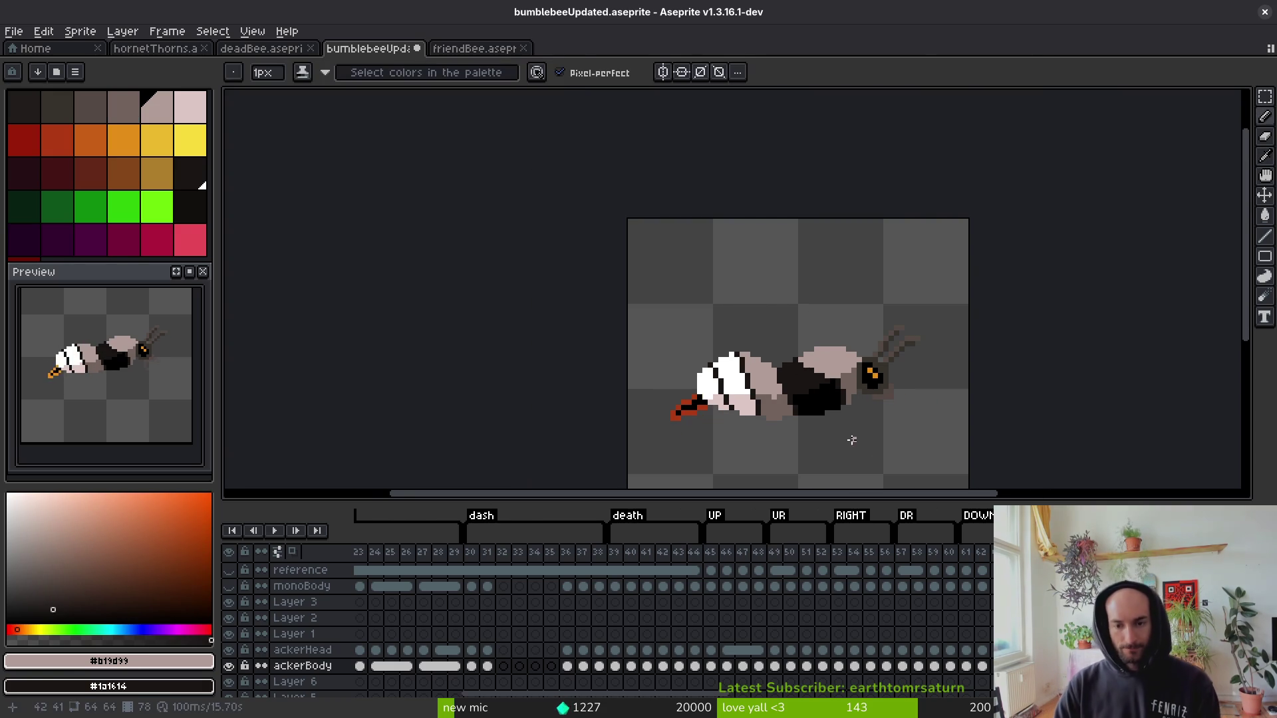
scroll(818, 387, "down", 2)
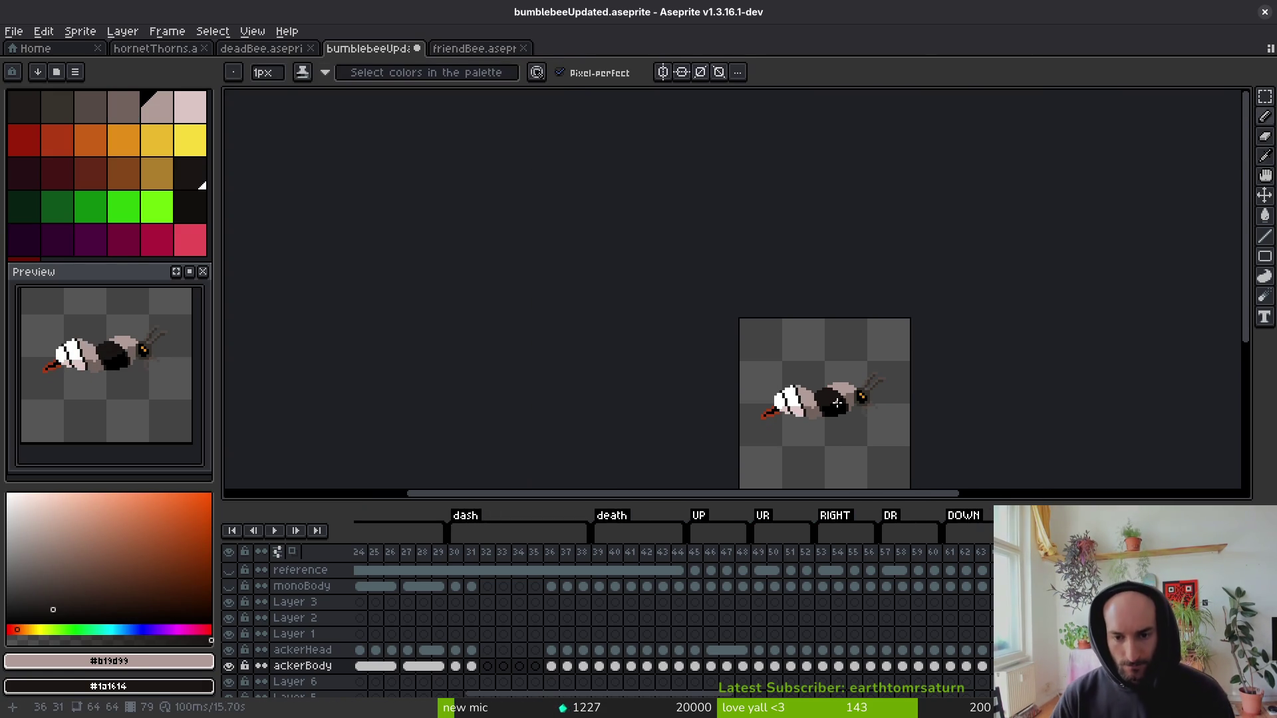
scroll(845, 372, "up", 5)
scroll(844, 372, "down", 2)
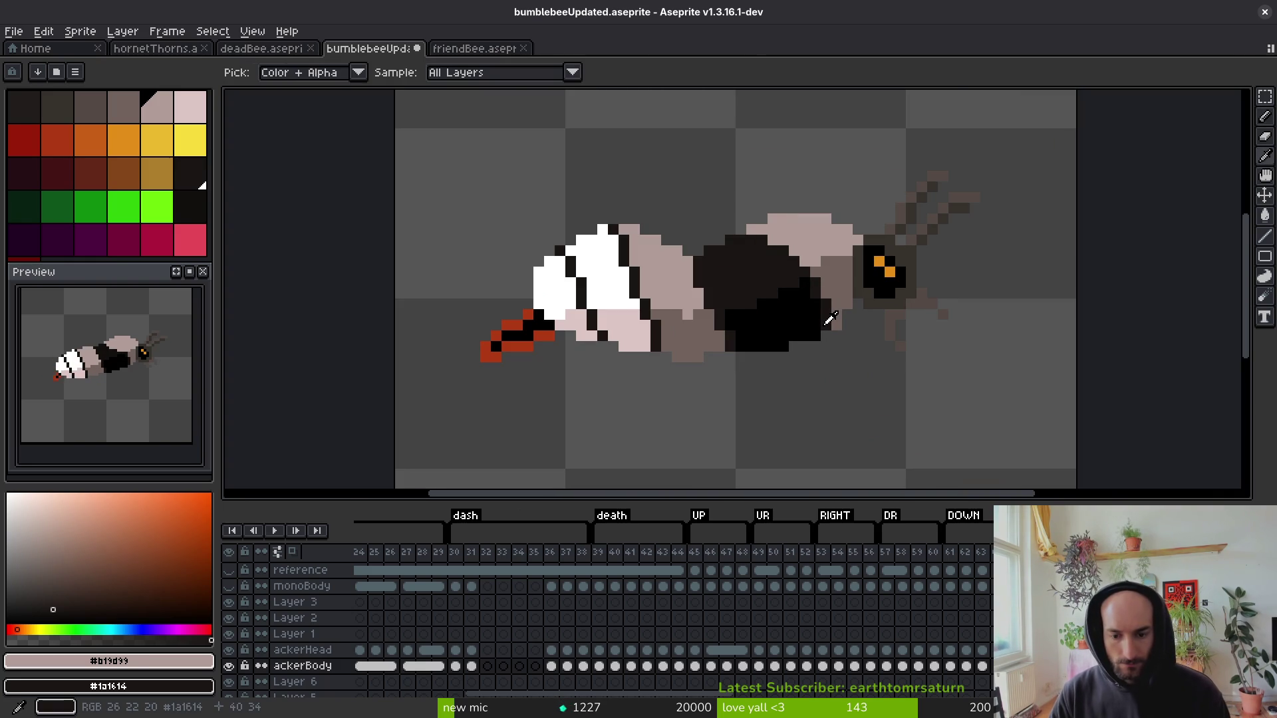
left_click(1173, 551)
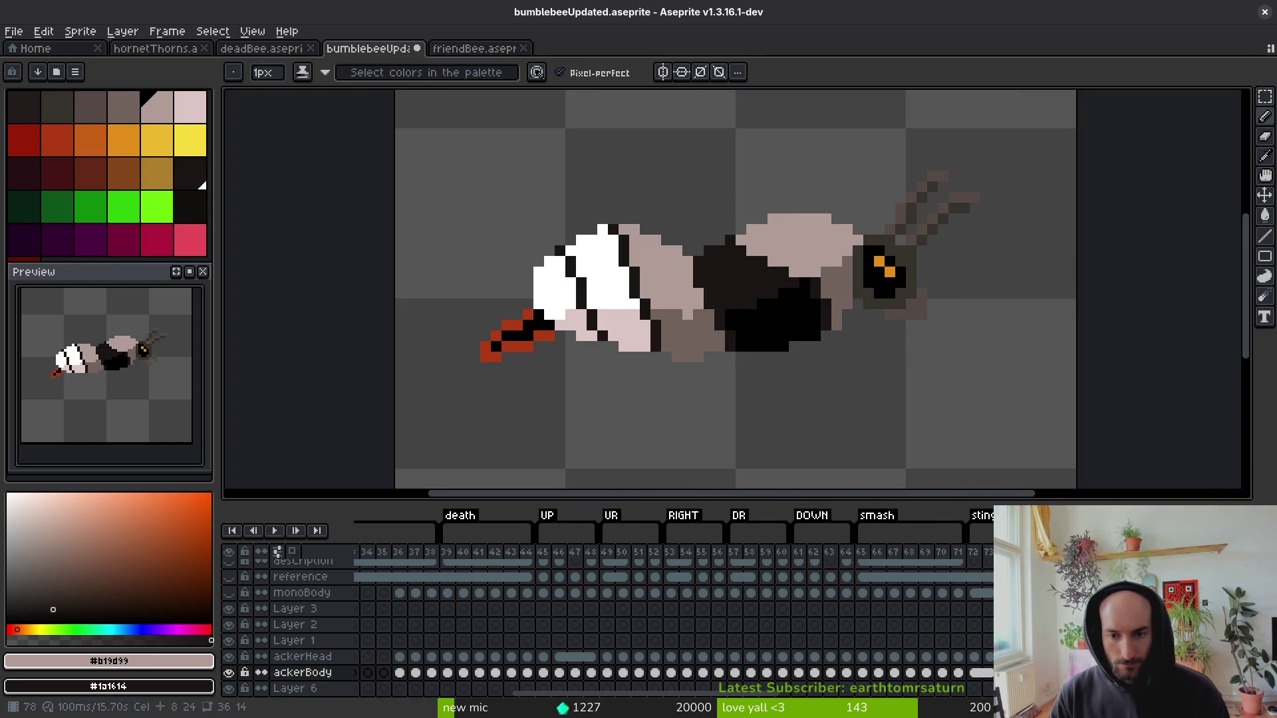
Select an ackerBody cel and flip between frames 76, 78 and 79 to compare the shading.
left_click(961, 672)
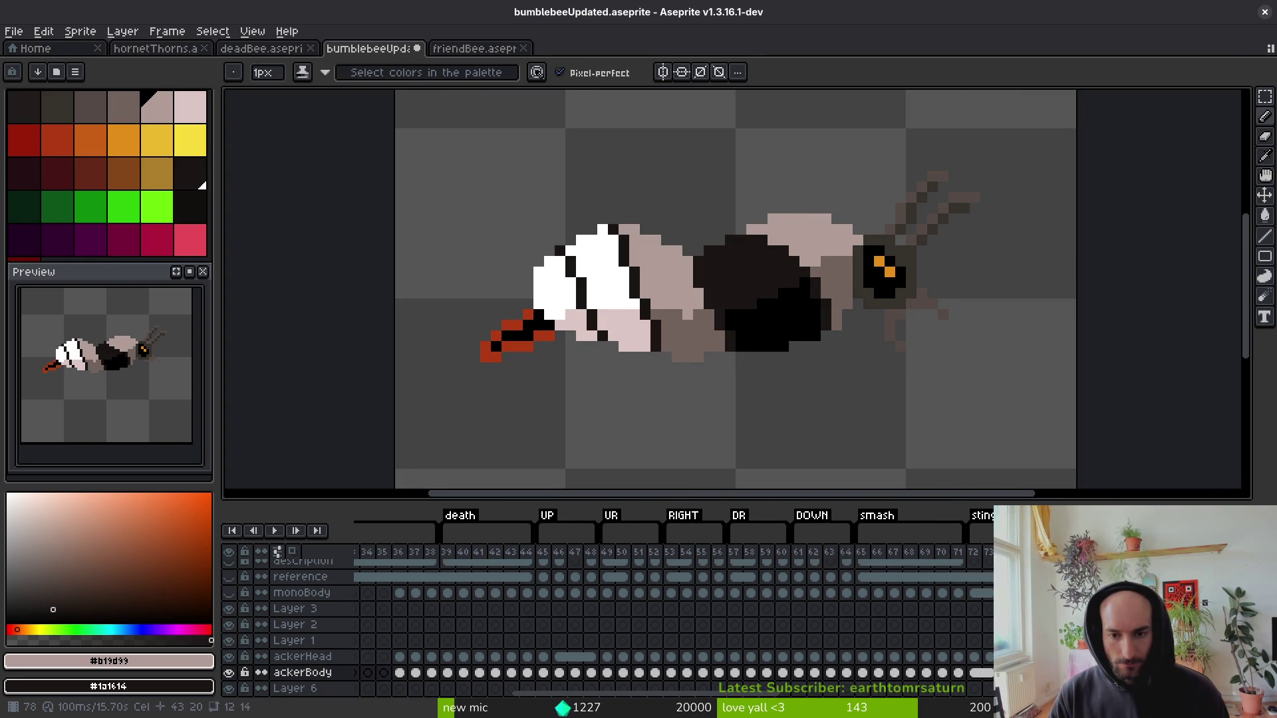
key("Left")
key("Left")
key("alt")
key("Right")
key("Right")
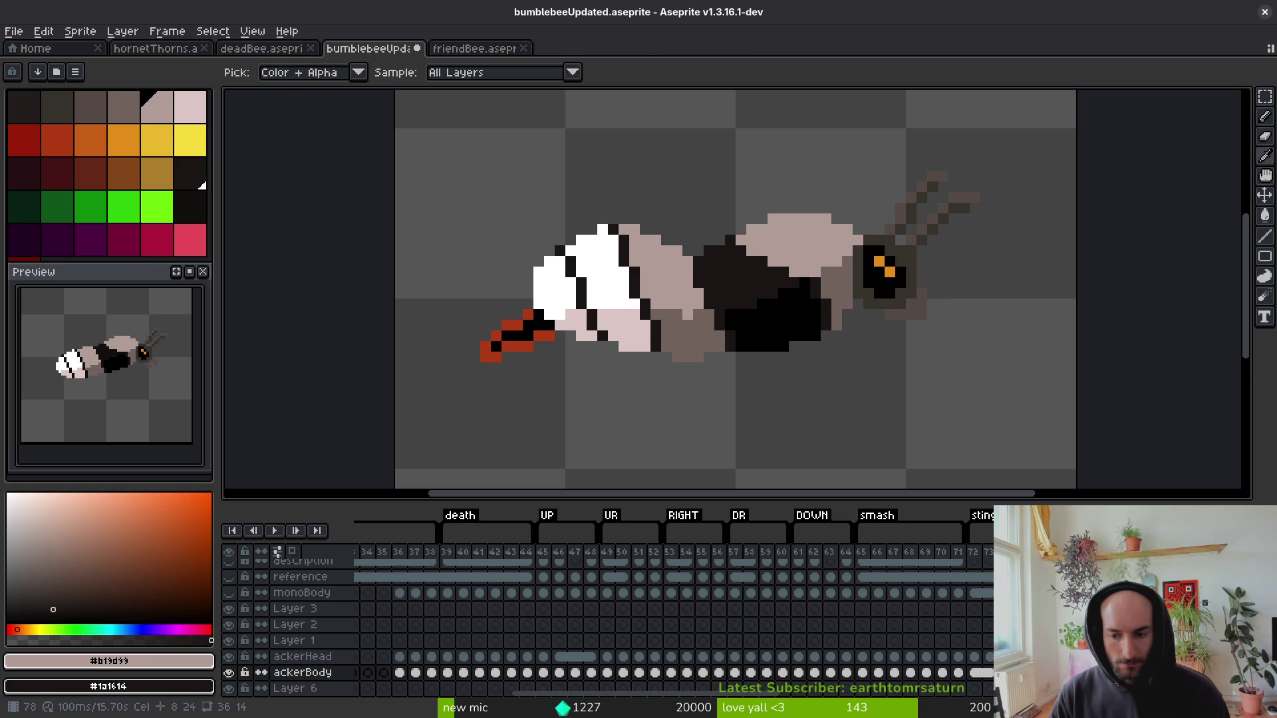
key("Right")
key("Left")
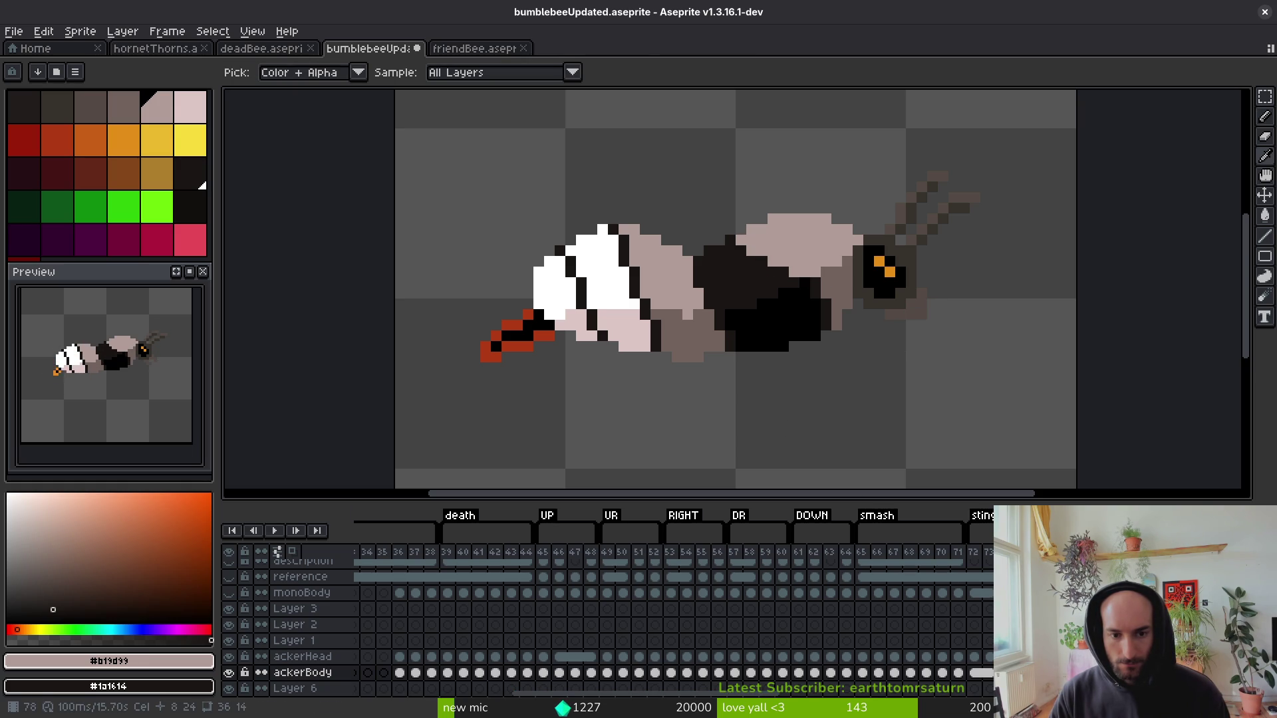
key("Right")
key("Left")
key("Right")
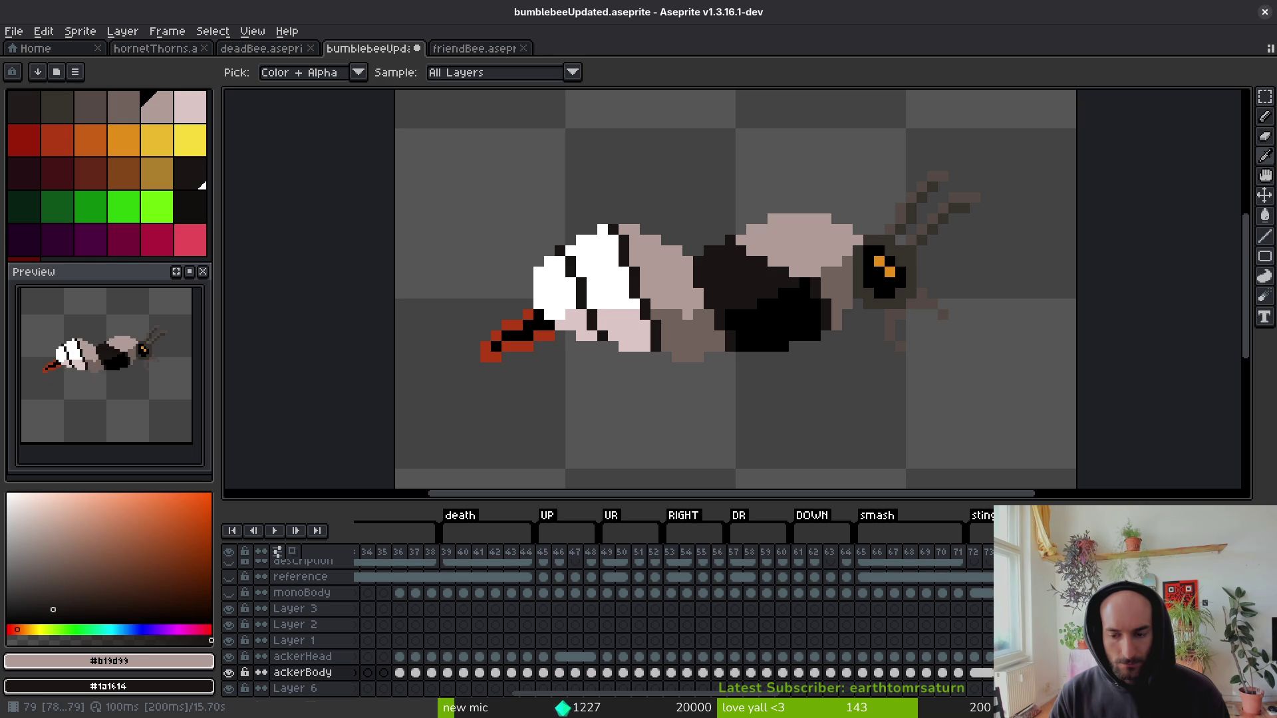
Make orangebutt the active layer and show it on the canvas.
scroll(598, 625, "up", 2)
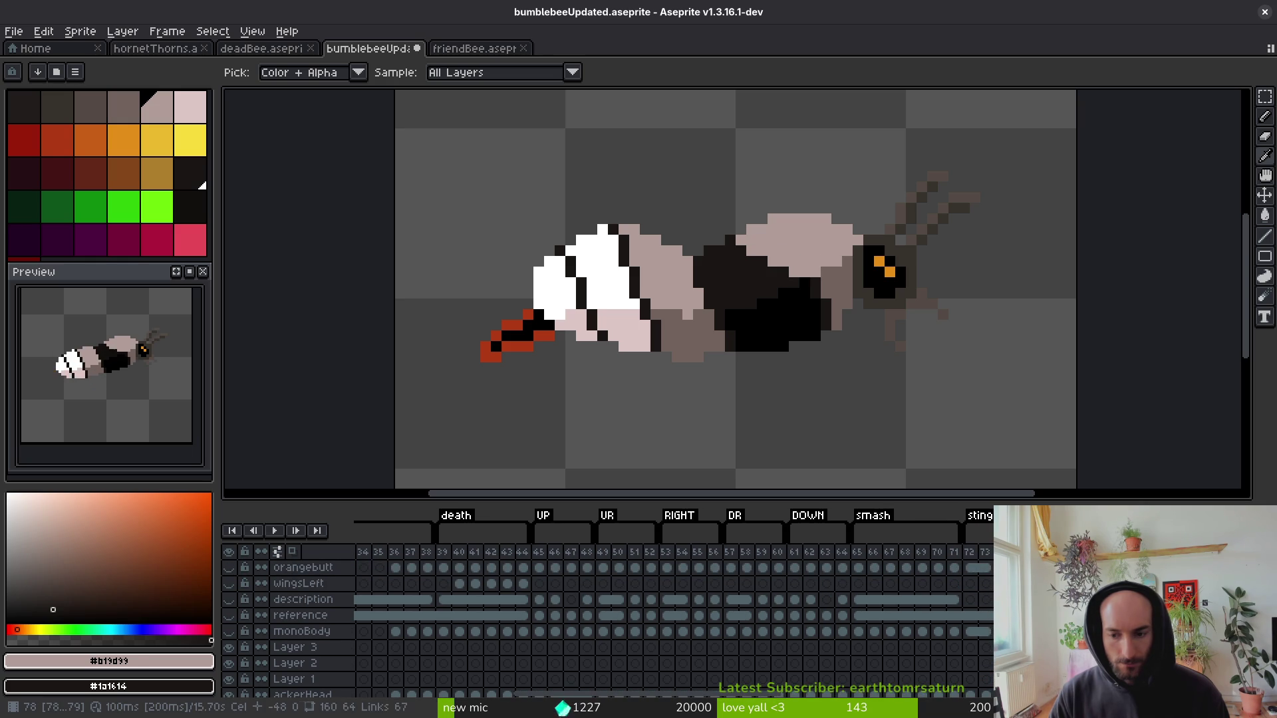
scroll(605, 625, "up", 2)
left_click(302, 658)
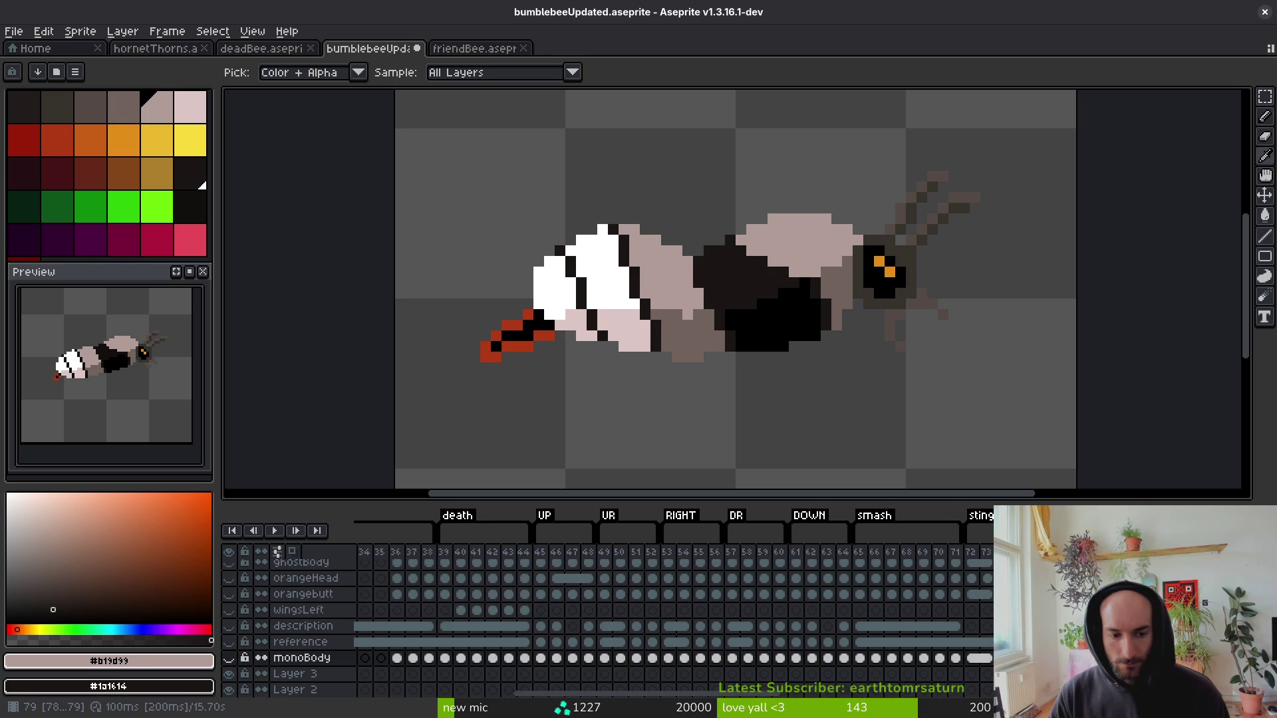
scroll(605, 625, "up", 1)
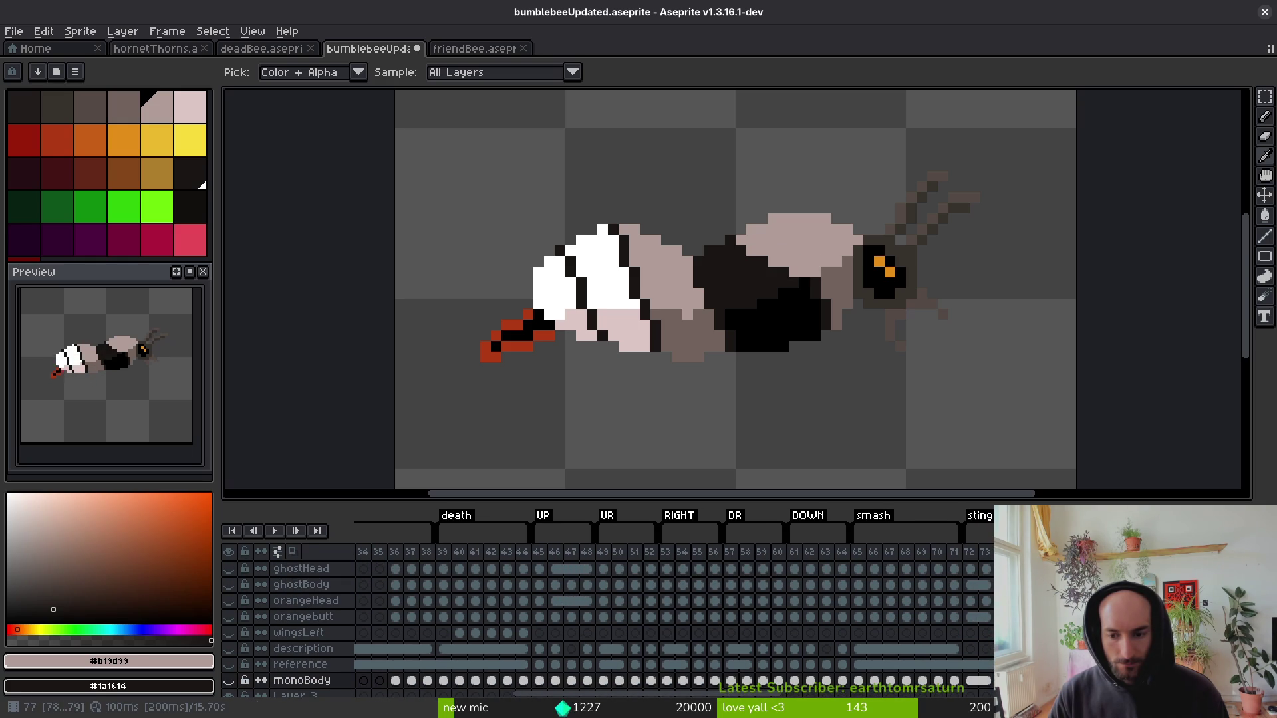
left_click(302, 616)
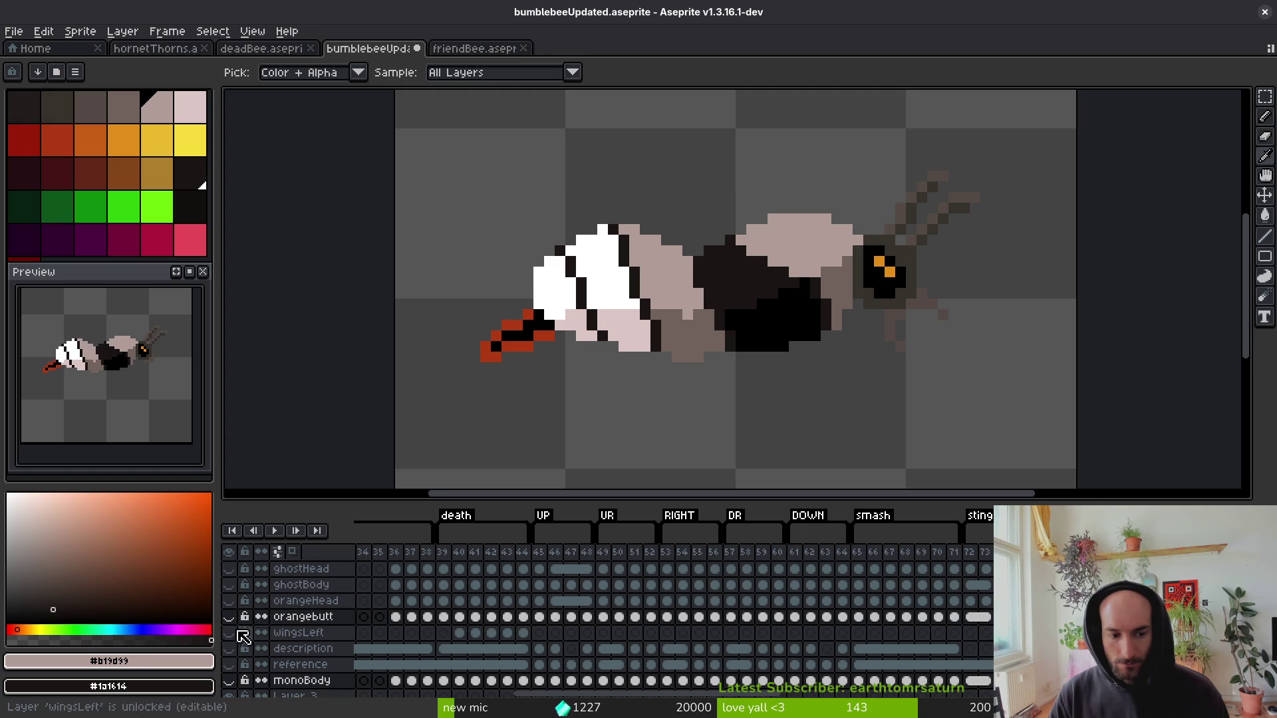
left_click(229, 617)
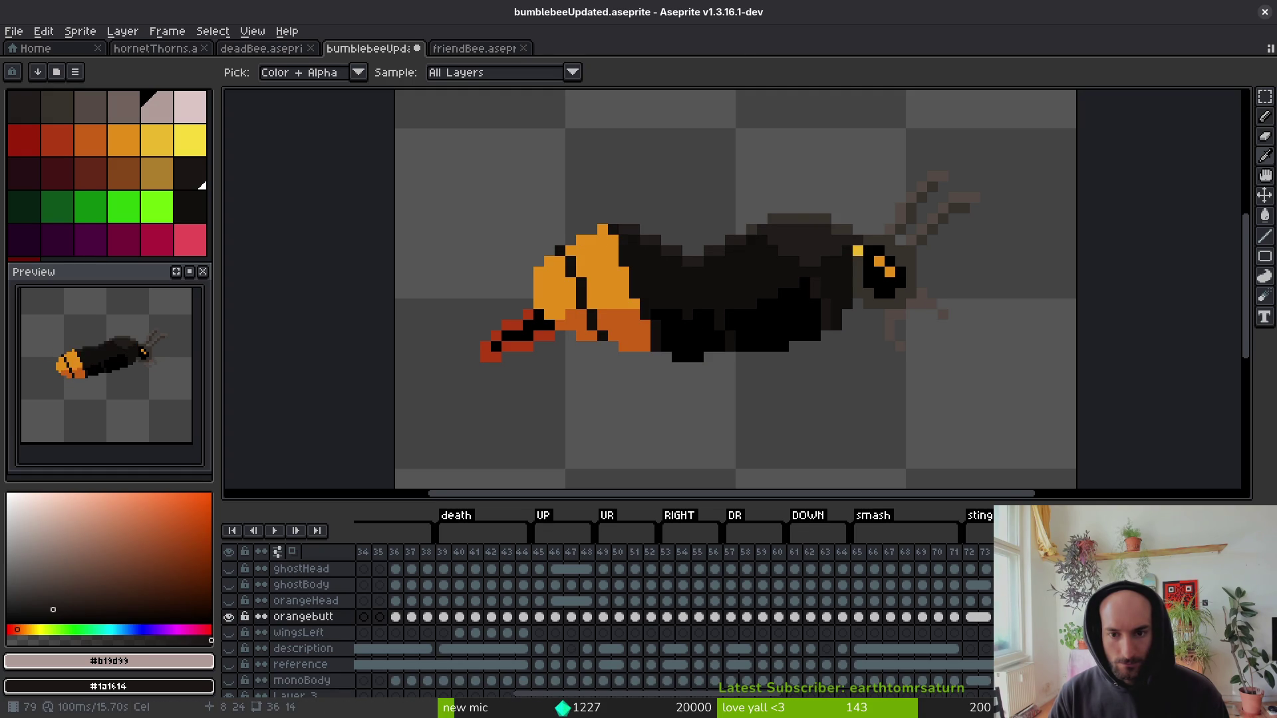
Toggle orangebutt to compare, then paint dark body-colour pixels into the body outline.
key("b")
scroll(795, 407, "up", 4)
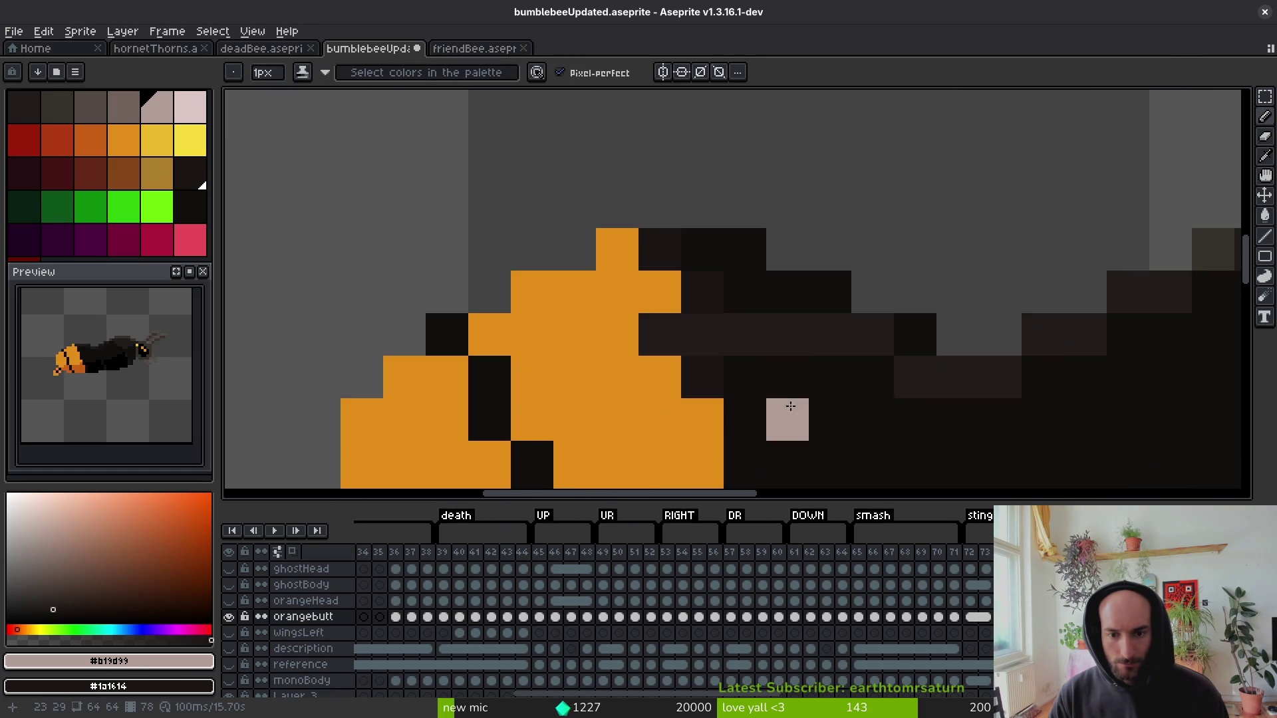
left_click(237, 617)
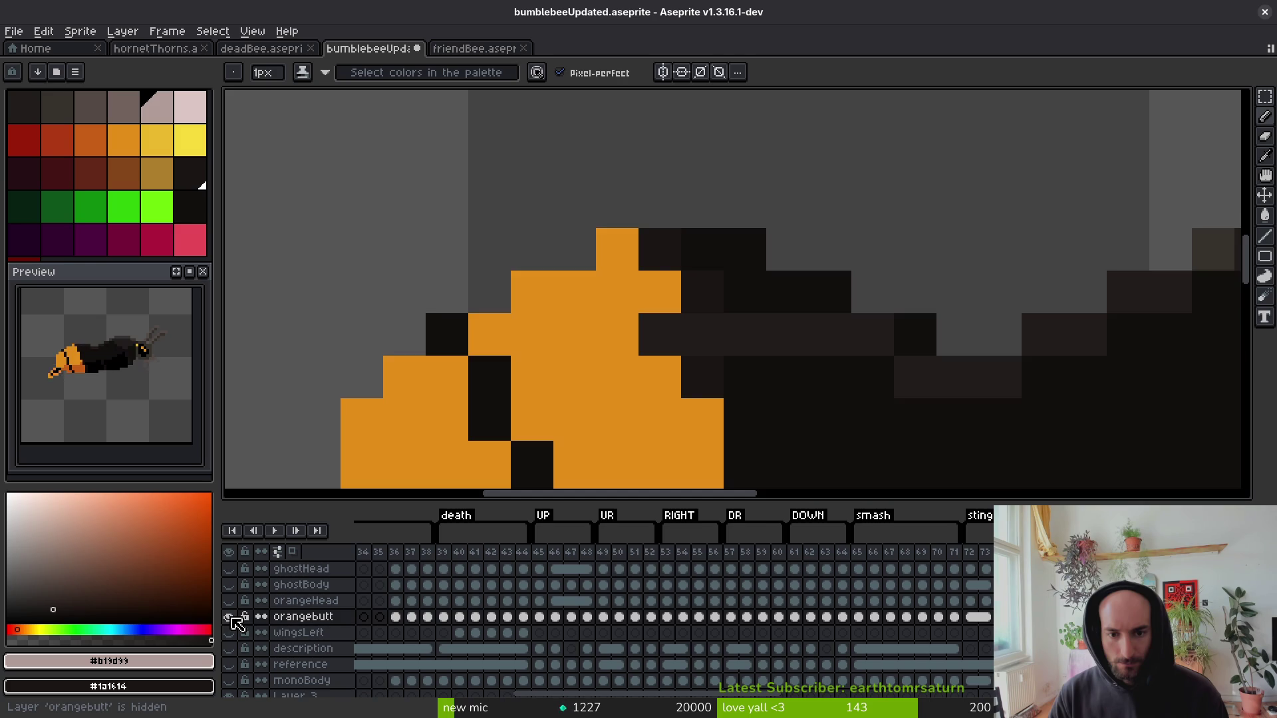
scroll(862, 480, "down", 3)
left_click(858, 459, "alt")
scroll(807, 411, "up", 2)
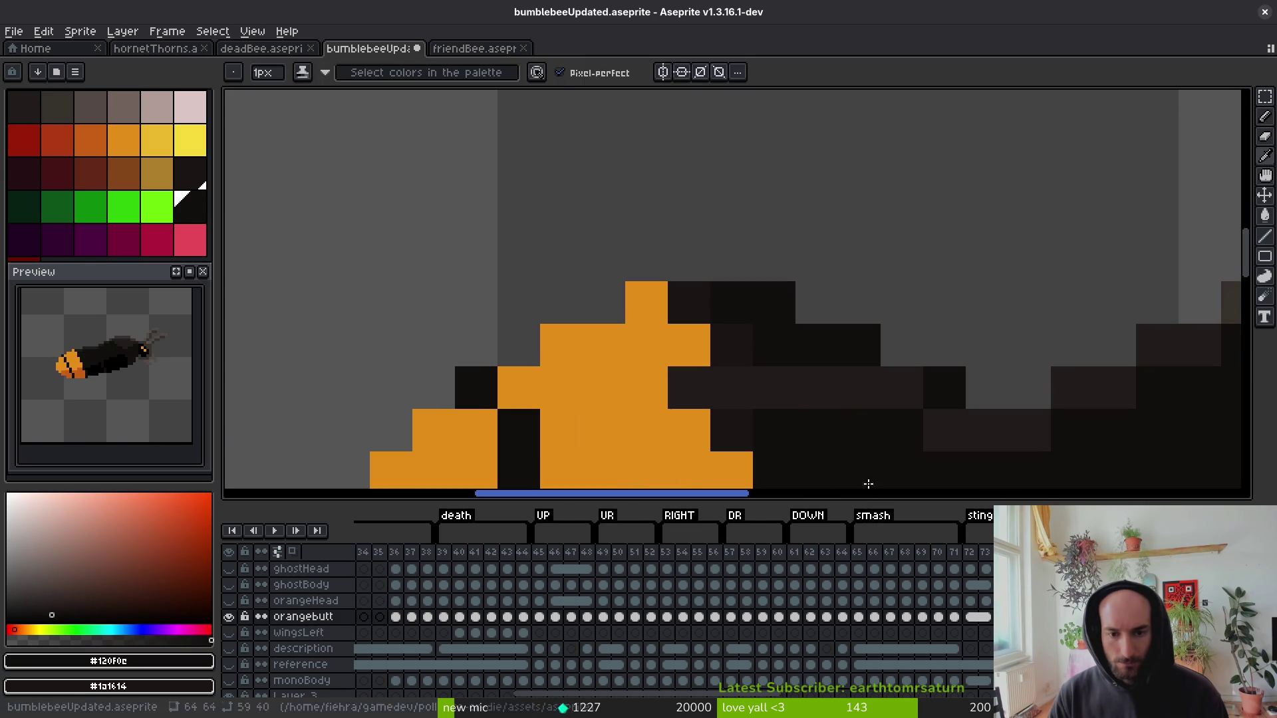
left_click(685, 397)
left_click(772, 429, "alt")
left_click_drag(771, 395, 858, 397)
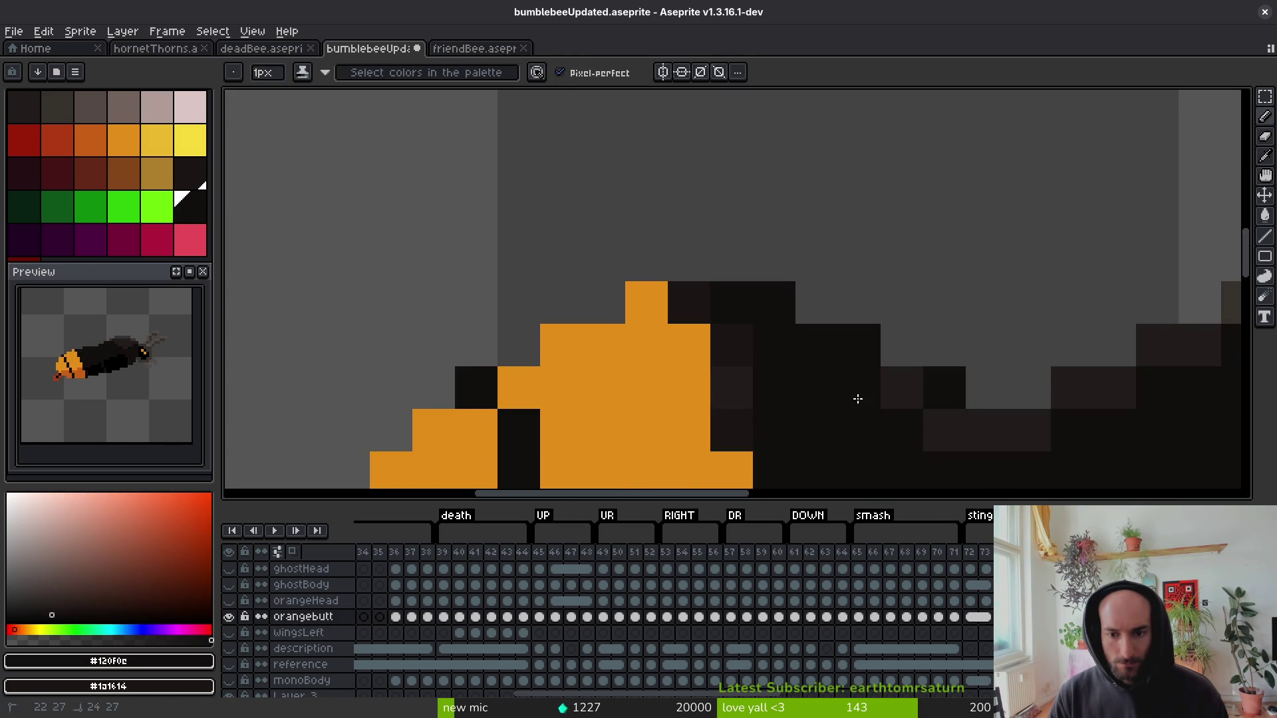
Paint a body pixel in the lighter #201c1a shade, then make monoBody the active layer.
left_click(952, 425, "alt")
left_click(760, 301)
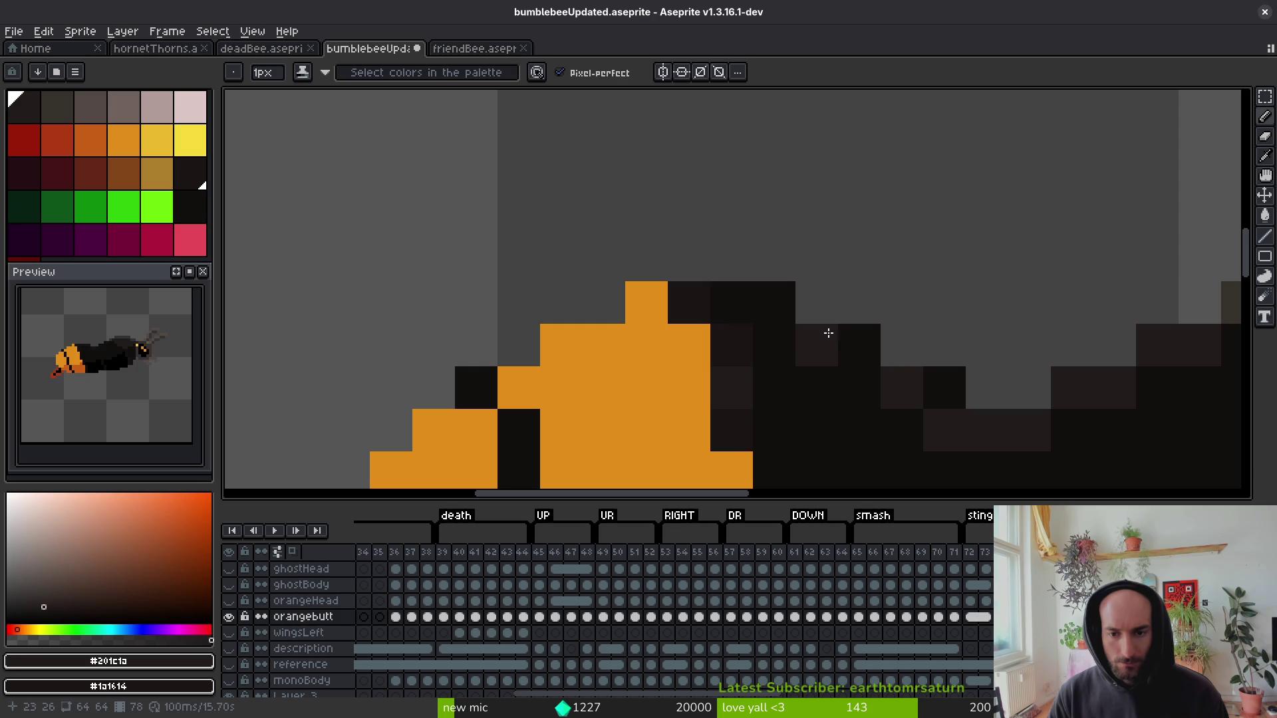
left_click(857, 346)
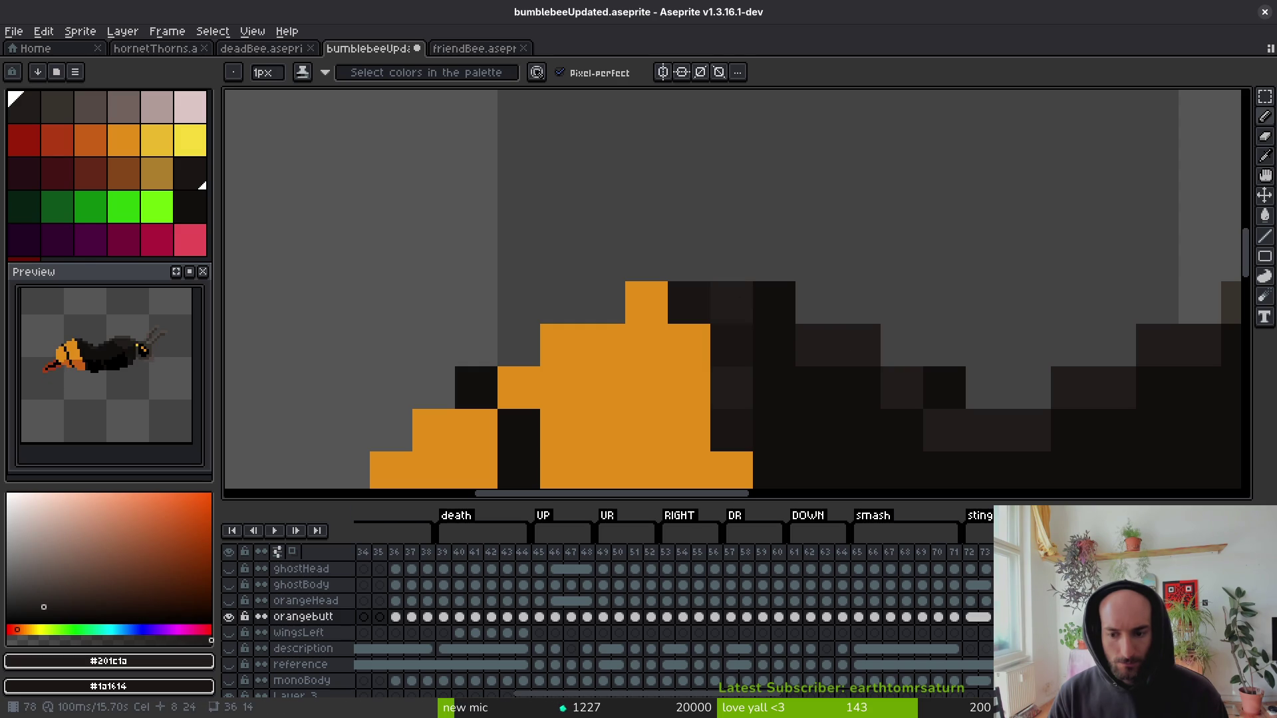
scroll(893, 383, "down", 3)
key("i")
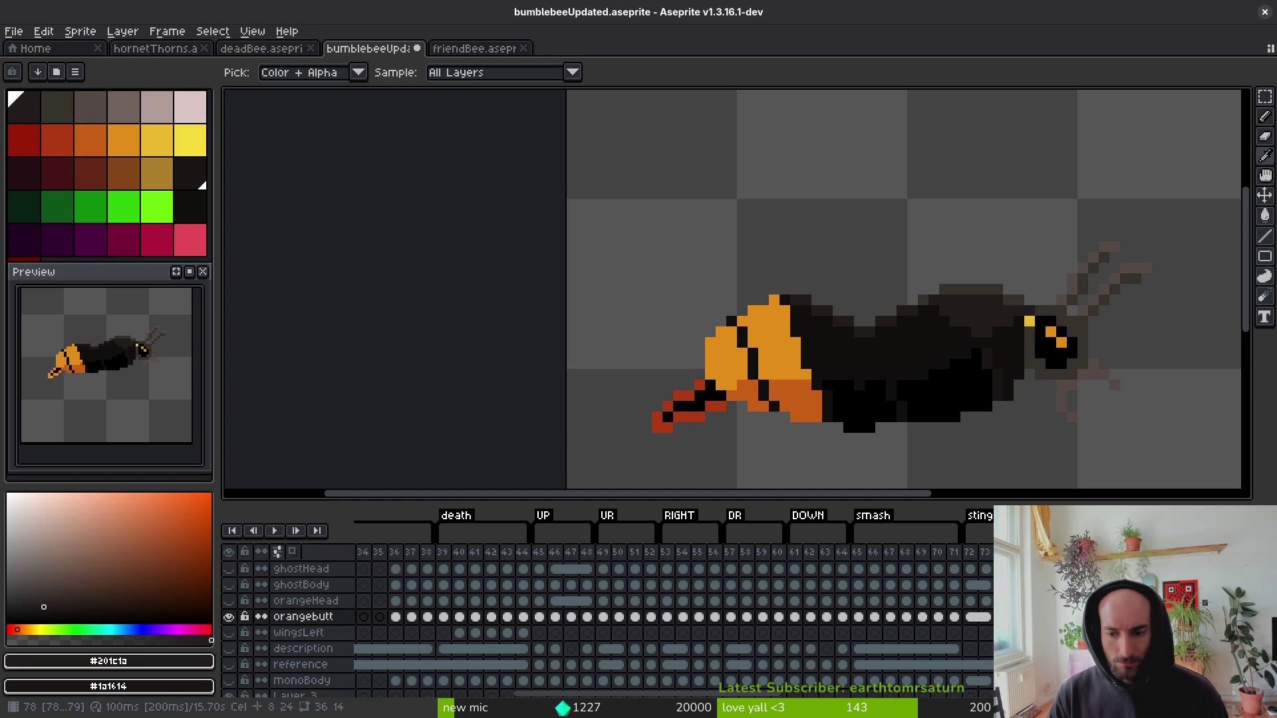
left_click(303, 680)
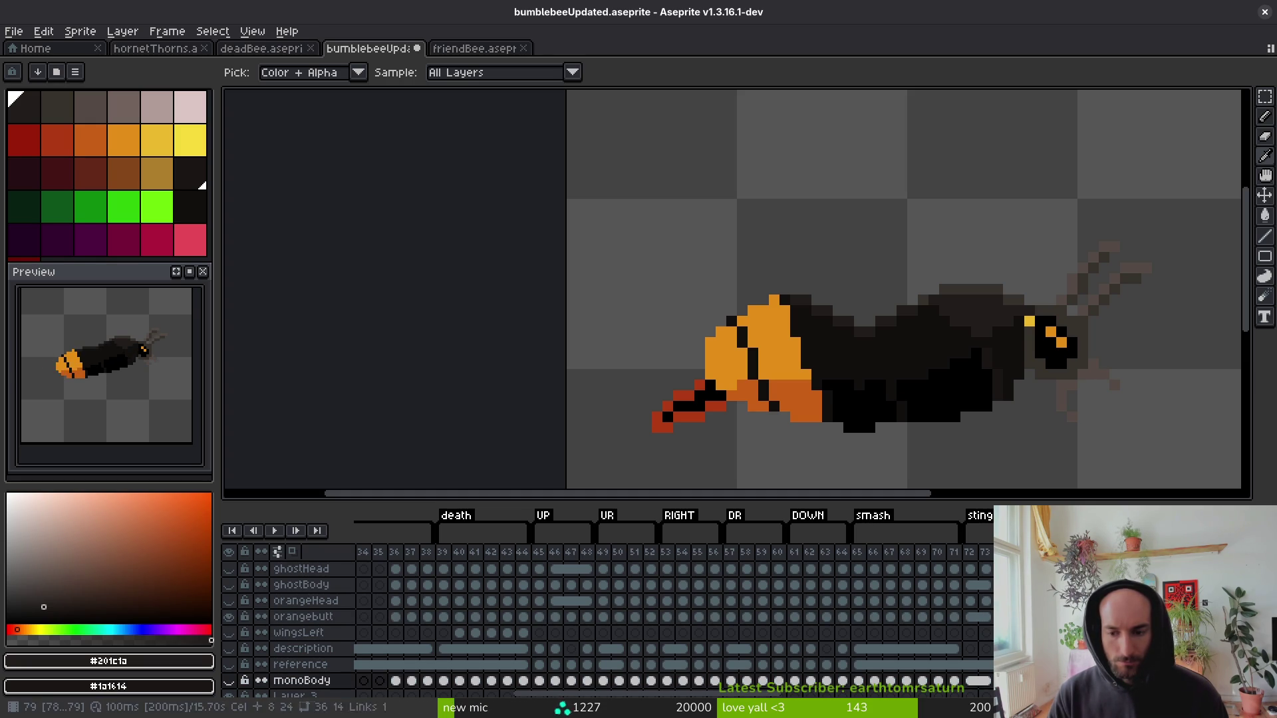
Show the ghostBody layer and repaint the dark pixel beside the eye with pale #b19d99.
left_click(301, 584)
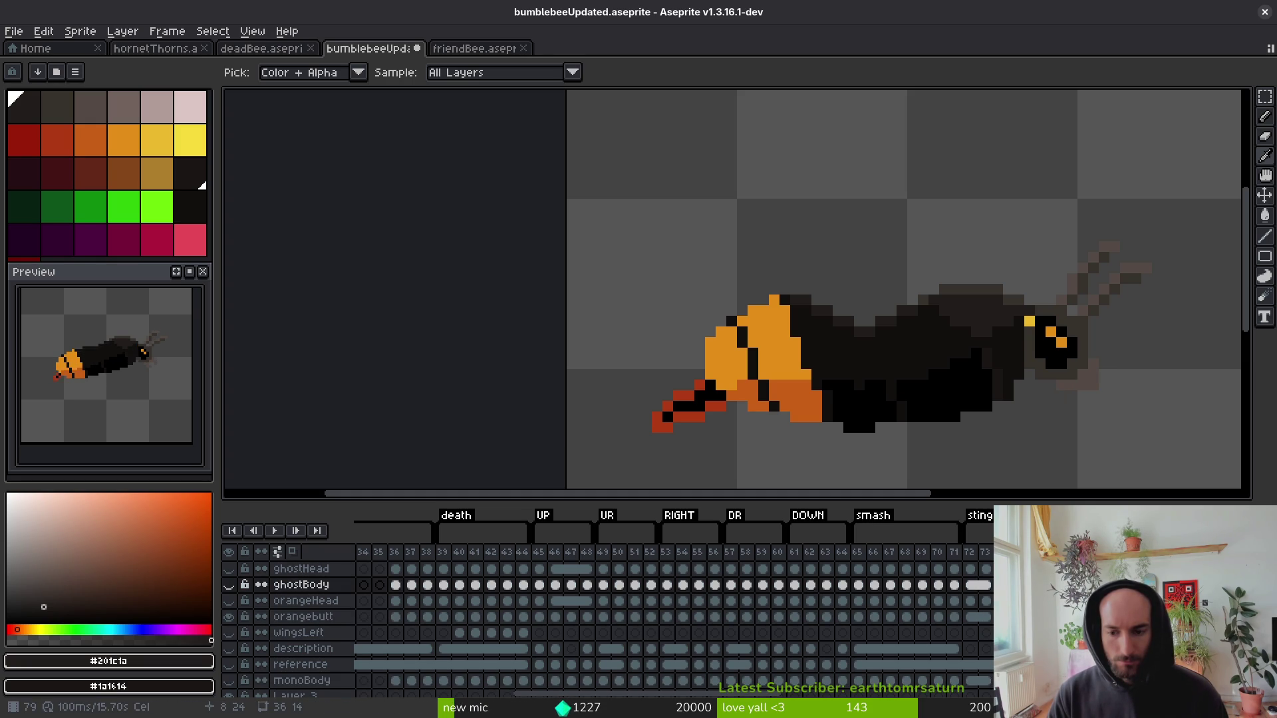
left_click(228, 584)
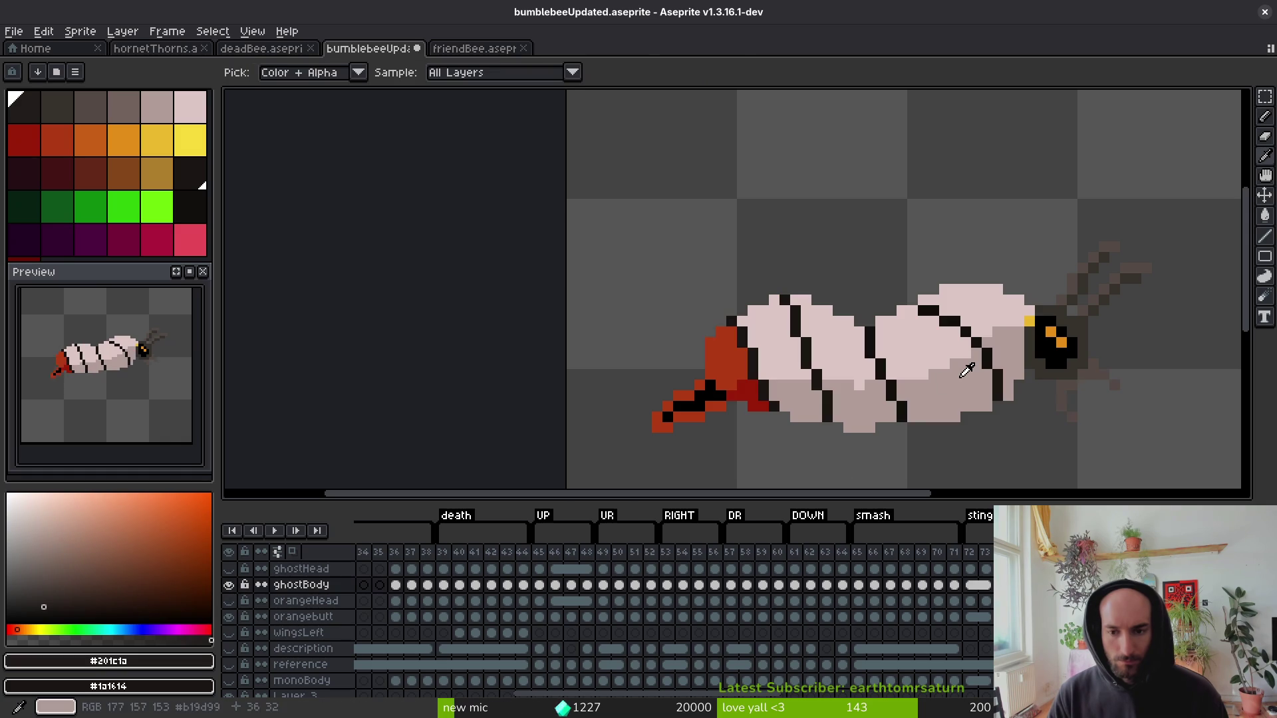
left_click(1021, 336, "alt")
scroll(1028, 334, "up", 3)
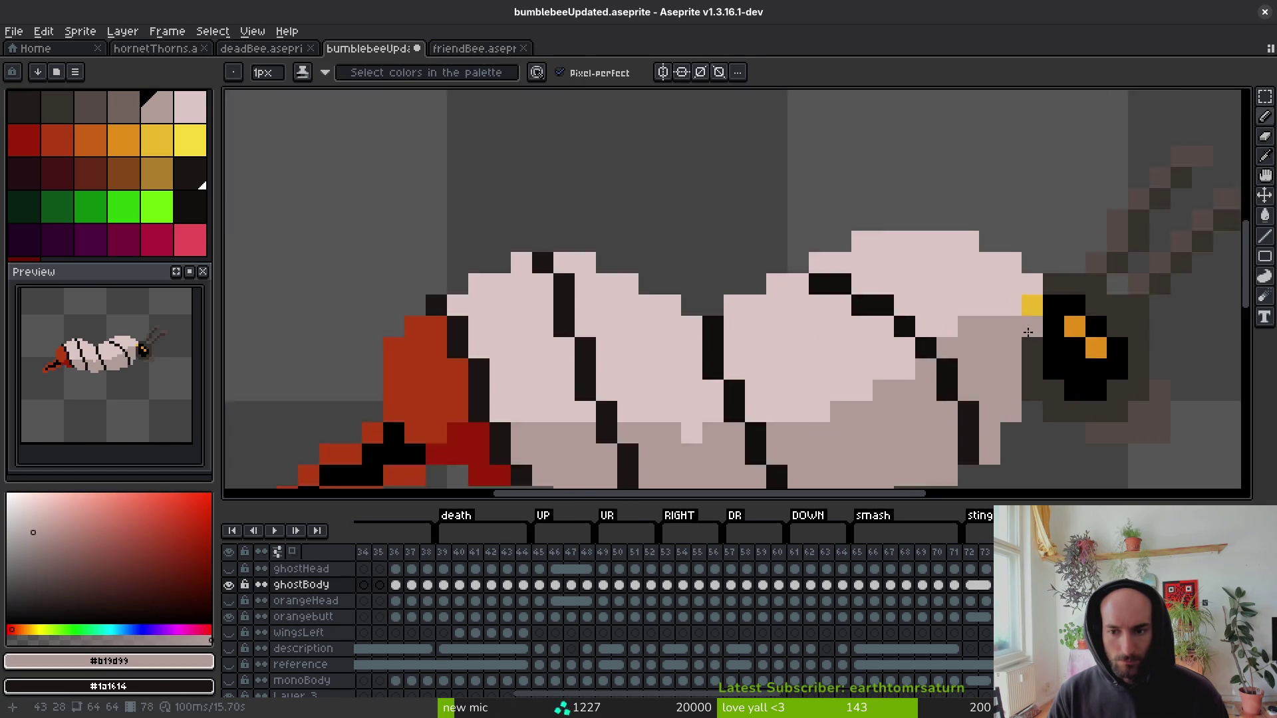
left_click(1037, 301)
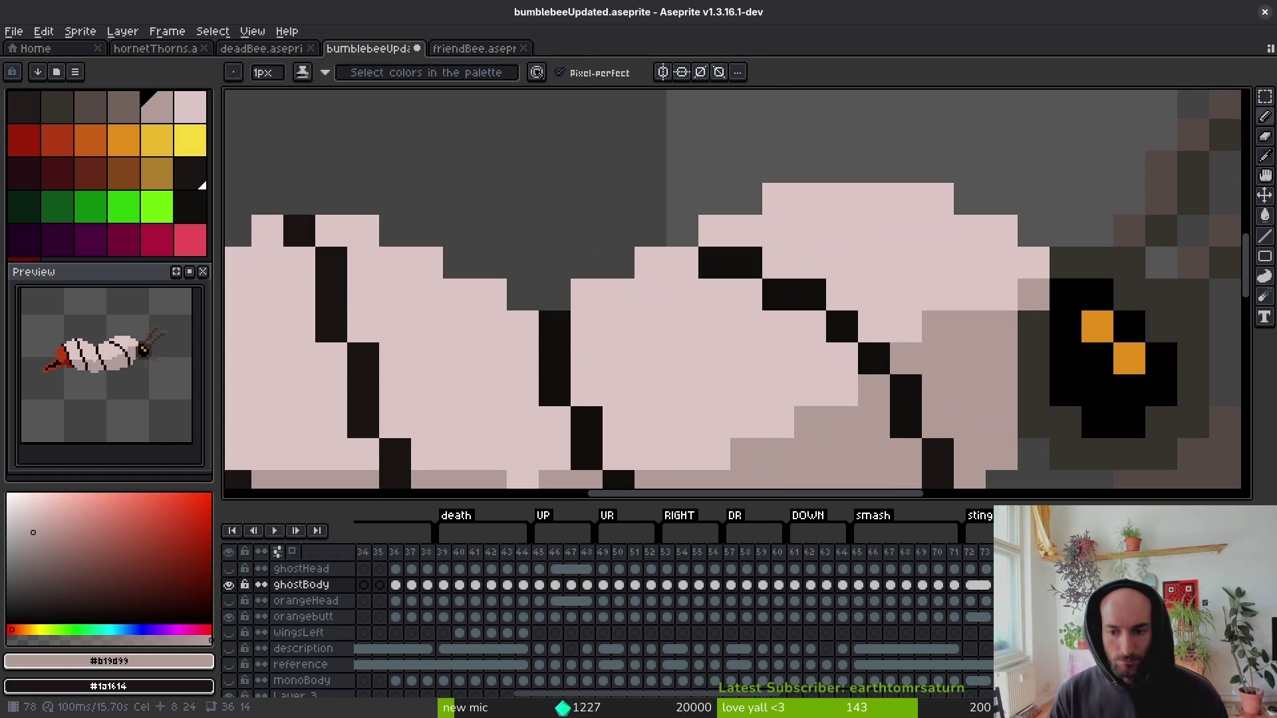
Move to frame 79, save, and touch up another ghost-body pixel with the sampled shade.
key("shift+Right")
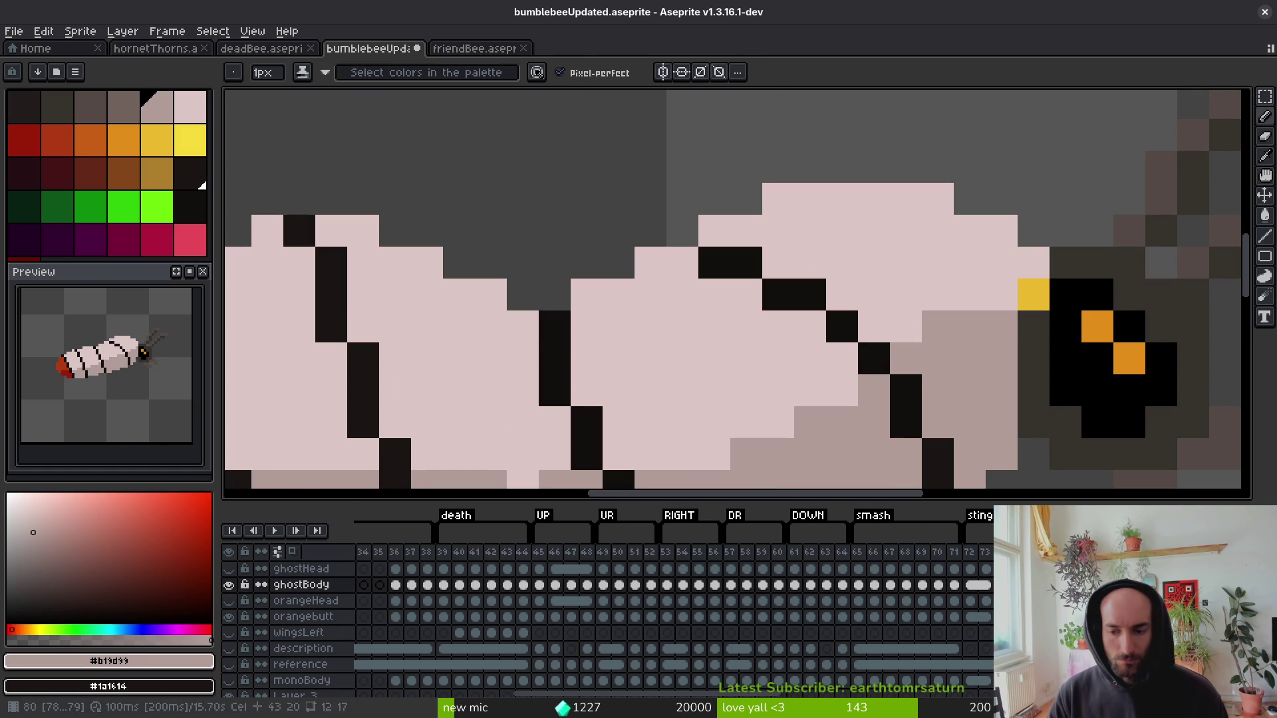
key("ctrl+s")
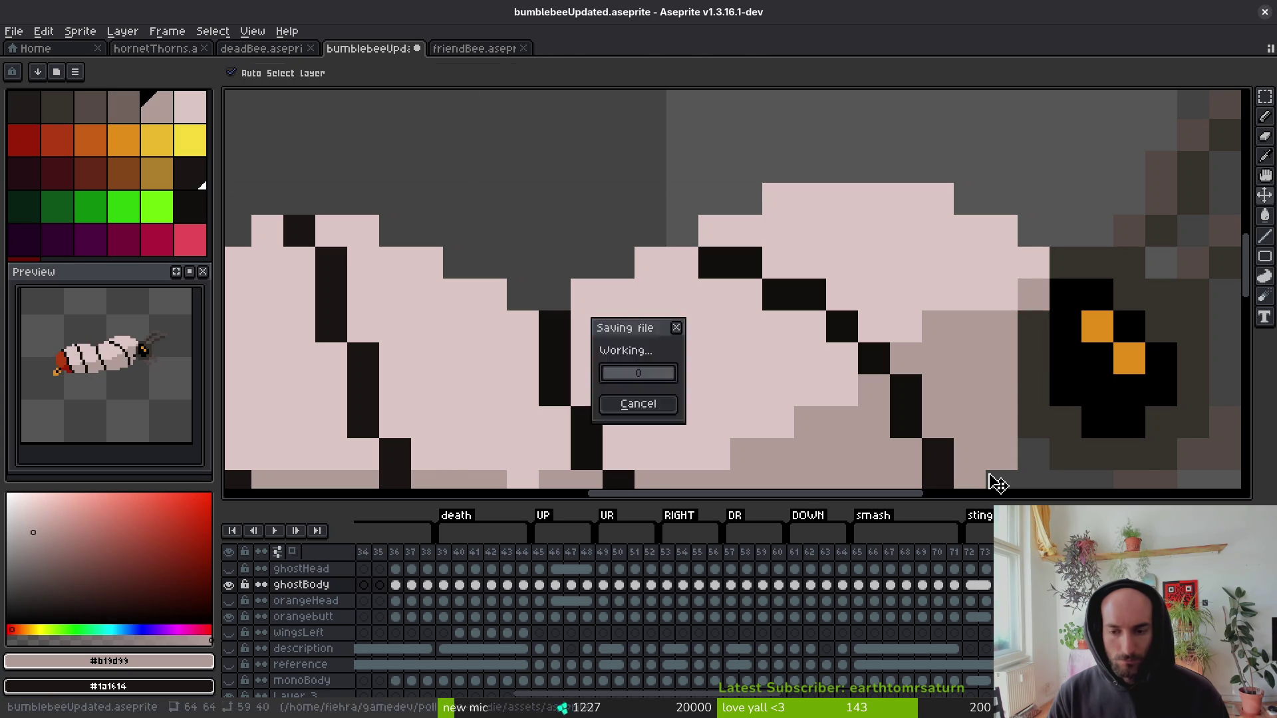
scroll(995, 484, "down", 4)
key("alt")
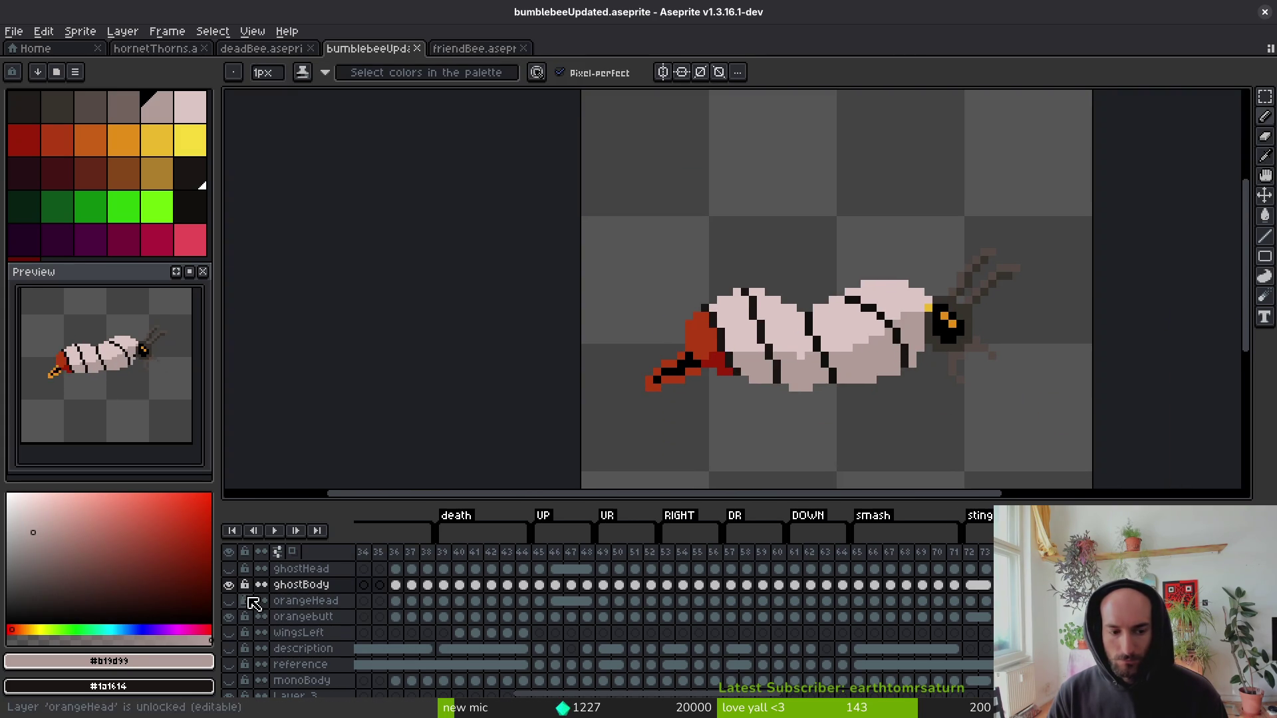
scroll(251, 659, "down", 1)
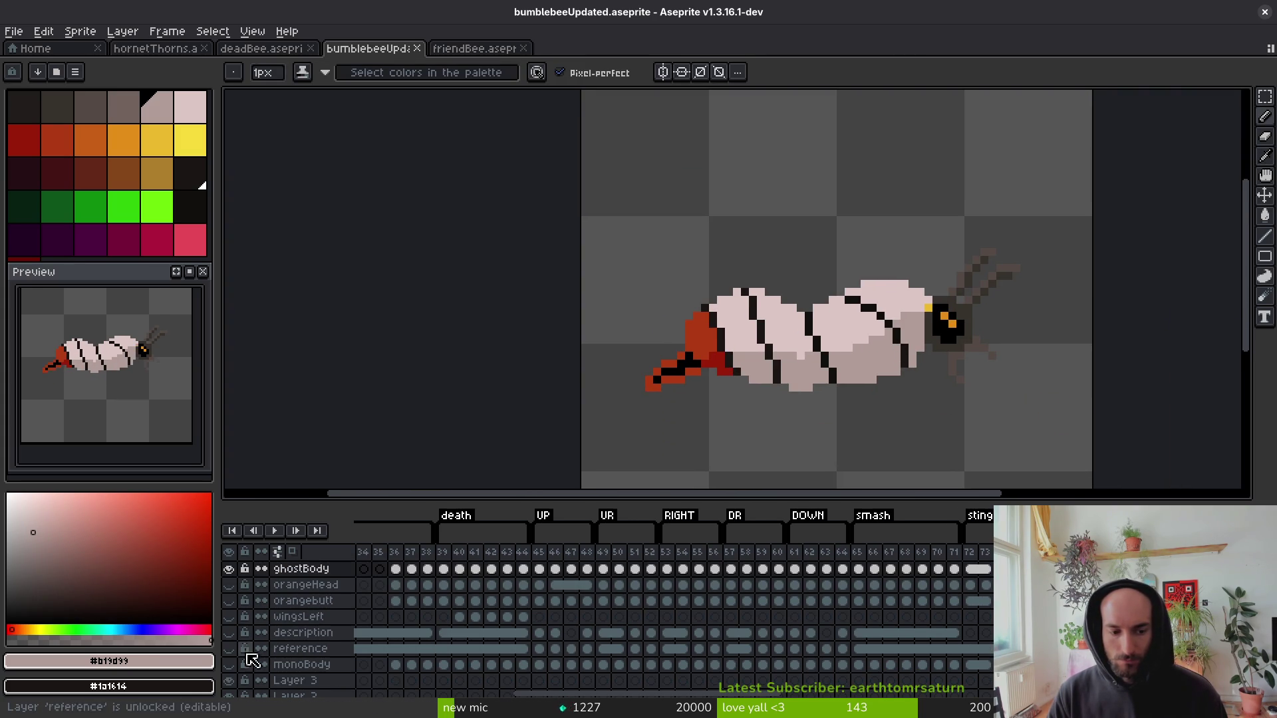
scroll(239, 690, "down", 2)
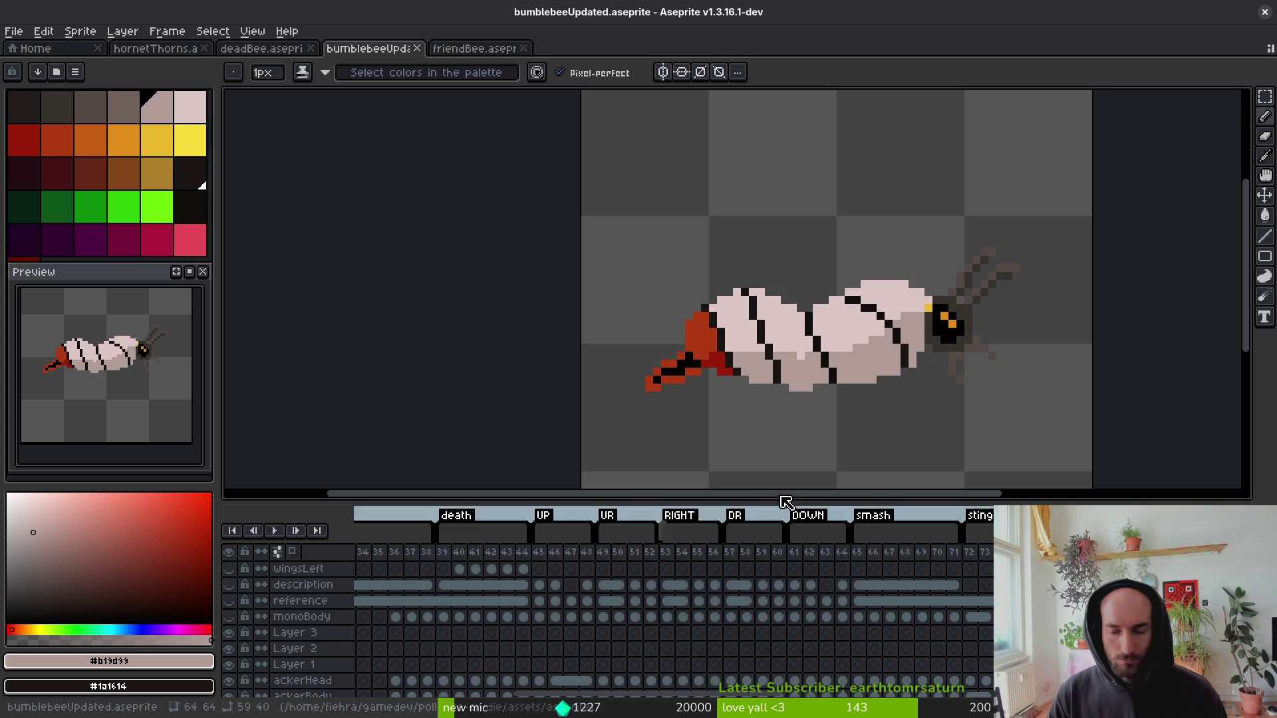
scroll(286, 625, "up", 2)
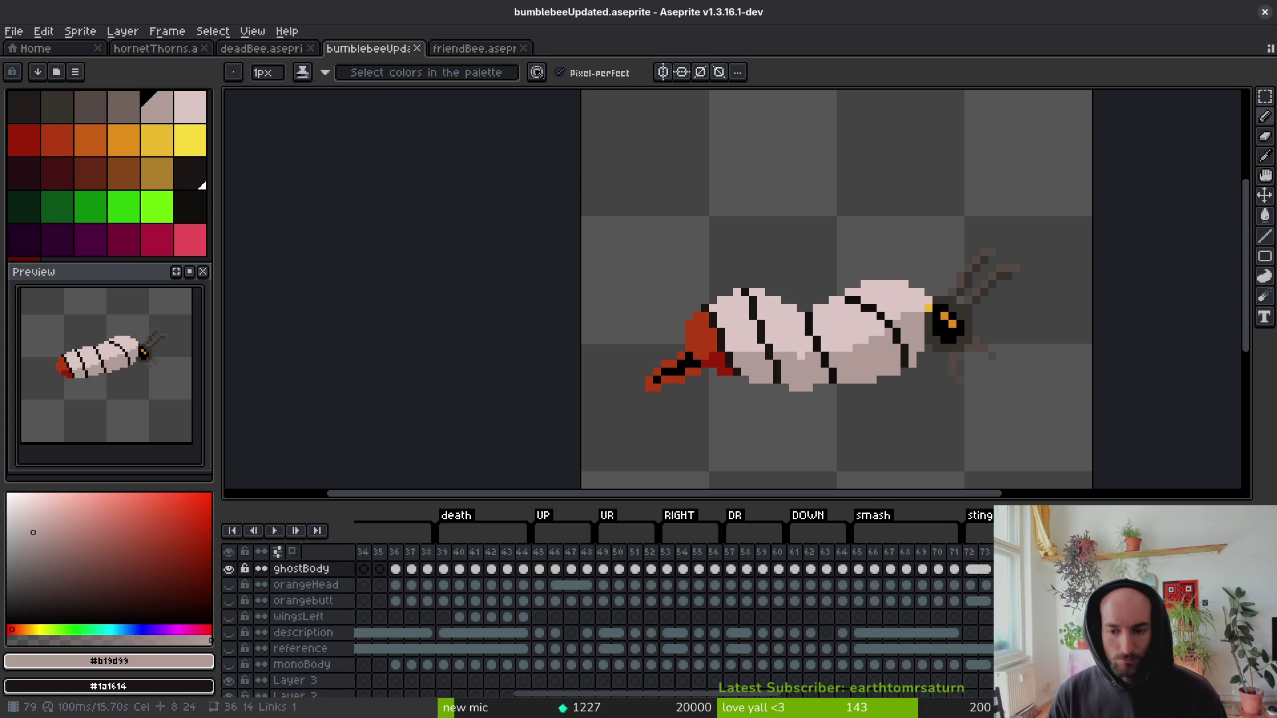
scroll(527, 625, "up", 2)
scroll(918, 257, "up", 4)
left_click(932, 421)
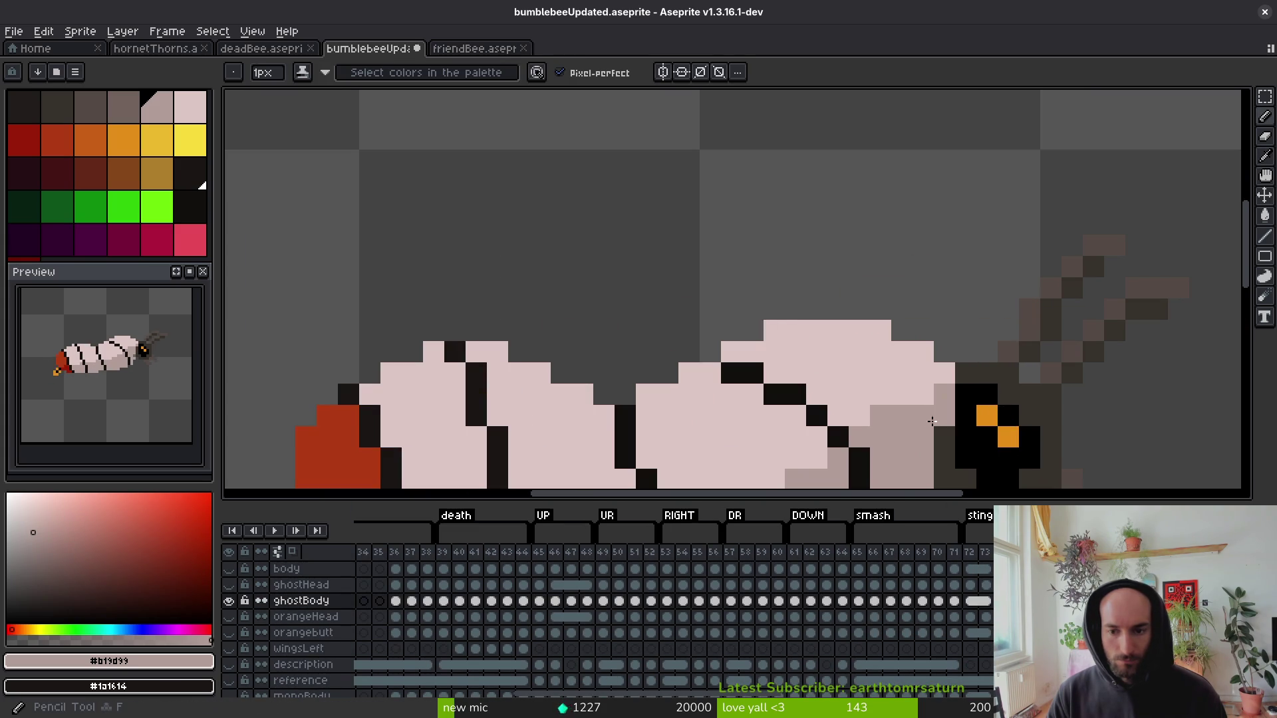
scroll(932, 420, "down", 4)
Step to a neighbouring frame, save again, then play and stop the animation.
key("alt")
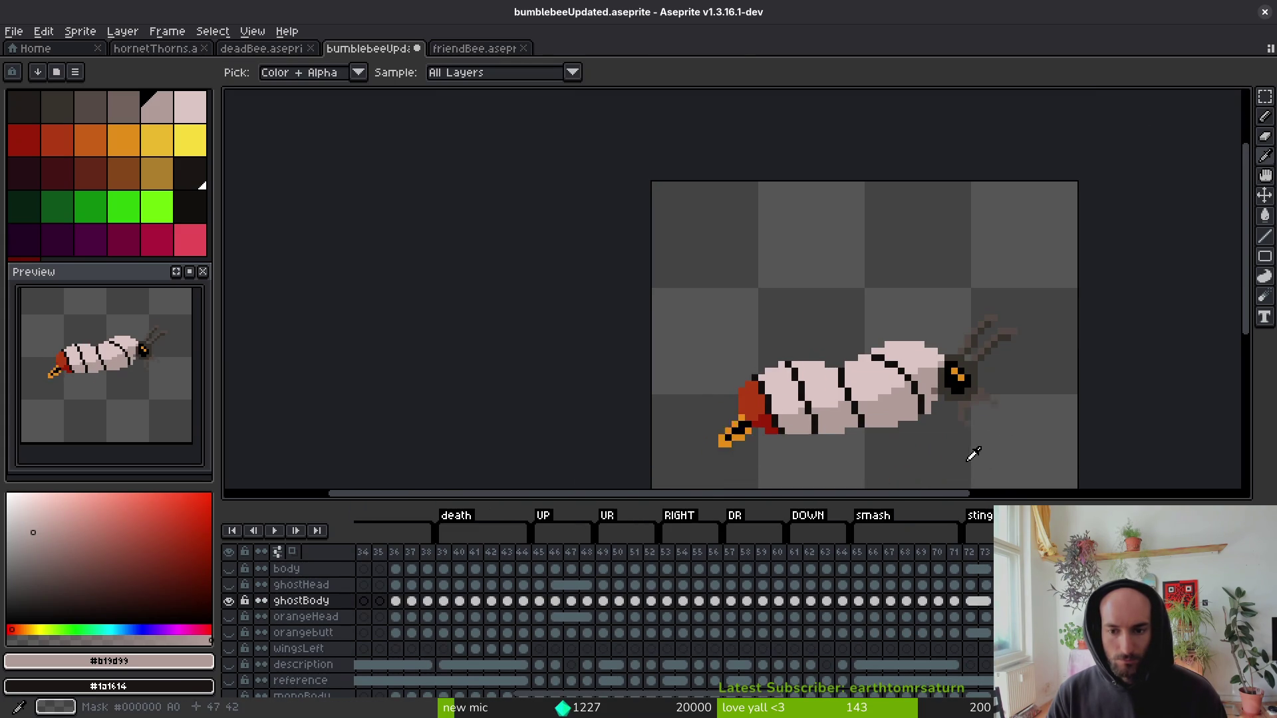
key("Right")
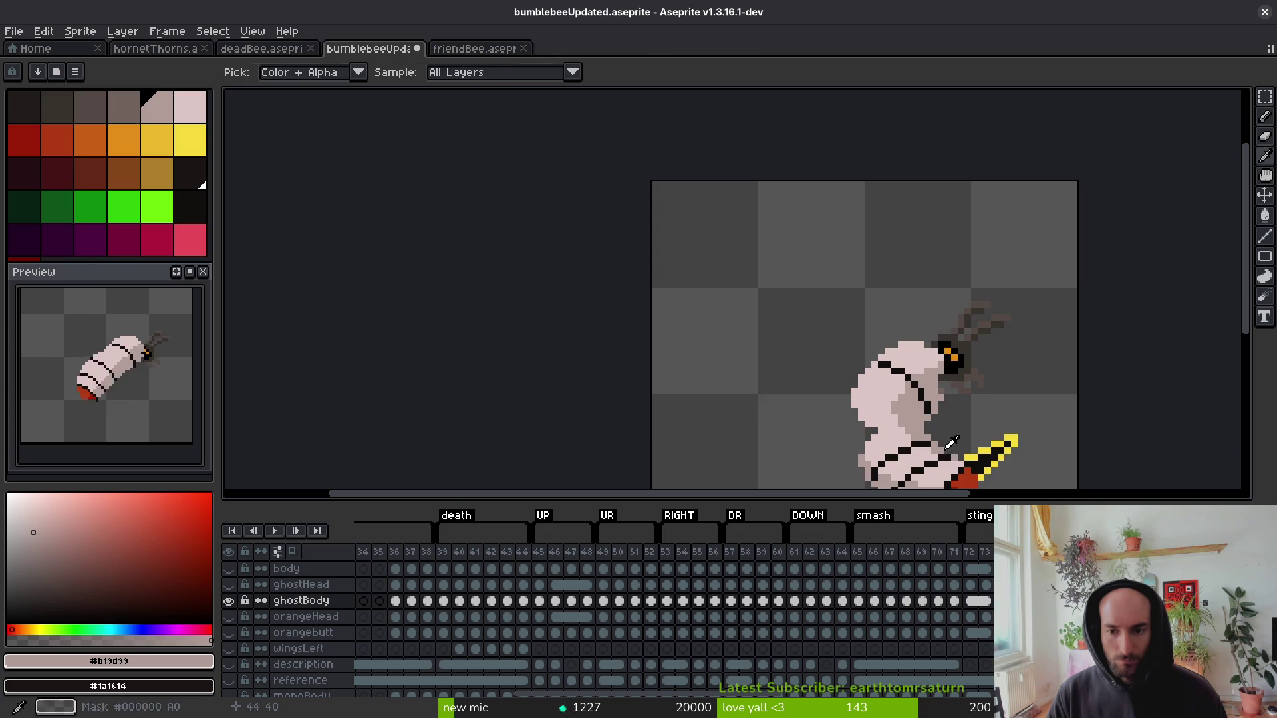
scroll(948, 447, "down", 4)
key("ctrl+s")
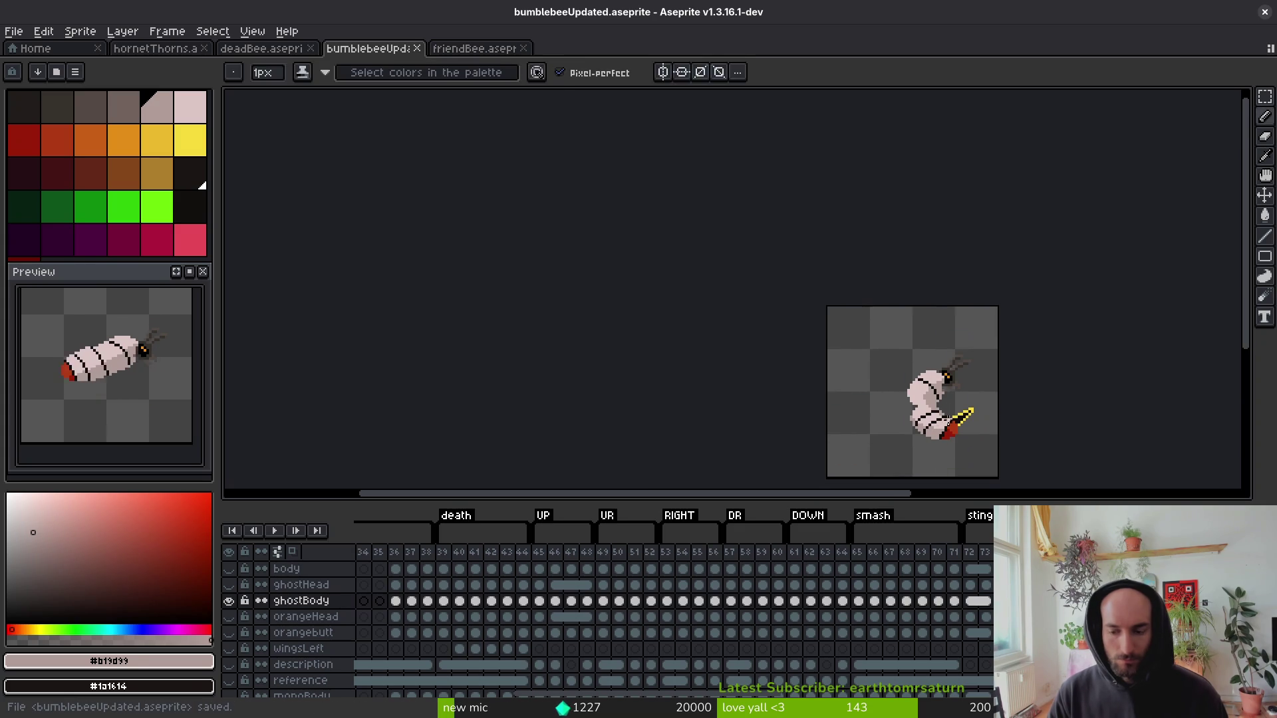
key("Left")
key("Return")
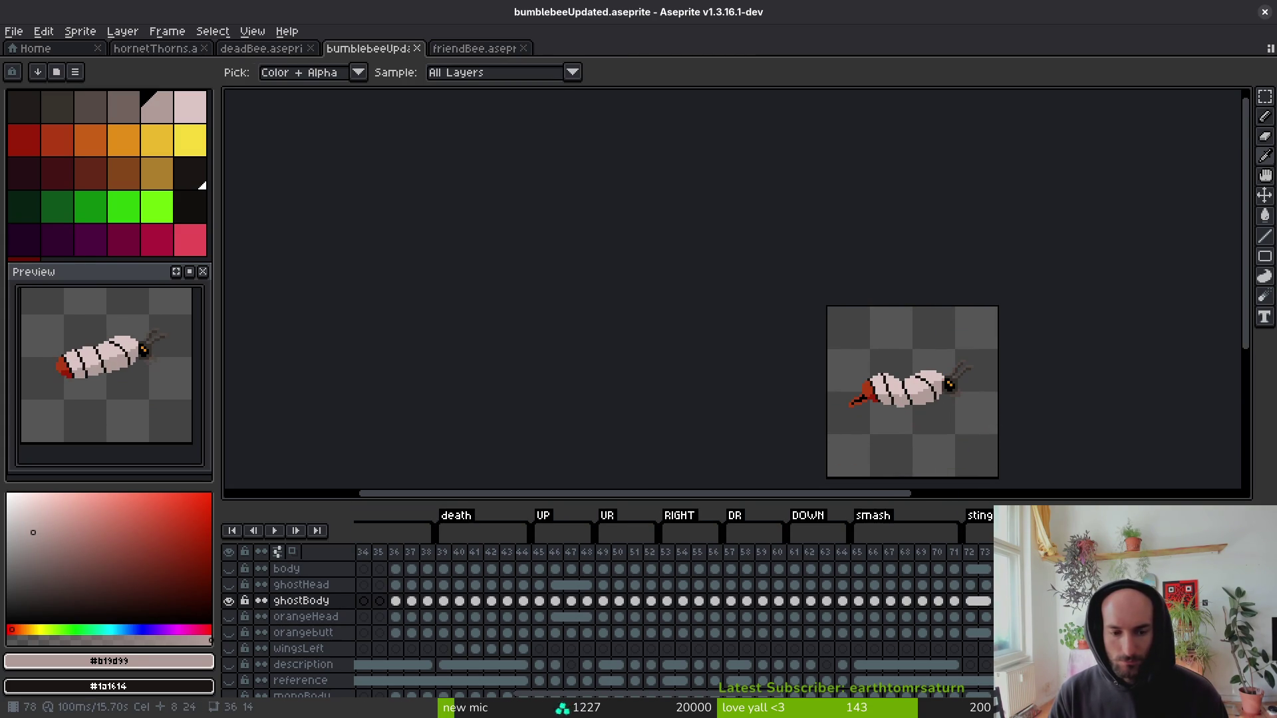
key("Up")
key("Up")
Make the yellow body layer visible and drag the splitter up to enlarge the timeline.
left_click(228, 570)
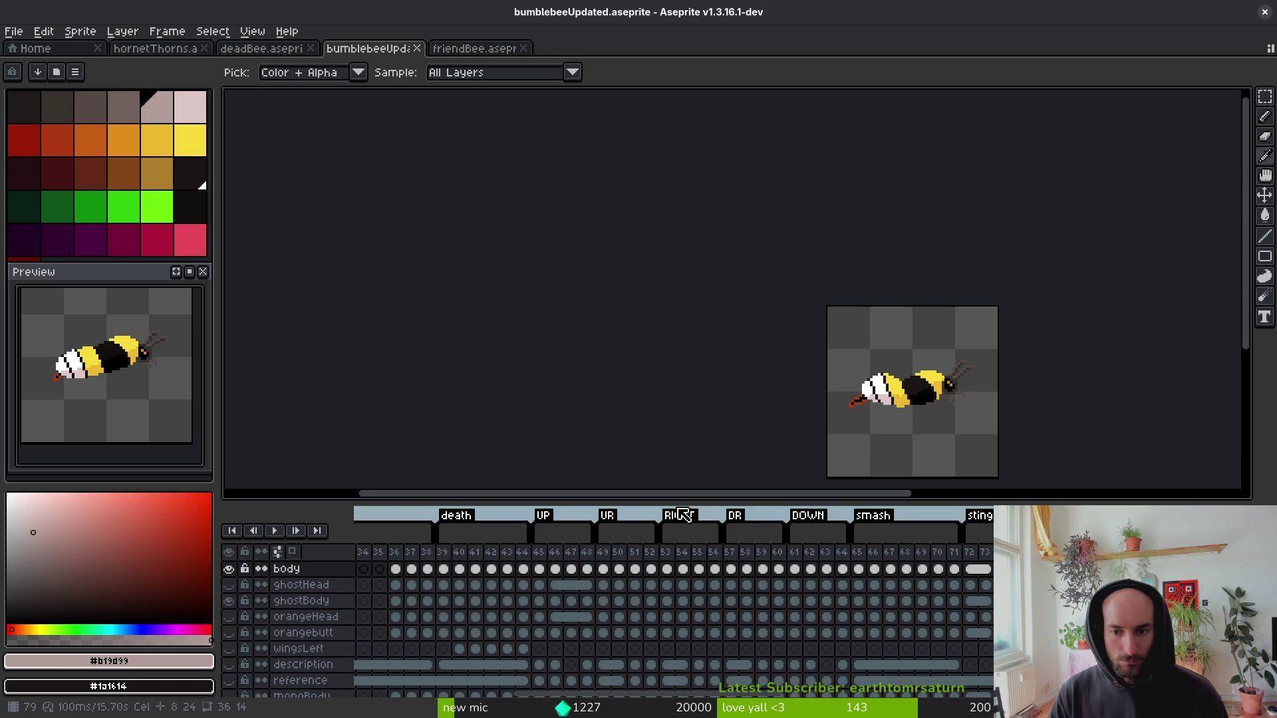
scroll(598, 625, "up", 1)
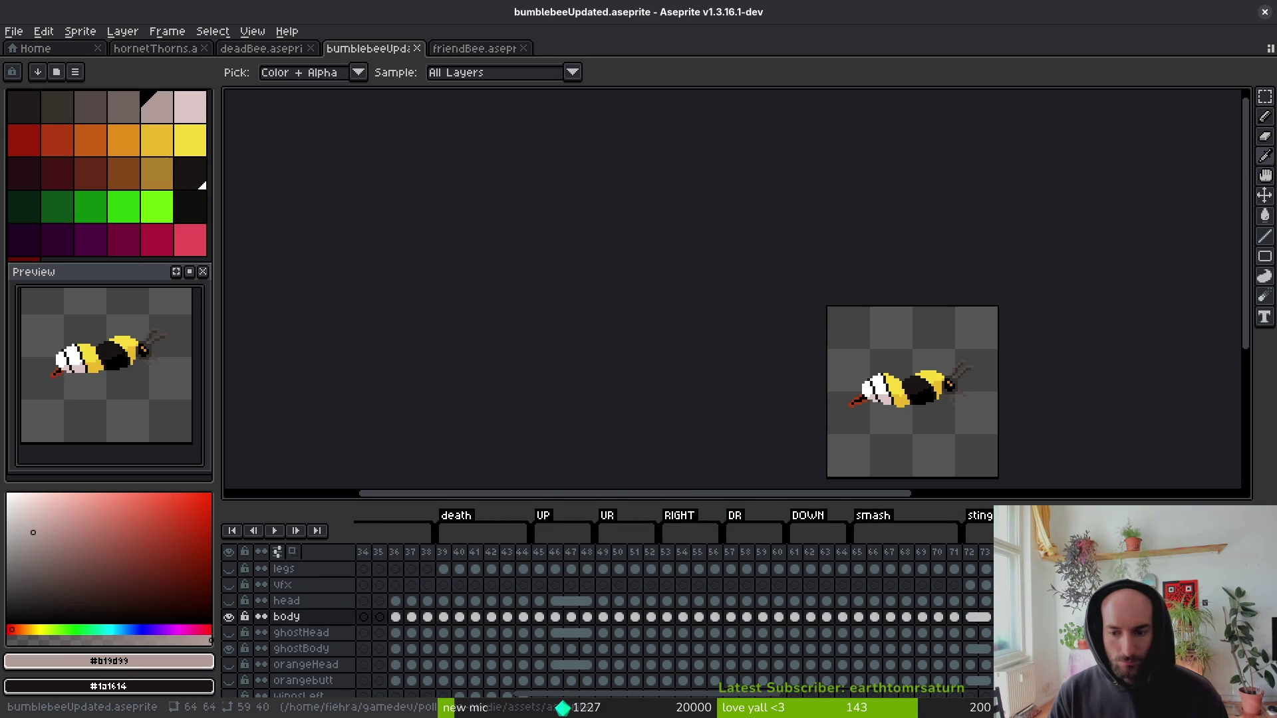
scroll(971, 393, "up", 2)
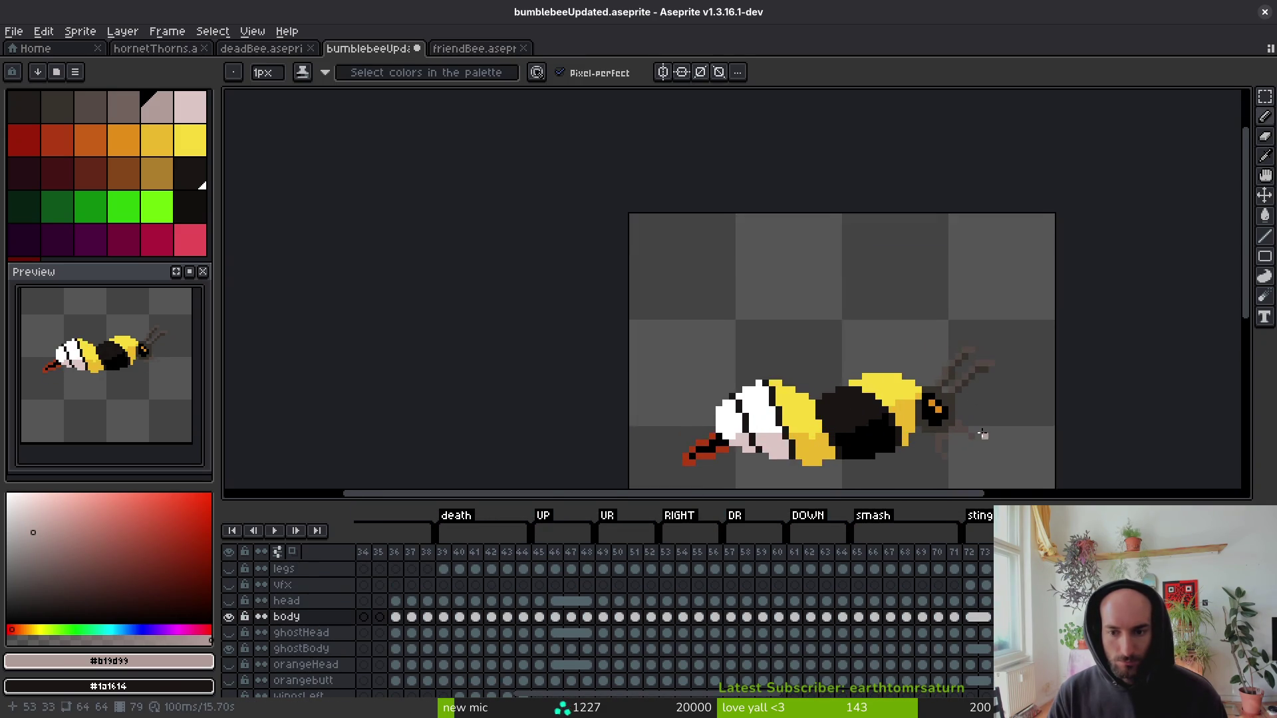
left_click_drag(1004, 431, 967, 392)
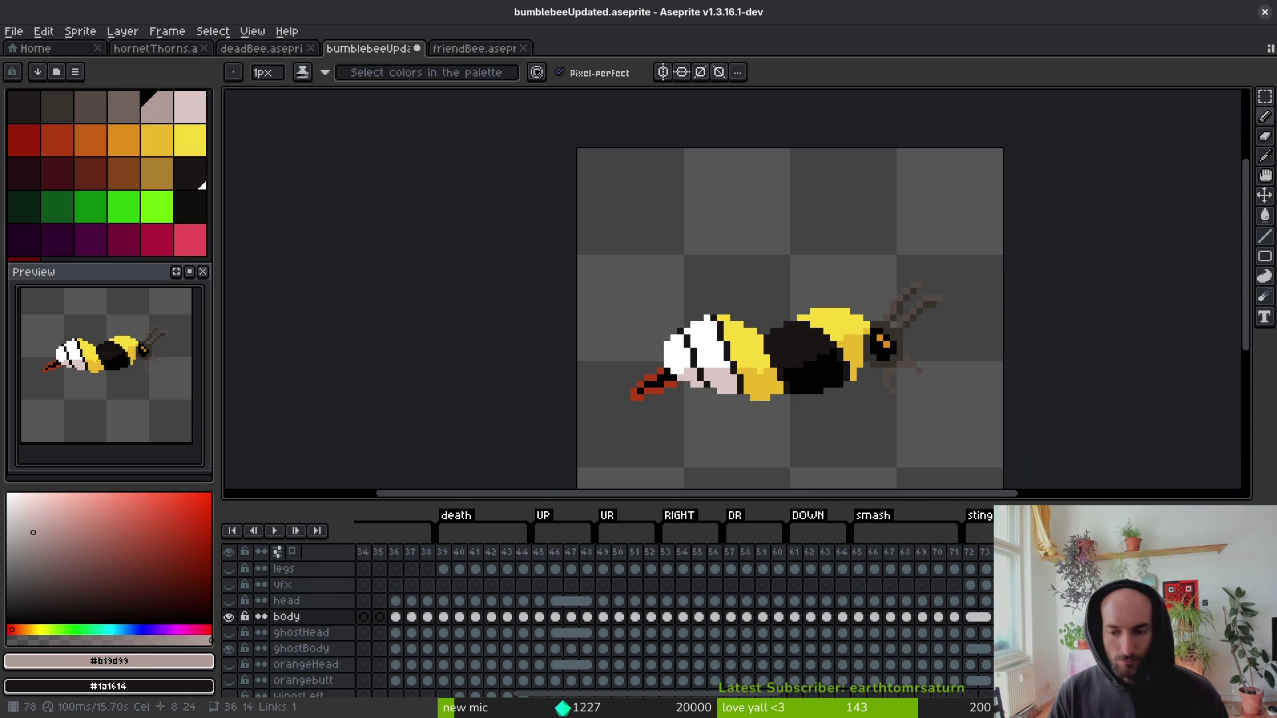
left_click_drag(607, 499, 649, 336)
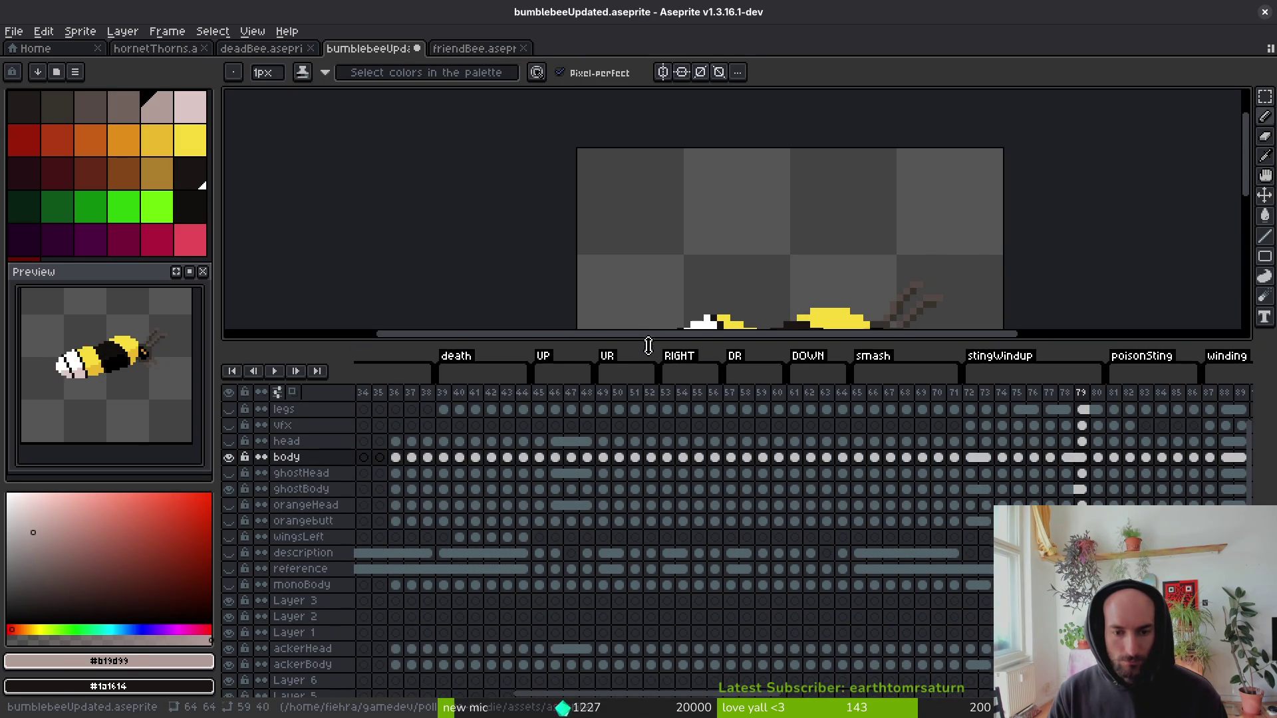
Step through orangeHead, monoBody, reference and description rows, then open Layer 3's properties.
left_click(1066, 505)
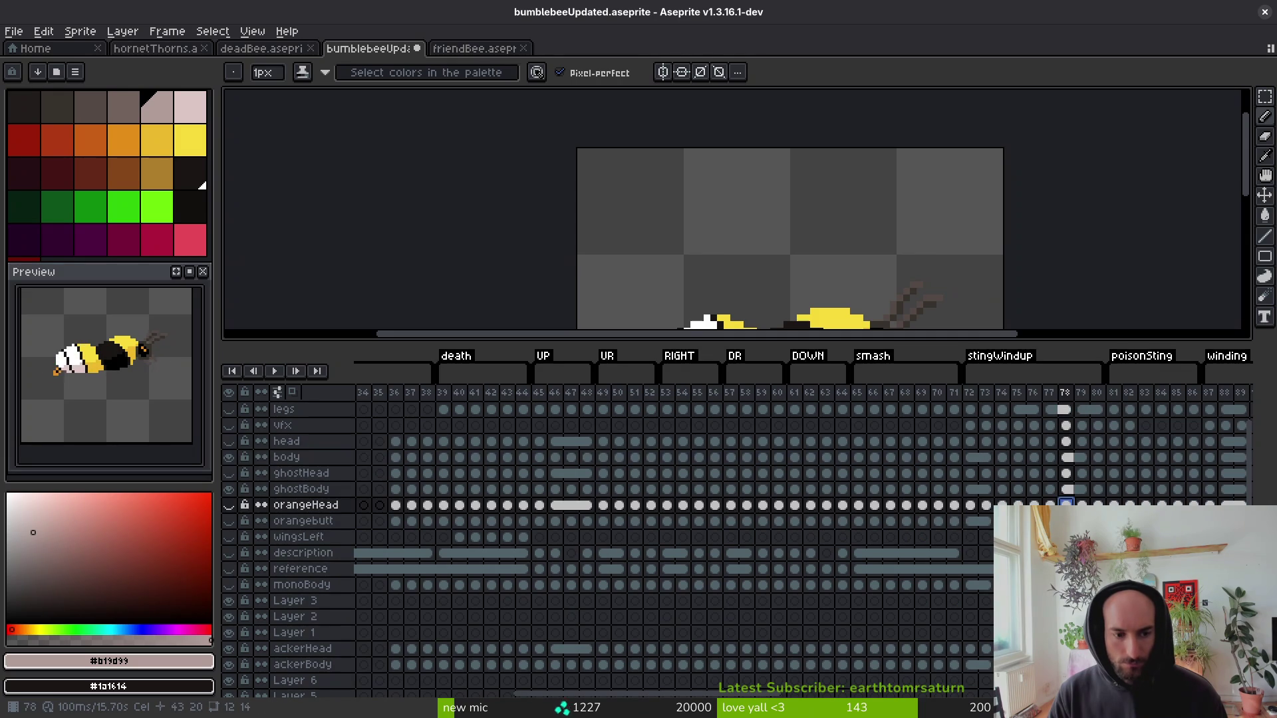
left_click(1066, 585)
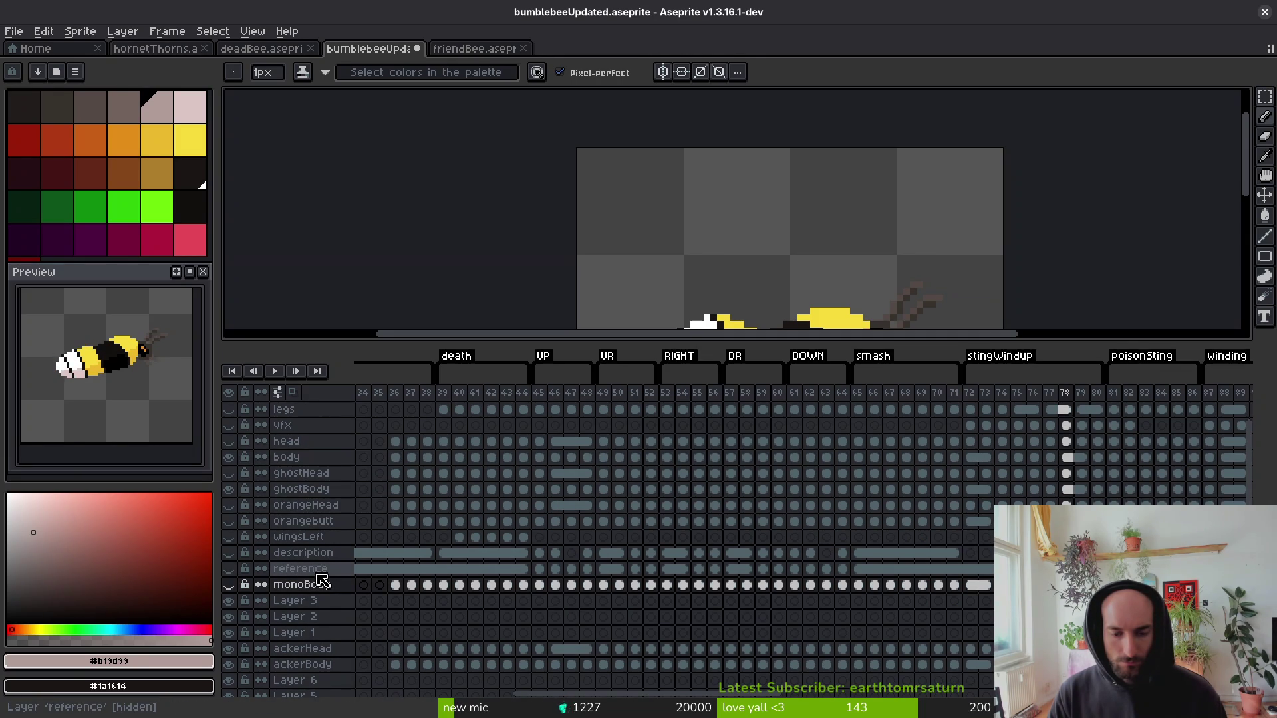
left_click(319, 570)
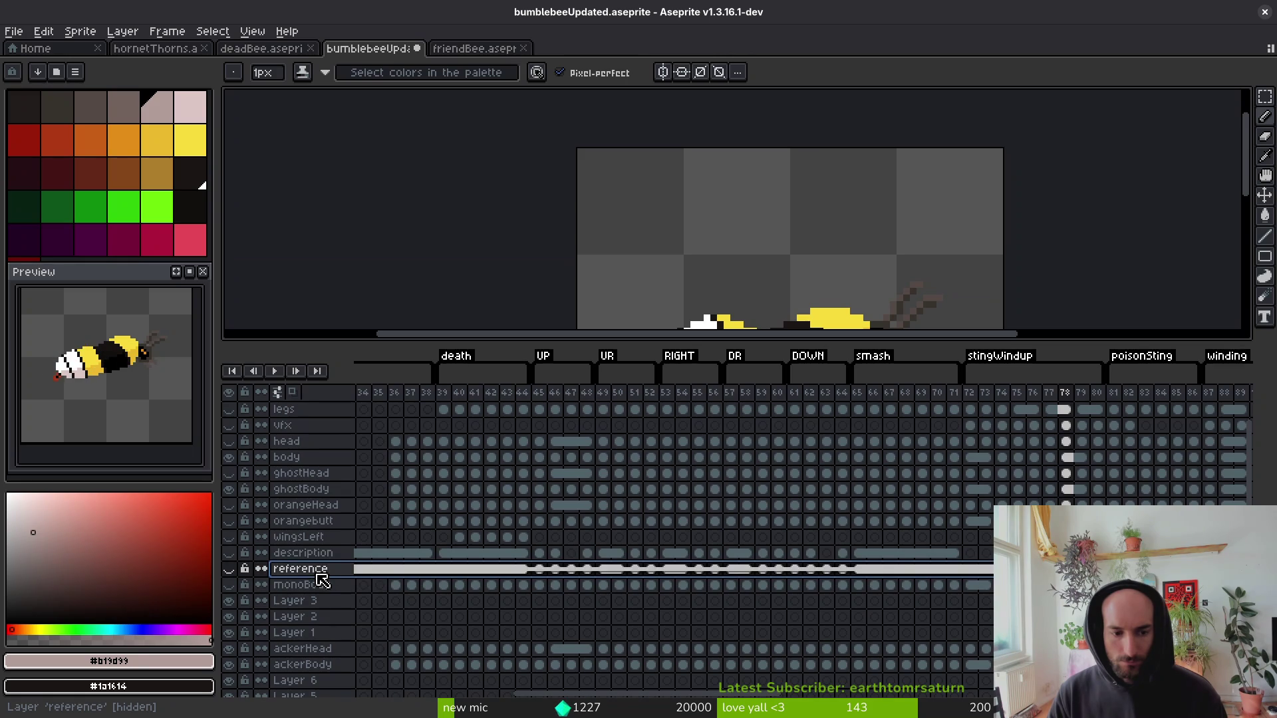
left_click(321, 553)
left_click_drag(713, 571, 657, 501)
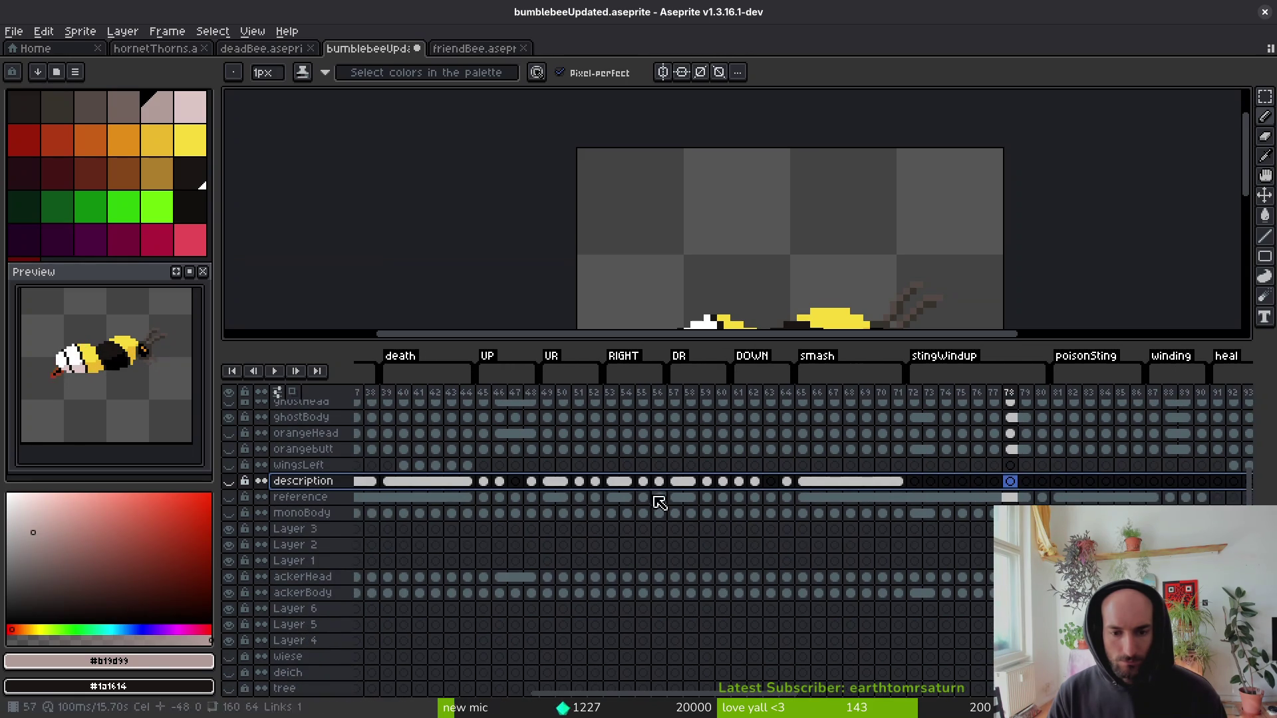
scroll(346, 511, "down", 1)
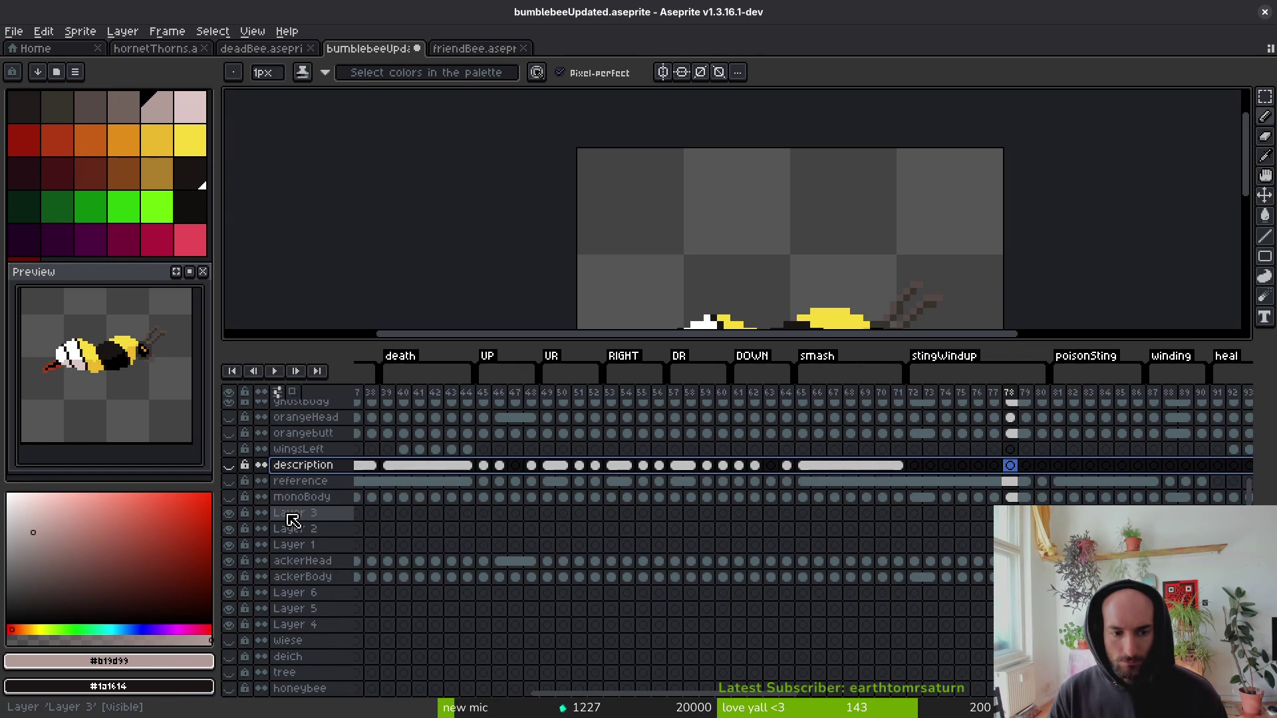
left_click(292, 519)
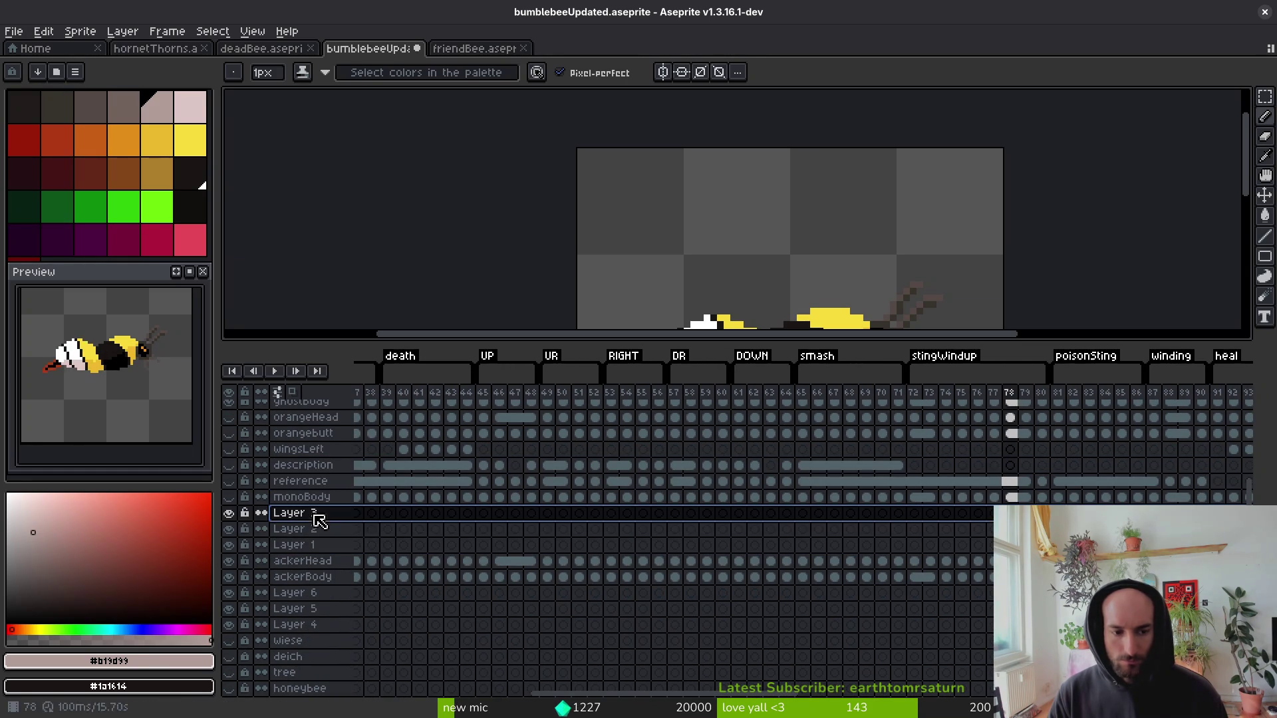
key("shift+p")
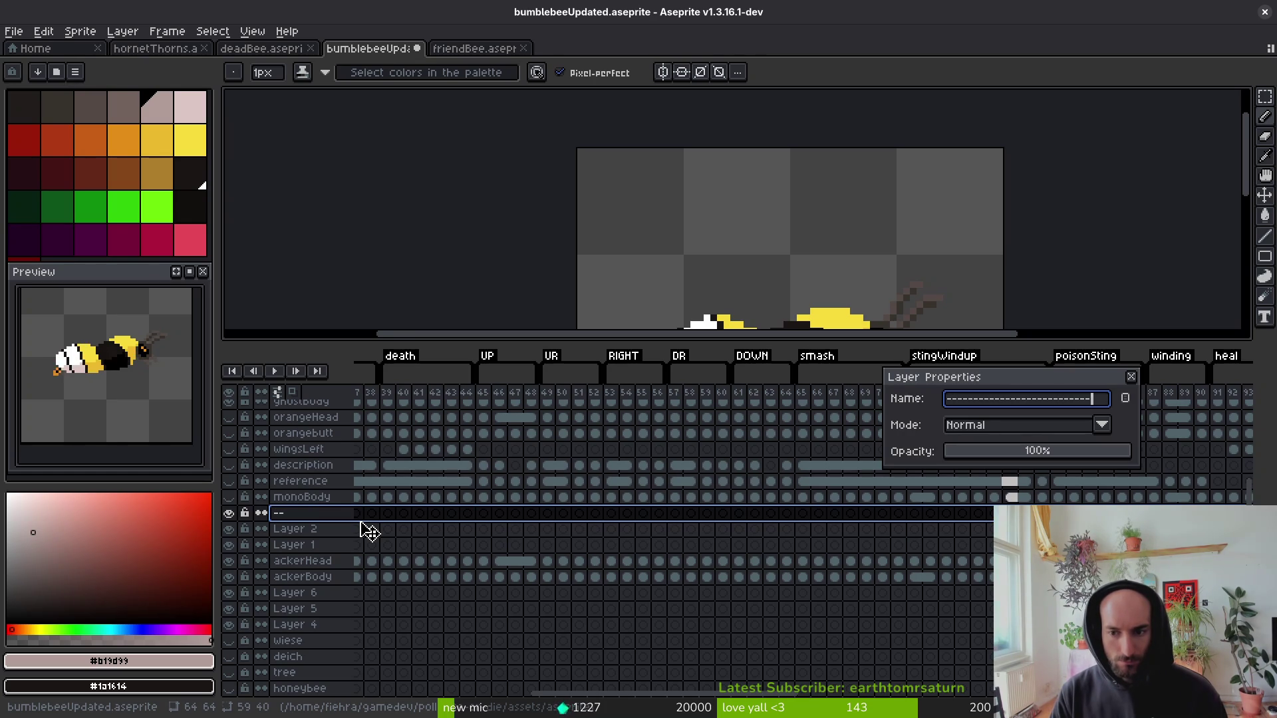
Confirm the dashed separator name for Layer 3, then delete Layer 2 and Layer 1.
key("Return")
left_click(333, 547)
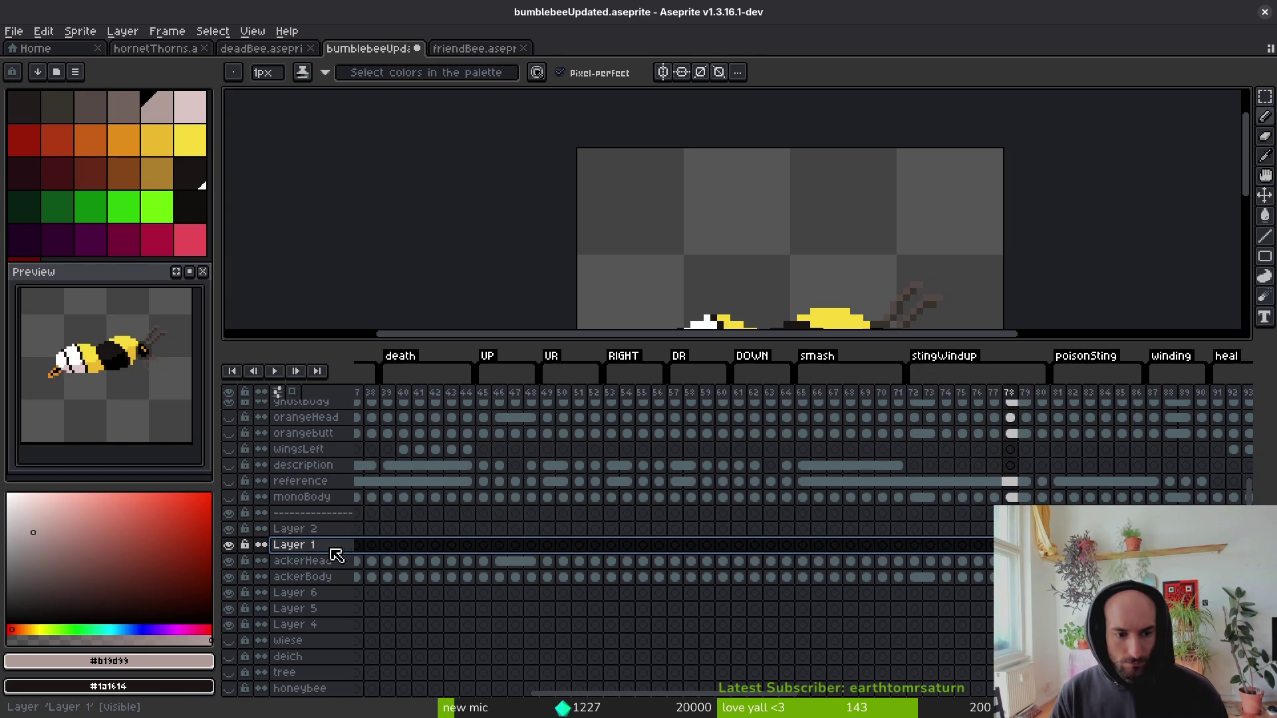
left_click(323, 531)
left_click(306, 544, "shift")
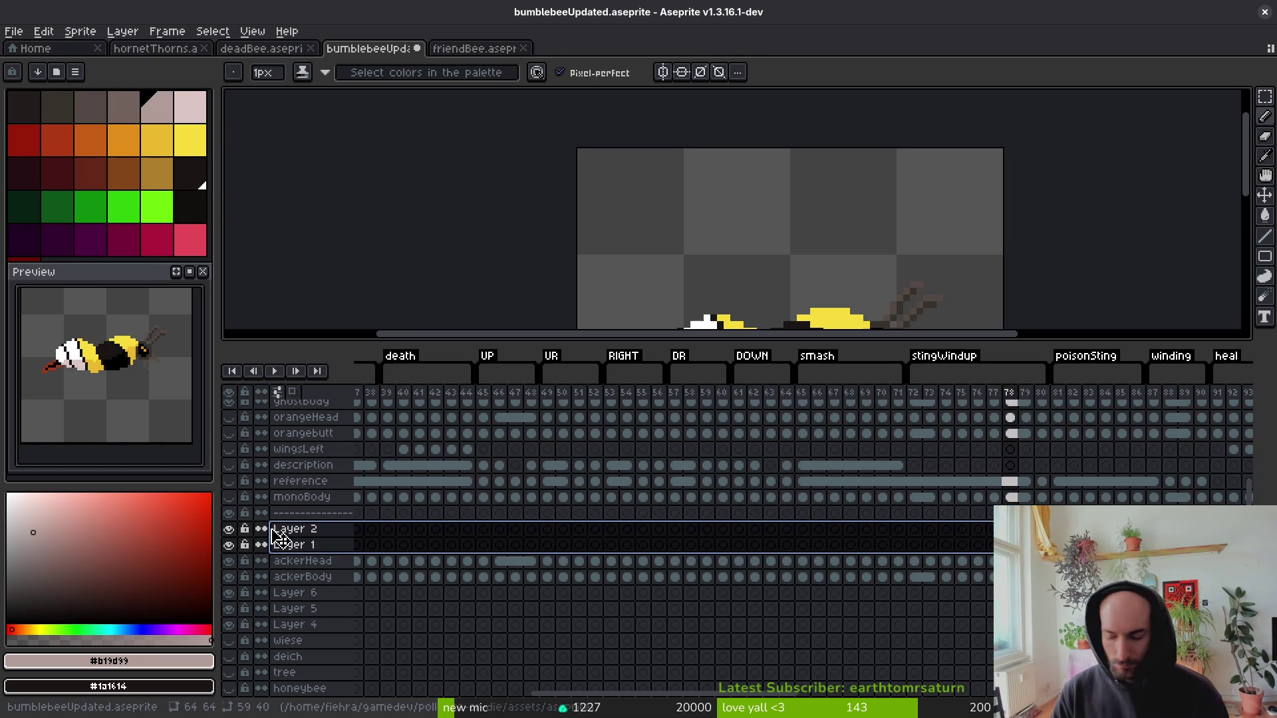
key("Delete")
left_click(306, 515)
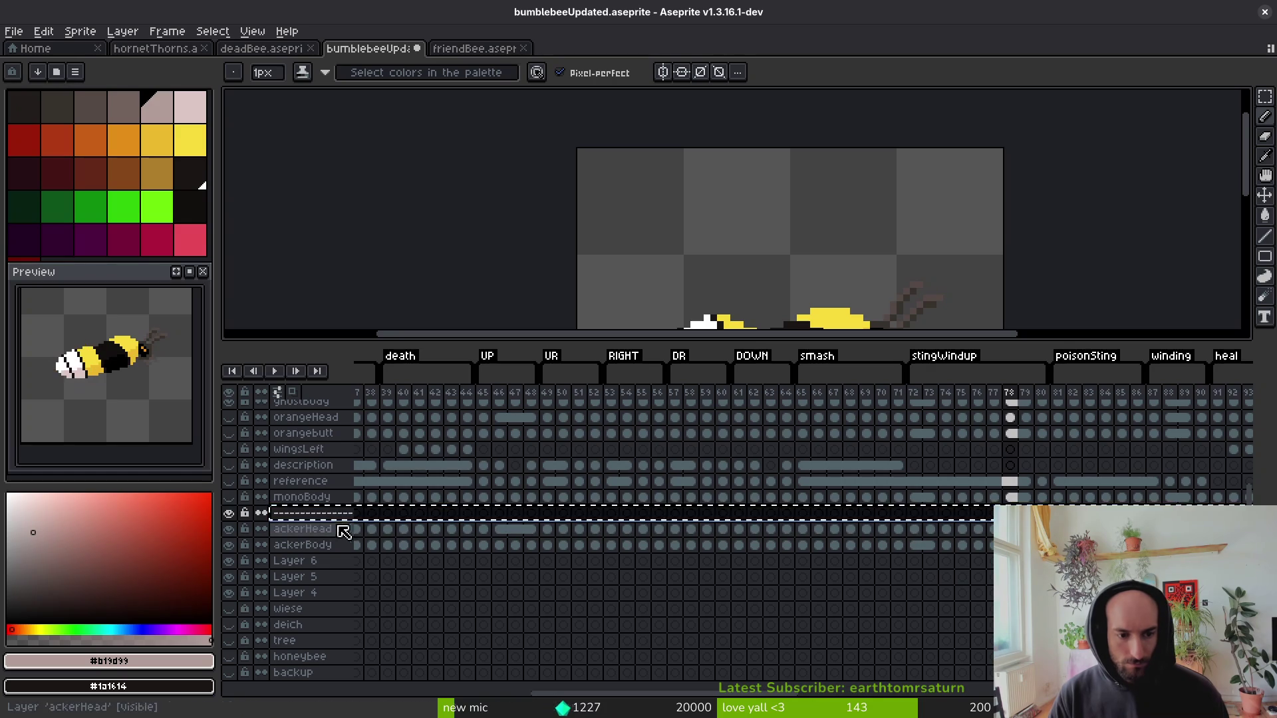
Move the separator above Layer 6 and delete Layers 6, 5 and 4.
scroll(343, 528, "up", 3)
mouse_move(338, 416)
left_mouse_down()
mouse_move(327, 707)
mouse_move(348, 601)
mouse_move(337, 576)
left_mouse_up()
left_click(337, 606)
left_click(326, 577, "shift")
key("Delete")
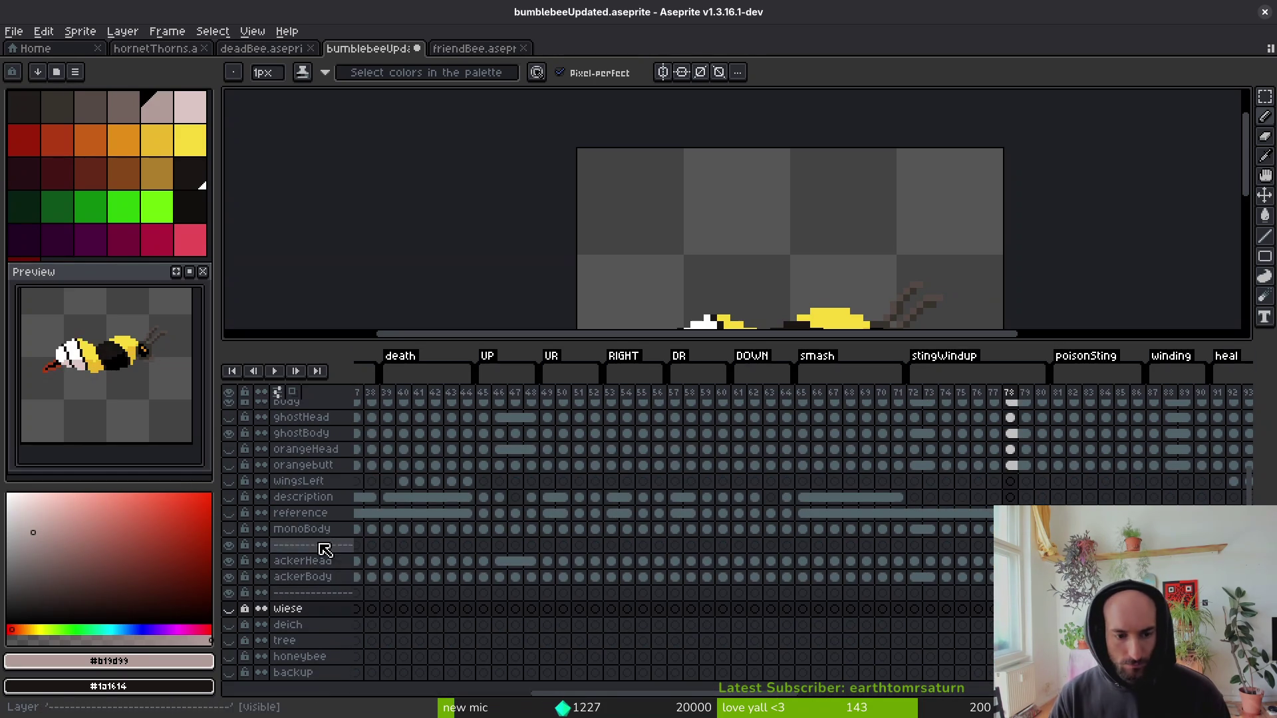
Drag the separator layer above ackerHead to the top of the layer stack.
scroll(442, 528, "left", 6)
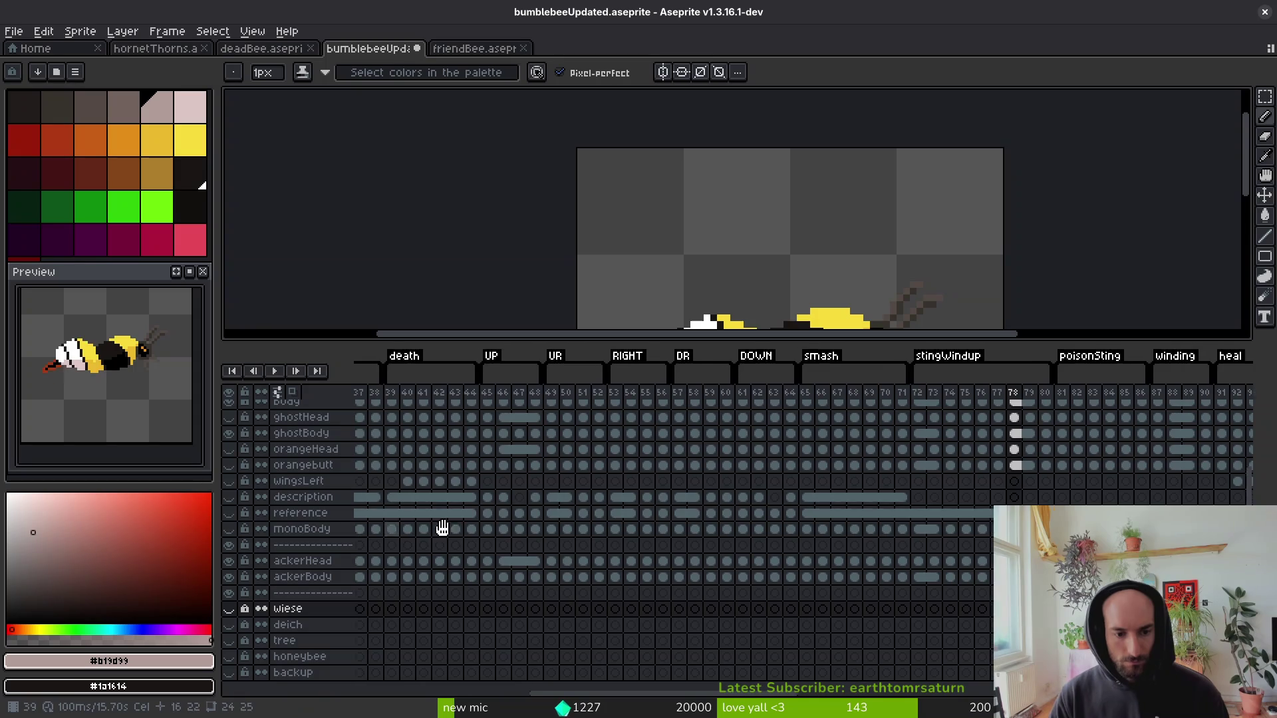
left_click(307, 547)
scroll(337, 556, "up", 3)
mouse_move(328, 547)
left_mouse_down()
mouse_move(337, 556)
mouse_move(327, 407)
mouse_move(350, 496)
mouse_move(324, 598)
left_mouse_up()
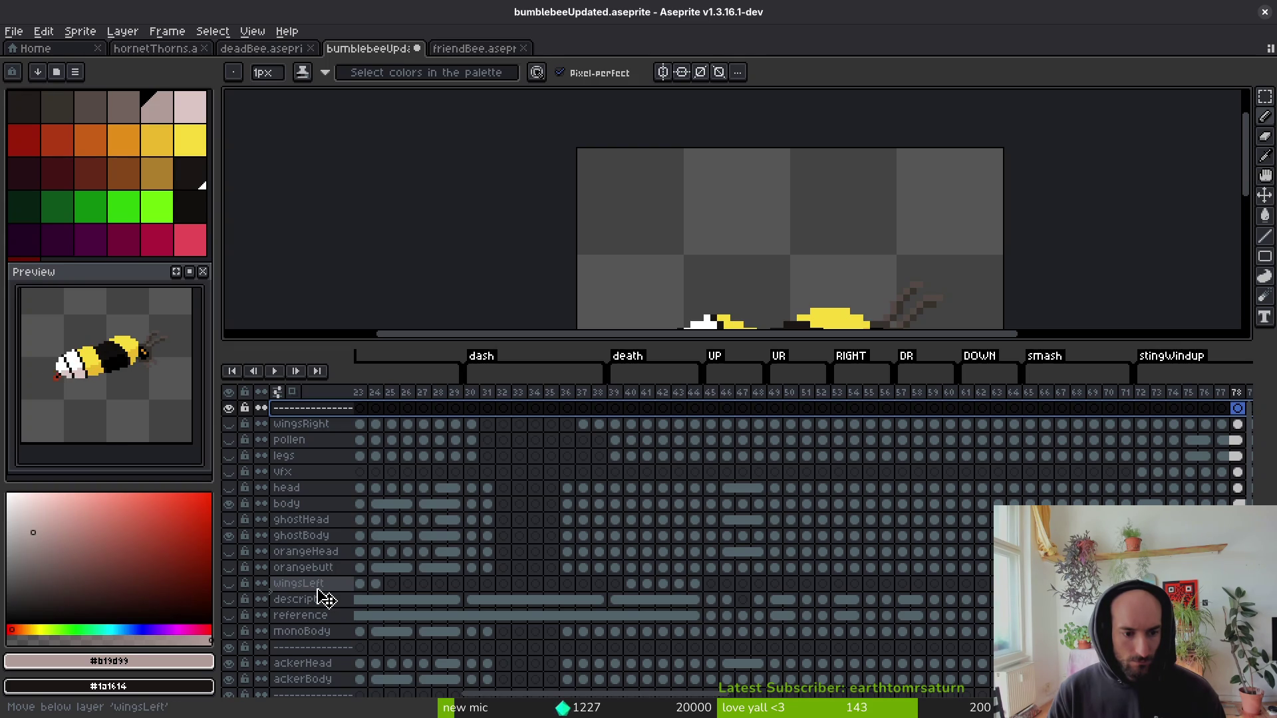
Arrange separator layers around ghostHead and below wingsLeft, then save.
left_click_drag(319, 592, 320, 593)
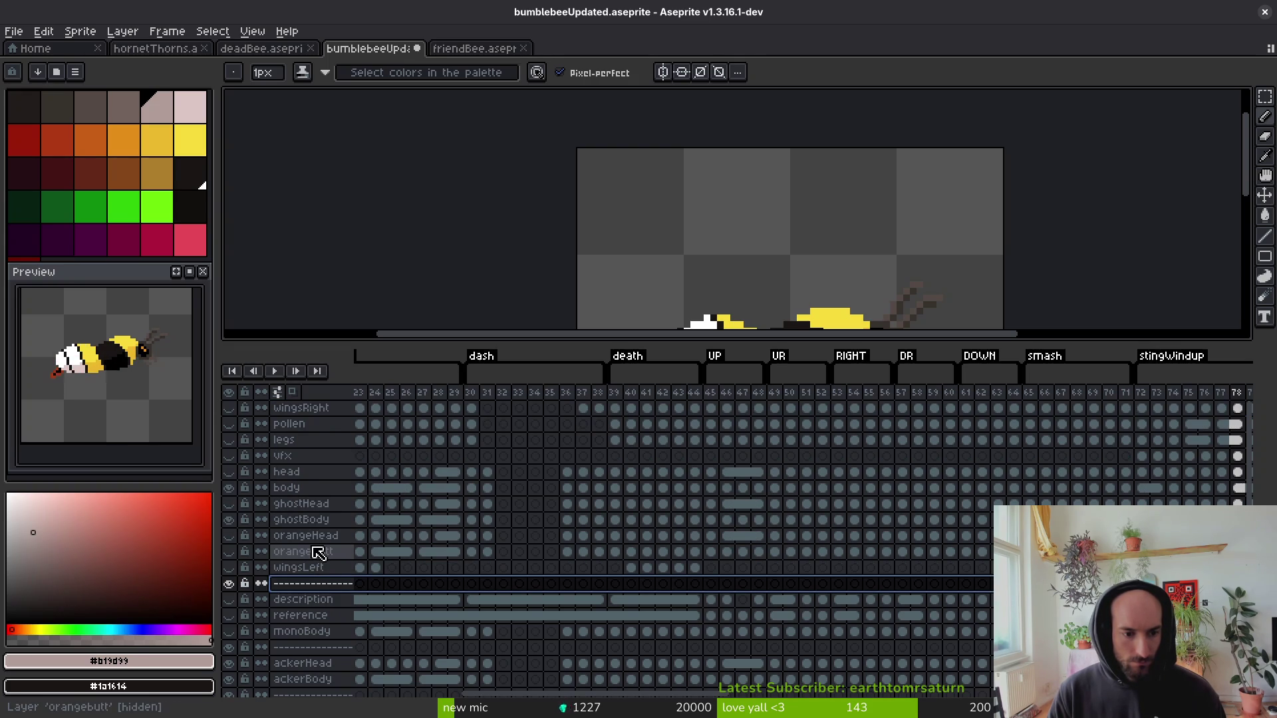
left_click_drag(315, 549, 323, 508)
left_click(316, 507)
left_click(309, 585)
scroll(326, 594, "up", 1)
mouse_move(319, 425)
left_mouse_down()
mouse_move(336, 517)
mouse_move(350, 417)
mouse_move(353, 519)
left_mouse_up()
key("ctrl+s")
Move a separator above wingsLeft and drag description and reference to the bottom.
mouse_move(326, 602)
left_mouse_down()
mouse_move(334, 616)
mouse_move(350, 584)
left_mouse_up()
left_click(342, 618)
left_click(321, 633, "shift")
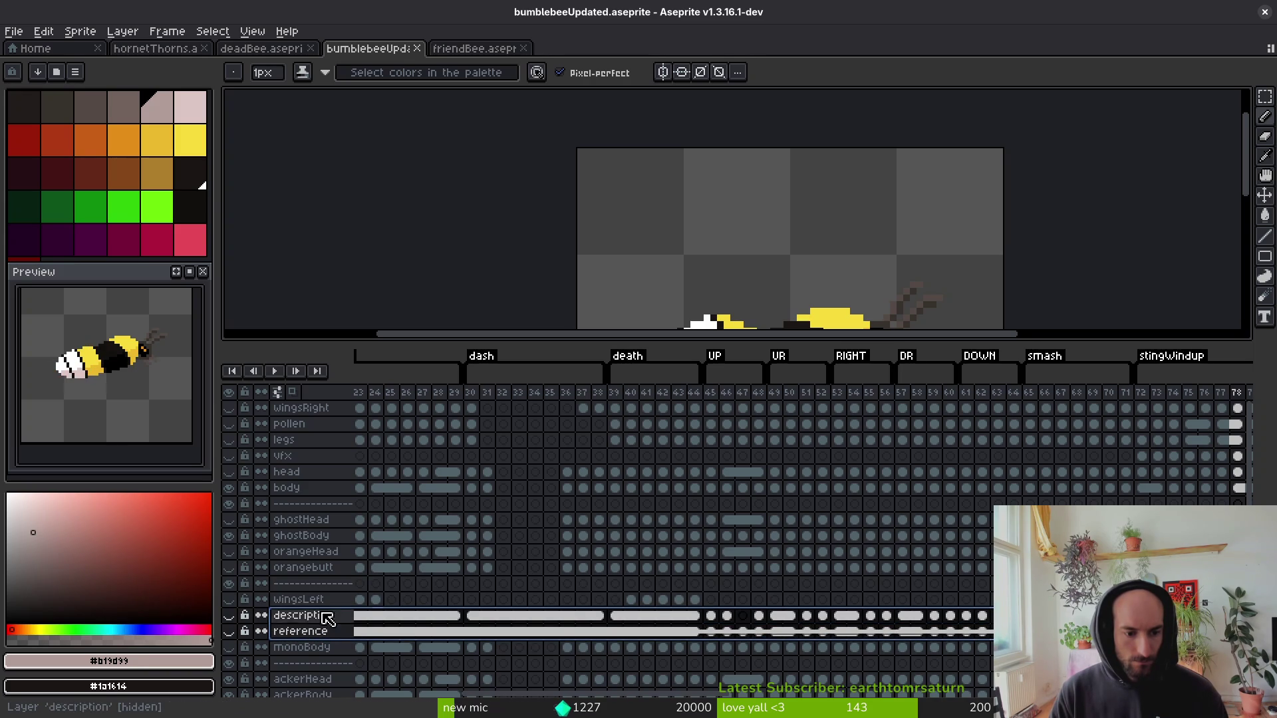
mouse_move(328, 619)
left_mouse_down()
mouse_move(290, 716)
mouse_move(293, 691)
left_mouse_up()
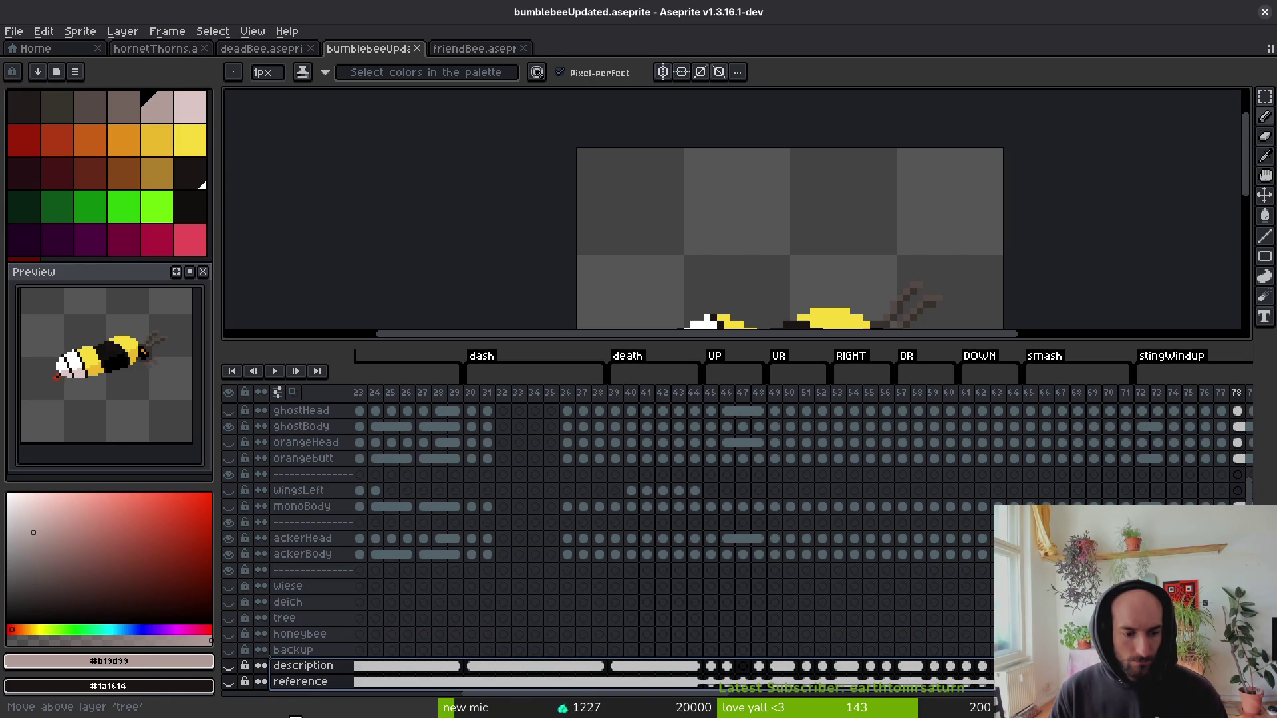
left_click(329, 523)
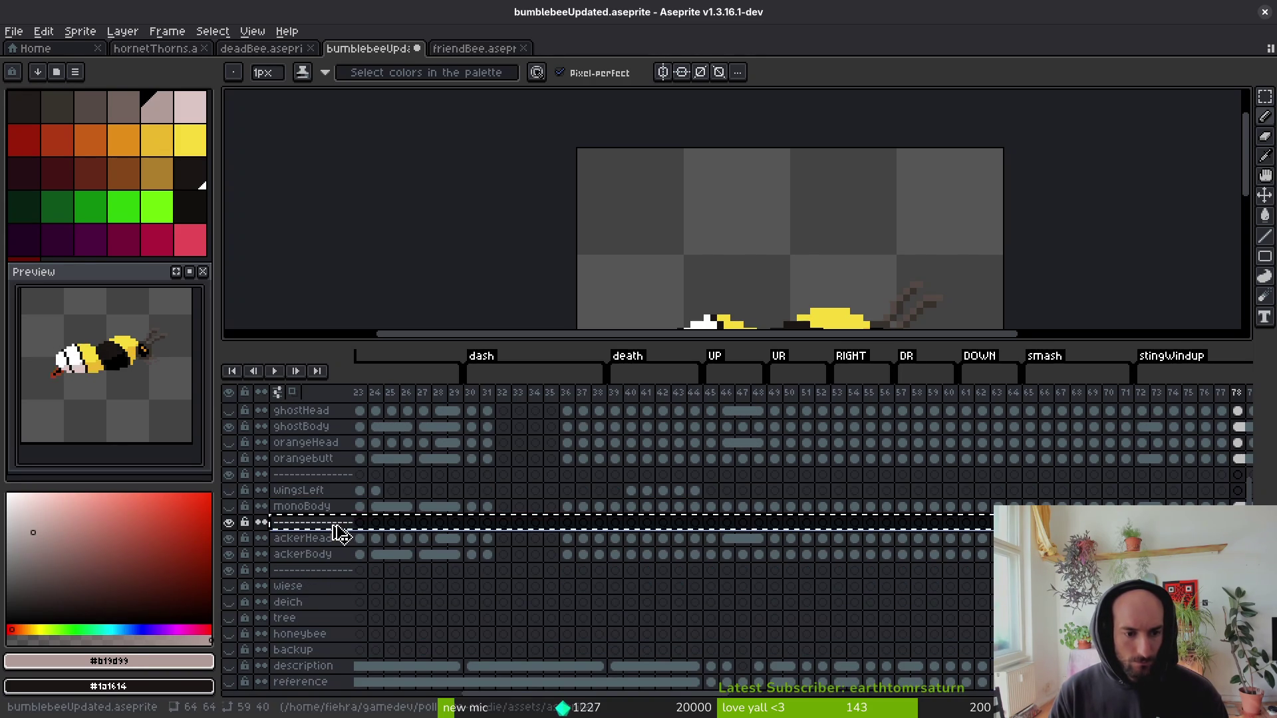
Place the top separator between wingsLeft and monoBody and save the file.
scroll(333, 532, "up", 4)
left_click(335, 407)
mouse_move(336, 407)
left_mouse_down()
mouse_move(341, 518)
mouse_move(324, 620)
left_mouse_up()
key("ctrl+s")
scroll(359, 641, "down", 4)
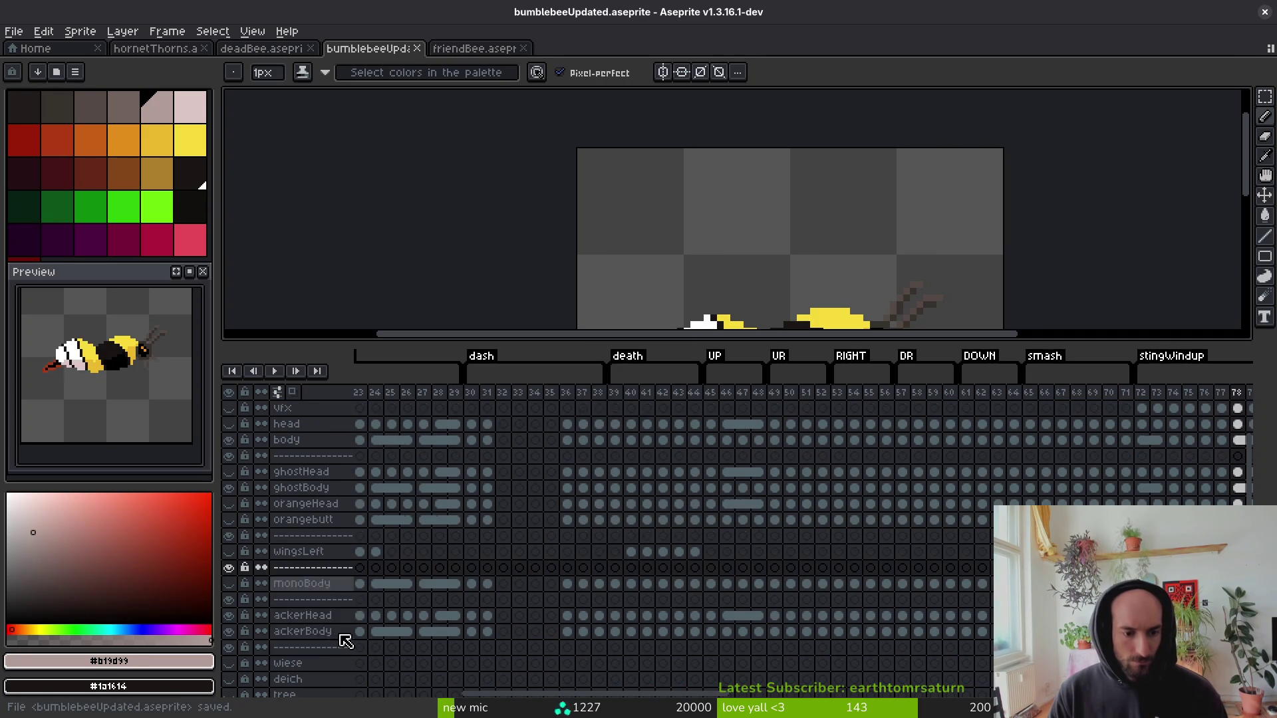
scroll(326, 569, "up", 4)
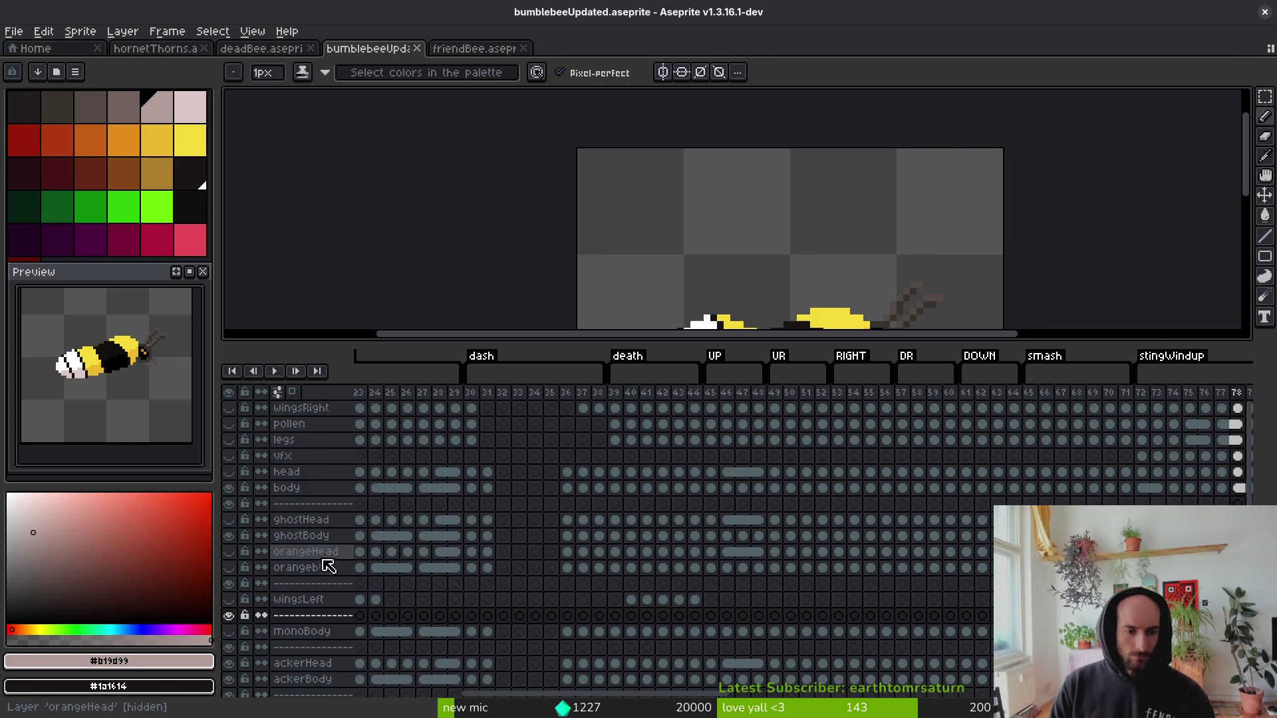
left_click(342, 504)
key("ctrl+s")
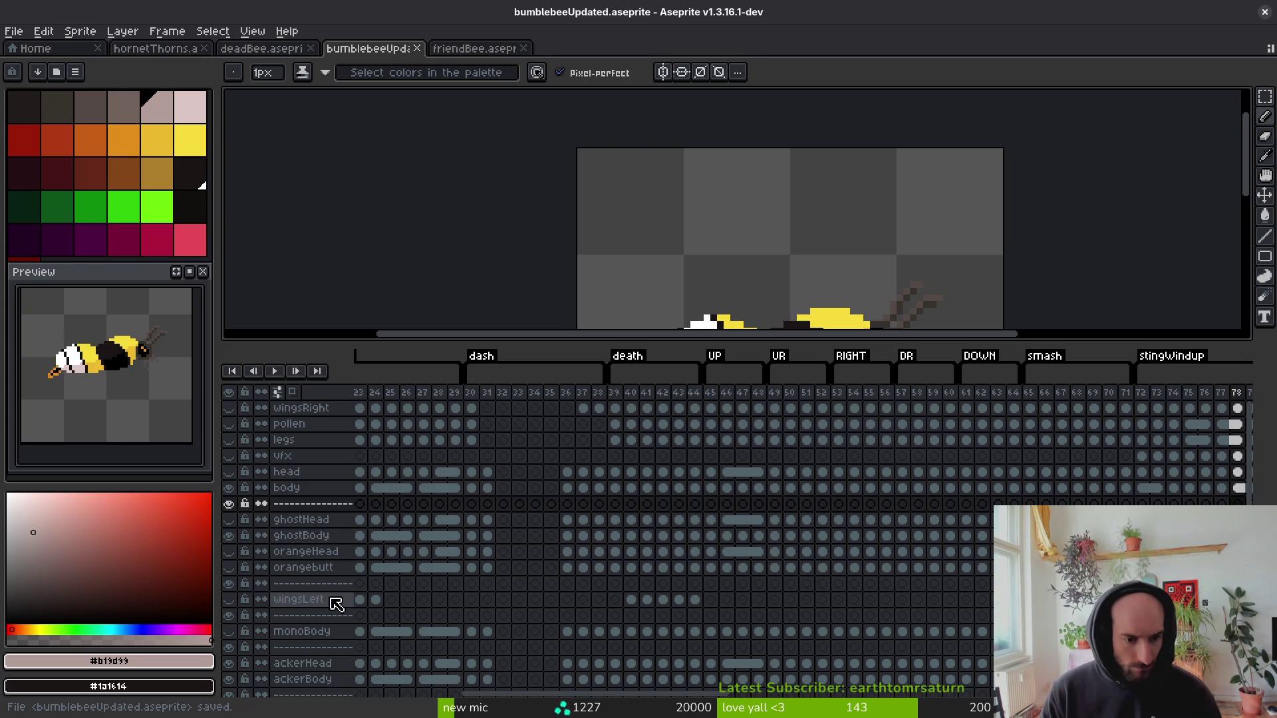
Widen the layer-name column and select the ackerBody cel at frame 78.
left_click(330, 602)
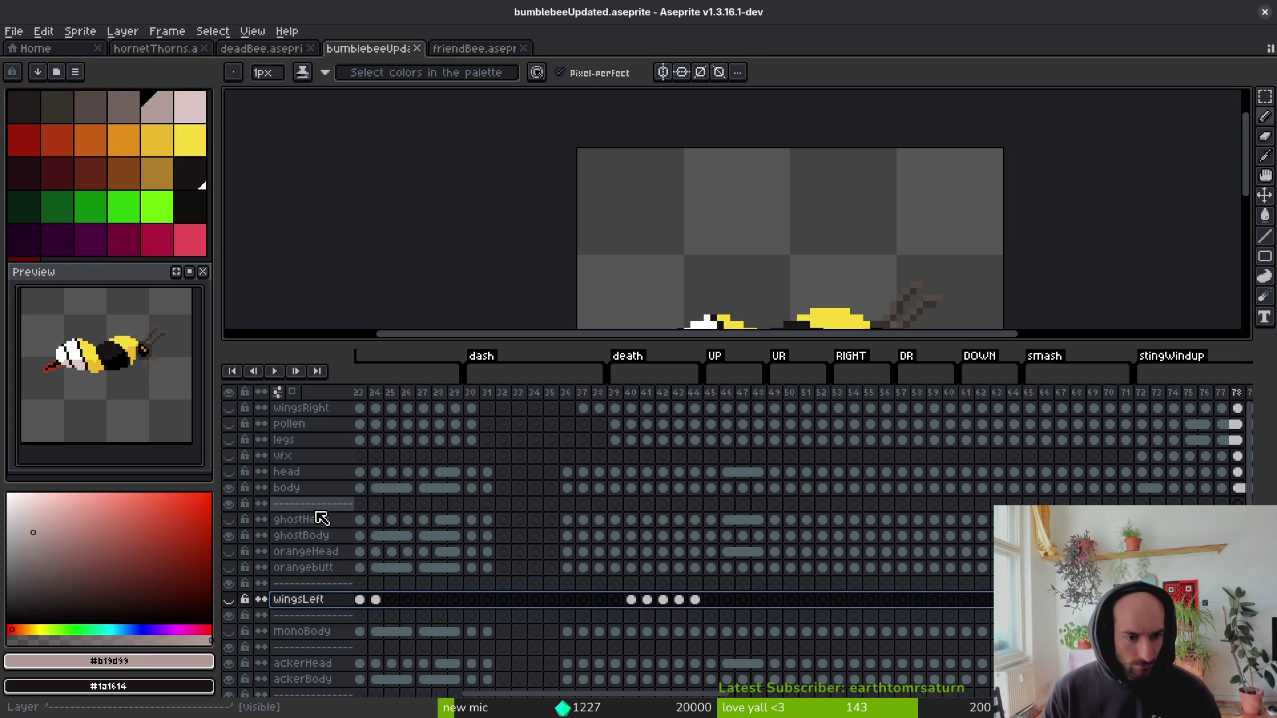
scroll(328, 533, "down", 2)
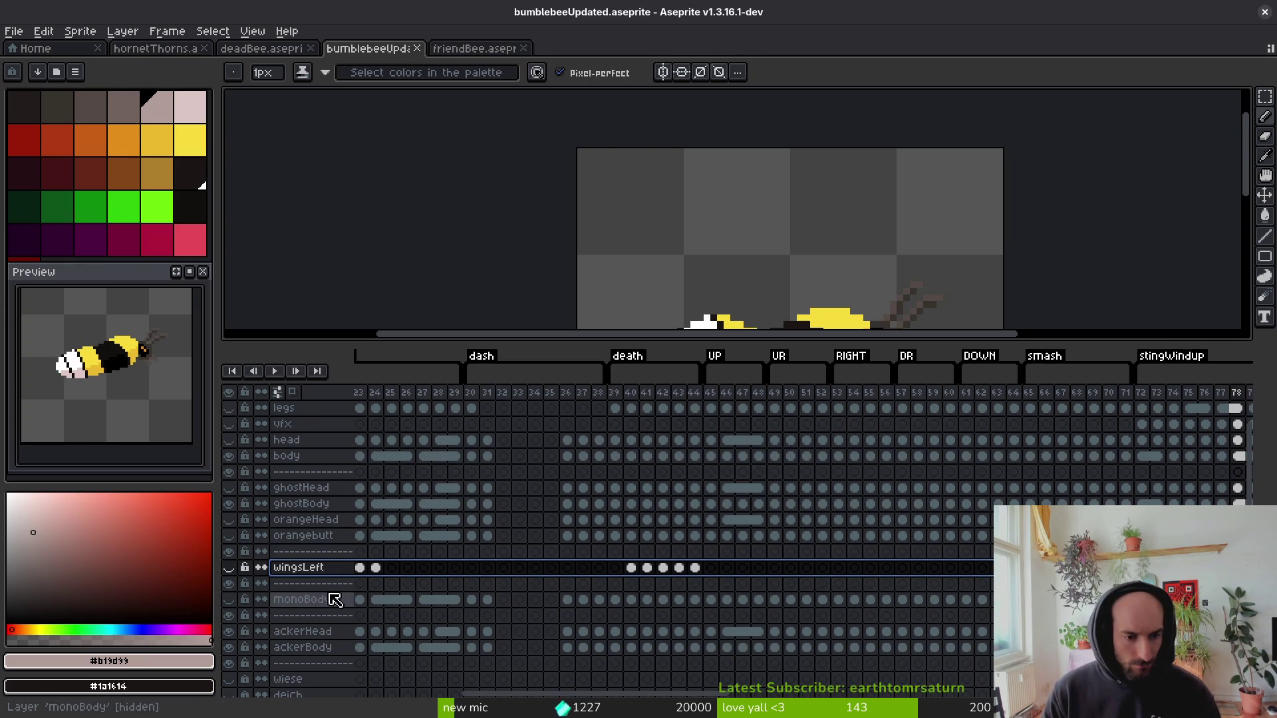
mouse_move(354, 392)
left_mouse_down()
mouse_move(427, 399)
mouse_move(406, 399)
left_mouse_up()
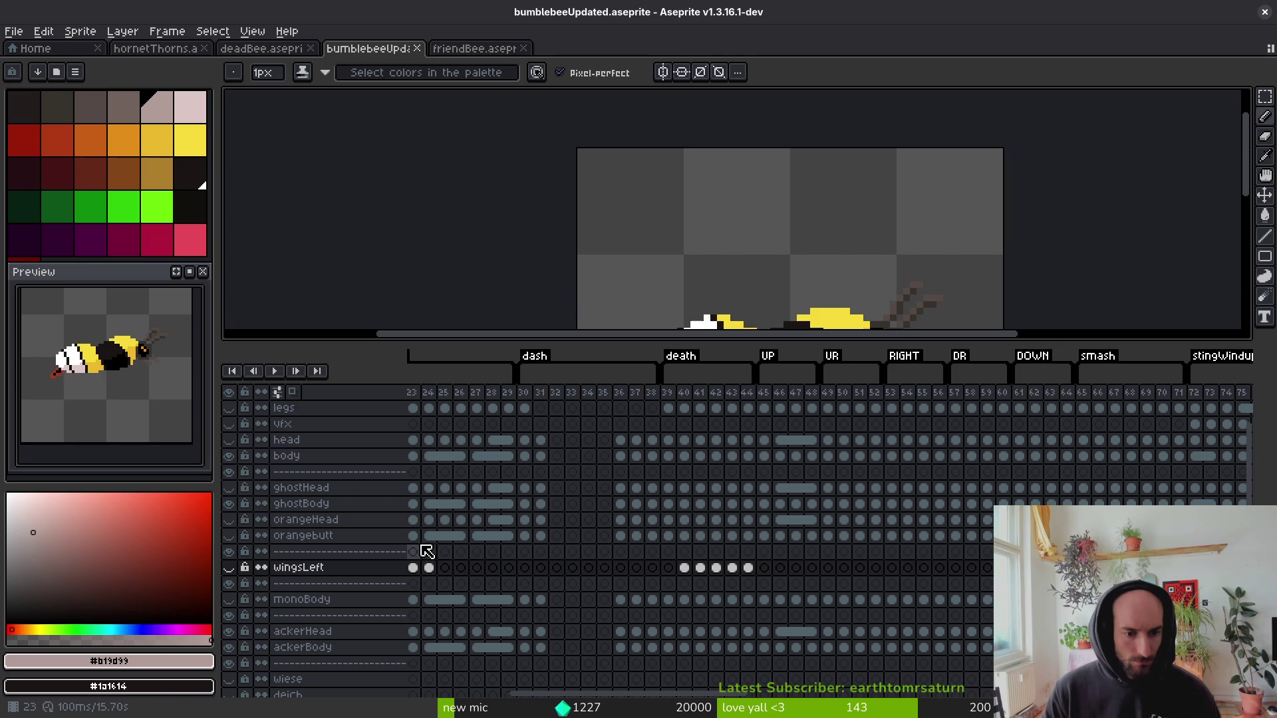
scroll(421, 559, "down", 4)
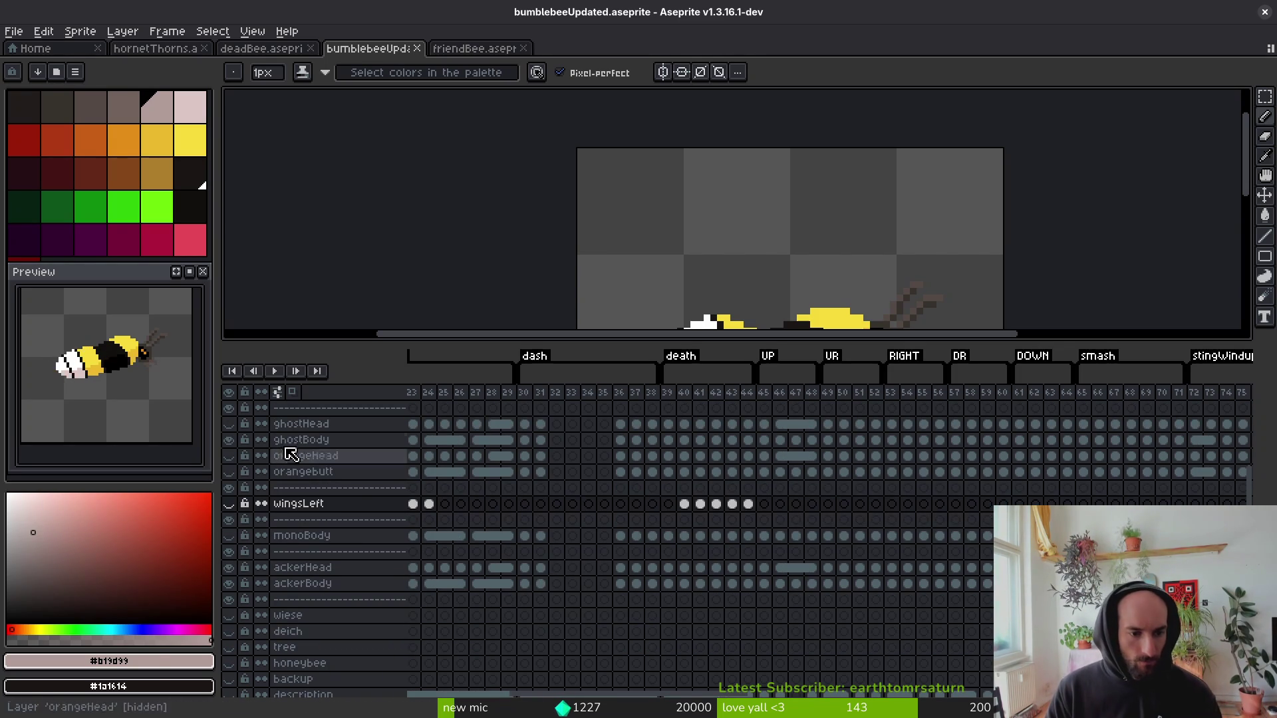
scroll(633, 508, "up", 2)
scroll(684, 479, "right", 10)
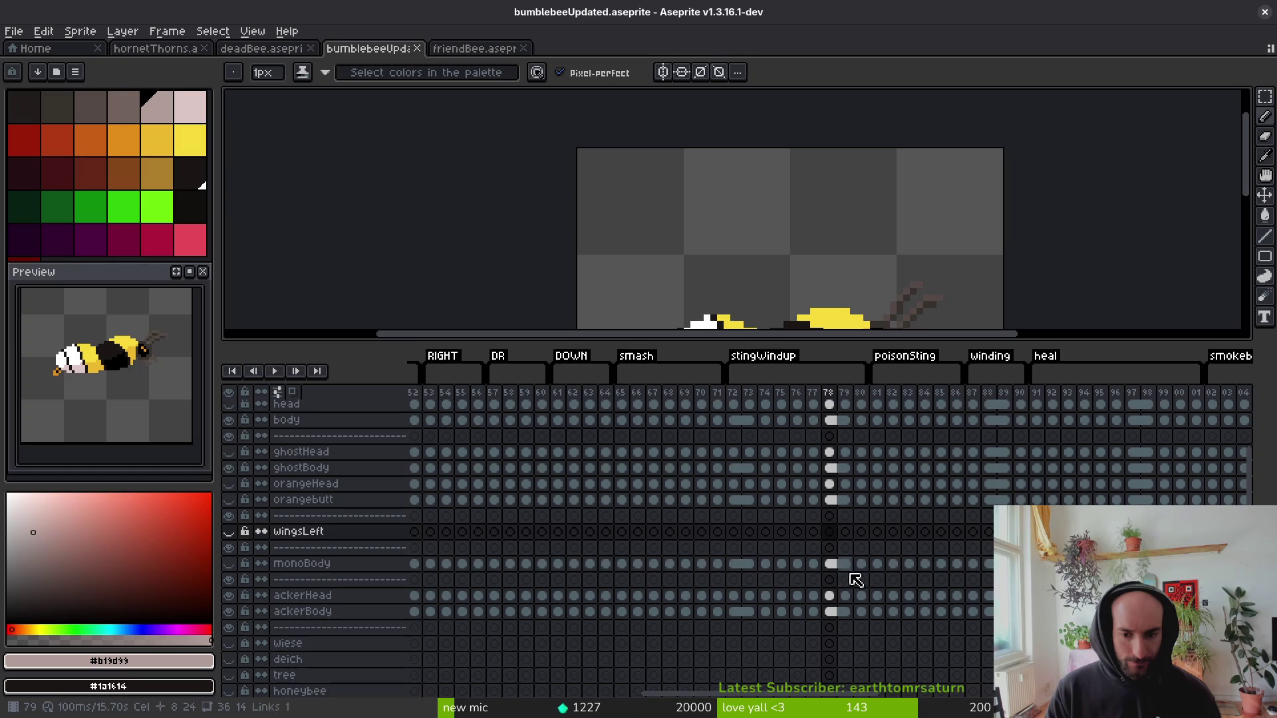
scroll(854, 592, "down", 4)
left_click(830, 675)
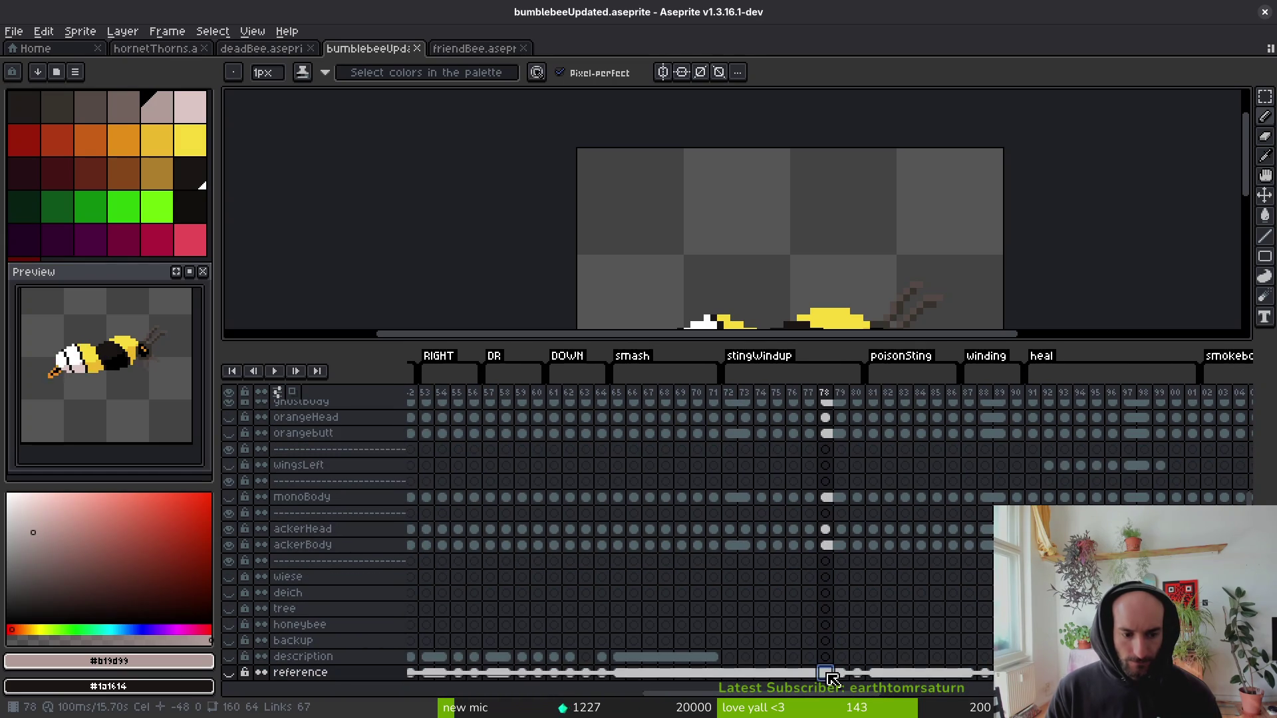
left_click(830, 546)
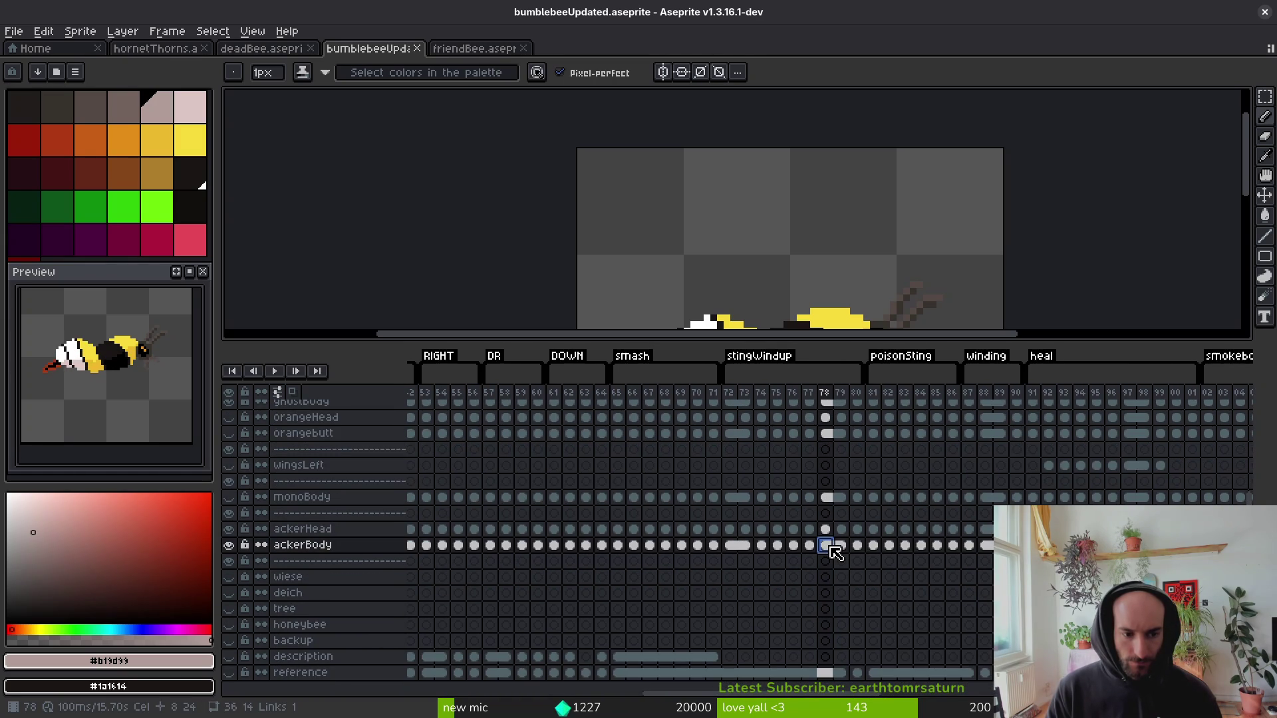
Toggle eye icons on the separator rows to hide the yellow body and show the ghost layers.
scroll(840, 498, "up", 5)
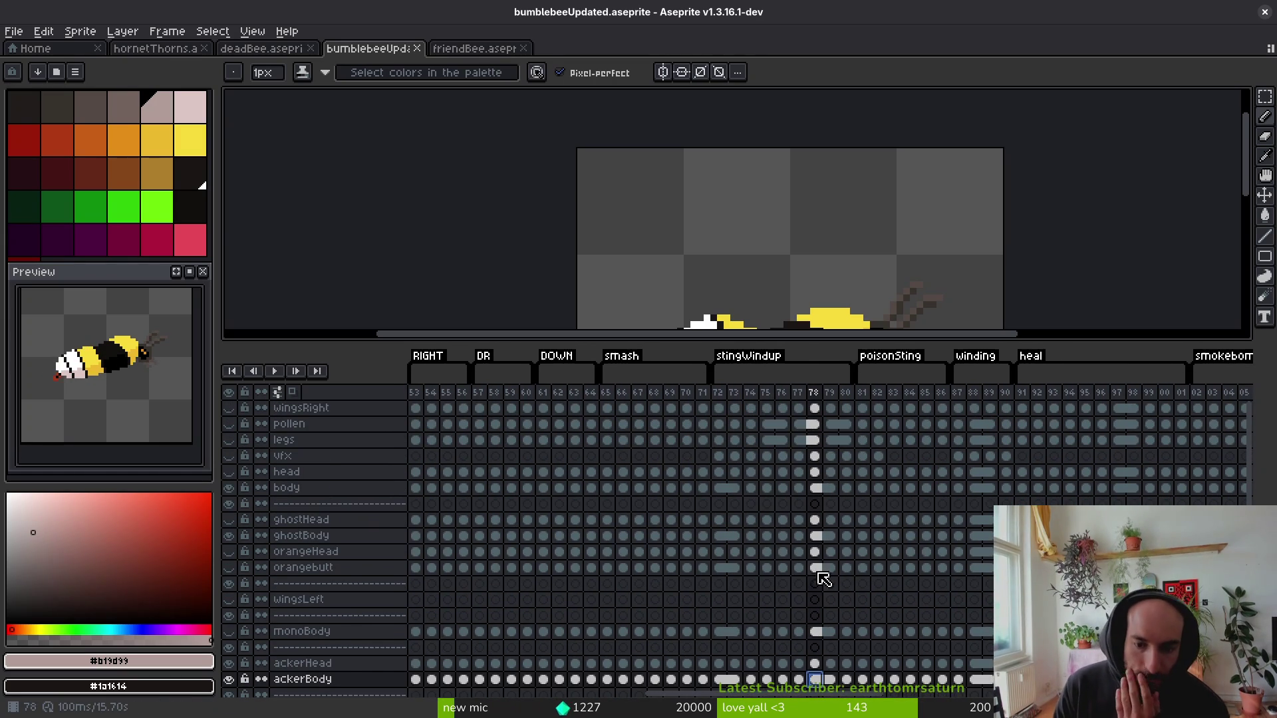
scroll(818, 570, "down", 5)
scroll(831, 212, "down", 3)
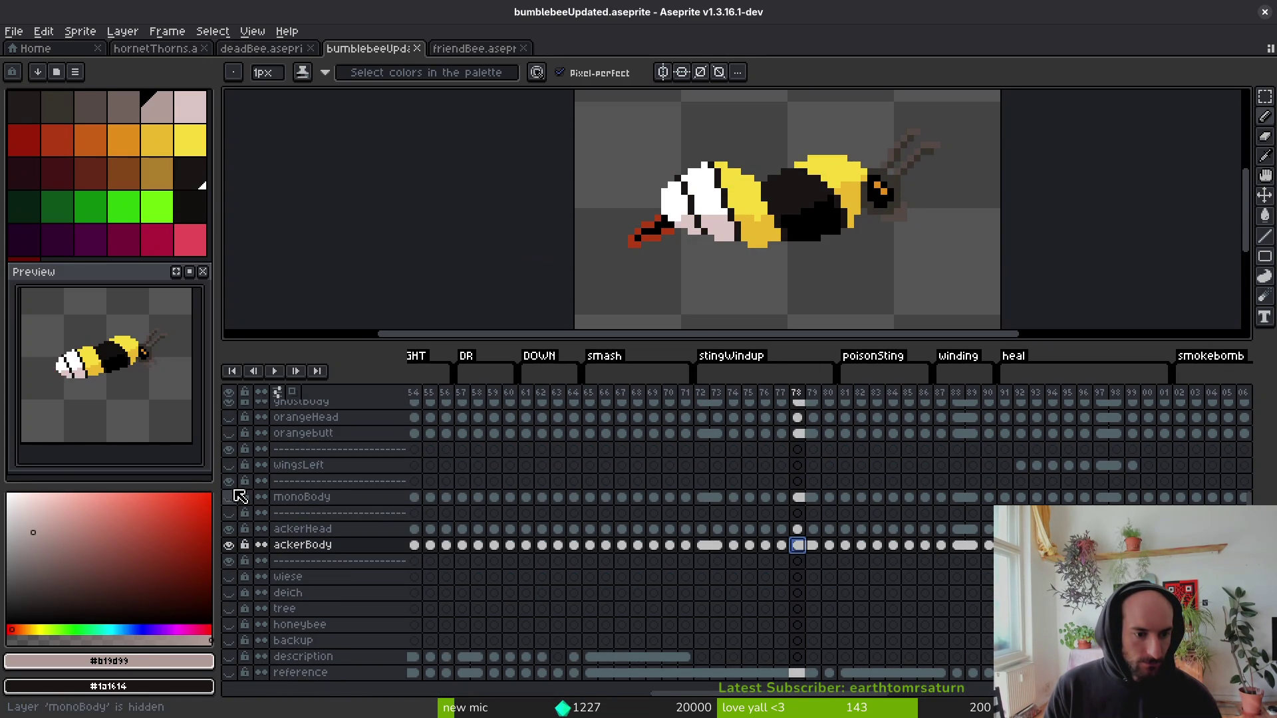
left_click(233, 452)
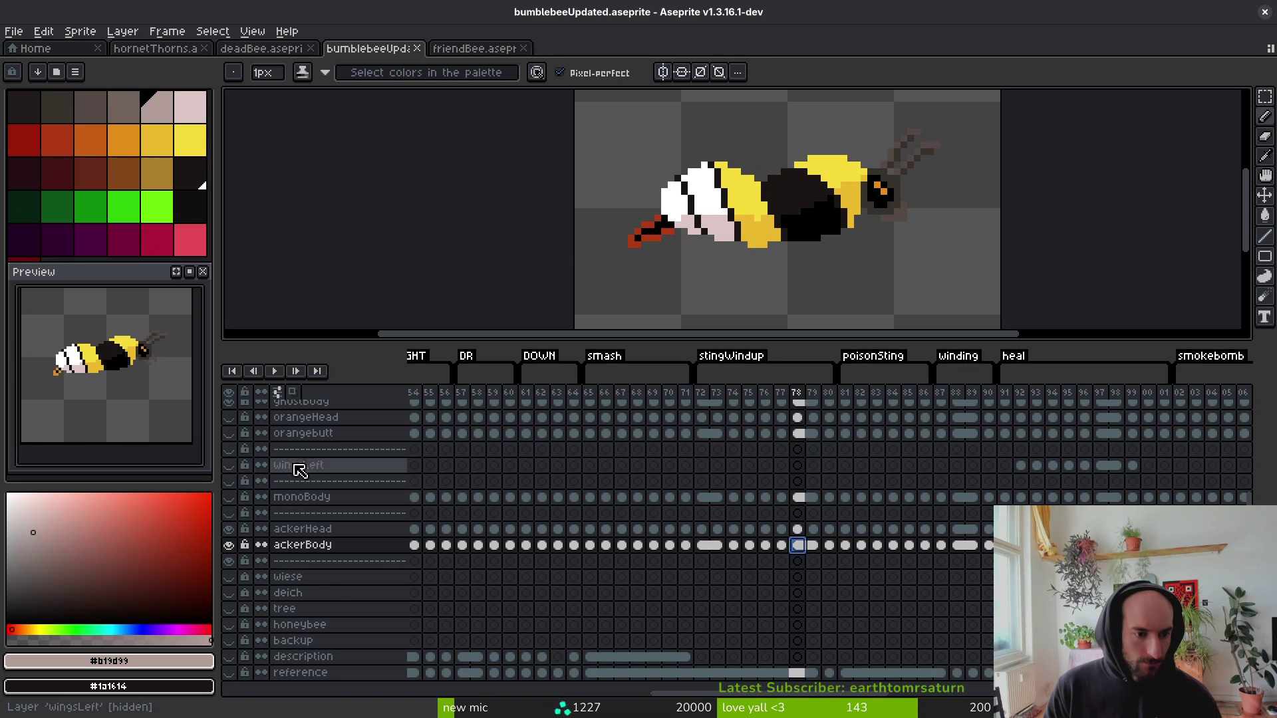
scroll(299, 470, "up", 1)
scroll(286, 585, "down", 1)
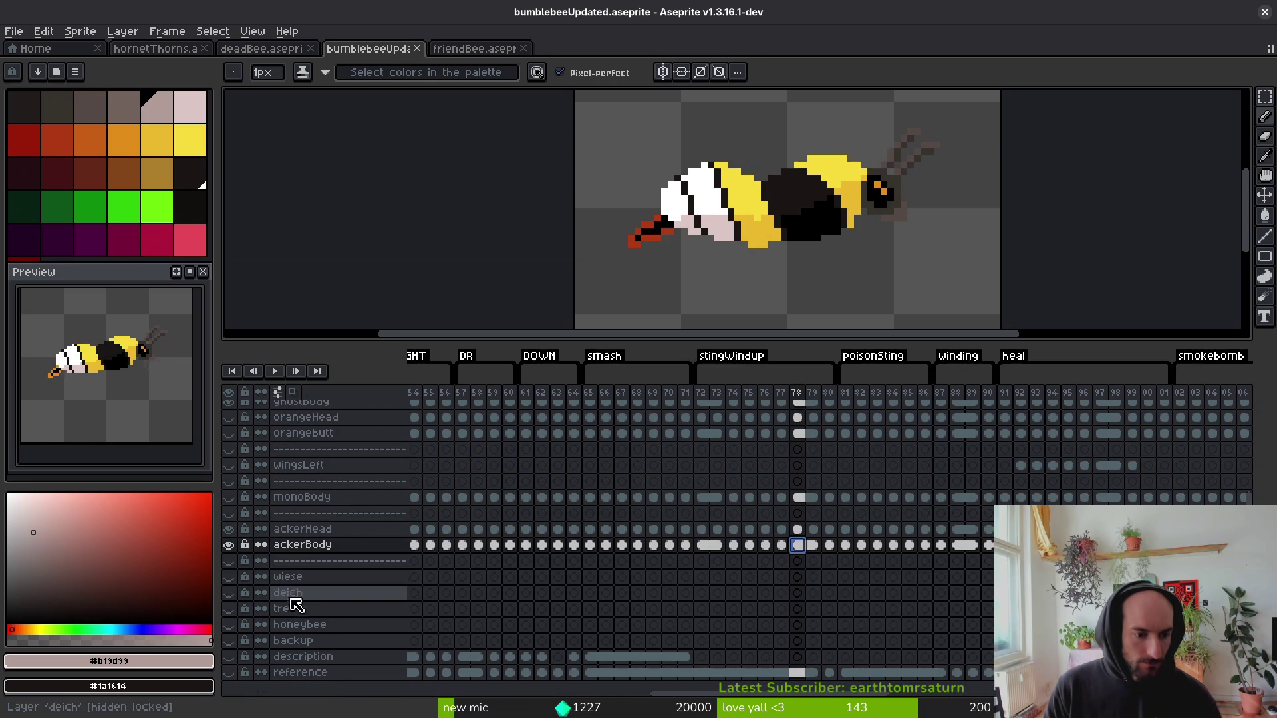
scroll(246, 539, "up", 4)
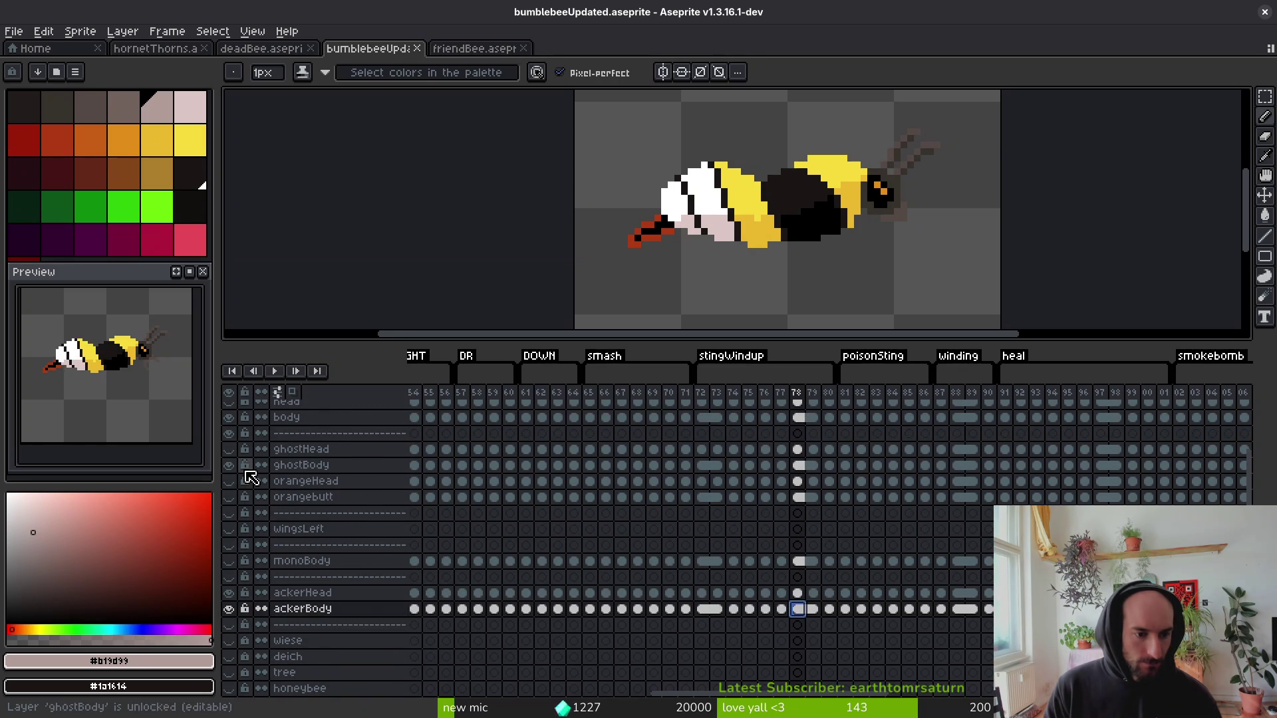
scroll(238, 439, "up", 2)
left_click(231, 465)
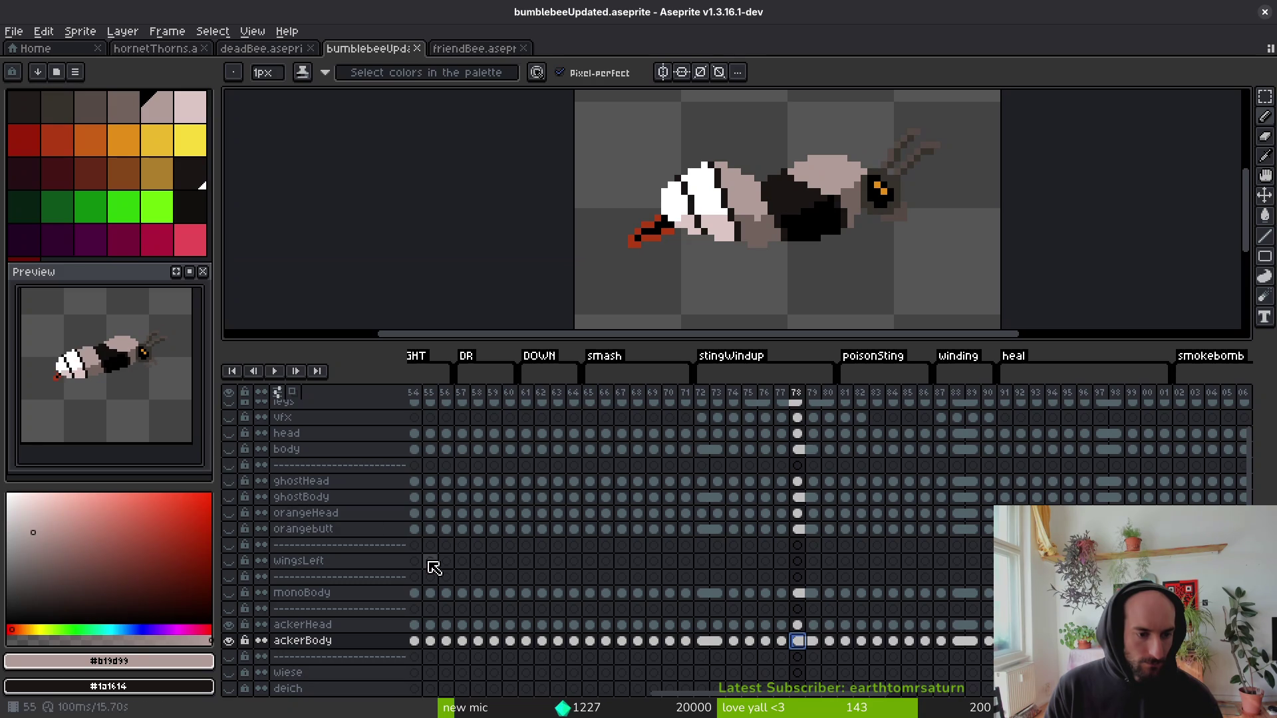
scroll(399, 532, "up", 3)
Save, step to frame 78, and paint pinkish pixels on the bee's body.
key("ctrl+s")
key("Left")
key("Left")
key("Left")
key("i")
key("Right")
key("Right")
key("Right")
key("Left")
key("Right")
key("b")
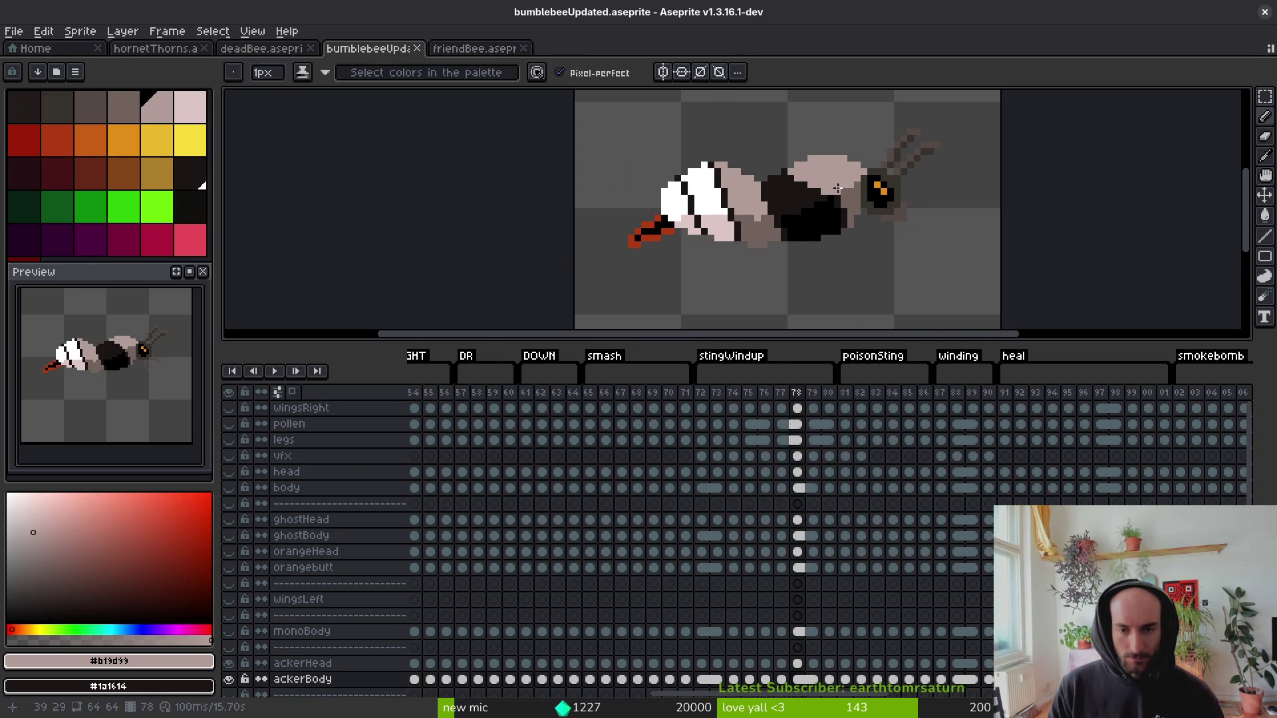
scroll(837, 188, "up", 4)
key("Right")
key("Right")
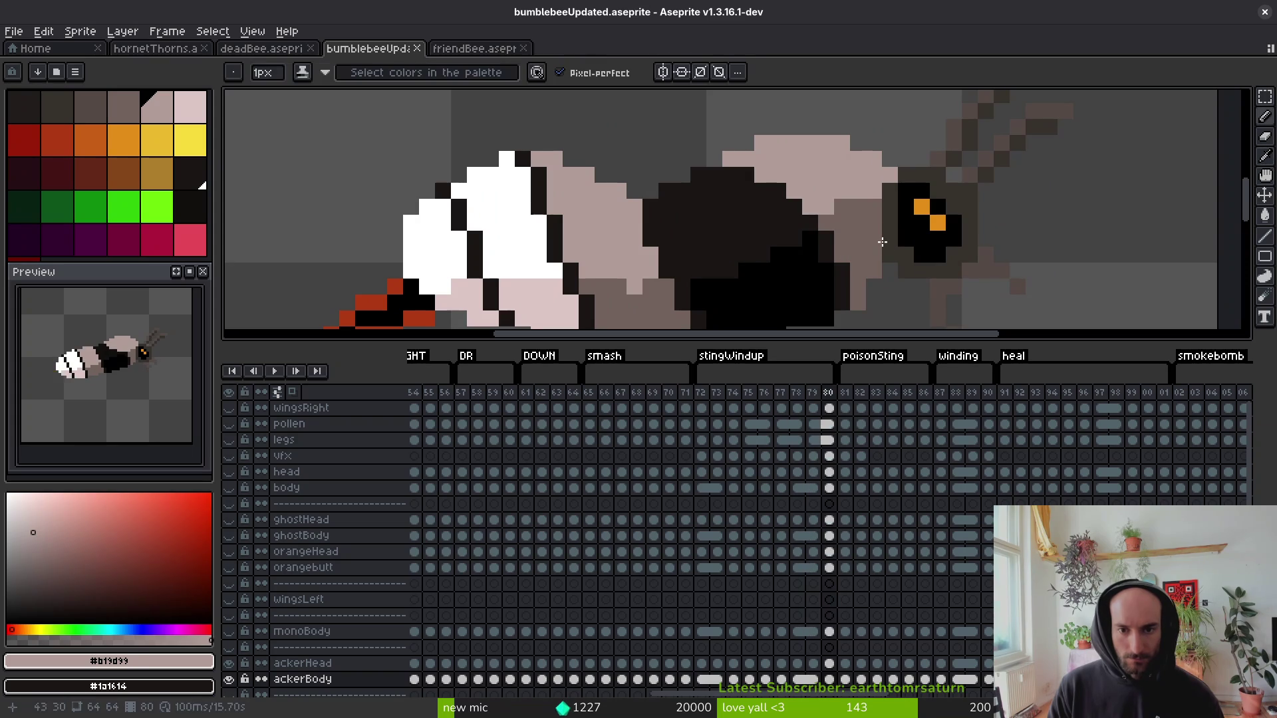
left_click(820, 223)
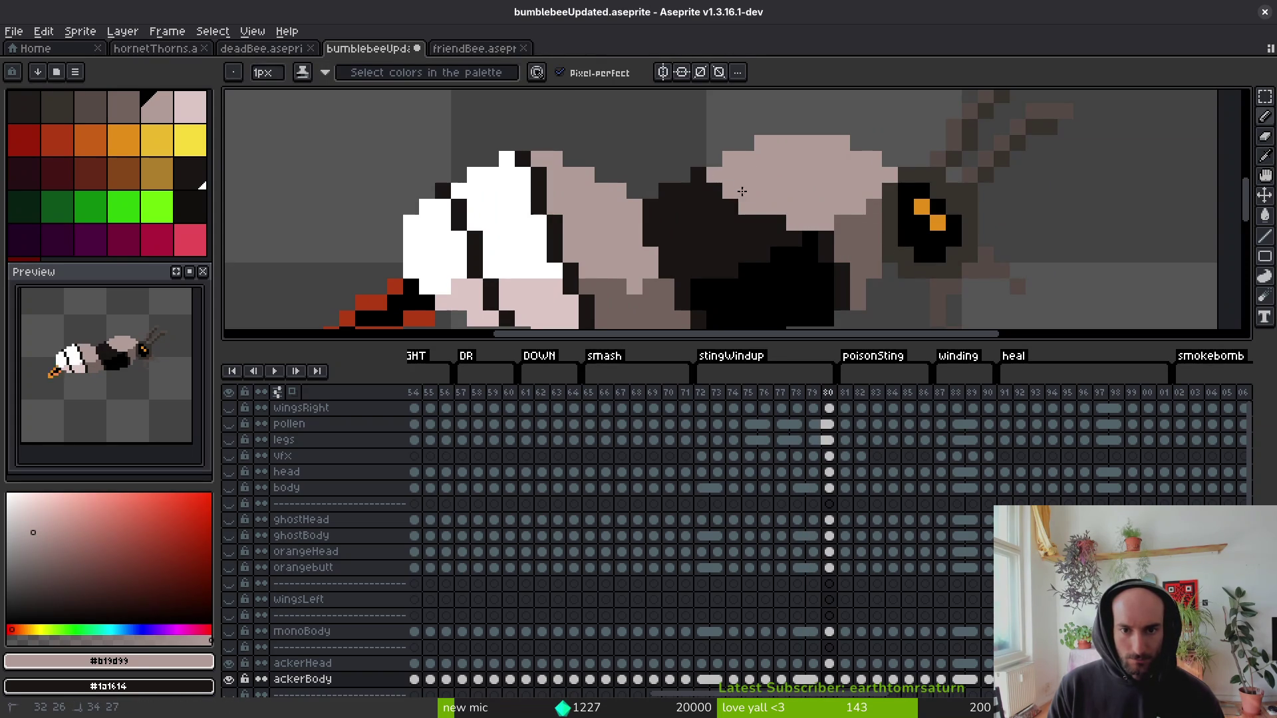
Select the body layer's cels in frames 78 to 80 and open the cel context menu.
scroll(856, 214, "down", 4)
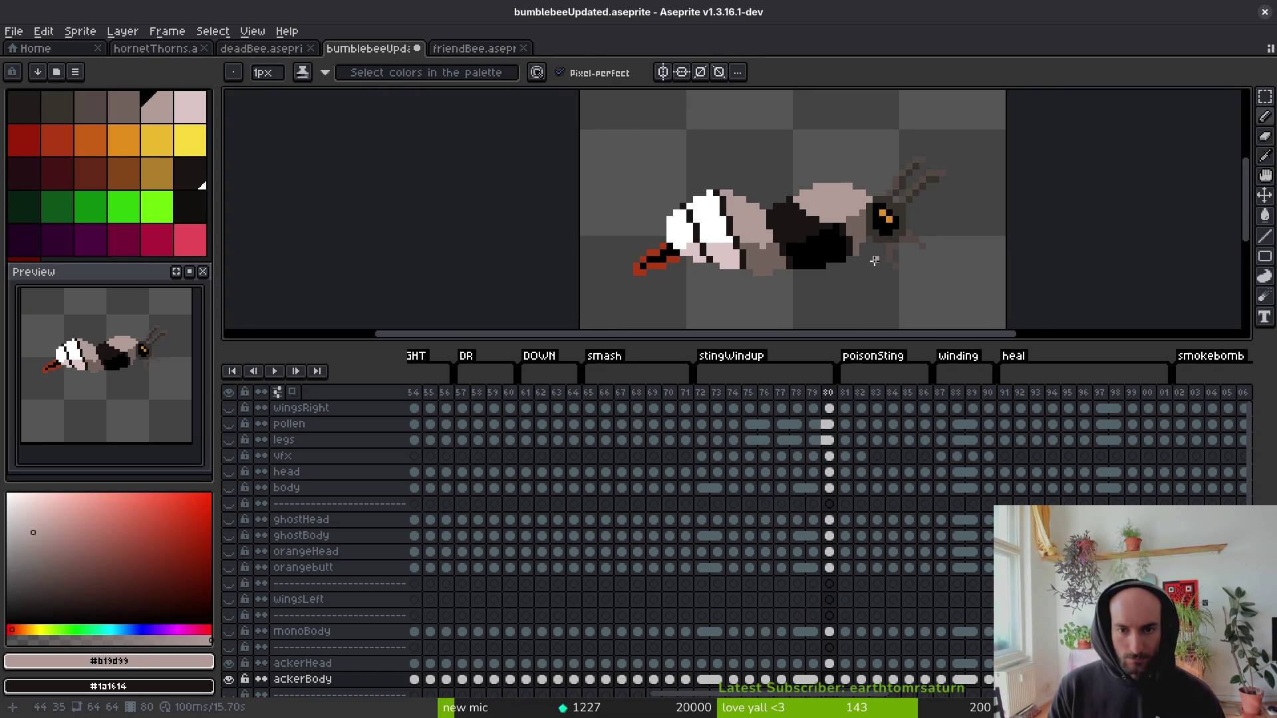
scroll(716, 197, "up", 5)
scroll(732, 279, "down", 2)
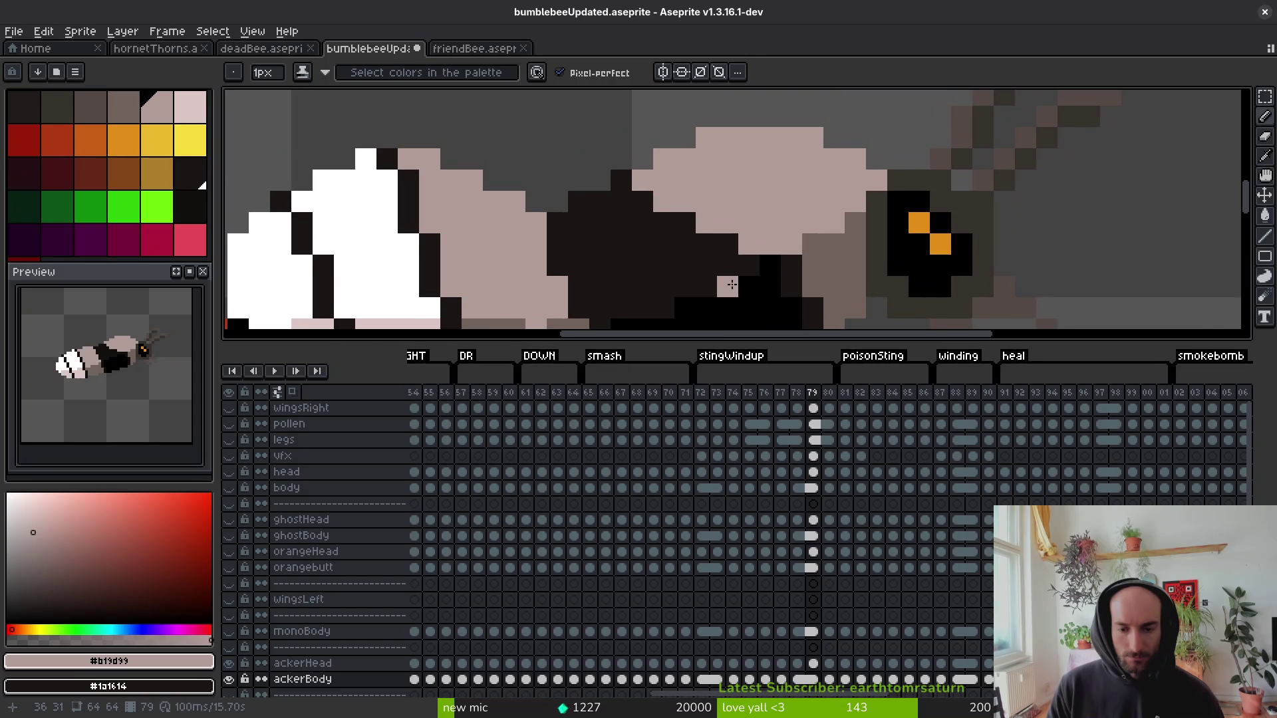
scroll(796, 284, "down", 2)
key("i")
scroll(818, 272, "down", 2)
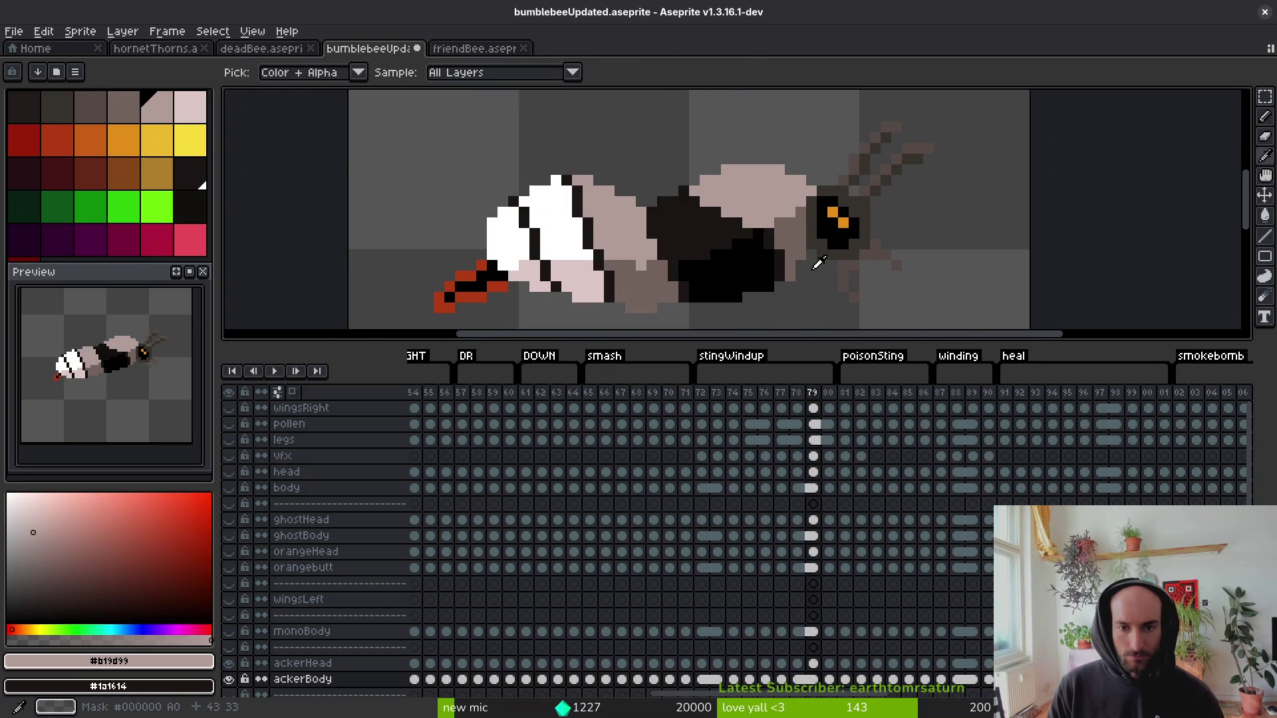
left_click(816, 569)
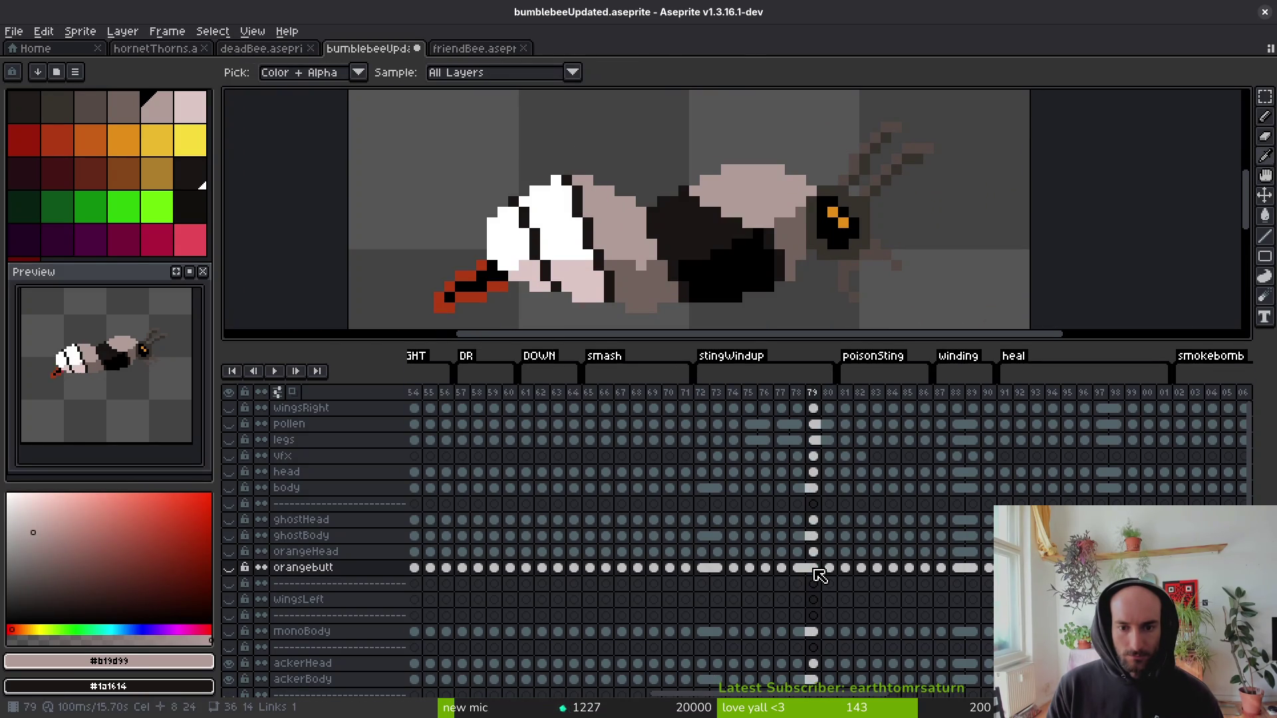
left_click(819, 491)
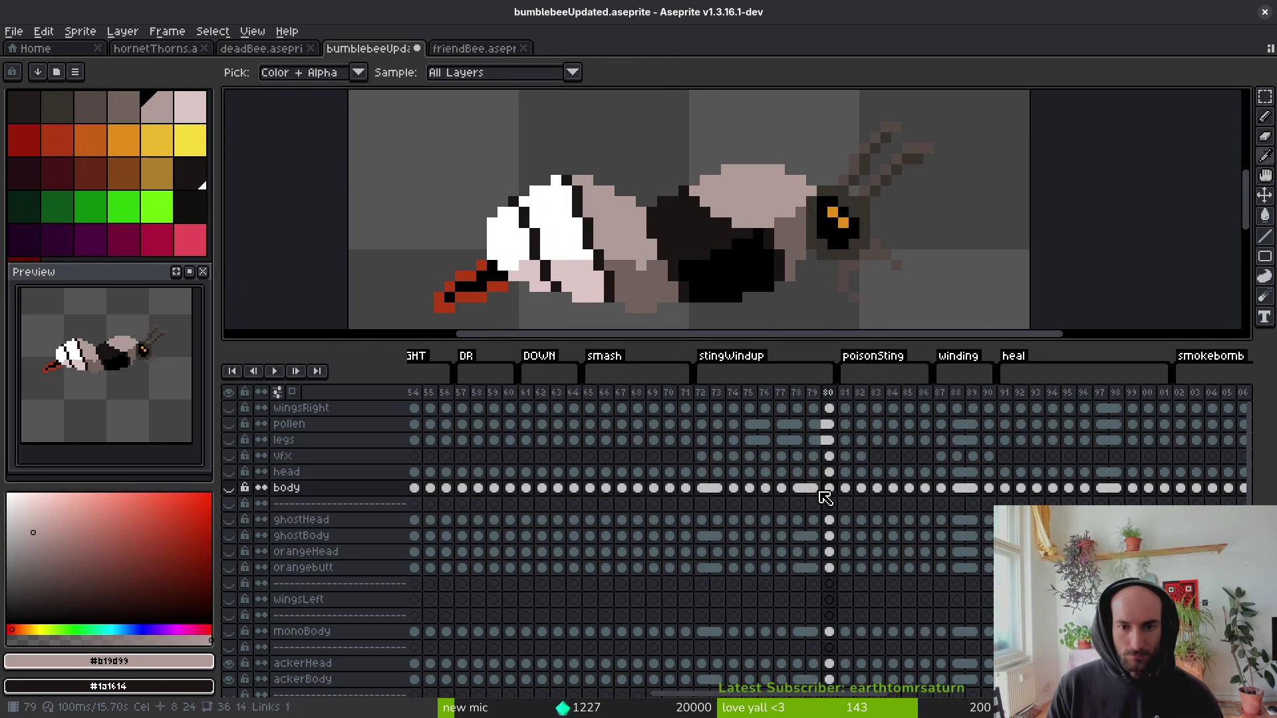
left_click_drag(798, 489, 833, 498)
right_click(814, 493)
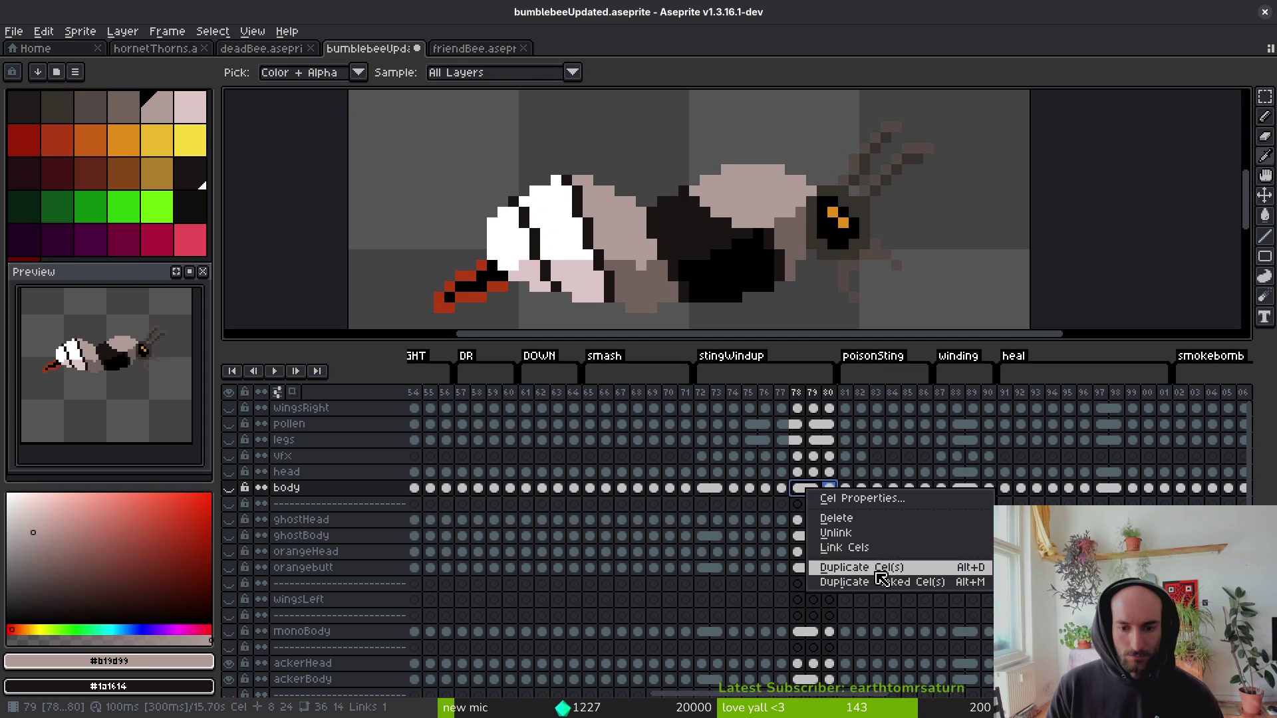
Link frames 78–80 into single cels on body, then on ghostBody through ackerBody.
left_click(820, 548)
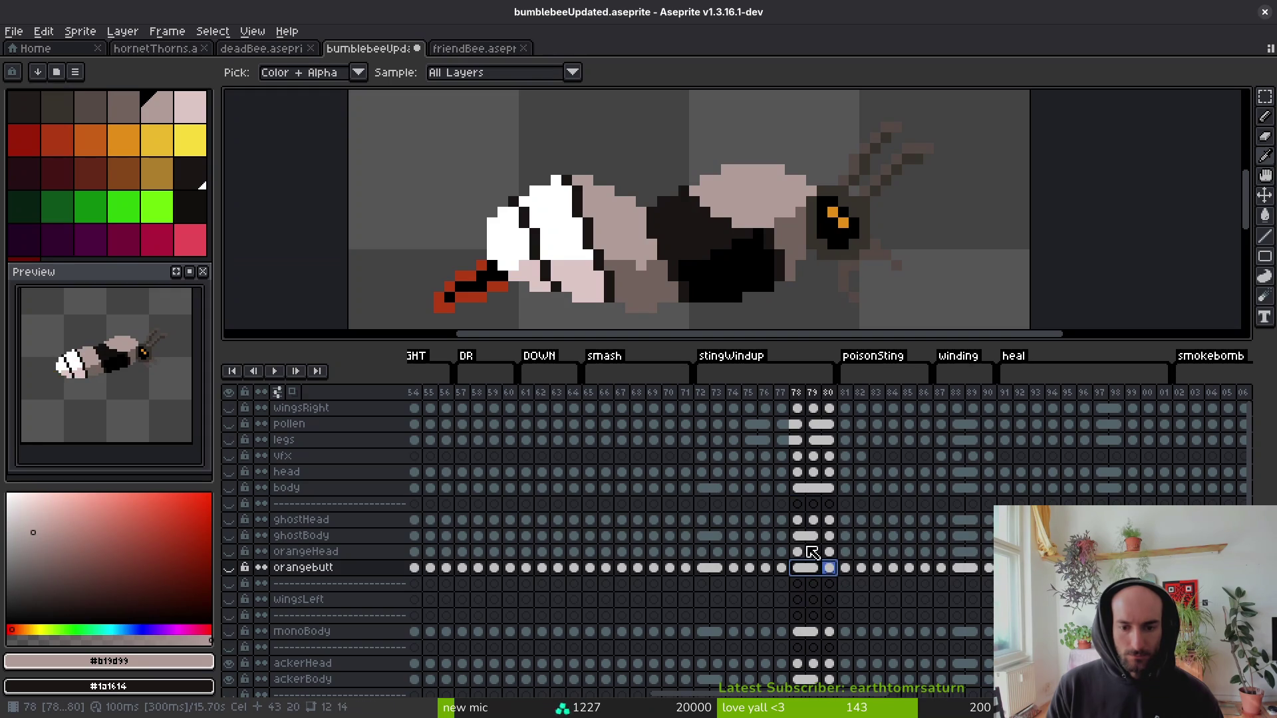
left_click_drag(812, 552, 835, 544)
left_click(830, 633, "shift")
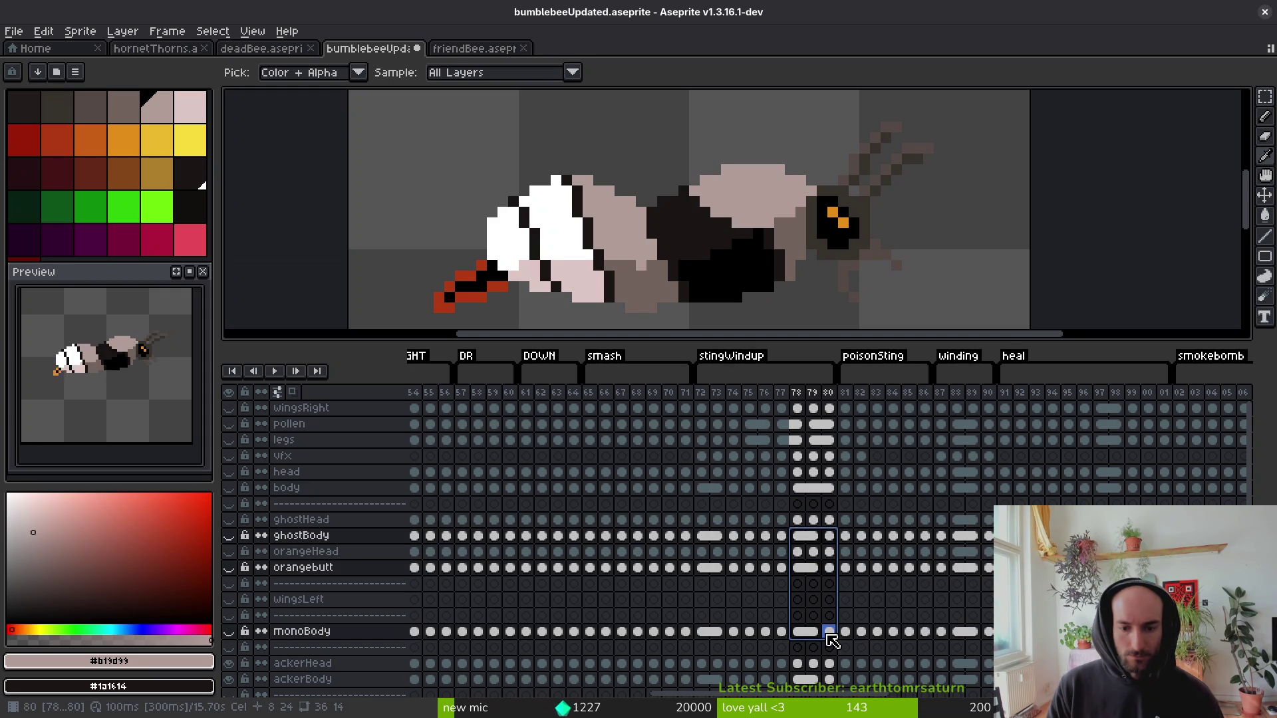
left_click(807, 681, "shift")
right_click(803, 681)
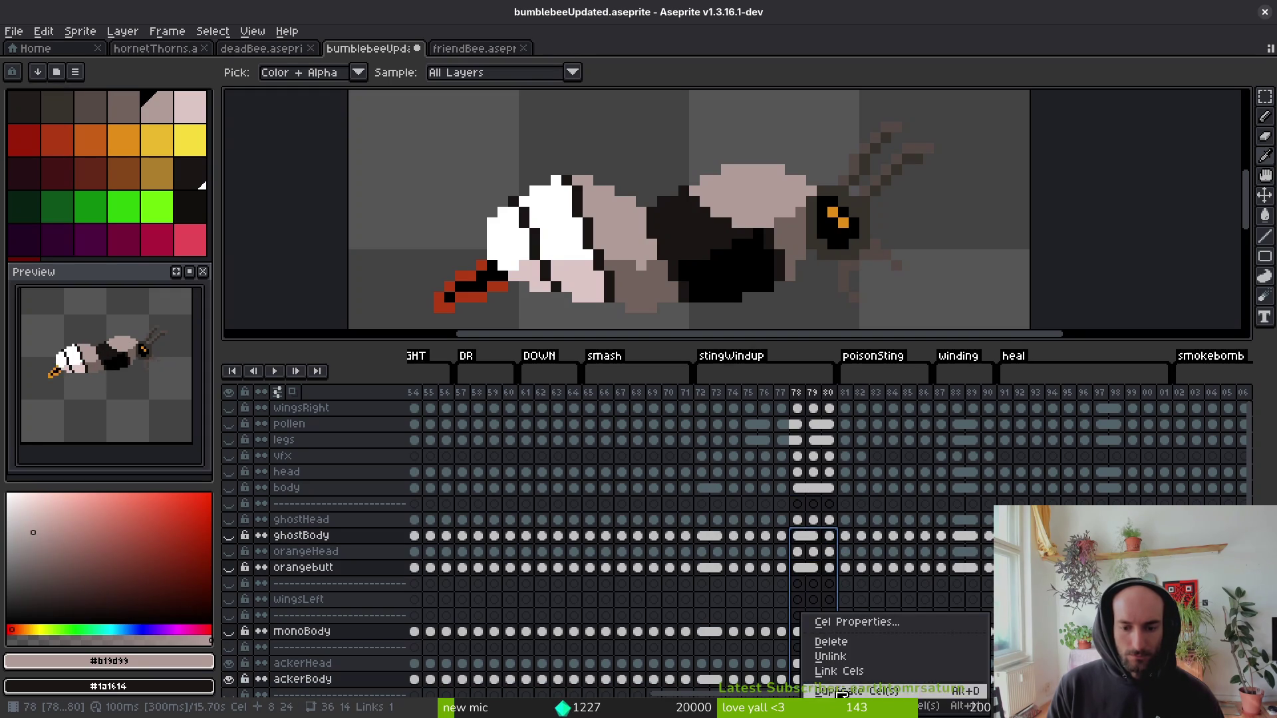
left_click(850, 672)
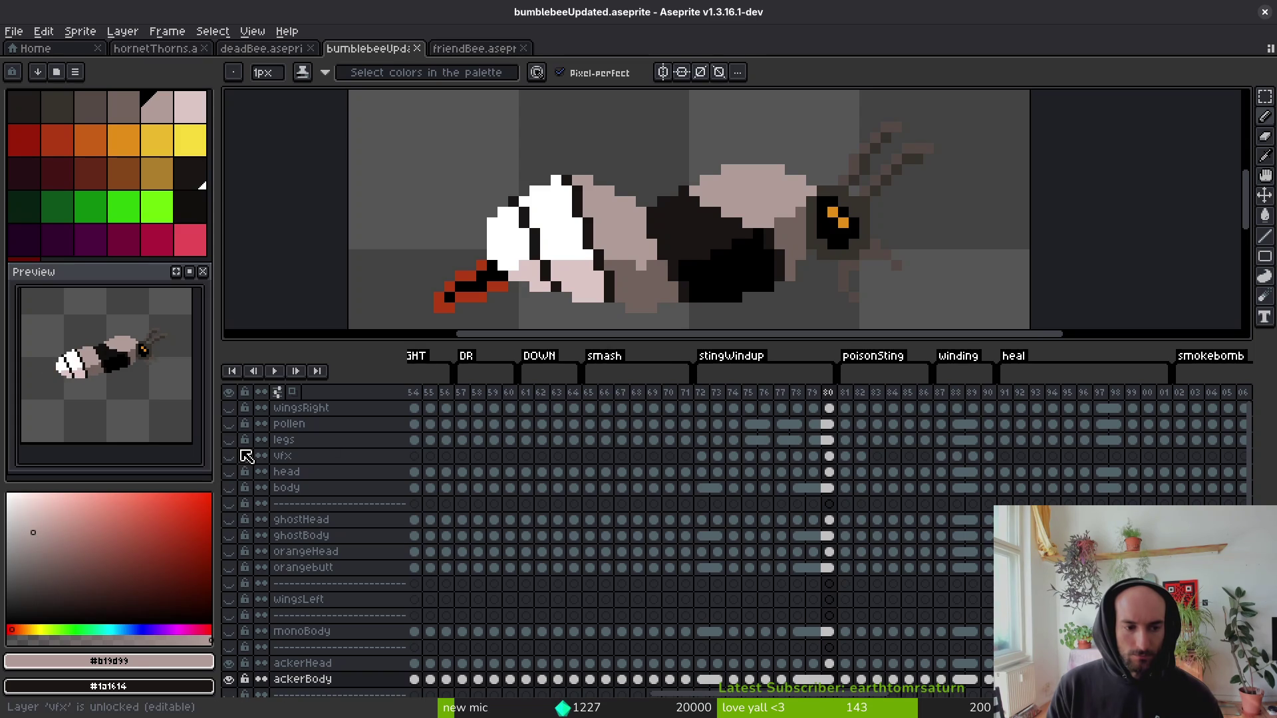
Check frame 72, leaving only ghostBody shown with wings, legs, vfx hidden, and save.
left_click_drag(234, 442, 232, 488)
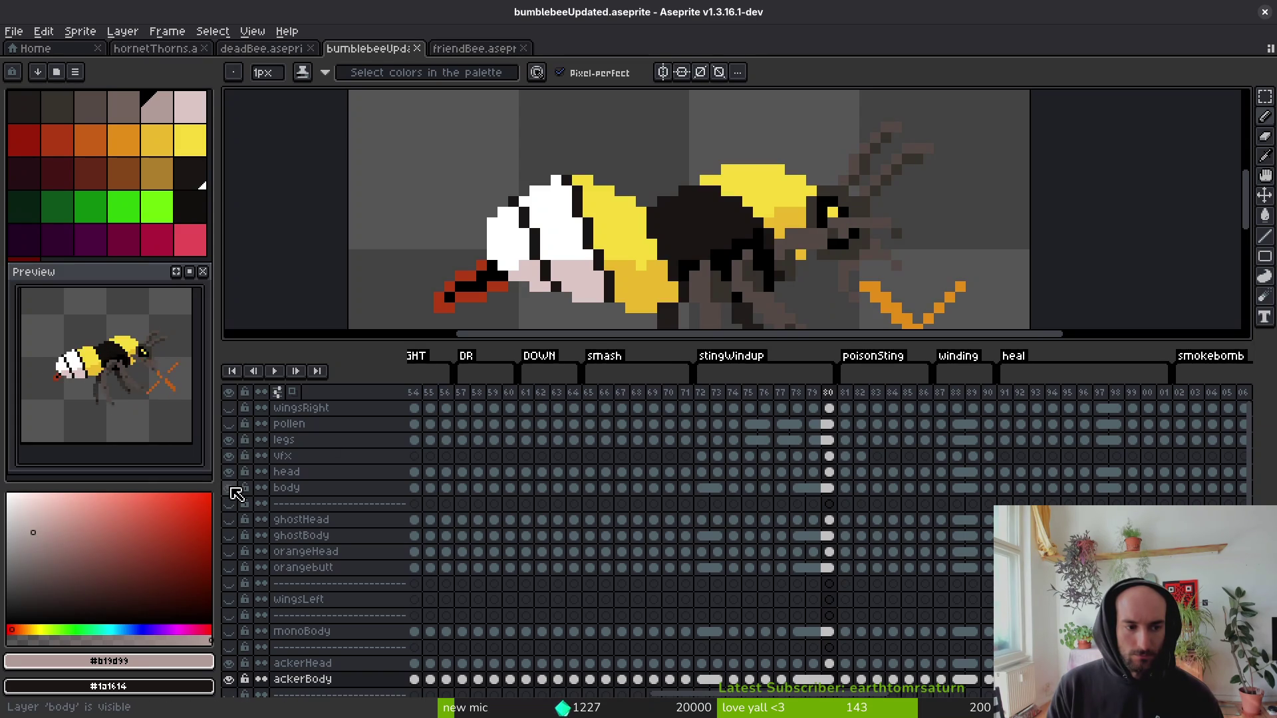
left_click(230, 408)
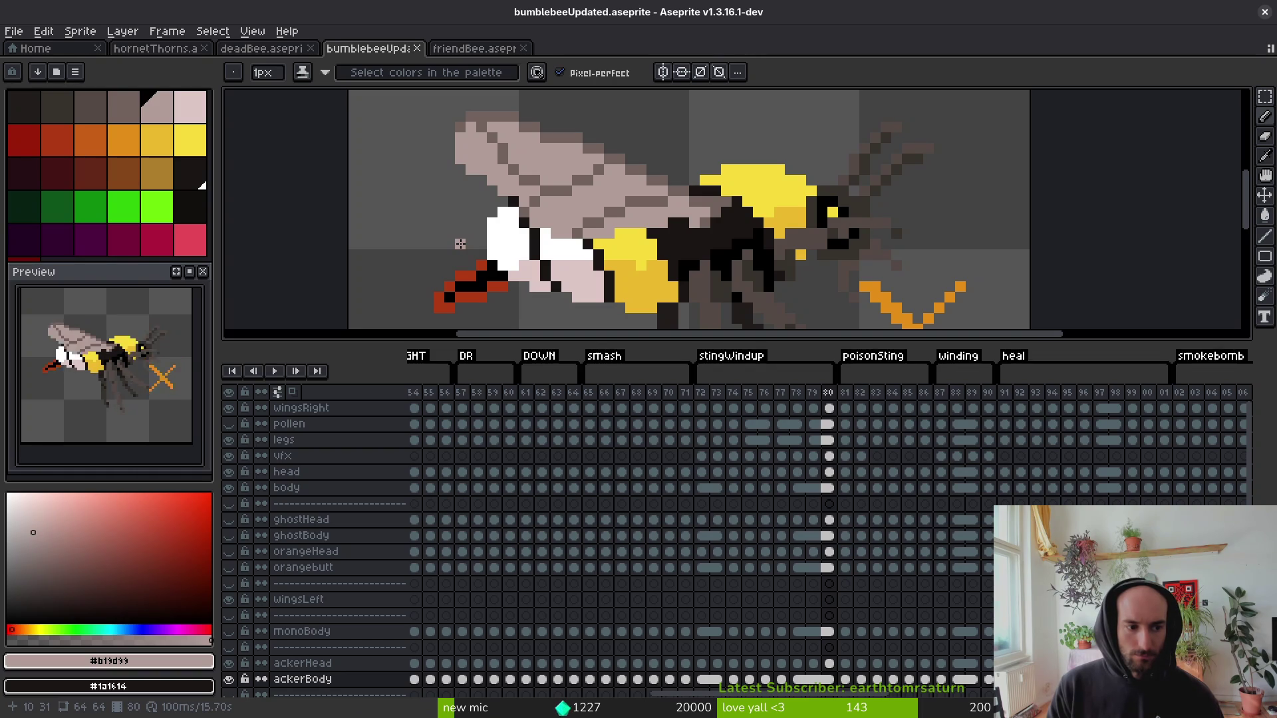
left_click(702, 393)
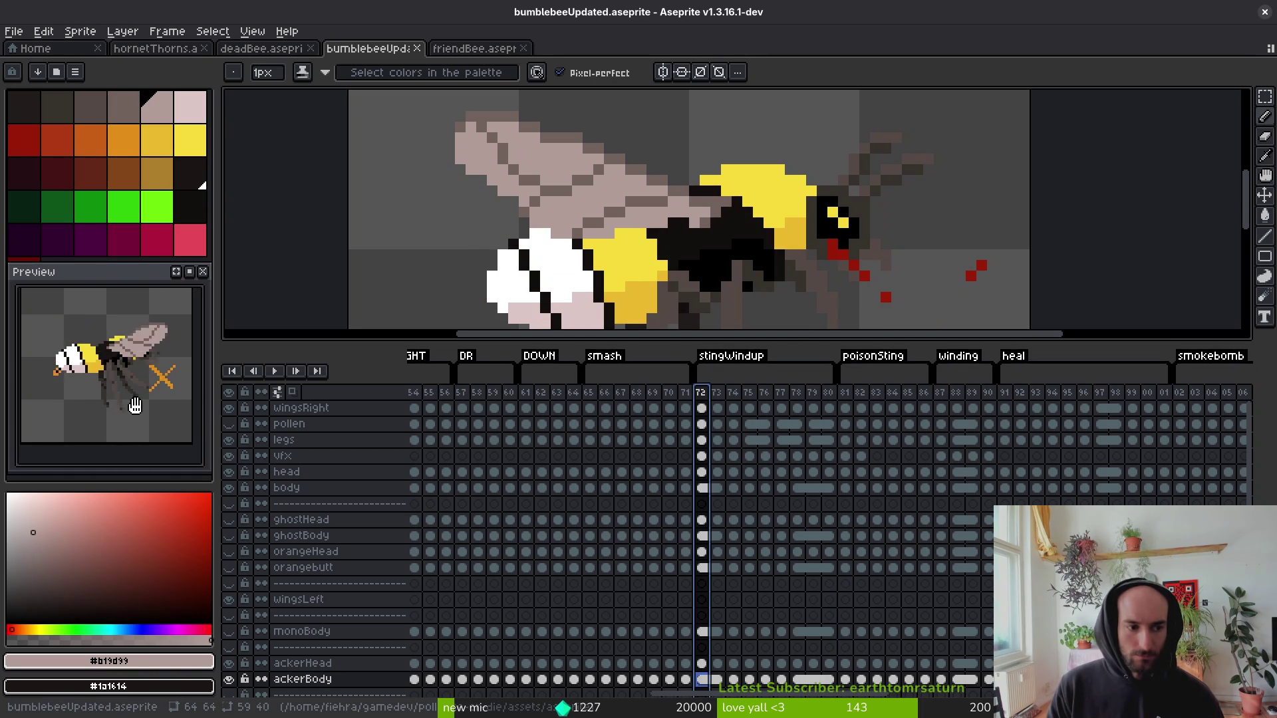
left_click_drag(234, 455, 237, 492)
left_click(228, 487)
left_click(228, 600)
left_click(228, 407)
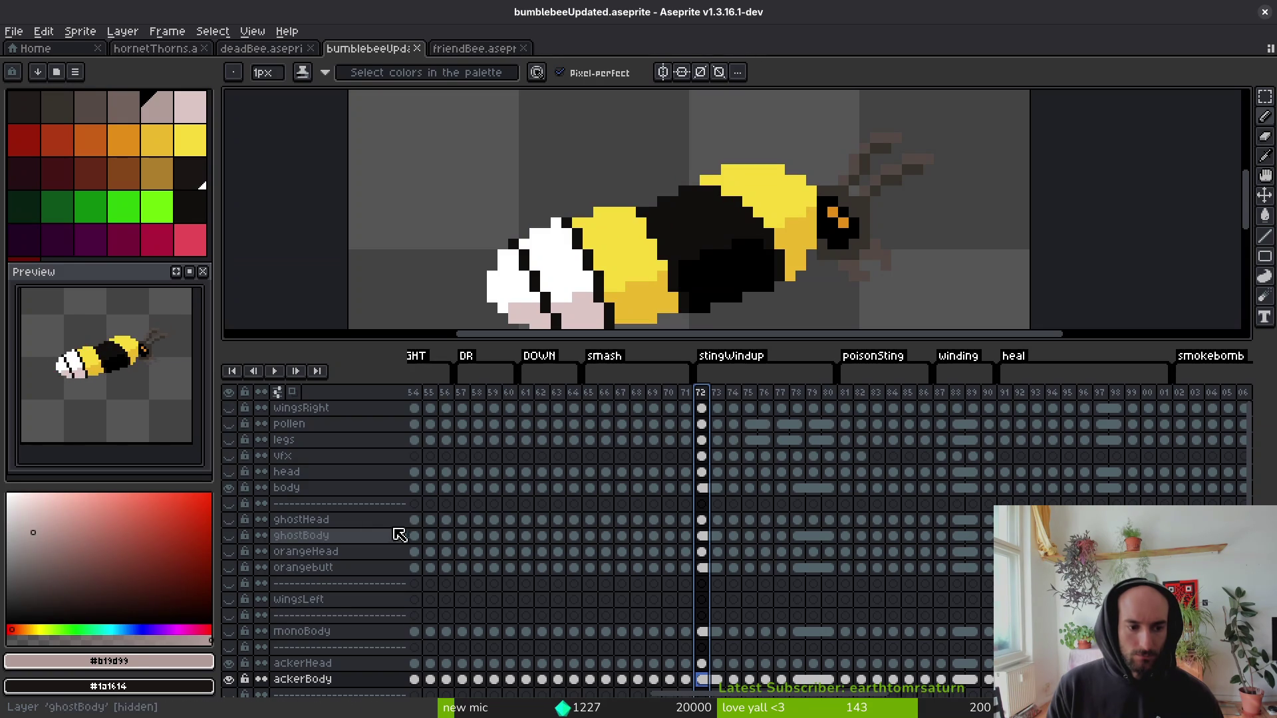
left_click(229, 487)
left_click(229, 535)
key("ctrl+s")
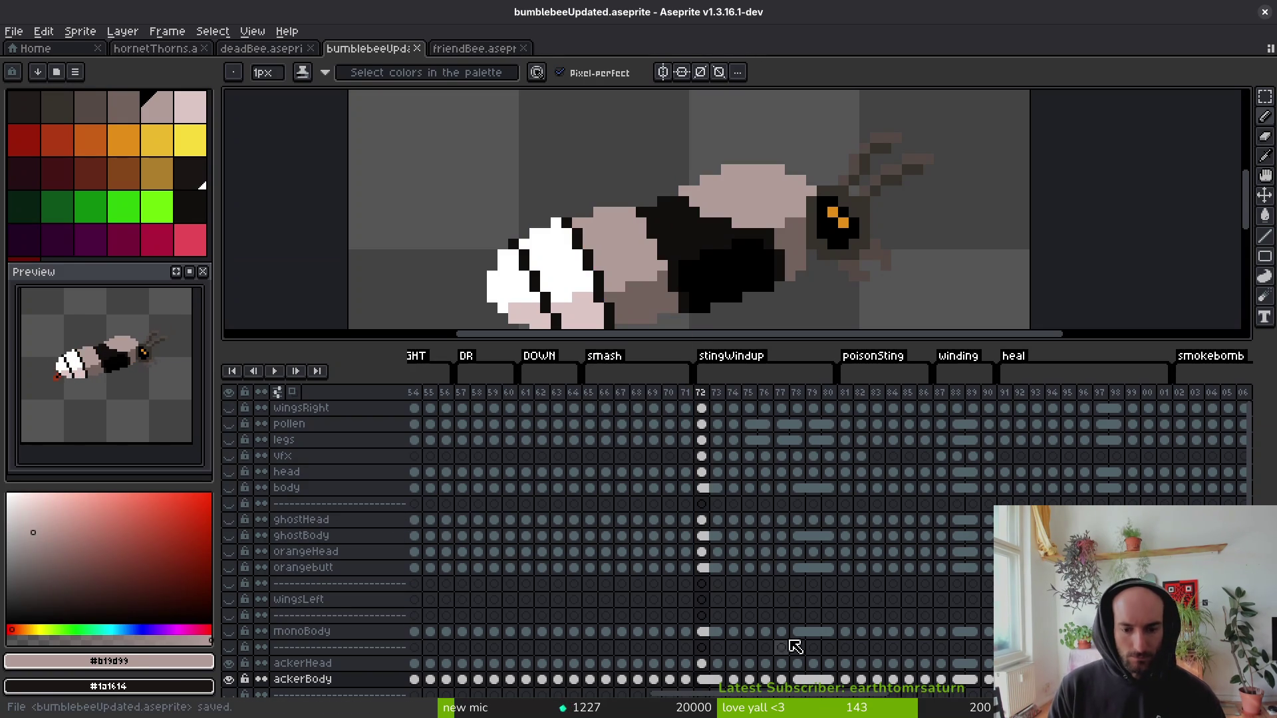
Select the ackerBody cel and move to frame 81 with the Pencil ready.
left_click(828, 631)
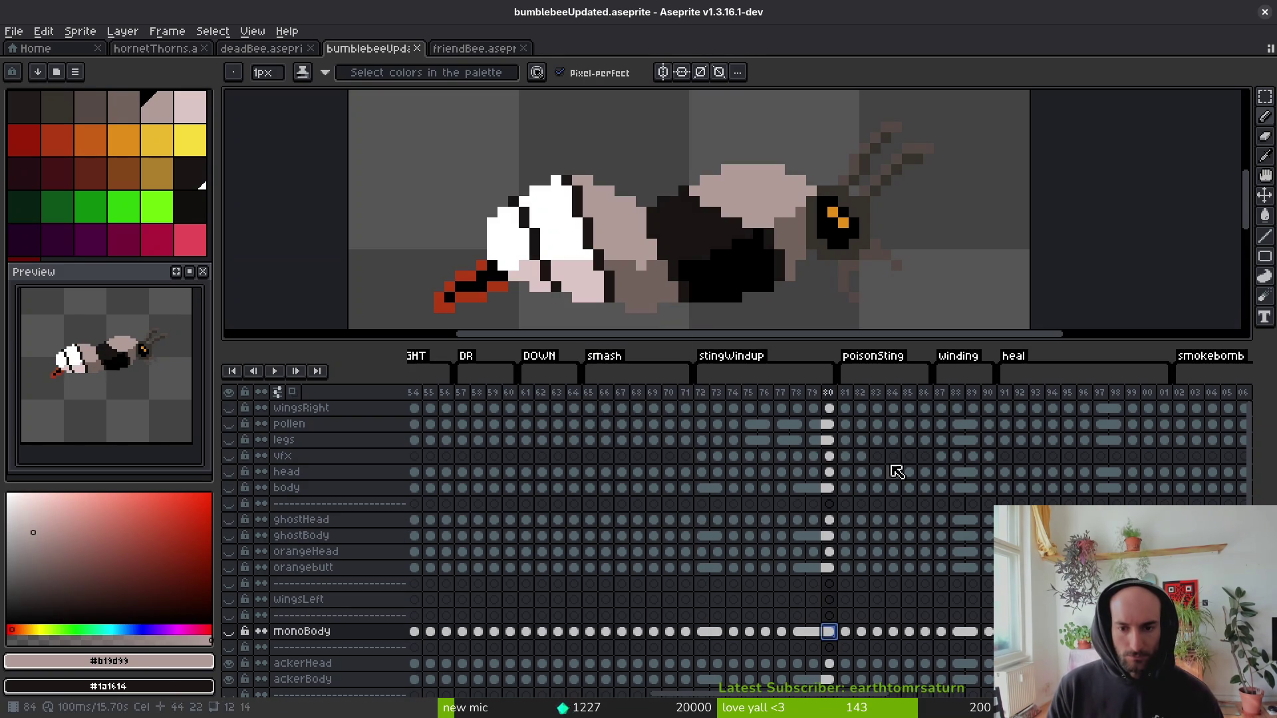
left_click(829, 679)
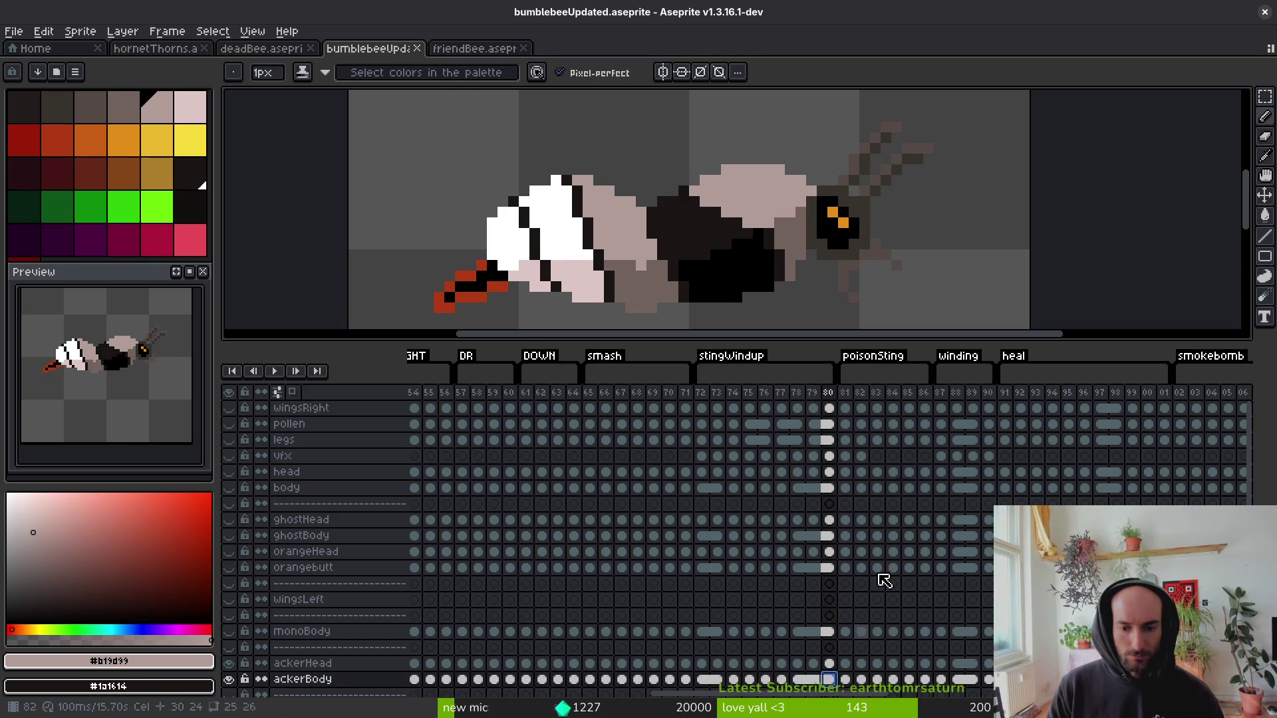
key("i")
key("period")
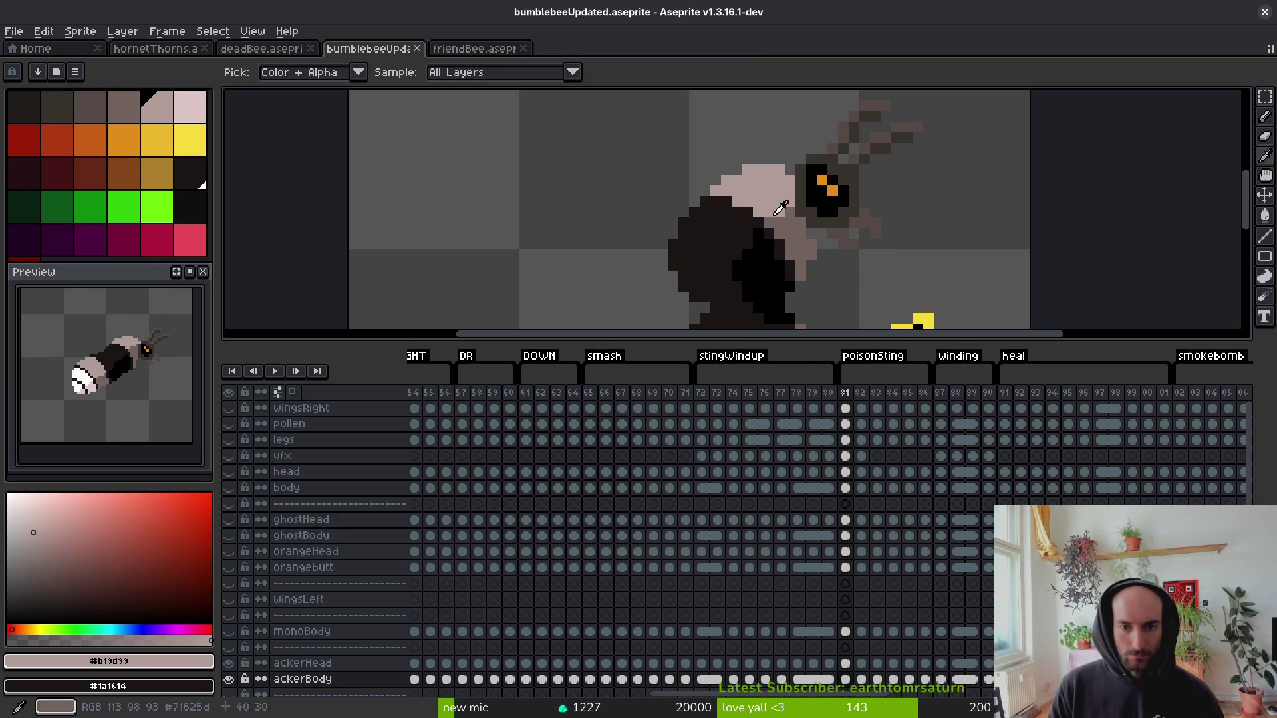
key("comma")
key("b")
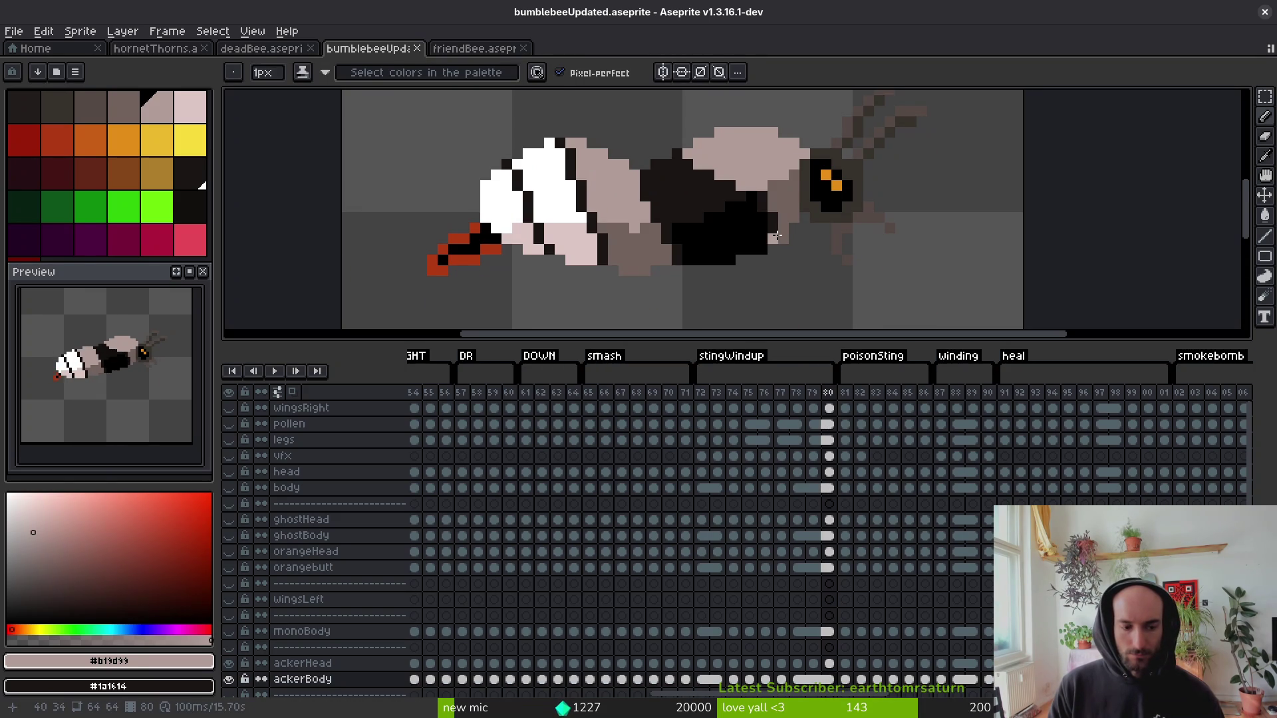
key("i")
key("period")
scroll(744, 165, "up", 3)
key("b")
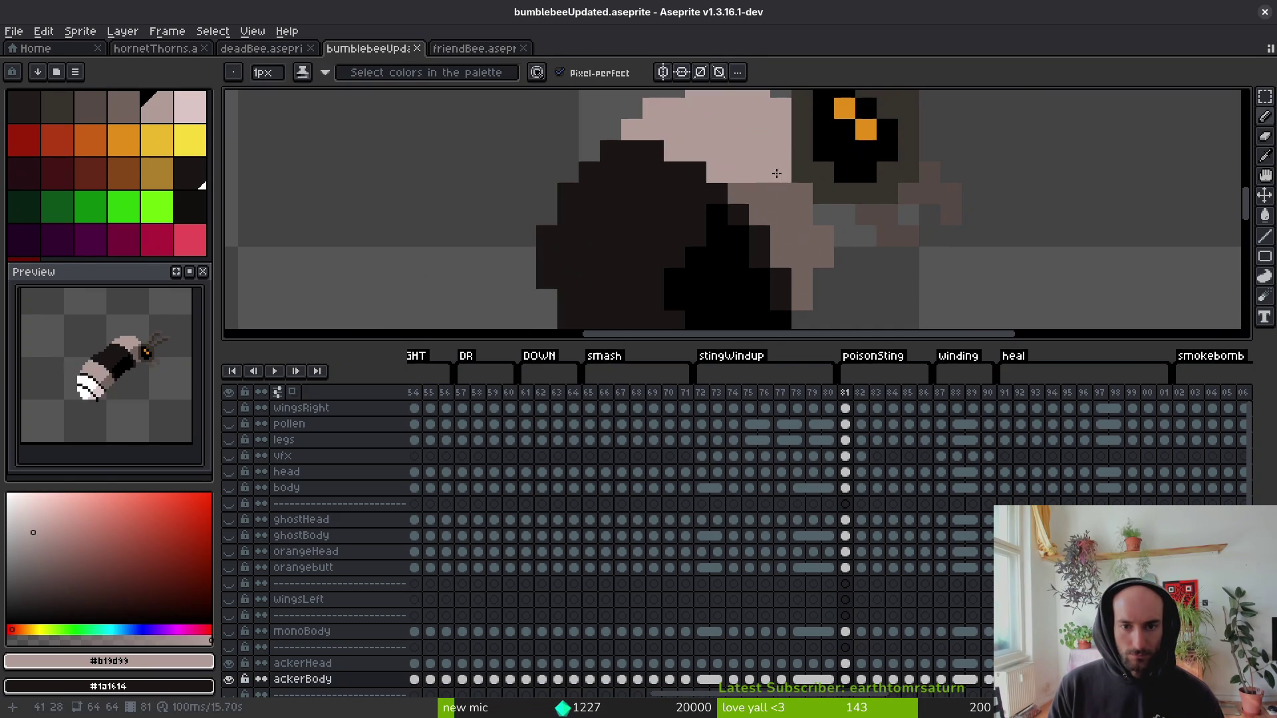
Repaint rows of the bee's dark body light pink, then turn some pink body pixels dark.
left_click_drag(707, 194, 603, 202)
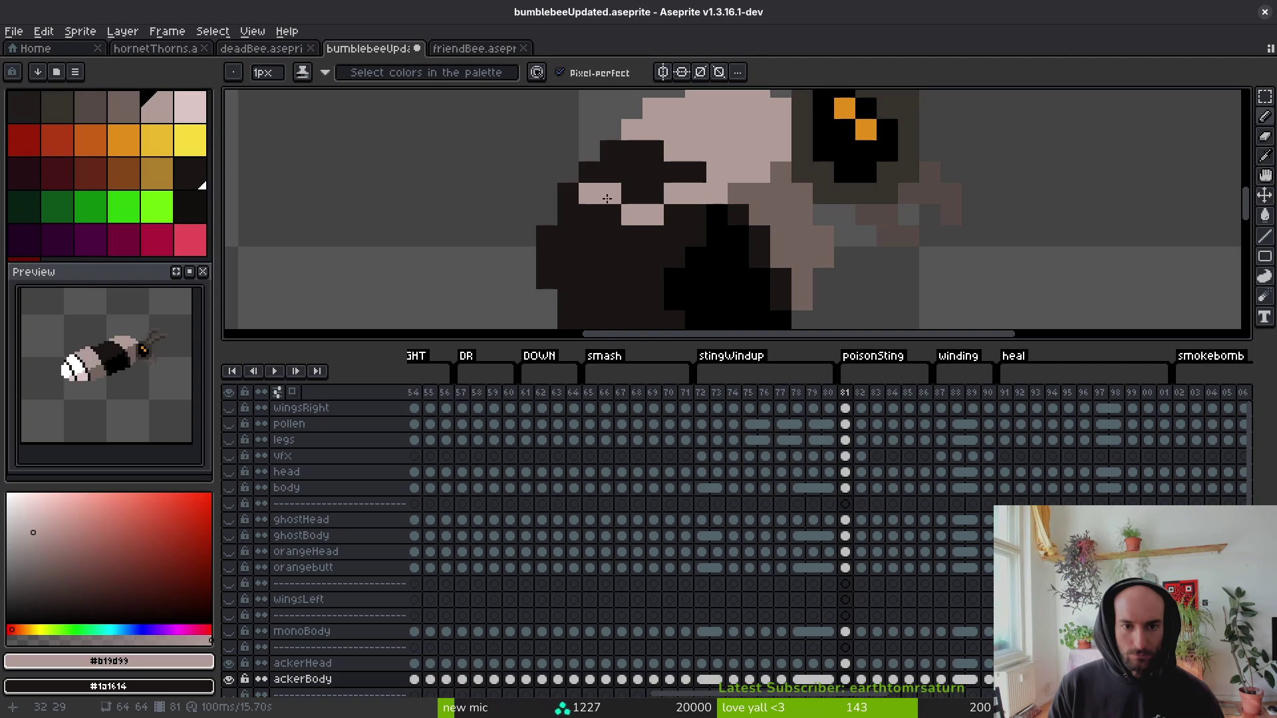
mouse_move(691, 175)
left_mouse_down()
mouse_move(592, 177)
mouse_move(667, 211)
left_mouse_up()
left_click(581, 225, "alt")
left_click(731, 198, "alt")
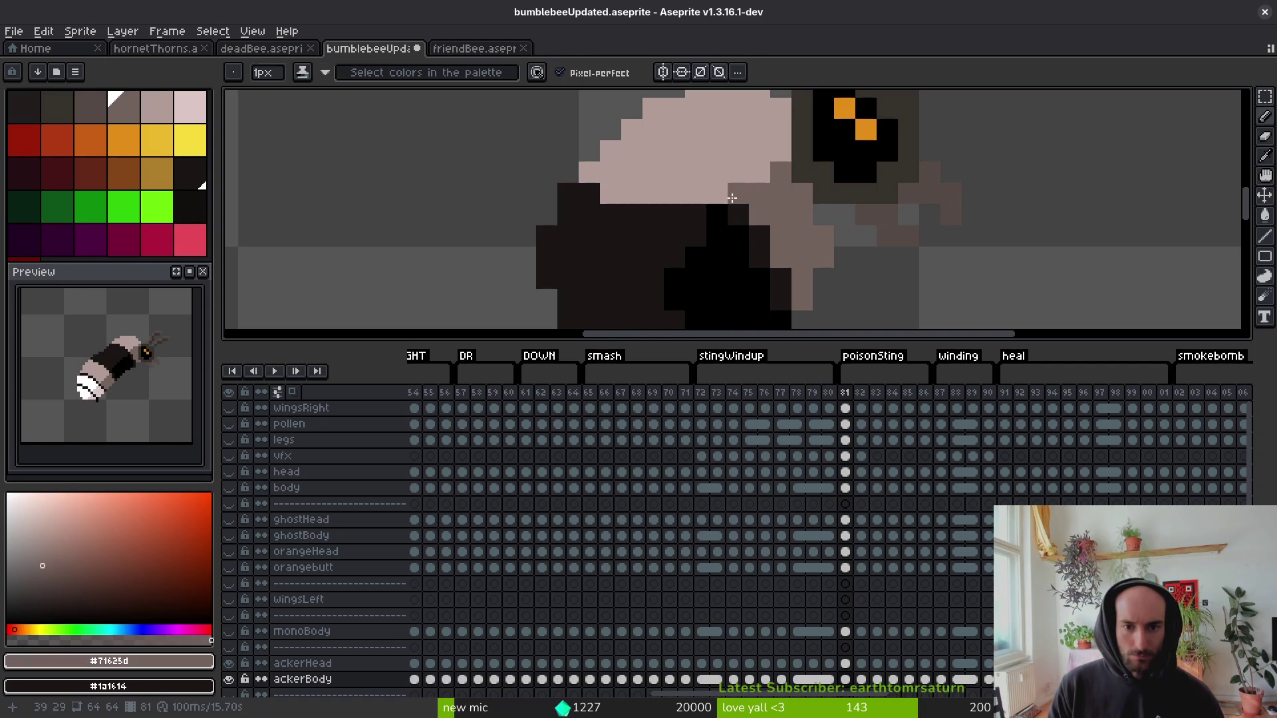
scroll(690, 219, "down", 3)
left_click(672, 228, "alt")
scroll(672, 227, "up", 2)
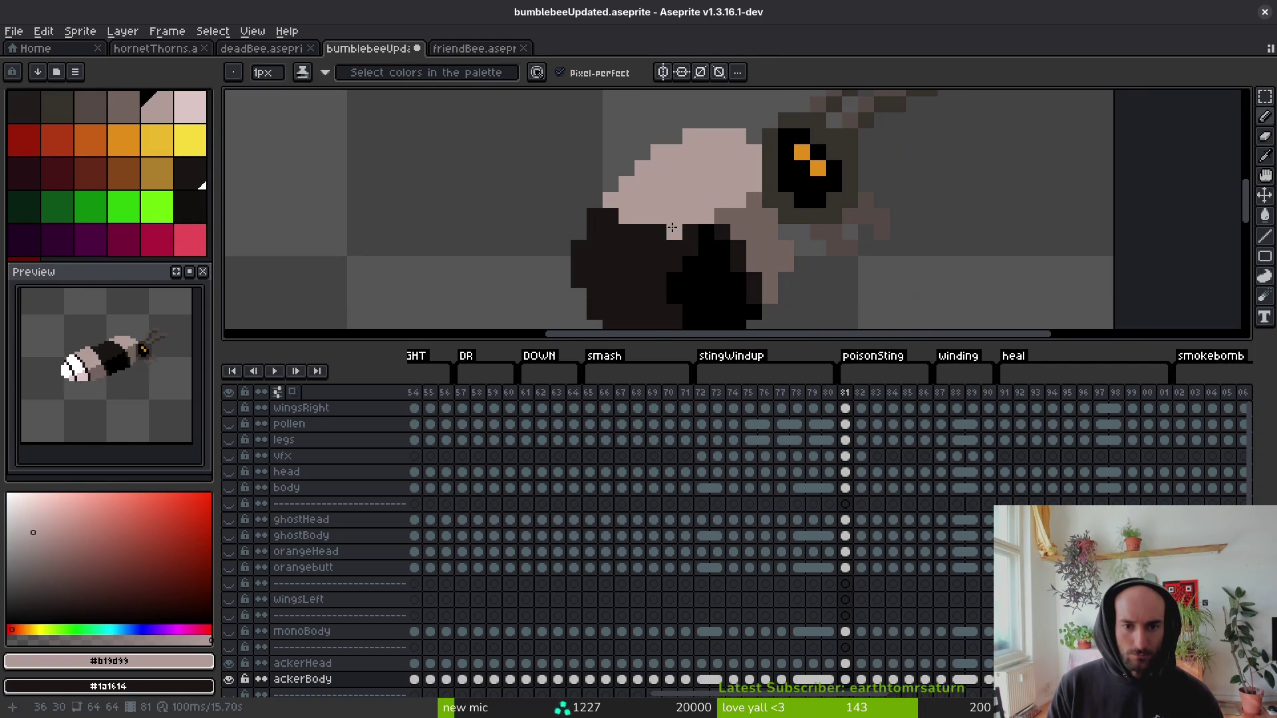
left_click(605, 249, "alt")
left_click_drag(594, 231, 611, 233)
left_click(625, 279)
Undo the last dark pixel, erase two left-edge pixels, and add a pink pixel on the body.
scroll(674, 260, "down", 3)
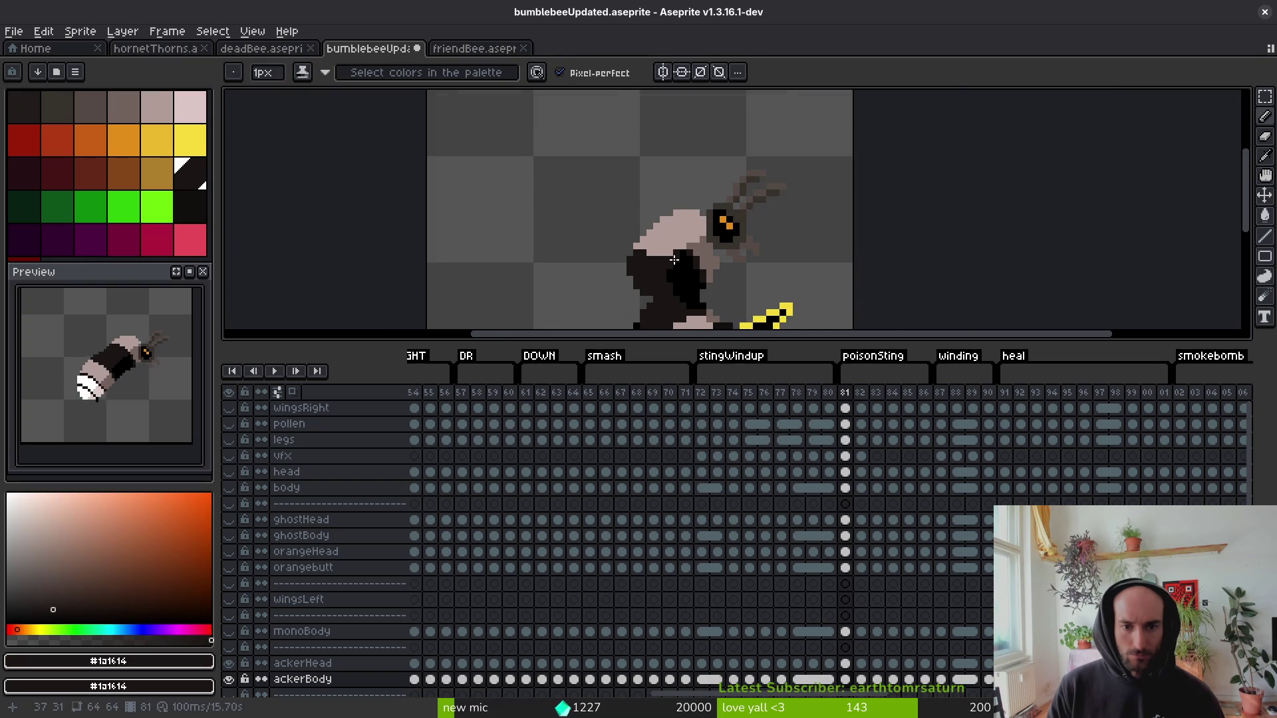
scroll(674, 259, "up", 3)
key("ctrl+z")
left_click_drag(586, 227, 585, 259)
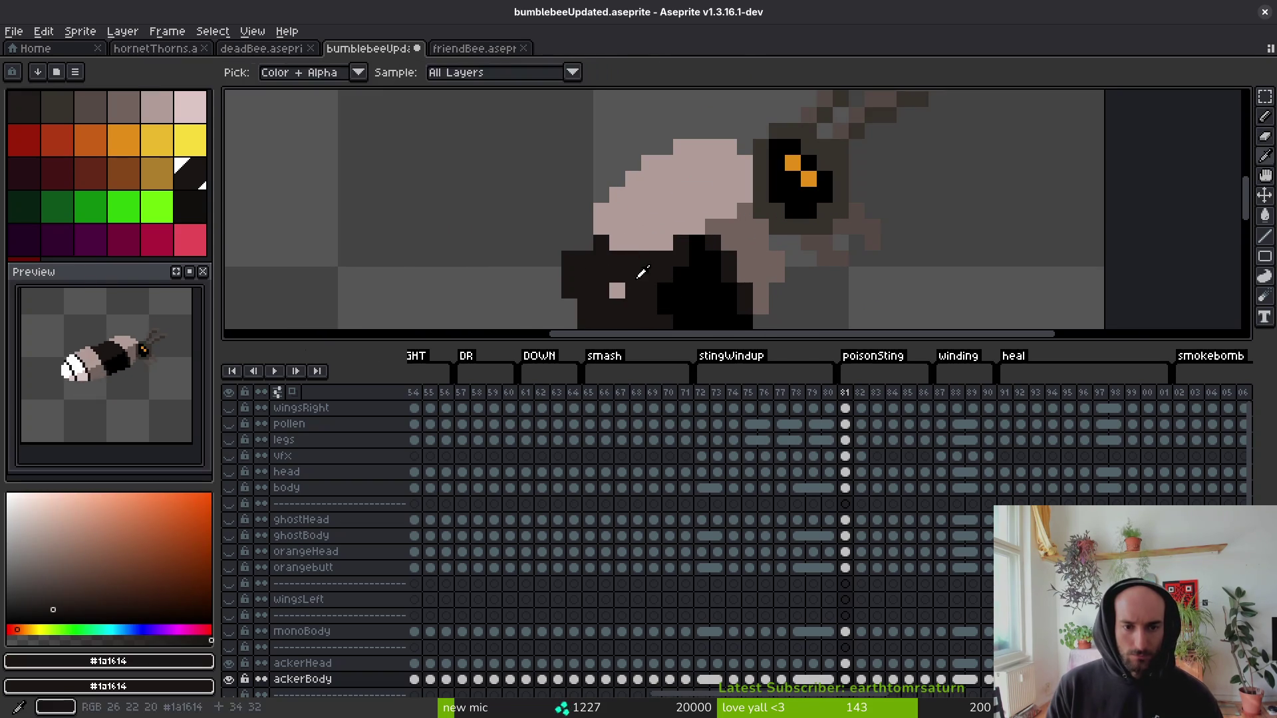
key("b")
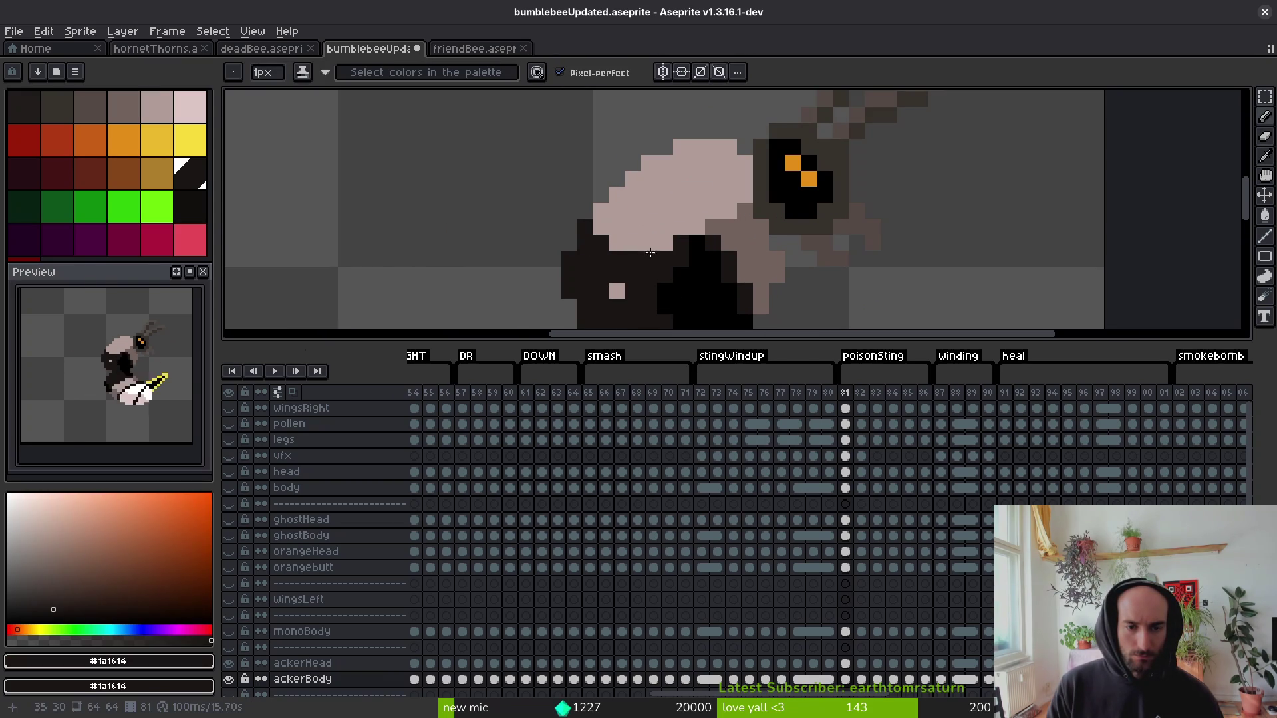
scroll(662, 266, "down", 3)
scroll(639, 284, "up", 2)
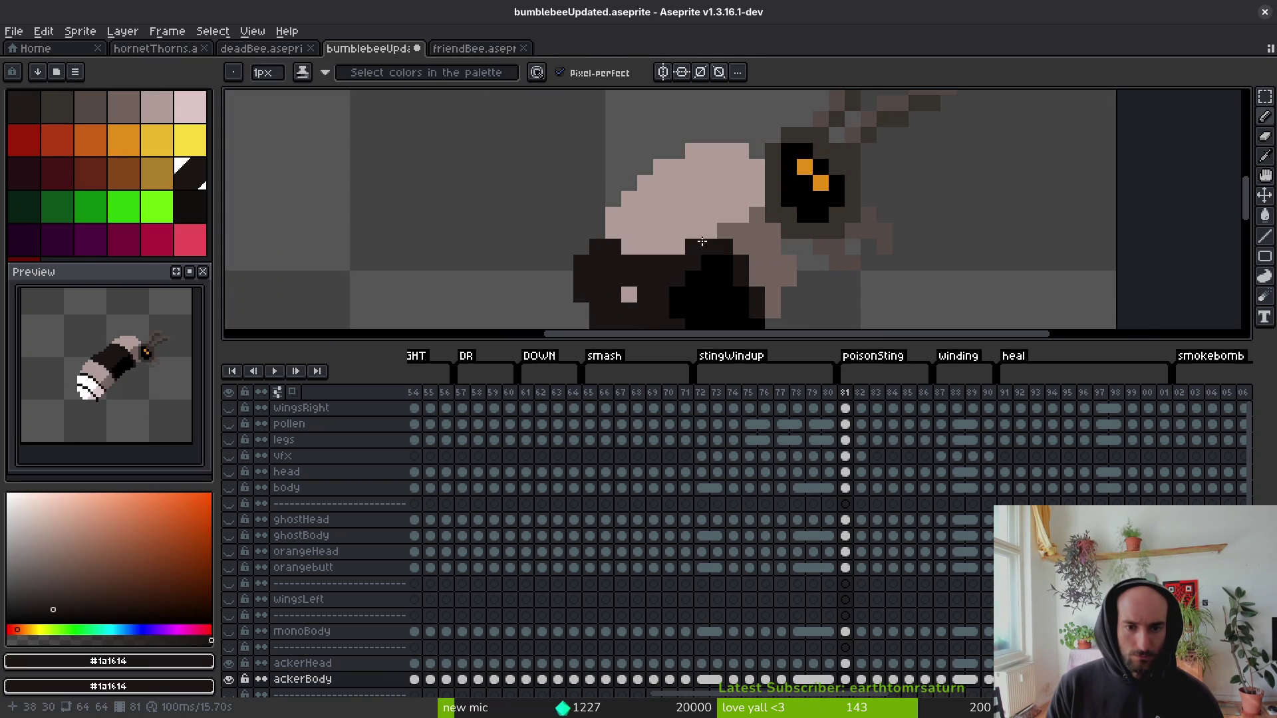
left_click(661, 230, "alt")
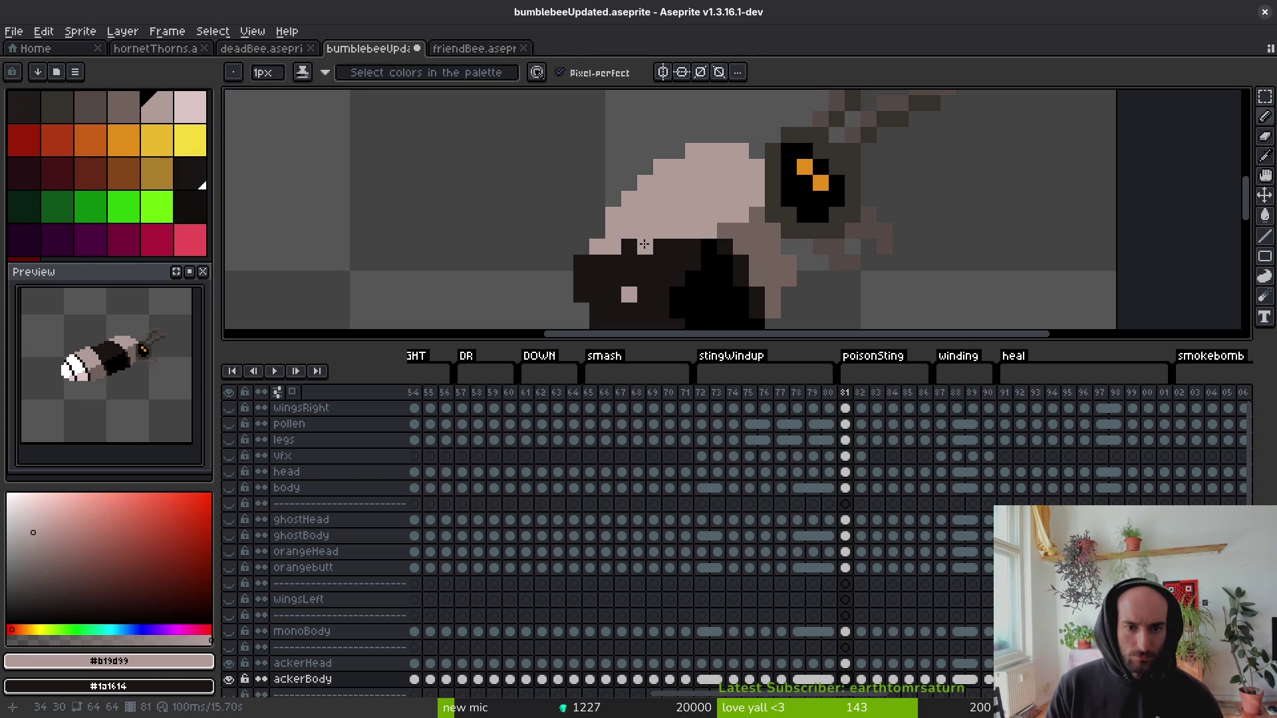
left_click(661, 278)
left_click(643, 282, "alt")
Save the file and flip between frames 81 and 82 to check the sting pose.
scroll(642, 282, "down", 3)
key("ctrl+s")
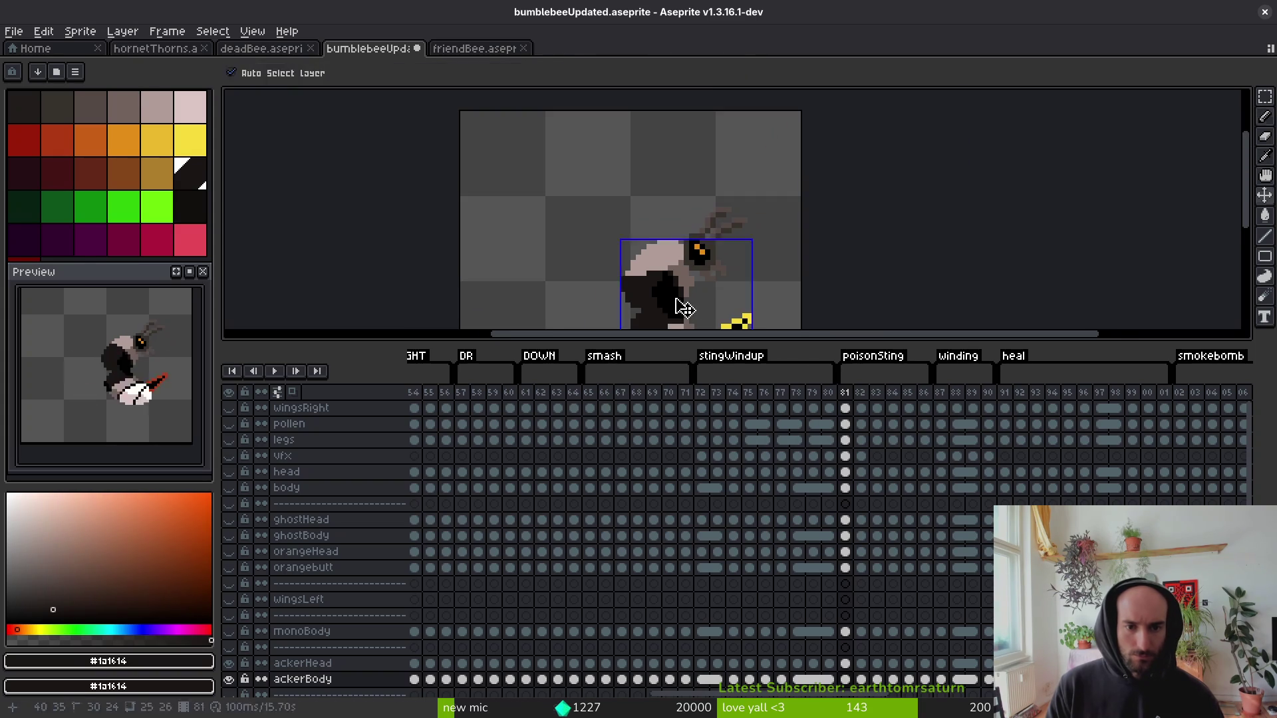
scroll(705, 236, "down", 2)
key("Left")
key("Right")
key("Right")
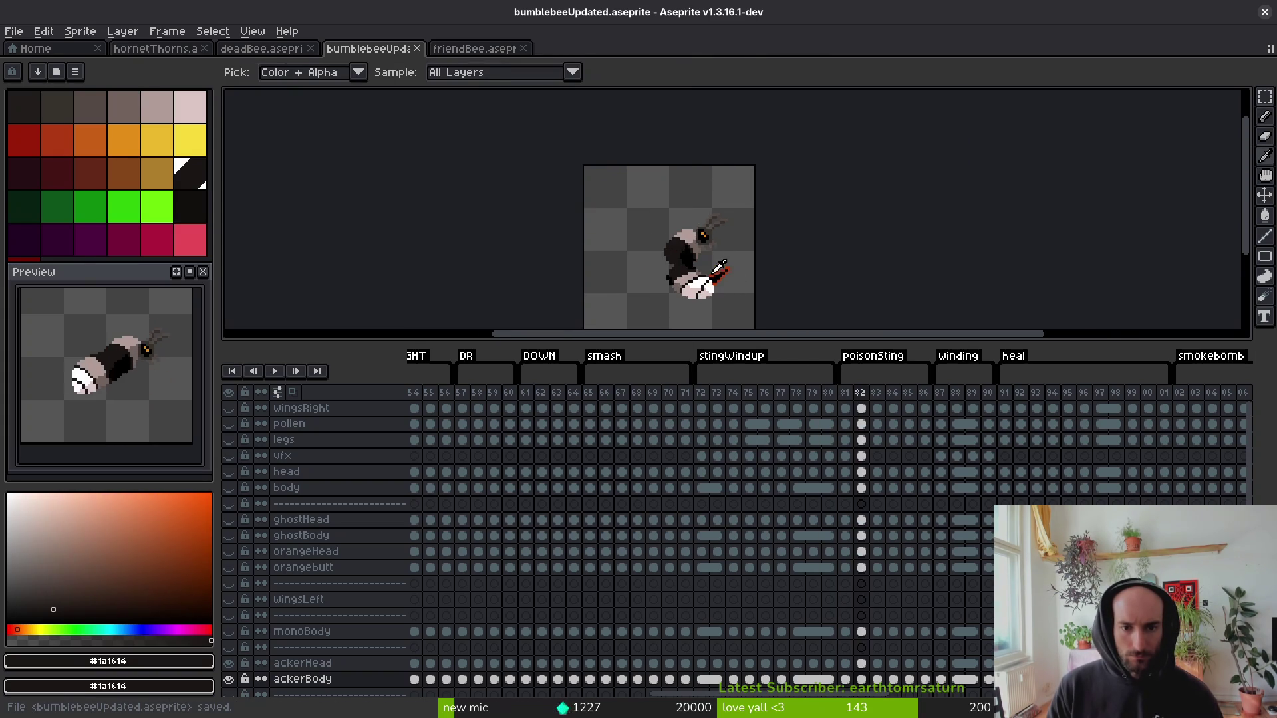
scroll(676, 235, "up", 3)
scroll(786, 225, "down", 3)
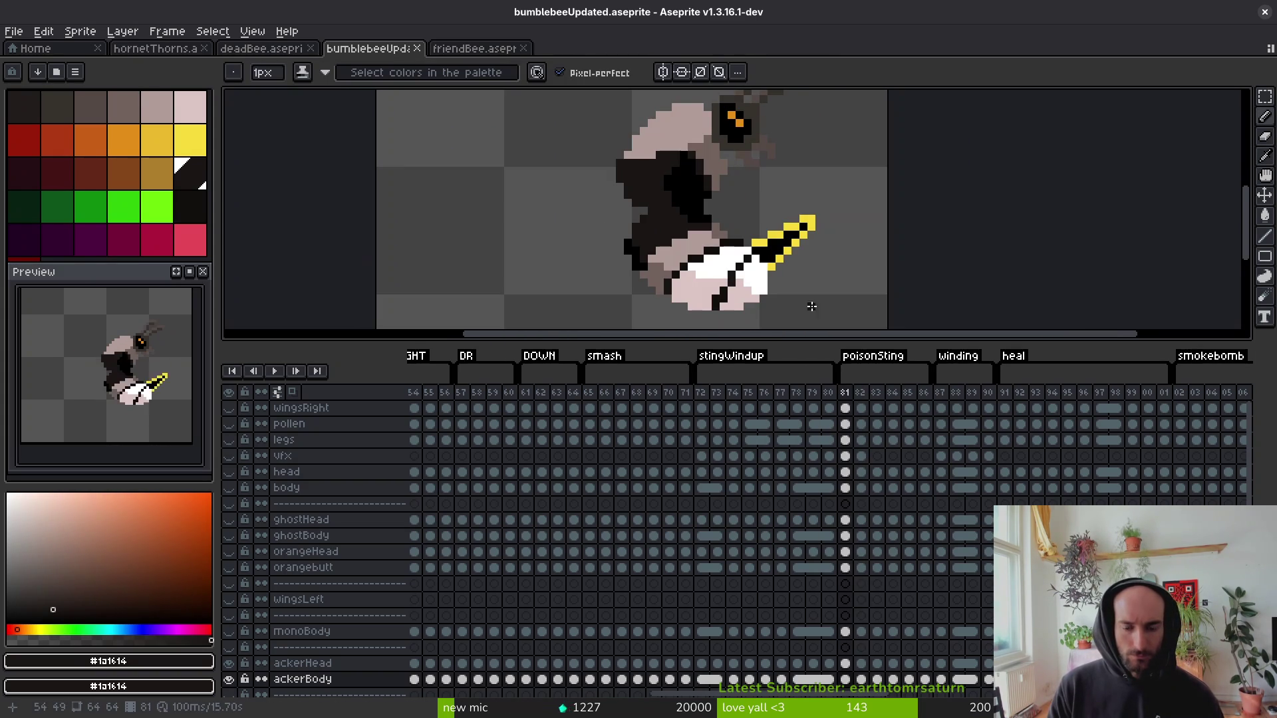
key("Left")
key("Right")
scroll(792, 286, "down", 4)
key("Left")
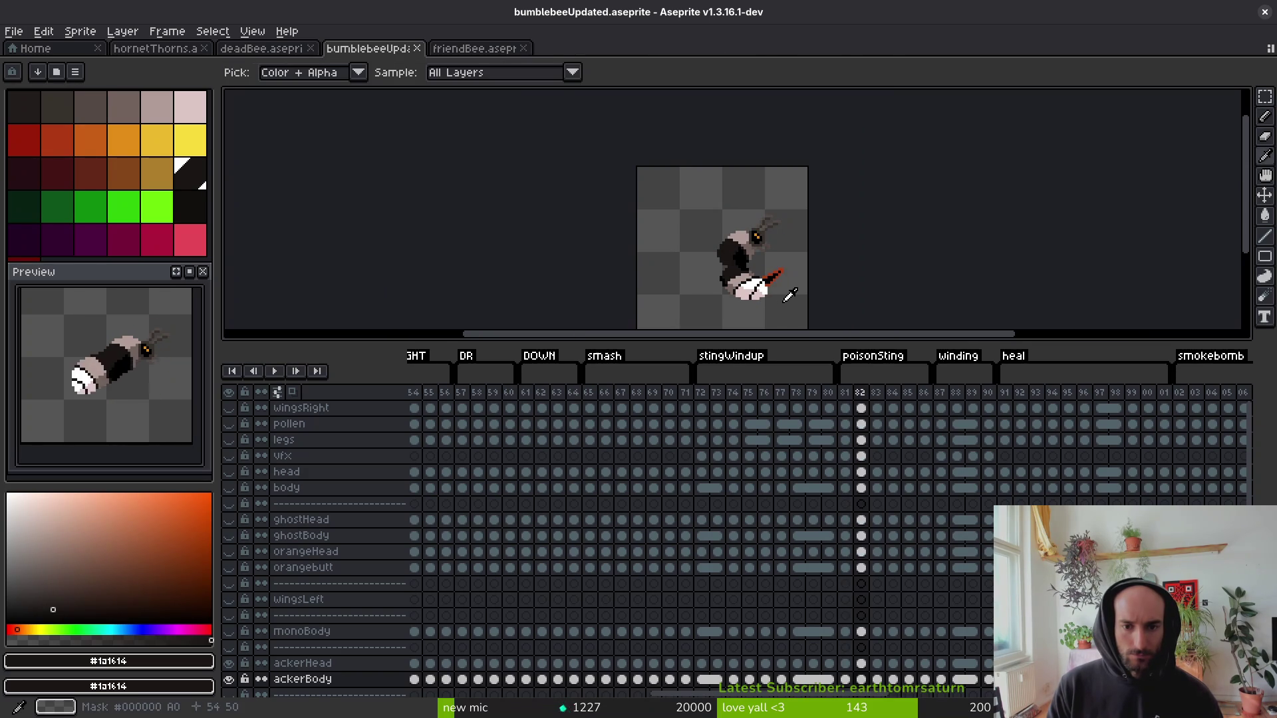
key("Left")
key("Right")
key("Right")
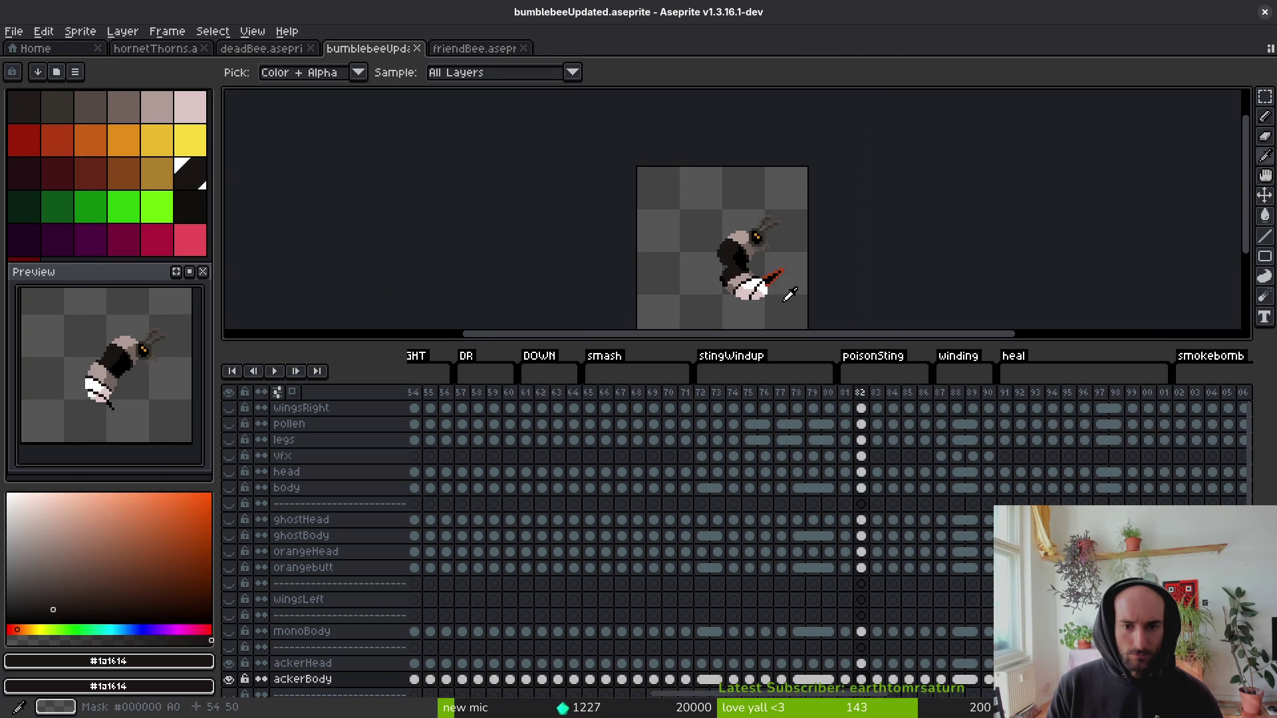
Link the frame 81–82 cels from ackerBody up through monoBody, orangebutt and body.
key("Left")
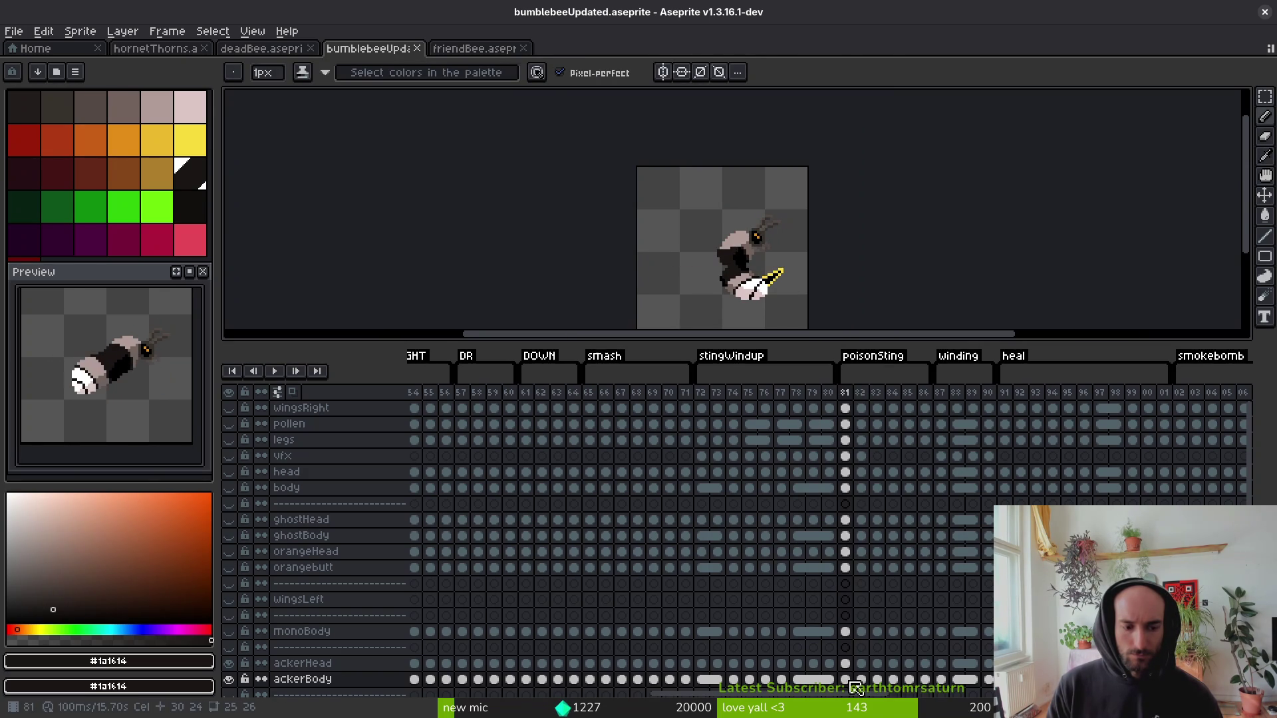
left_click(861, 679, "shift")
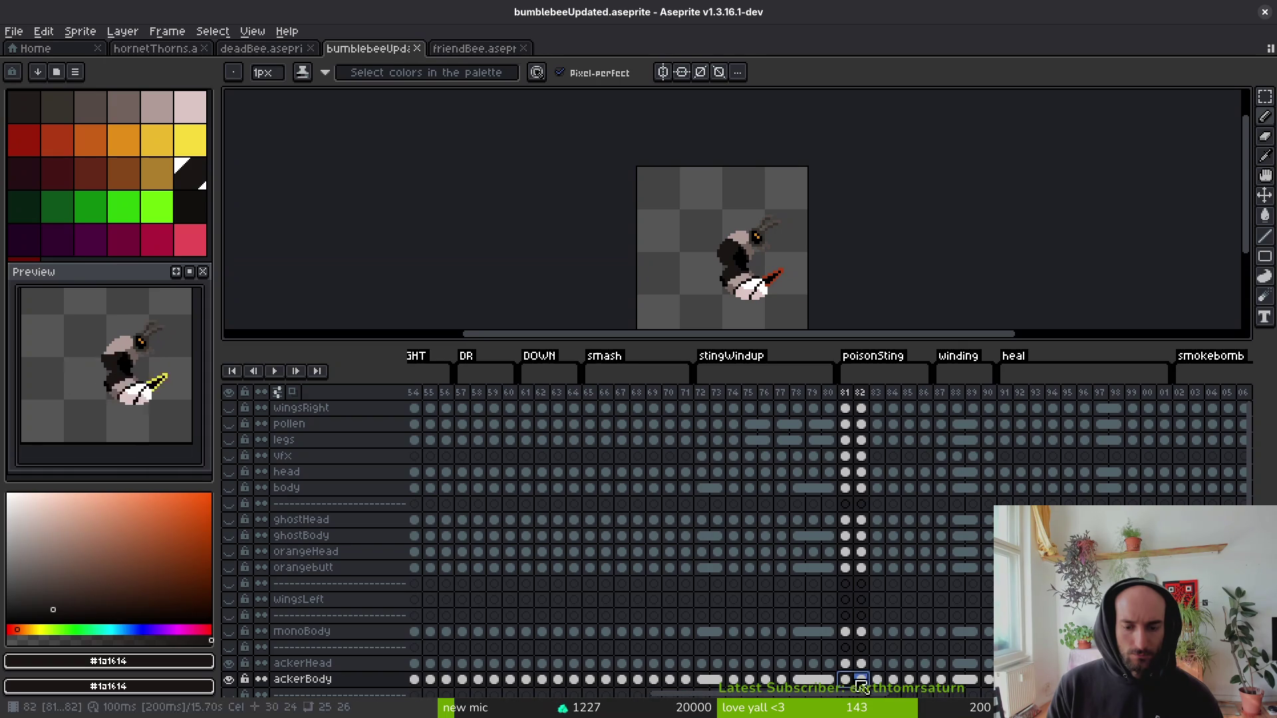
scroll(805, 259, "up", 2)
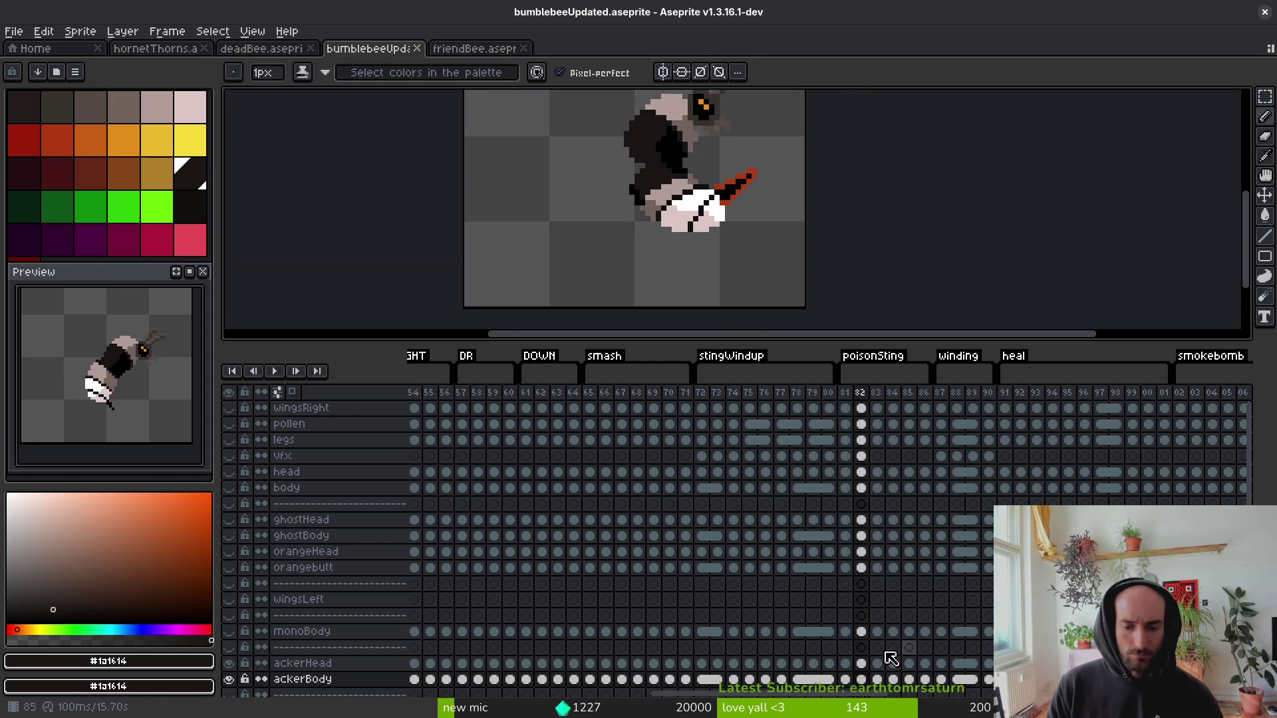
mouse_move(846, 680)
left_mouse_down()
mouse_move(864, 685)
mouse_move(854, 638)
mouse_move(874, 639)
left_mouse_up()
mouse_move(846, 573)
left_mouse_down()
mouse_move(868, 578)
mouse_move(860, 539)
left_mouse_up()
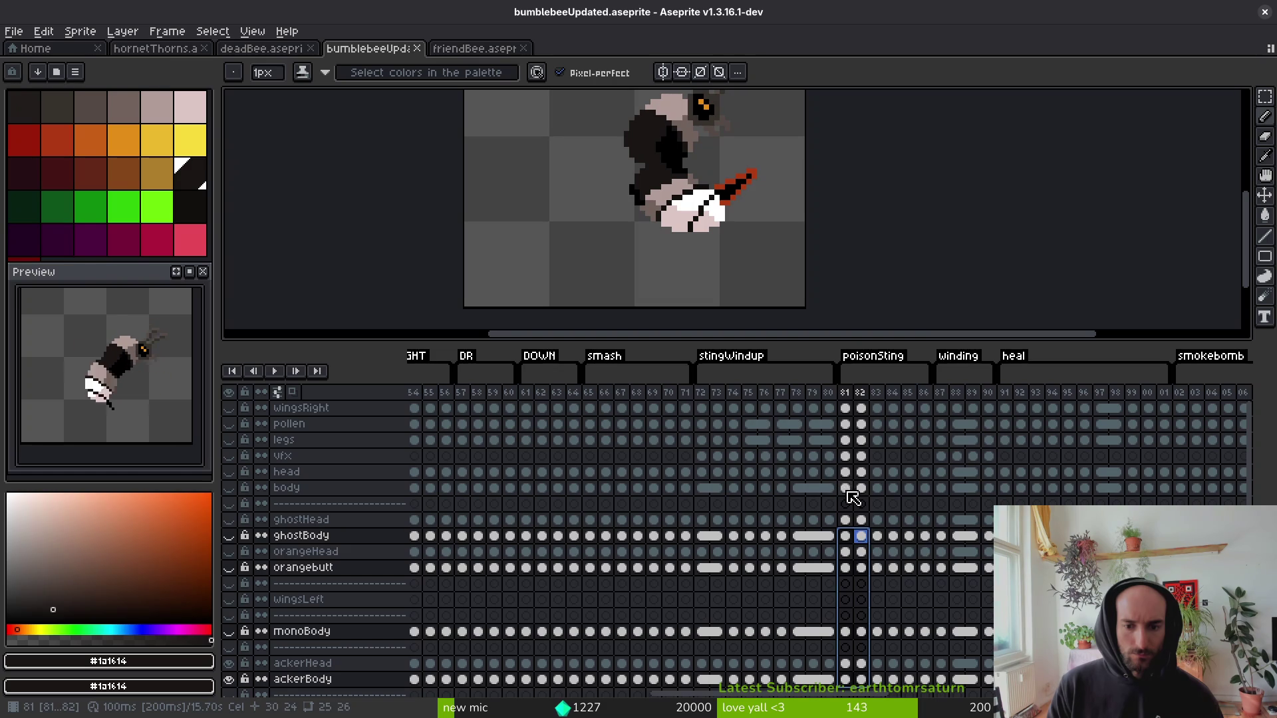
left_click_drag(850, 495, 866, 498)
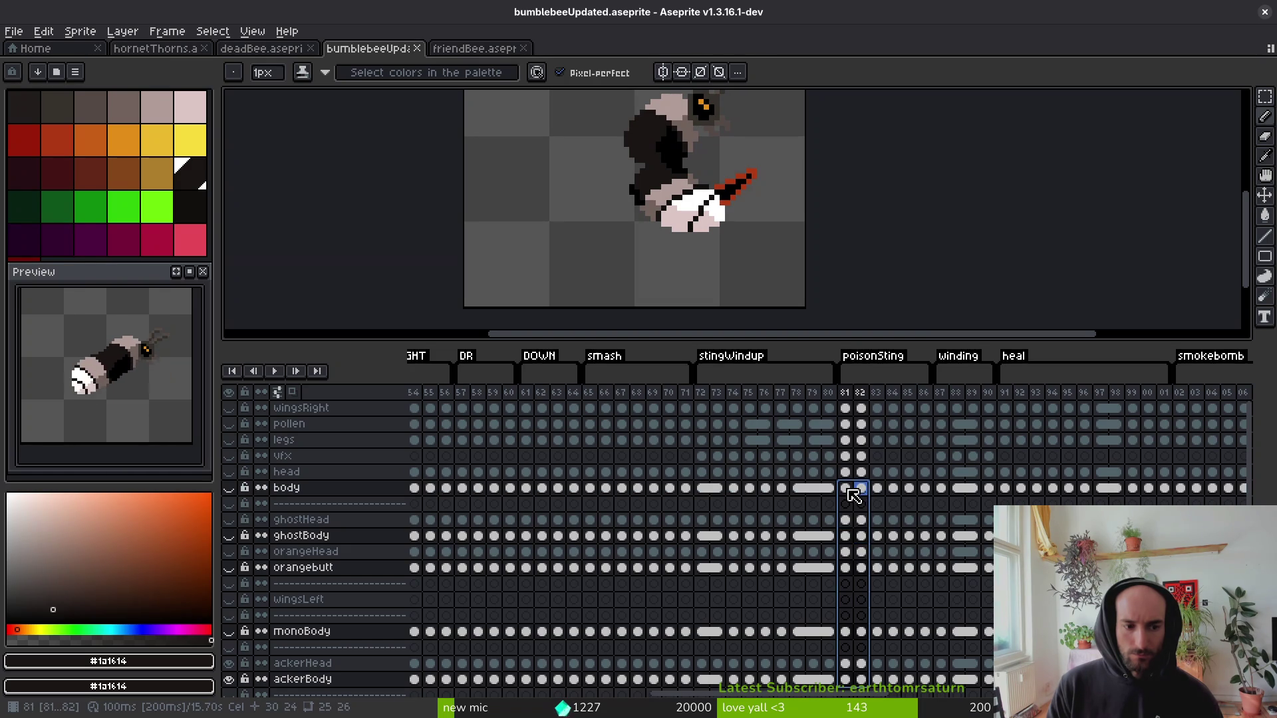
right_click(854, 495)
left_click(934, 552)
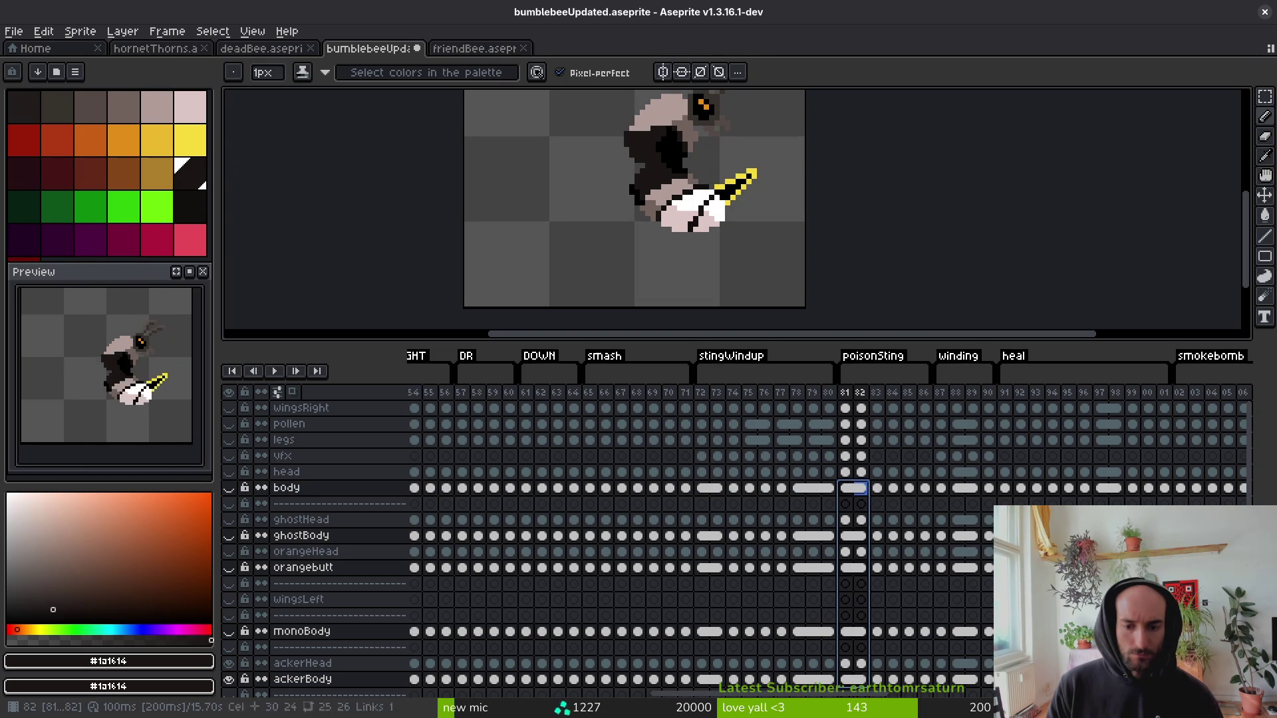
key("Left")
key("Left")
scroll(755, 251, "down", 1)
key("alt")
key("Right")
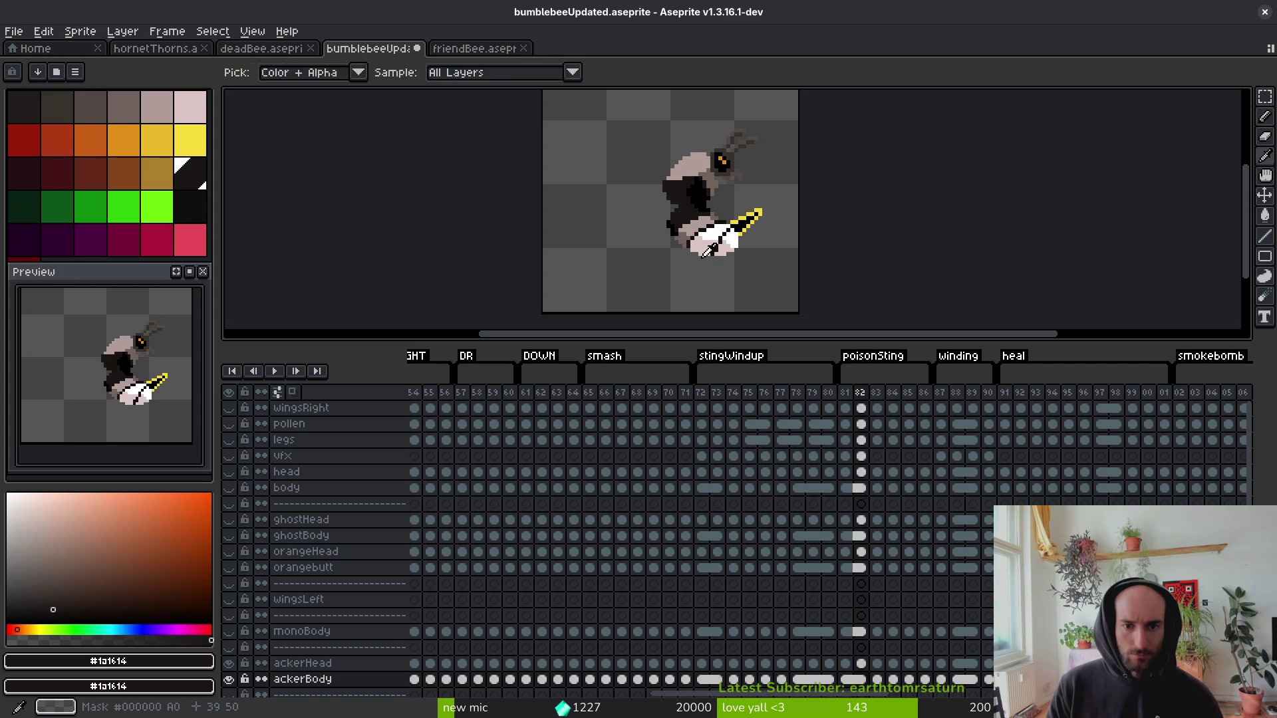
On frame 83, sample light grey #b19d99 and paint it over the dark body patches.
key("Right")
key("Right")
scroll(696, 228, "up", 3)
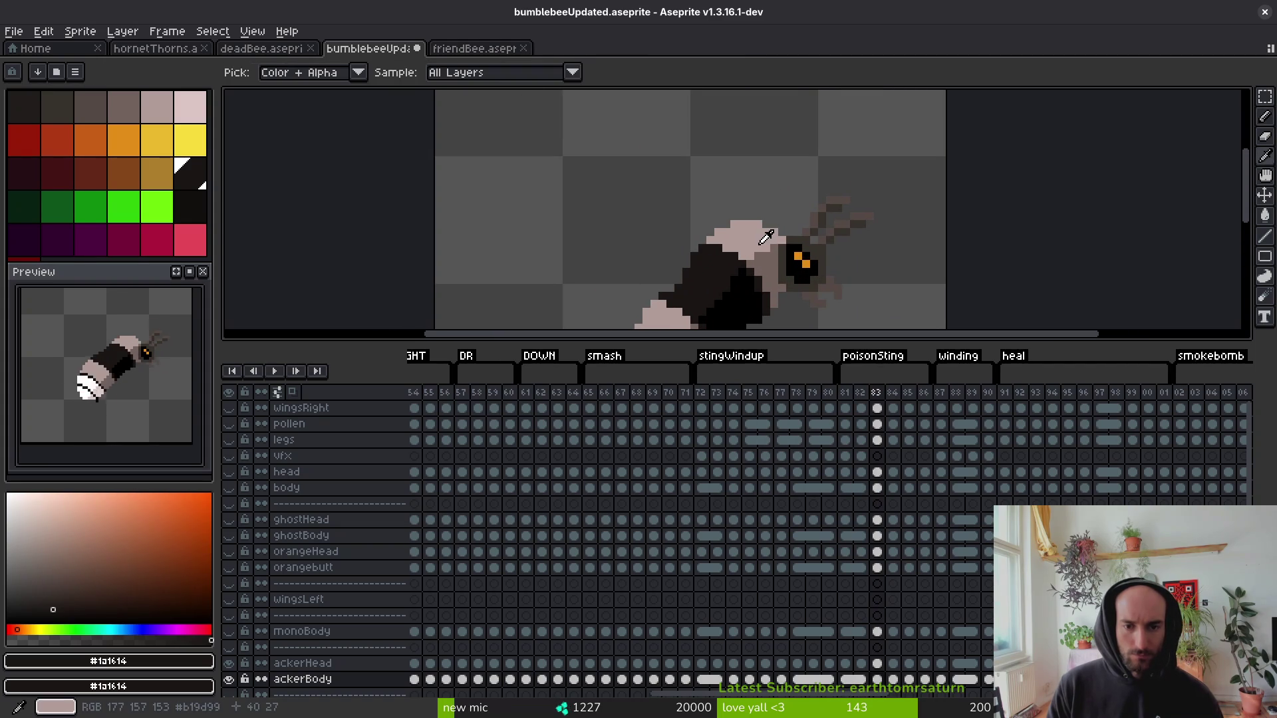
left_click(765, 239, "alt")
scroll(807, 238, "down", 1)
scroll(808, 238, "up", 2)
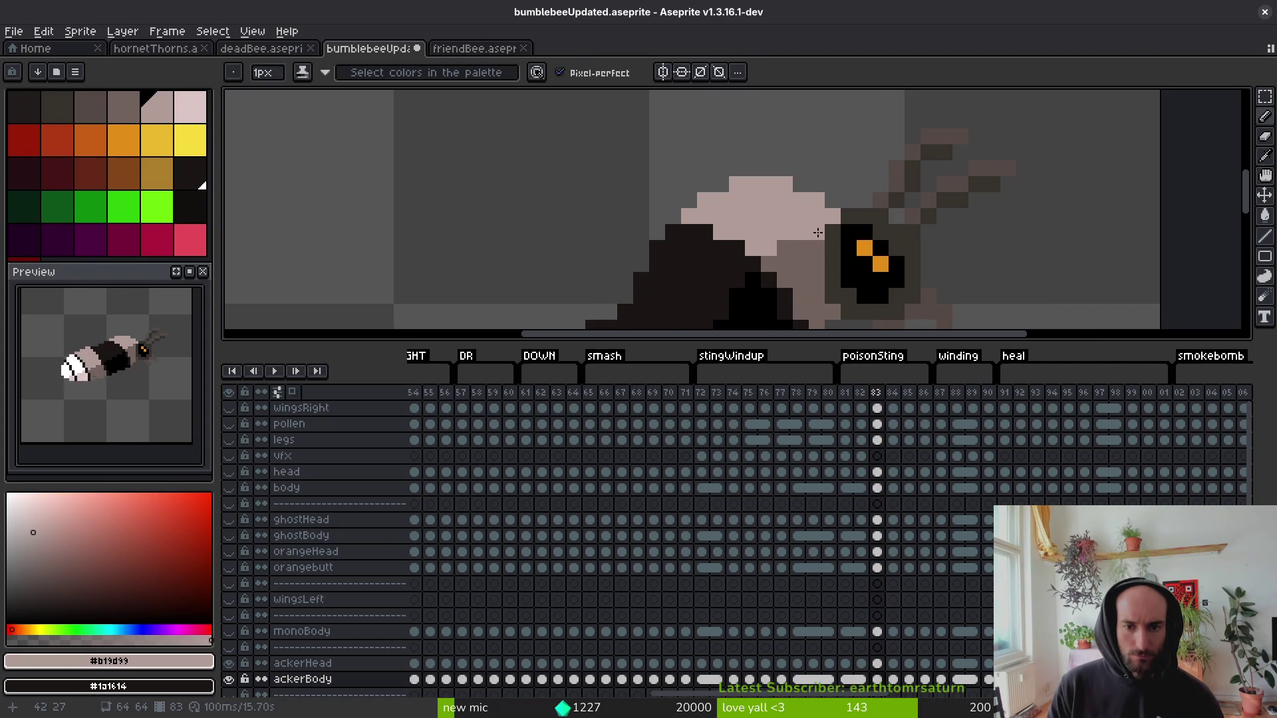
left_click_drag(817, 232, 757, 264)
left_click_drag(656, 253, 751, 263)
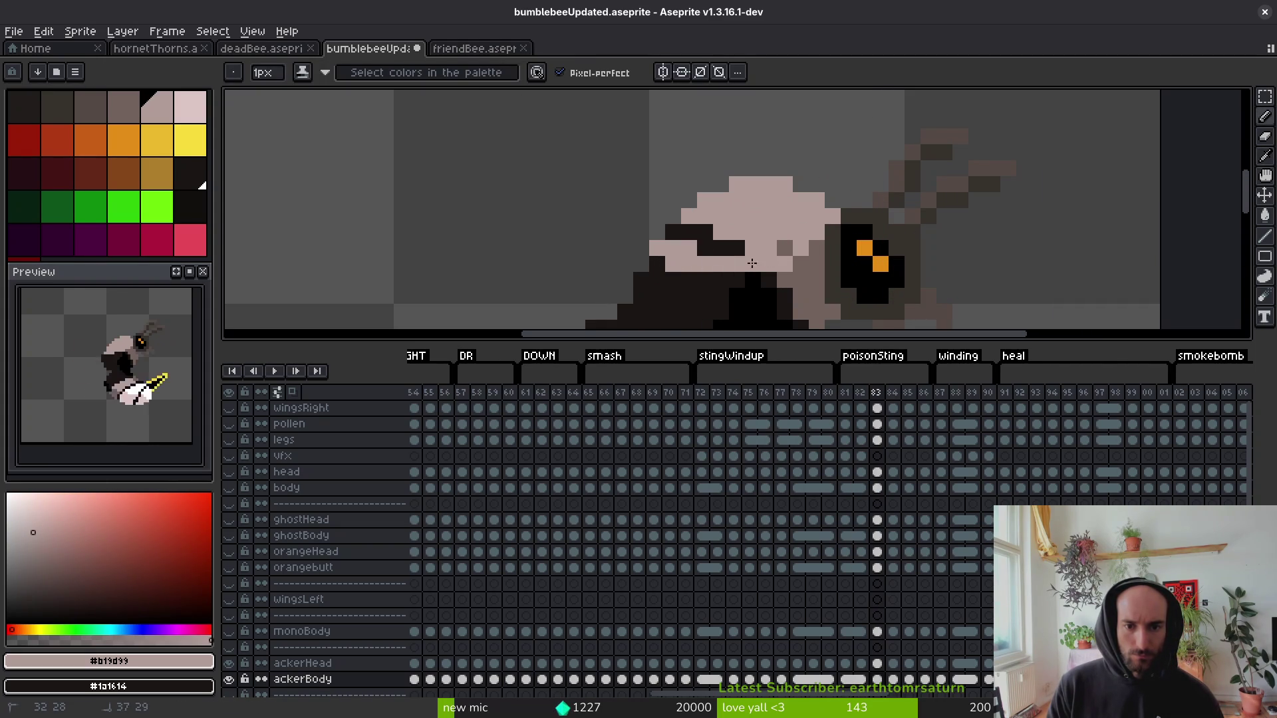
left_click(704, 232)
scroll(705, 240, "down", 3)
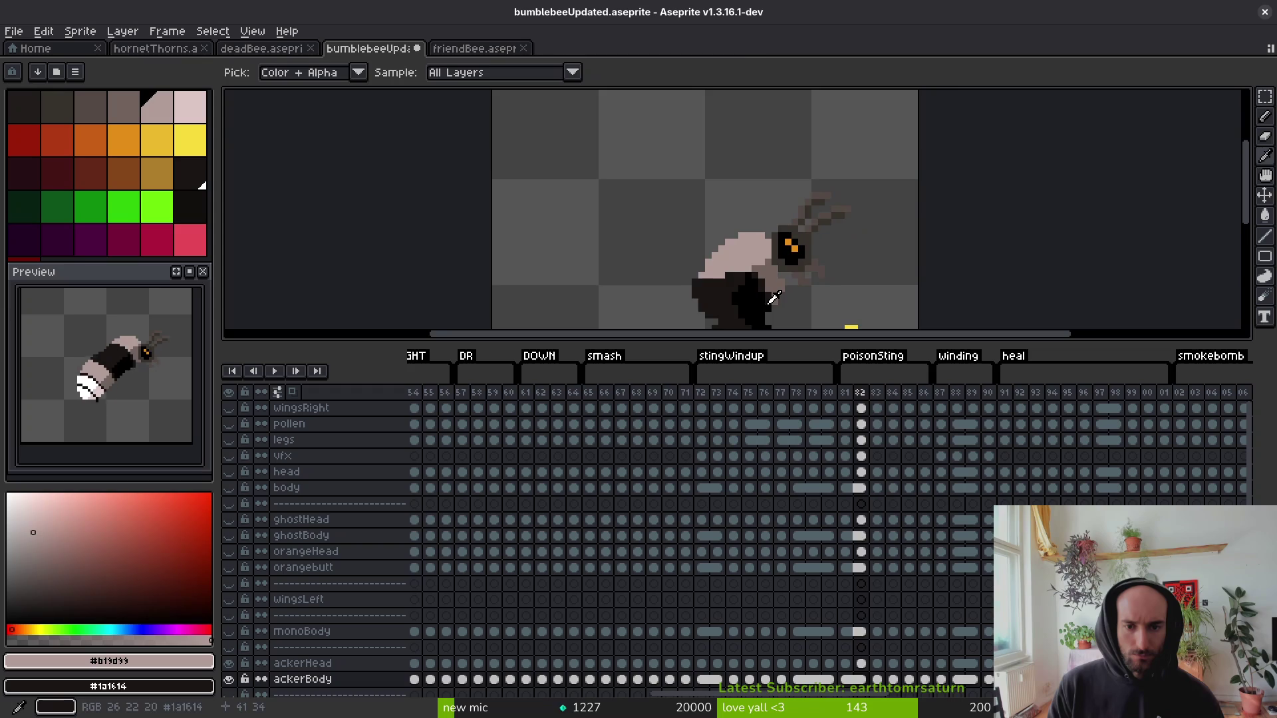
scroll(705, 249, "up", 3)
left_click(706, 254, "alt")
scroll(705, 254, "down", 3)
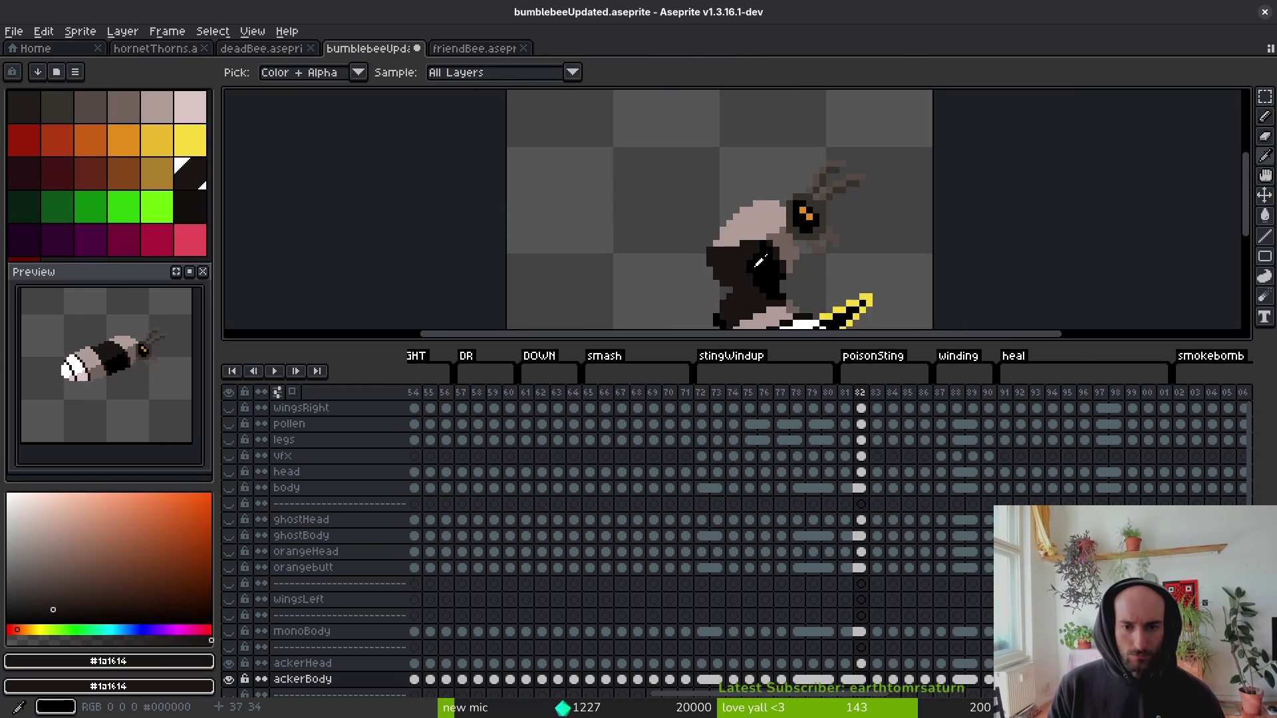
Paint light grey over the dark body areas on frames 84 and 85.
key("Right")
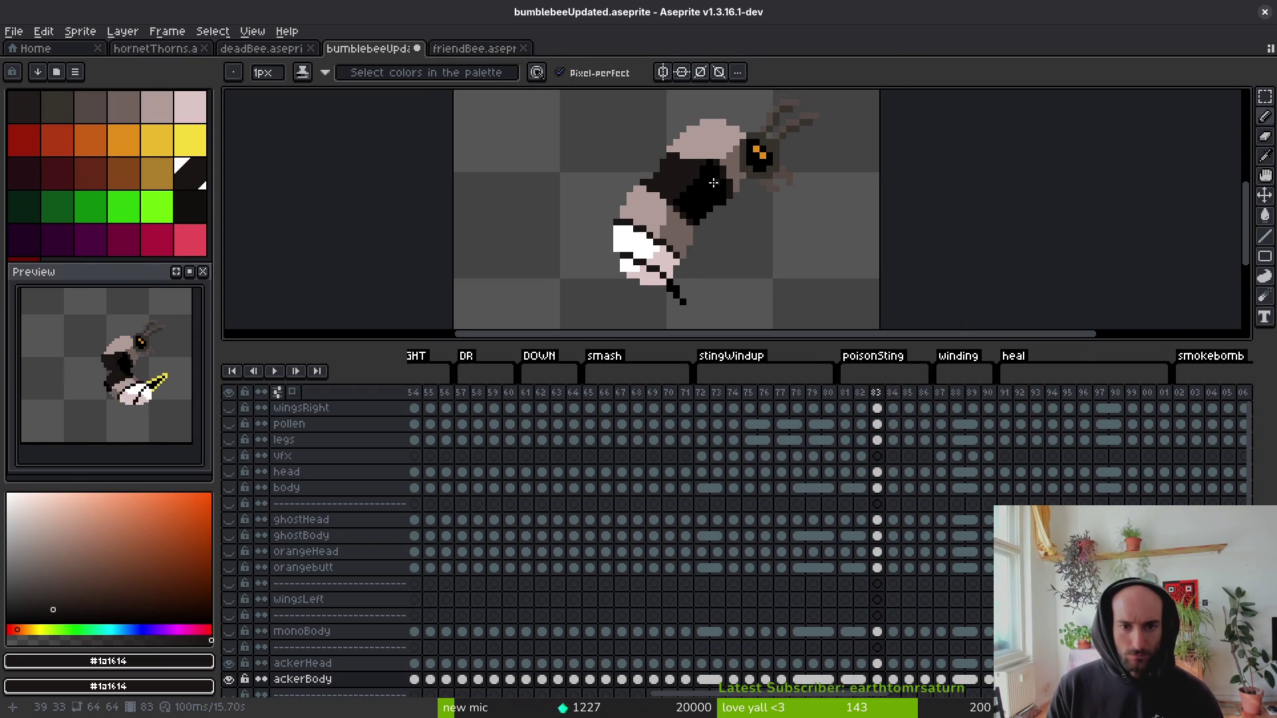
left_click(737, 161, "alt")
scroll(736, 160, "up", 5)
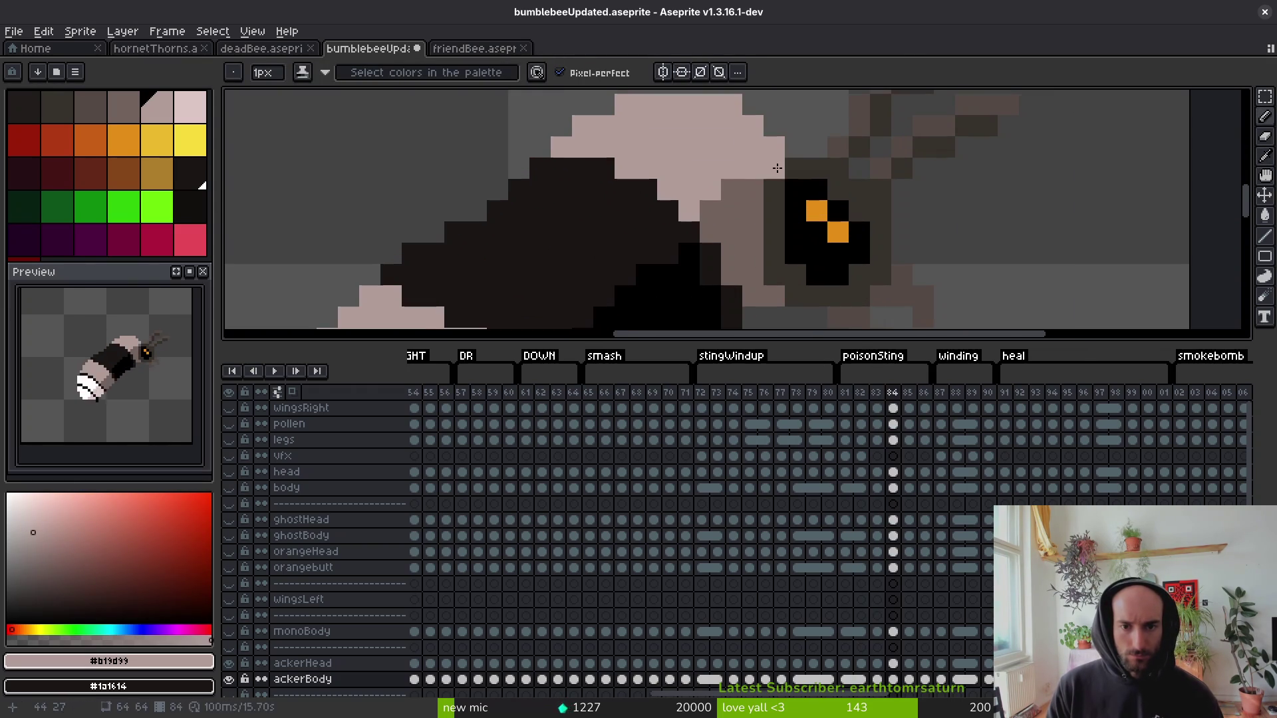
mouse_move(715, 212)
left_mouse_down()
mouse_move(573, 180)
mouse_move(562, 190)
mouse_move(645, 189)
left_mouse_up()
key("Left")
scroll(706, 241, "down", 3)
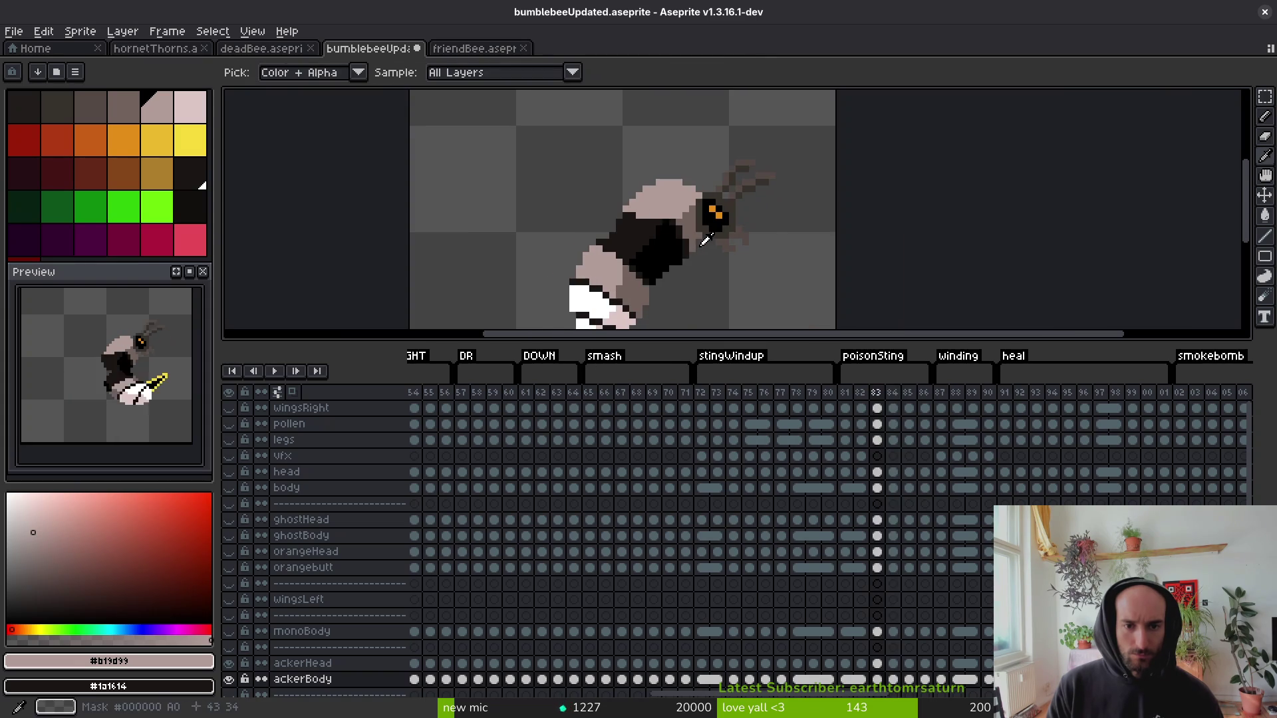
key("Right")
key("Right")
scroll(592, 186, "up", 3)
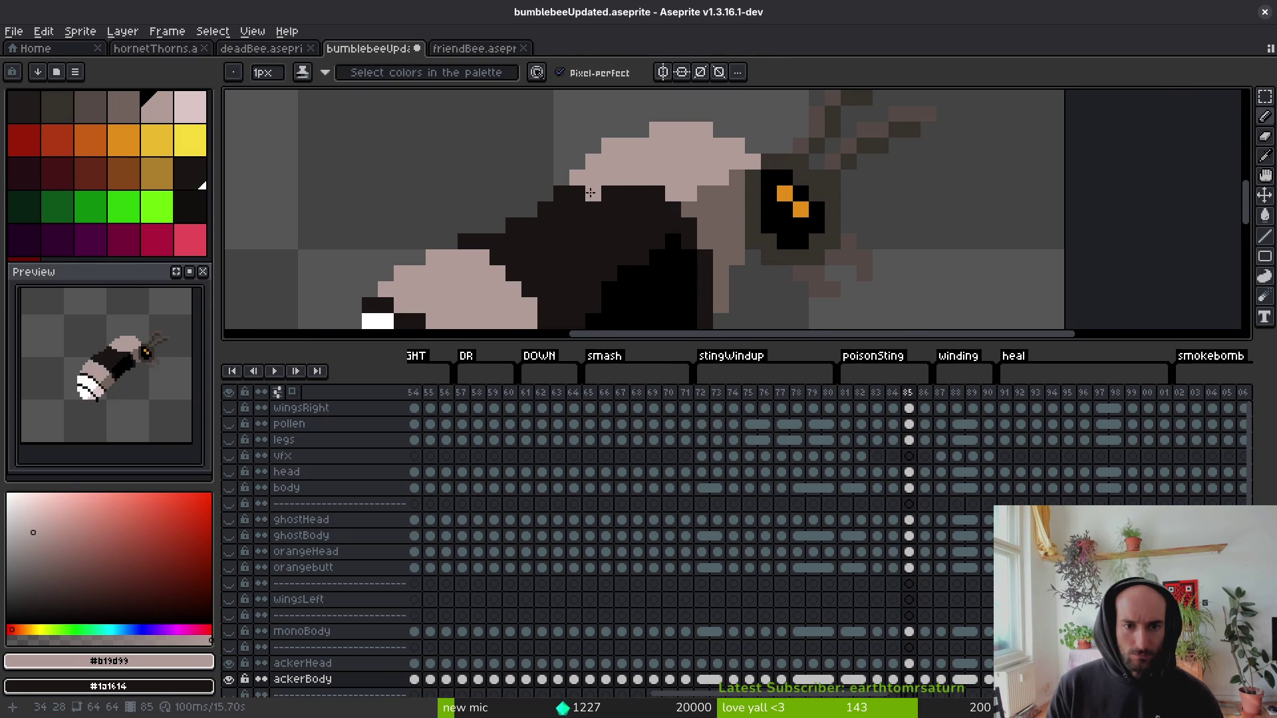
left_click_drag(625, 209, 700, 208)
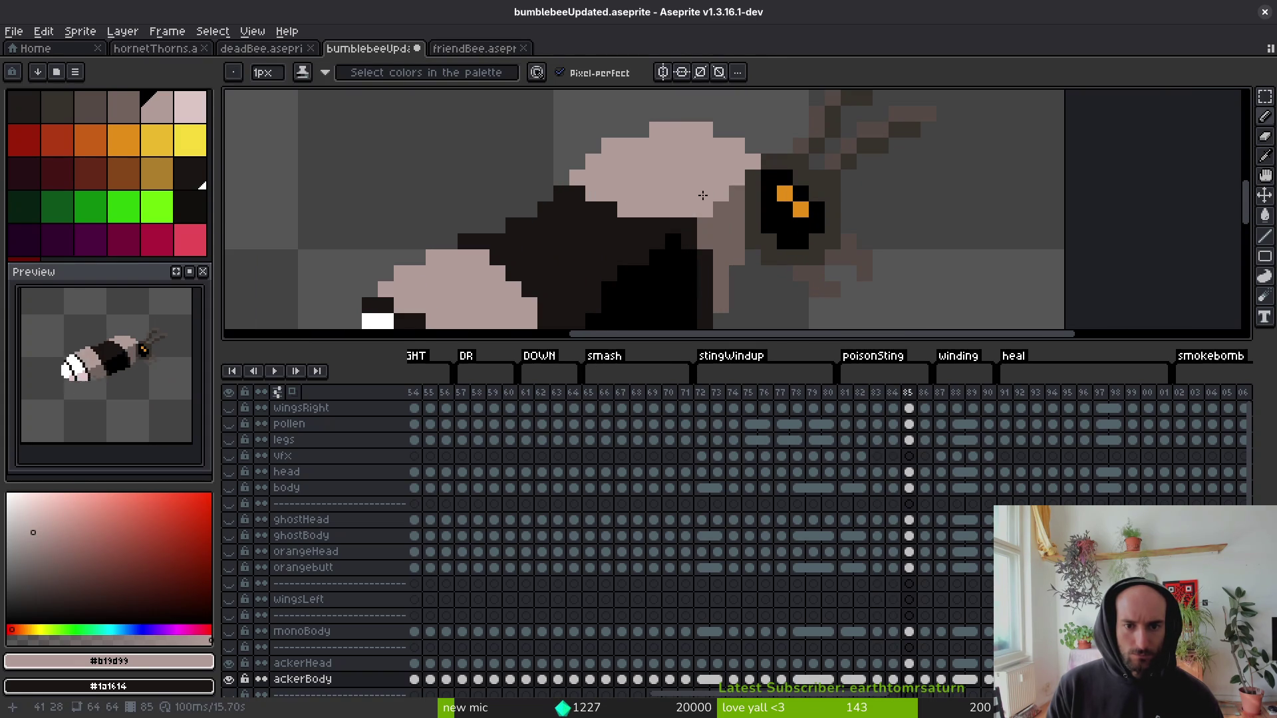
scroll(702, 196, "down", 3)
scroll(723, 213, "up", 2)
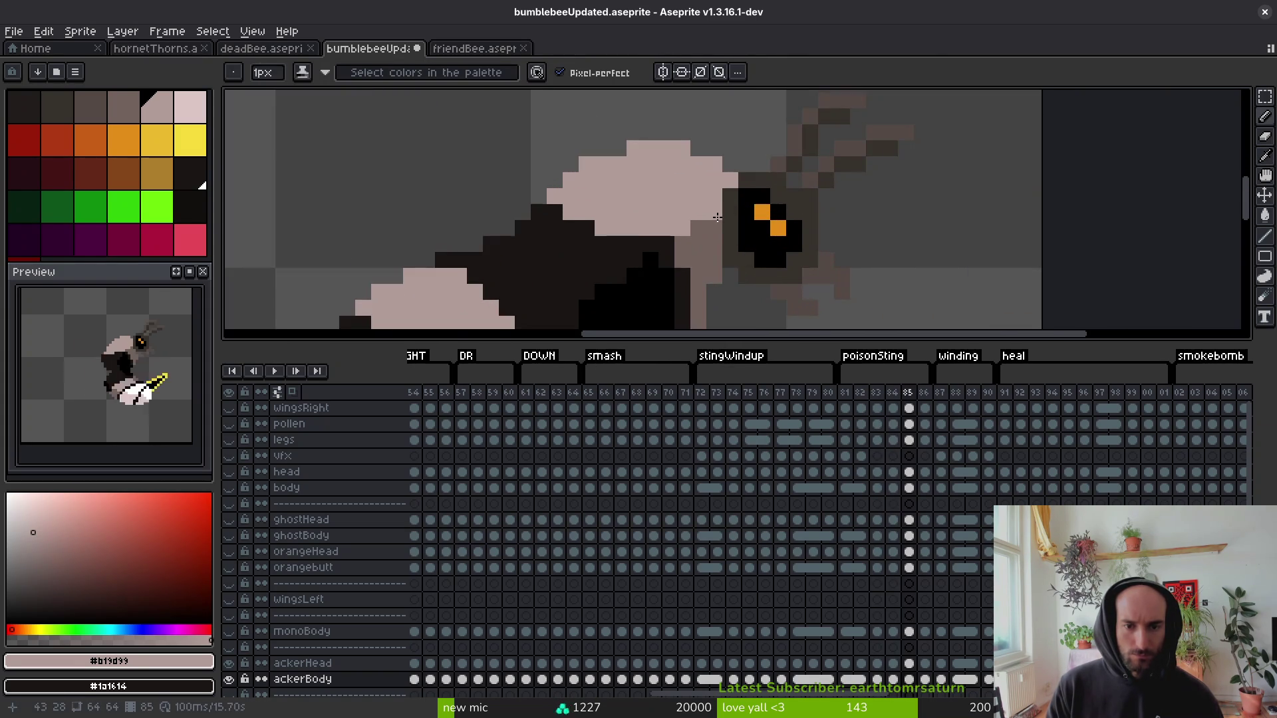
scroll(705, 226, "down", 3)
Repaint frame 86's dark body rows light grey, adding one dark outline pixel.
key("Right")
scroll(696, 237, "up", 4)
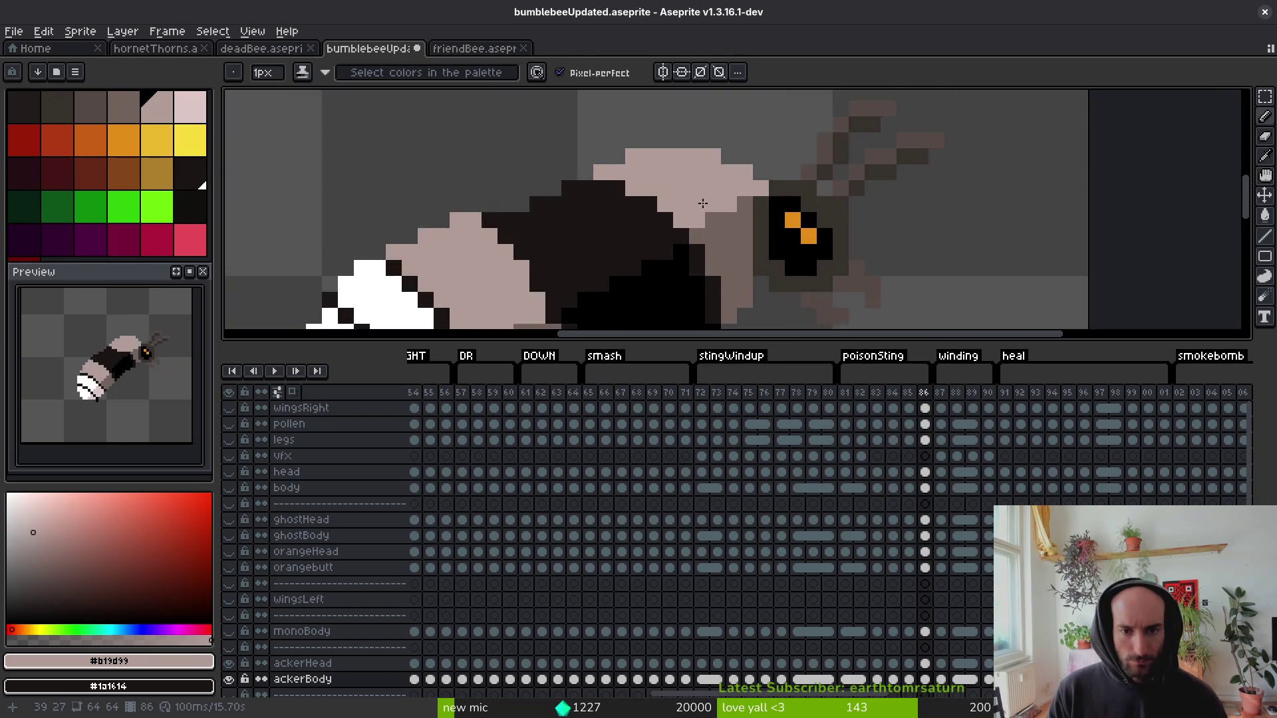
left_click_drag(725, 224, 655, 224)
right_click(656, 224)
mouse_move(566, 181)
left_mouse_down()
mouse_move(545, 181)
mouse_move(658, 225)
left_mouse_up()
scroll(692, 246, "down", 4)
scroll(707, 251, "up", 1)
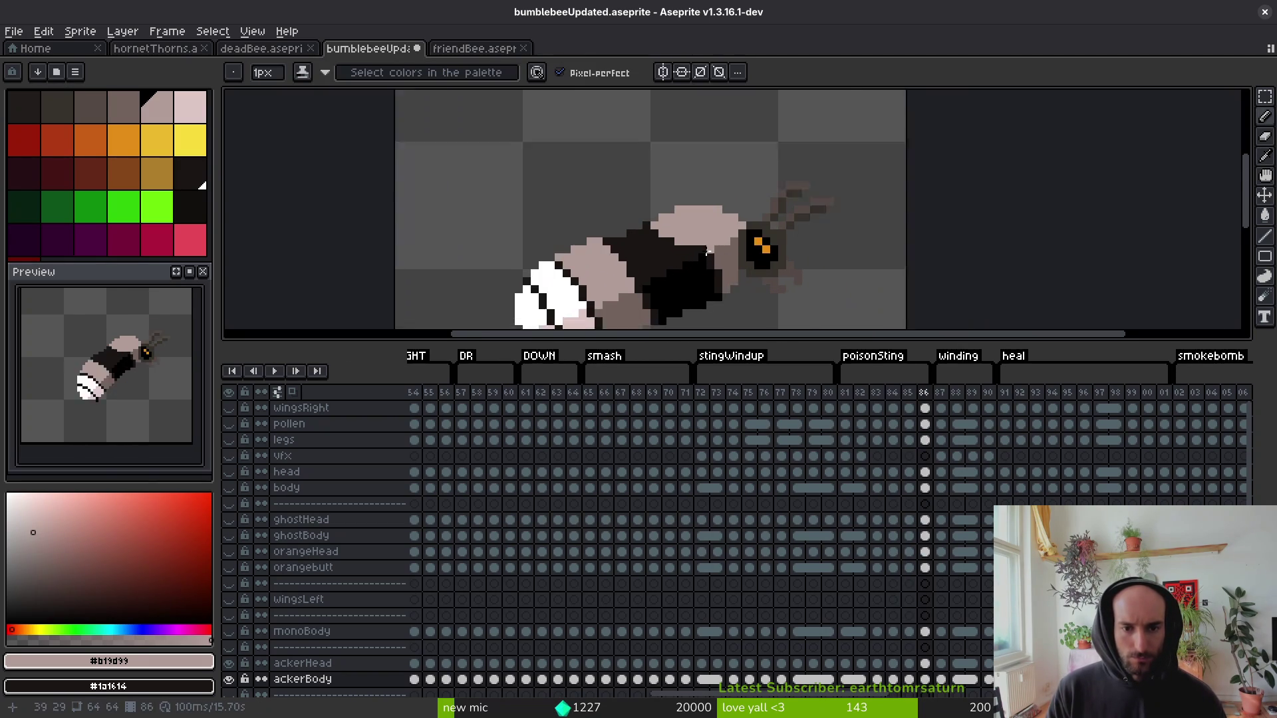
scroll(707, 252, "up", 2)
left_click_drag(685, 235, 594, 226)
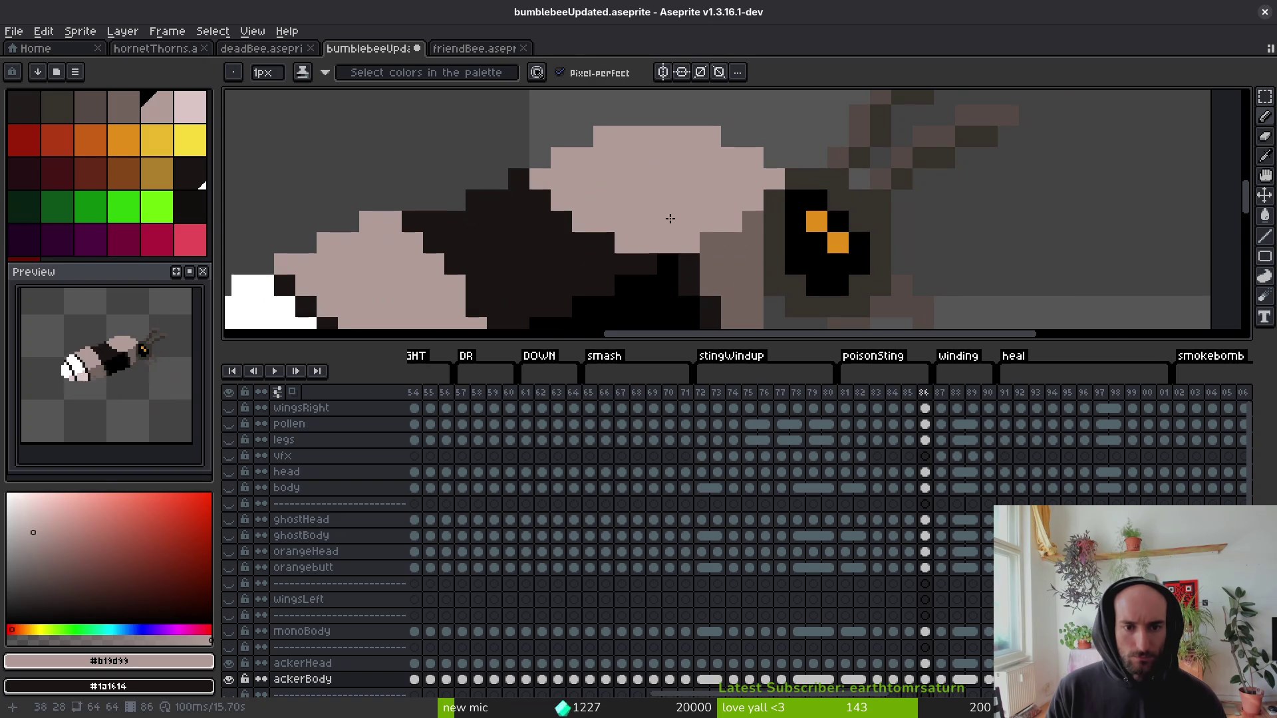
scroll(671, 218, "down", 3)
key("Right")
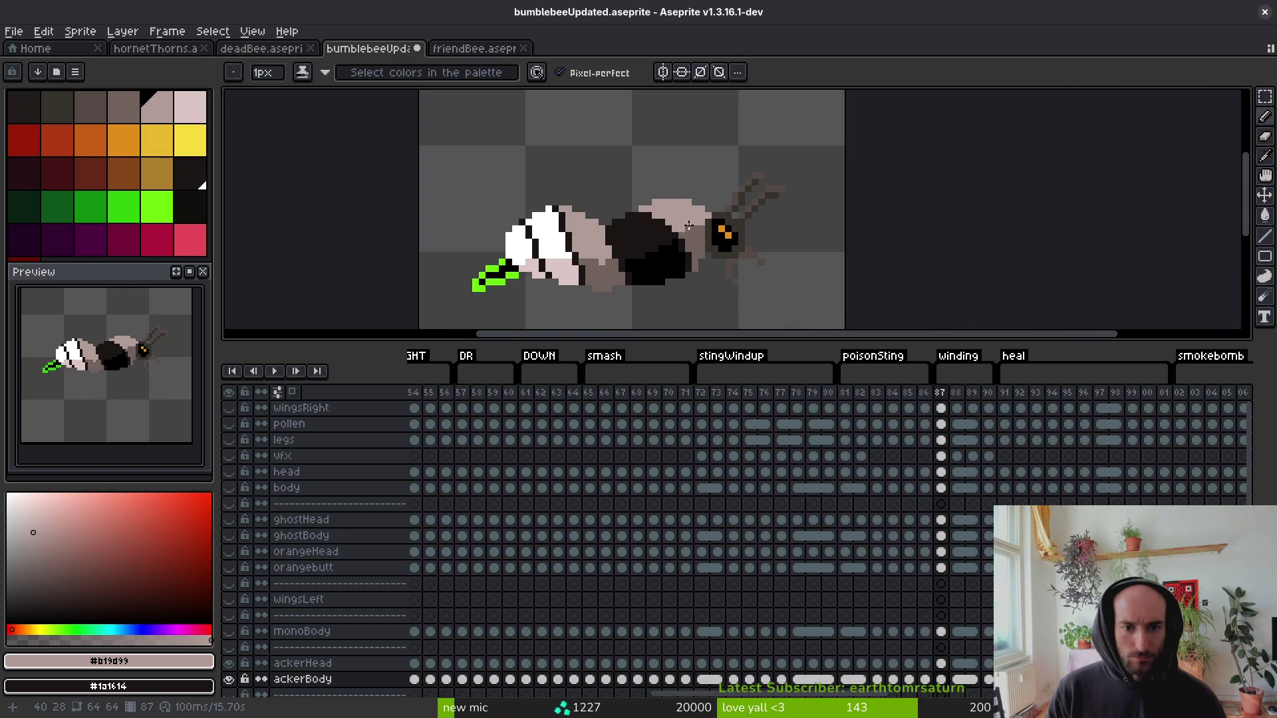
Undo the last pencil stroke on the bee's body.
scroll(688, 226, "up", 2)
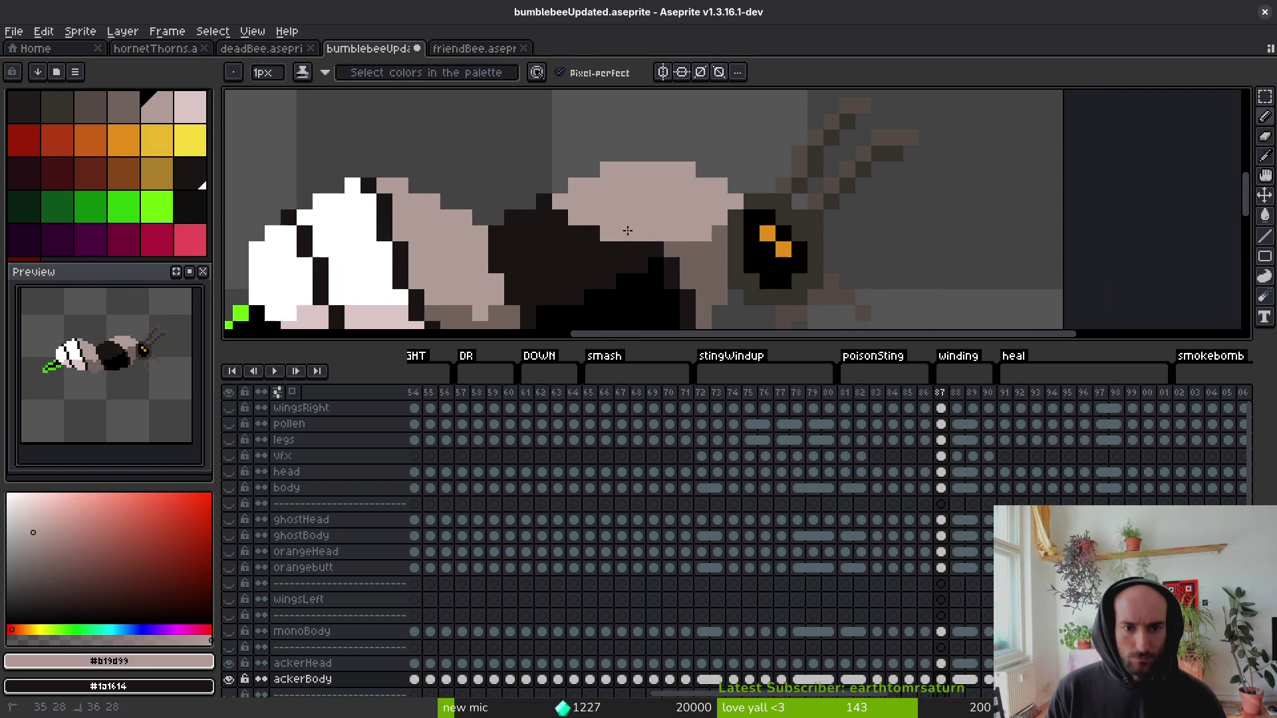
scroll(695, 248, "down", 2)
scroll(707, 235, "up", 2)
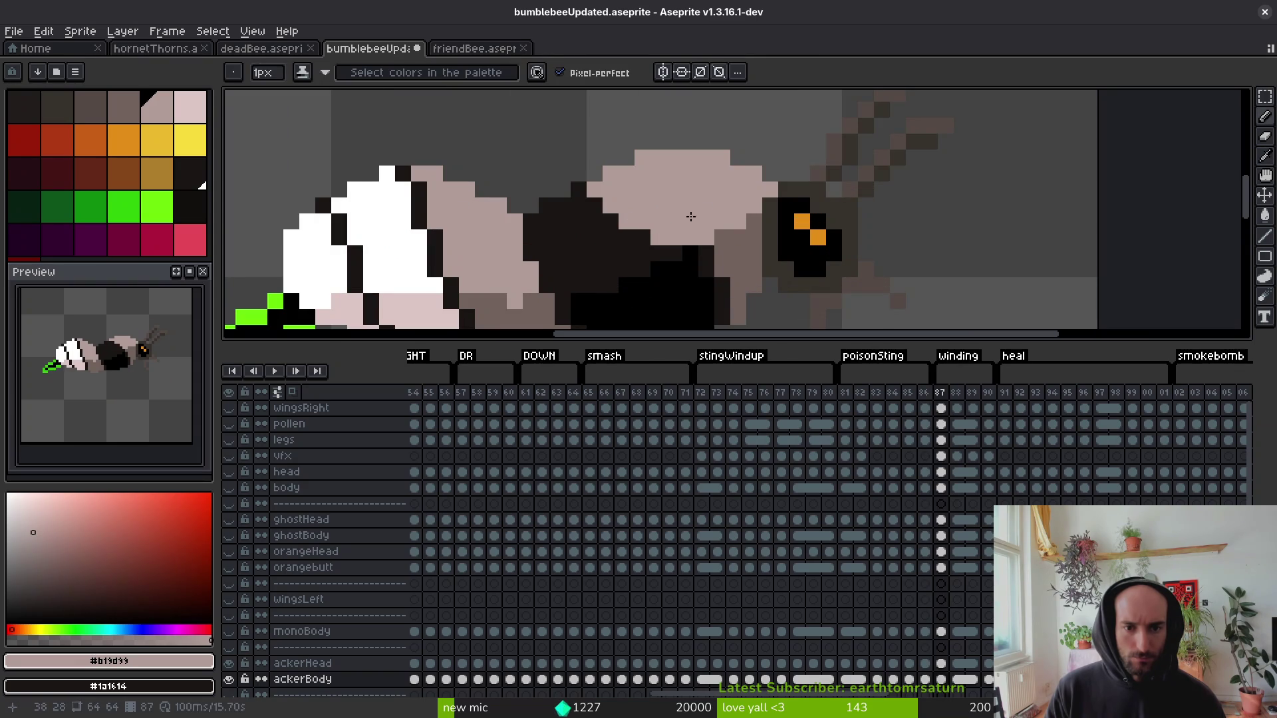
scroll(690, 217, "down", 2)
key("ctrl+z")
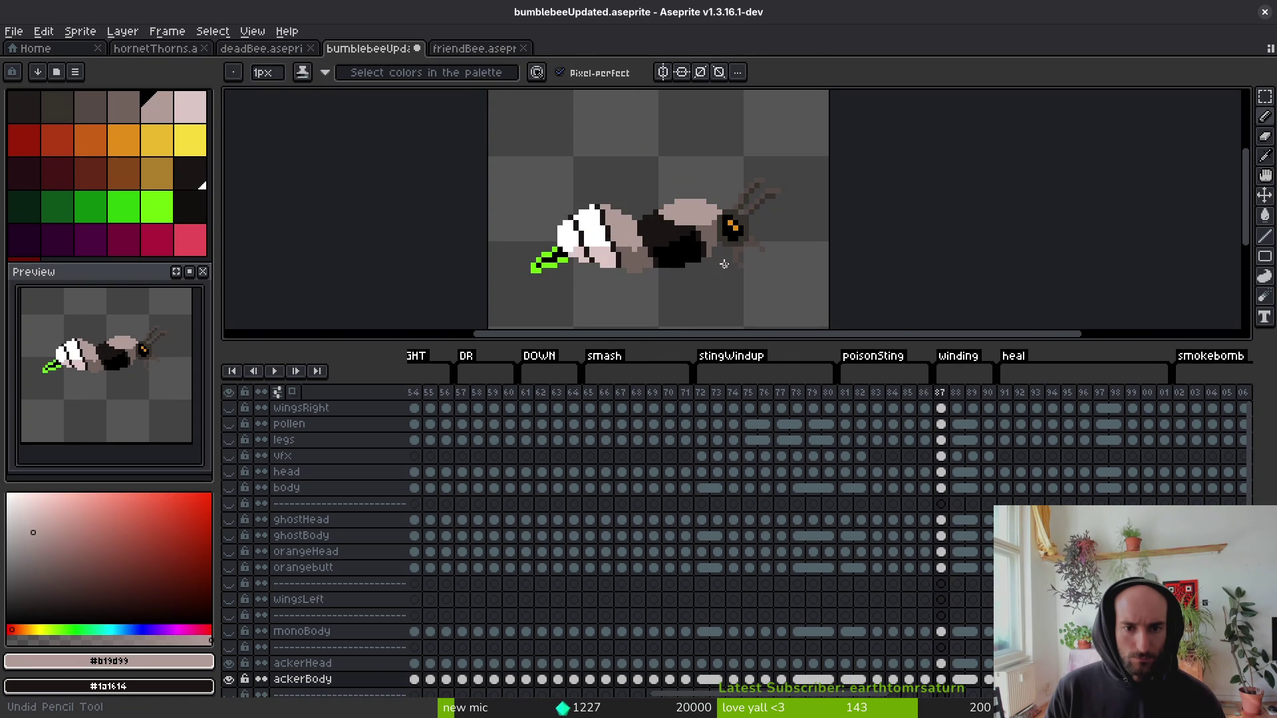
Flip between frames 86 and 87 to compare the bee's body.
key("Left")
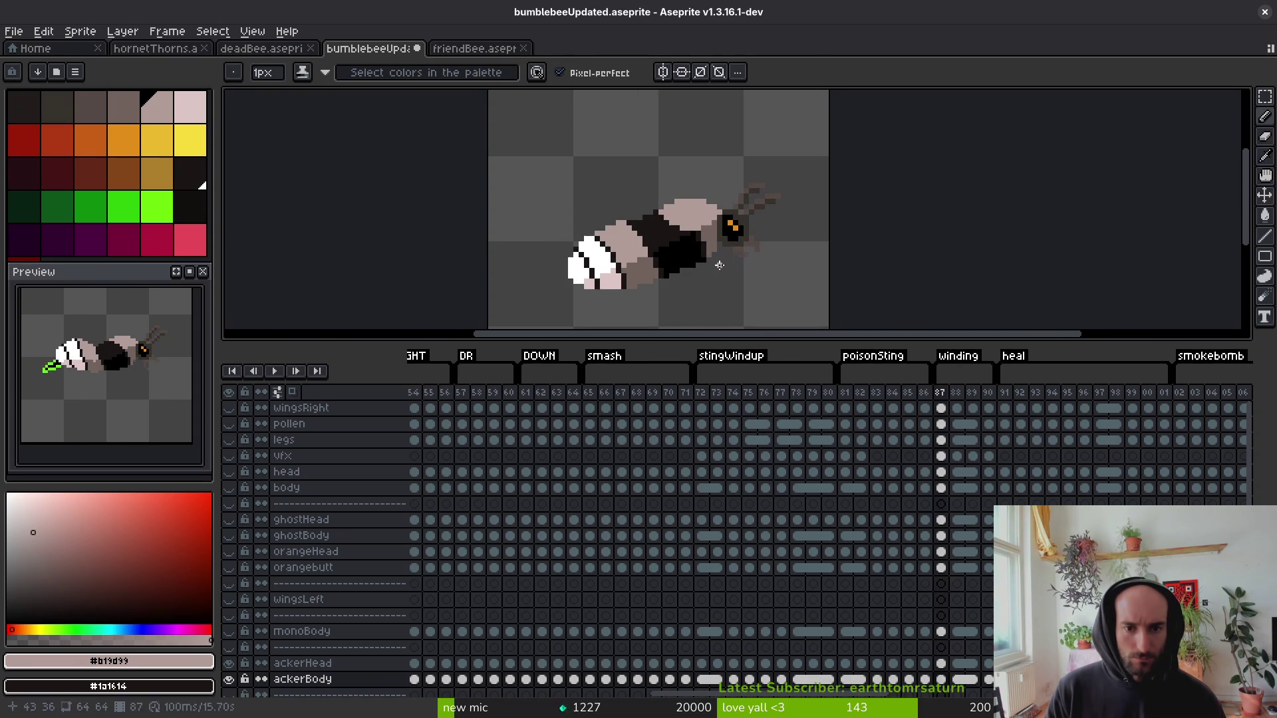
key("i")
key("Right")
key("Left")
key("Right")
key("Left")
key("Right")
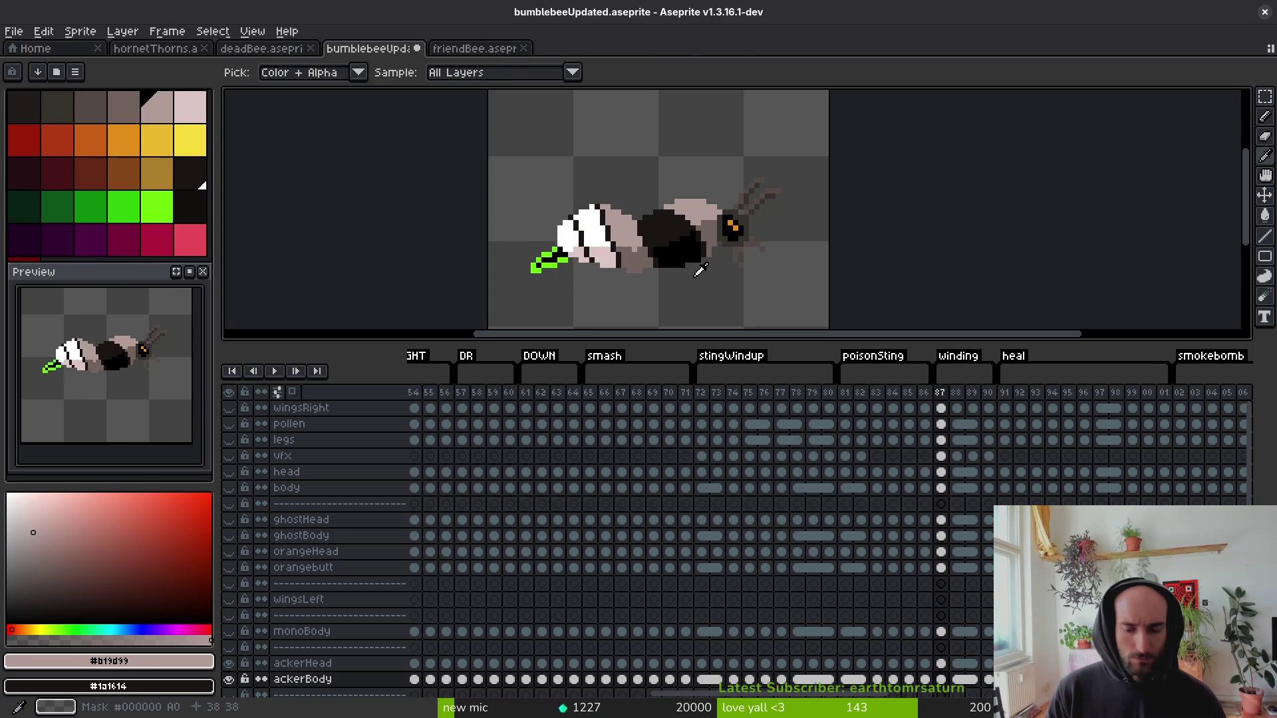
key("b")
key("Left")
key("Right")
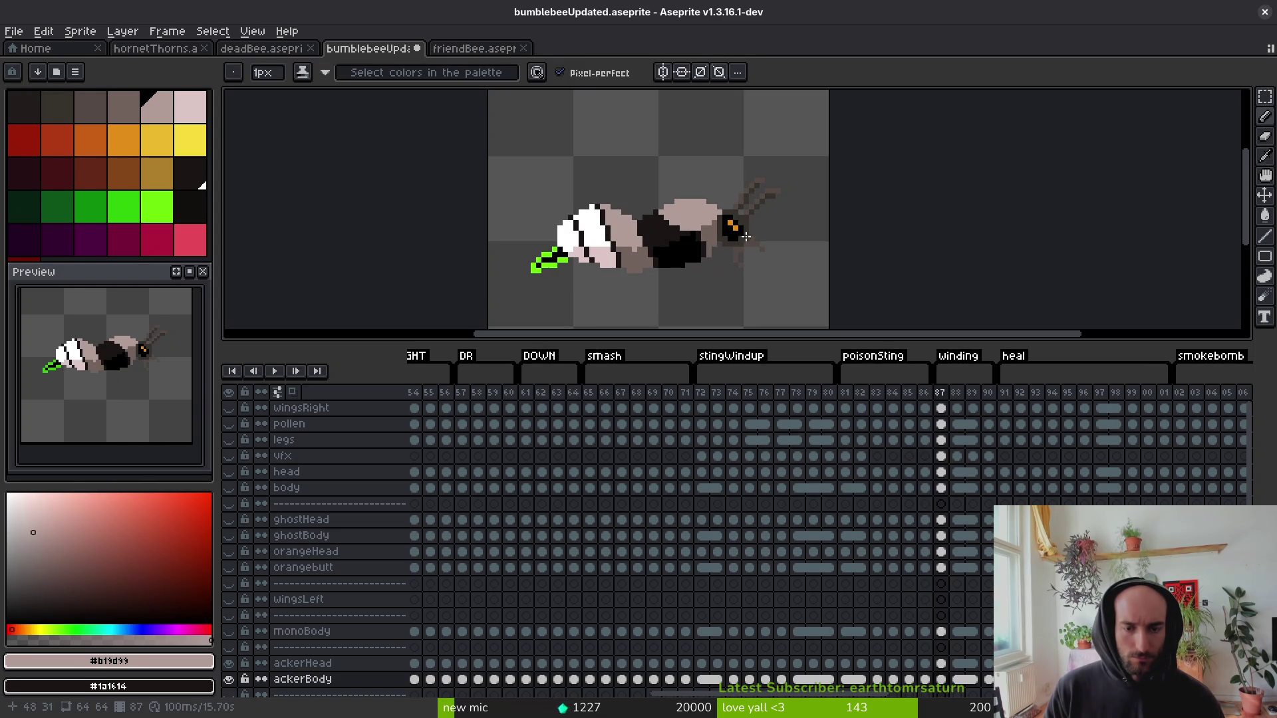
Sample the dark and pinkish body colours from the bee on frame 87.
scroll(738, 234, "up", 1)
left_click(677, 232, "alt")
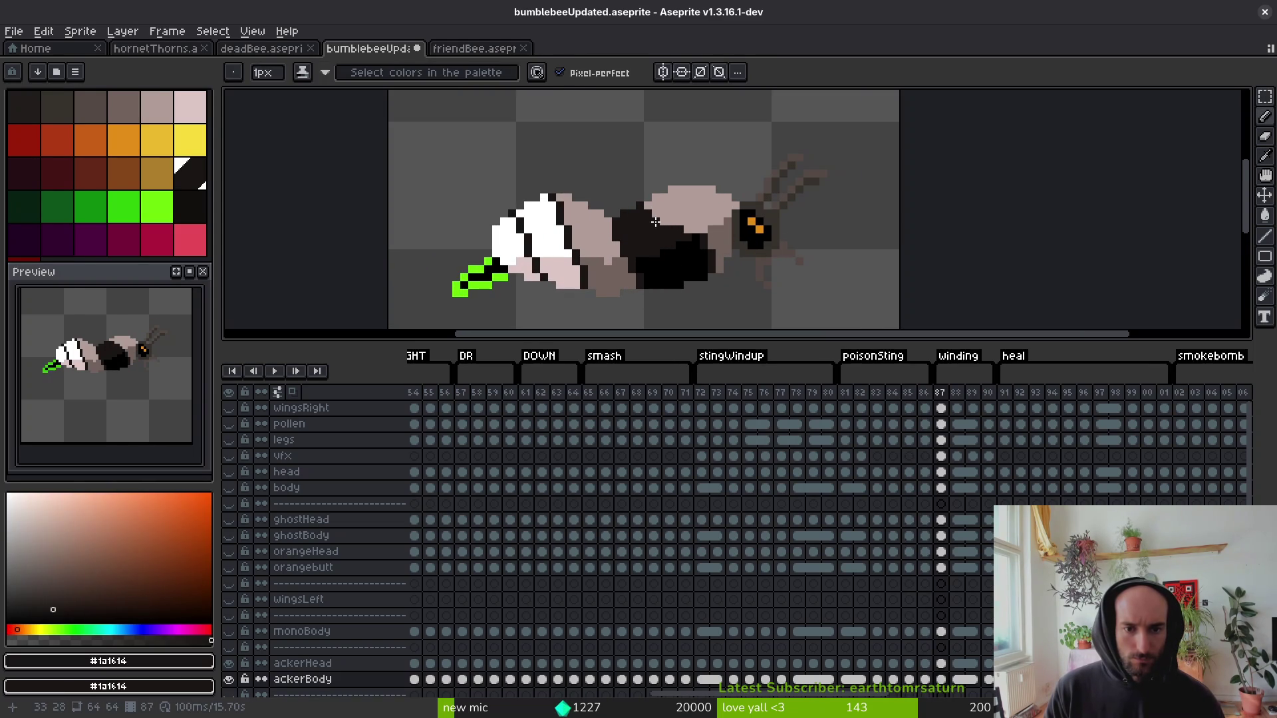
scroll(655, 222, "down", 5)
scroll(647, 209, "up", 5)
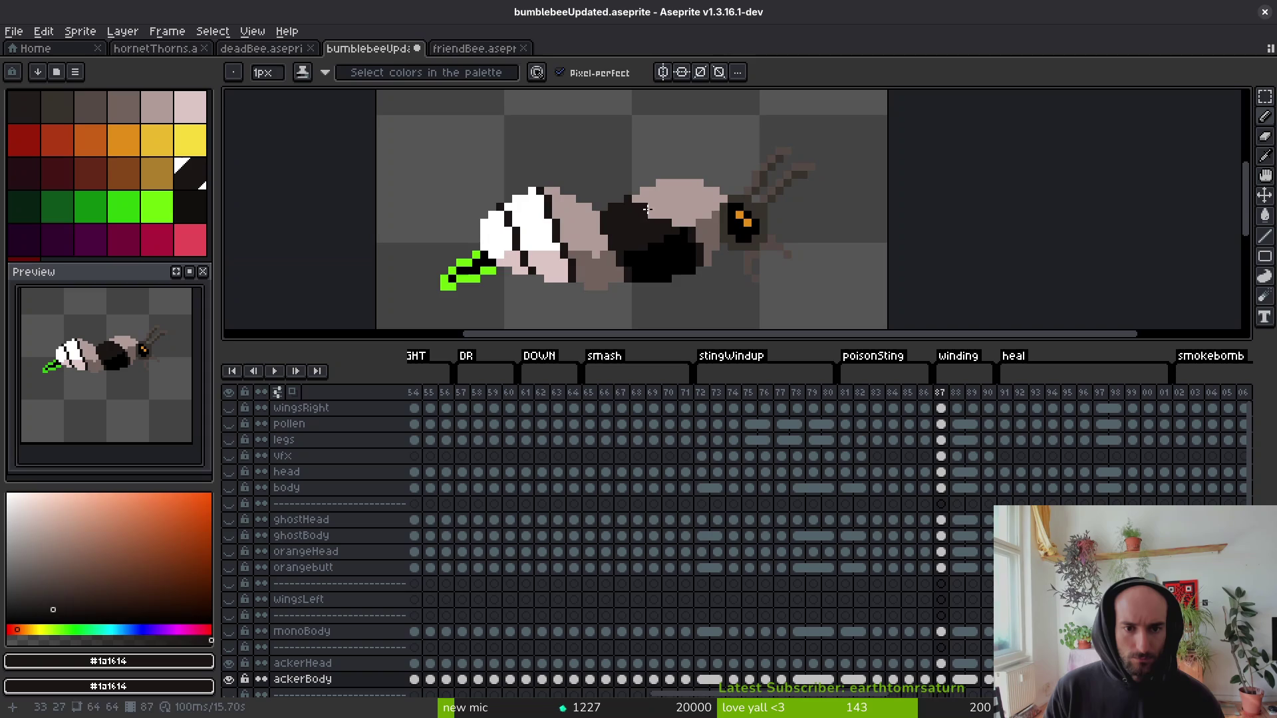
scroll(651, 248, "down", 3)
left_click(673, 252, "alt")
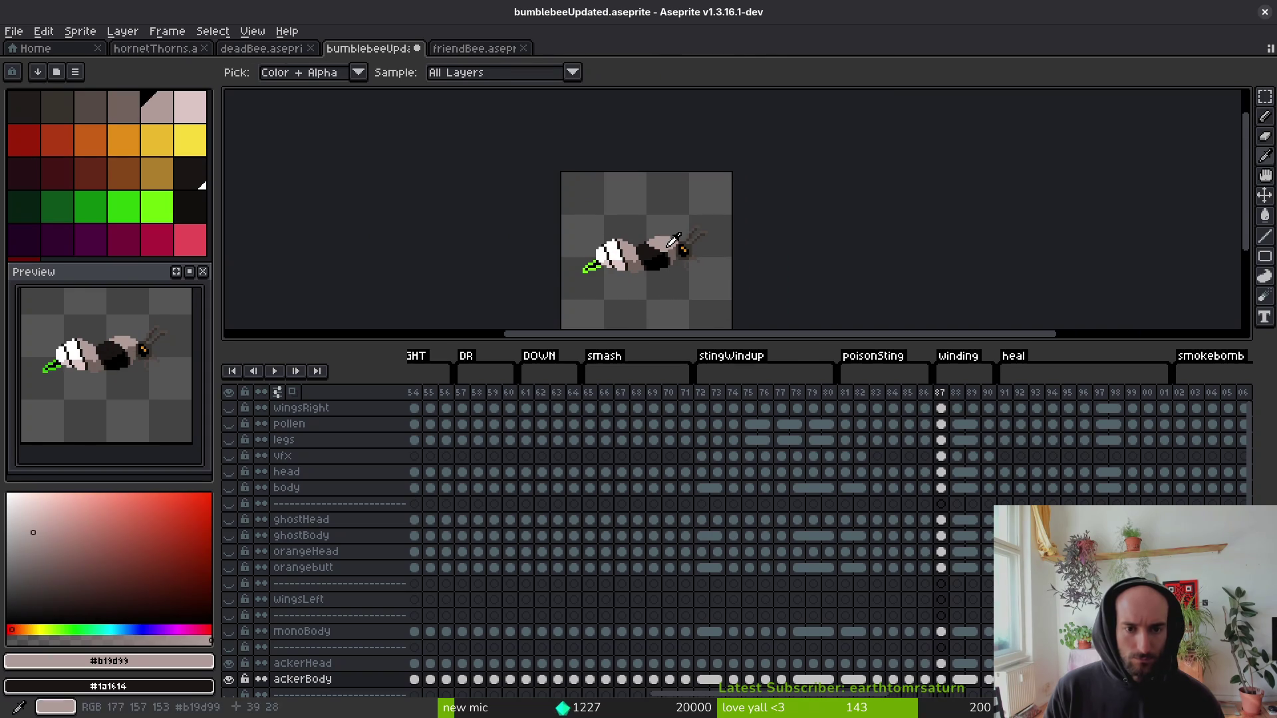
scroll(673, 251, "up", 5)
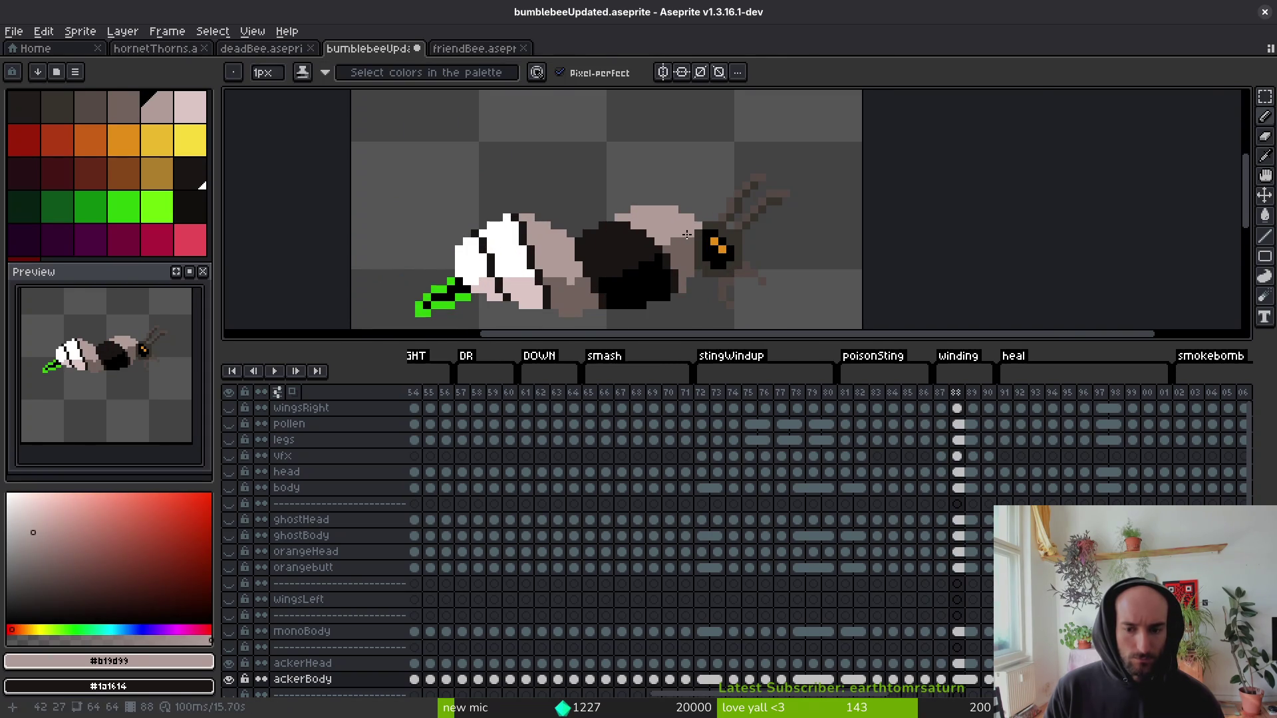
On the next frame, re-sample the dark #1a1614 and pinkish #b19d99 colours.
key("period")
scroll(643, 268, "up", 3)
left_click_drag(643, 268, 722, 230)
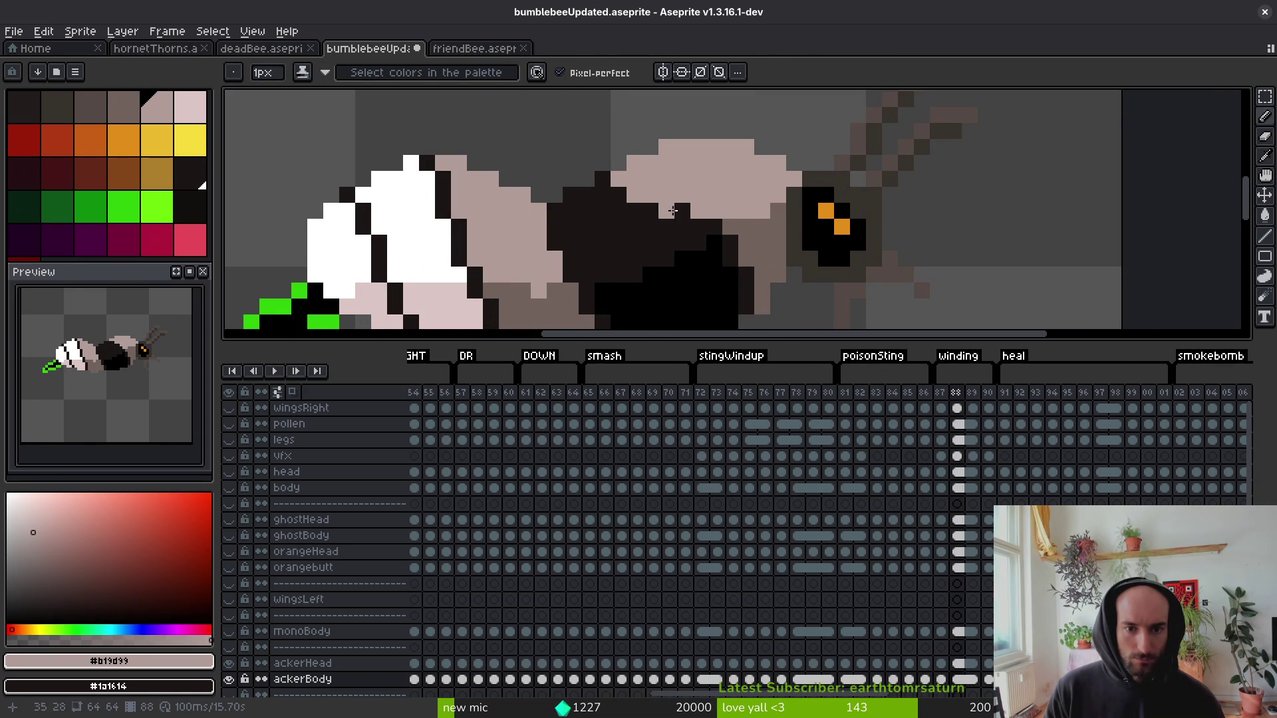
scroll(699, 206, "down", 3)
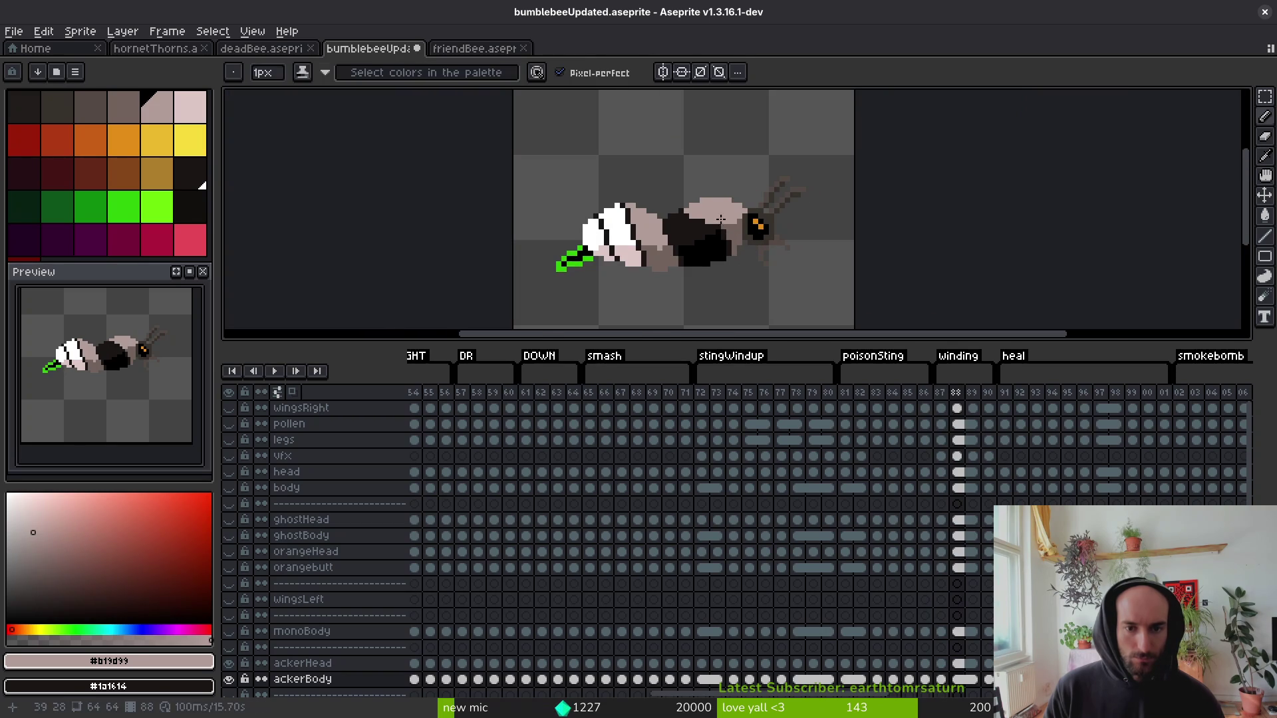
scroll(729, 234, "up", 2)
scroll(708, 223, "down", 3)
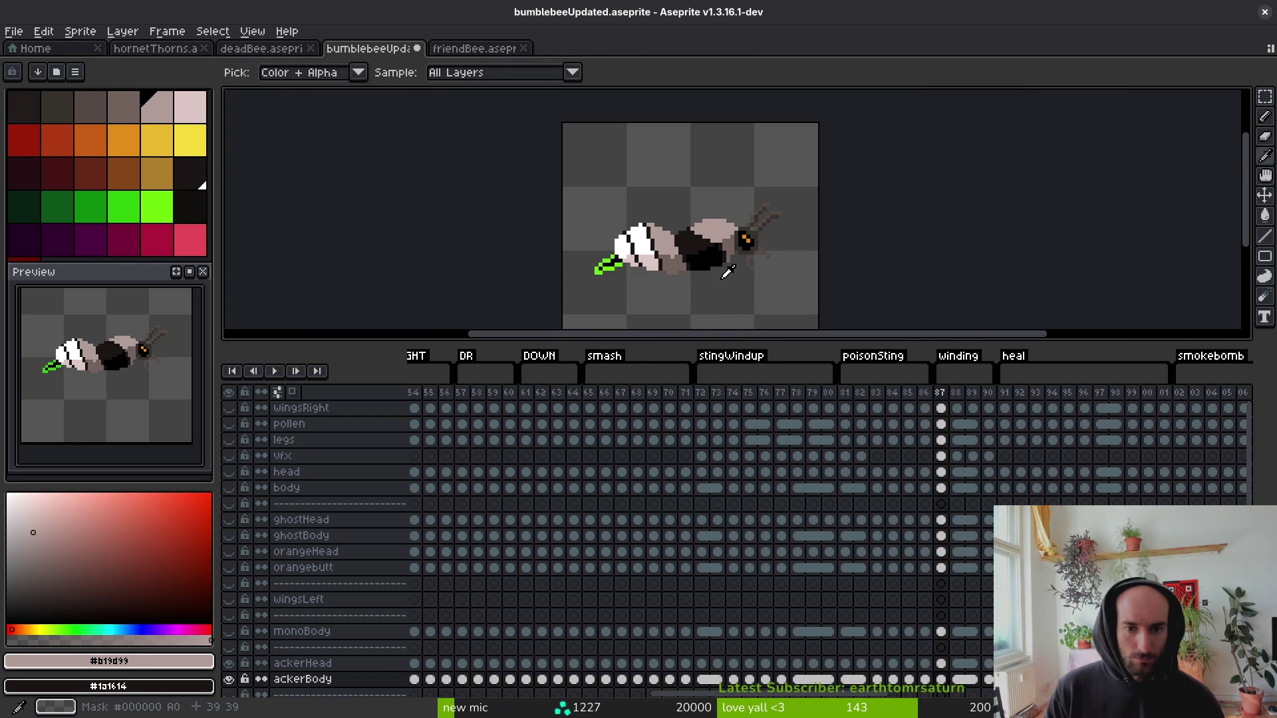
scroll(702, 228, "up", 2)
left_click(702, 228, "alt")
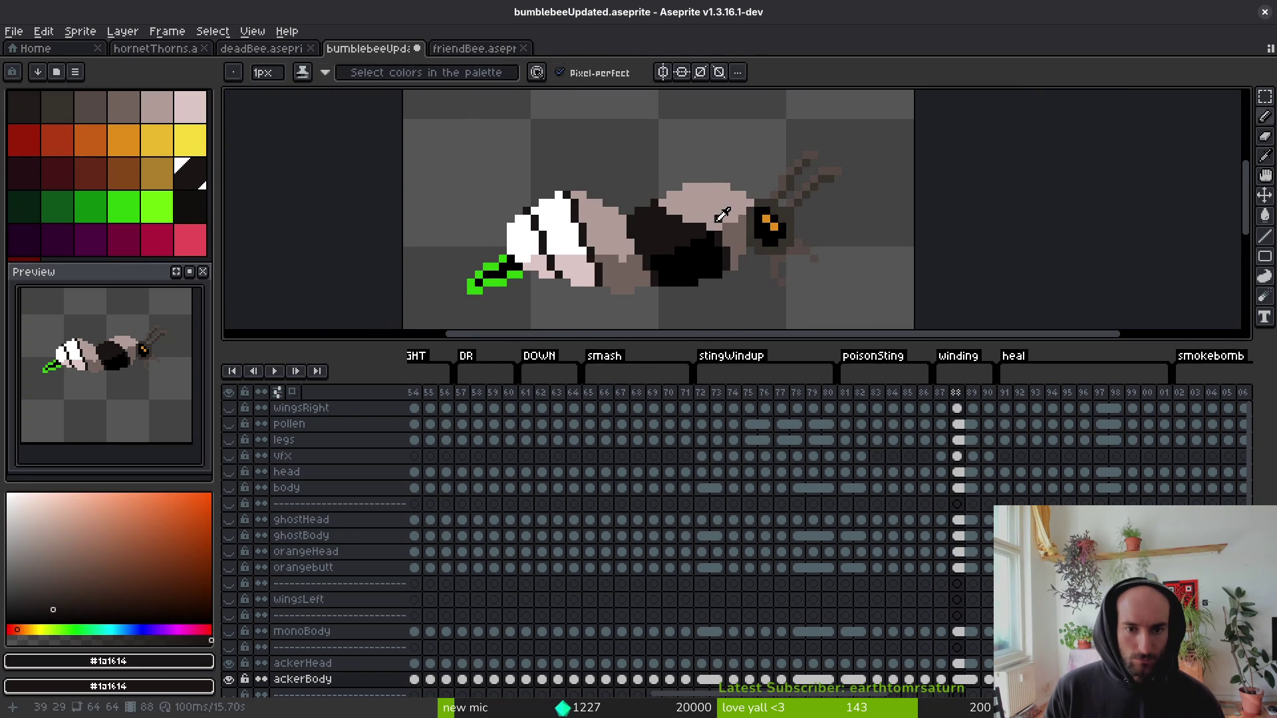
left_click(723, 214, "alt")
scroll(726, 245, "down", 3)
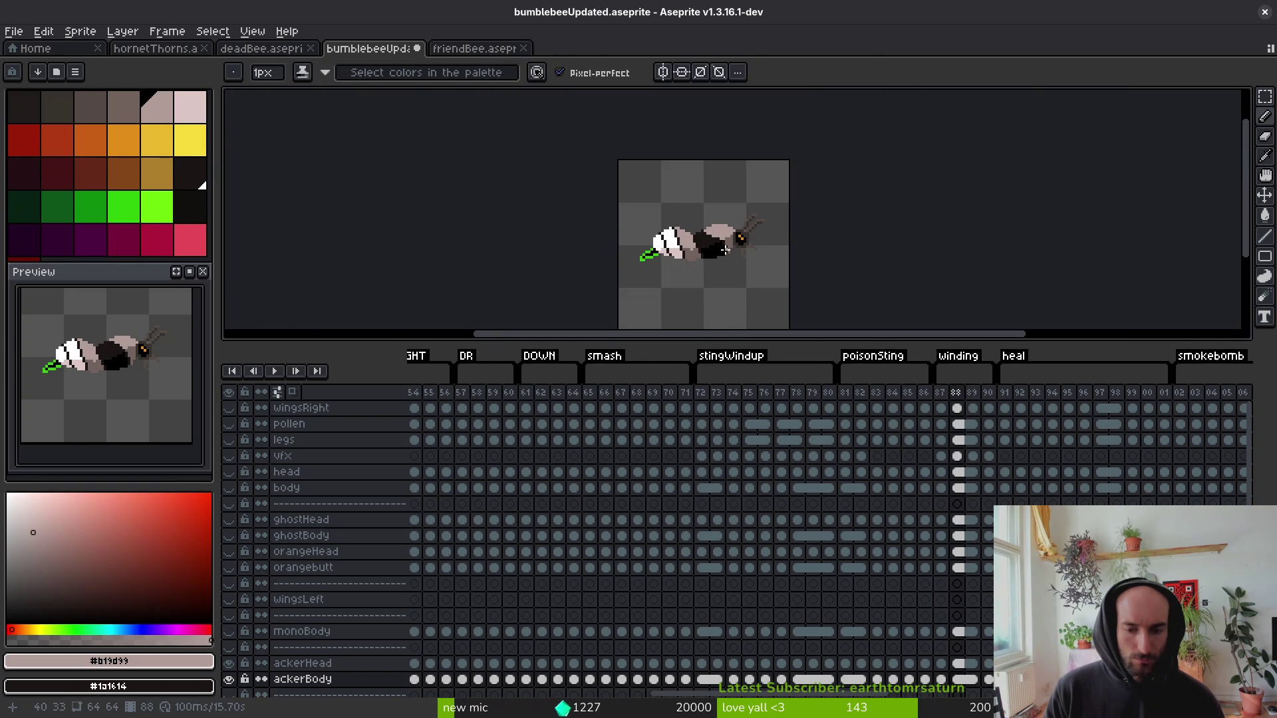
Select the ackerBody cels for frames 87–90 and turn on the monoBody layer's visibility.
key("Right")
key("Right")
scroll(730, 236, "up", 5)
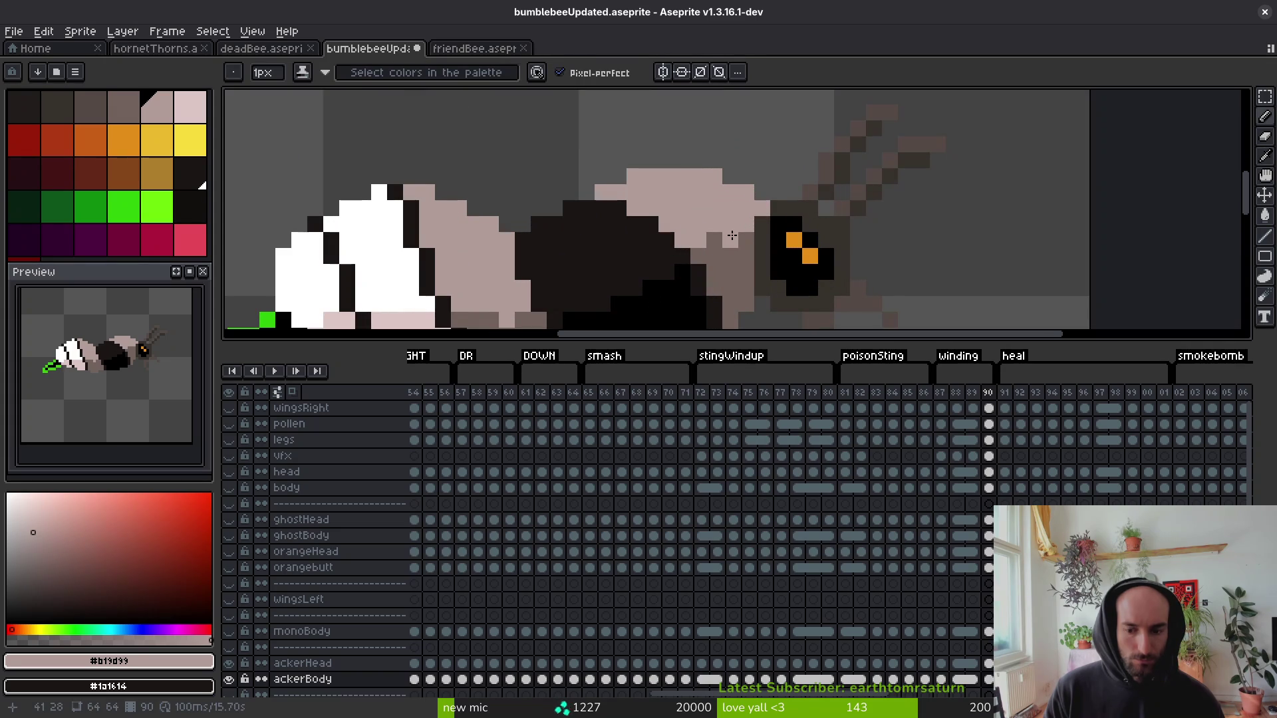
left_click(943, 680)
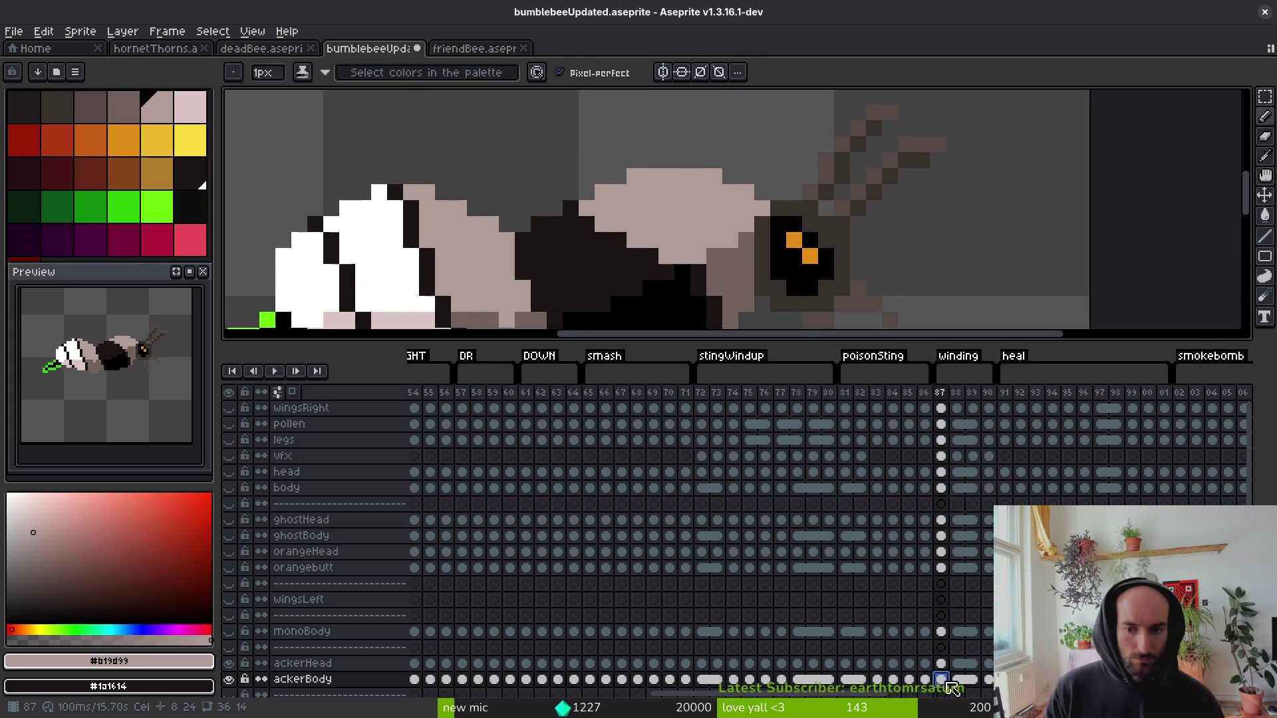
left_click(989, 679, "shift")
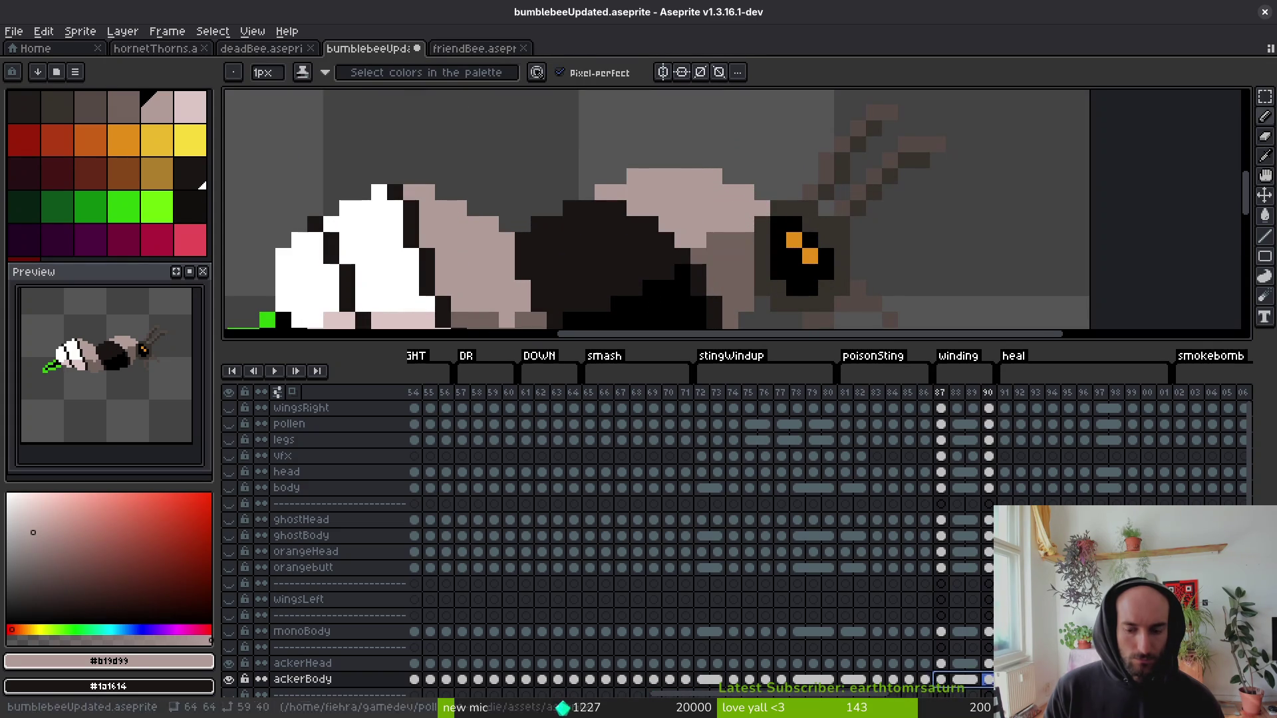
left_click(941, 632)
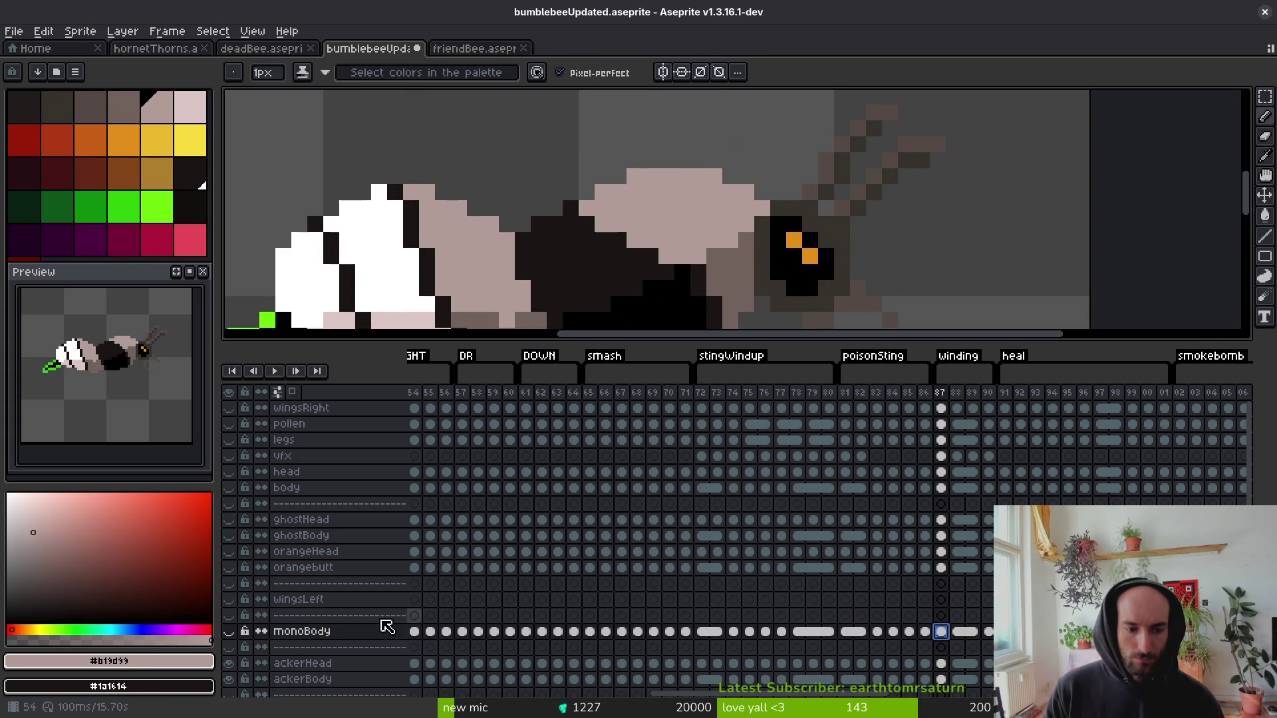
left_click(228, 631)
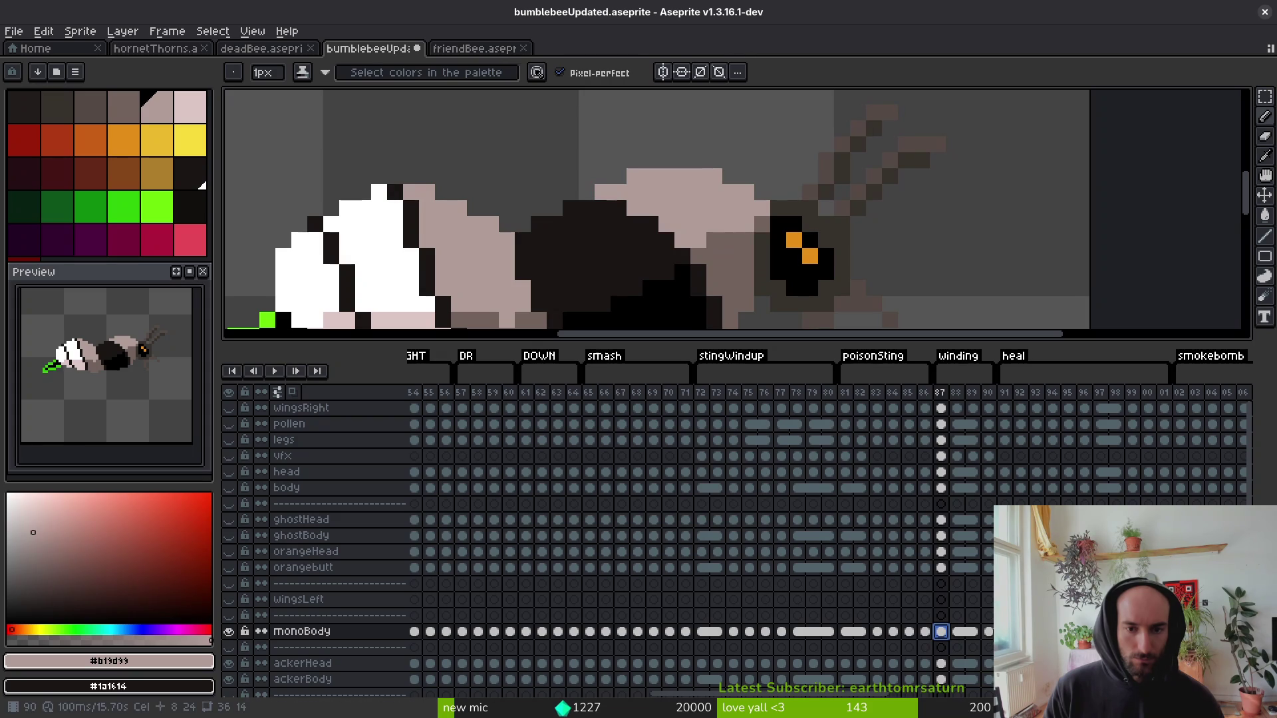
Select the body and head cels across winding frames 87–90.
left_click(989, 631)
left_click(941, 632)
left_click(989, 631)
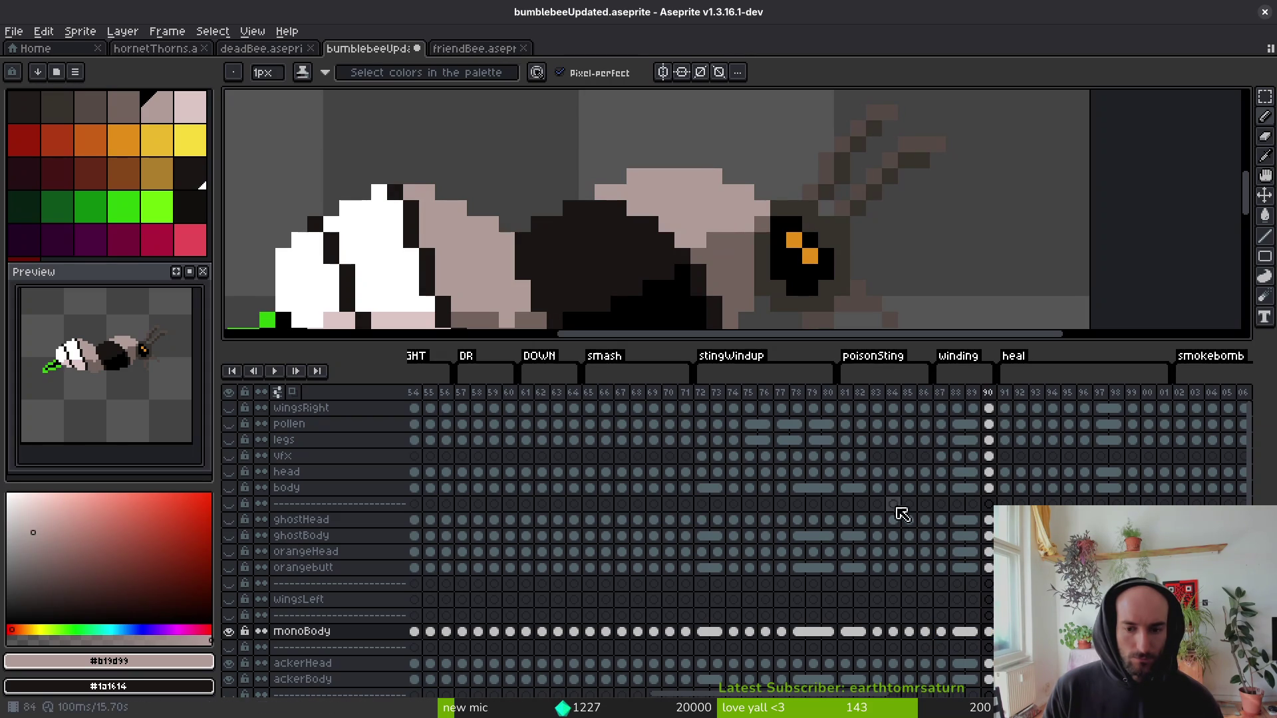
left_click(942, 489)
left_click(989, 489, "shift")
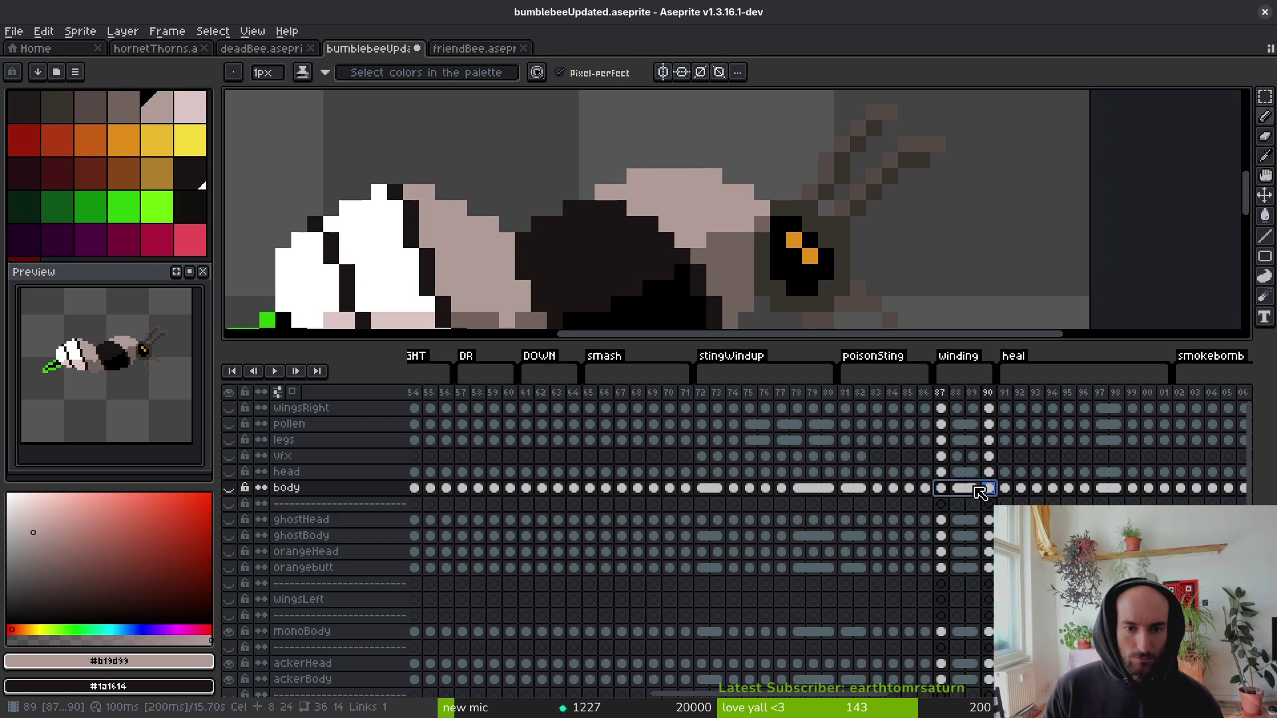
scroll(904, 425, "down", 1)
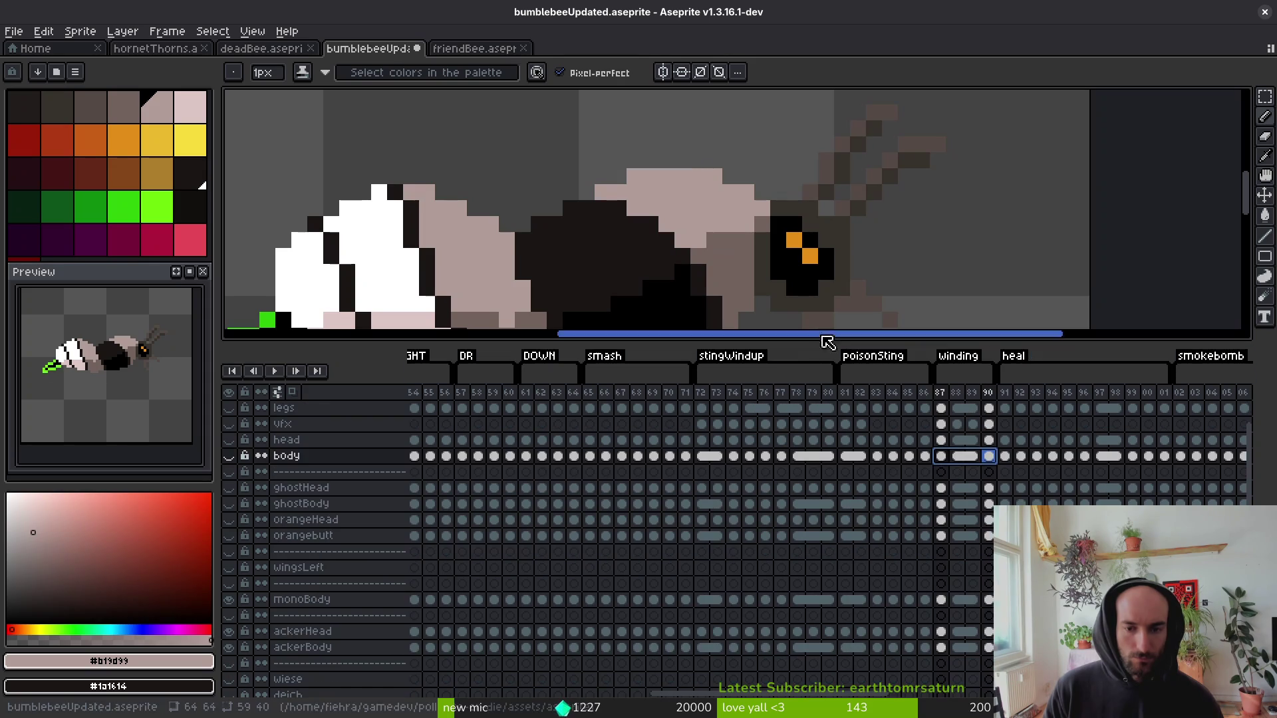
left_click(947, 443)
left_click(988, 441)
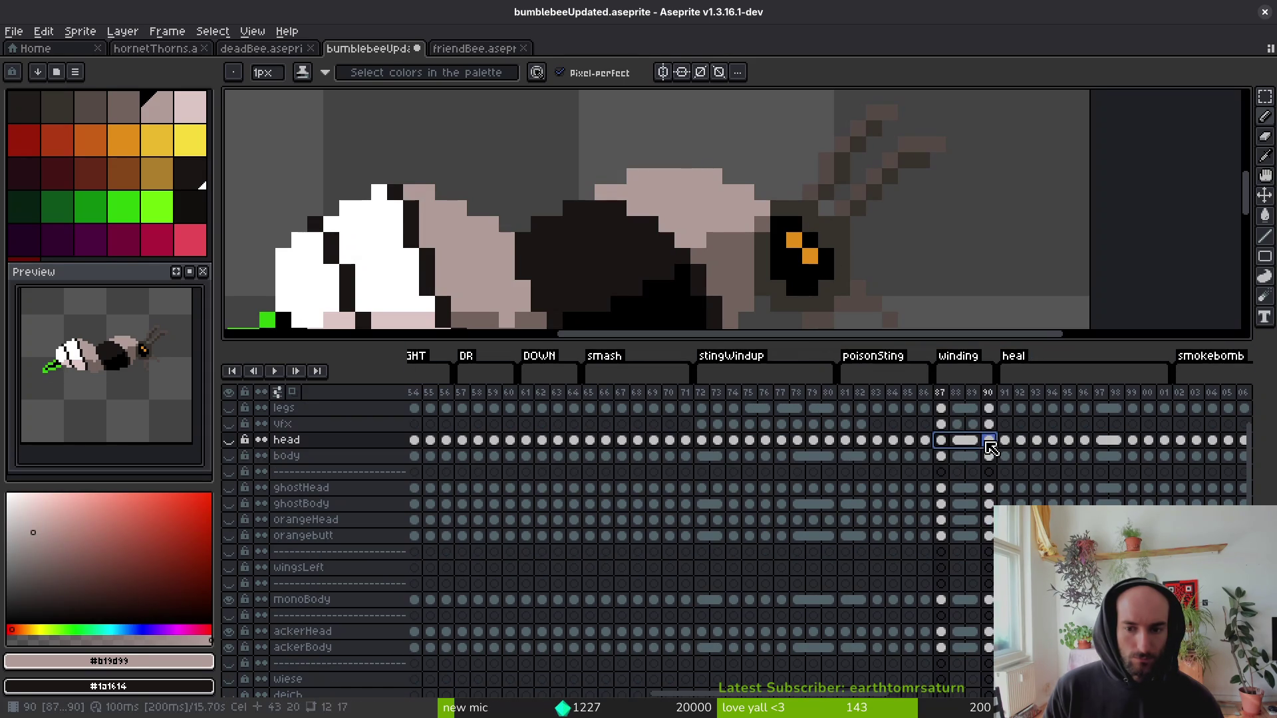
scroll(779, 234, "down", 4)
Make the head layer visible so the bee's eyes turn yellow, checking head cels 87–90.
left_click(228, 440)
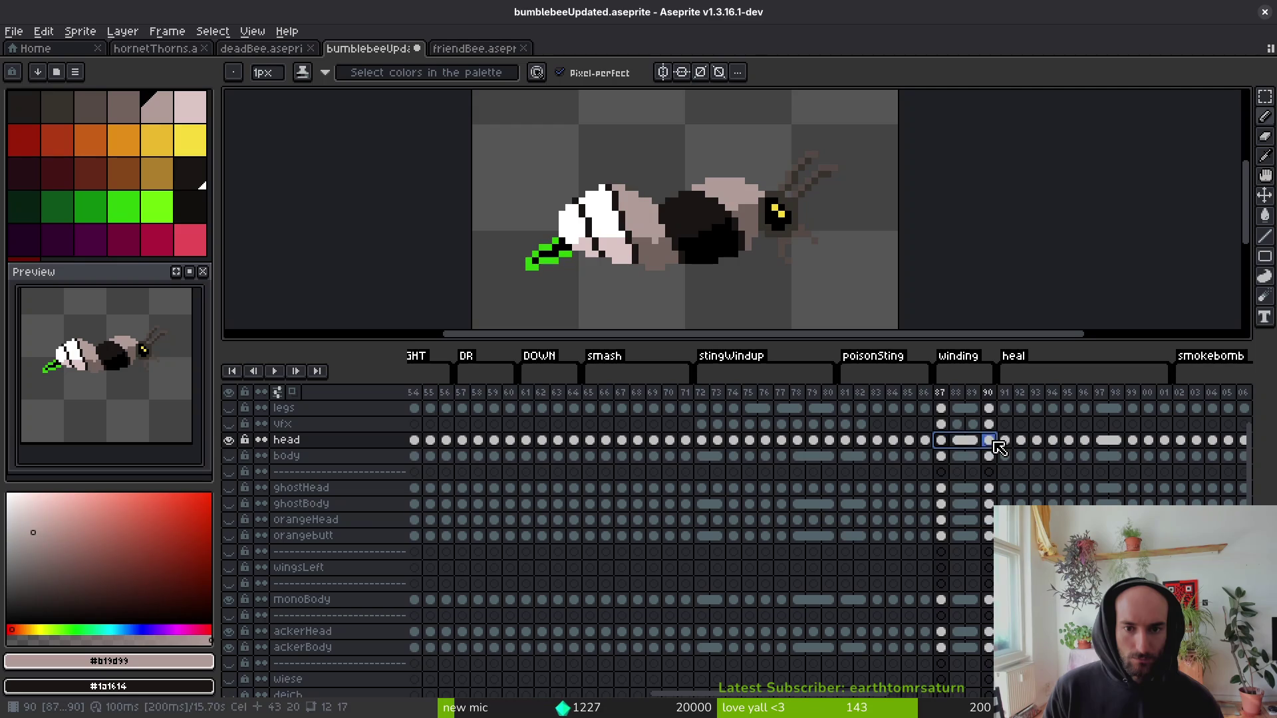
left_click(947, 444)
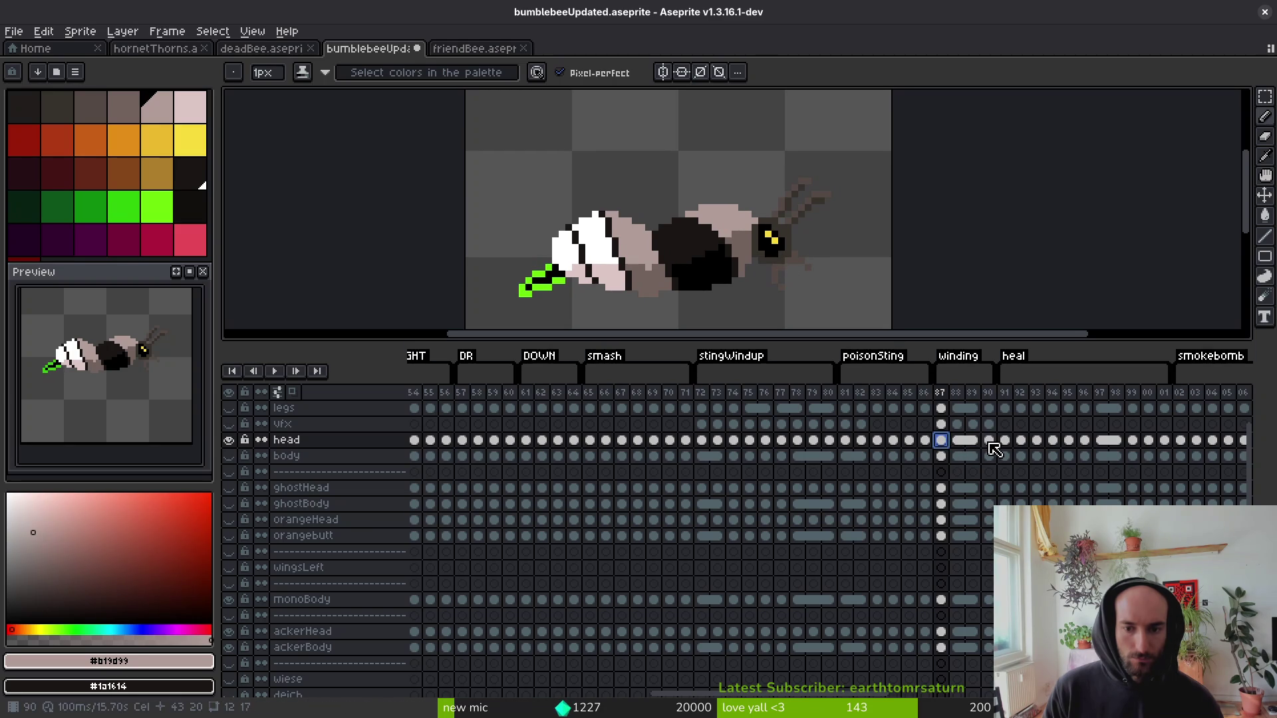
left_click(991, 443)
left_click(975, 445)
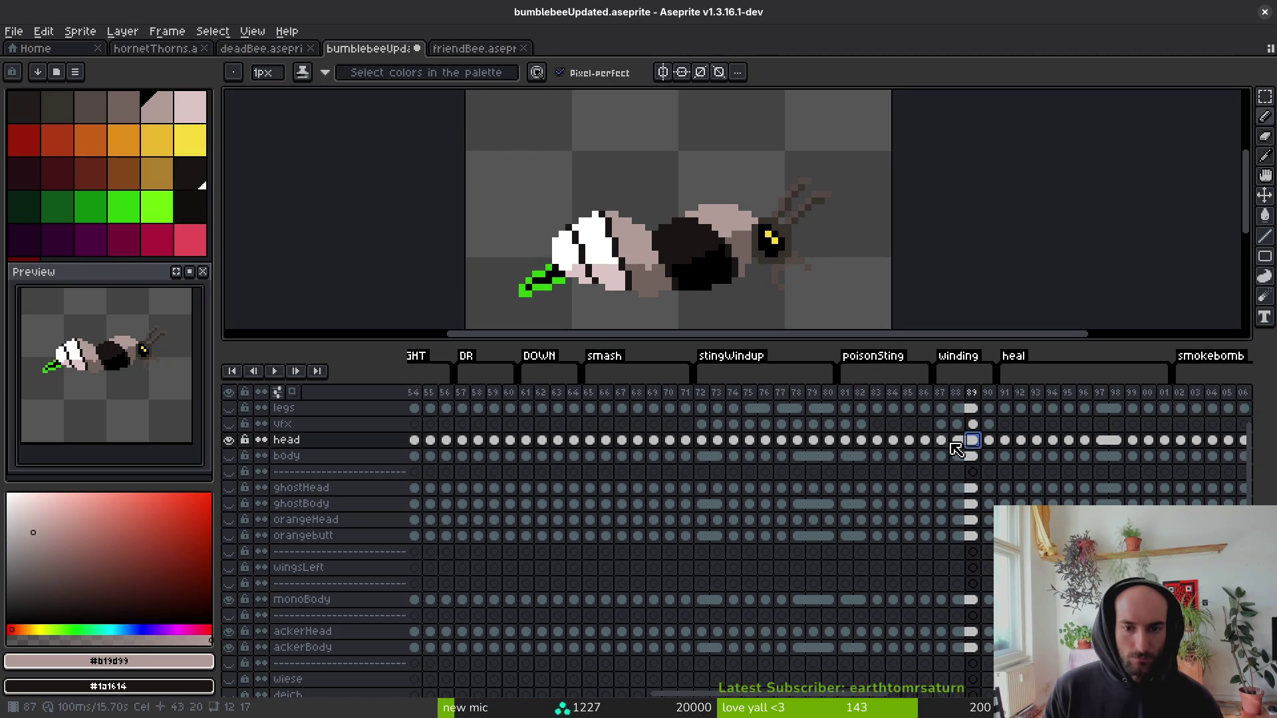
Step back and forth between frames 82–91 to compare poses, ending on frame 87.
key("Left")
key("Left")
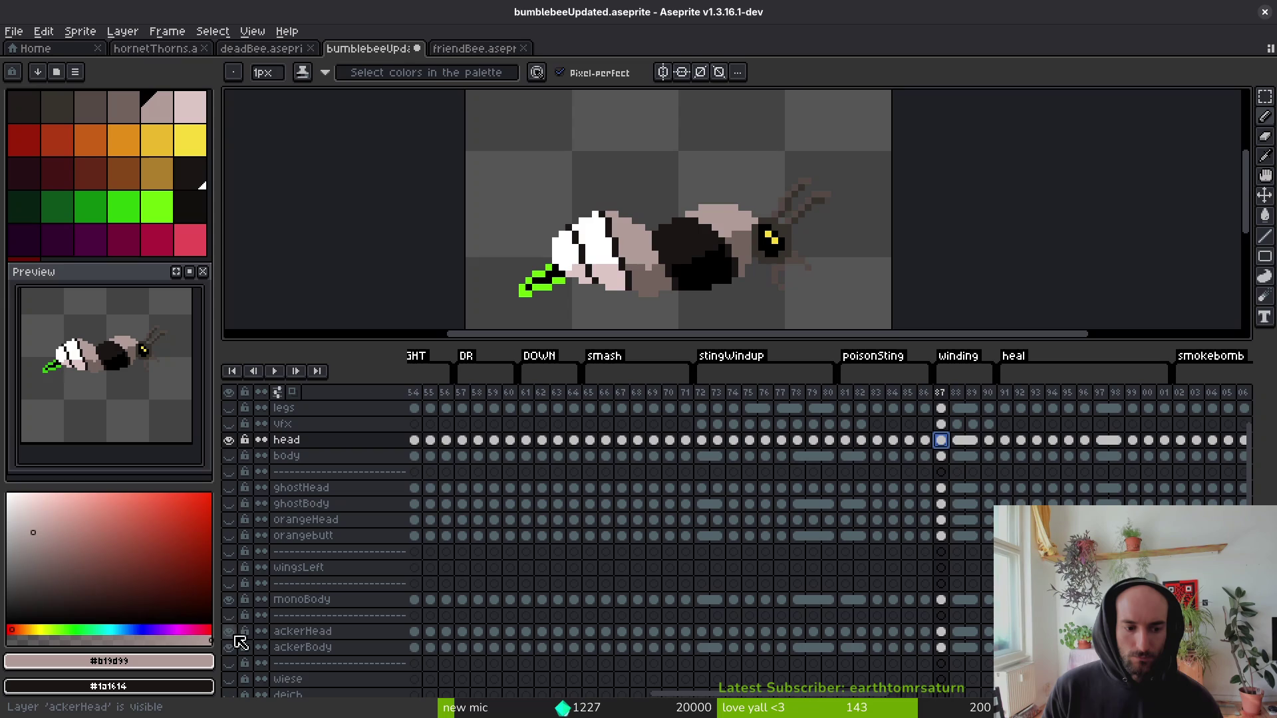
key("Left")
key("Right")
key("Right")
key("Right")
key("Right")
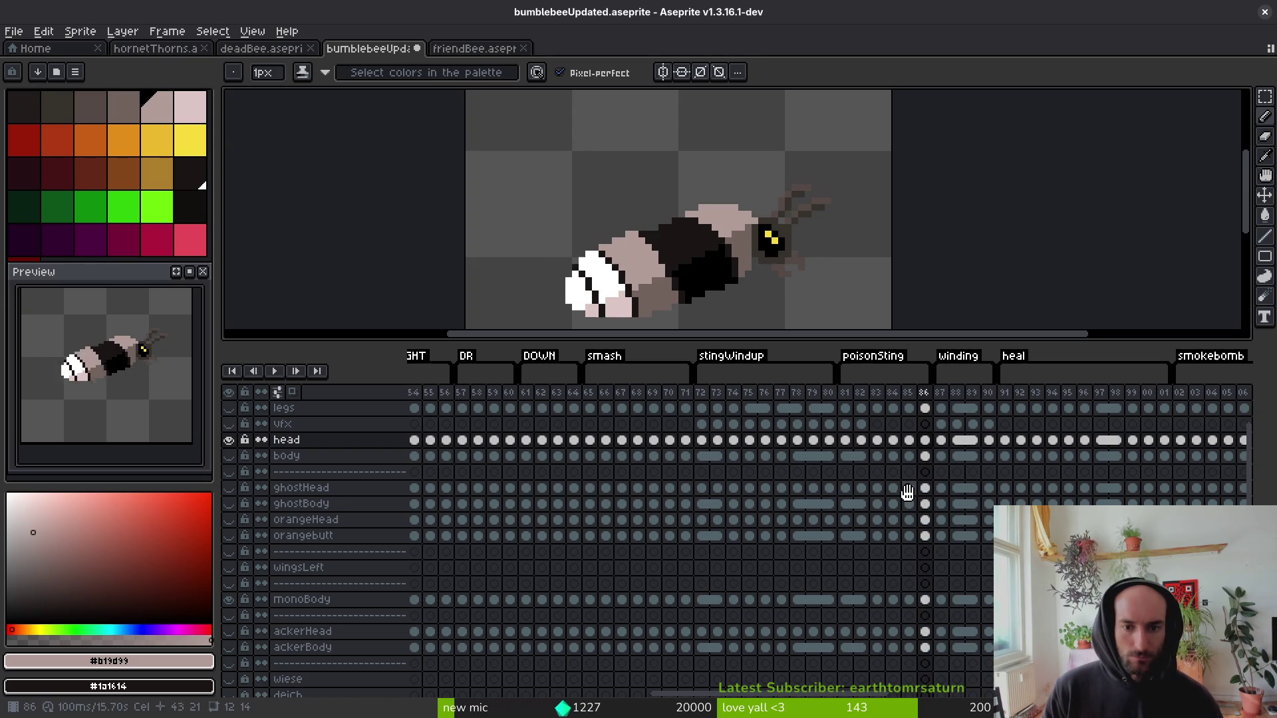
key("Left")
key("Right")
key("Right")
key("Left")
key("Left")
key("Left")
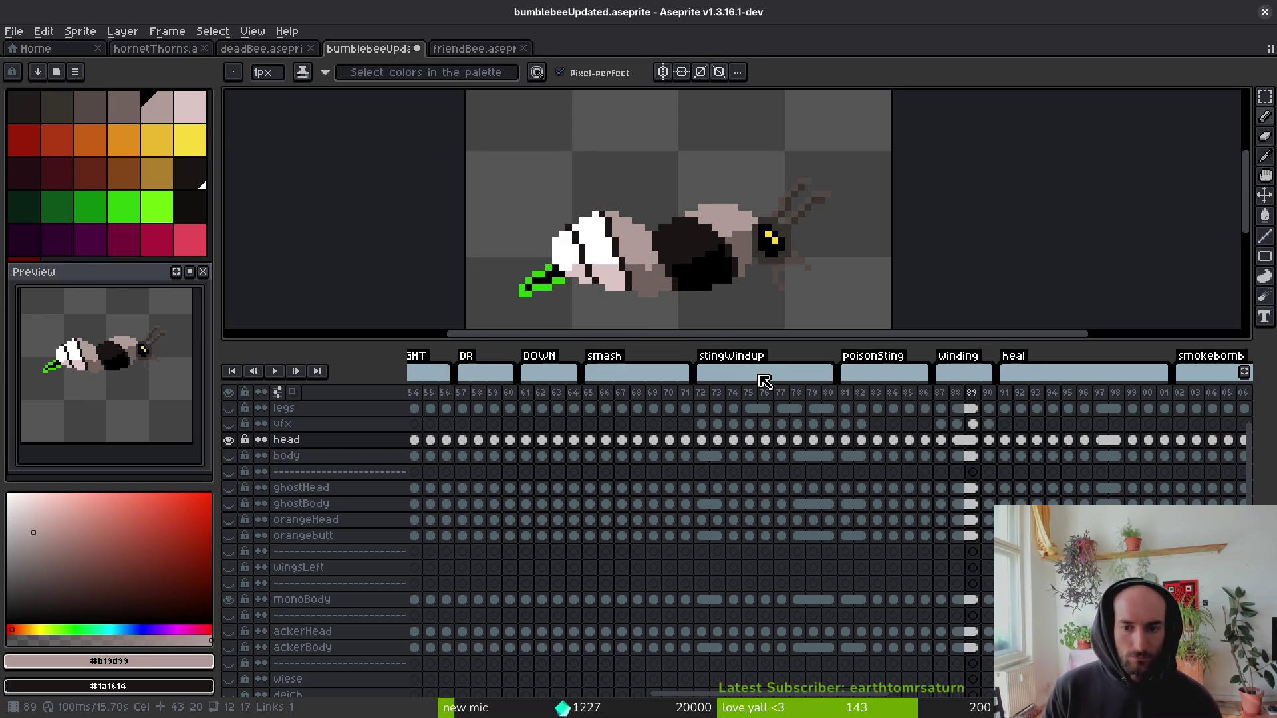
key("Right")
key("Right")
key("Right")
key("Left")
key("Left")
key("Right")
key("Left")
key("Left")
key("Left")
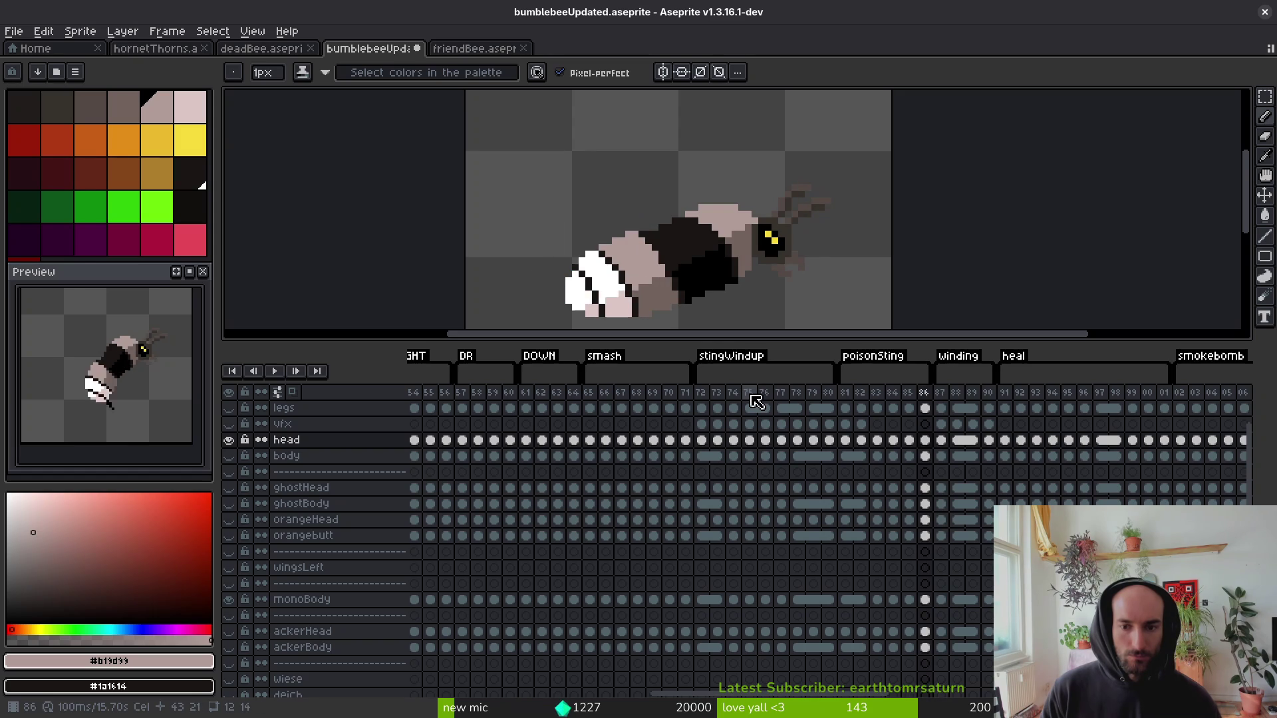
key("Right")
key("Right")
key("Right")
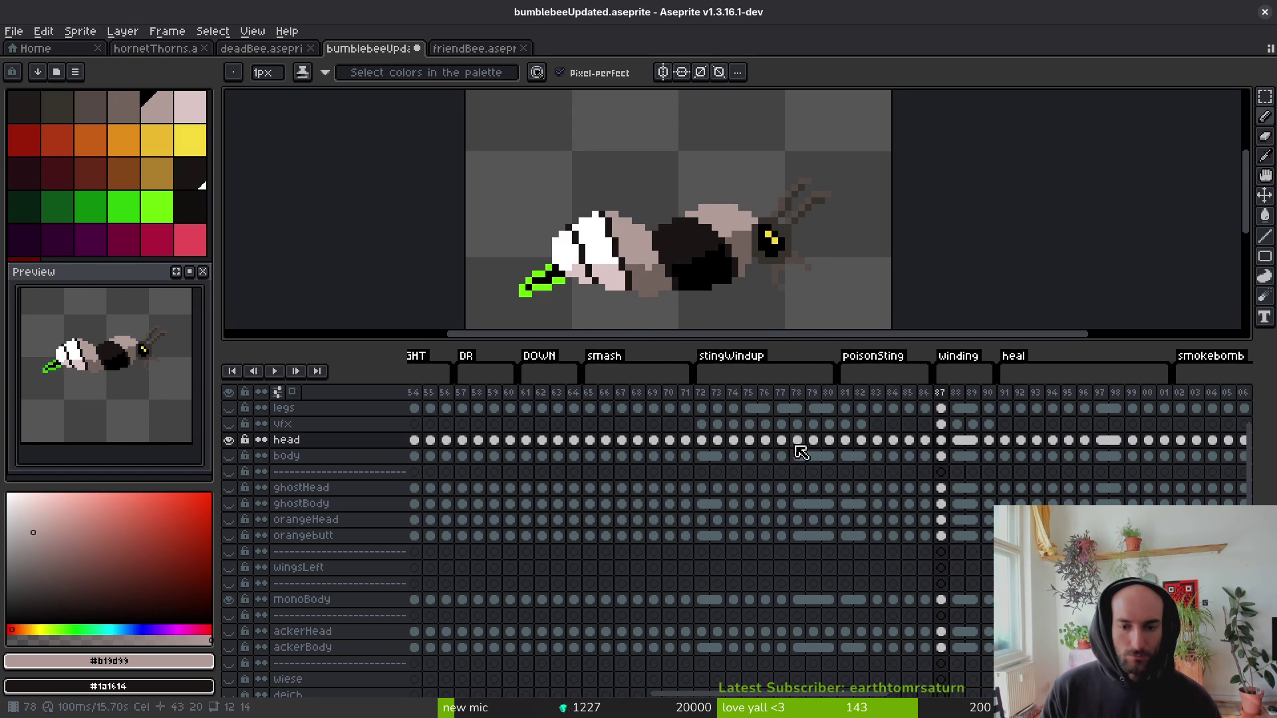
Compare frames 80 and 81 against winding frames 87–90, returning to frame 87.
left_click(836, 440)
left_click(944, 444)
left_click(972, 456)
left_click(991, 487)
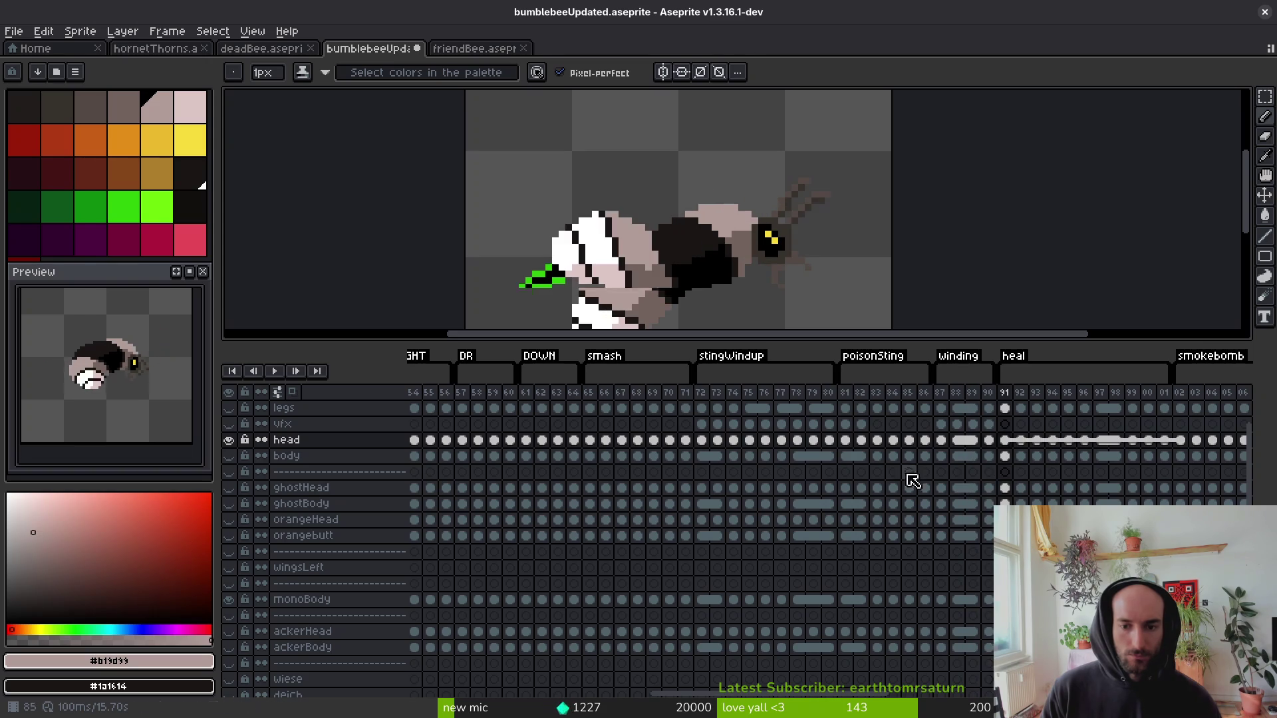
left_click(845, 445)
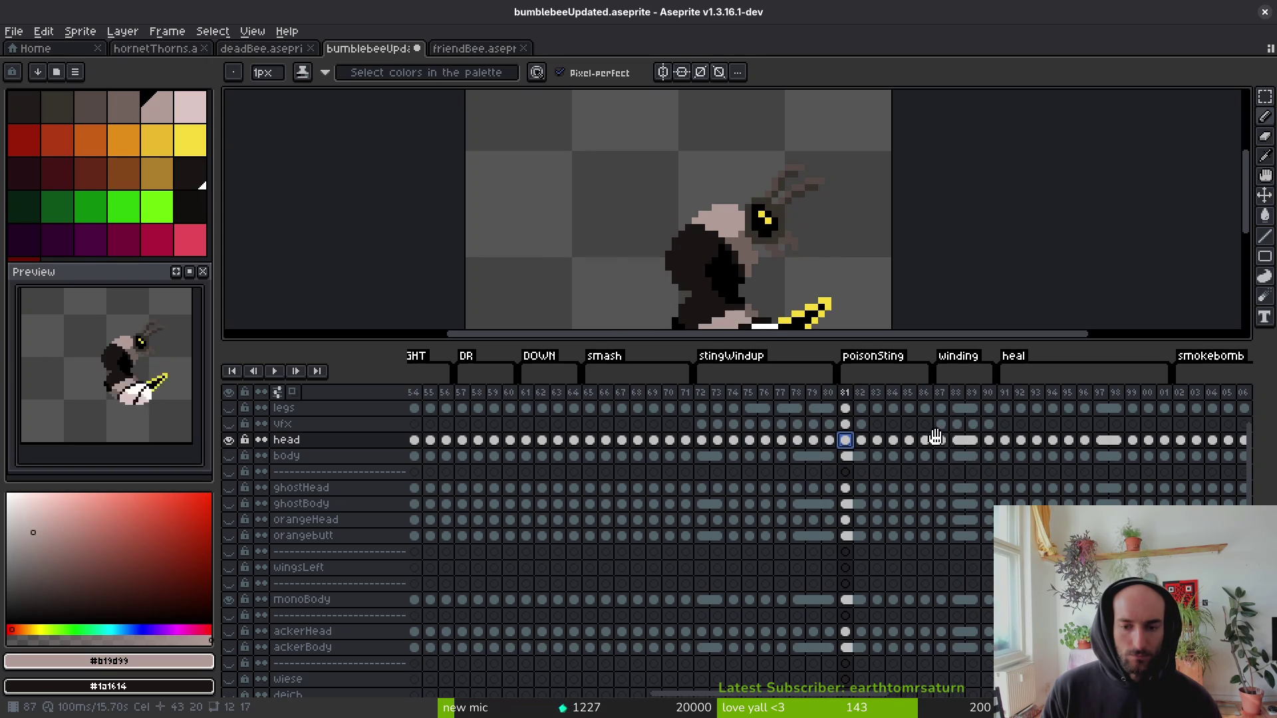
left_click(941, 443)
scroll(951, 456, "up", 2)
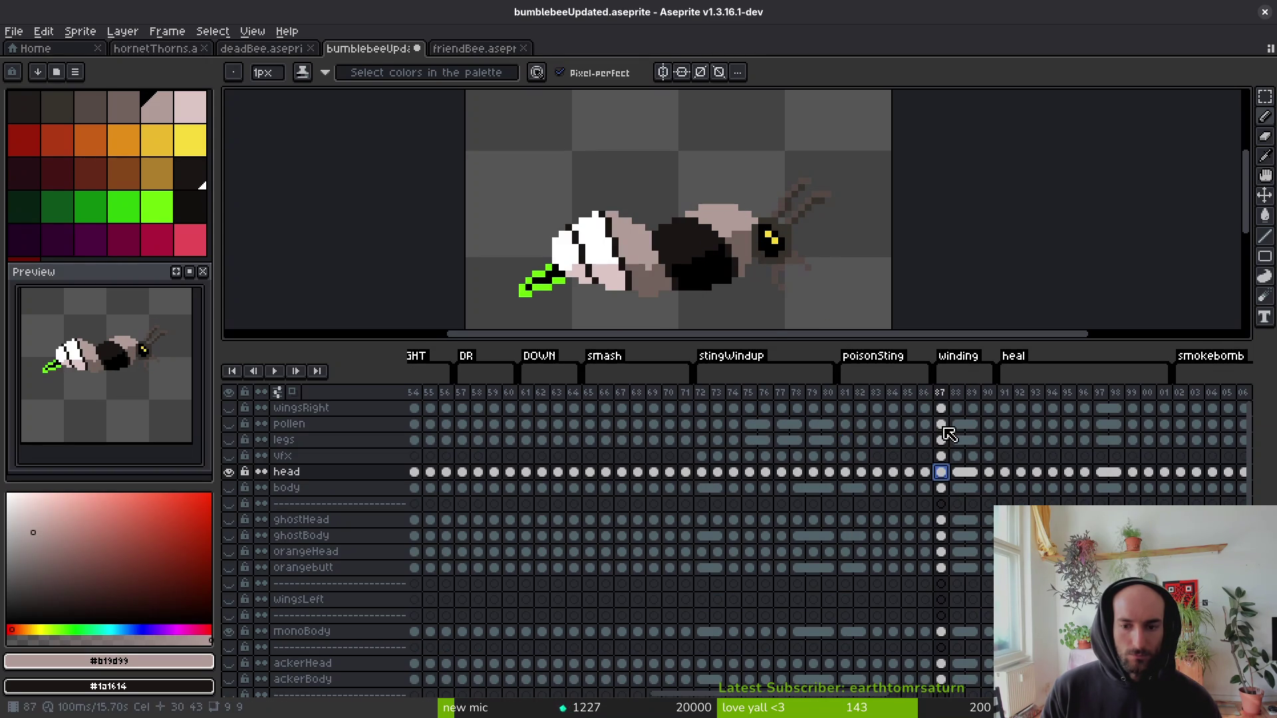
Link the head and body cels across frames 87–90.
left_click(943, 441)
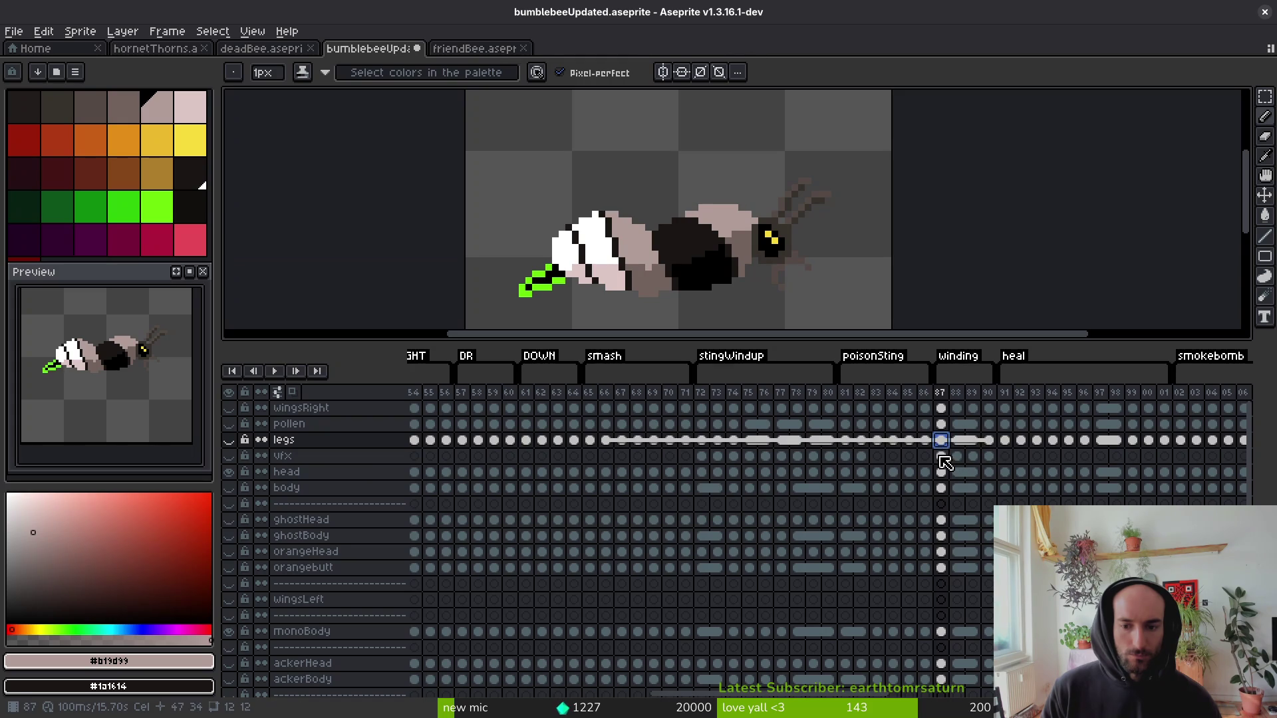
left_click(942, 472)
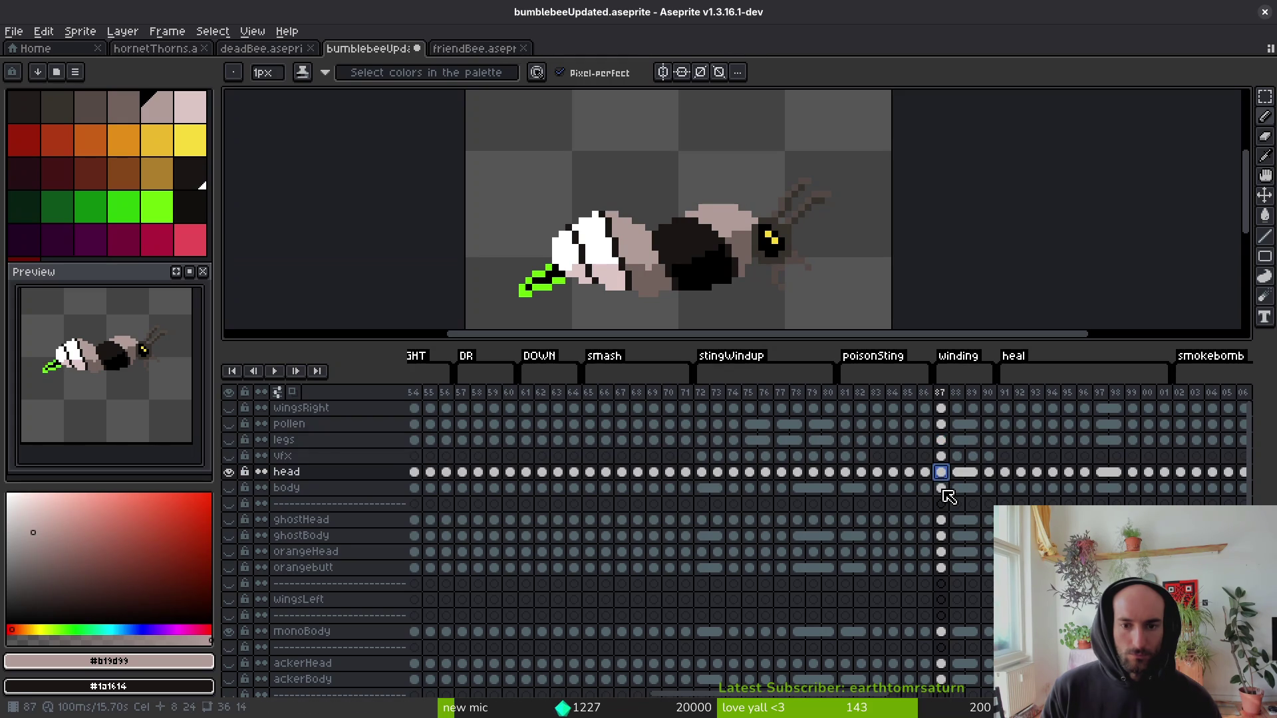
left_click(942, 489)
left_click(989, 489)
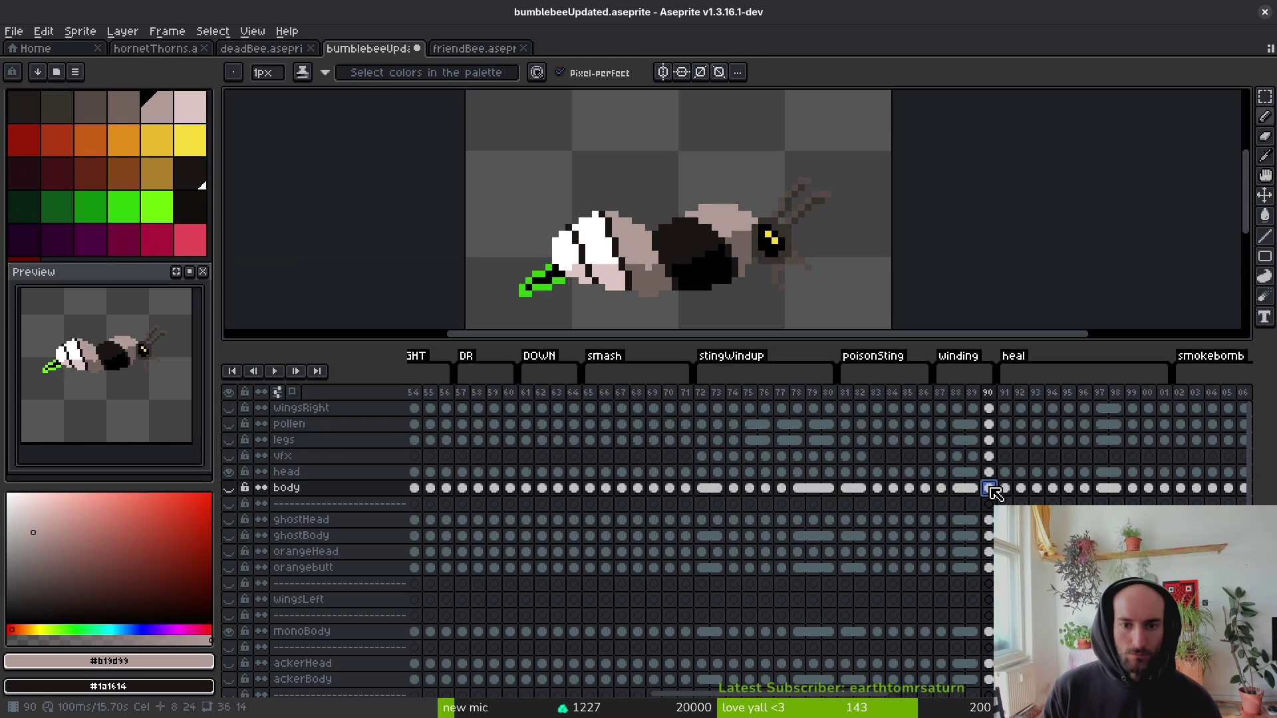
left_click(947, 473)
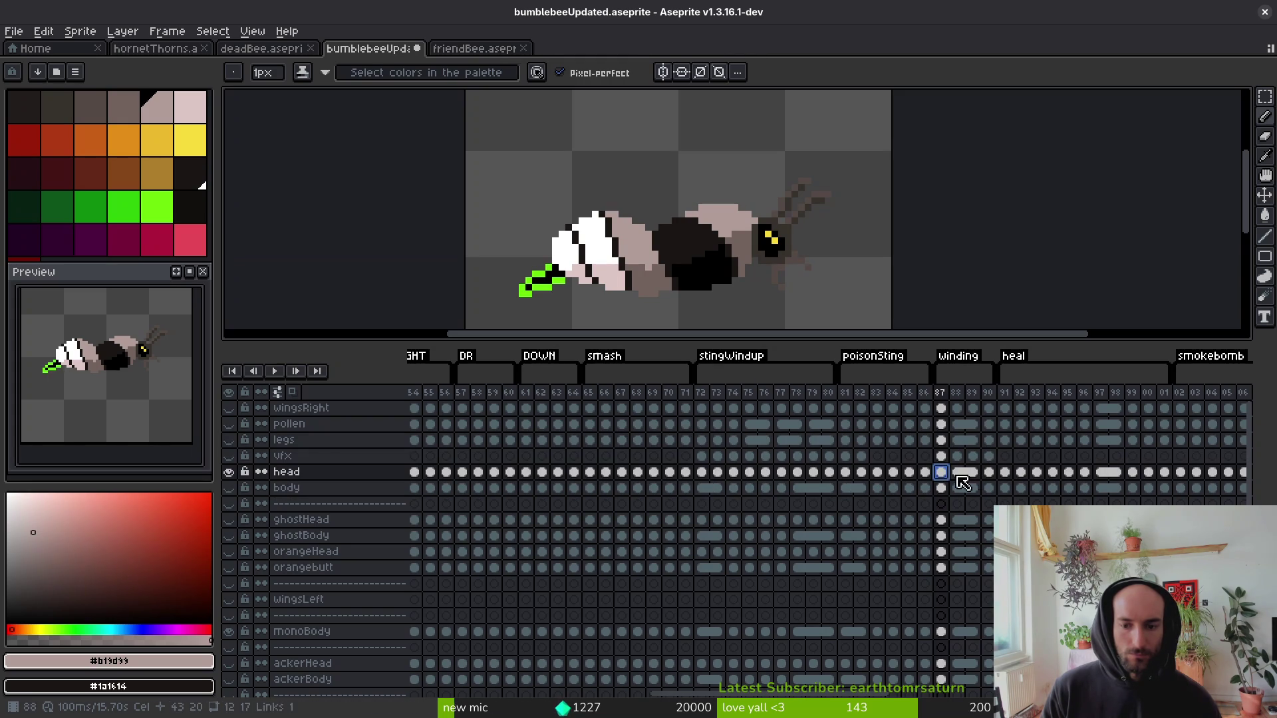
left_click_drag(944, 481, 949, 490)
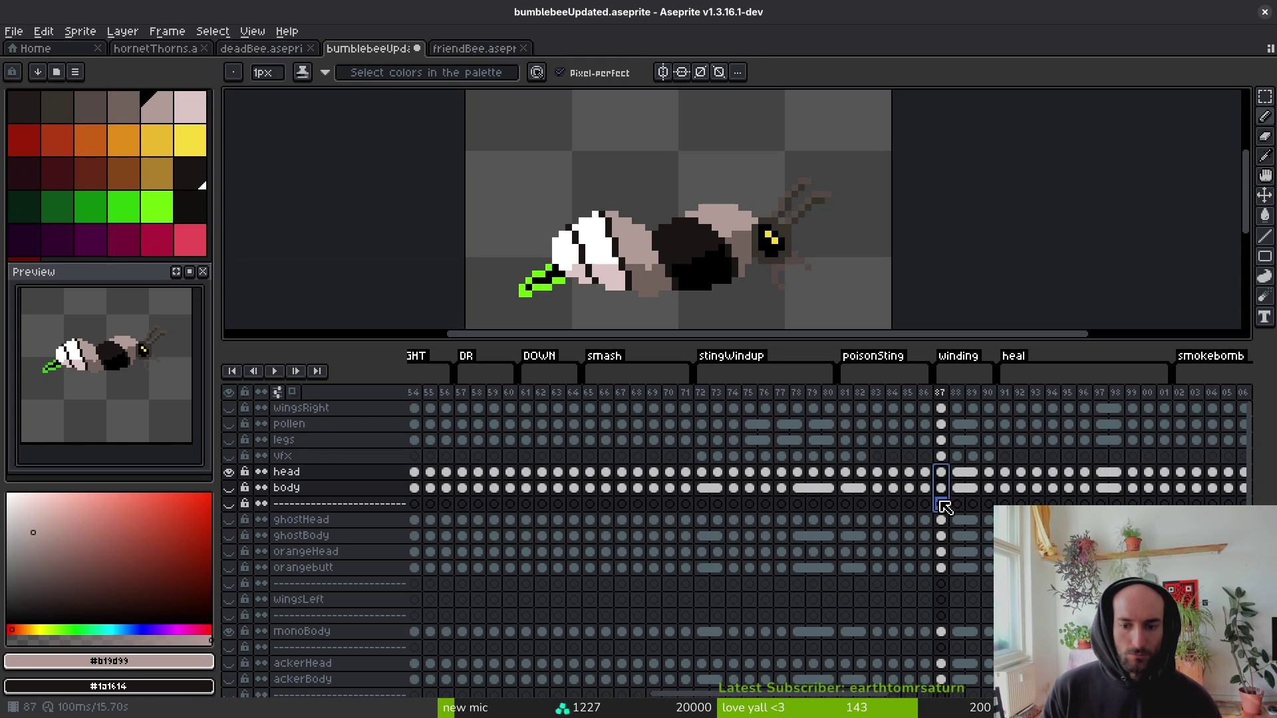
left_click(993, 489, "shift")
right_click(954, 476)
left_click(964, 530)
Link the ghostHead through orangebutt cels across frames 87–90.
left_click(940, 457)
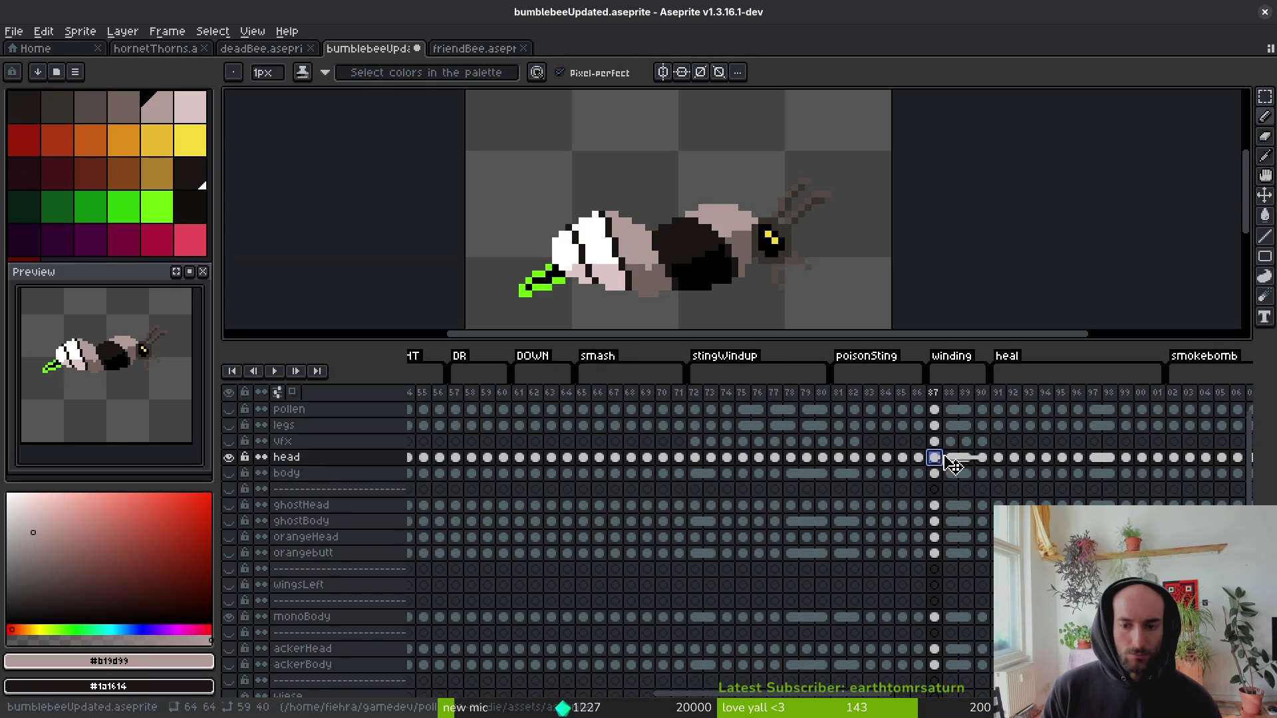
left_click(940, 445)
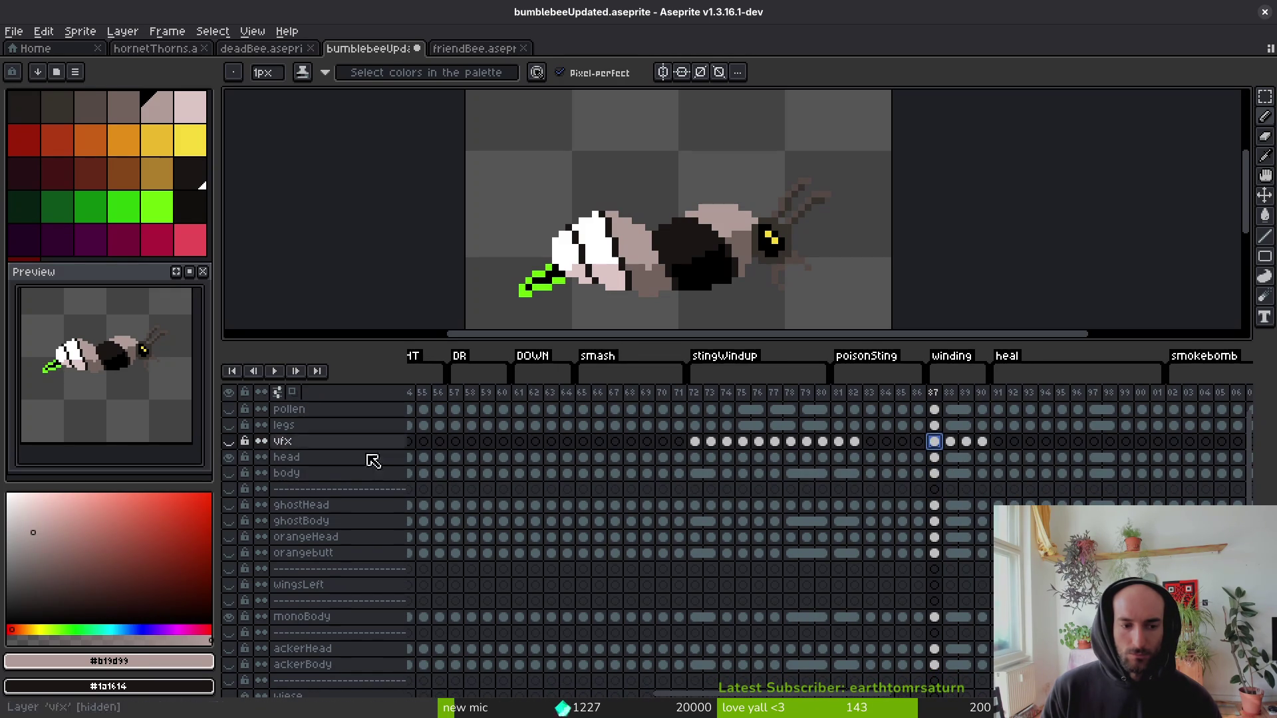
left_click_drag(934, 508, 934, 551)
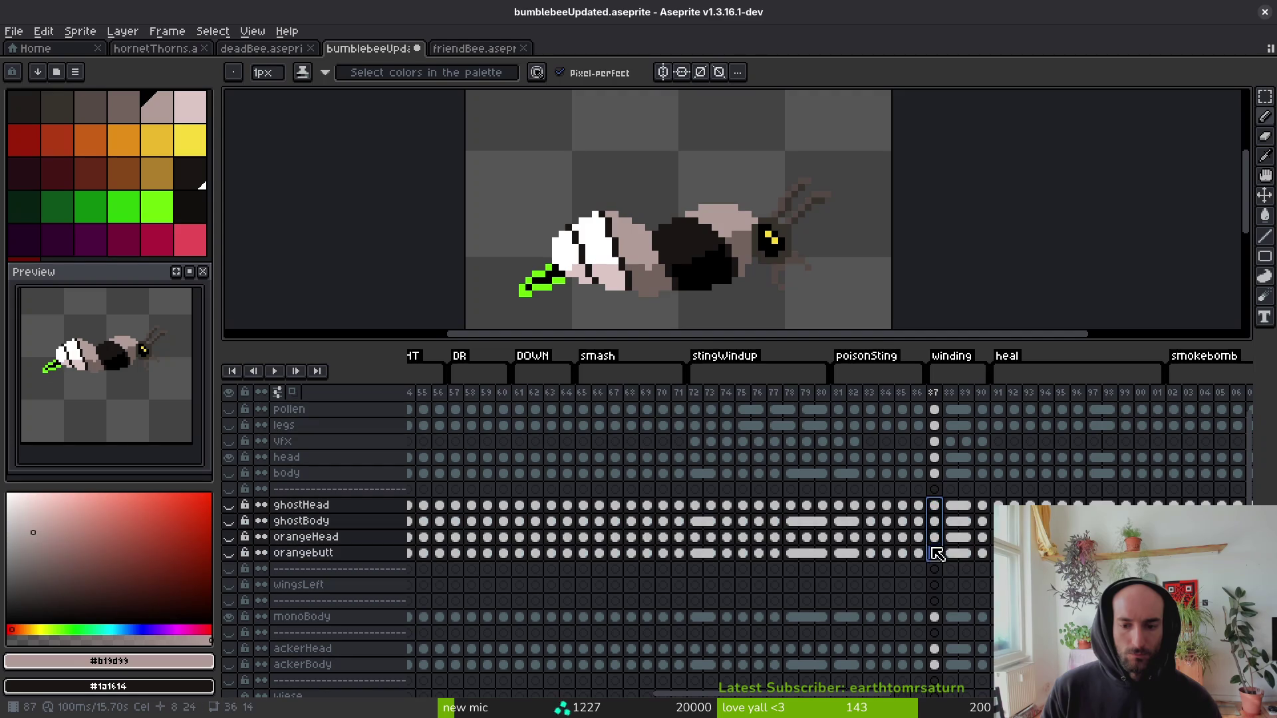
left_click(982, 506, "shift")
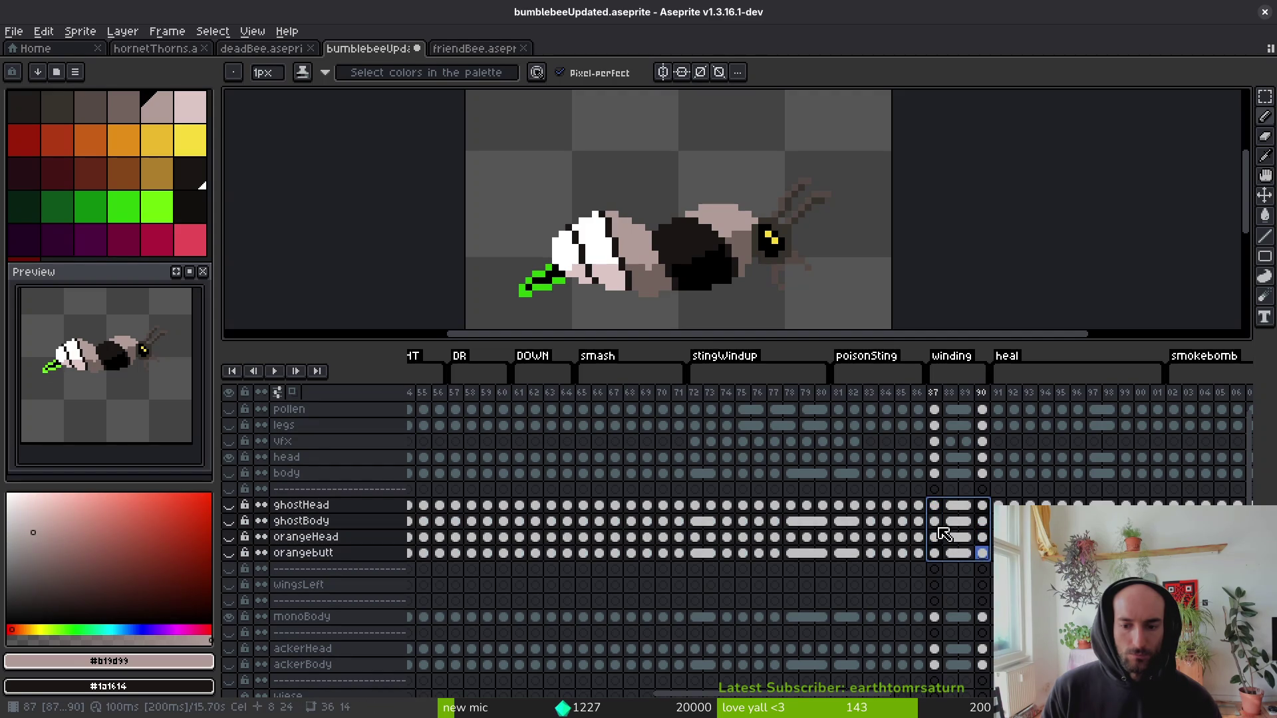
right_click(938, 529)
left_click(982, 590)
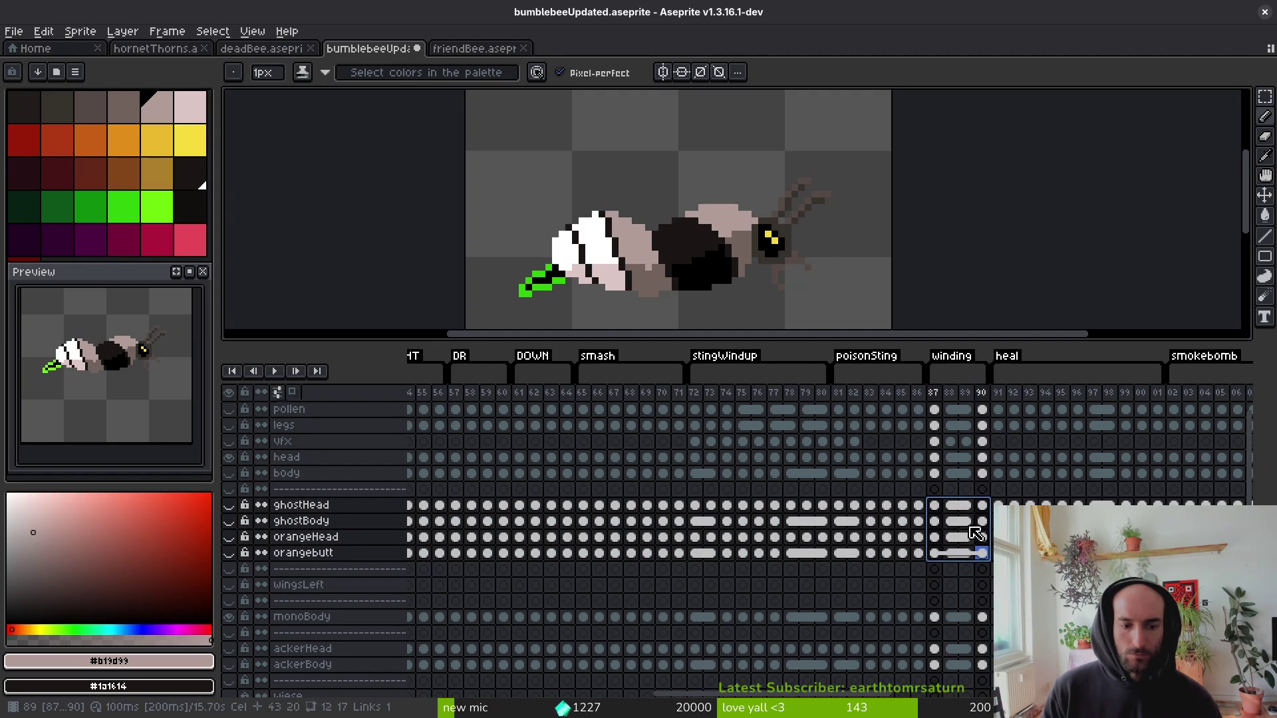
Link the monoBody through ackerBody cels across frames 87–90 and save bumblebeeUpdated.aseprite.
scroll(976, 532, "down", 4)
left_click_drag(912, 550, 909, 604)
left_click(951, 583, "shift")
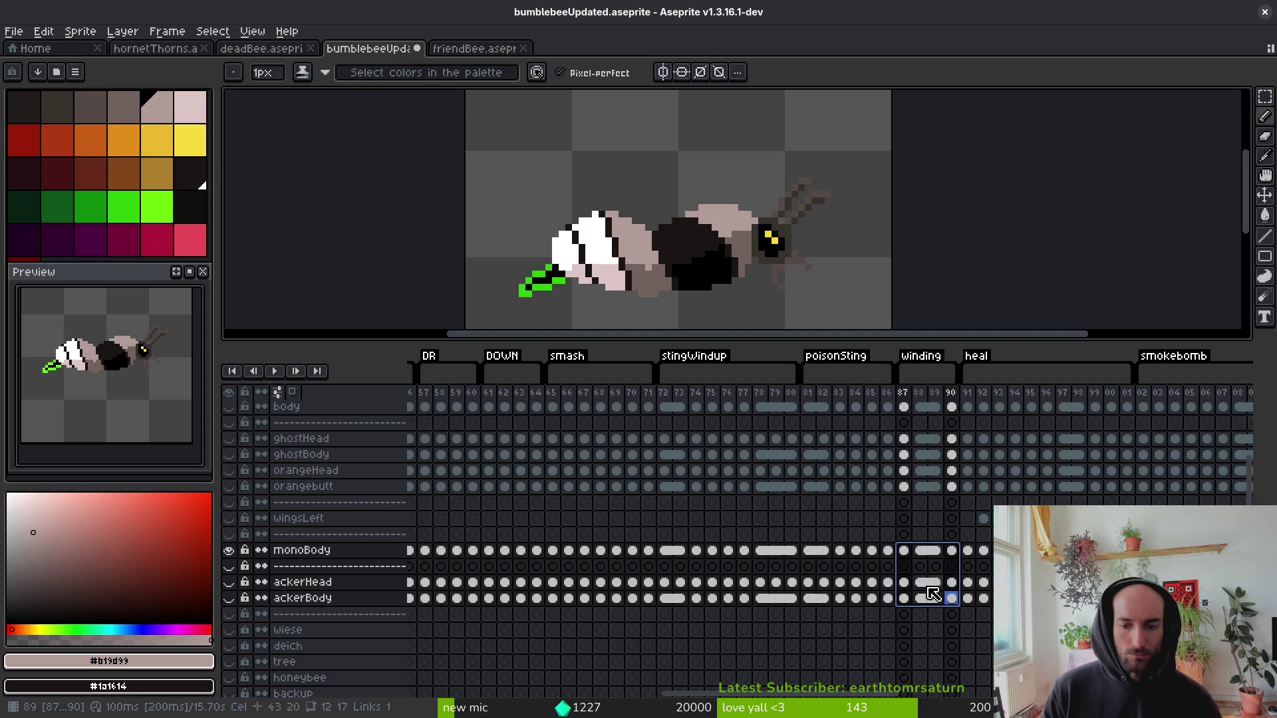
right_click(912, 559)
left_click(949, 612)
key("ctrl+s")
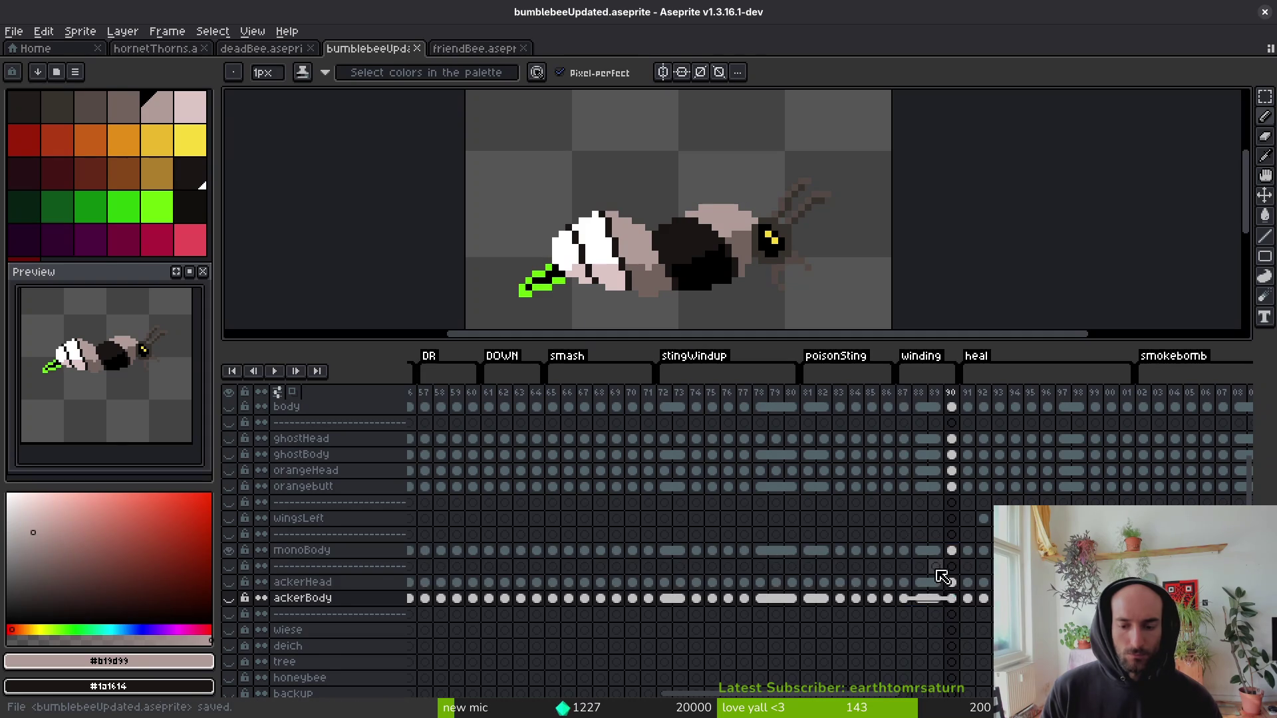
scroll(945, 582, "down", 3)
scroll(941, 602, "up", 2)
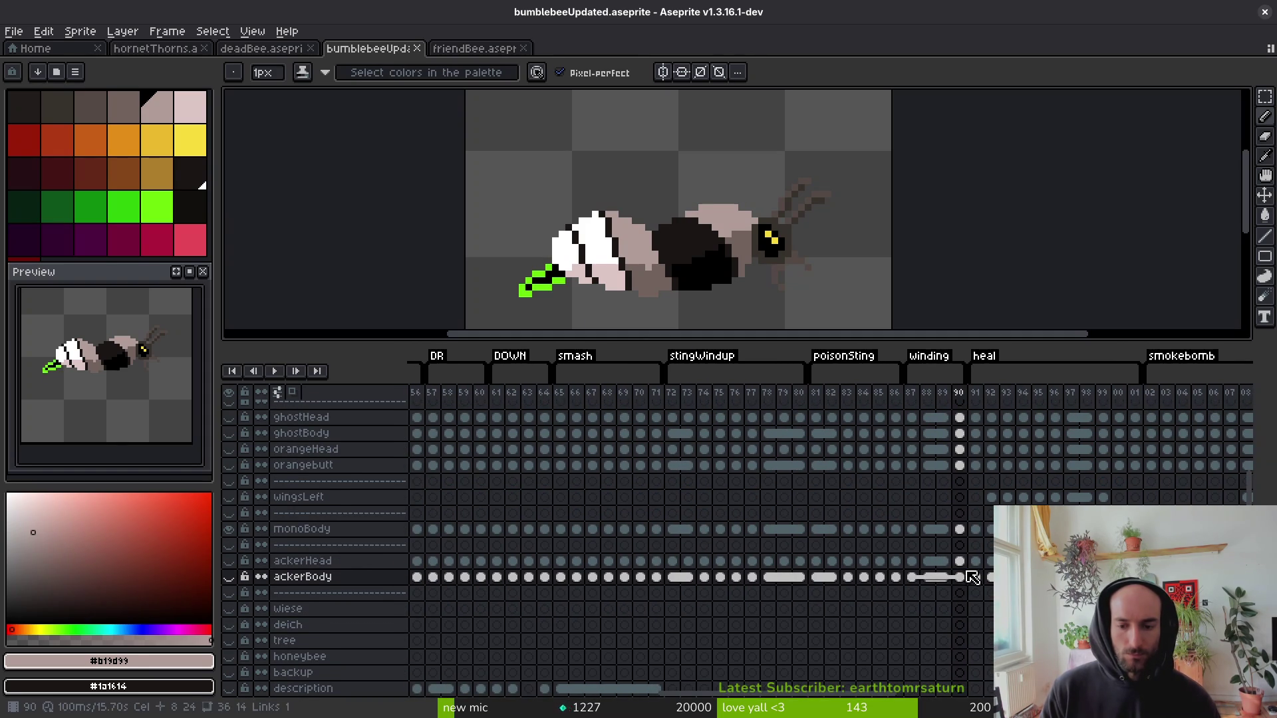
scroll(966, 574, "up", 2)
left_click(899, 616)
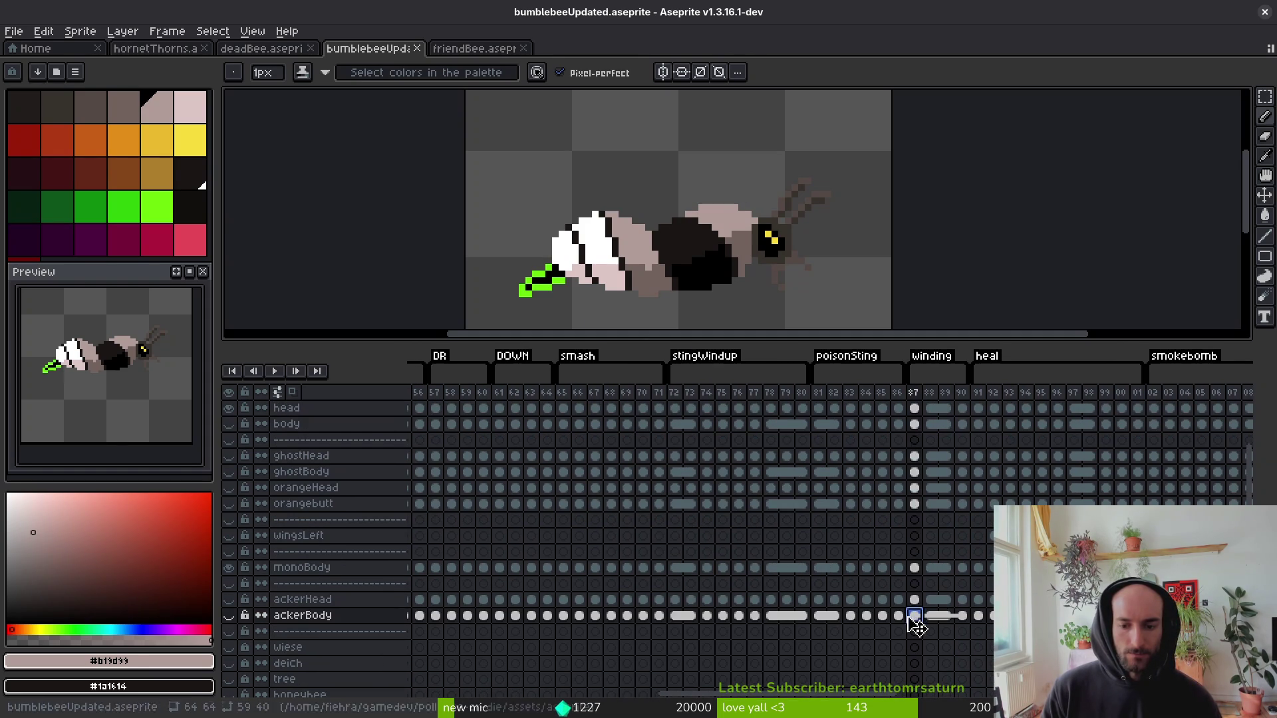
left_click(915, 617)
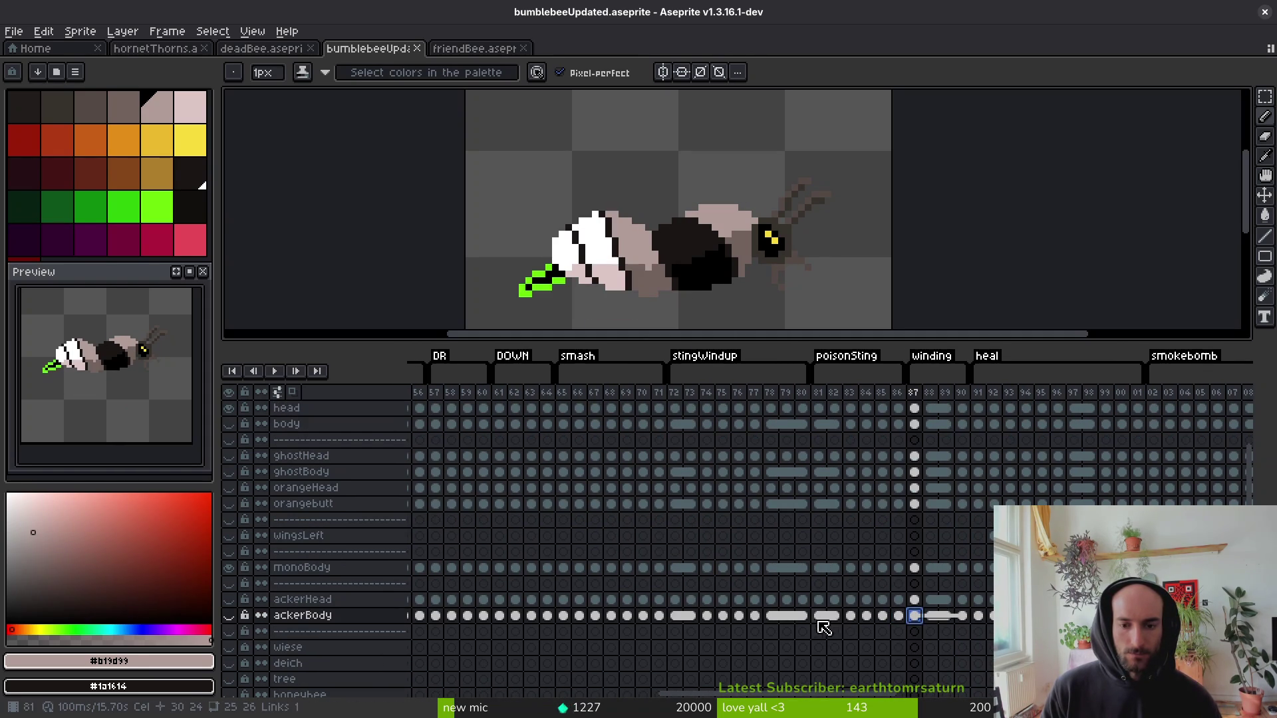
left_click(804, 616)
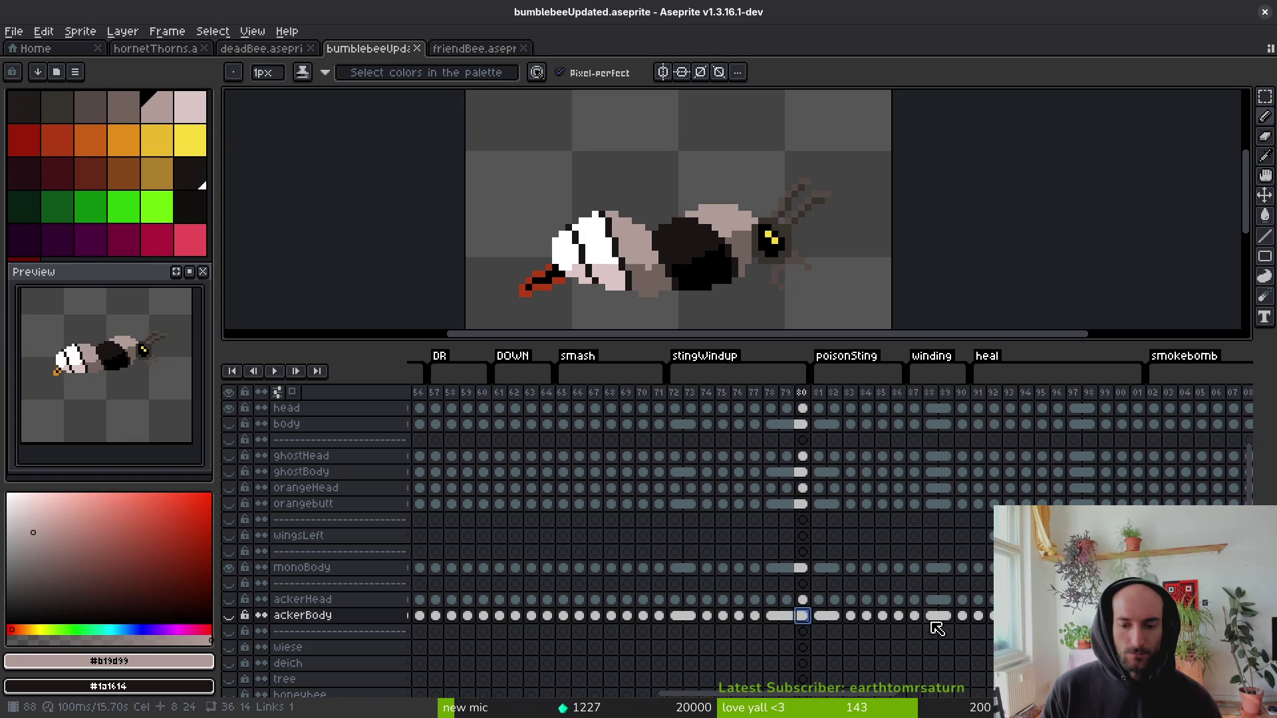
left_click(917, 618)
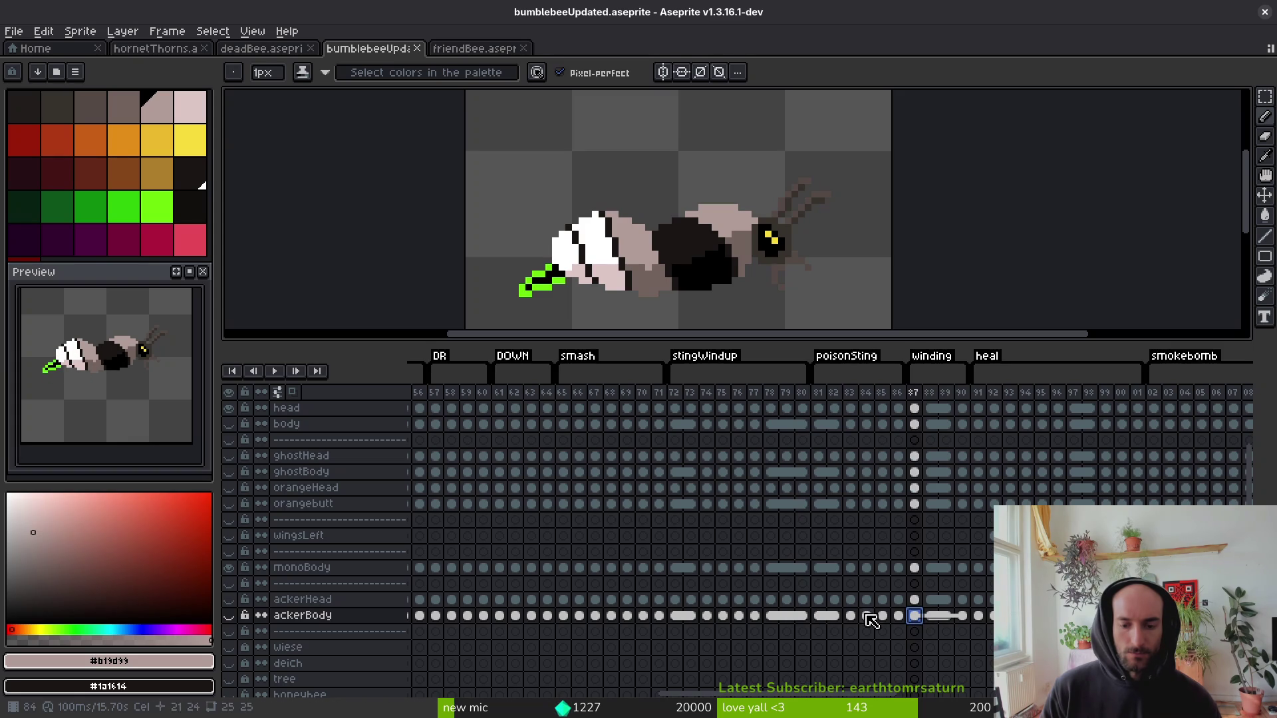
left_click(803, 617)
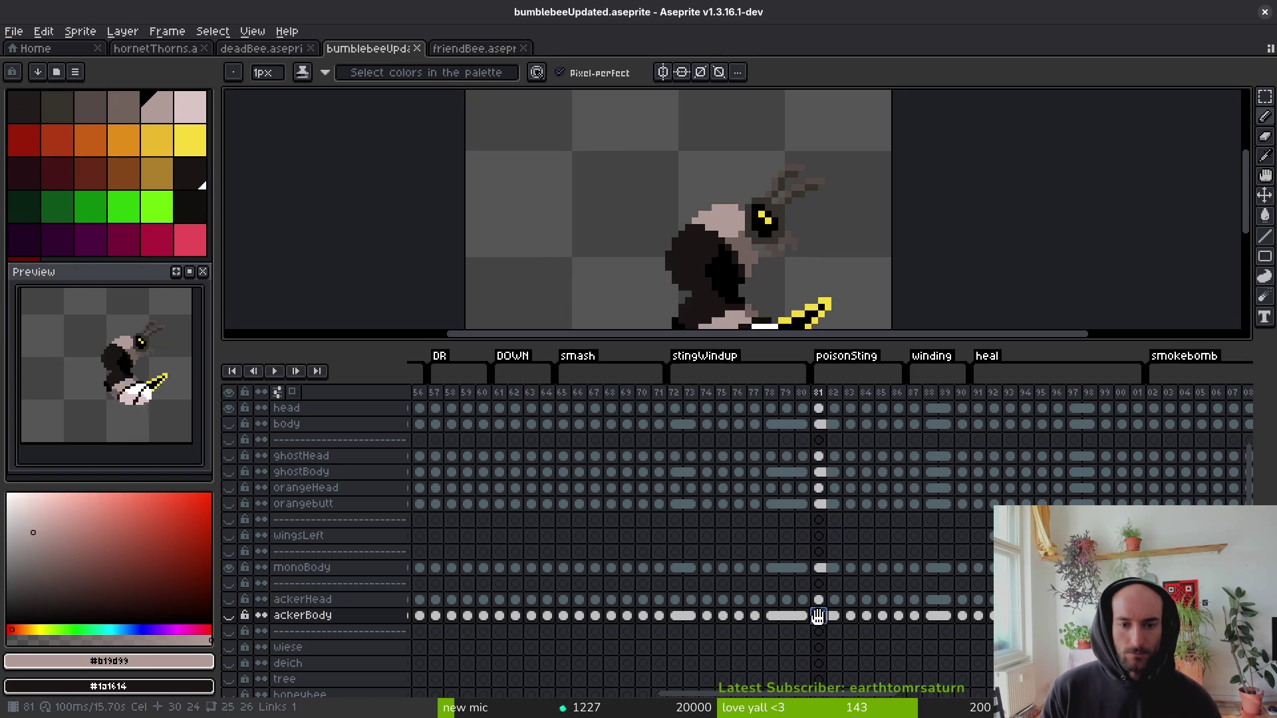
left_click(757, 617)
left_click(803, 617)
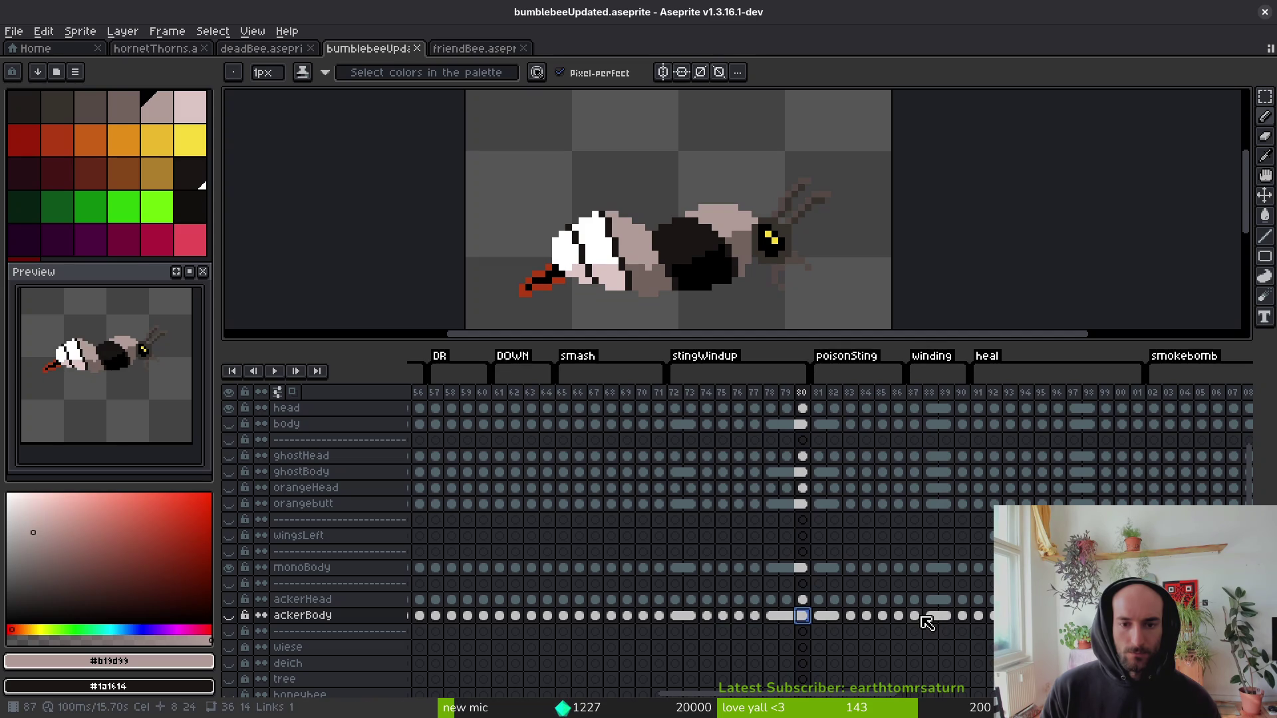
left_click(916, 616)
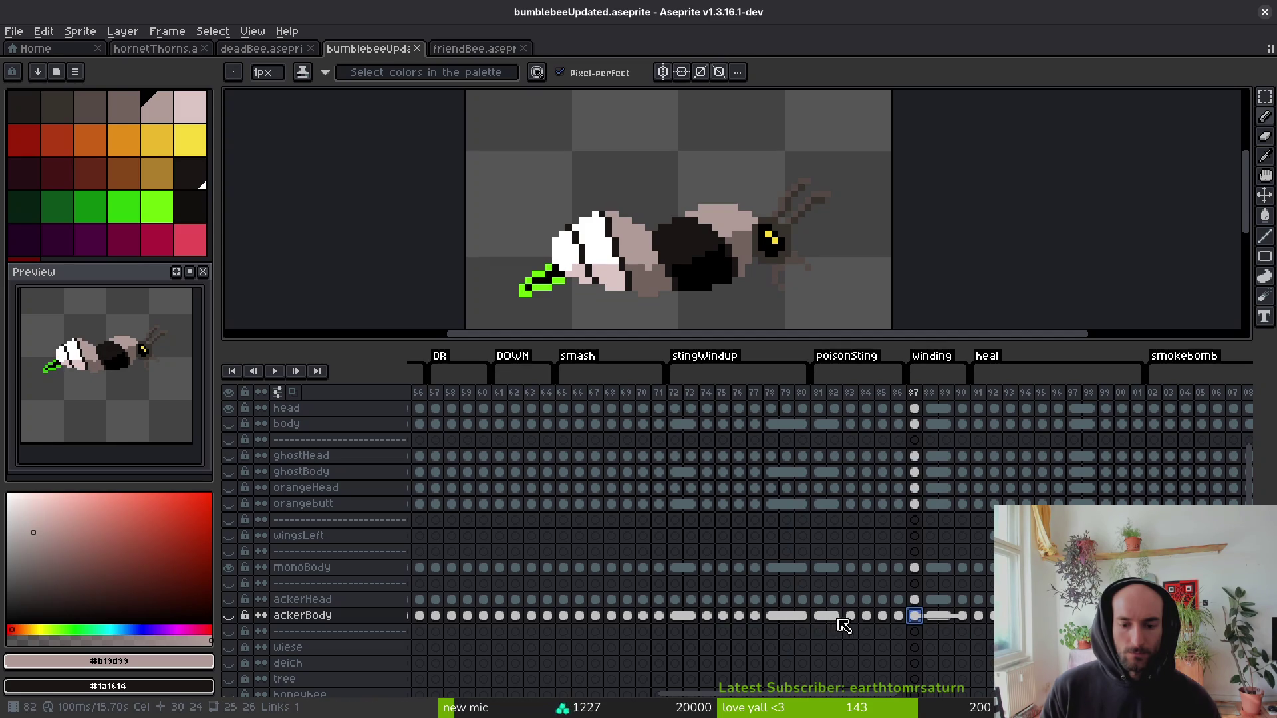
left_click(803, 616)
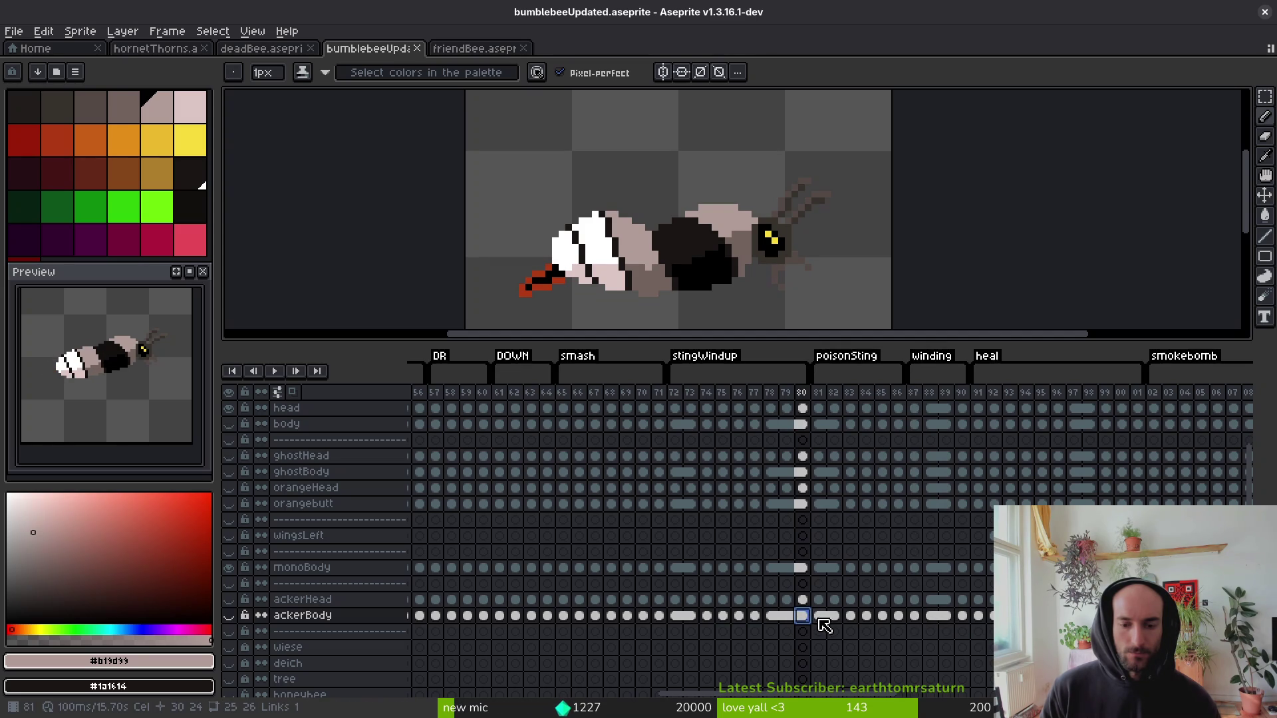
left_click(821, 618)
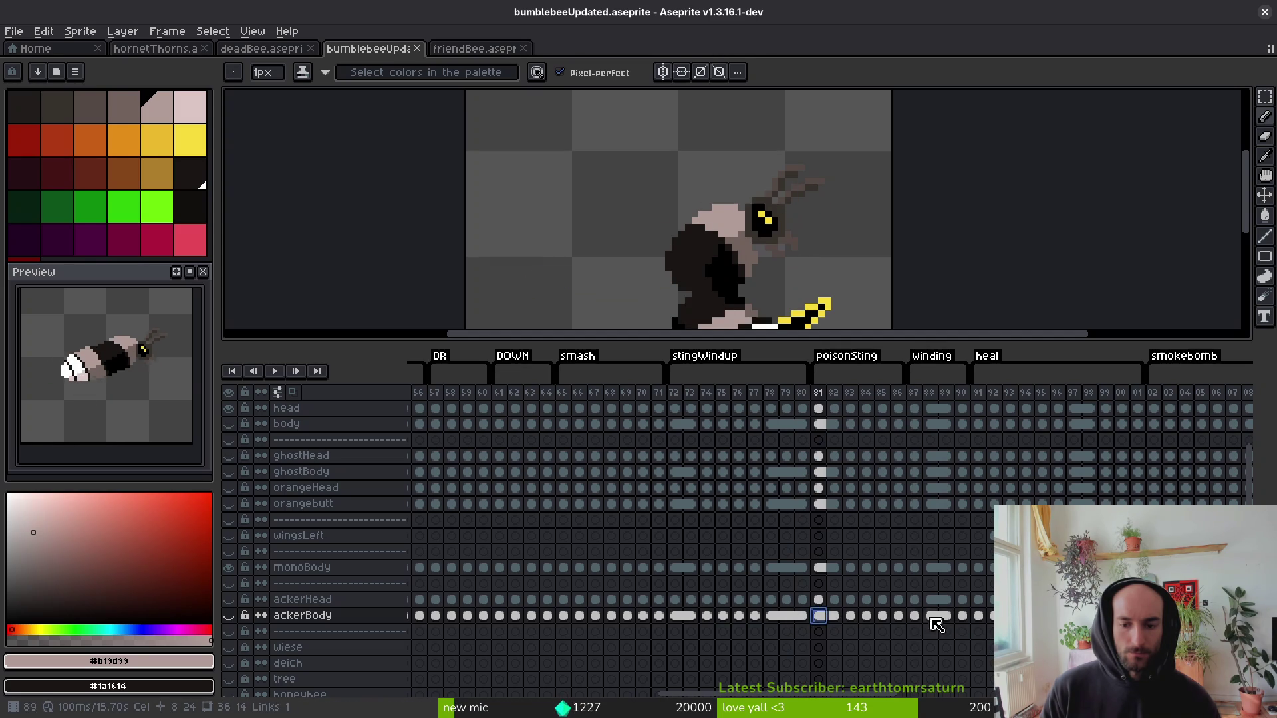
left_click(935, 619)
right_click(592, 359)
left_click(636, 402)
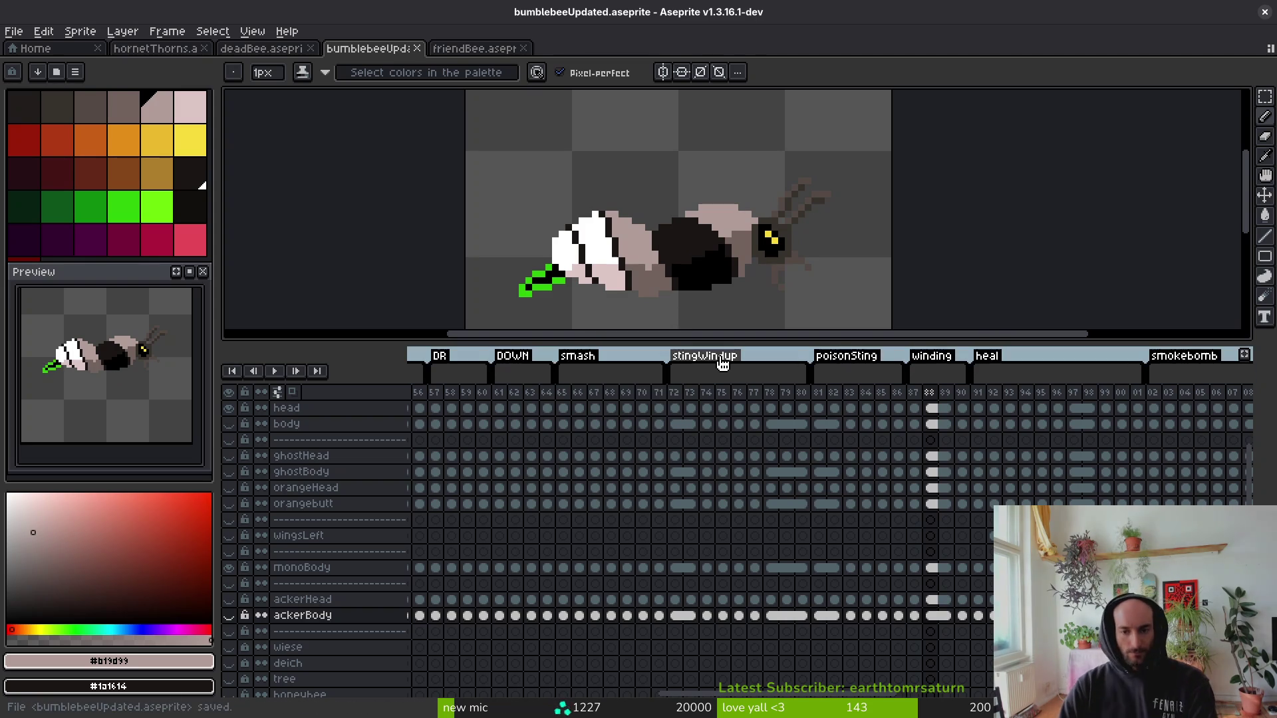
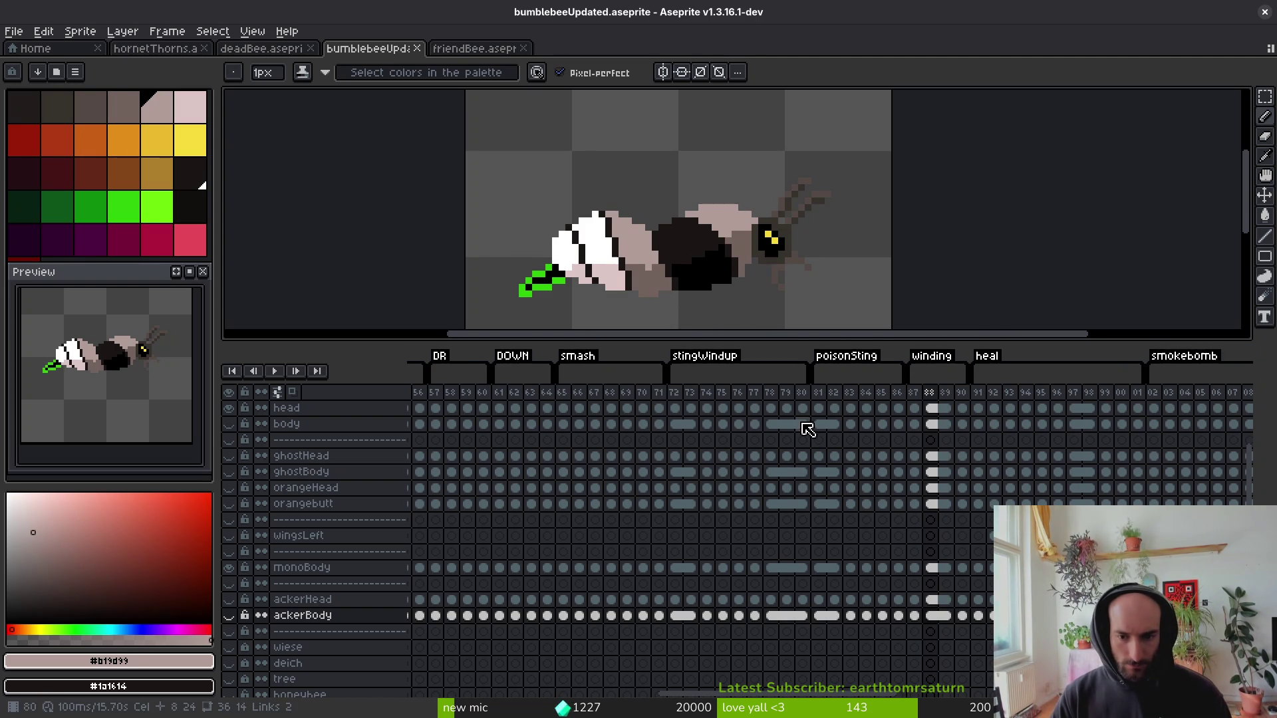
Select the cels from body down to ackerBody across frames 80–90 and link them.
left_click(803, 427)
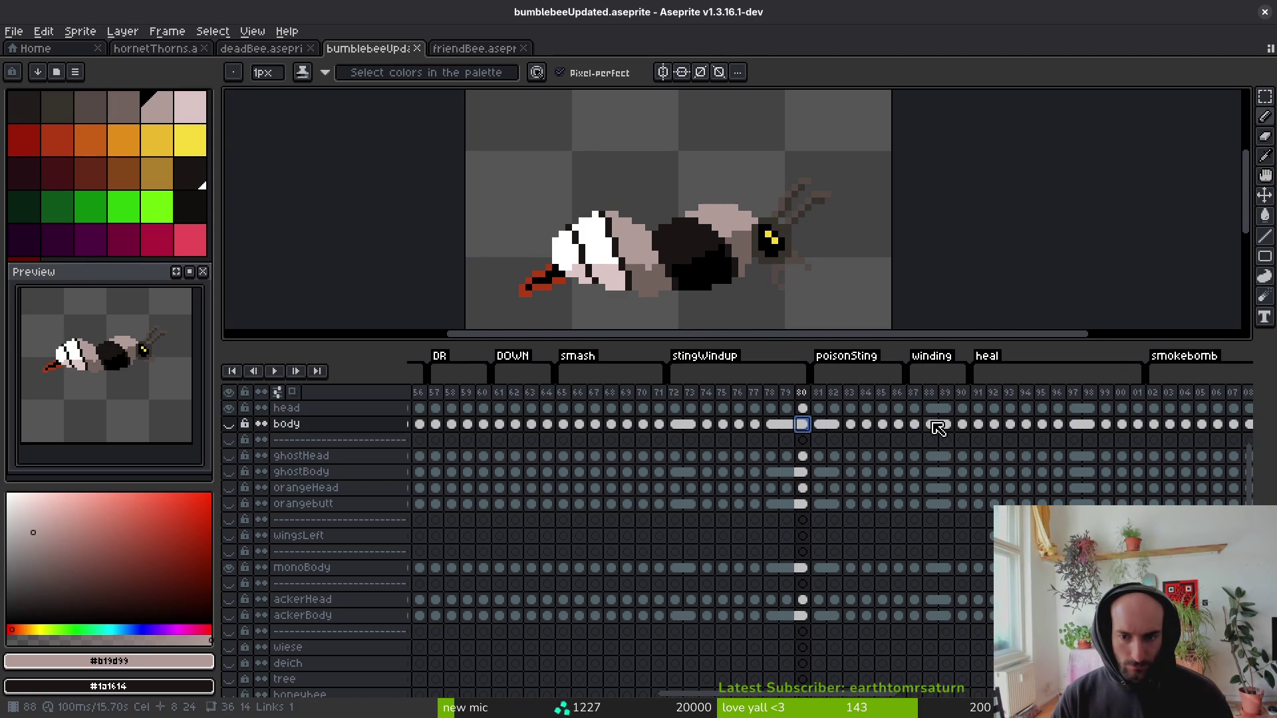
left_click(917, 426, "shift")
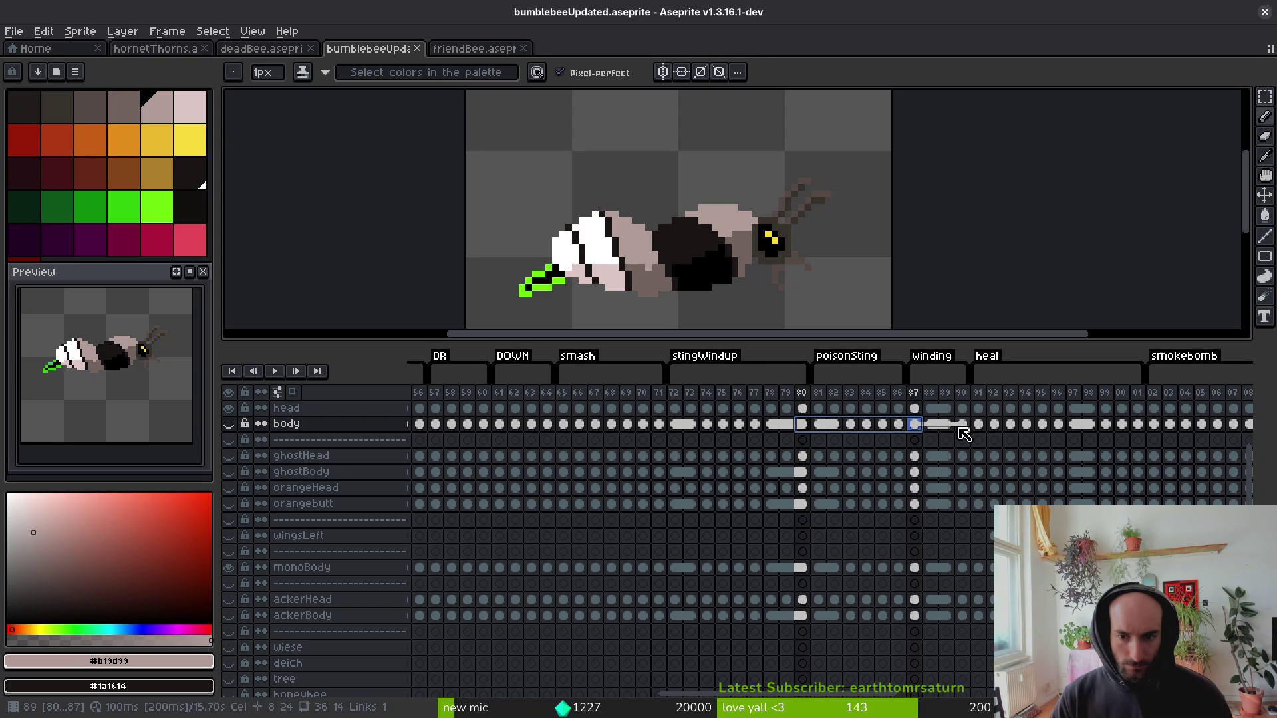
left_click(963, 425, "shift")
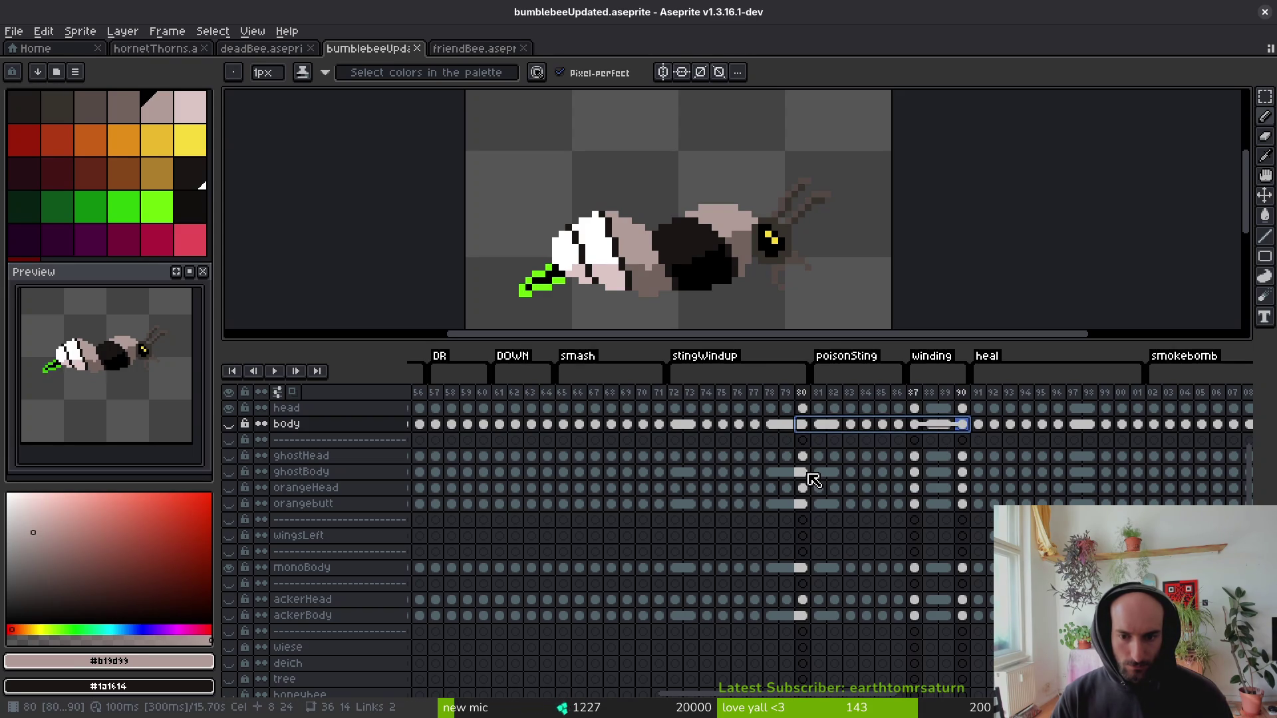
left_click(805, 472, "shift")
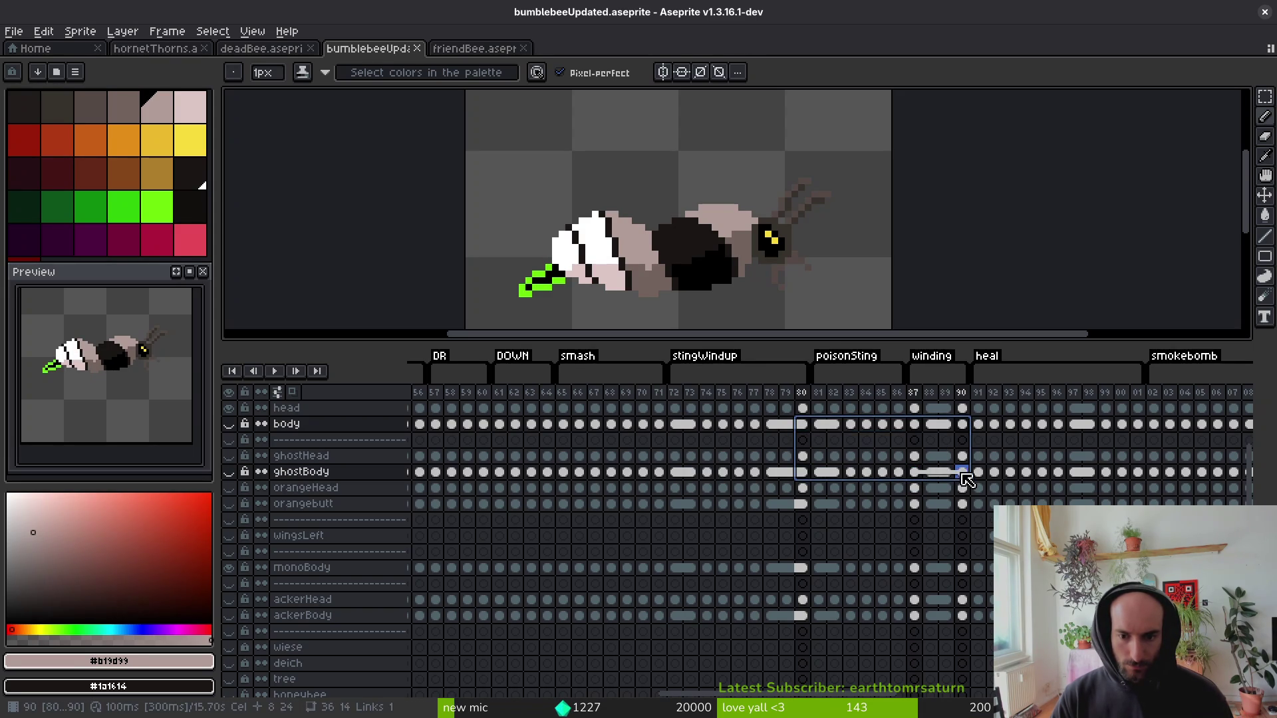
left_click(804, 504, "shift")
left_click(963, 504, "shift")
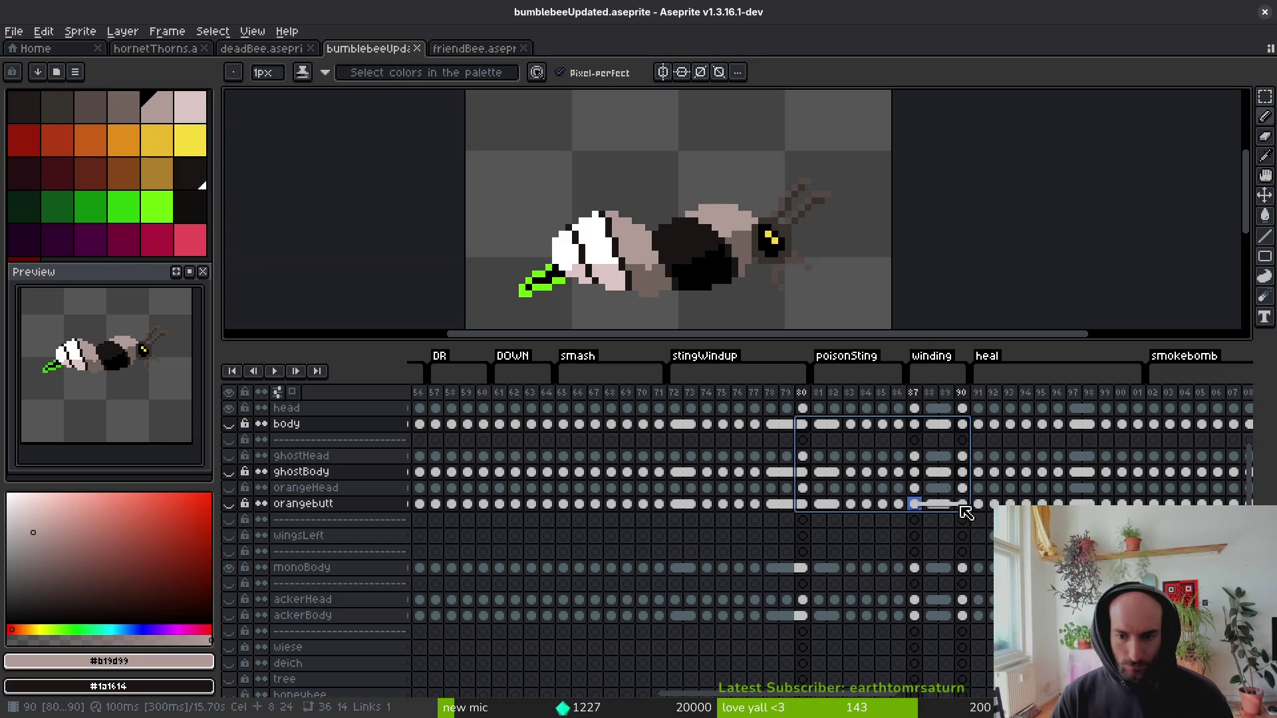
left_click(804, 568, "shift")
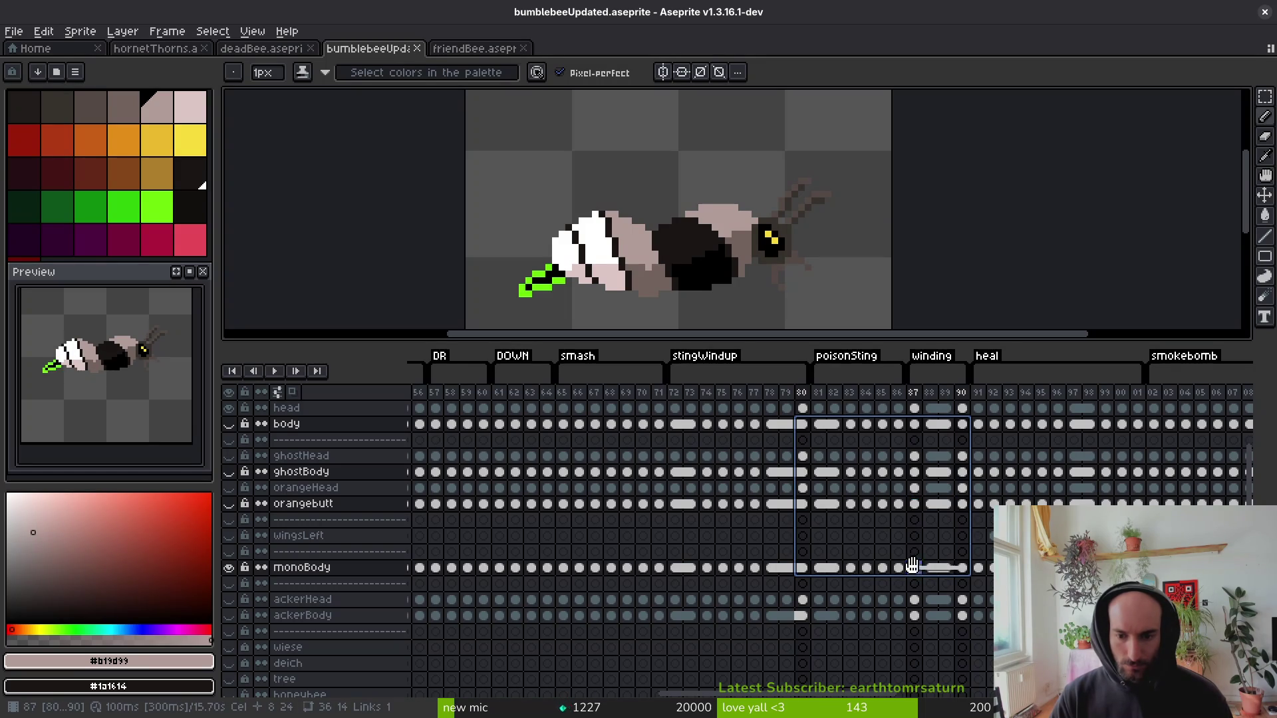
left_click(805, 616, "shift")
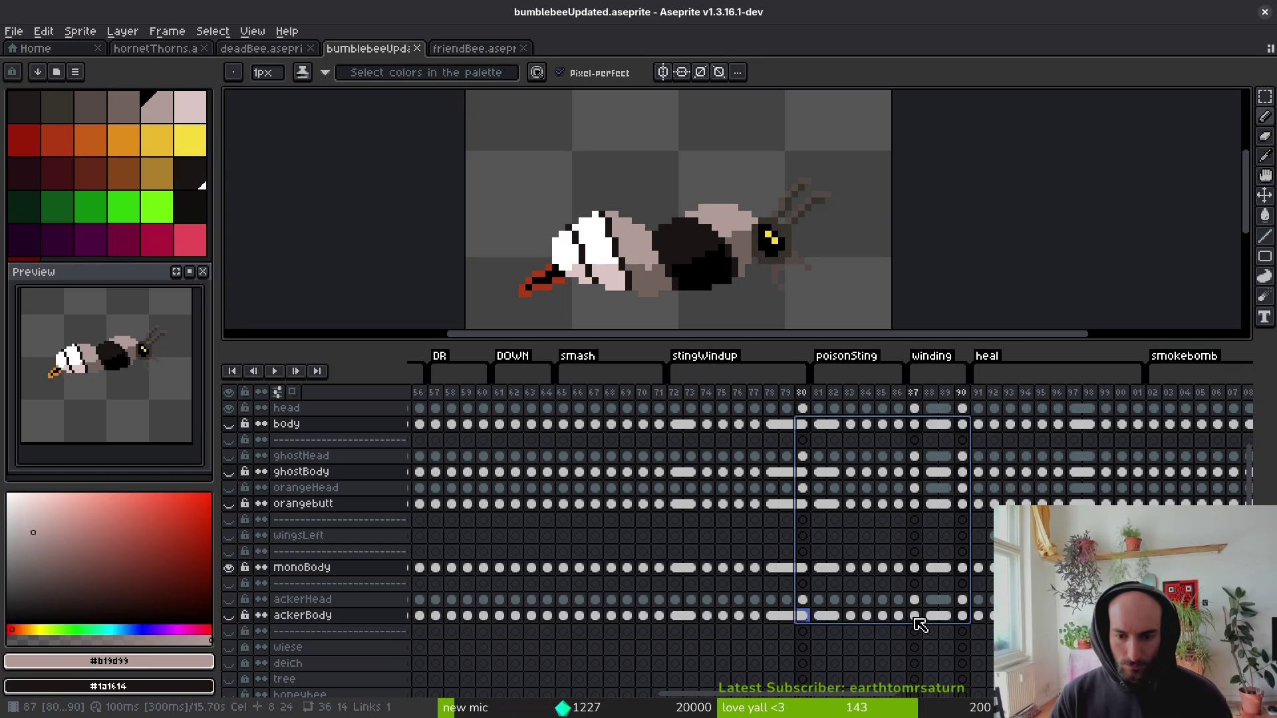
left_click(962, 616, "shift")
right_click(806, 616)
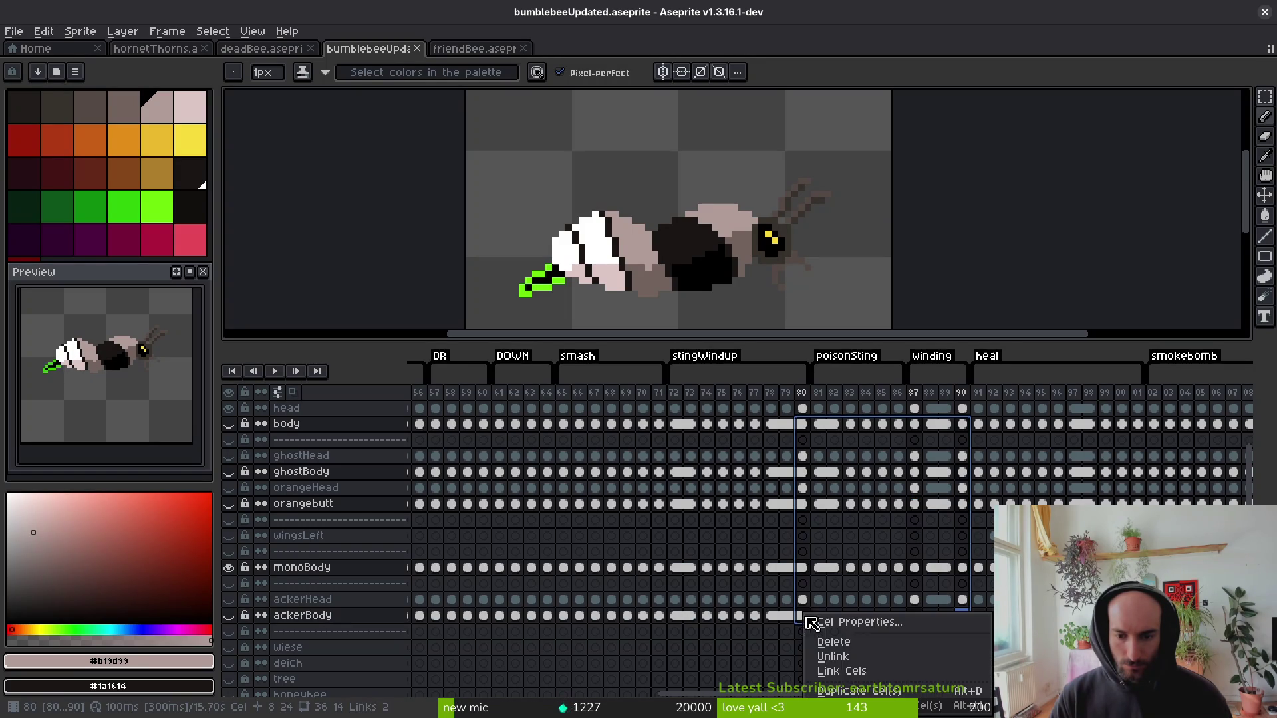
left_click(855, 670)
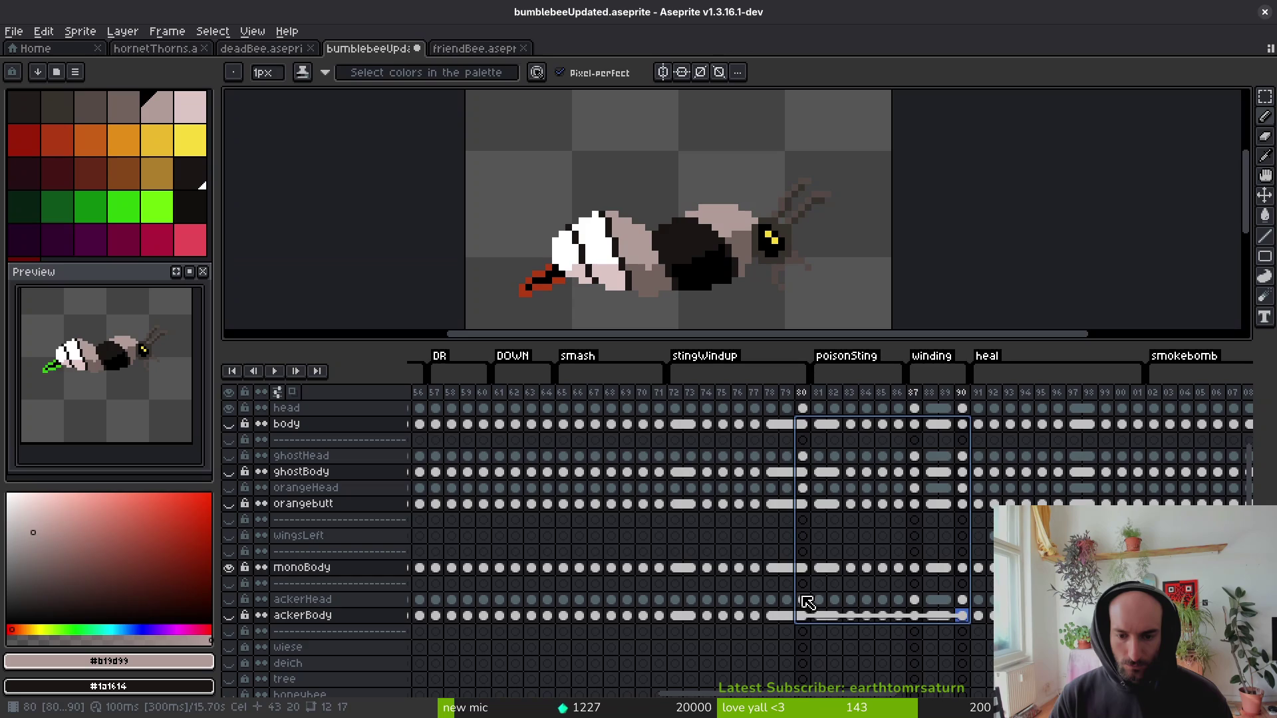
Check the new links on the ackerBody, monoBody and orangebutt cels, then go to frame 91.
left_click(807, 602)
left_click(807, 613)
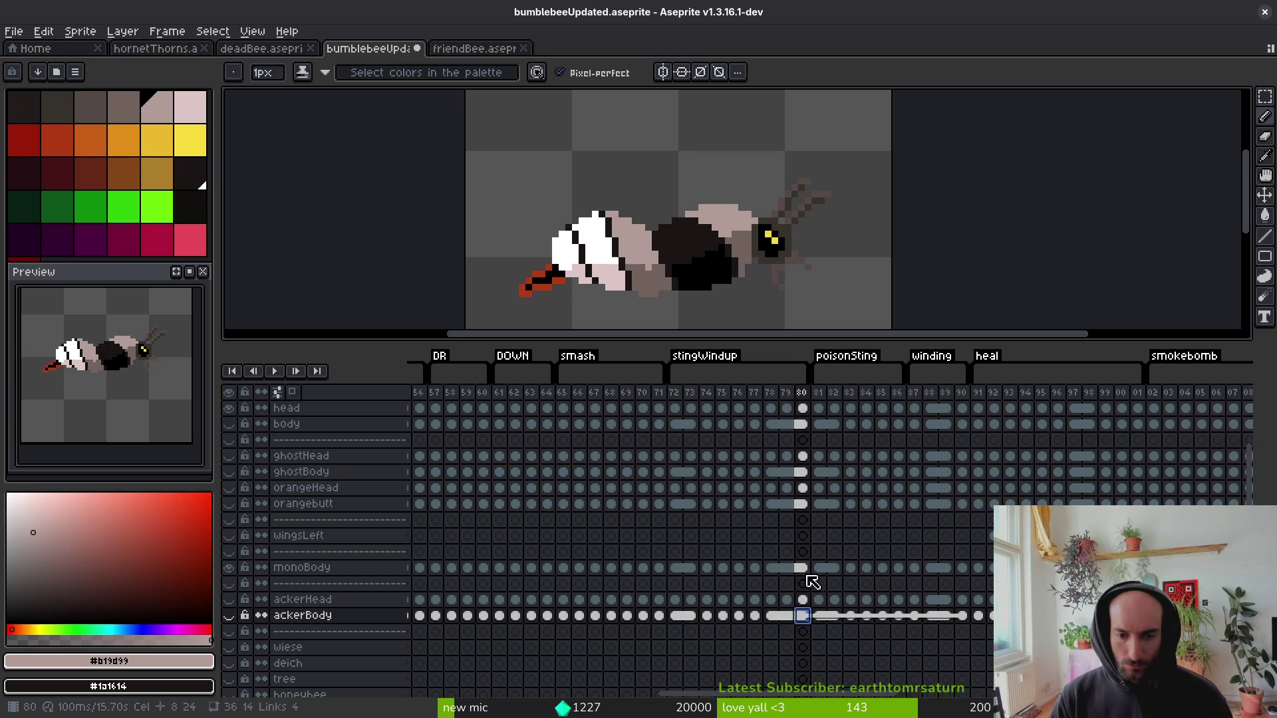
left_click(806, 573)
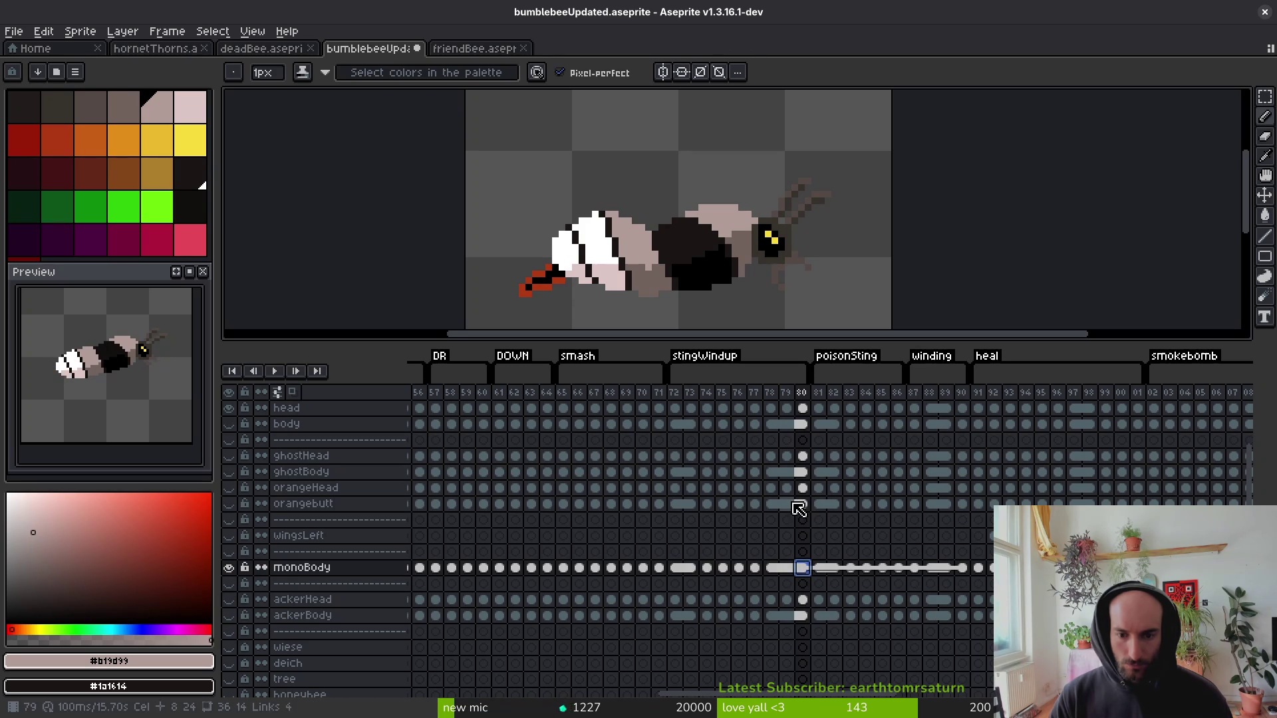
left_click(786, 503)
left_click(977, 504)
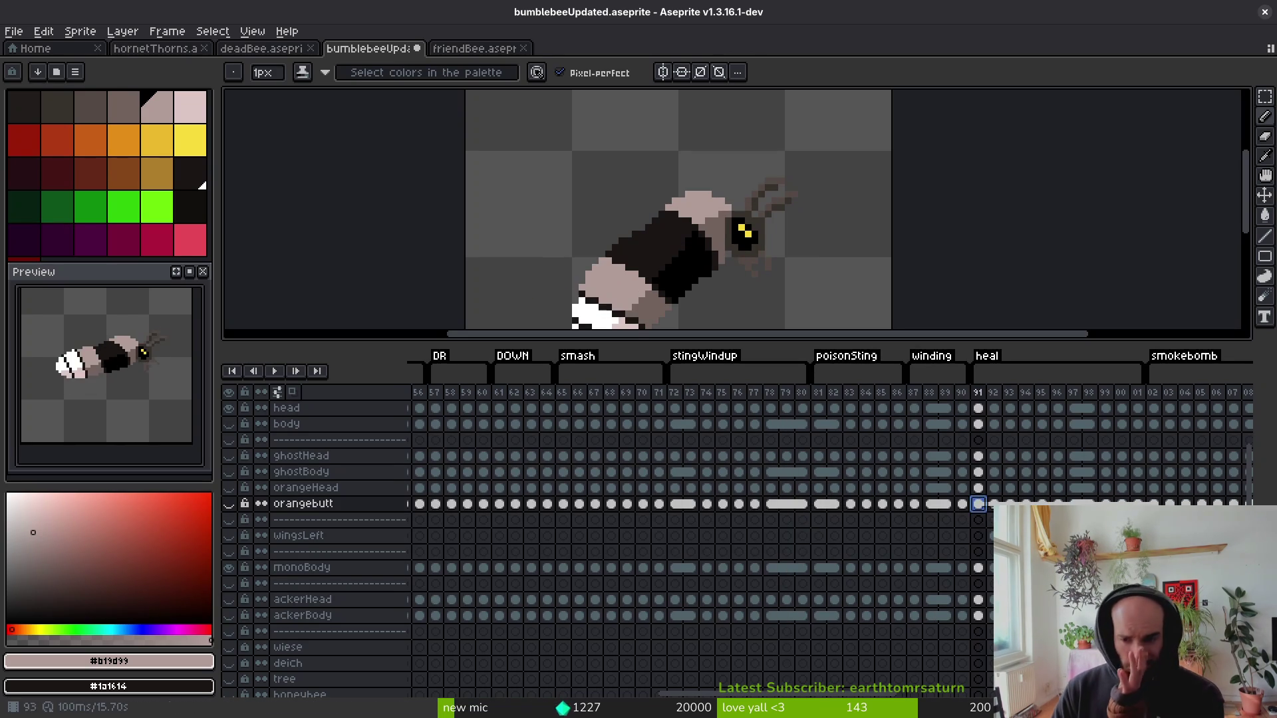
Hide the monoBody layer in the timeline.
scroll(762, 564, "right", 3)
left_click(800, 569)
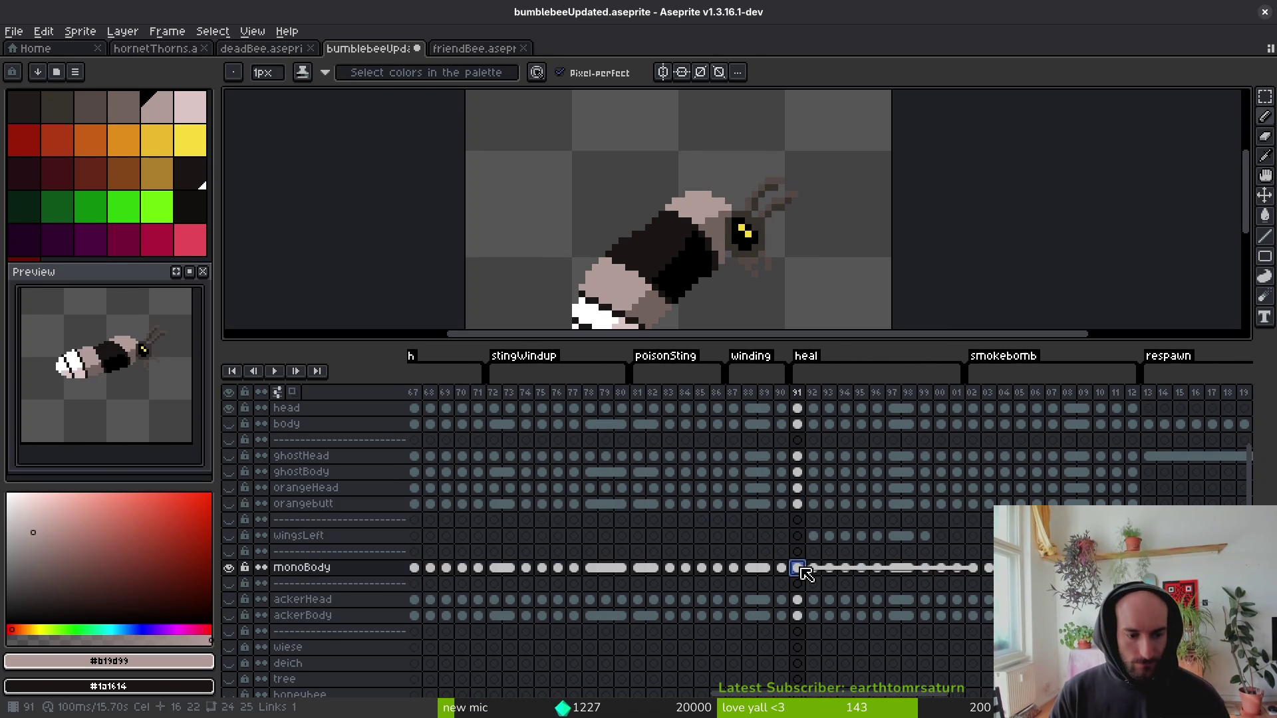
key("i")
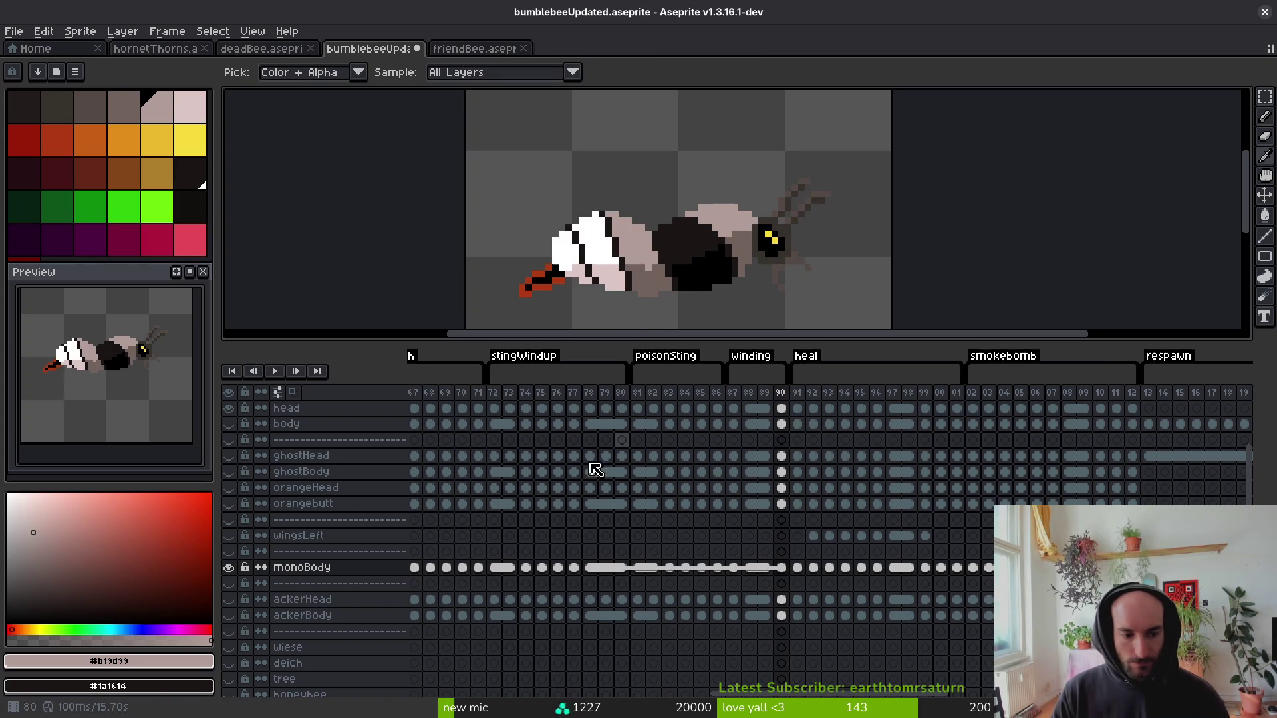
key("Left")
left_click(229, 569)
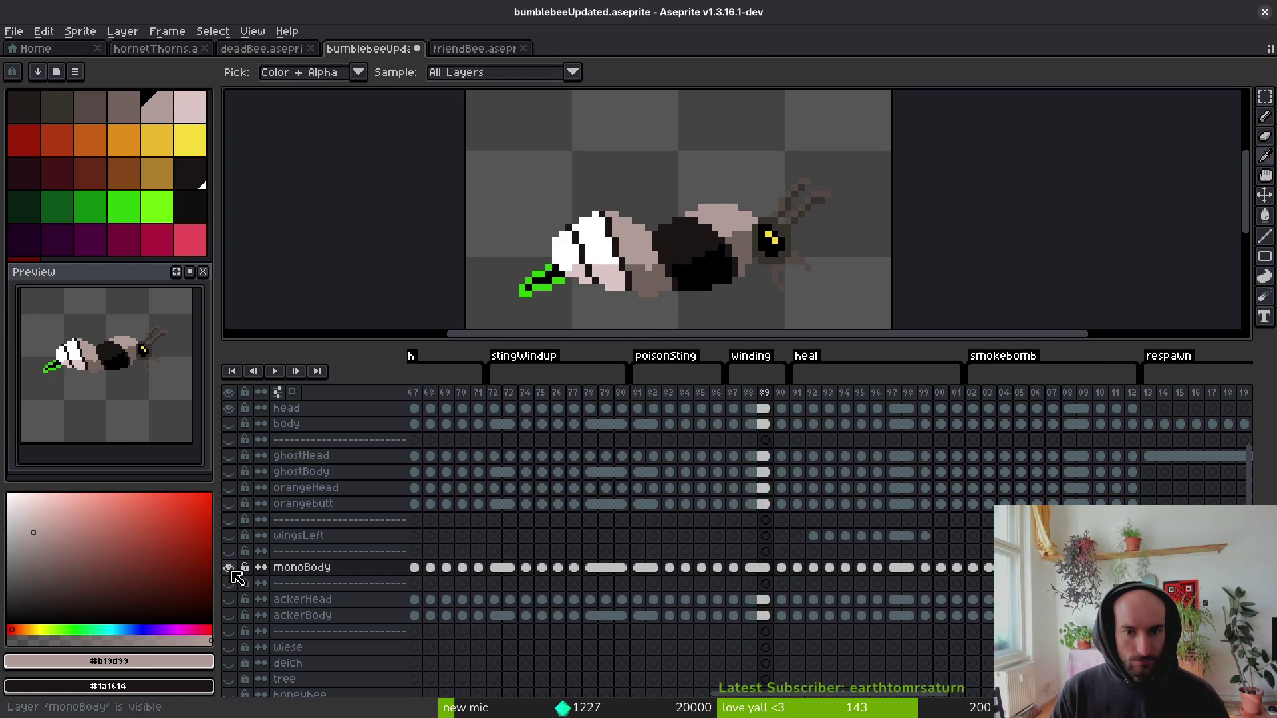
left_click(230, 569)
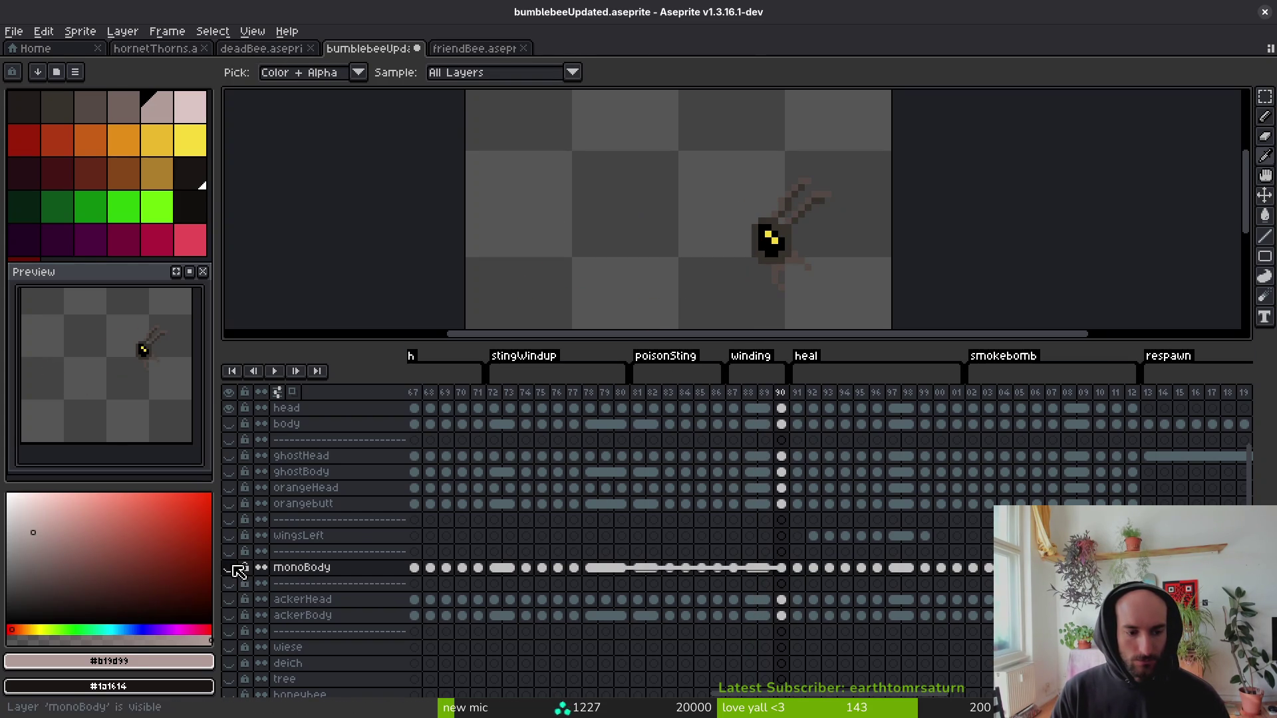
Show the ackerBody and ackerHead layers and hide the head layer.
left_click(733, 616)
key("b")
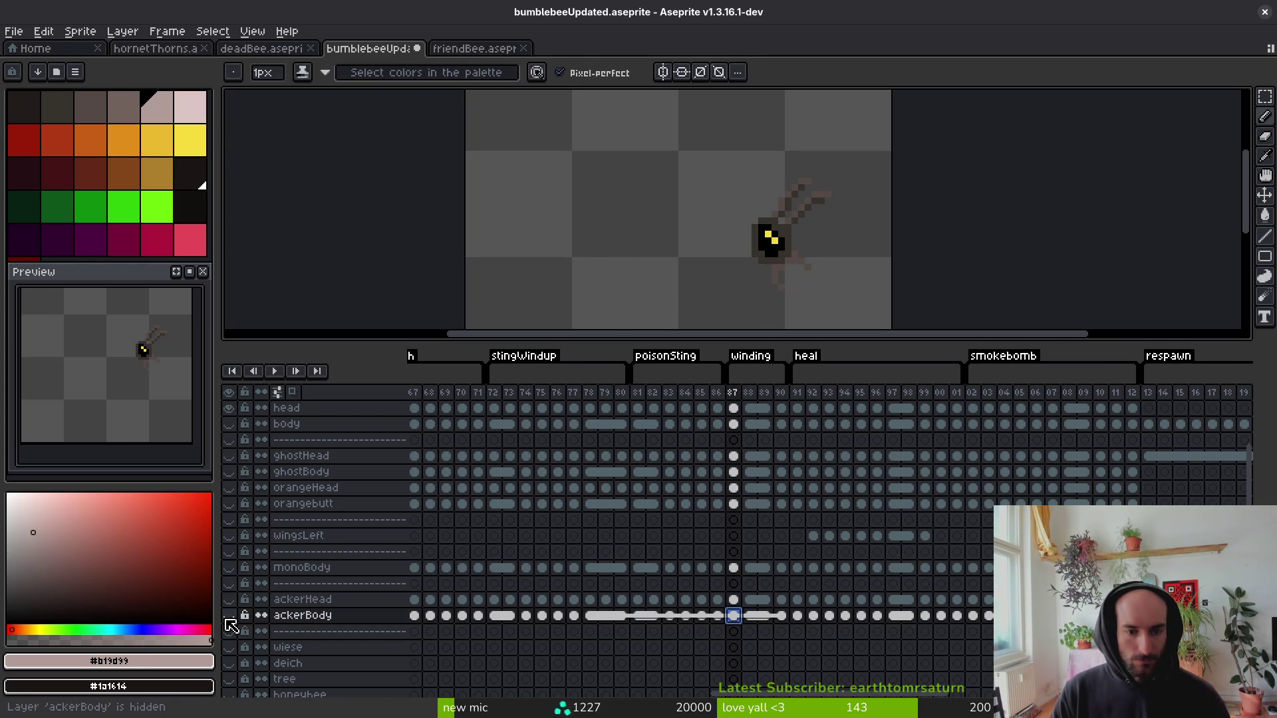
left_click(228, 616)
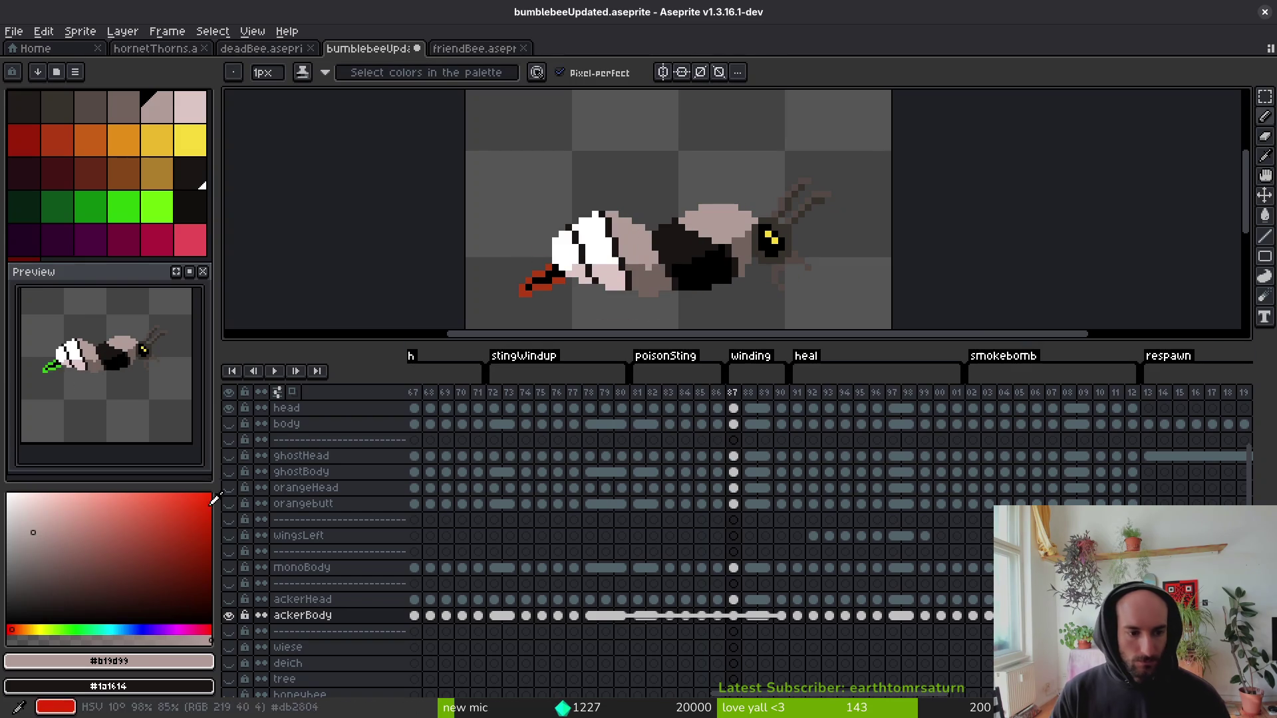
left_click(228, 408)
left_click(228, 599)
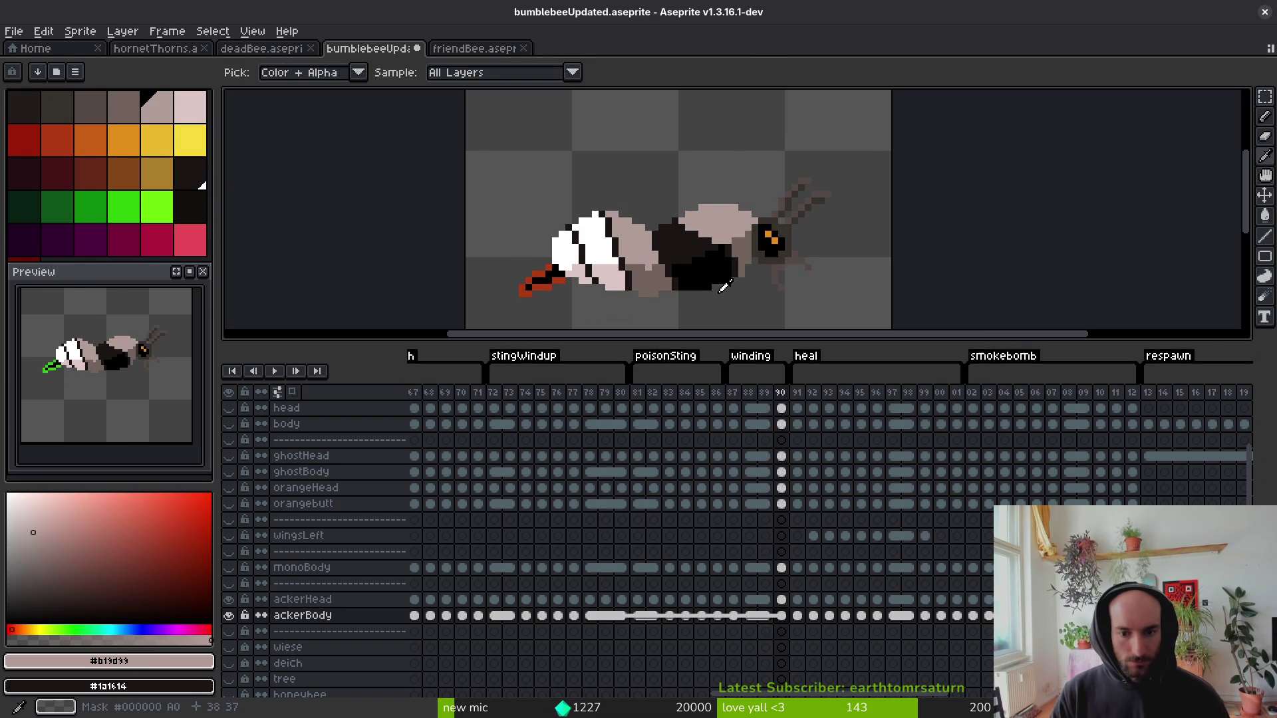
scroll(766, 200, "up", 3)
scroll(766, 200, "down", 2)
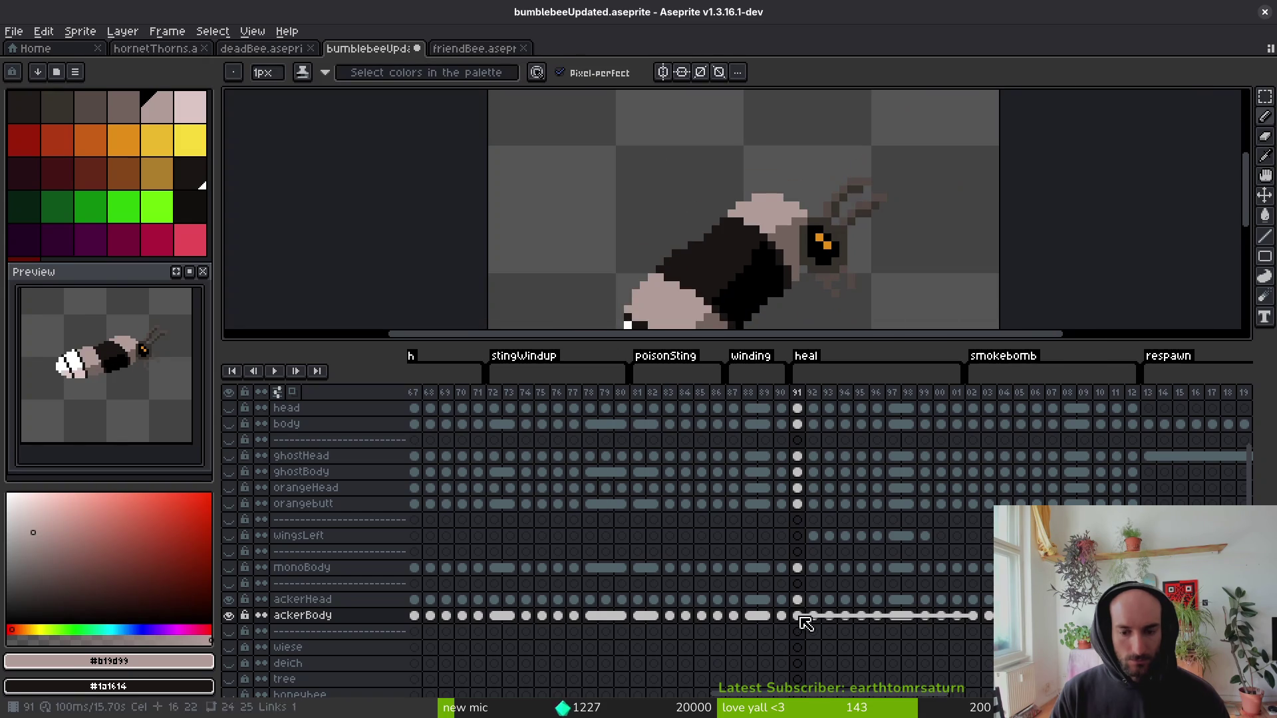
On frame 91, eyedrop the dark and pink body colours and repaint the dark back pixels pink.
scroll(795, 236, "up", 2)
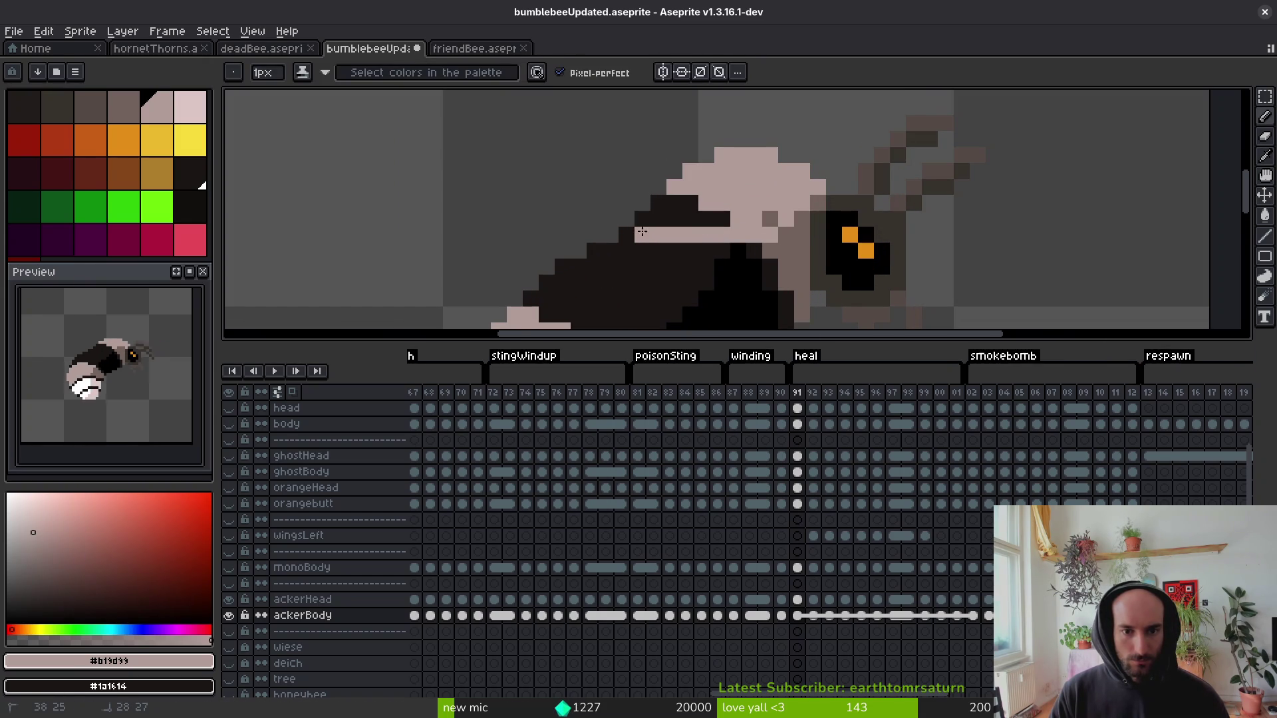
left_click_drag(642, 231, 678, 219)
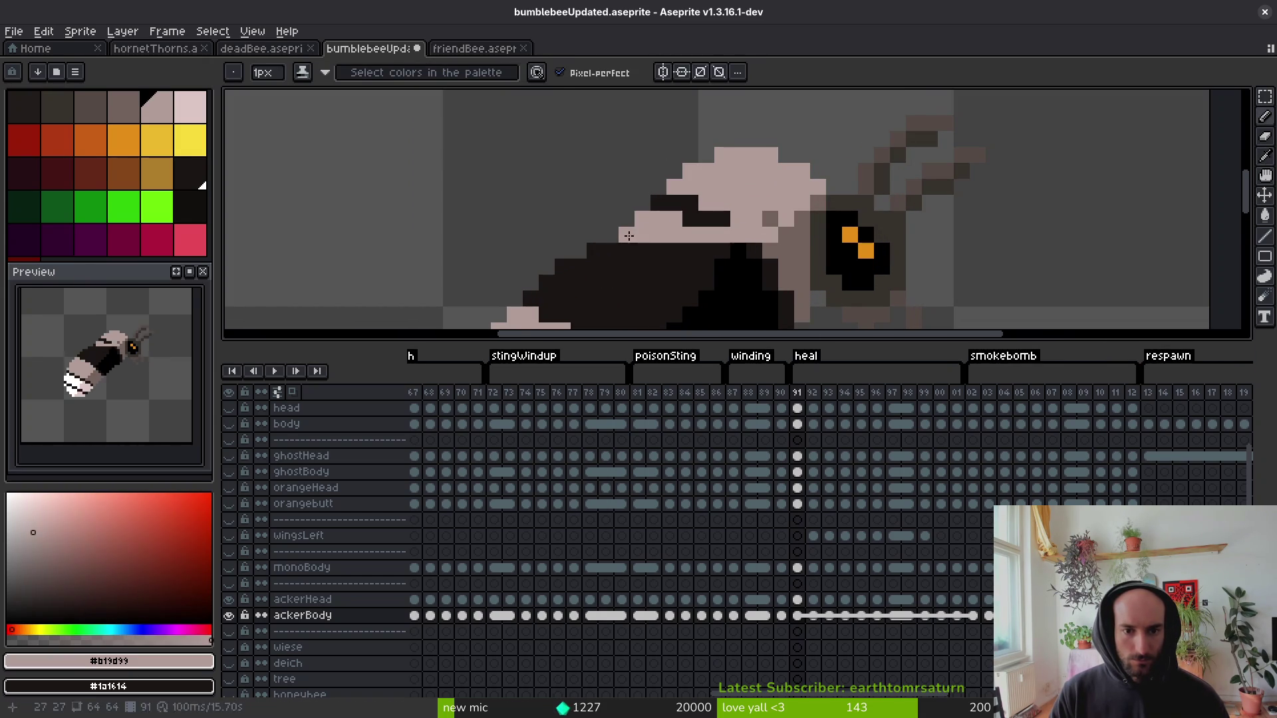
mouse_move(736, 249)
left_mouse_down()
mouse_move(671, 250)
mouse_move(730, 225)
left_mouse_up()
scroll(776, 259, "down", 3)
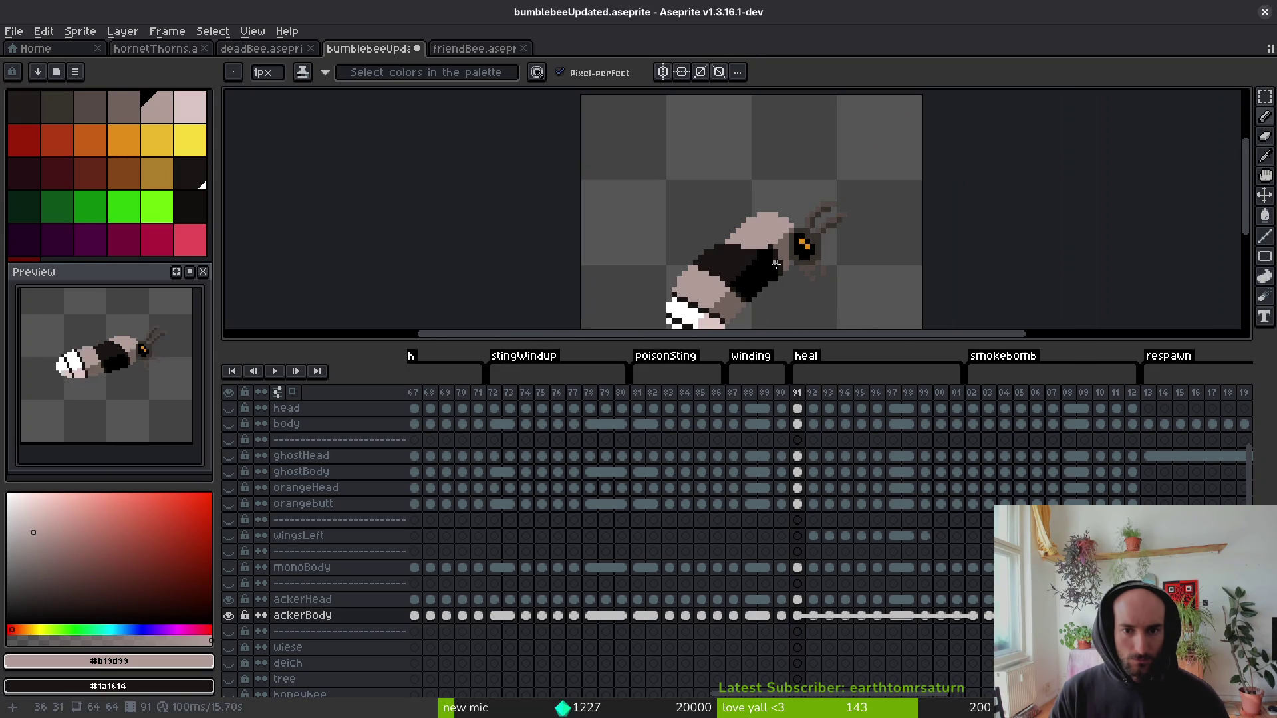
scroll(778, 271, "up", 3)
left_click(653, 224, "alt")
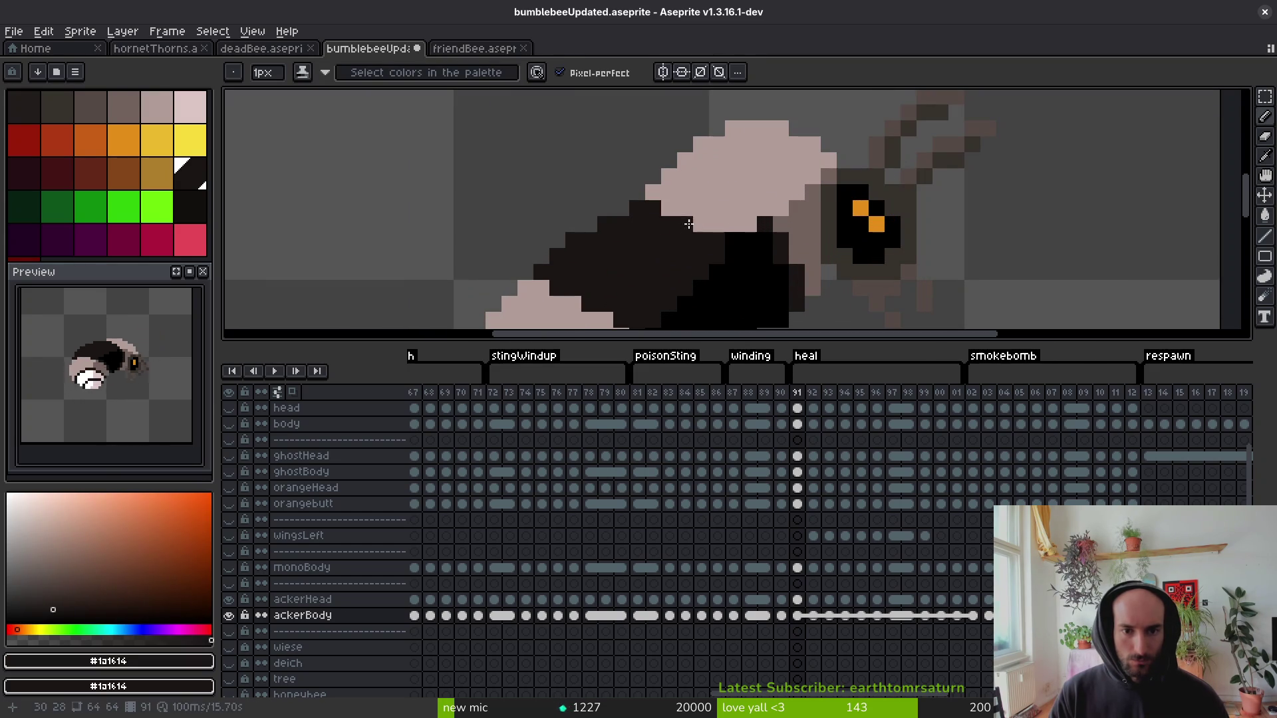
left_click(741, 205, "alt")
scroll(772, 255, "down", 3)
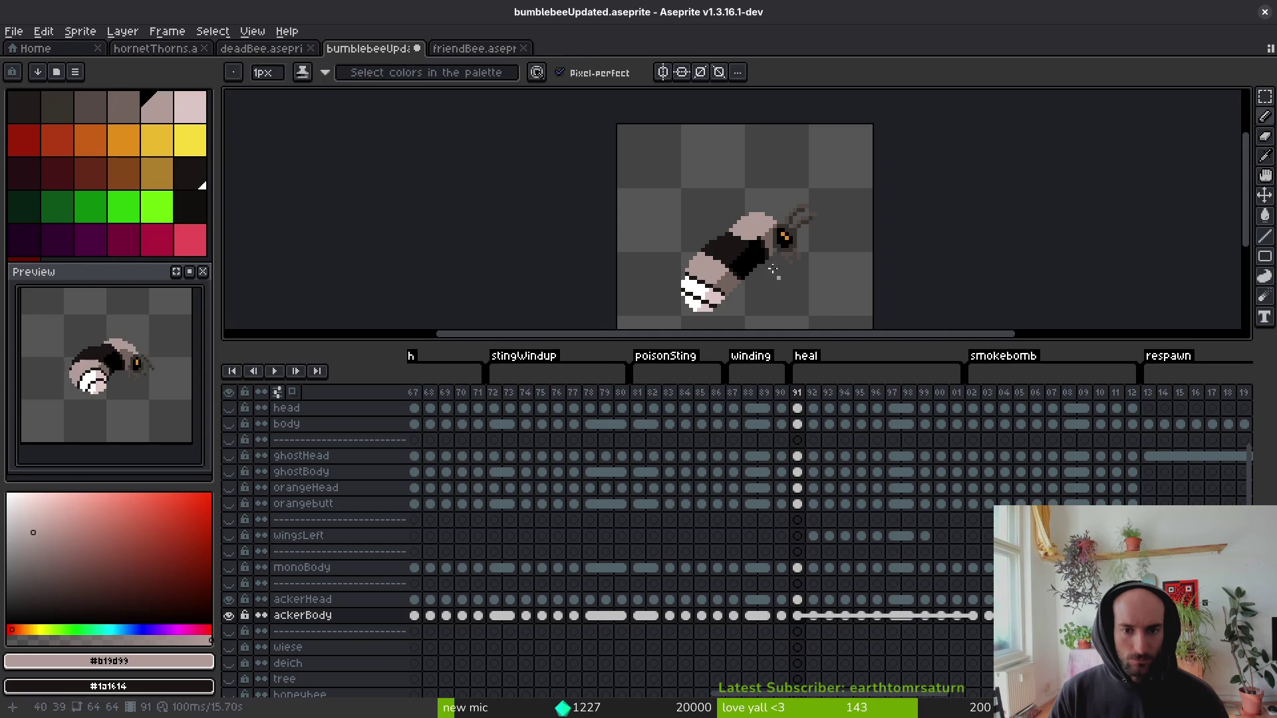
scroll(751, 258, "up", 2)
scroll(751, 258, "up", 2)
left_click_drag(715, 241, 818, 244)
scroll(780, 245, "down", 5)
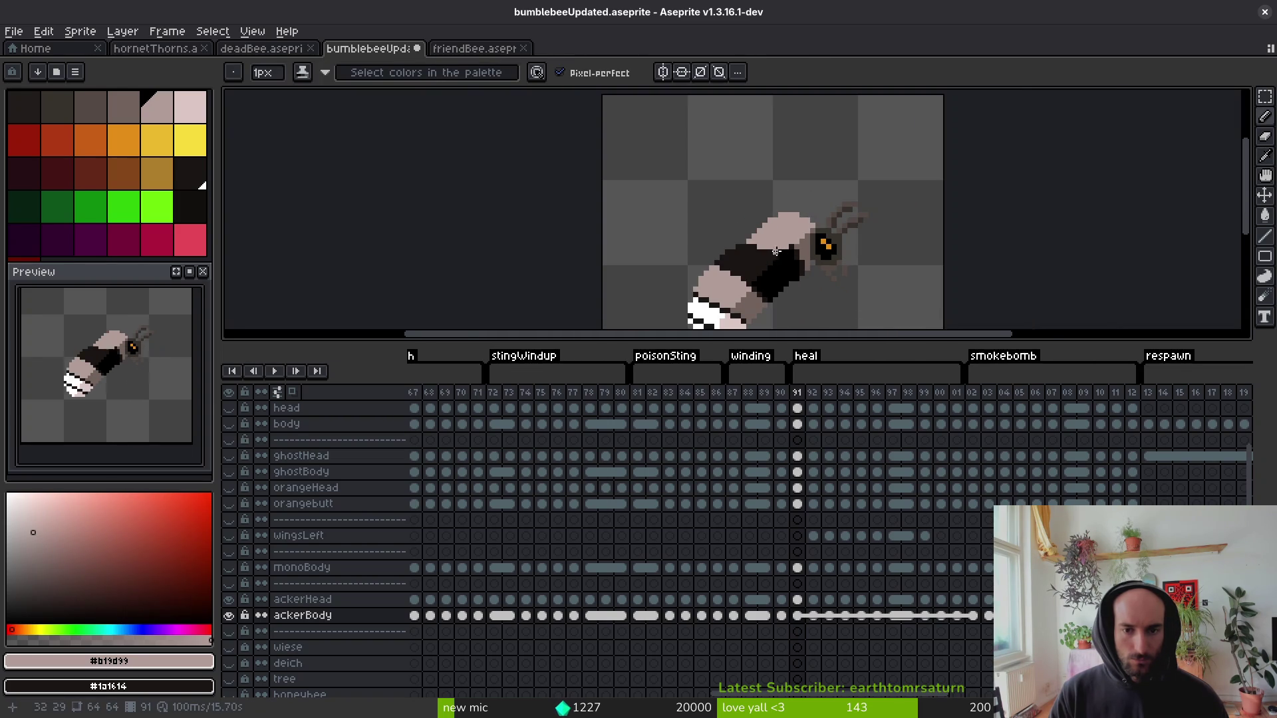
scroll(792, 247, "up", 5)
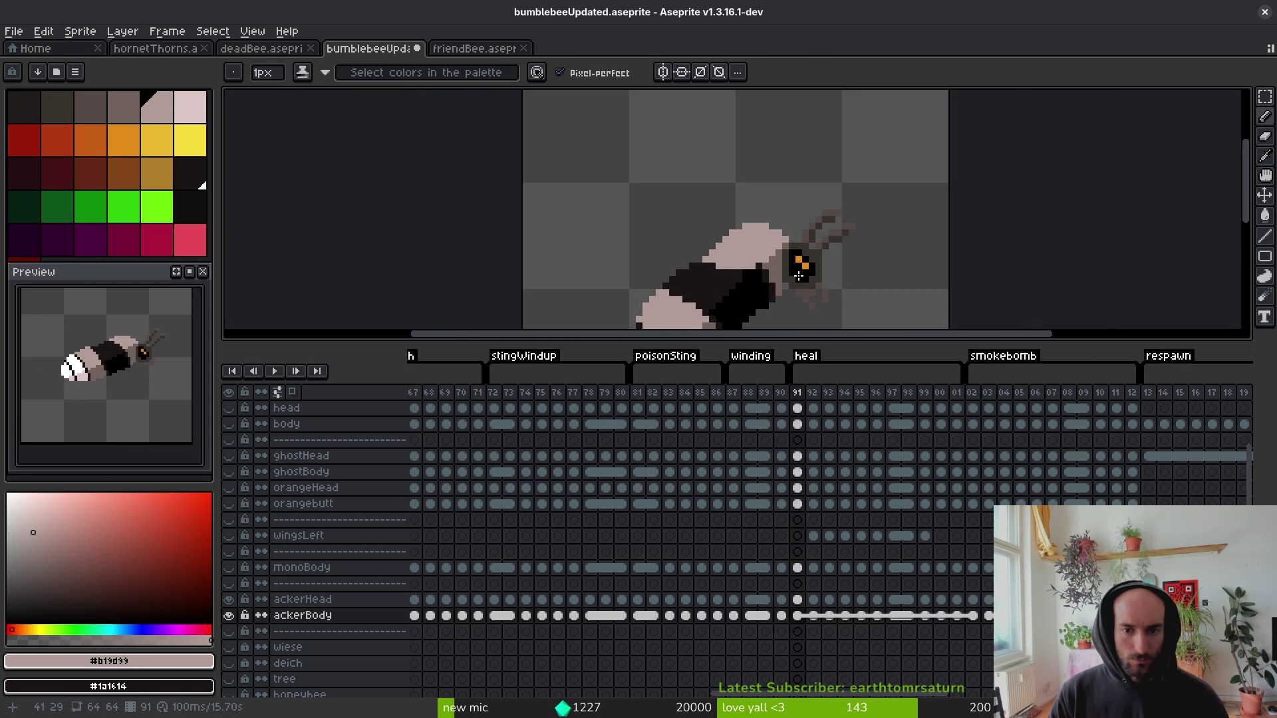
scroll(815, 233, "down", 1)
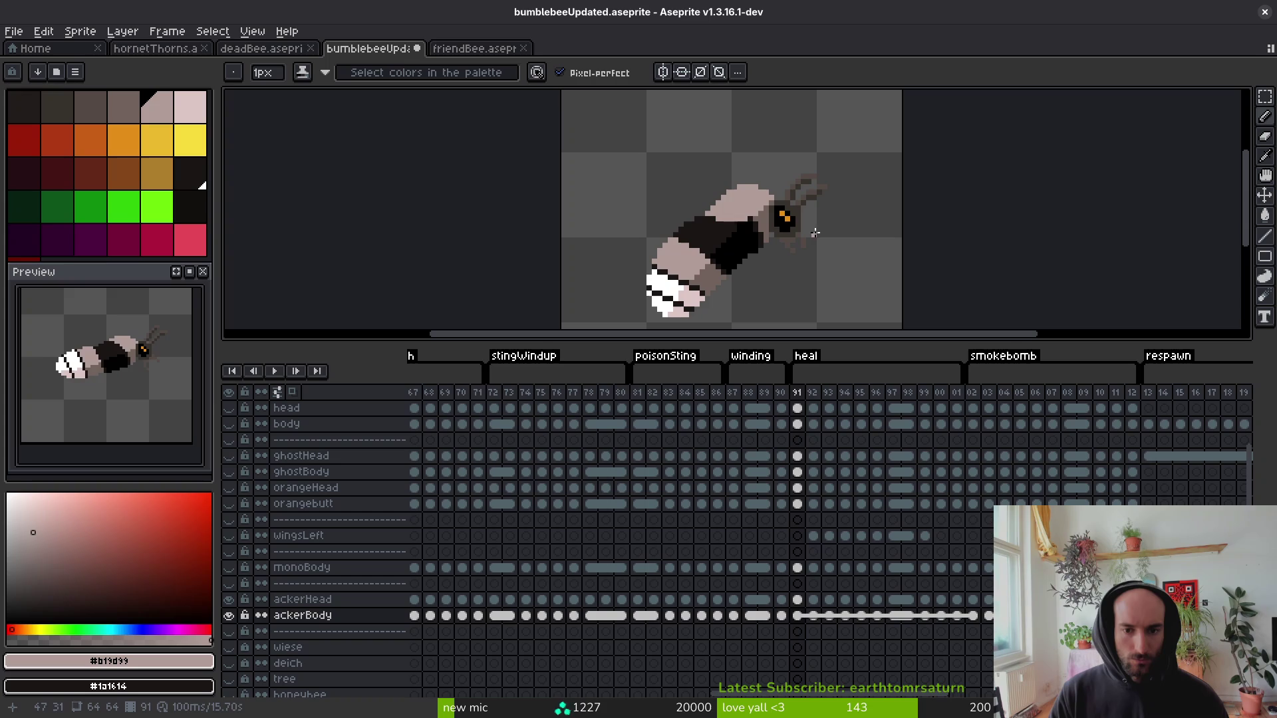
Flip between frames 90, 91 and 92 to compare the bee's poses.
key("Right")
key("i")
key("Left")
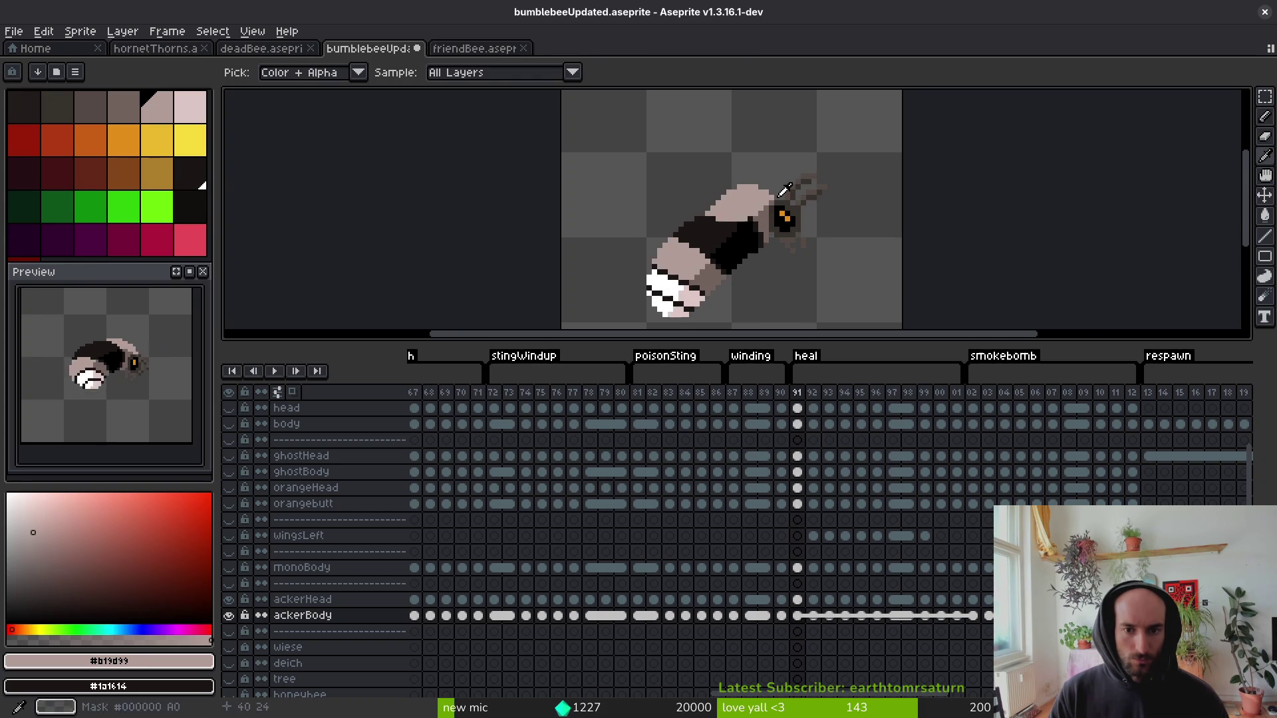
scroll(772, 209, "up", 1)
key("e")
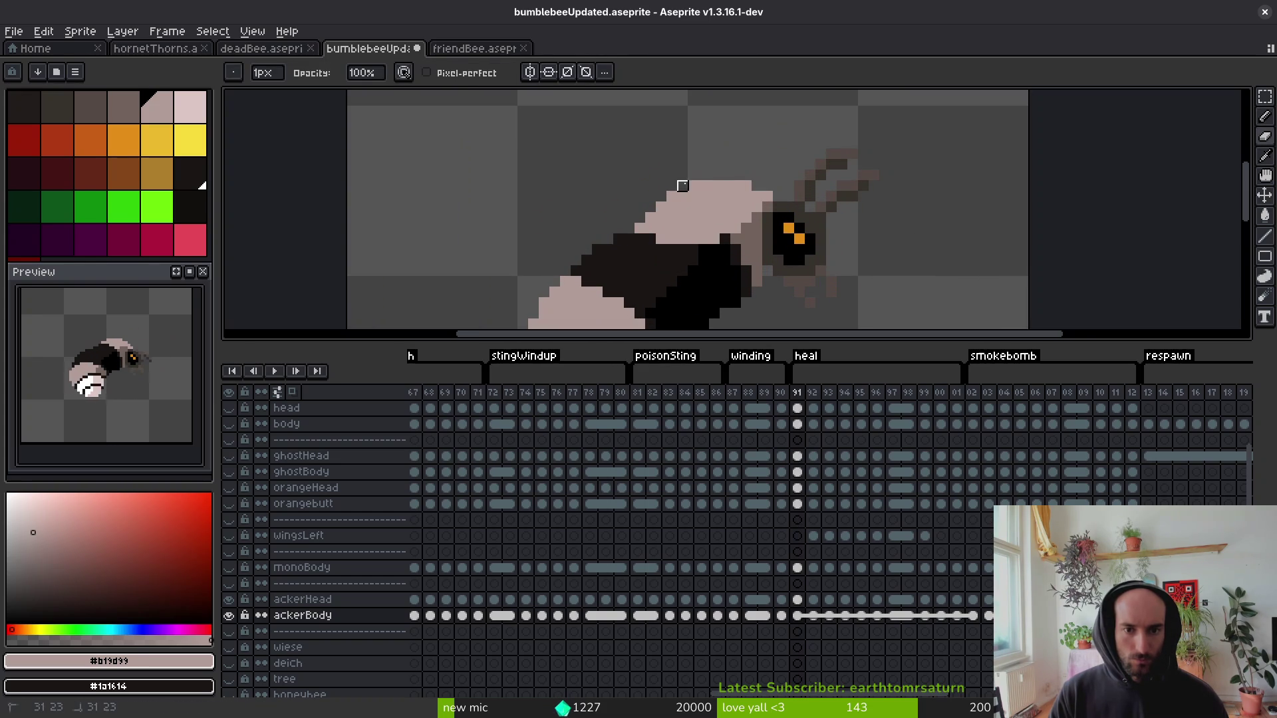
scroll(732, 206, "down", 1)
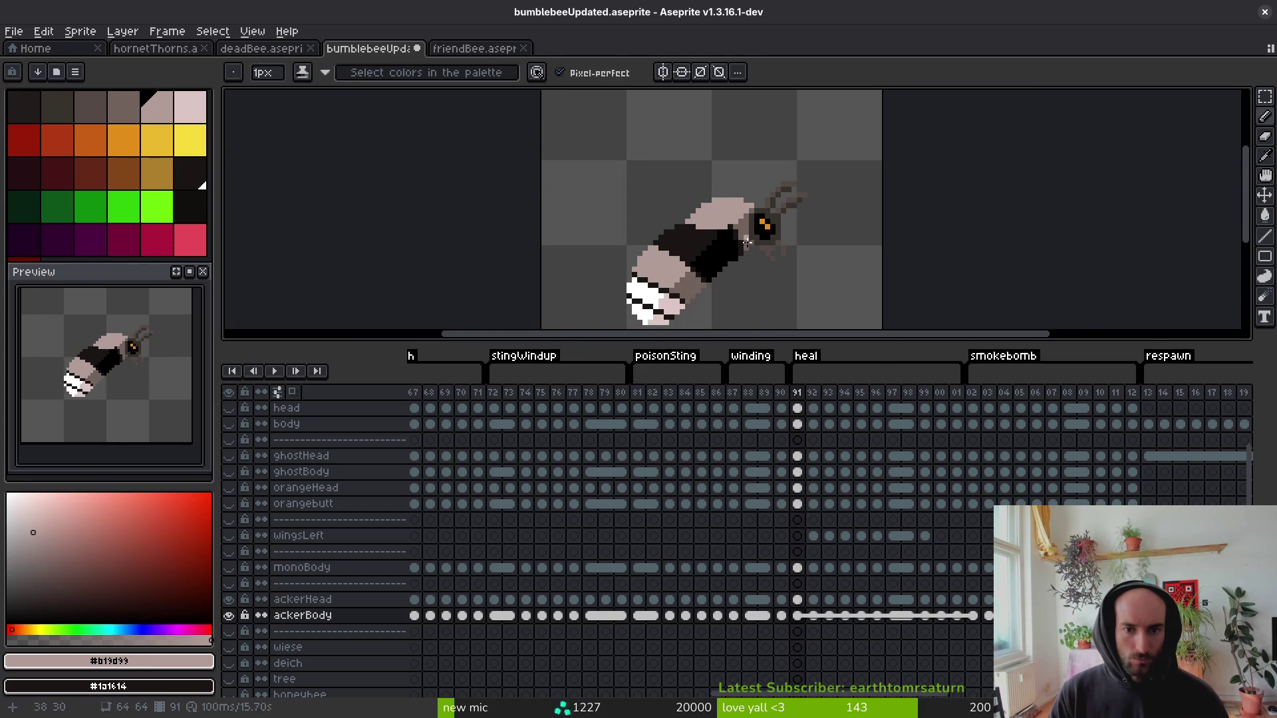
key("Left")
key("i")
key("Right")
key("Right")
key("Left")
key("Right")
key("Left")
key("Right")
key("b")
On frame 92, repaint the dark pixels near the head light pink.
scroll(745, 216, "up", 1)
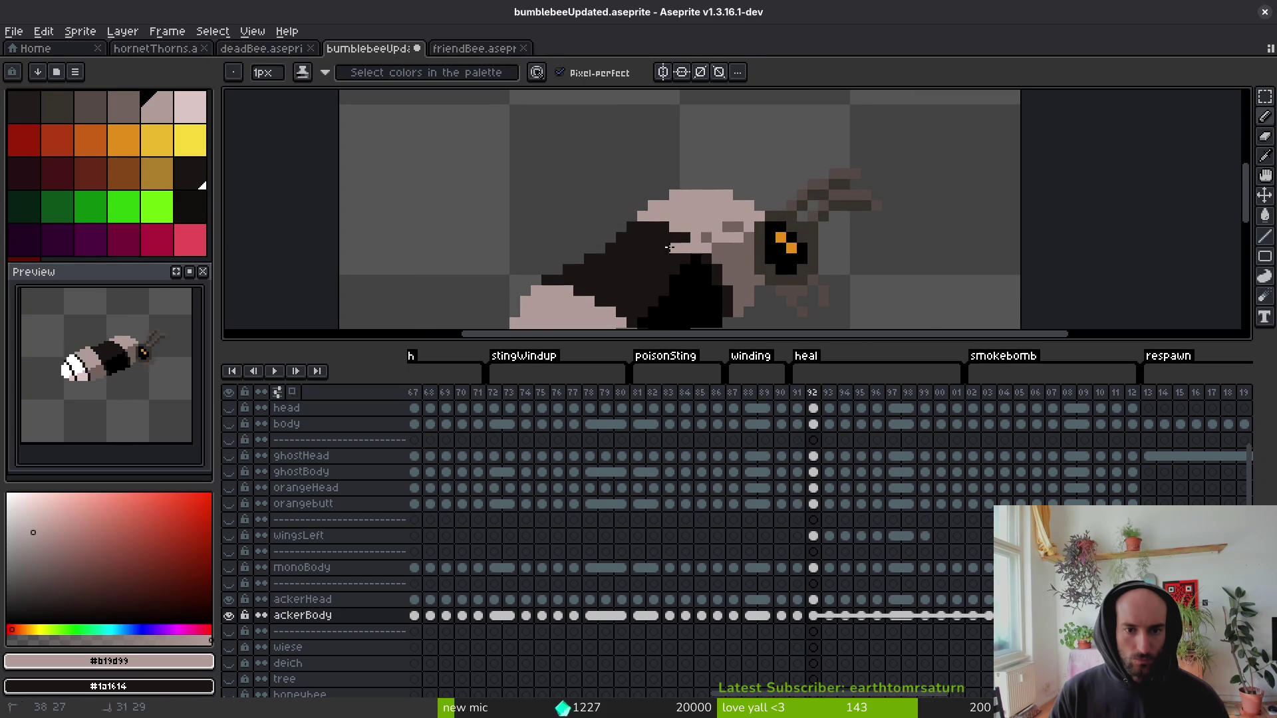
left_click_drag(630, 227, 673, 238)
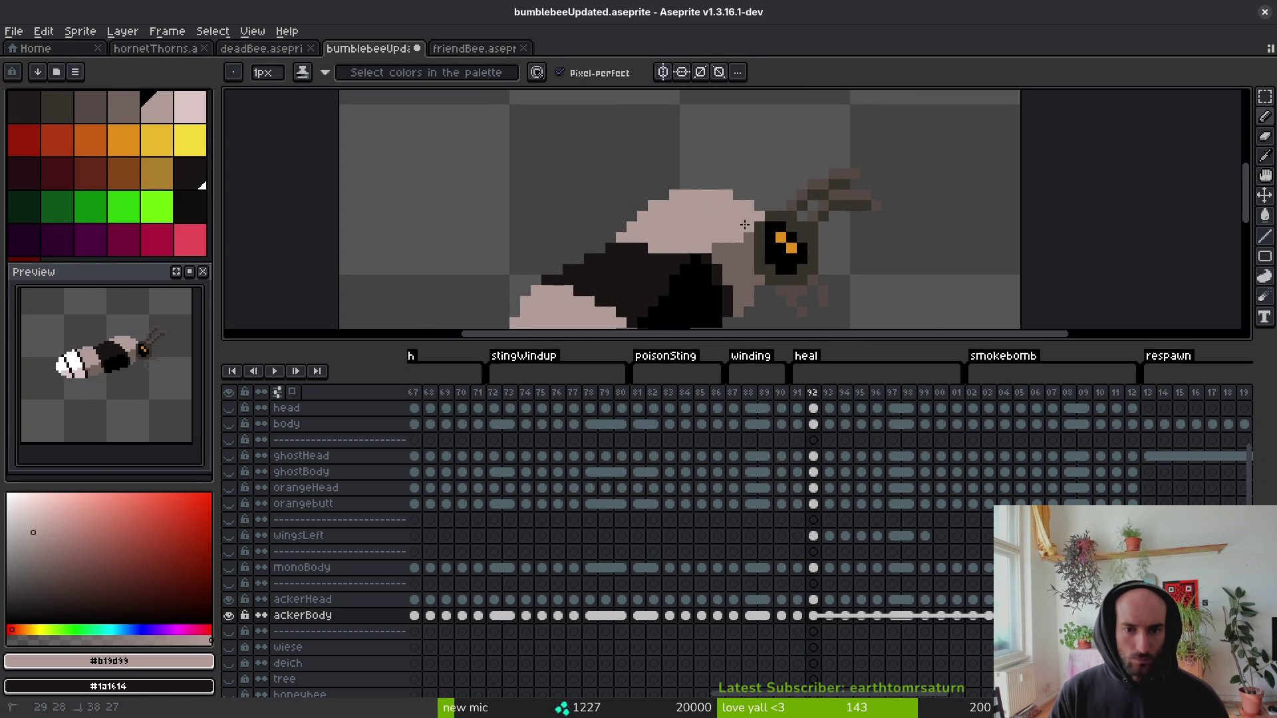
key("i")
scroll(745, 224, "down", 1)
key("Left")
key("Left")
key("Right")
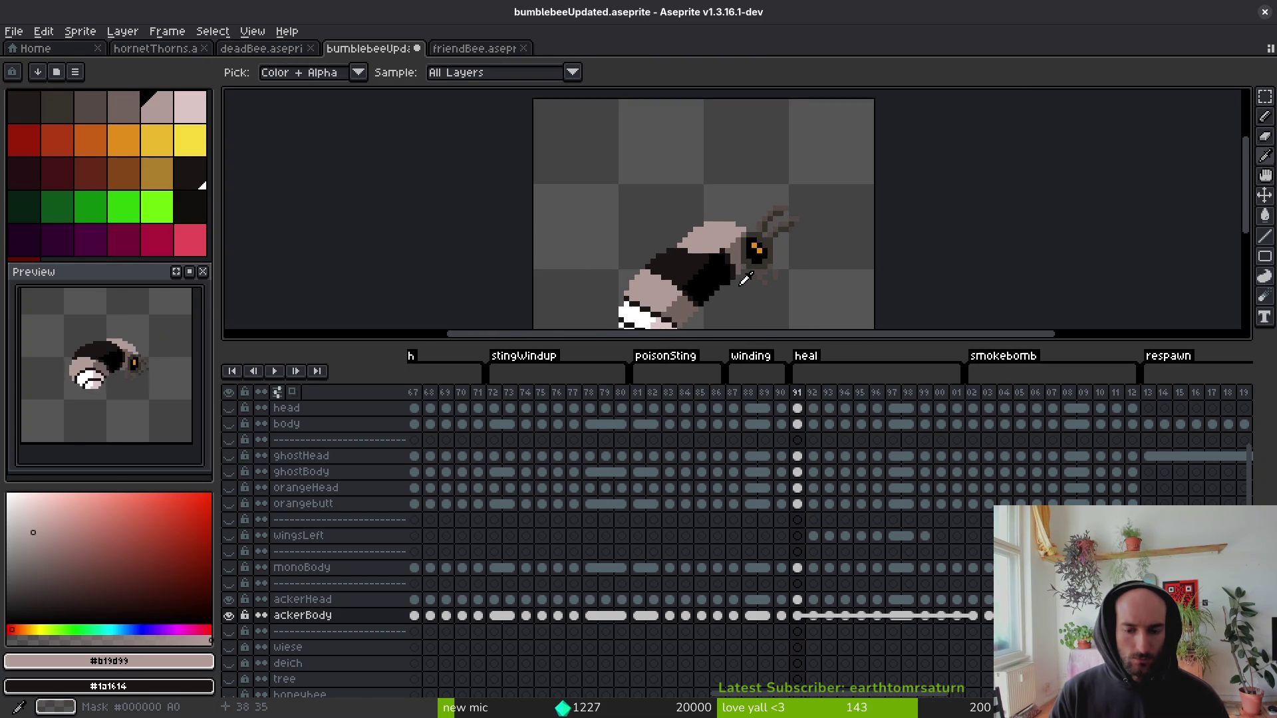
Inspect the ackerBody and monoBody cels at frame 91 and the monoBody range 91–102.
key("b")
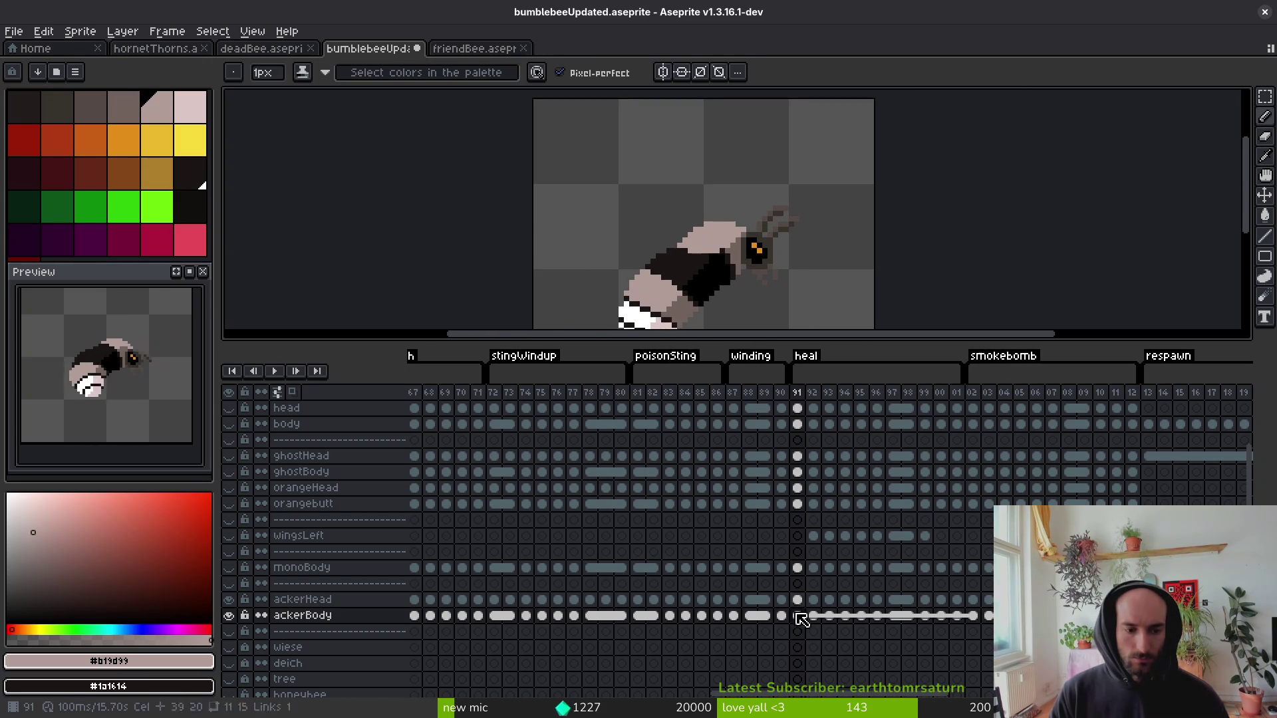
left_click(800, 616)
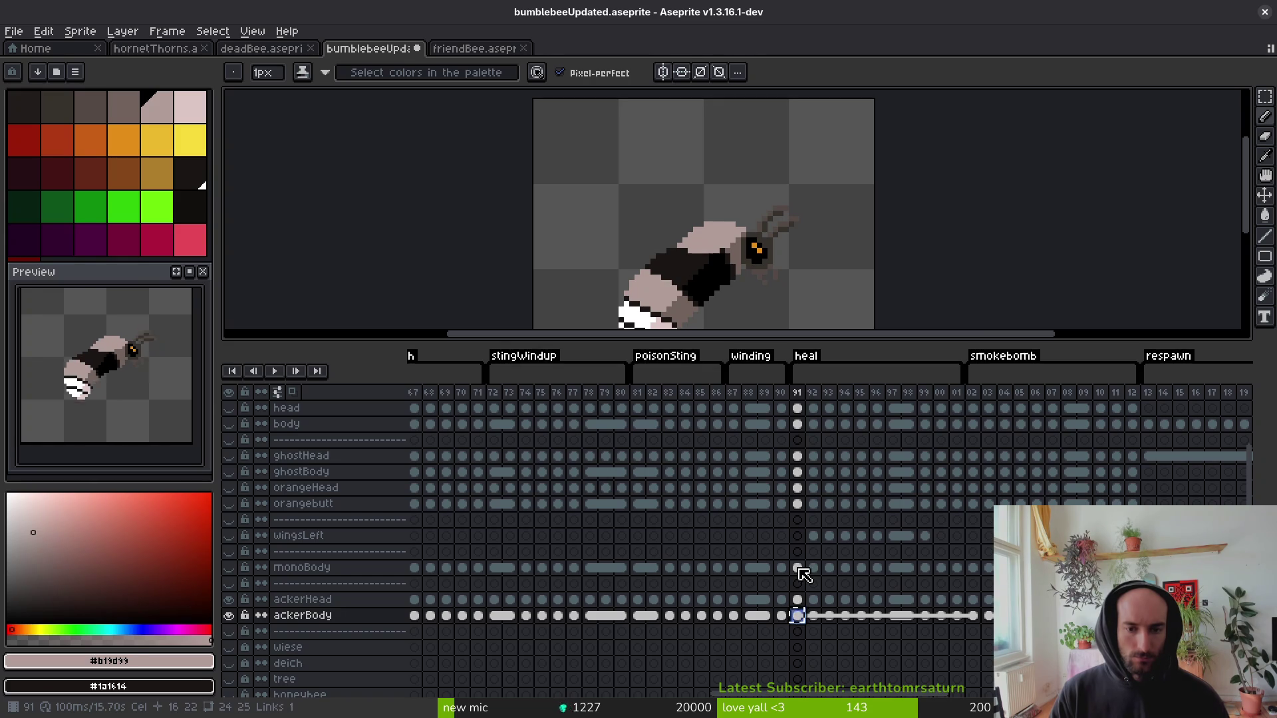
left_click(798, 569)
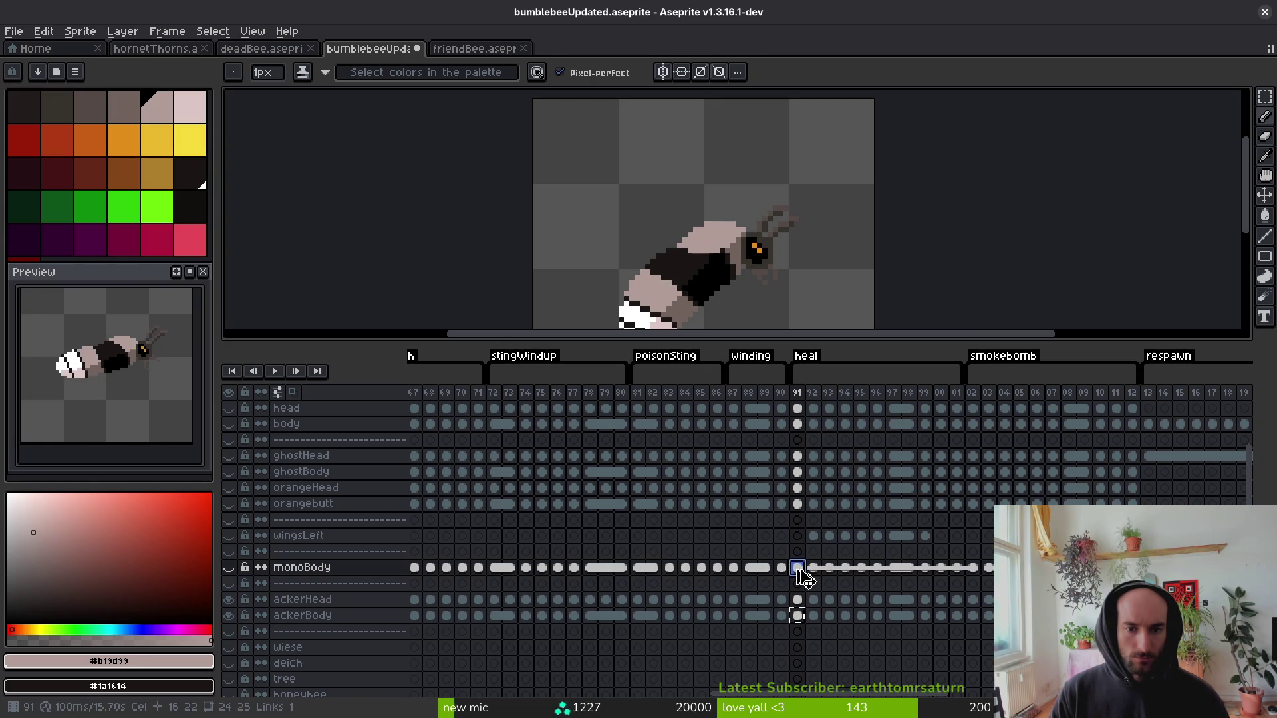
left_click(798, 617)
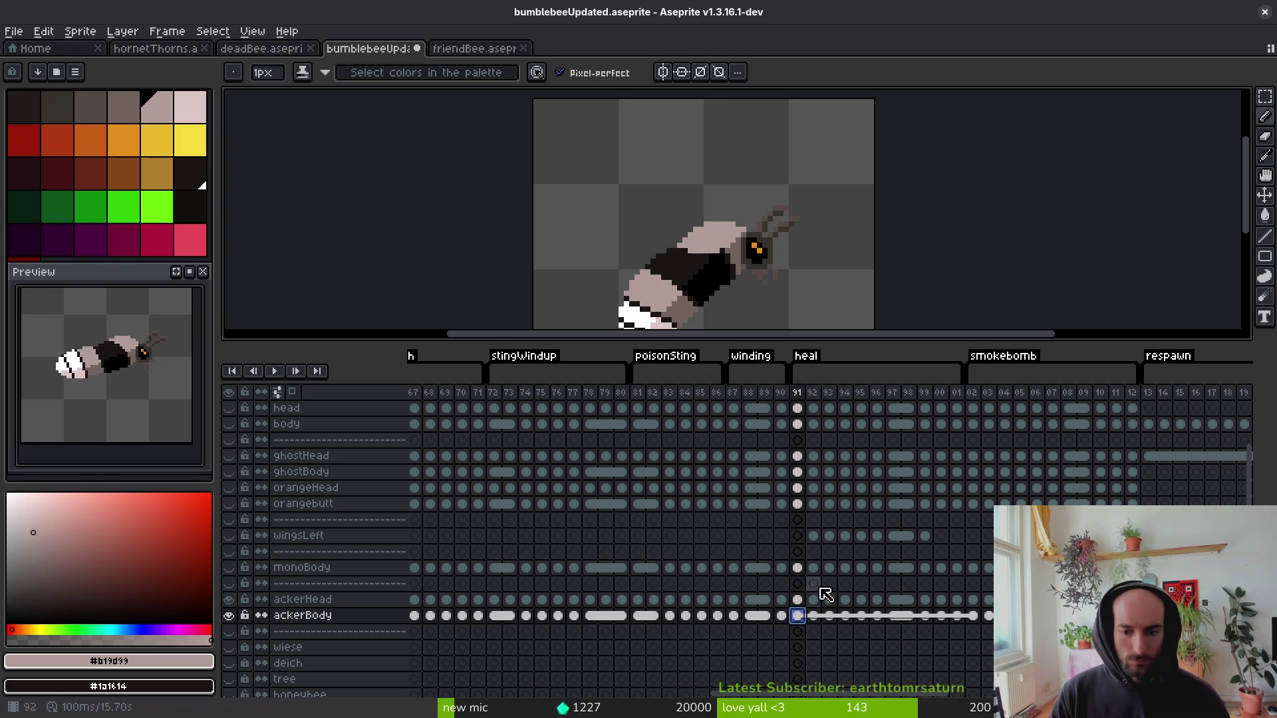
left_click(798, 569)
left_click_drag(977, 572, 809, 575)
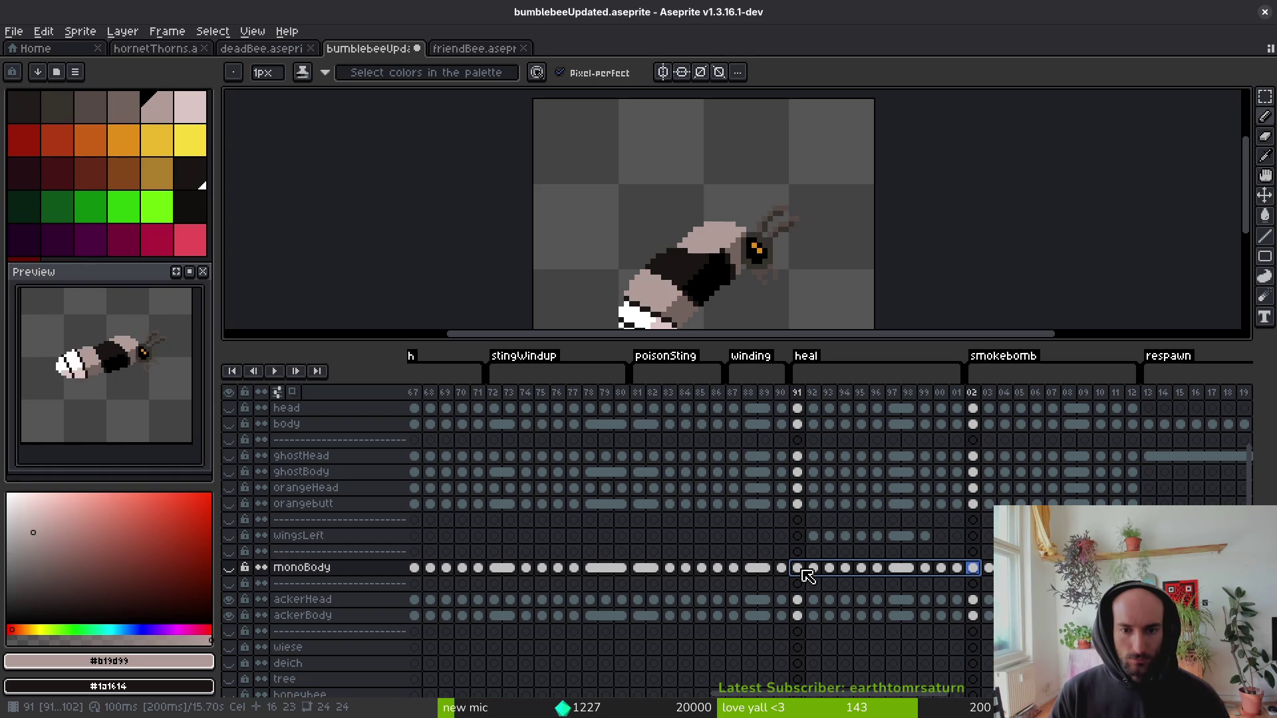
key("Escape")
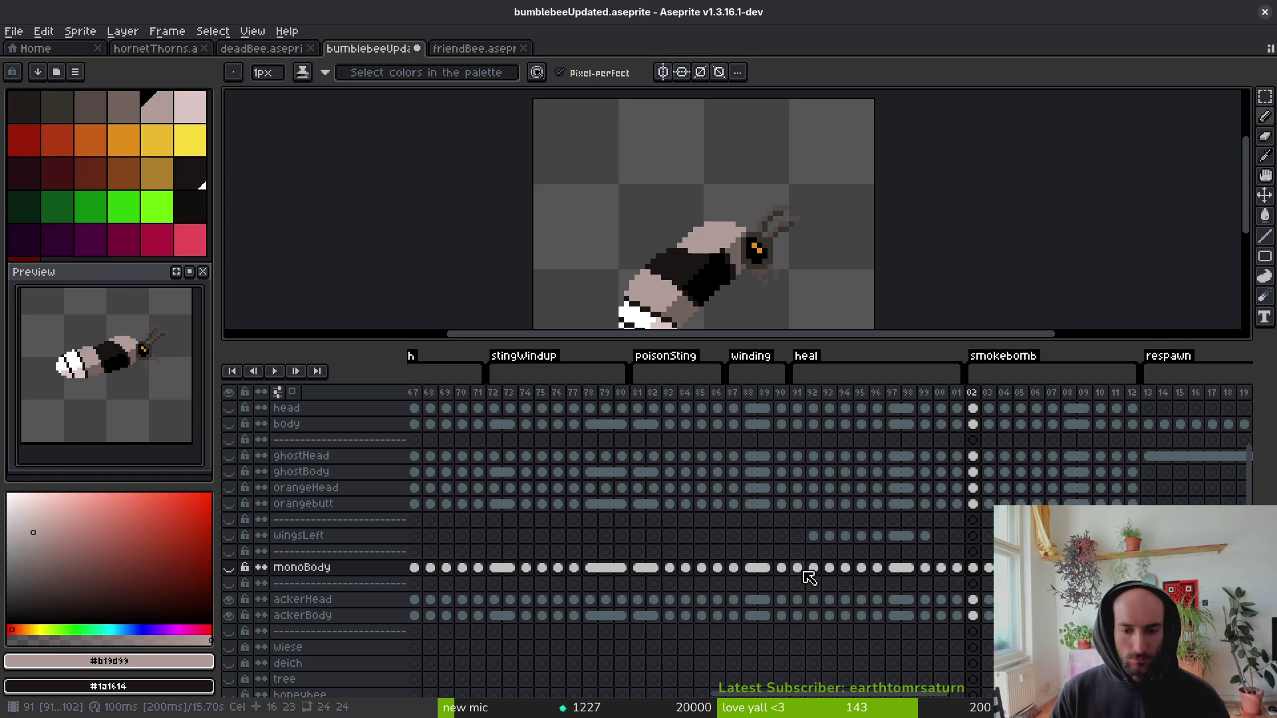
left_click(803, 571)
Select the ackerBody cel at frame 92 and make monoBody visible again.
key("Right")
key("Down")
key("Down")
key("Down")
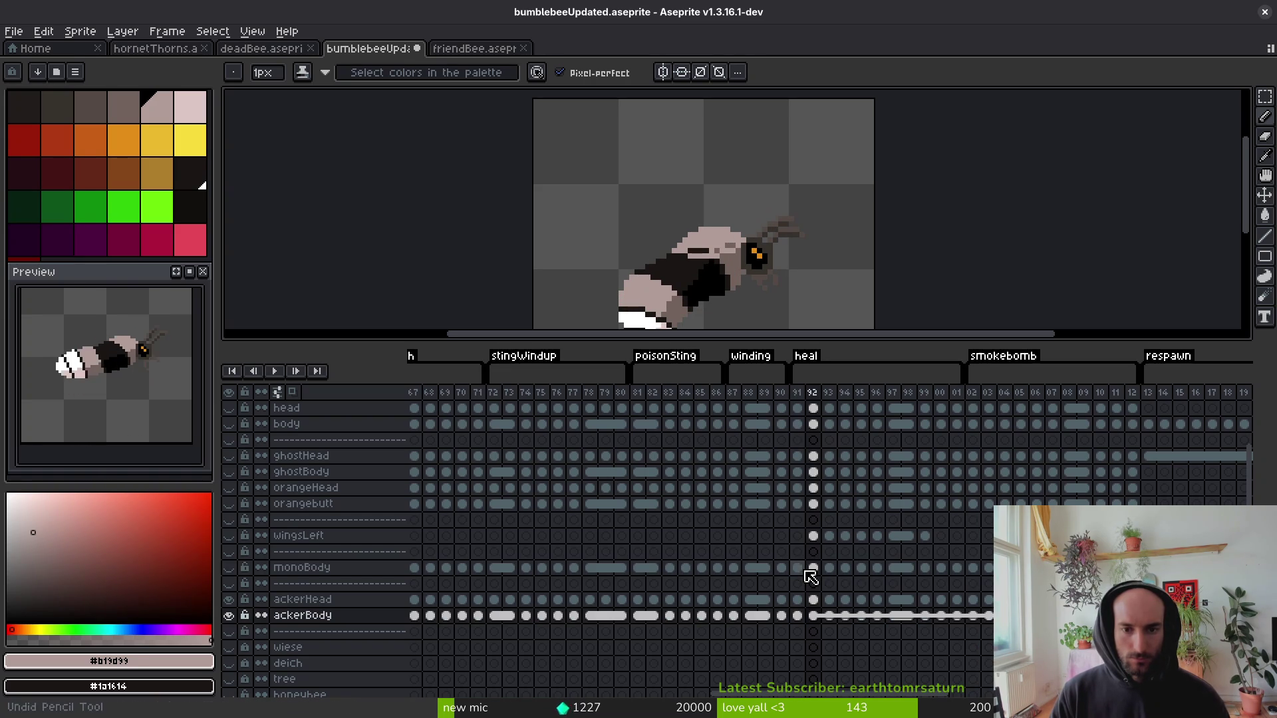
left_click(822, 618)
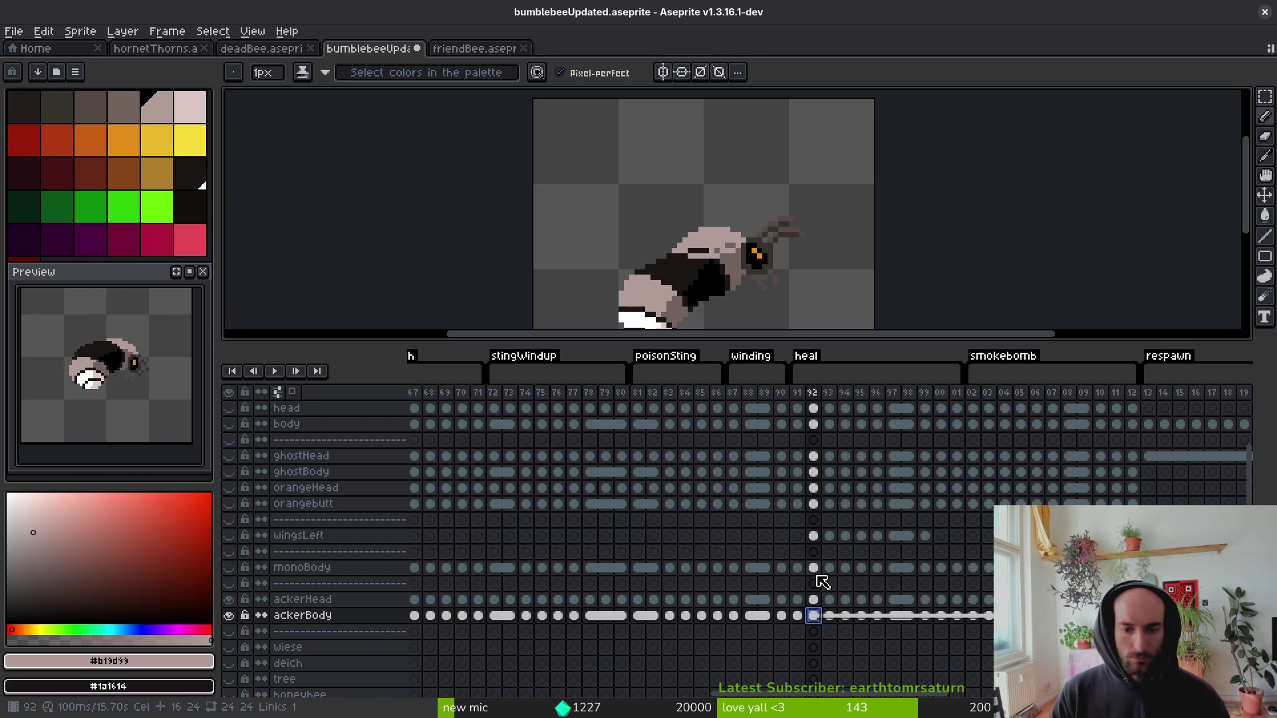
key("Up")
key("Up")
key("Up")
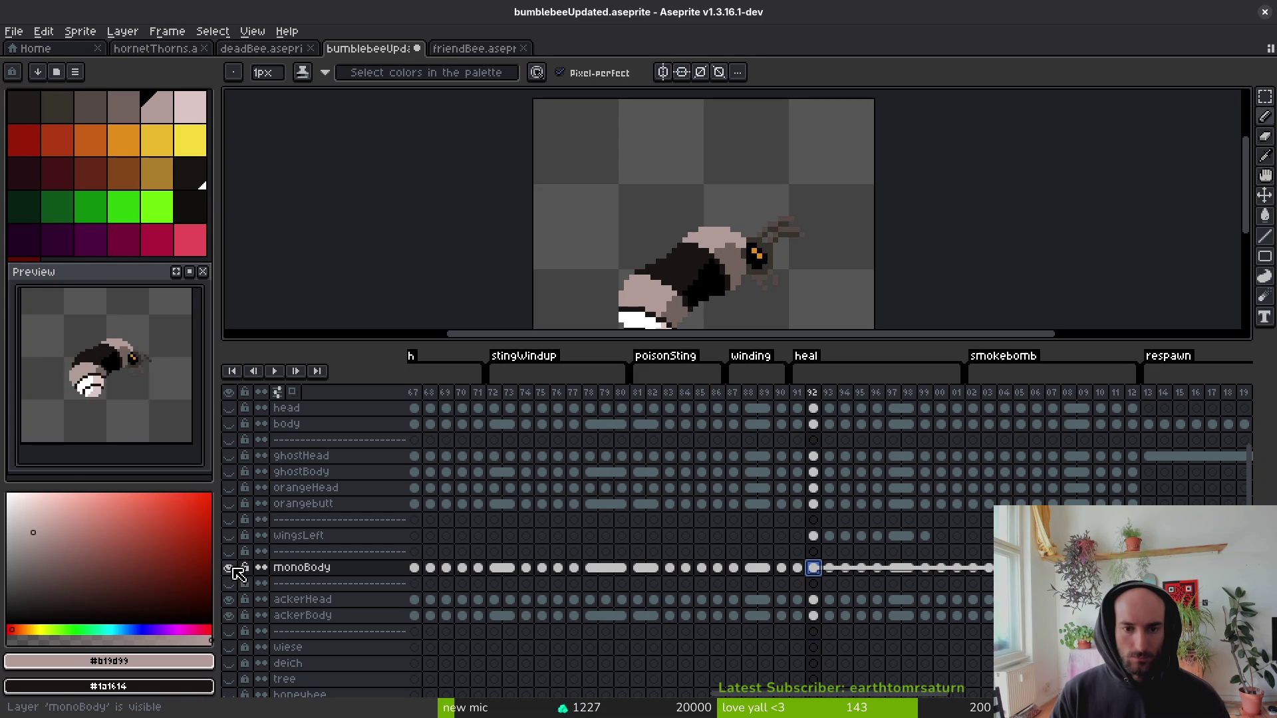
left_click(813, 615)
Draw a rectangular selection around the bee down to the sprite's bottom-right.
key("m")
left_click_drag(533, 123, 600, 214)
scroll(627, 213, "down", 1)
scroll(627, 214, "down", 1)
left_click_drag(570, 129, 812, 331)
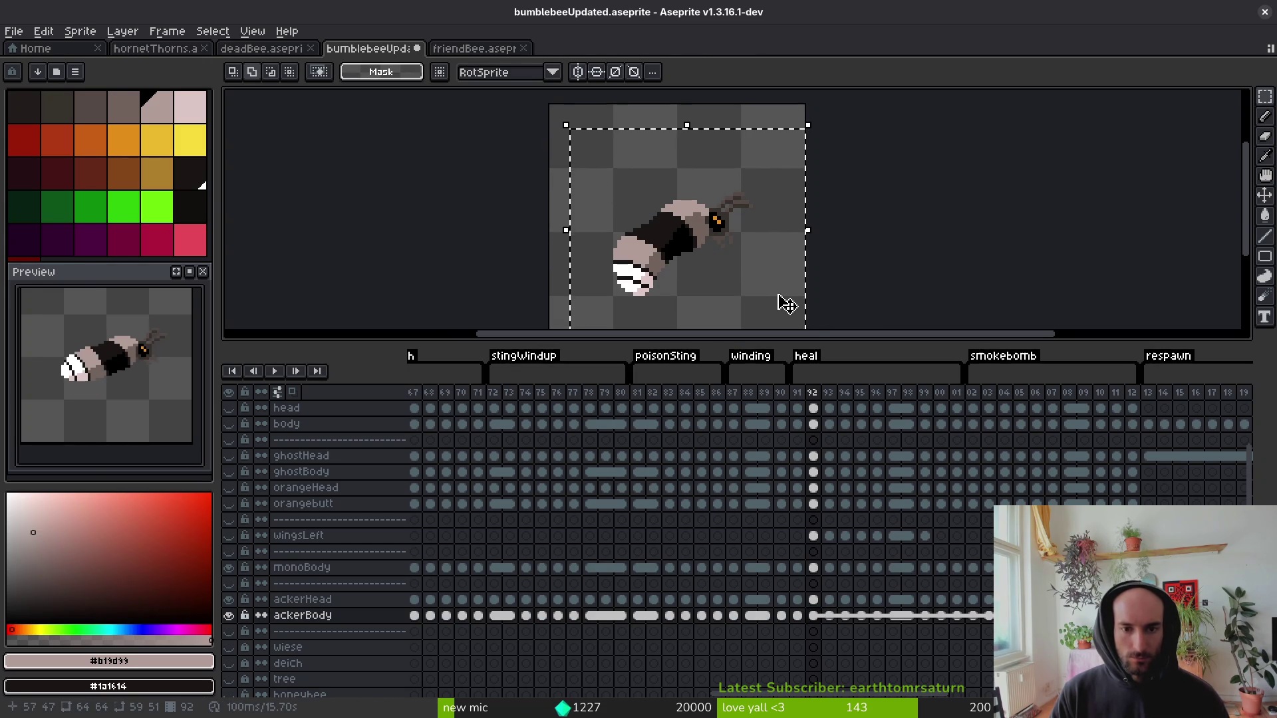
key("i")
key("v")
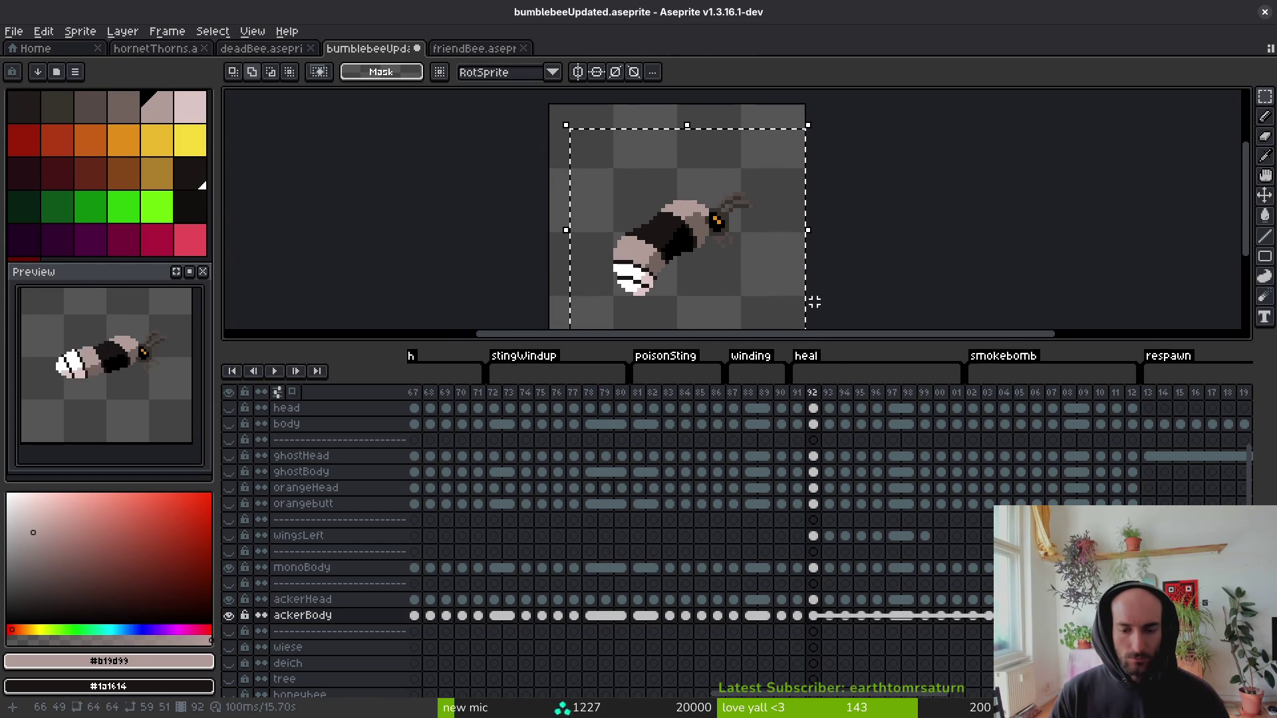
key("i")
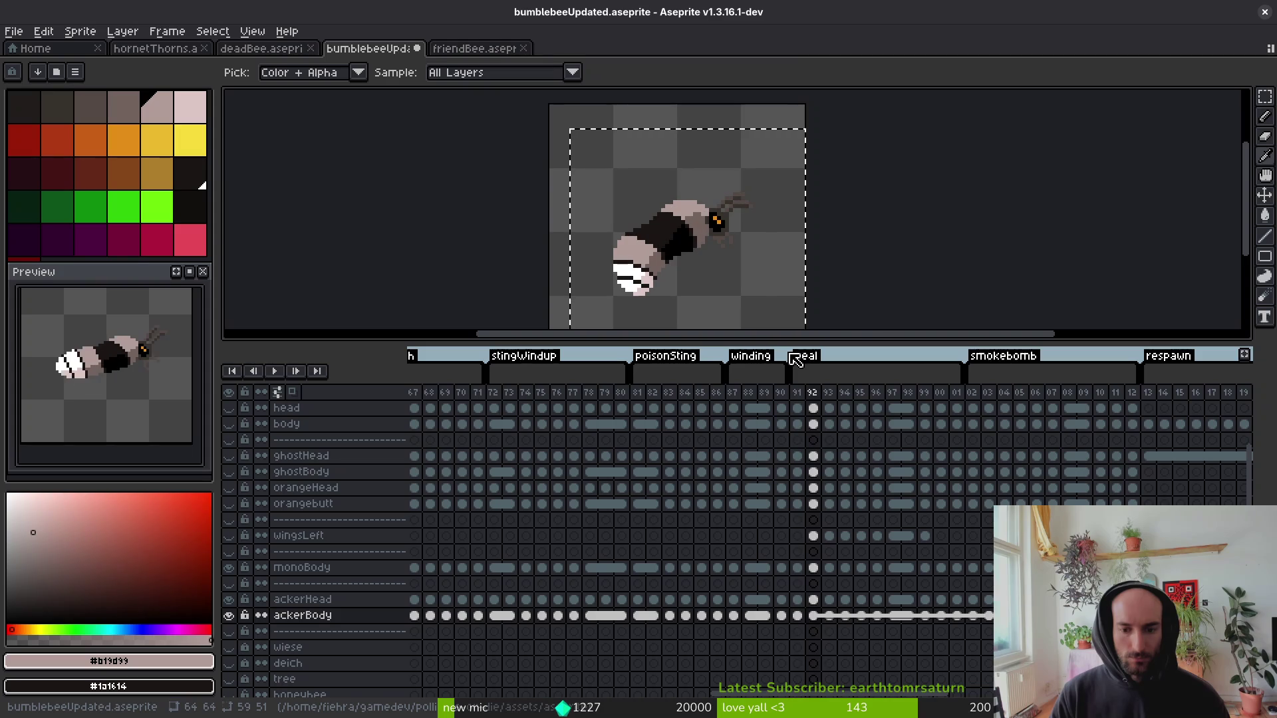
Hide monoBody and compare frames 91 and 92, ending on frame 92.
key("Left")
key("Left")
key("Right")
key("Right")
key("Left")
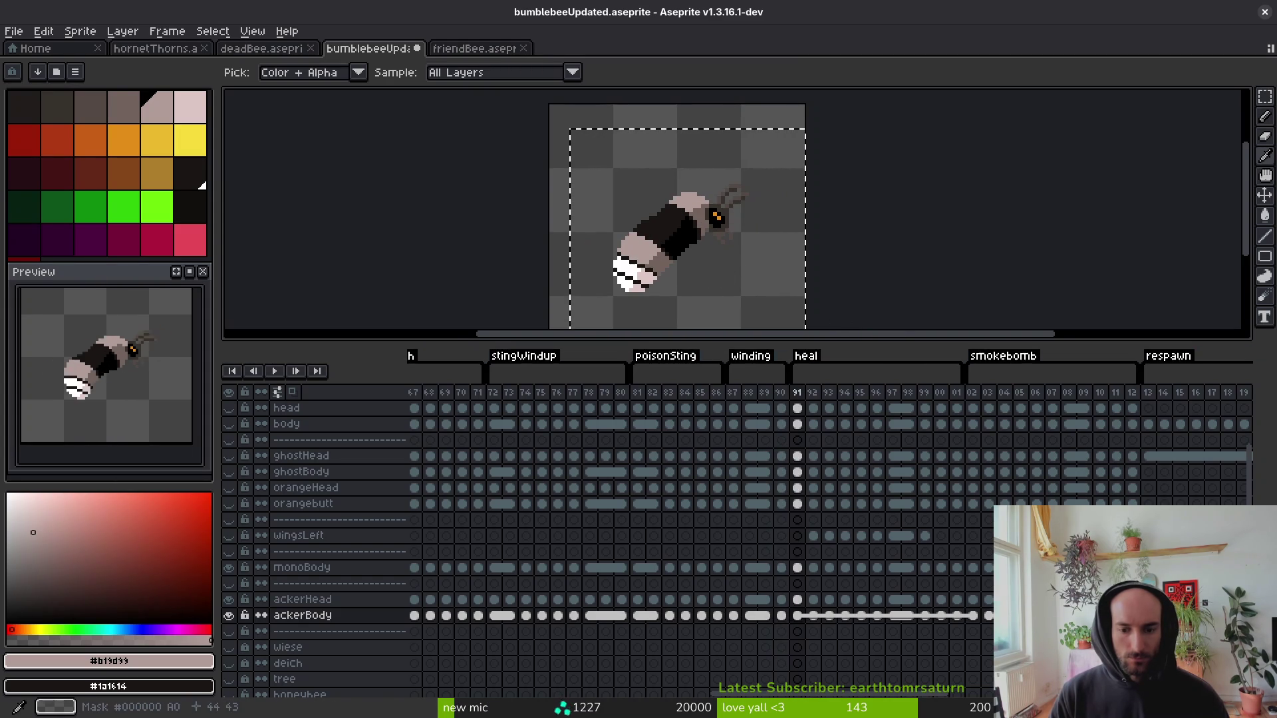
left_click(229, 567)
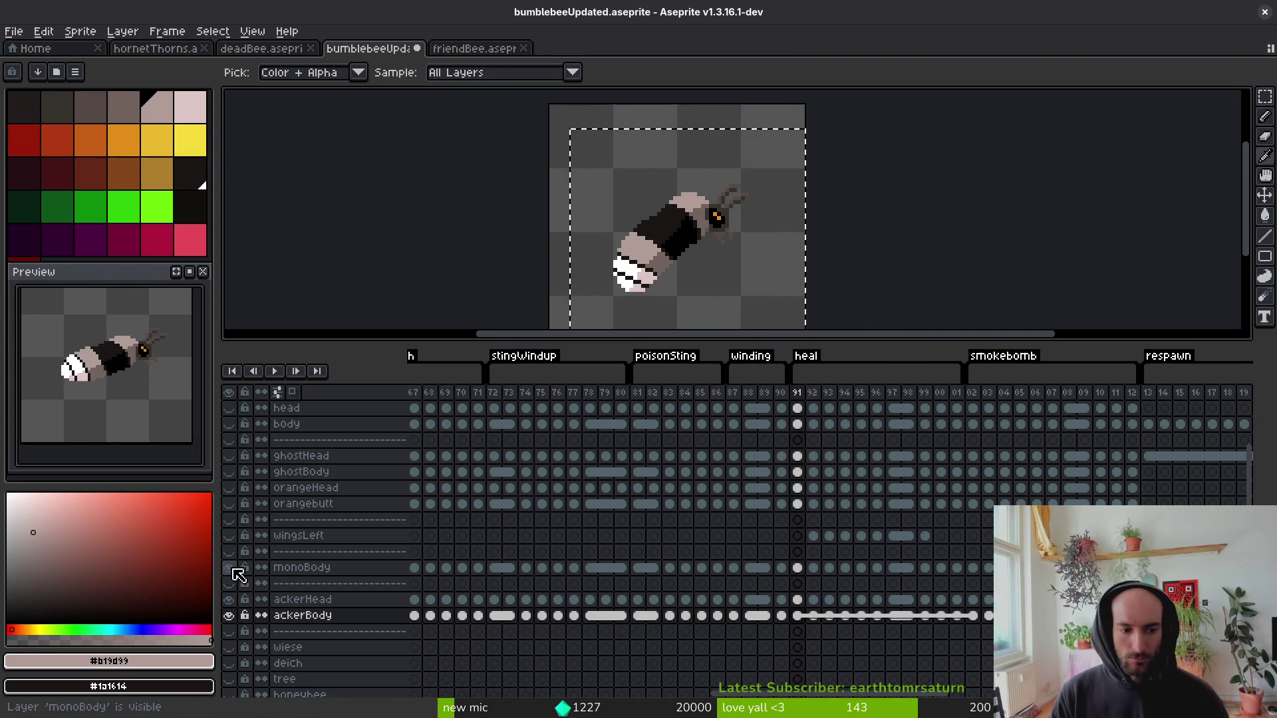
key("Right")
key("Left")
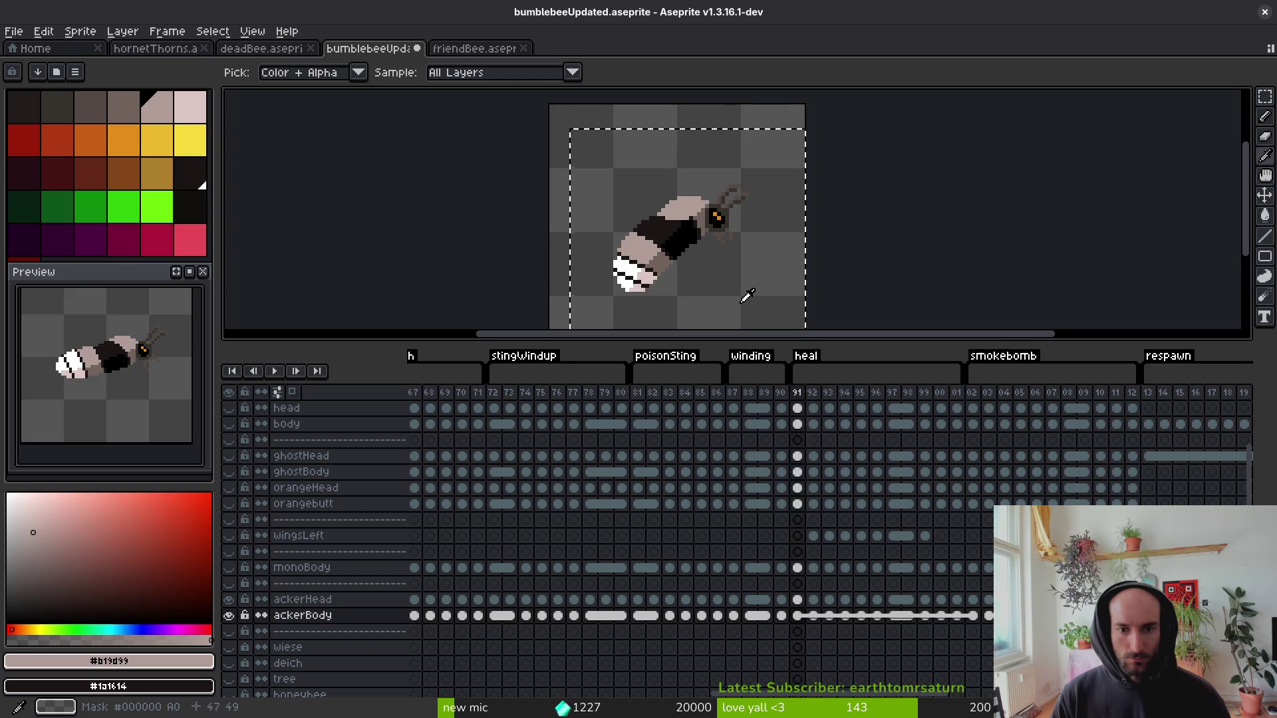
key("Right")
scroll(732, 253, "up", 5)
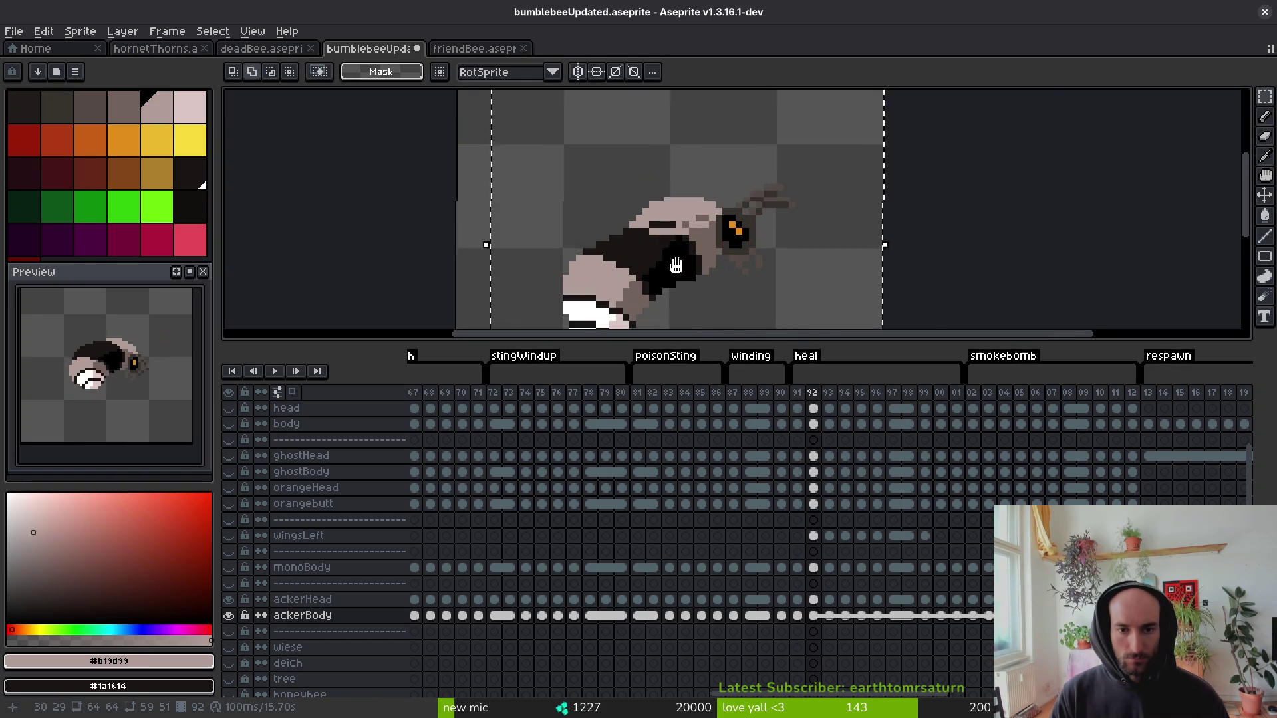
key("f")
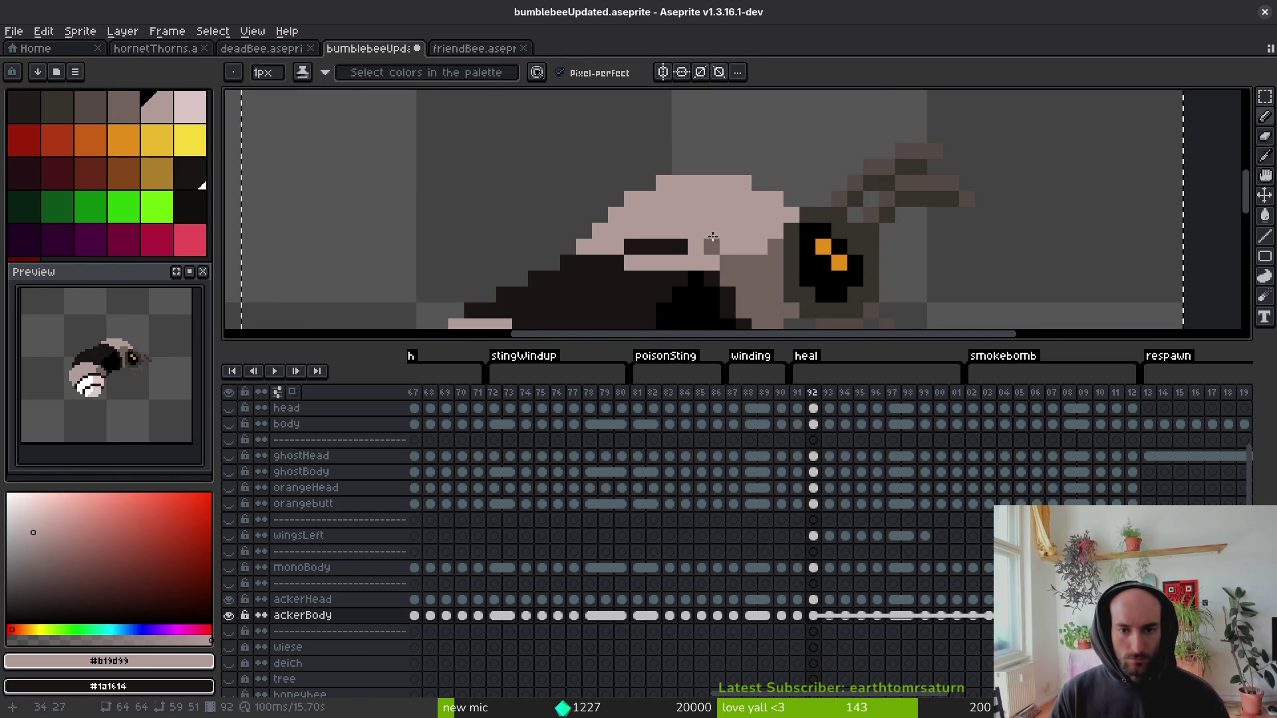
scroll(681, 258, "down", 3)
Save bumblebeeUpdated.aseprite, then delete and undo the frame 92 ackerBody pixels.
key("ctrl+s")
scroll(682, 258, "down", 1)
key("ctrl+a")
scroll(521, 173, "down", 3)
scroll(792, 245, "up", 2)
key("Delete")
key("ctrl+z")
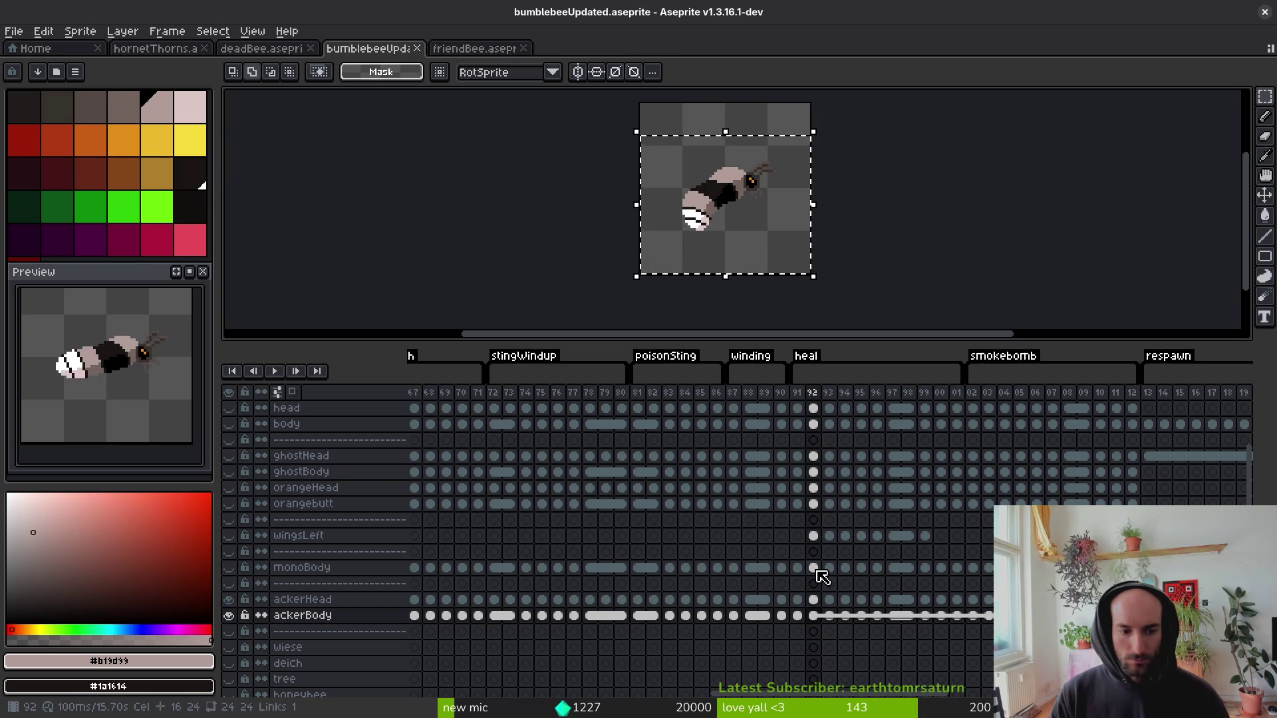
Show the monoBody layer again at frame 92 and move to frame 93.
left_click(814, 569)
left_click(228, 569)
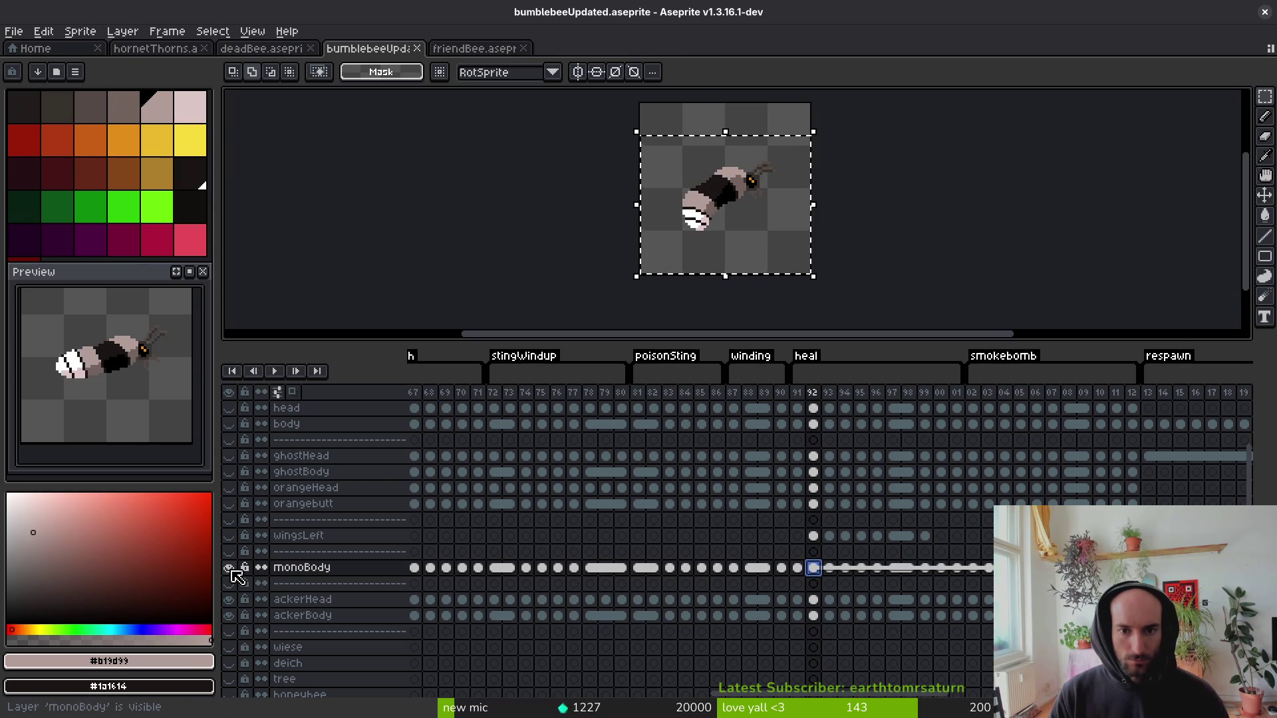
double_click(827, 392)
Select the ackerBody cel at frame 93 and hide the monoBody layer.
key("Escape")
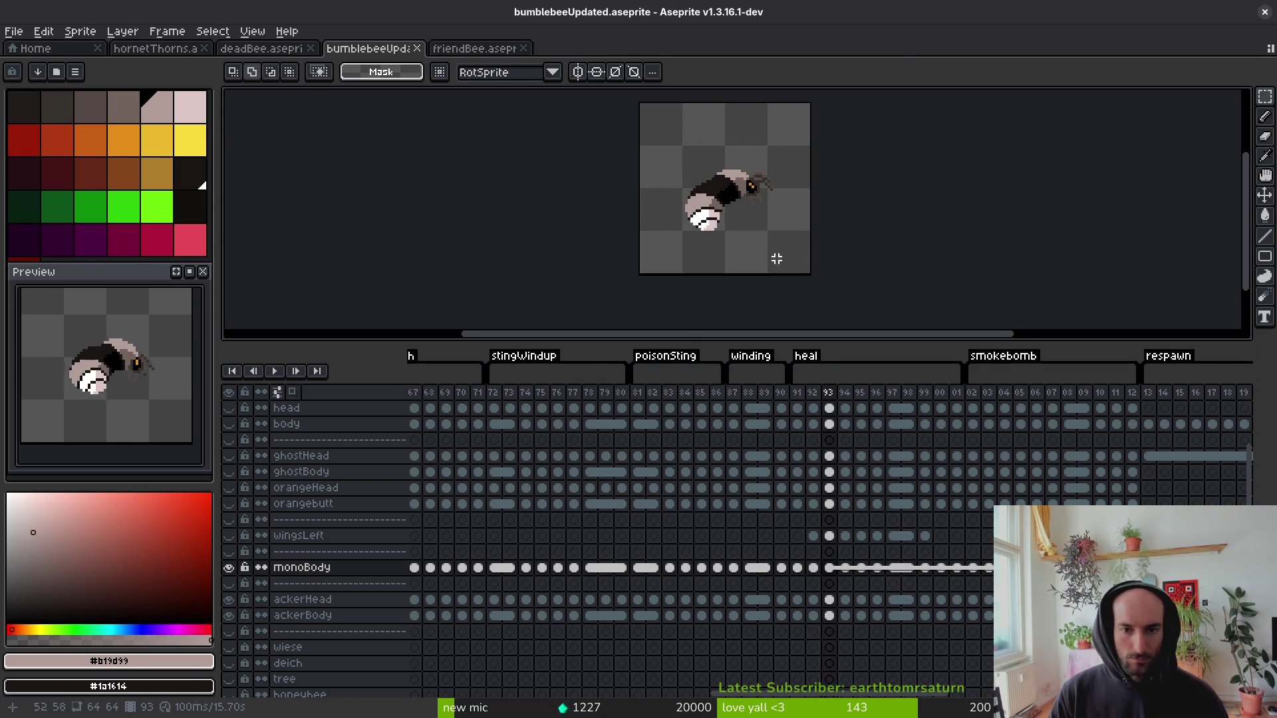
scroll(776, 259, "up", 4)
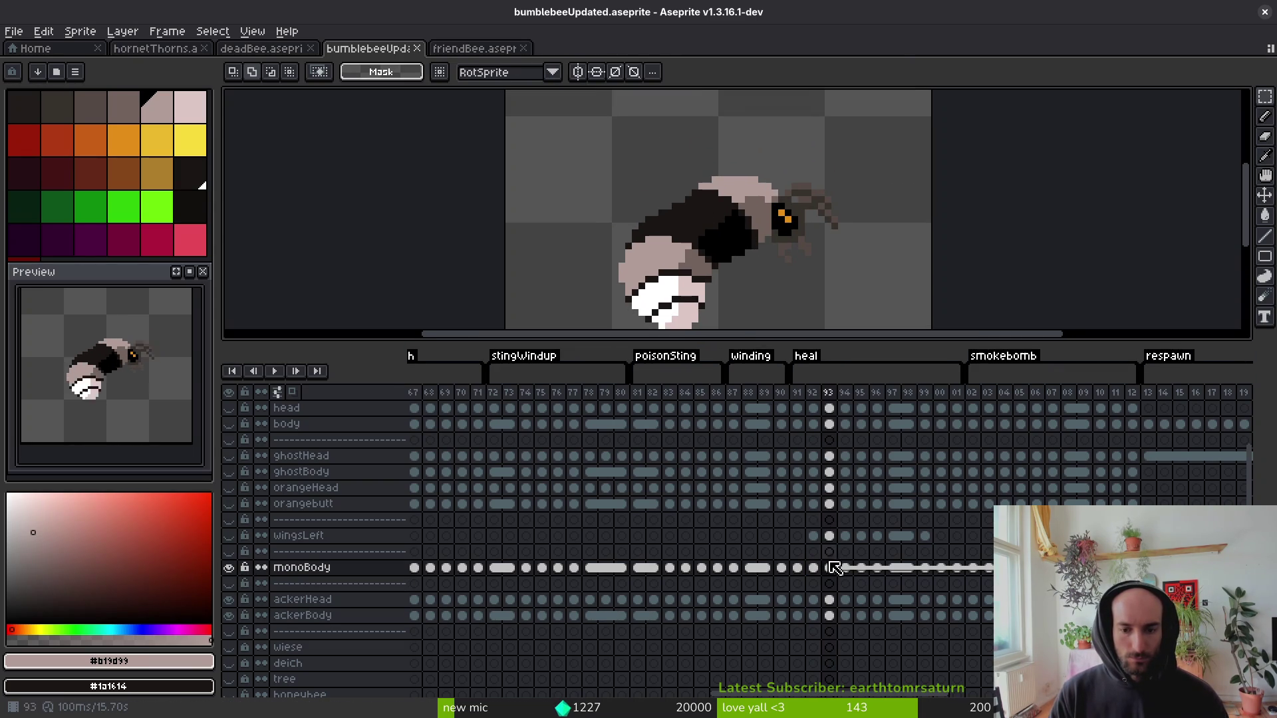
left_click(830, 617)
key("i")
scroll(767, 187, "up", 2)
left_click(775, 203)
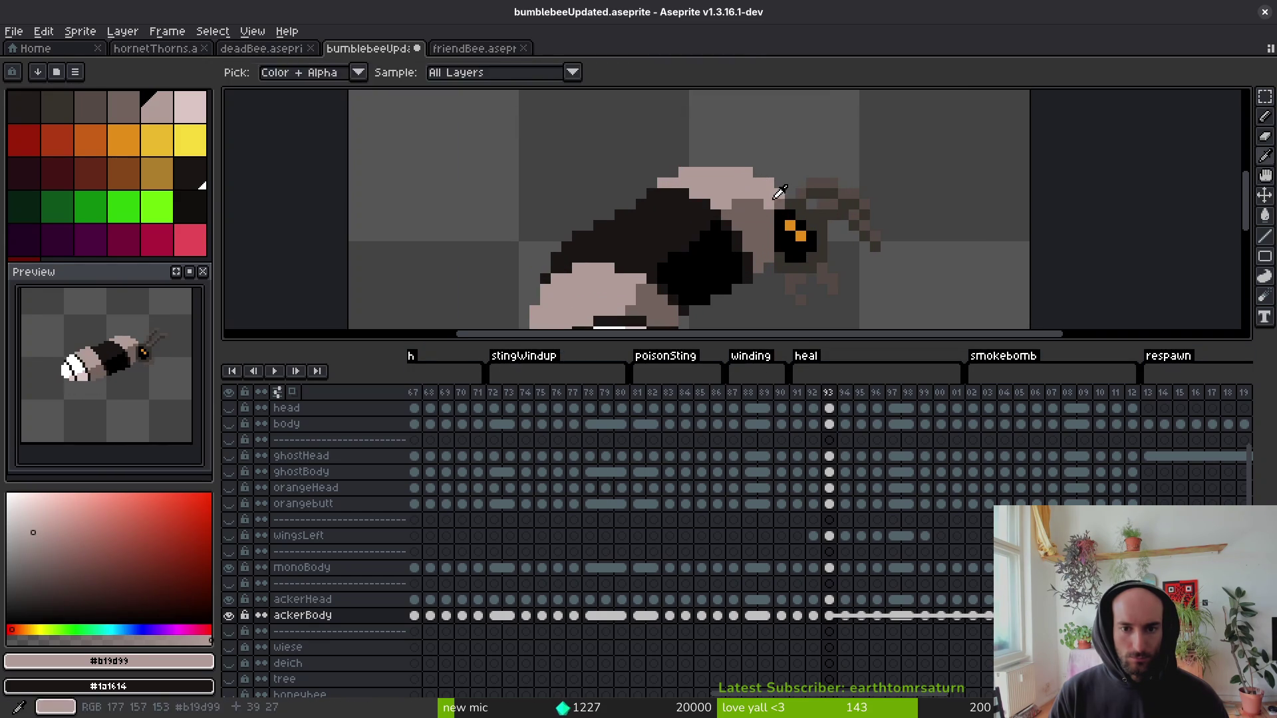
left_click(229, 568)
scroll(765, 266, "up", 1)
key("Left")
key("i")
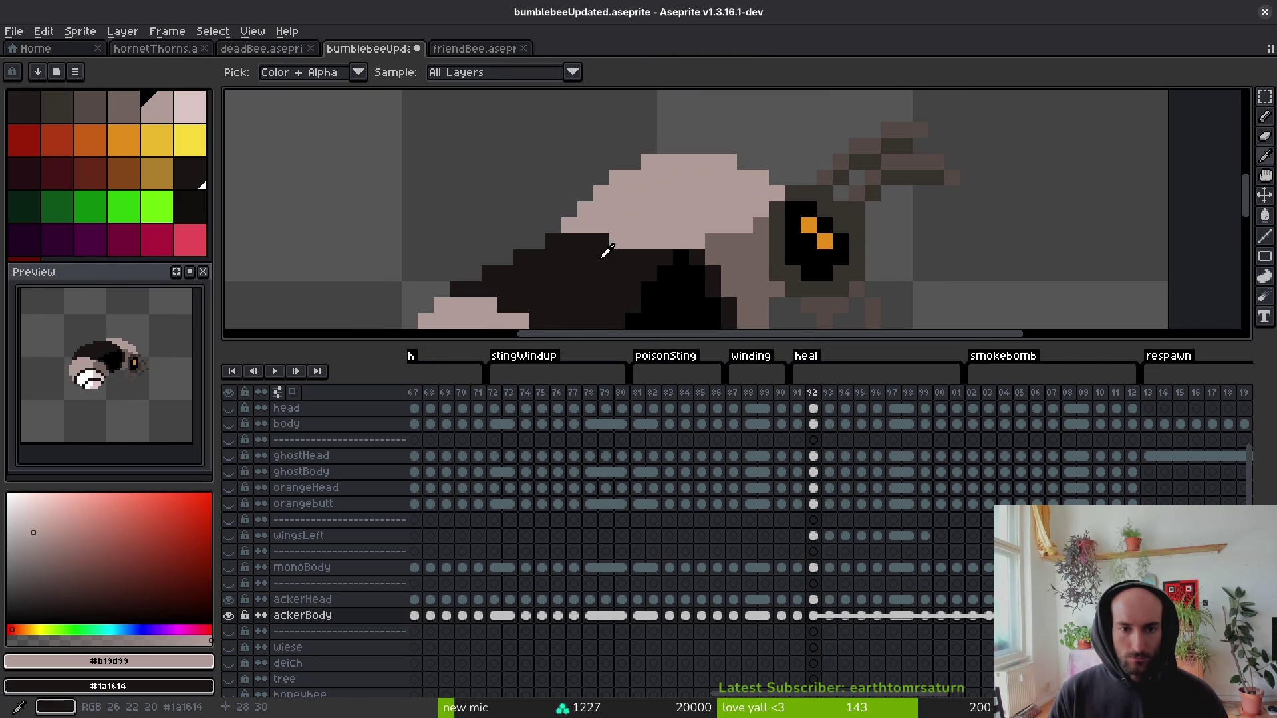
key("Right")
key("b")
Draw light pixels near the bee's head on frame 93.
left_click_drag(609, 219, 684, 233)
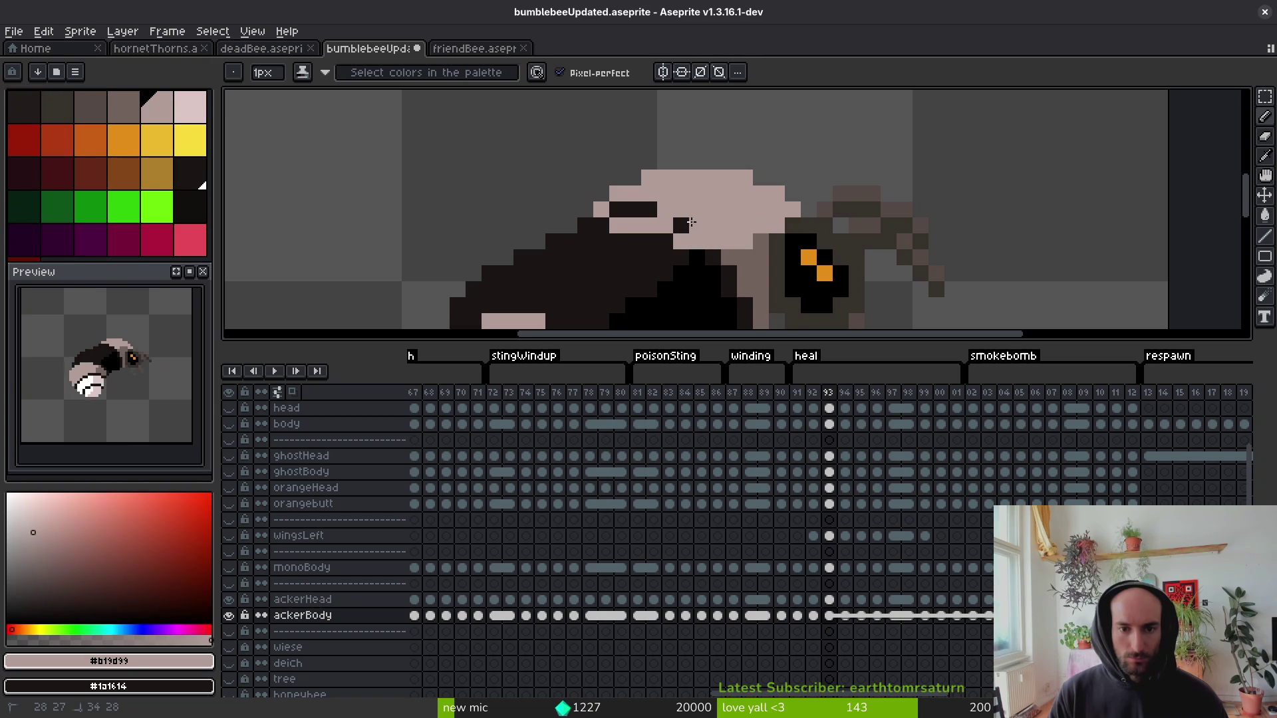
scroll(696, 220, "down", 3)
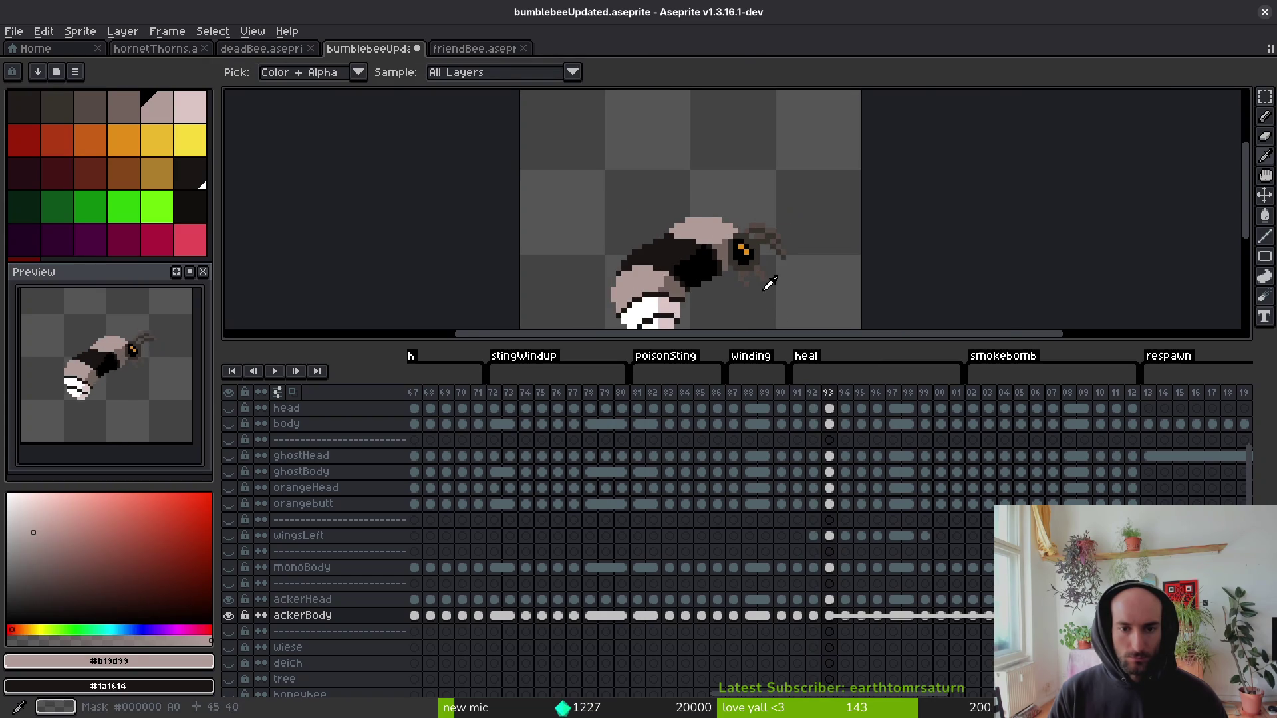
scroll(610, 241, "up", 2)
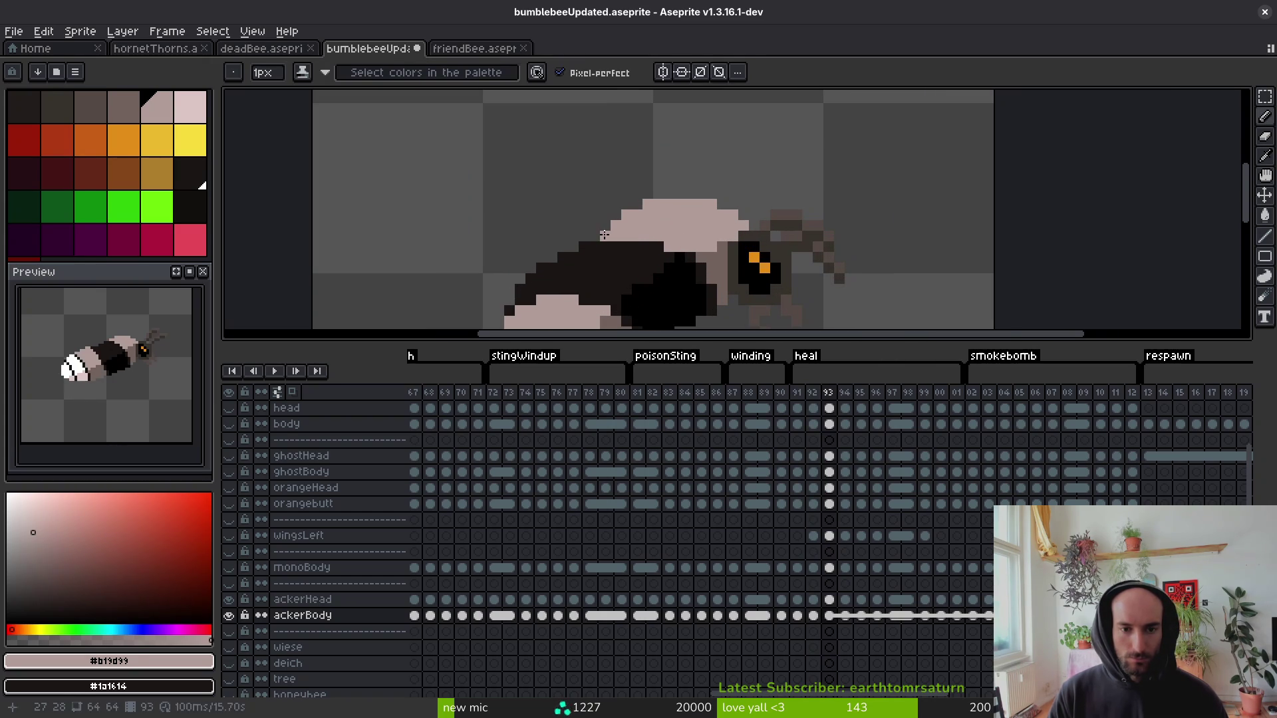
scroll(633, 243, "down", 2)
scroll(691, 259, "up", 2)
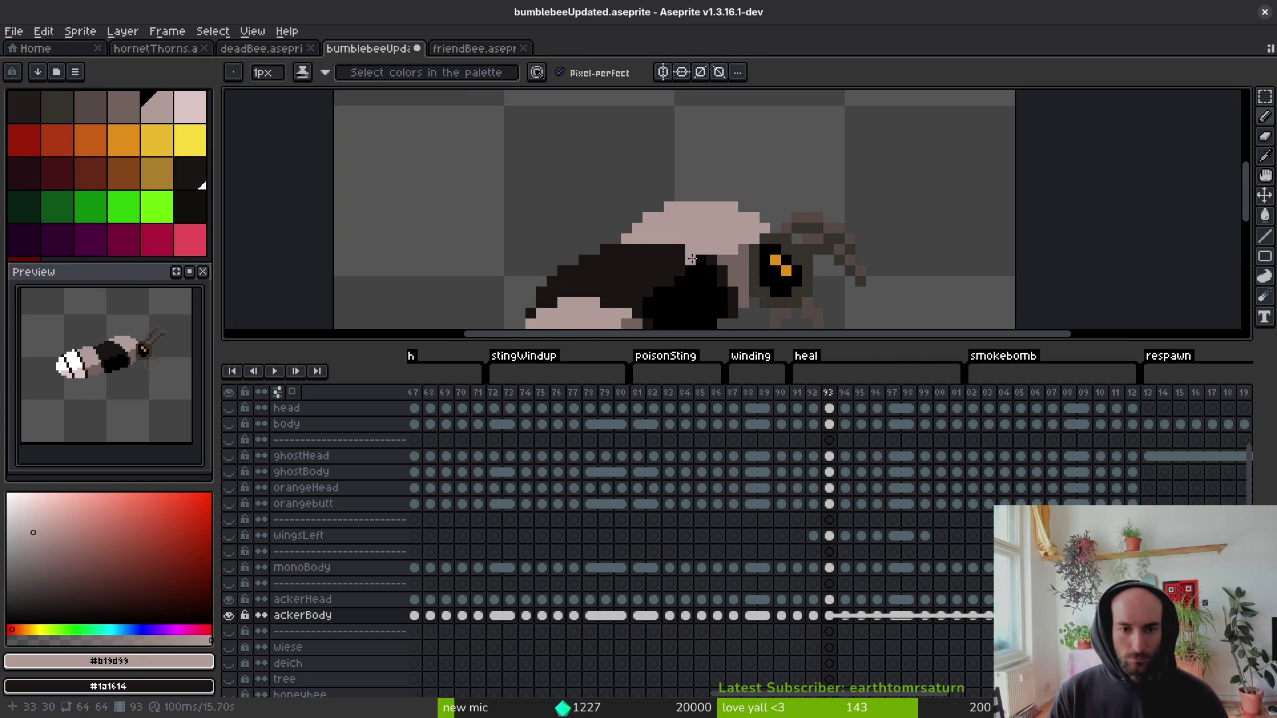
scroll(697, 255, "down", 2)
Paint light grey pixels on the bee's head in frame 94.
key("Left")
key("Right")
key("Right")
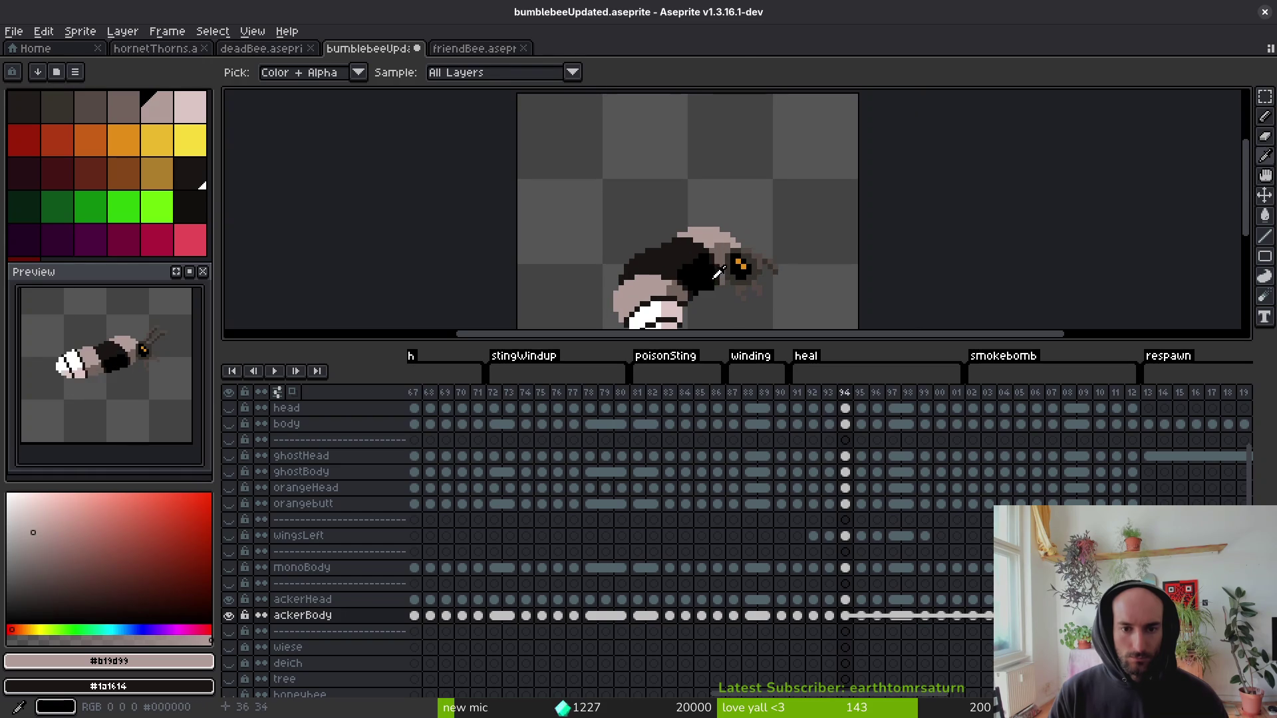
scroll(722, 244, "up", 2)
left_click_drag(721, 244, 710, 250)
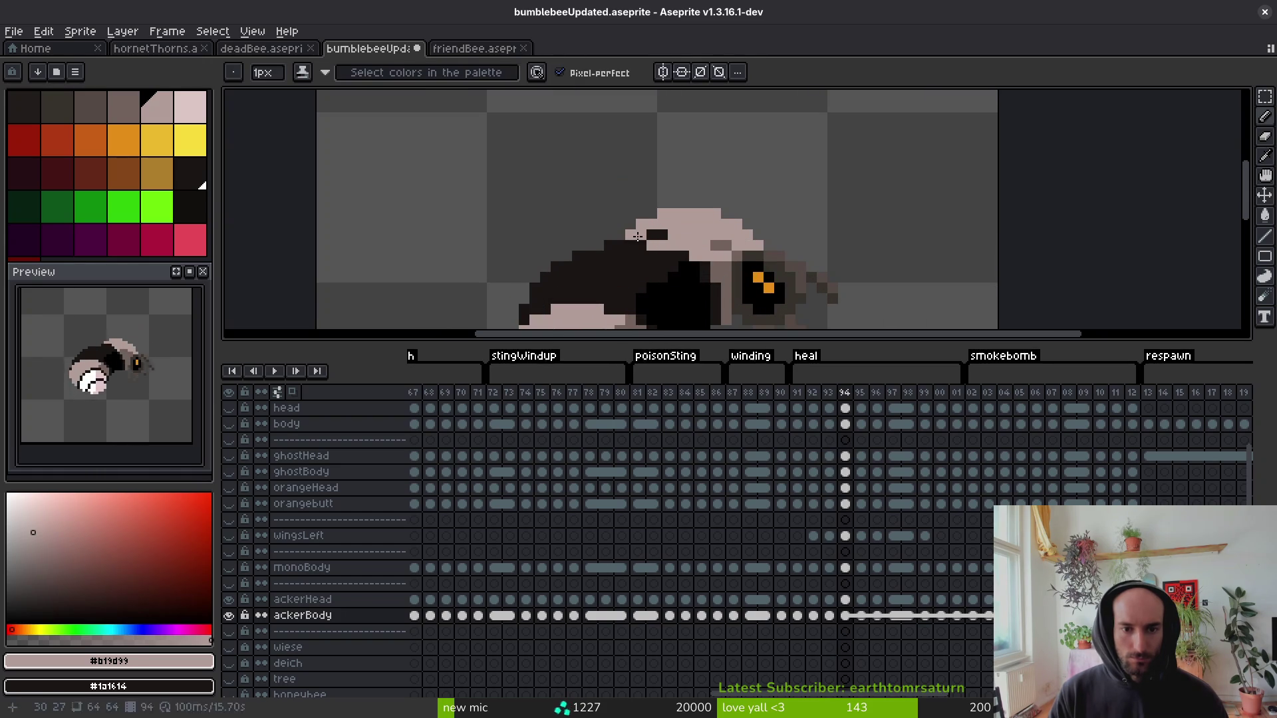
scroll(716, 244, "down", 2)
key("Right")
key("Left")
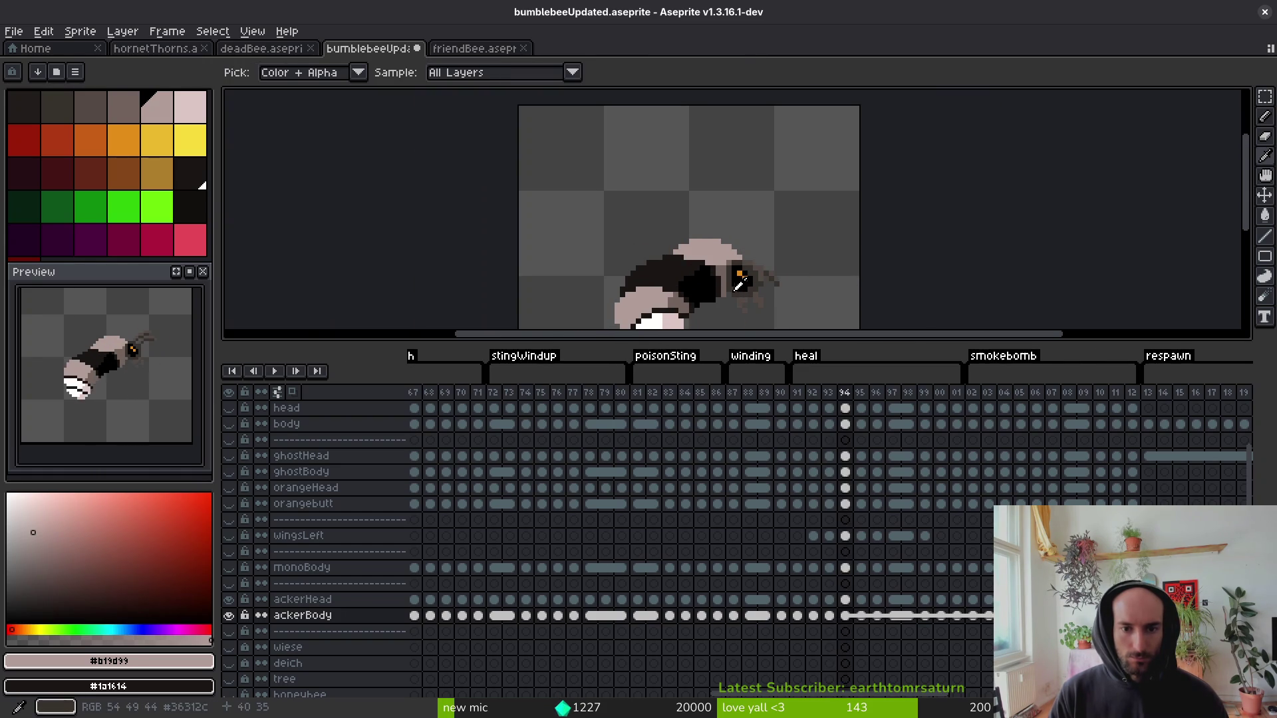
On frame 95, pick the #71625d grey and #b19d99 light body colours, then advance to frame 96.
key("Right")
scroll(729, 262, "up", 2)
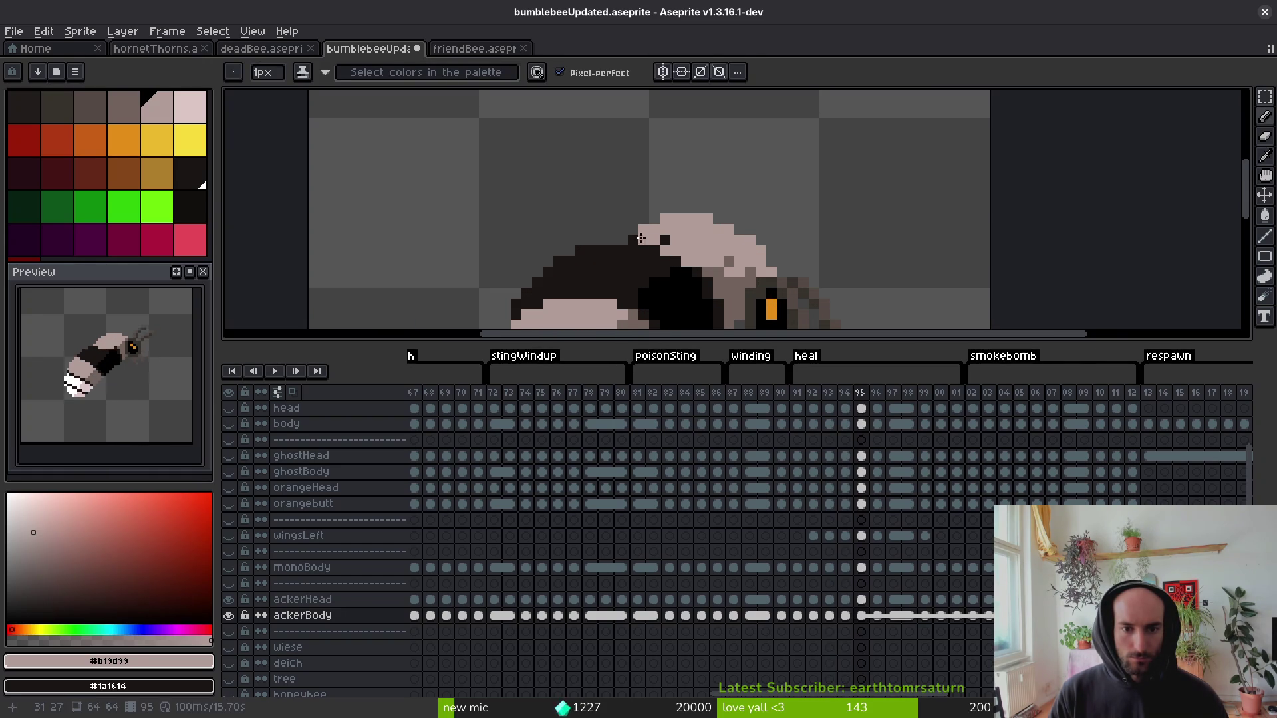
left_click(742, 284, "alt")
scroll(742, 284, "down", 2)
scroll(752, 286, "up", 2)
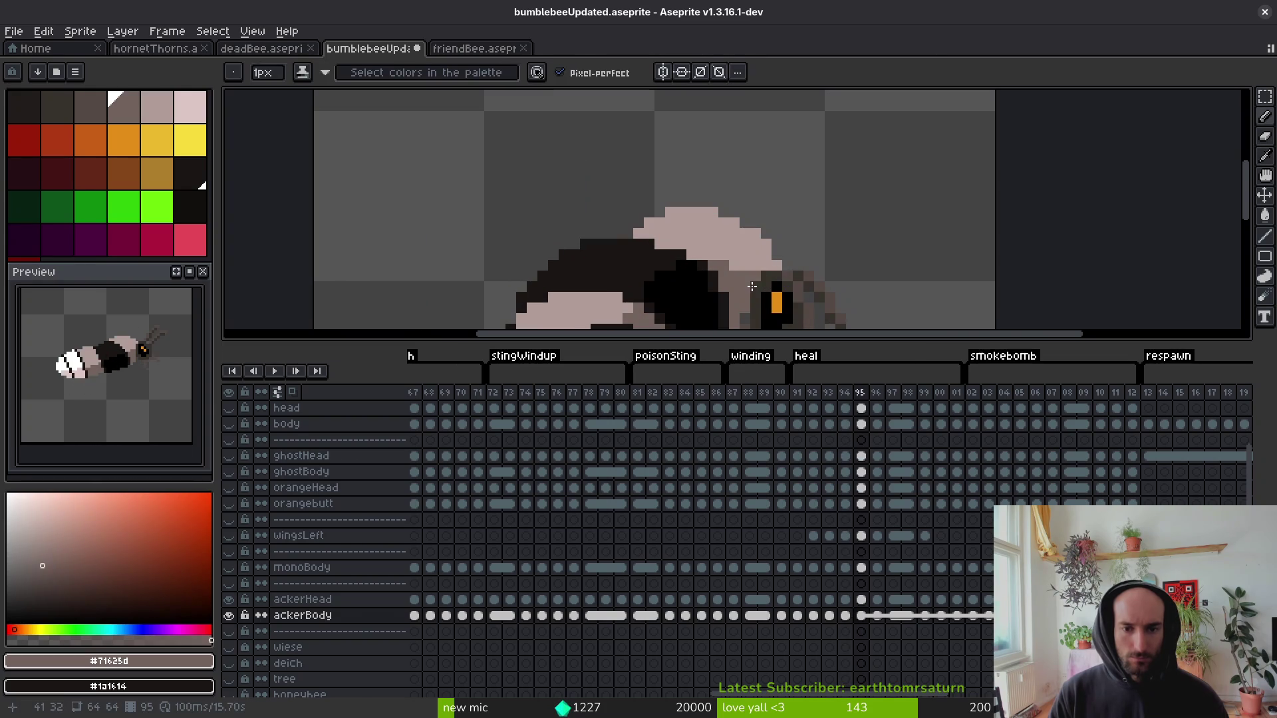
scroll(764, 286, "down", 2)
key("Right")
key("Left")
scroll(750, 263, "up", 2)
left_click(747, 253, "alt")
key("Right")
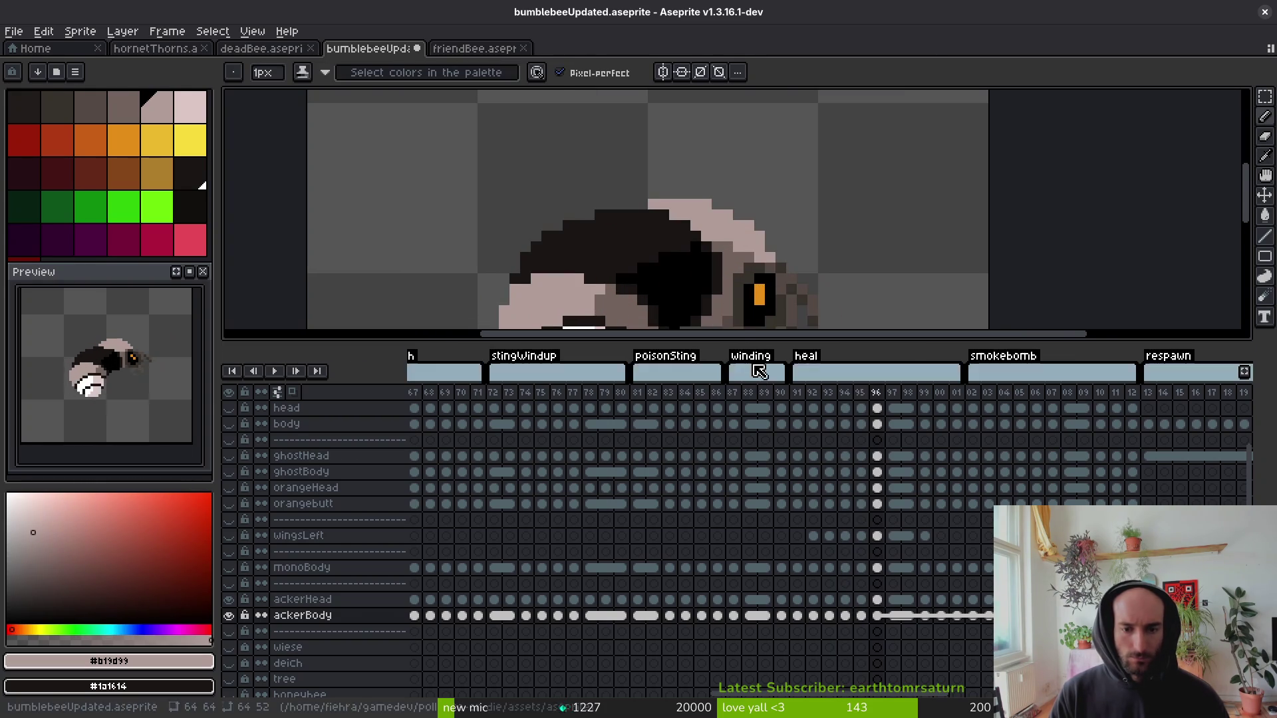
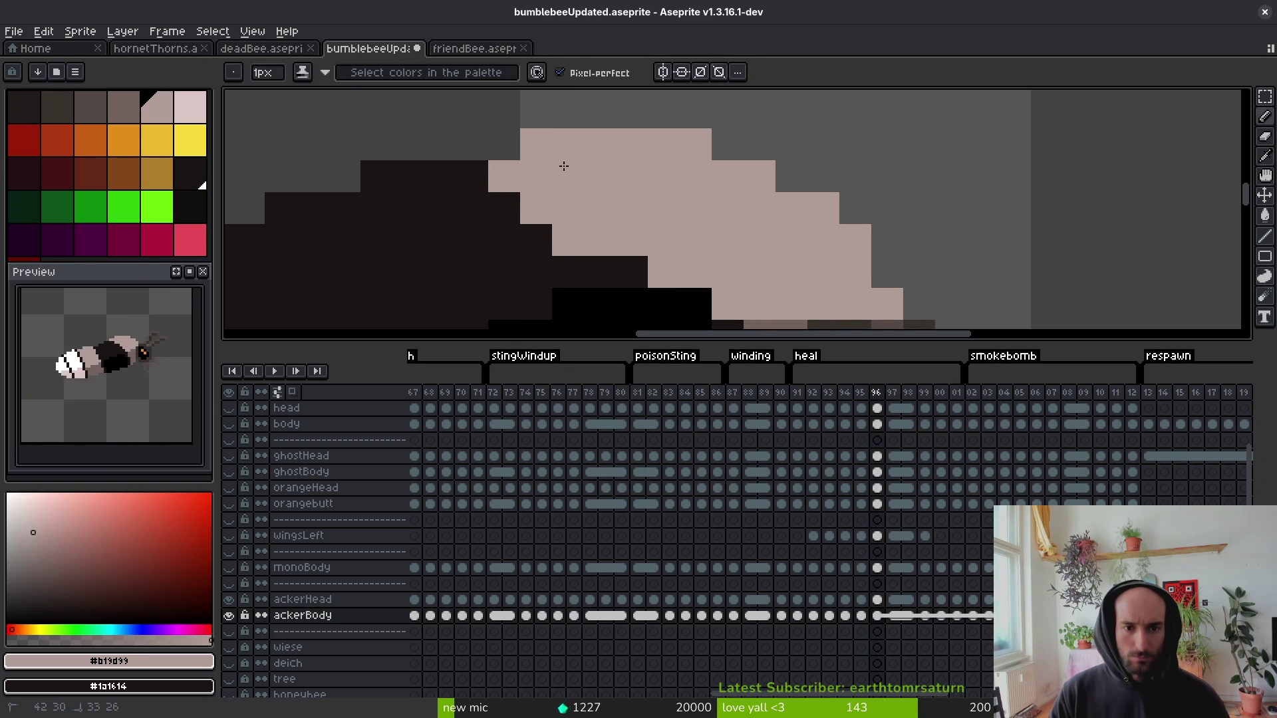
Sample the pale pink body colour (#b19d99) from the bee on the ackerBody layer.
scroll(564, 166, "down", 3)
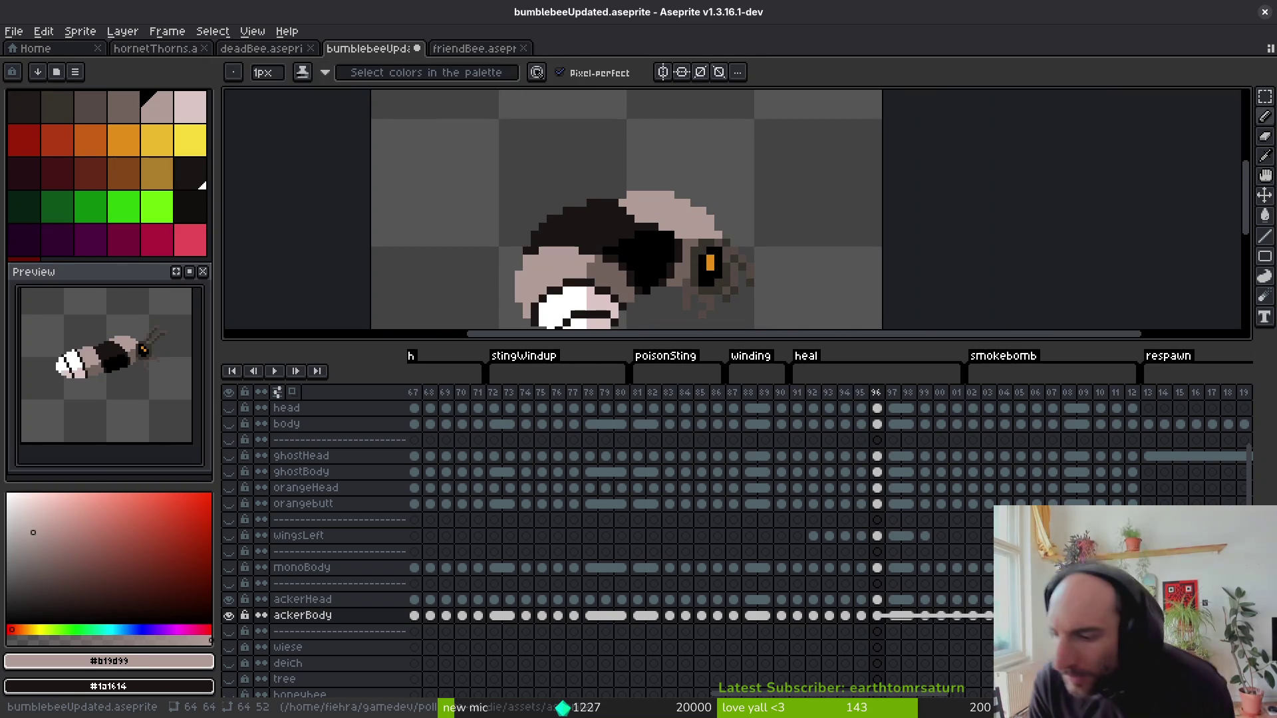
scroll(564, 243, "down", 2)
scroll(646, 229, "up", 3)
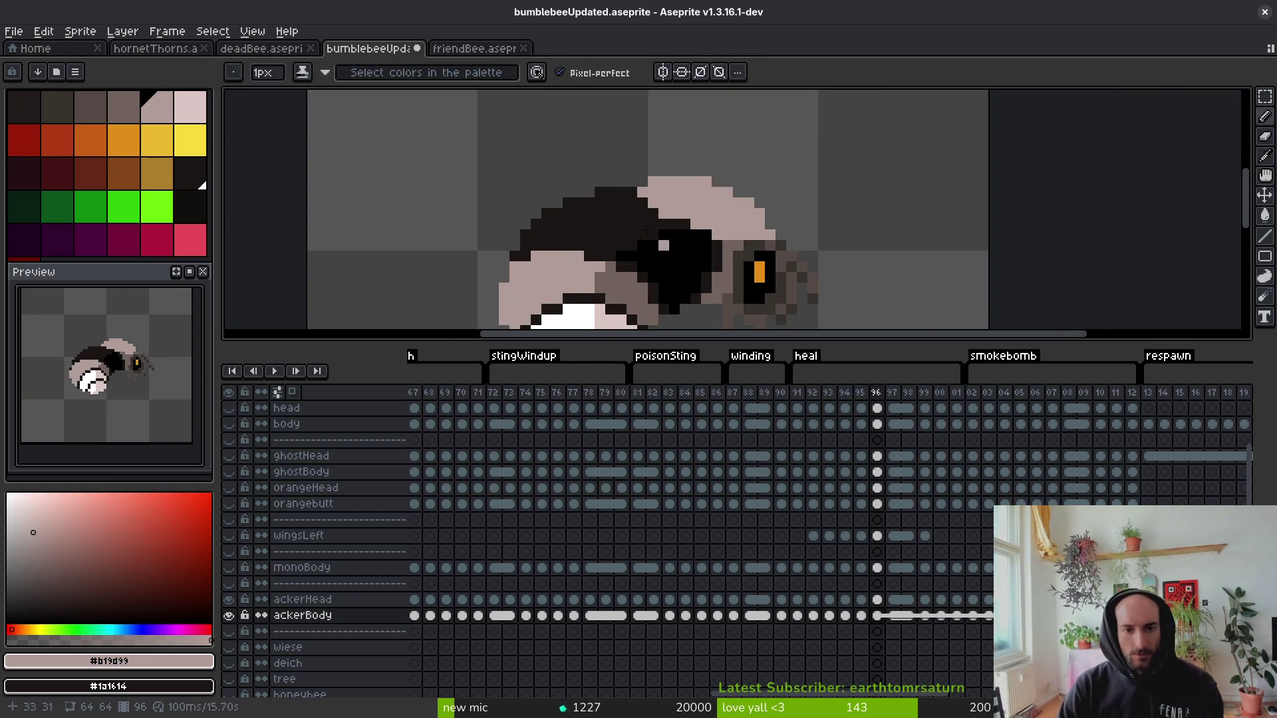
scroll(647, 230, "up", 2)
scroll(793, 248, "down", 3)
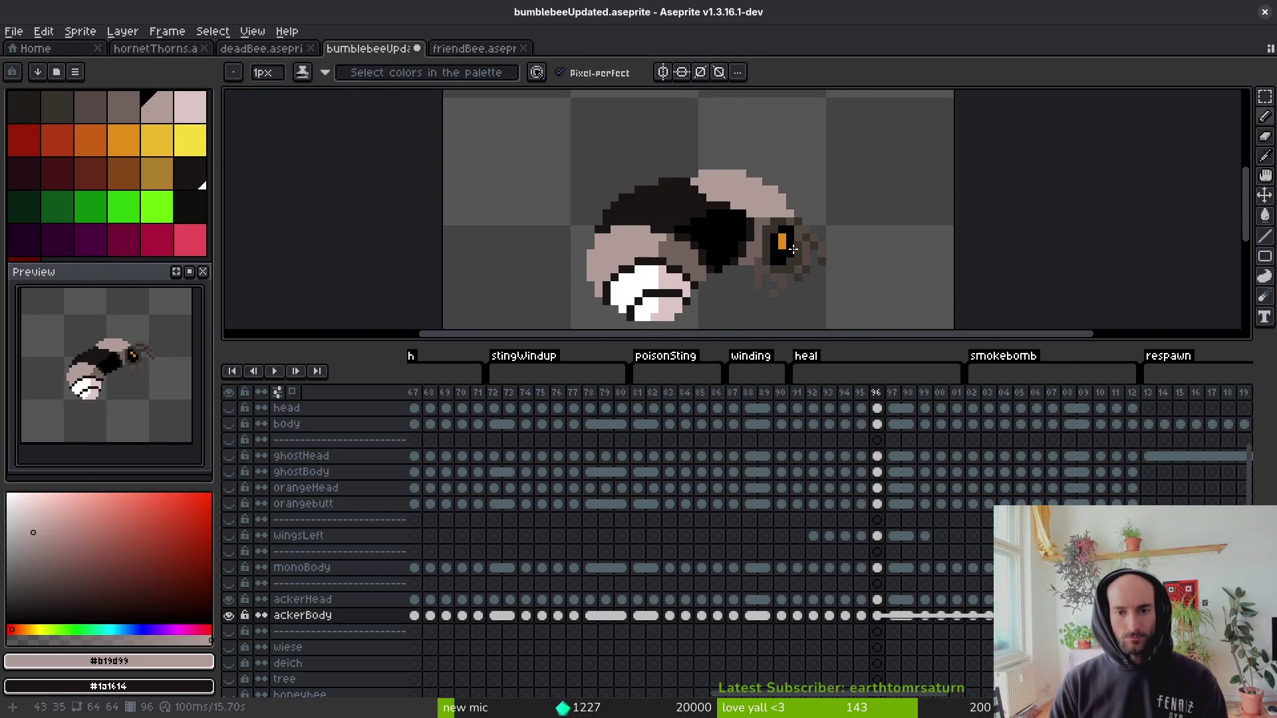
scroll(793, 249, "up", 2)
left_click(691, 251, "alt")
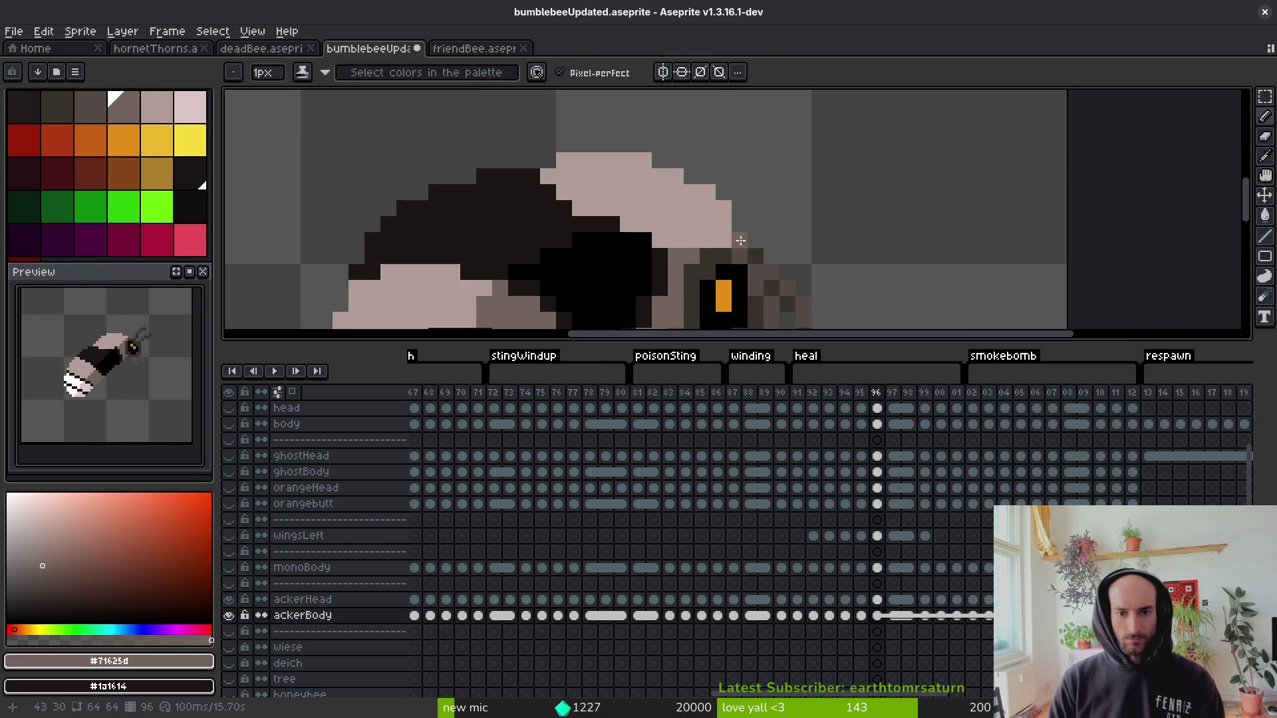
scroll(776, 263, "down", 1)
key("period")
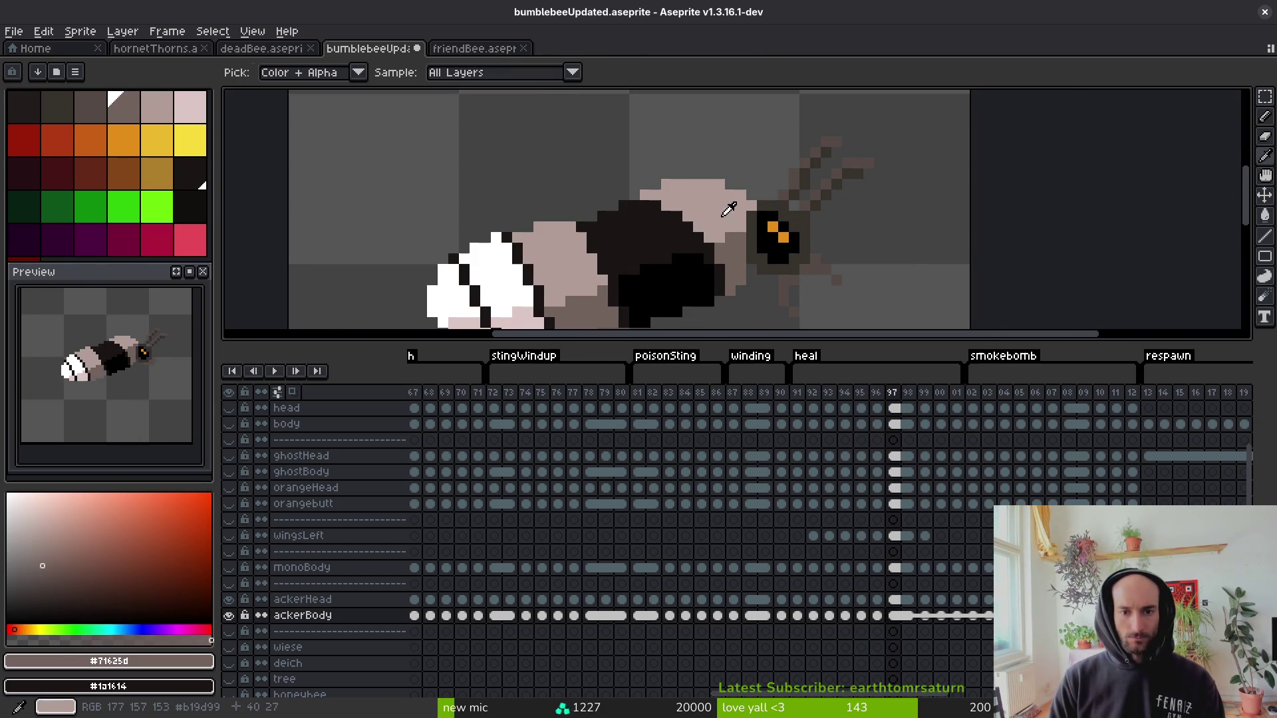
left_click(699, 216, "alt")
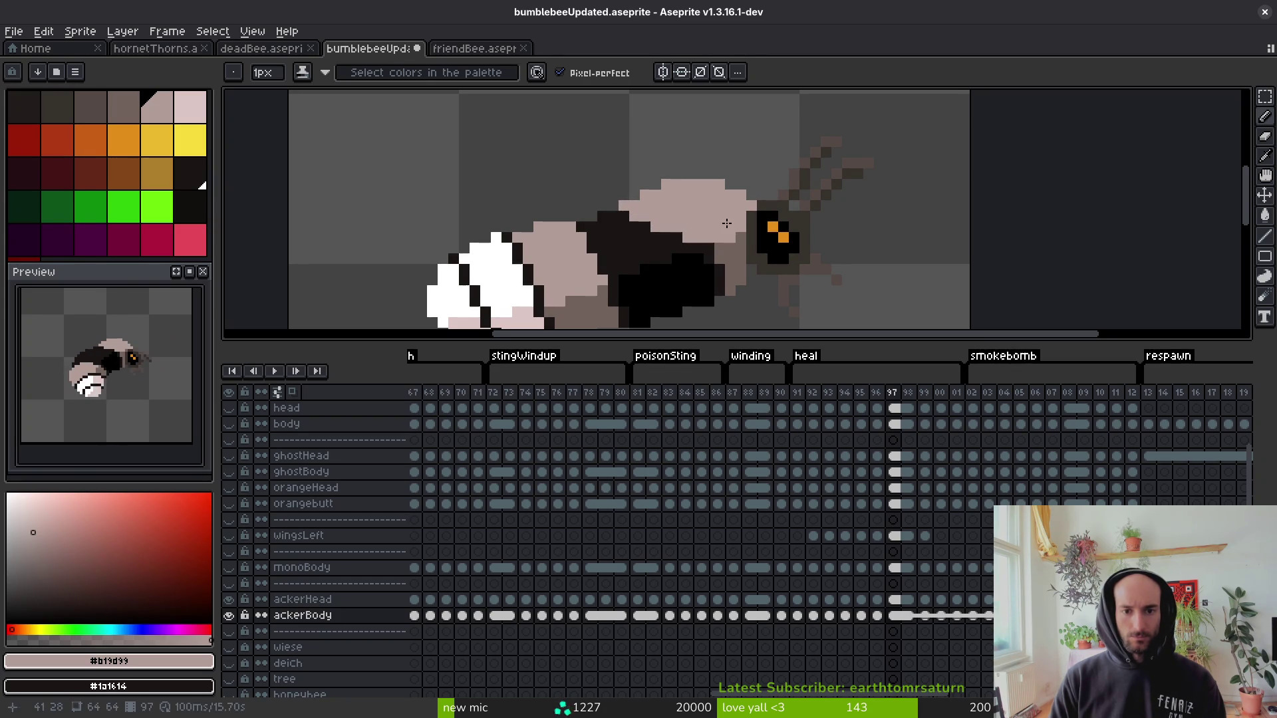
Two frames ahead, paint pale pink pixels over the bee's dark head.
key("period")
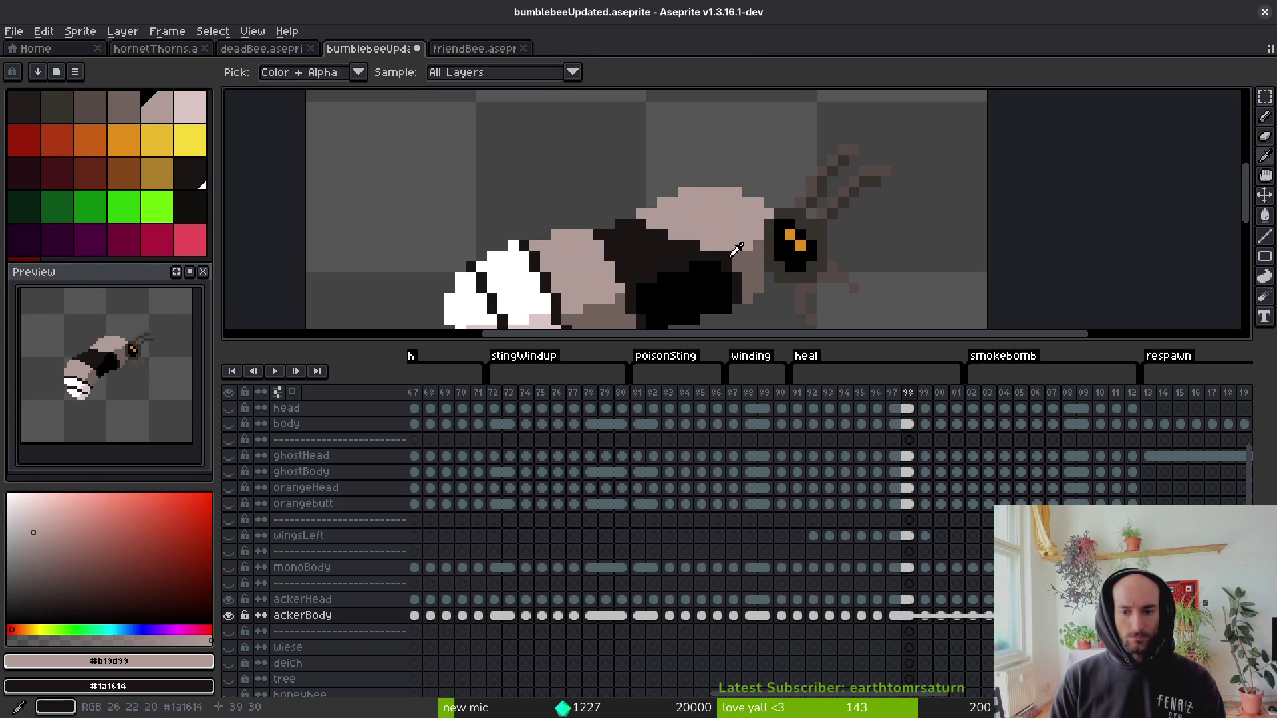
key("period")
scroll(655, 216, "up", 1)
left_click_drag(615, 203, 646, 218)
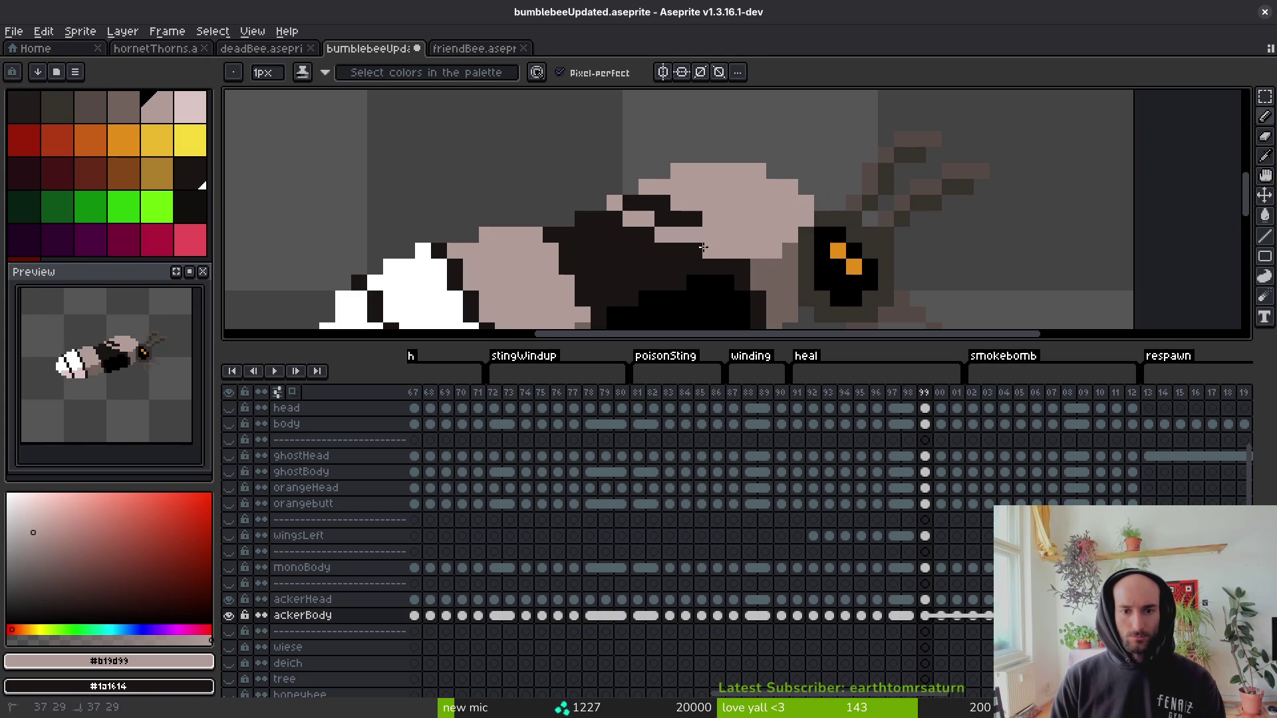
On the next frame, paint a pale pink stroke across the dark body.
key("period")
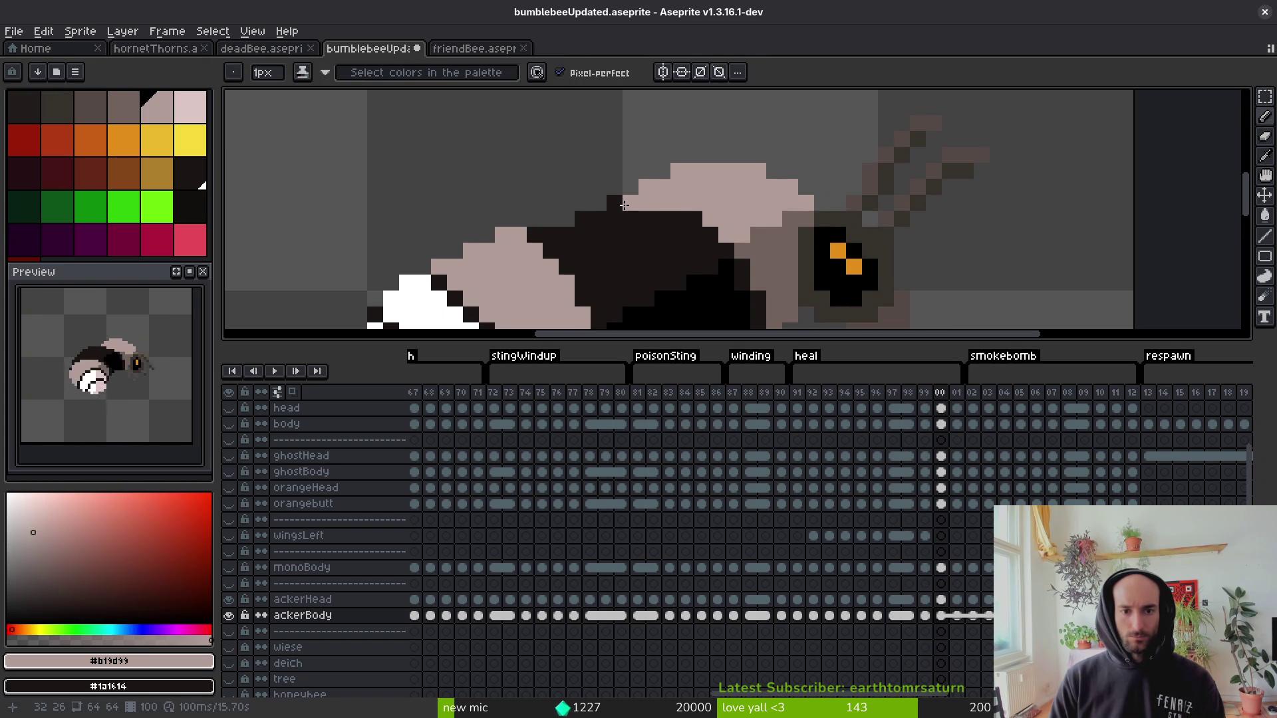
left_click_drag(662, 235, 779, 225)
key("ctrl+z")
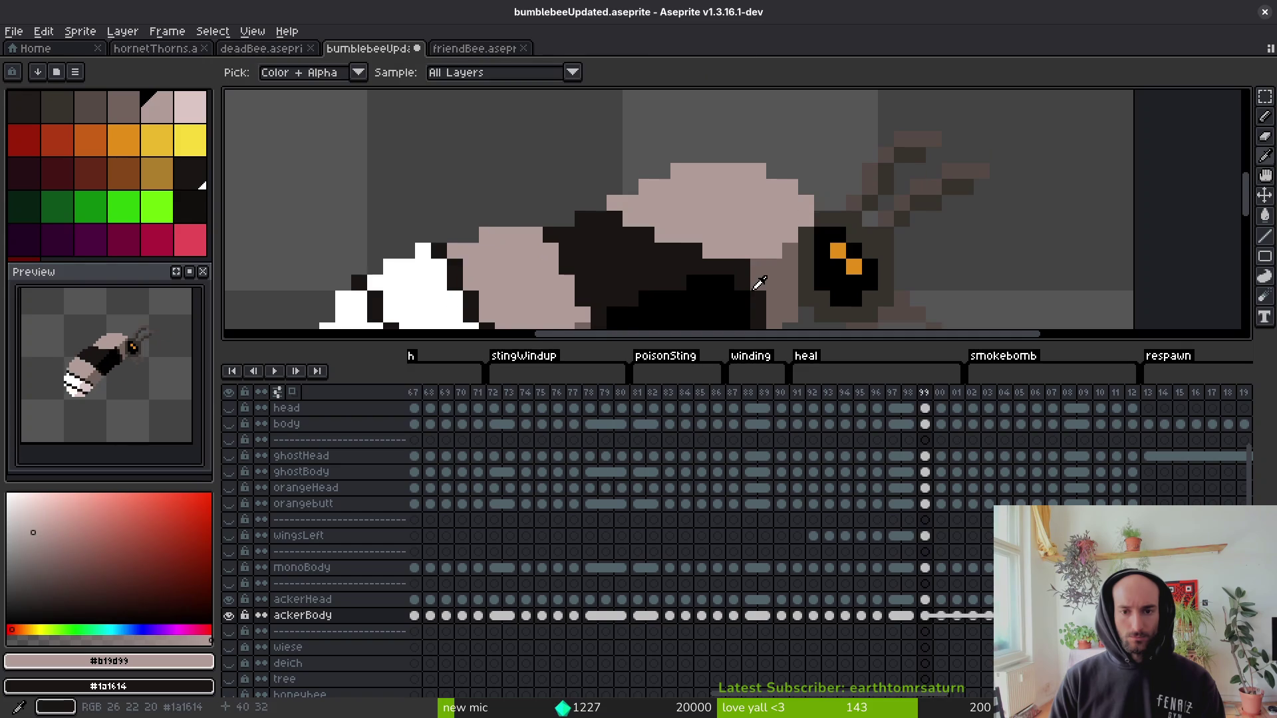
key("ctrl+shift+z")
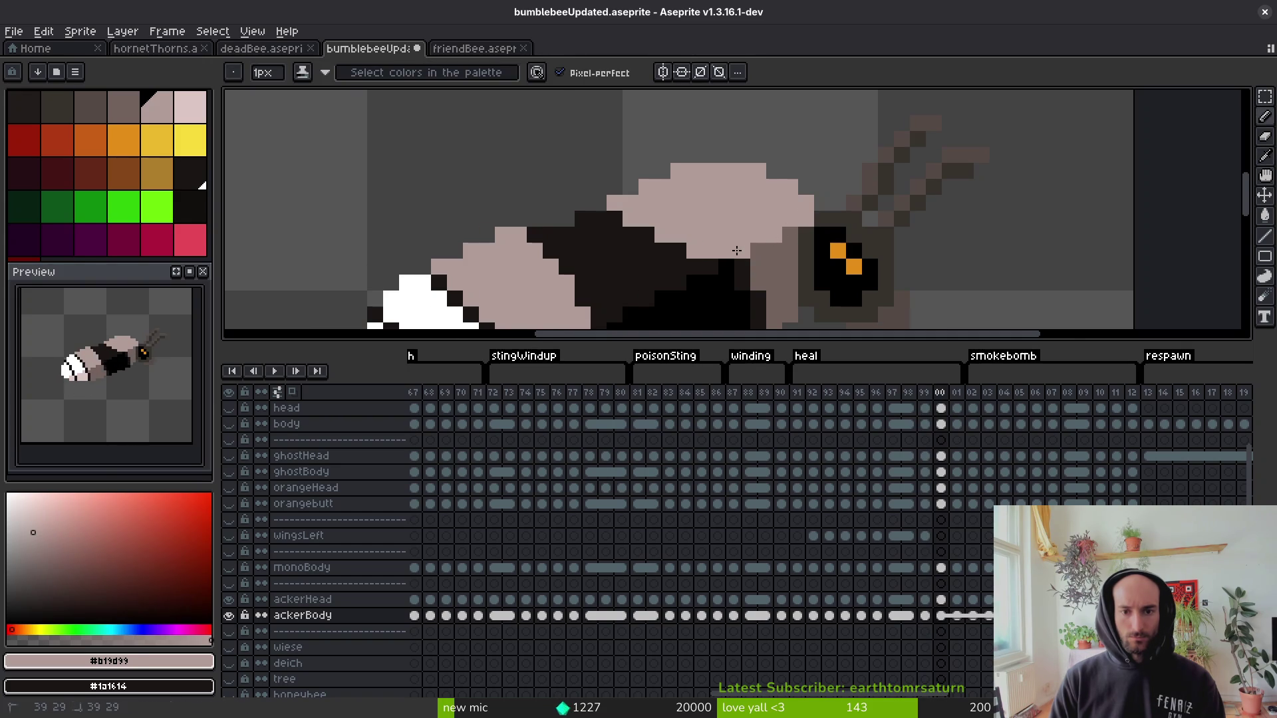
scroll(798, 263, "down", 3)
scroll(761, 260, "up", 2)
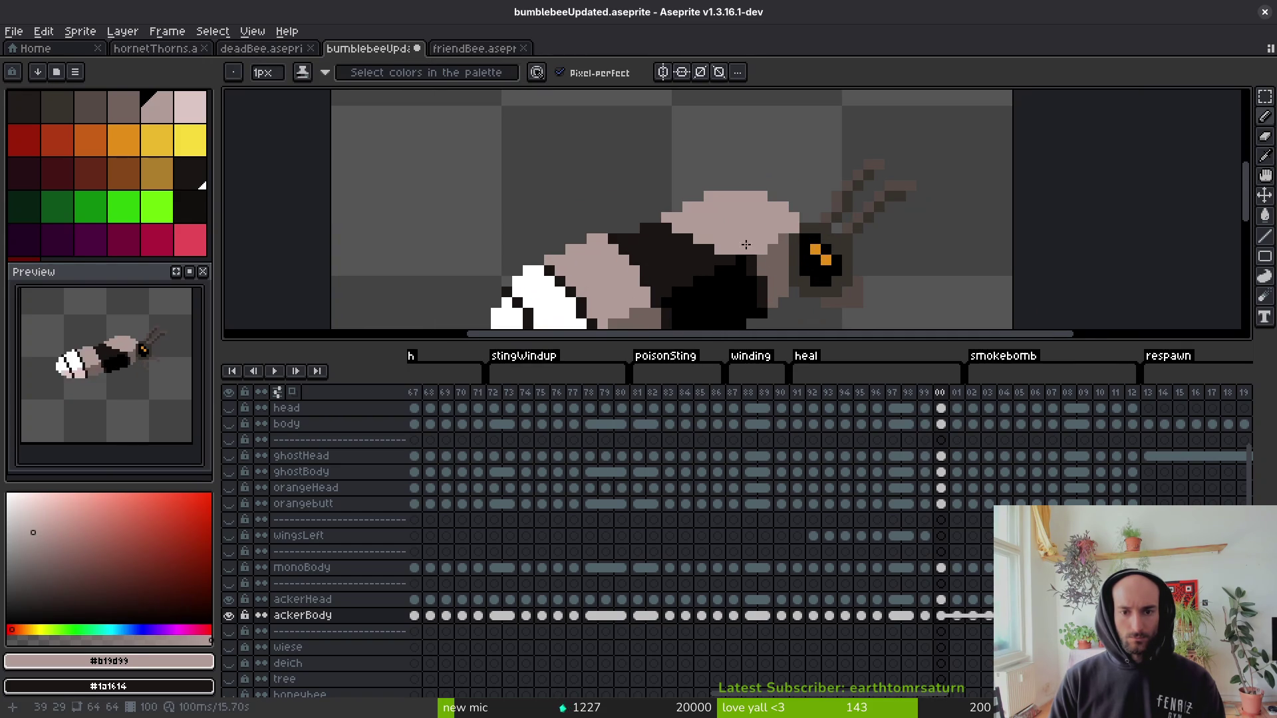
On frame 101, paint pale pink pixels along the bee's dark body.
key("comma")
scroll(755, 256, "down", 1)
key("alt")
key("period")
key("period")
scroll(819, 238, "up", 2)
left_click(793, 253)
left_click_drag(658, 221, 738, 266)
scroll(823, 274, "down", 4)
key("i")
key("Left")
key("Down")
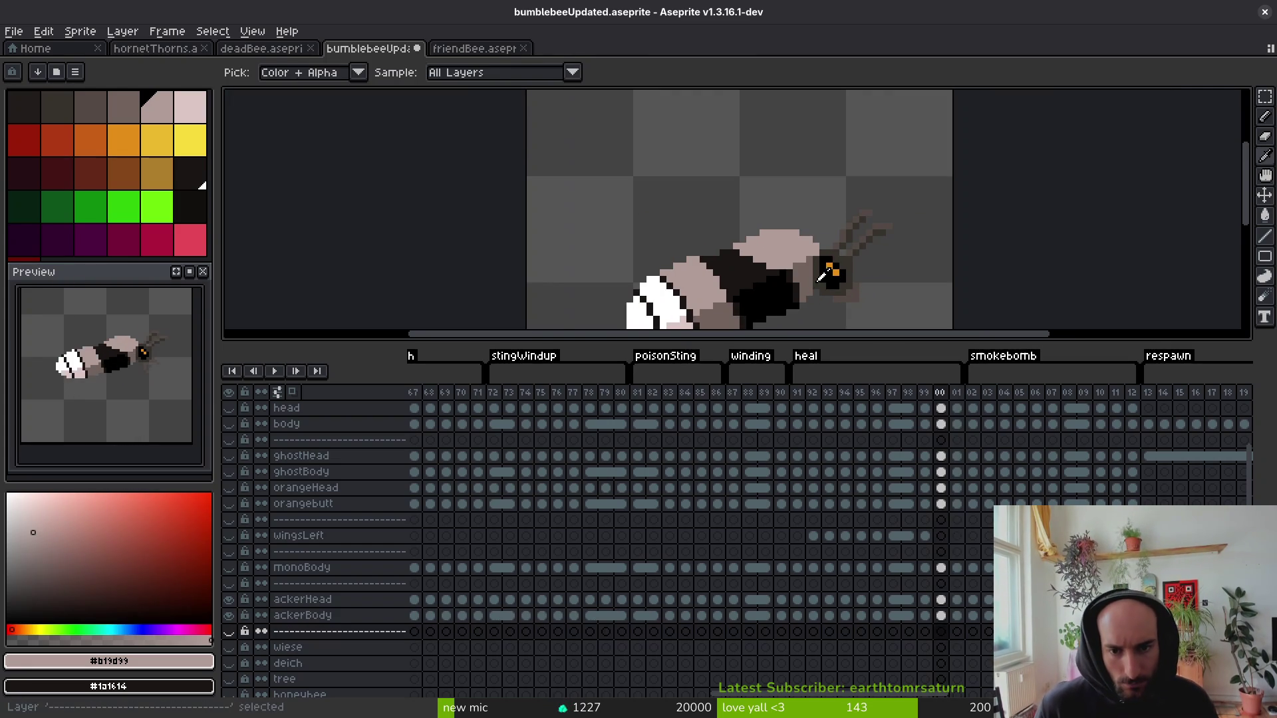
On frame 101's ackerBody layer, replace a pale pink row with a shorter stroke.
key("b")
scroll(781, 269, "up", 1)
key("Right")
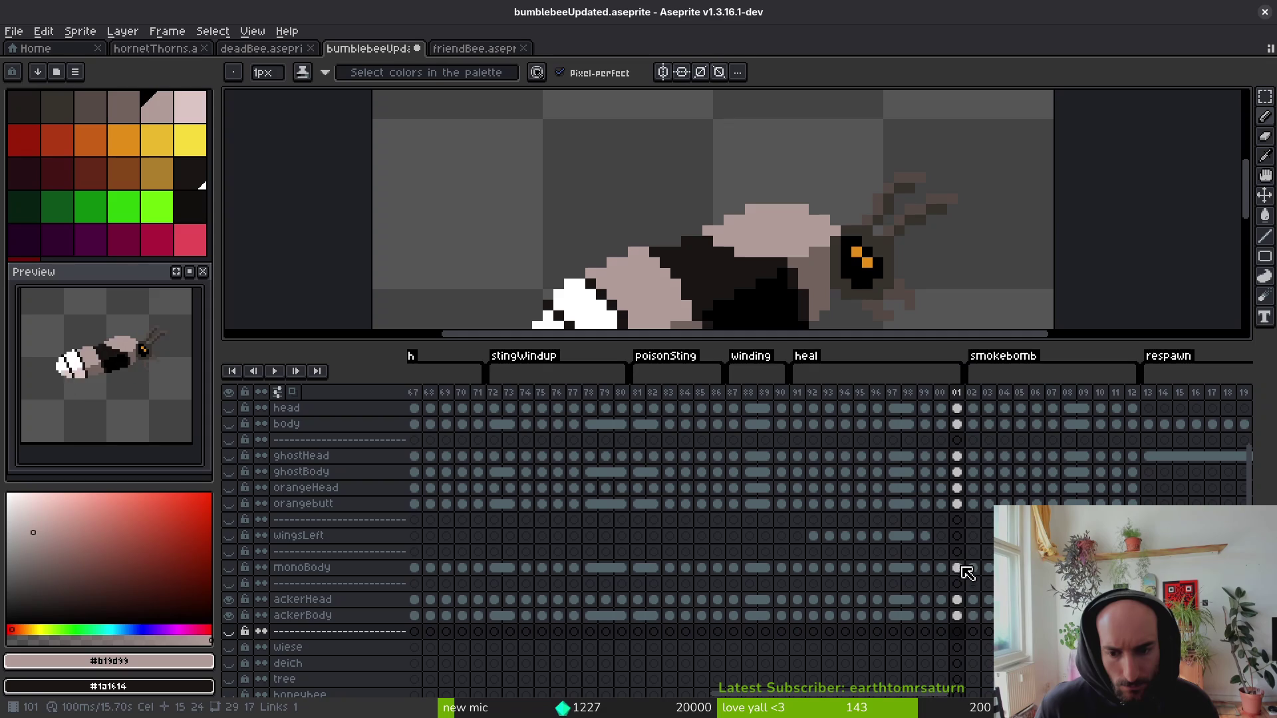
left_click(956, 615)
scroll(801, 269, "up", 1)
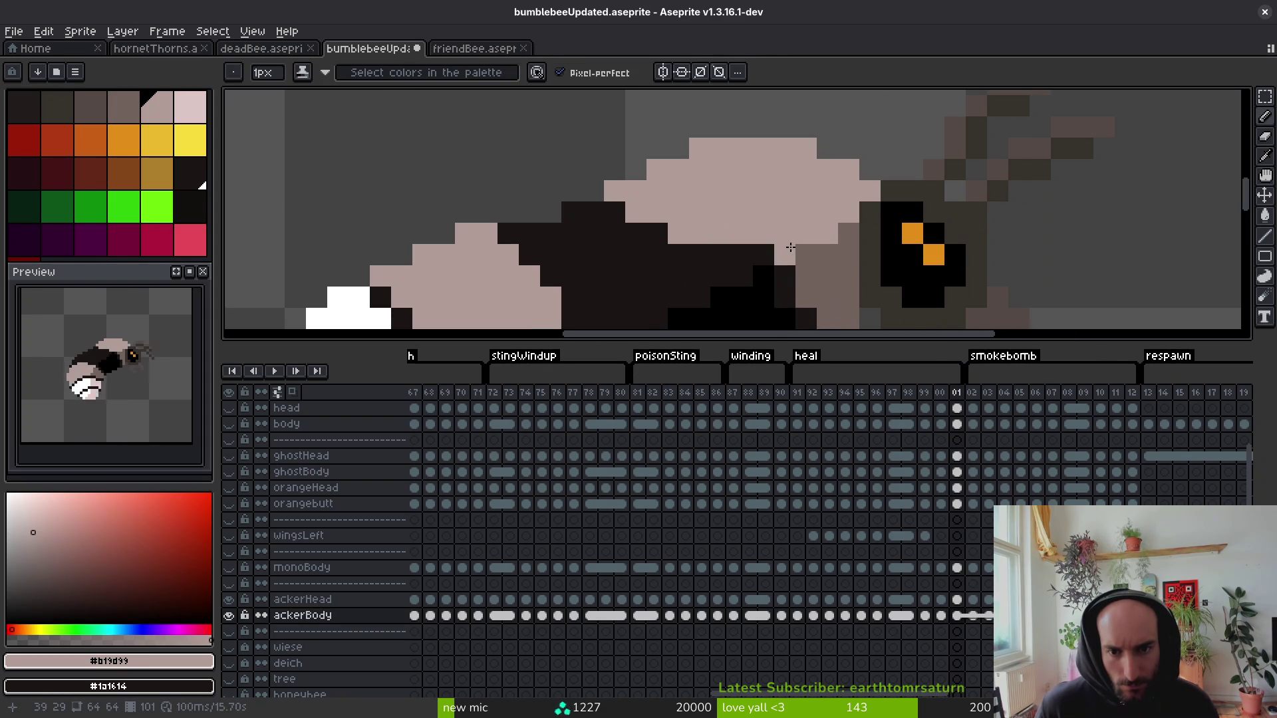
left_click_drag(790, 247, 723, 248)
key("ctrl+z")
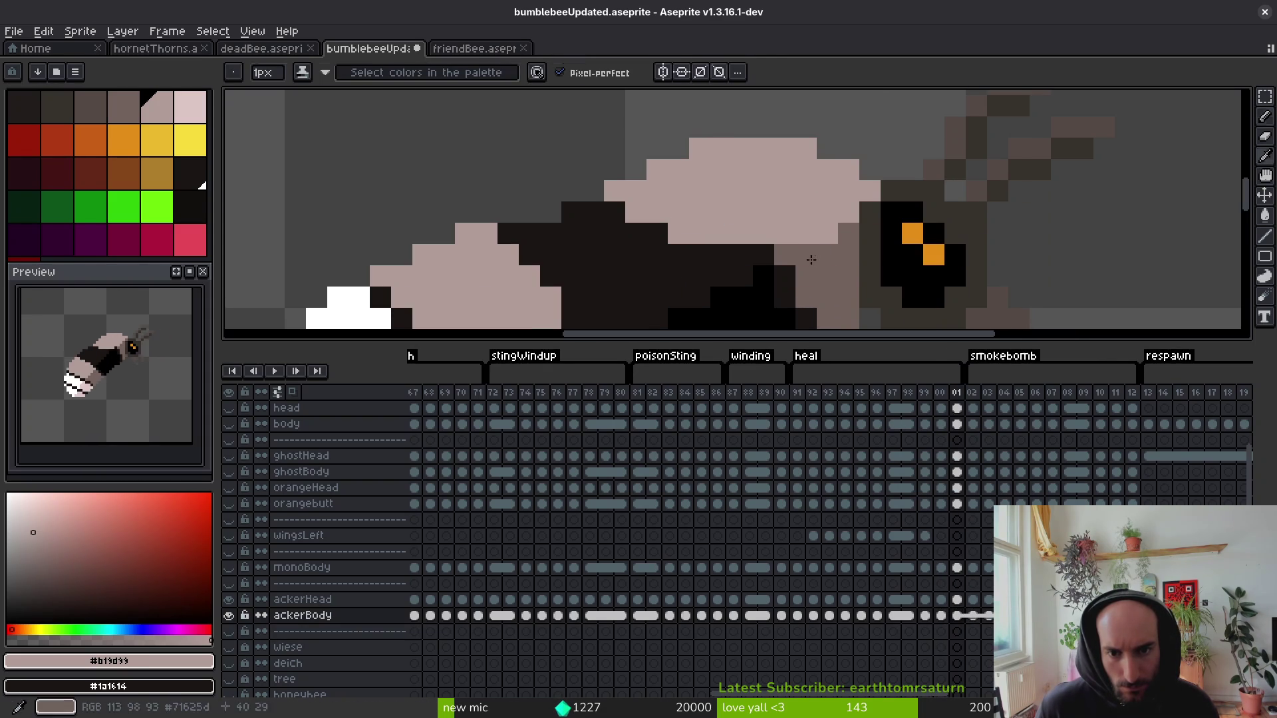
left_click_drag(826, 237, 778, 252)
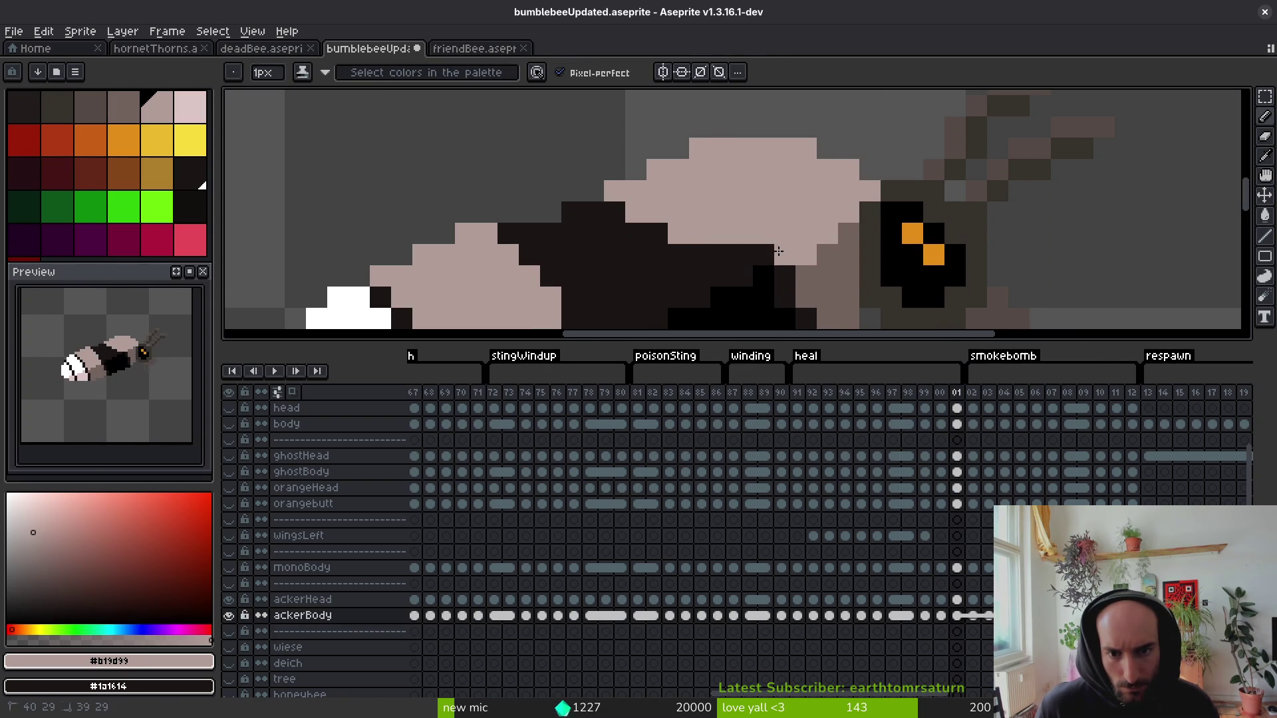
Undo that stroke and resample the pale pink body colour from the bee.
scroll(717, 251, "down", 2)
key("ctrl+z")
scroll(810, 254, "up", 2)
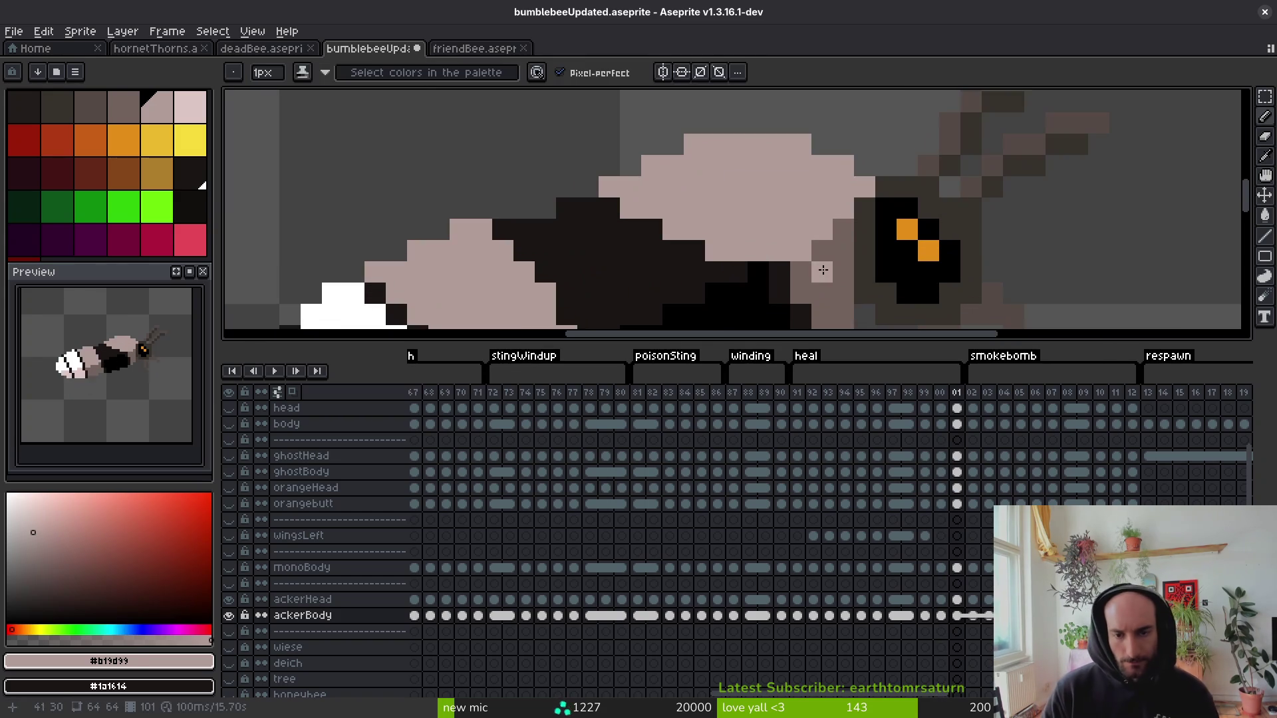
left_click(809, 254, "alt")
scroll(809, 254, "down", 1)
left_click(824, 259, "alt")
scroll(825, 259, "down", 1)
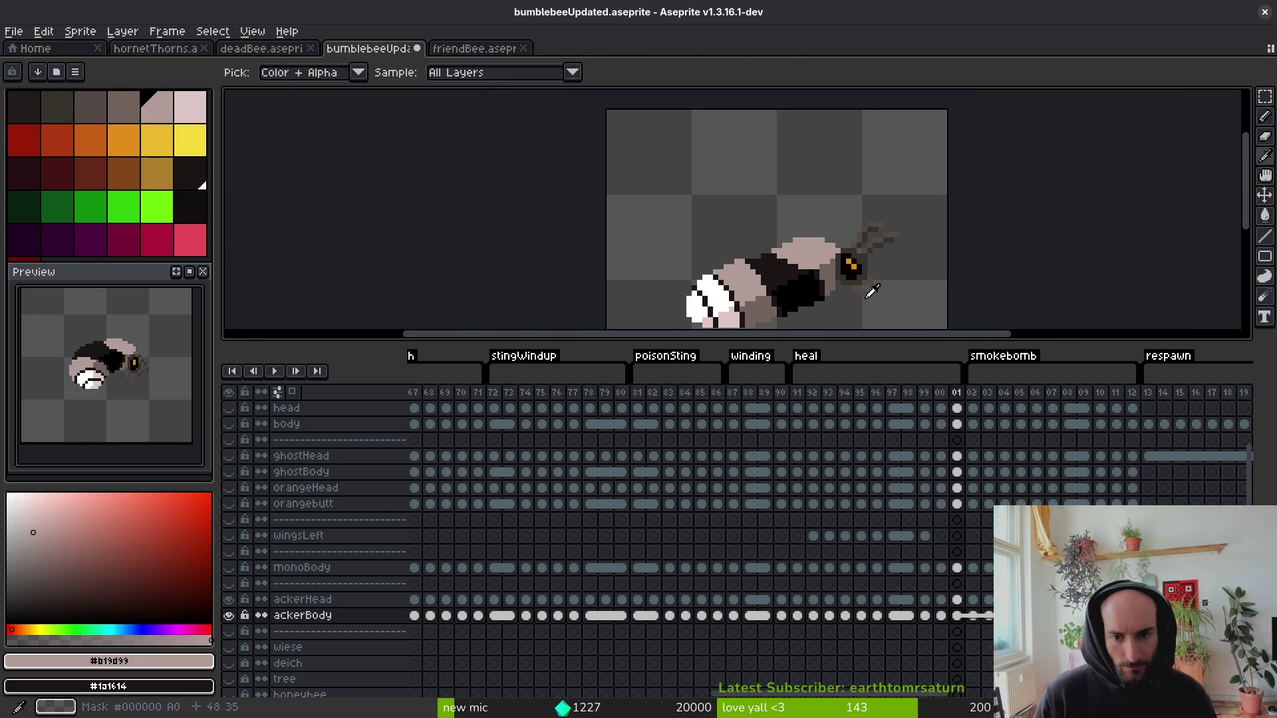
scroll(836, 261, "up", 1)
Step forward through the smokebomb frames to the empty respawn frame 113.
key("Right")
key("Right")
scroll(865, 266, "up", 1)
scroll(918, 269, "down", 2)
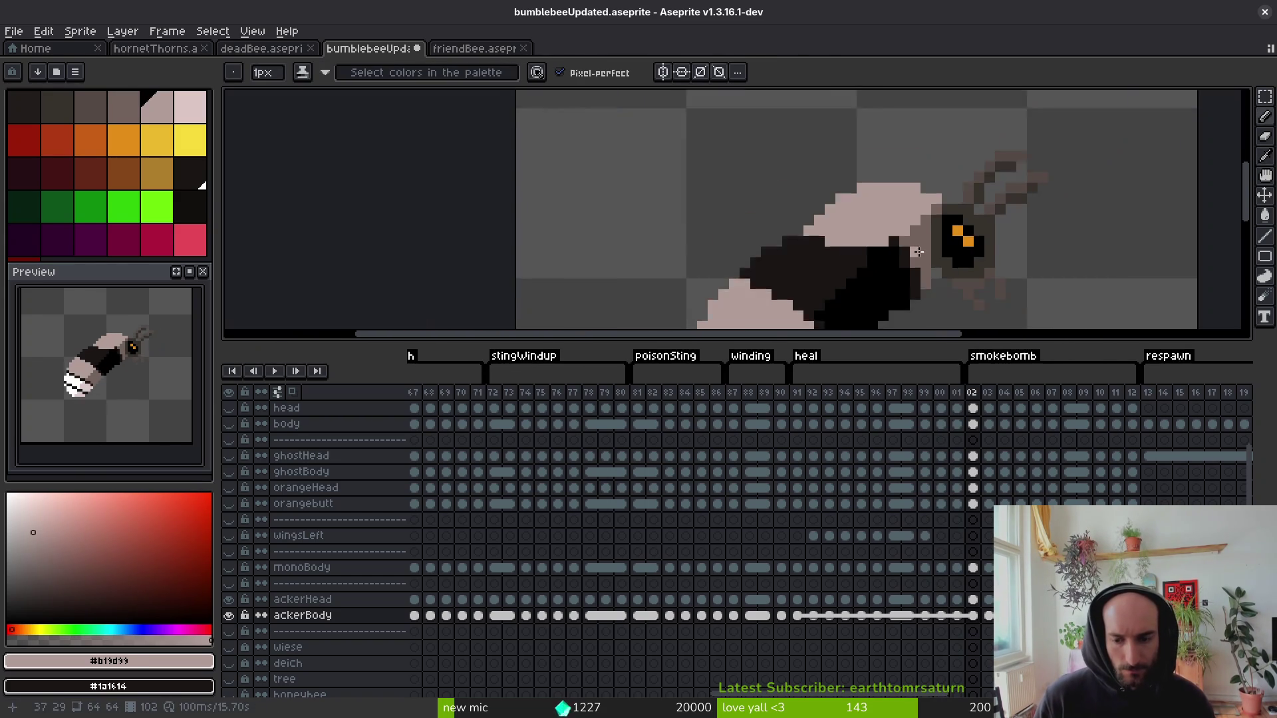
key("Right")
key("Right")
key("Right")
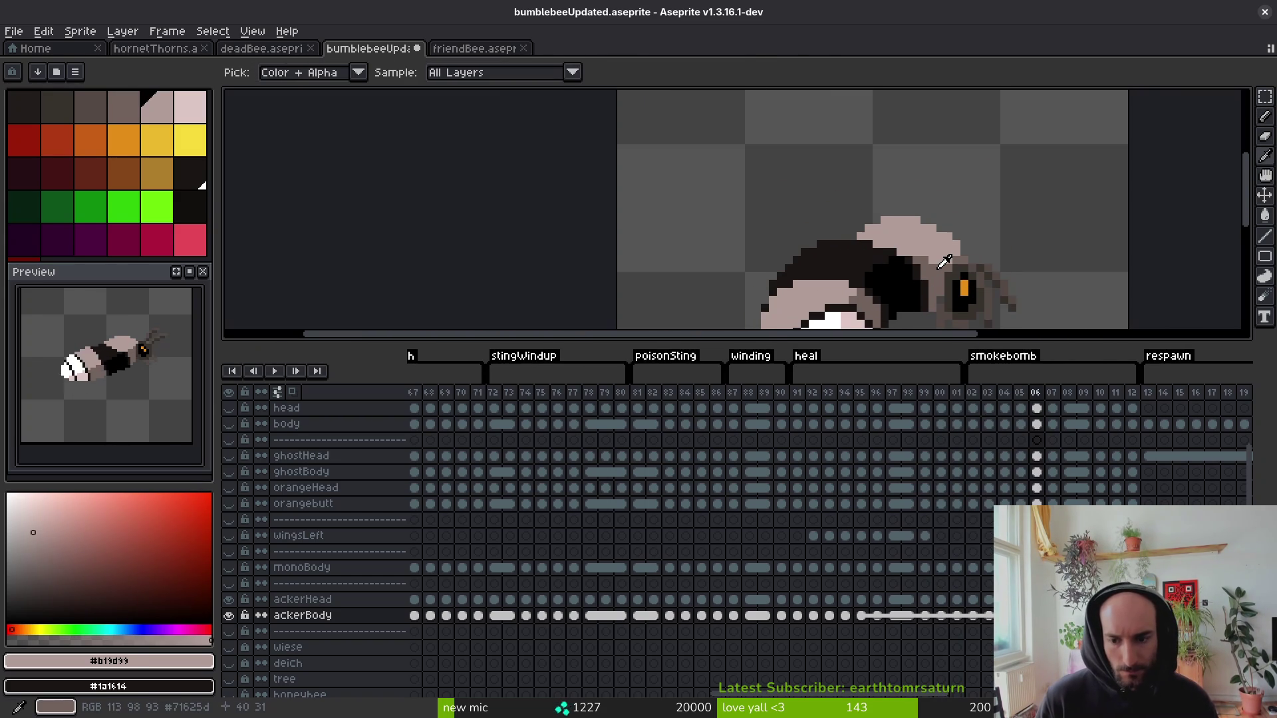
key("Right")
key("Right")
key("Right")
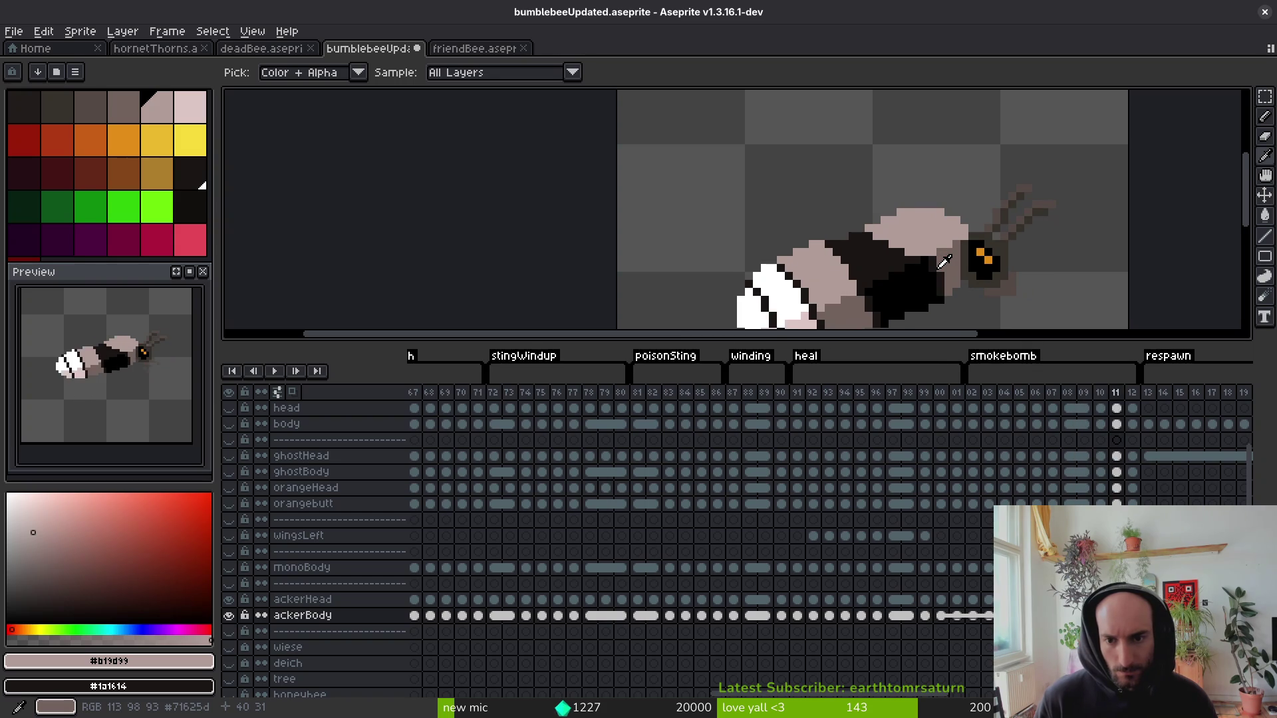
key("Right")
key("Right")
key("Right")
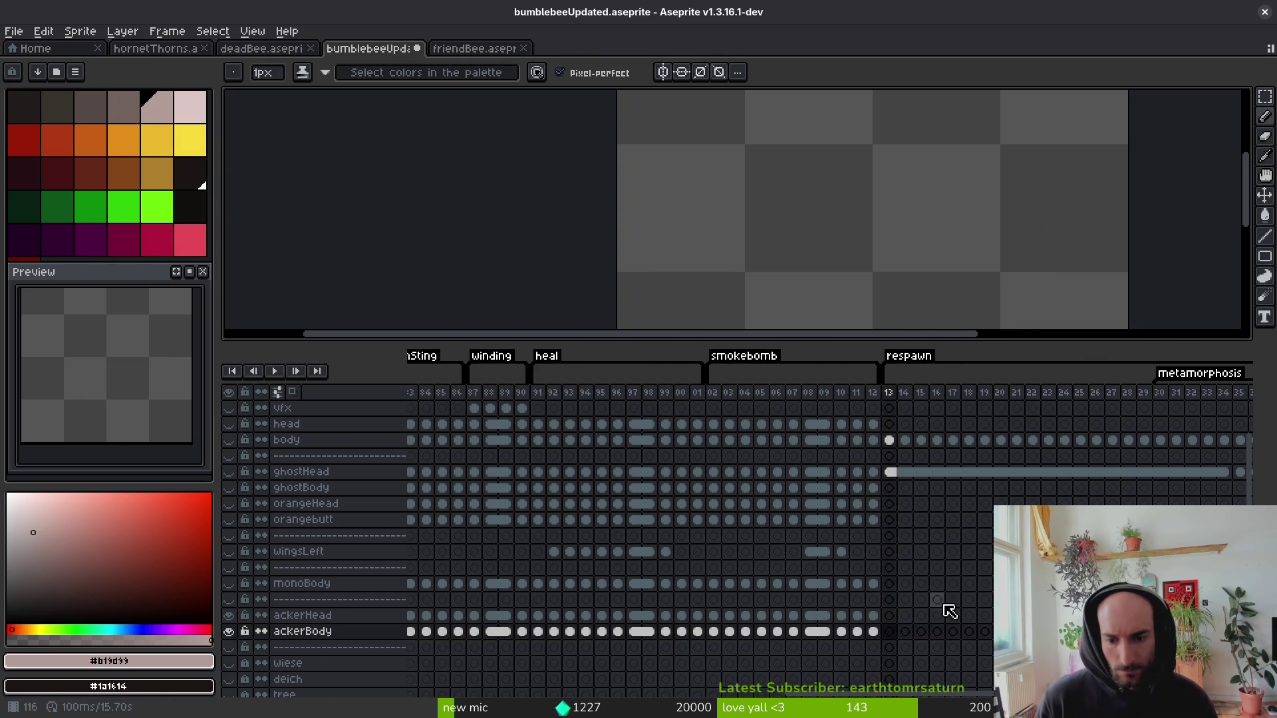
Select the ghostHead cel at frame 39, briefly show it, then hide it again.
scroll(931, 646, "right", 10)
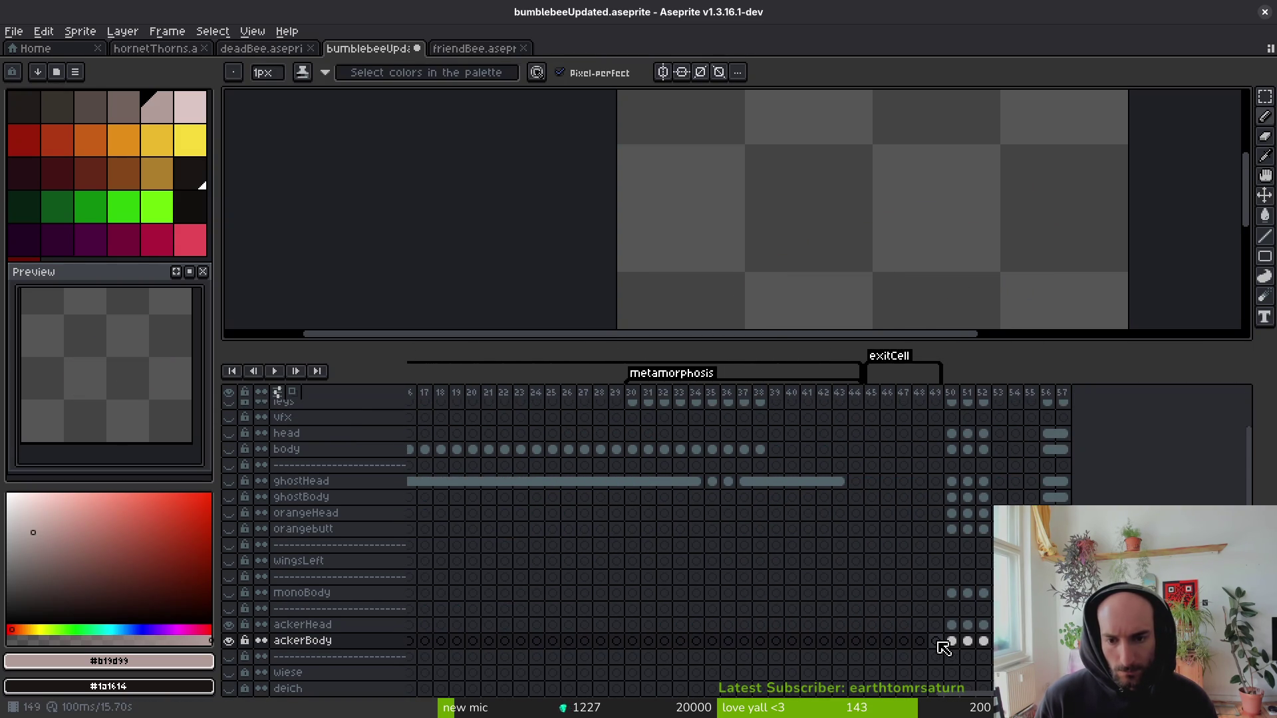
scroll(753, 626, "left", 5)
left_click_drag(622, 492, 1014, 488)
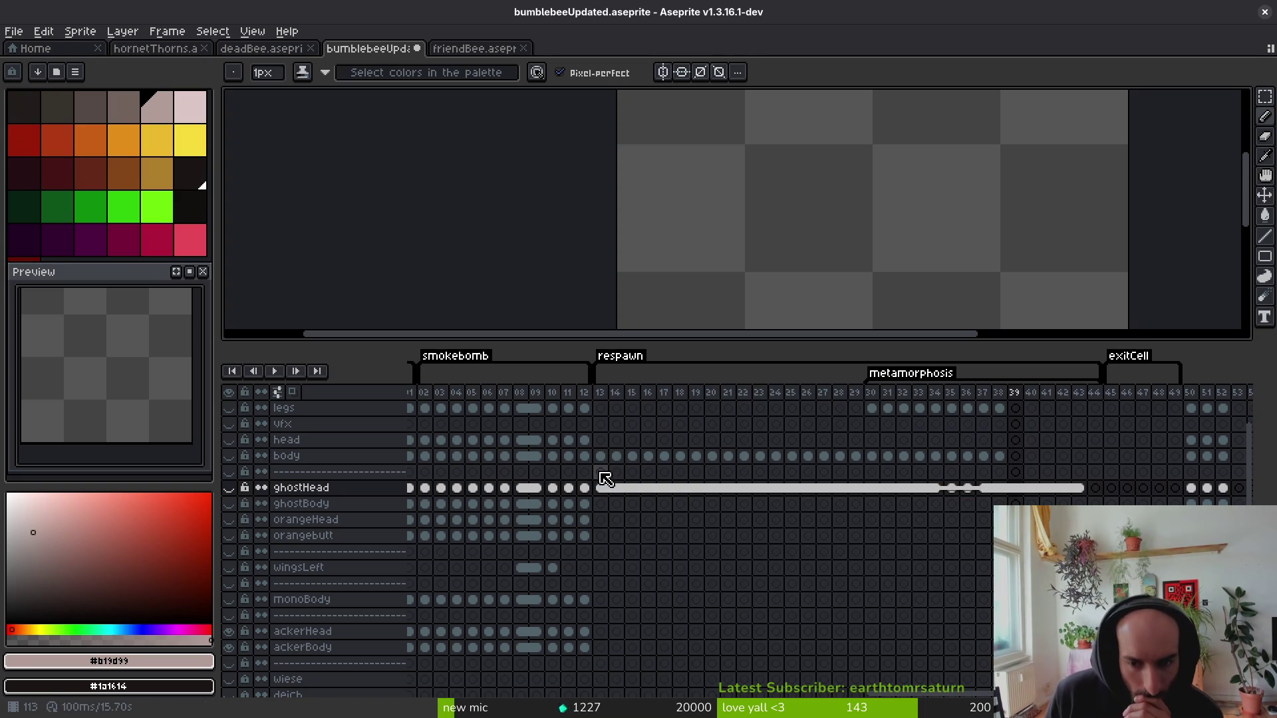
left_click(230, 489)
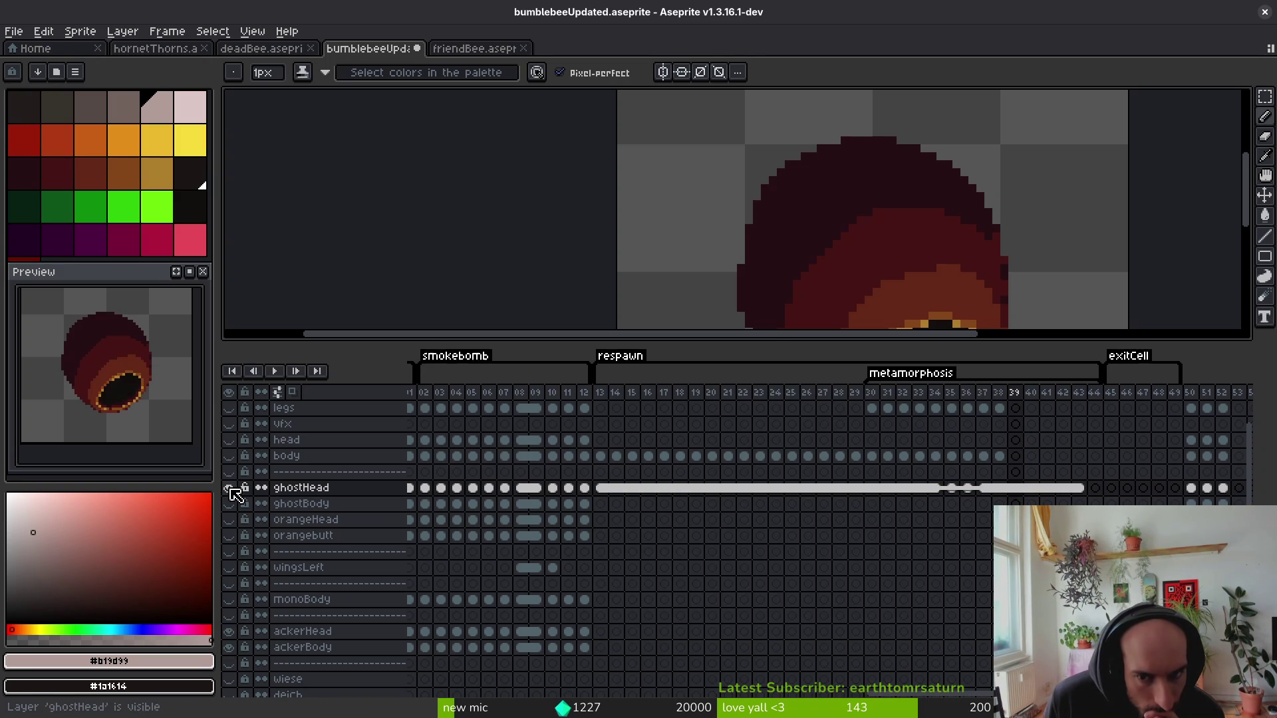
scroll(850, 162, "down", 1)
left_click(230, 489)
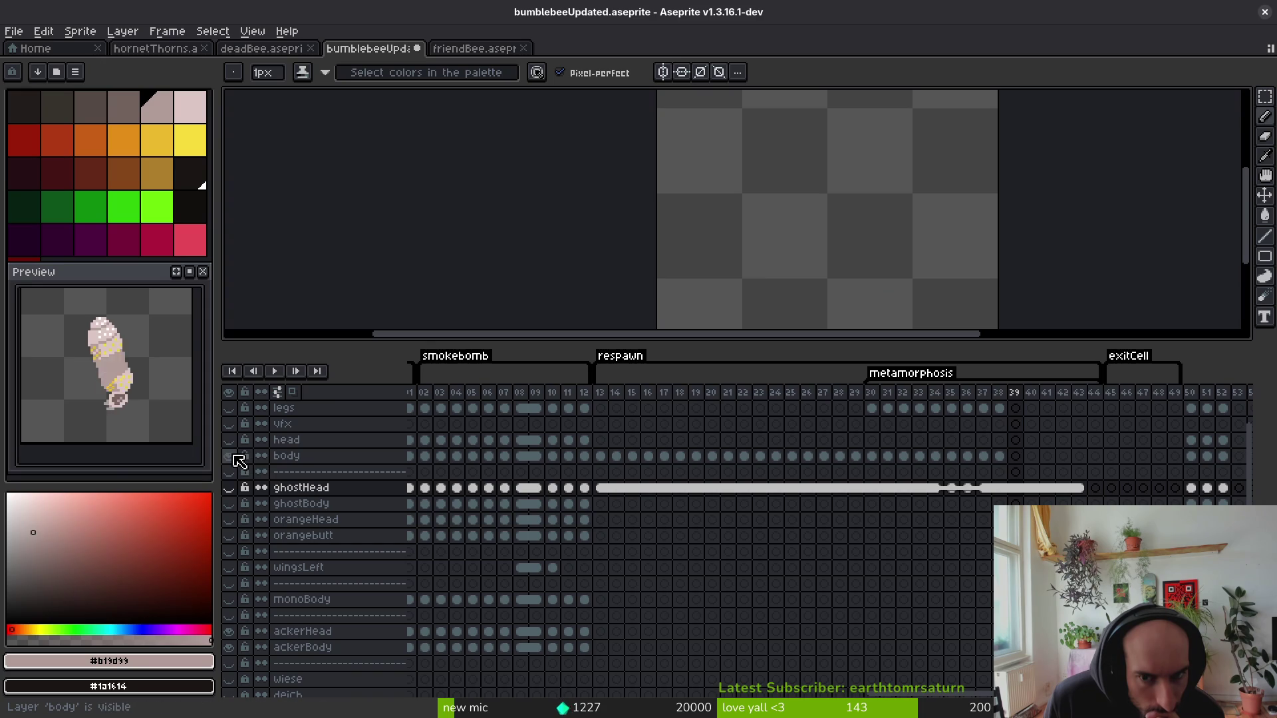
Hide the legs layer, ending on the body layer's frame 13 cel.
left_click(600, 456)
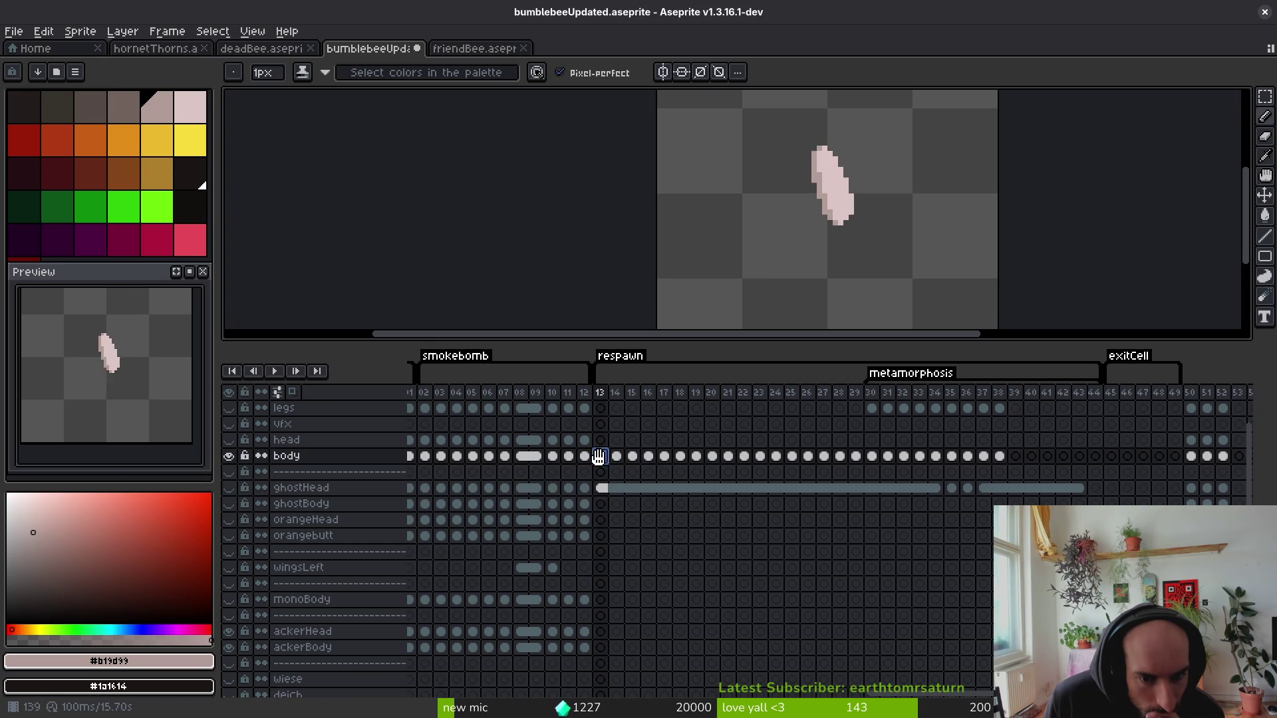
left_click(872, 410)
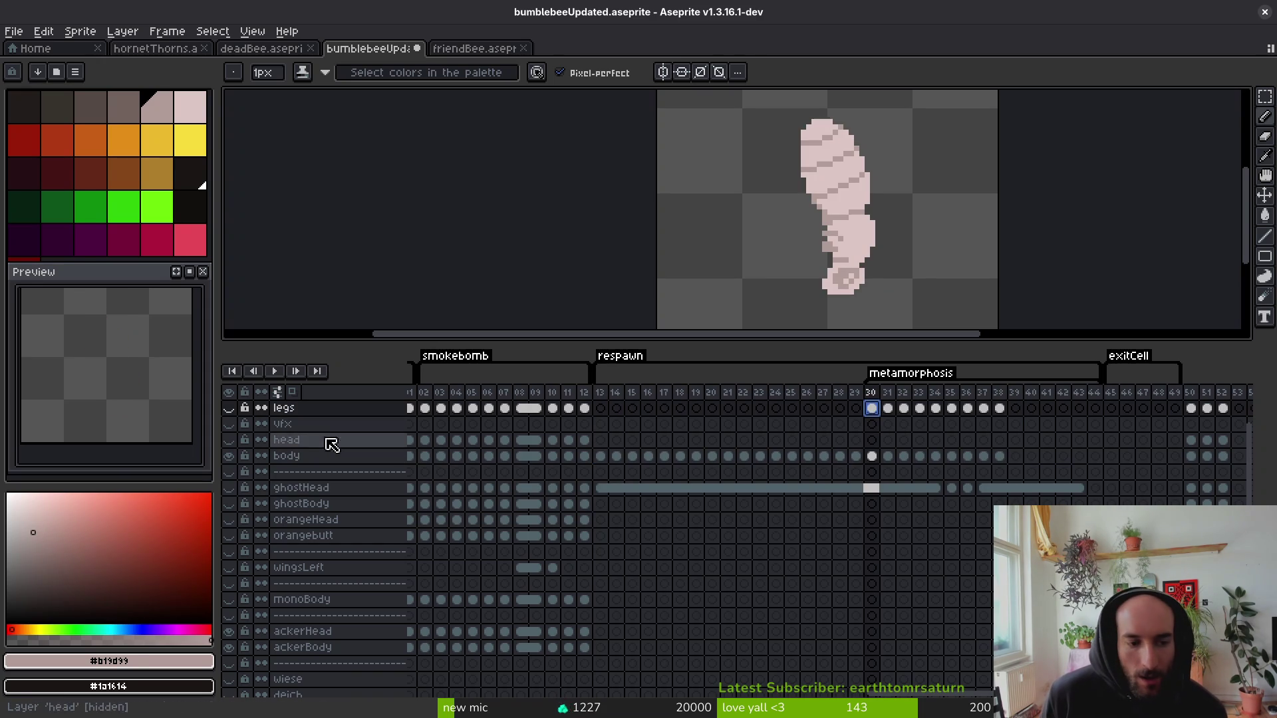
left_click(230, 416)
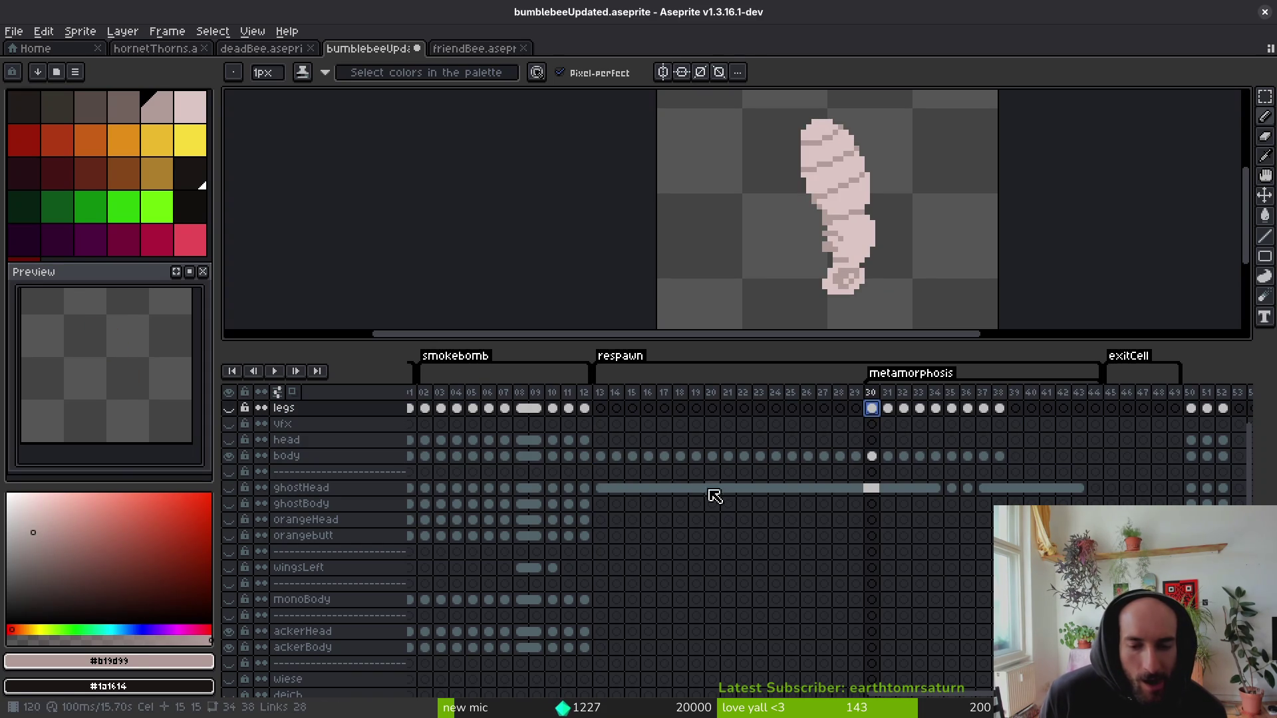
left_click(600, 456)
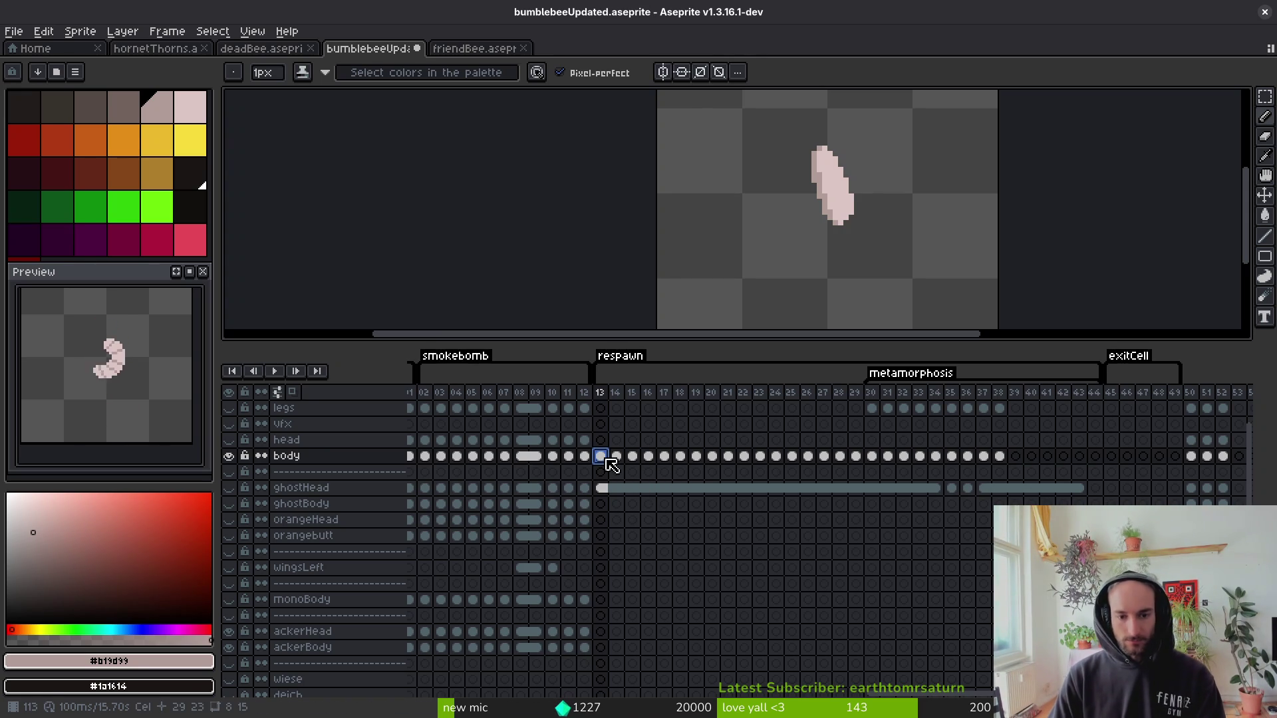
Save the sprite with Ctrl+S and select the ackerBody cel at frame 1.
scroll(938, 456, "up", 2)
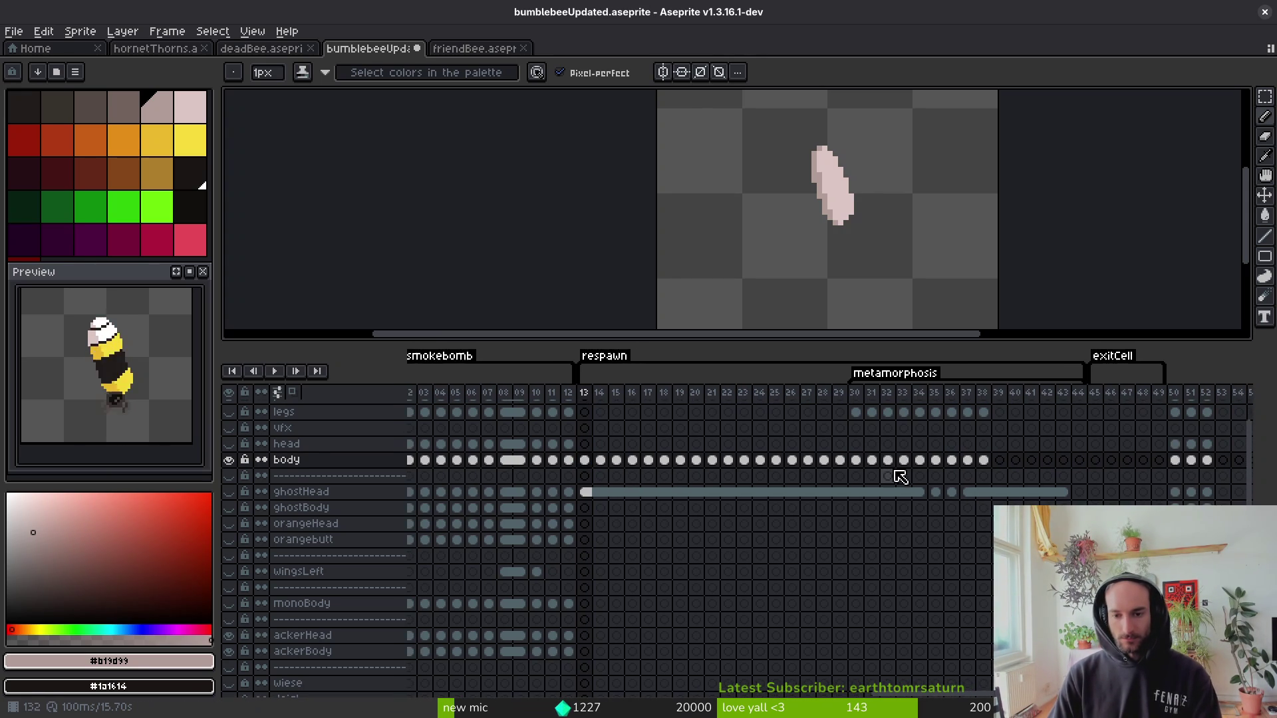
key("ctrl+s")
scroll(695, 533, "left", 15)
scroll(780, 579, "down", 3)
left_click_drag(754, 613, 749, 620)
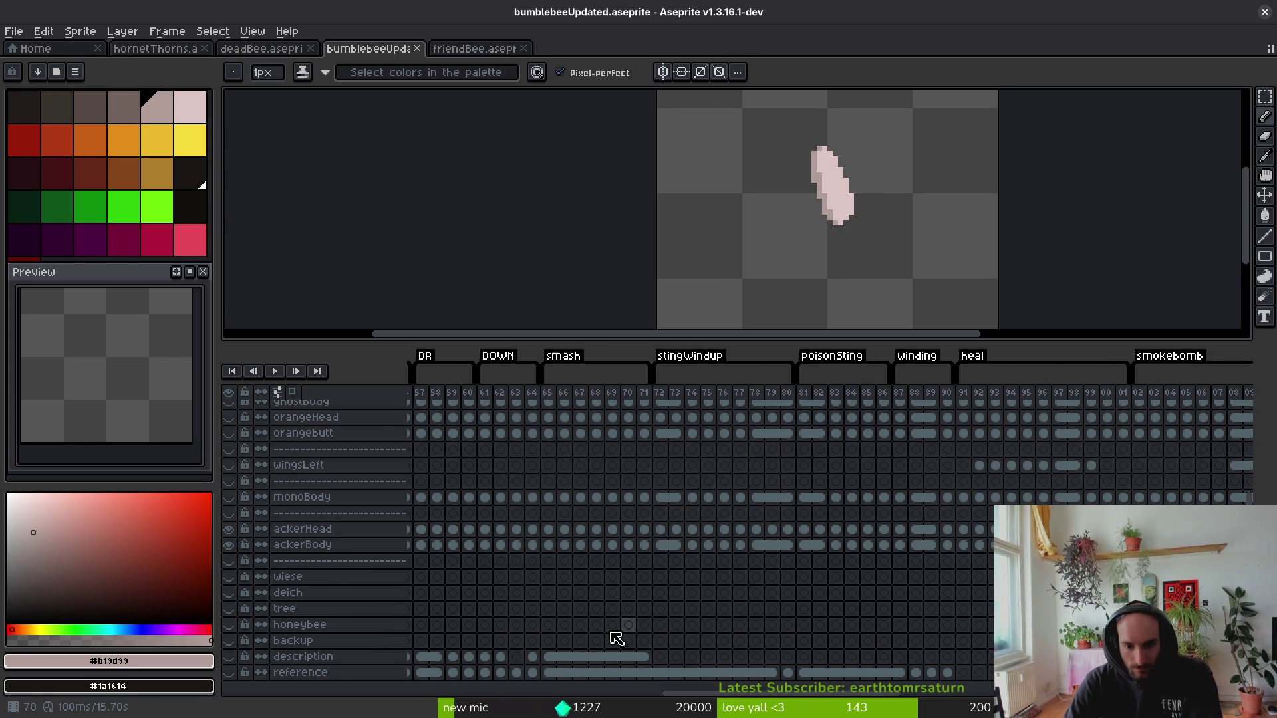
scroll(835, 621, "left", 10)
scroll(729, 592, "up", 3)
scroll(699, 617, "down", 1)
scroll(593, 572, "left", 6)
left_click(415, 591)
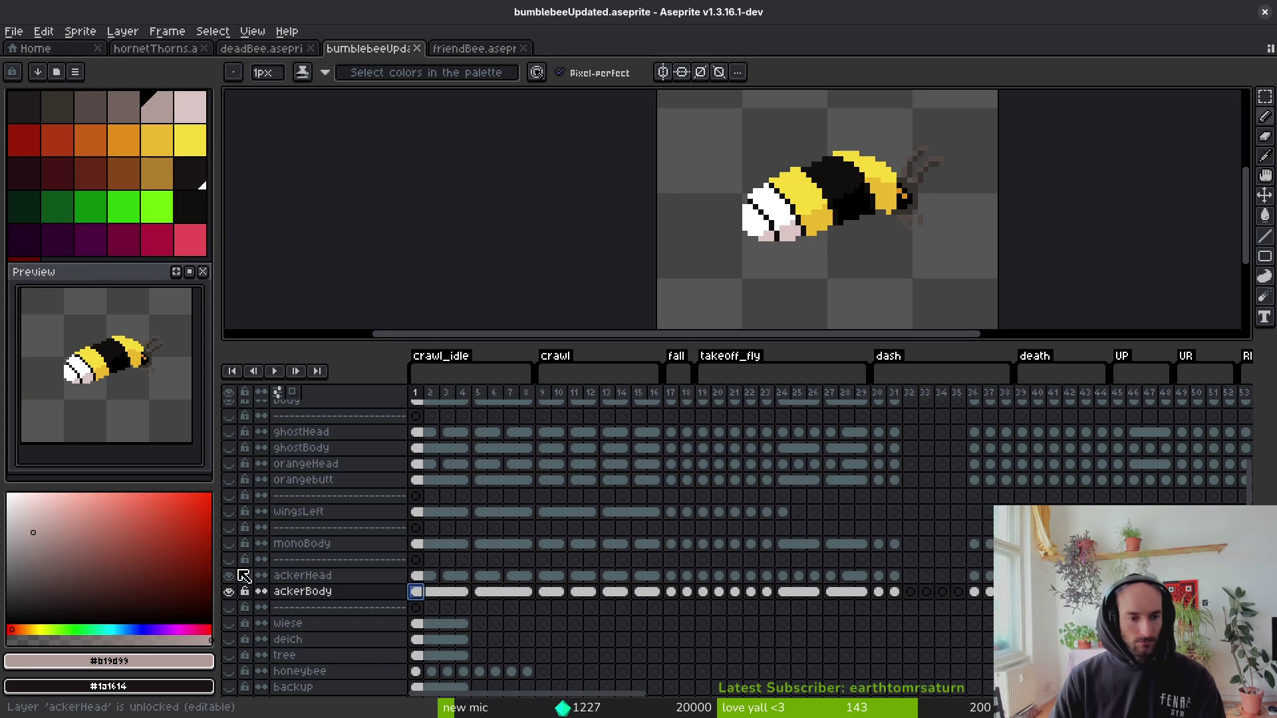
Hide the body layer to reveal the orange-striped ackerBody bee and play the animation.
scroll(244, 464, "up", 2)
left_click(230, 433)
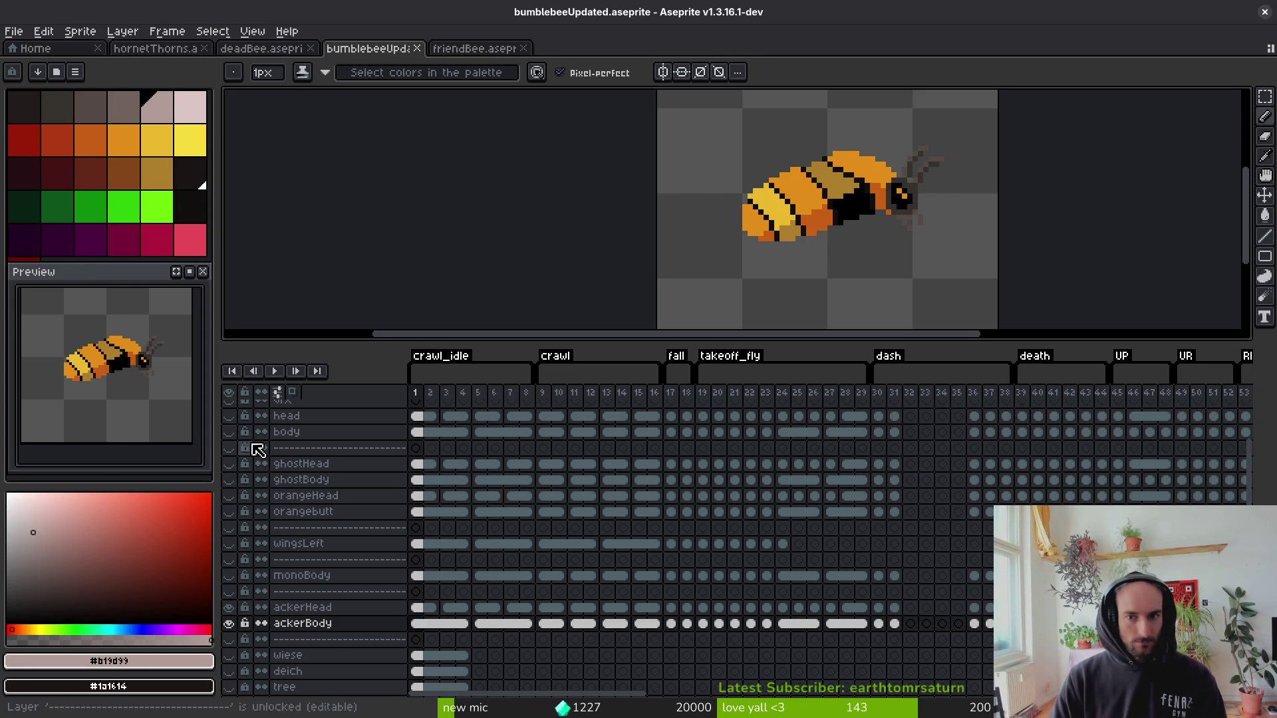
scroll(781, 221, "right", 2)
scroll(805, 256, "down", 3)
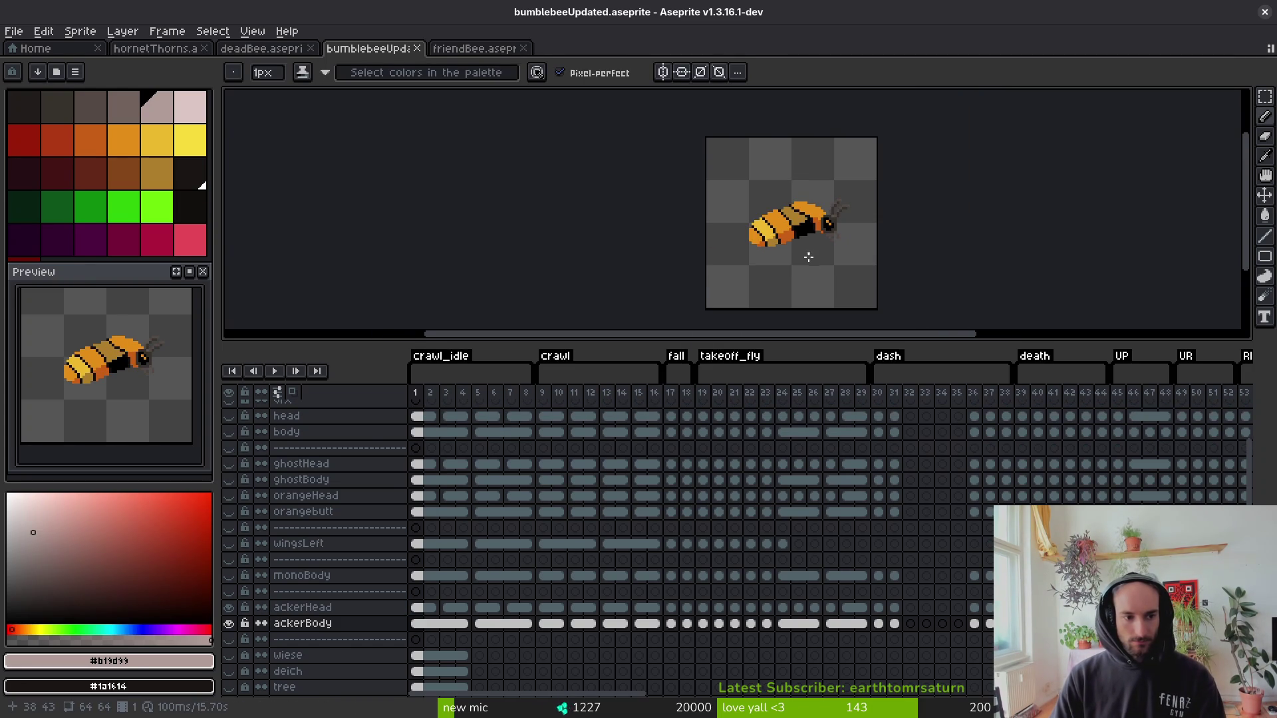
key("i")
key("Return")
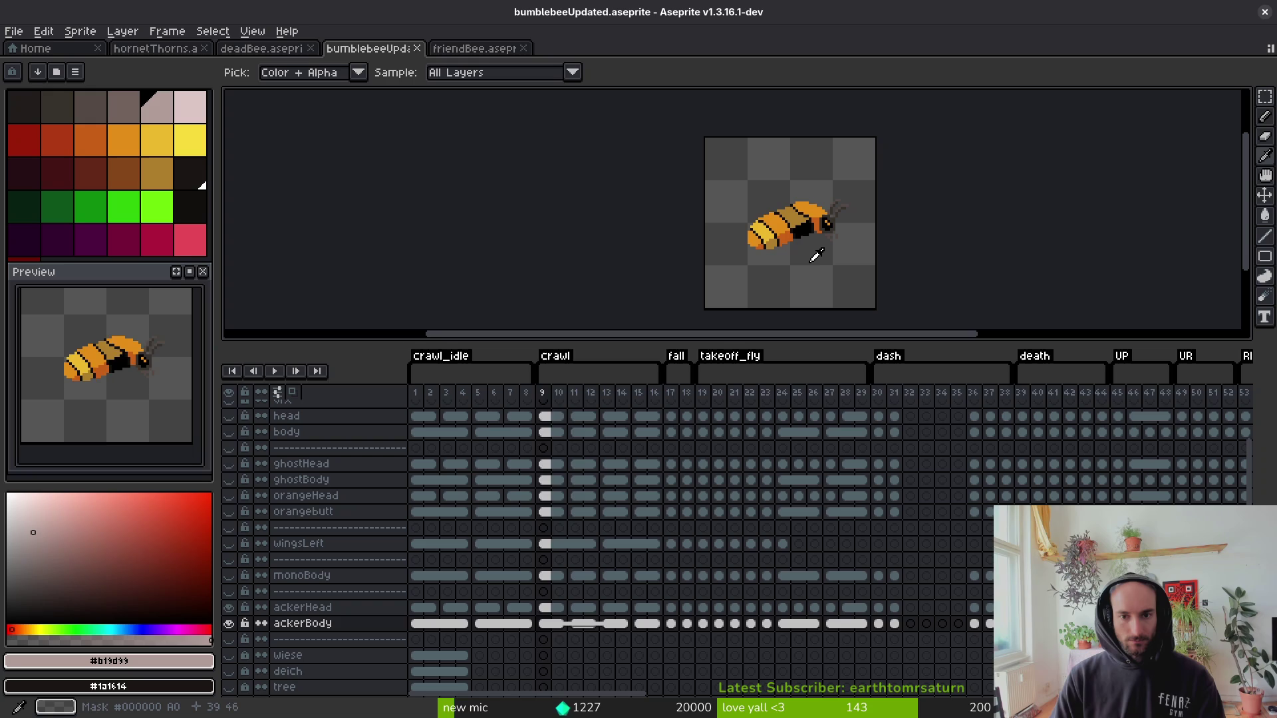
Stop playback and sample the dark orange from reference frame 18.
key("Right")
key("Right")
key("Right")
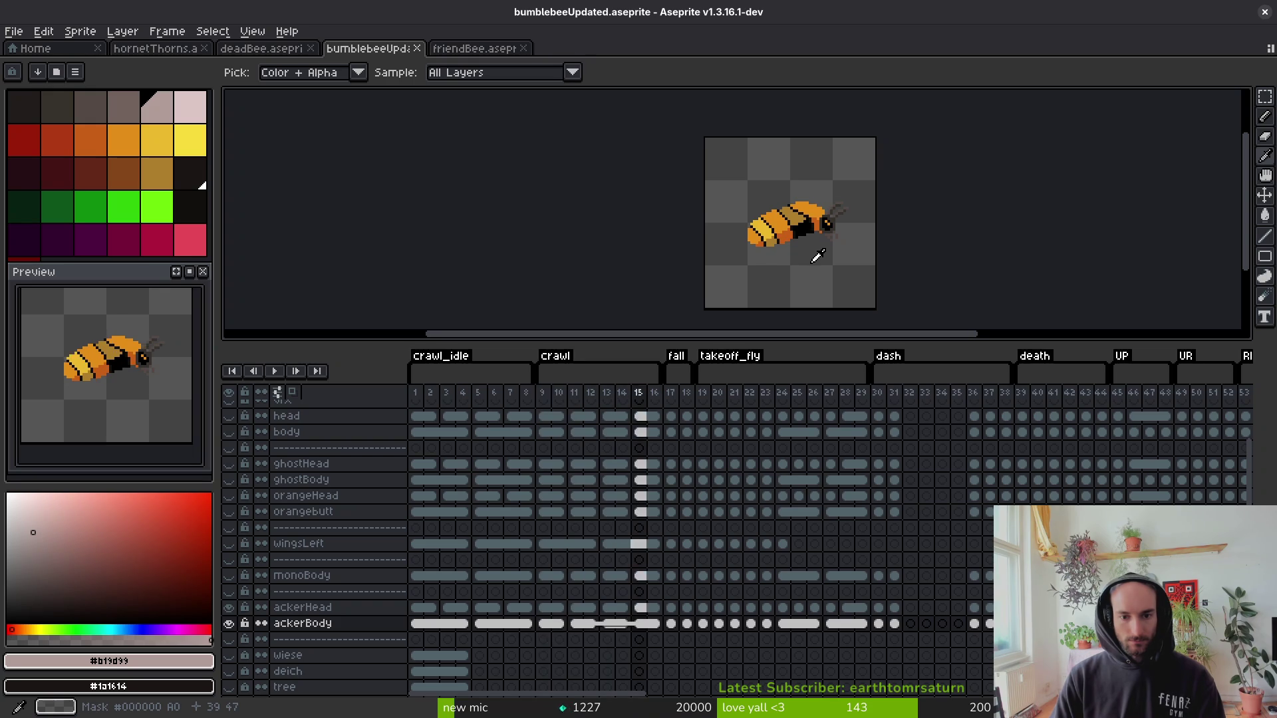
key("Left")
left_click(810, 258)
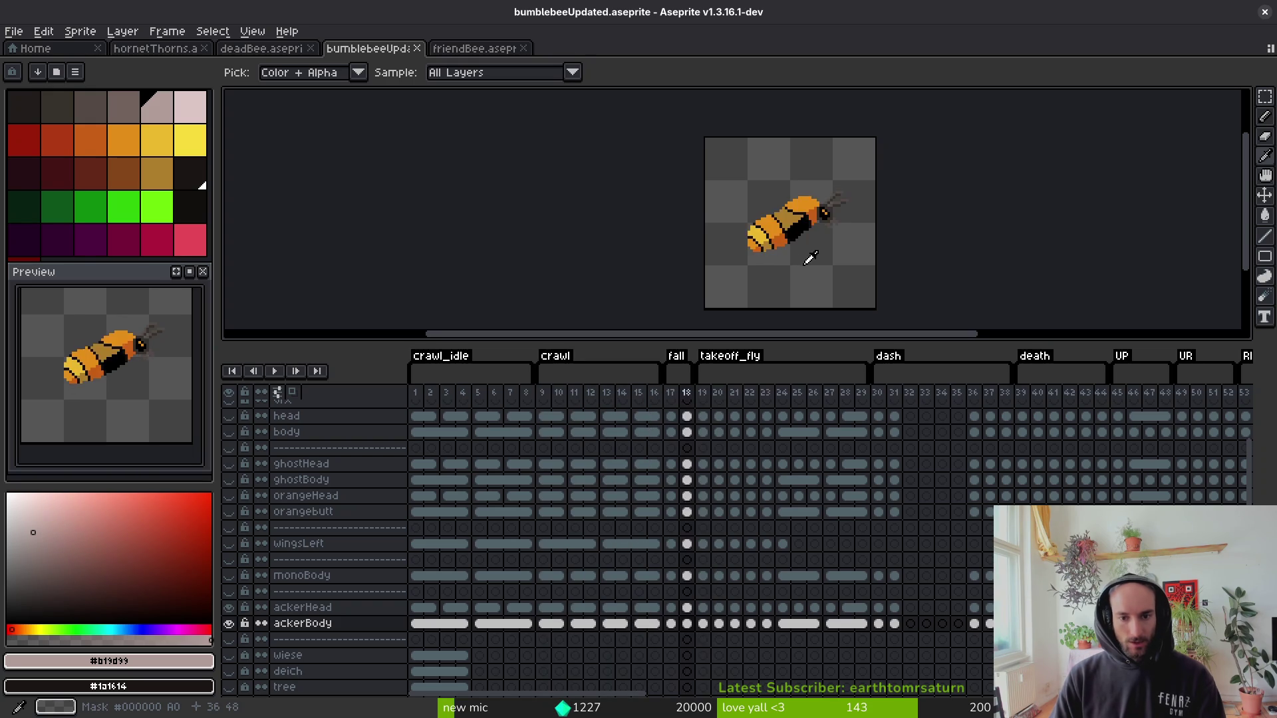
scroll(798, 199, "up", 2)
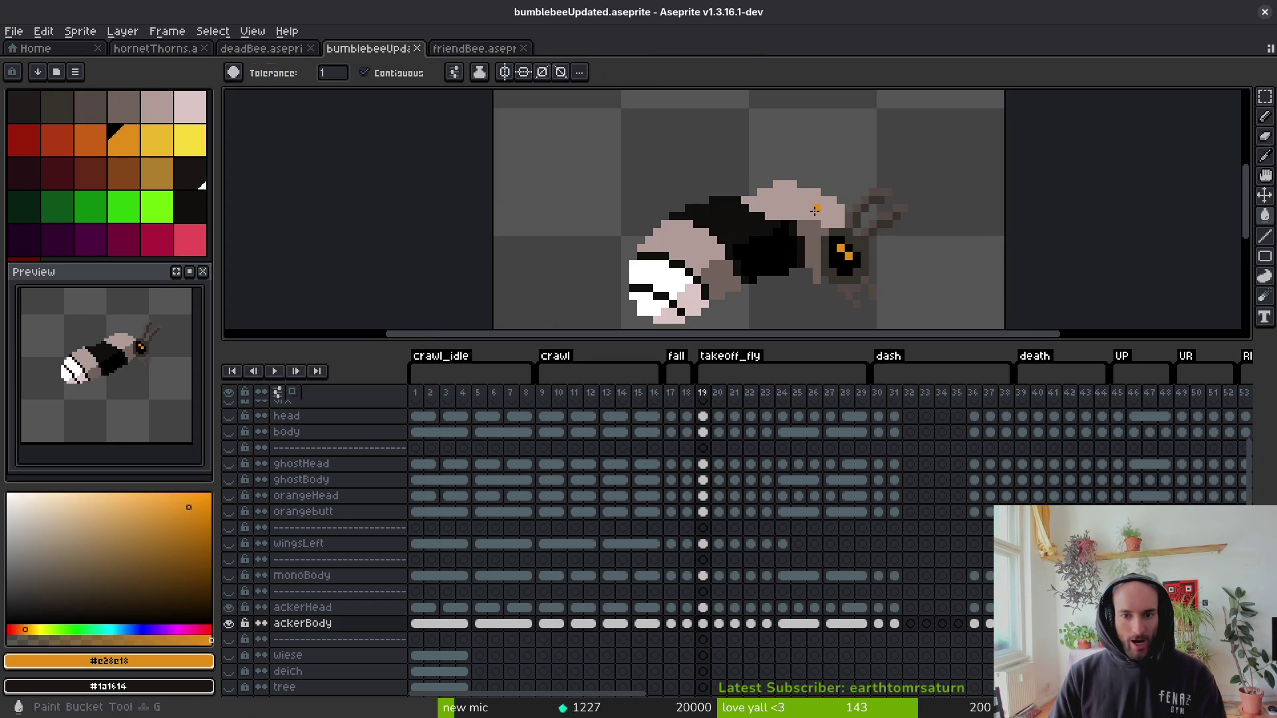
key("Left")
scroll(803, 206, "up", 2)
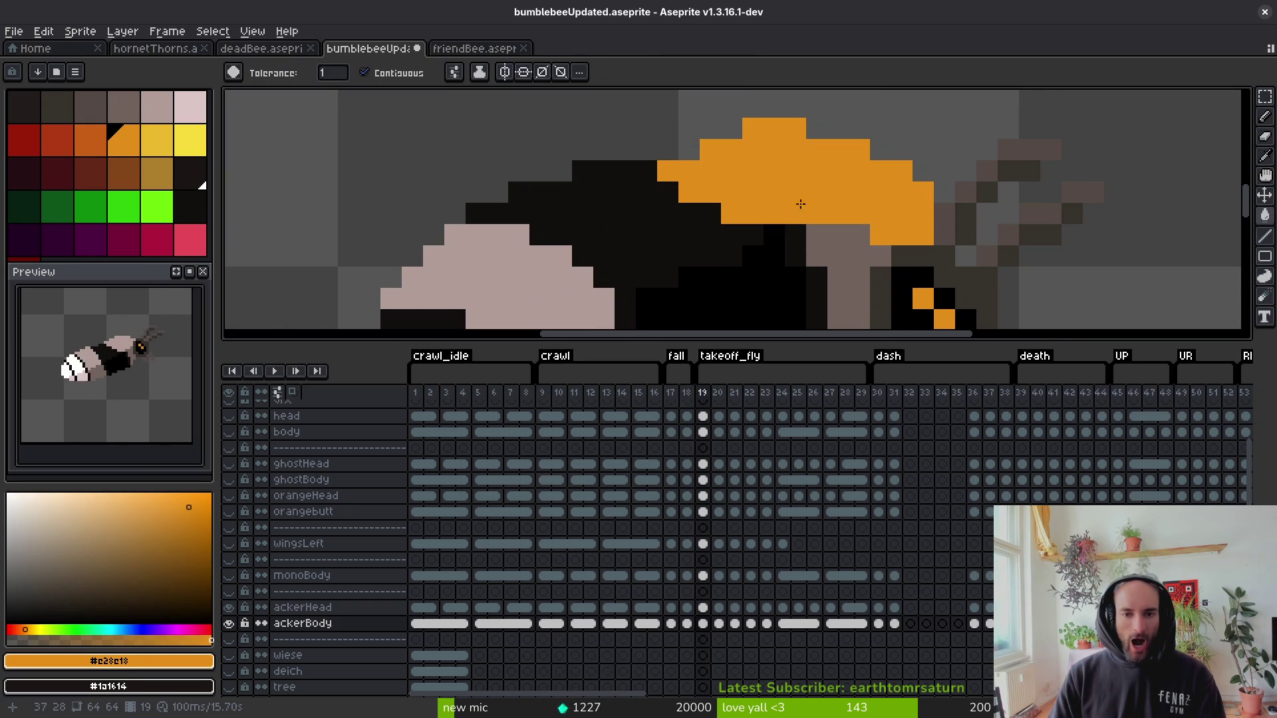
left_click(863, 205)
key("Right")
Fill frame 19's pale upper body area orange with the Paint Bucket.
key("g")
scroll(814, 276, "down", 2)
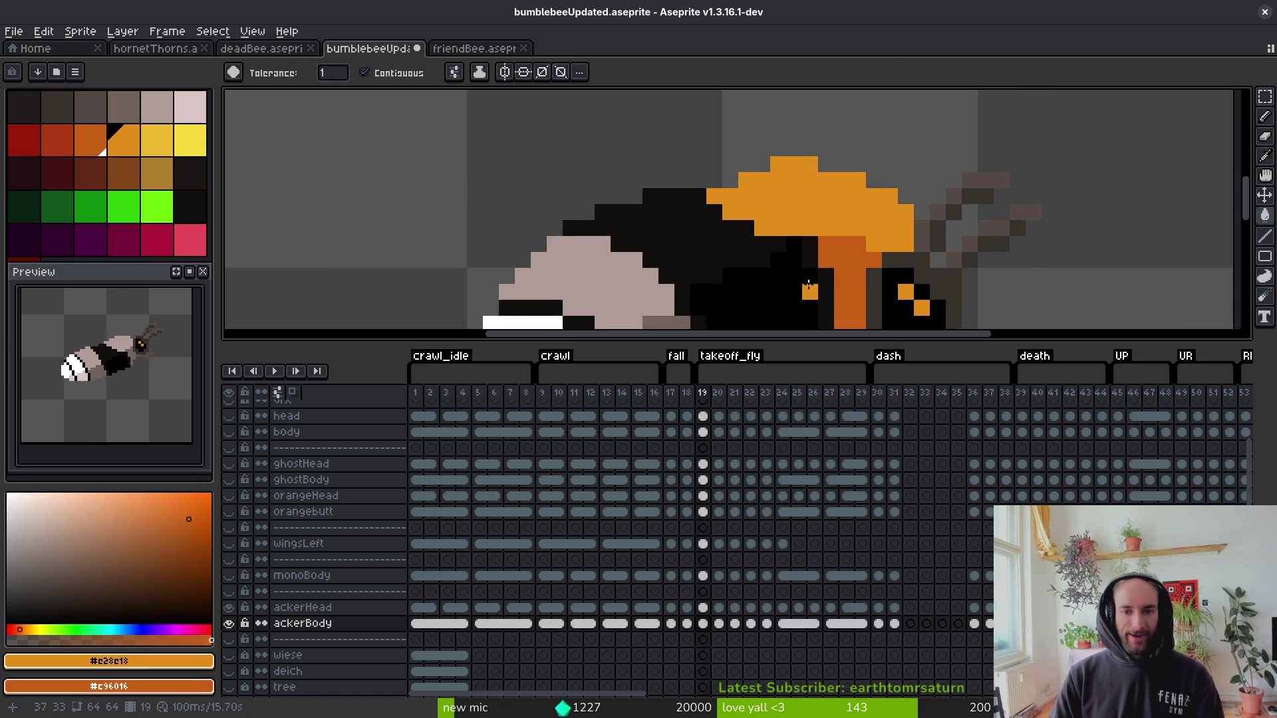
left_click_drag(814, 276, 701, 199)
key("Left")
key("Right")
left_click(665, 213)
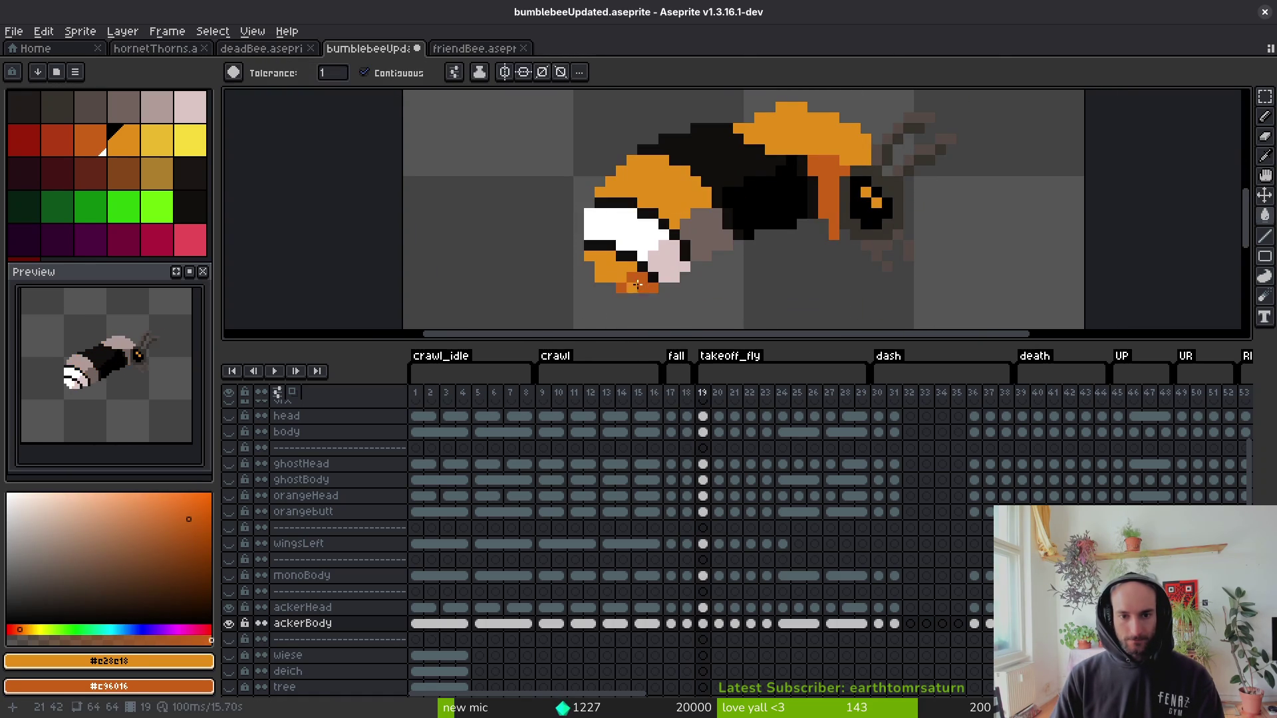
Sample tan from frame 18 and draw a diagonal tan stripe across the black body.
key("i")
key("Left")
left_click(737, 182)
key("Right")
key("g")
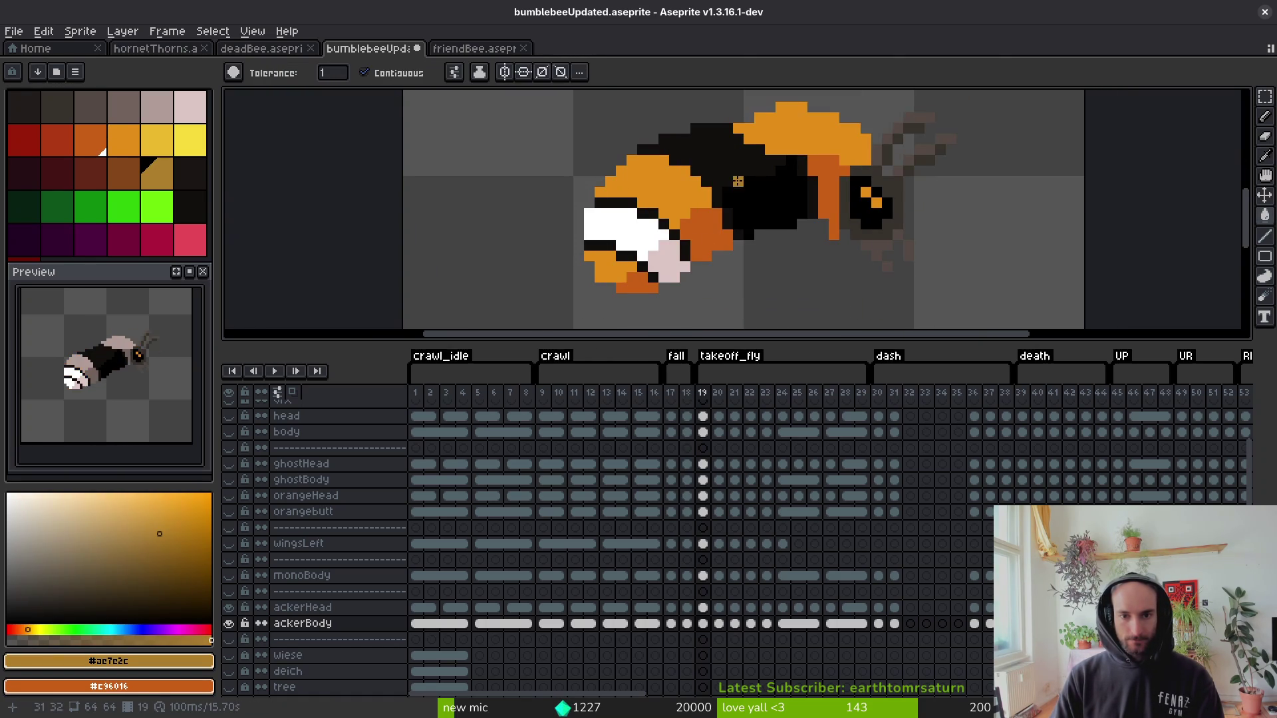
scroll(728, 171, "up", 3)
key("b")
mouse_move(706, 232)
left_mouse_down()
mouse_move(602, 125)
mouse_move(585, 206)
mouse_move(547, 175)
left_mouse_up()
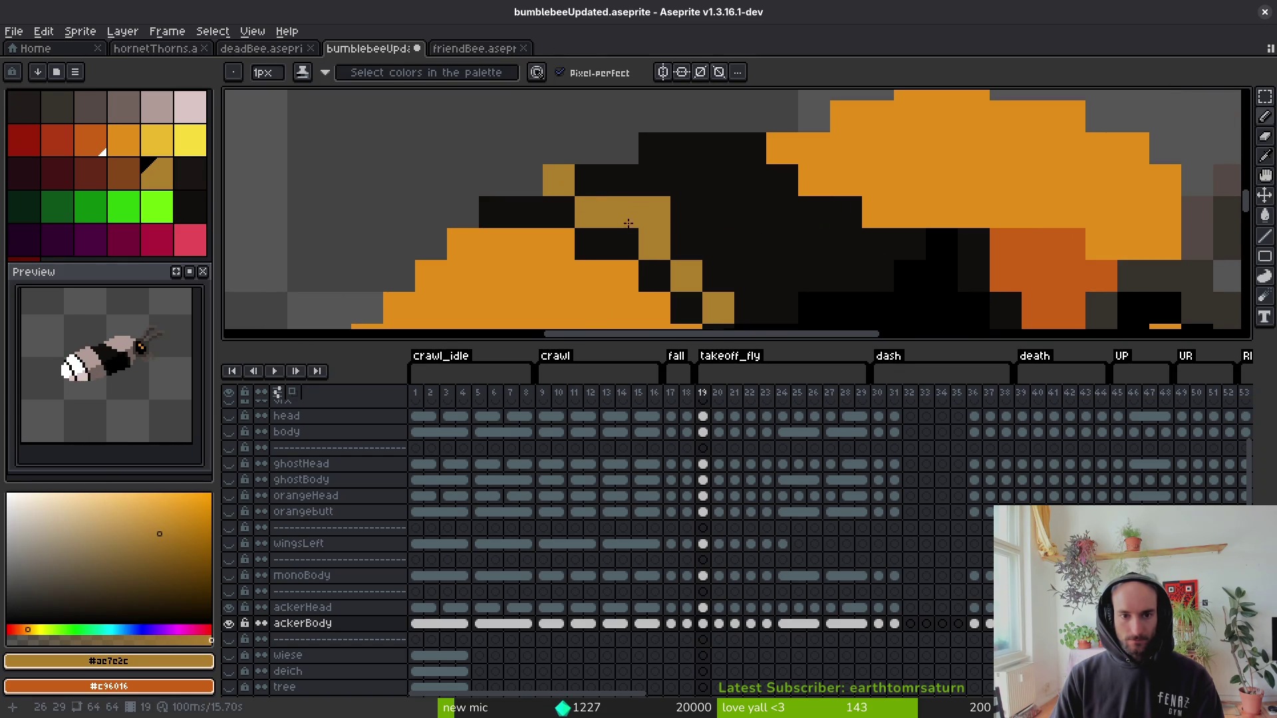
scroll(628, 223, "down", 4)
scroll(671, 200, "up", 4)
left_click_drag(682, 155, 752, 232)
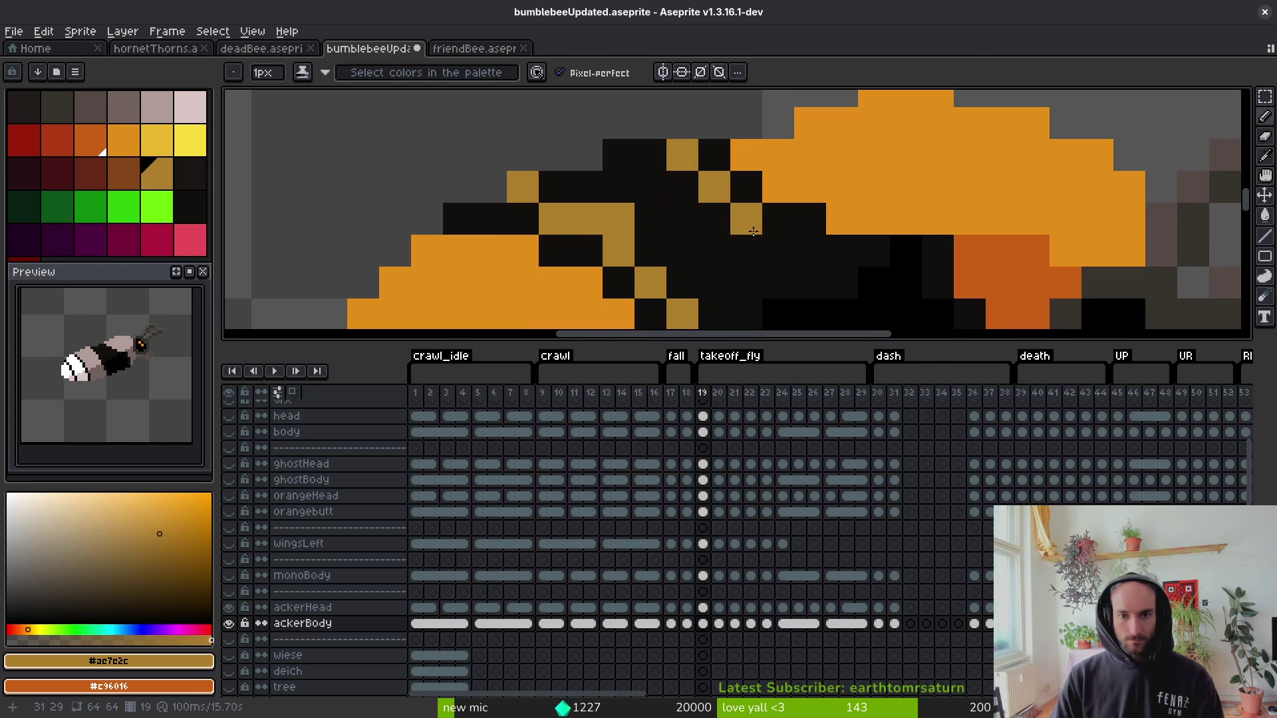
scroll(868, 252, "down", 4)
scroll(831, 239, "up", 4)
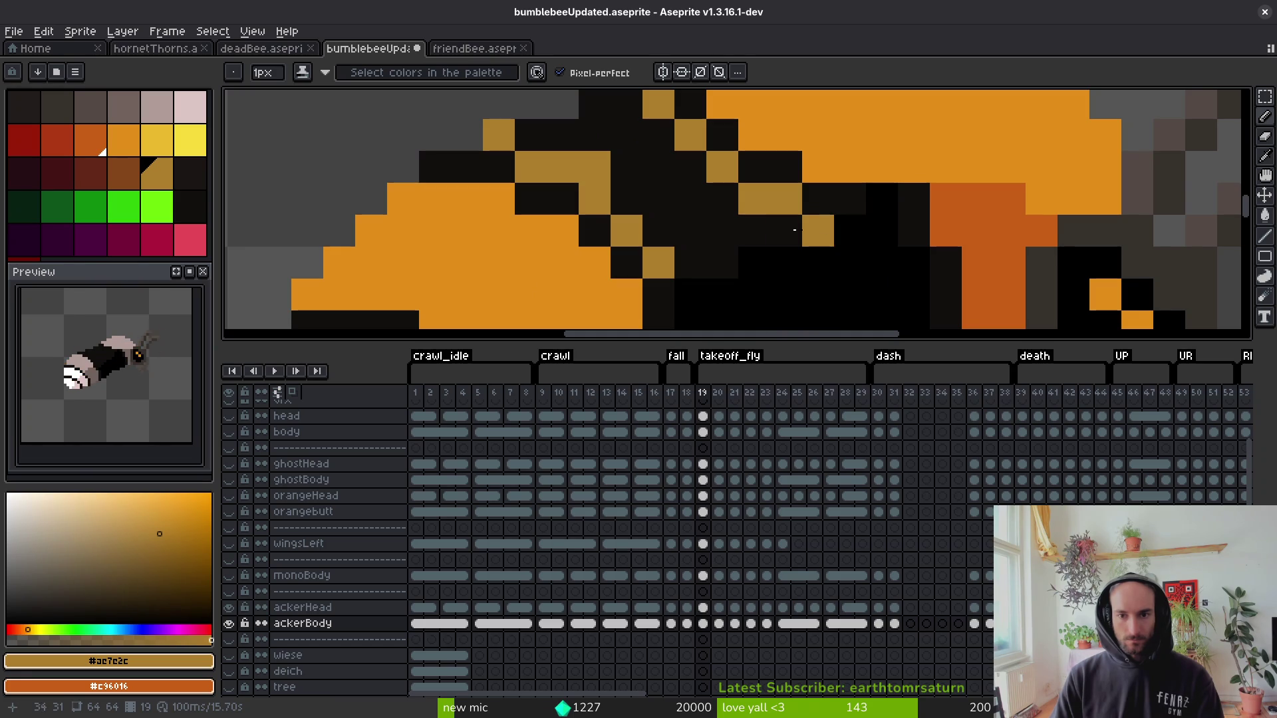
Add another tan pixel and fill the black area beside the diagonal with tan.
key("g")
left_click(794, 229)
scroll(794, 230, "down", 4)
scroll(831, 223, "up", 4)
key("b")
left_click(851, 219)
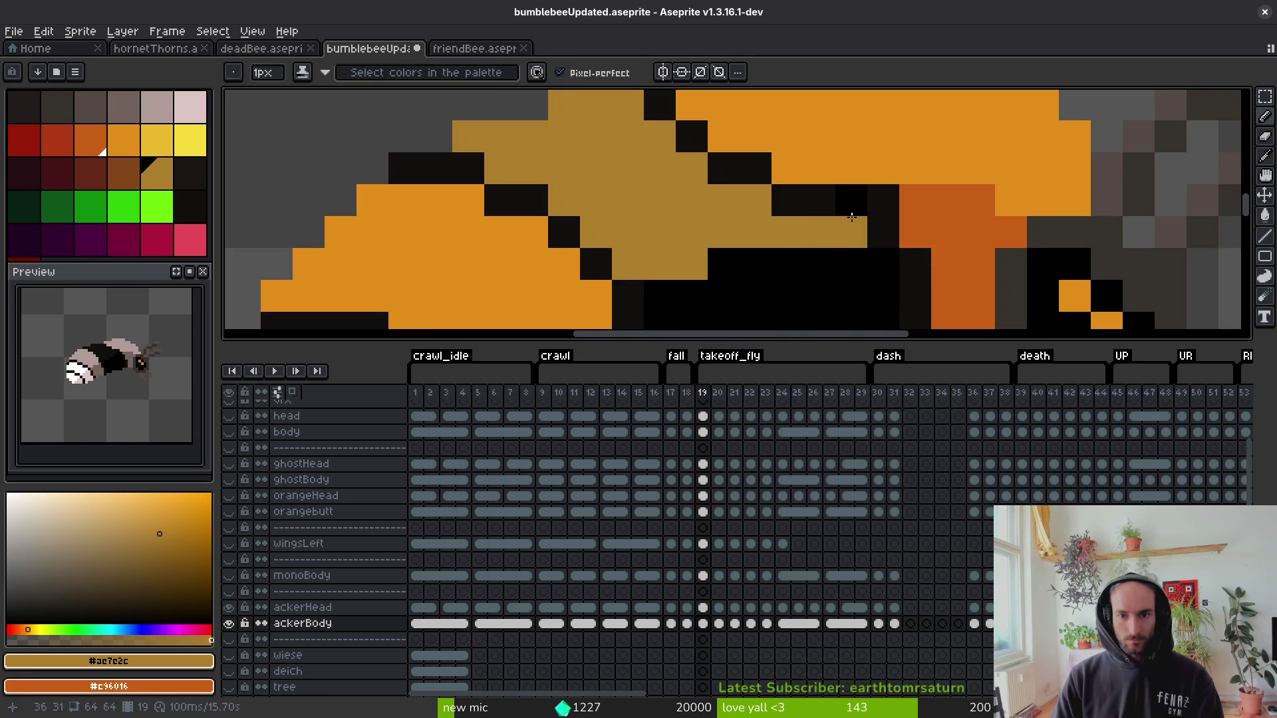
Add a dark orange pixel at the head-body seam, then resample tan.
left_click(940, 200, "alt")
scroll(941, 262, "down", 4)
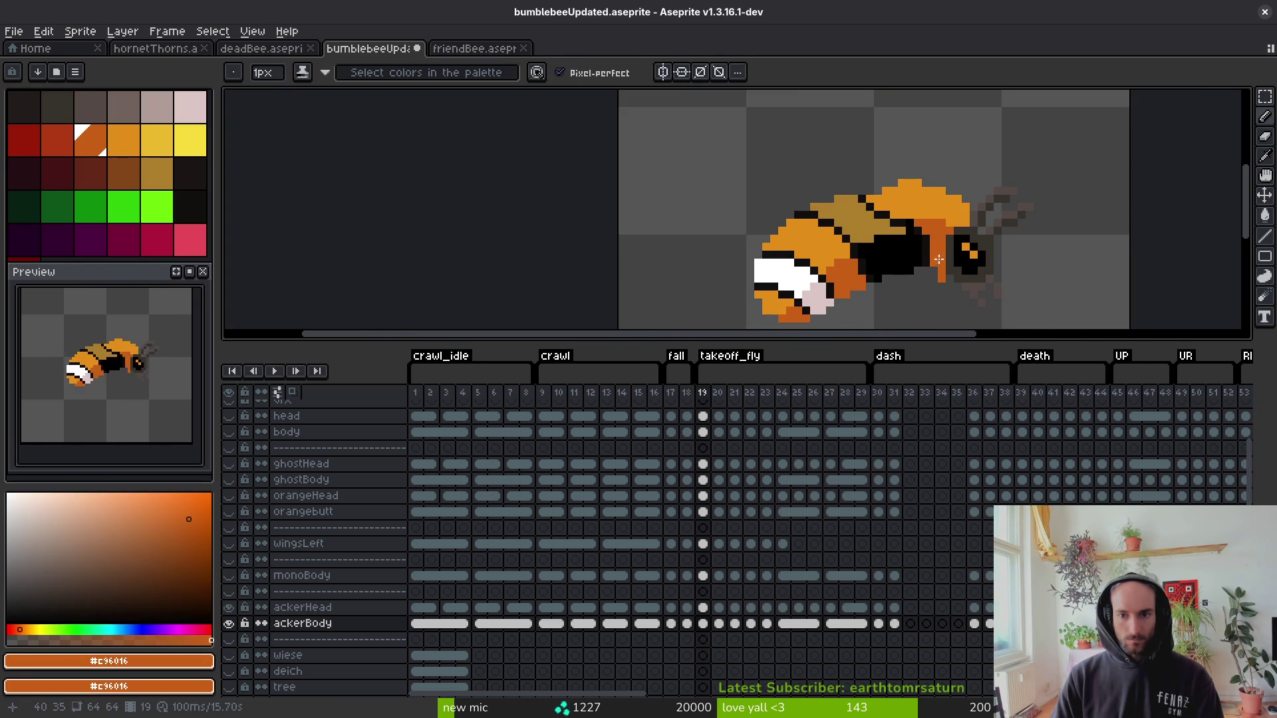
scroll(939, 260, "up", 4)
left_click(891, 200)
scroll(913, 238, "down", 4)
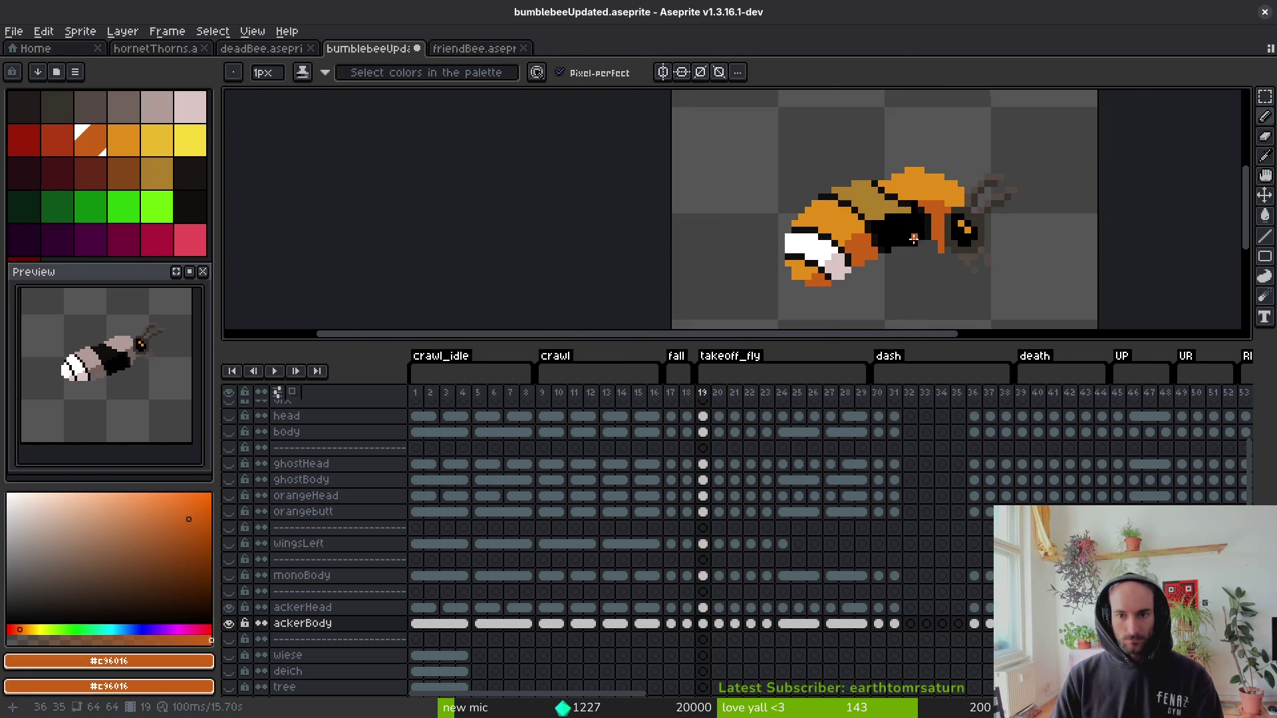
scroll(865, 233, "up", 2)
left_click(891, 213, "alt")
scroll(887, 249, "up", 3)
key("g")
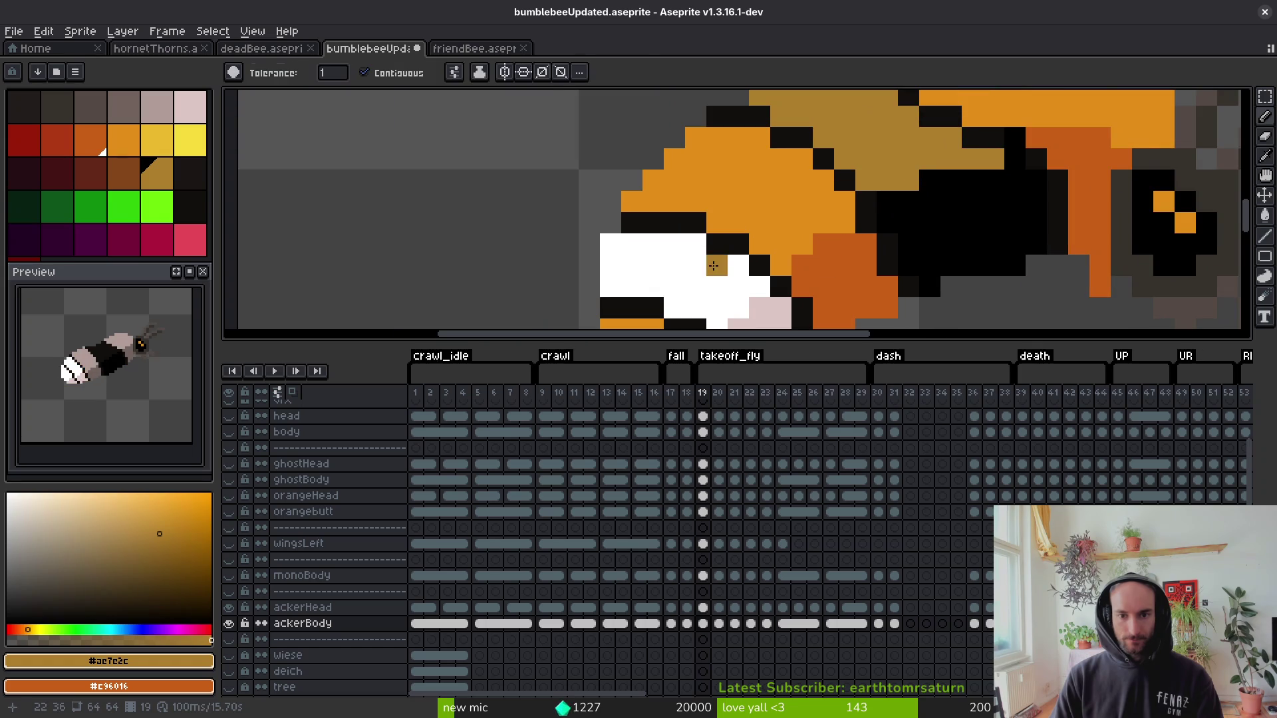
scroll(713, 266, "down", 1)
Recolour frame 19's white rear section yellow using frame 18's yellow.
key("comma")
key("period")
key("comma")
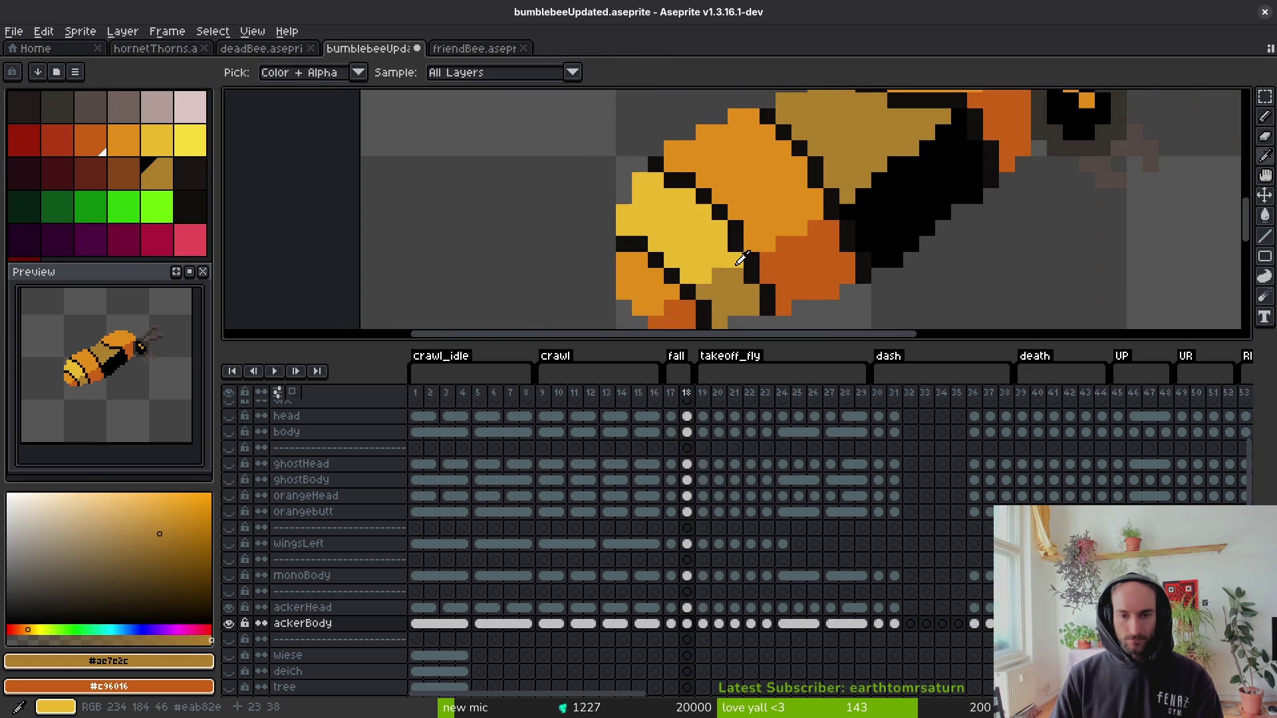
left_click(741, 260, "alt")
key("period")
left_click(665, 243)
scroll(731, 219, "down", 3)
scroll(806, 221, "up", 3)
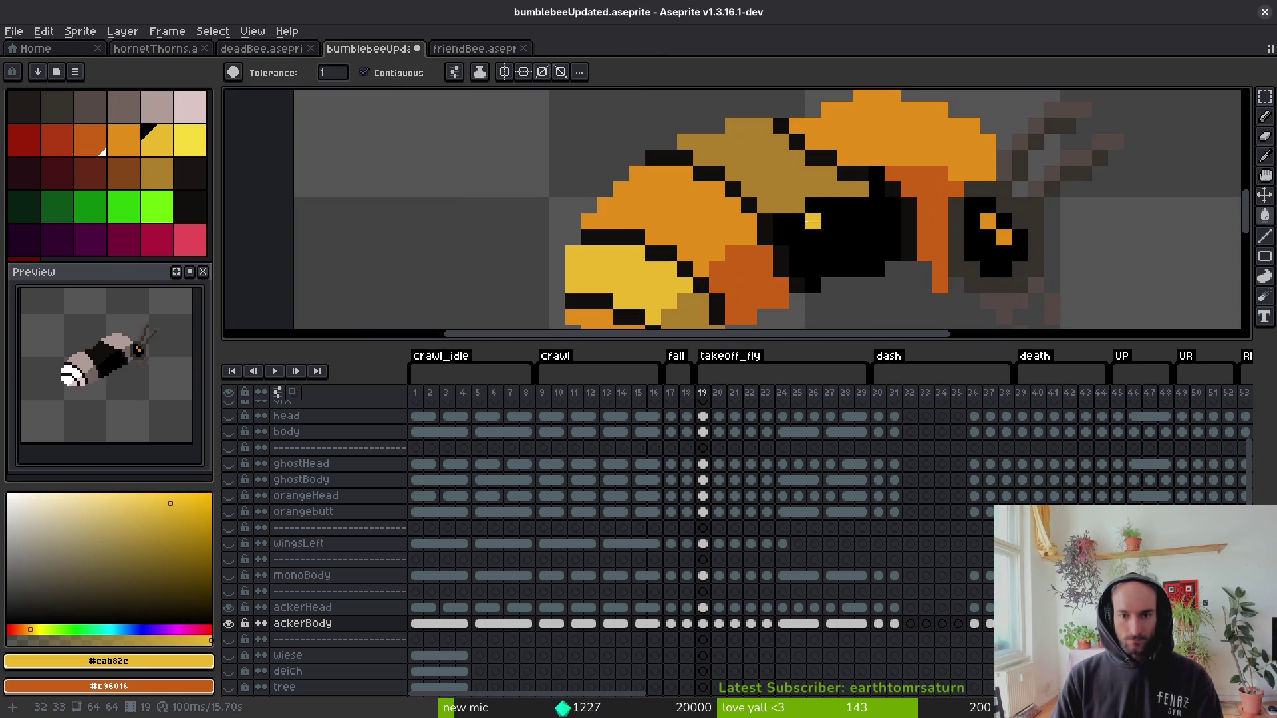
left_click(785, 187, "alt")
scroll(791, 206, "down", 3)
scroll(789, 204, "up", 3)
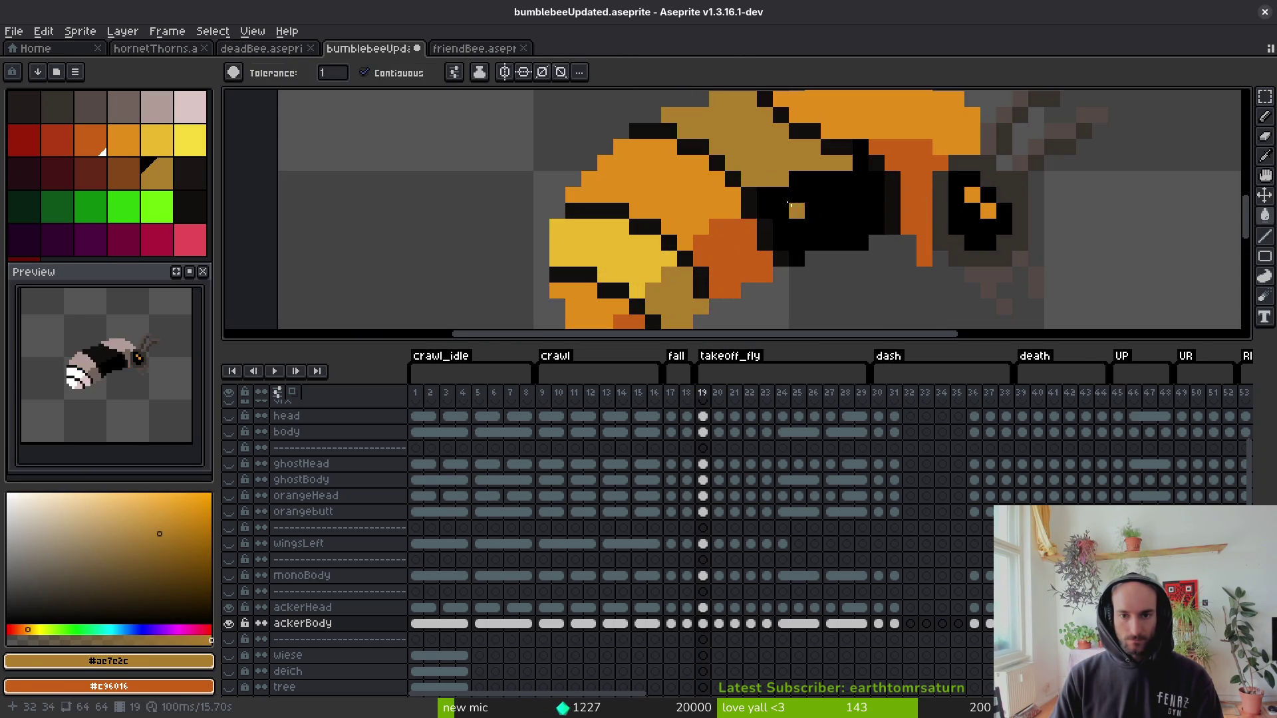
key("f")
scroll(801, 174, "down", 3)
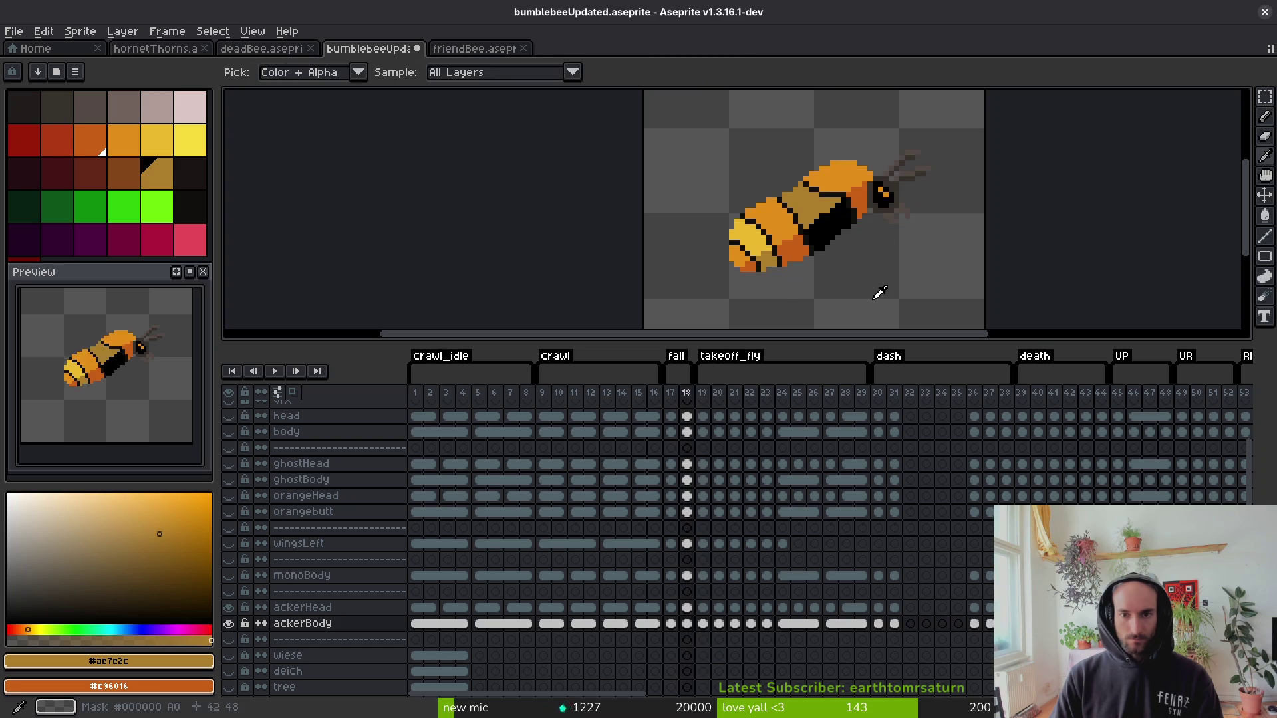
key("Right")
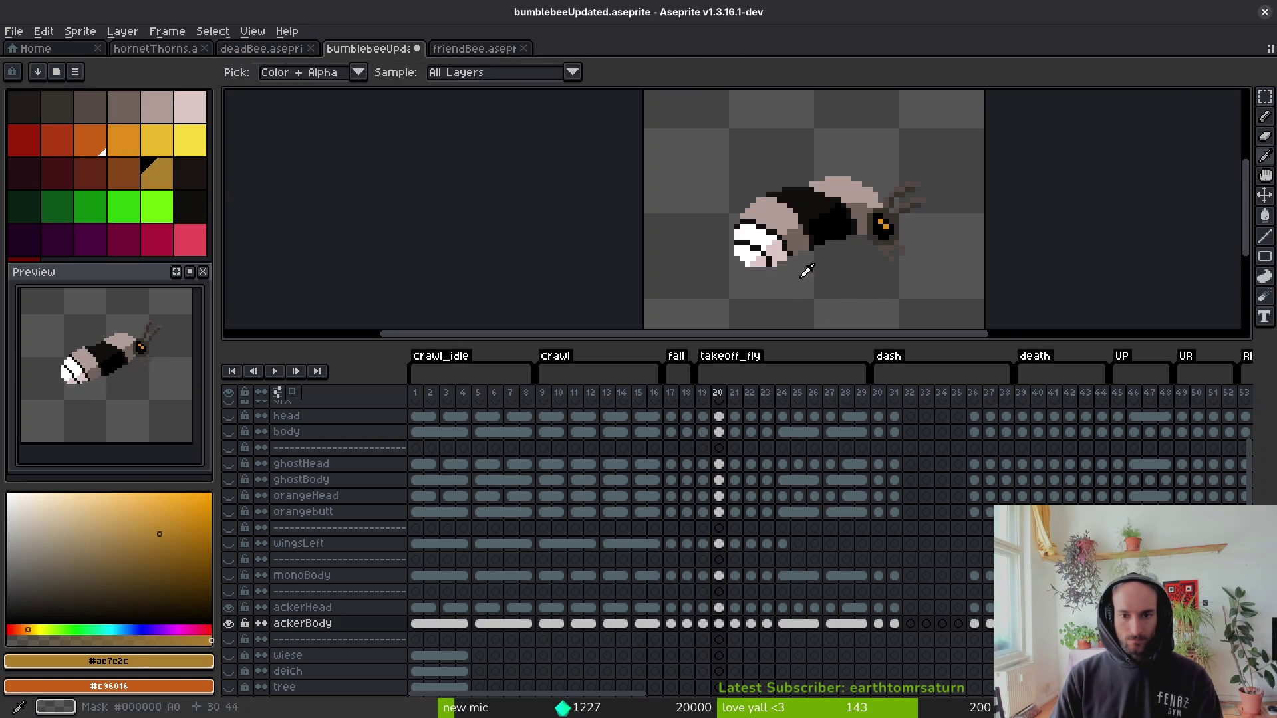
Draw two diagonal tan stripes across the bee's body on frame 20.
scroll(765, 199, "up", 5)
mouse_move(678, 158)
left_mouse_down()
mouse_move(731, 174)
mouse_move(785, 243)
mouse_move(784, 264)
left_mouse_up()
left_click_drag(872, 193, 803, 161)
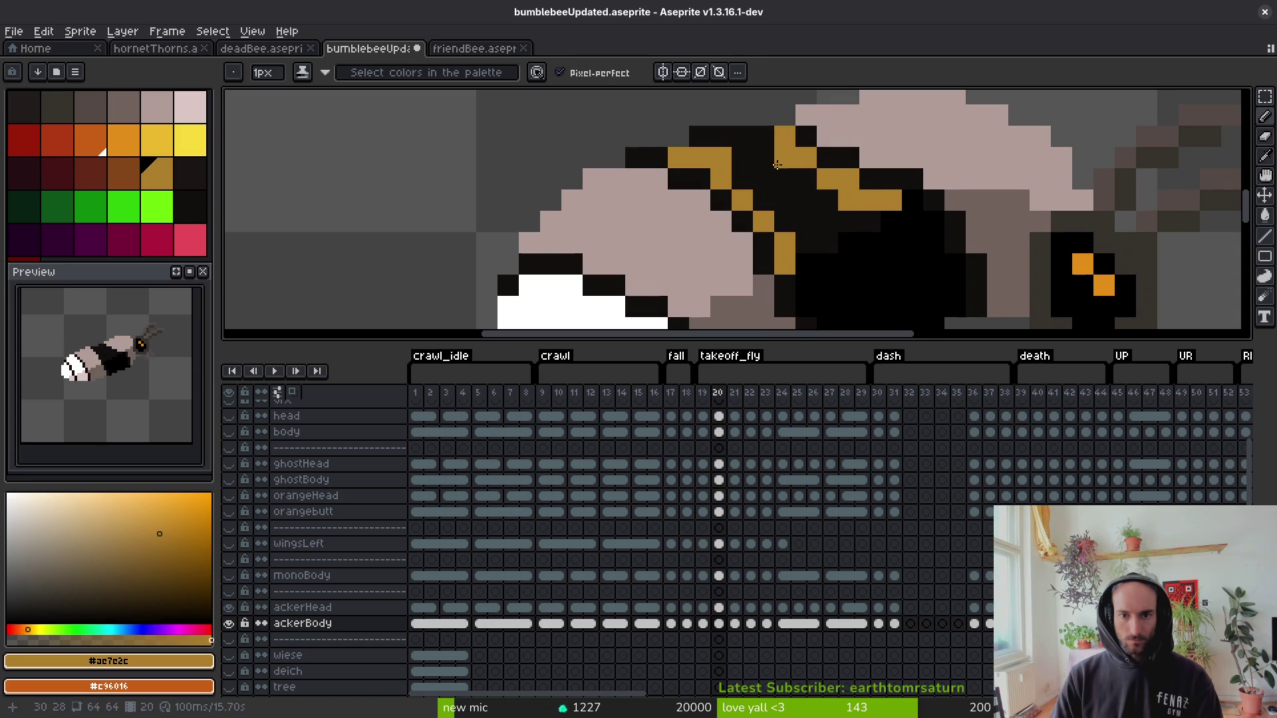
Pick the orange from frame 19 and fill frame 20's back and grey area orange.
key("i")
scroll(735, 222, "down", 3)
key("comma")
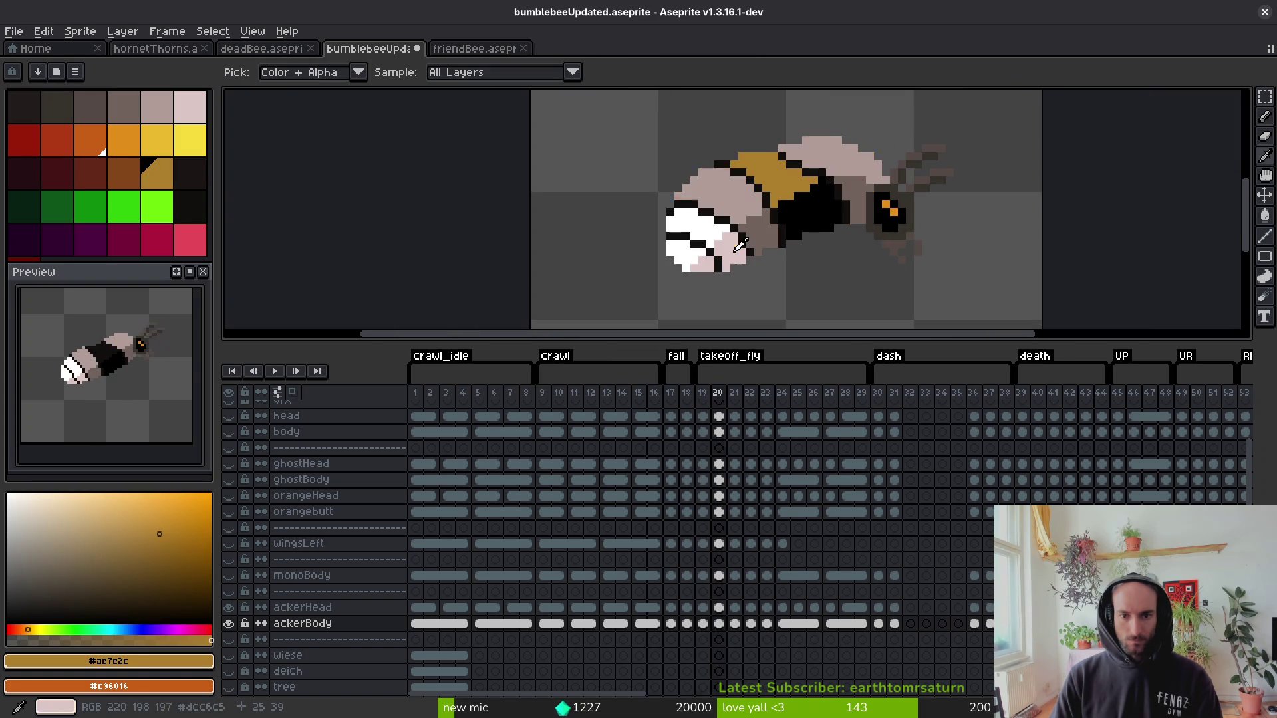
left_click(748, 192)
key("period")
key("g")
left_click(731, 192)
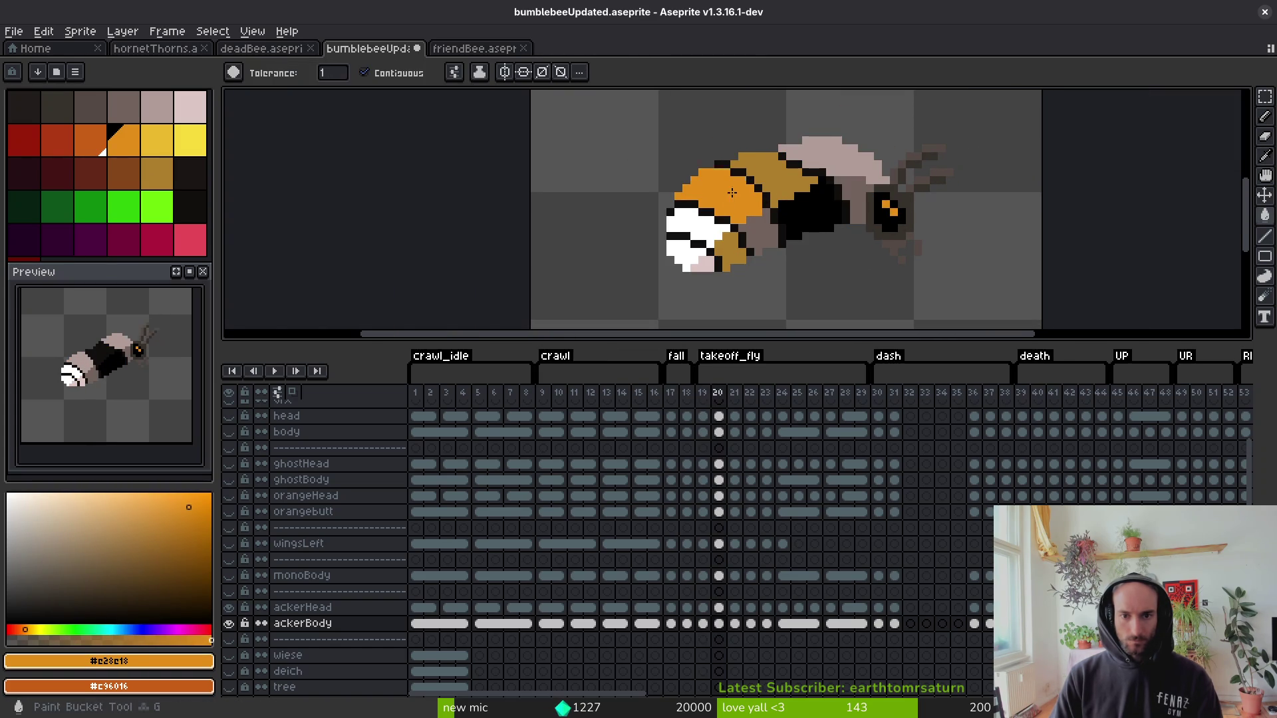
left_click(837, 158)
Fill frame 20's pink pixels dark orange and its white rear section yellow.
left_click(854, 193, "alt")
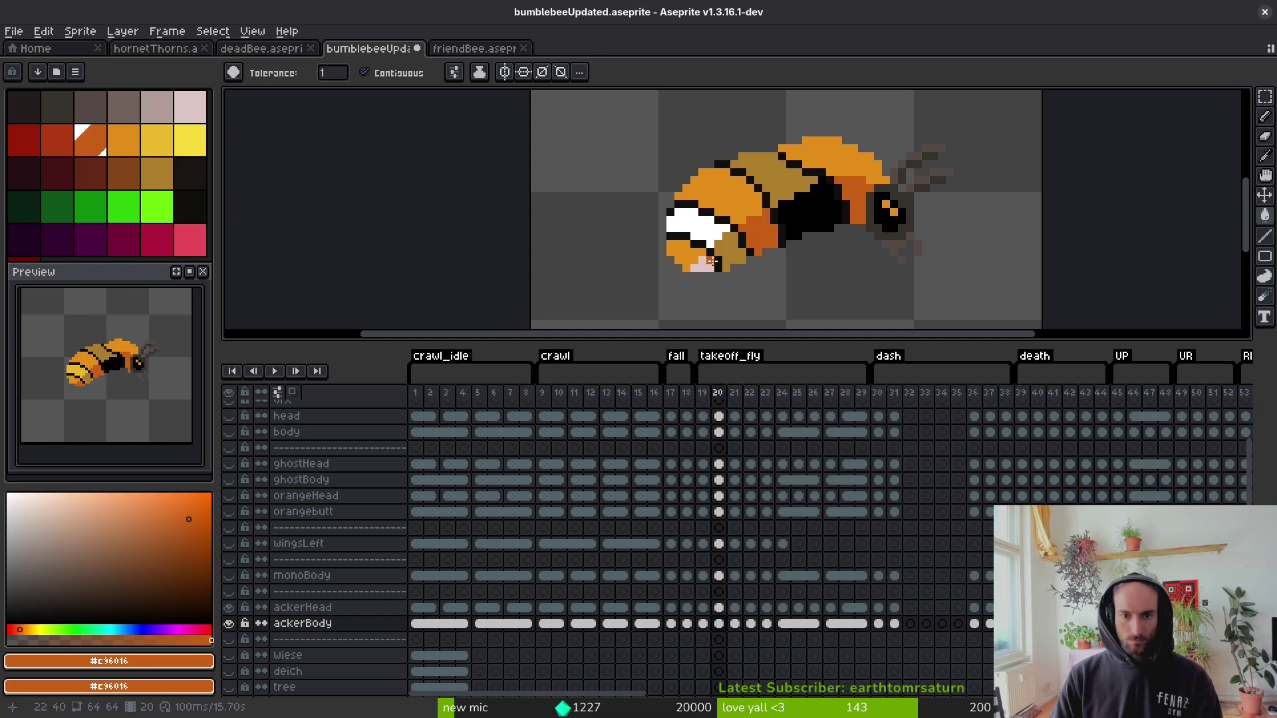
left_click(711, 261)
key("comma")
left_click(710, 227, "alt")
key("period")
left_click(710, 228)
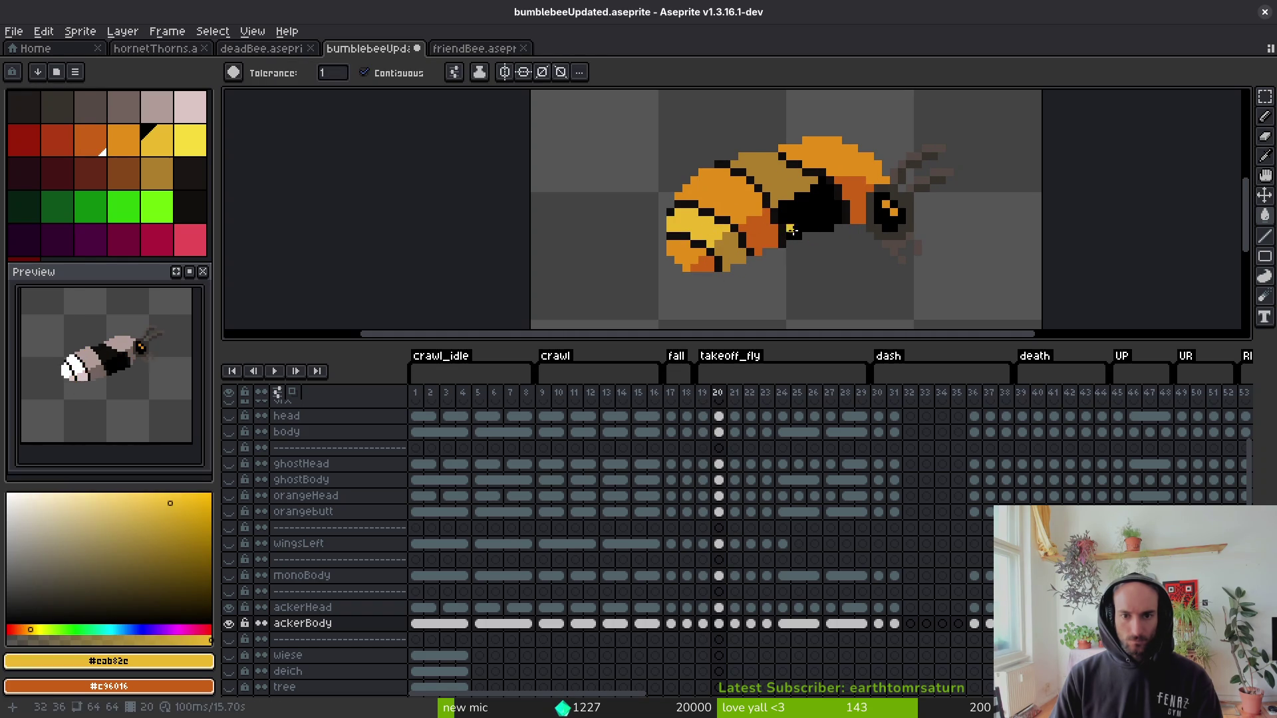
Compare frames 19 and 20, then pick the orange from the bee's body.
key("comma")
scroll(828, 226, "up", 2)
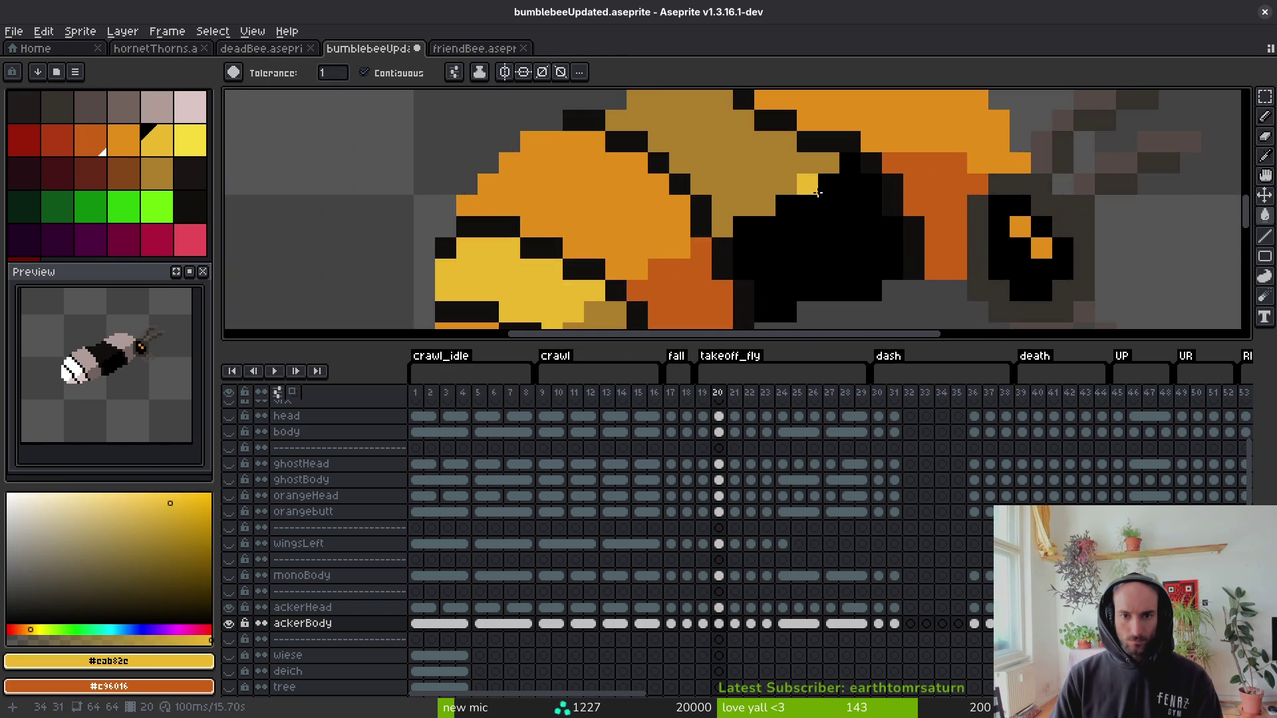
scroll(825, 203, "down", 3)
key("period")
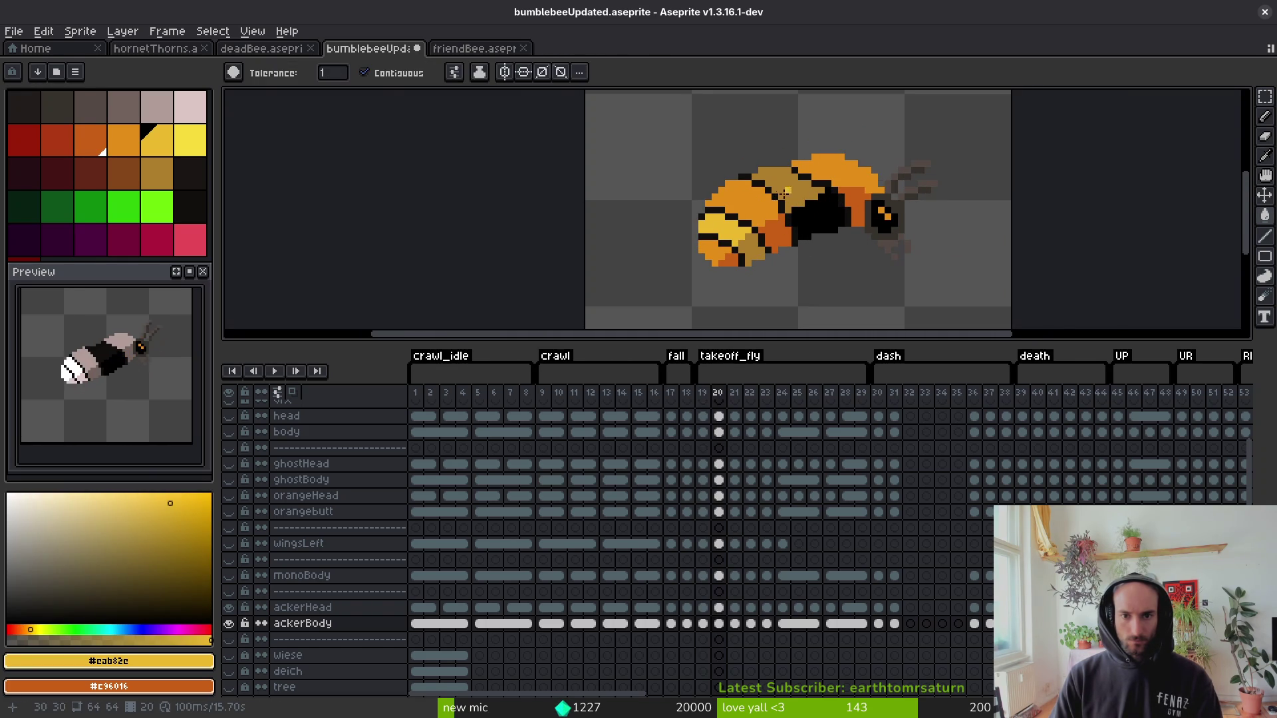
scroll(784, 193, "up", 2)
left_click(717, 149, "alt")
Switch to the Pencil and flip between frames 20 and 19 to compare, ending on frame 19.
scroll(727, 153, "down", 3)
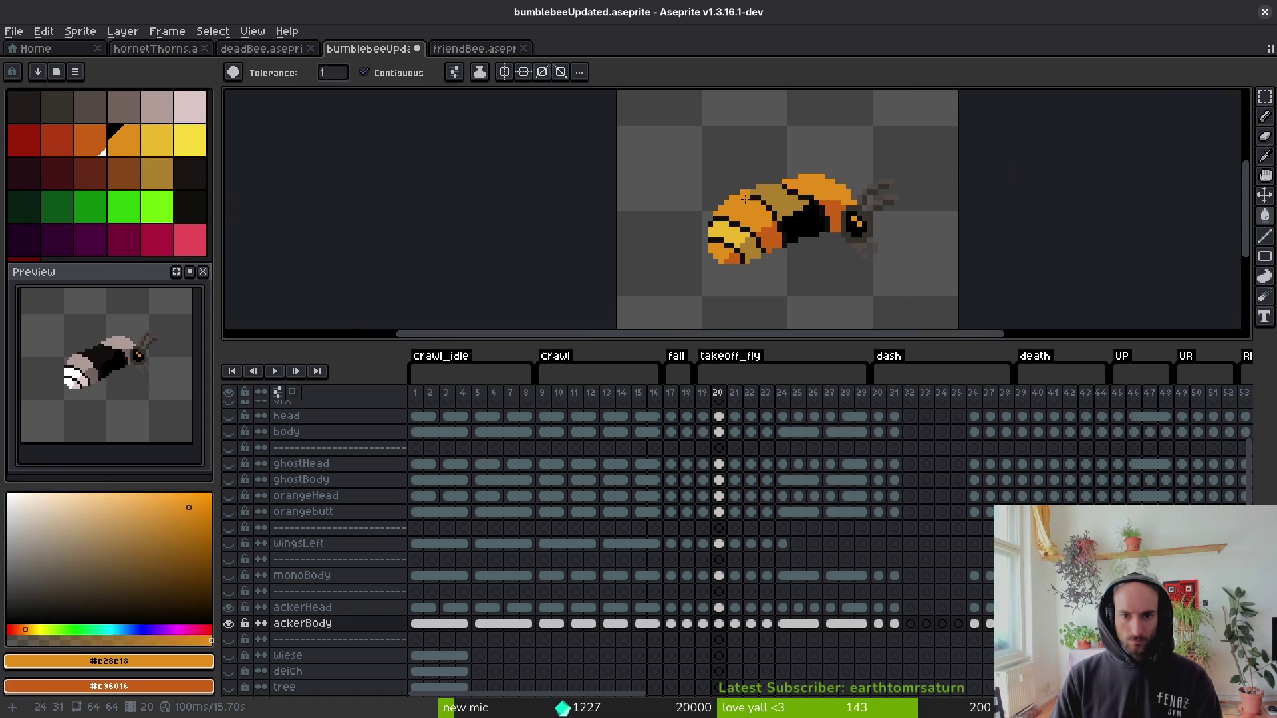
scroll(758, 227, "up", 1)
key("b")
scroll(763, 241, "down", 1)
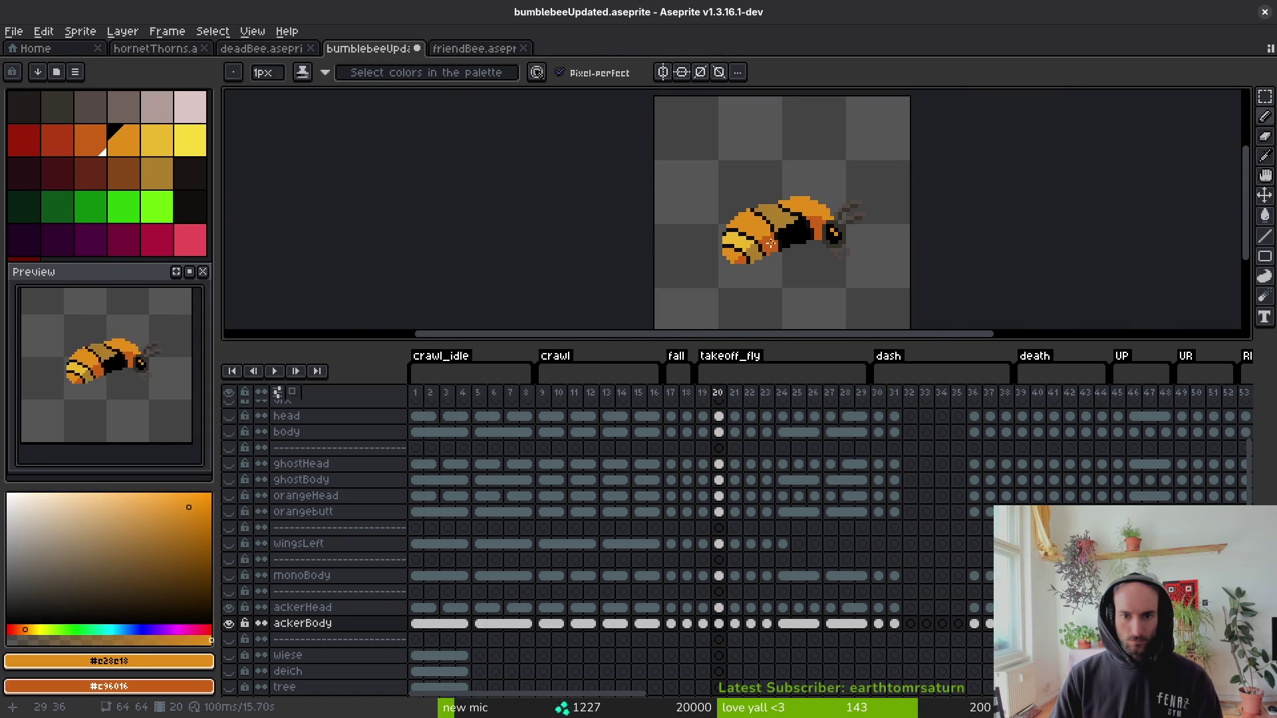
key("comma")
key("period")
scroll(734, 183, "up", 3)
key("comma")
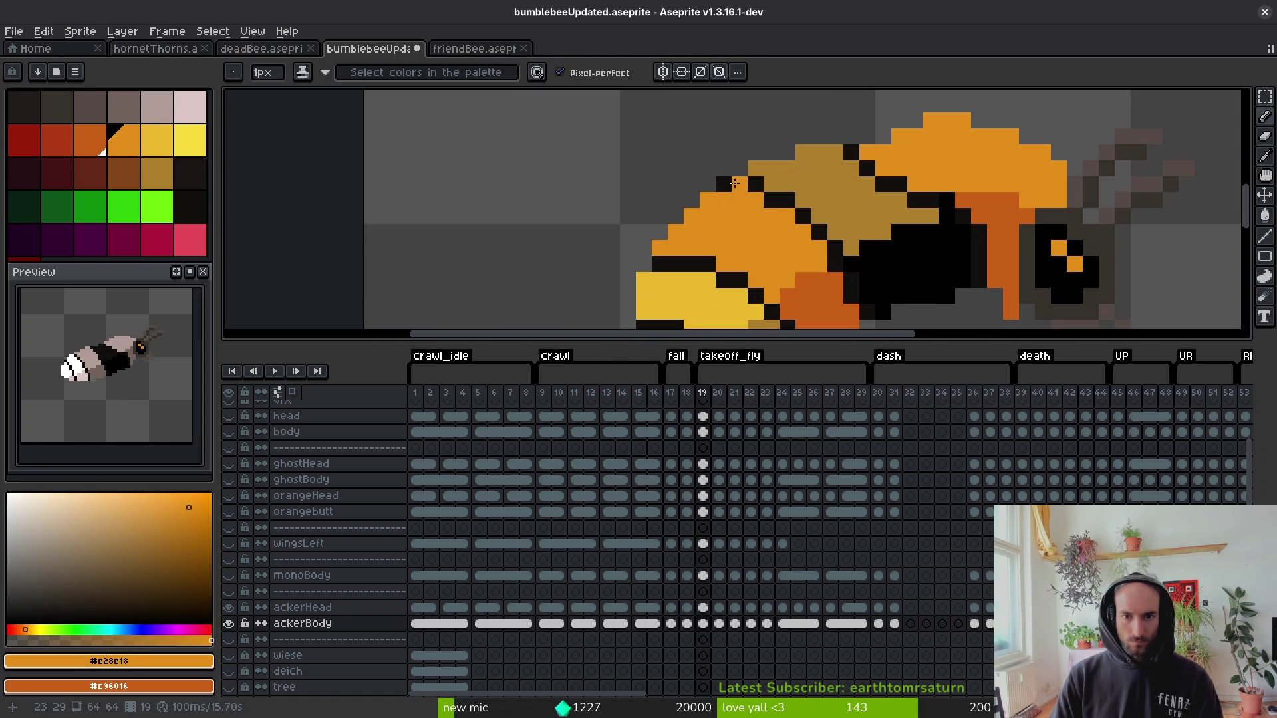
Swap between the Eraser and Pencil while zooming, ending with the Pencil selected.
scroll(728, 184, "down", 3)
key("e")
scroll(725, 188, "up", 1)
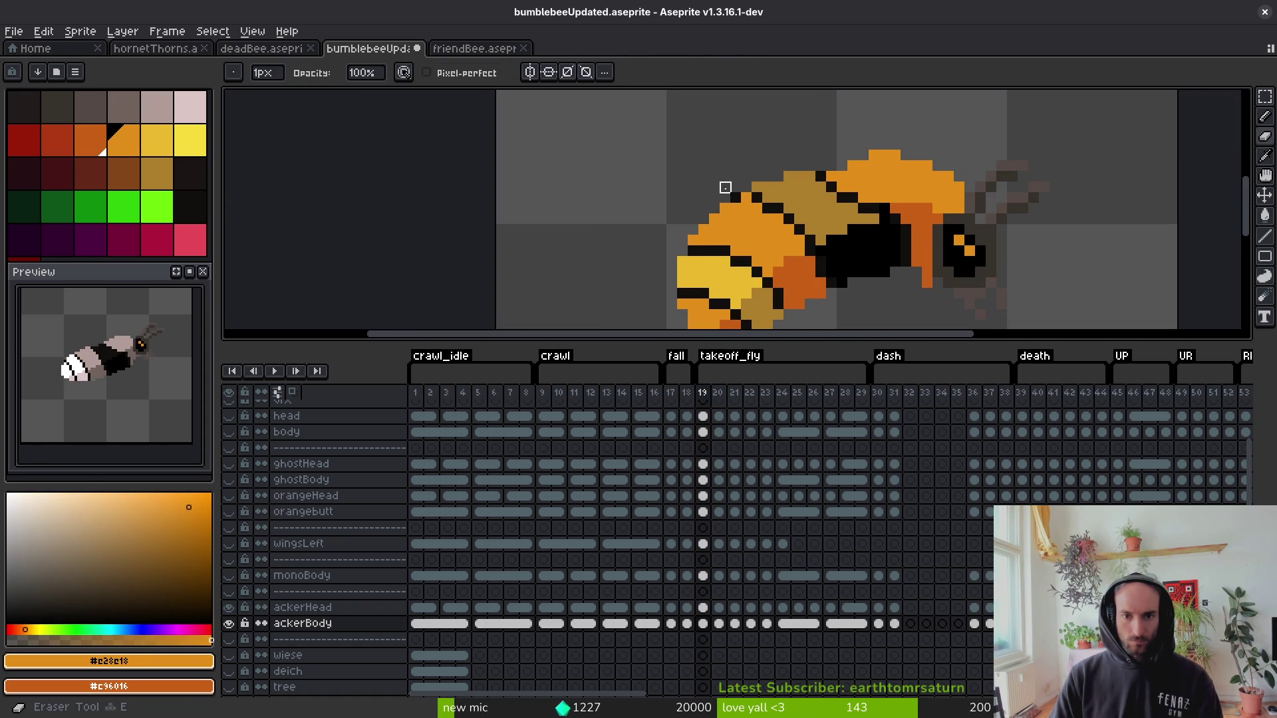
key("b")
scroll(766, 266, "down", 3)
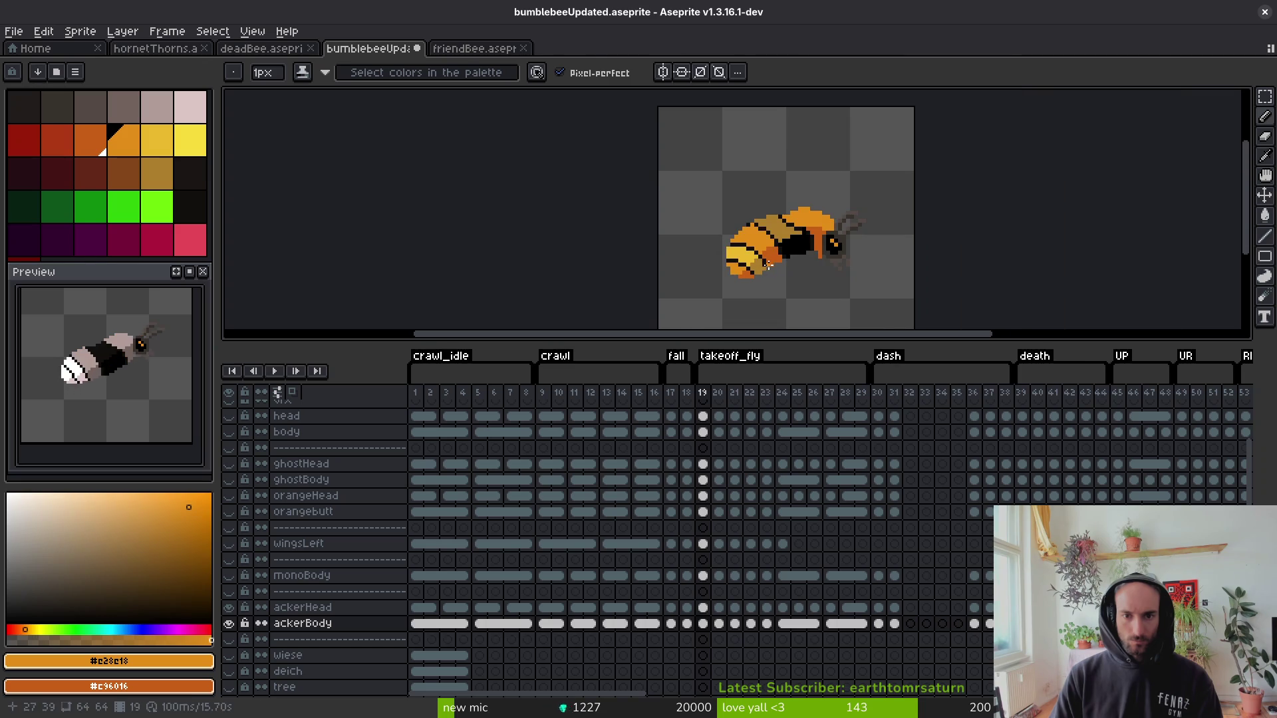
scroll(767, 265, "up", 2)
key("e")
scroll(766, 266, "down", 2)
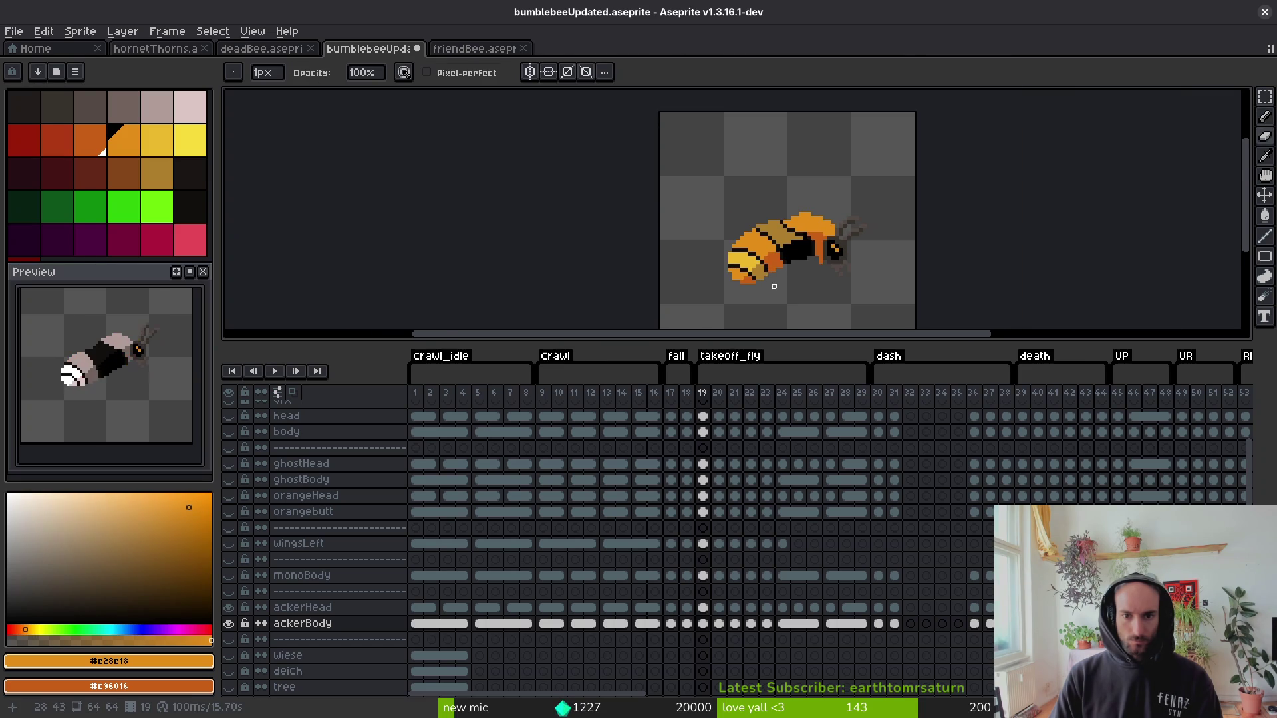
scroll(773, 286, "down", 4)
scroll(776, 281, "up", 5)
key("b")
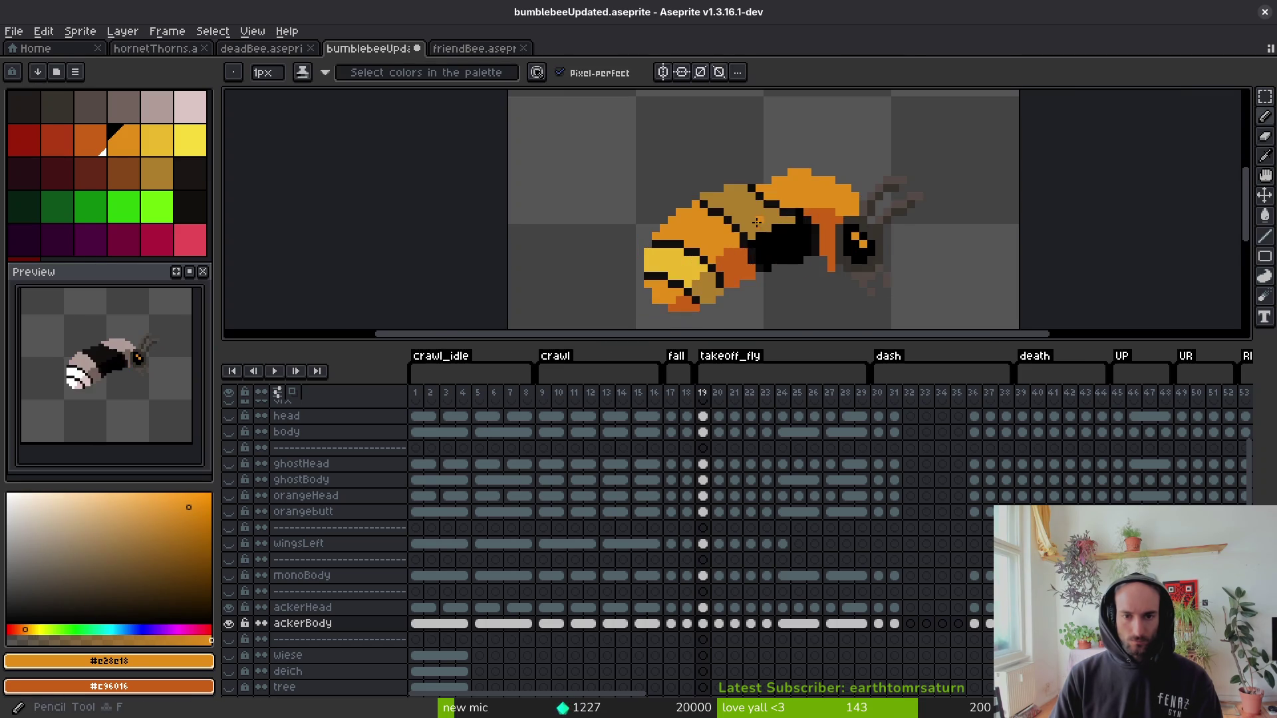
On frame 21, pick tan and draw diagonal and horizontal tan lines across the dark body.
key("Right")
key("Right")
scroll(740, 238, "up", 2)
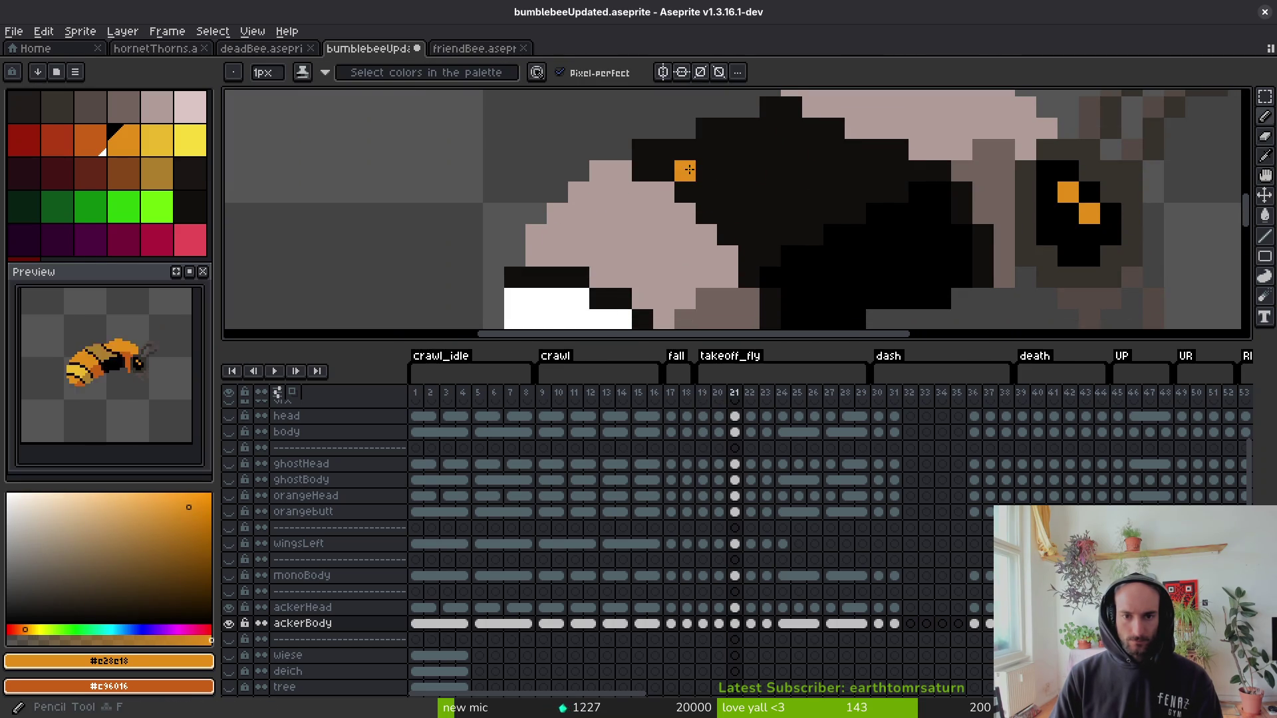
left_click(690, 190, "alt")
mouse_move(663, 150)
left_mouse_down()
mouse_move(643, 149)
mouse_move(717, 200)
left_mouse_up()
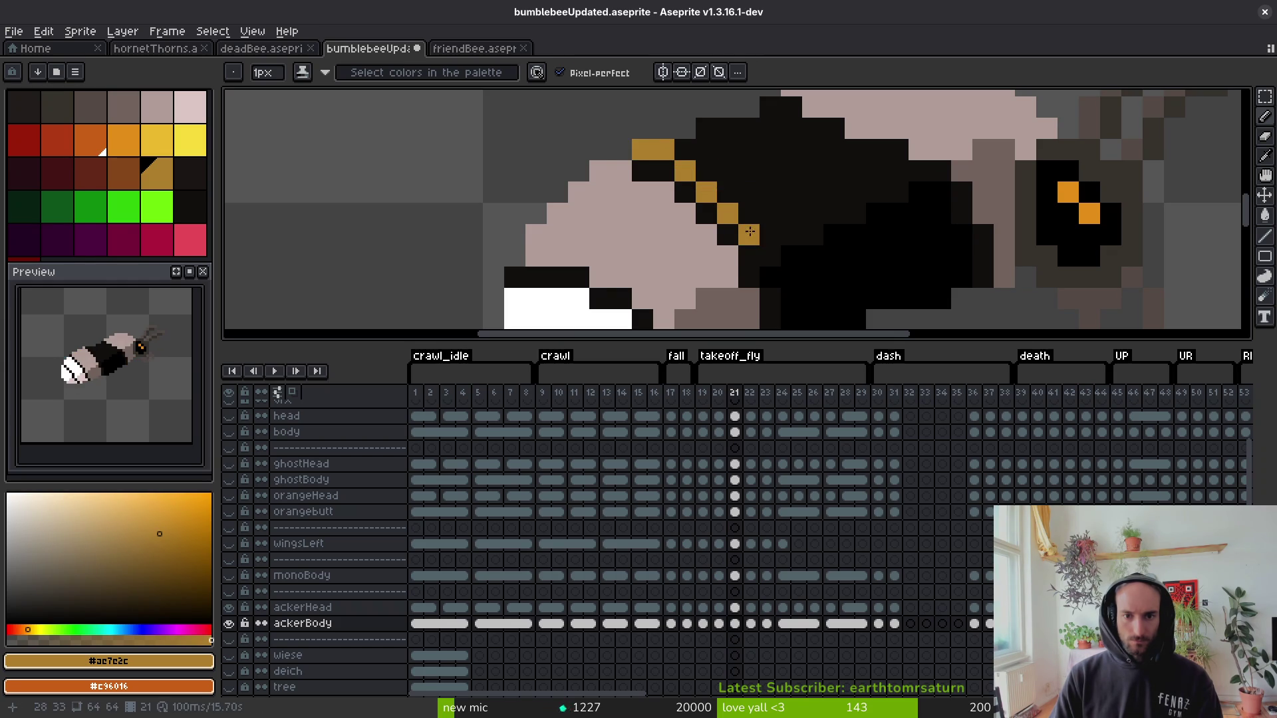
left_click_drag(773, 238, 764, 258)
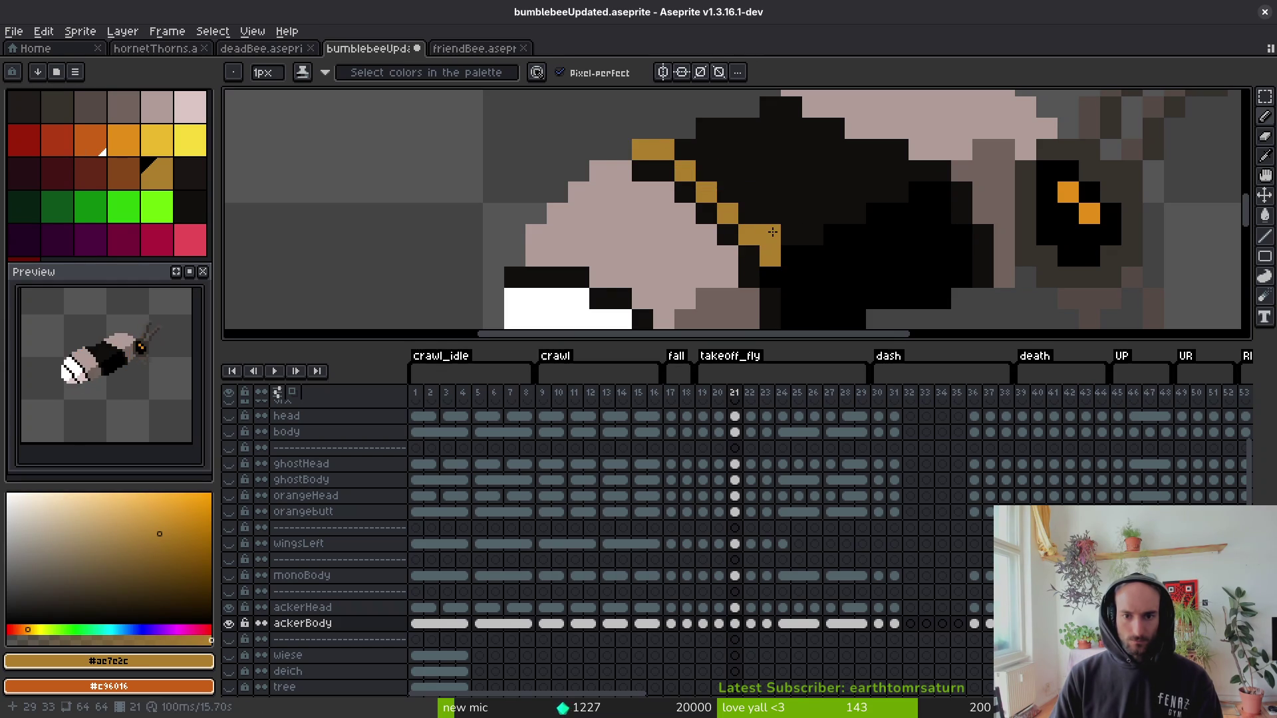
left_click_drag(898, 172, 834, 171)
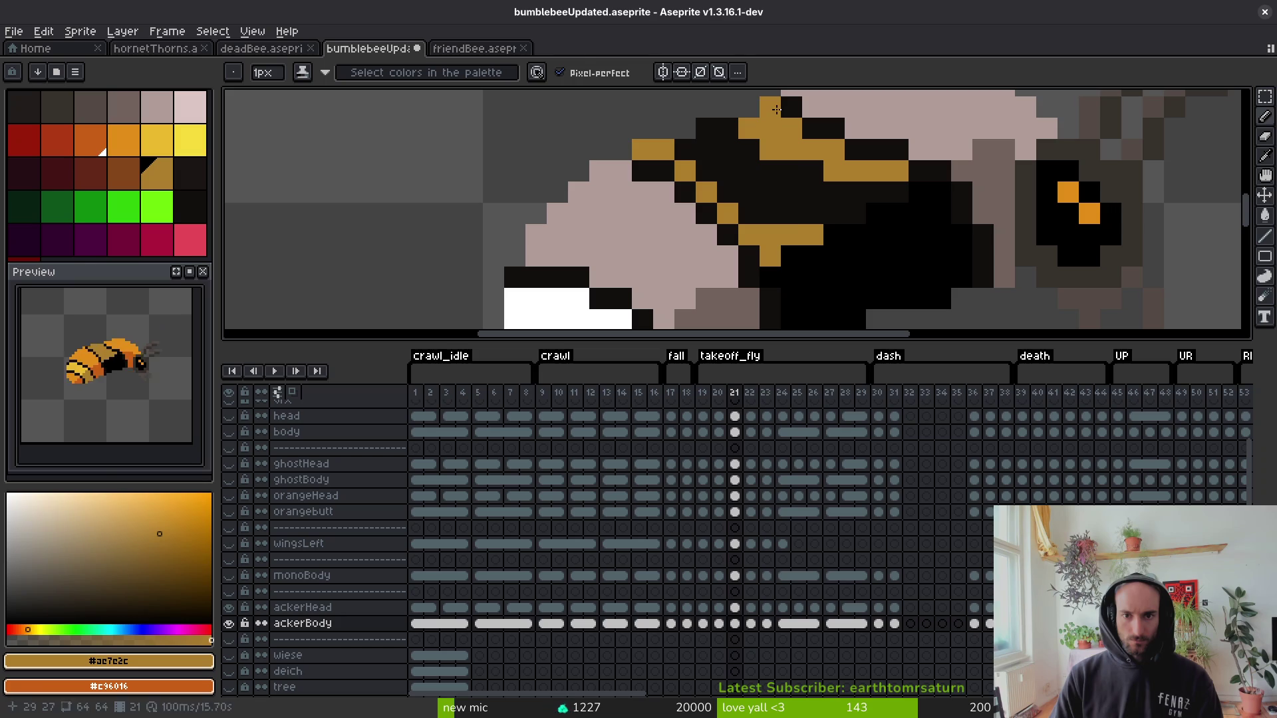
Pick orange from frame 20's bee and fill two pink areas on frame 21 orange.
key("i")
key("Left")
scroll(778, 209, "down", 2)
key("Right")
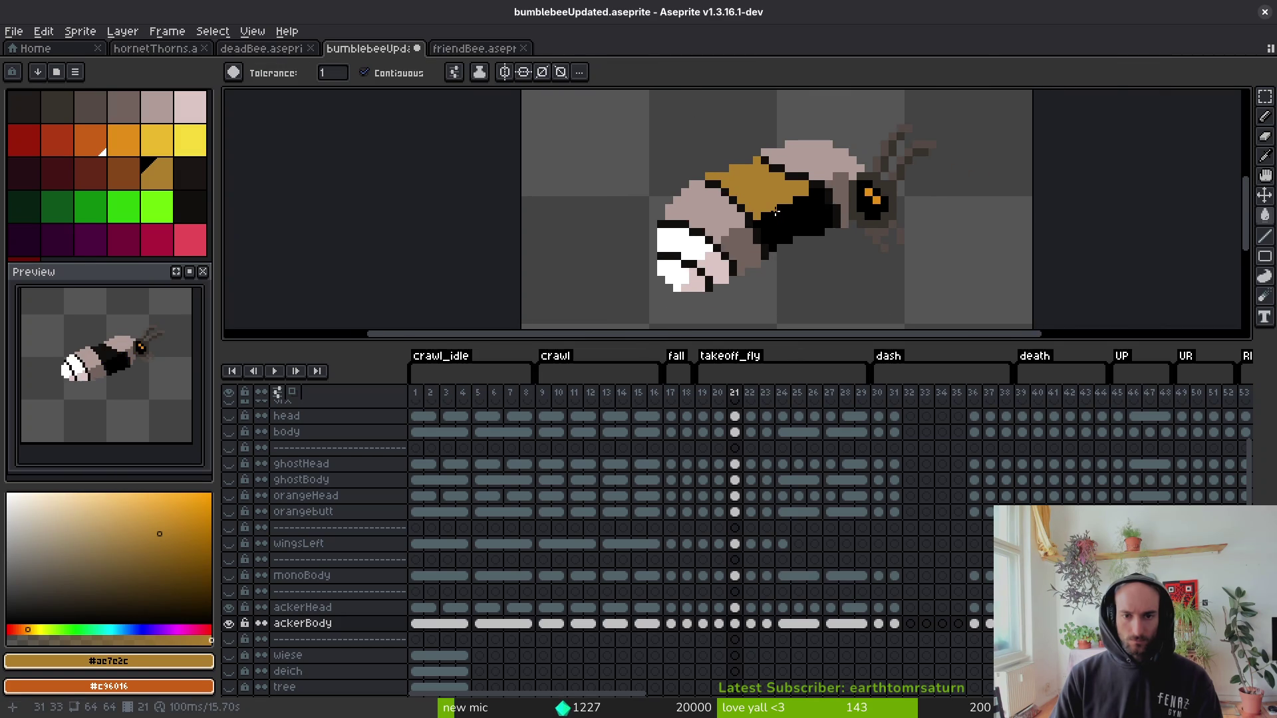
scroll(731, 203, "up", 1)
key("Left")
left_click(729, 208)
key("Right")
key("g")
left_click(672, 200)
left_click(828, 136)
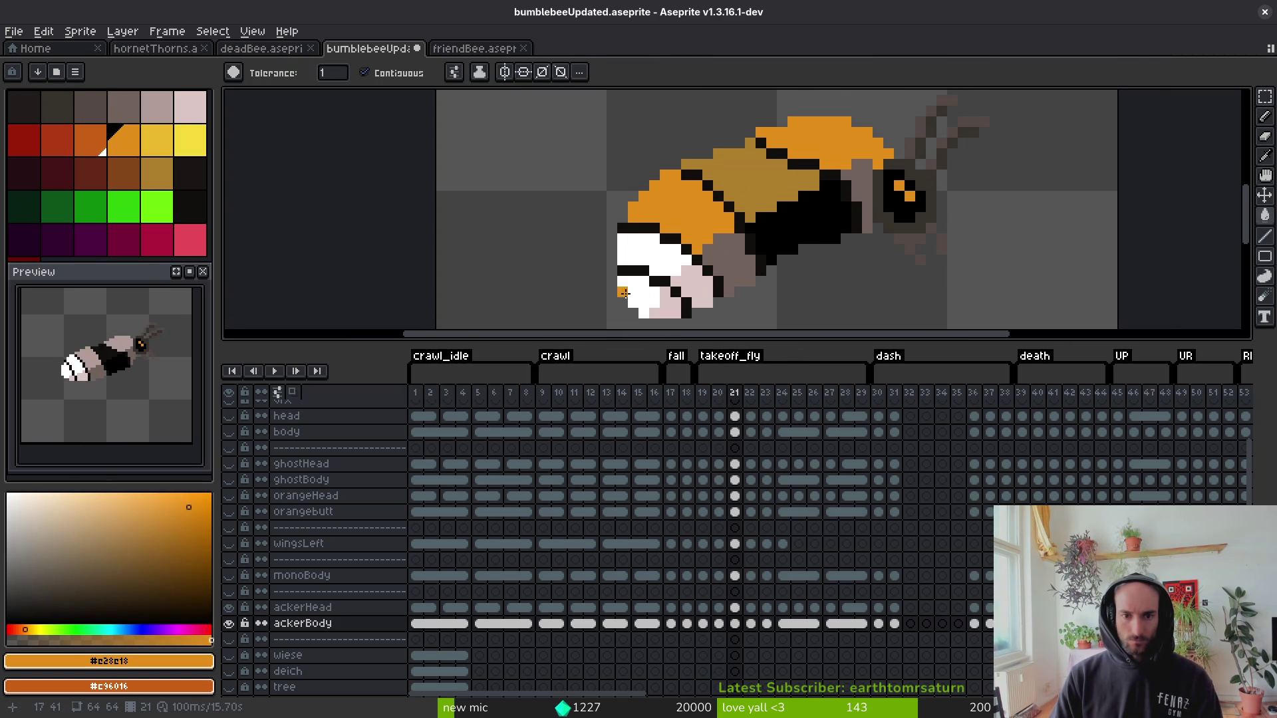
Pick frame 20's darker orange and fill frame 21's lower-left area and belly with it.
key("i")
key("Left")
left_click(665, 293)
key("Right")
key("g")
left_click(665, 303)
left_click(721, 263)
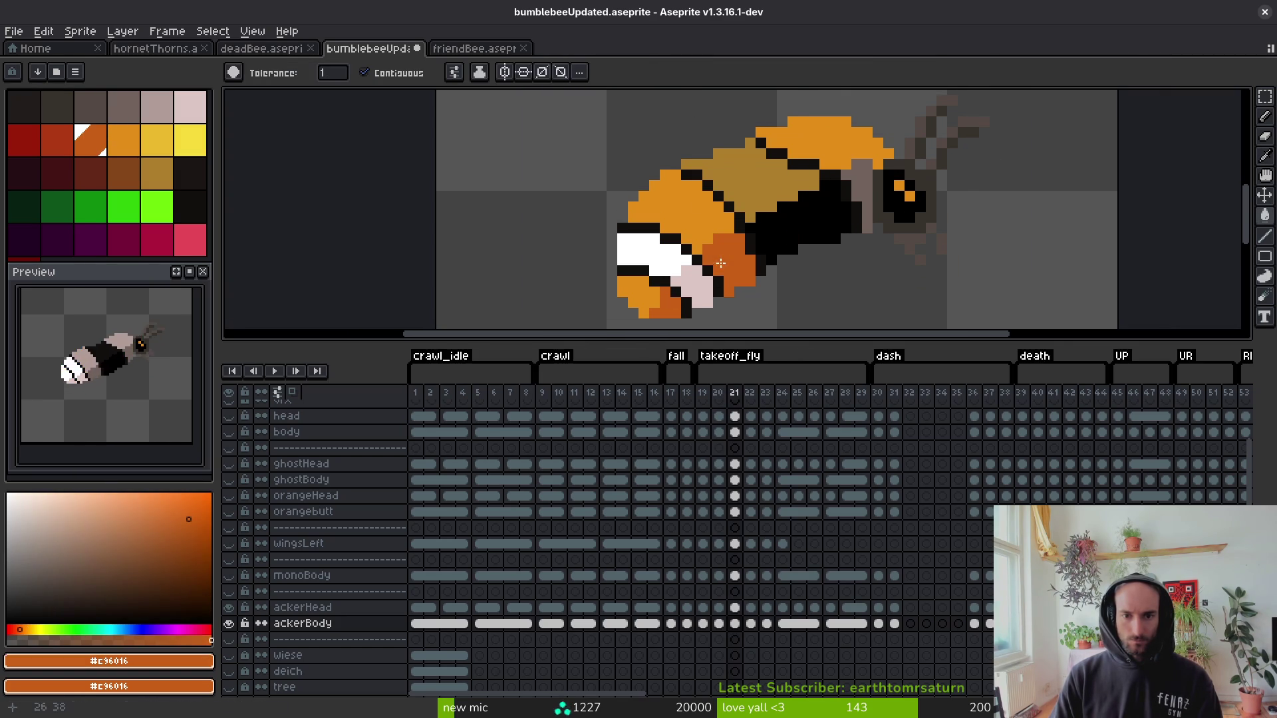
Pick yellow and tan from frame 20, then fill frame 21's white rear yellow and remaining pink tan.
key("i")
key("Left")
left_click(655, 252)
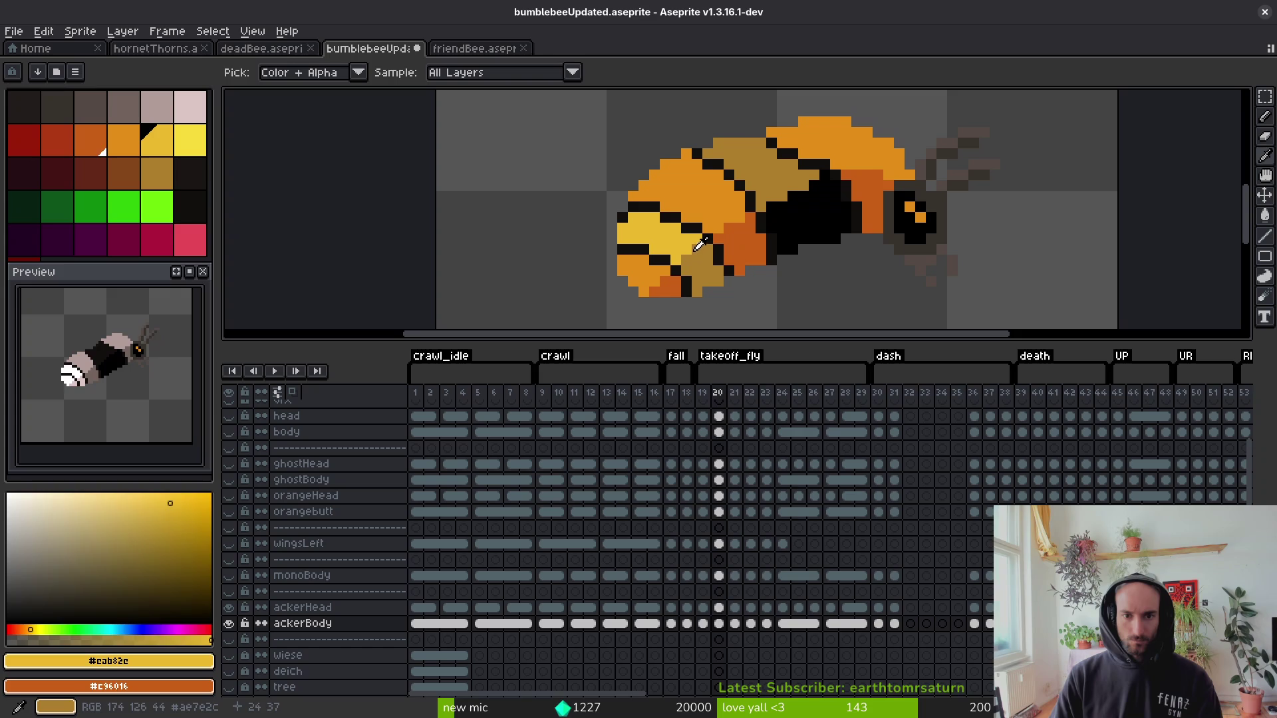
right_click(695, 286)
key("Right")
key("g")
left_click(655, 253)
right_click(705, 281)
scroll(750, 278, "down", 1)
Compare the finished frame 21 with the still-pale bee on frame 22.
key("i")
key("Left")
key("Right")
key("Right")
key("Left")
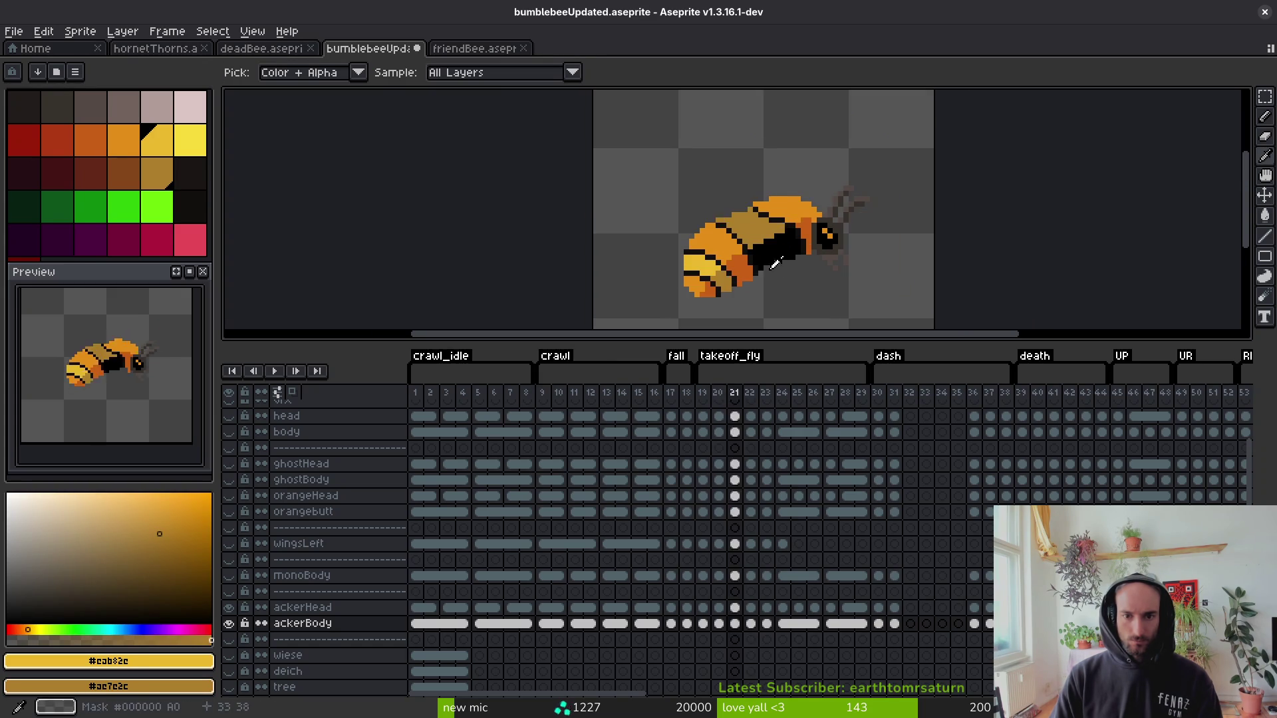
key("Right")
key("g")
scroll(724, 281, "up", 1)
Fill frame 22's upper body and head orange and the grey eye patch dark orange, then pick tan.
key("i")
key("Left")
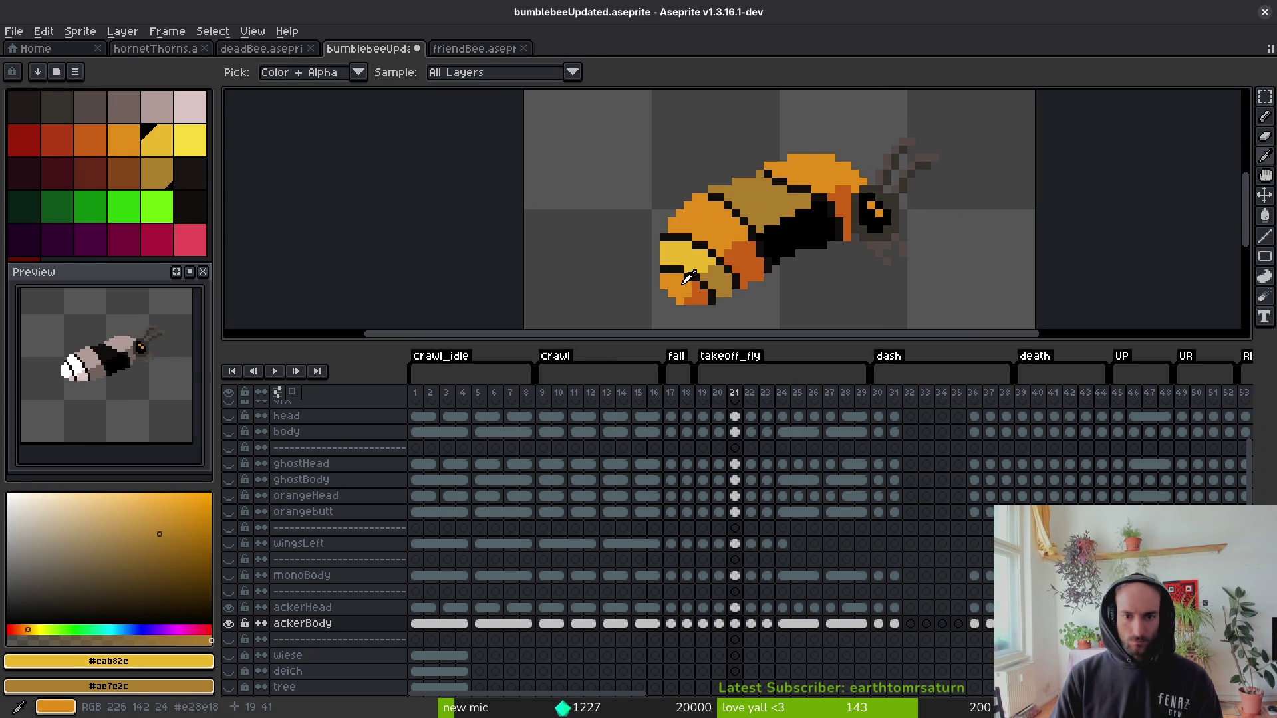
left_click(698, 283)
right_click(677, 282)
key("Right")
key("g")
left_click(724, 253)
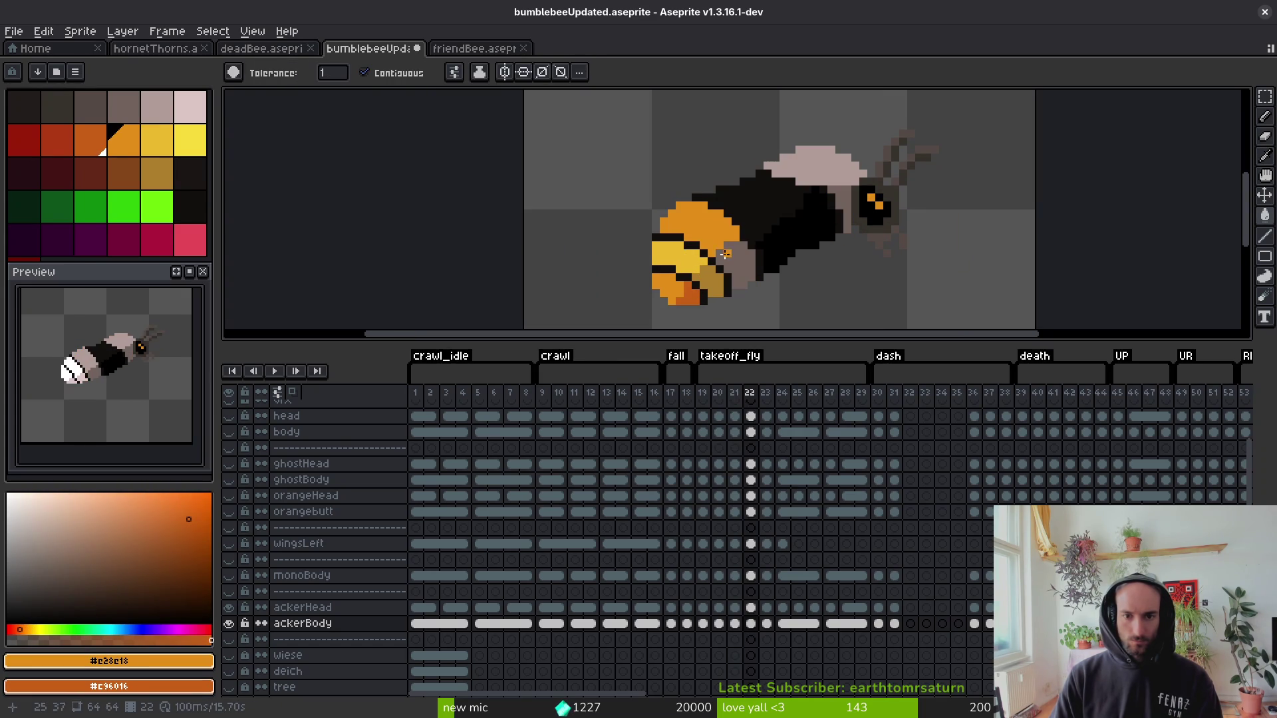
left_click(807, 158)
right_click(840, 211)
key("i")
left_click(711, 283)
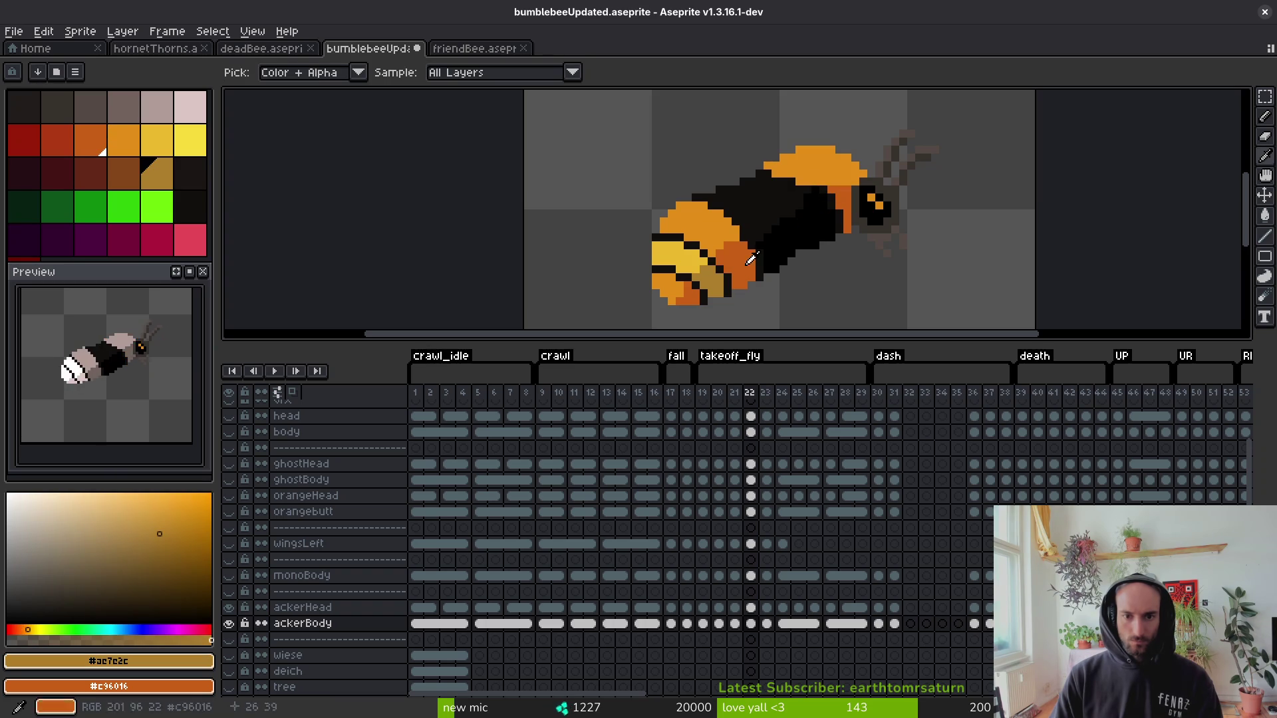
Outline a tan stripe across frame 22's dark body with the Pencil and fill it tan.
key("b")
scroll(732, 203, "up", 2)
left_click_drag(619, 189, 667, 203)
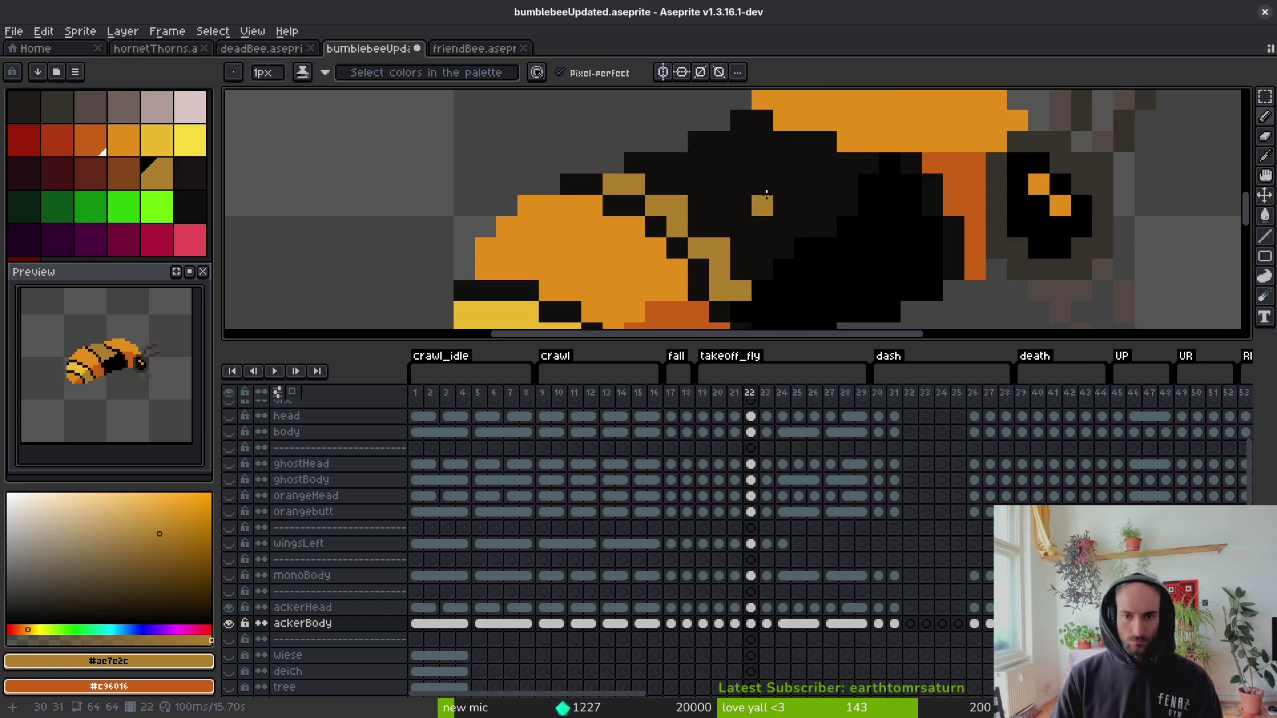
left_click_drag(767, 143, 741, 121)
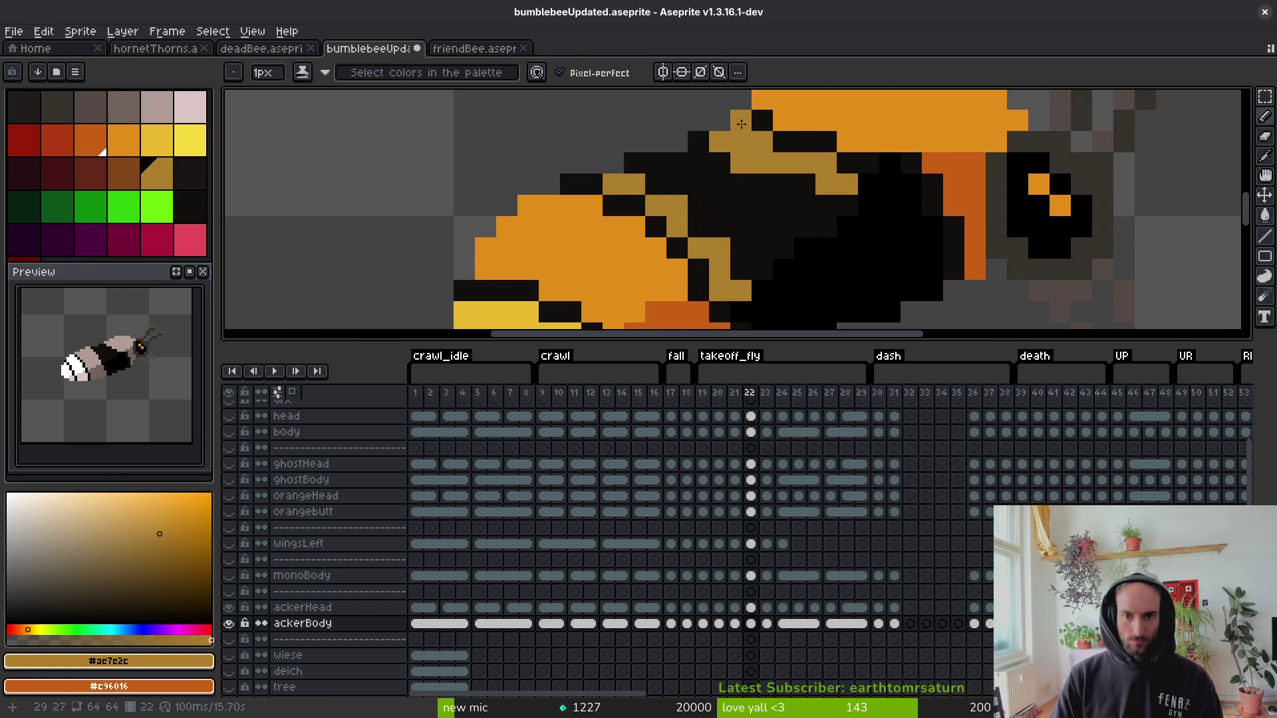
key("g")
left_click(734, 193)
scroll(733, 194, "down", 2)
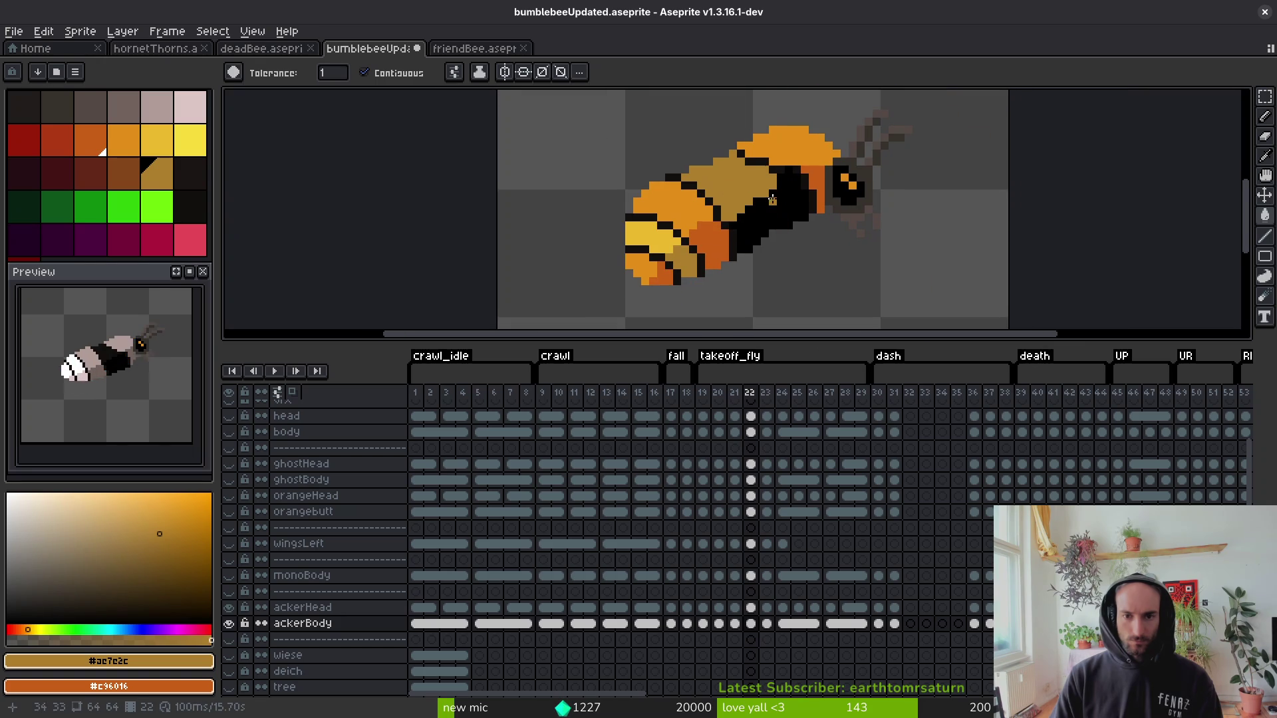
Toggle between the eyedropper and Pencil while zooming around the new stripe.
key("alt")
scroll(718, 242, "up", 4)
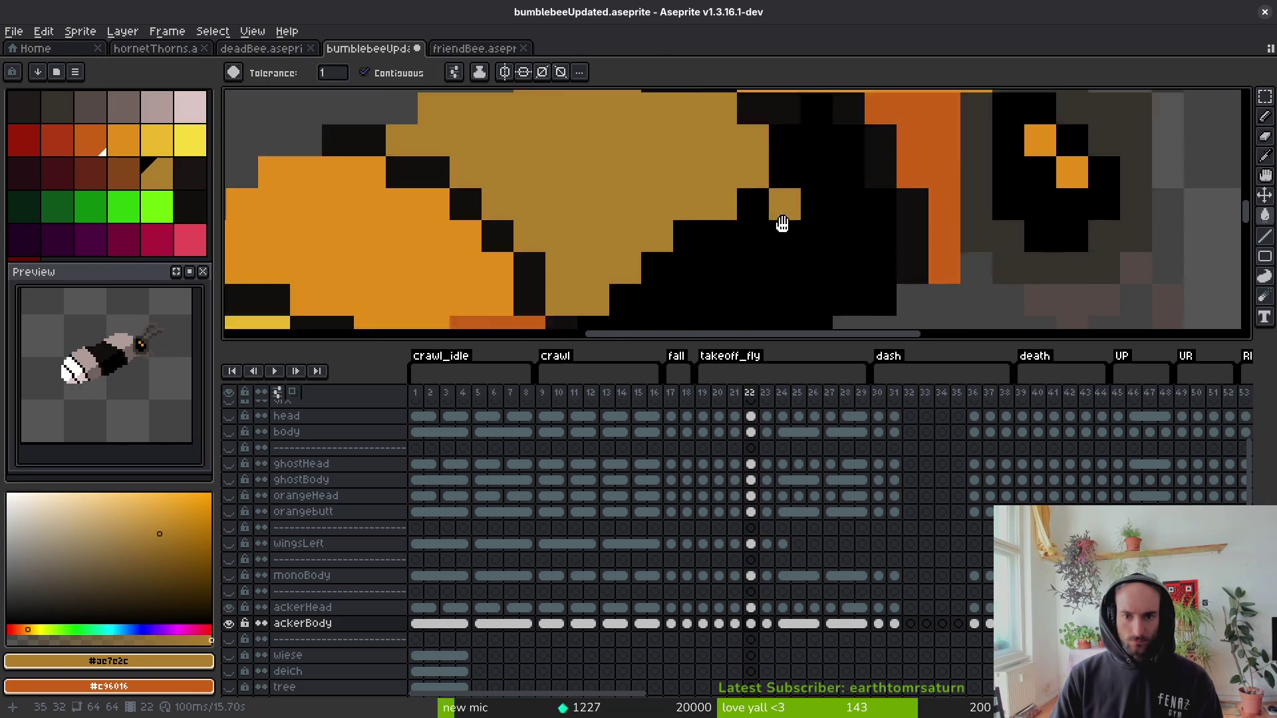
key("b")
scroll(731, 270, "down", 3)
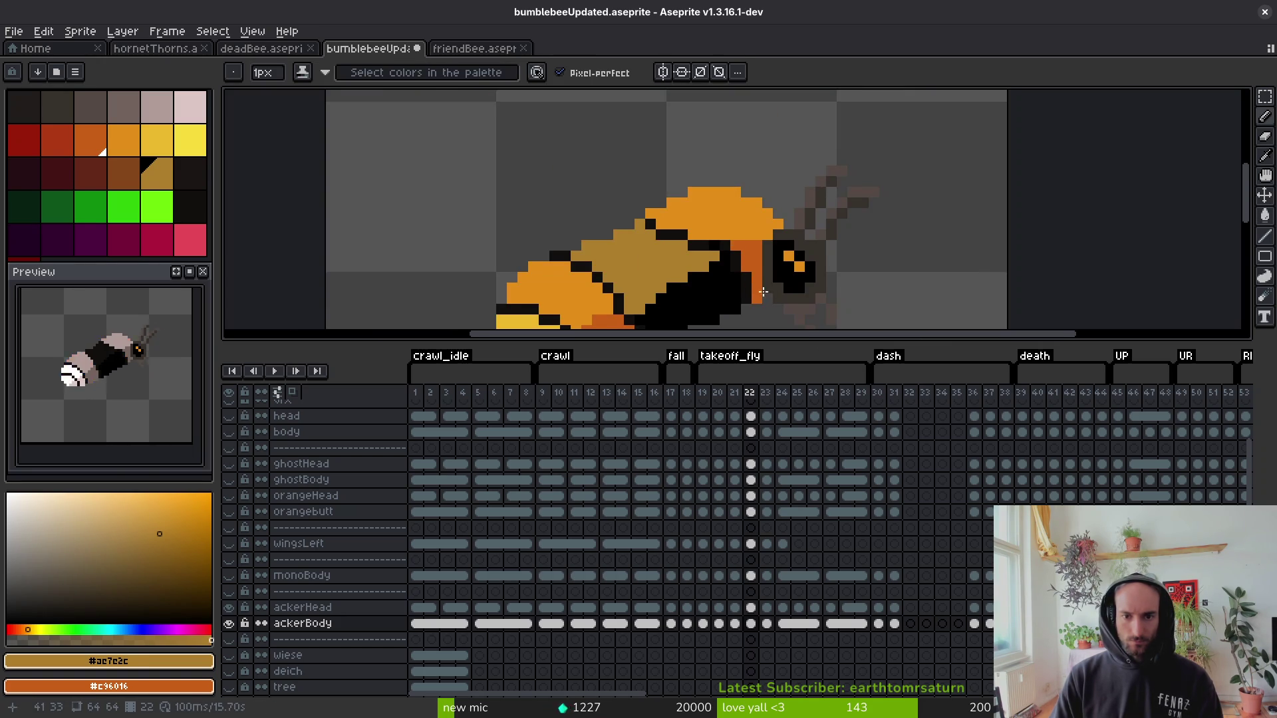
key("alt")
Step back to frames 21 and 20 for comparison, then return to frame 22.
key("Left")
scroll(708, 268, "up", 3)
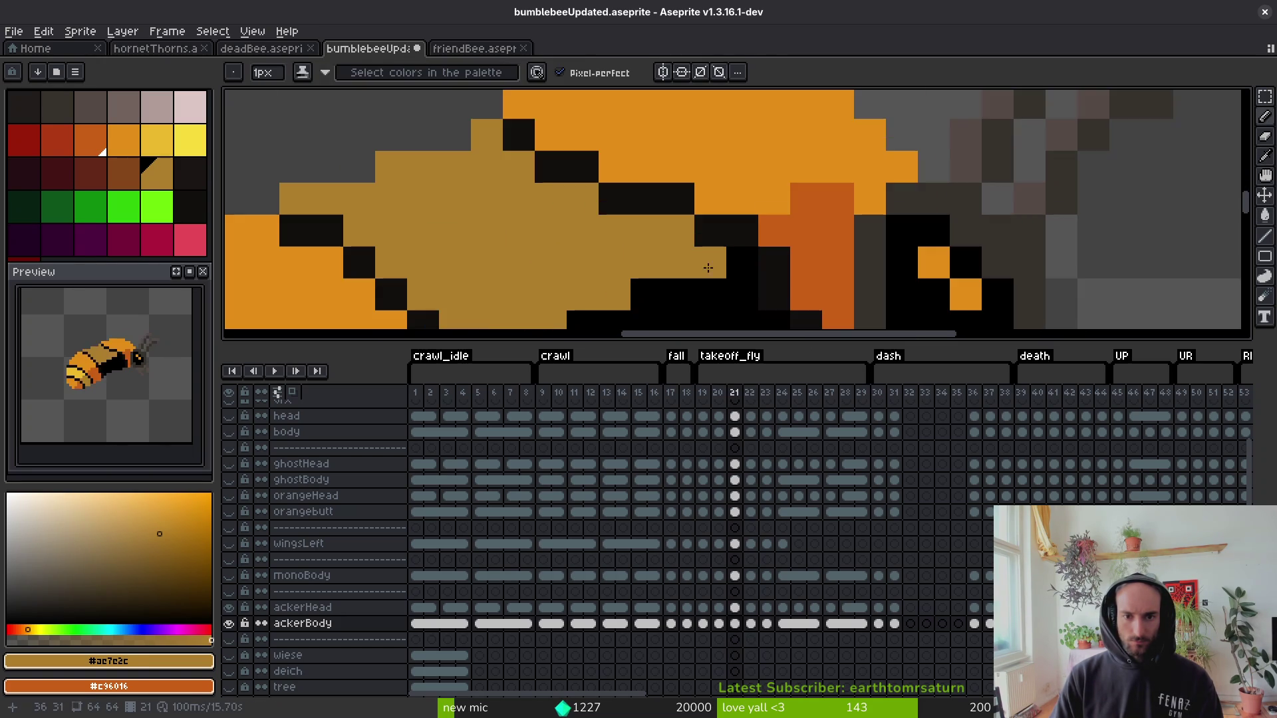
scroll(712, 263, "down", 5)
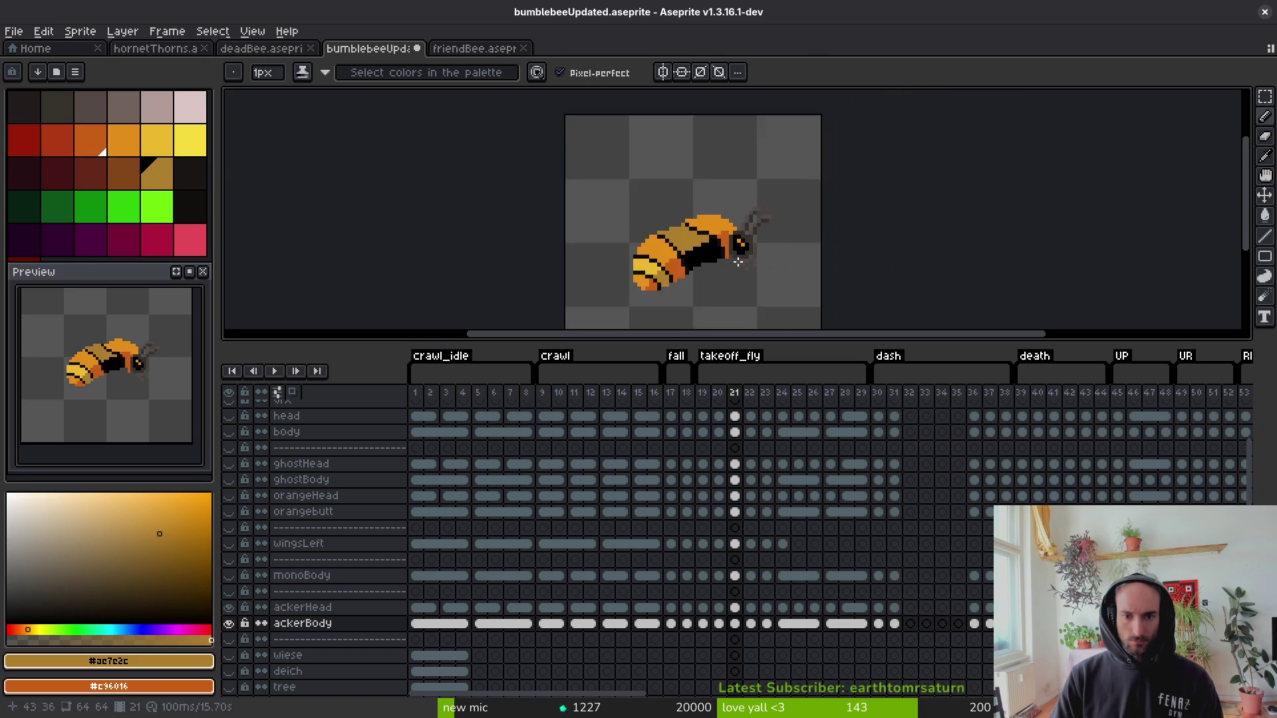
key("Left")
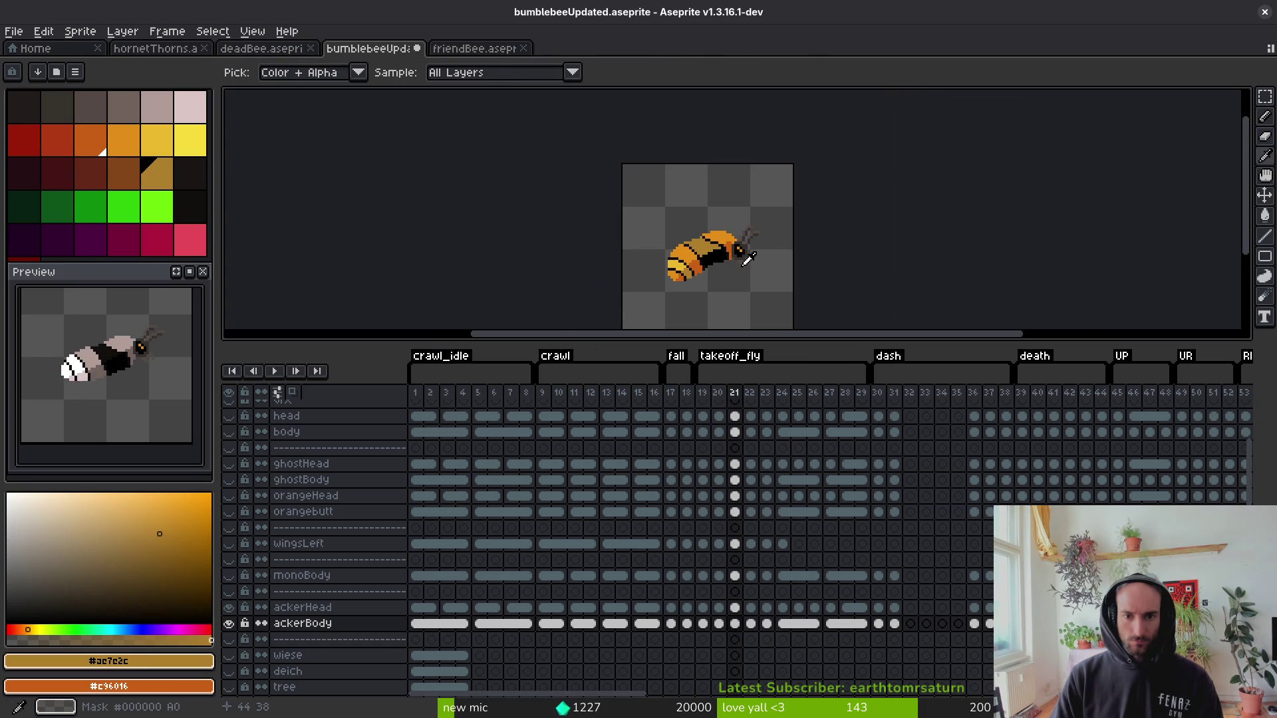
key("alt")
key("Right")
key("Right")
key("Right")
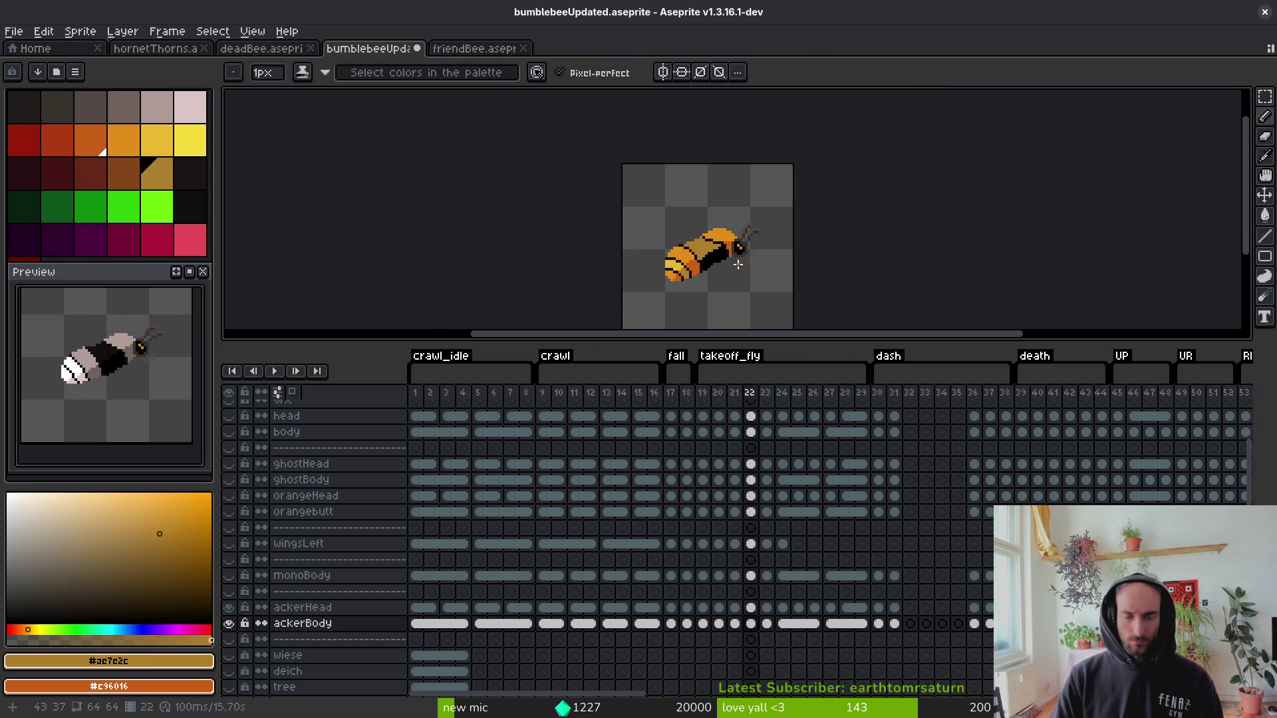
scroll(715, 252, "up", 3)
scroll(715, 252, "up", 5)
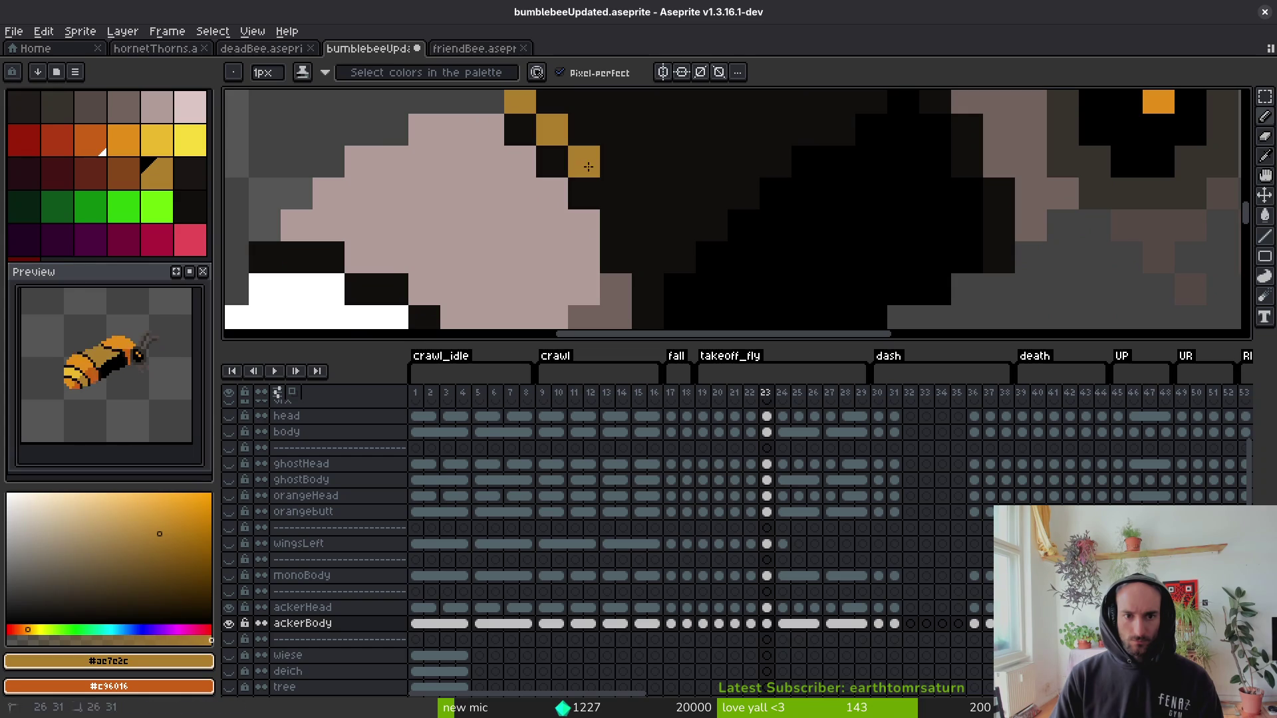
Pencil gold pixels along the stripe on frame 23's bee body.
scroll(630, 224, "down", 2)
scroll(652, 194, "up", 2)
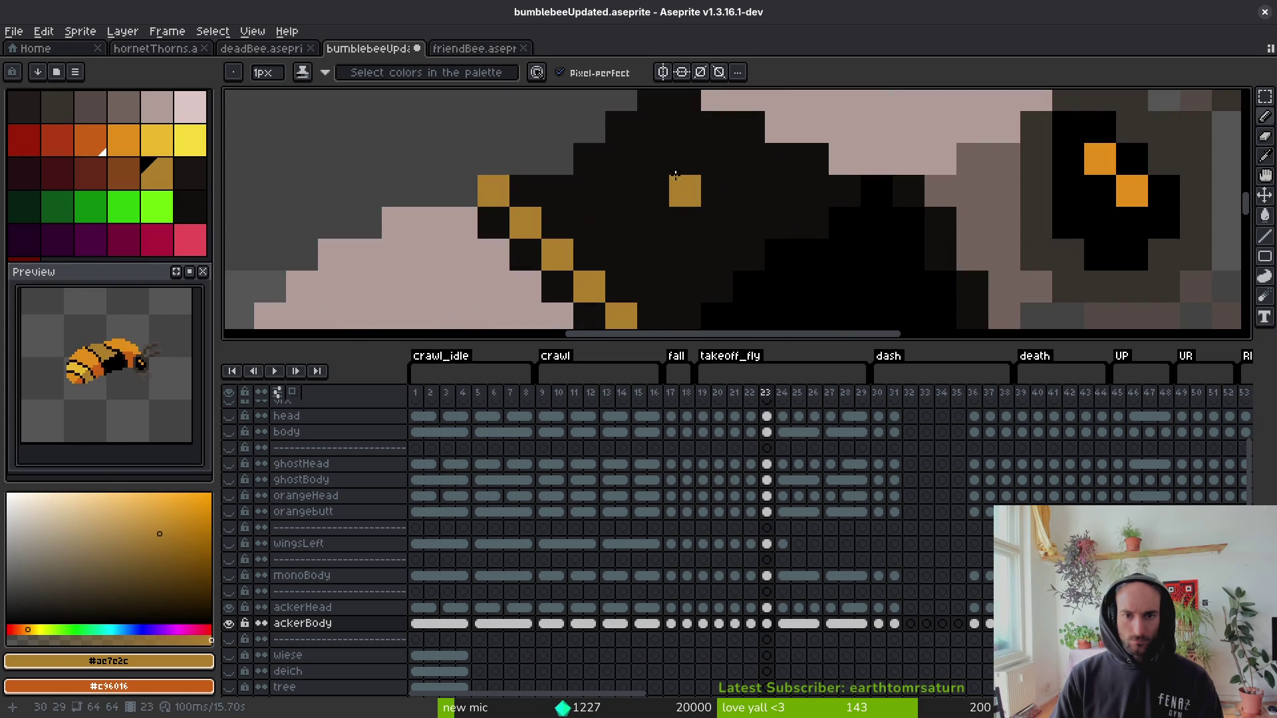
left_click(637, 161)
left_click(701, 225)
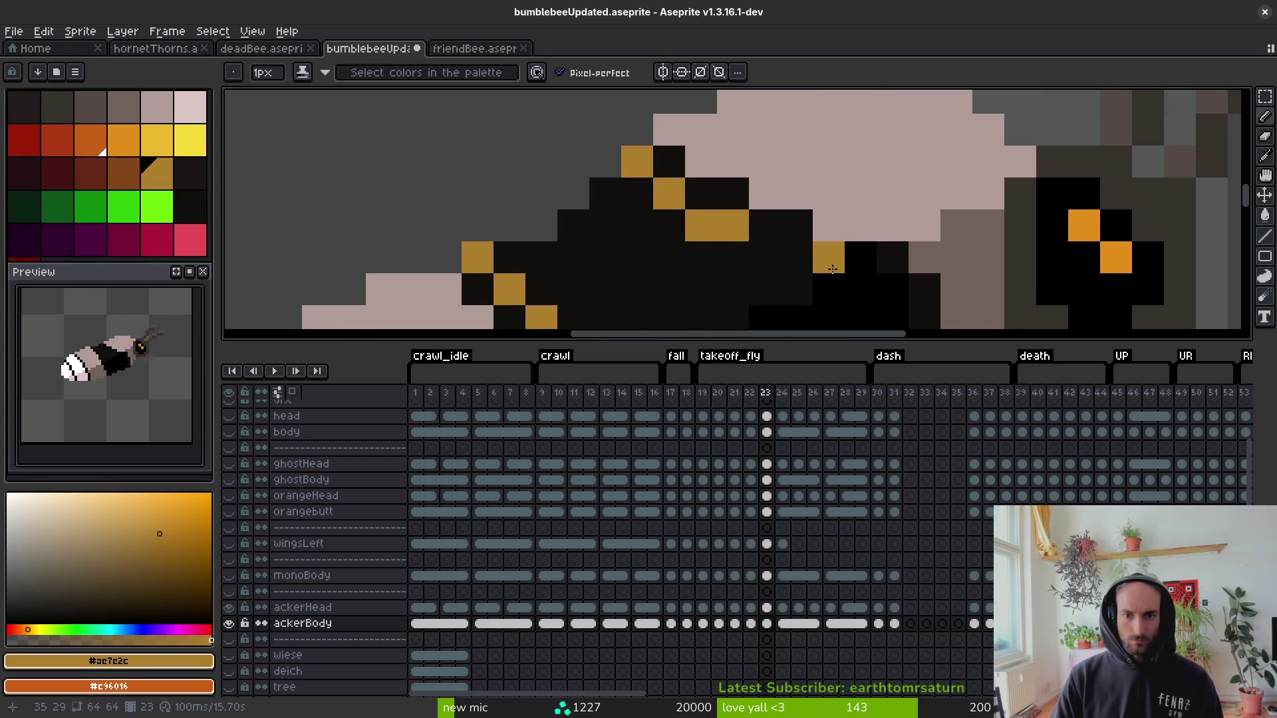
scroll(765, 257, "down", 2)
scroll(758, 224, "up", 2)
scroll(757, 224, "down", 2)
scroll(771, 220, "up", 2)
left_click(788, 216)
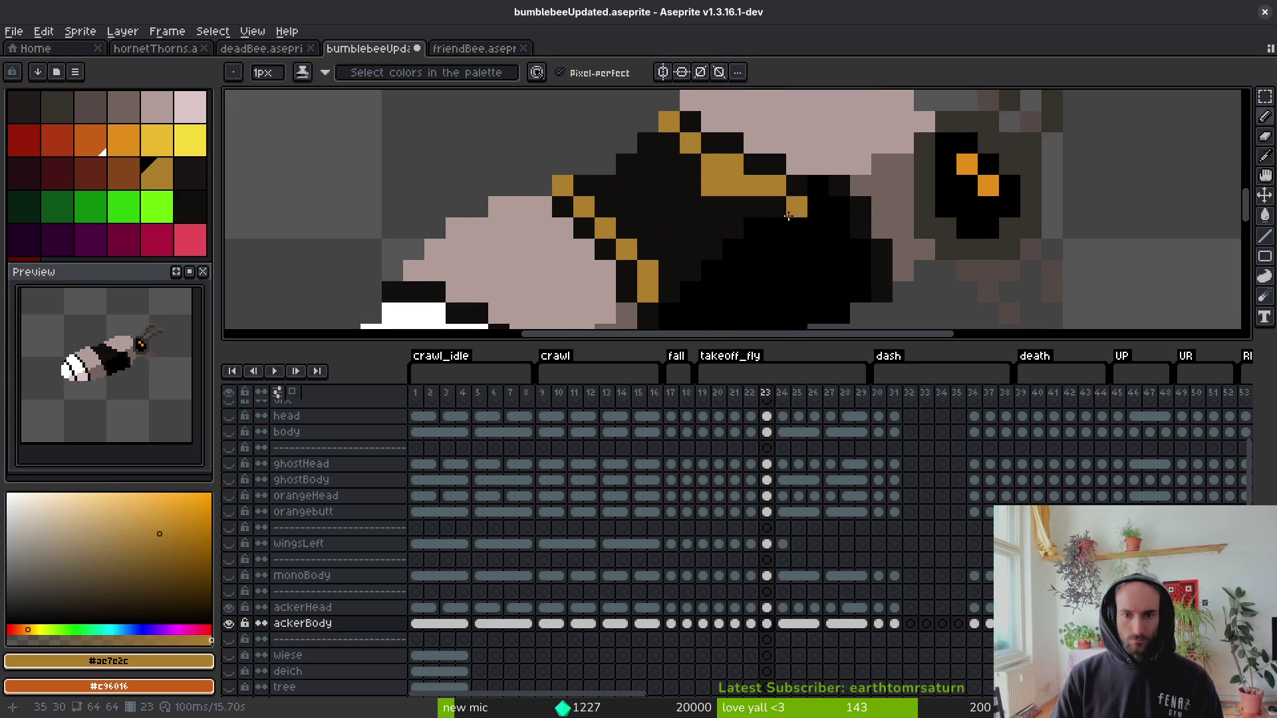
Bucket-fill the black area beside the stripe gold and three pale pink bands orange.
key("g")
left_click(732, 212)
scroll(738, 216, "down", 3)
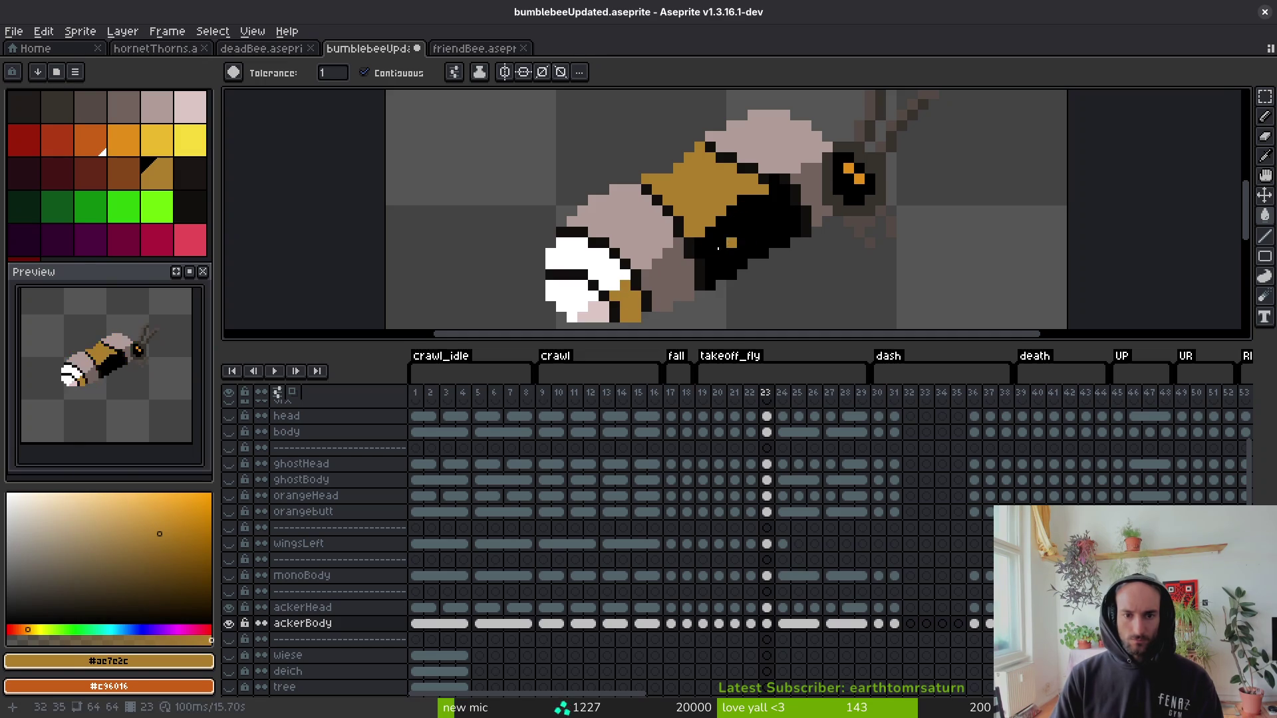
left_click(569, 302)
left_click(619, 226)
left_click(765, 137)
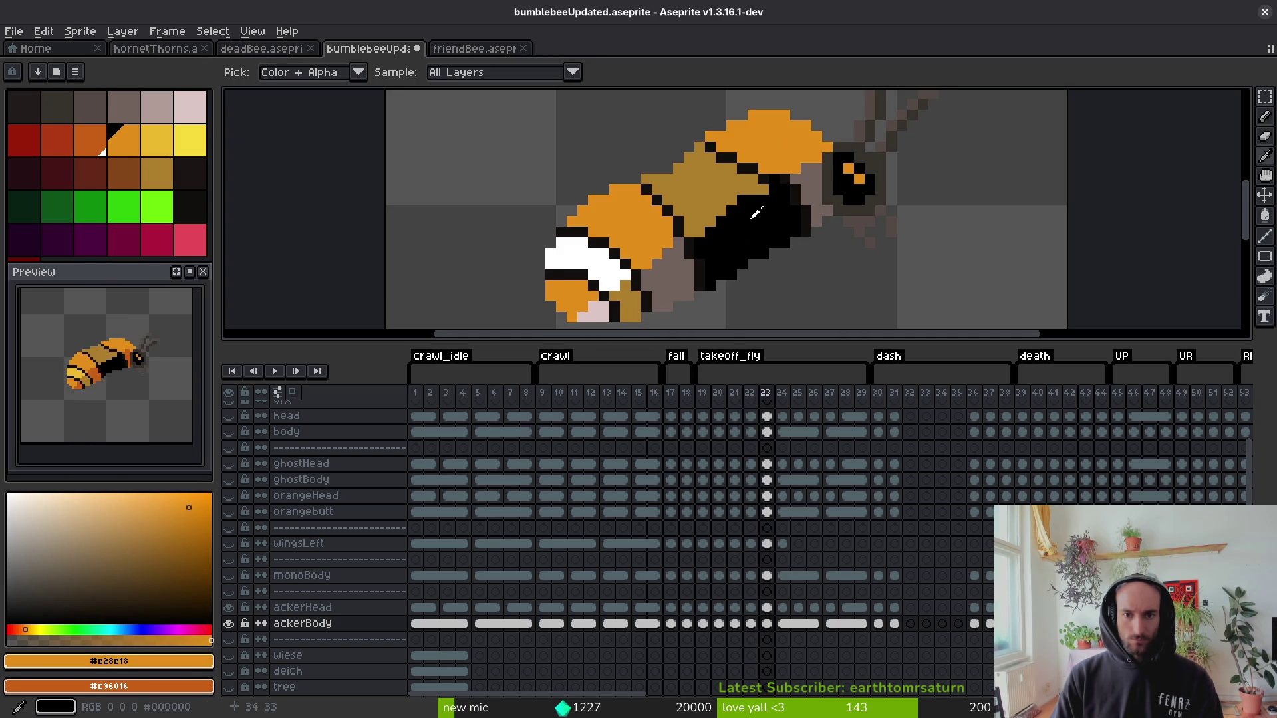
Fill the grey head and lower-body areas dark orange, and the white rear stripes with sampled yellow.
left_click(91, 140)
left_click(815, 193)
left_click(677, 276)
key("Left")
left_click(609, 262, "alt")
key("Right")
left_click(607, 269)
Compare against frame 22, set up the Pencil with gold #ae7e2c, and advance to frame 24.
scroll(720, 273, "down", 2)
key("Left")
key("Right")
left_click(695, 227, "alt")
key("b")
scroll(721, 239, "up", 2)
scroll(720, 241, "down", 3)
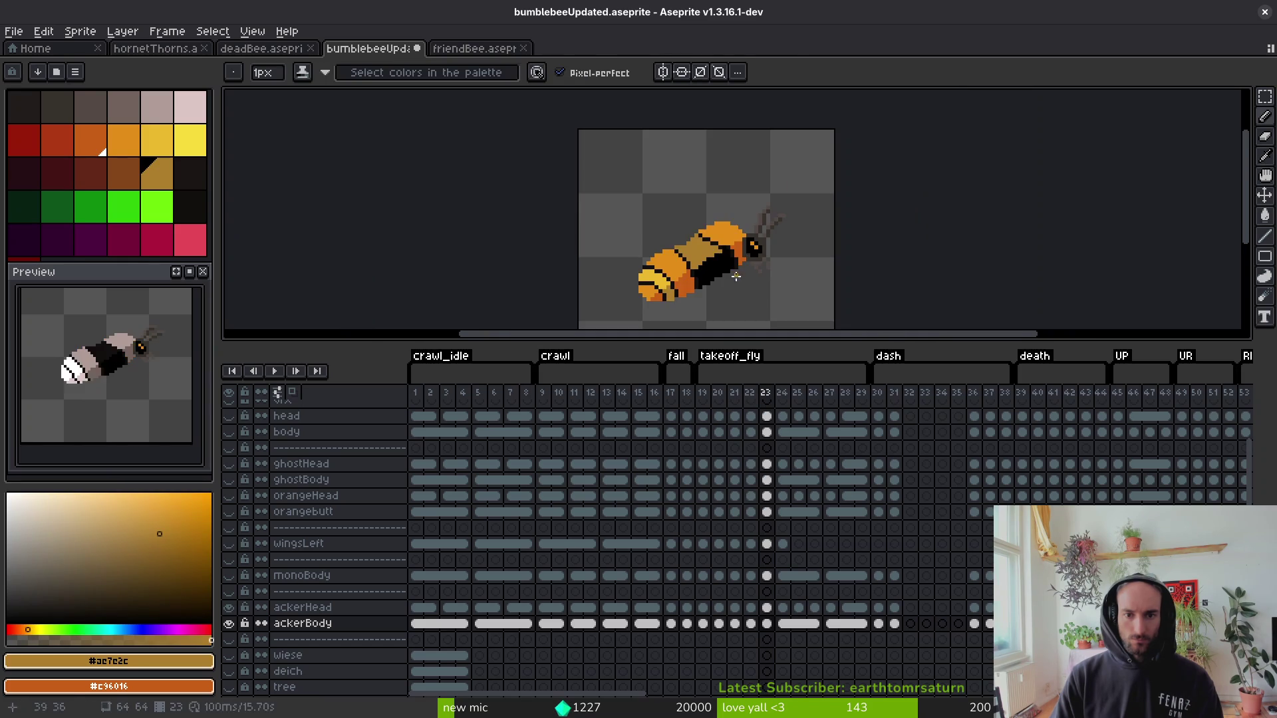
key("Right")
scroll(668, 210, "up", 3)
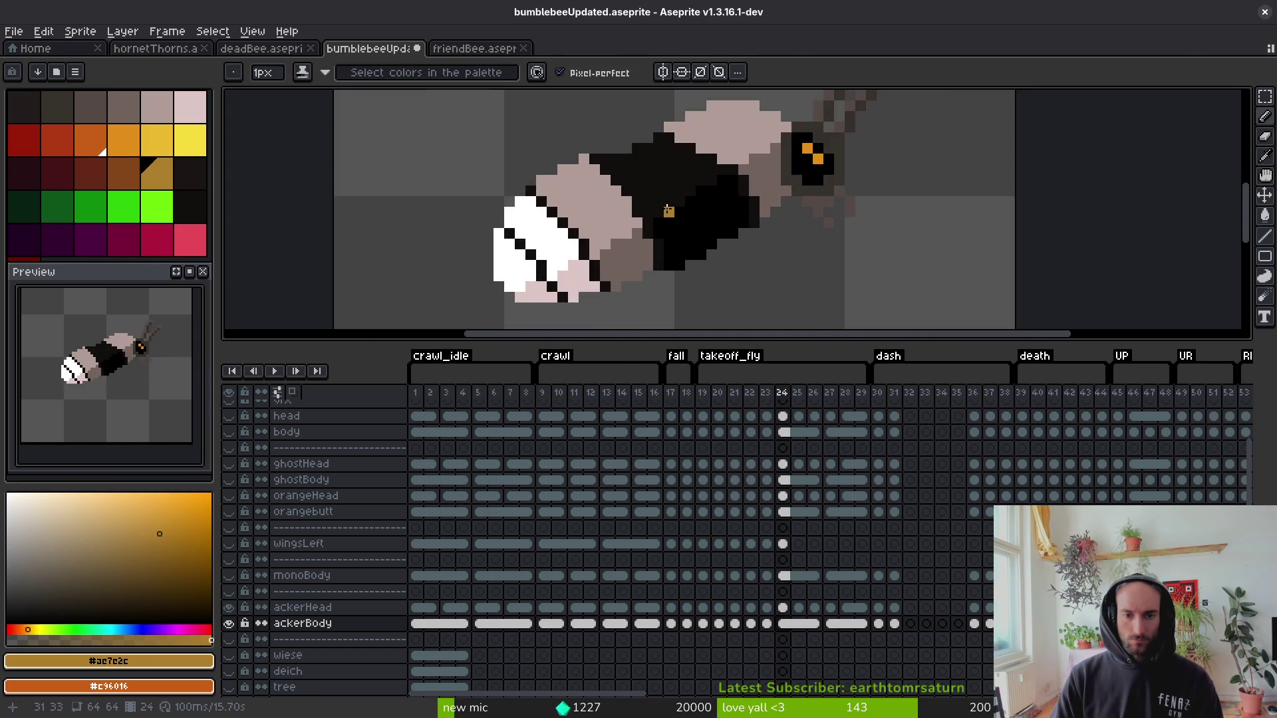
Pencil a gold L and stripe across frame 24's body, fill the black band gold, and save.
scroll(665, 206, "up", 5)
mouse_move(639, 273)
left_mouse_down()
mouse_move(605, 190)
mouse_move(603, 204)
left_mouse_up()
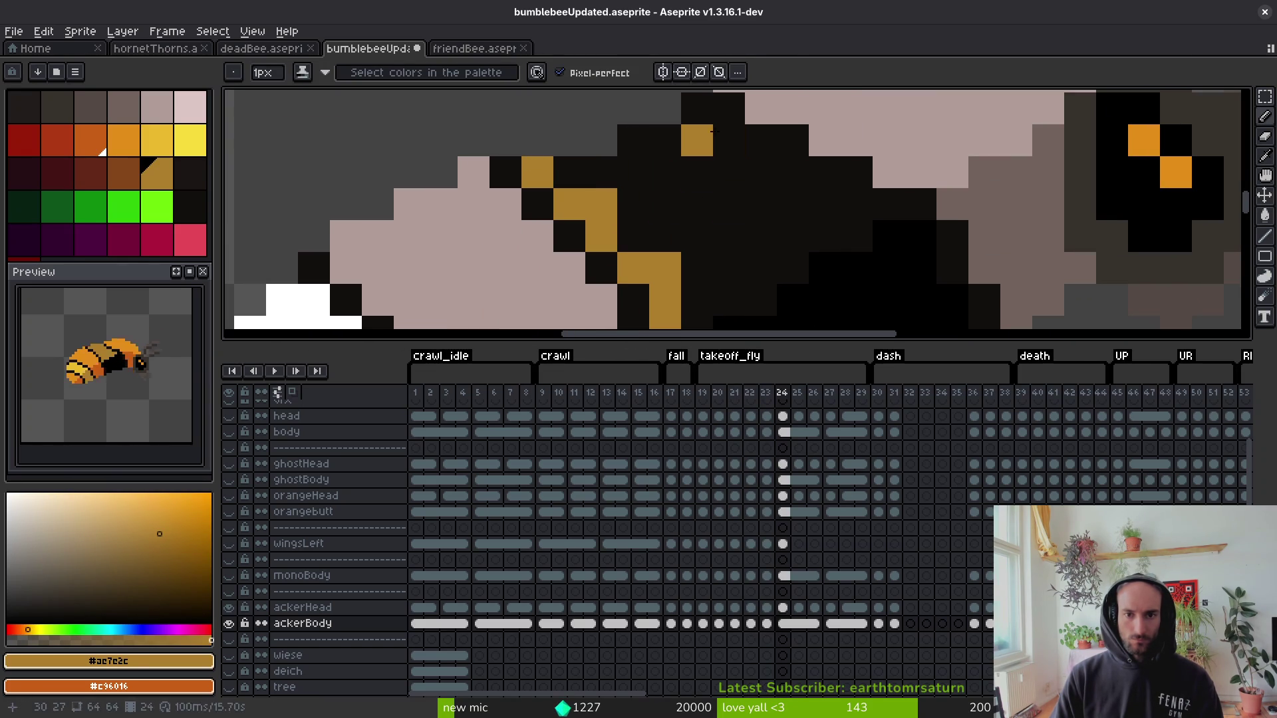
mouse_move(736, 177)
left_mouse_down()
mouse_move(858, 203)
mouse_move(891, 236)
mouse_move(792, 199)
mouse_move(669, 211)
left_mouse_up()
key("g")
left_click(669, 211)
left_click(632, 162)
scroll(691, 133, "down", 3)
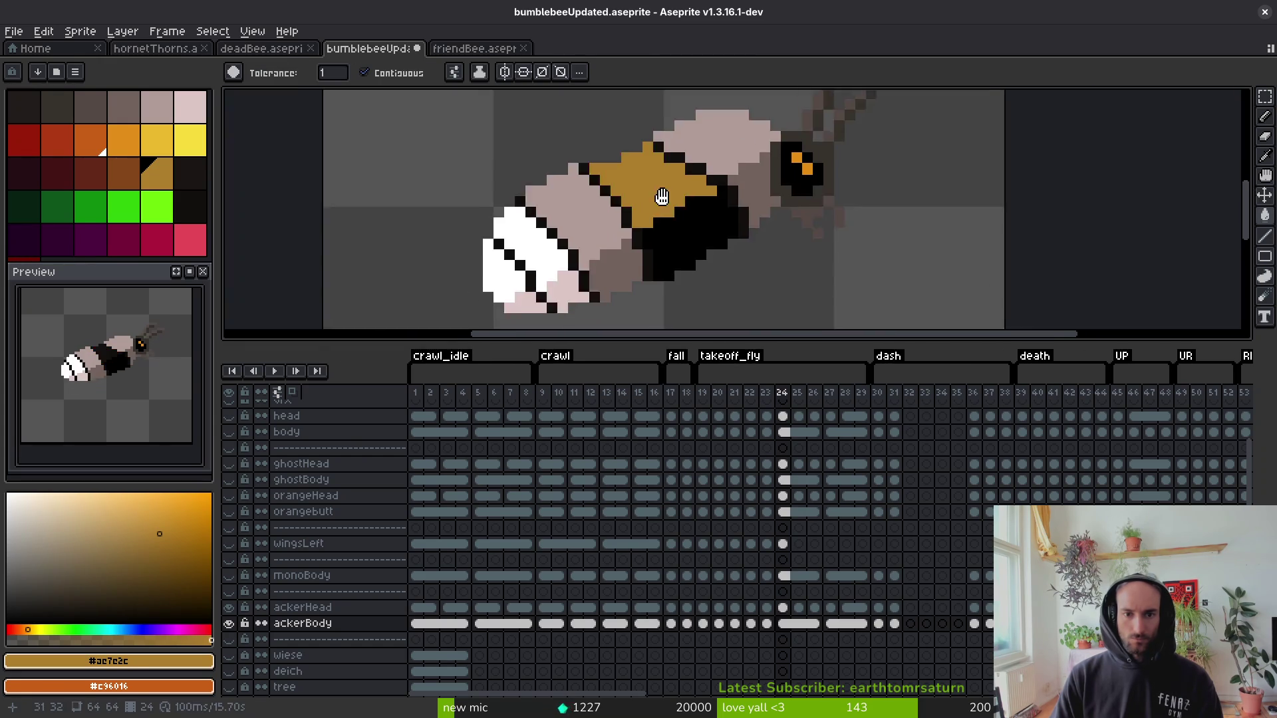
key("b")
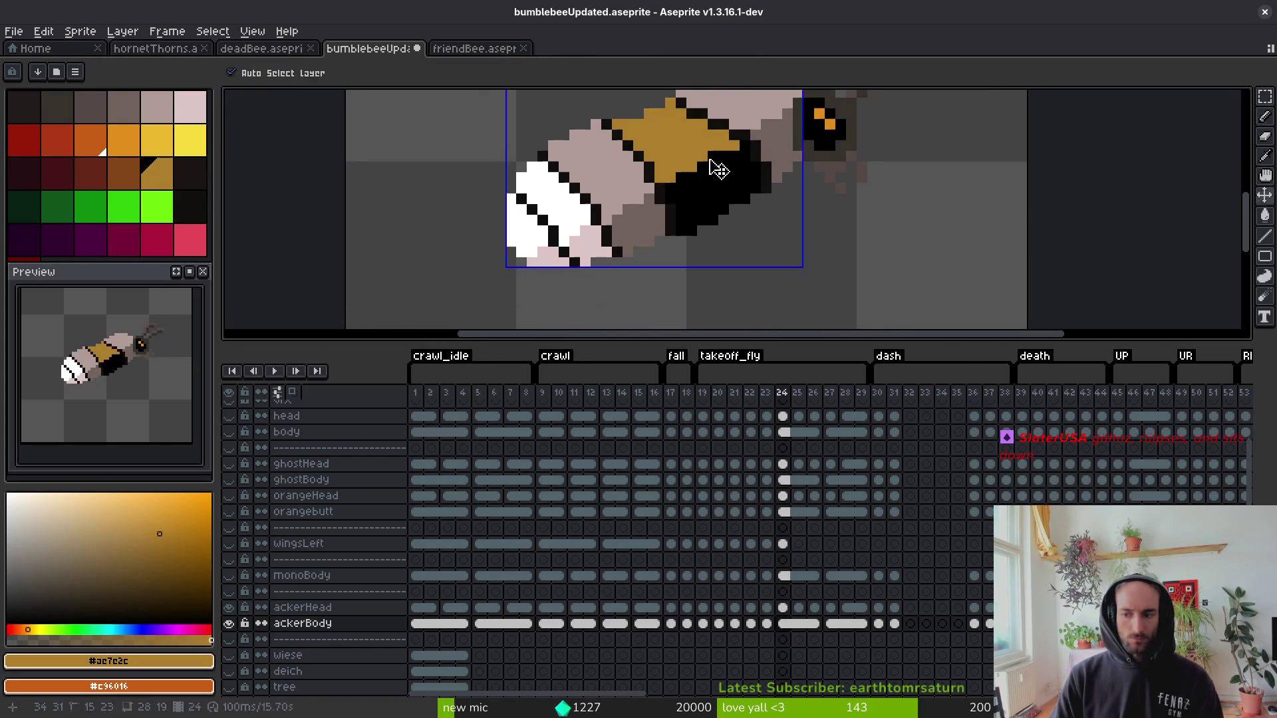
key("ctrl+s")
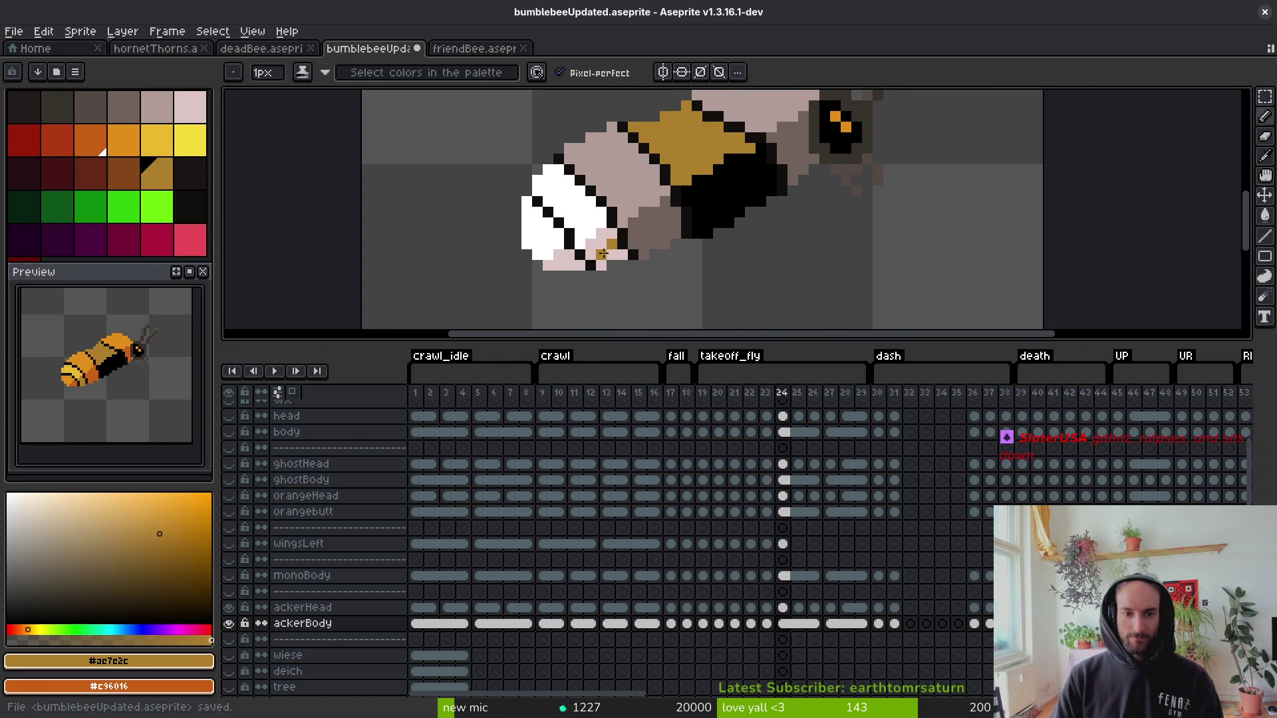
Fill the white stripe with picked yellow, undoing a stray gold fill of the lower tip.
key("g")
left_click(608, 246)
key("ctrl+z")
left_click(566, 193, "alt")
left_click(565, 193)
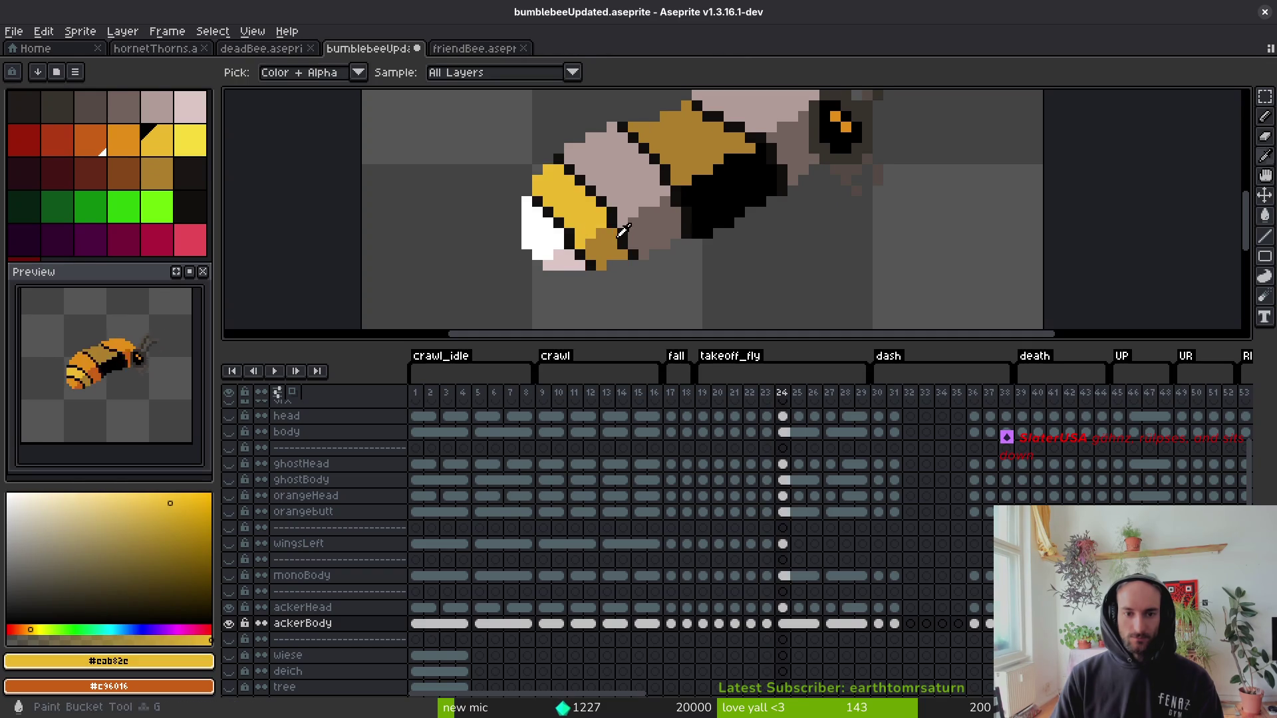
key("ctrl+z")
Fill two pink stripes and the upper body with orange #e28e18.
left_click(623, 230, "alt")
key("ctrl+y")
left_click(542, 229)
left_click(616, 176)
scroll(731, 199, "up", 2)
left_click(772, 144)
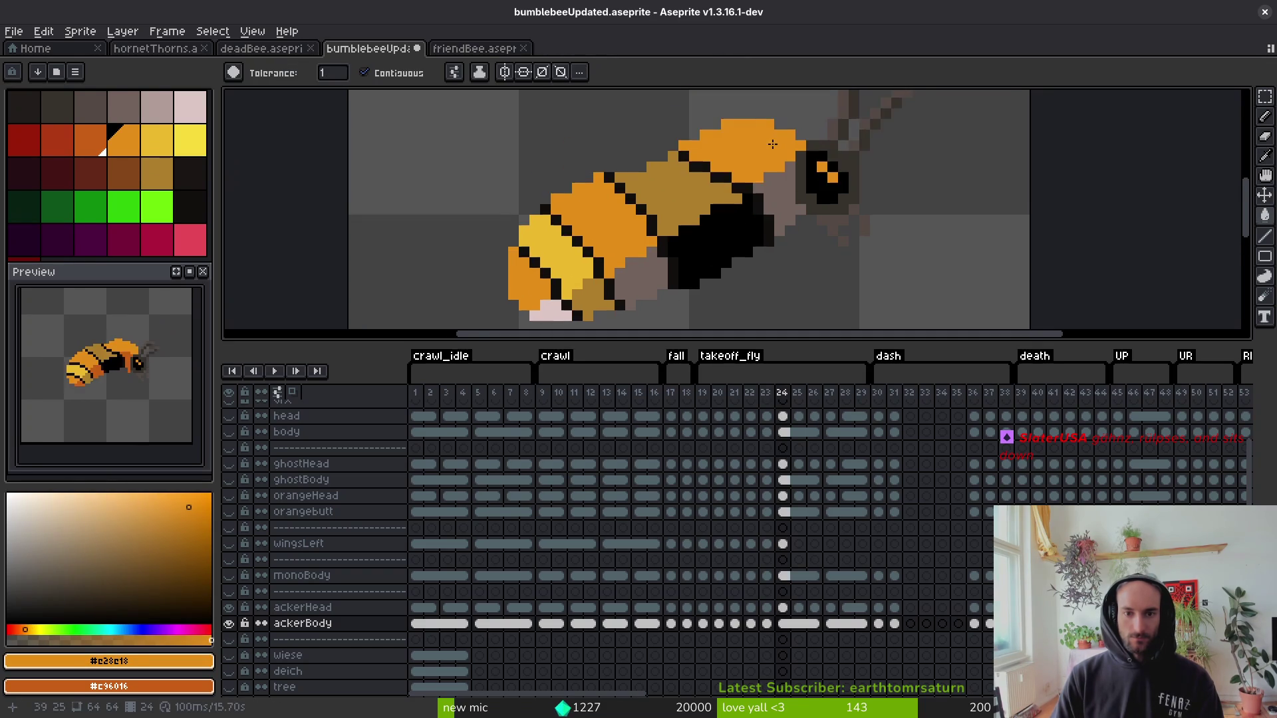
scroll(772, 143, "down", 2)
Fill the tail tip, belly patch and a leftover pixel dark orange #c96016, then save.
left_click(566, 229, "alt")
left_click(508, 255)
left_click(598, 219)
left_click(673, 202)
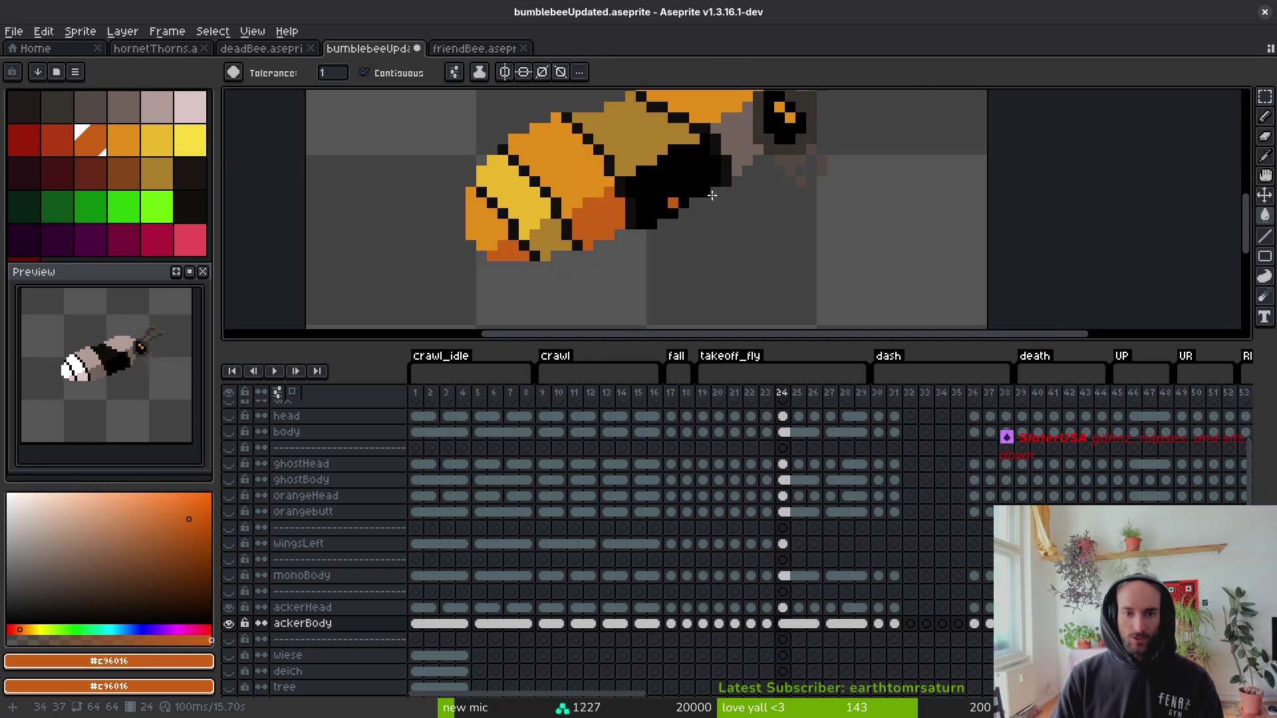
scroll(705, 219, "down", 2)
key("ctrl+s")
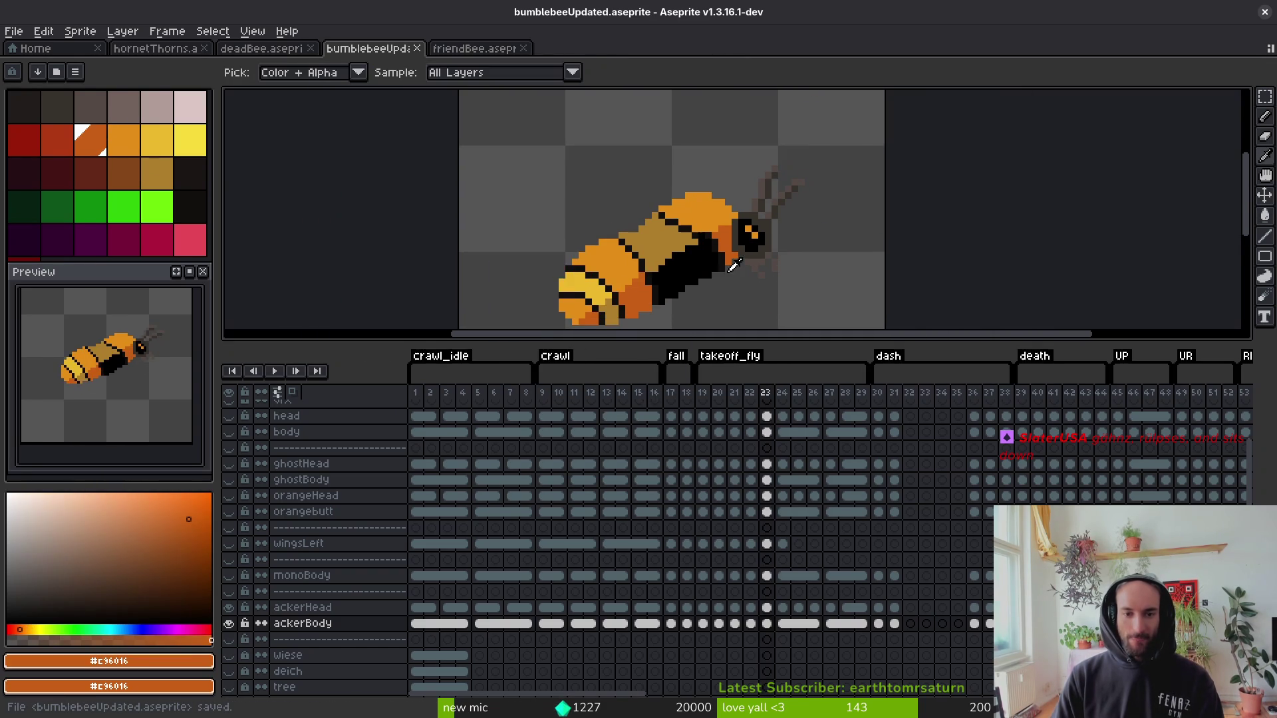
key("Right")
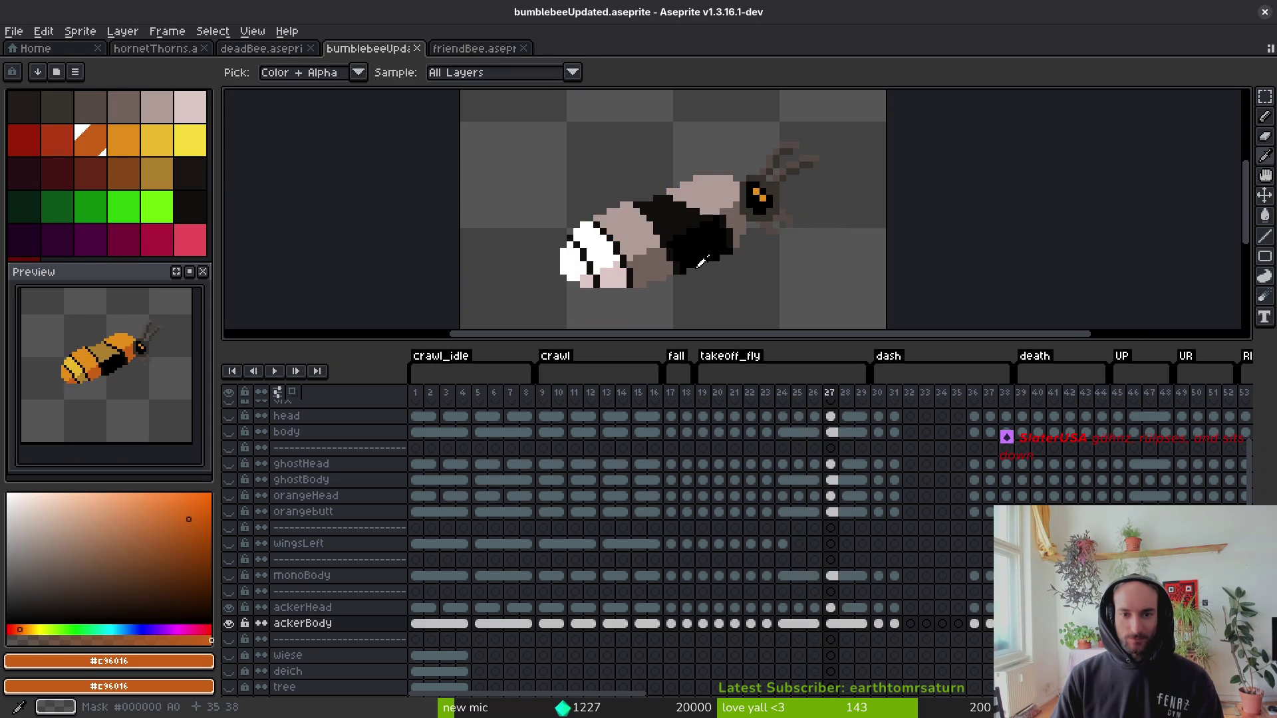
Advance to frame 27, recentre the bee and save the sprite.
scroll(670, 232, "up", 3)
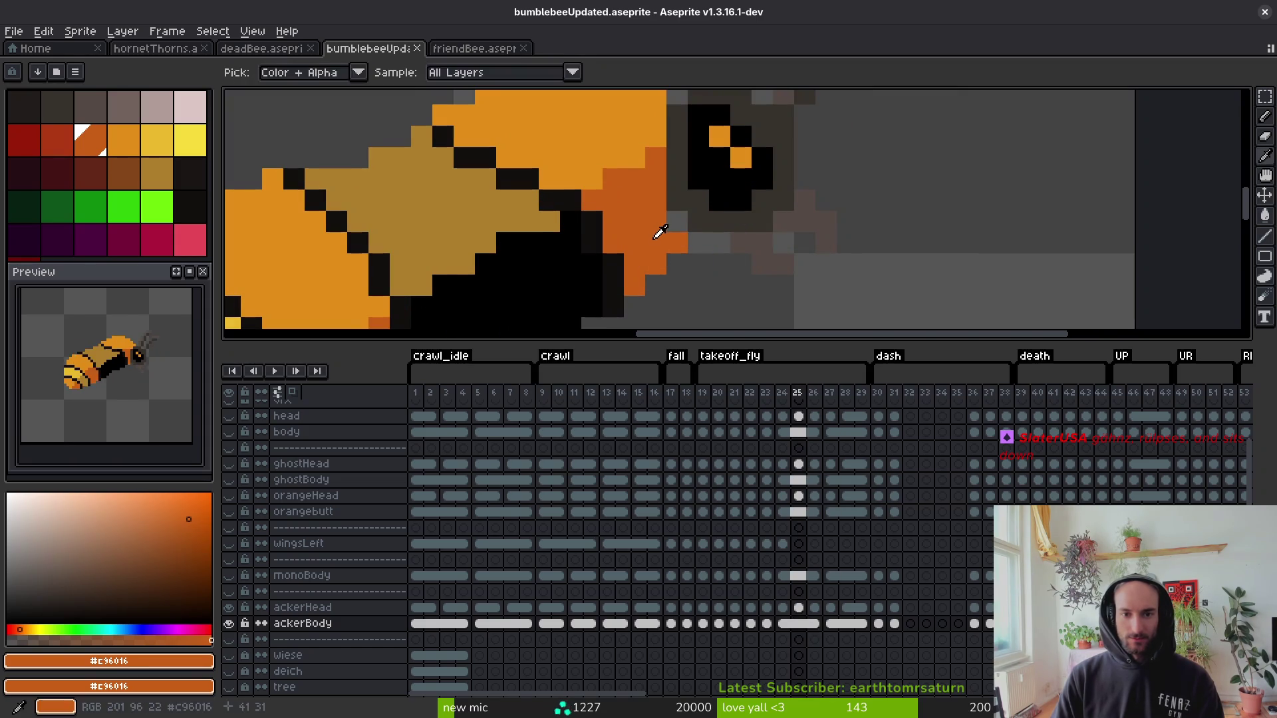
key("f")
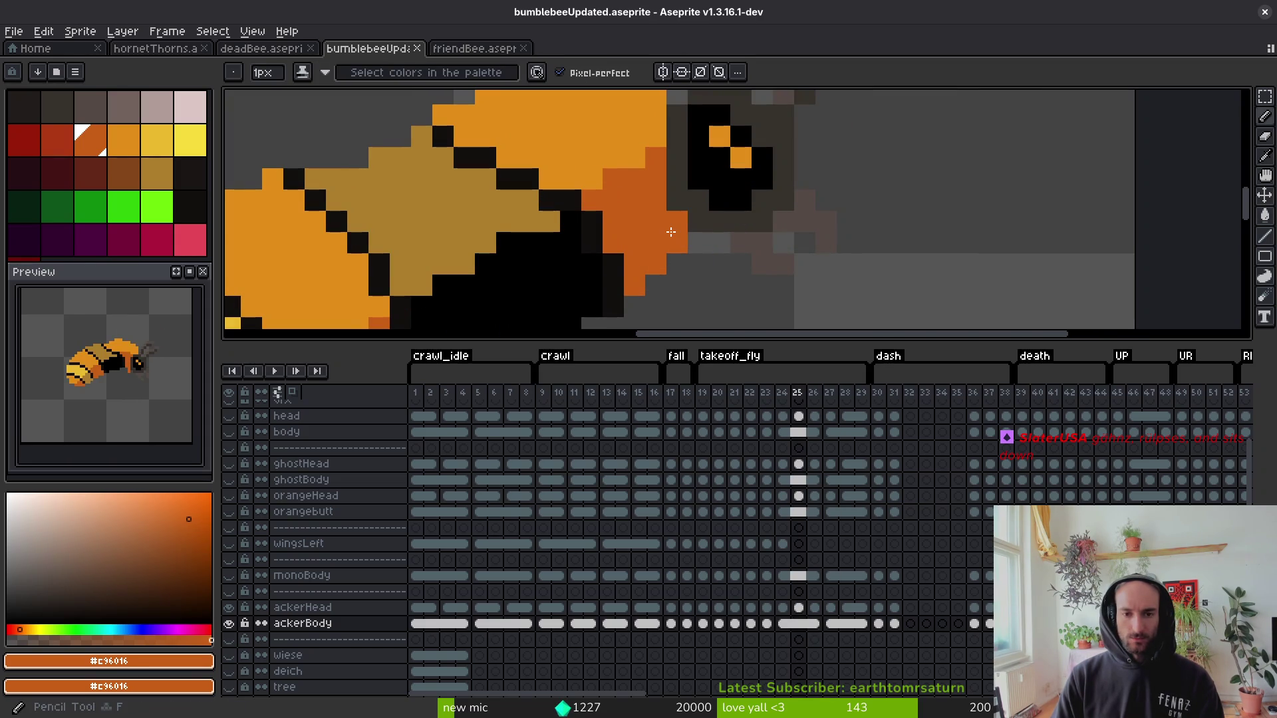
scroll(670, 231, "down", 3)
key("Right")
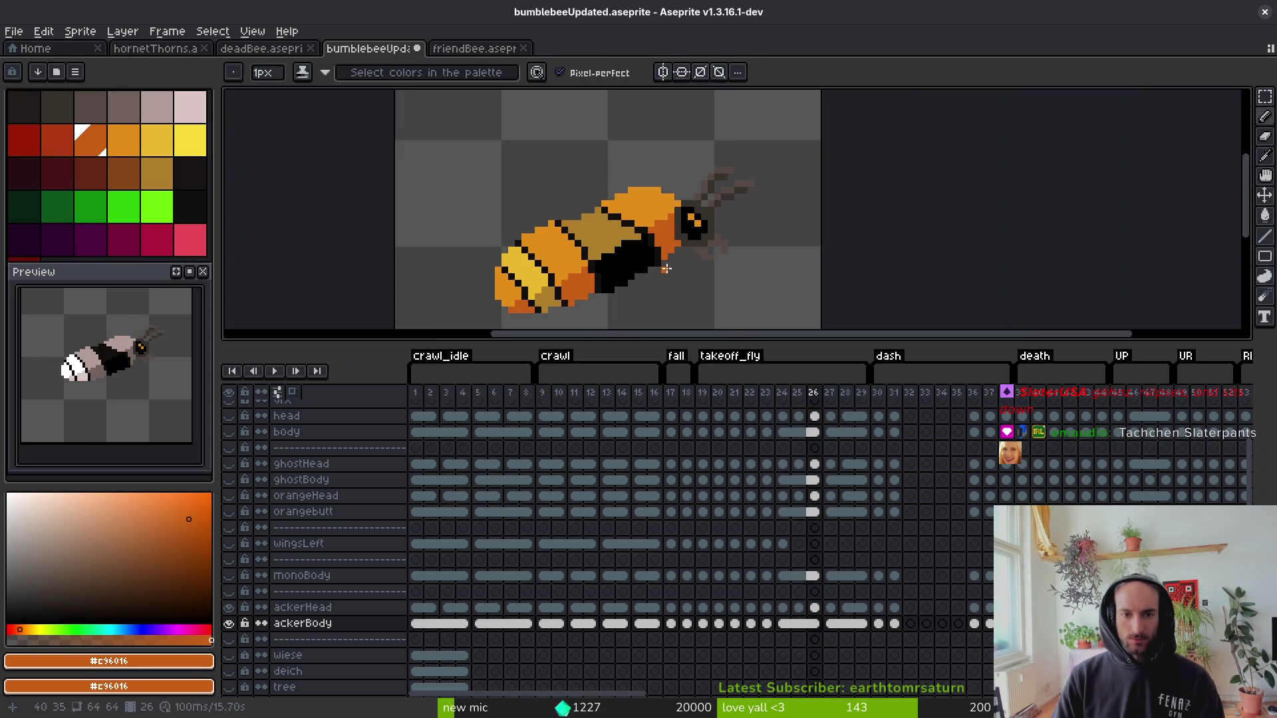
key("Right")
left_click_drag(665, 268, 648, 233)
key("ctrl+s")
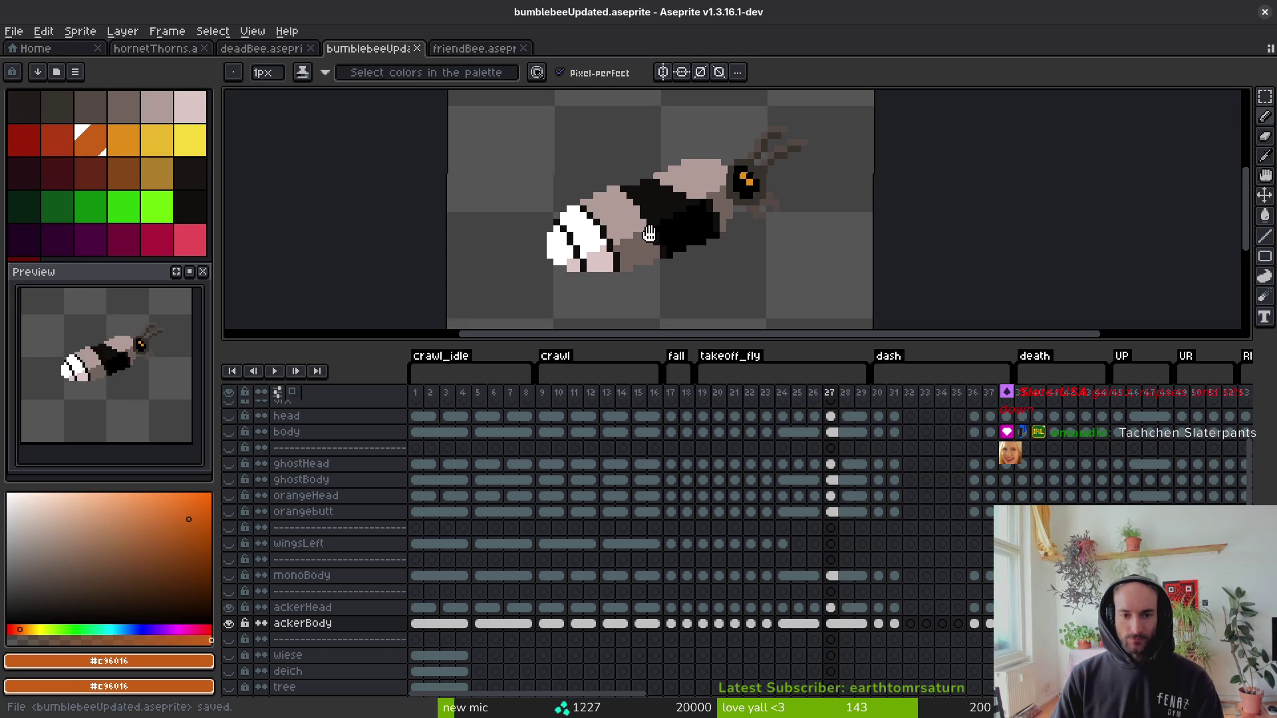
Try a gold #ae7e2c fill on a body band, then undo it.
left_click(669, 197, "alt")
key("g")
left_click(654, 208)
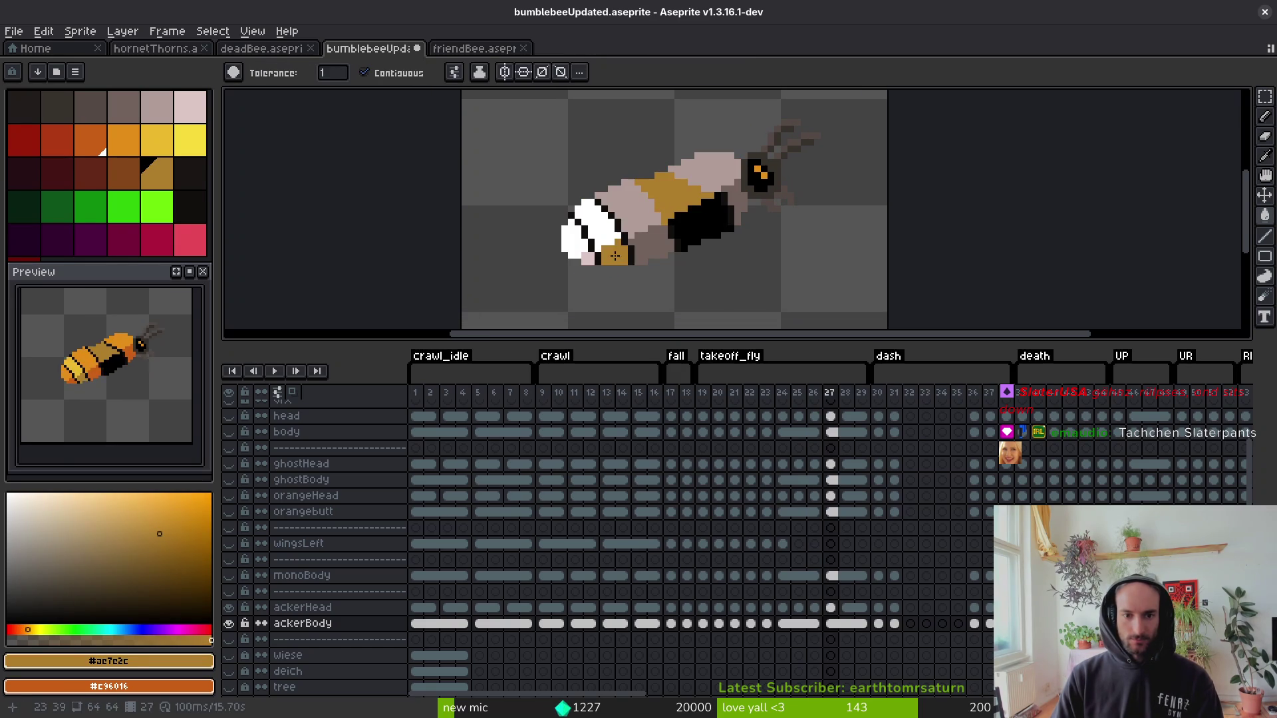
key("ctrl+z")
key("ctrl+z")
scroll(659, 199, "up", 3)
key("i")
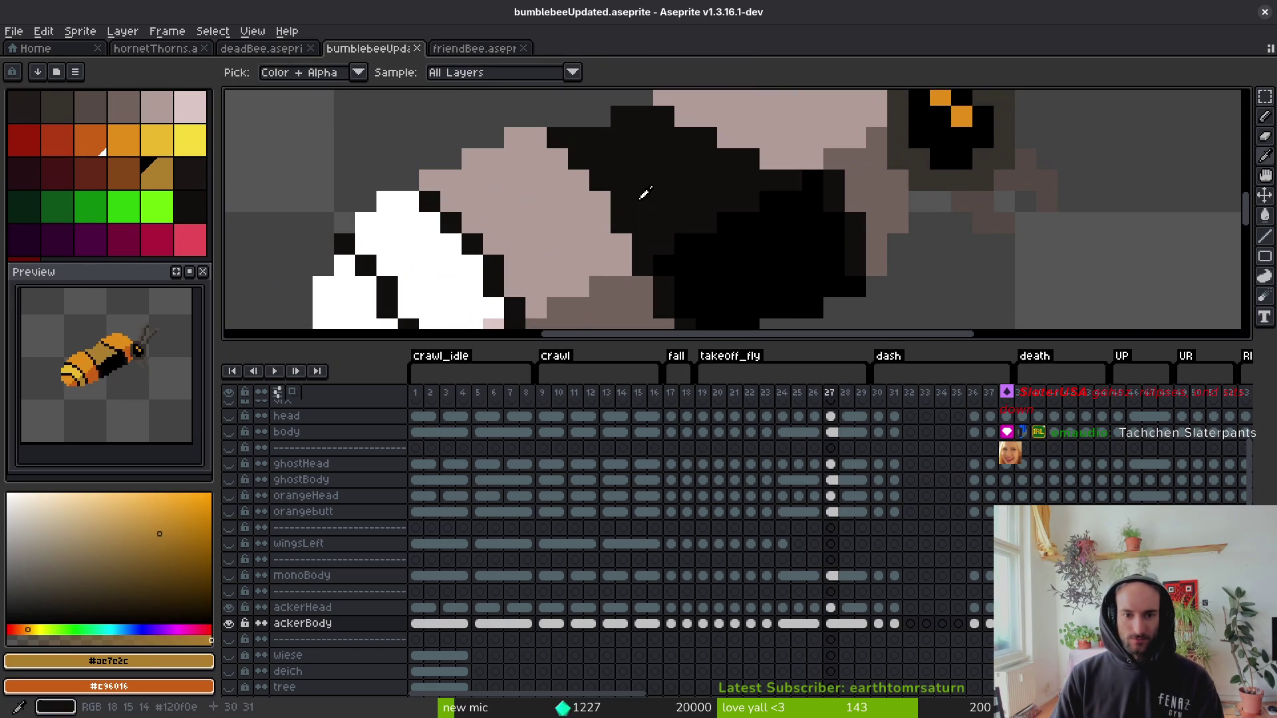
Pencil a gold pixel on the black body to close the stripe and fill the black band gold.
key("b")
left_click(655, 235)
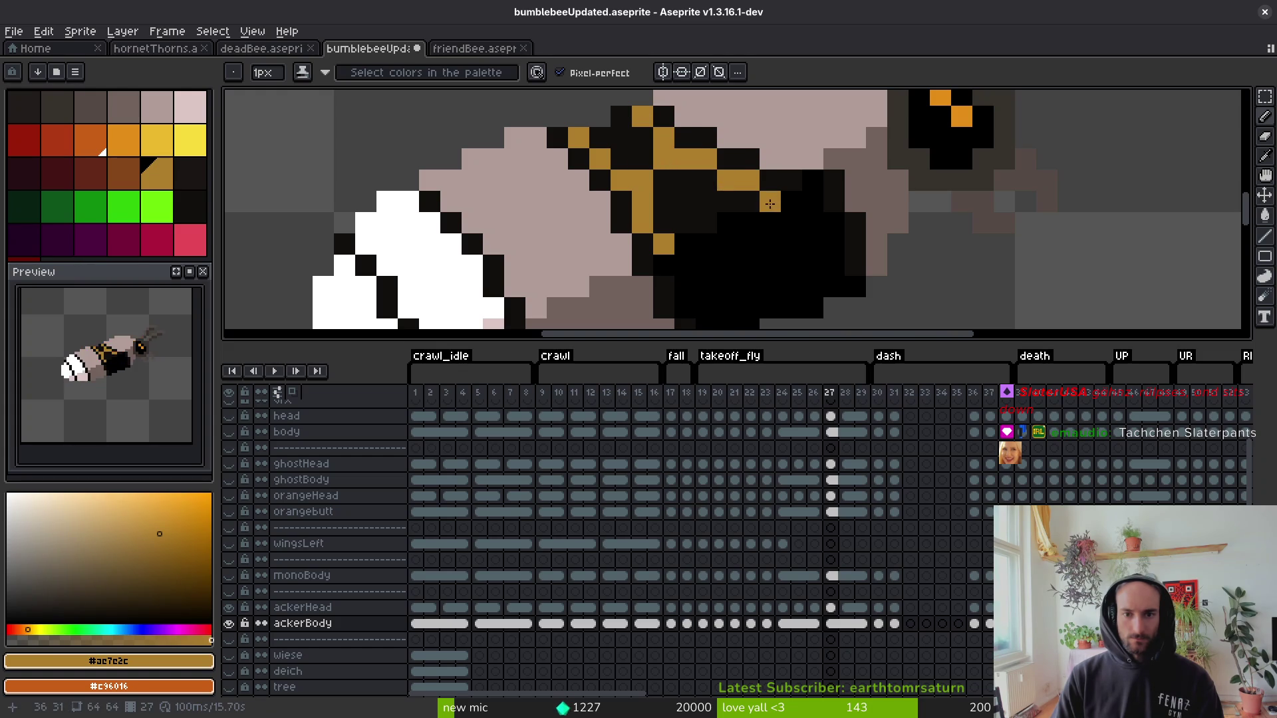
key("g")
left_click(704, 223)
left_click(622, 159)
scroll(622, 158, "down", 3)
scroll(740, 218, "up", 5)
scroll(740, 218, "down", 4)
Fill two pink bands and the top of the body with sampled orange.
key("i")
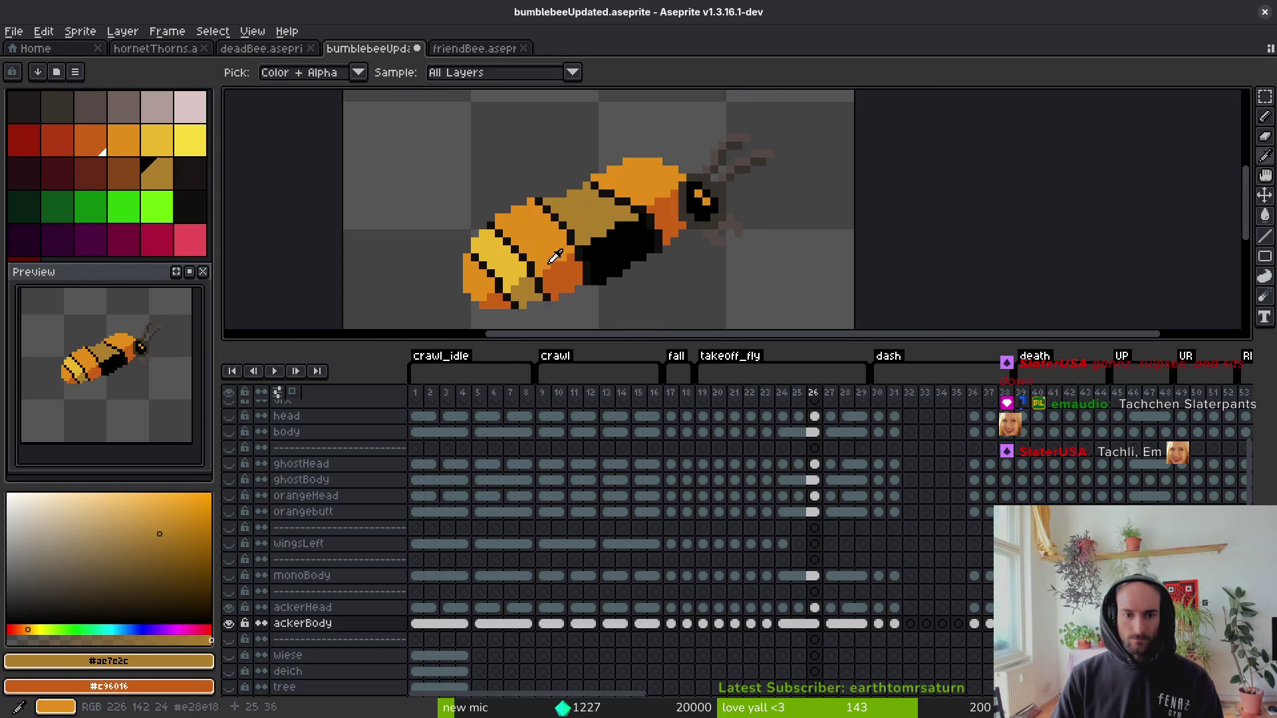
left_click(516, 276)
key("g")
left_click(479, 270)
left_click(532, 237)
left_click(632, 193)
Fill the lower-left pink pixel with dark orange #c96016 taken from frame 26, and the white patch yellow.
key("i")
key("Left")
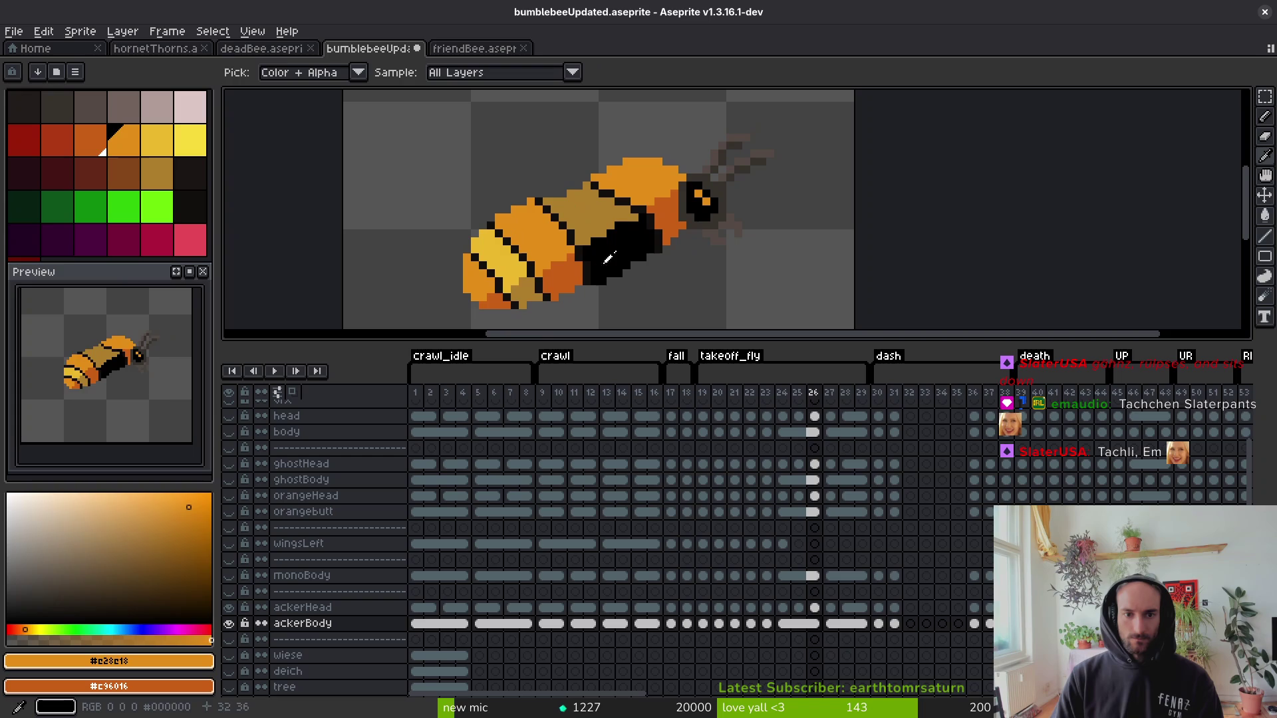
left_click(670, 207)
key("Right")
key("g")
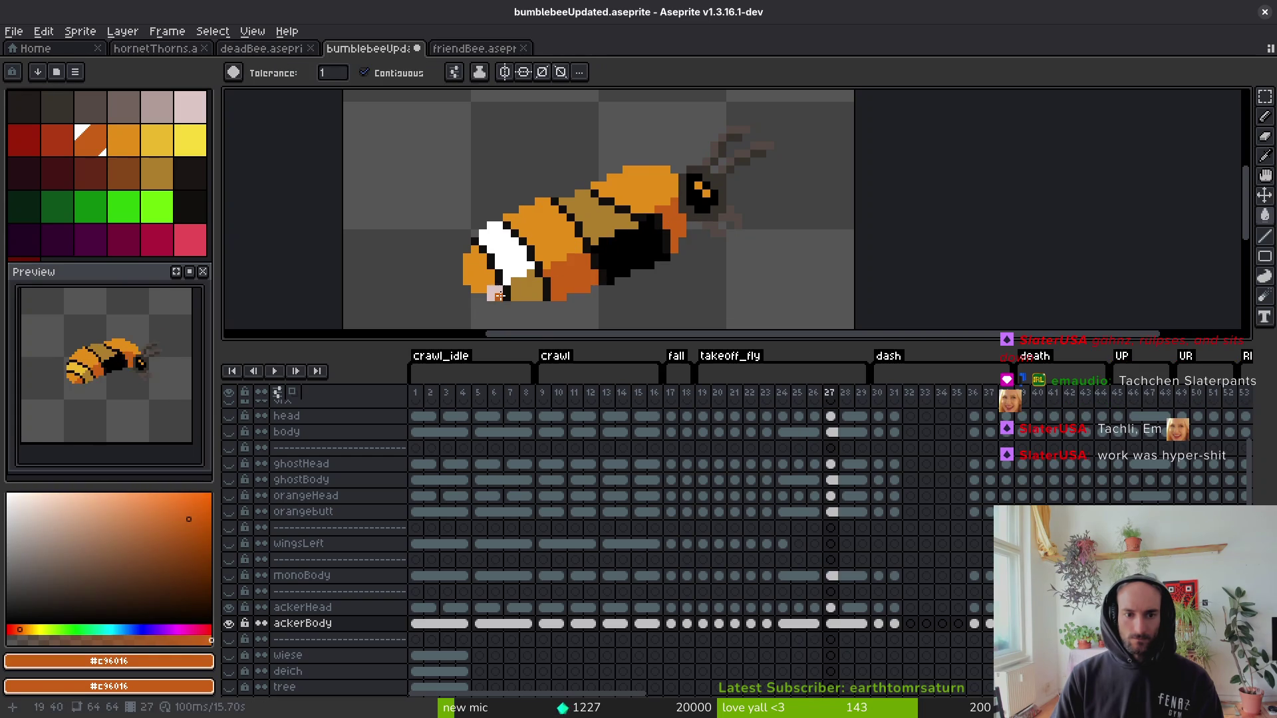
left_click(495, 293)
left_click(507, 272, "alt")
left_click(508, 272)
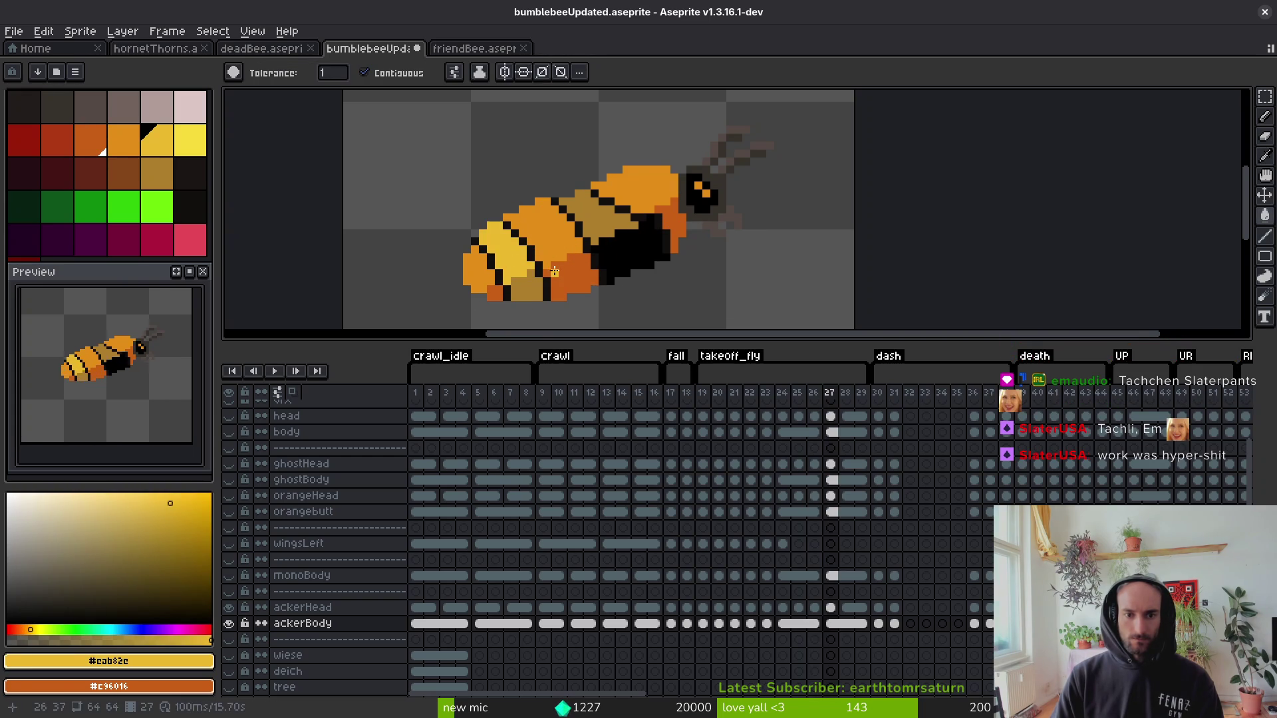
scroll(650, 273, "down", 1)
scroll(640, 213, "up", 3)
Reselect dark orange #c96016 for the Pencil and advance to frame 29.
left_click(640, 214, "alt")
left_click(688, 189, "alt")
key("f")
scroll(685, 202, "down", 3)
scroll(686, 202, "down", 2)
key("Right")
scroll(713, 217, "up", 2)
key("Right")
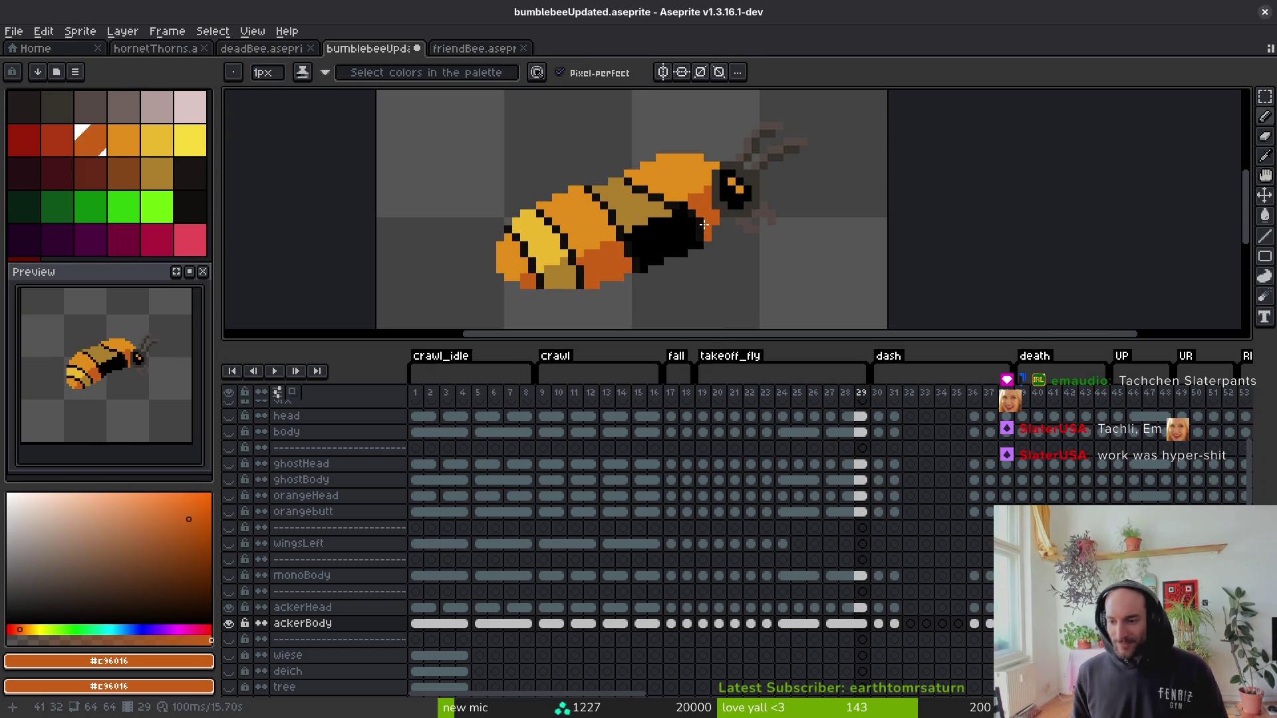